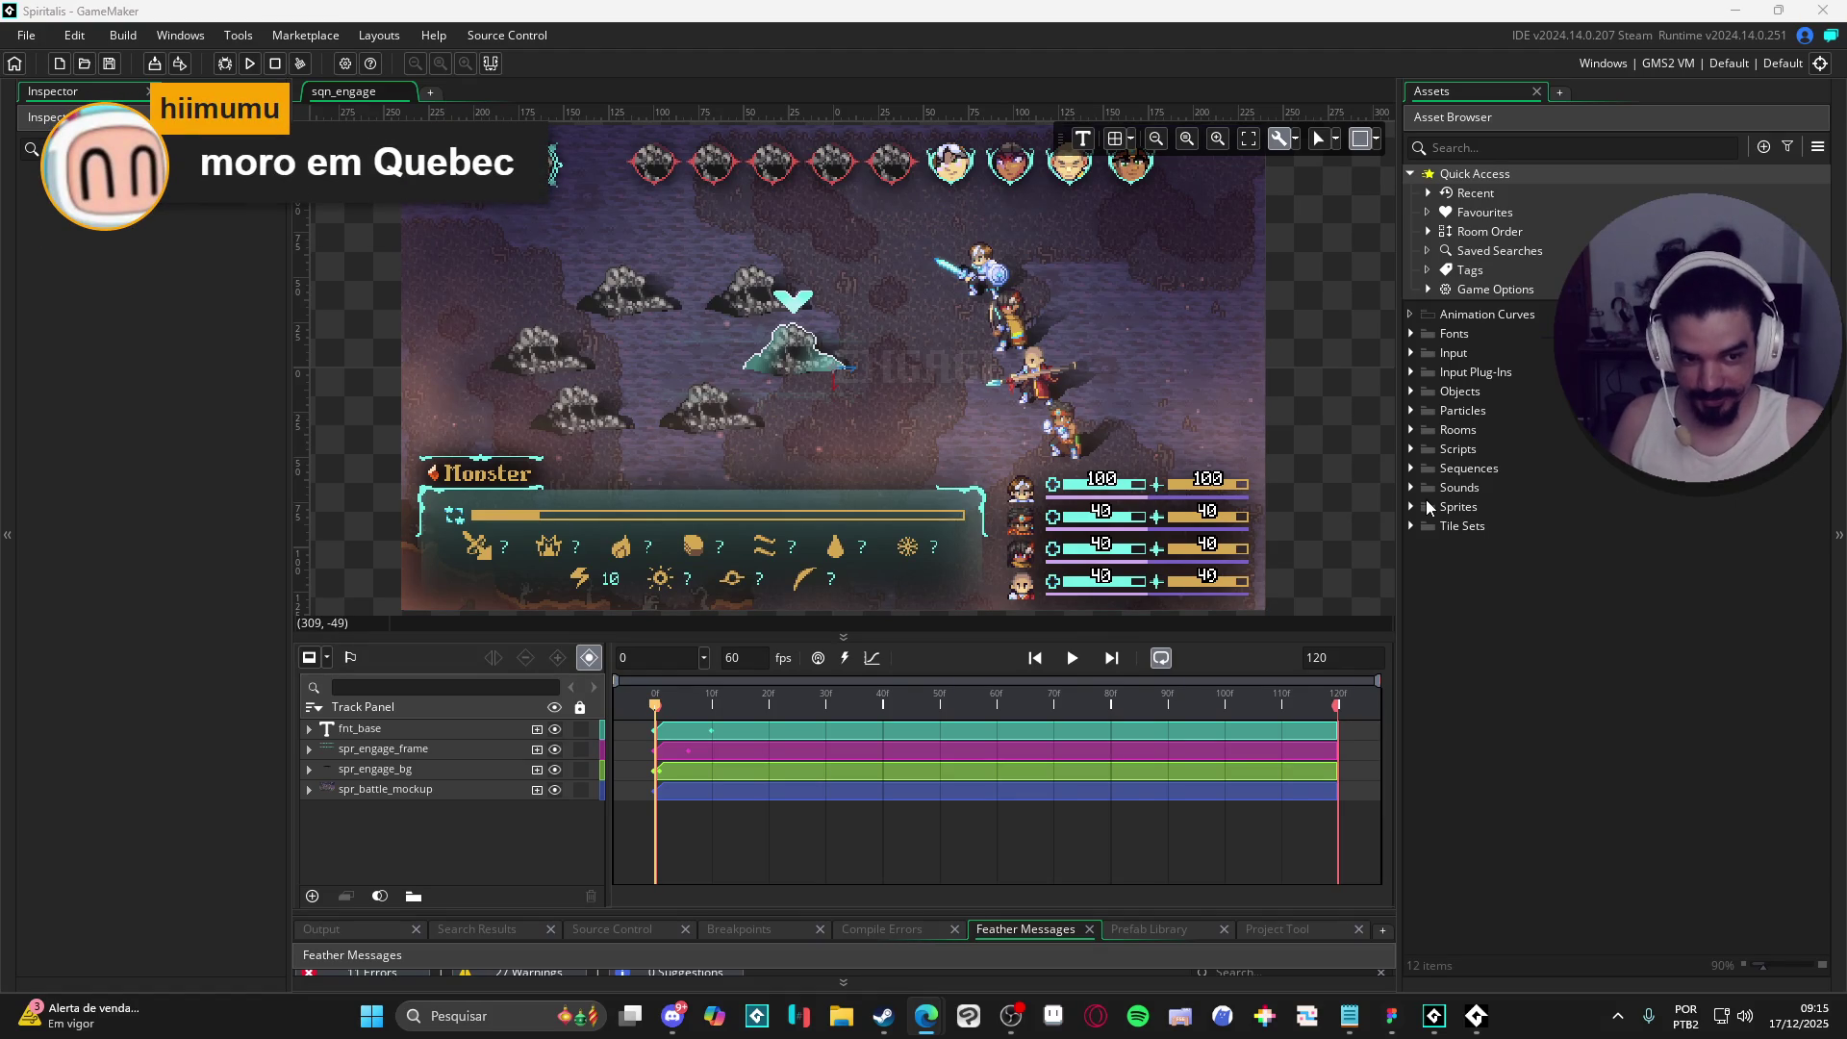
- Expand Sequences > Battle > interface, monsters, Party > Abilities > bob in the Asset Browser
left_click(1411, 469)
left_click(1430, 489)
left_click(1446, 507)
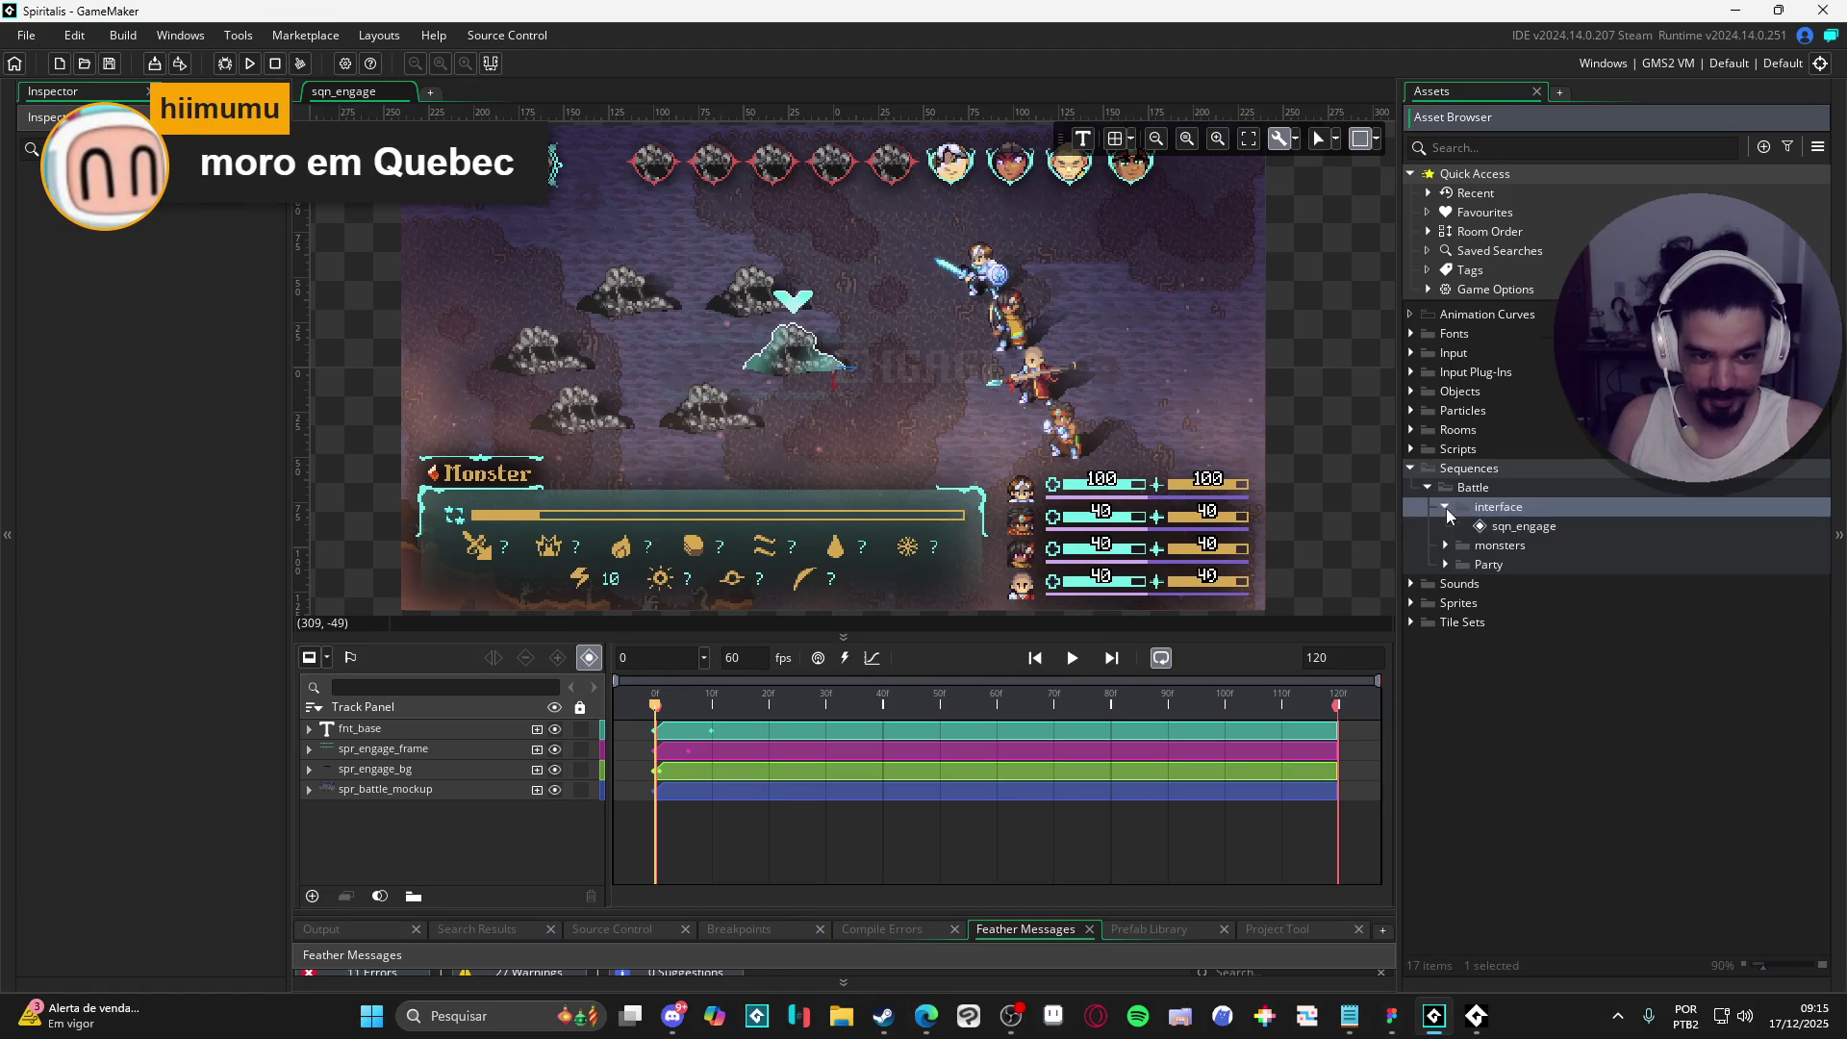
left_click(1447, 545)
left_click(1448, 580)
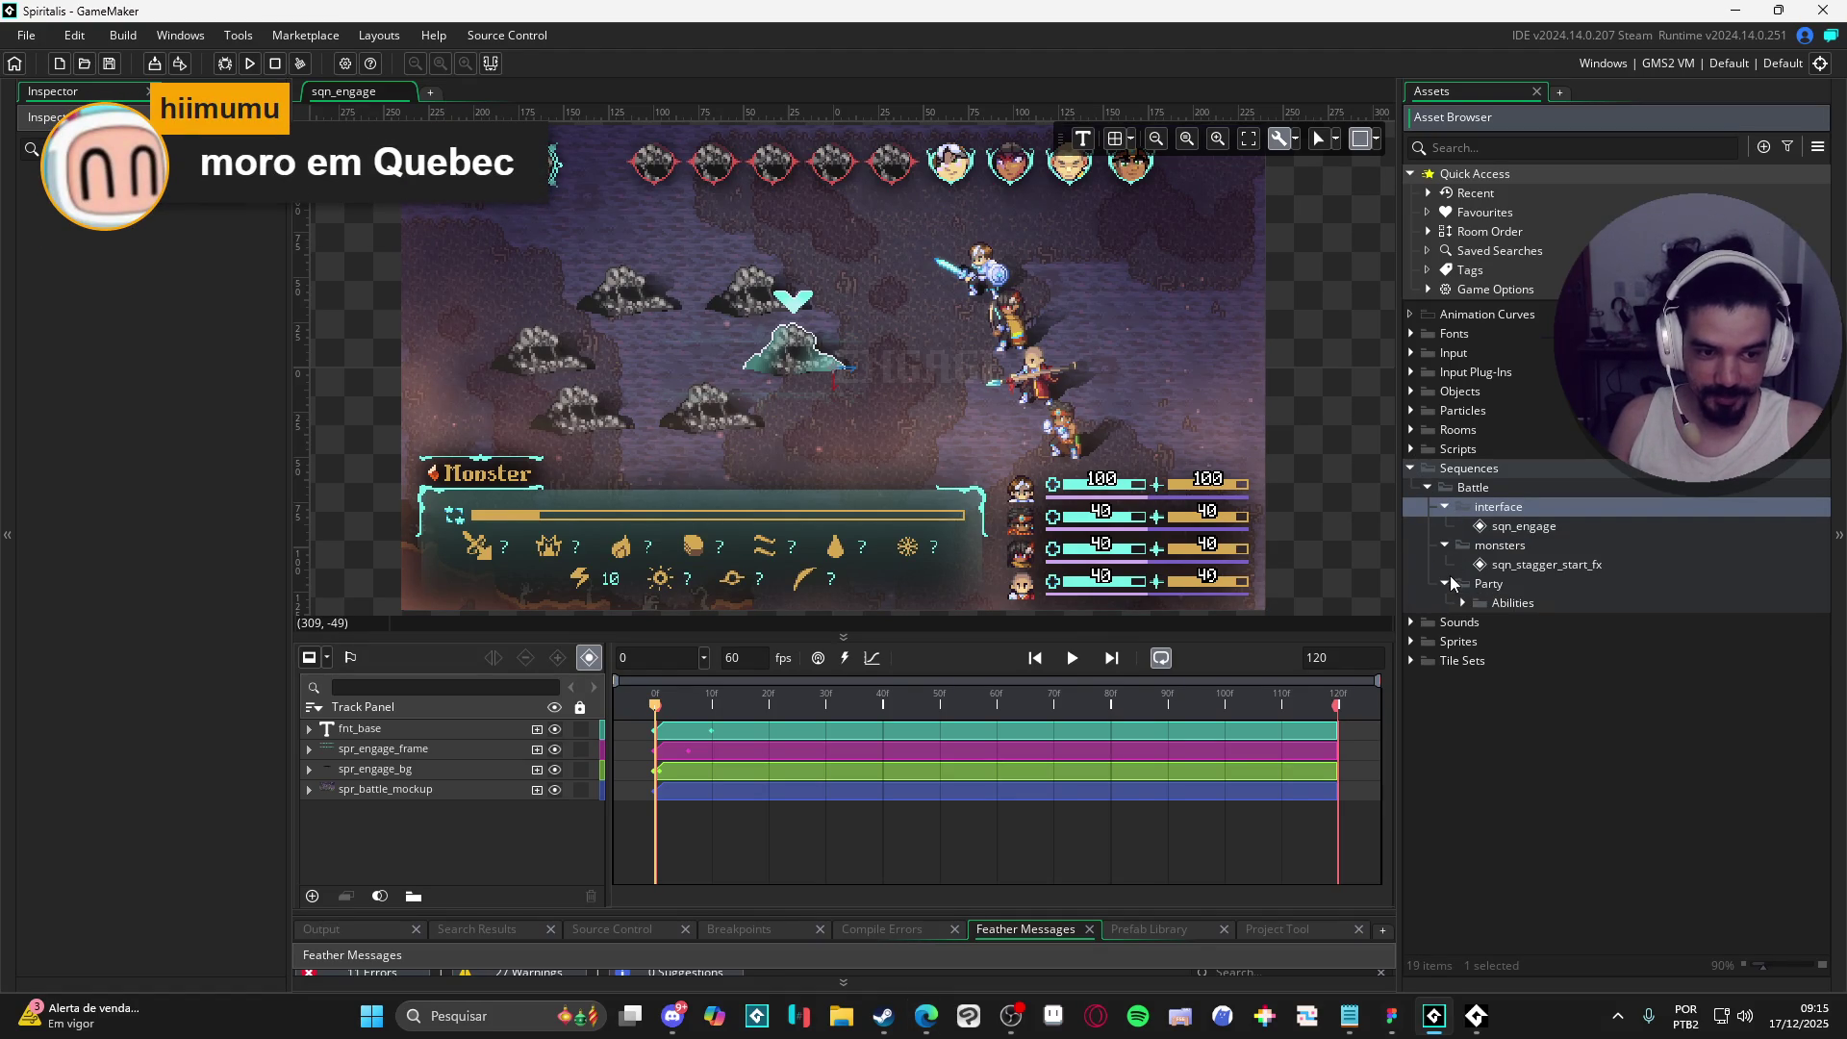
left_click(1462, 603)
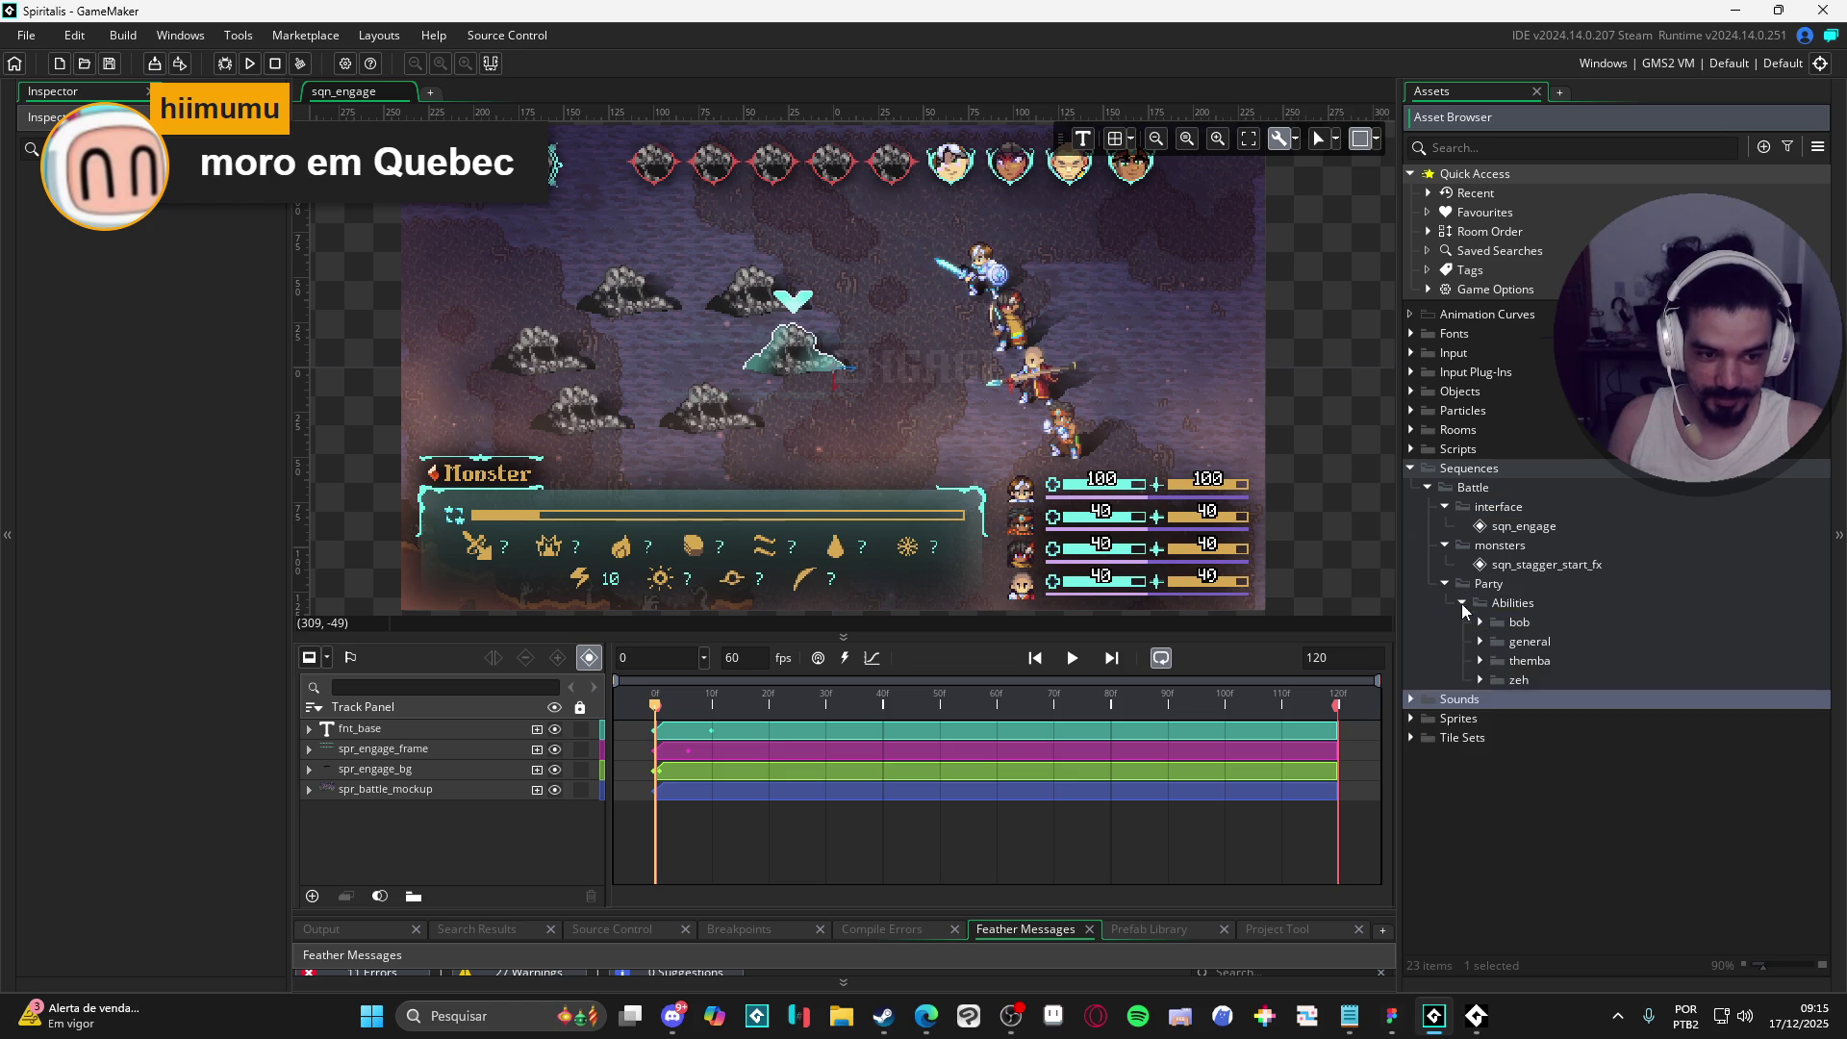
left_click(1480, 622)
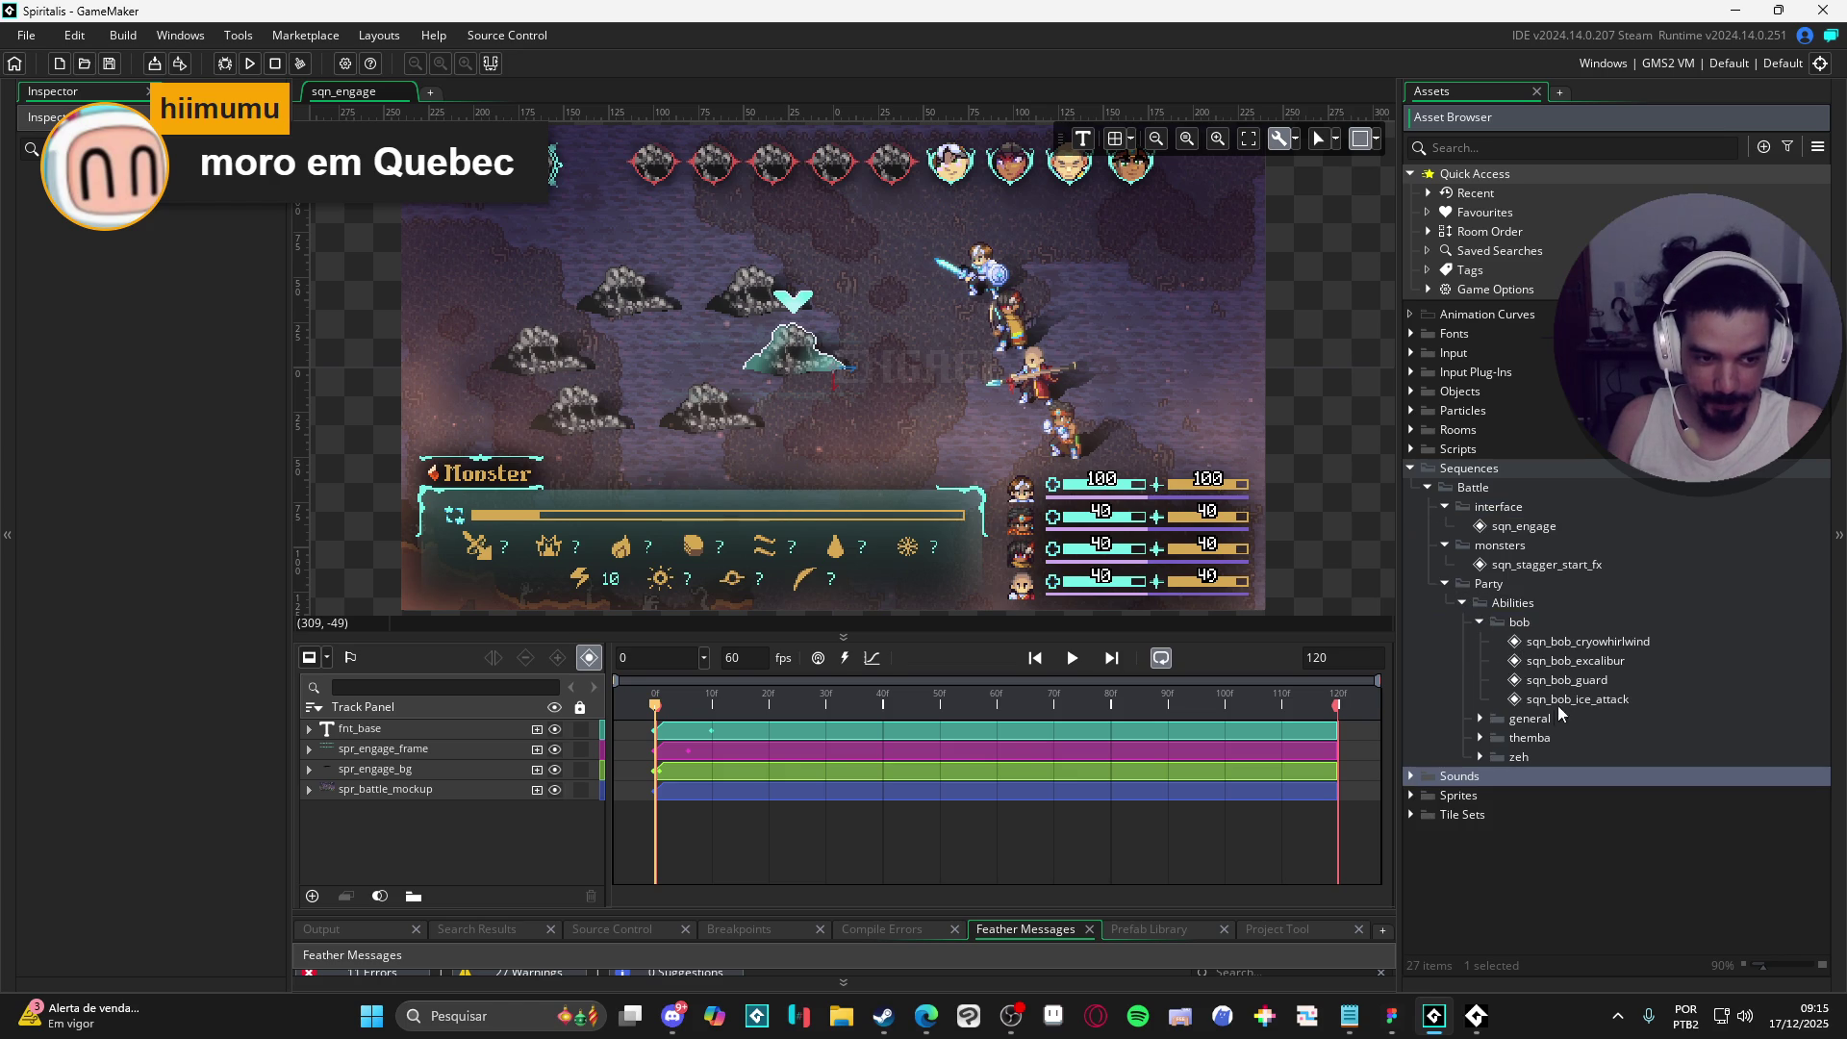
- Expand general > nirvana and open the sqn_bob_excalibur sequence
left_click(1481, 718)
double_click(1498, 737)
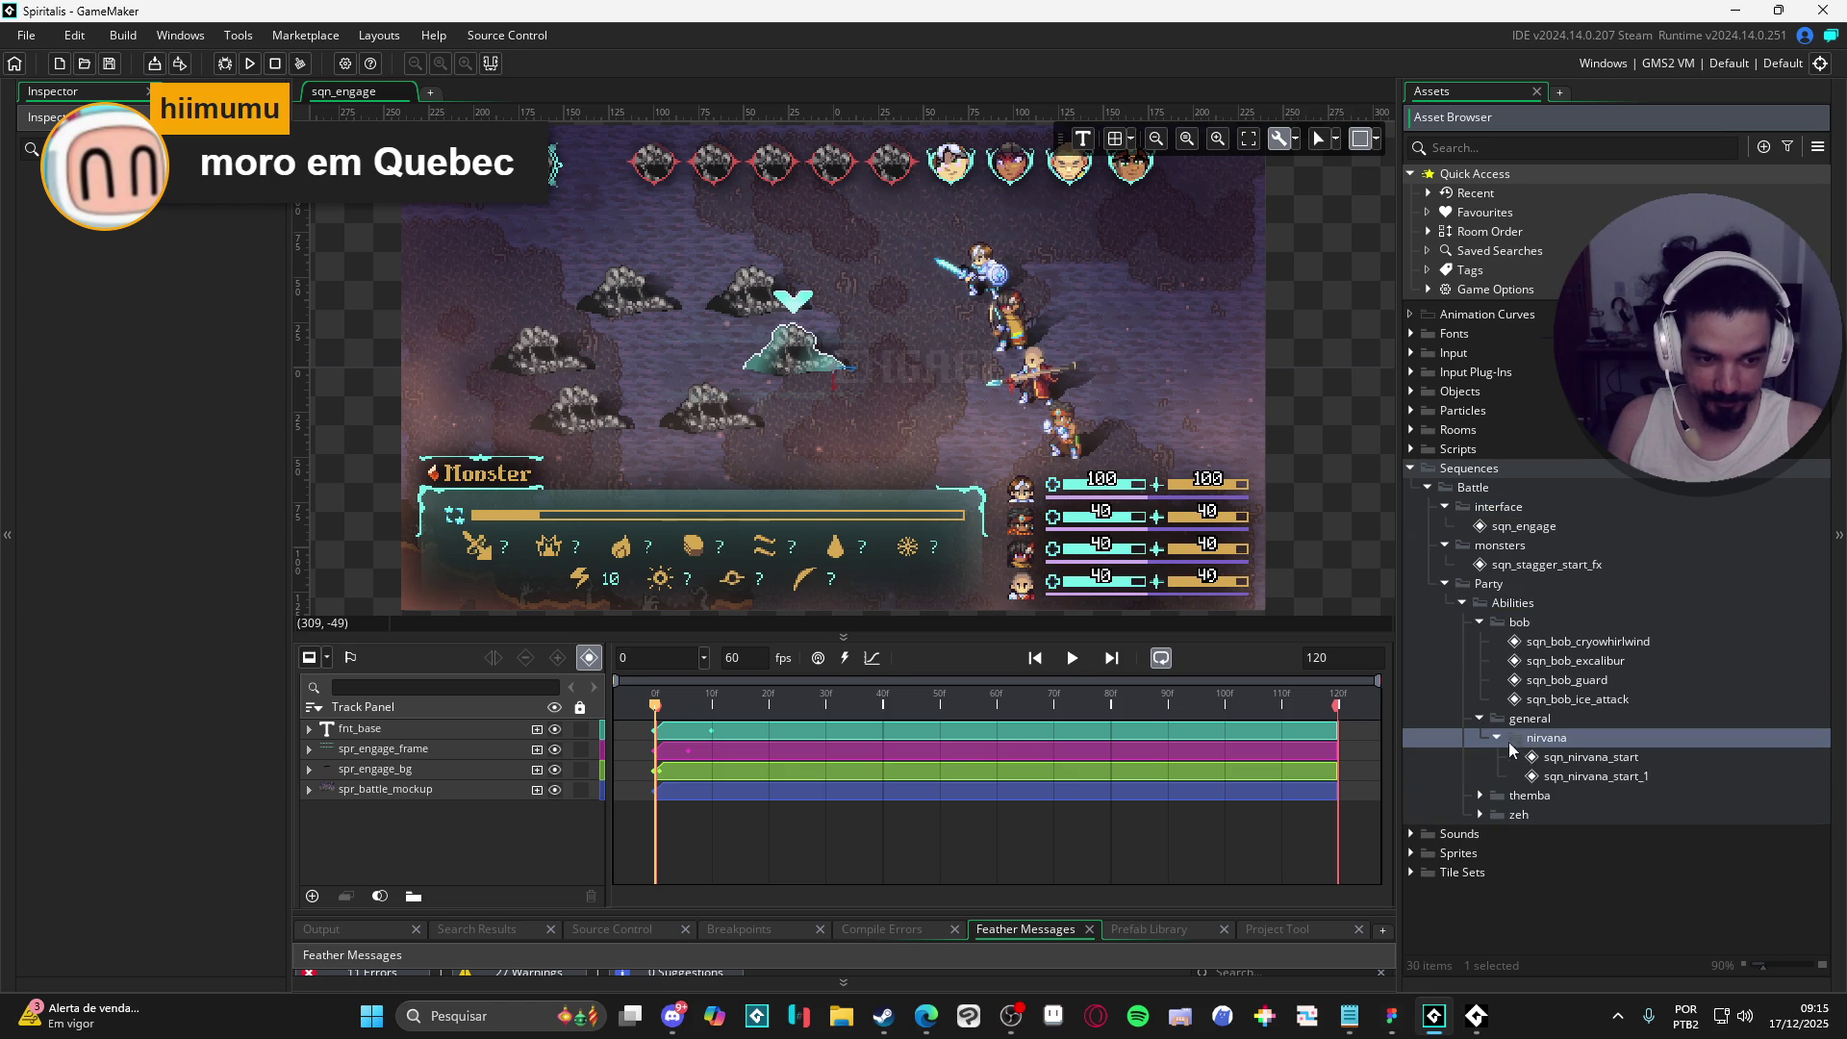
double_click(1539, 661)
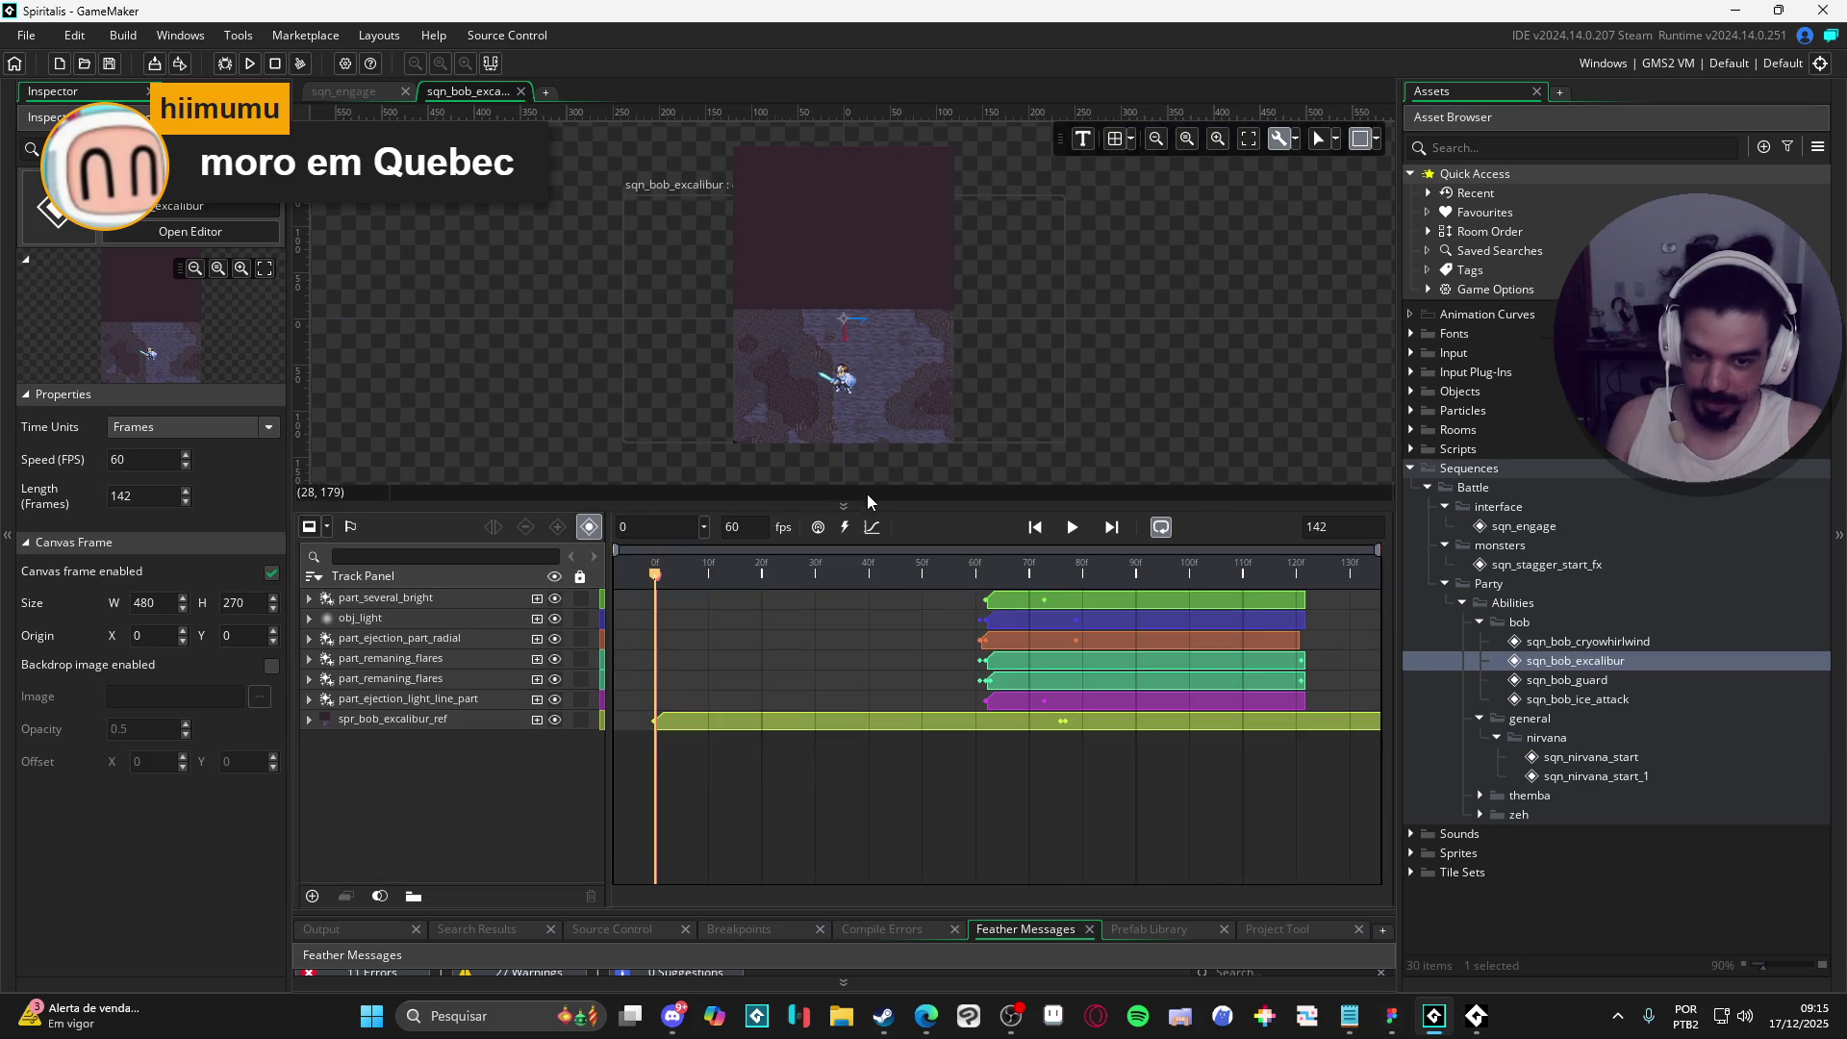
- Enlarge, zoom and pan the sqn_bob_excalibur canvas, then play its sword attack preview
left_click_drag(872, 502, 871, 606)
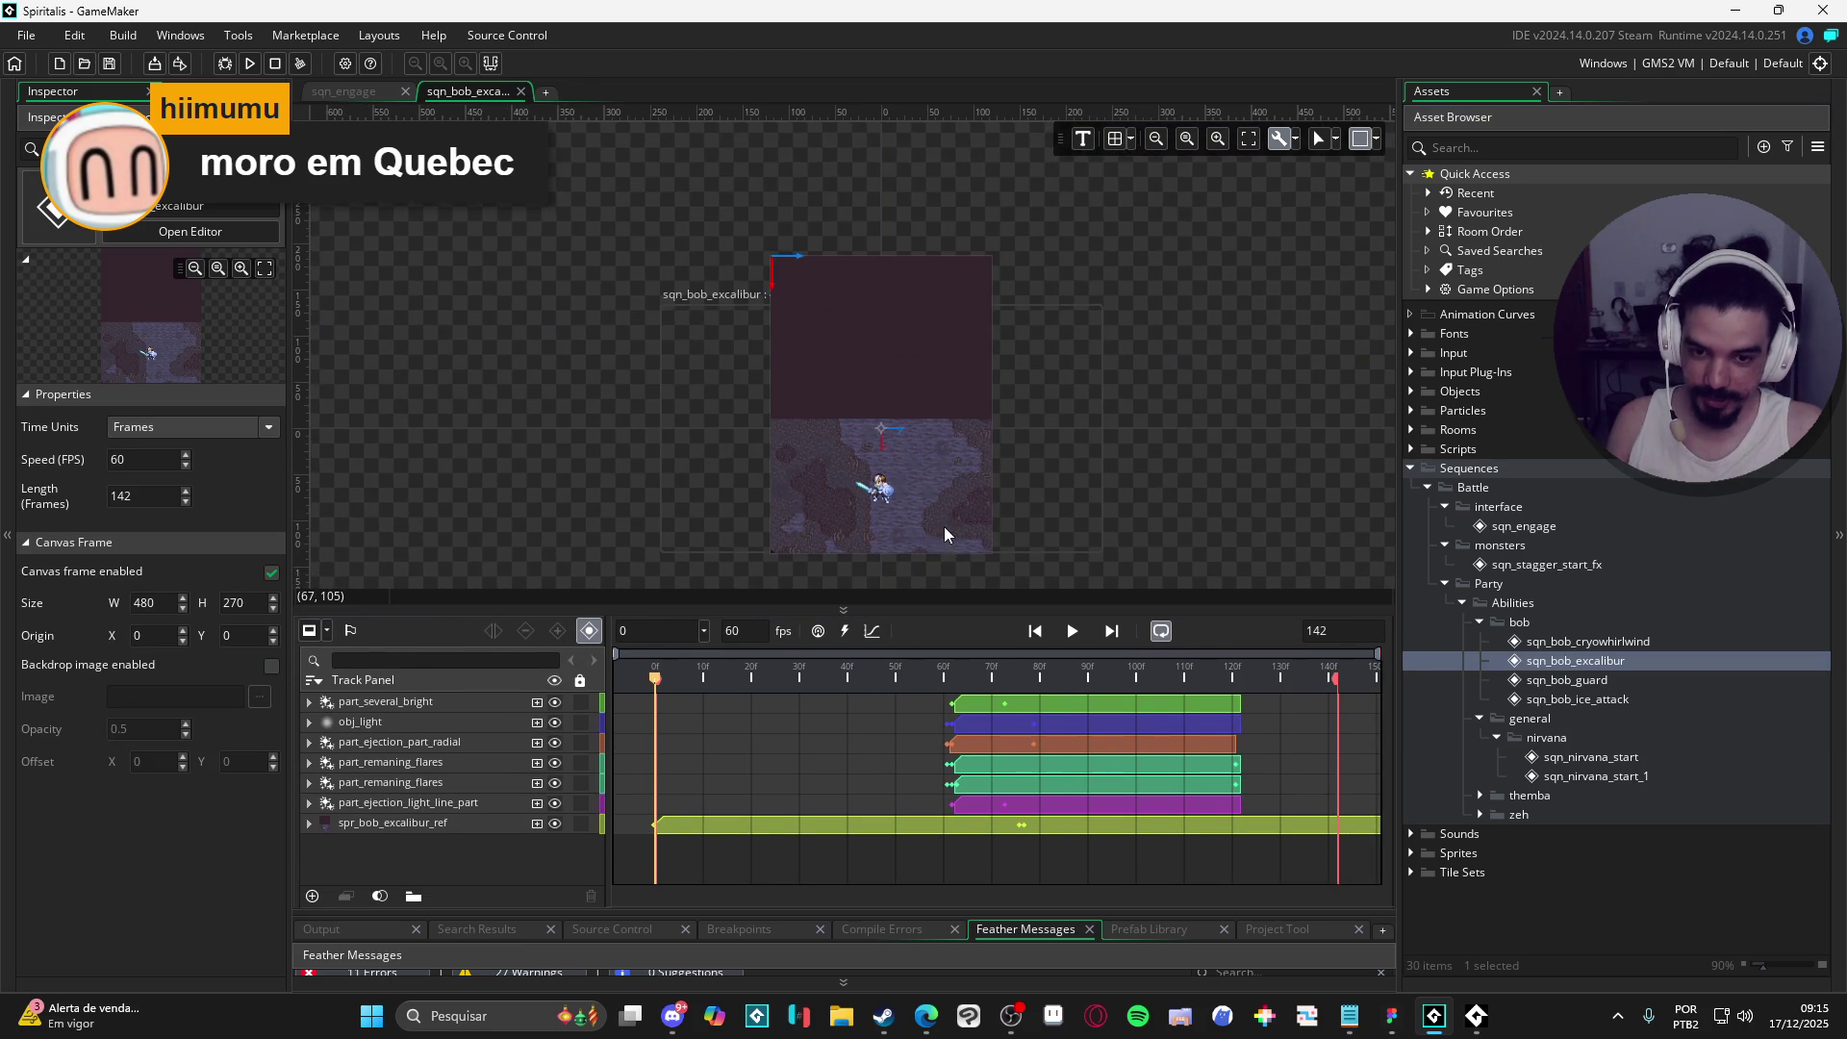
scroll(944, 527, "up", 5)
left_click_drag(949, 523, 1008, 529)
left_click(1073, 636)
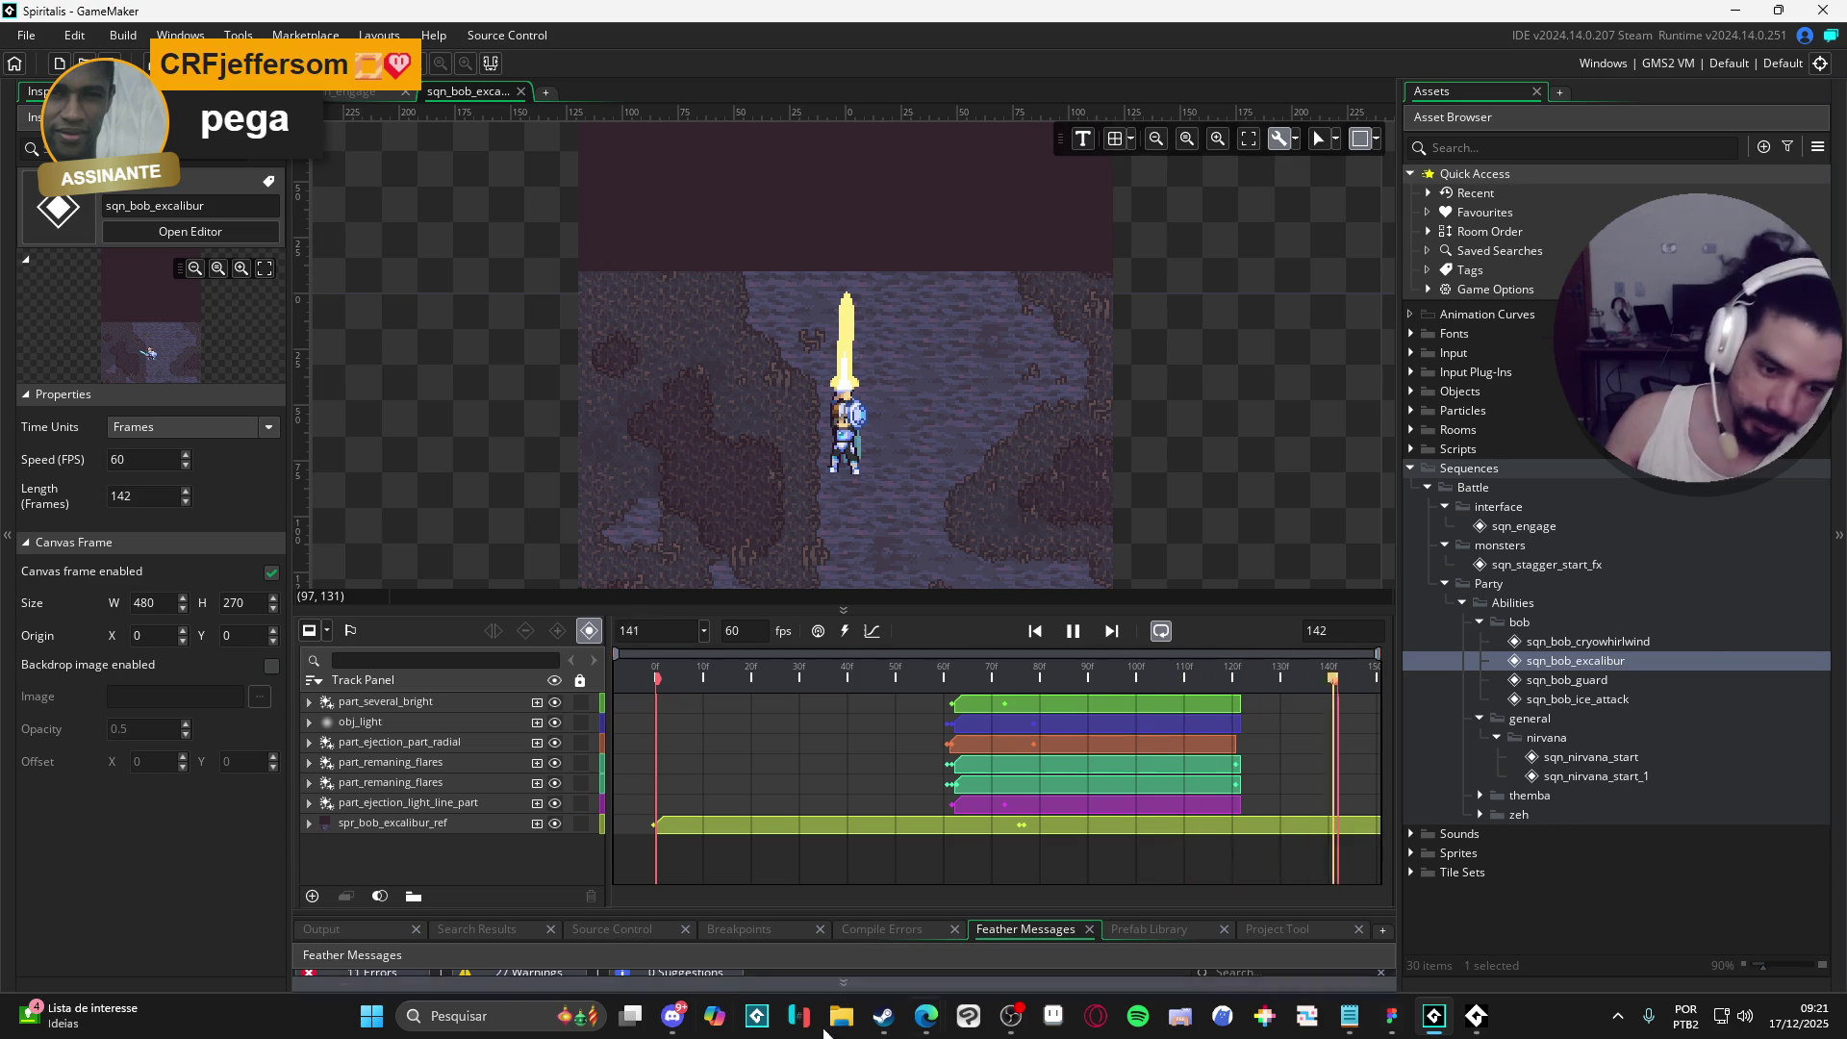
- Switch to the Spiritalis combat-interface mockups in Figma and pick the Comment tool
left_click(1391, 1017)
left_click(982, 956)
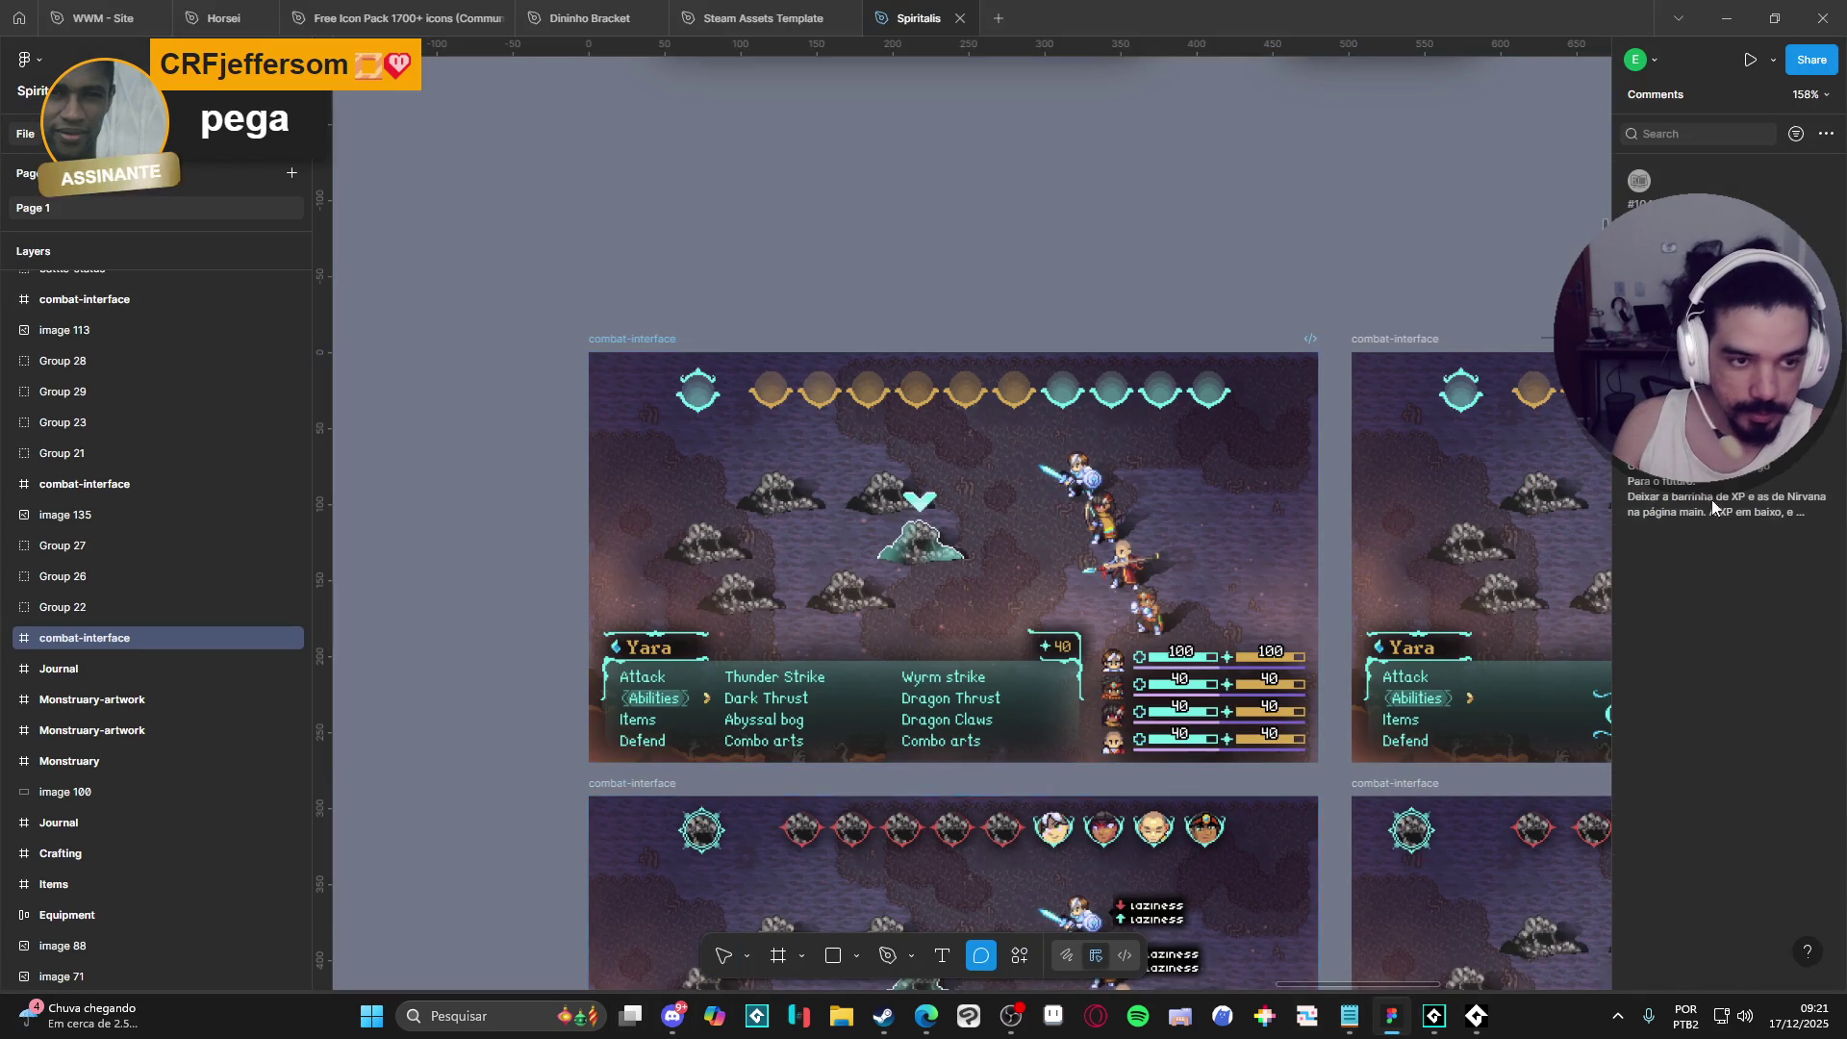
- Open the critical/deflection mini-game comment thread, then return to GameMaker
left_click(1703, 198)
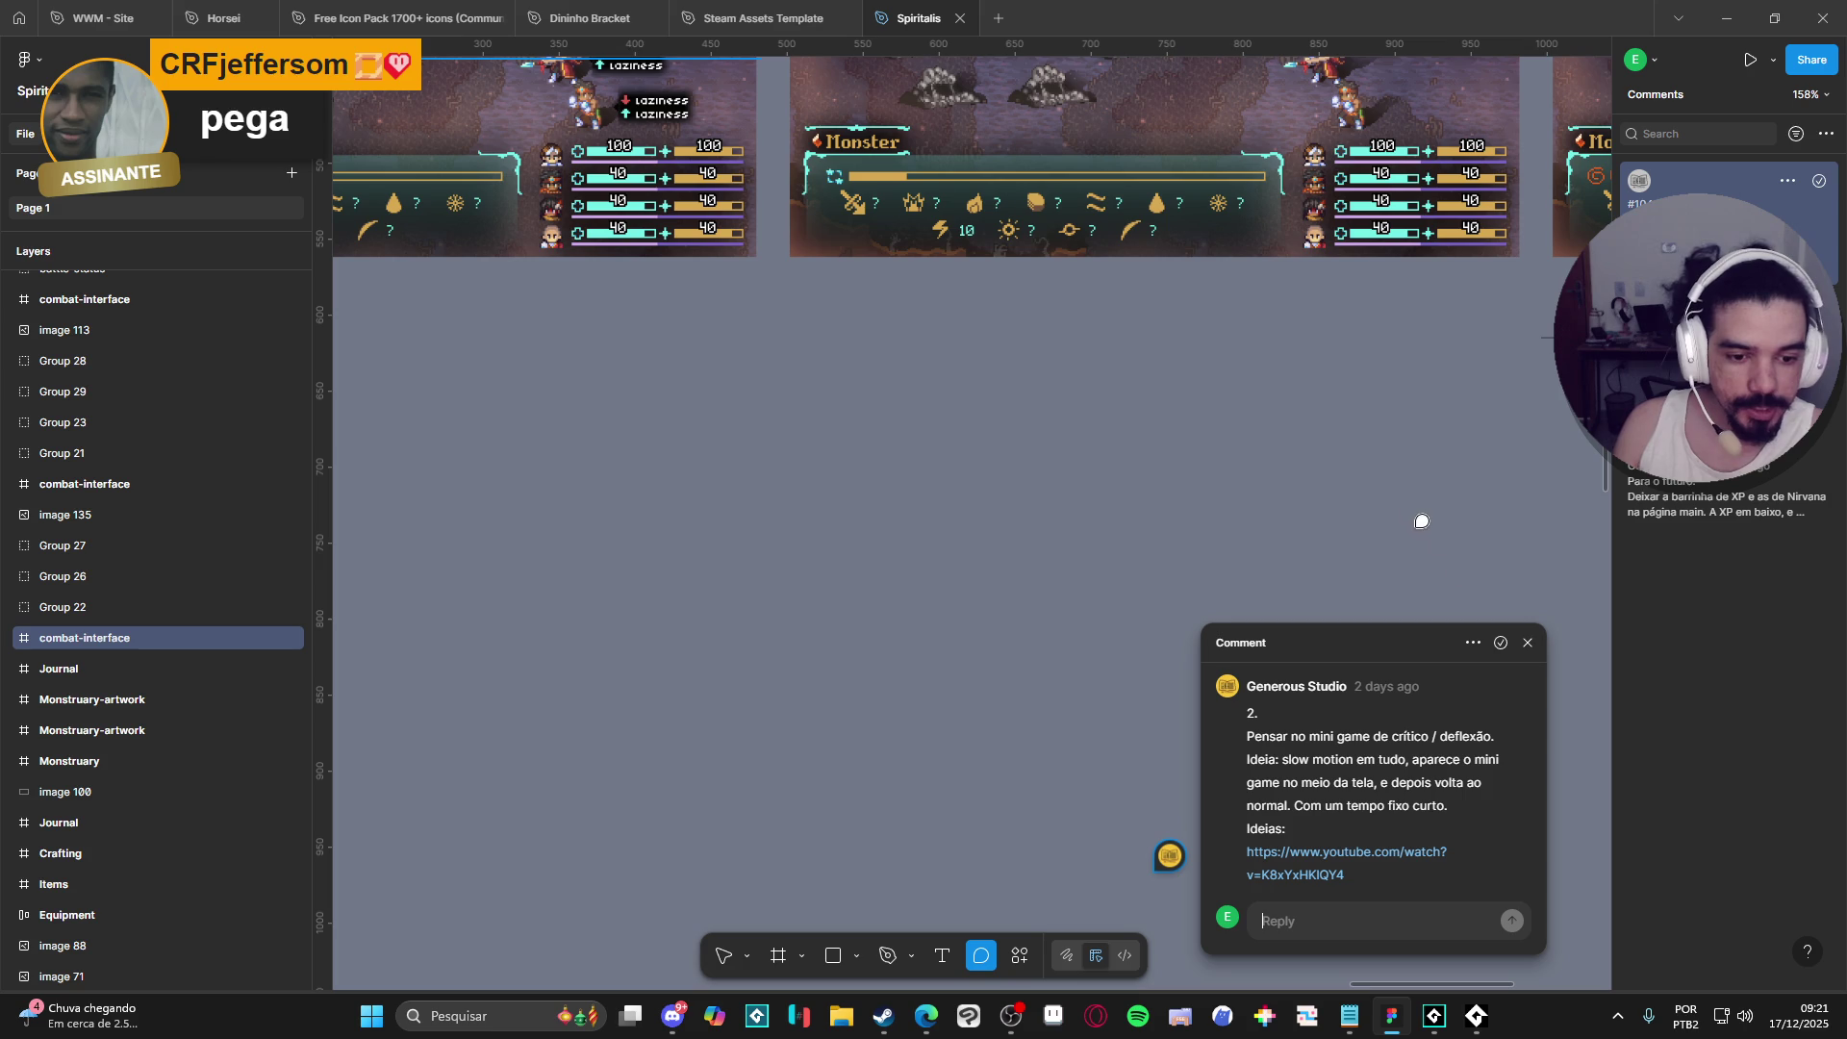
key("alt+Tab")
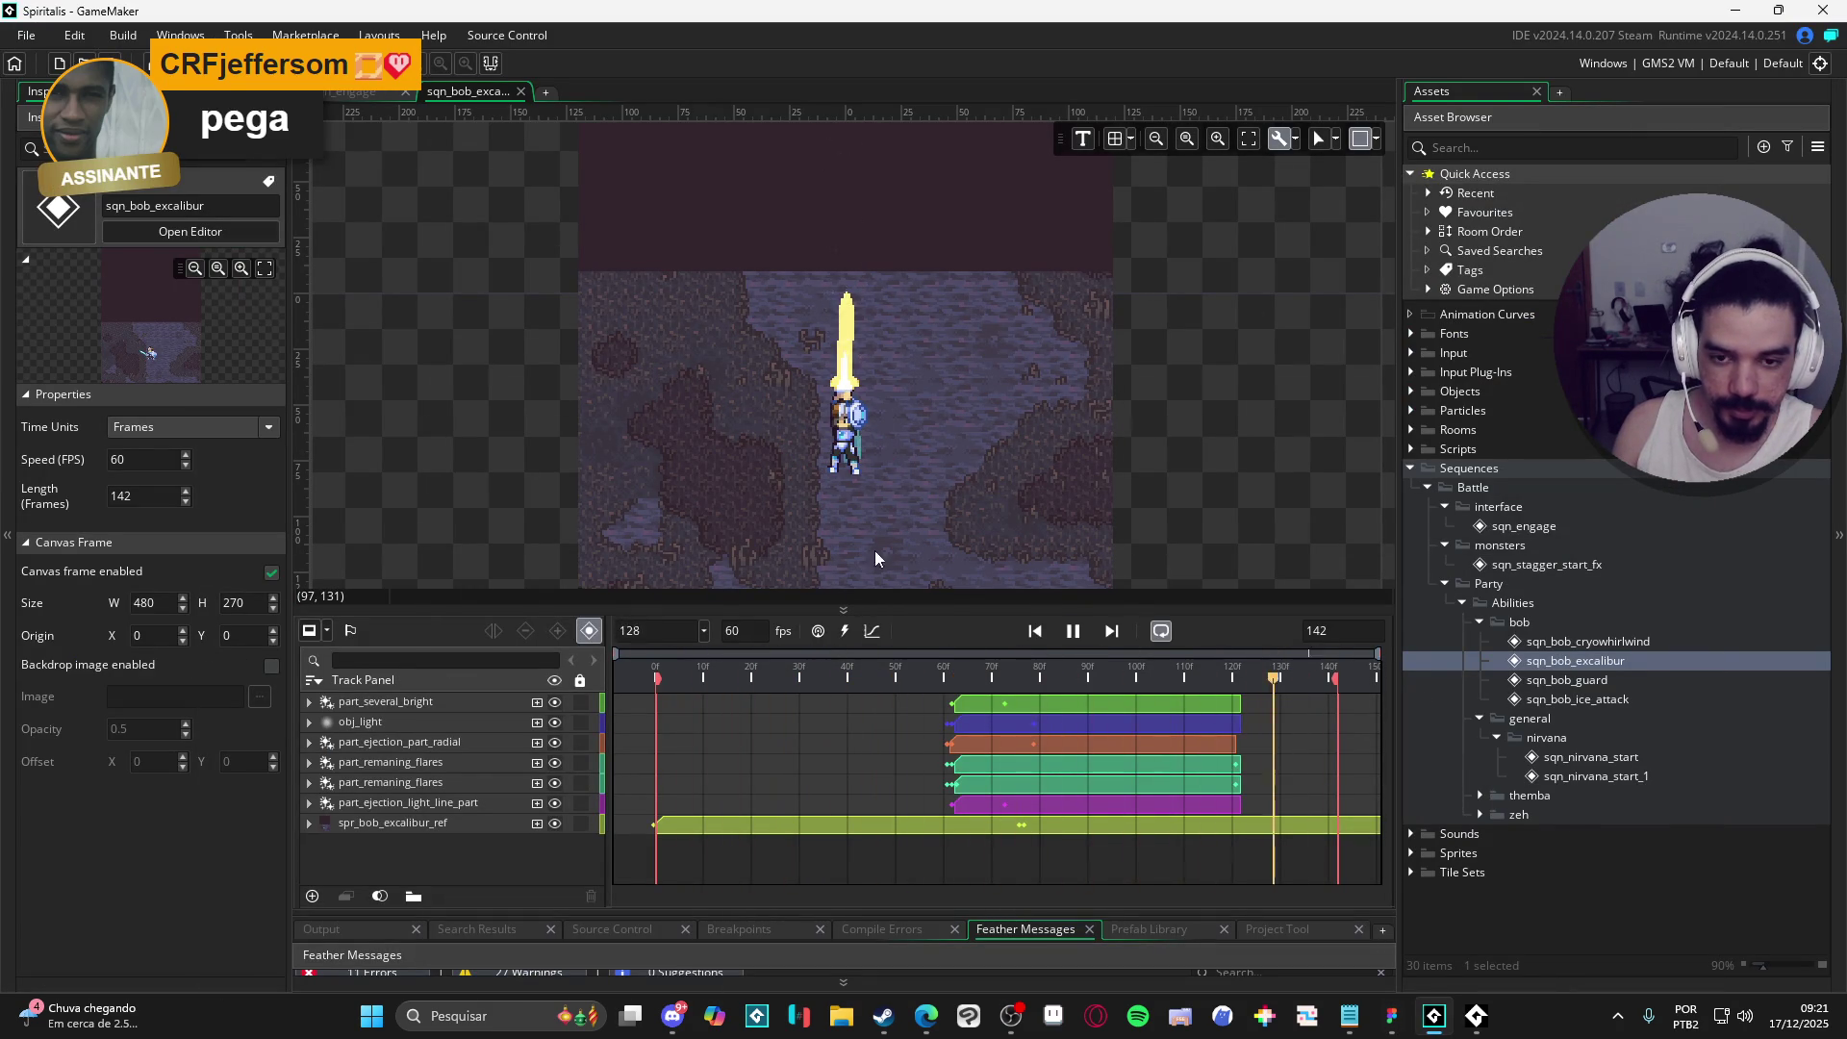
- Enlarge and zoom the excalibur sequence canvas, then bring up Aseprite and a new File Explorer window
left_click_drag(882, 624, 882, 791)
scroll(876, 602, "up", 2)
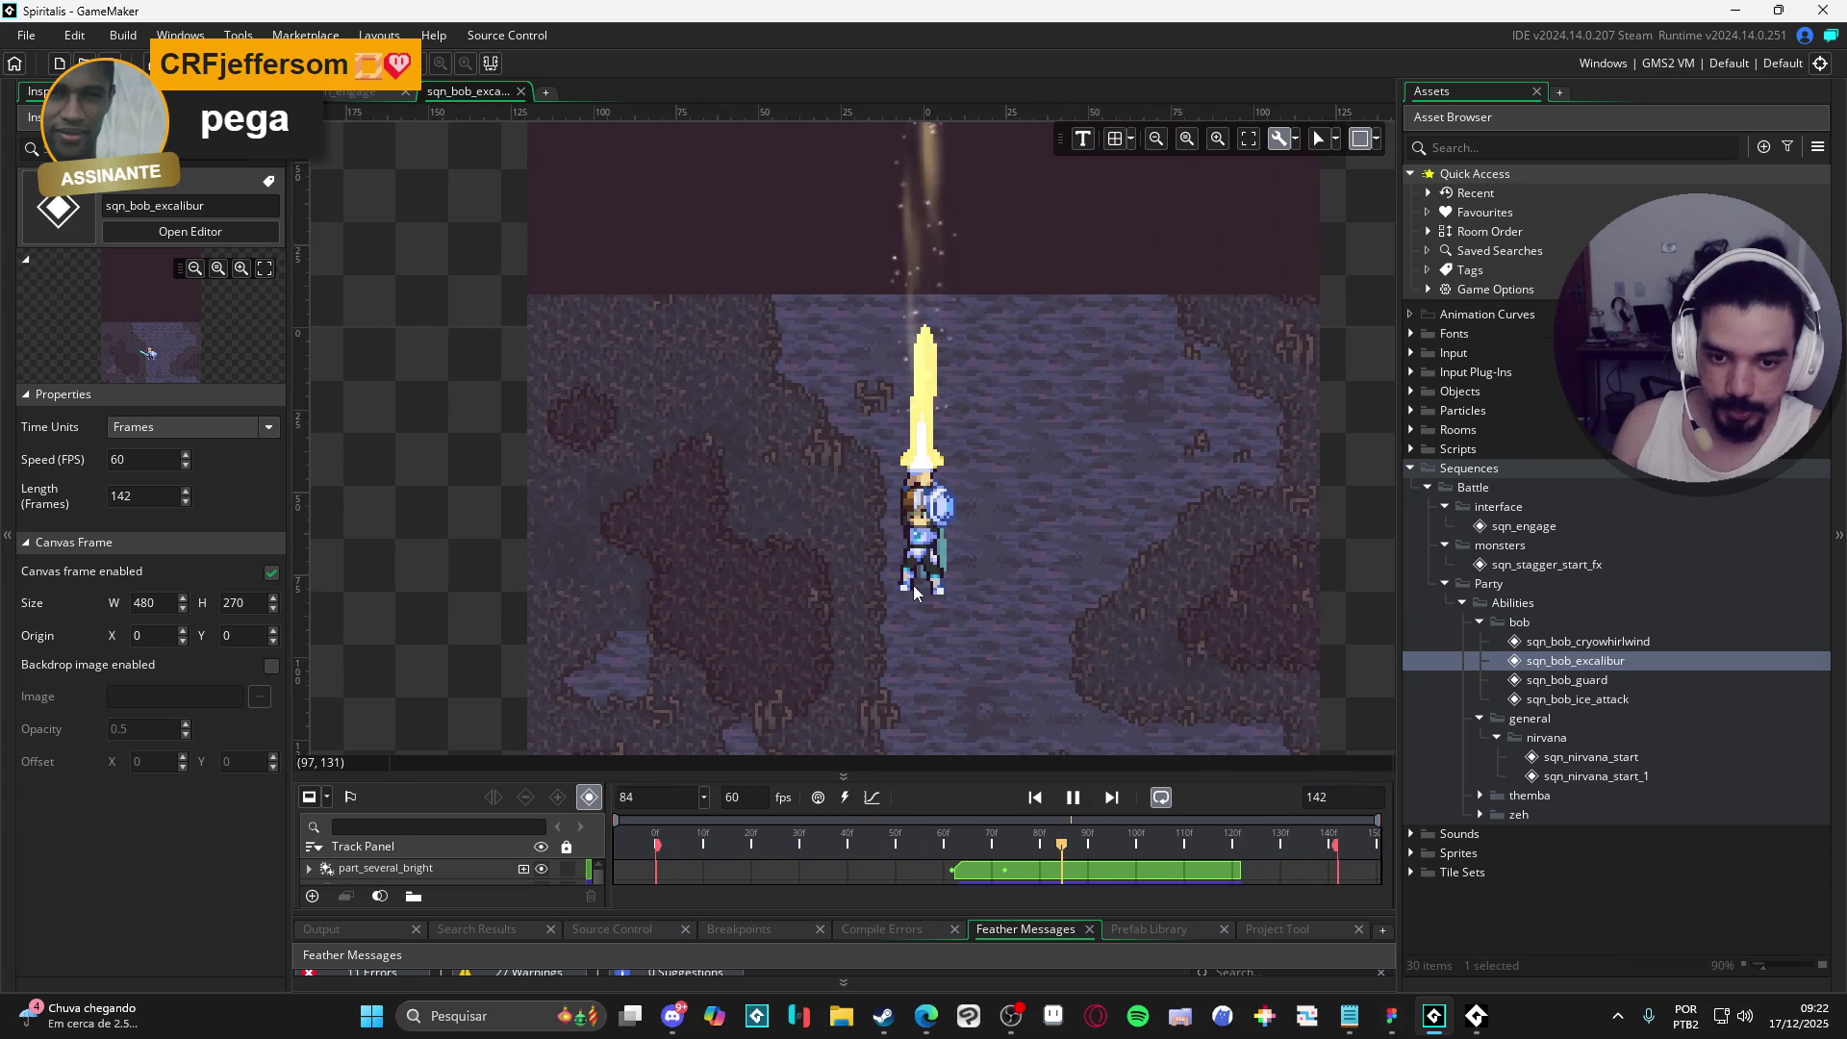
scroll(914, 585, "down", 2)
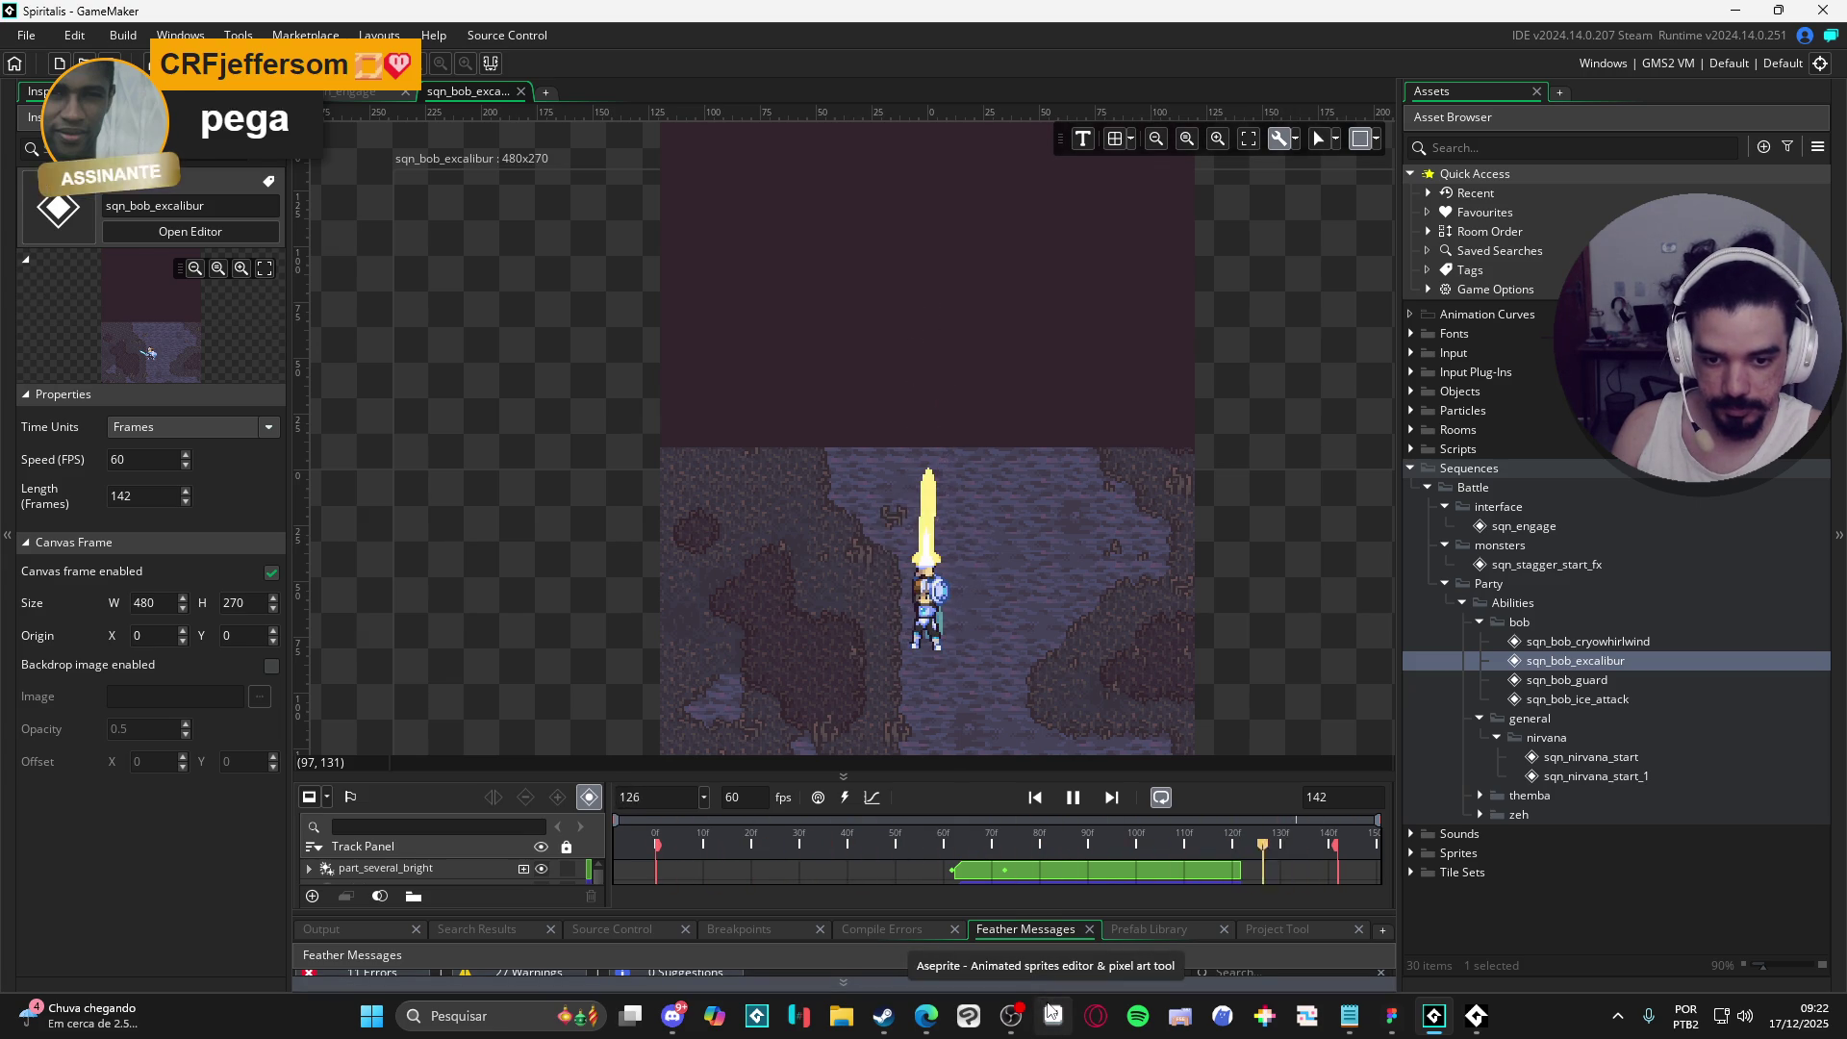
left_click(1052, 1015)
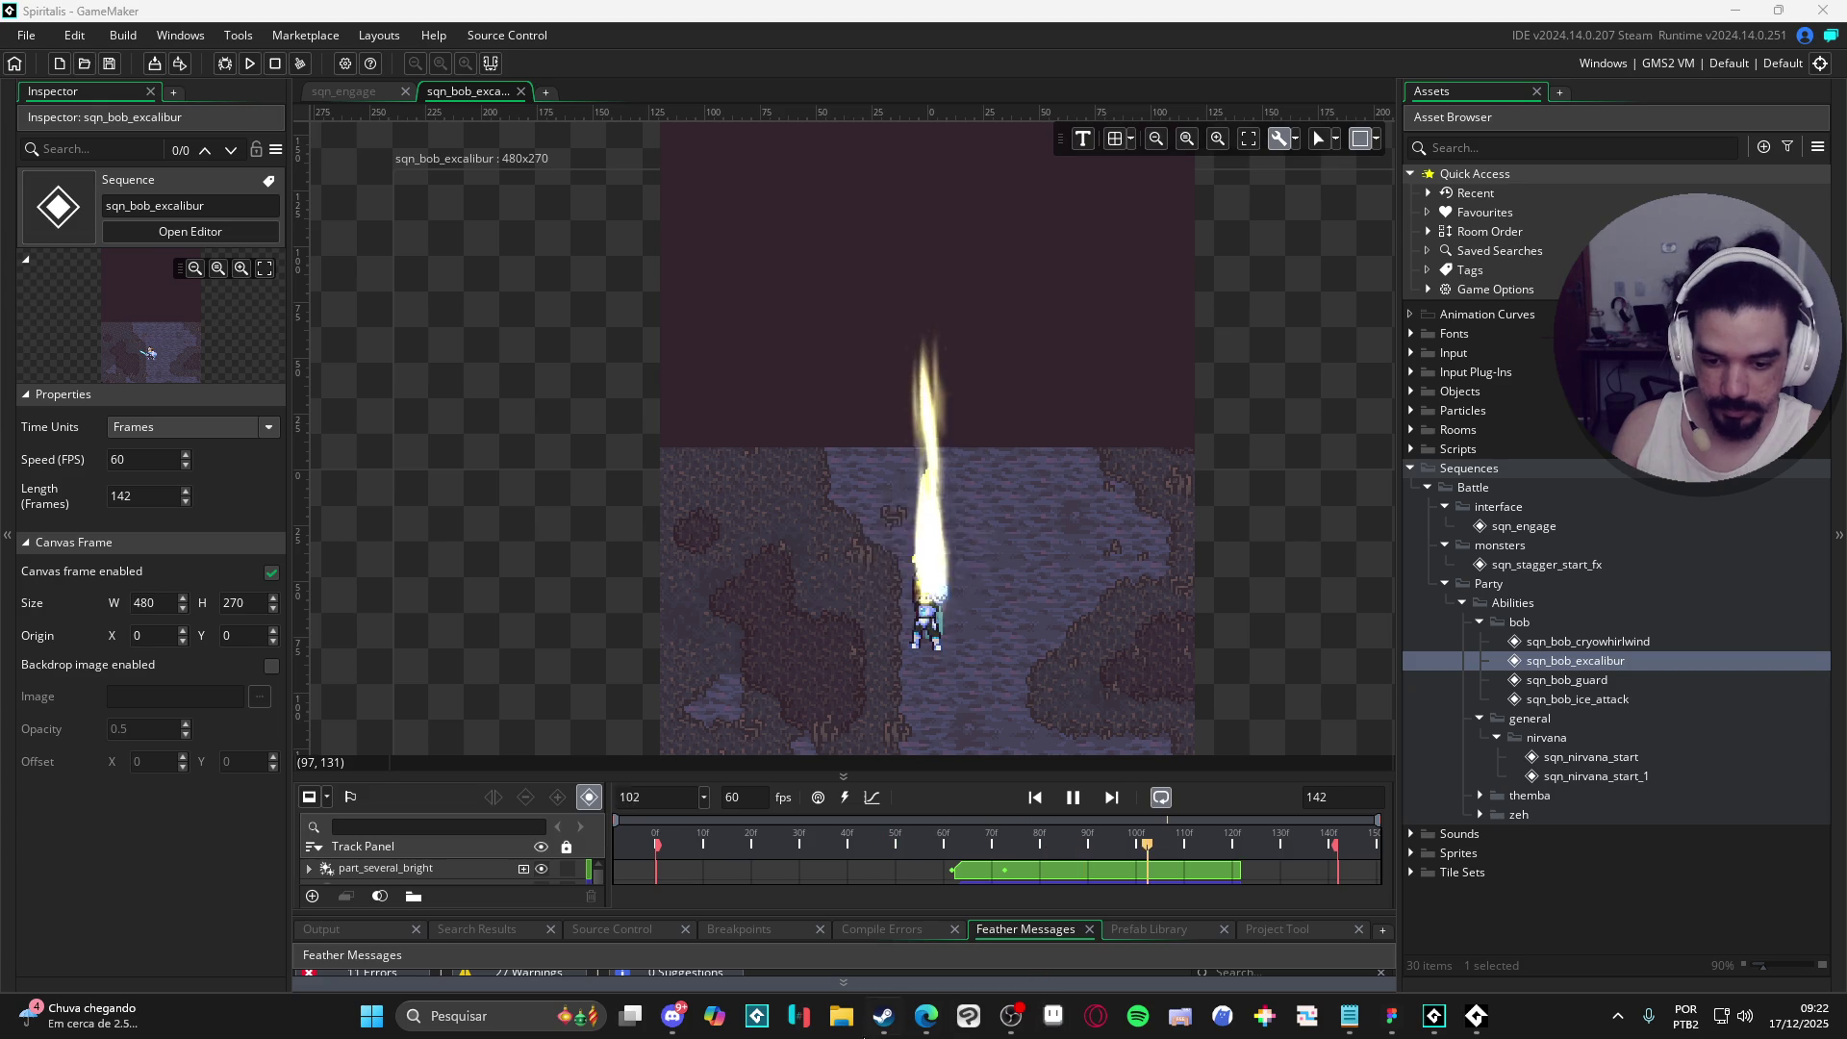
key("super+e")
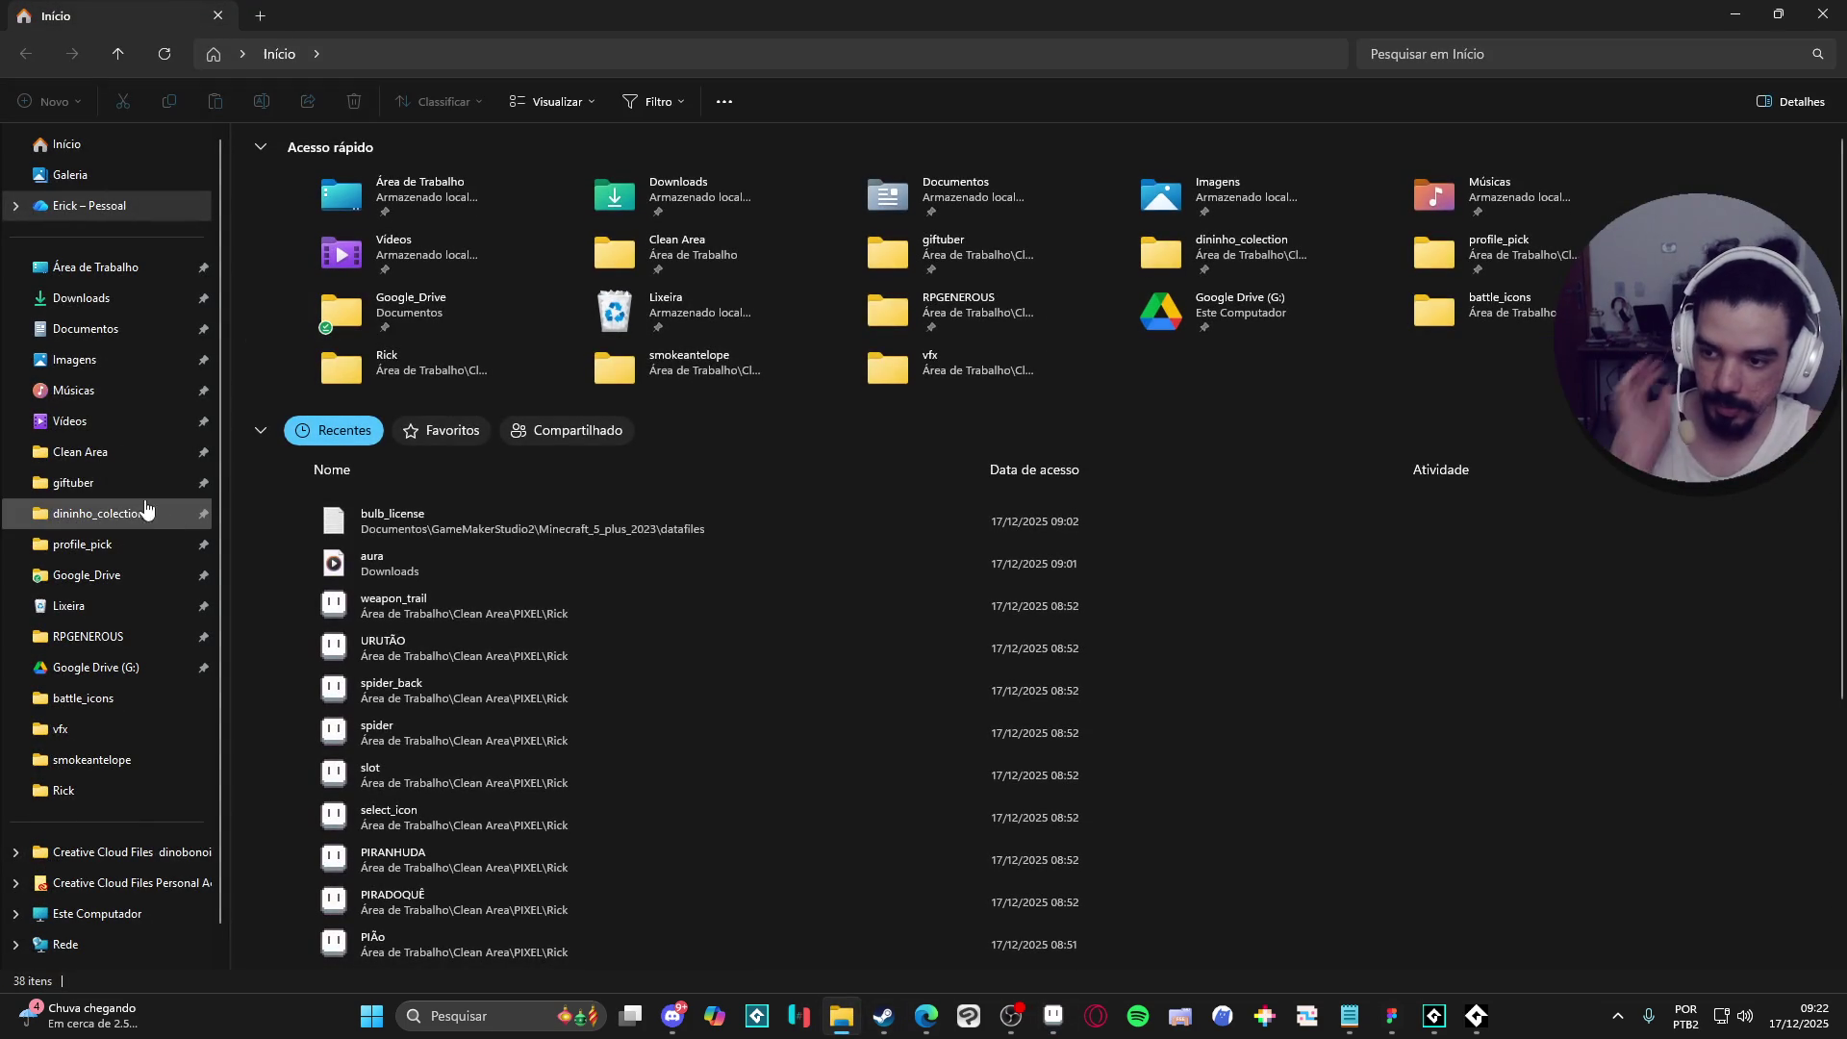
- Go to Clean Area, then open the pinned RPGENEROUS project folder
left_click(121, 456)
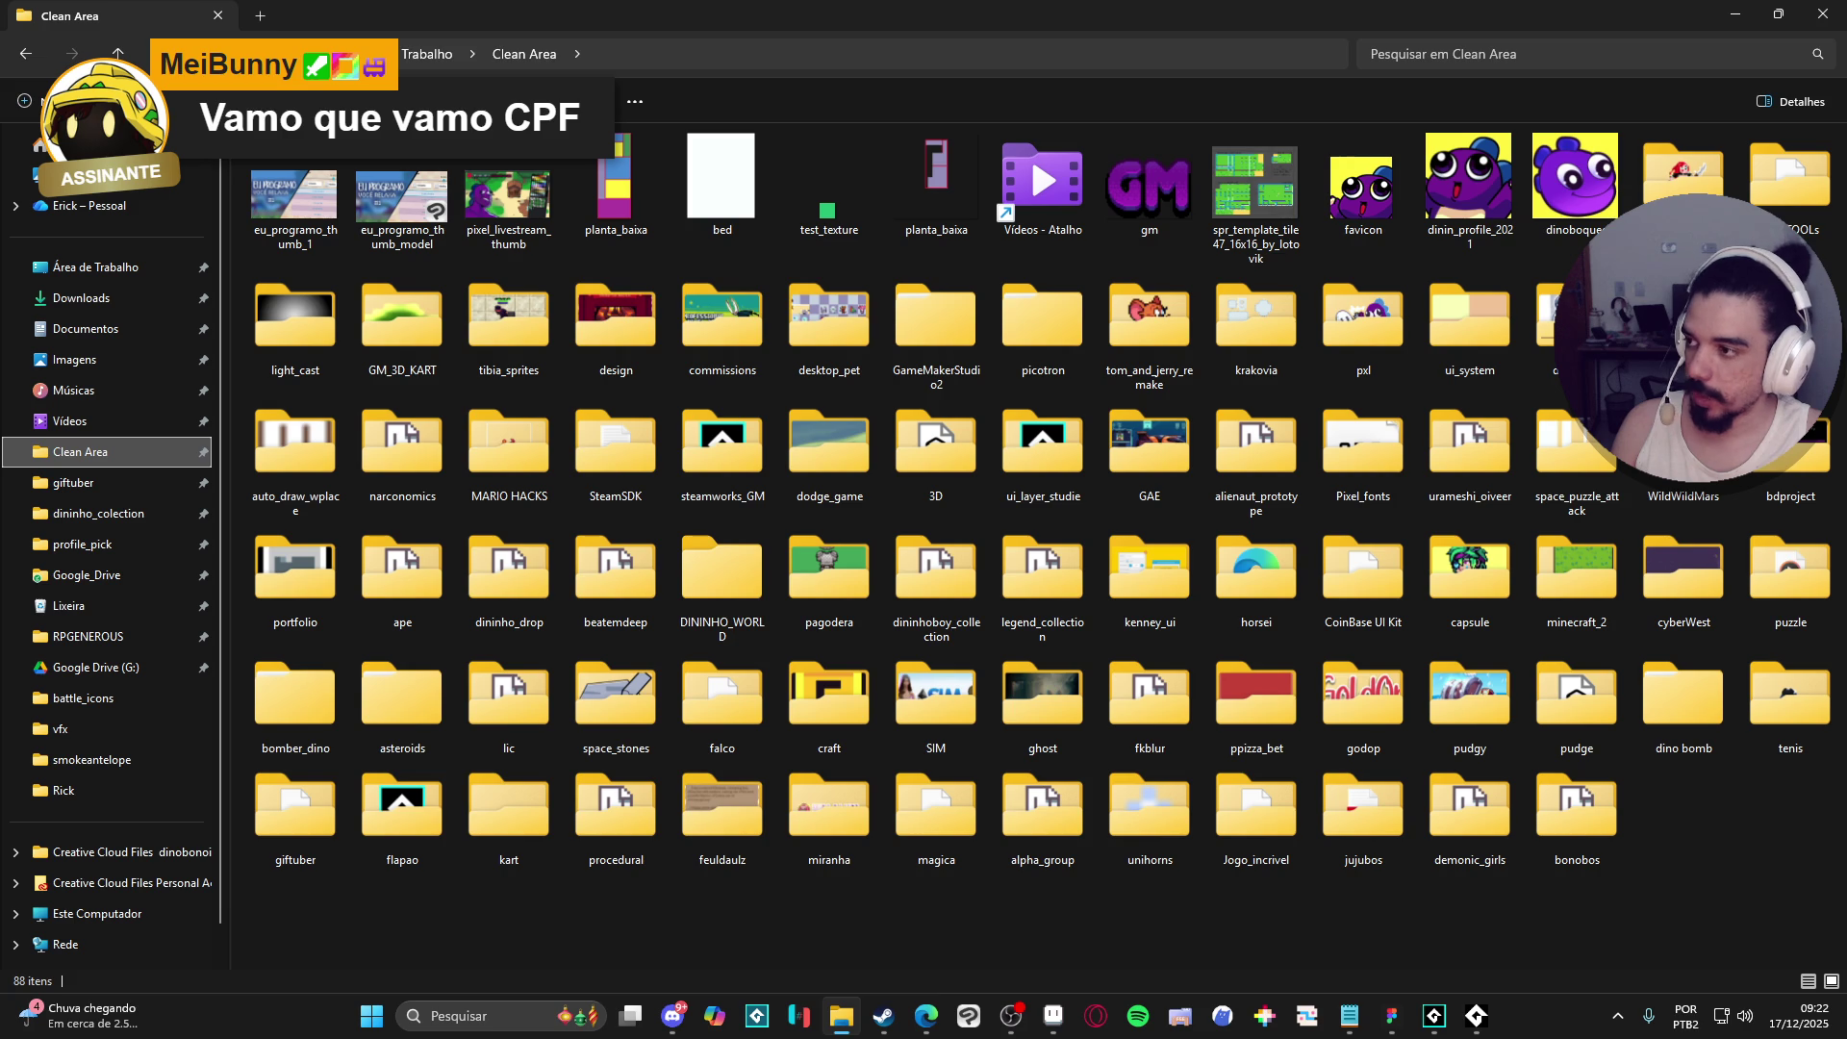
key("alt+Tab")
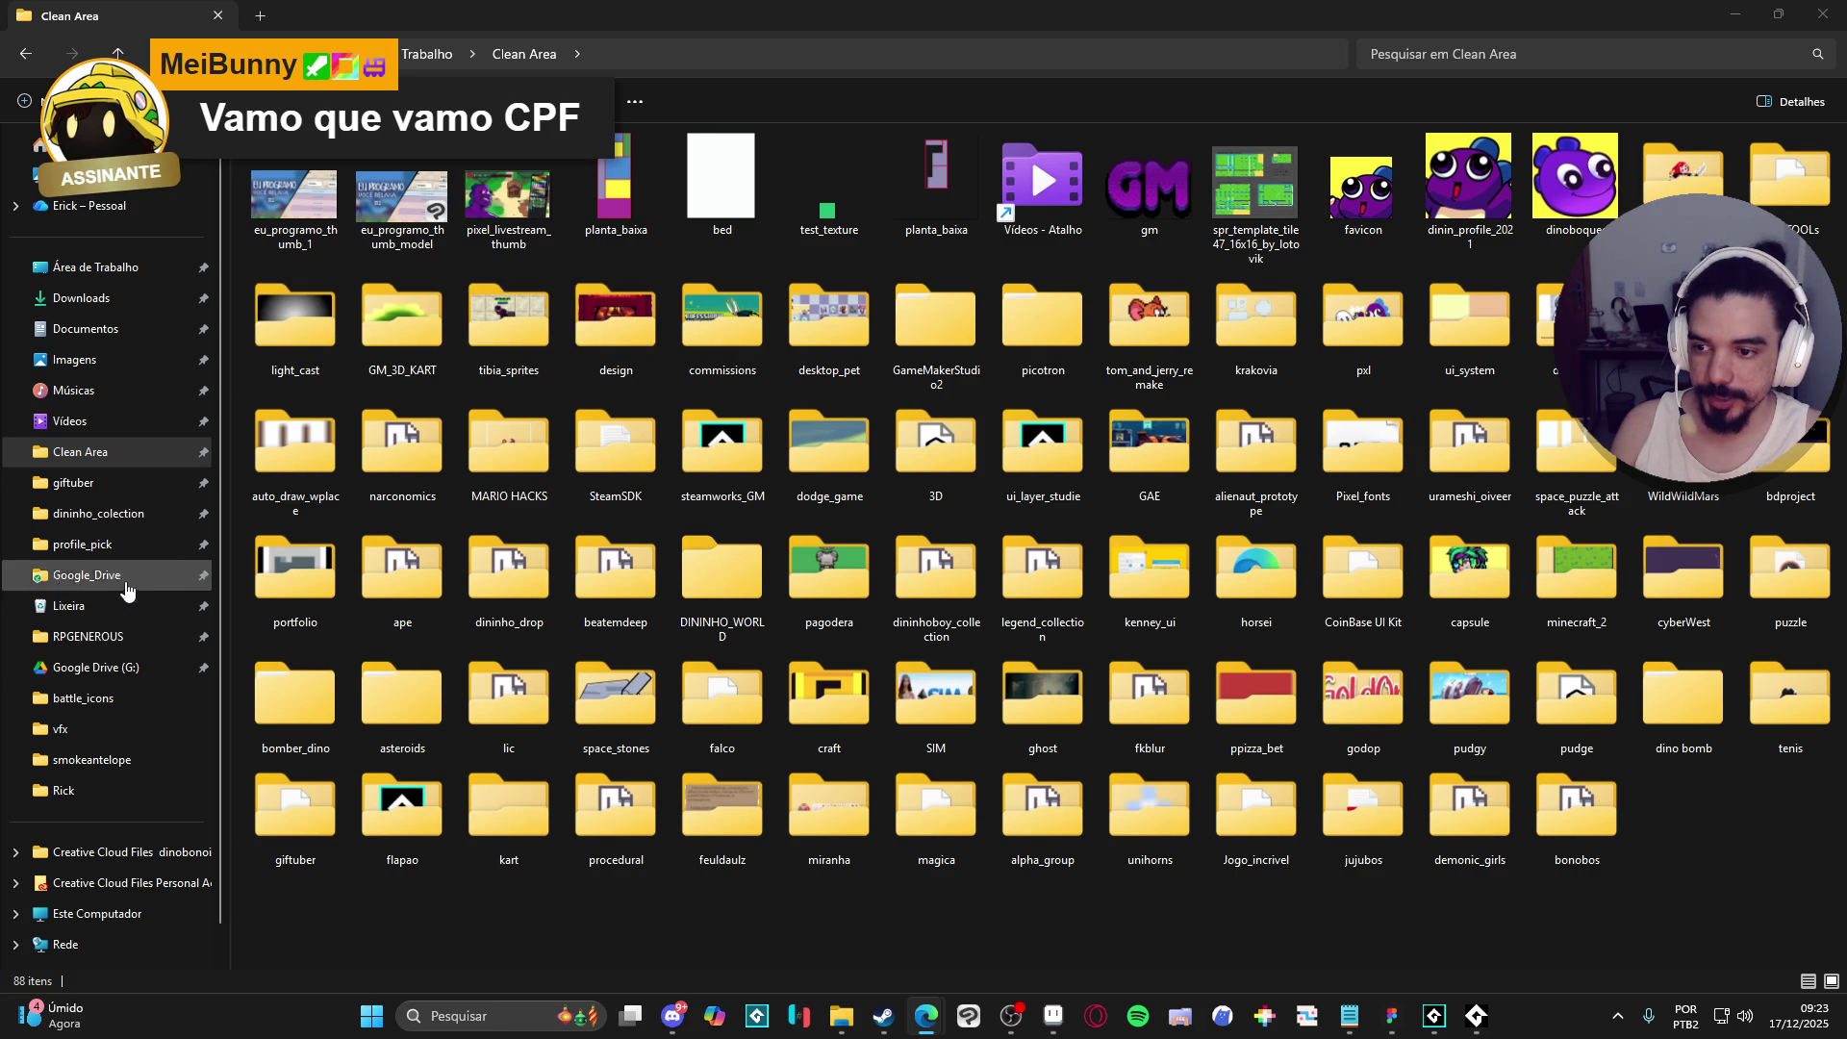
left_click(129, 637)
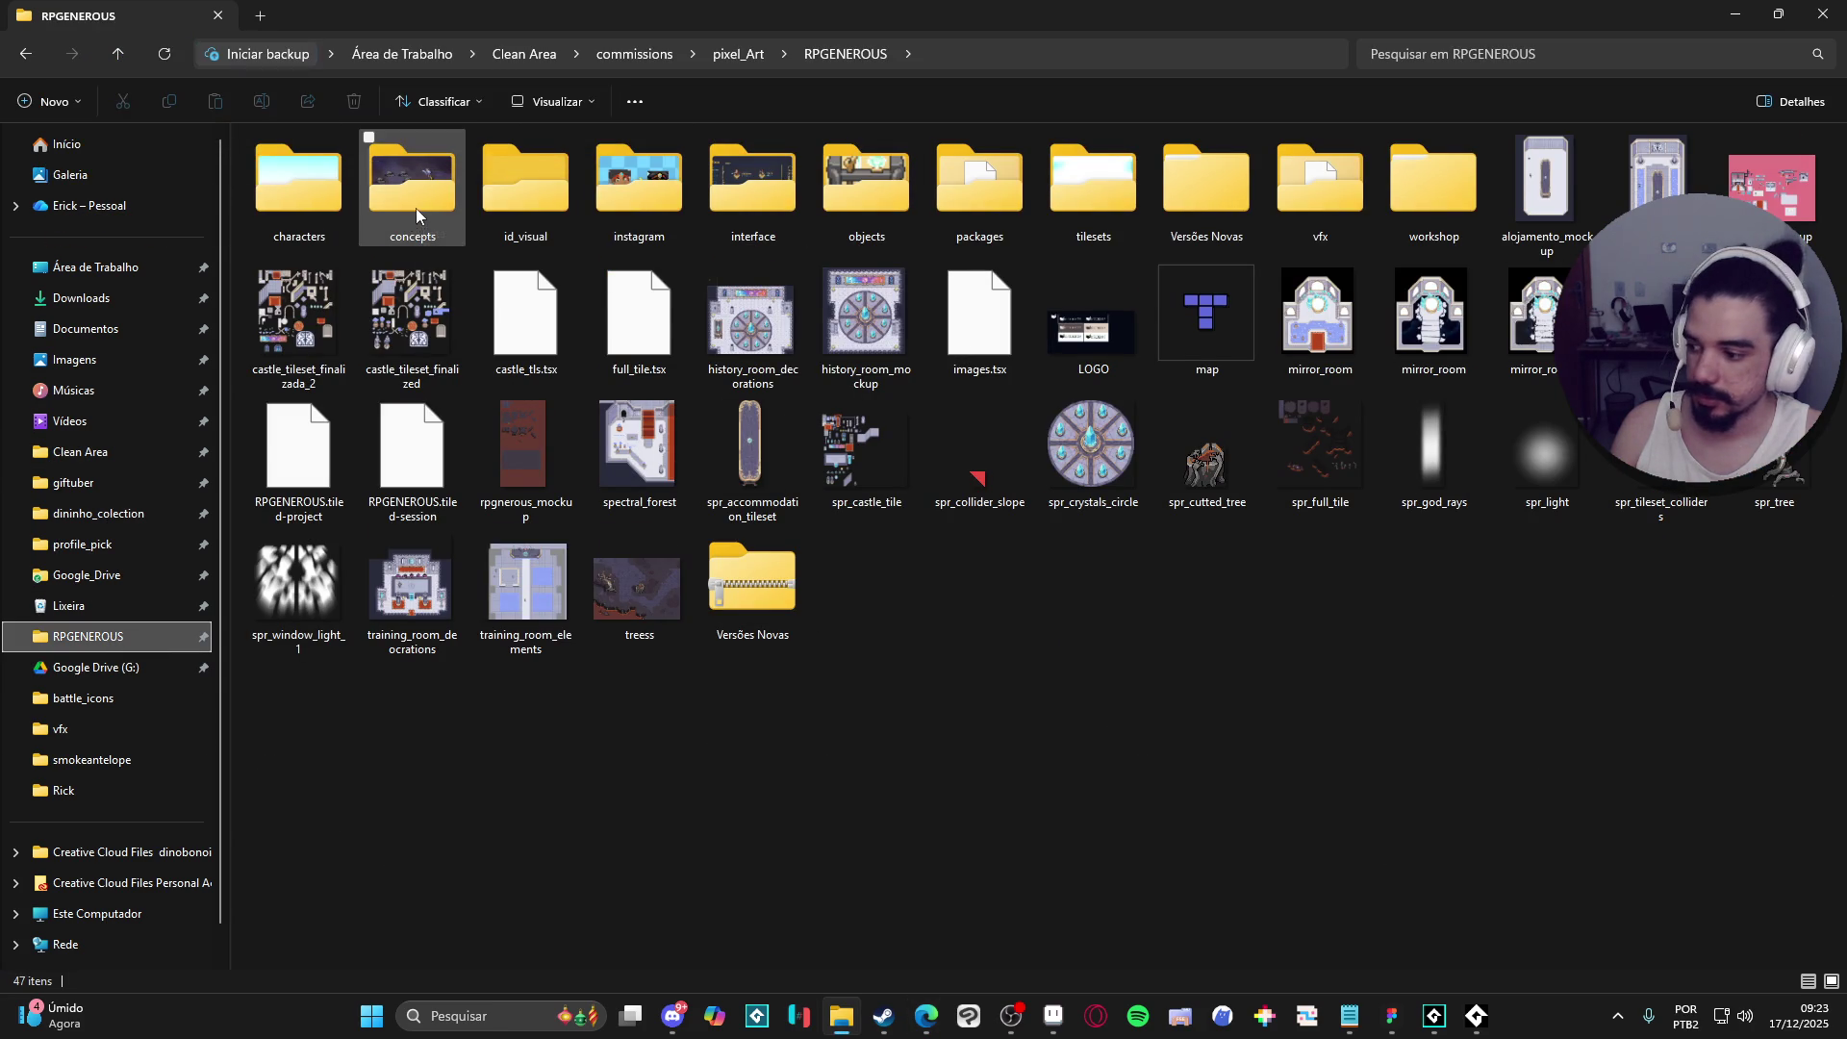
- Select and deselect items like vfx, tilesets, LOGO and spr_crystals_circle in the RPGENEROUS folder
left_click(1302, 206)
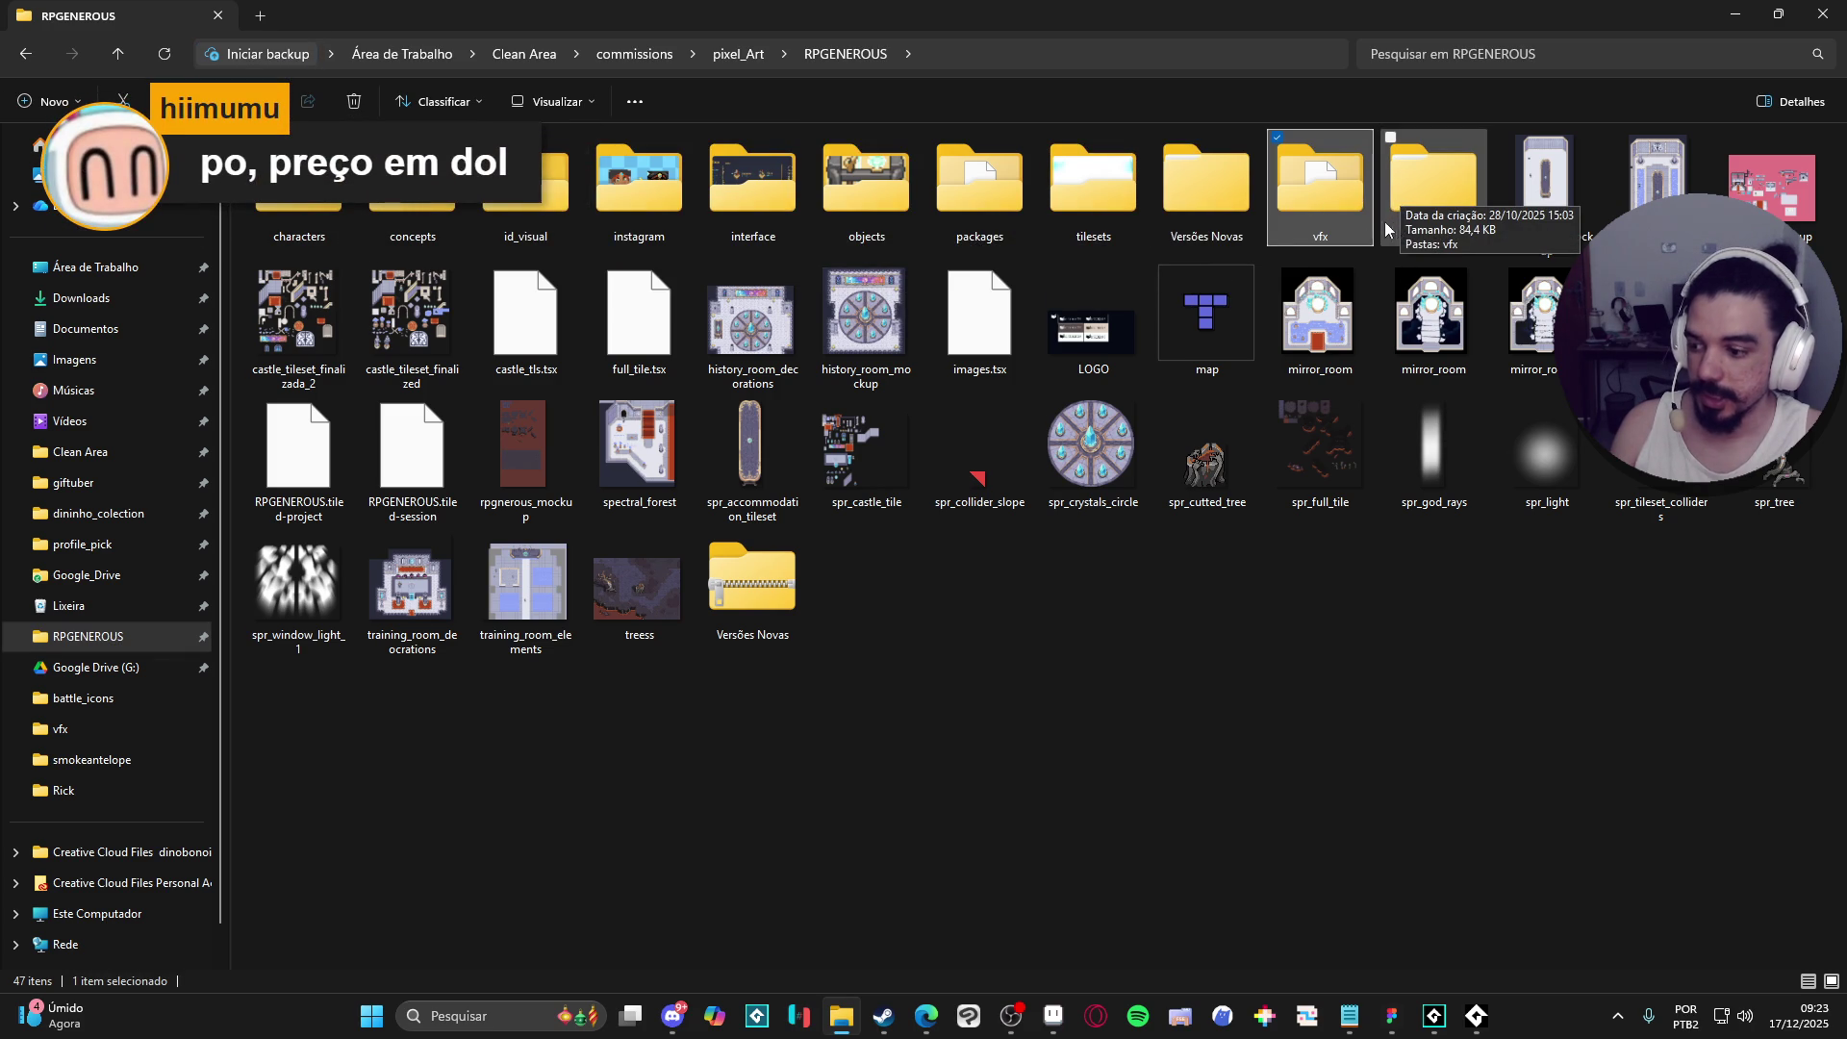
left_click(1152, 587)
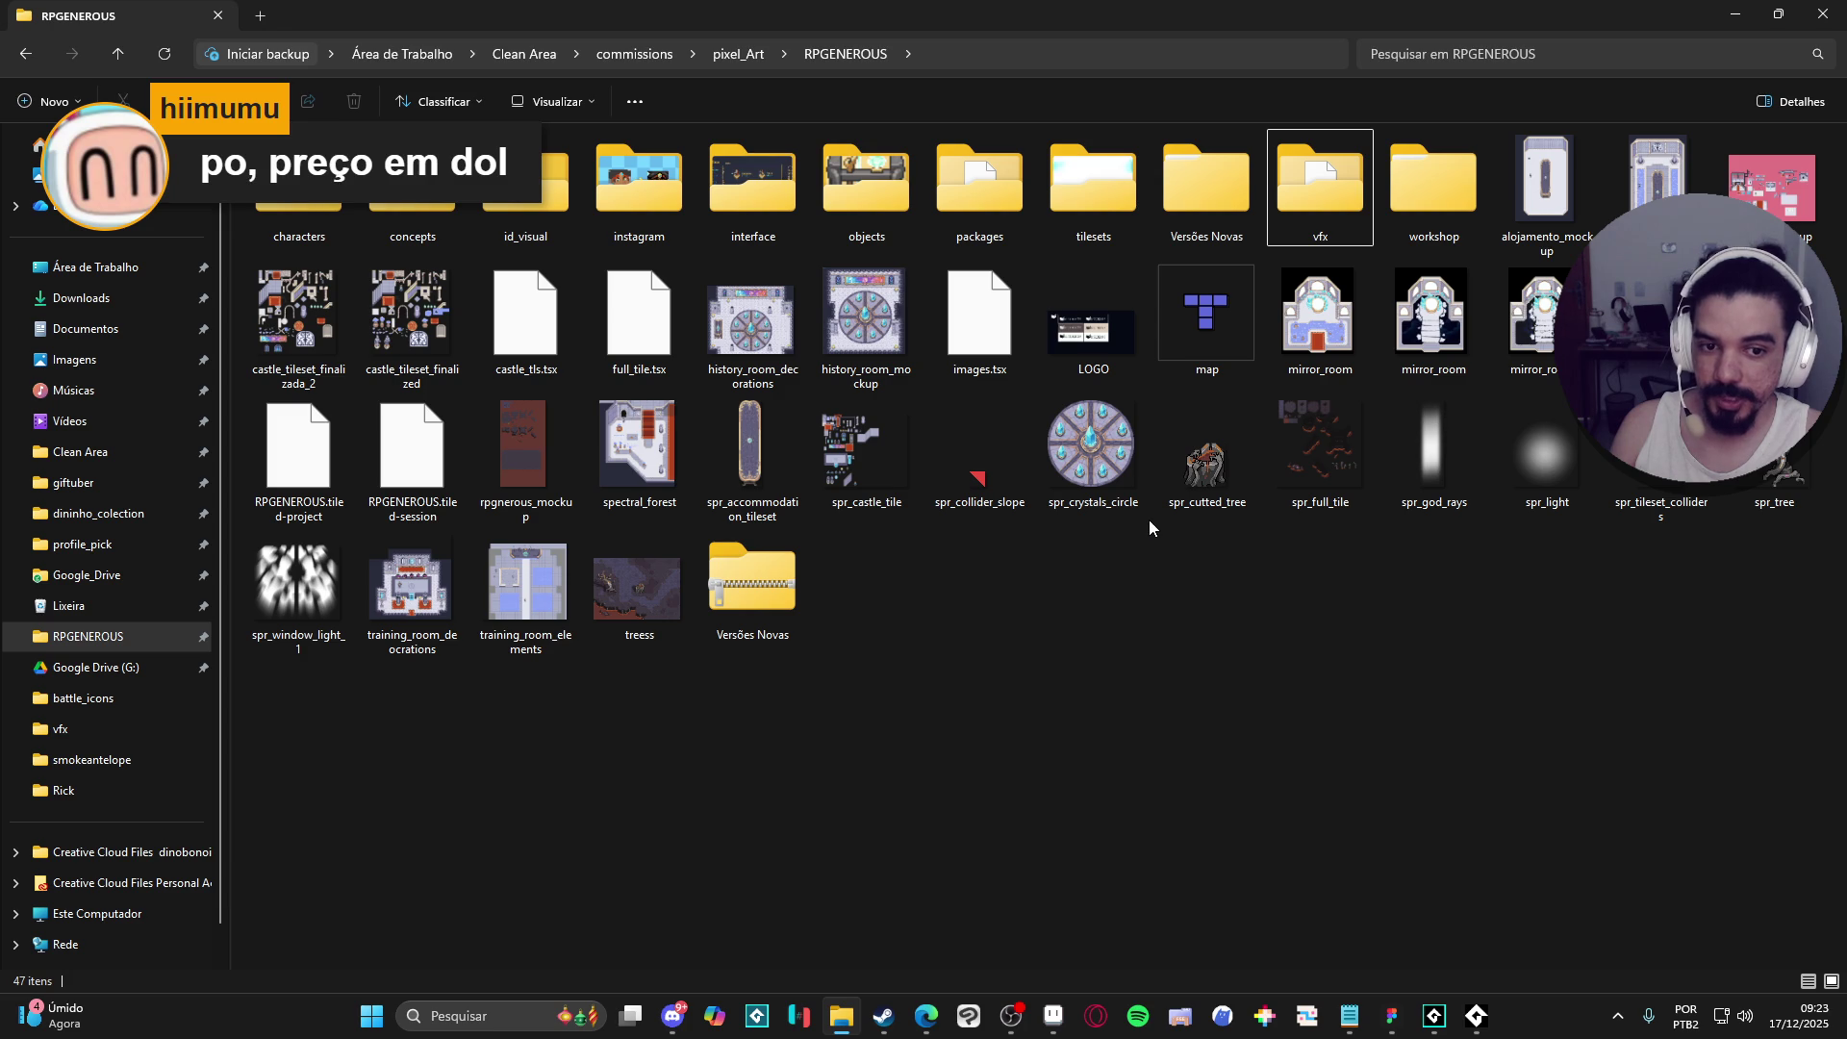
left_click(1127, 197)
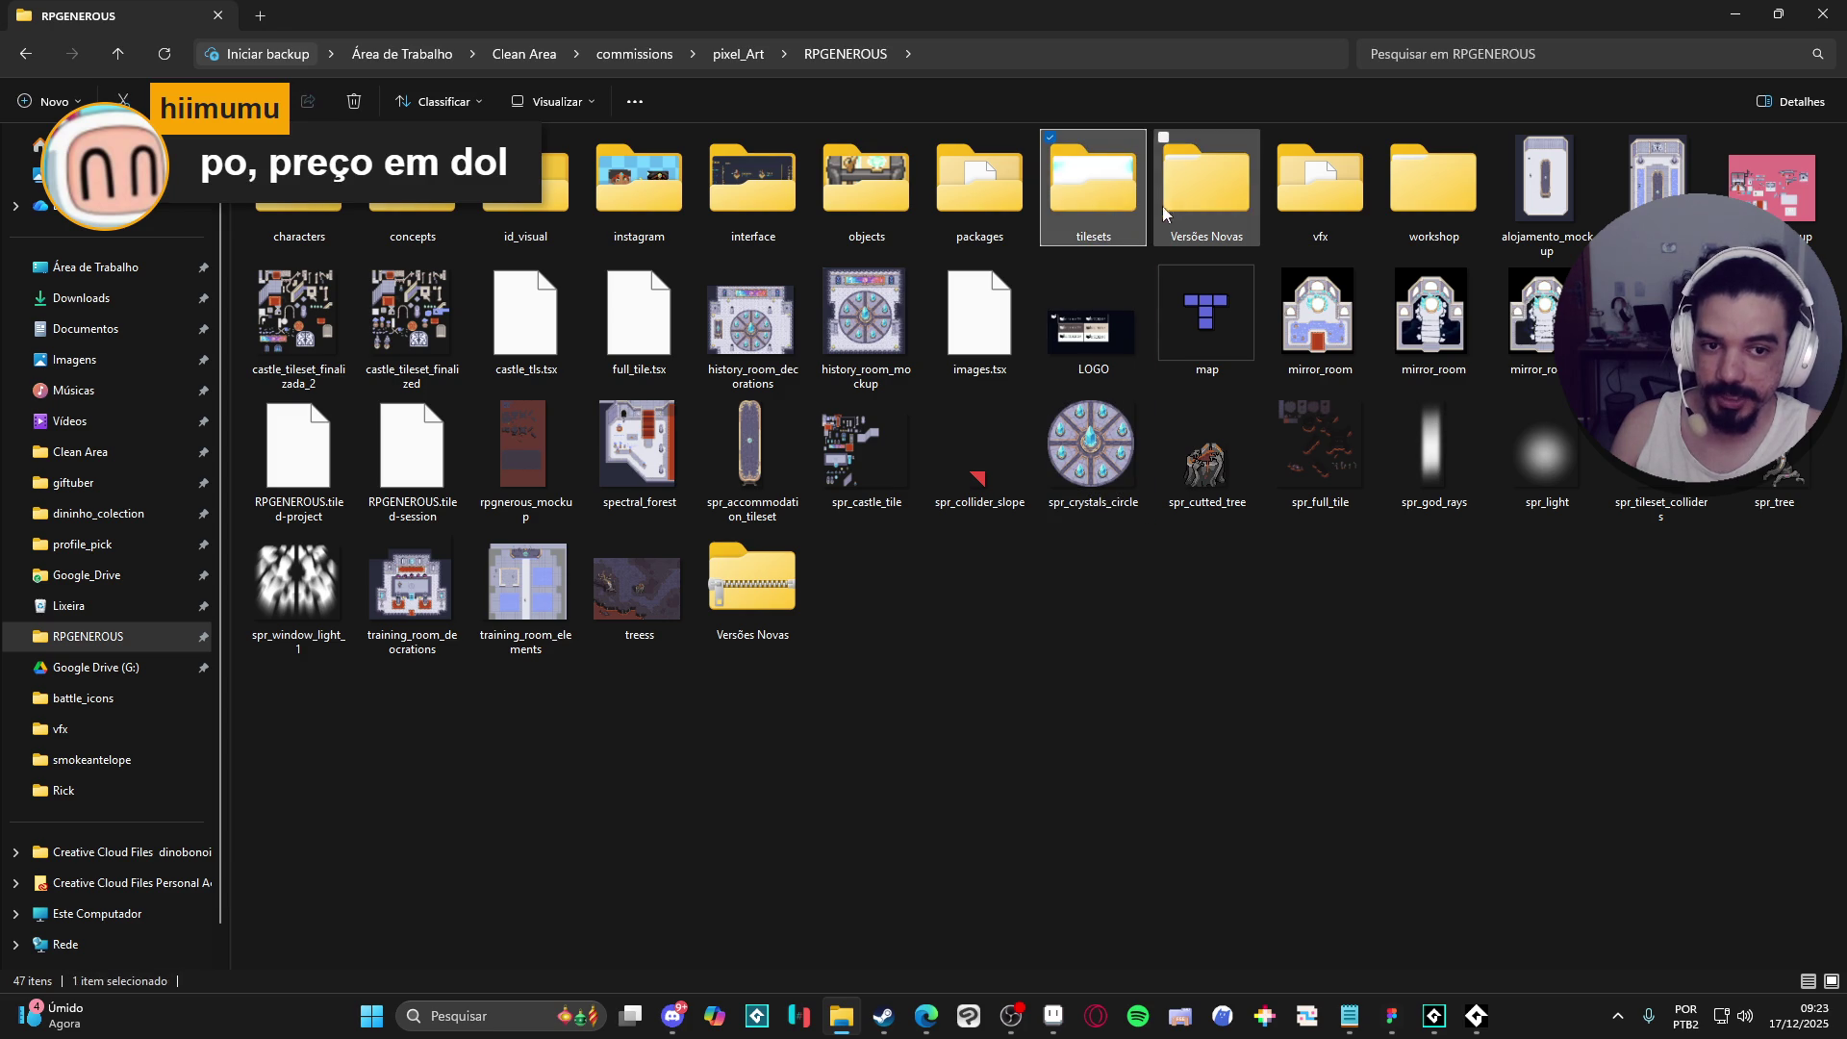
left_click(1243, 689)
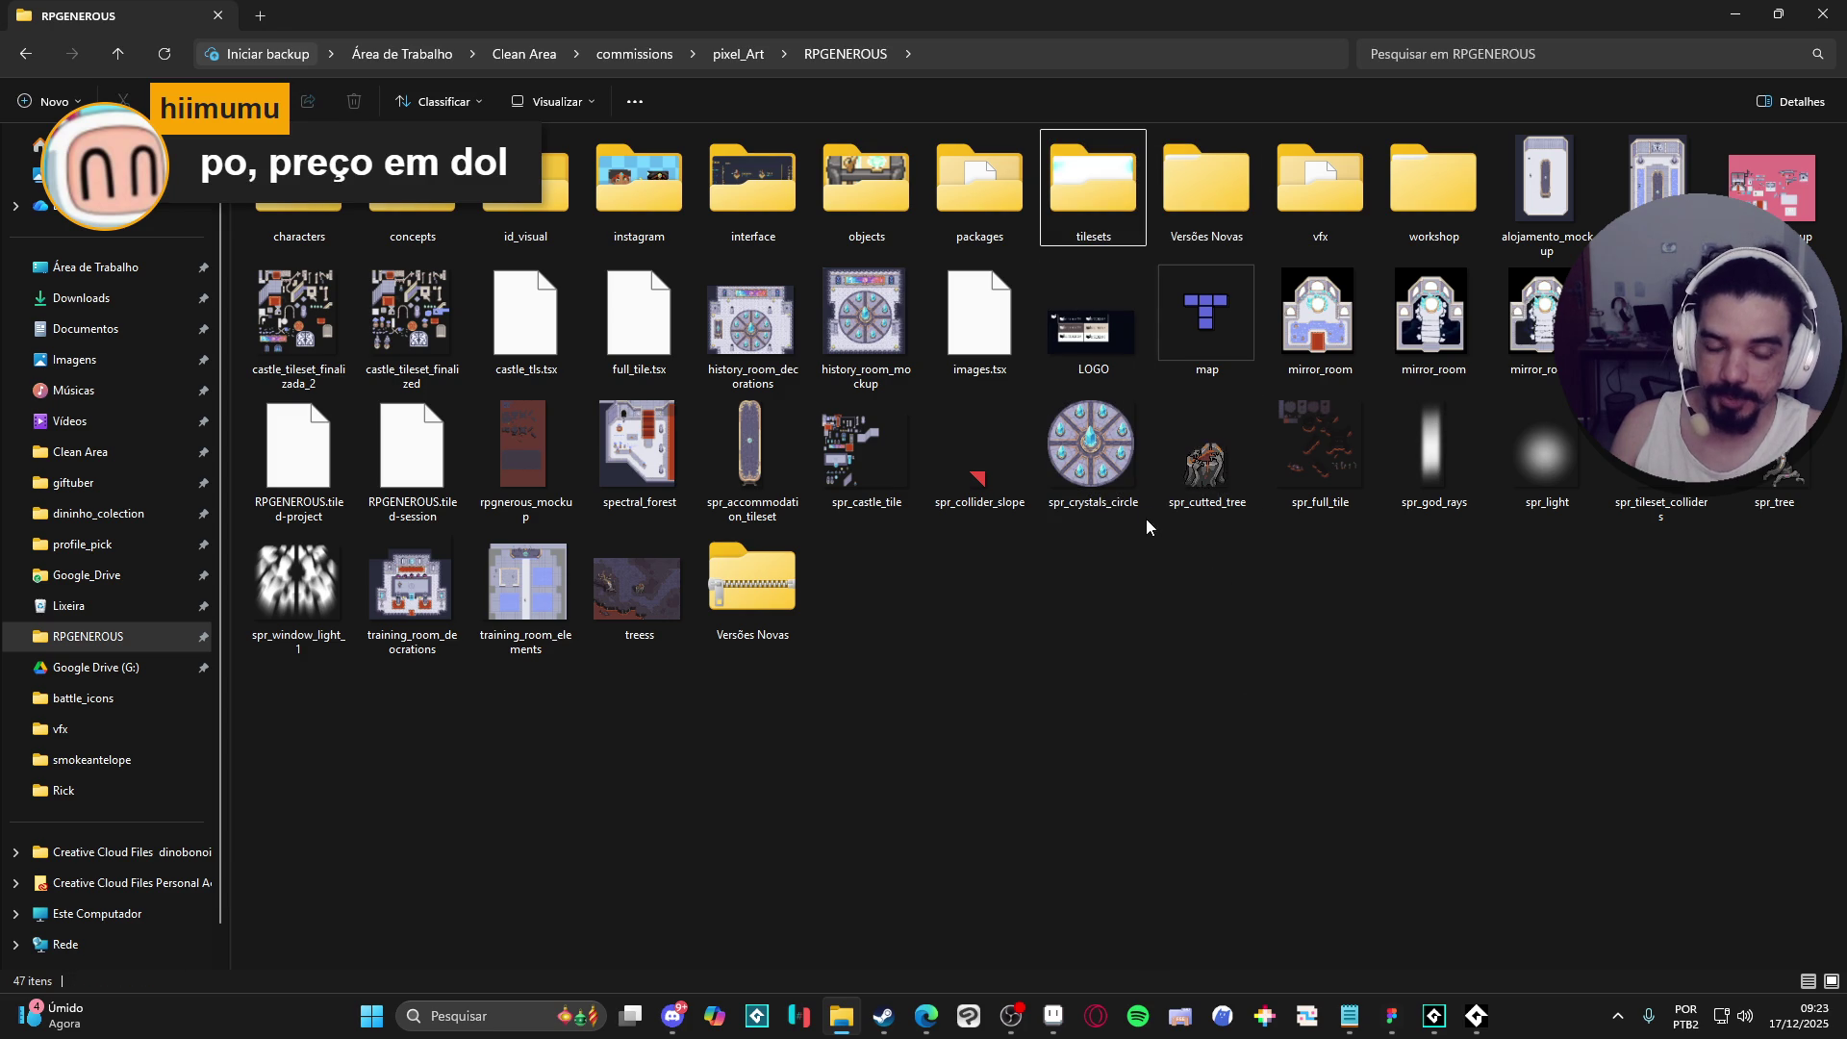
left_click_drag(1146, 519, 1153, 152)
left_click(1149, 517)
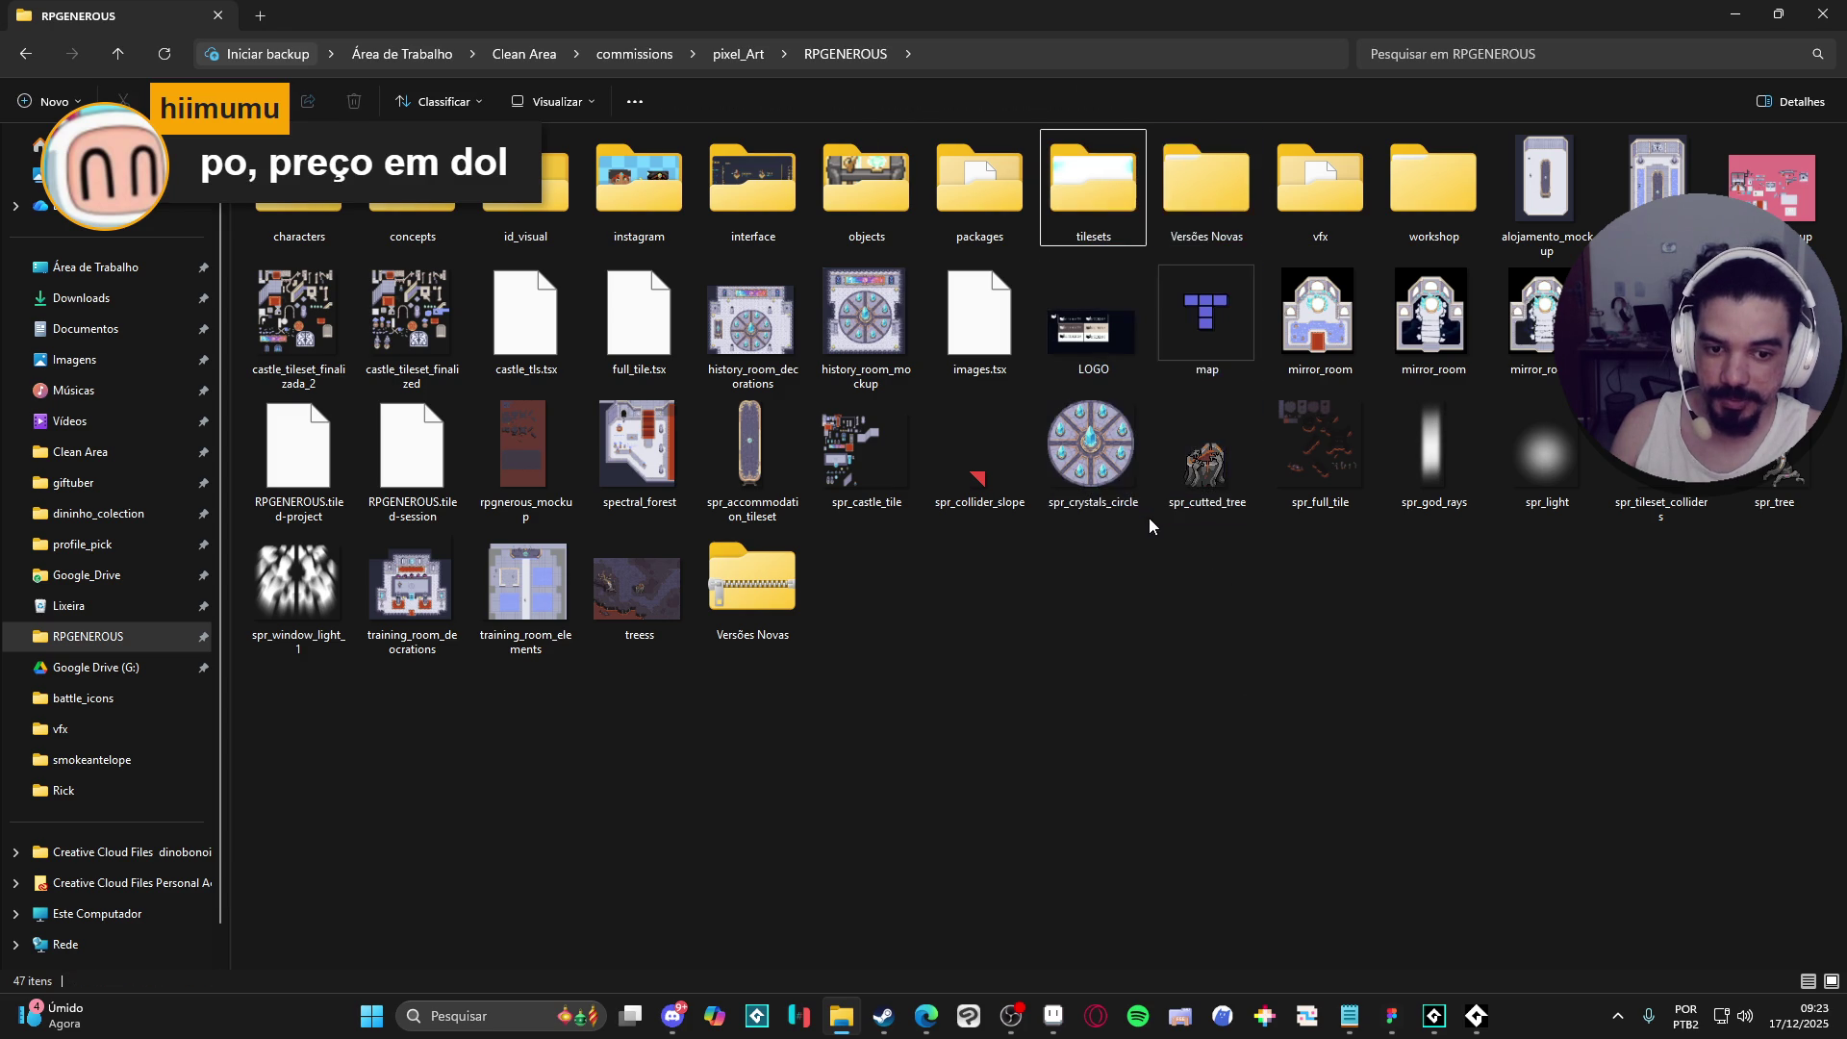
left_click_drag(1147, 534, 1150, 289)
left_click(1149, 519)
mouse_move(1149, 519)
left_mouse_down()
mouse_move(1152, 129)
mouse_move(1168, 589)
mouse_move(1147, 595)
mouse_move(1151, 71)
left_mouse_up()
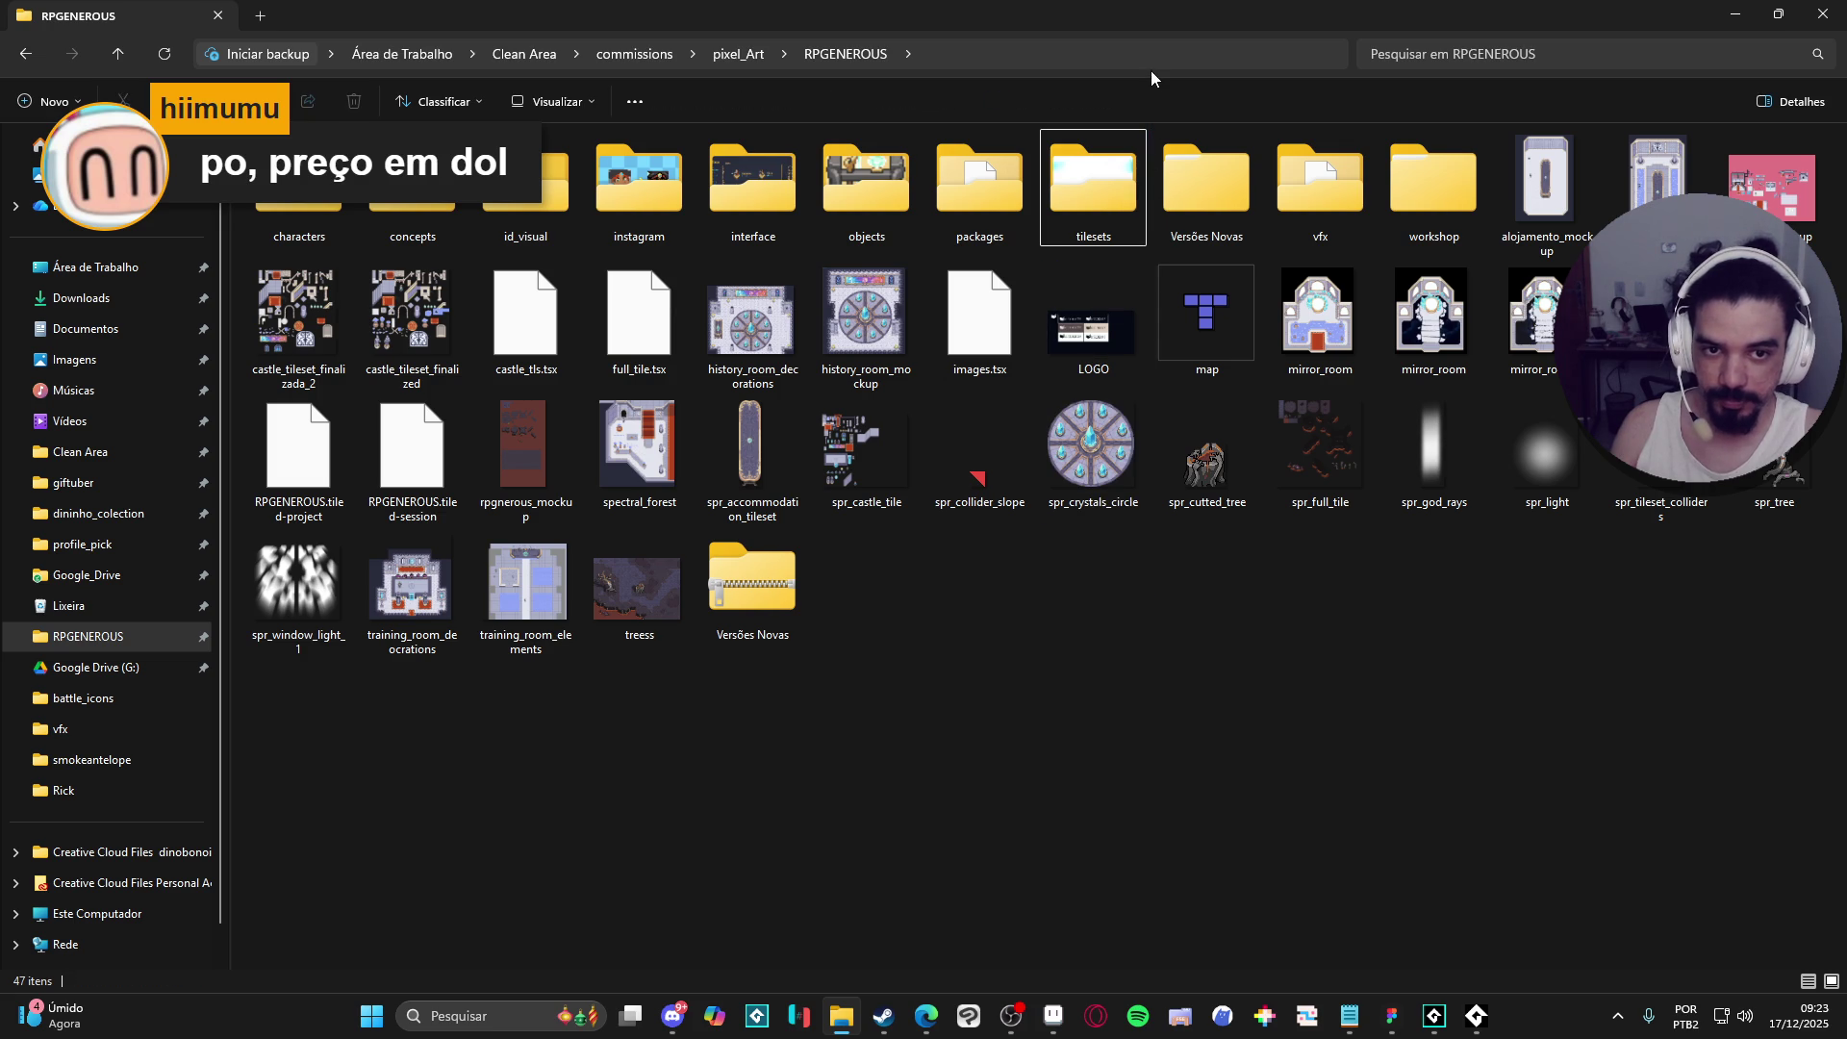
left_click_drag(1146, 540, 1151, 55)
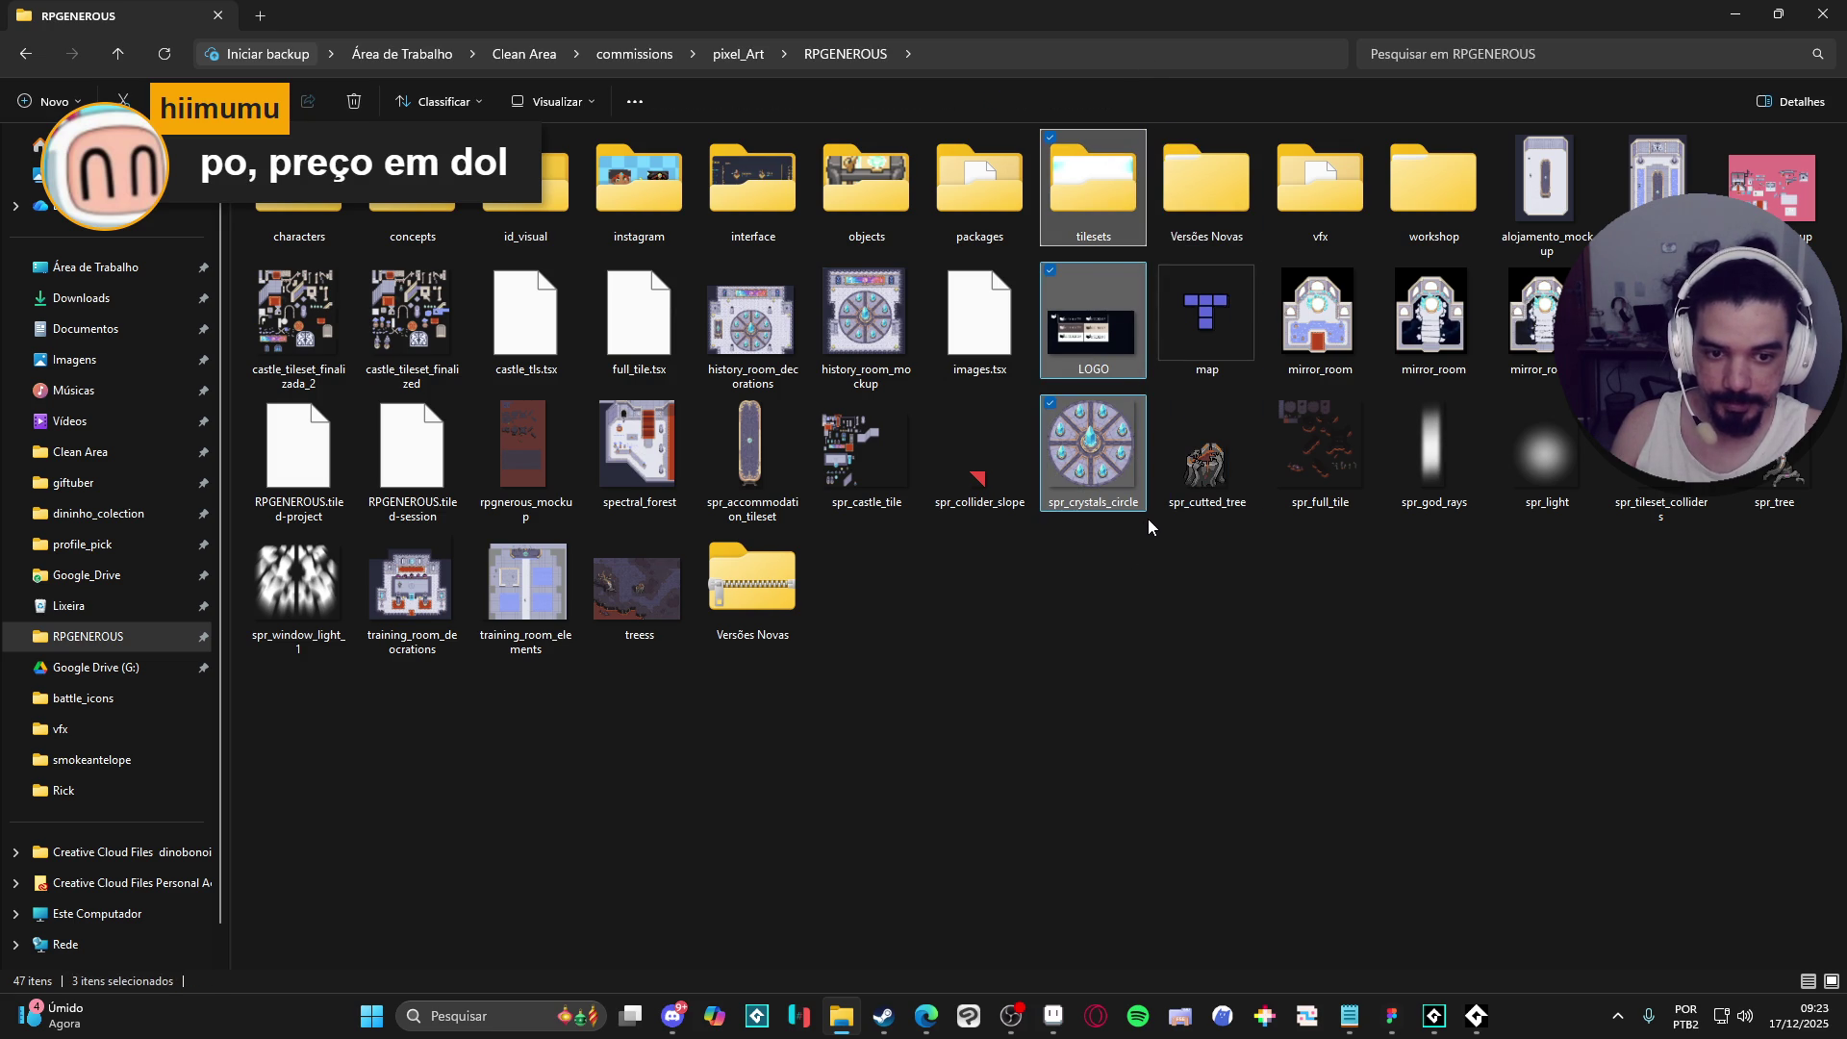
left_click(1151, 519)
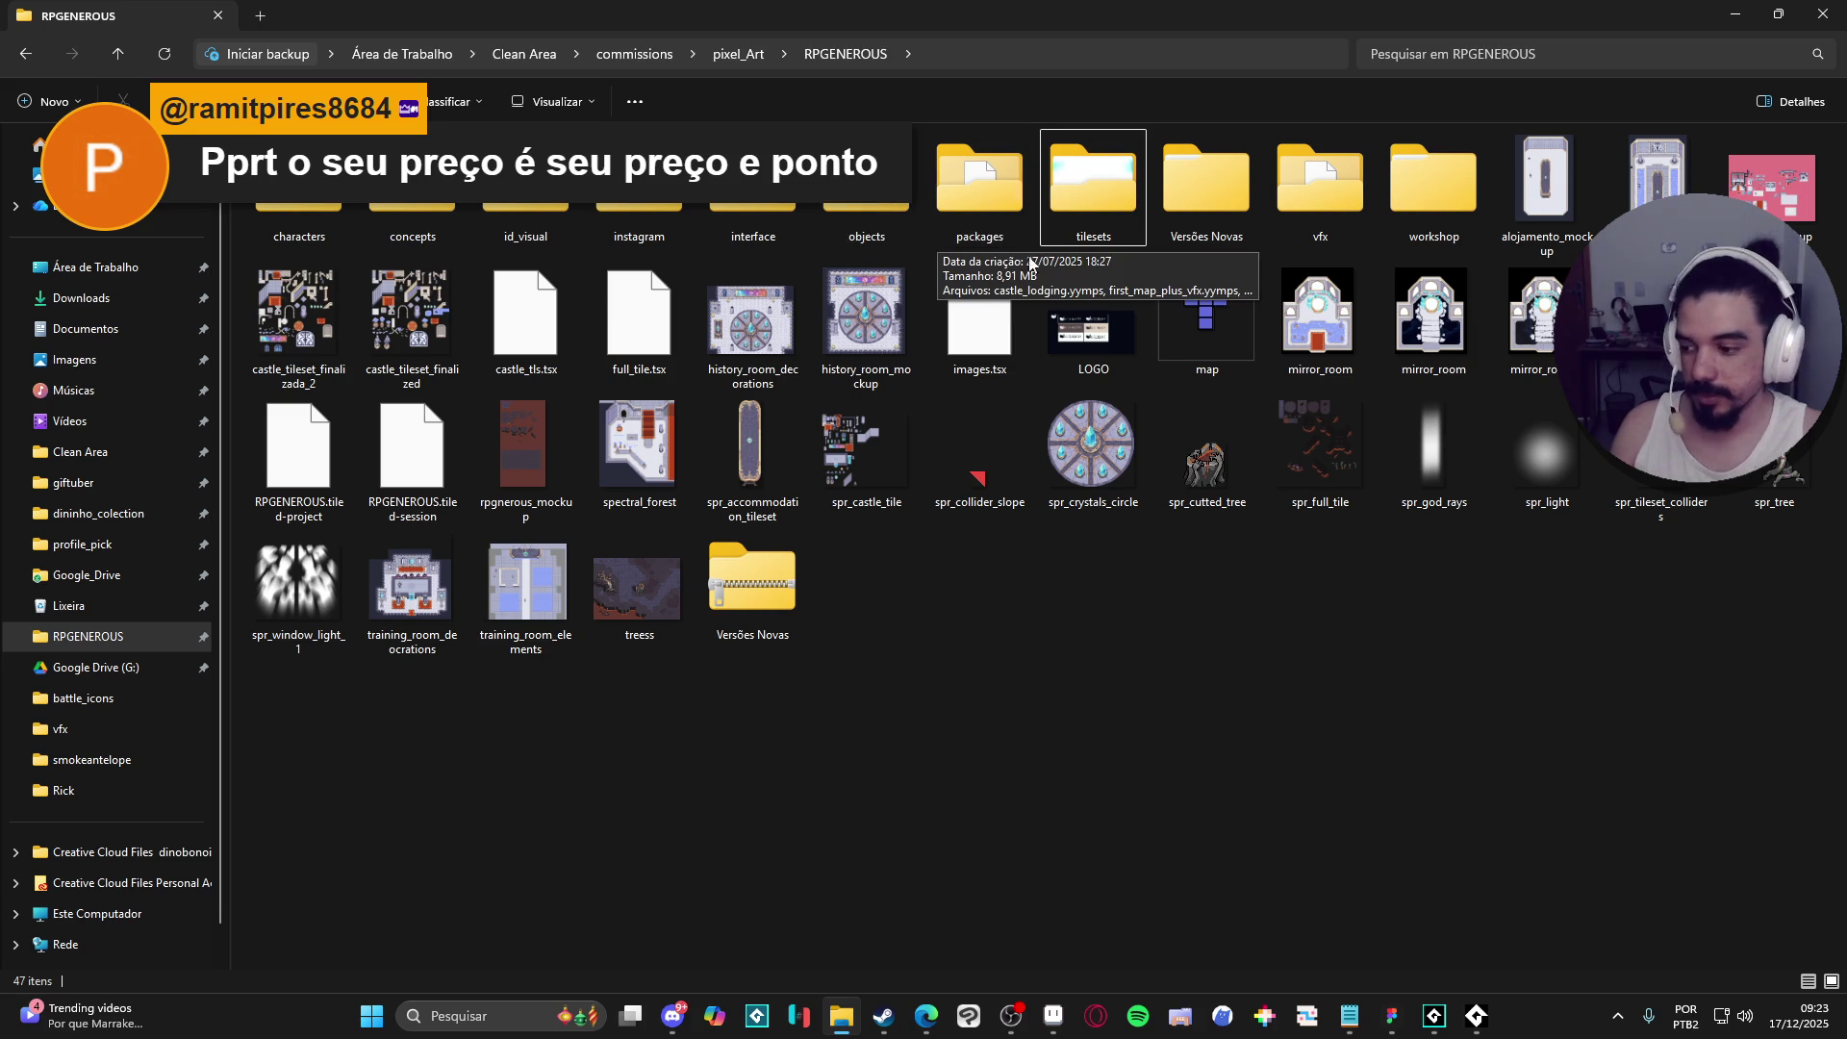
- Select the alojamento_window_mockup file
mouse_move(1036, 514)
left_mouse_down()
mouse_move(929, 396)
mouse_move(1034, 145)
mouse_move(1038, 568)
mouse_move(1036, 101)
mouse_move(1013, 381)
mouse_move(1038, 569)
mouse_move(1029, 416)
mouse_move(1097, 135)
mouse_move(1038, 135)
left_mouse_up()
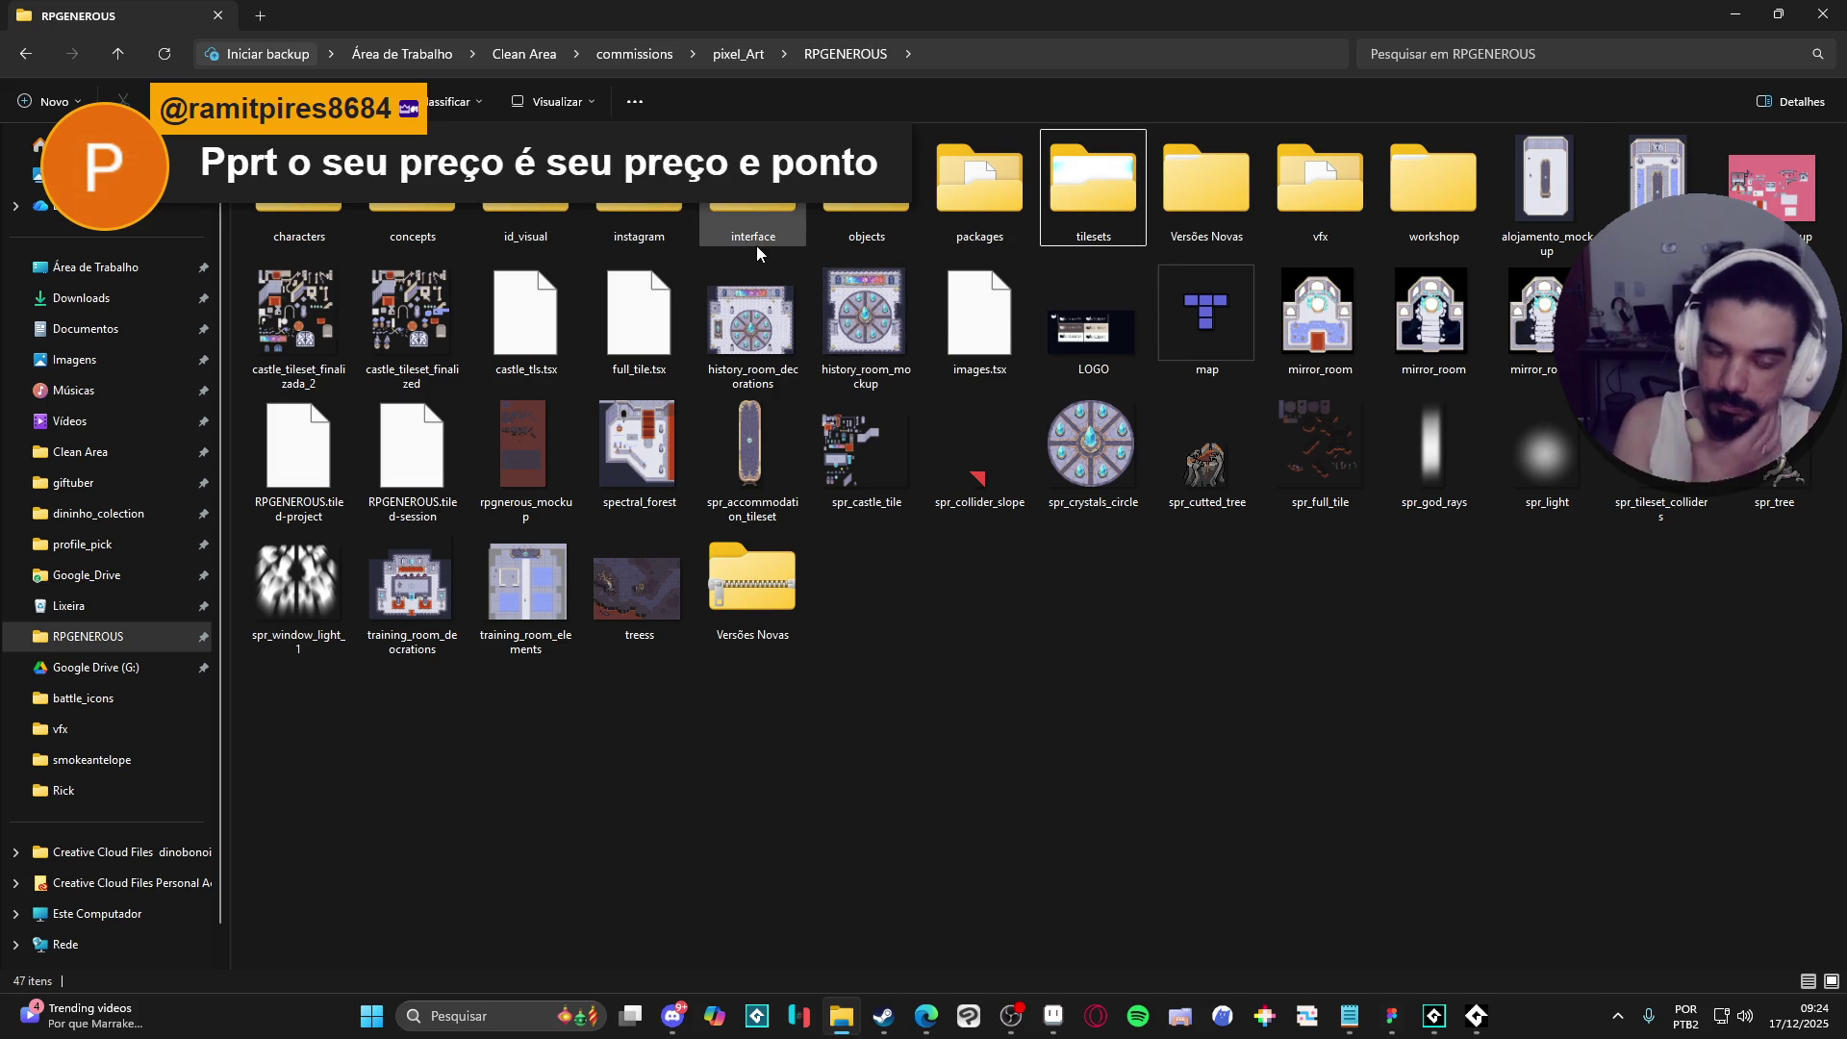
mouse_move(756, 245)
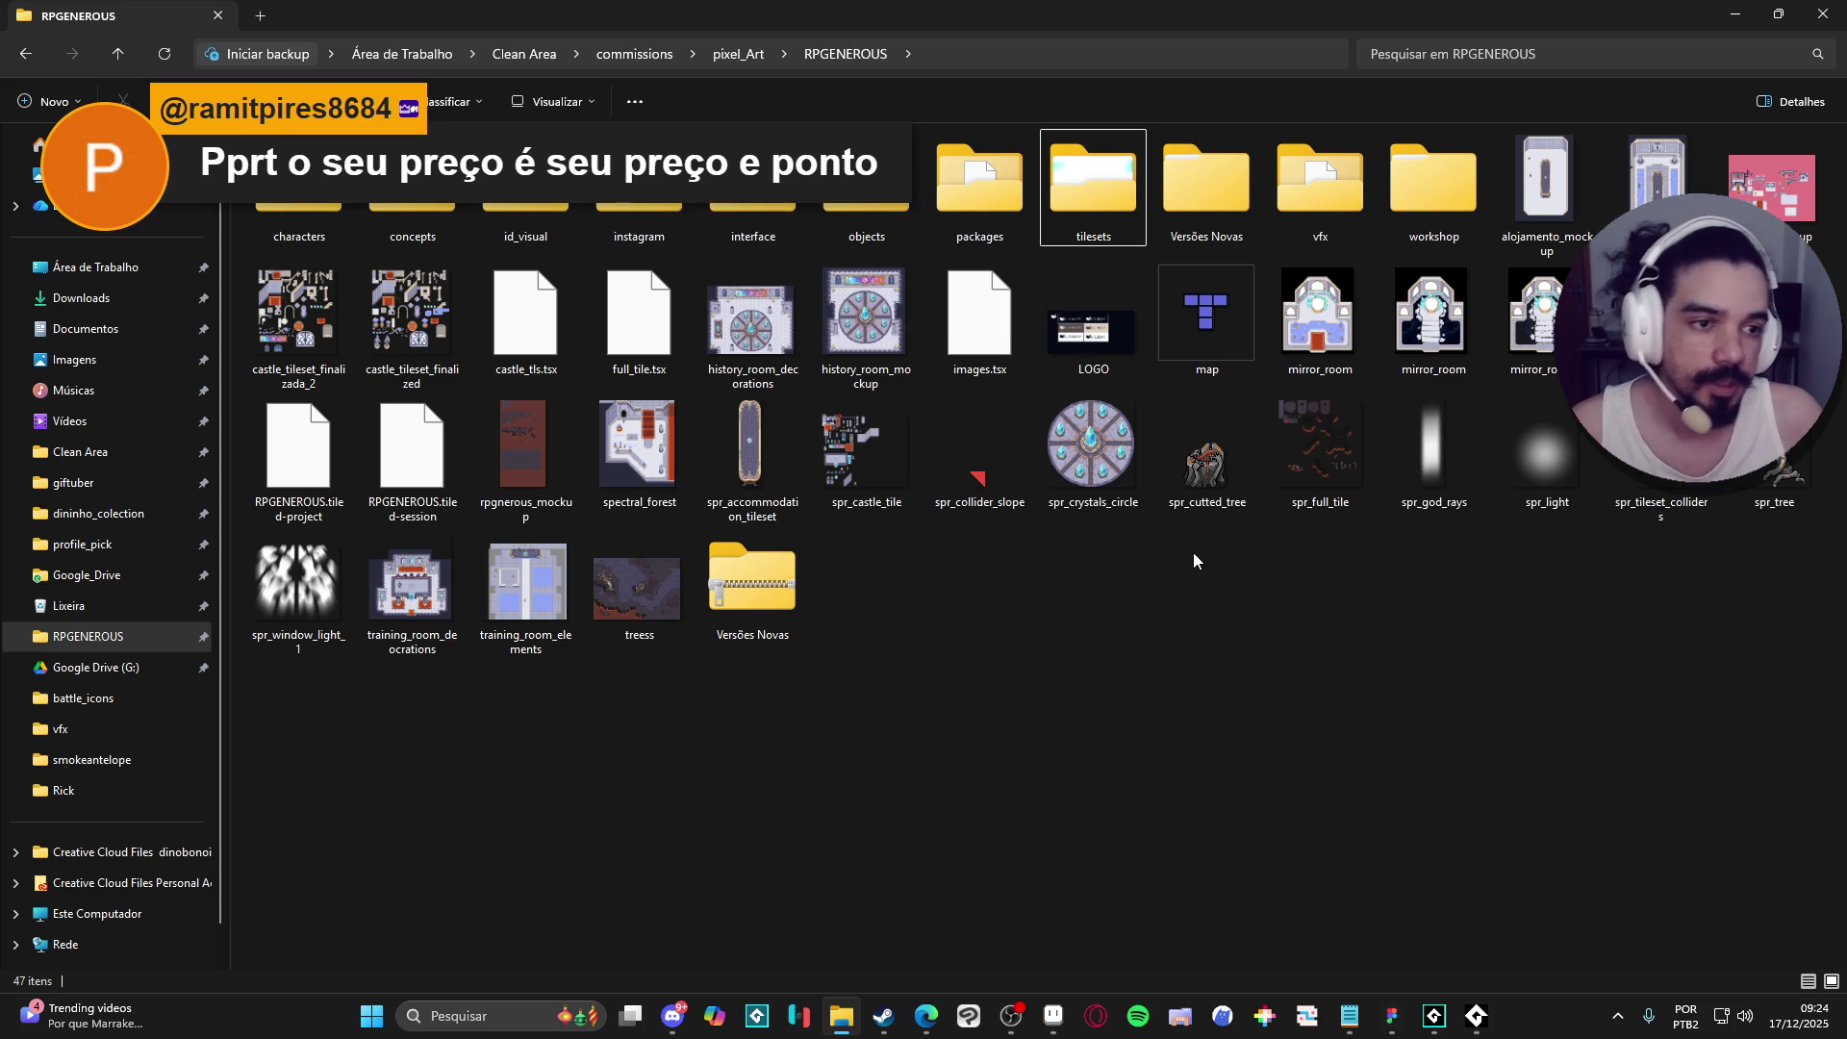
left_click(1656, 173)
- View alojamento_window_mockup in Aseprite with the pixel grid hidden, then close it
double_click(1657, 174)
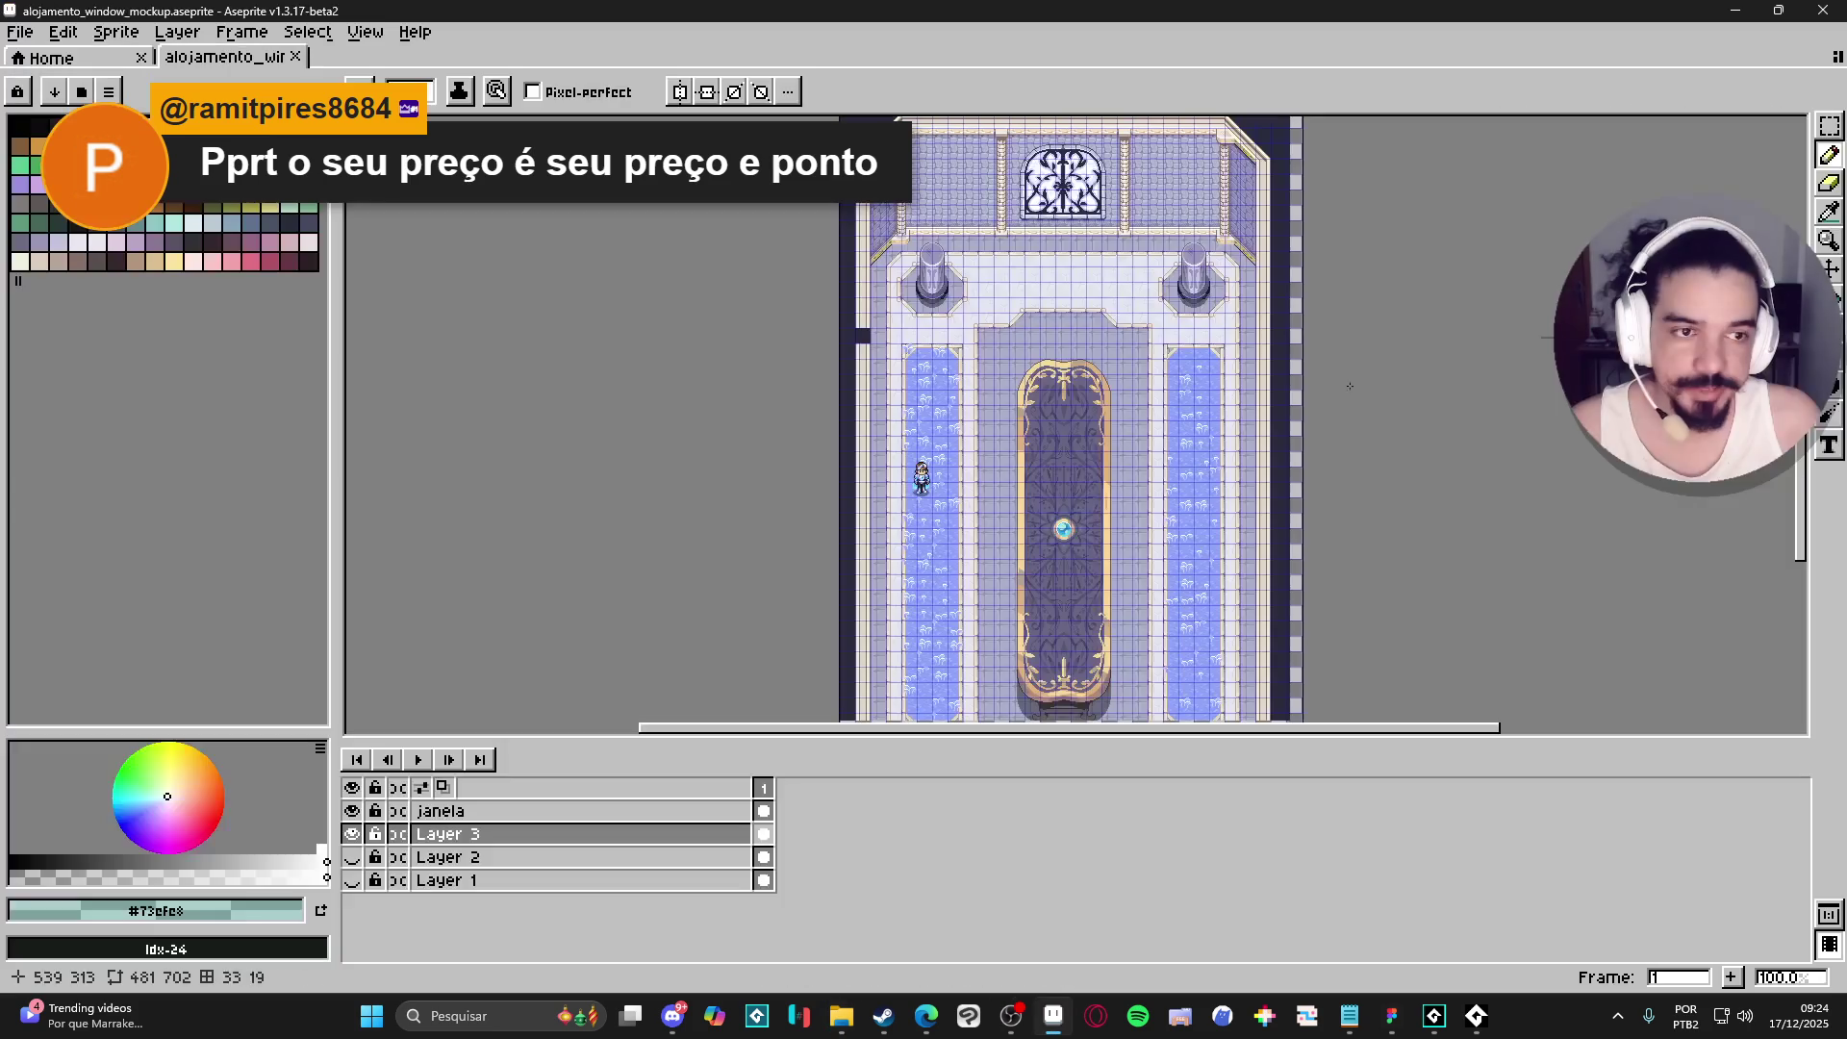
scroll(1027, 458, "up", 2)
left_click_drag(1028, 227, 1027, 458)
scroll(1027, 458, "down", 1)
key("ctrl+apostrophe")
left_click(295, 57)
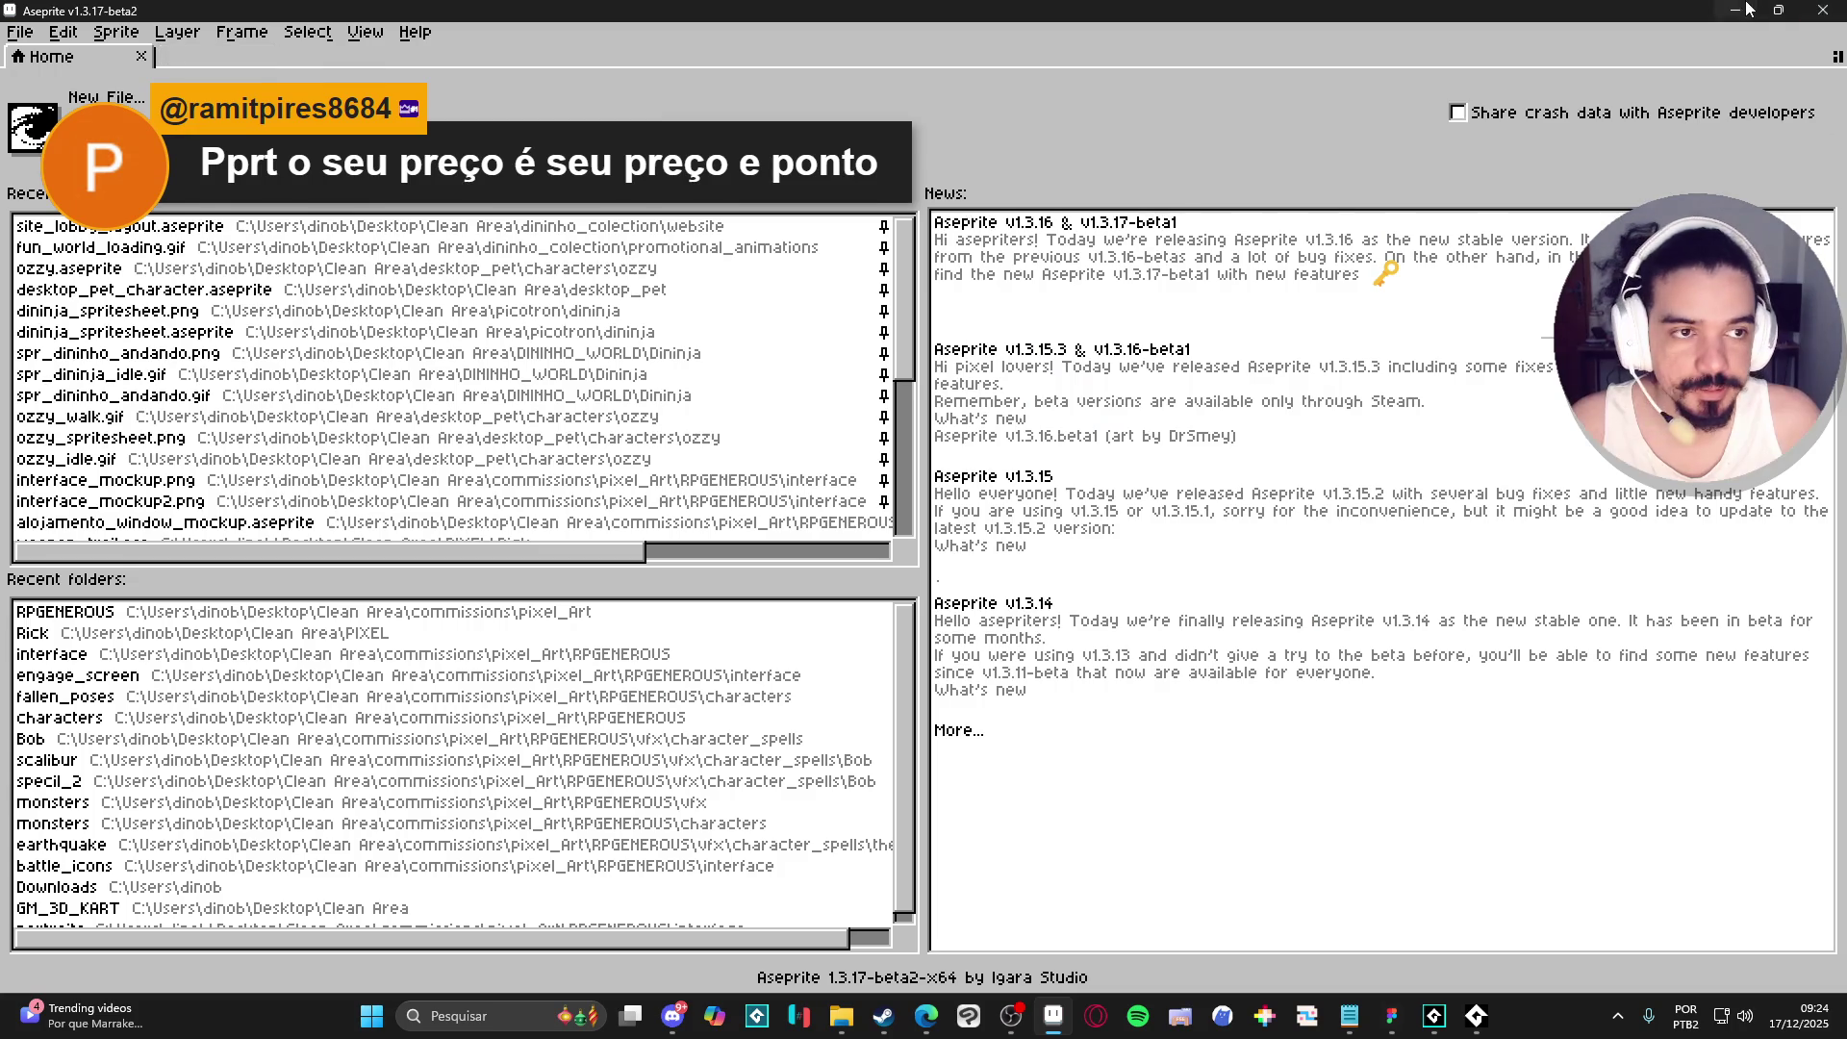
- Open alojamento_mockup from the folder, look it over, close it and minimize Aseprite
key("alt+Tab")
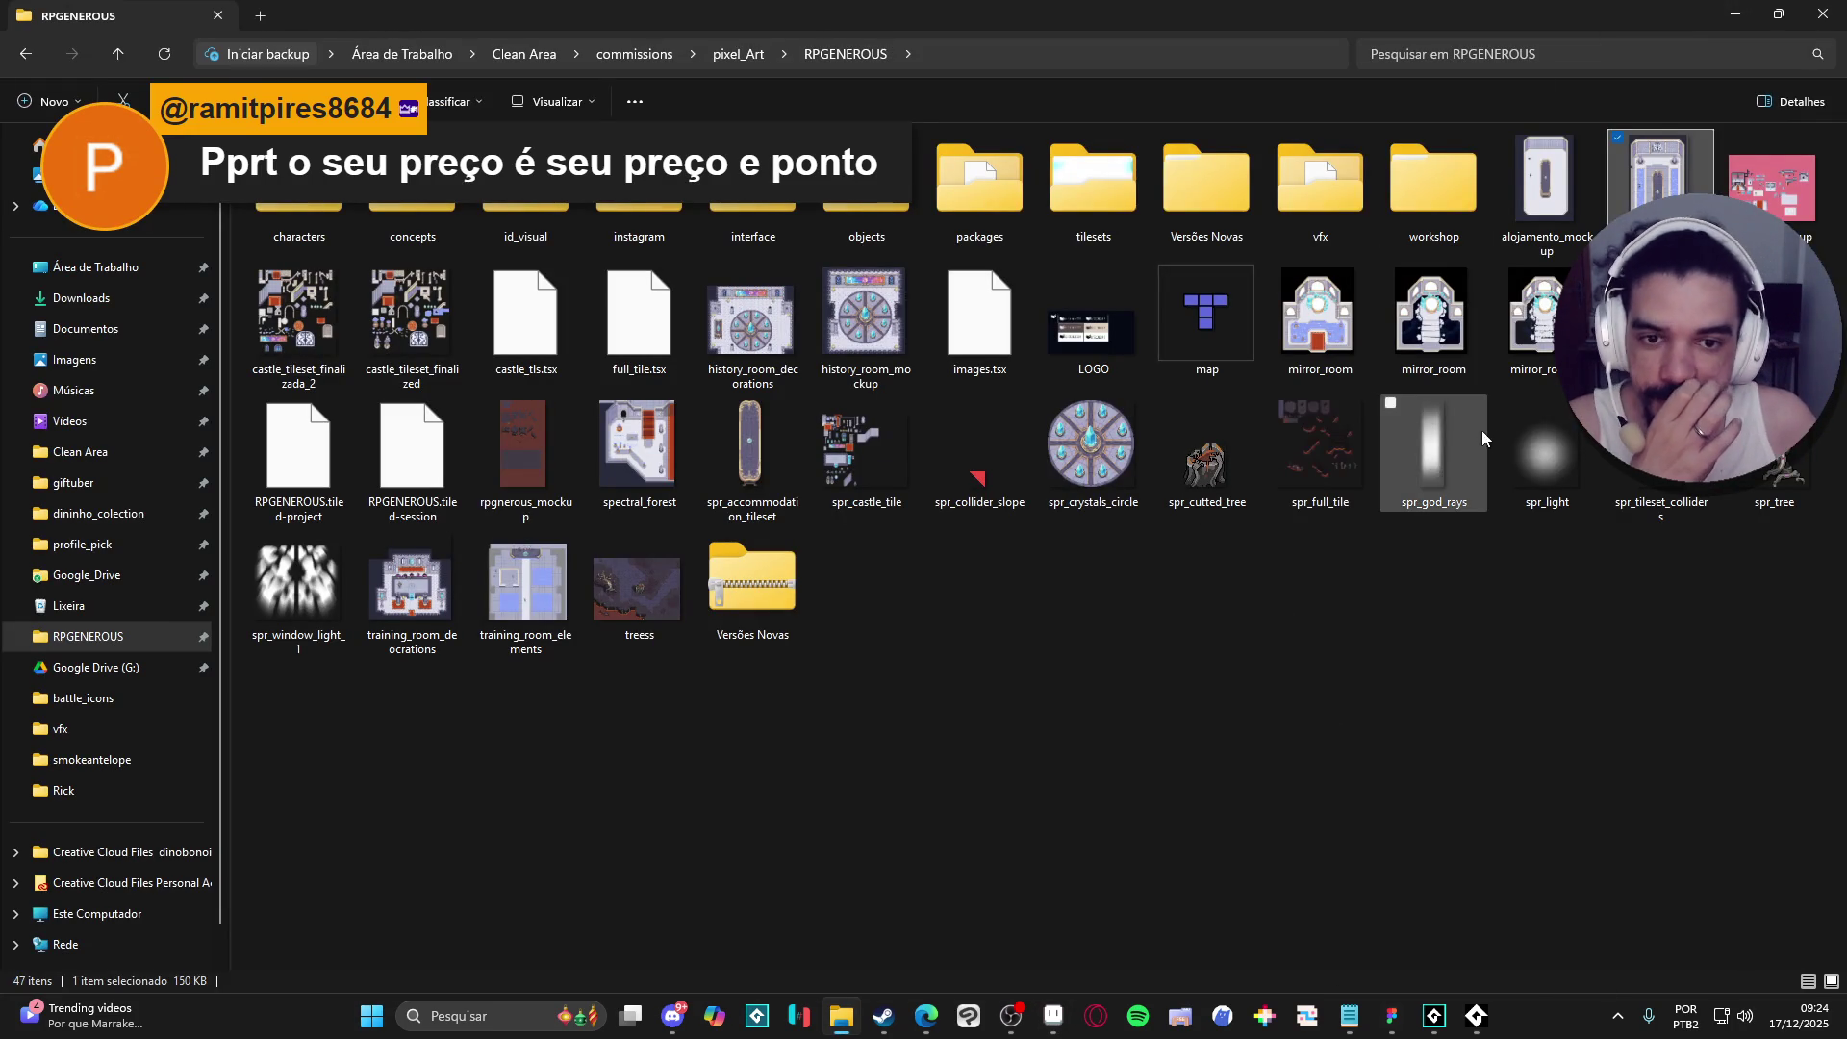
double_click(1568, 210)
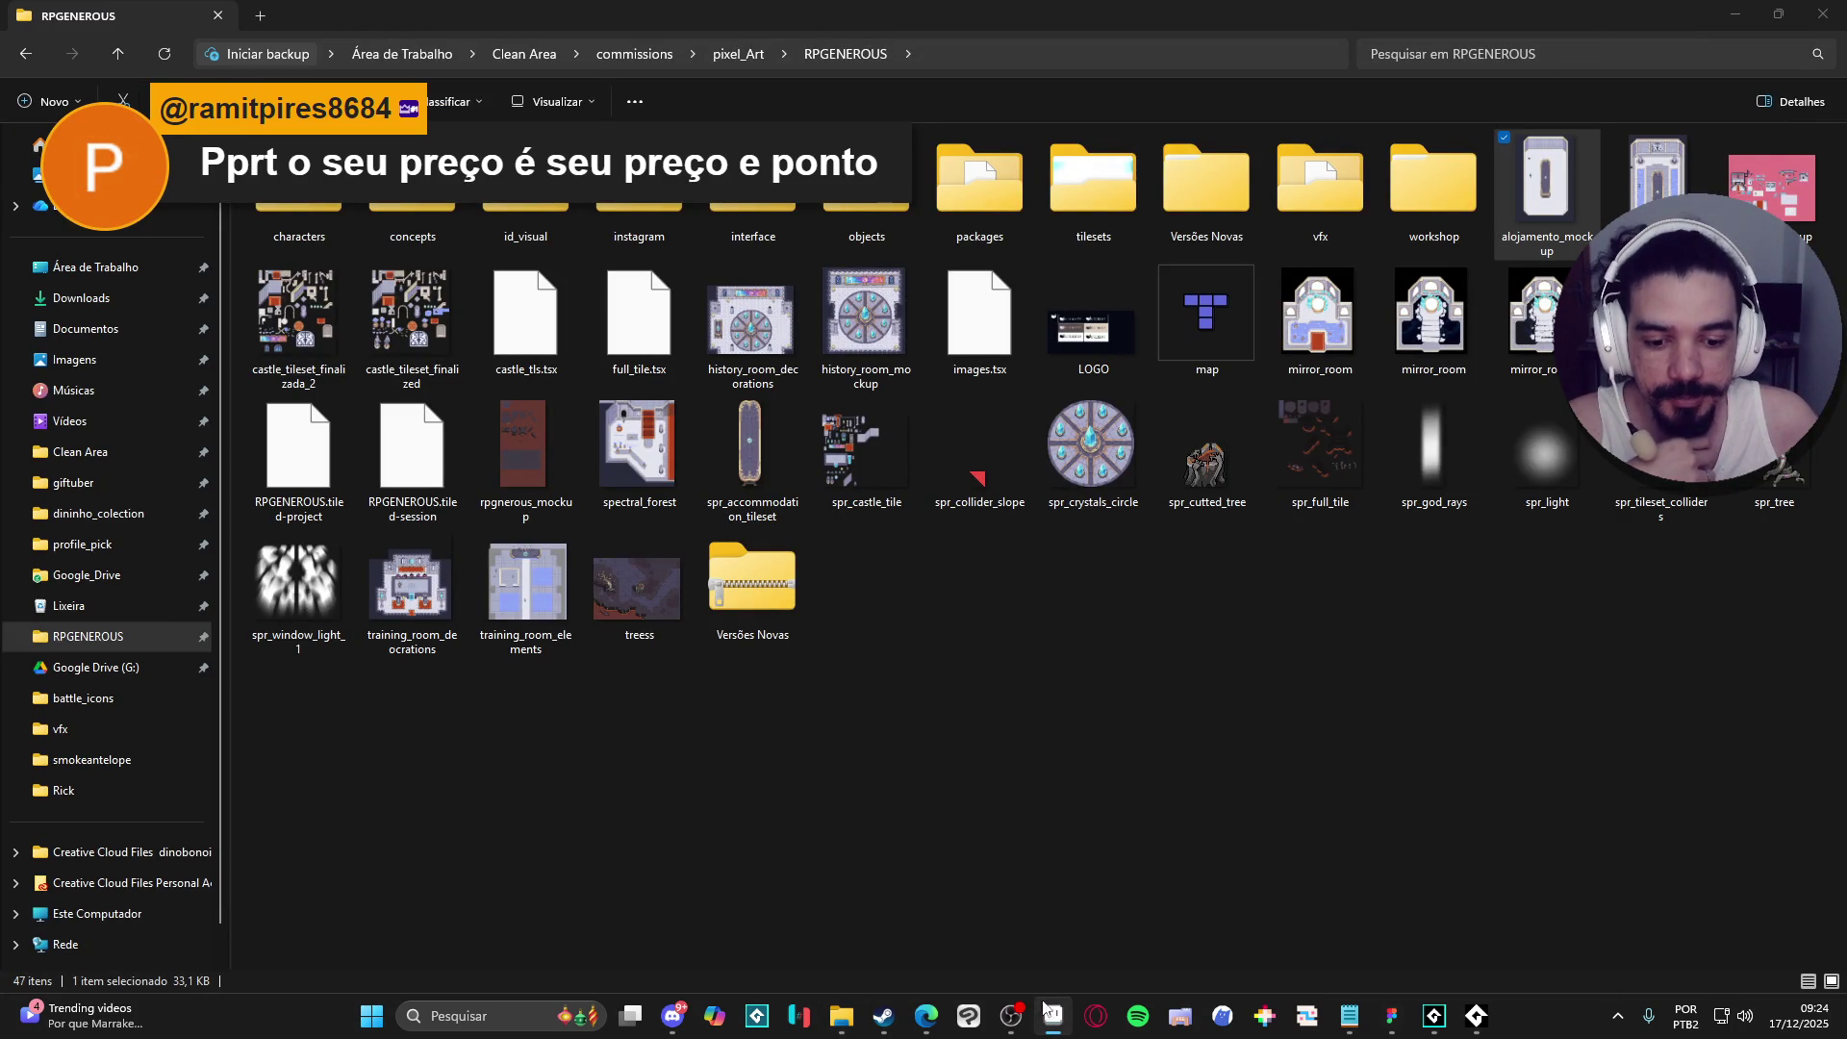
scroll(1122, 250, "down", 1)
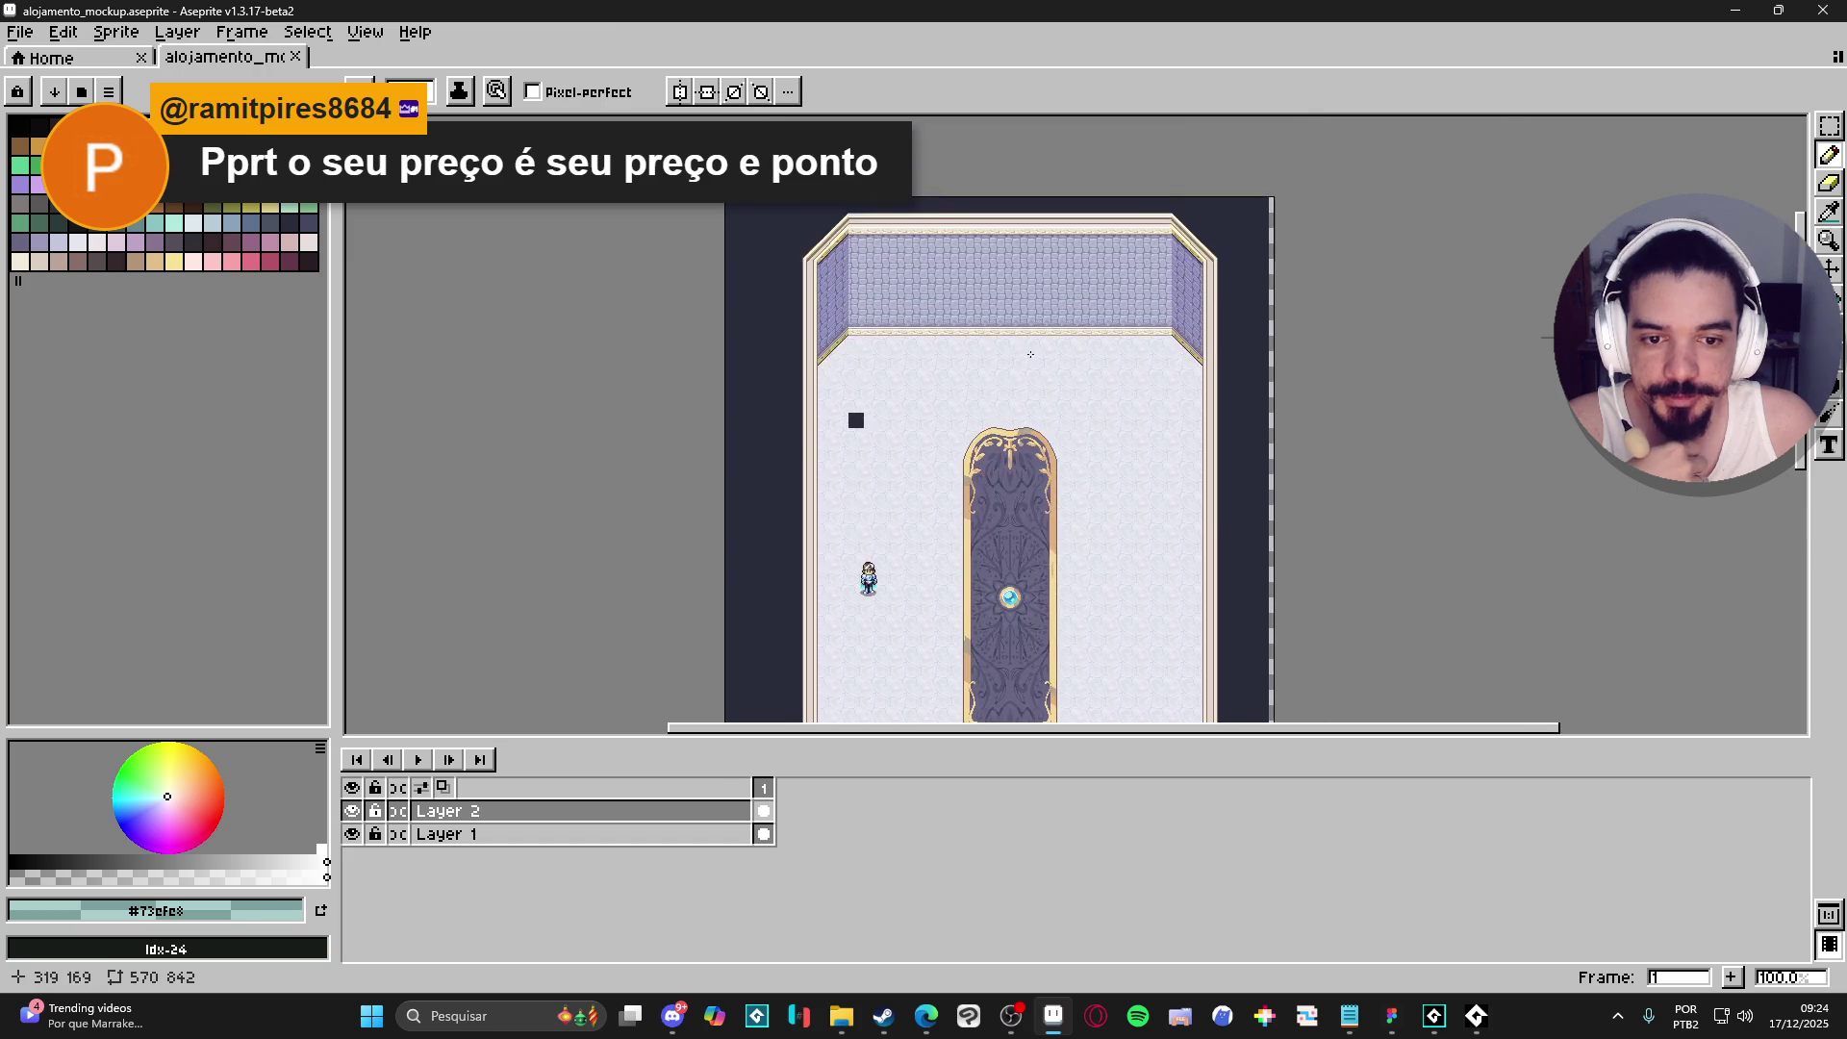
scroll(938, 344, "up", 2)
left_click(296, 56)
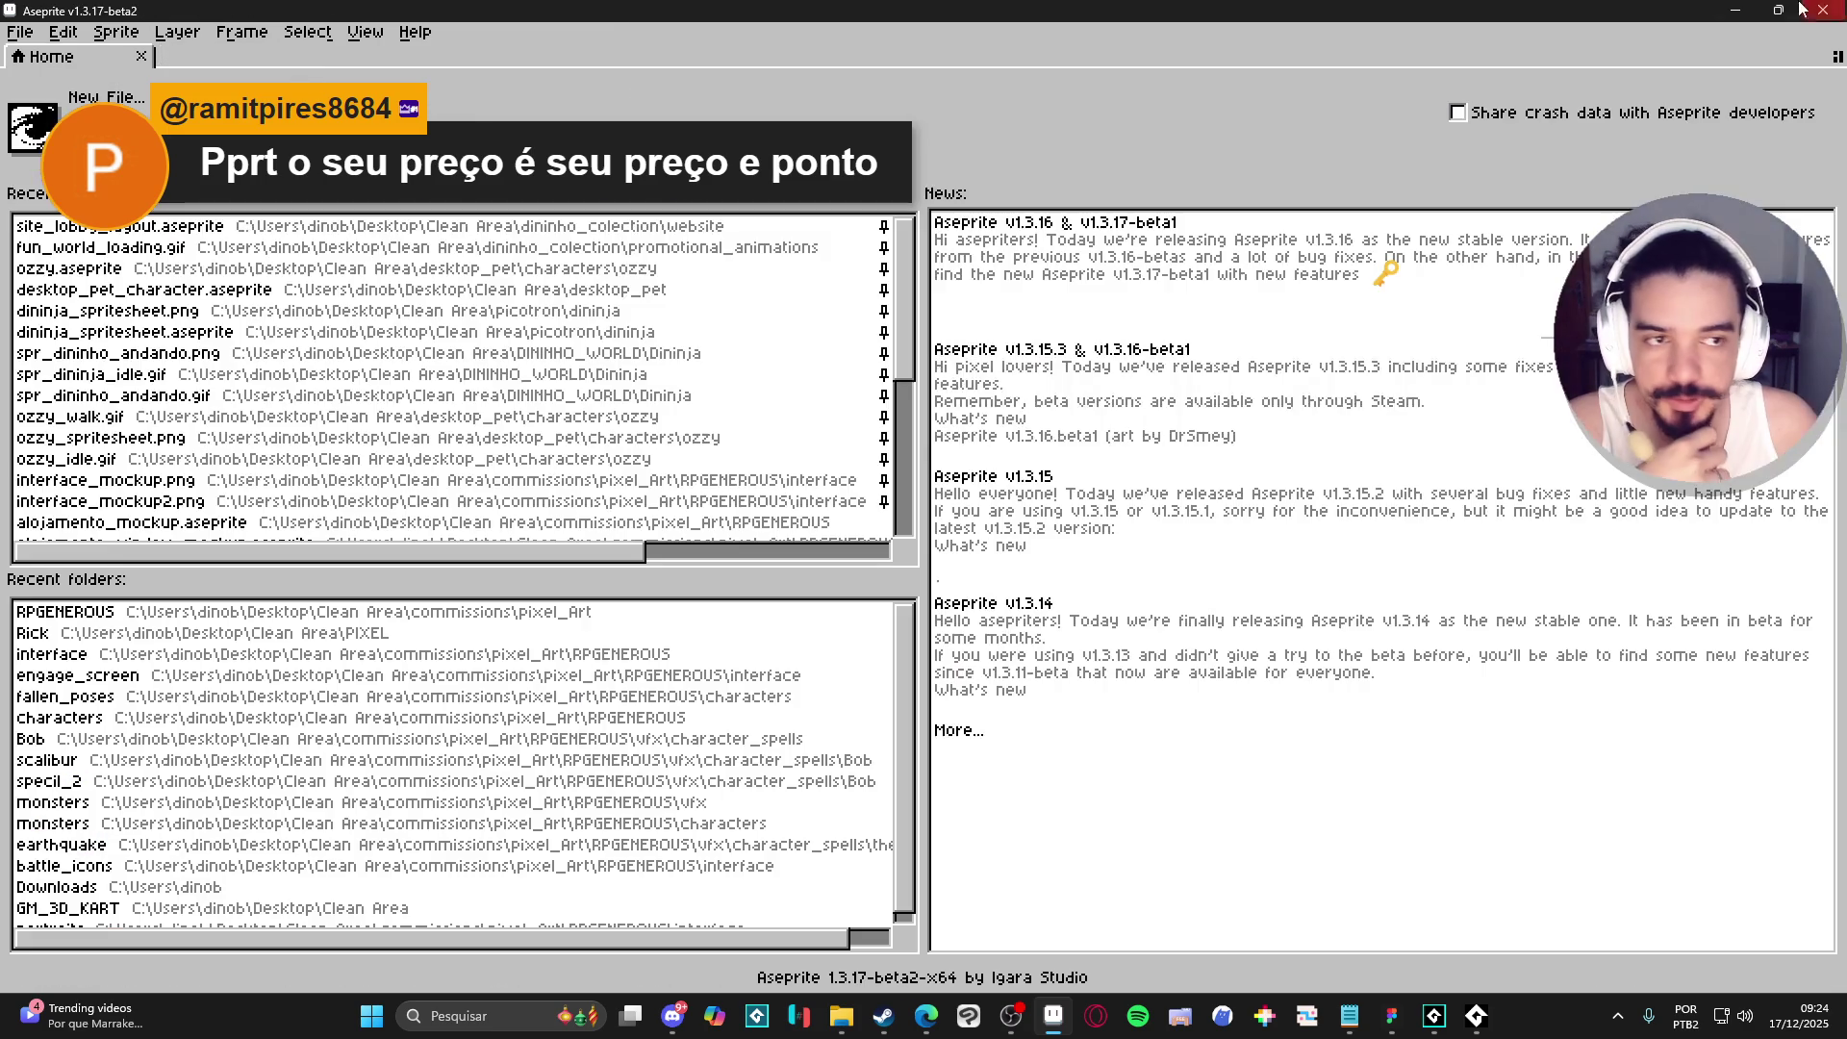
left_click(1735, 10)
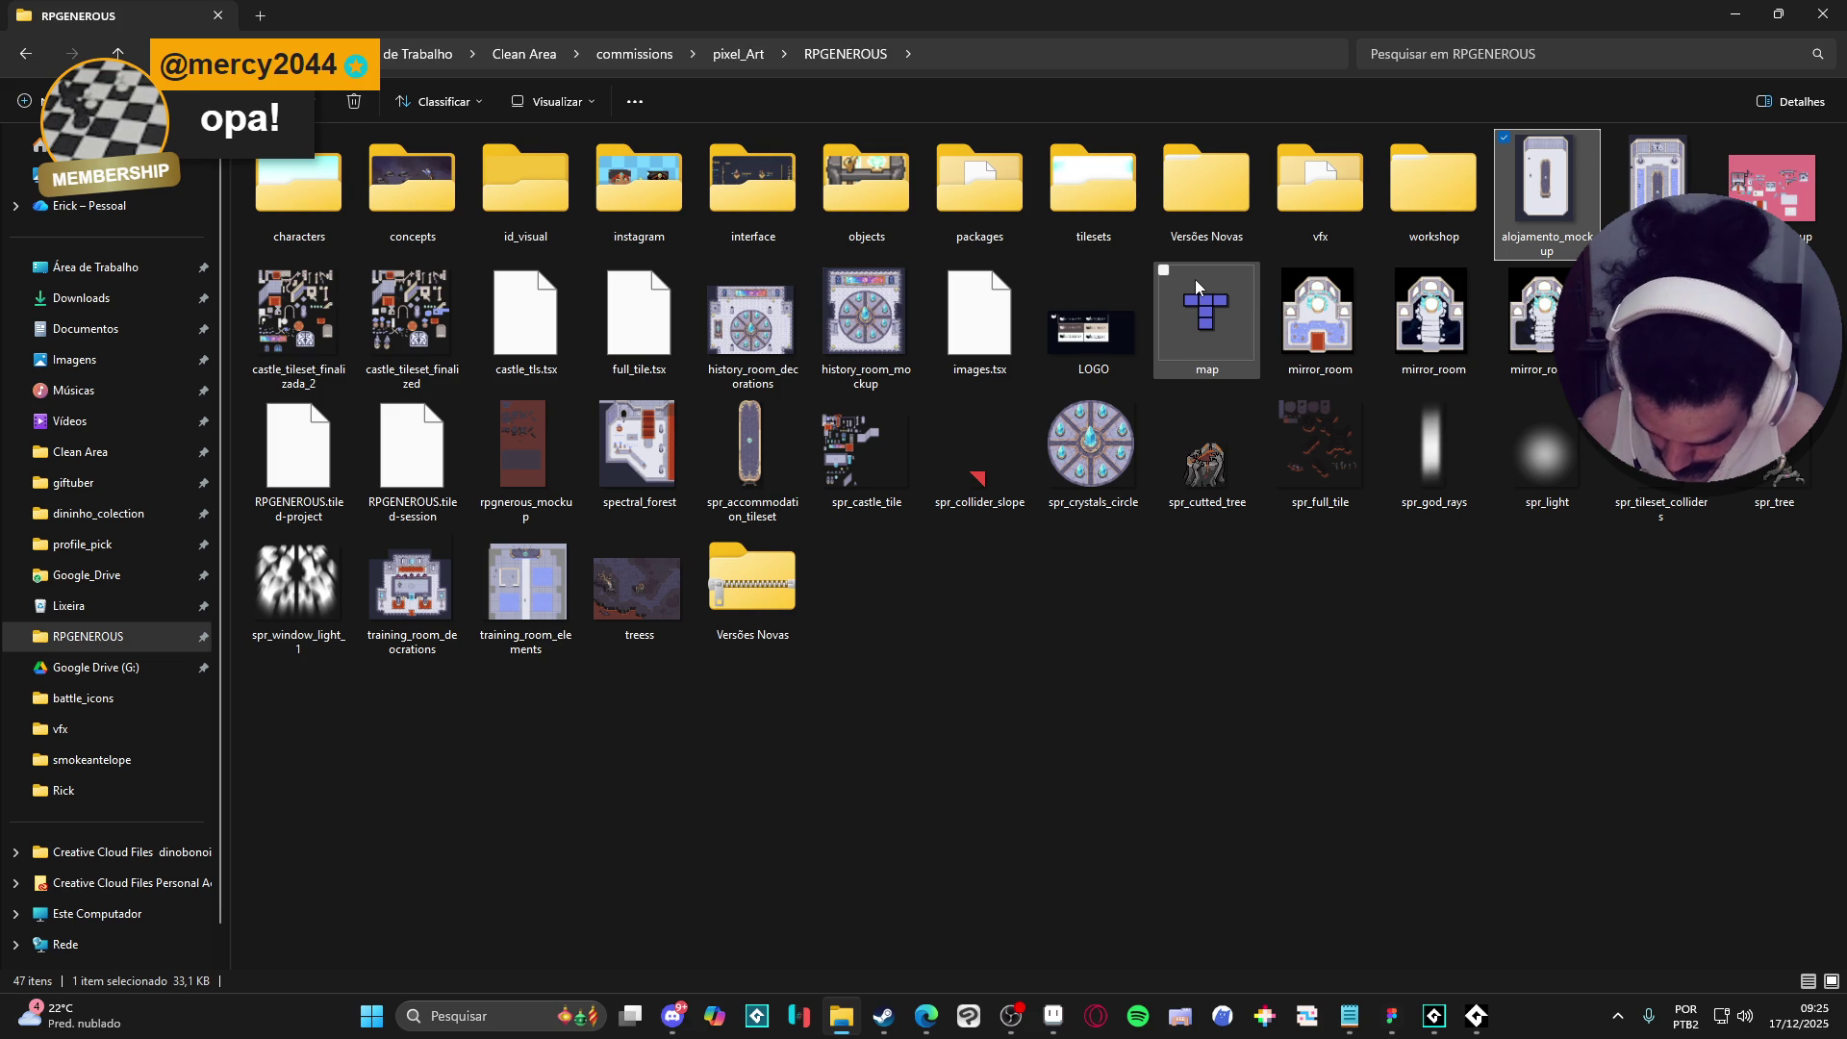
- Navigate into vfx > character_spells > Bob > scalibur and preview the excalibur GIF
left_click(1234, 664)
double_click(1320, 188)
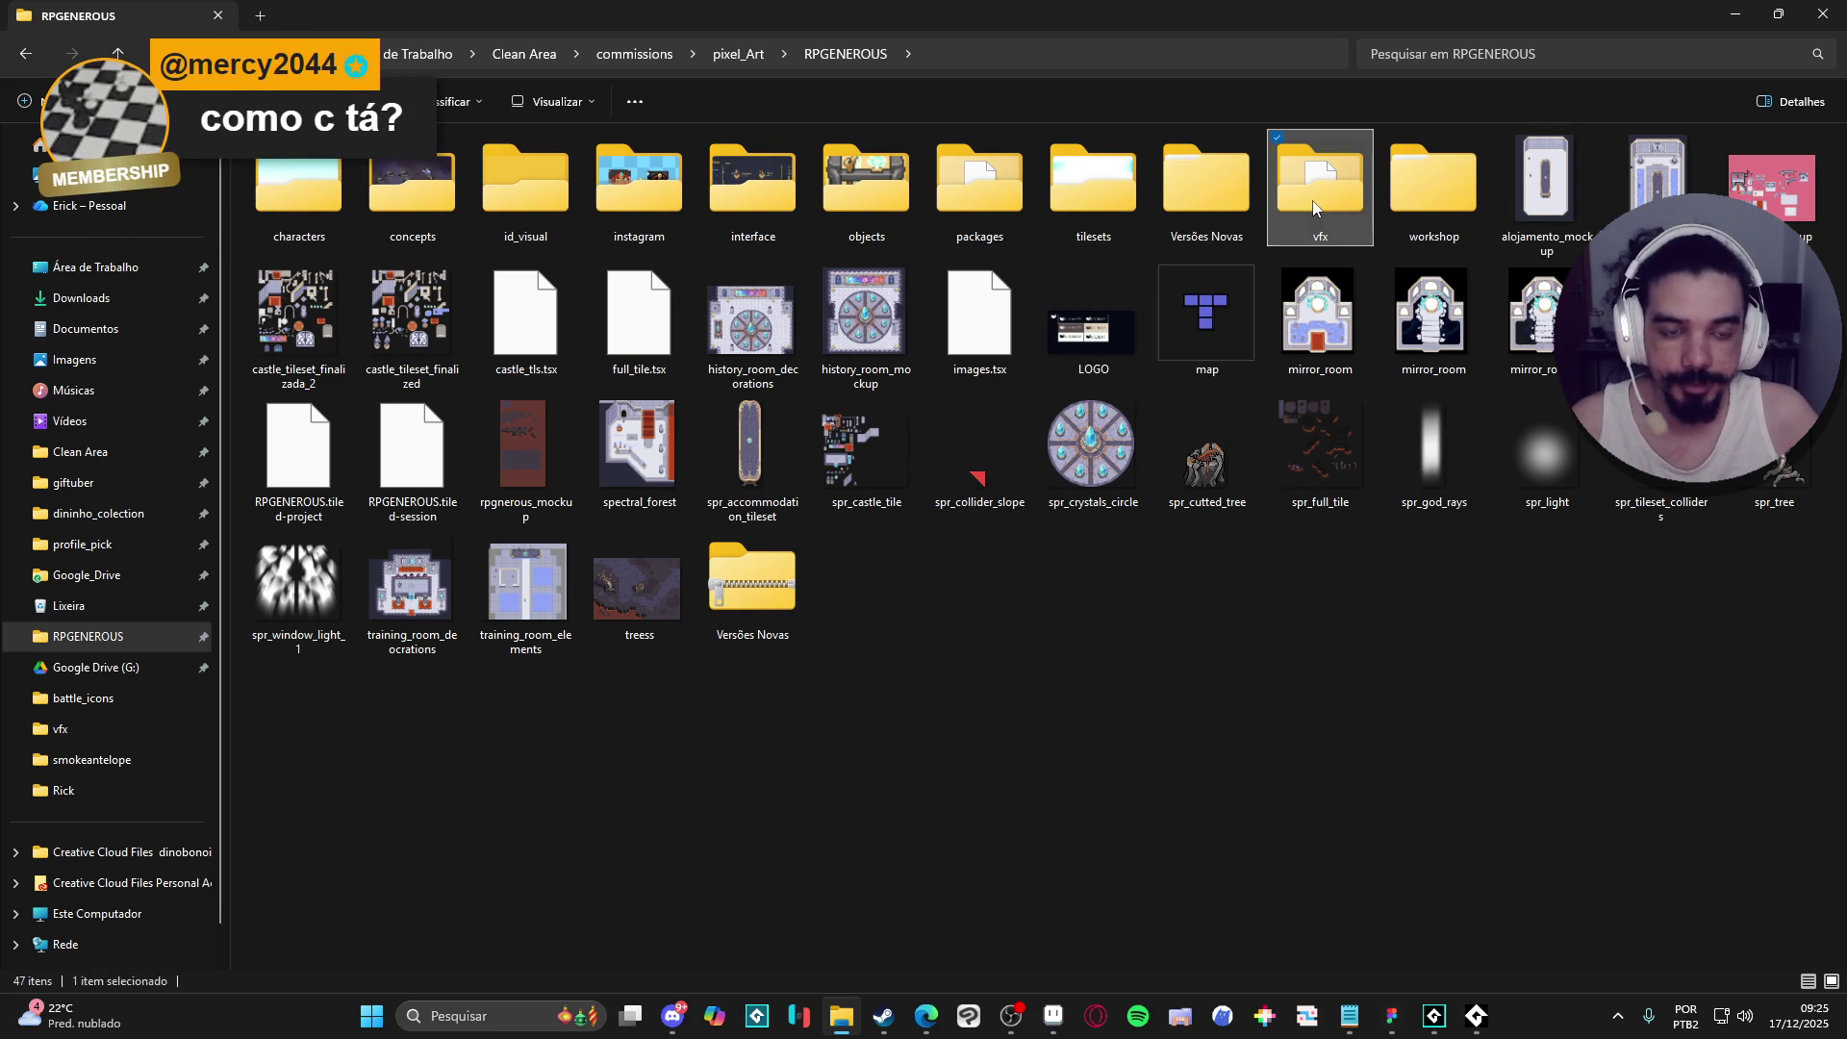
double_click(437, 210)
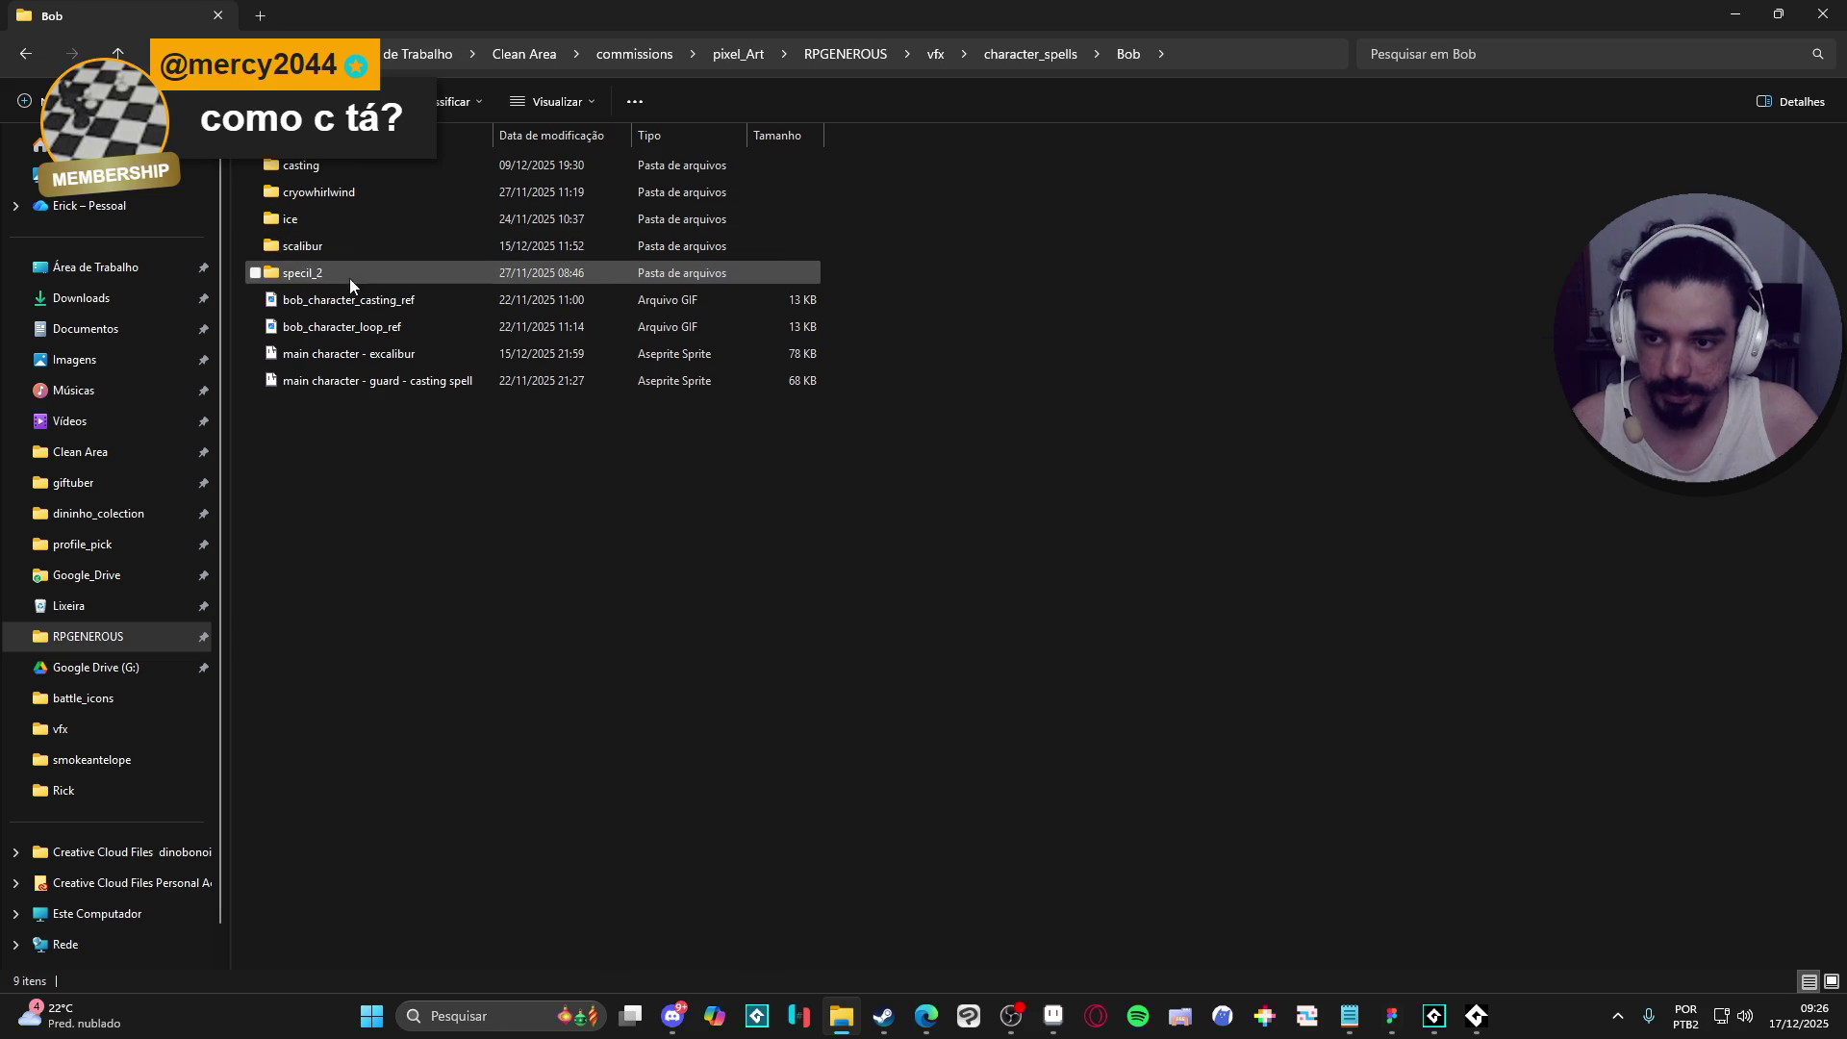
double_click(349, 247)
double_click(318, 192)
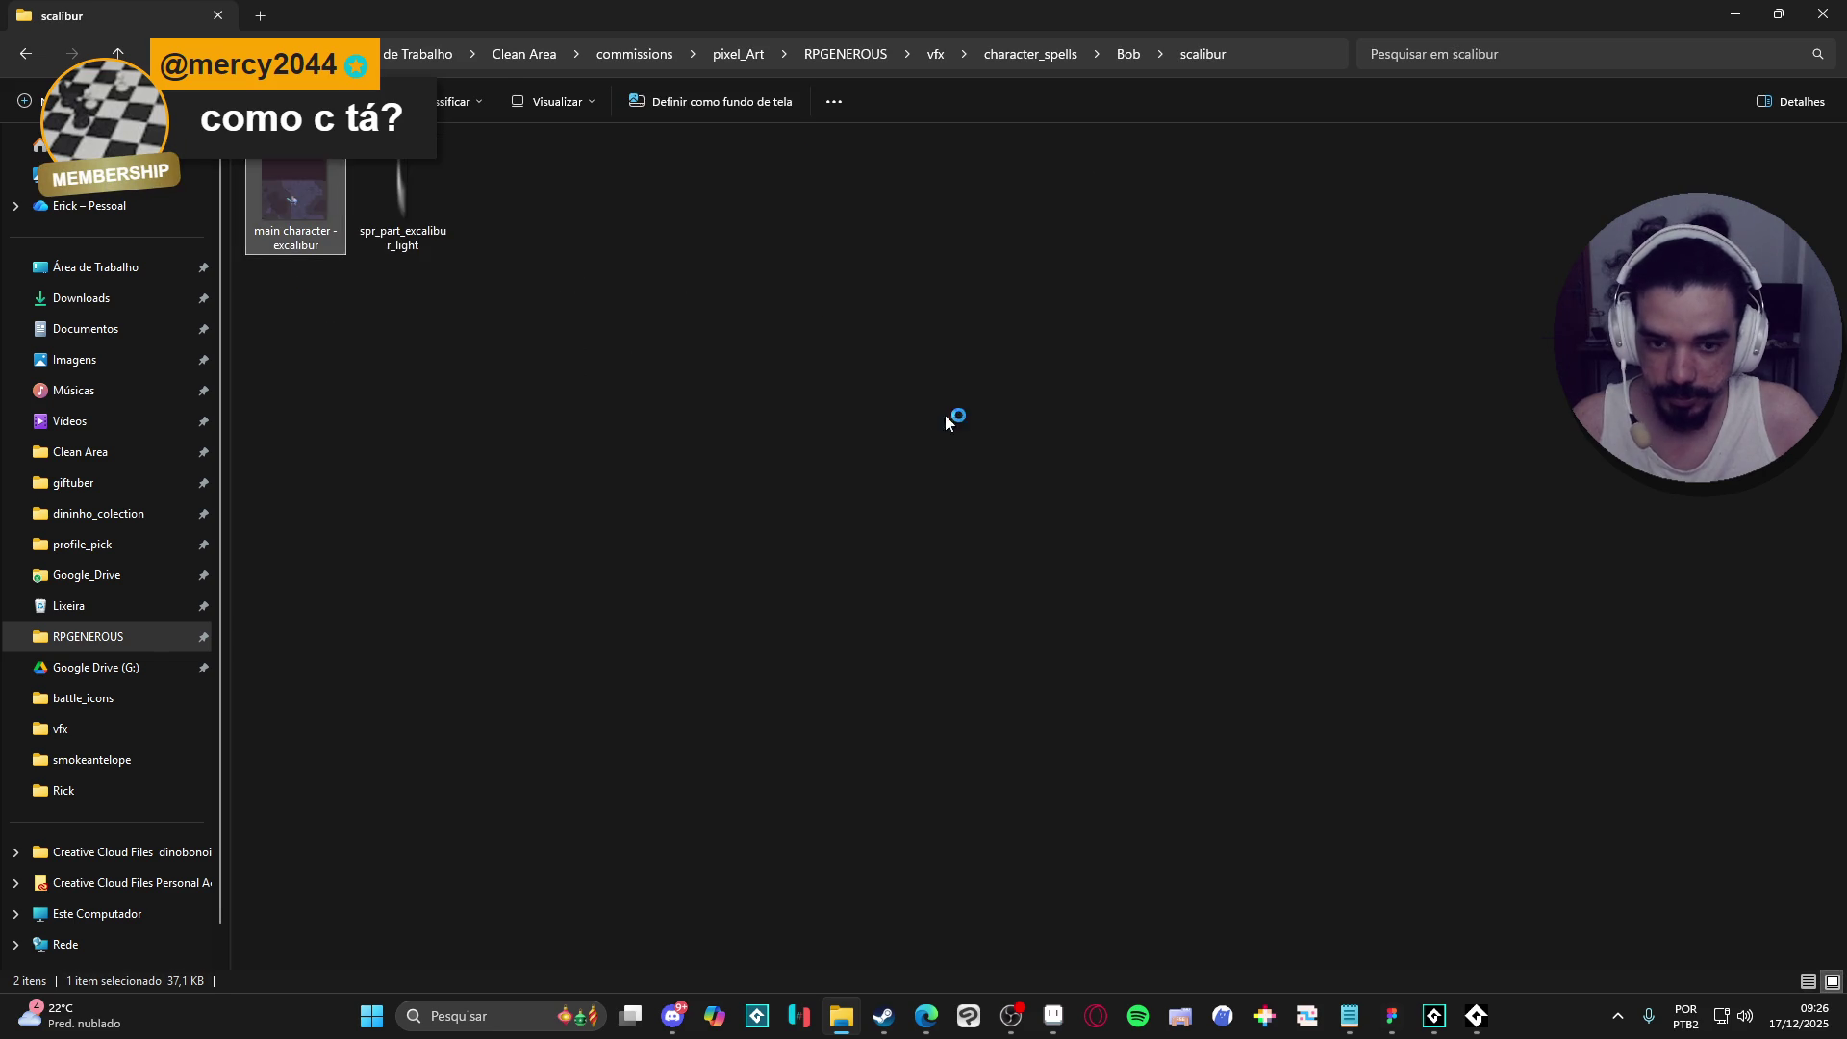
- Close the preview, return to the Bob folder and open main character - excalibur.aseprite
left_click(1453, 125)
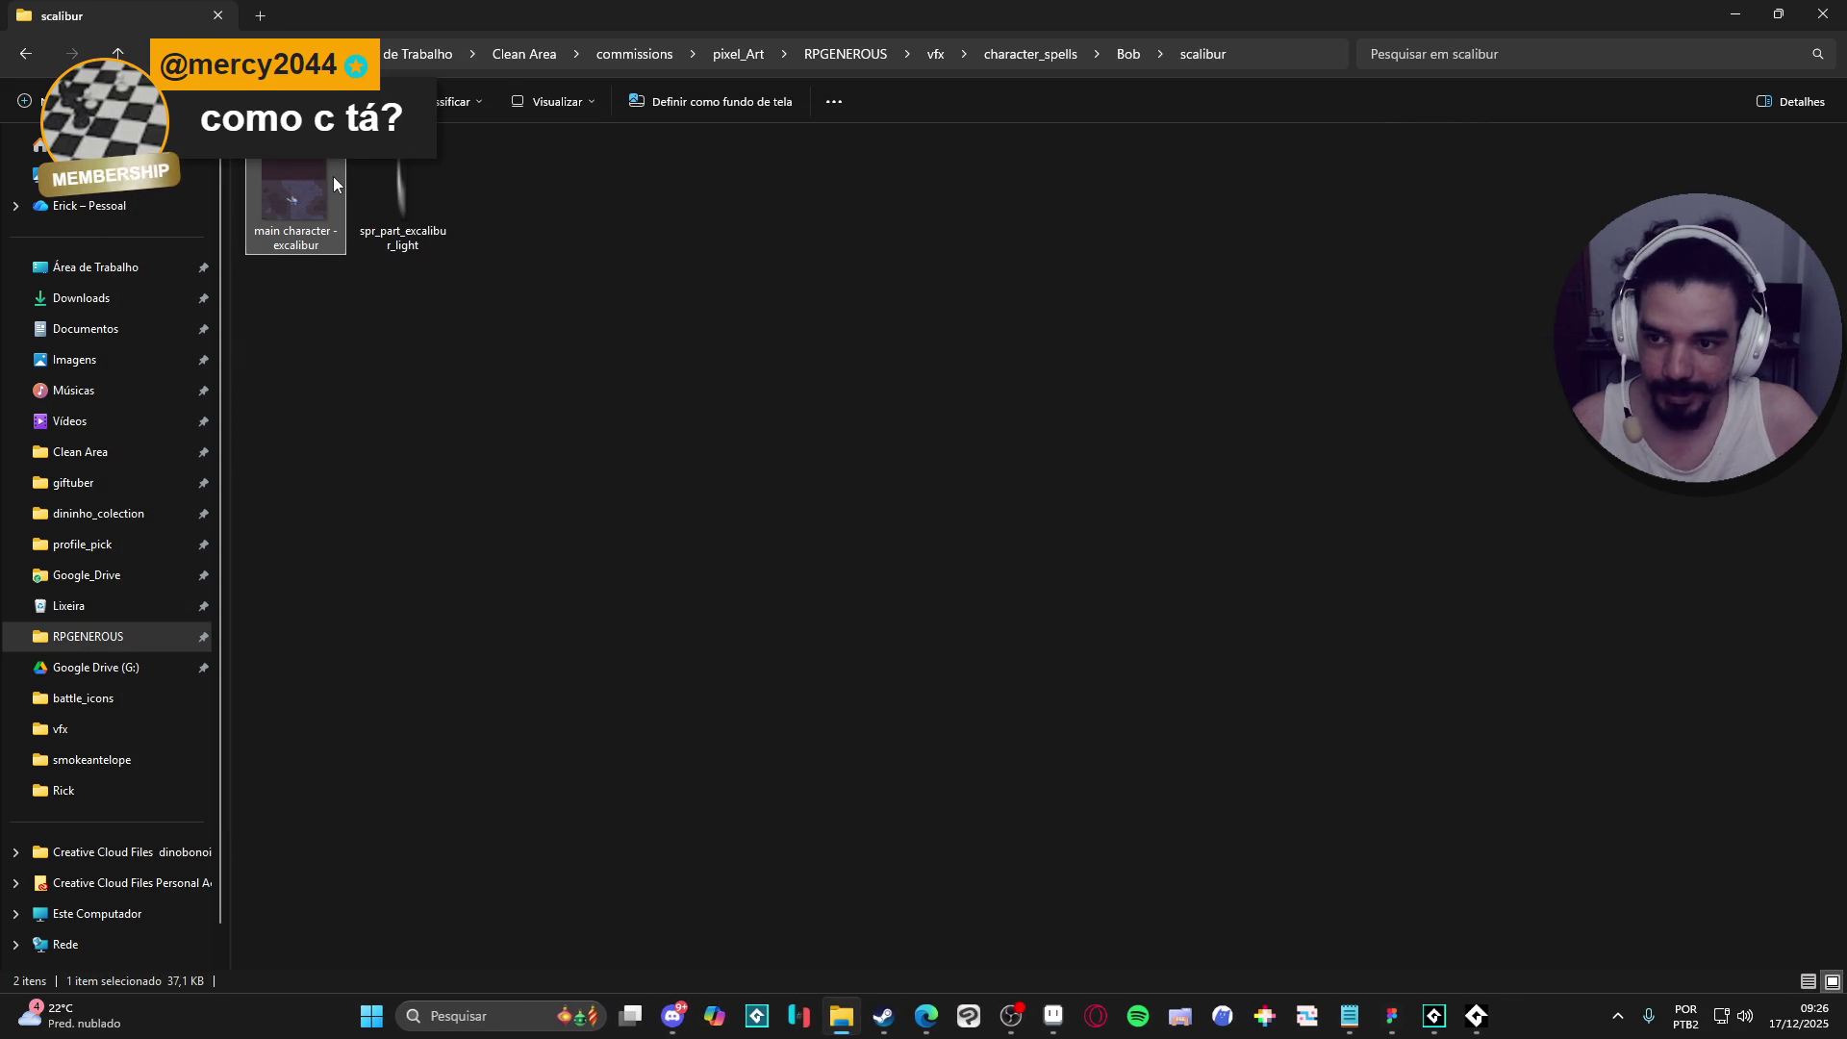
left_click(603, 226)
left_click(320, 214)
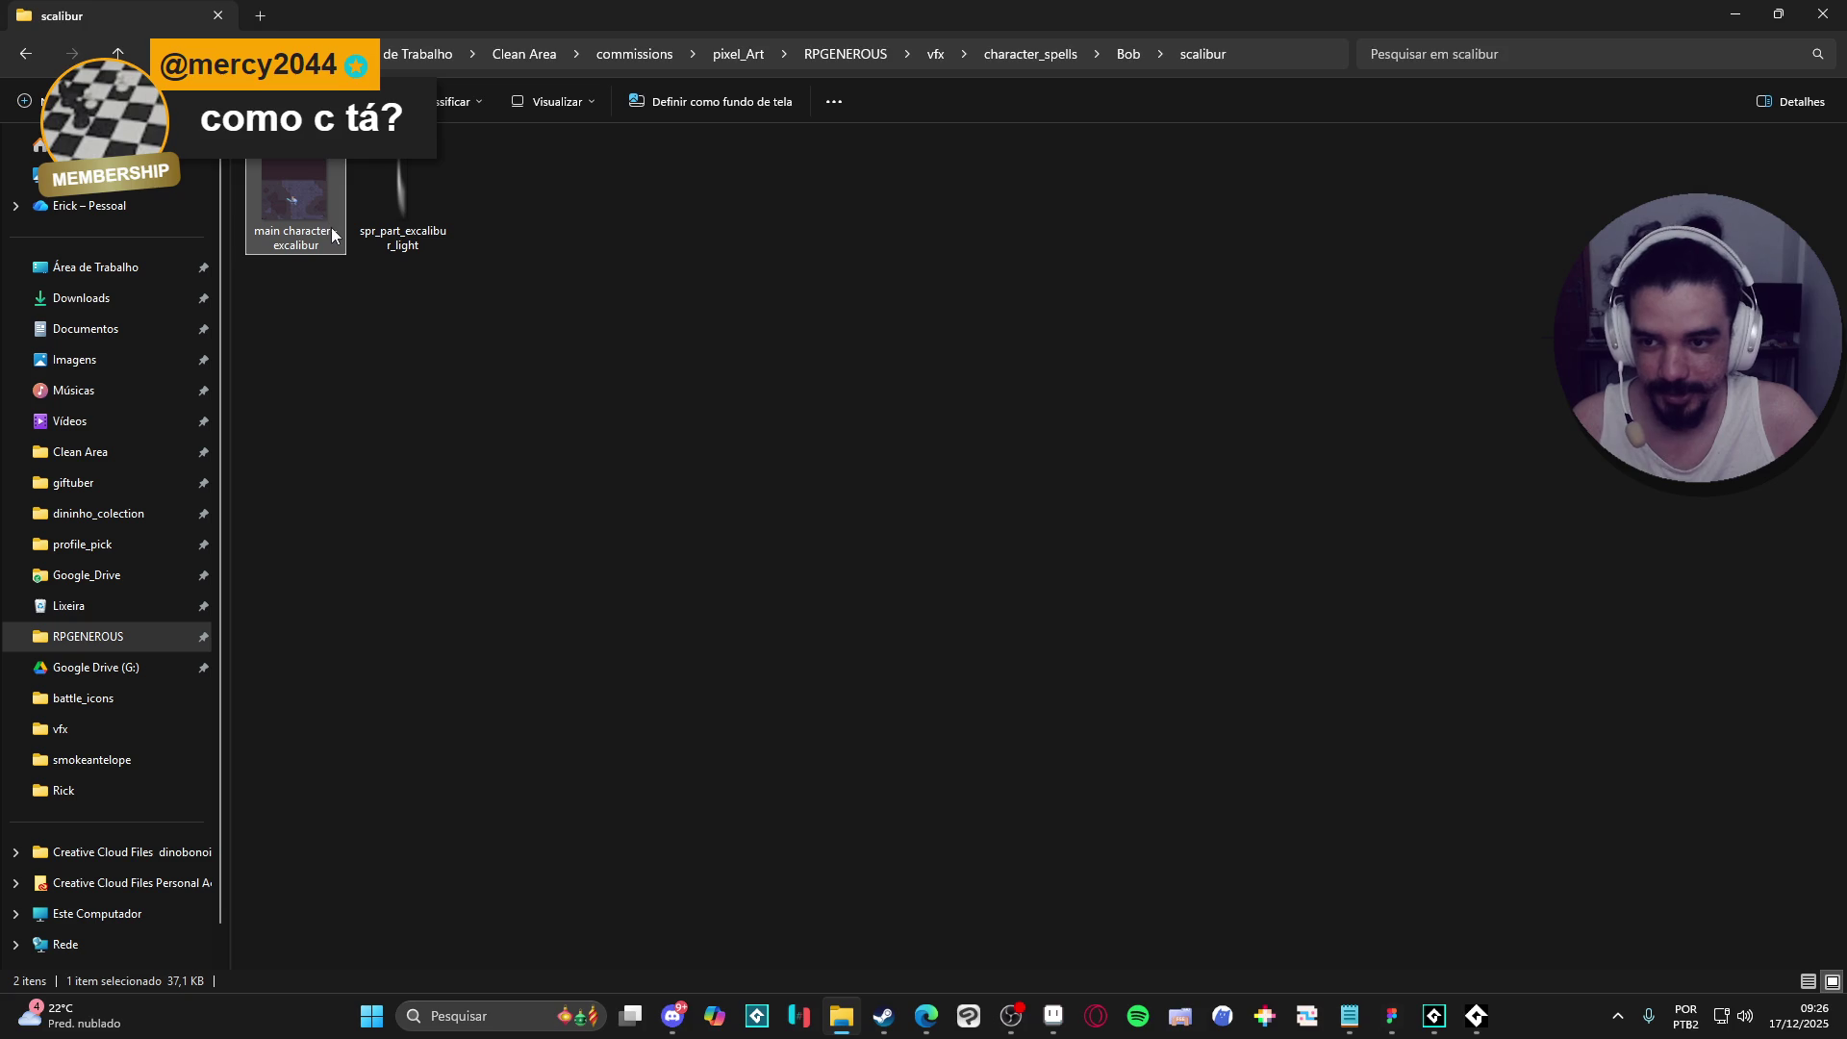
left_click(1124, 56)
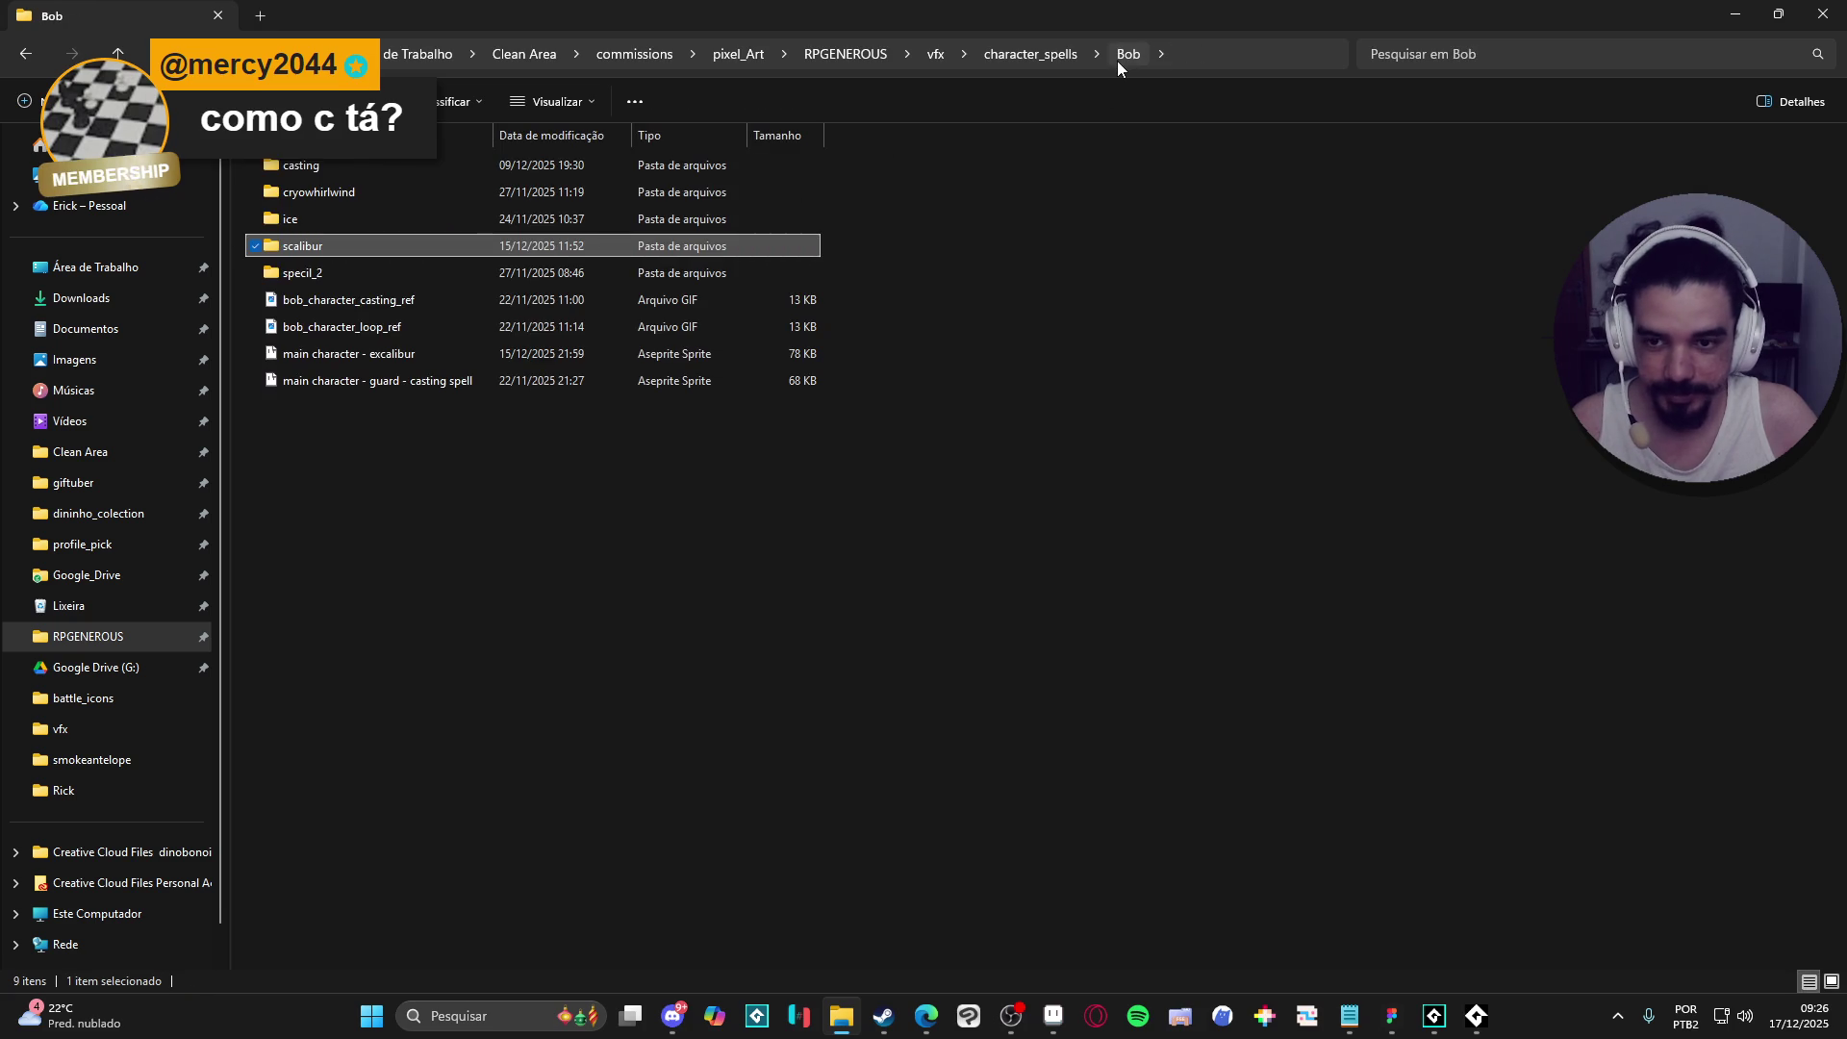
double_click(526, 356)
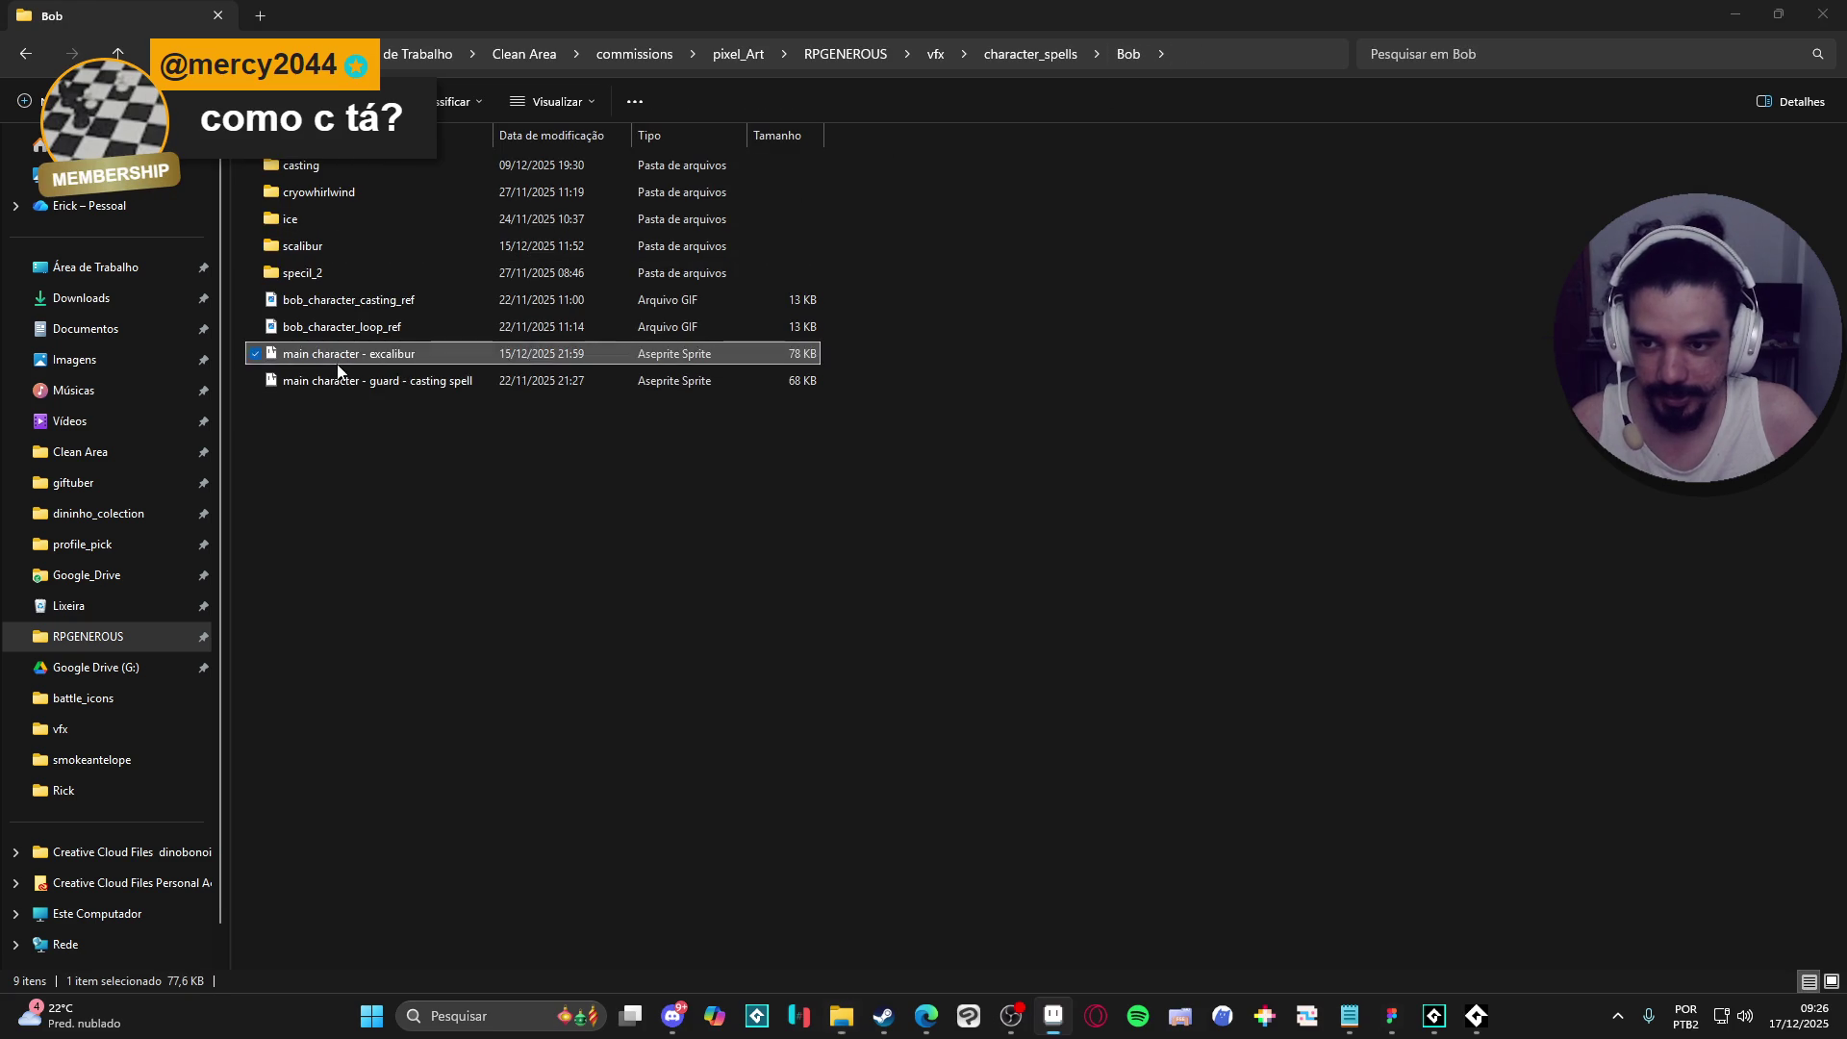
- Enlarge the canvas, then play and stop the excalibur attack animation
scroll(1001, 515, "up", 2)
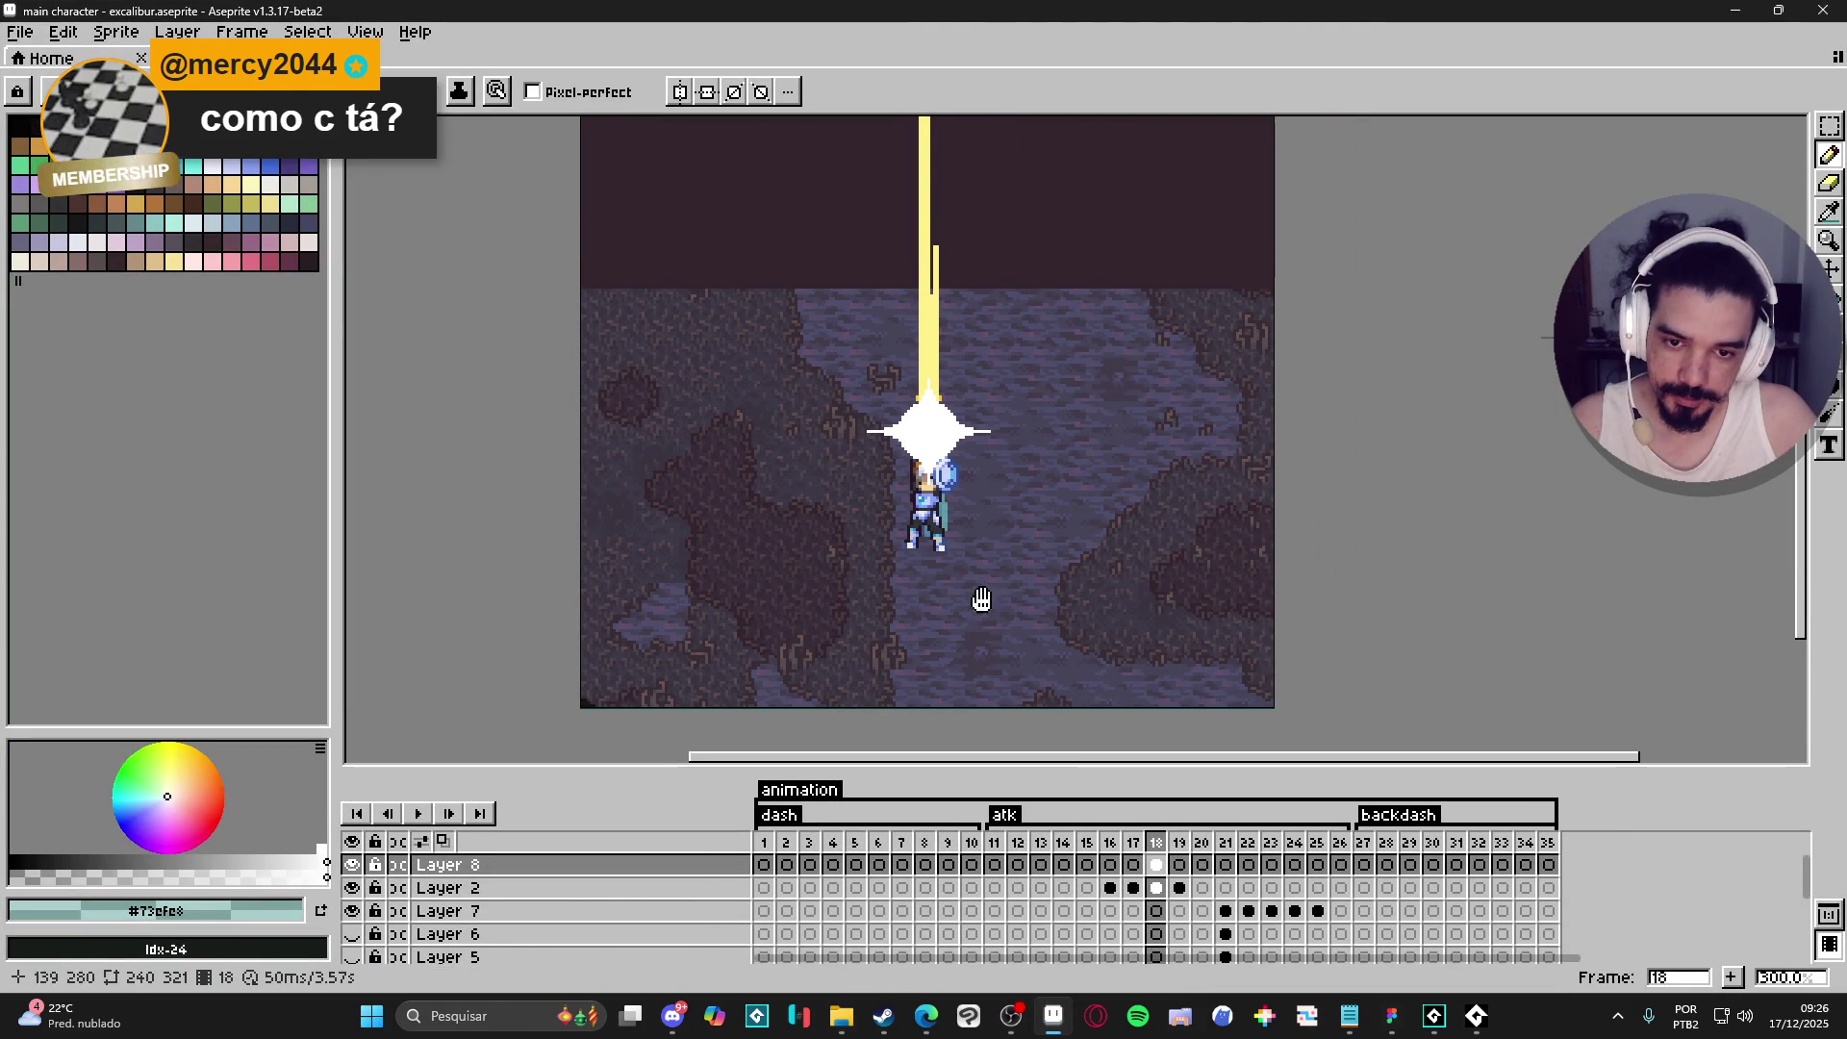
left_click_drag(1080, 741, 1080, 771)
left_click(418, 813)
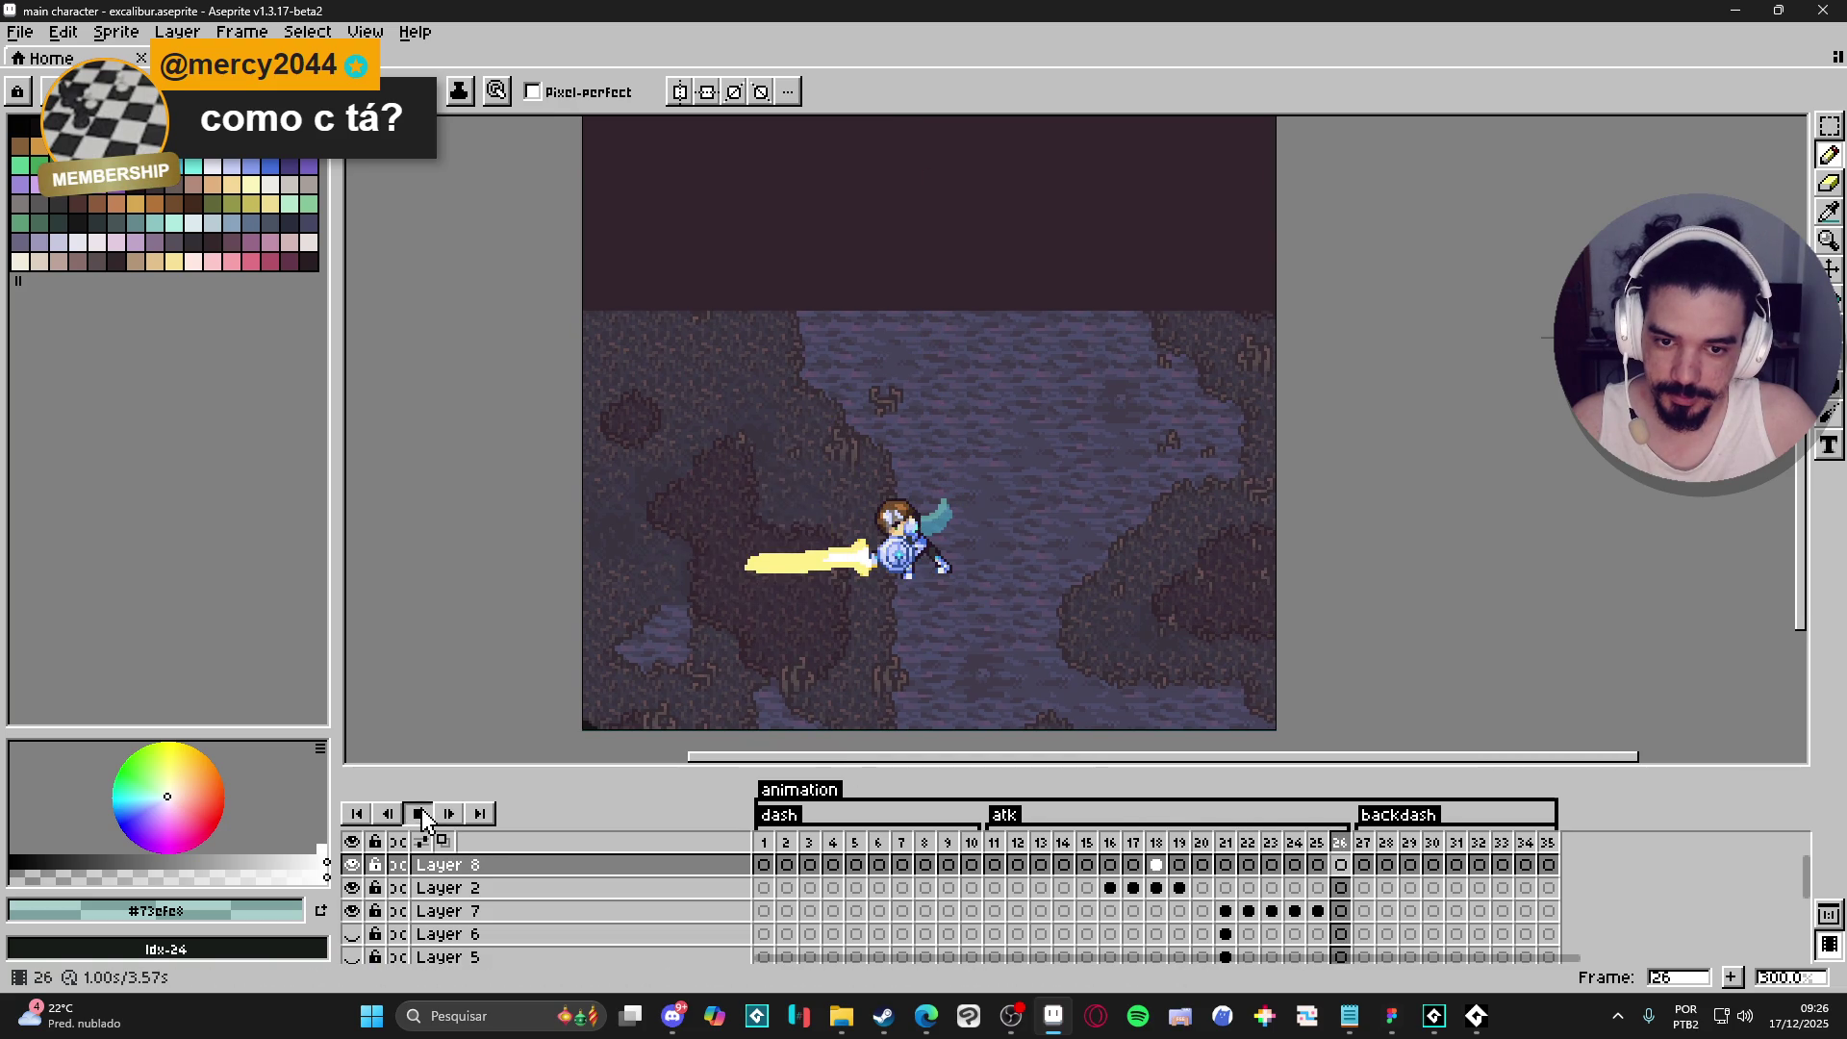
left_click(419, 813)
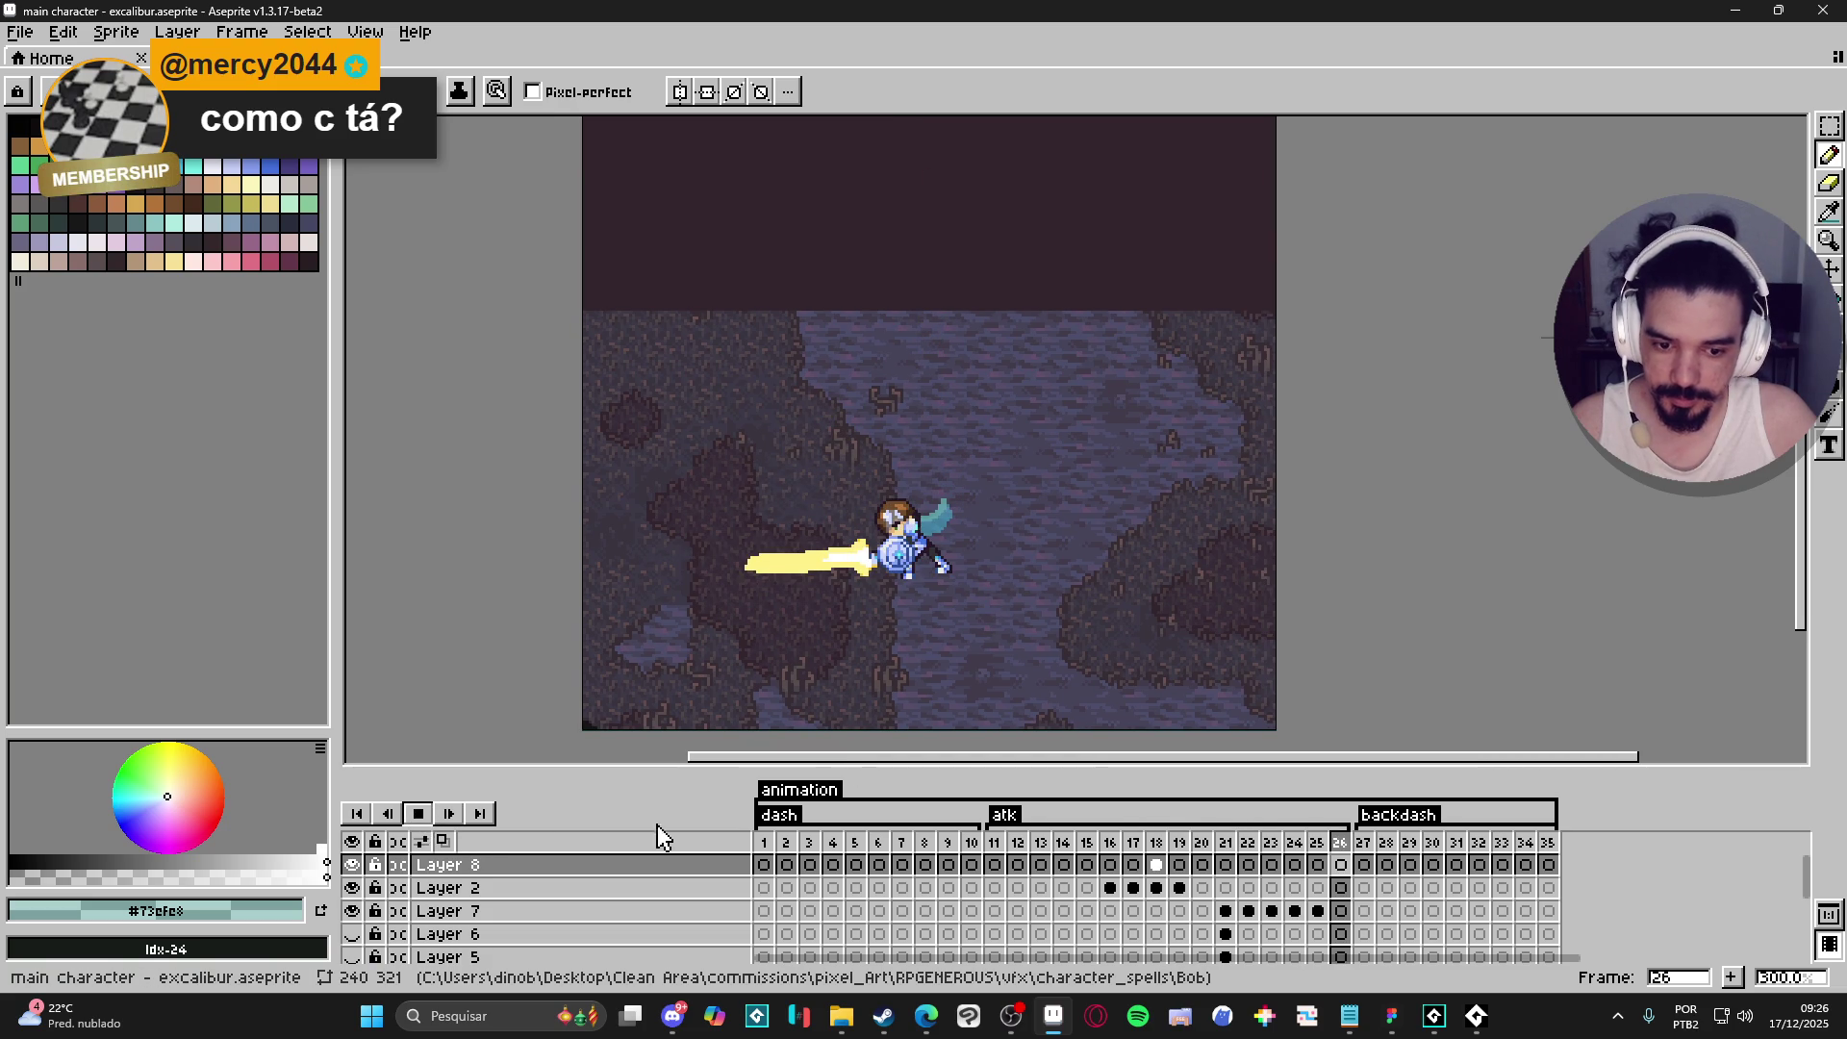
left_click(419, 813)
- Inspect attack frames 11–21, comparing the beam frame 19, upright sword 20 and slash 21
left_click(996, 864)
left_click(1019, 864)
left_click(1069, 862)
left_click(1133, 862)
left_click(1156, 862)
left_click(1179, 862)
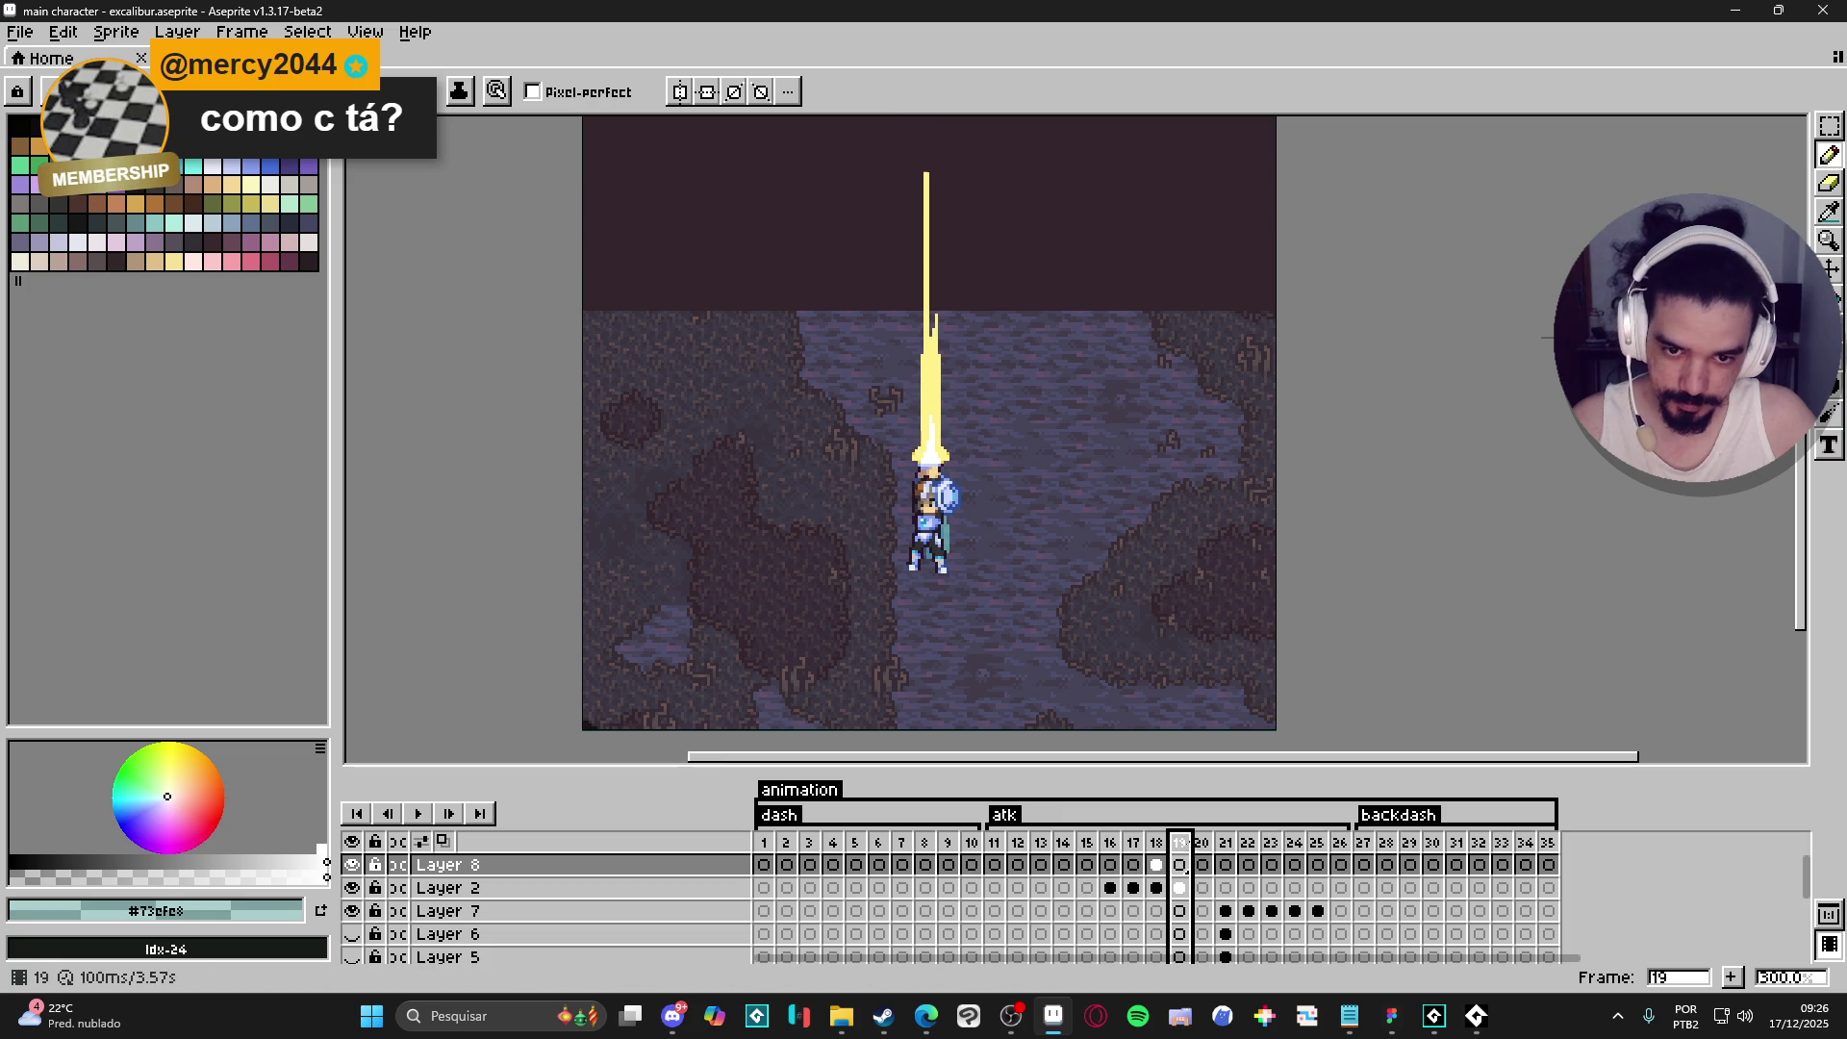
left_click(1203, 860)
left_click(1228, 859)
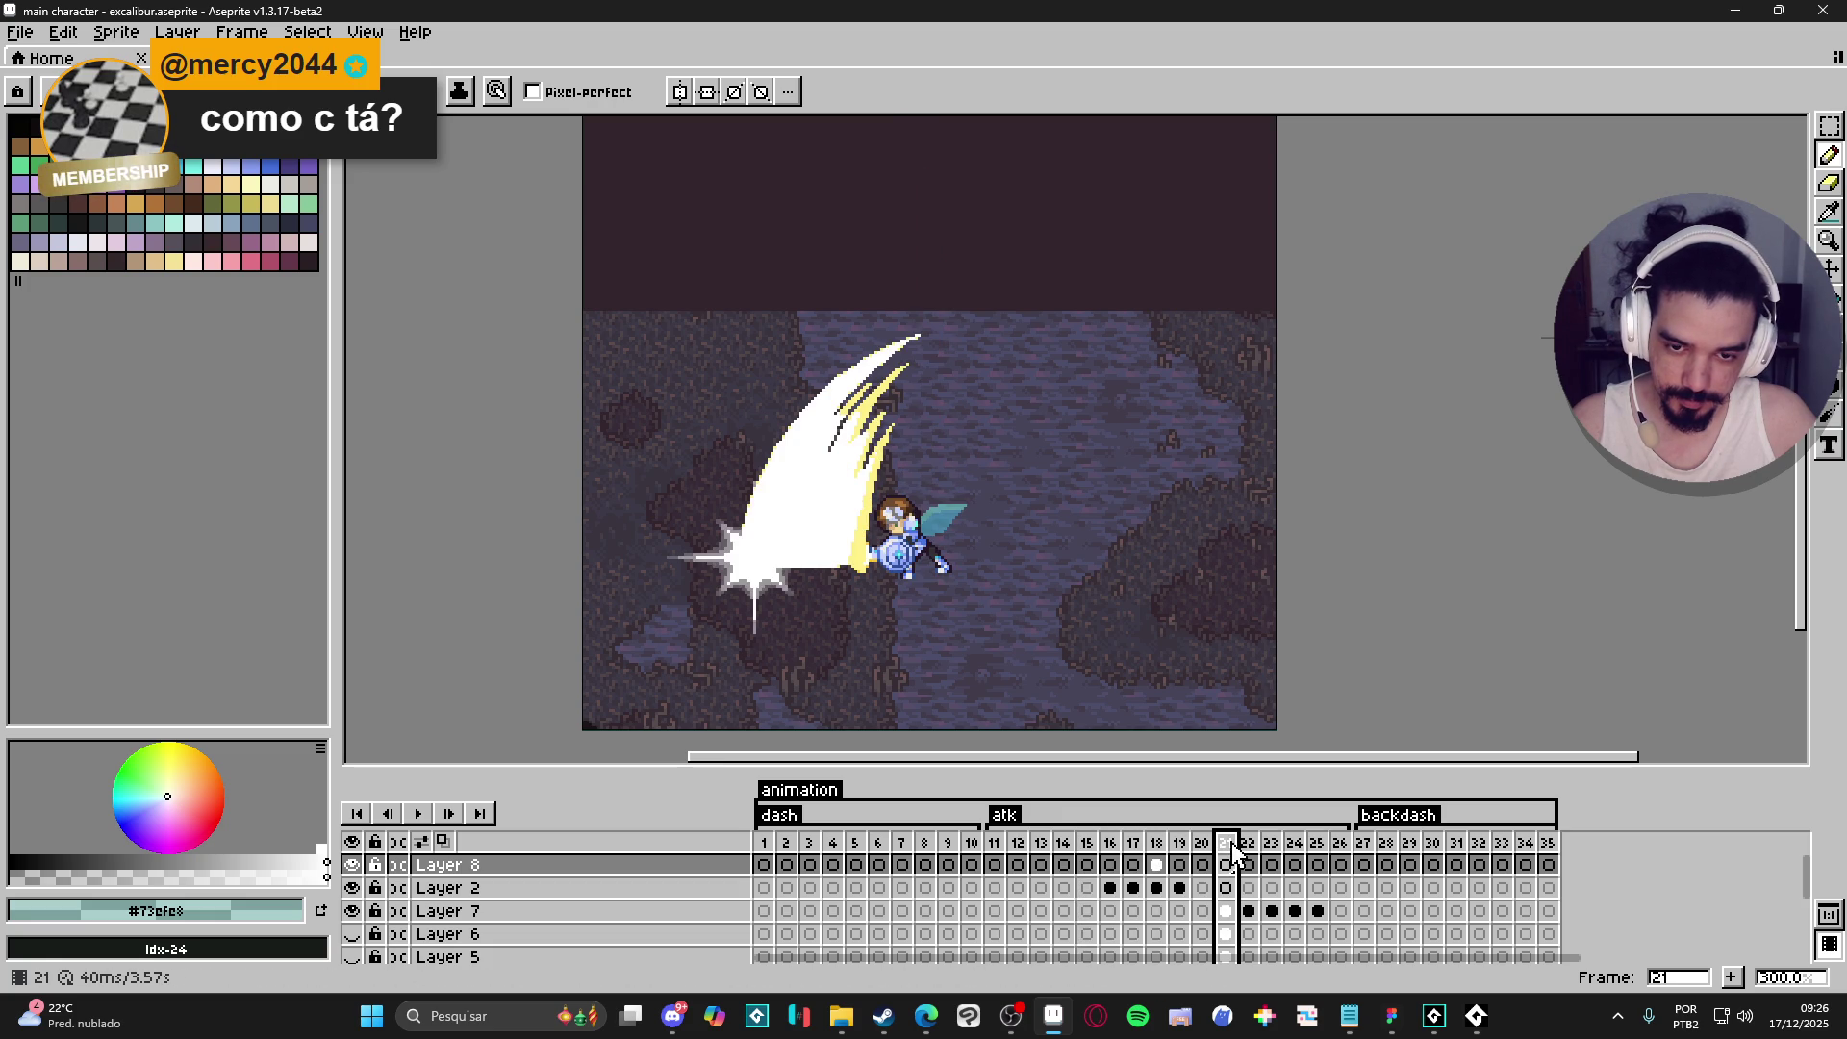
left_click(1181, 852)
left_click(1204, 849)
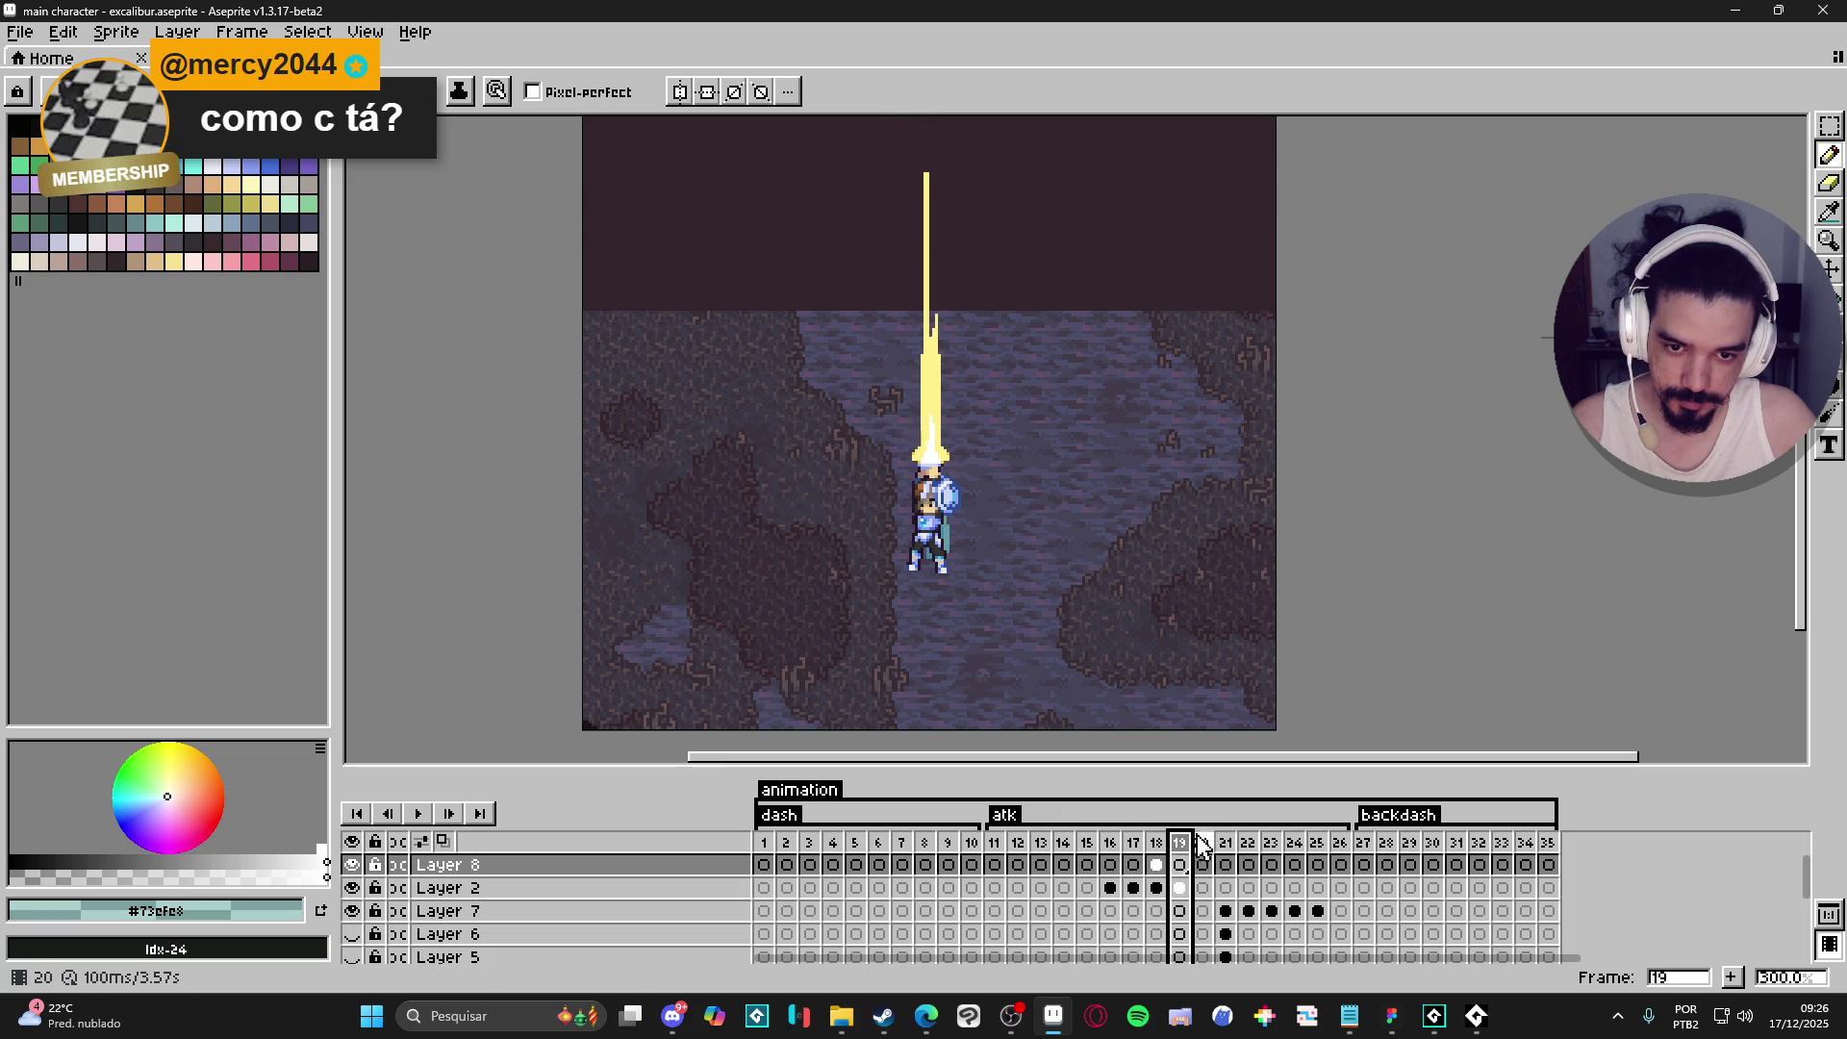
left_click(1227, 851)
left_click(1204, 851)
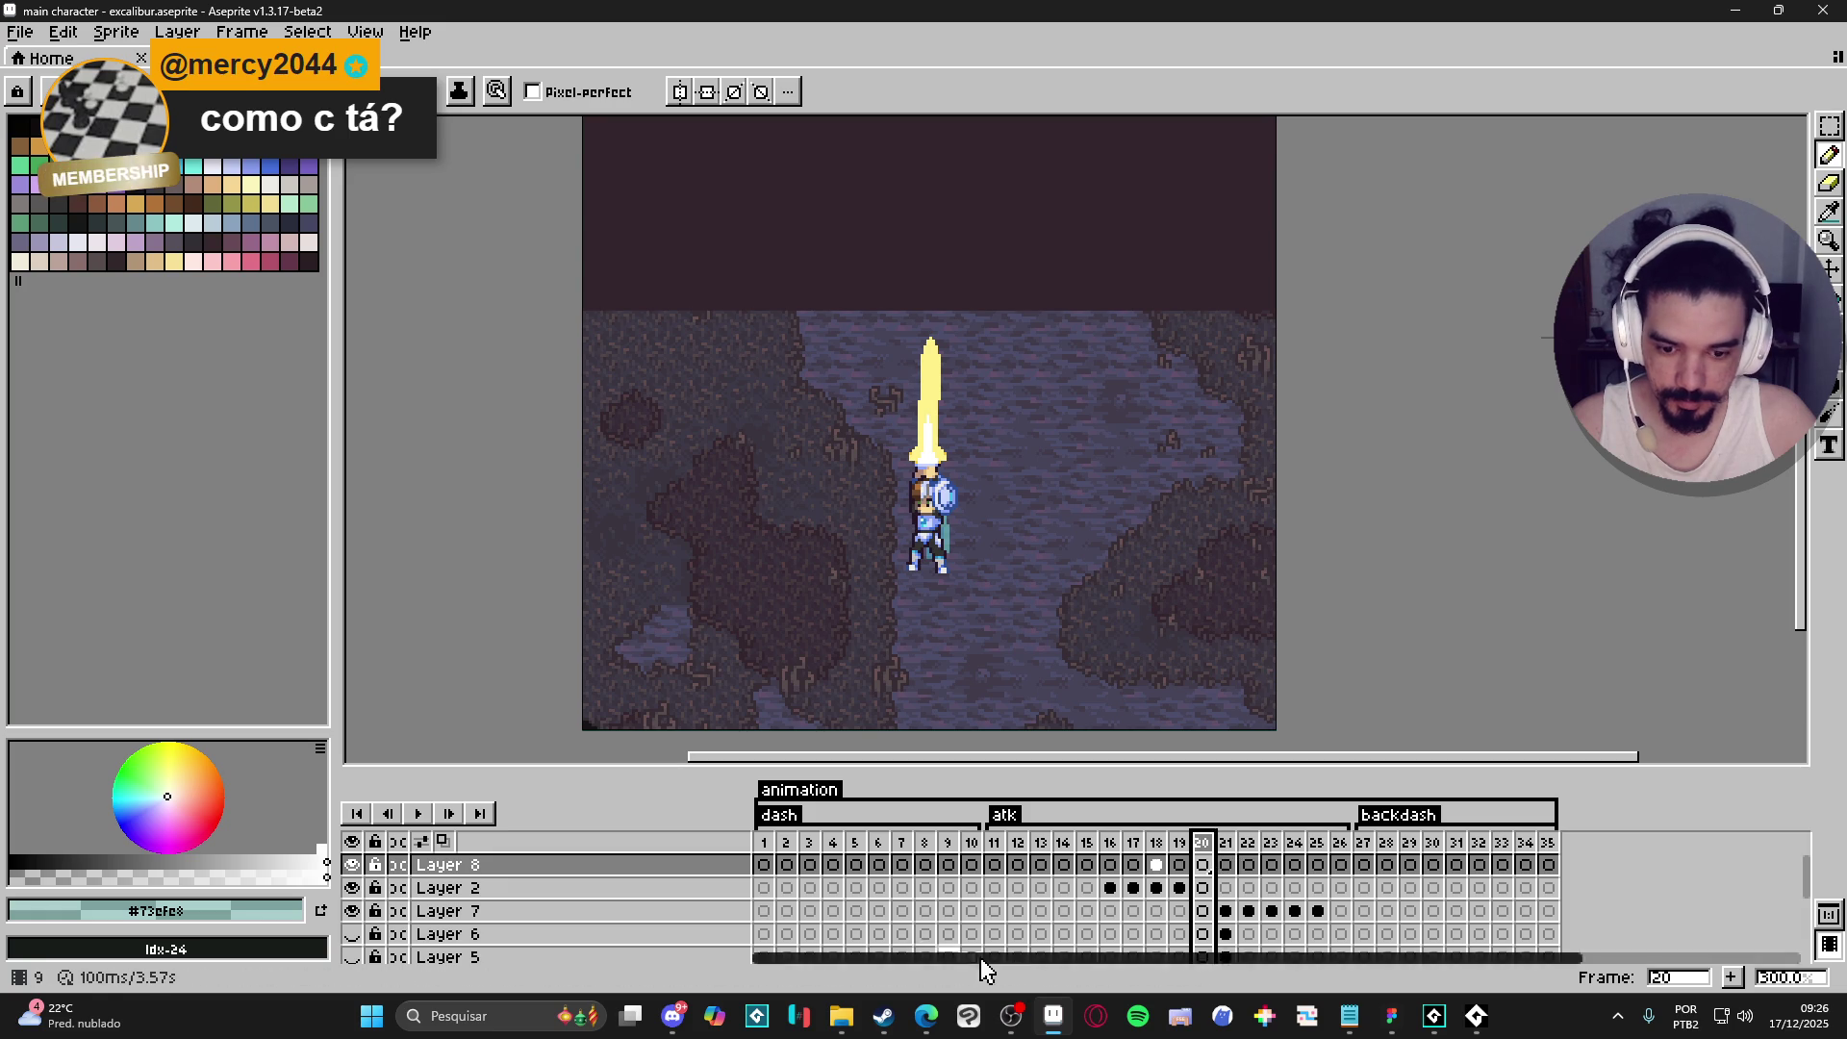
mouse_move(883, 1012)
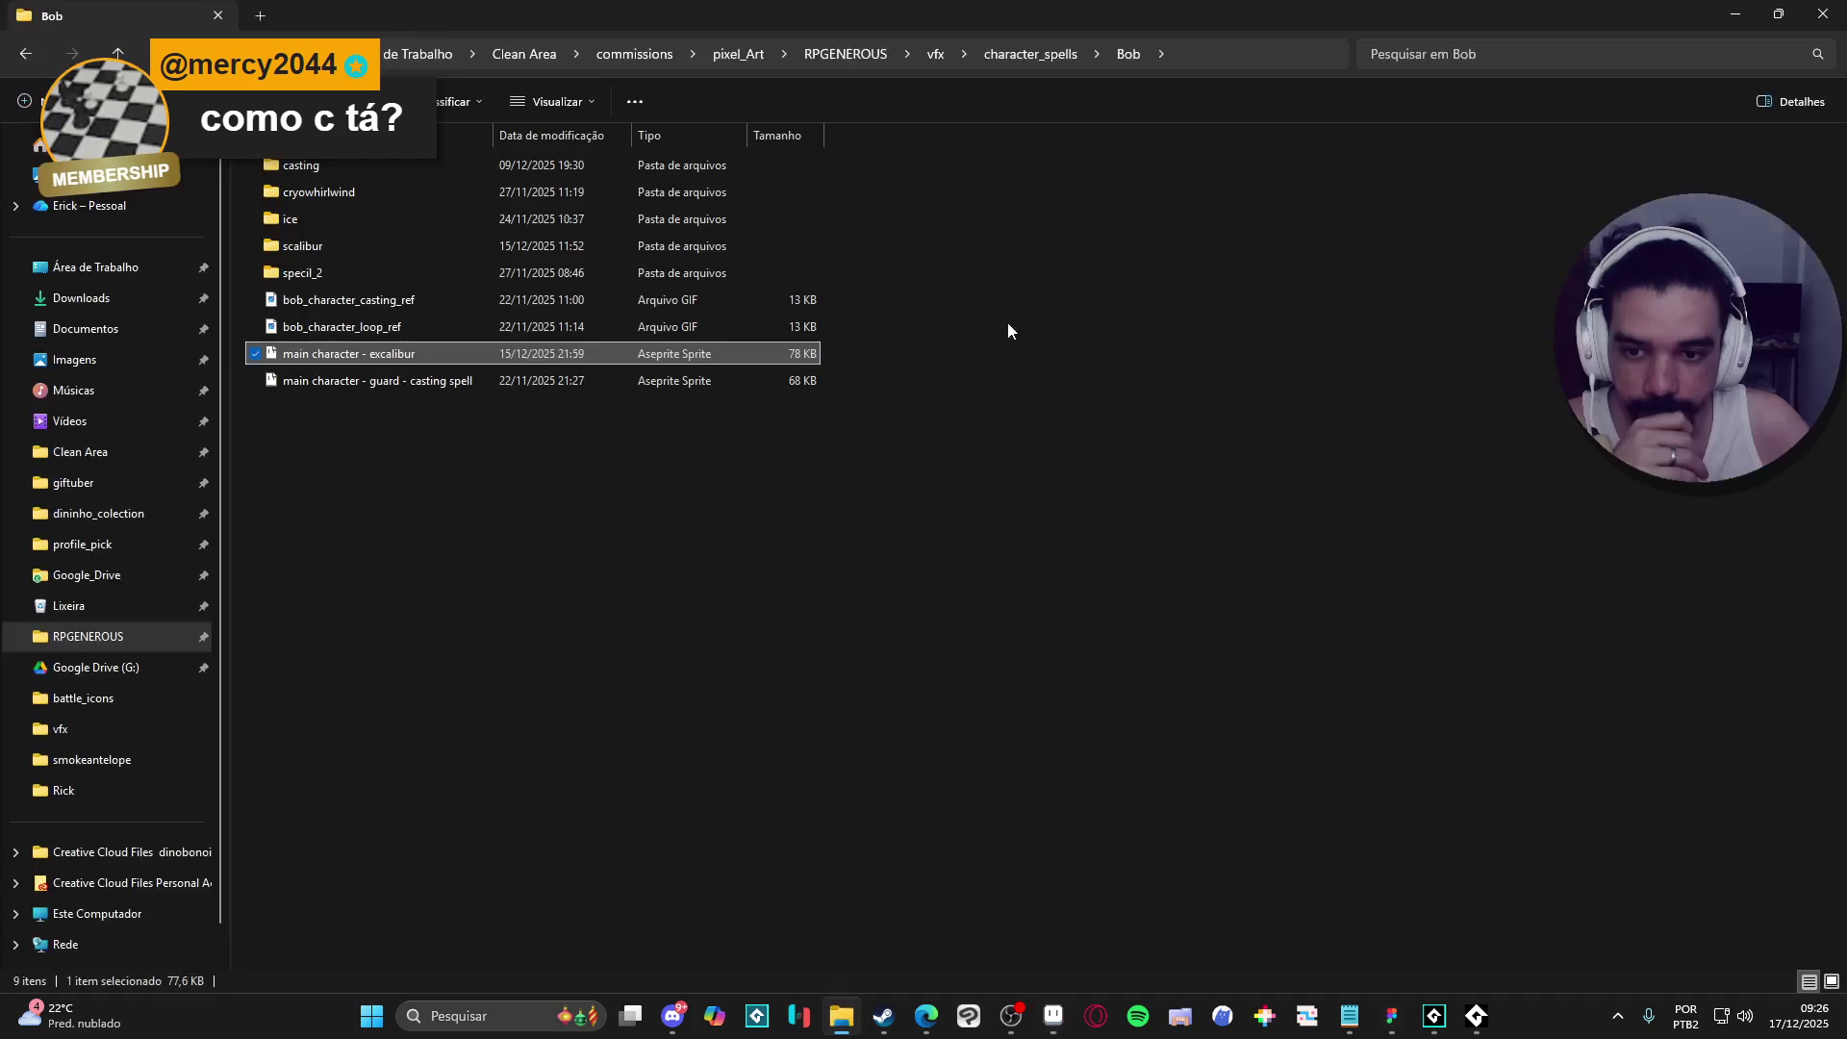
- Browse the character_spells folder, look inside the Dino spell folder, then return to character_spells
left_click(842, 1016)
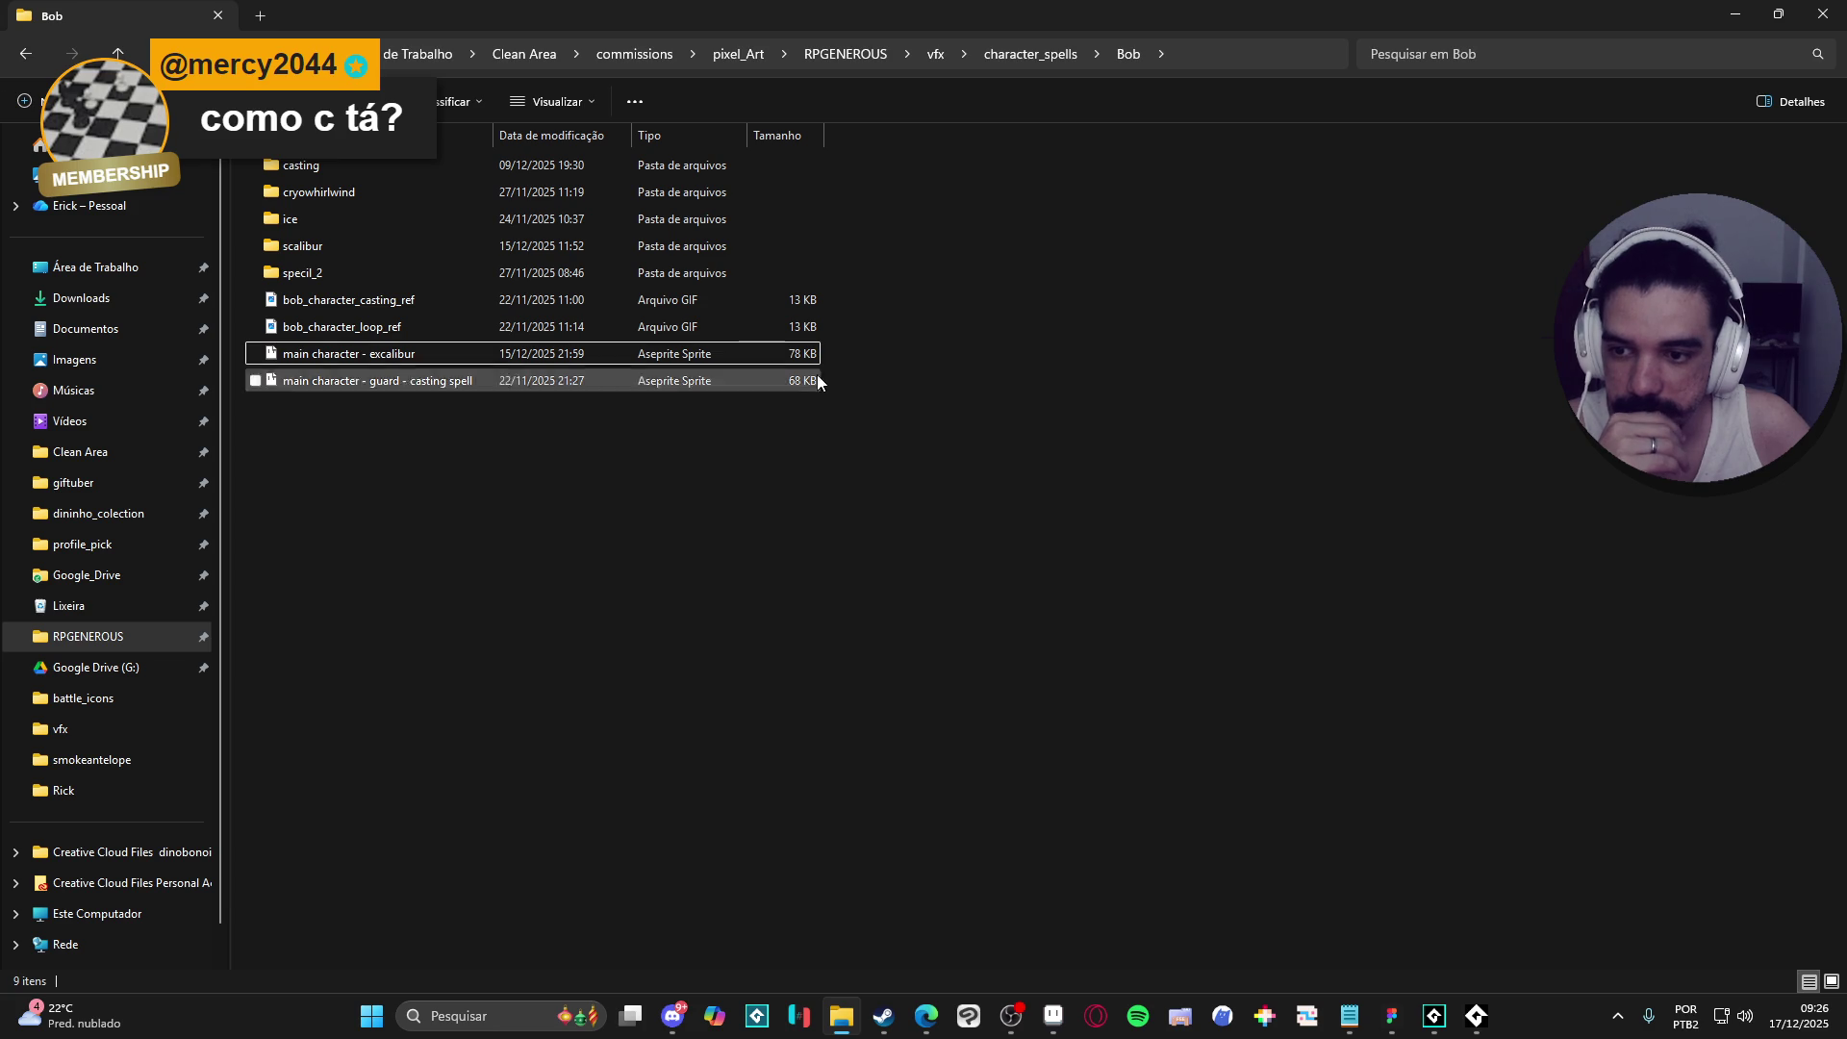
left_click(1030, 54)
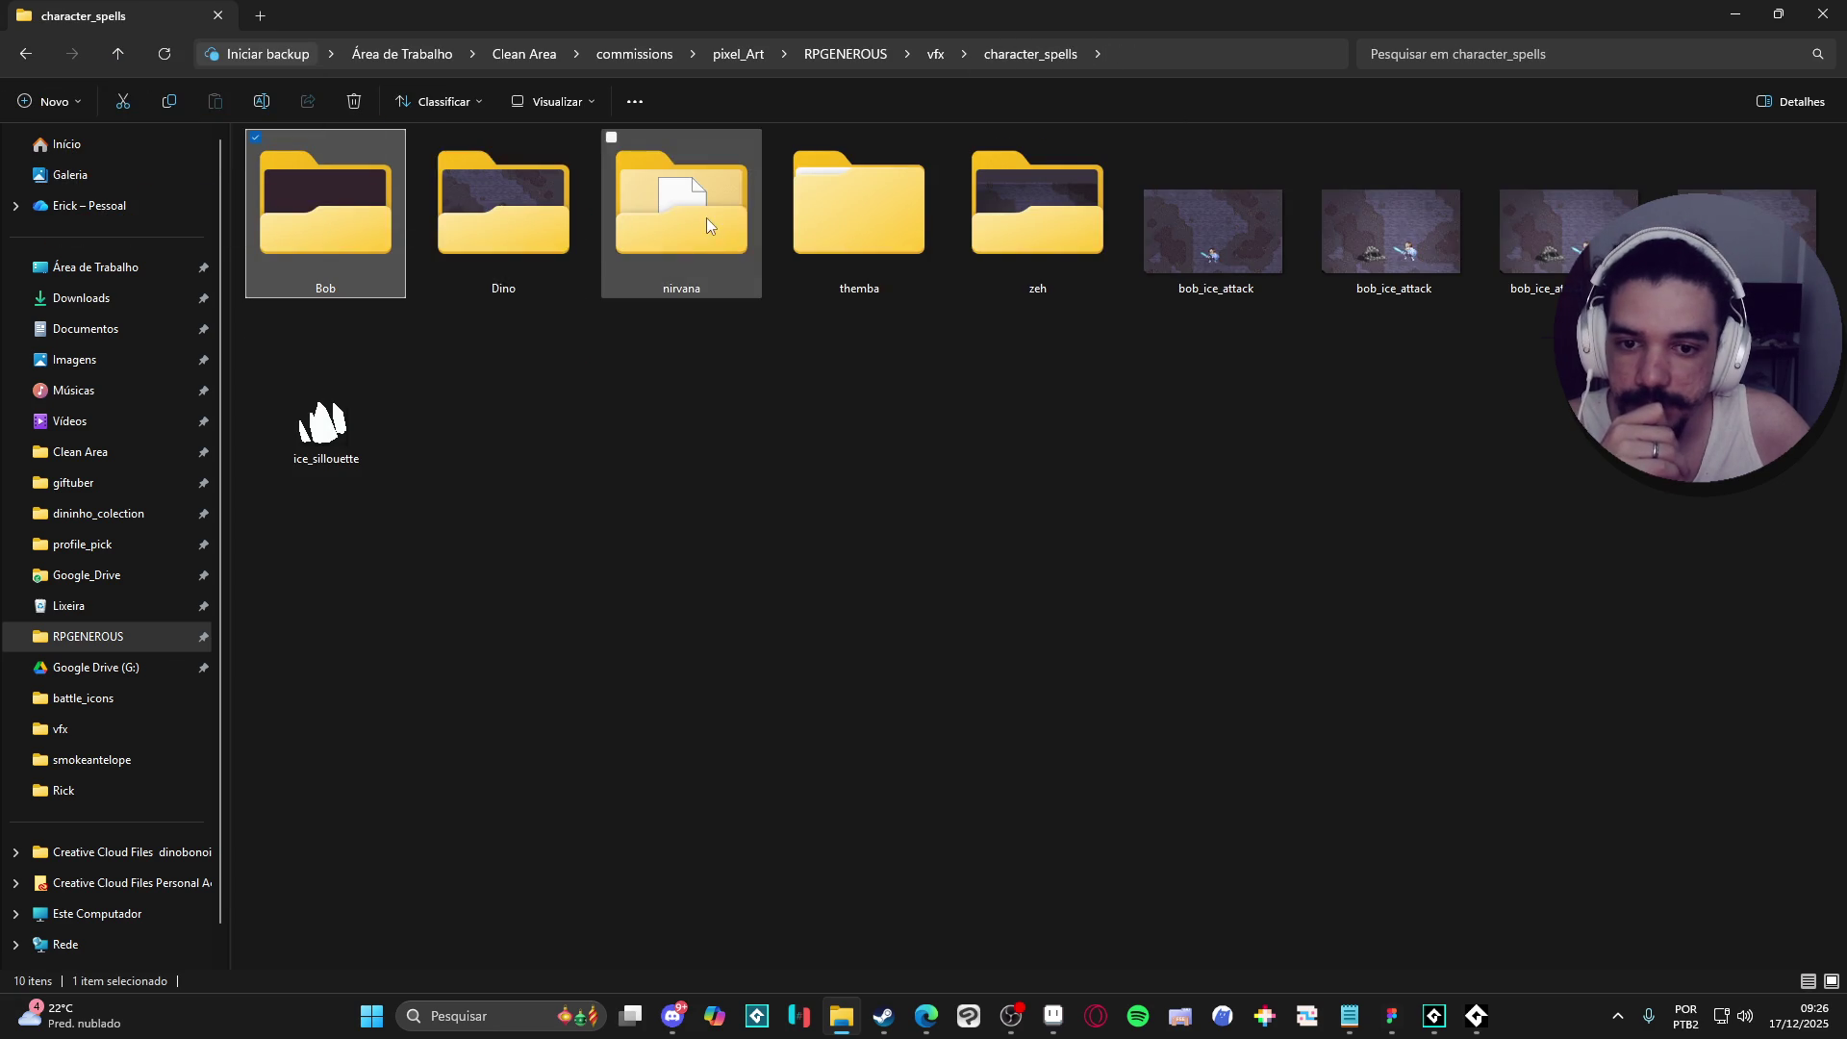
double_click(476, 267)
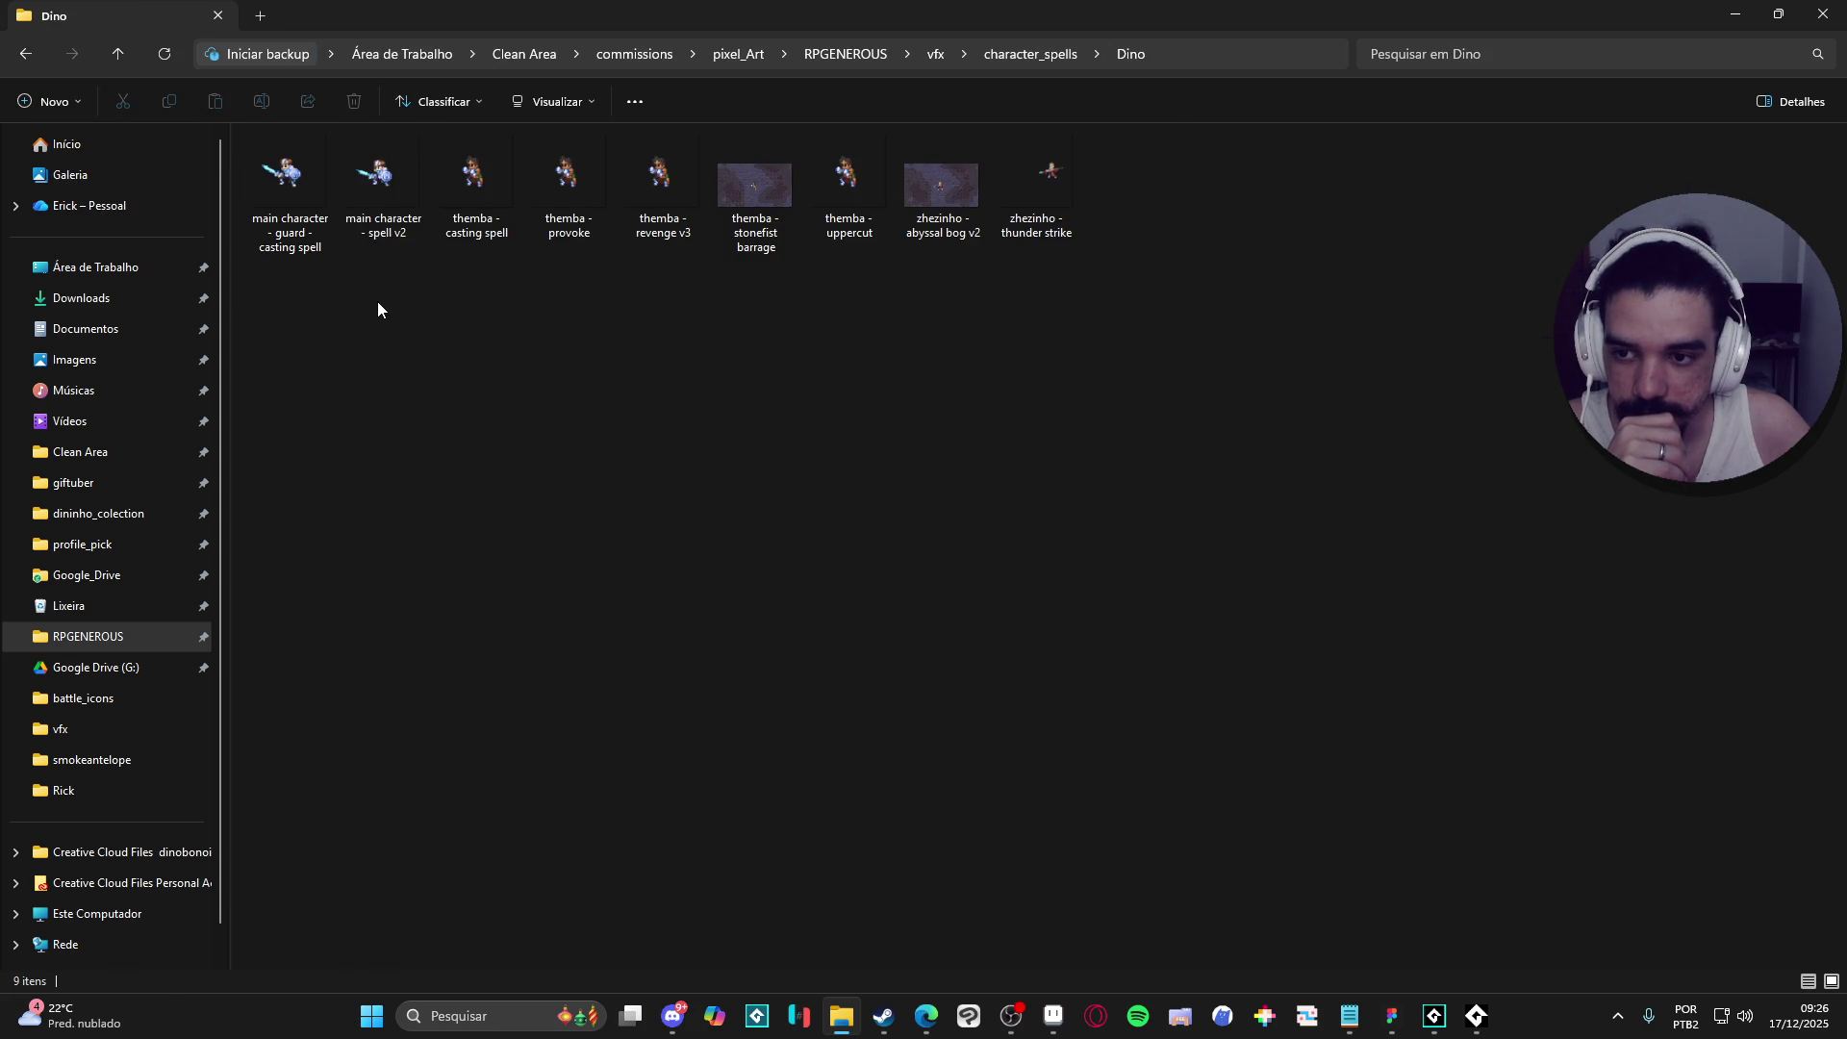
left_click(1030, 54)
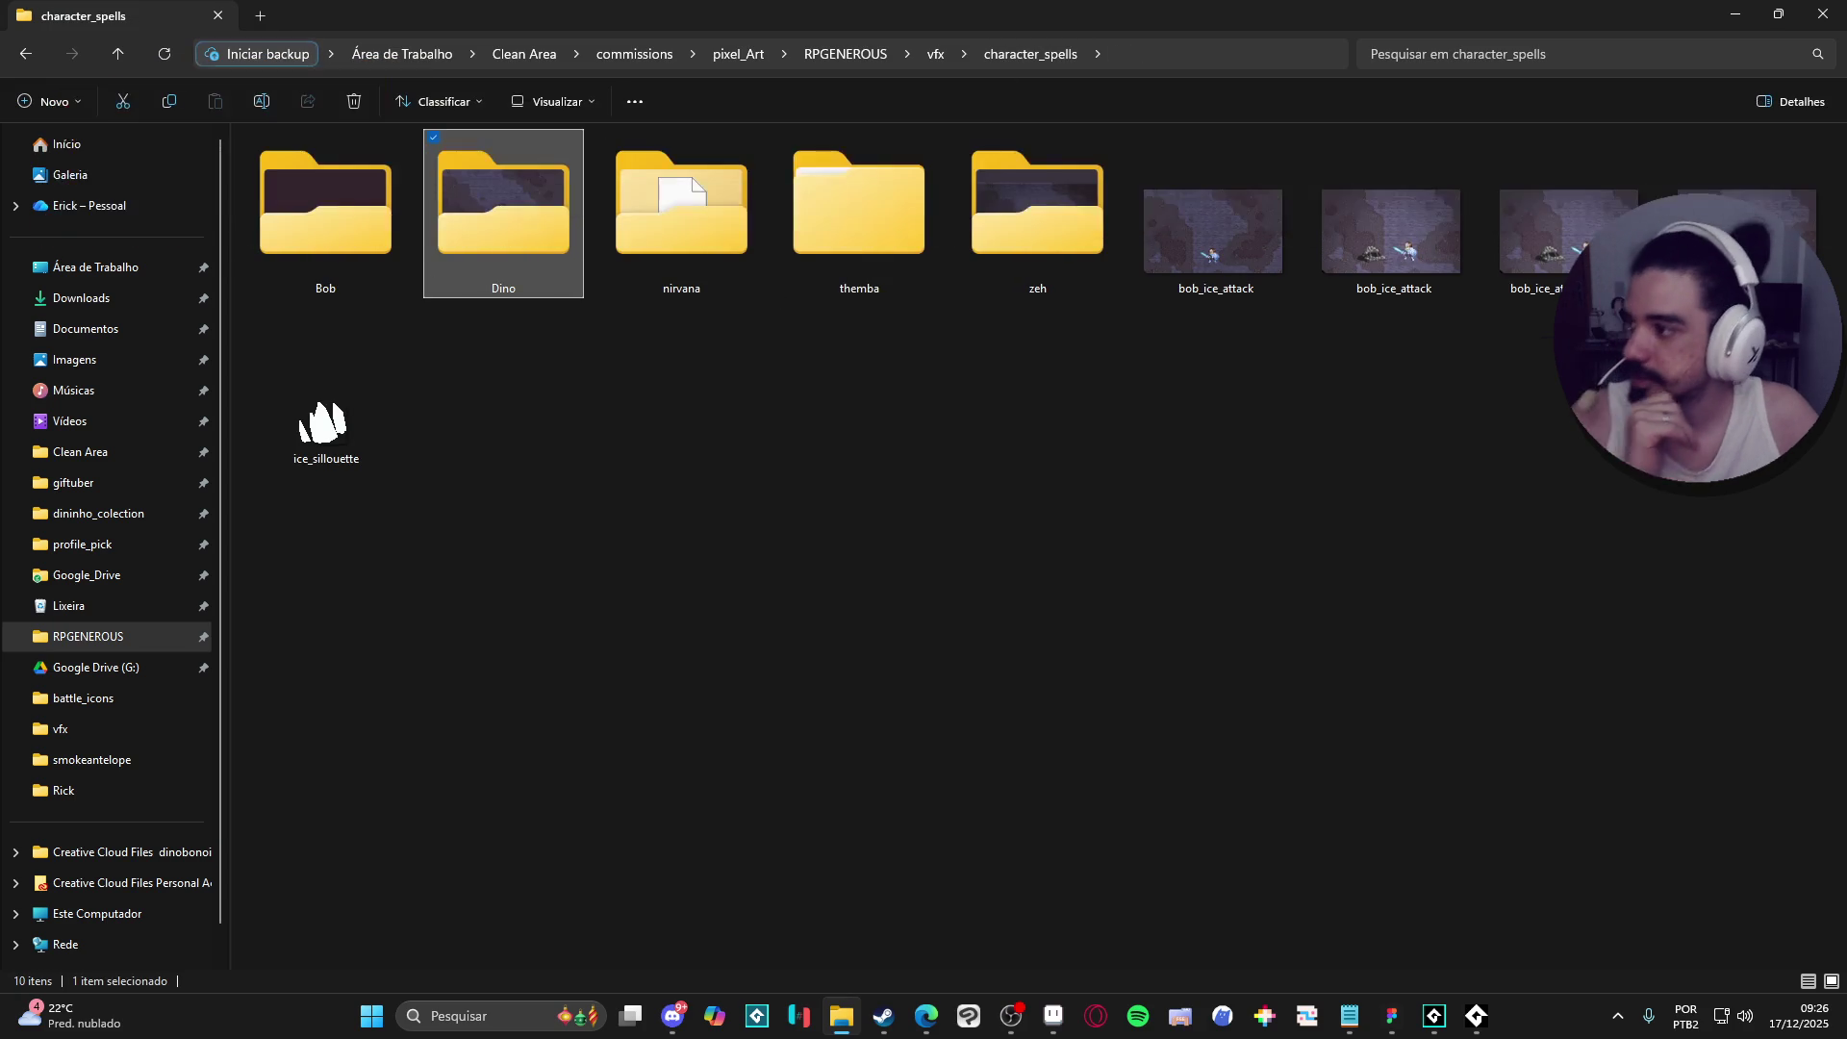
key("alt+Tab")
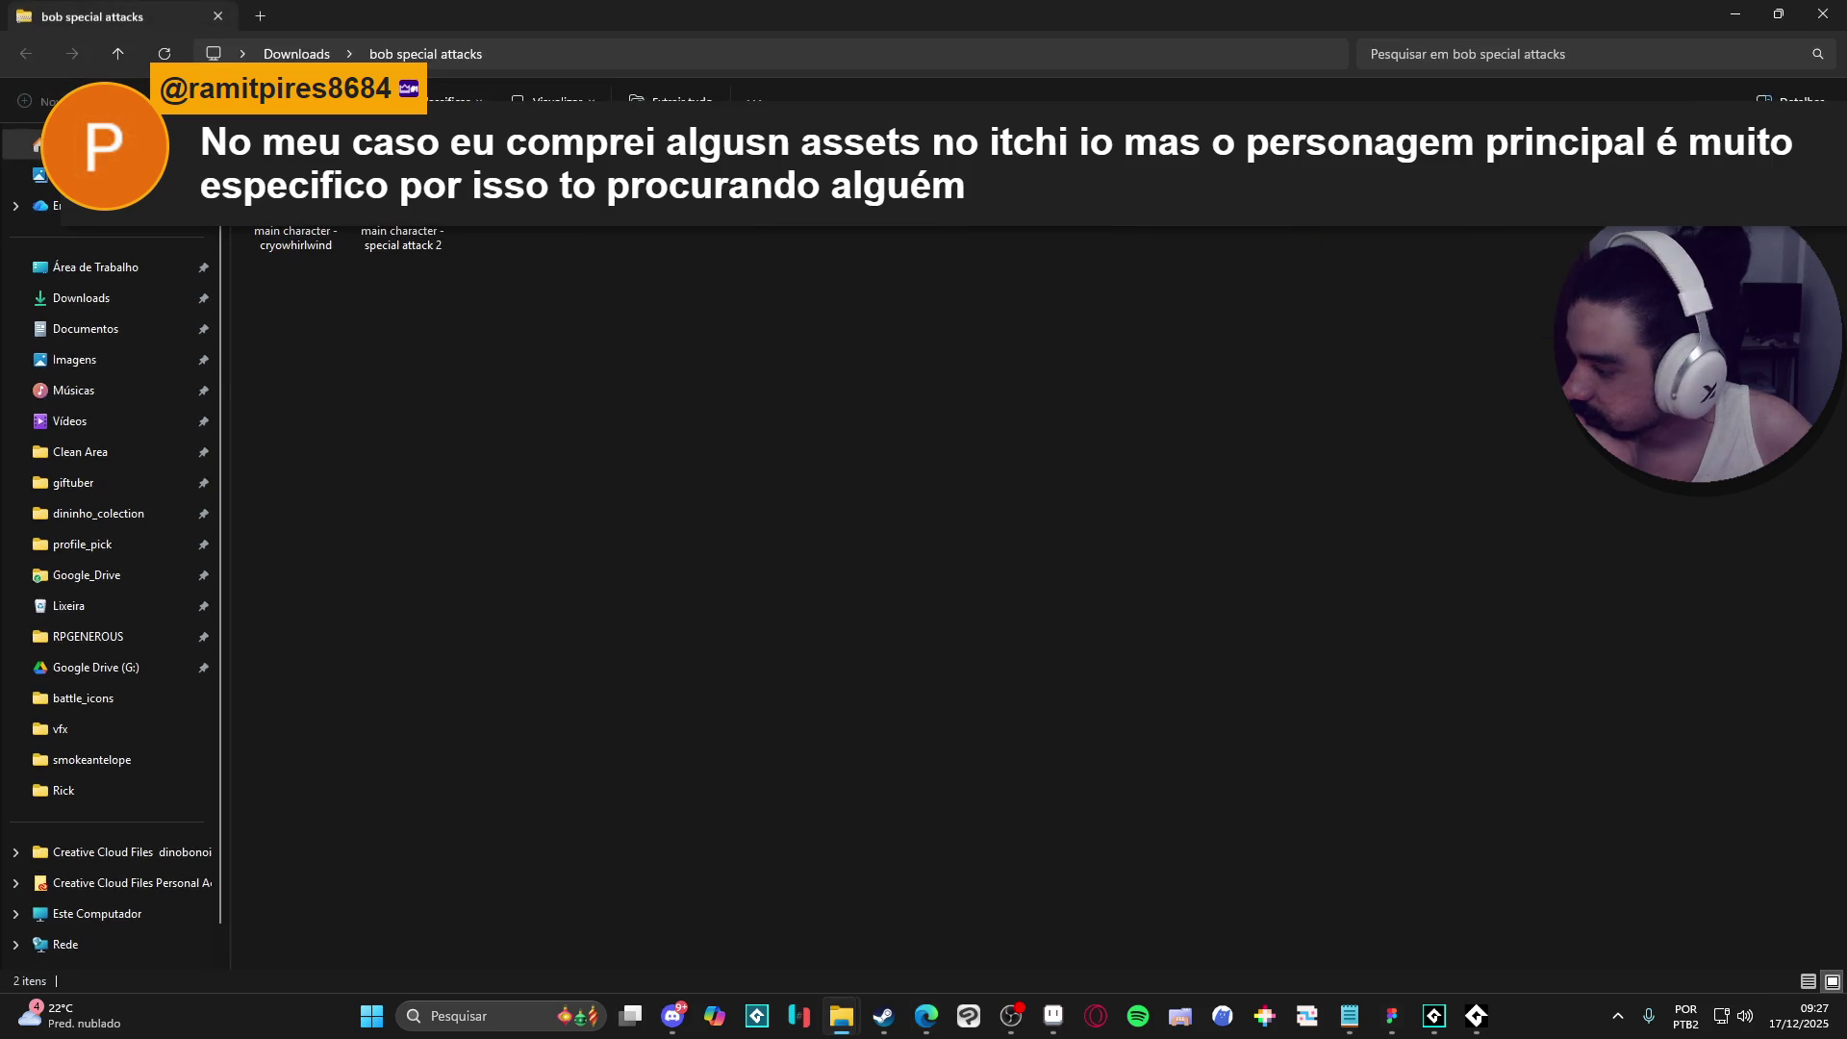
key("Return")
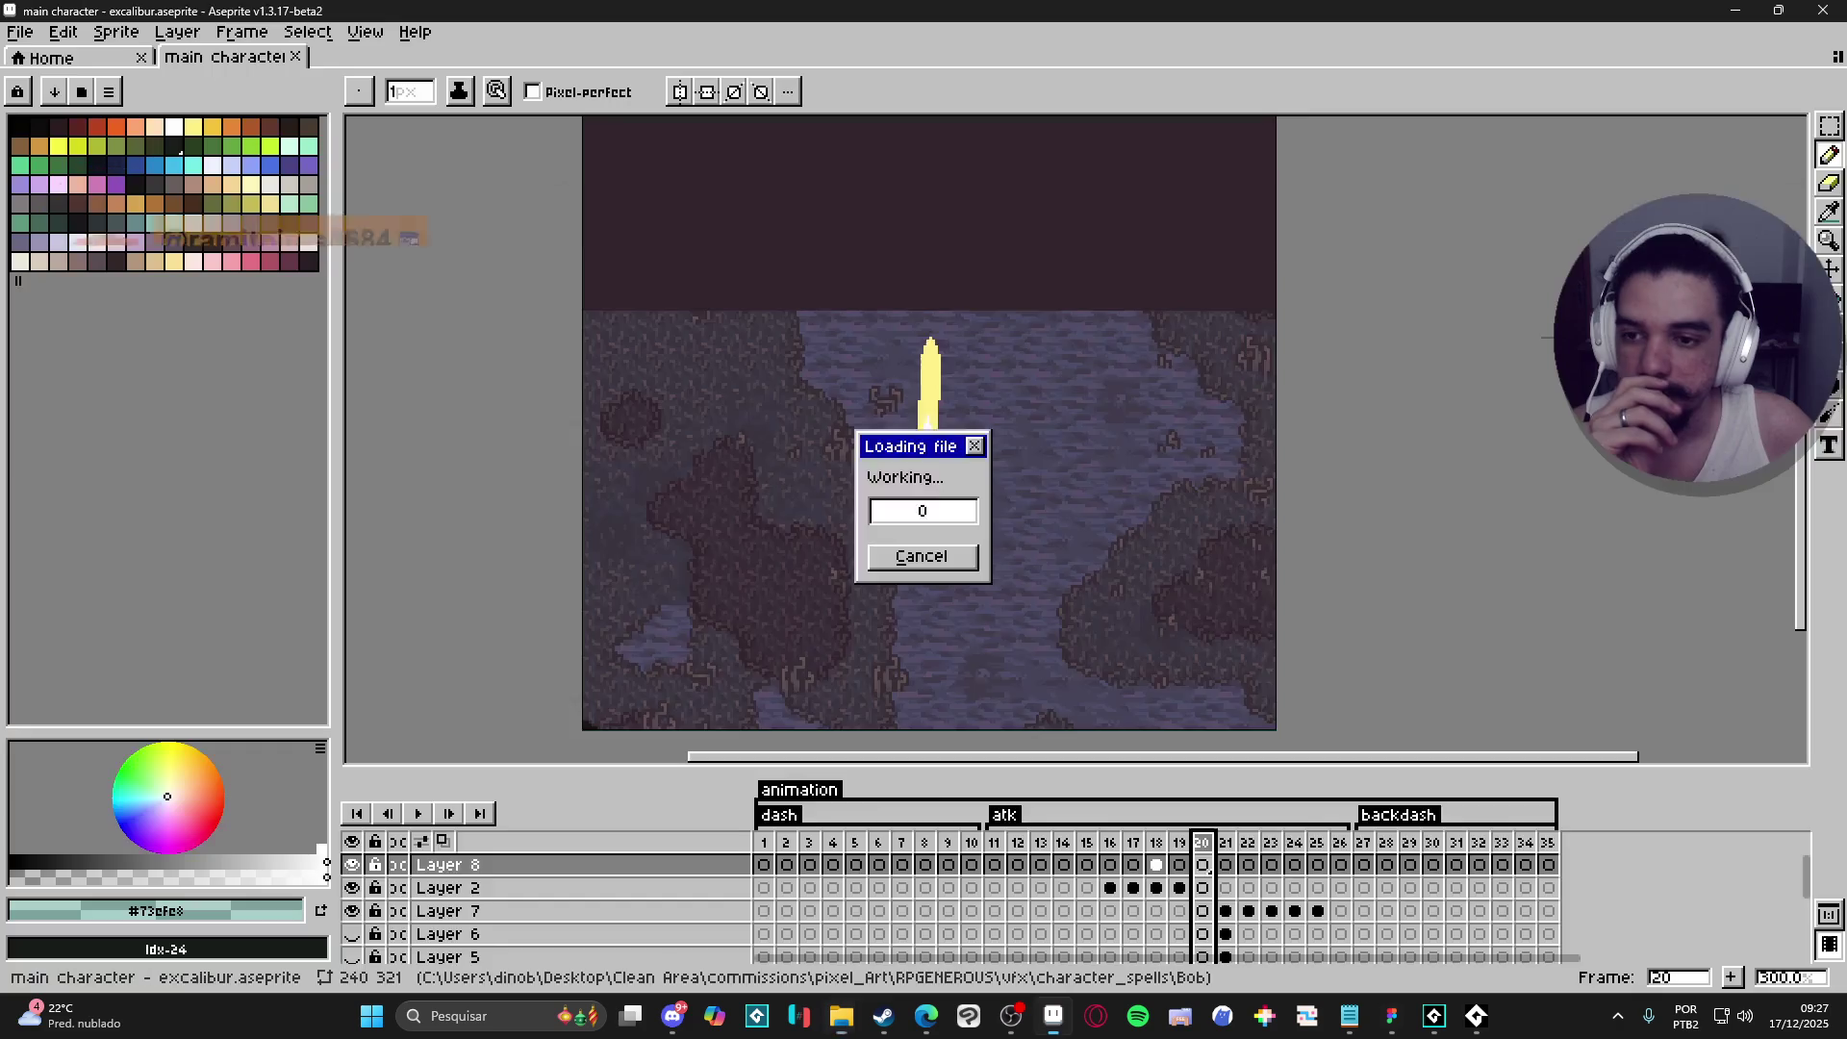
left_click(425, 790)
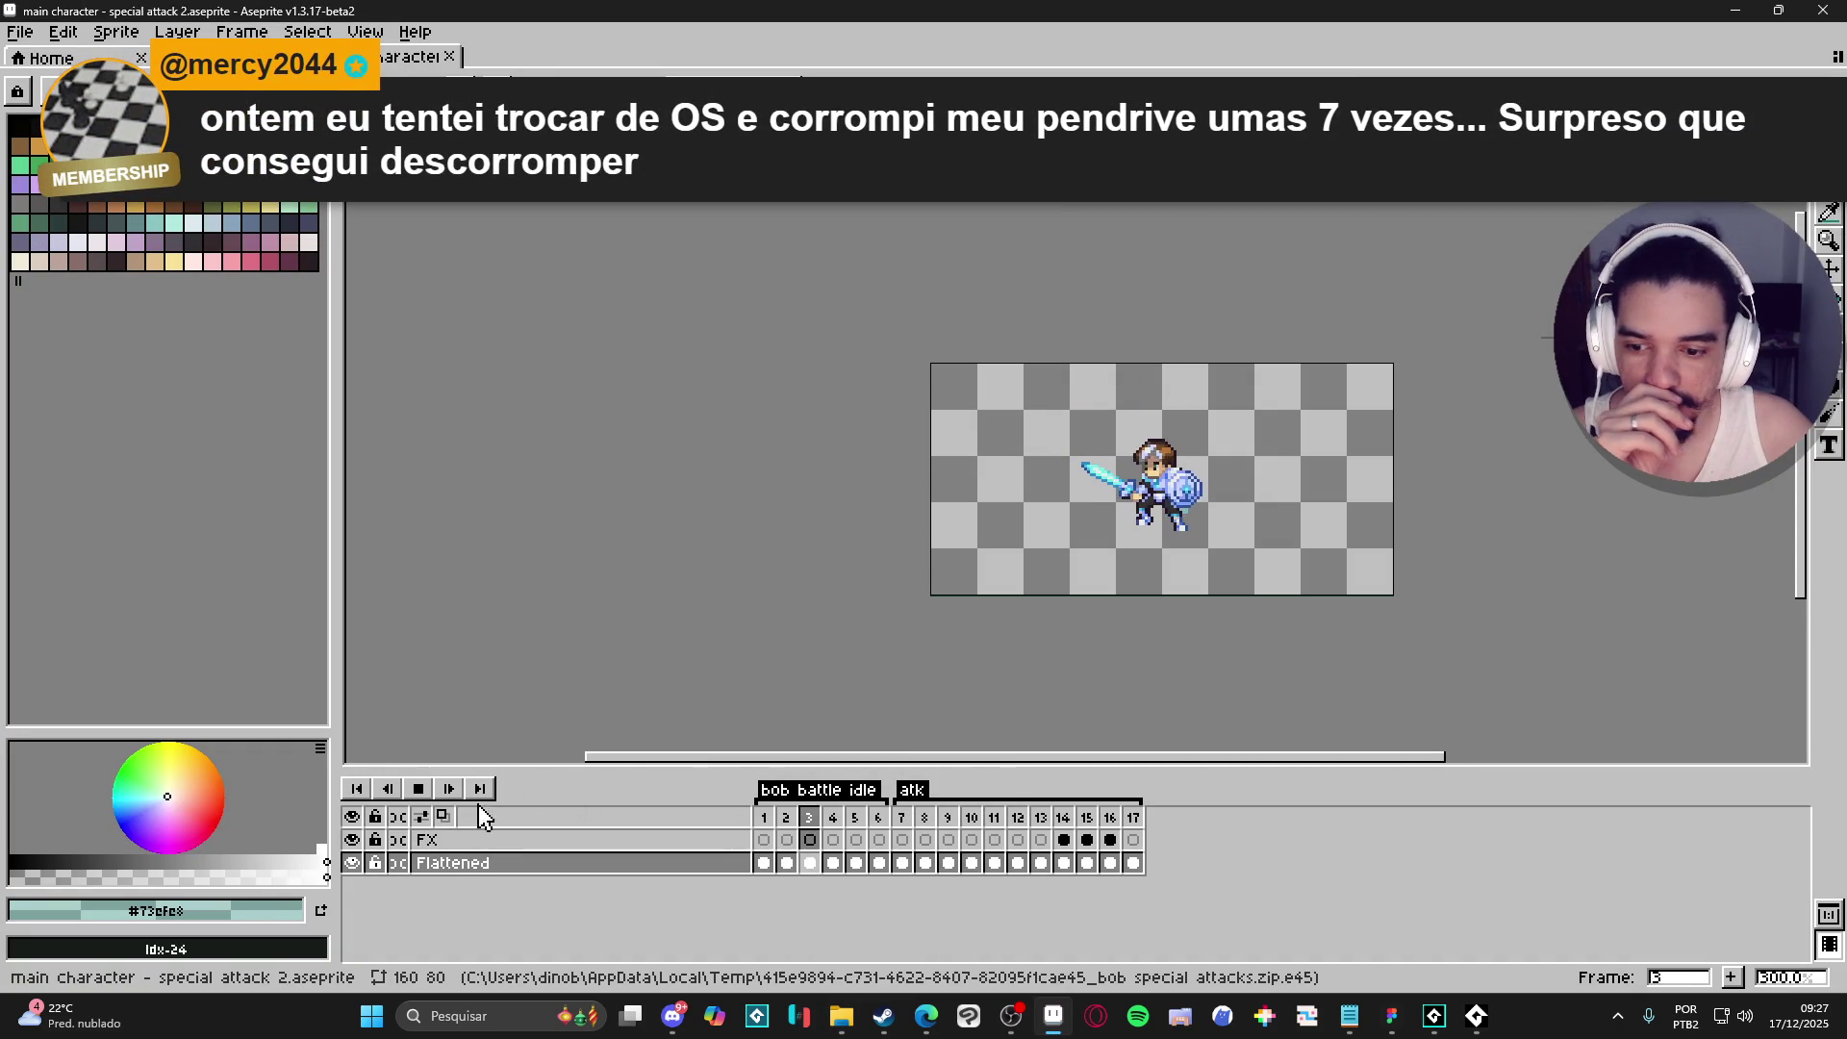
left_click(449, 56)
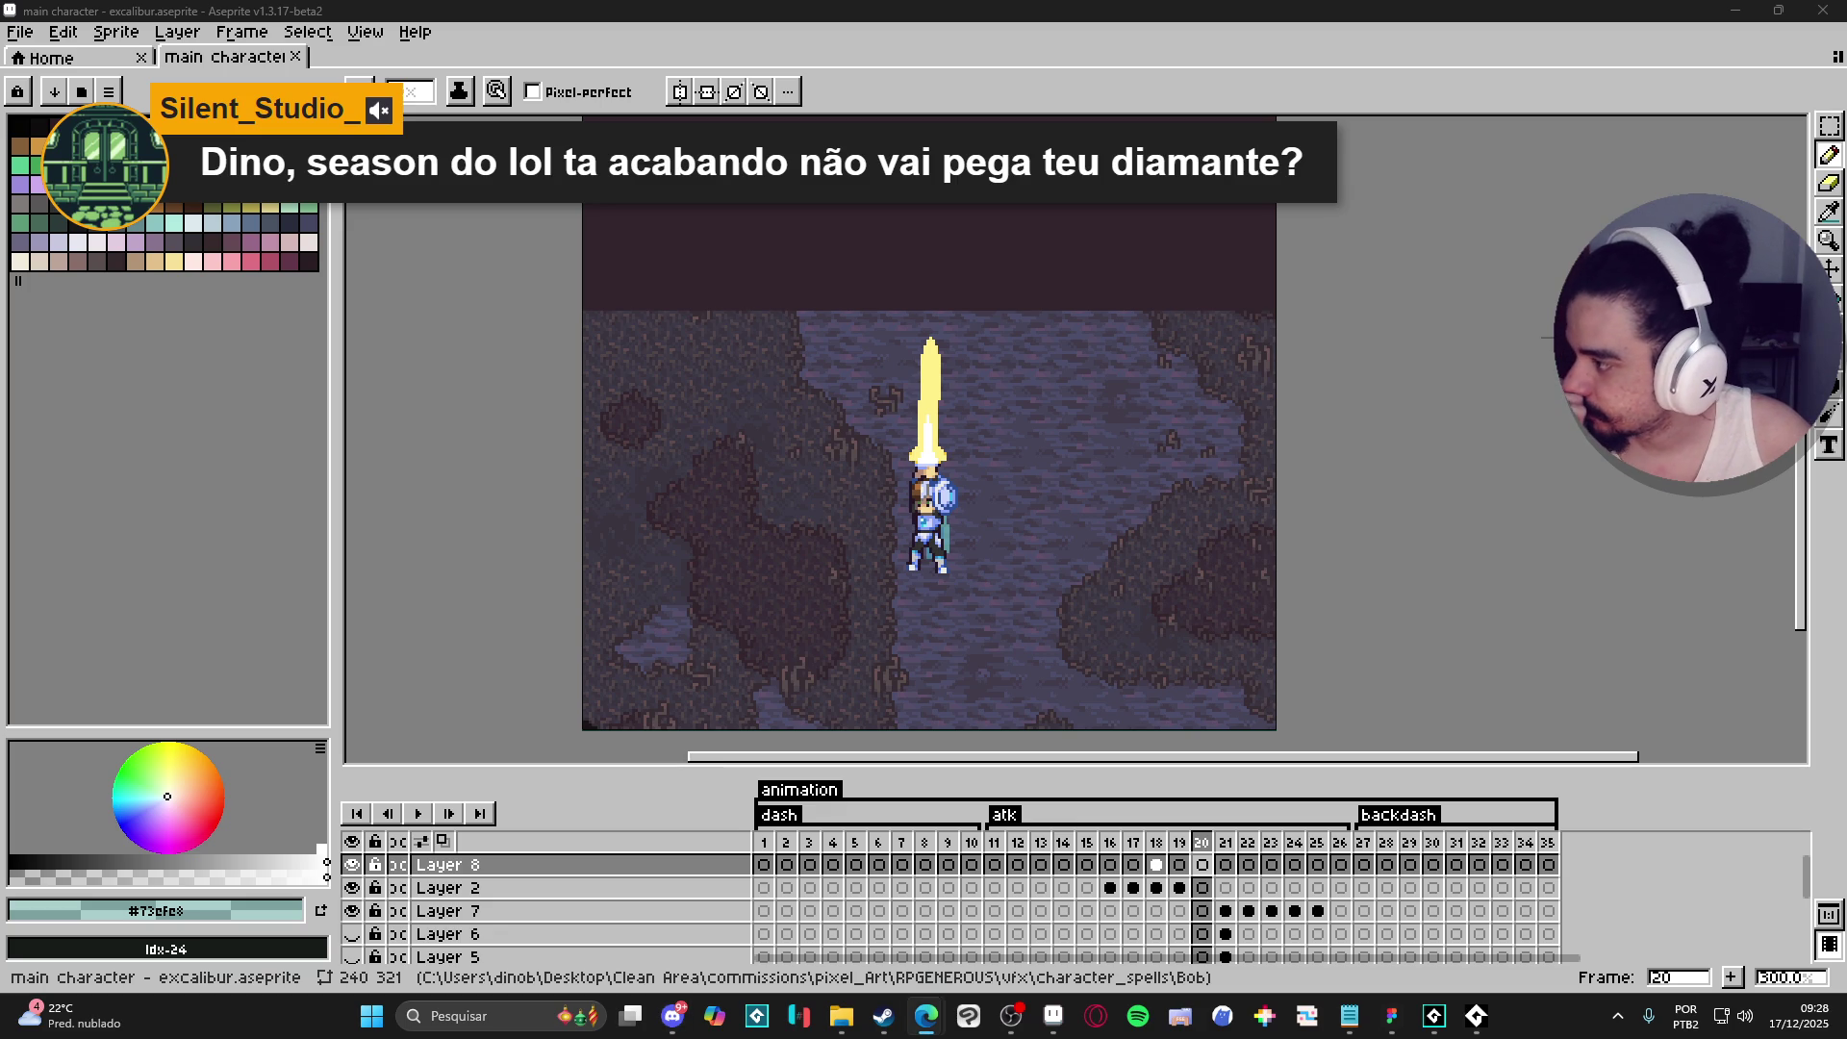
left_click(842, 1016)
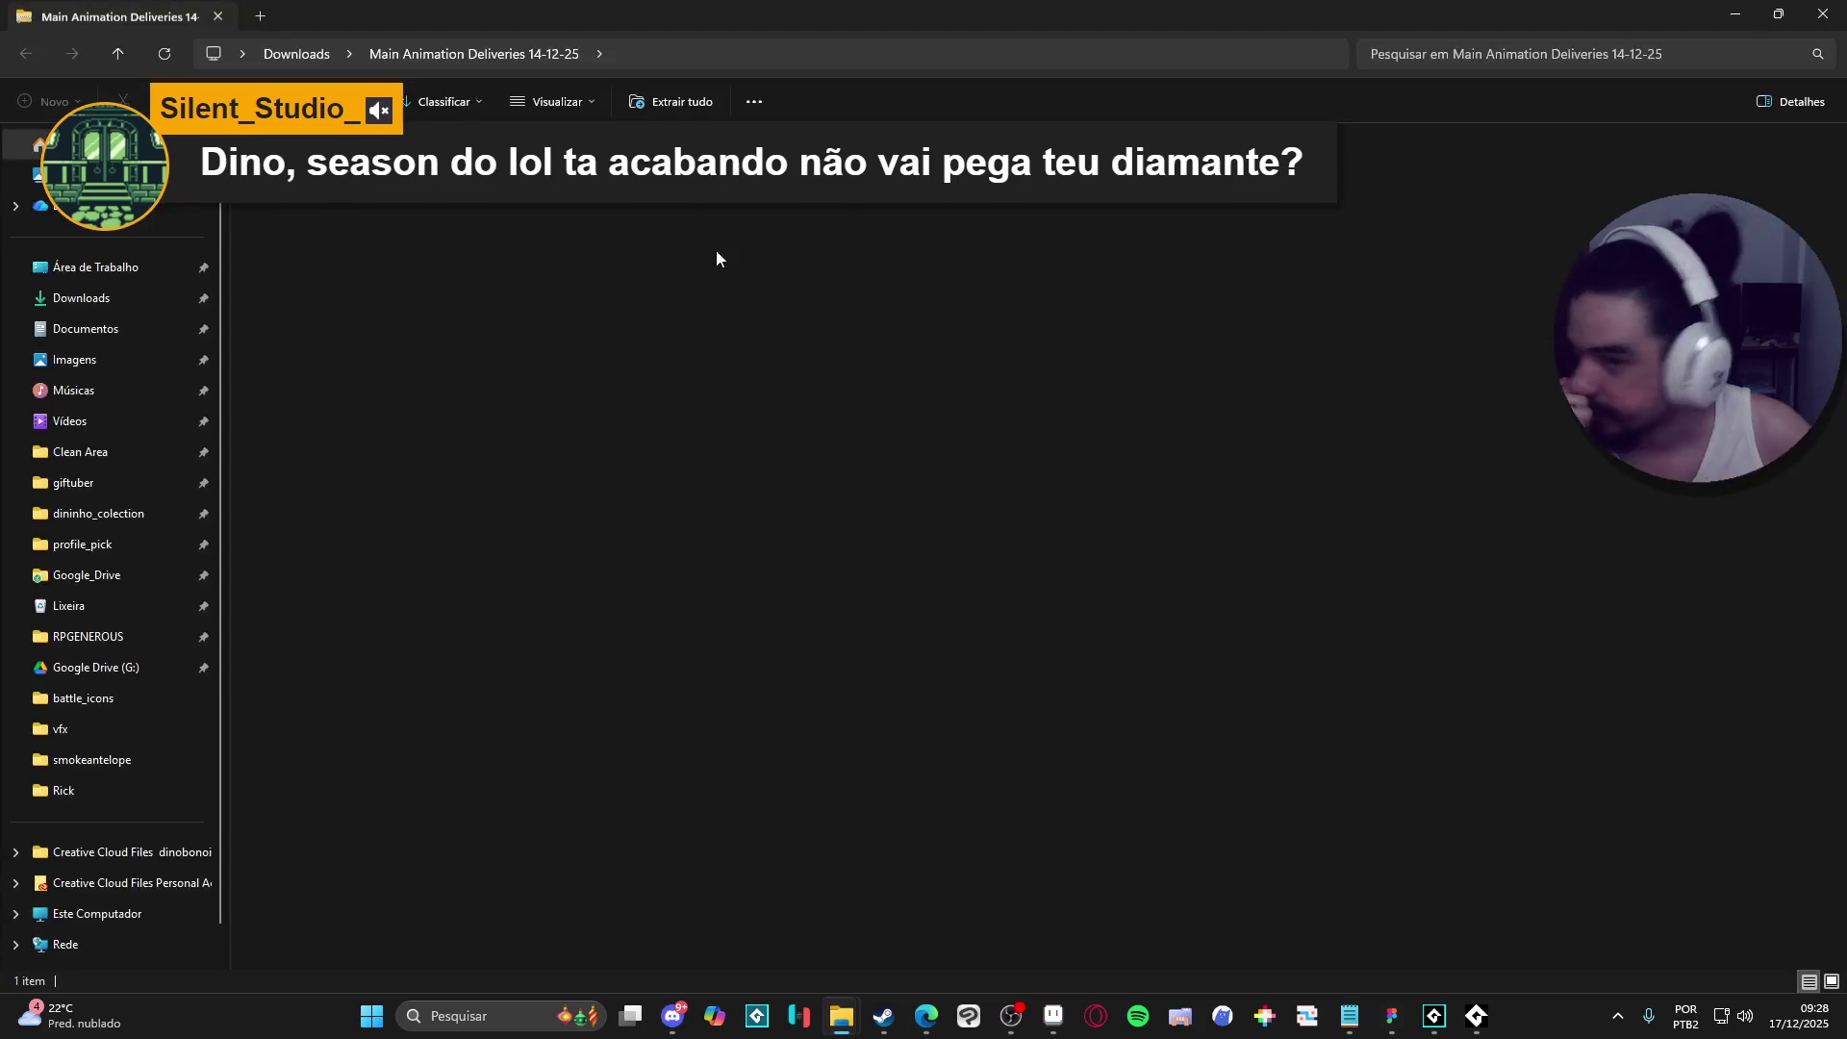
- Open Bob's folder in the earlier deliveries, glance at Attack, then open Spell Casting
double_click(269, 204)
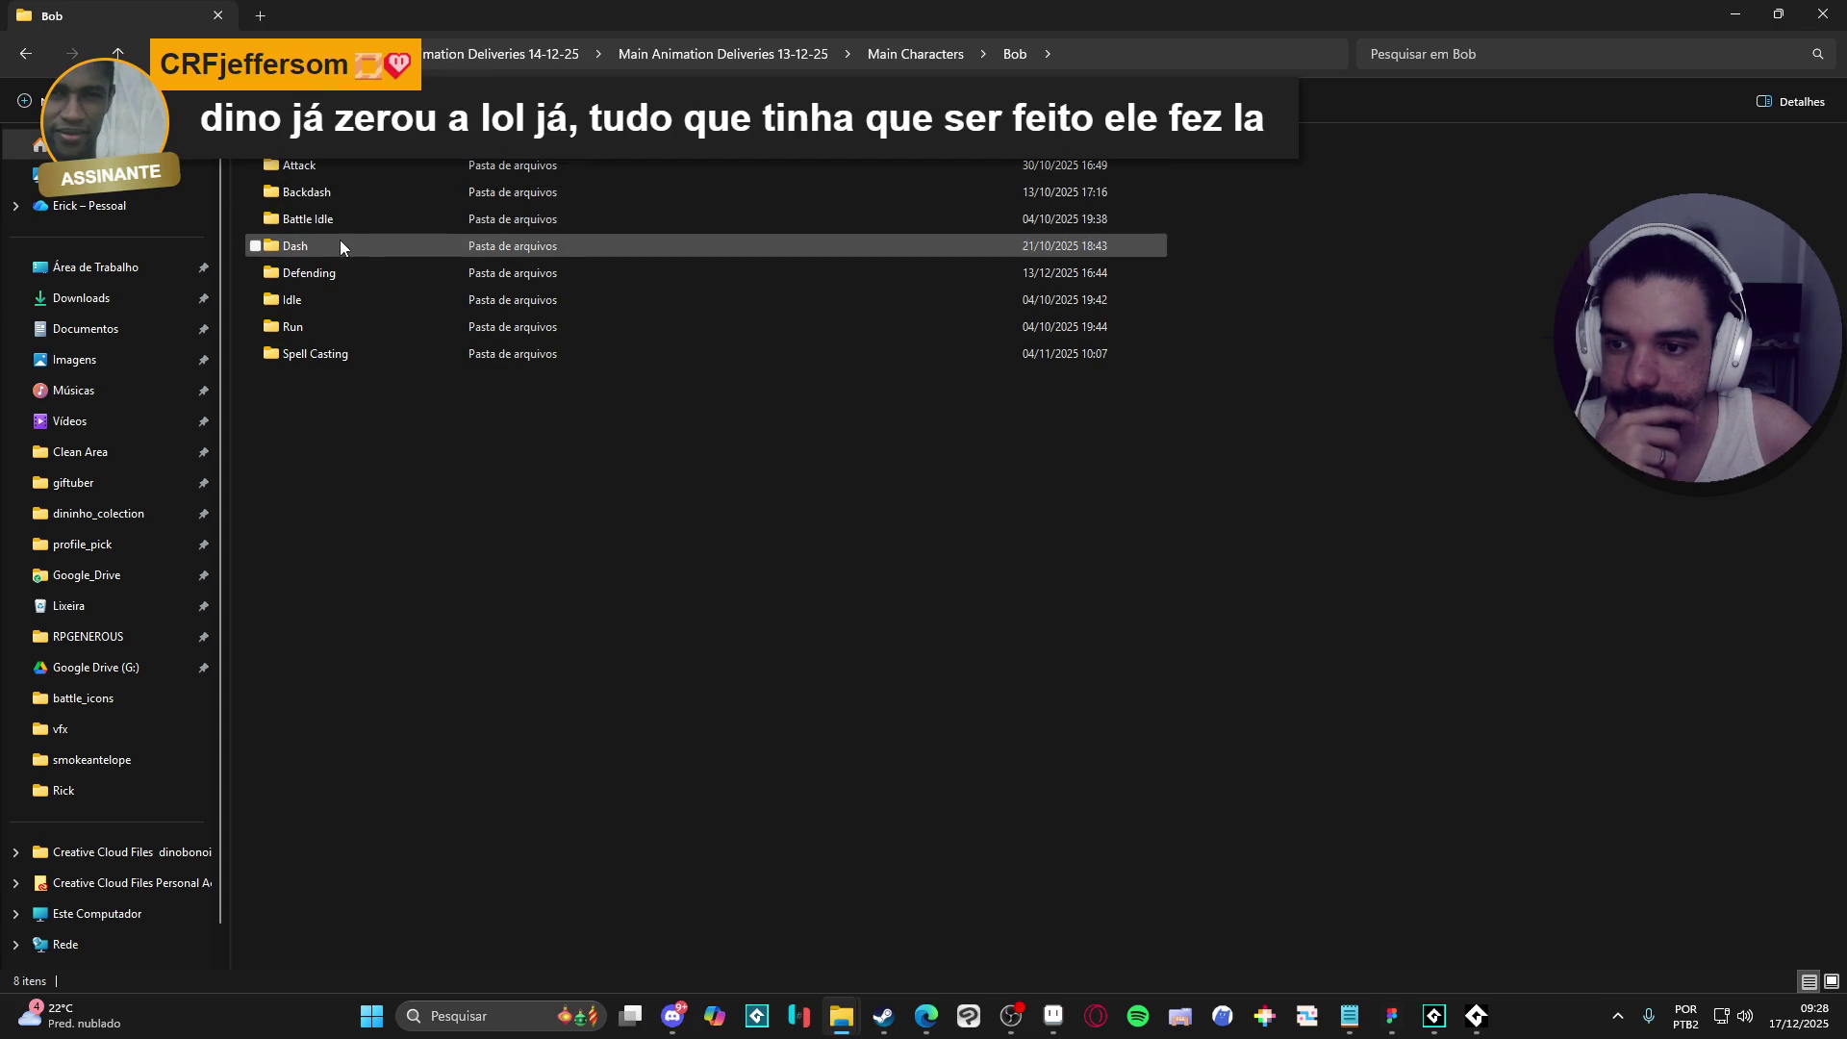
double_click(355, 164)
left_click(25, 54)
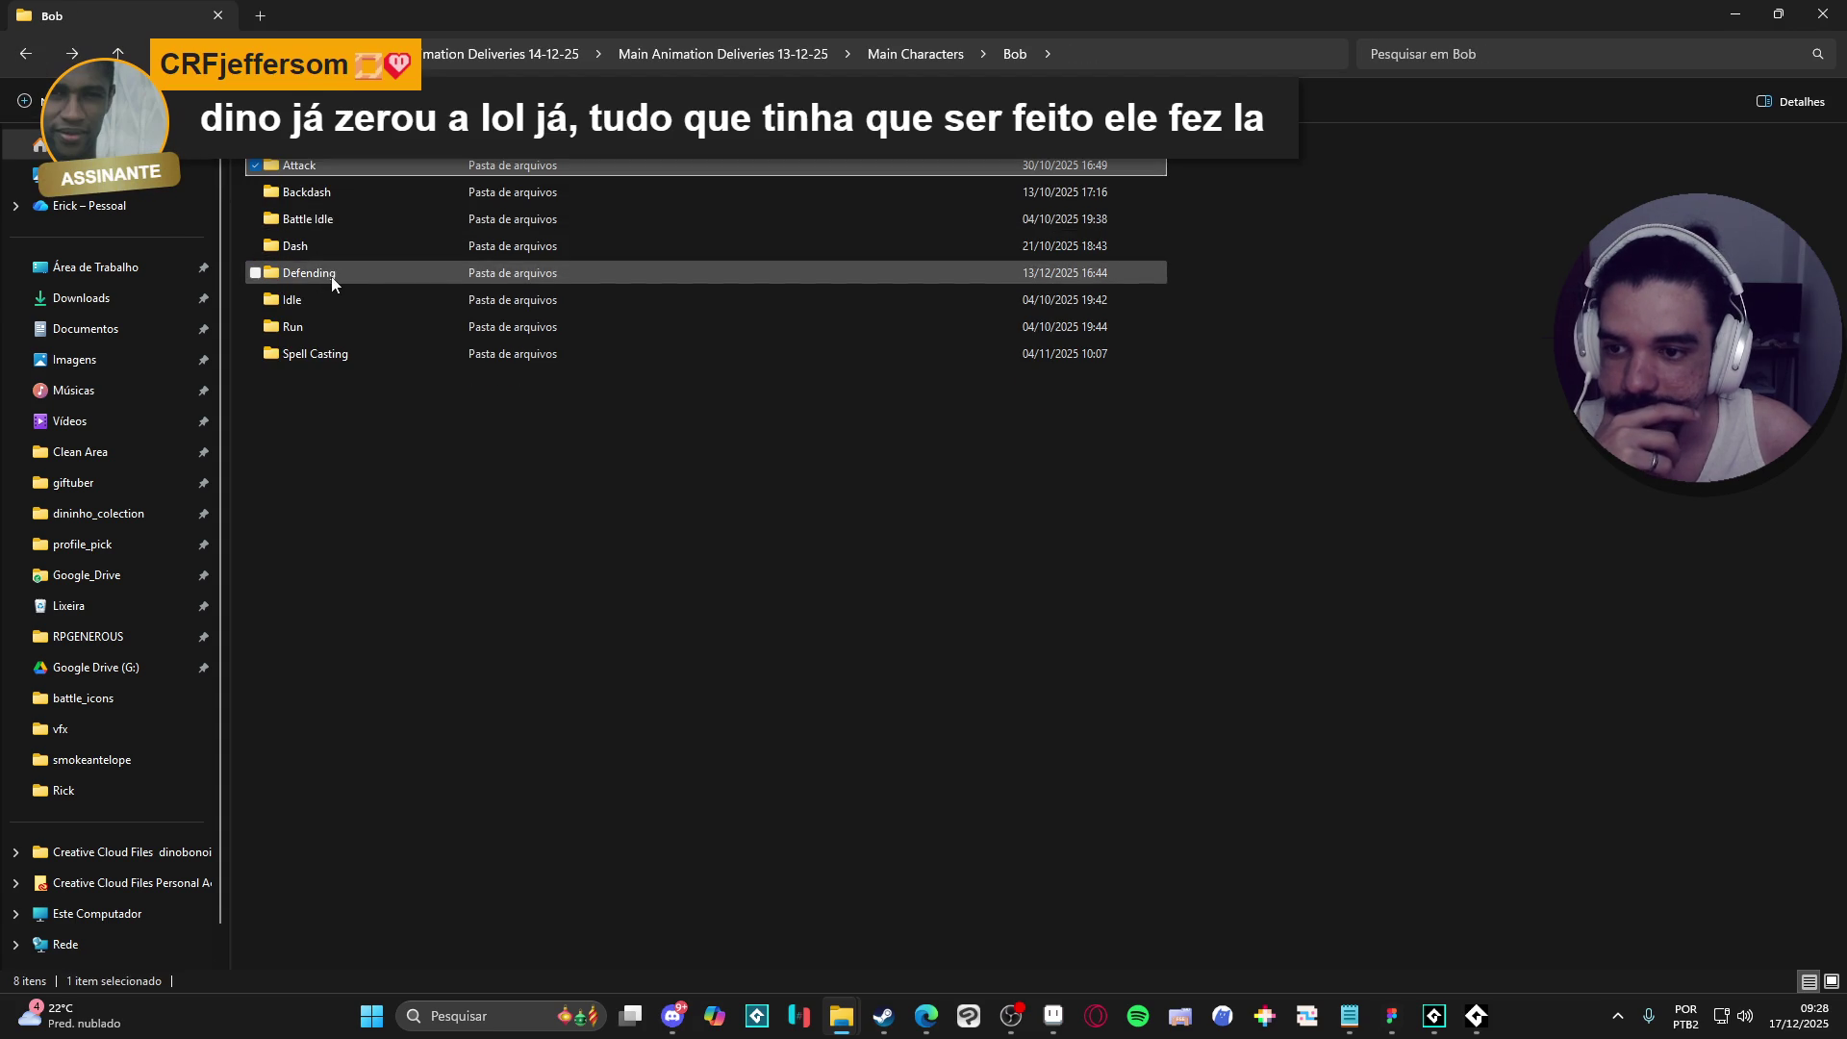
double_click(312, 354)
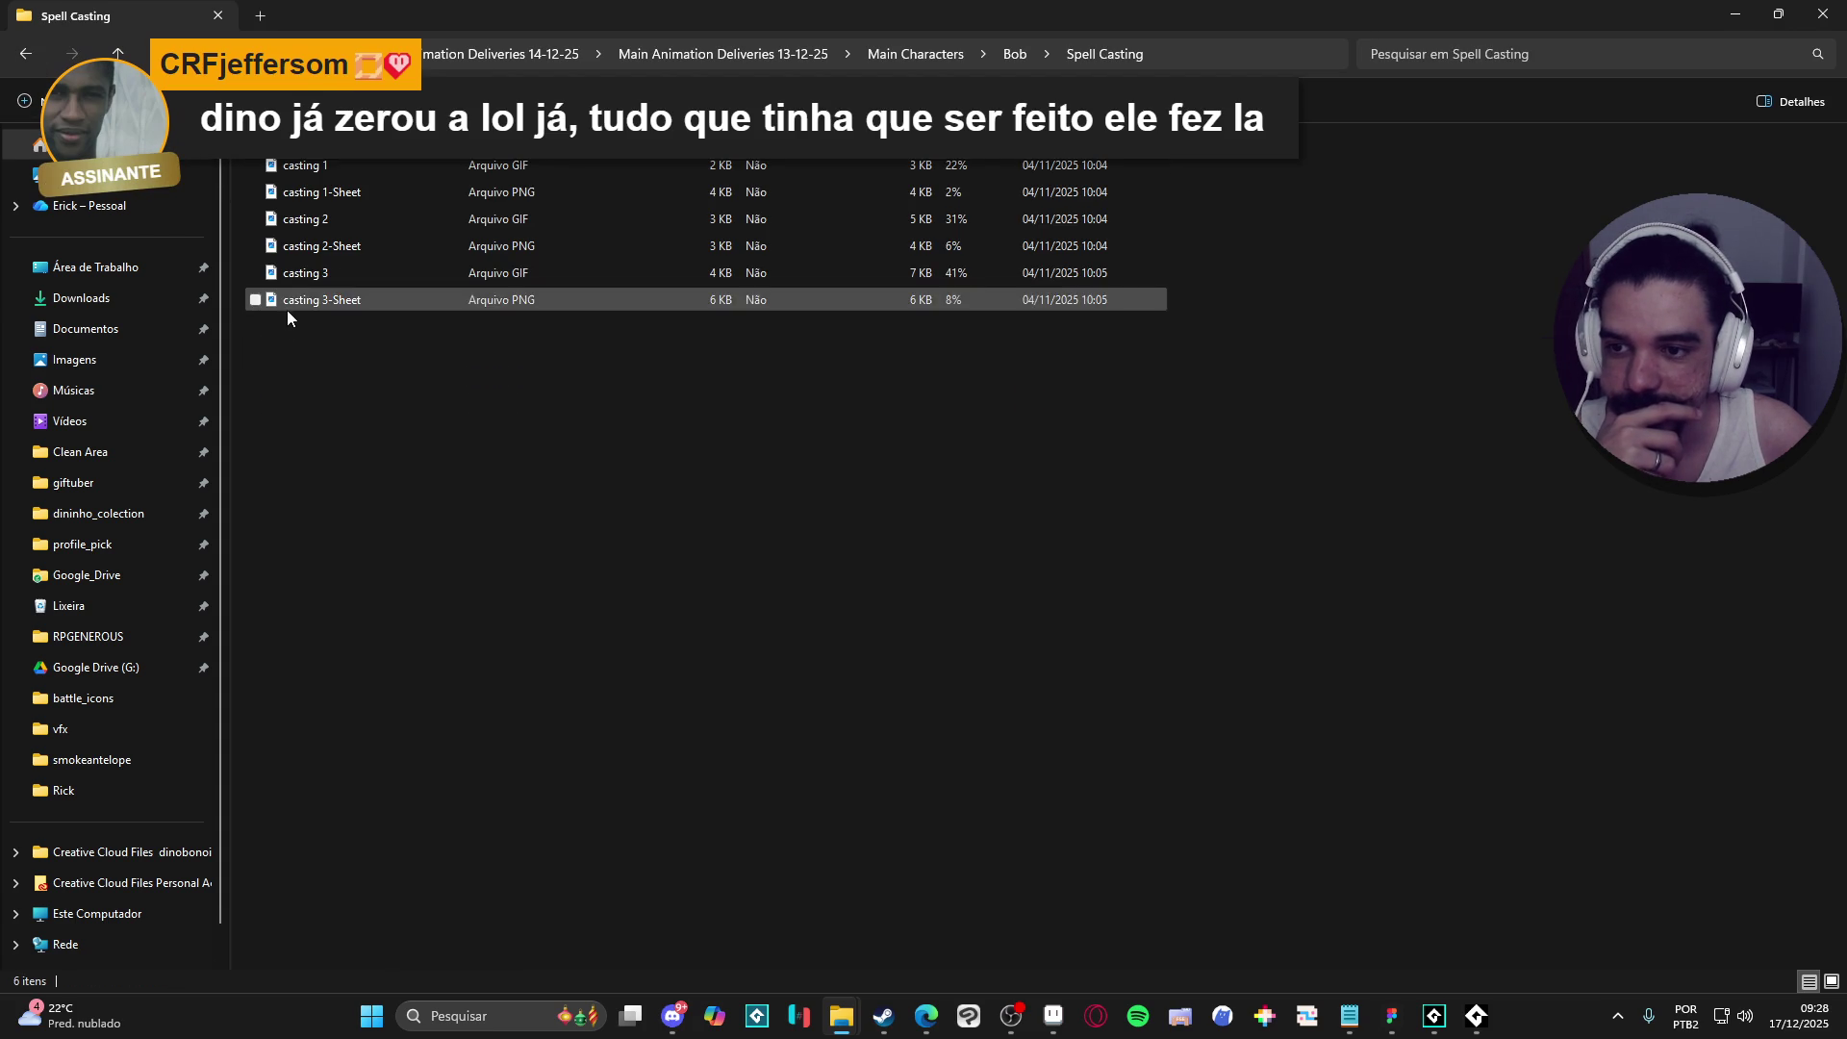
scroll(433, 362, "up", 3)
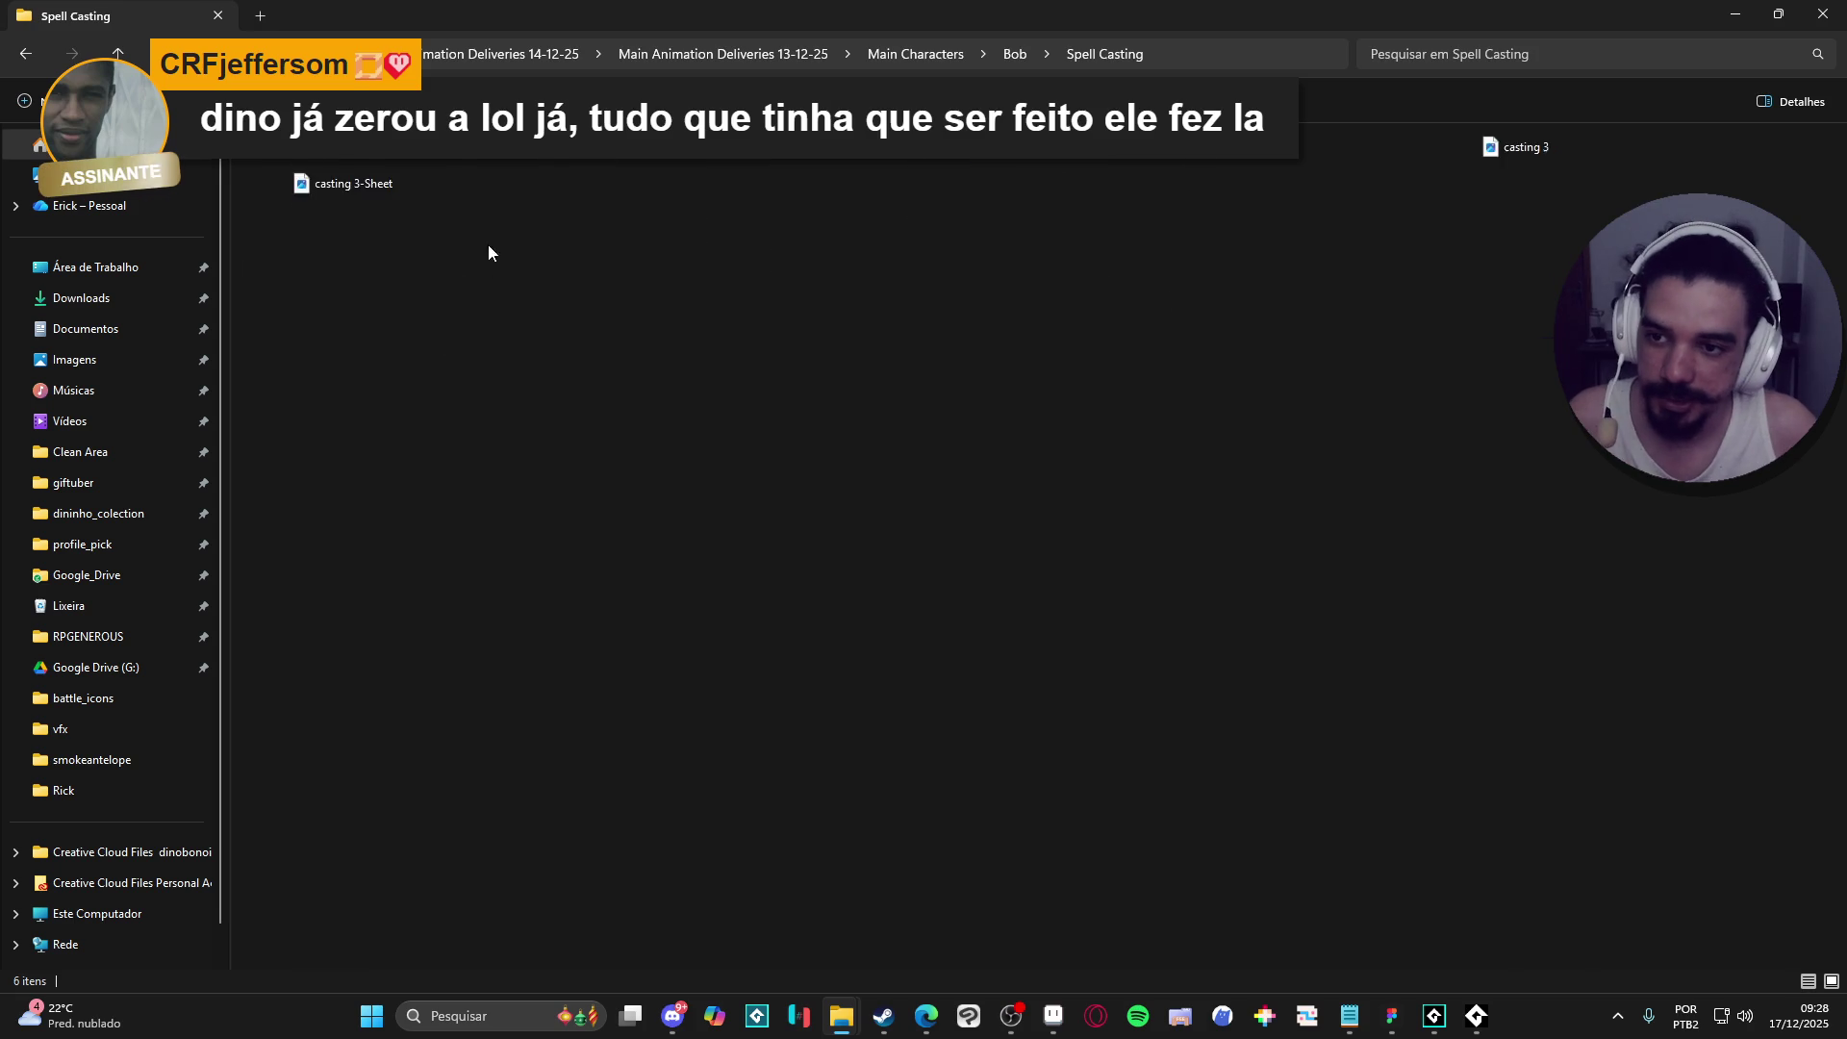
- Preview casting 1, casting 1-Sheet and casting 2 in the image viewer
key("Down")
key("Return")
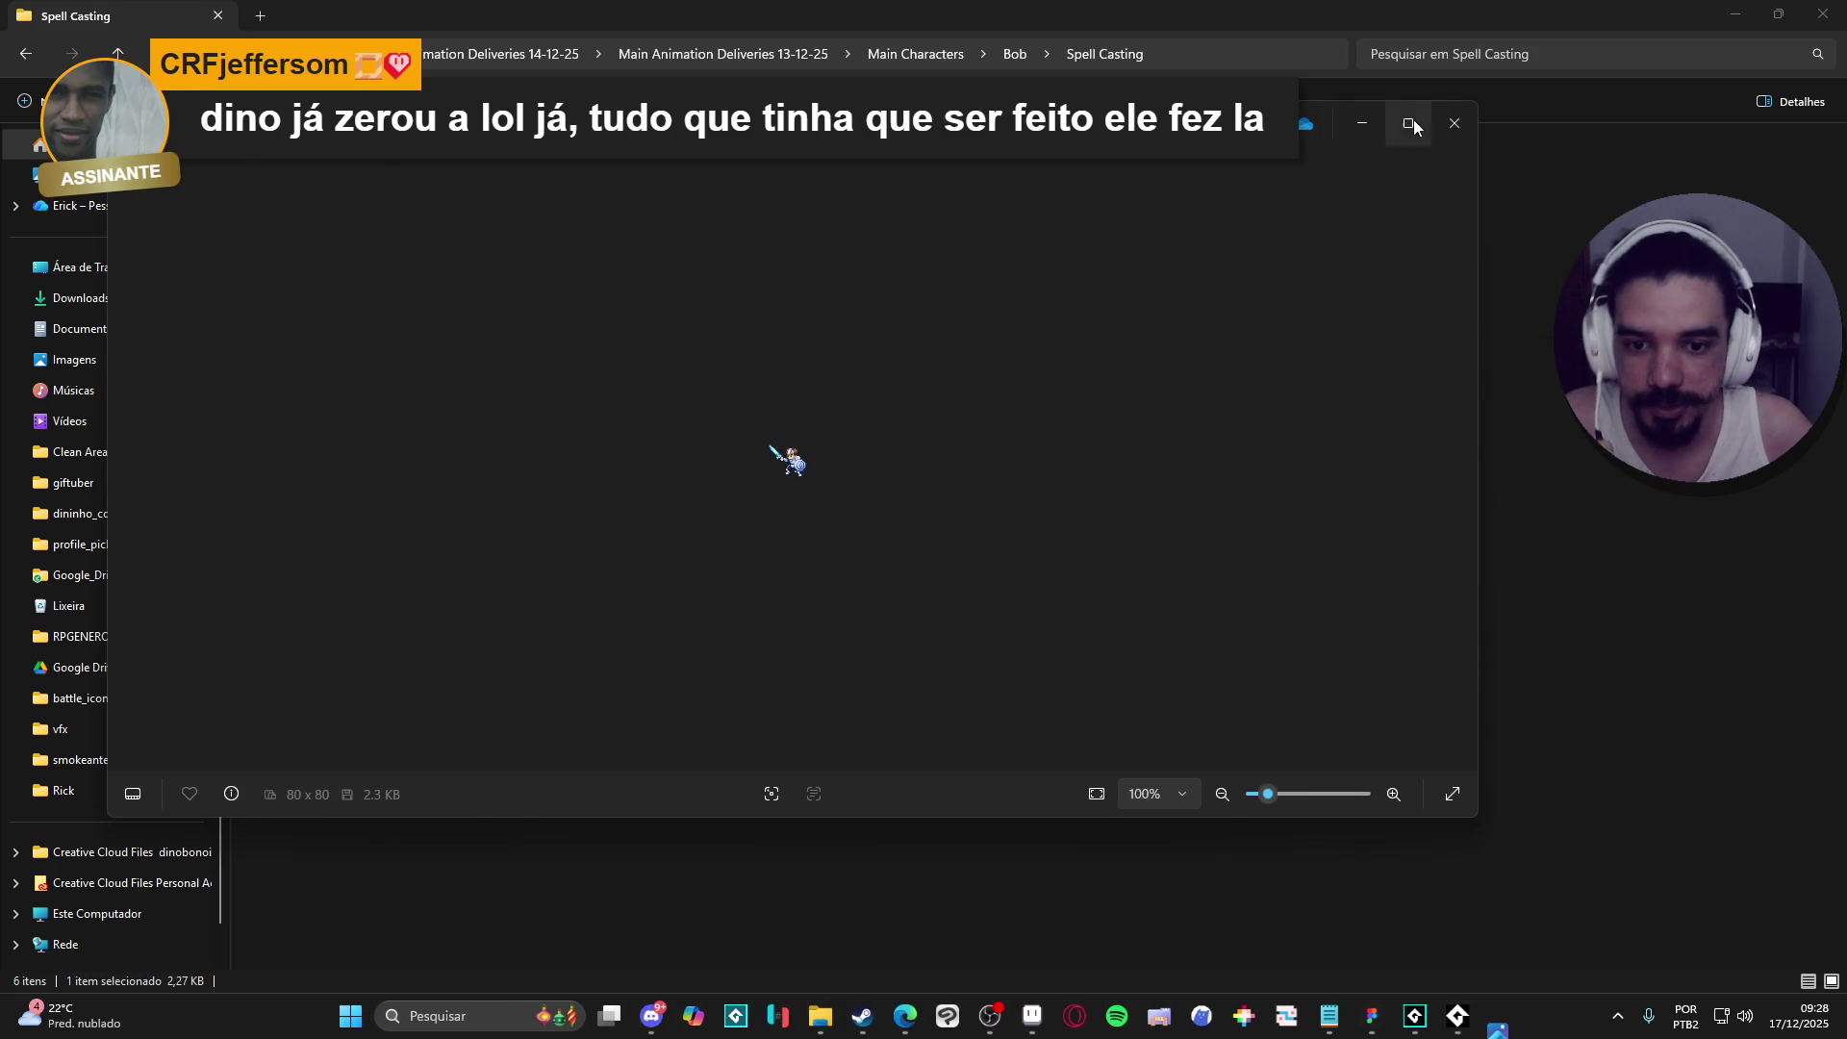
left_click(1443, 123)
key("Right")
key("Return")
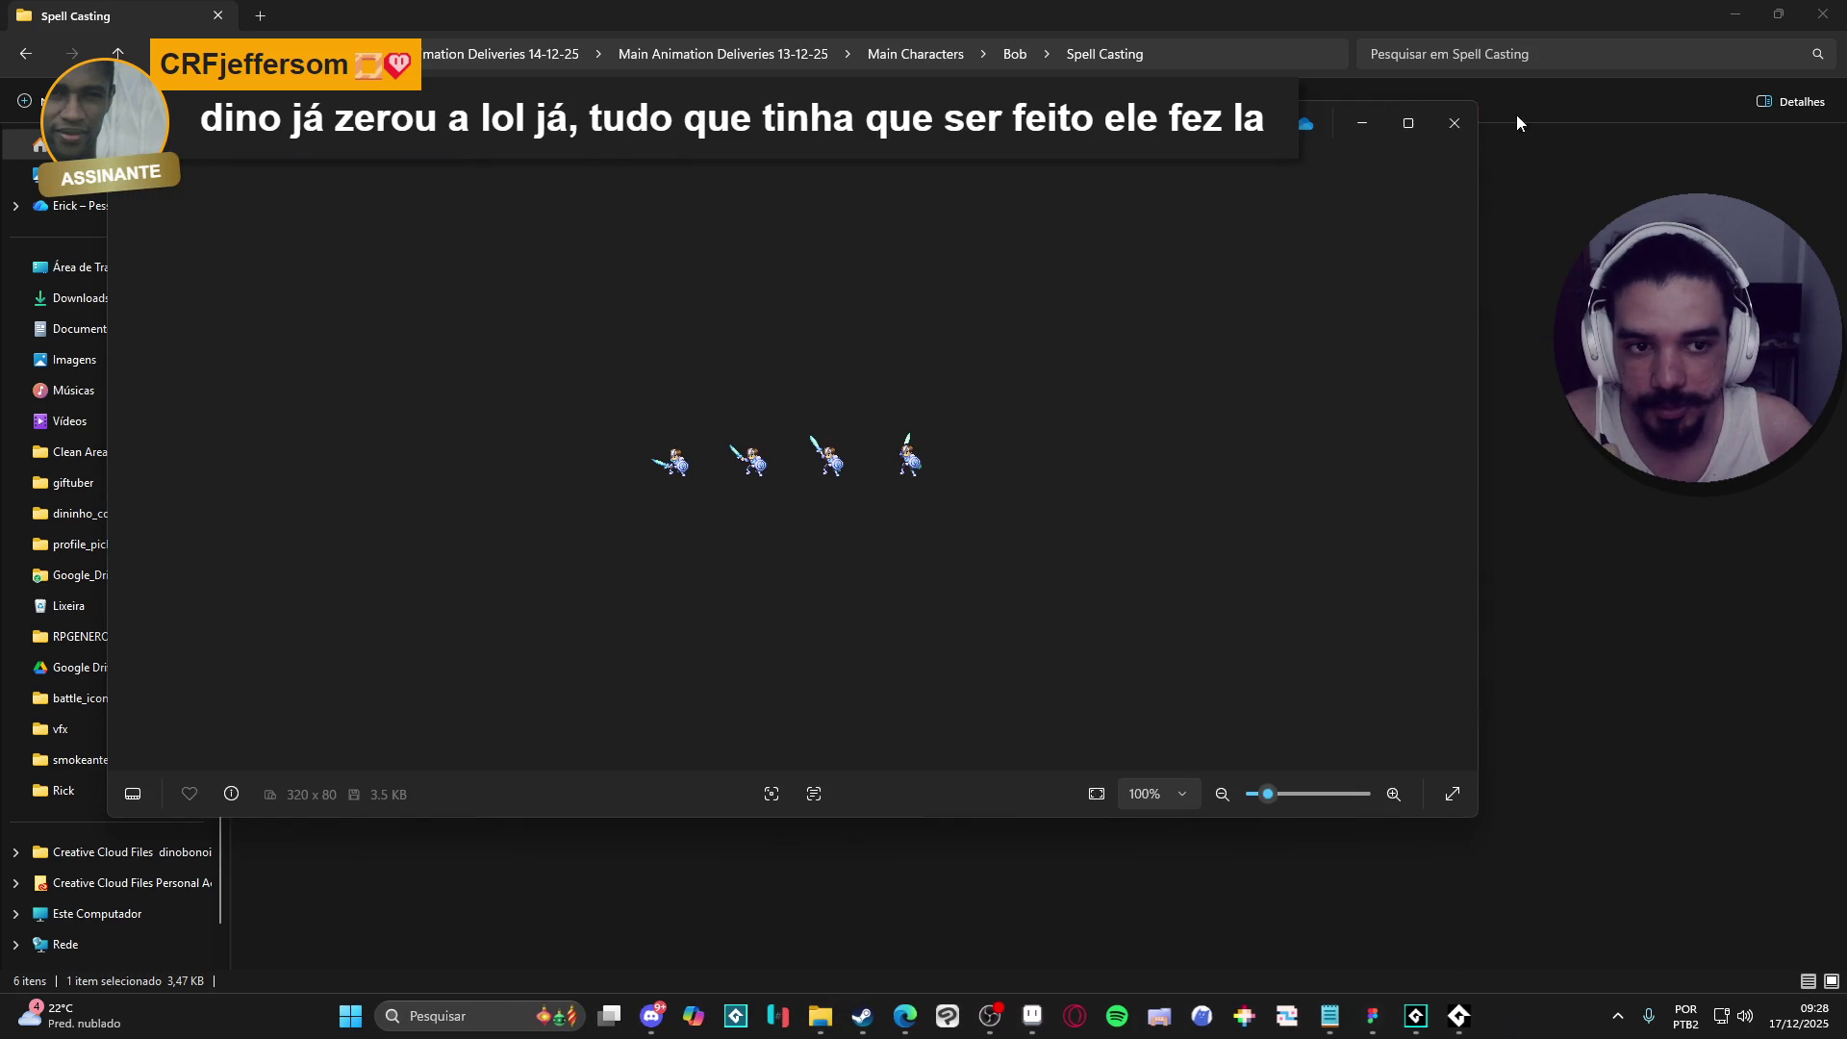
left_click(1453, 121)
key("Right")
key("Return")
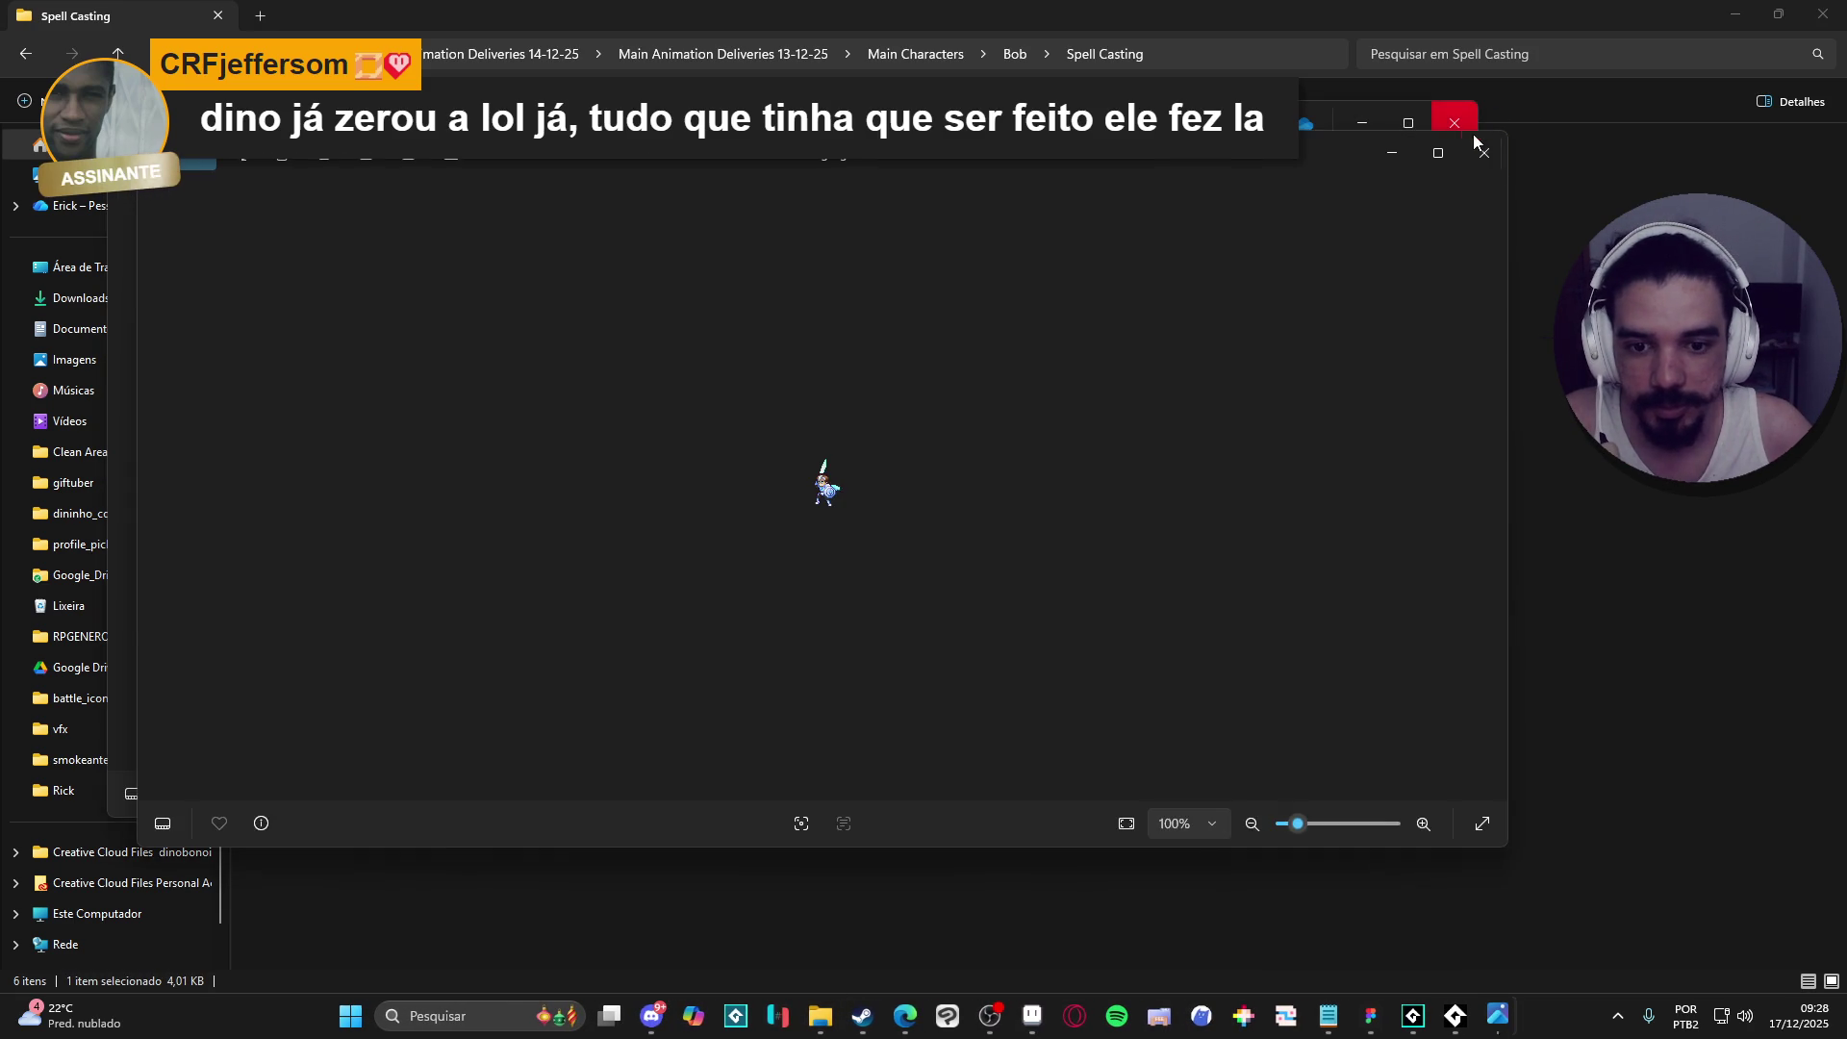
left_click(1454, 123)
- Preview casting 2-Sheet and casting 3, then return to the excalibur sprite
key("Right")
key("Return")
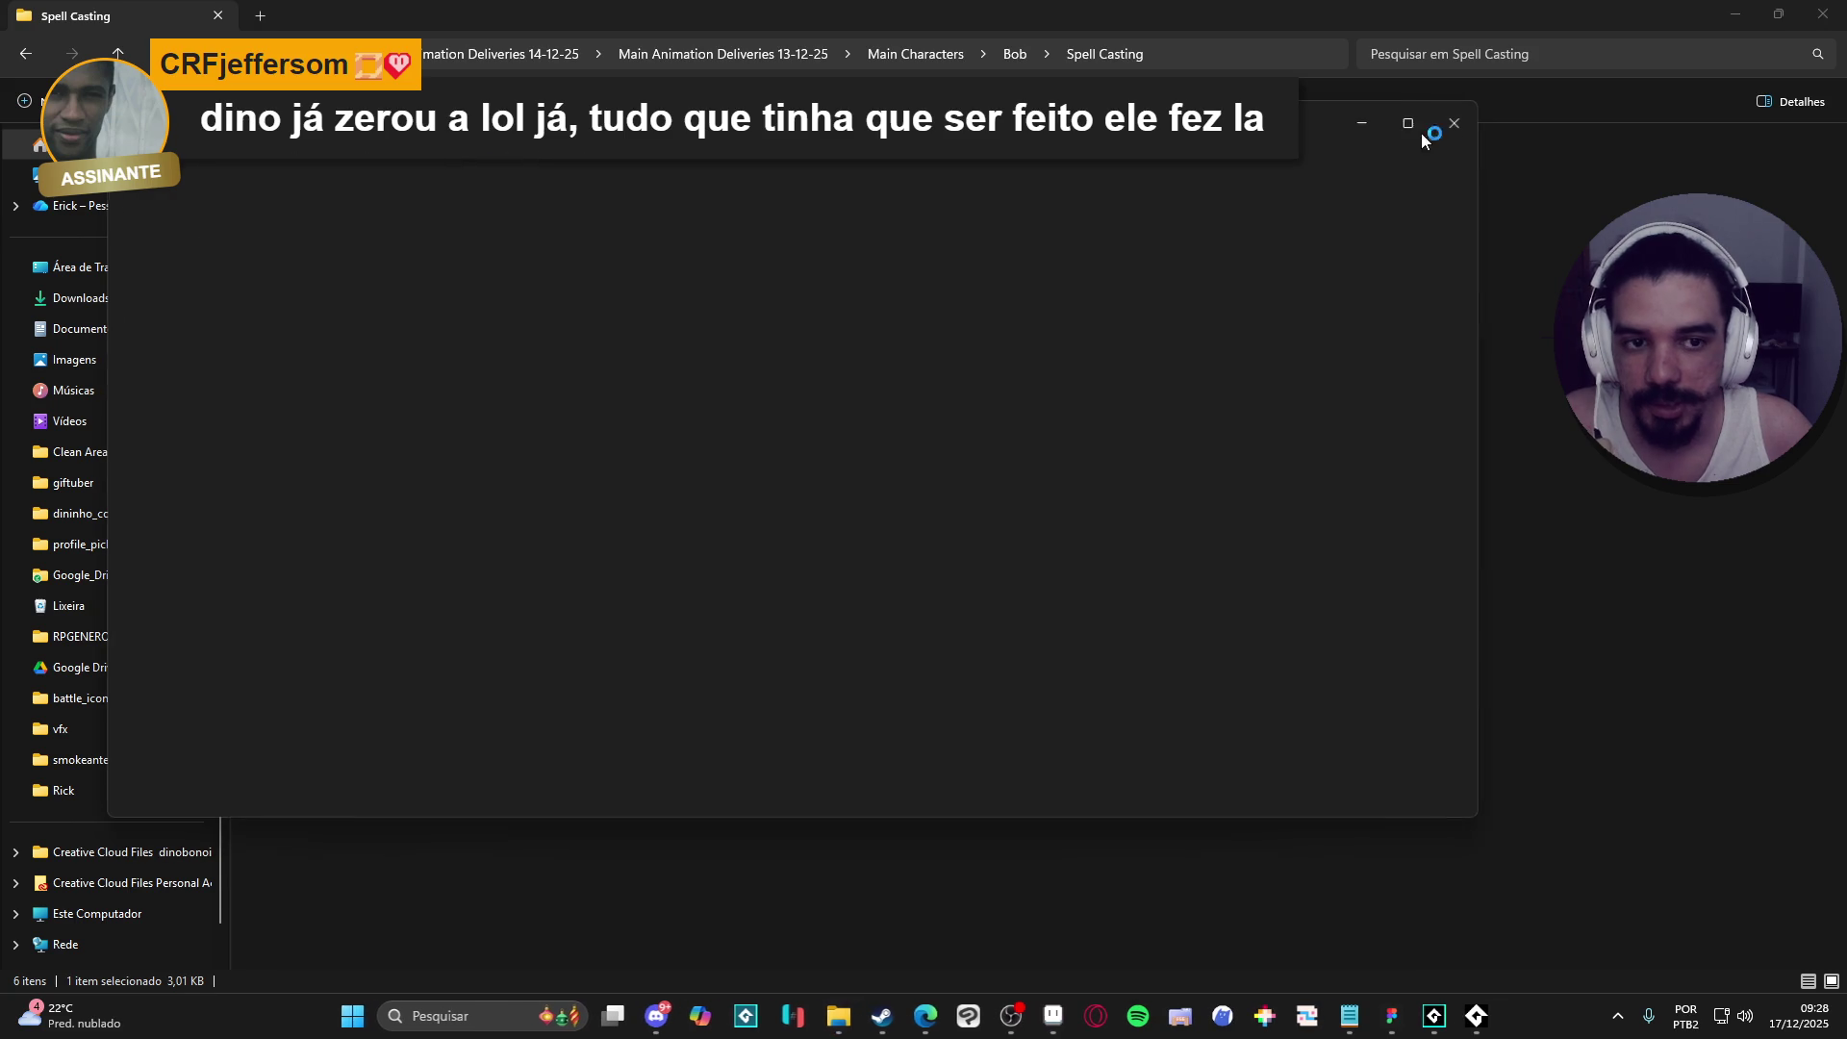
left_click(1460, 120)
key("Right")
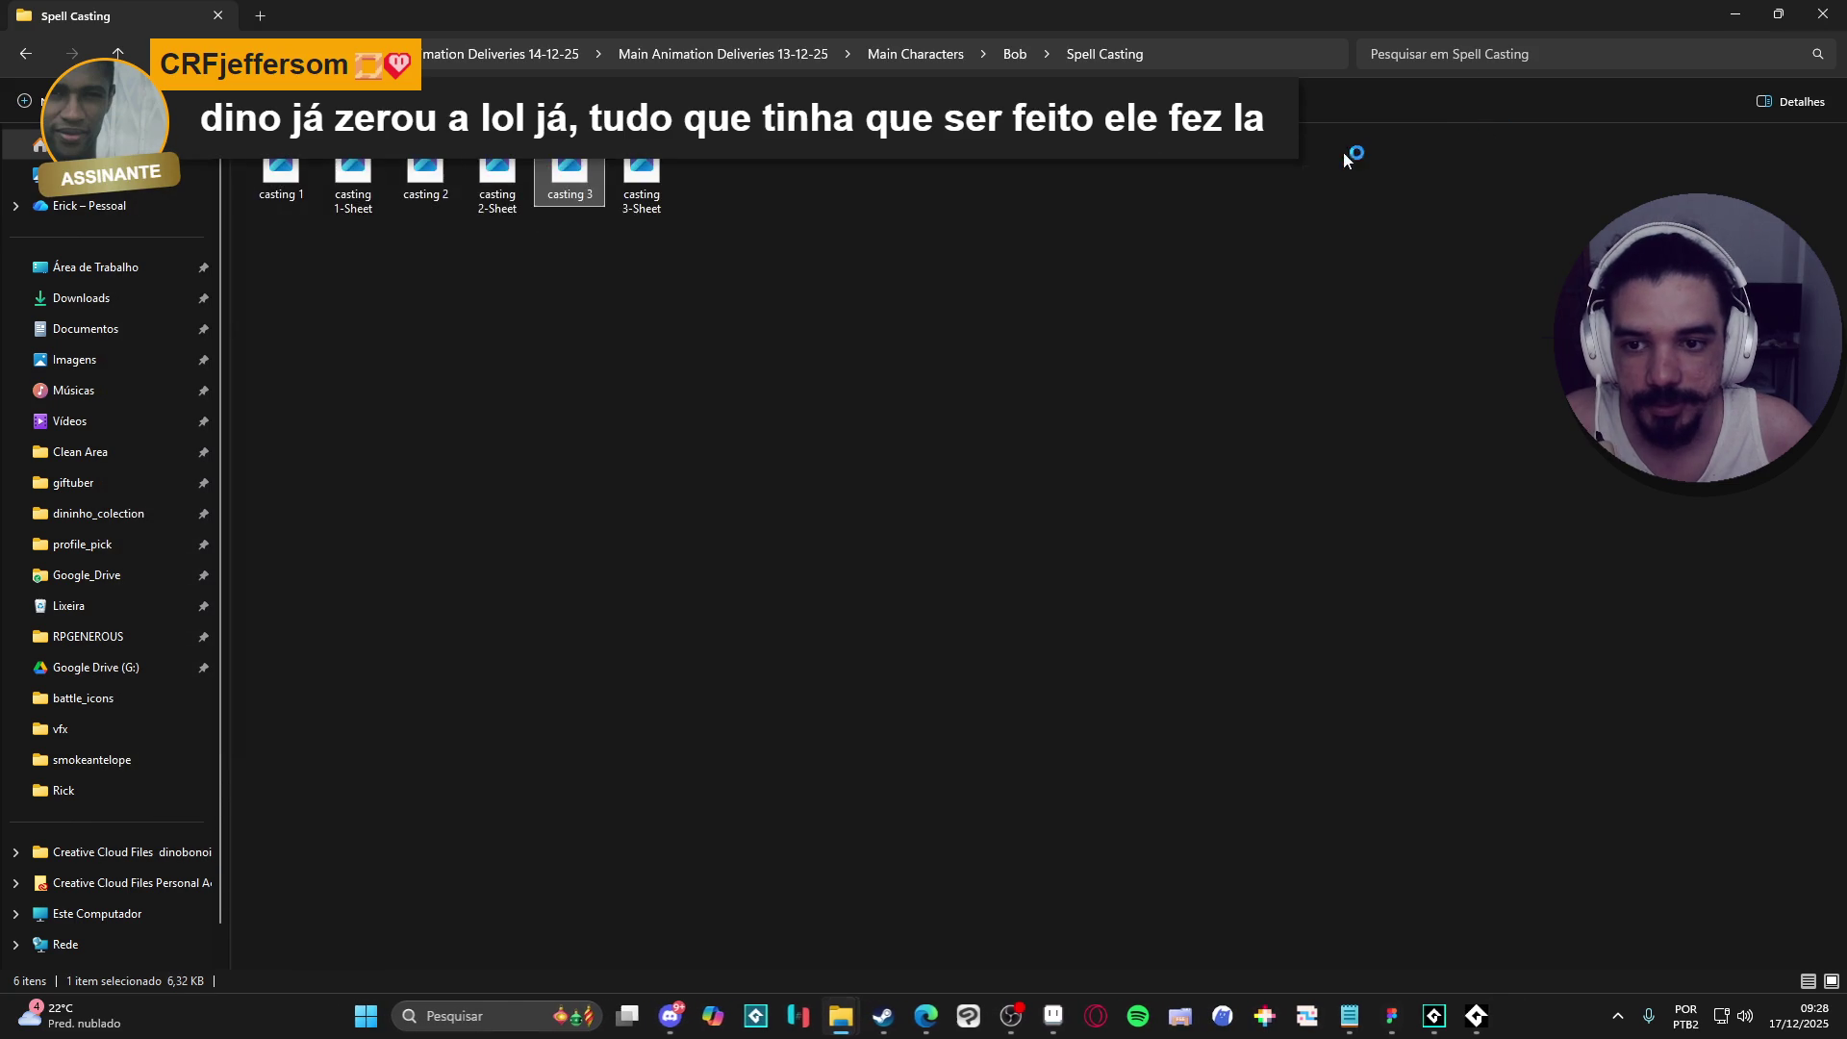
key("Return")
left_click(1453, 123)
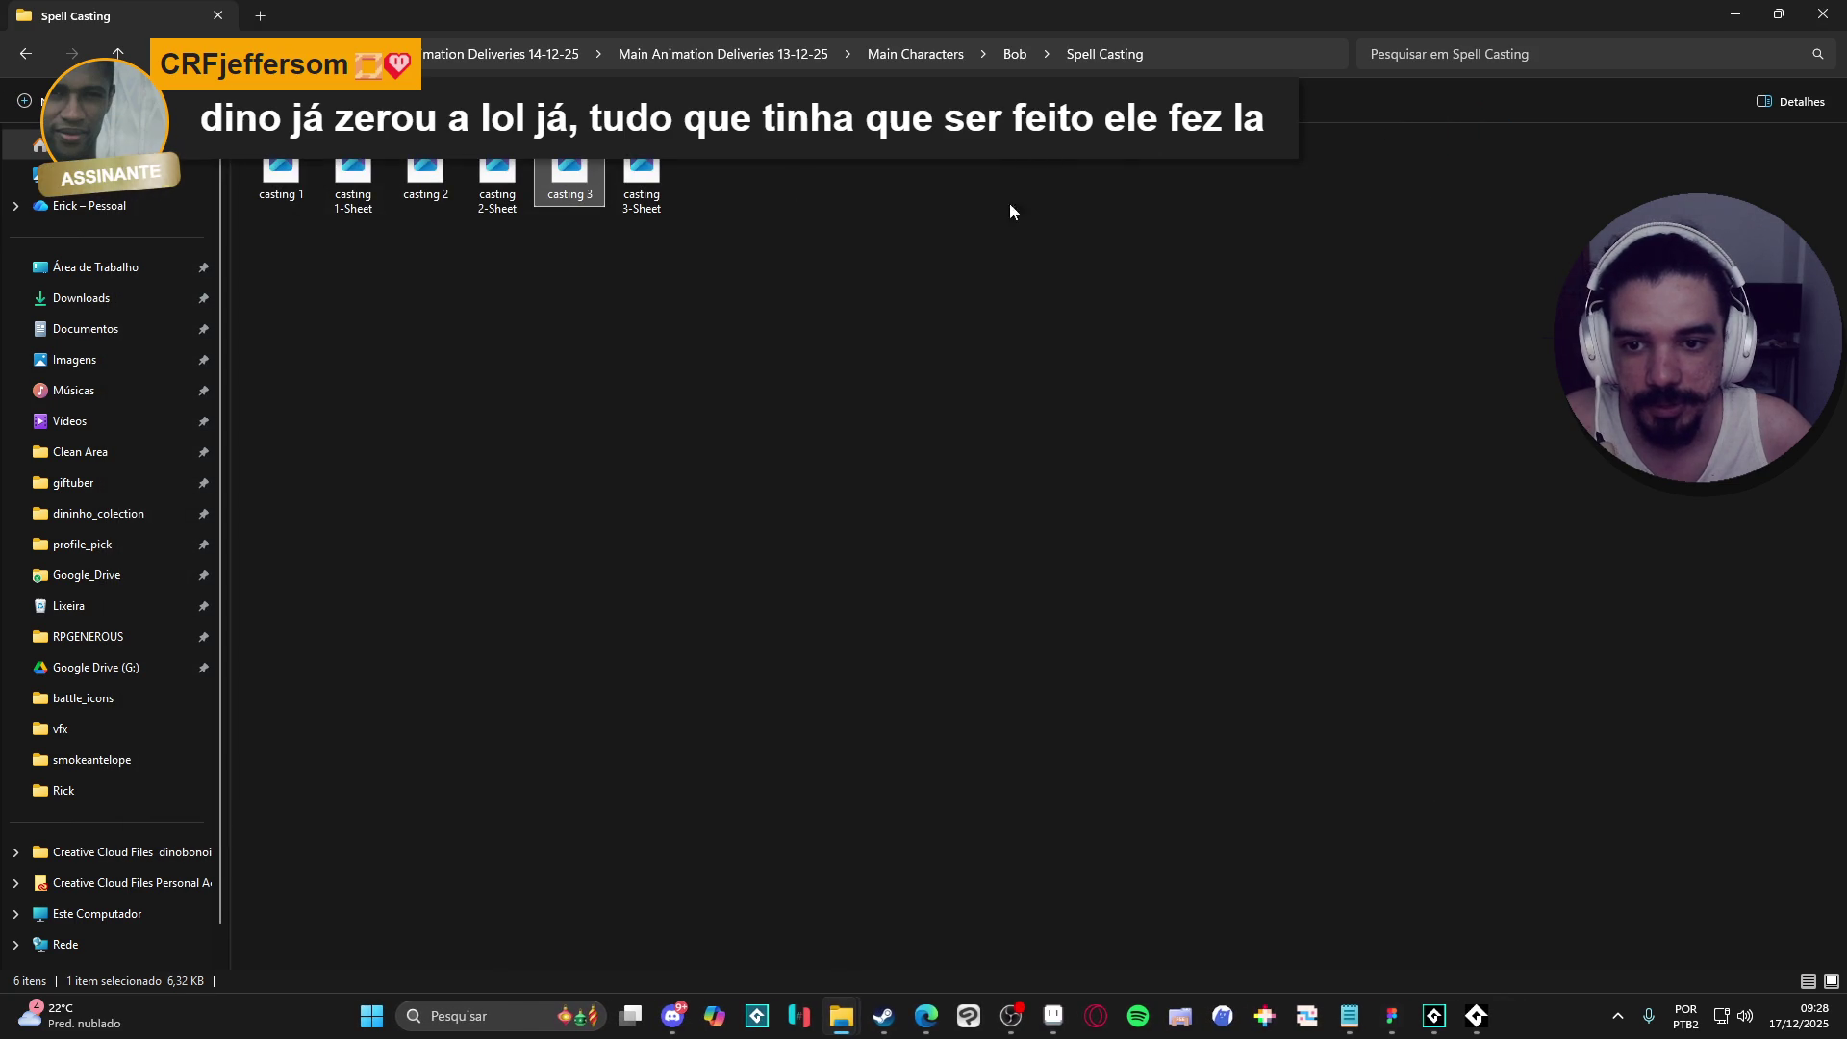
key("alt+Tab")
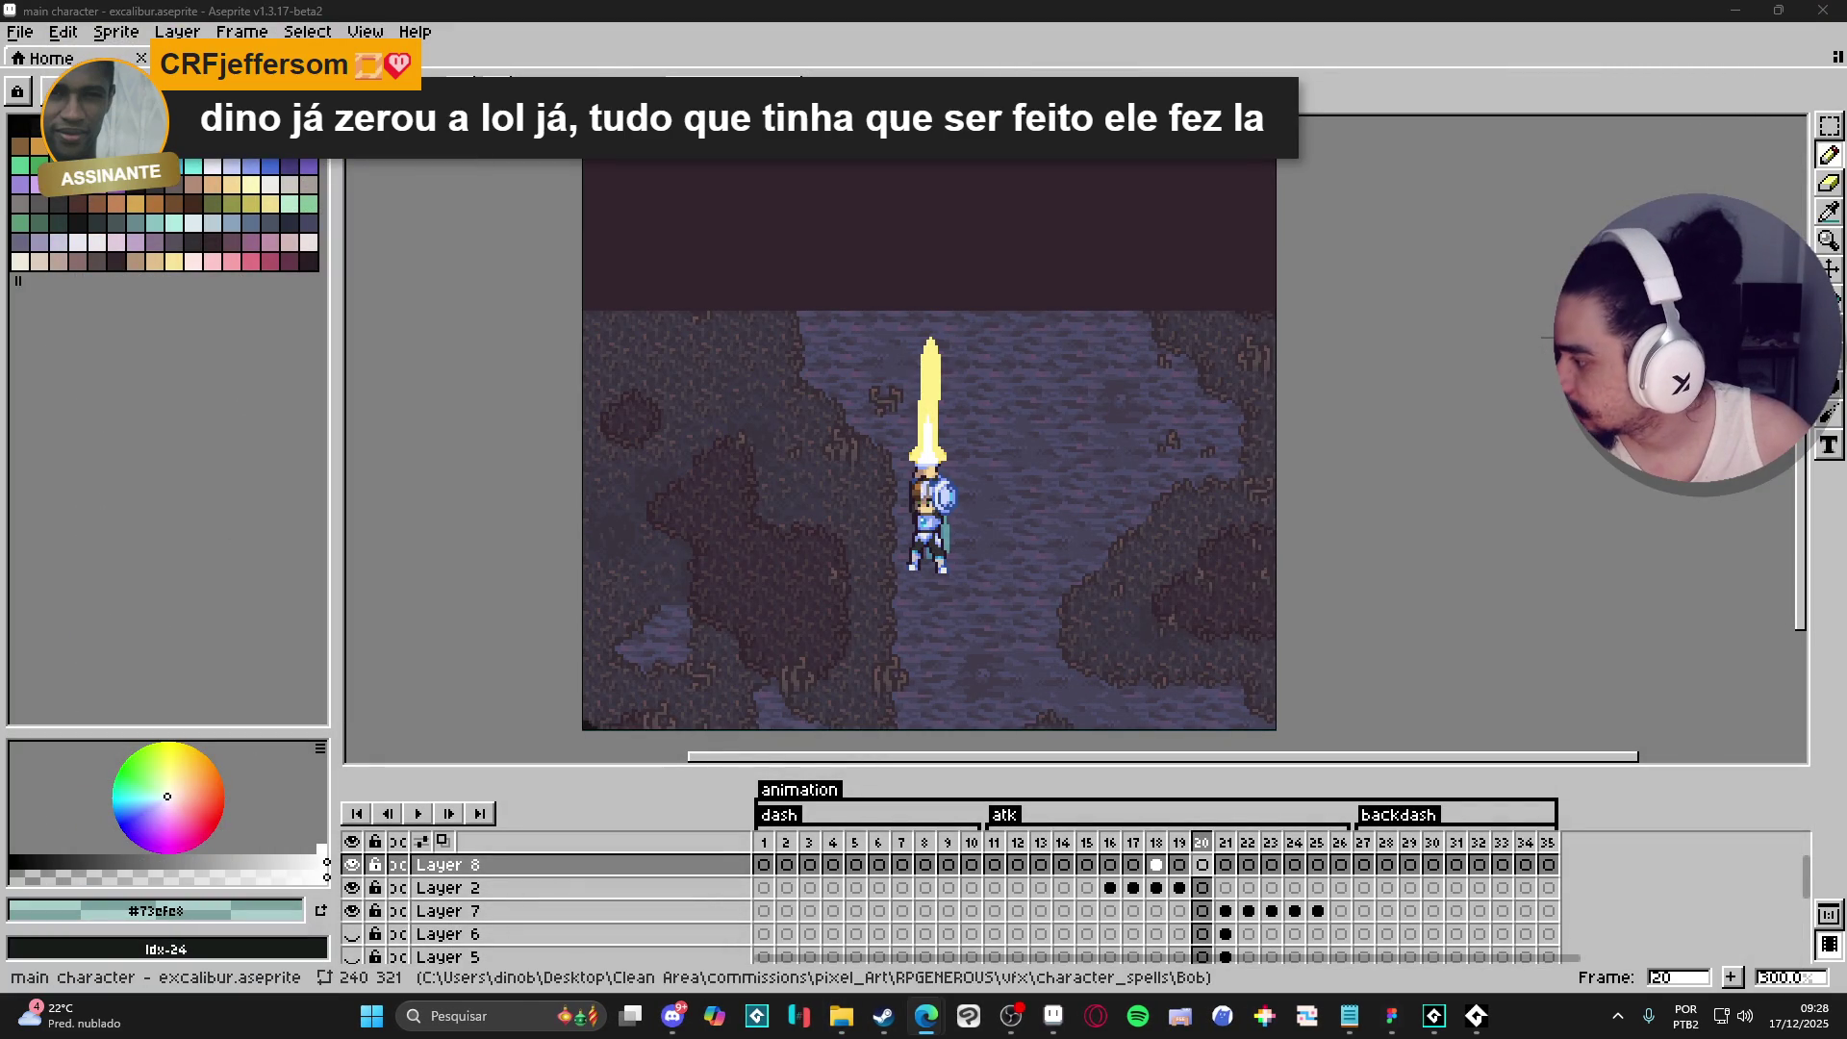
mouse_move(828, 1011)
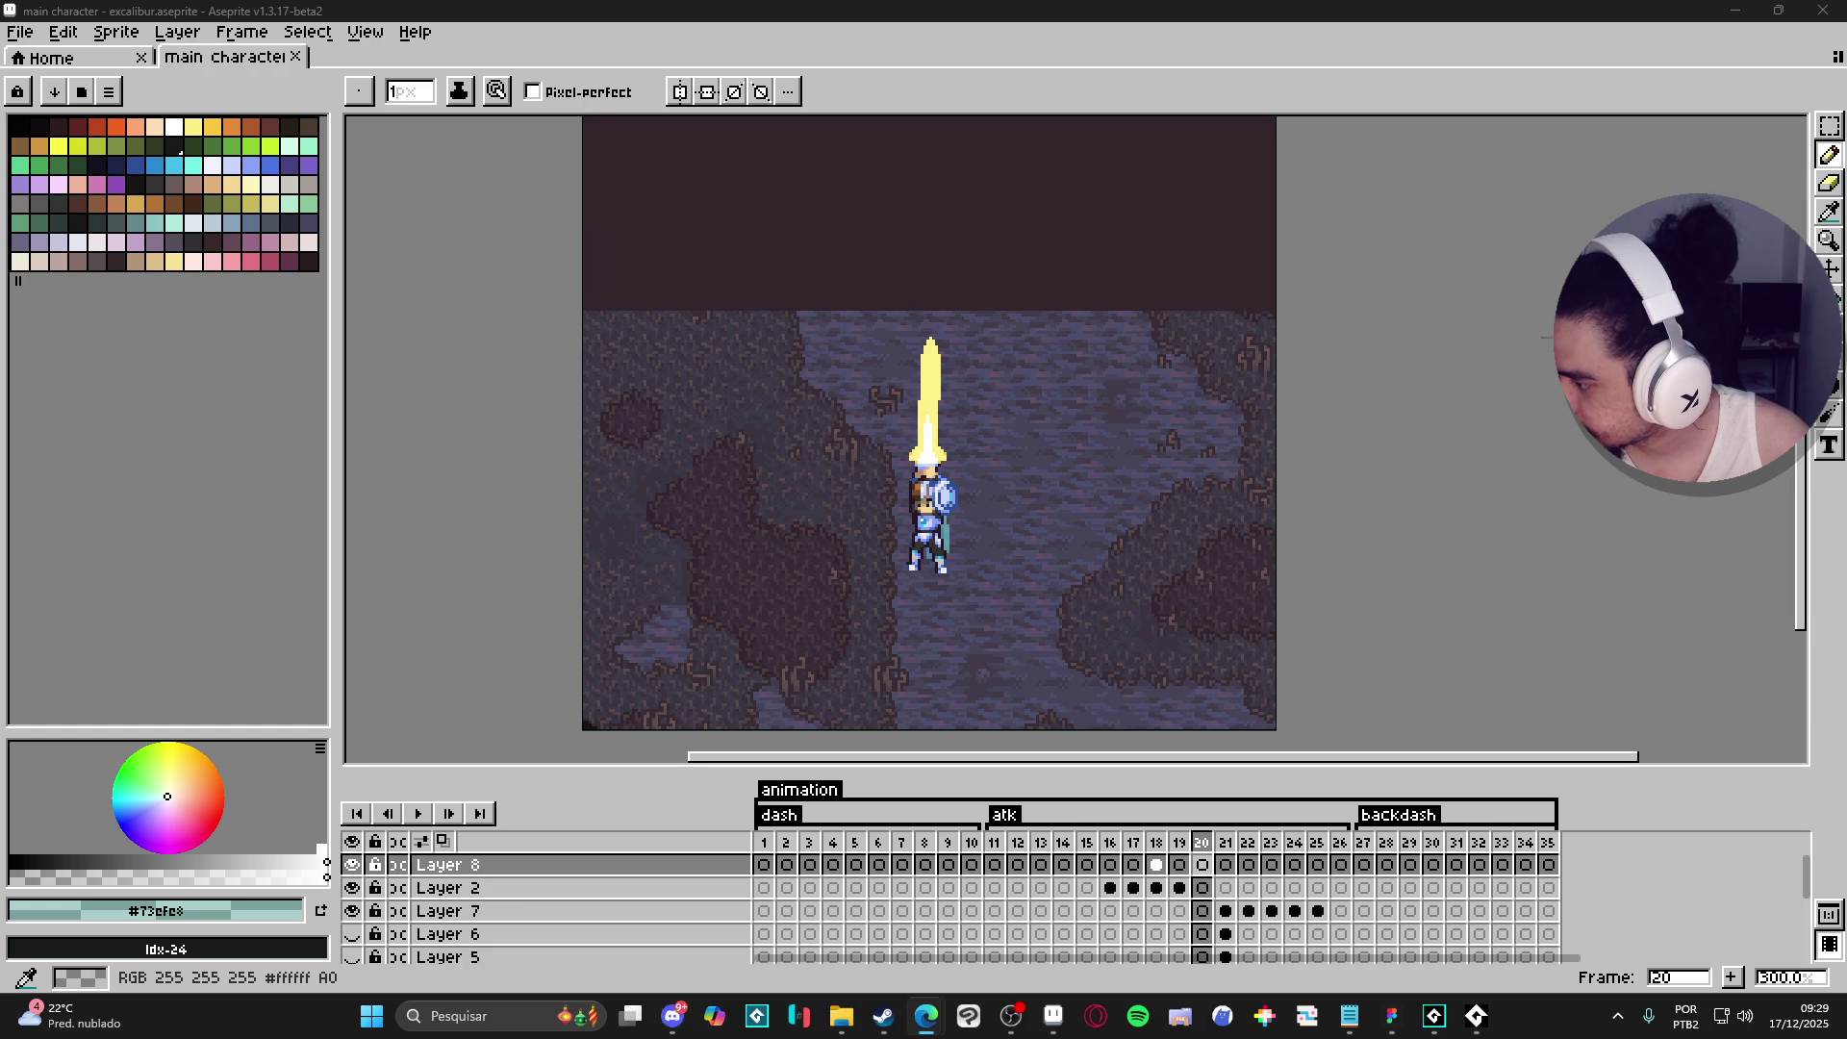
scroll(973, 505, "up", 3)
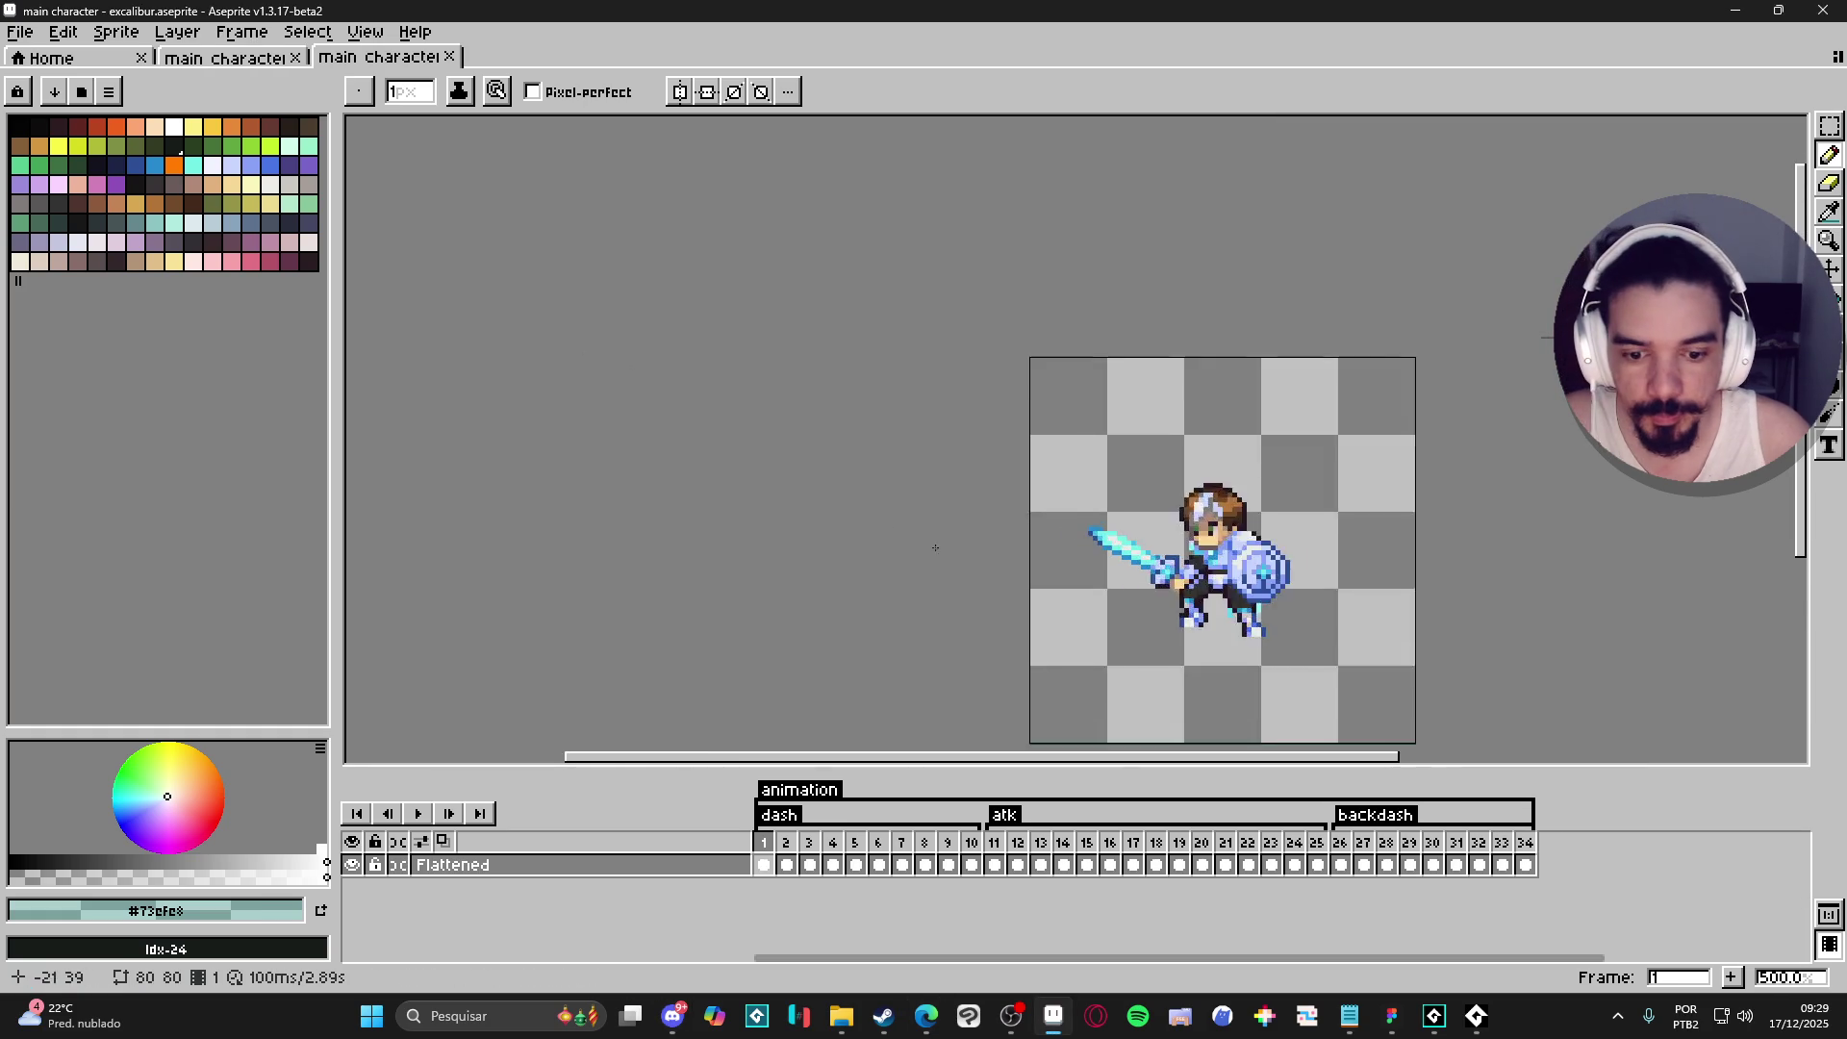
left_click(996, 843)
key("Right")
key("Right")
key("Right")
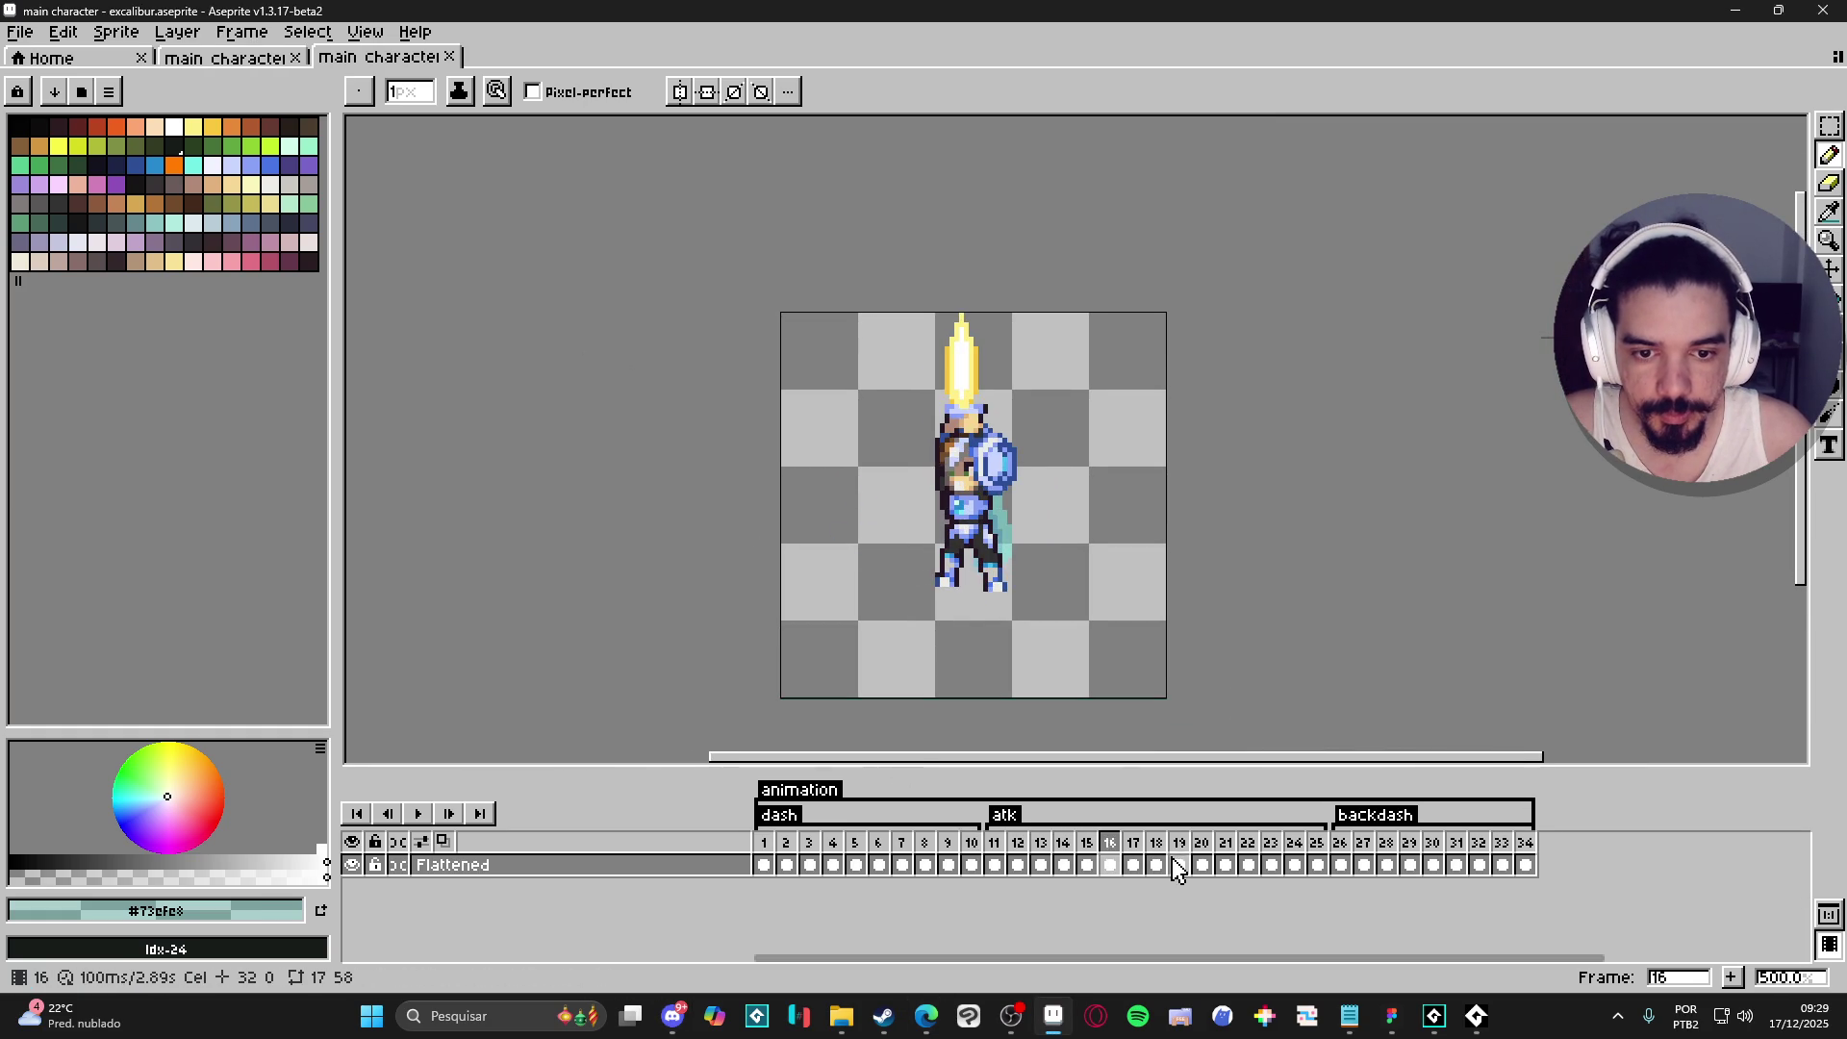
key("Right")
key("Right")
key("Right")
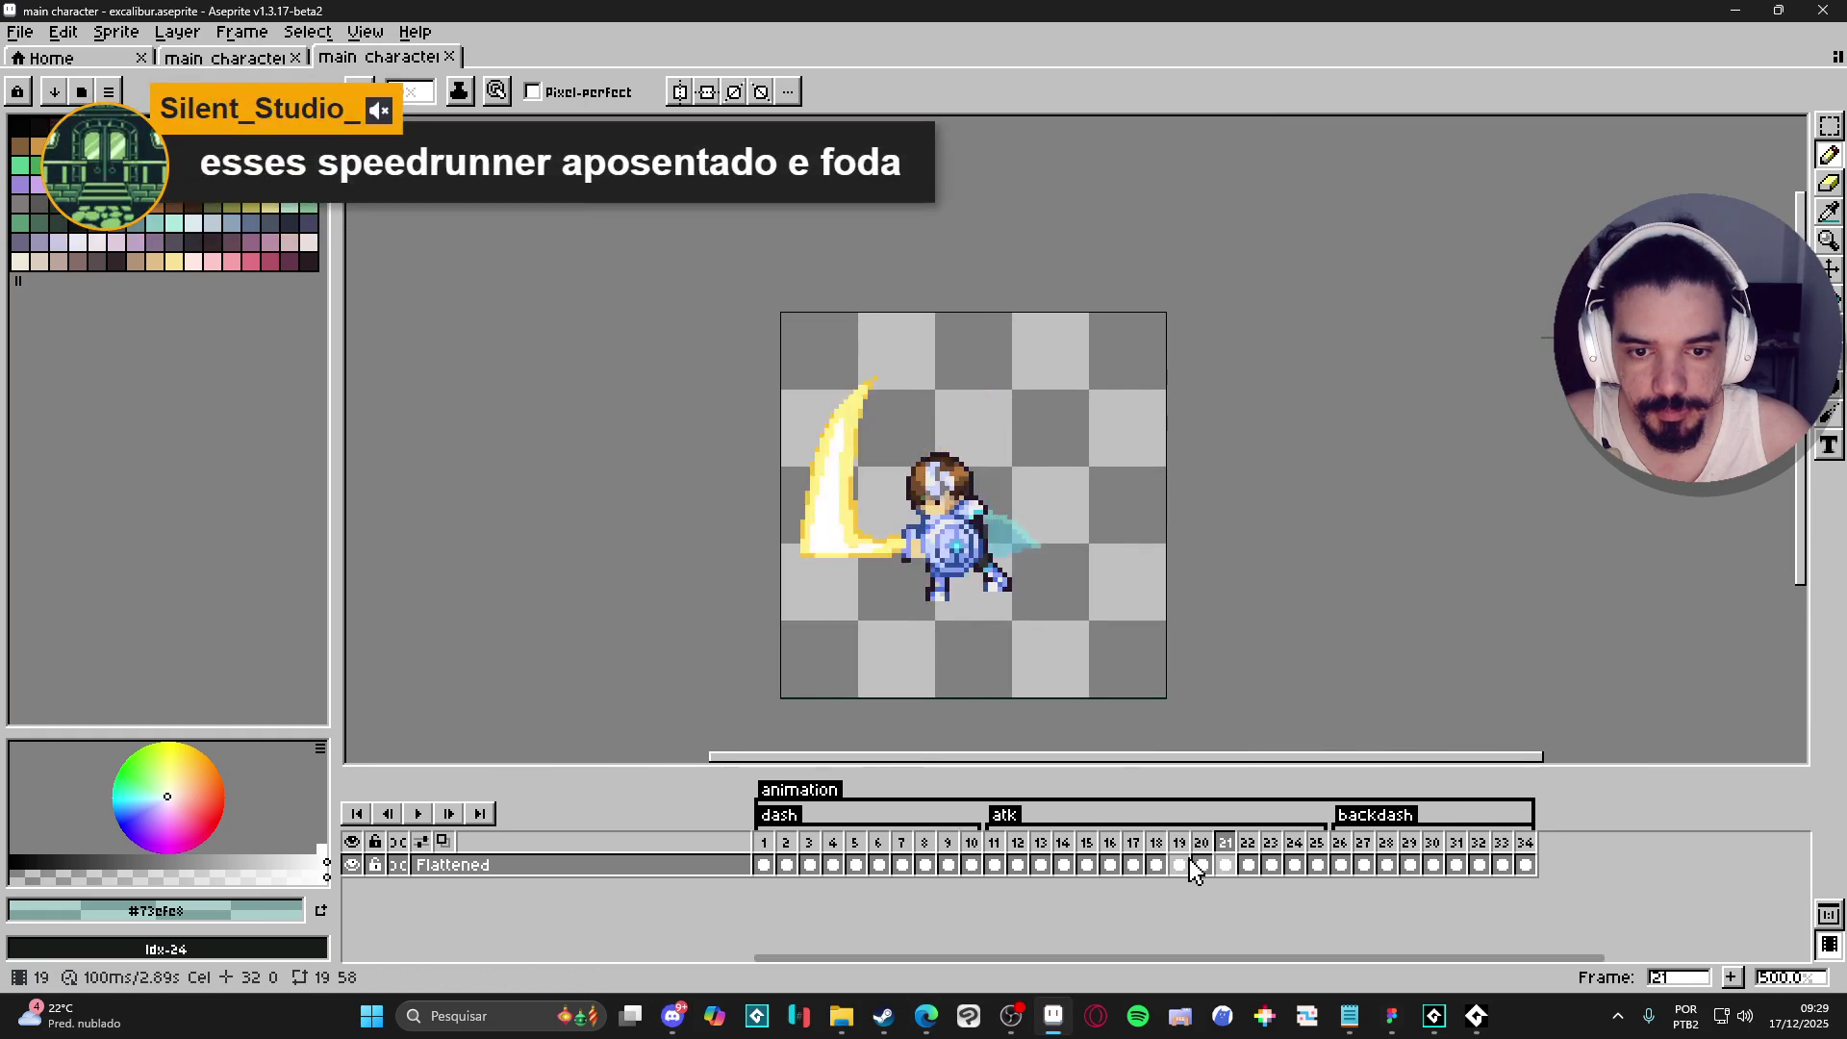
key("Right")
key("Right")
key("Right")
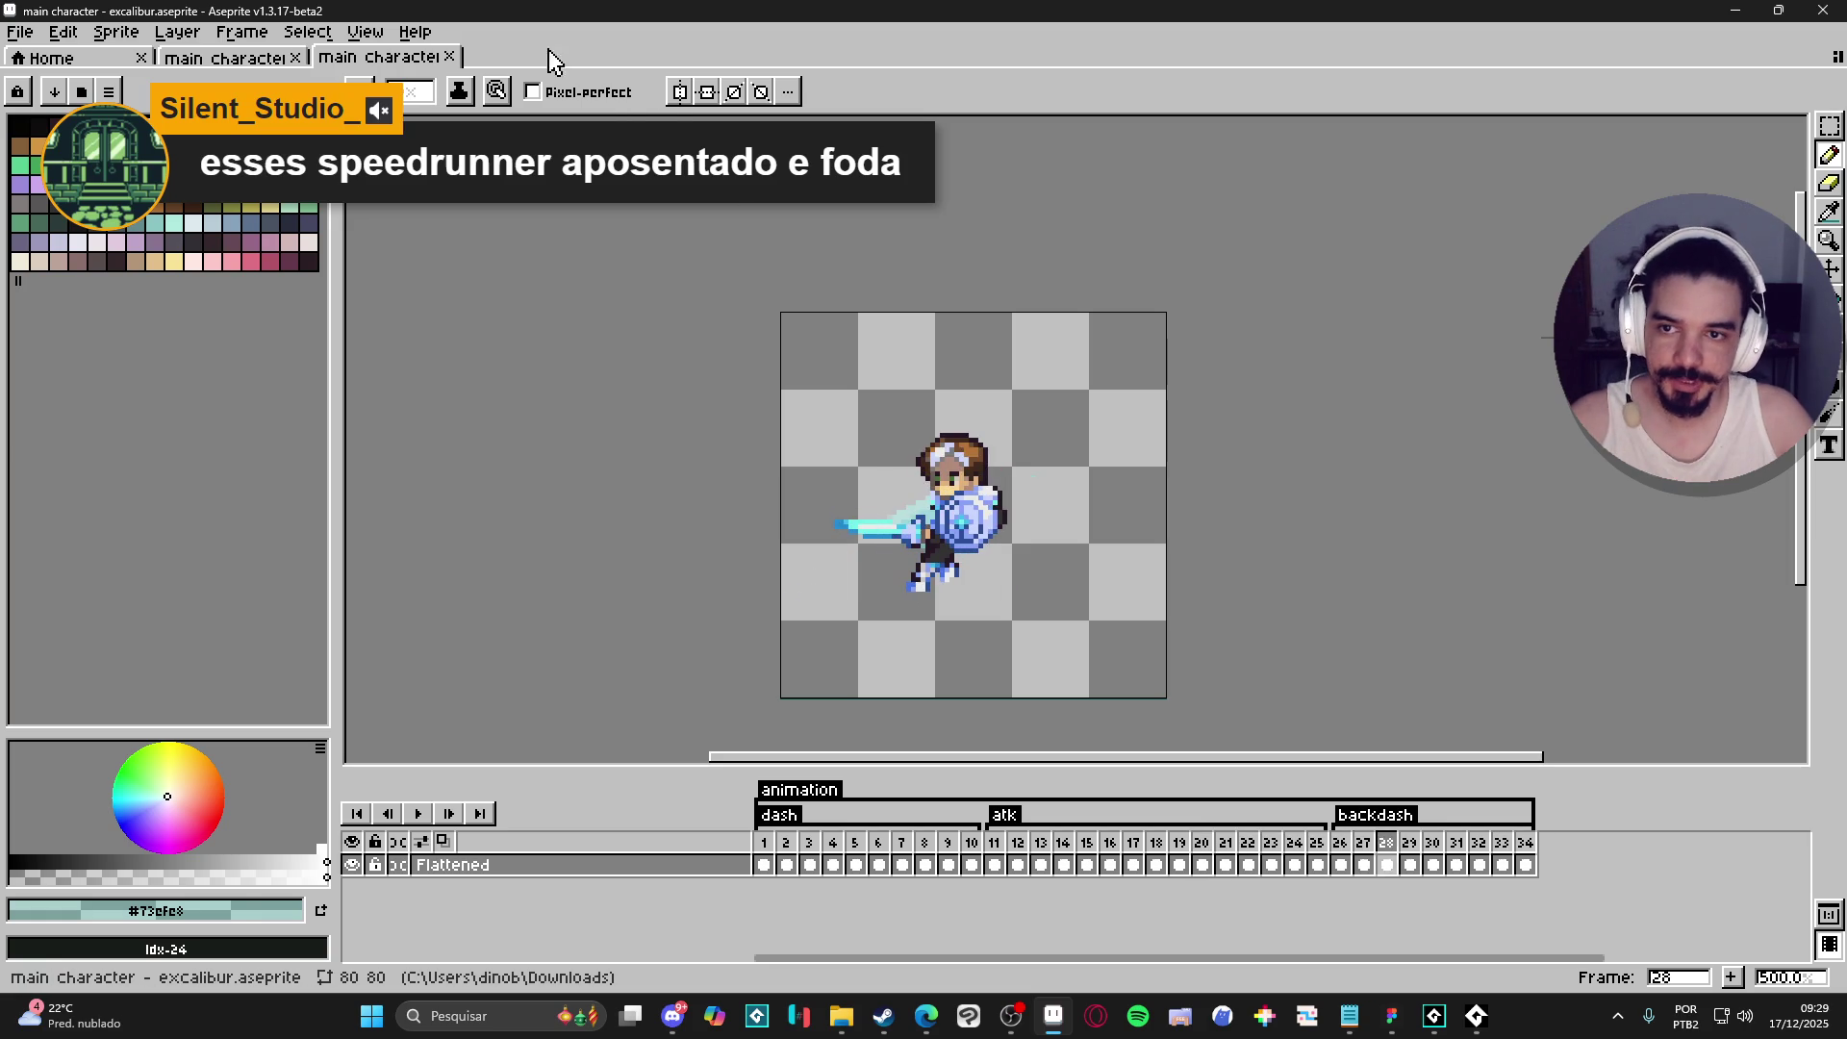
left_click(449, 56)
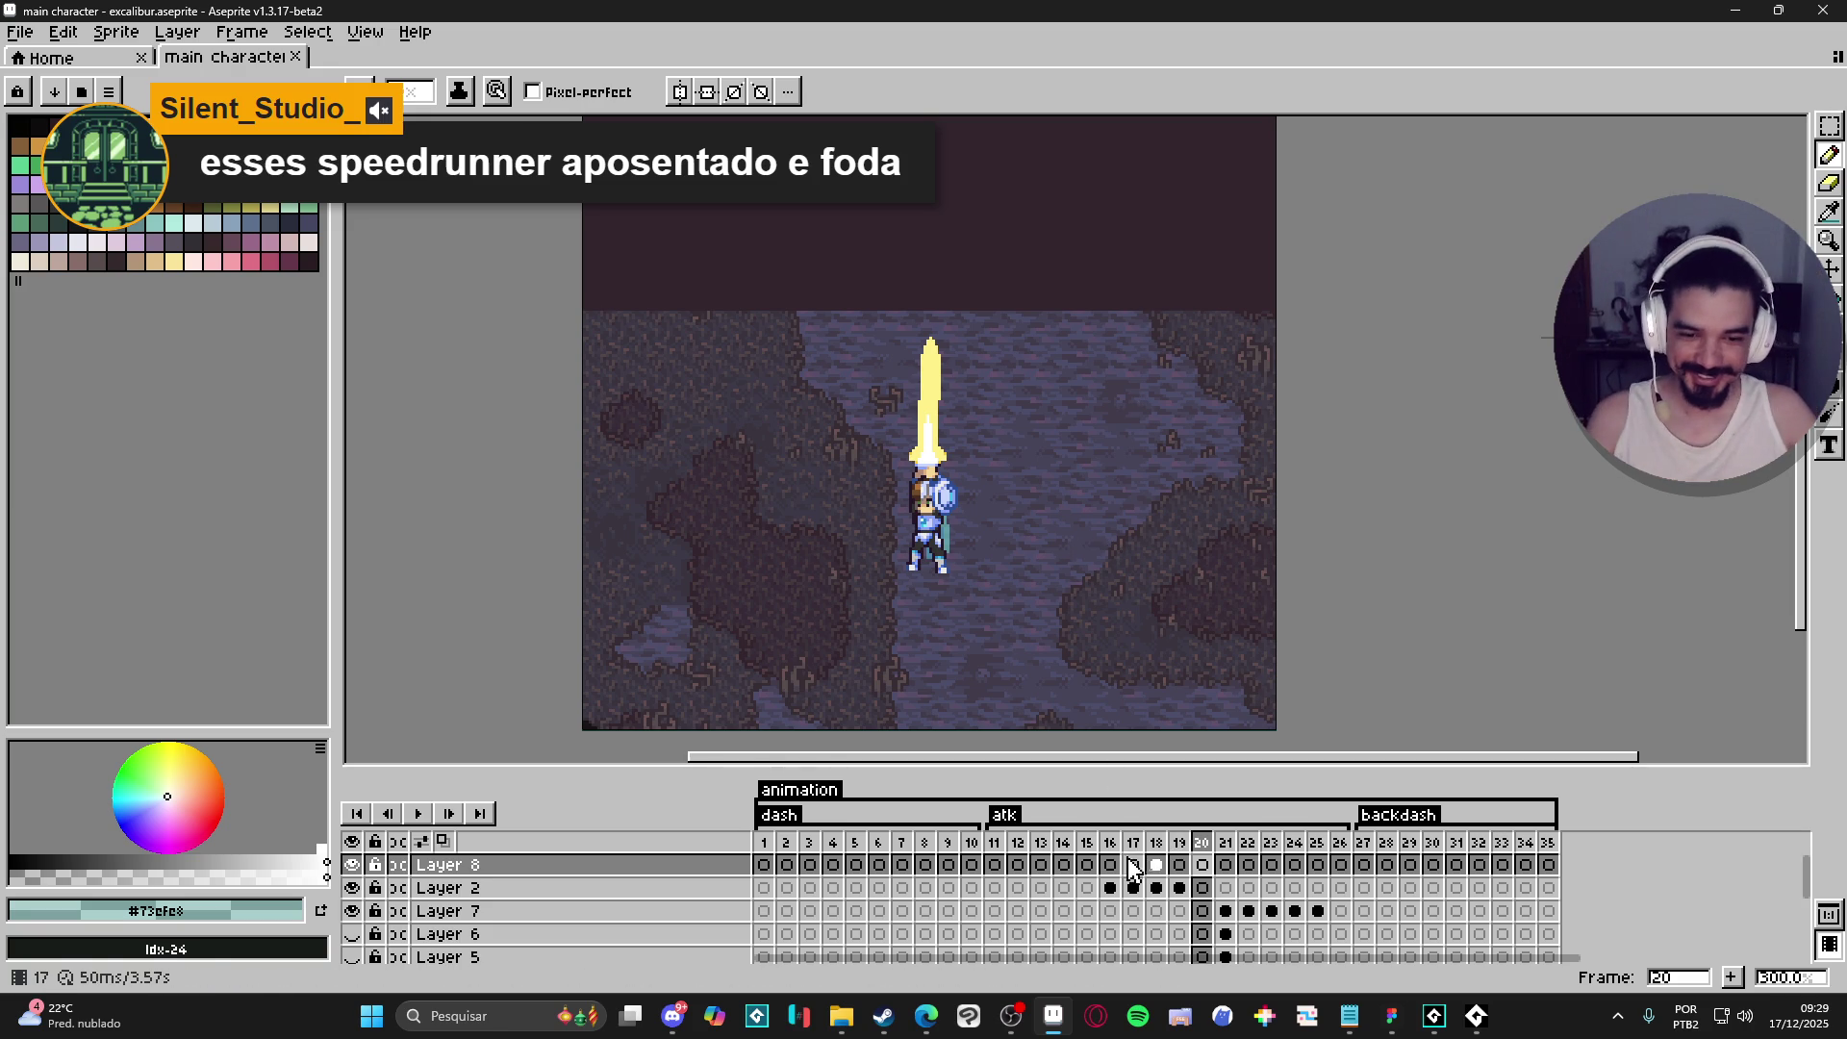
- Compare the raise and slash frames, then duplicate frame 20 as a new frame 21
left_click(1179, 866)
left_click(1203, 866)
left_click(1230, 870)
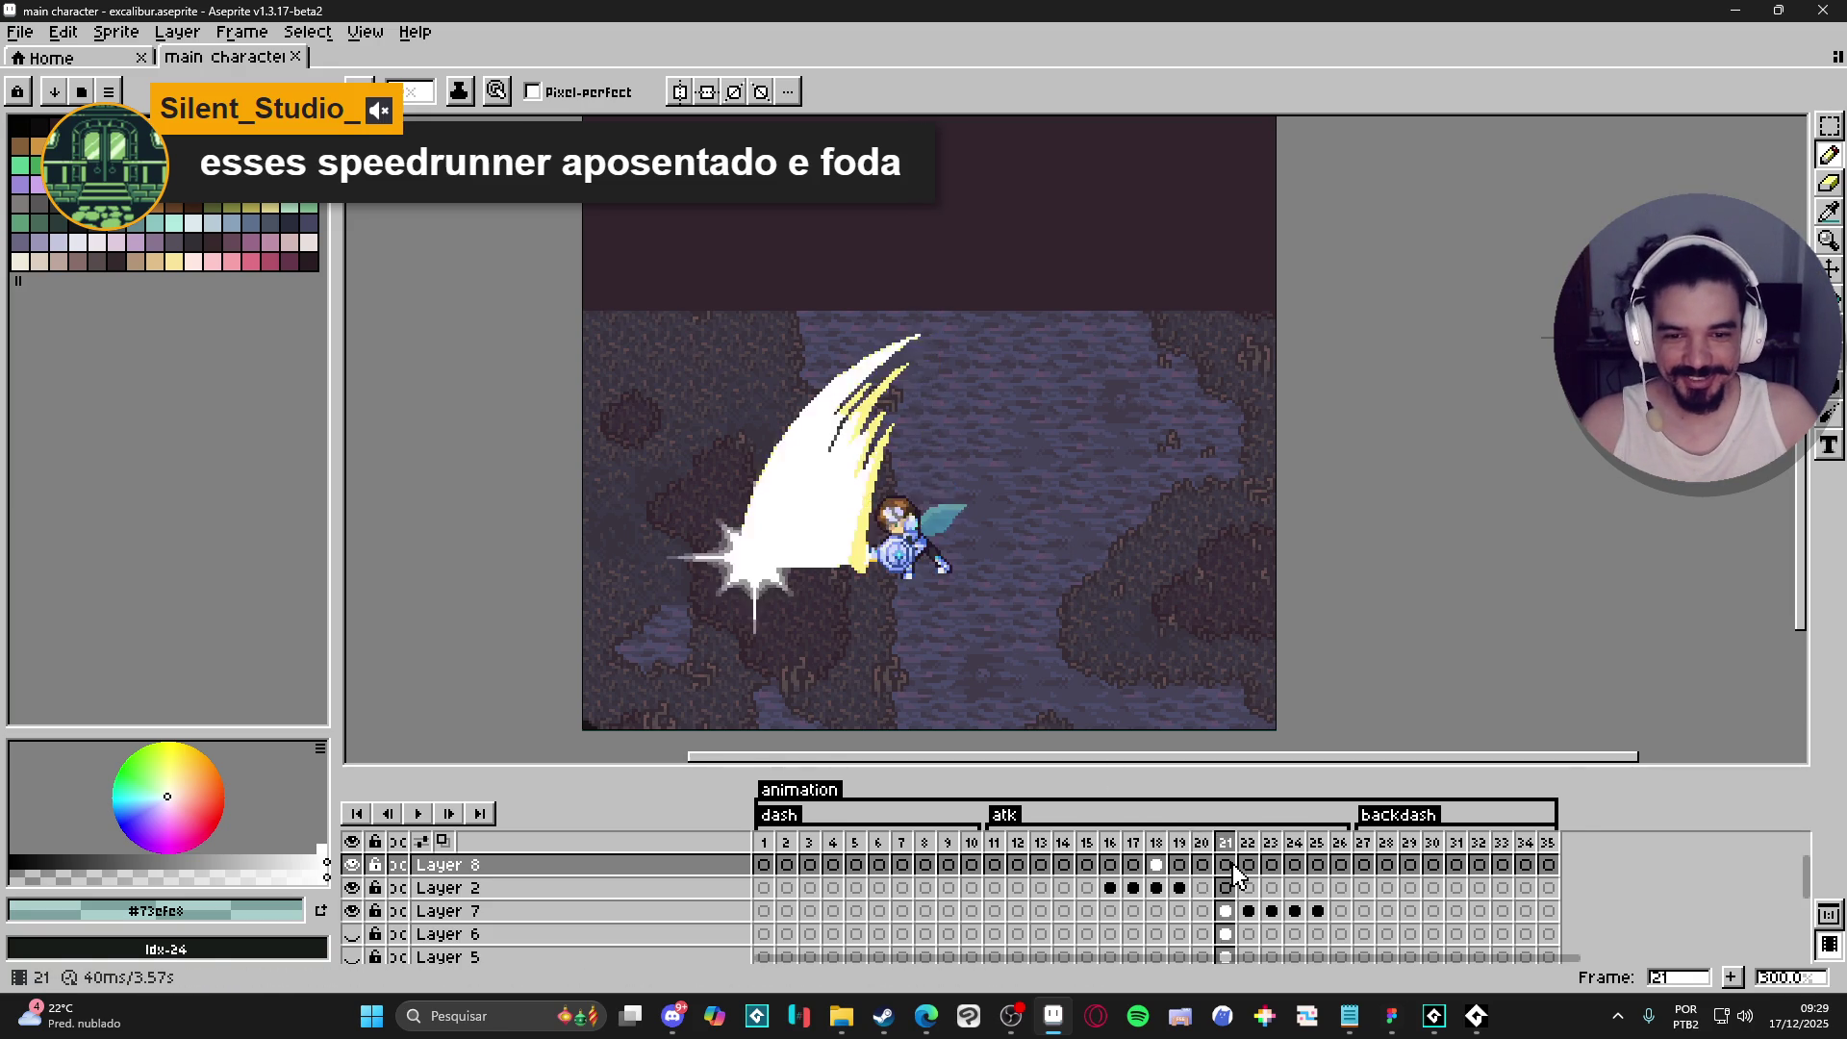
key("Left")
key("Right")
key("Left")
key("Left")
key("Right")
key("alt+n")
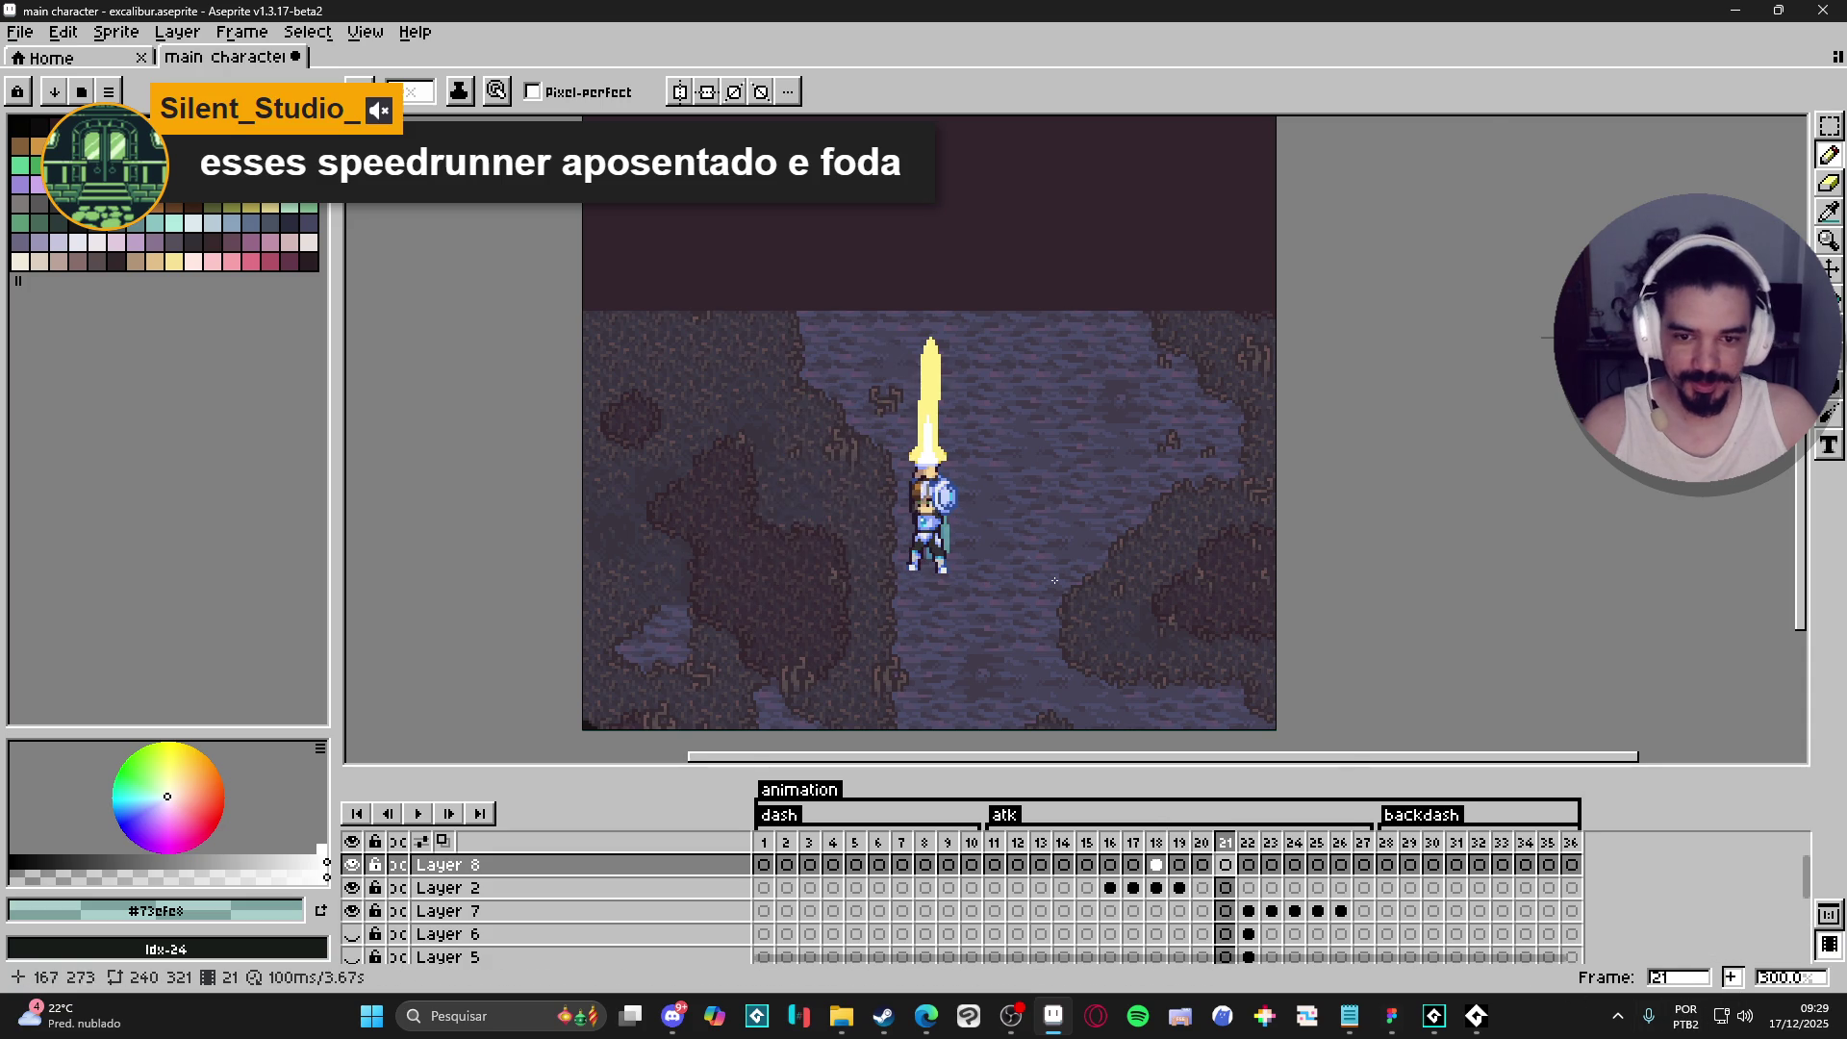
- Rotate Layer 3's glowing sword about 26.6° toward the upper left and reposition it
scroll(963, 481, "up", 1)
left_click(957, 385, "ctrl")
scroll(1006, 359, "up", 1)
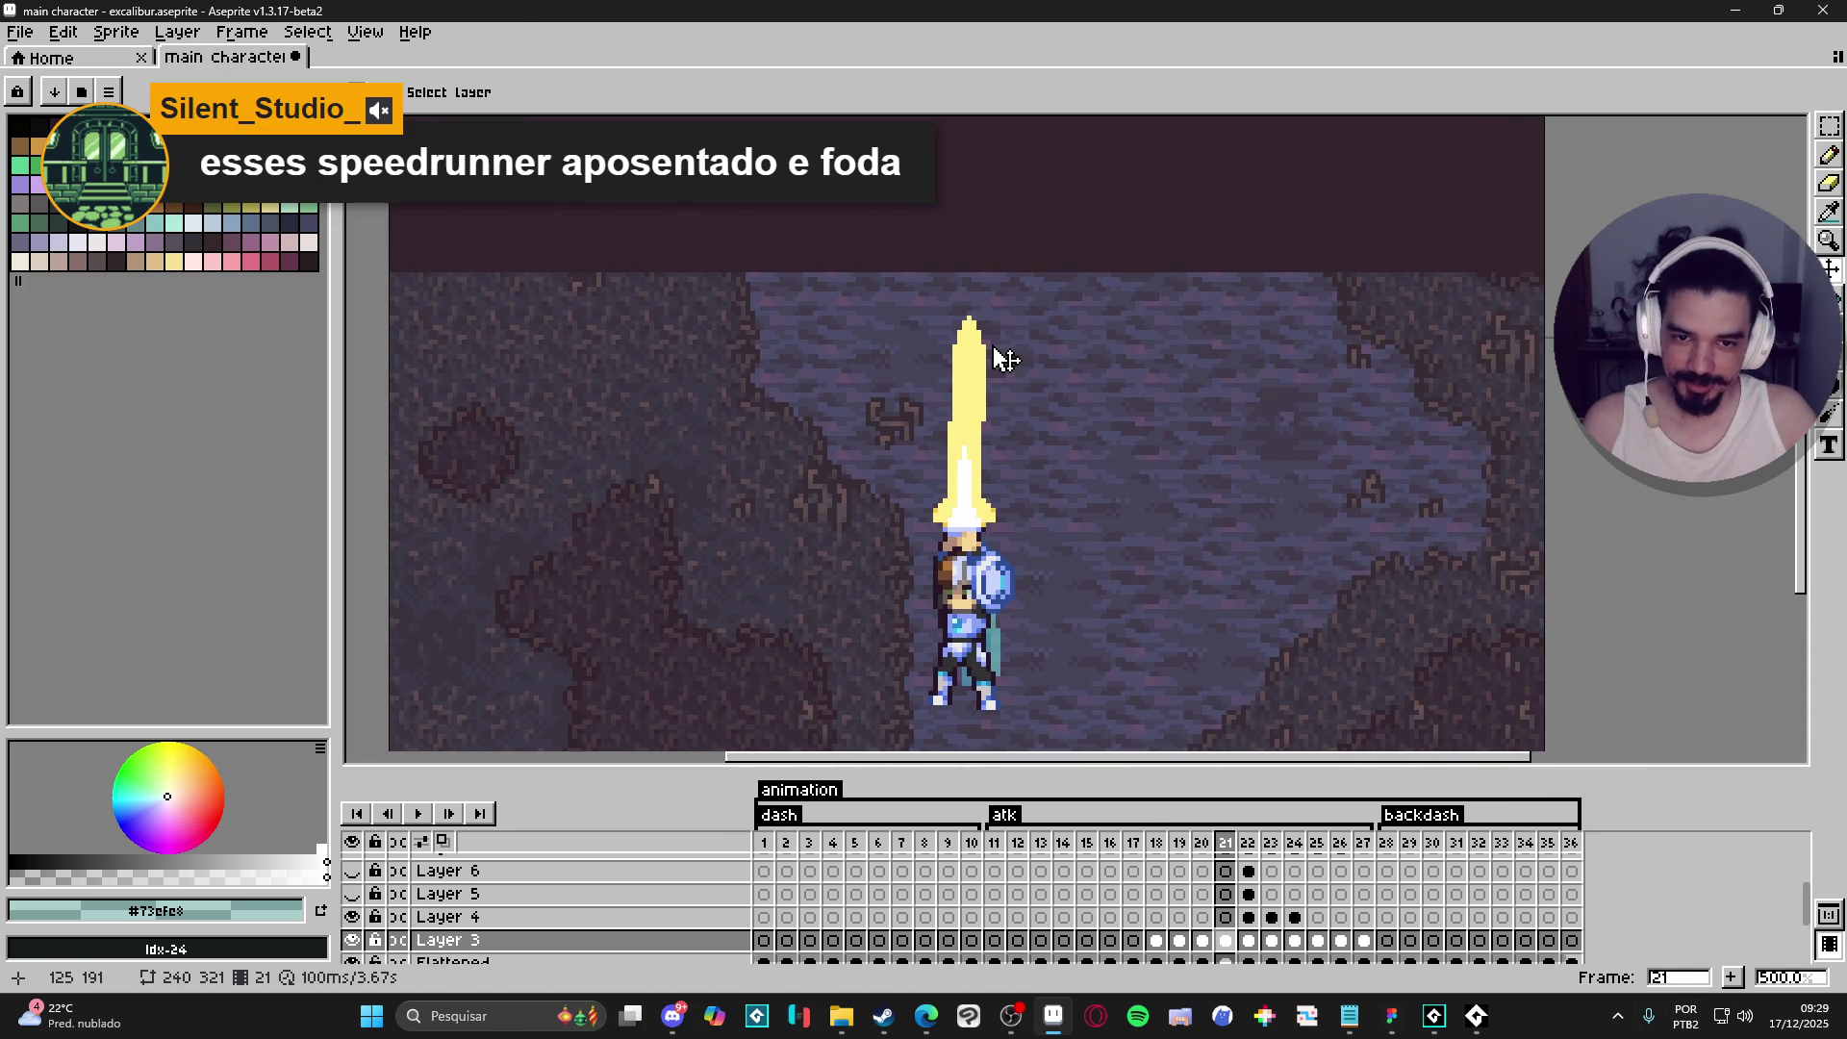
key("m")
double_click(994, 326)
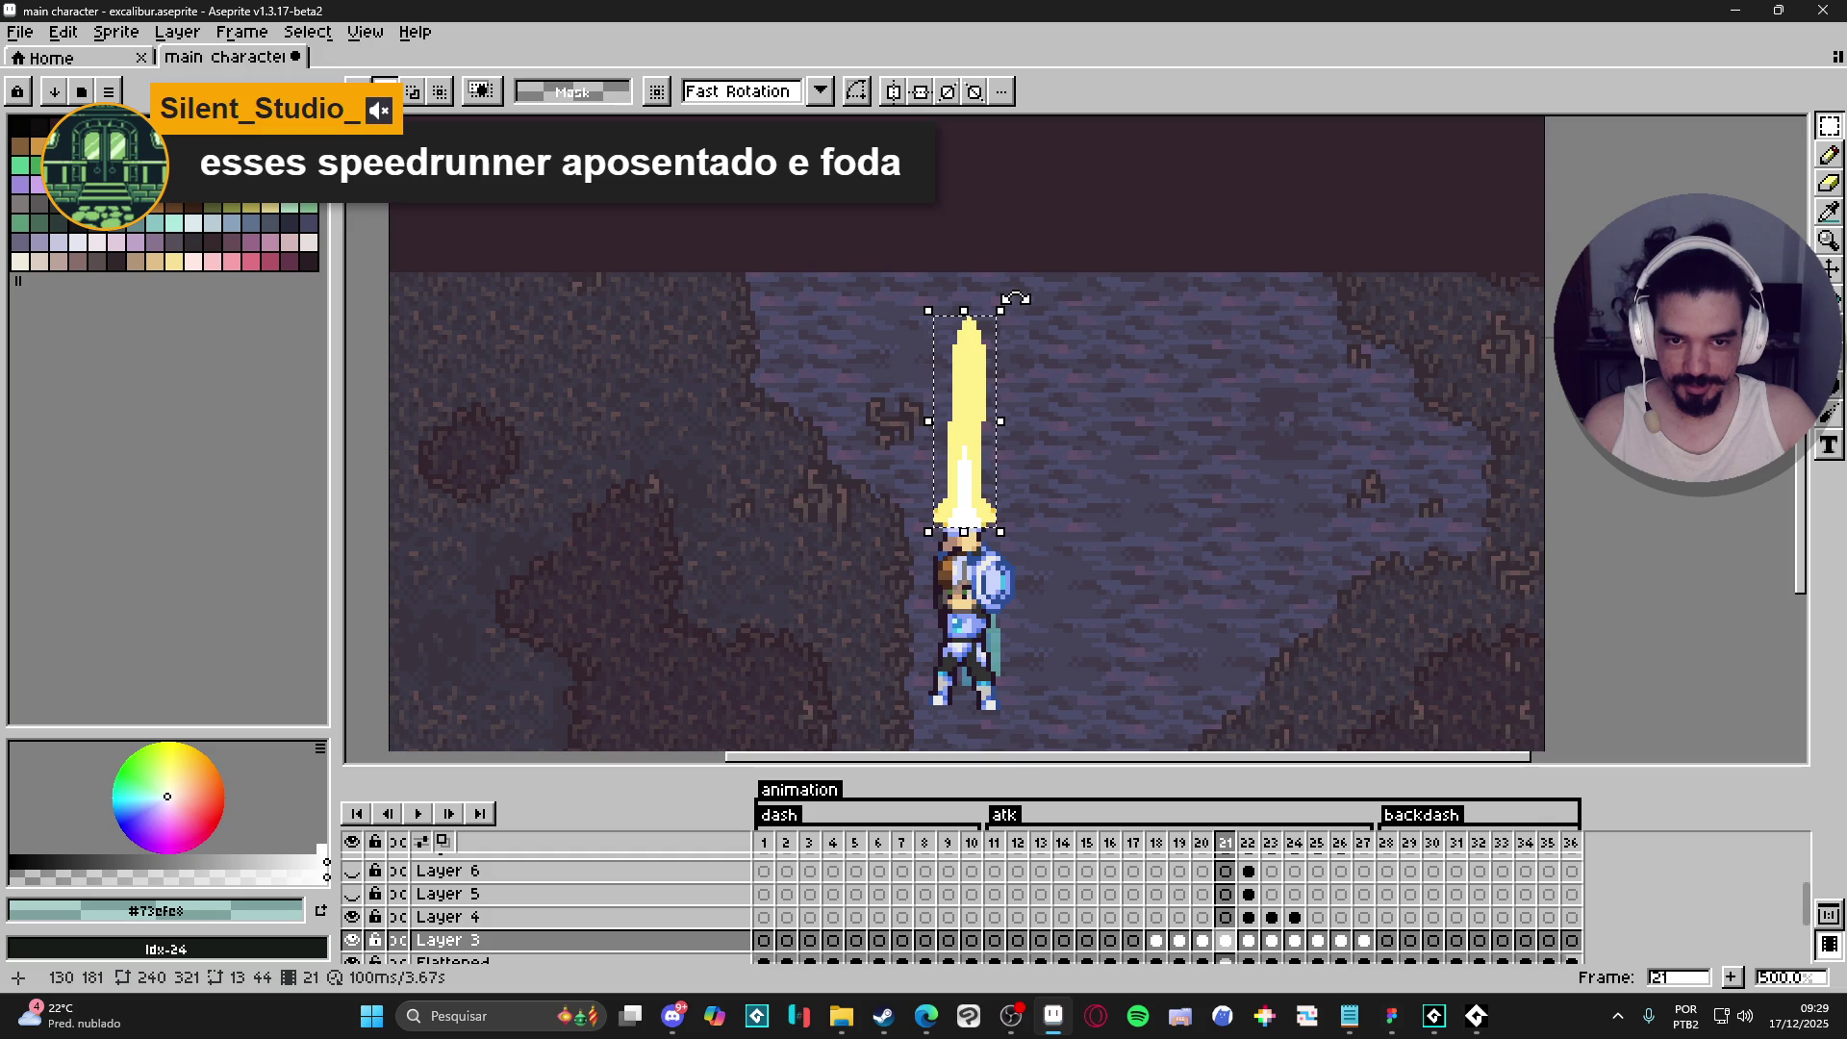
left_click_drag(1010, 300, 941, 304)
left_click_drag(1020, 495, 919, 546)
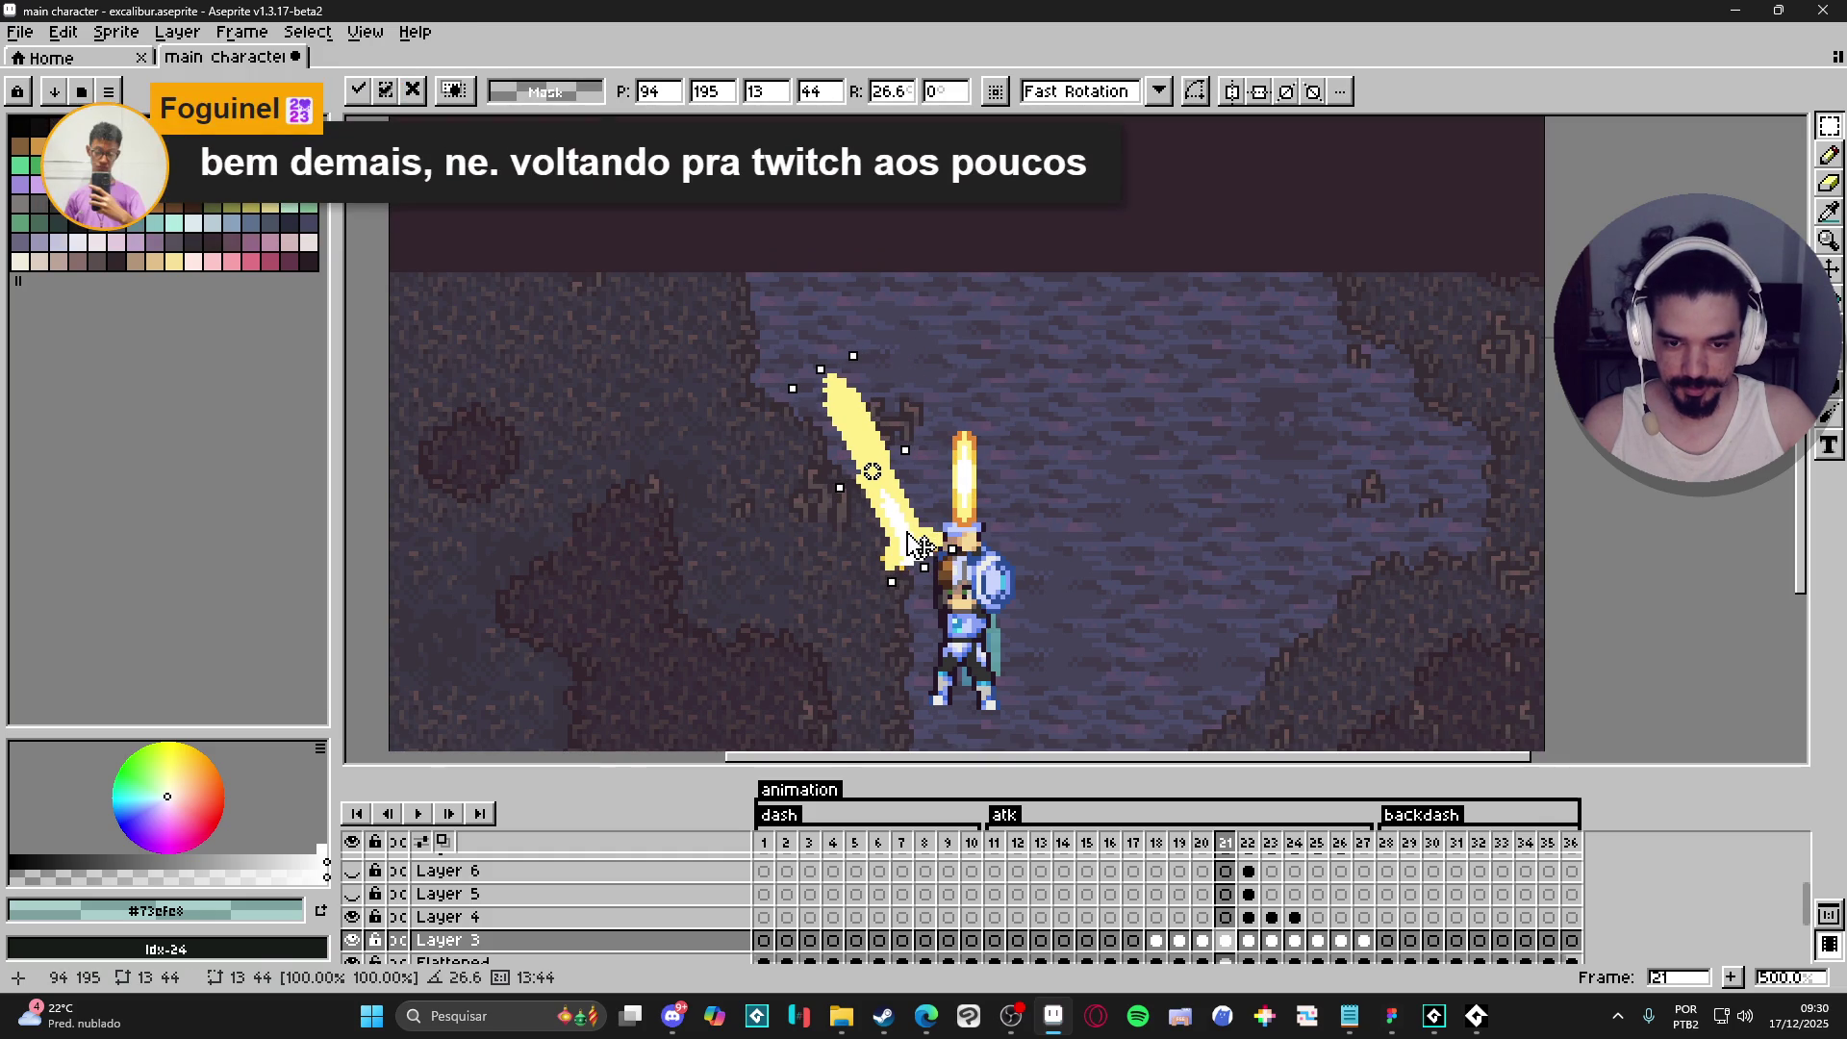
key("Return")
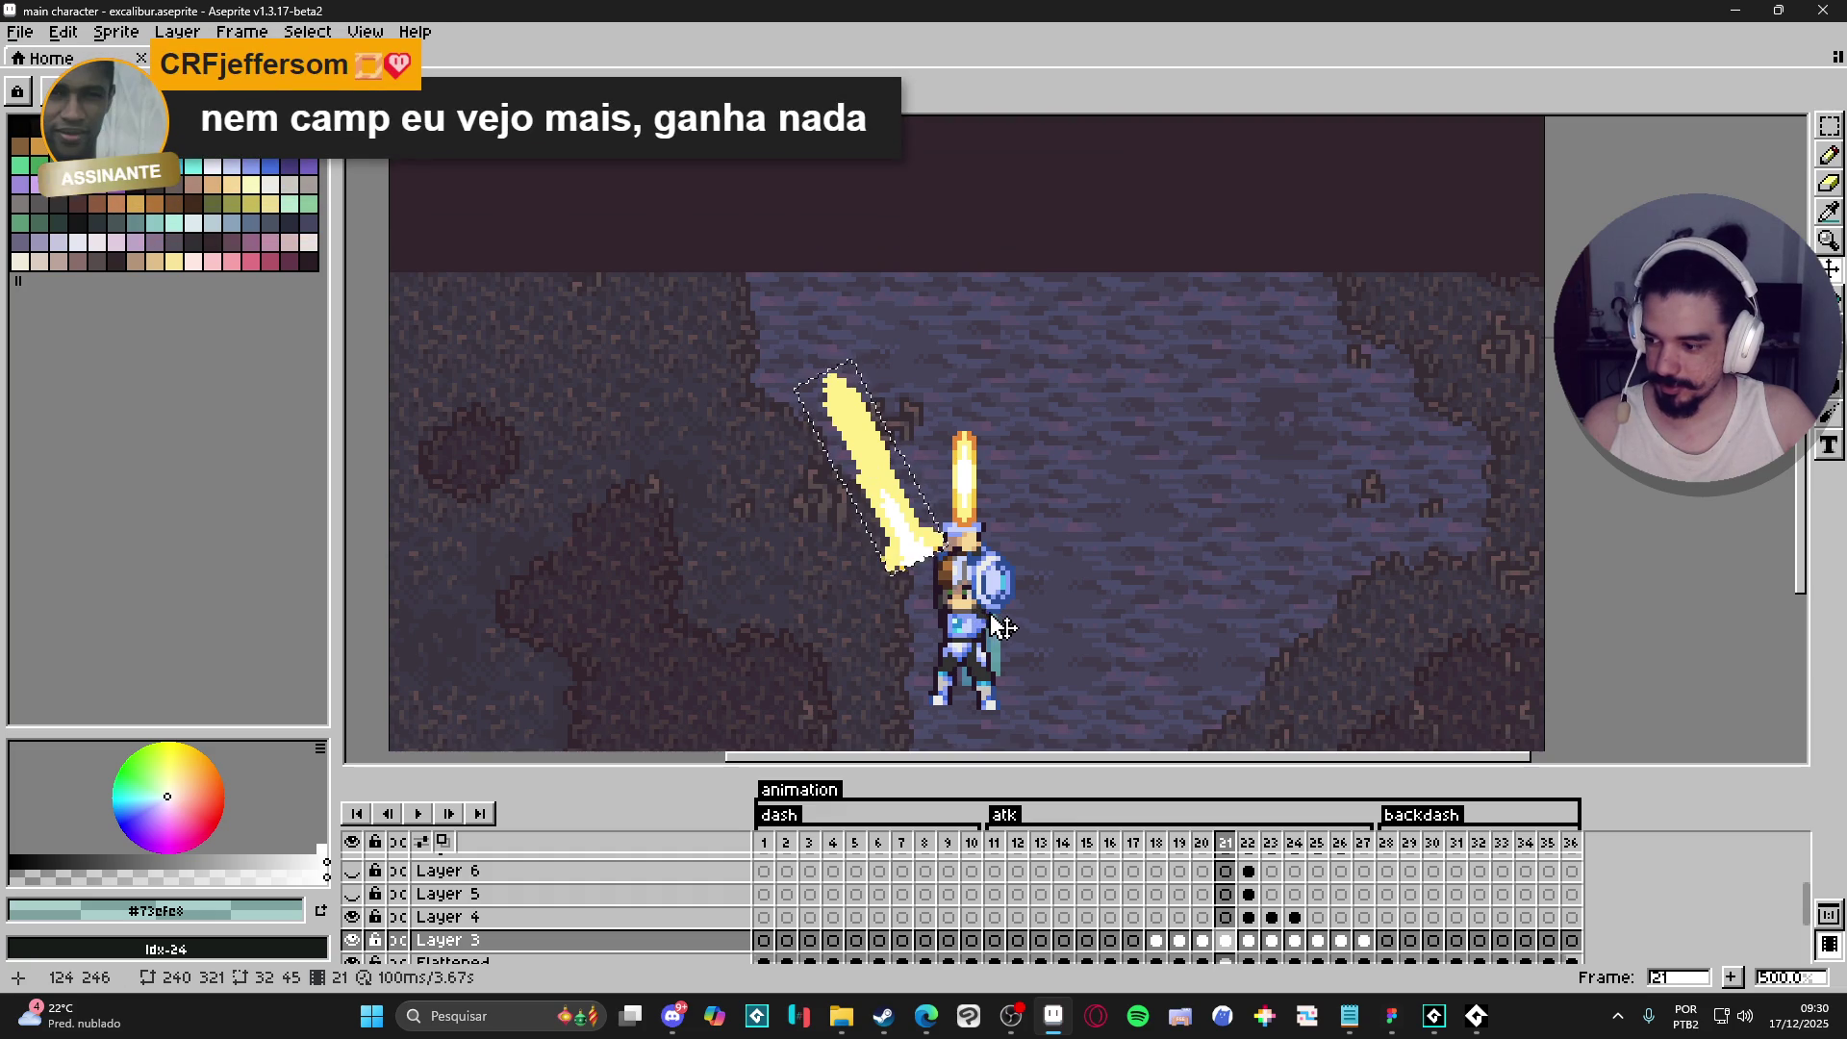
left_click_drag(911, 563, 902, 553)
left_click(972, 606, "ctrl")
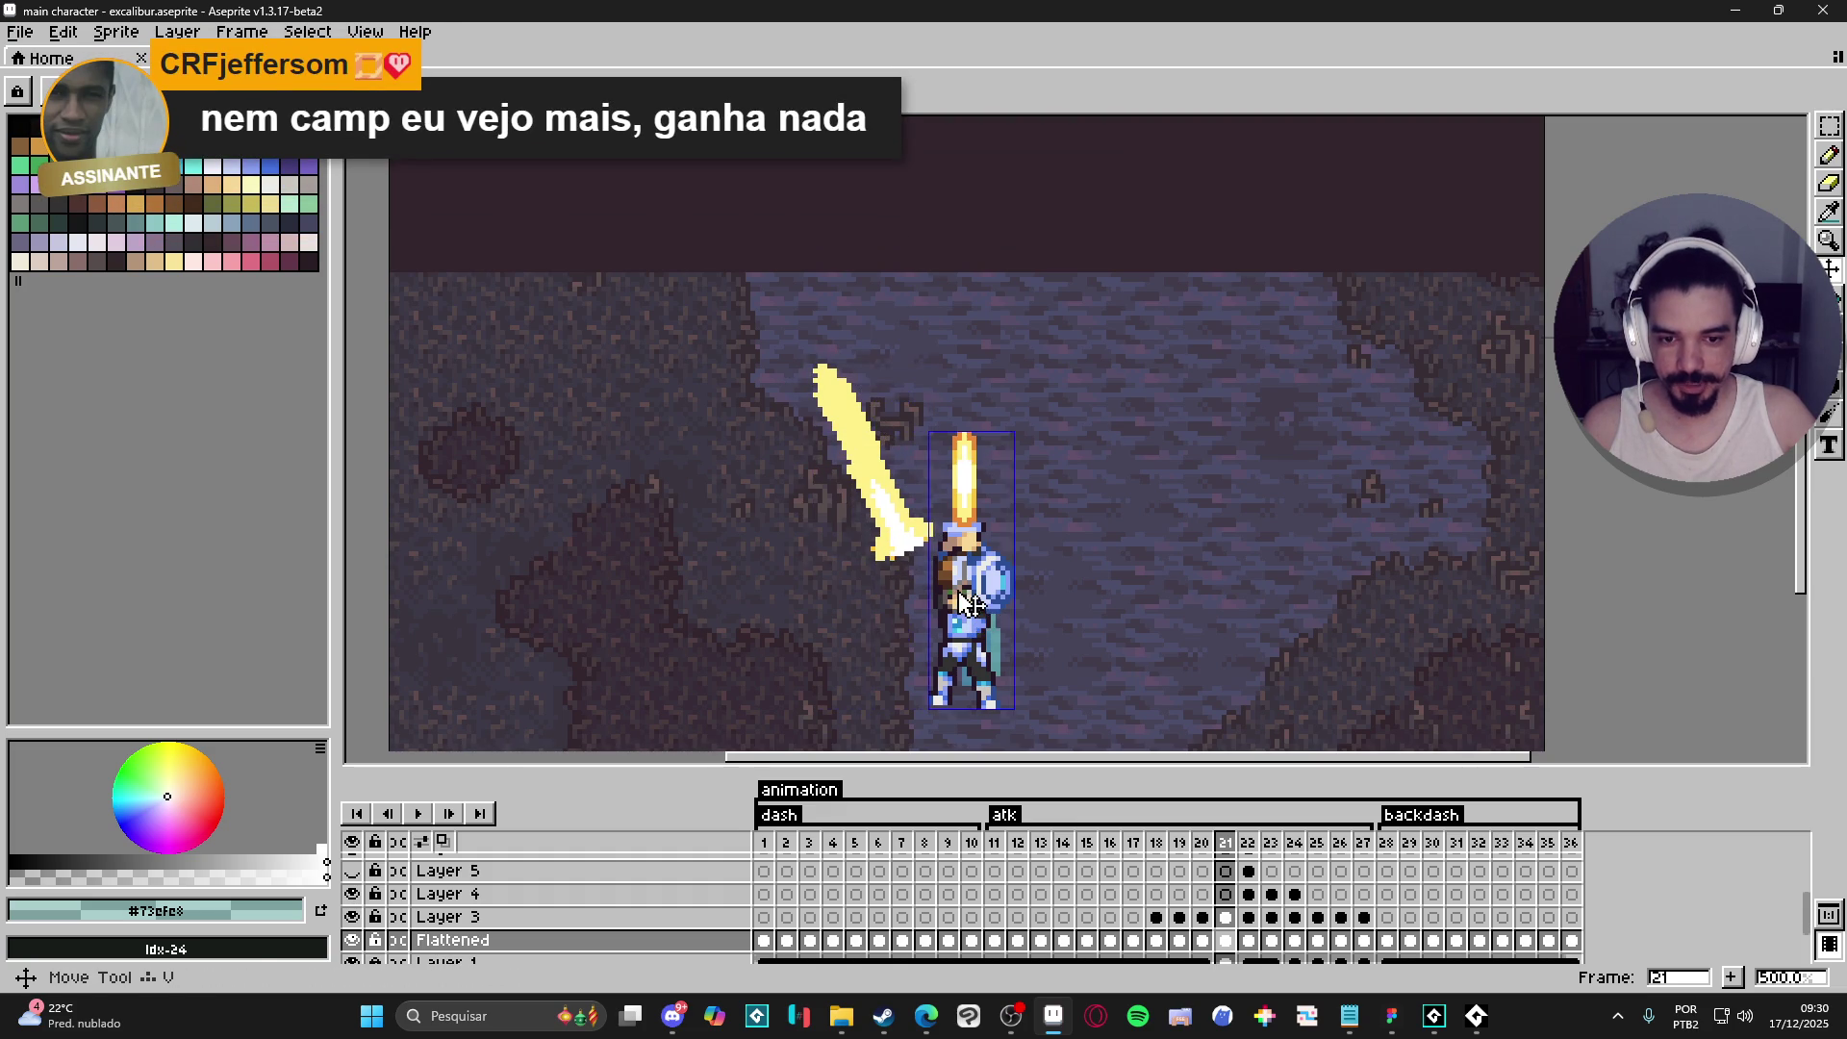
- Undo the accidental head shift and erase the upright blade on frame 21
scroll(970, 601, "up", 1)
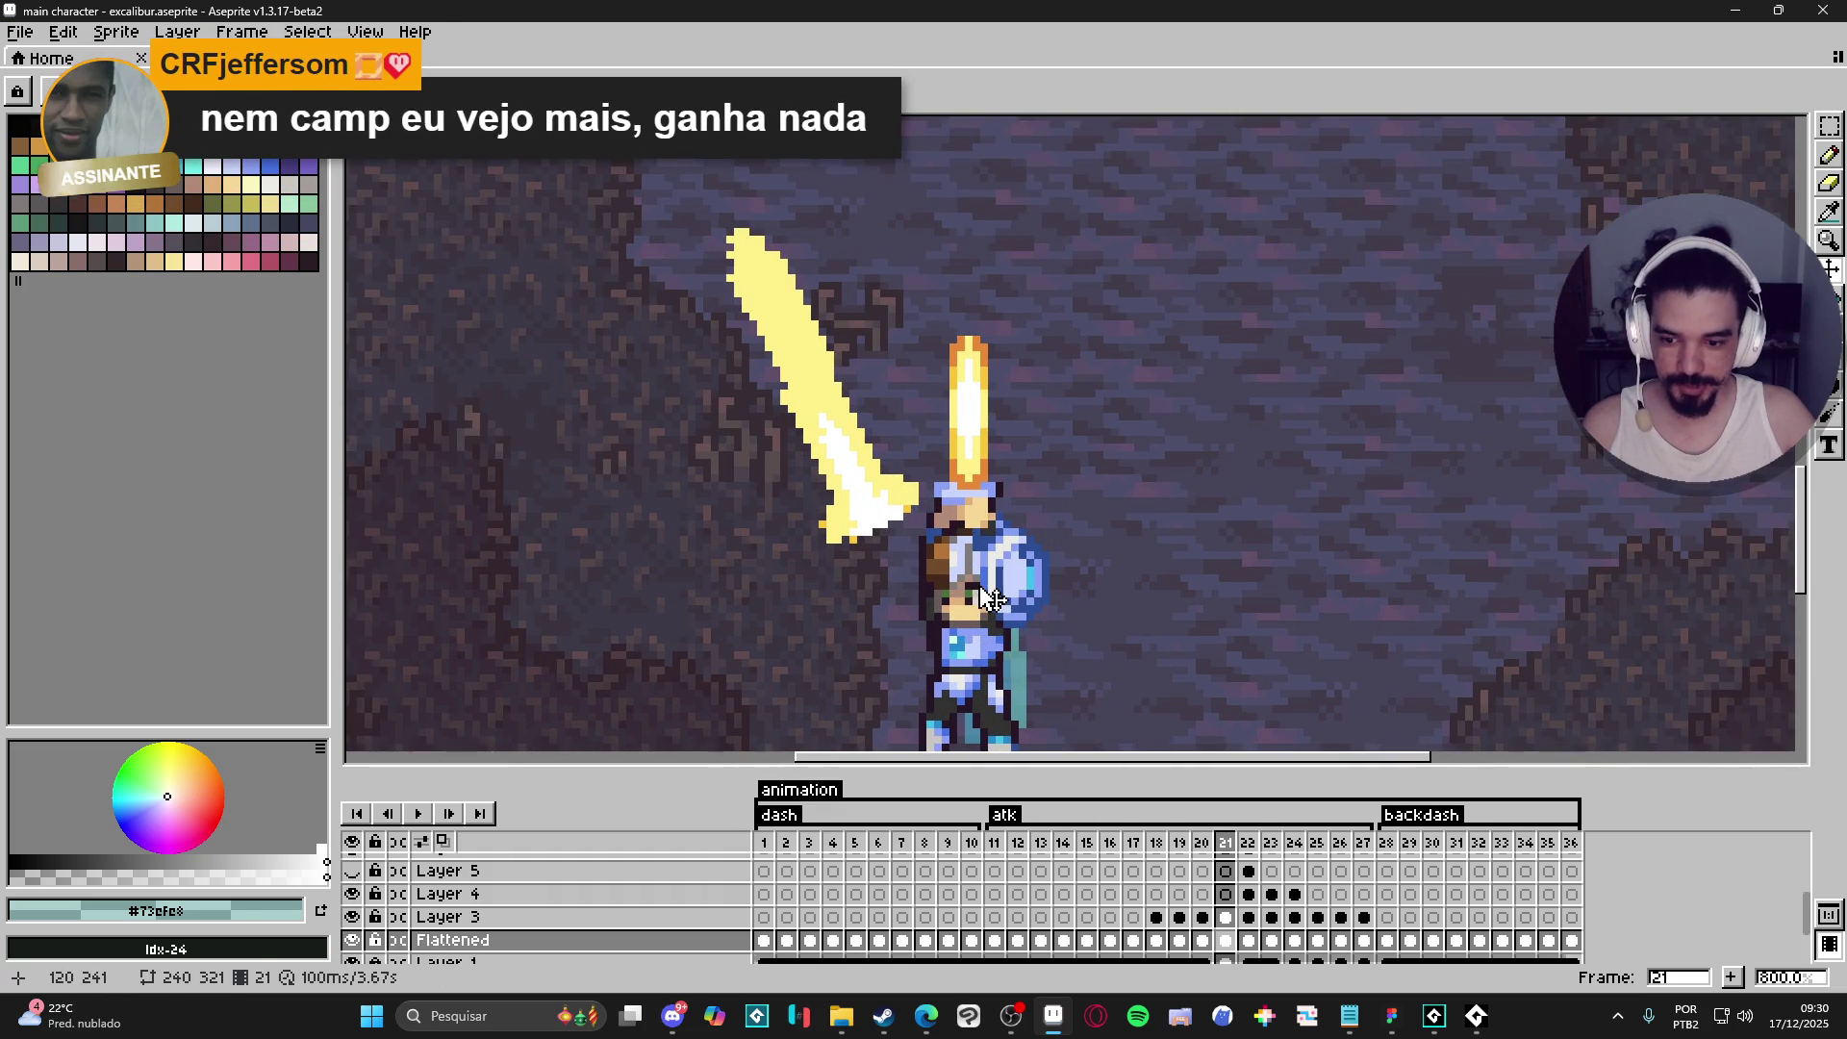
key("ctrl+z")
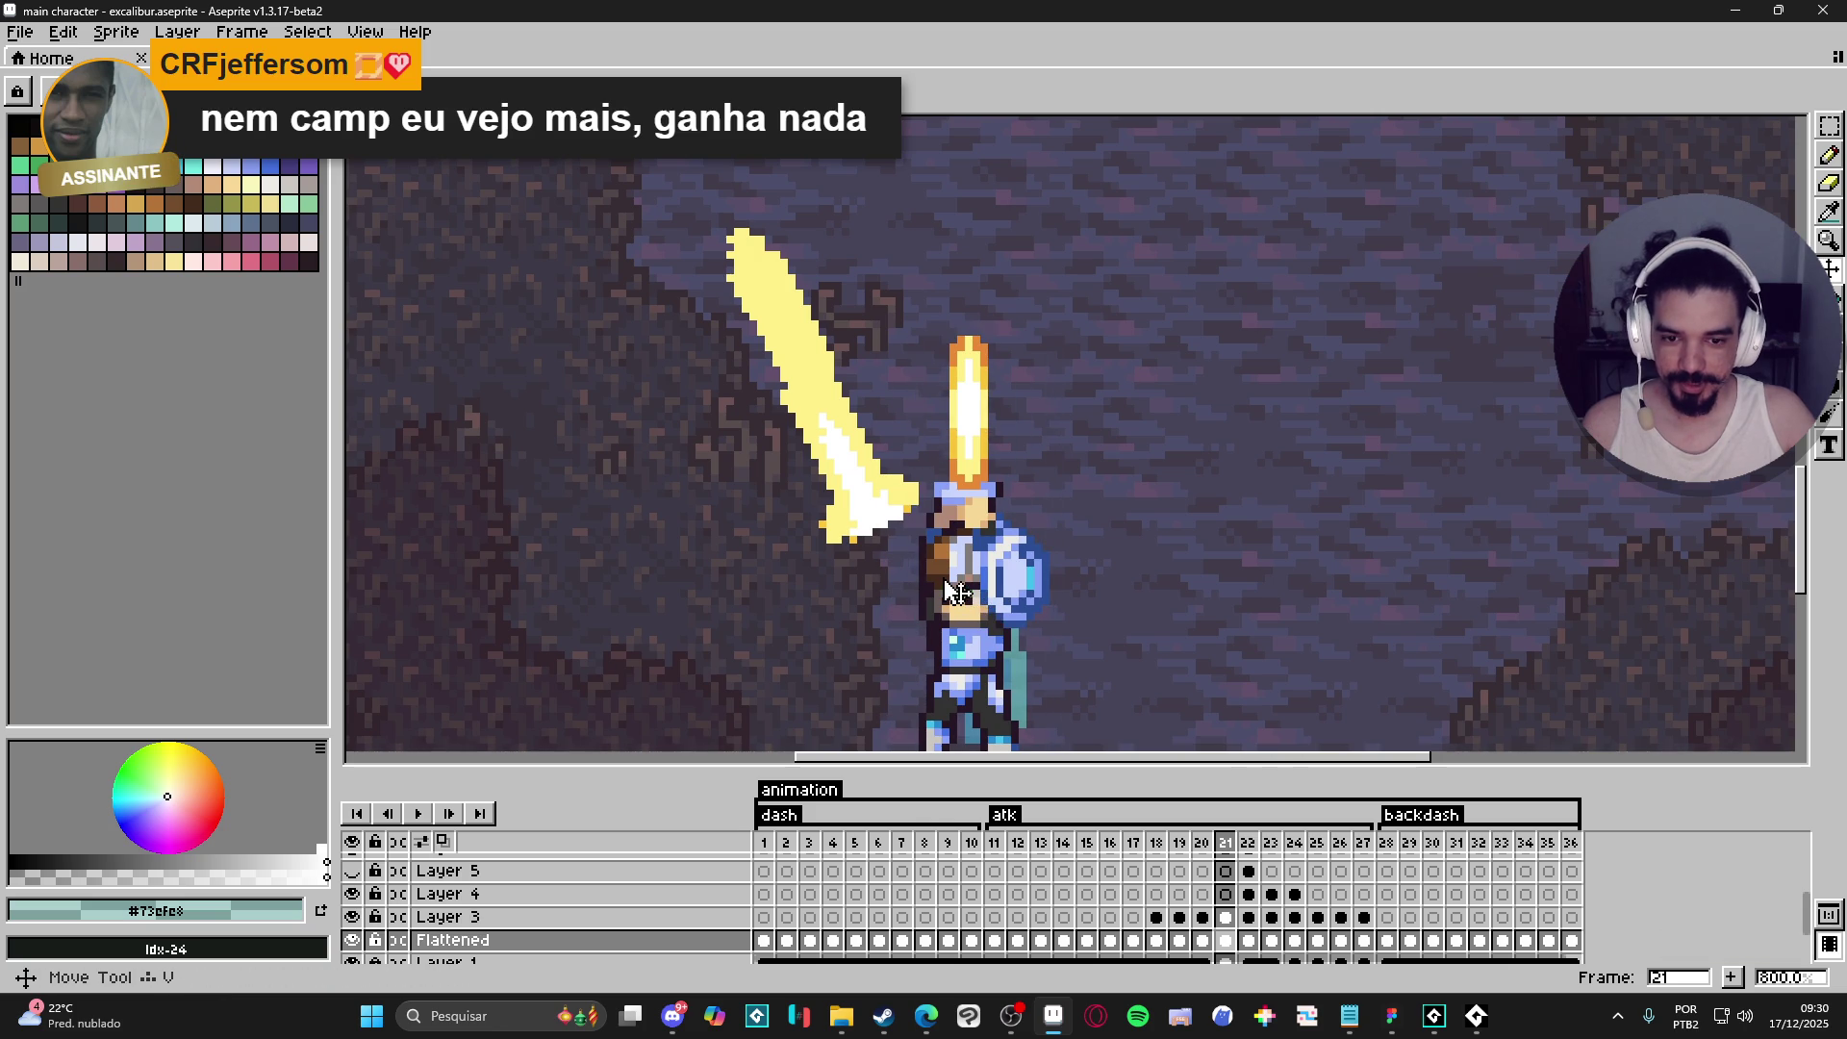
key("ctrl+z")
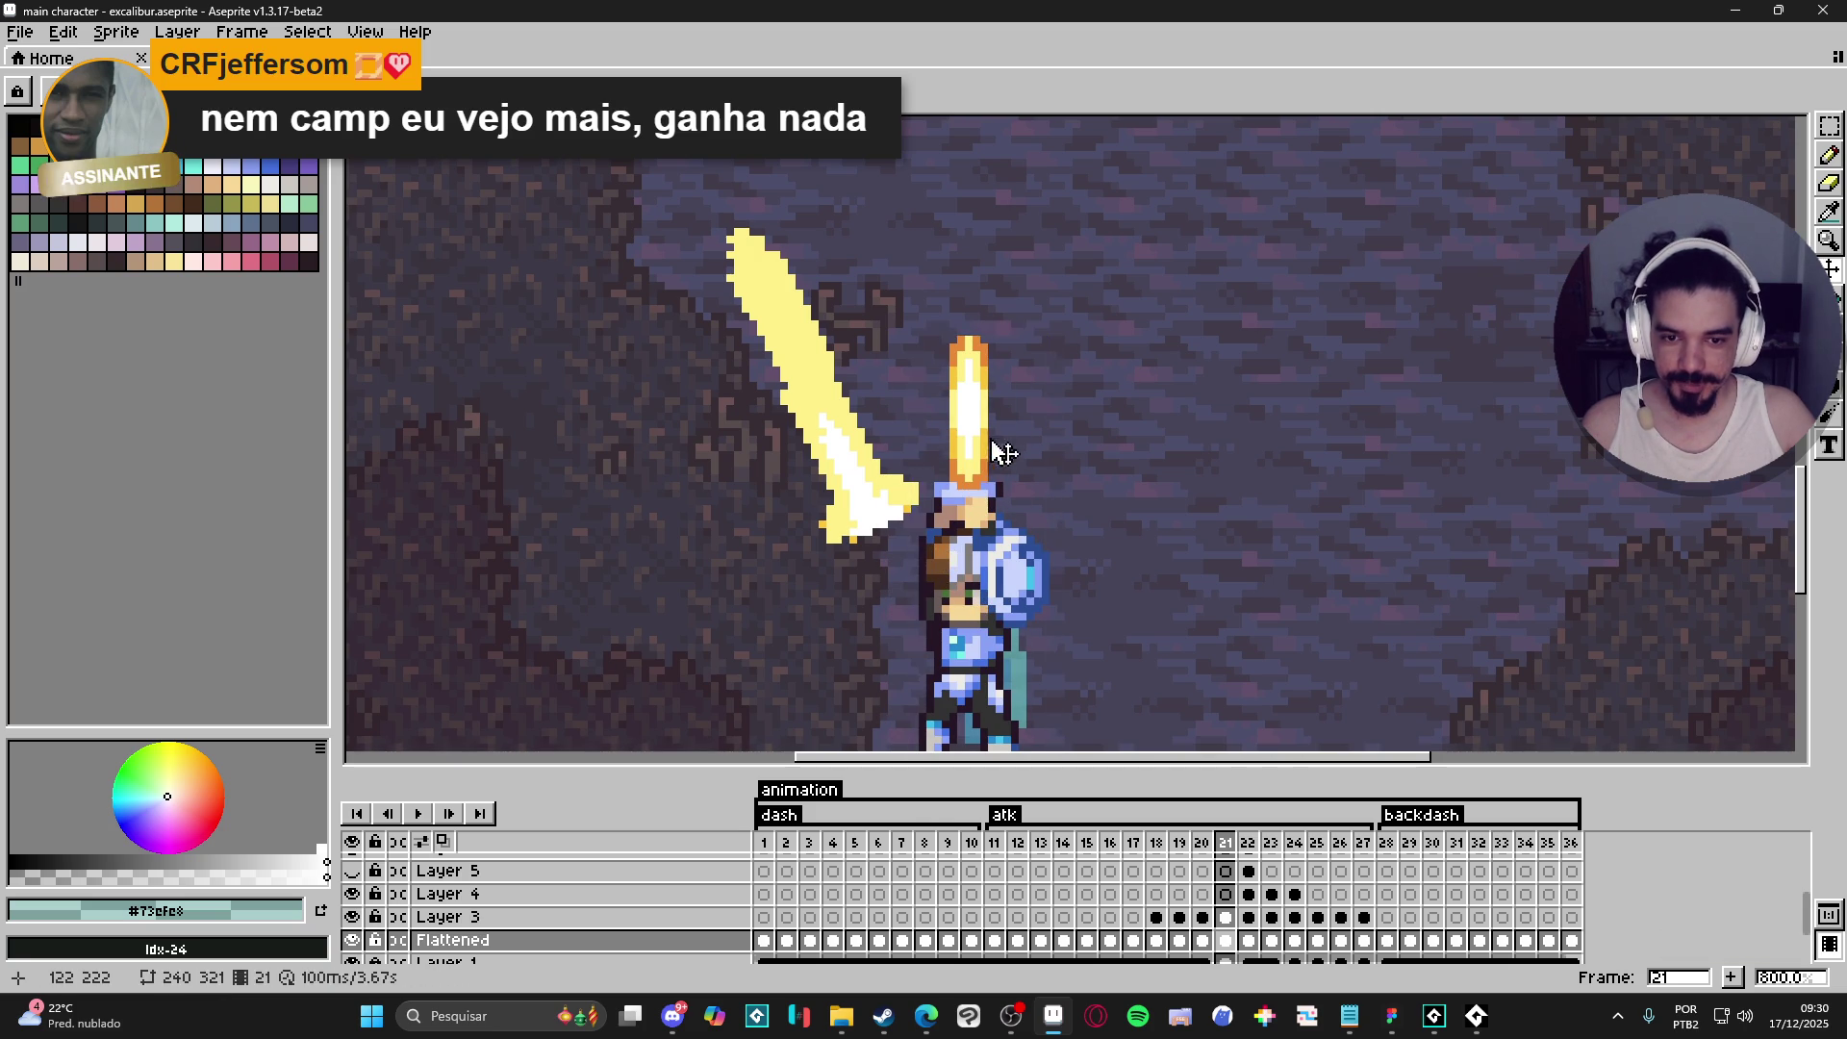
key("e")
mouse_move(995, 476)
left_mouse_down()
mouse_move(946, 486)
mouse_move(961, 363)
mouse_move(986, 351)
left_mouse_up()
key("b")
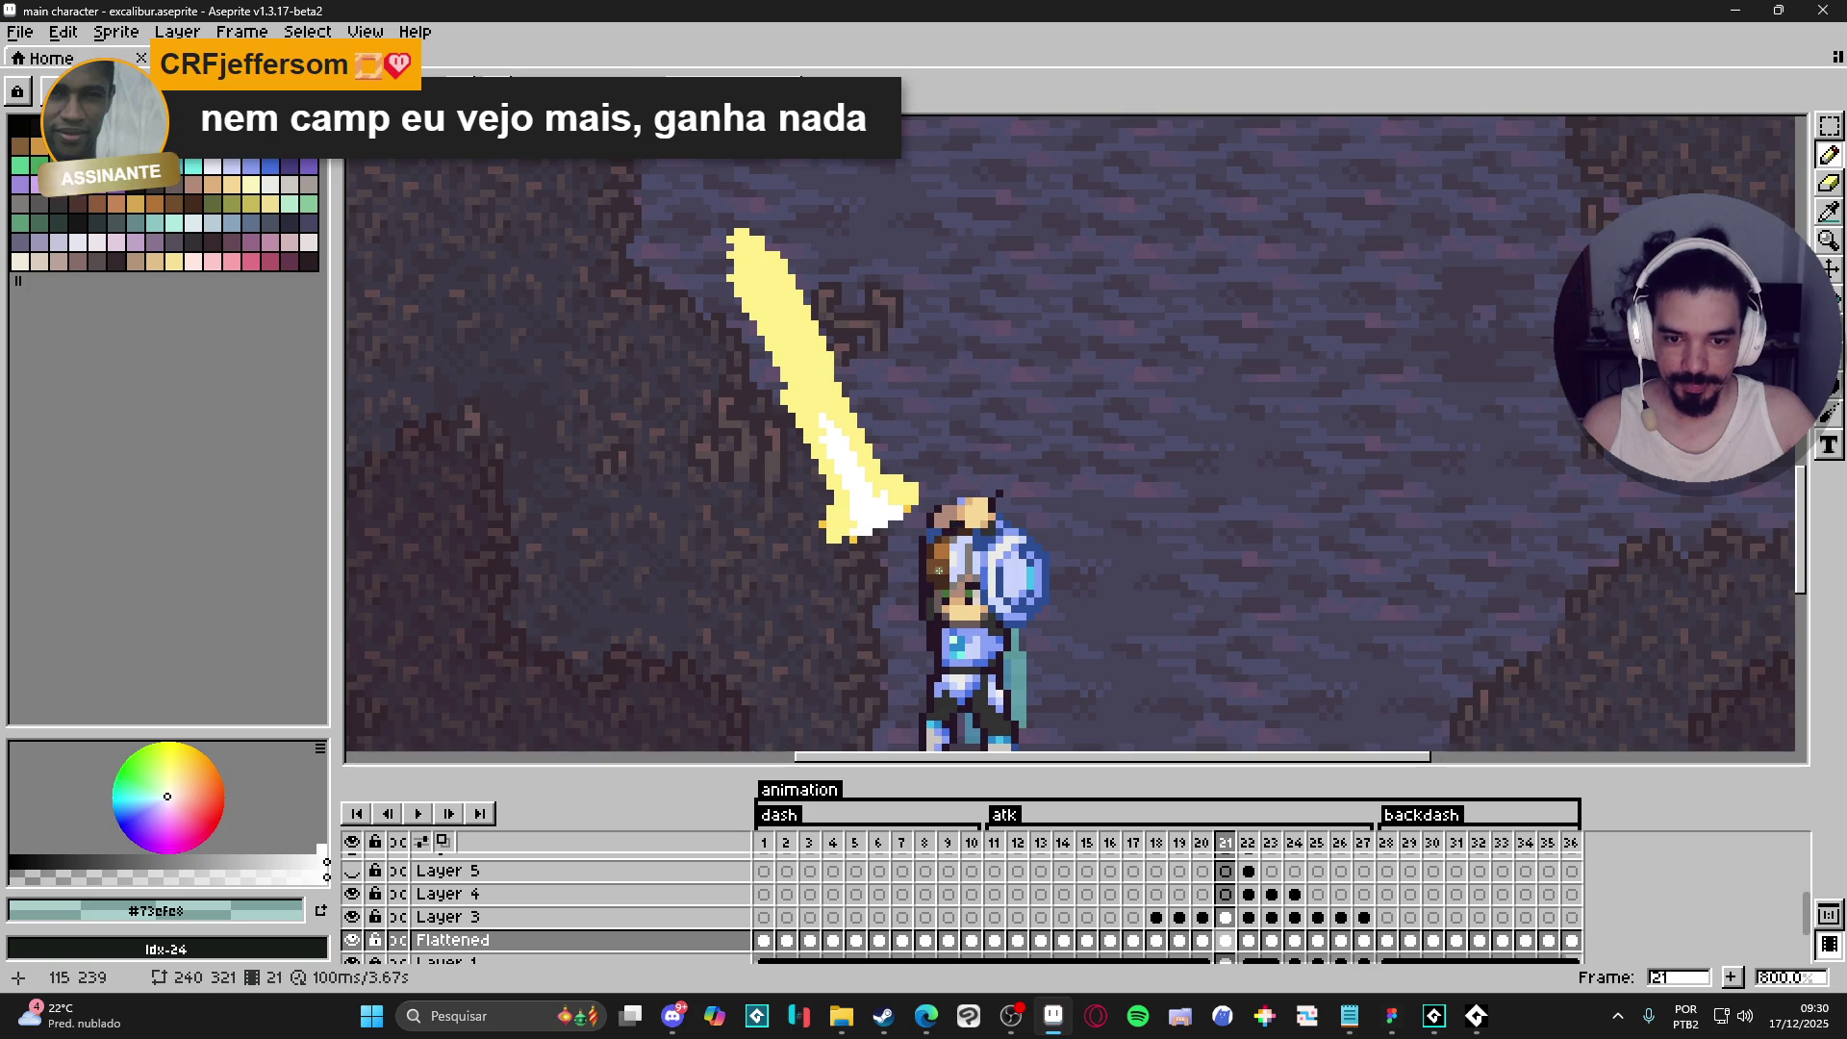
key("e")
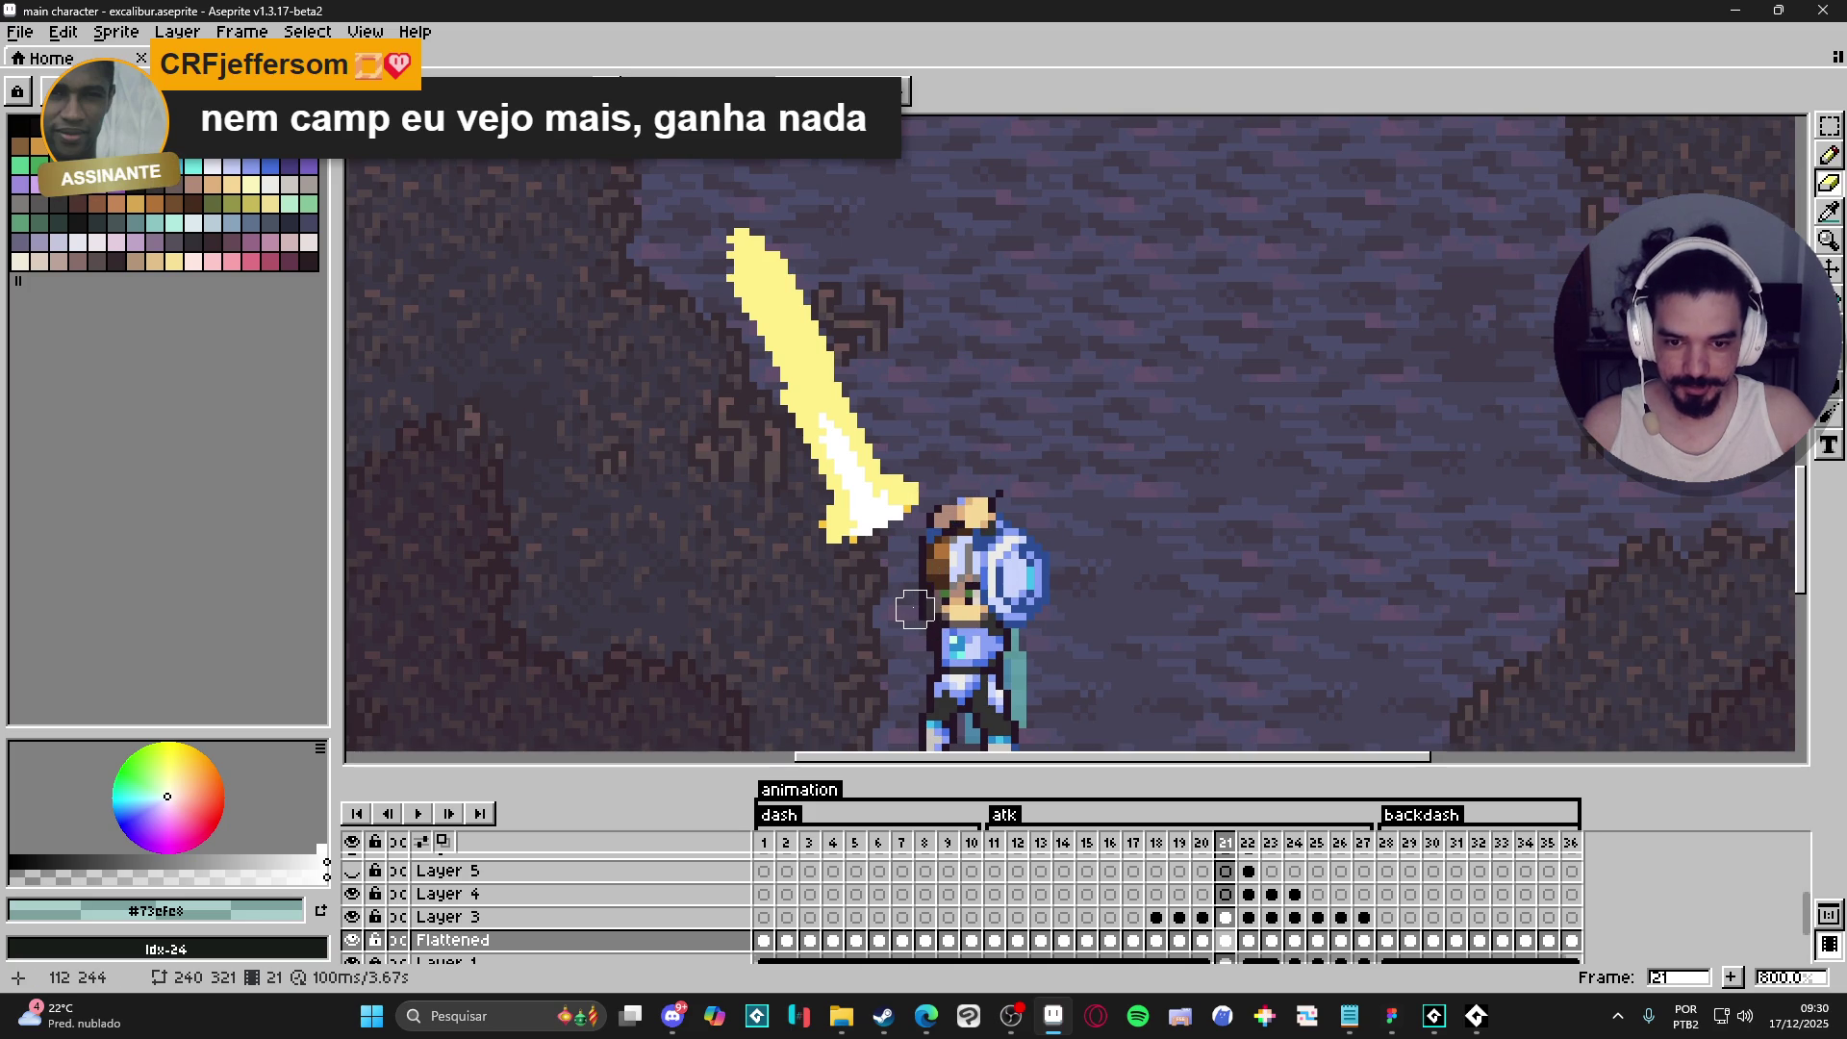
scroll(915, 608, "down", 2)
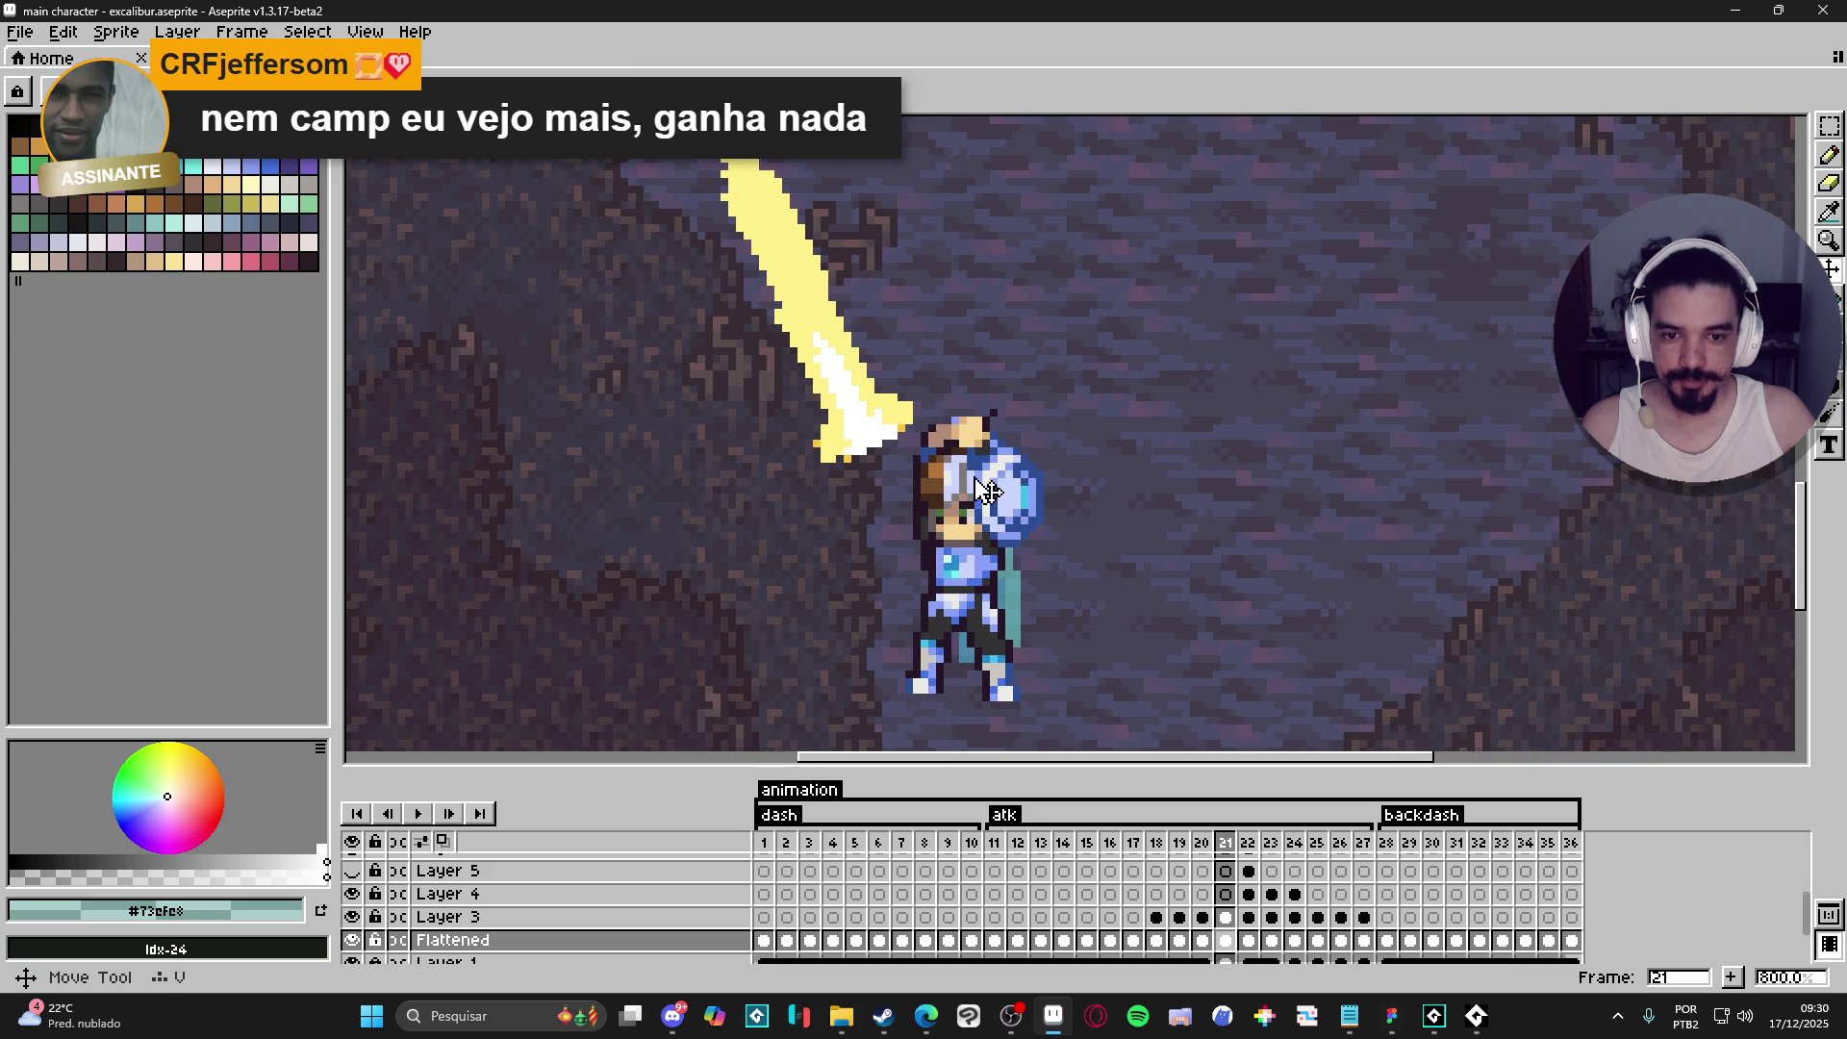
- Select Bob's upper body, rotate it about 26.6° toward the sword and shift it left and up
key("m")
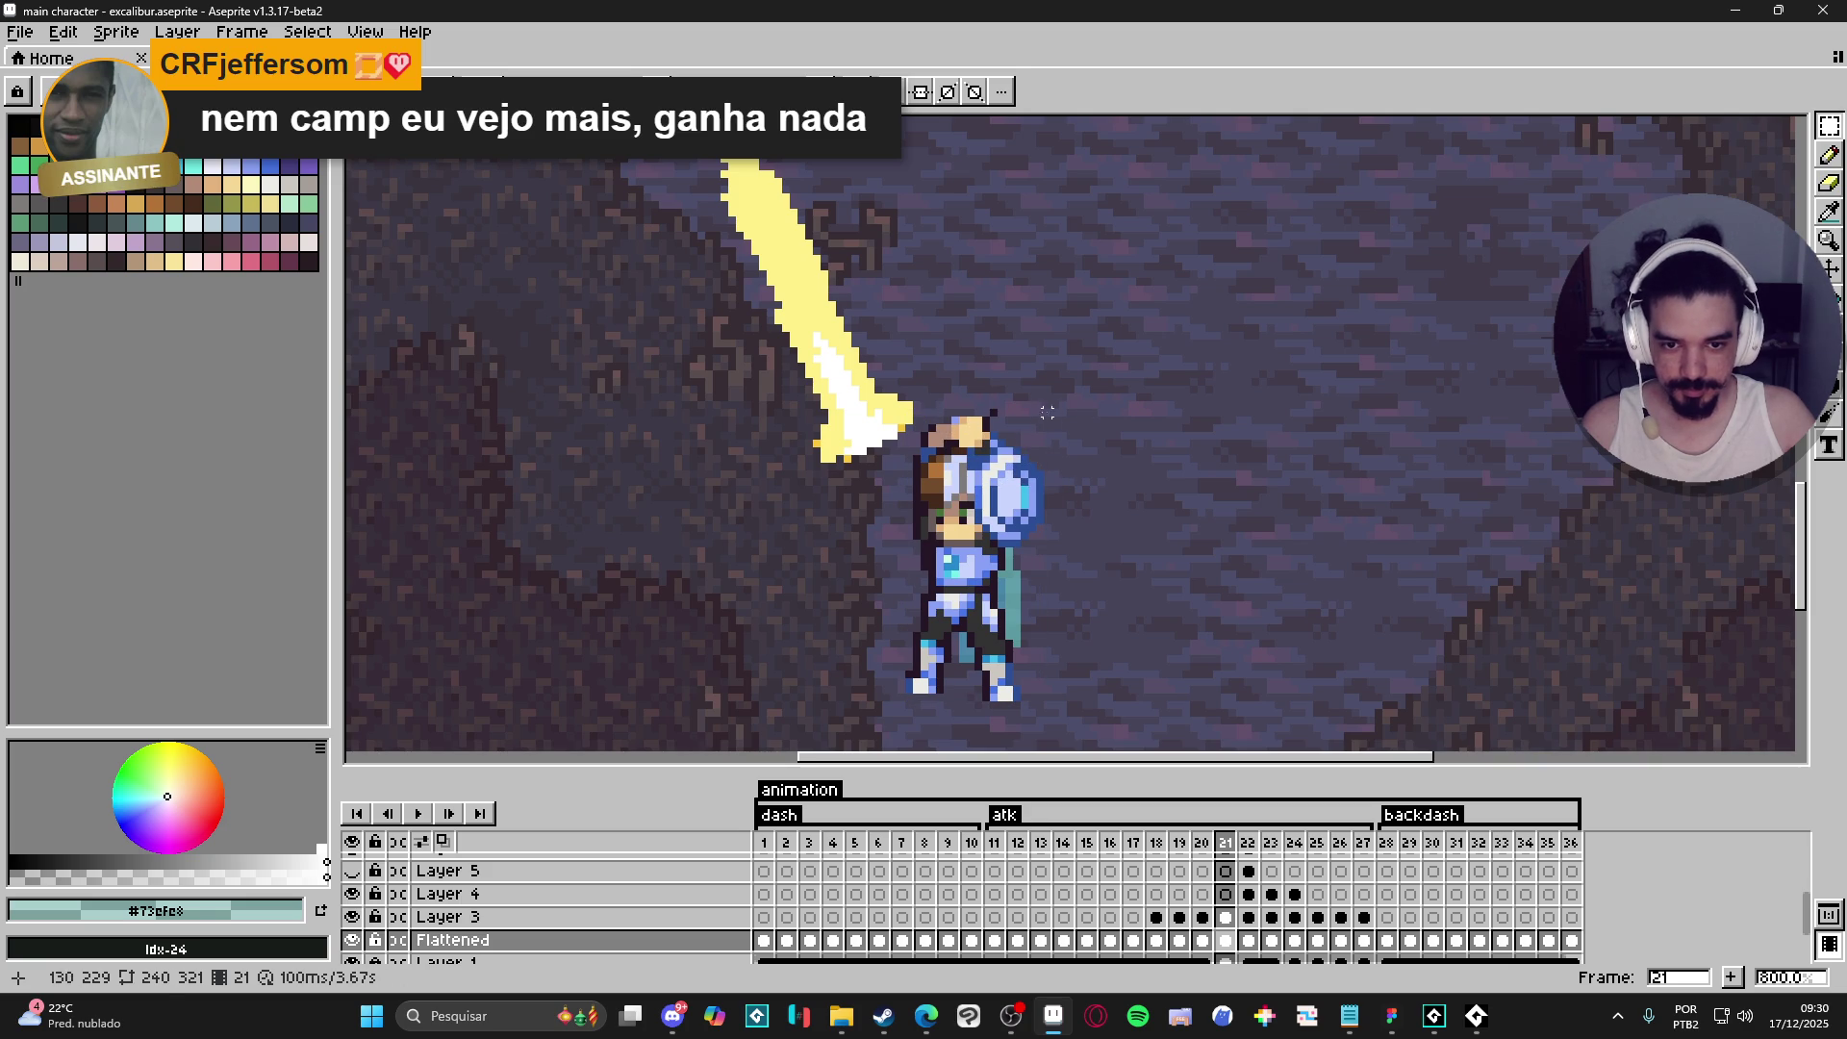
key("v")
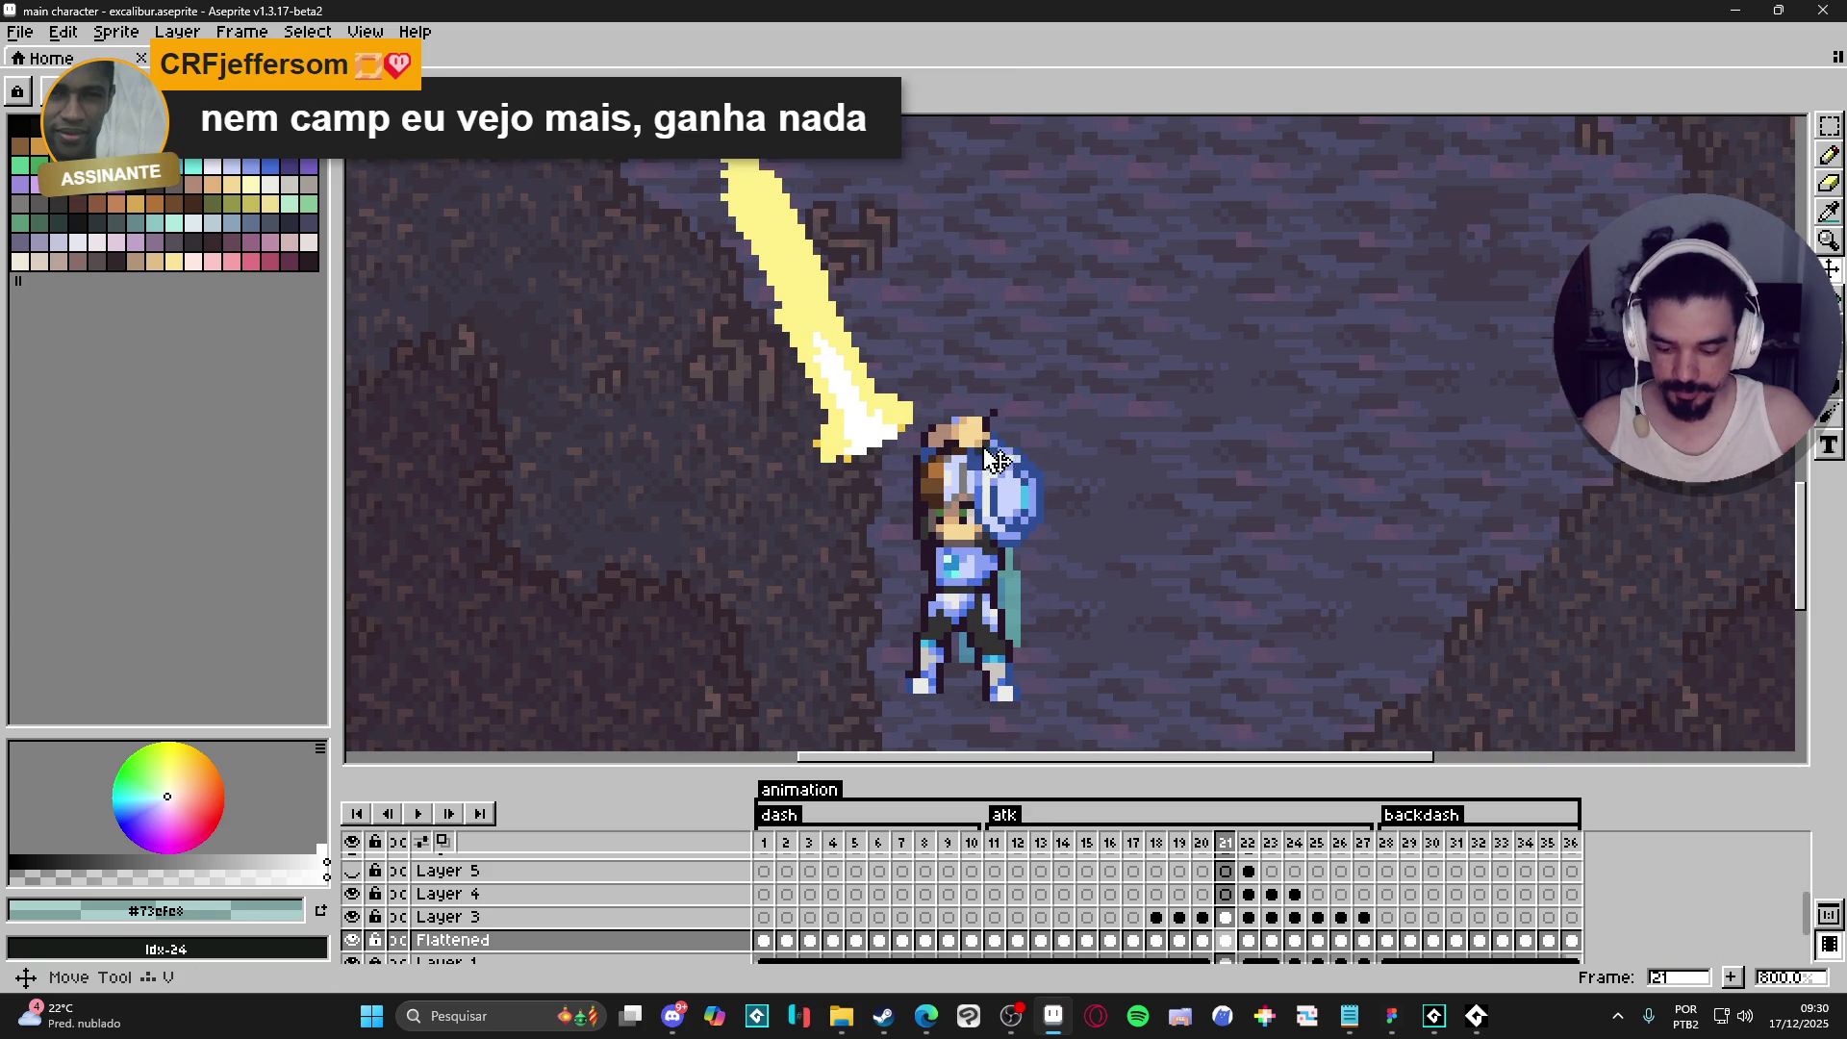
key("m")
left_click_drag(1072, 411, 915, 583)
mouse_move(1087, 385)
left_mouse_down()
mouse_move(1072, 400)
mouse_move(1043, 384)
left_mouse_up()
left_click_drag(1010, 532, 962, 526)
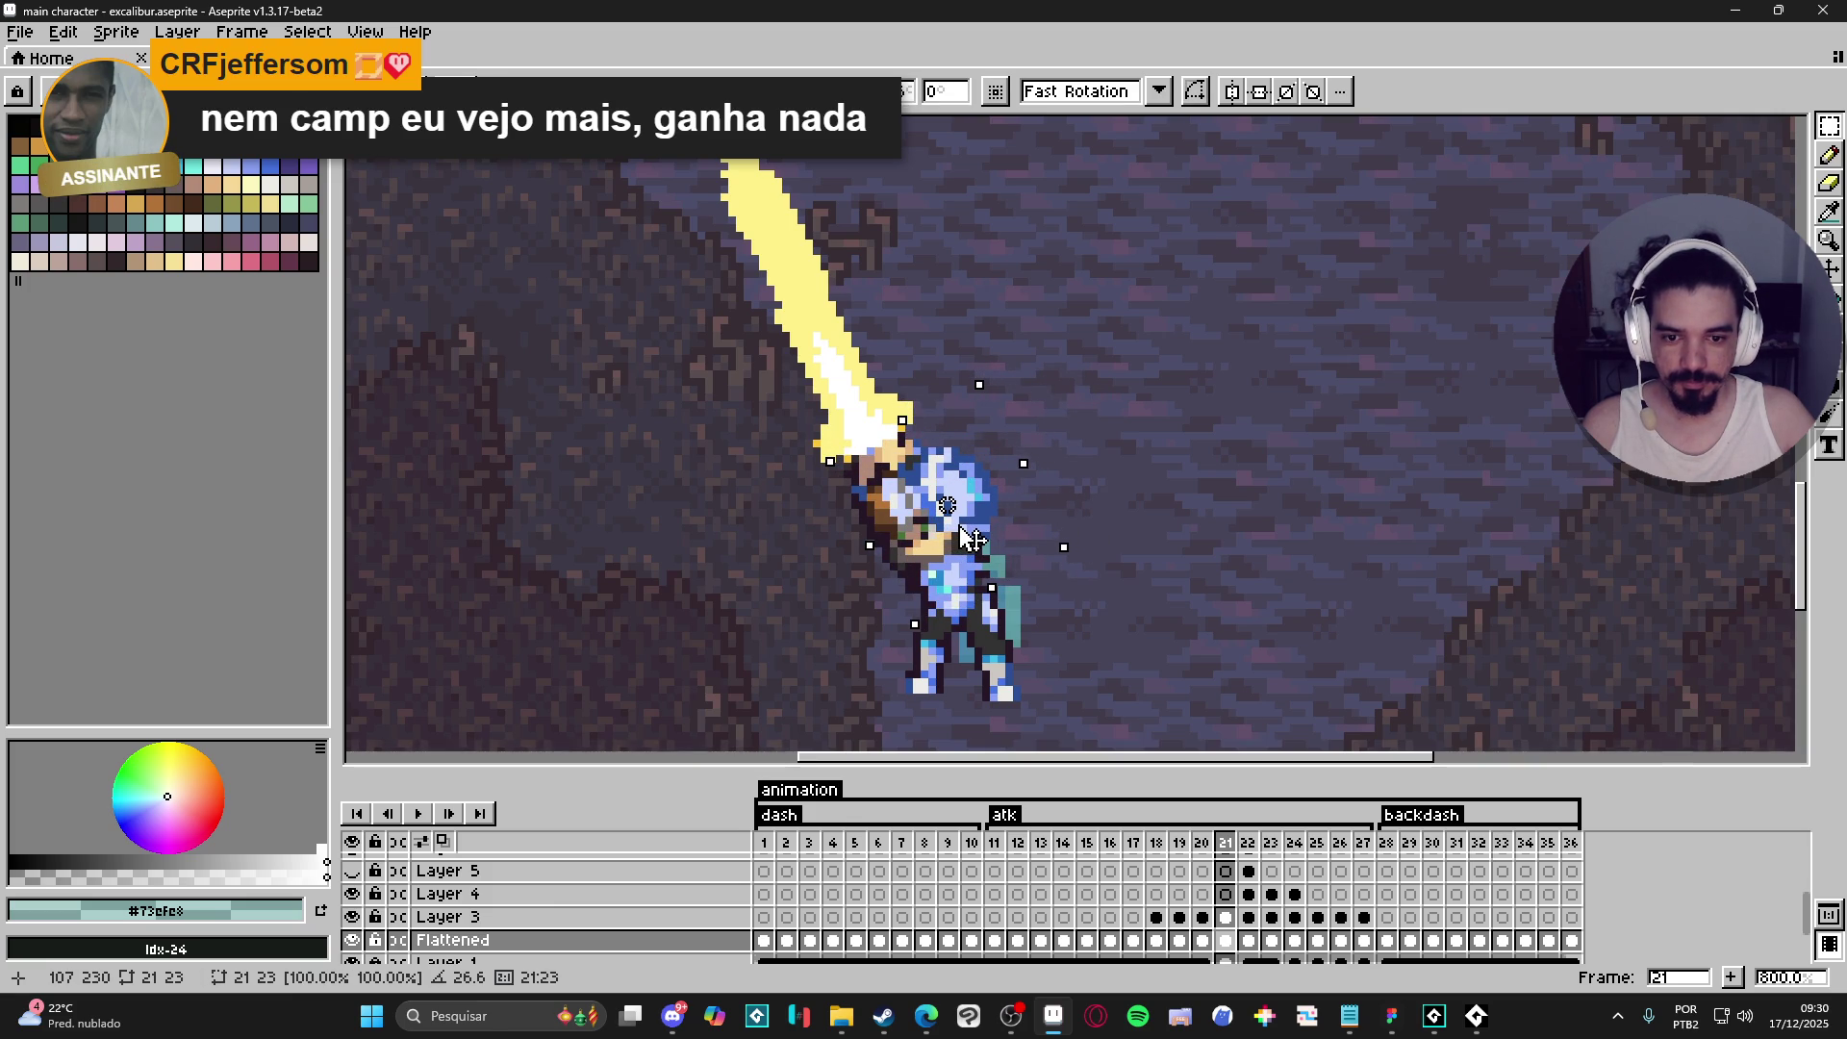
- Commit the rotated upper body and erase the stray cape pixels beside Bob
key("Return")
key("b")
left_click(986, 583, "alt")
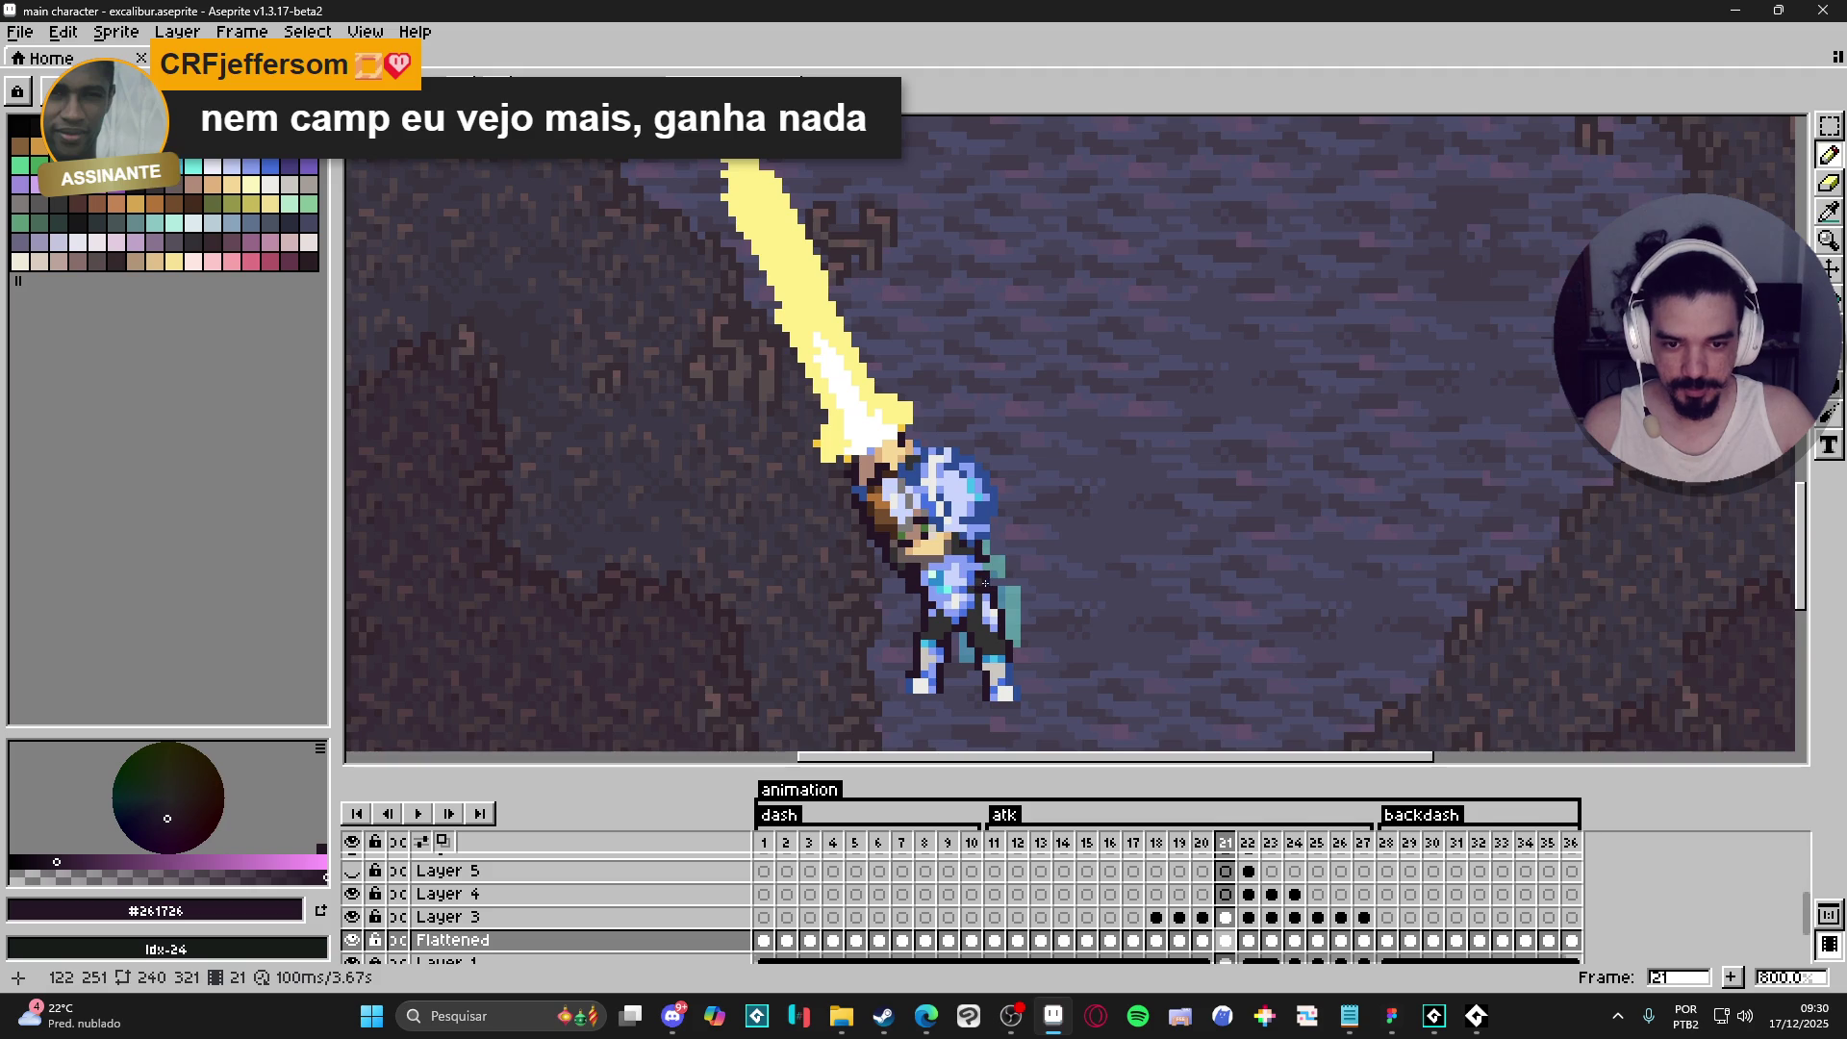
key("e")
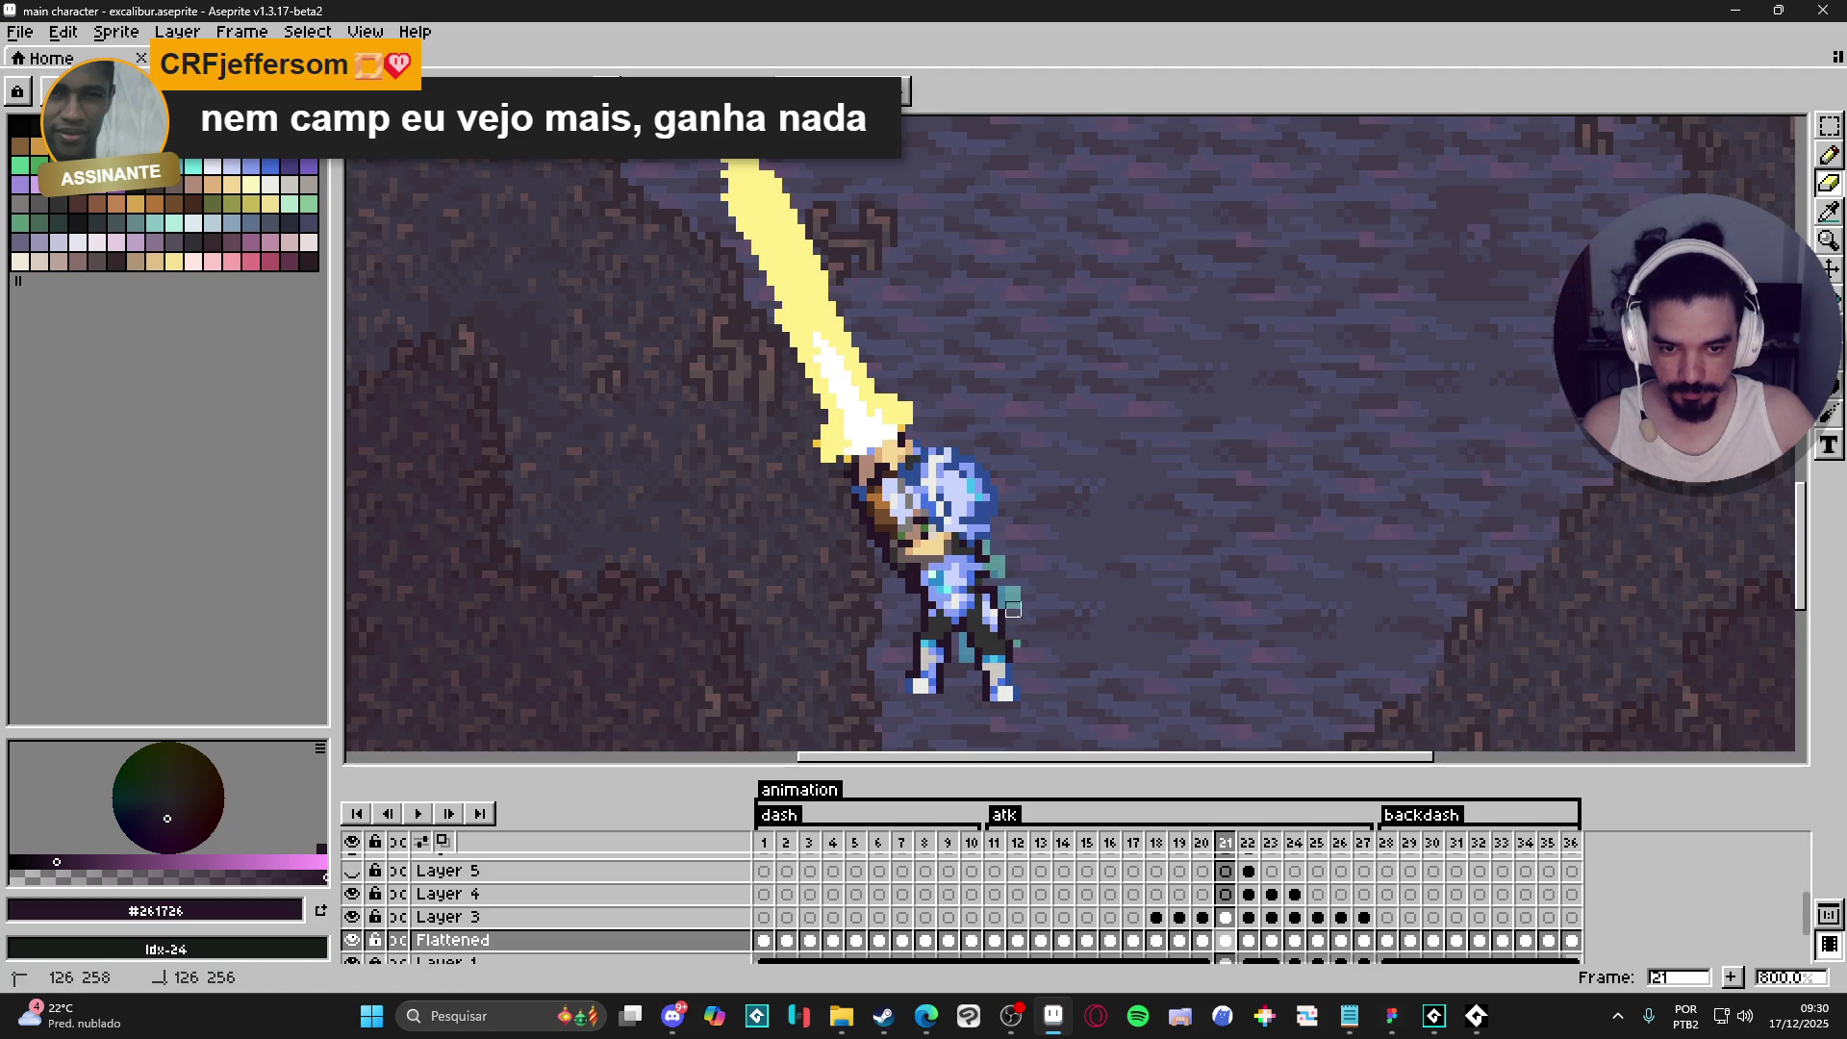
left_click_drag(1005, 601, 1013, 594)
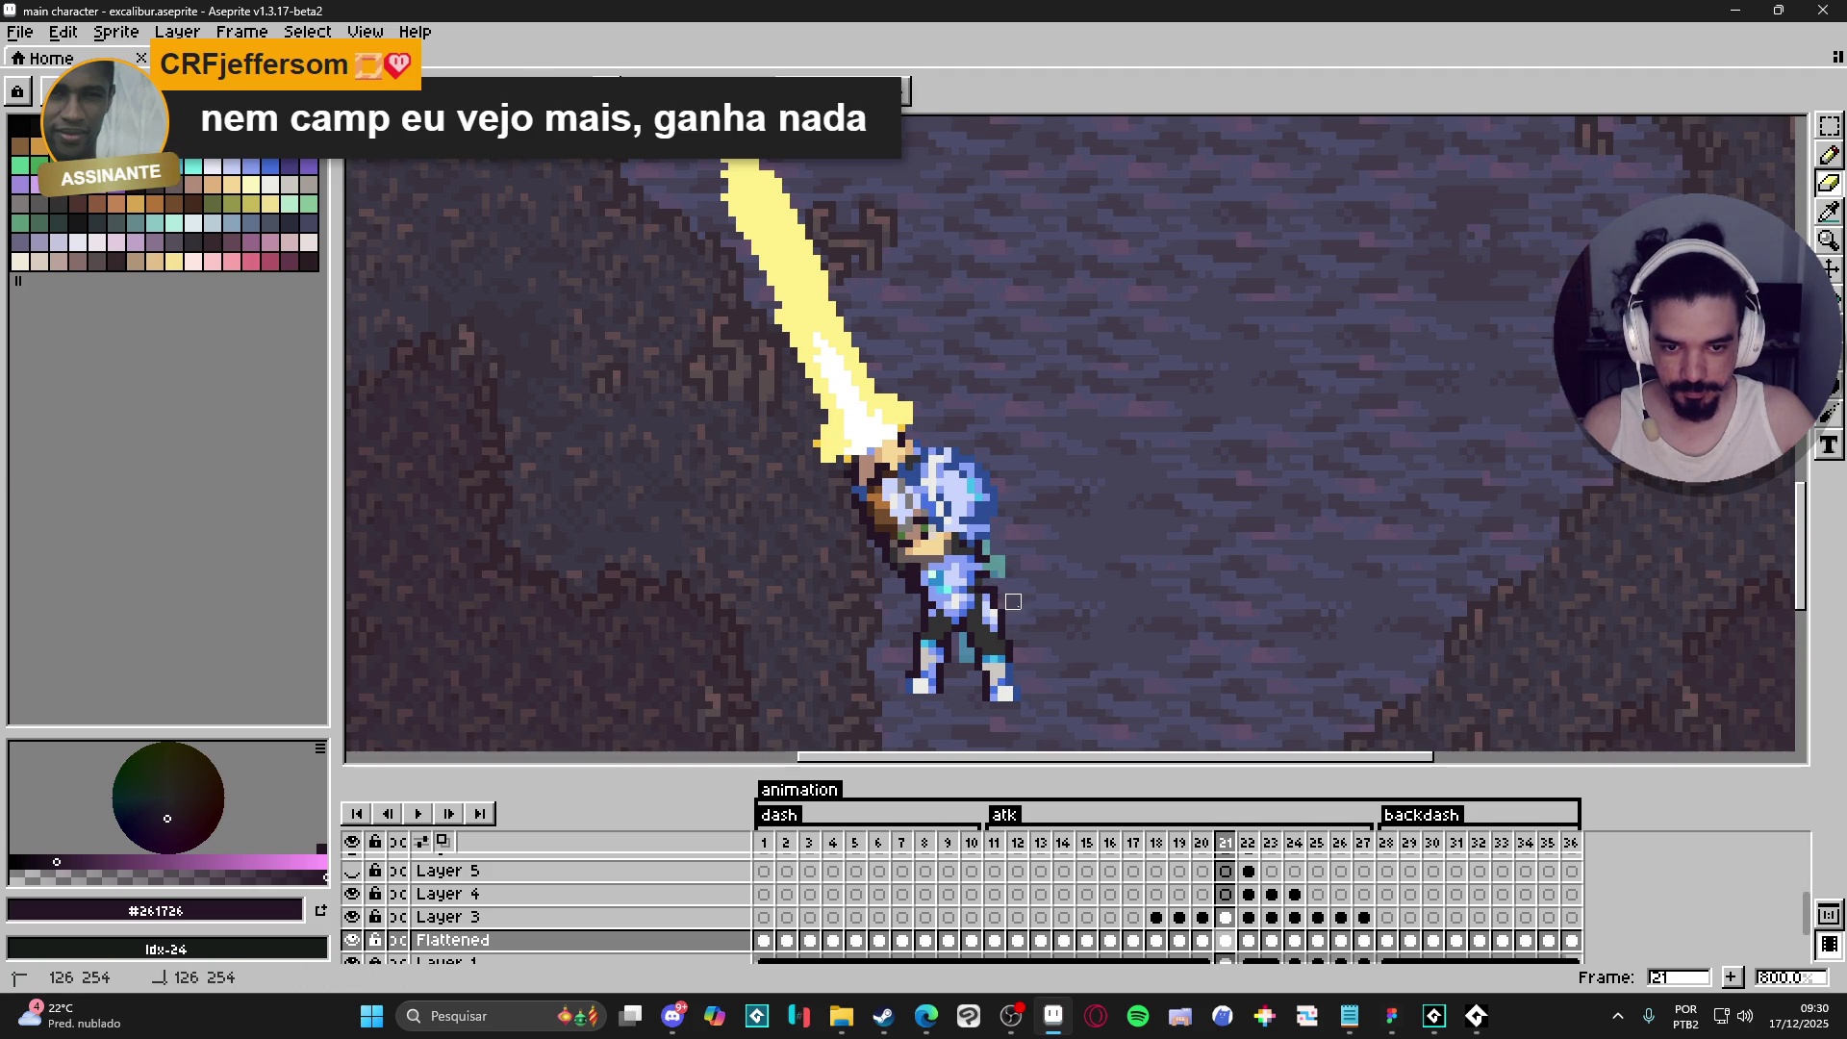
key("b")
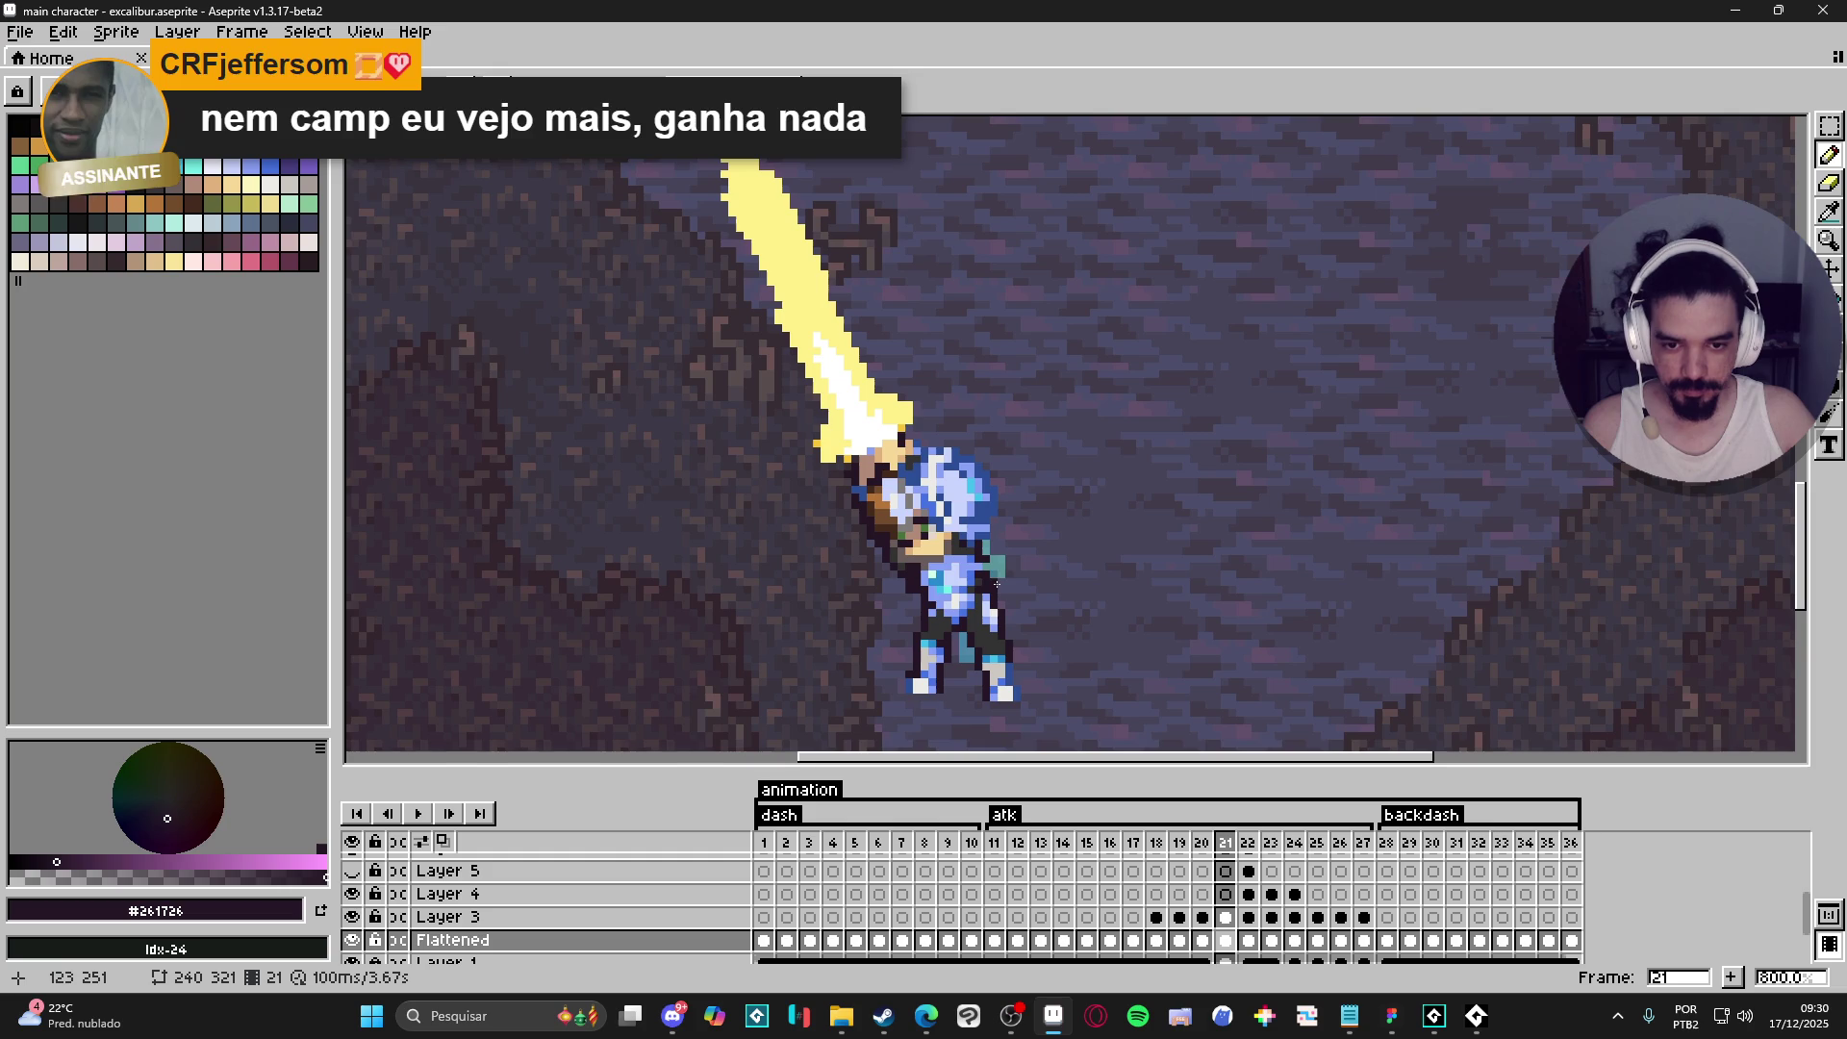
- Eyedrop the cape's light cyan #73efe8 with sampling set to Current Layer
key("i")
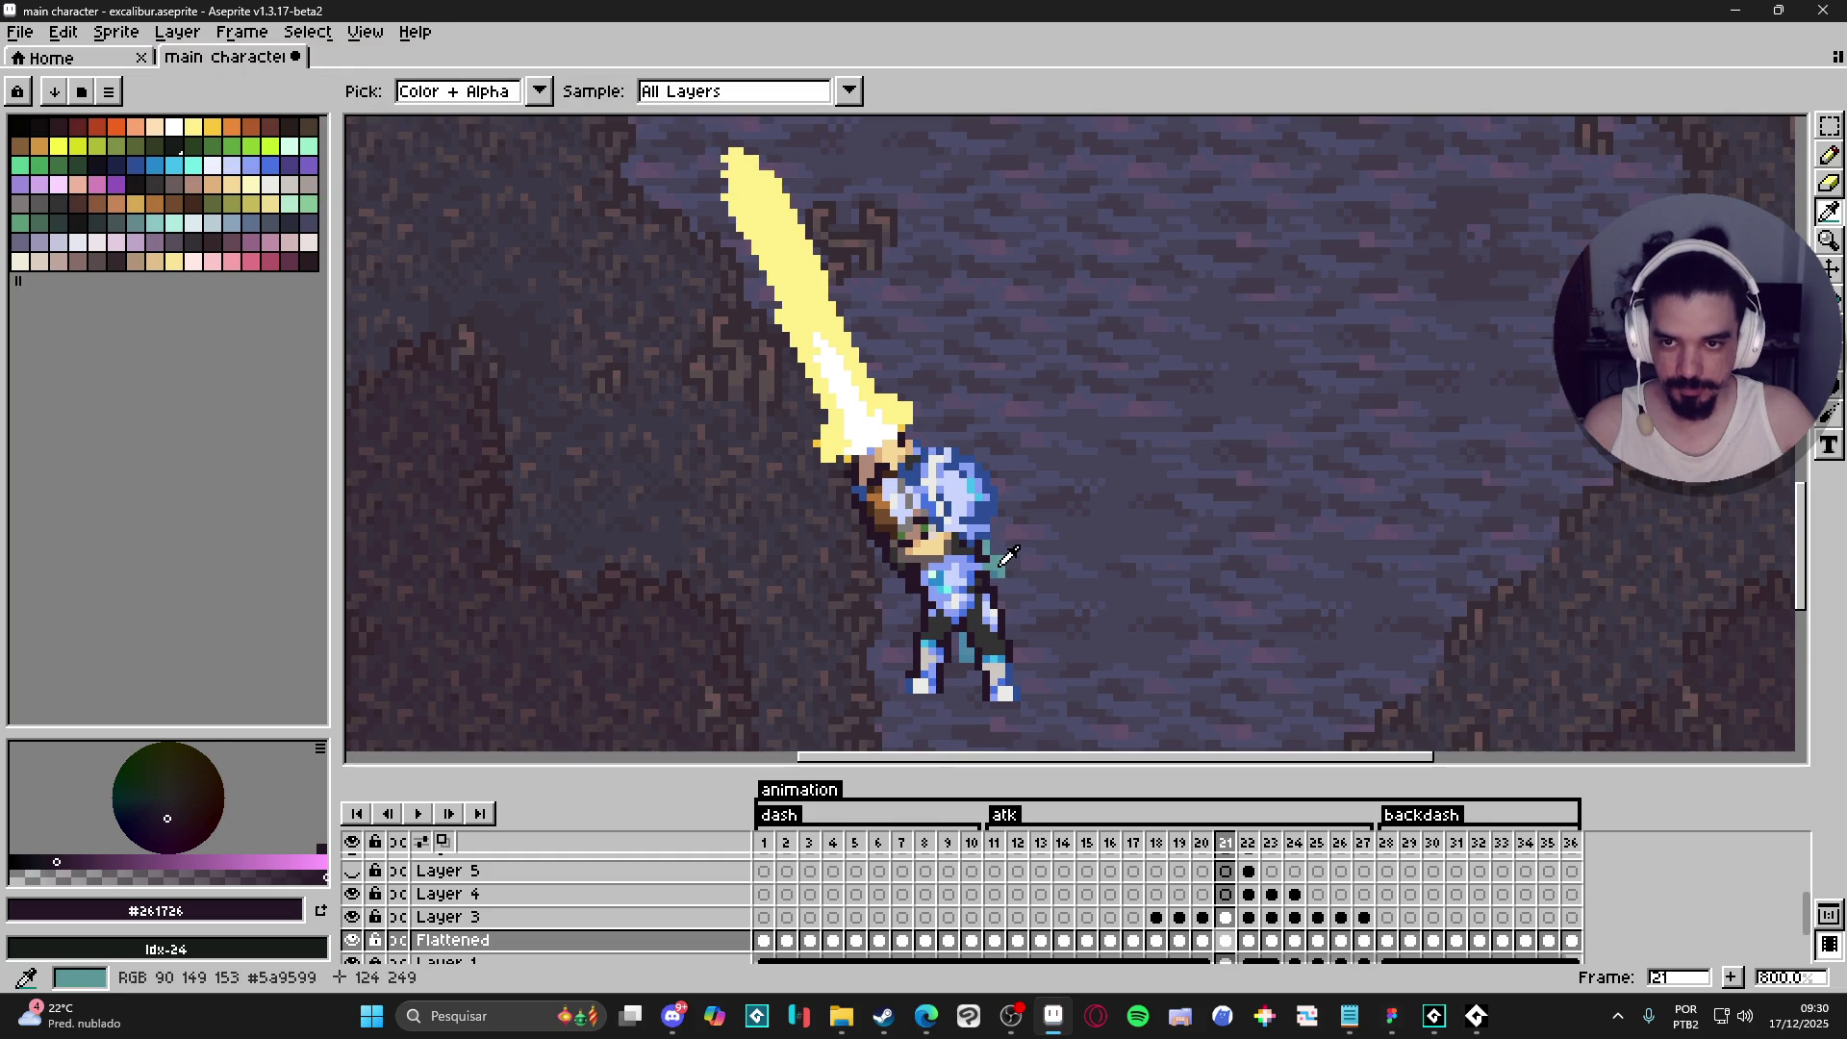
left_click(1008, 556)
left_click(741, 91)
left_click(692, 137)
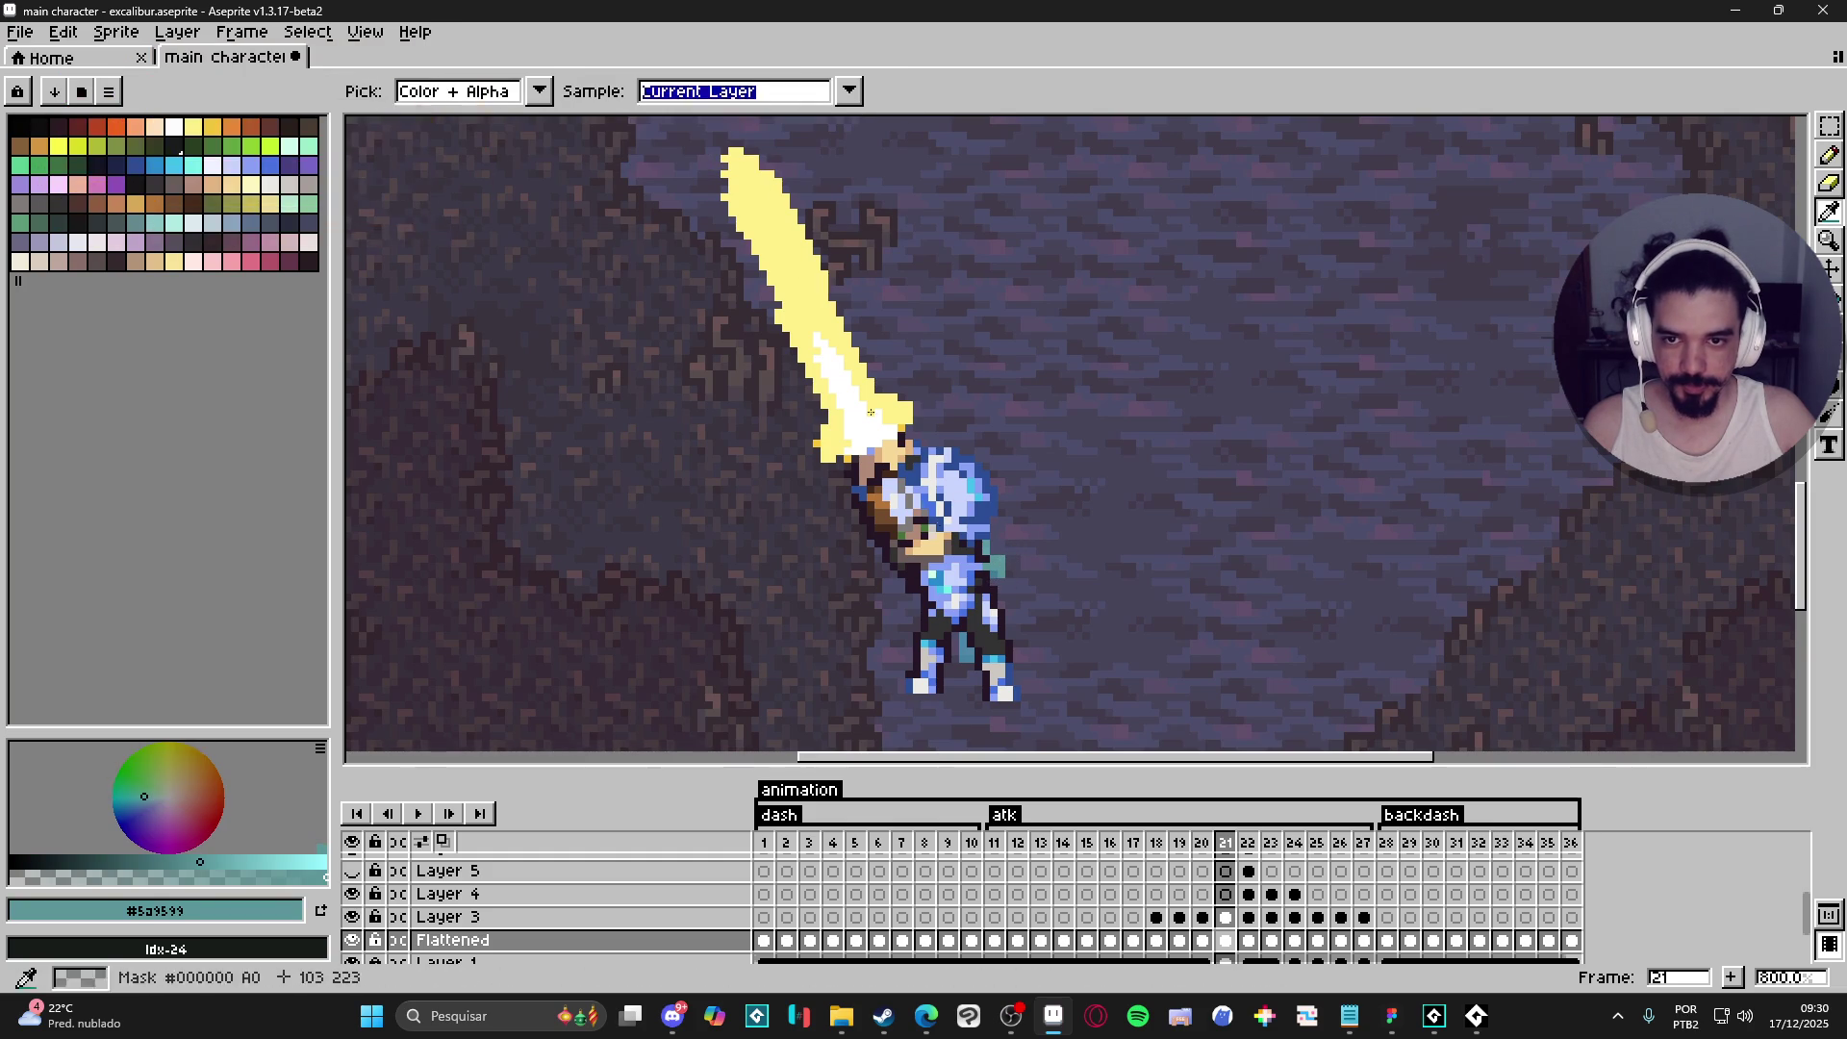
left_click(978, 588)
key("b")
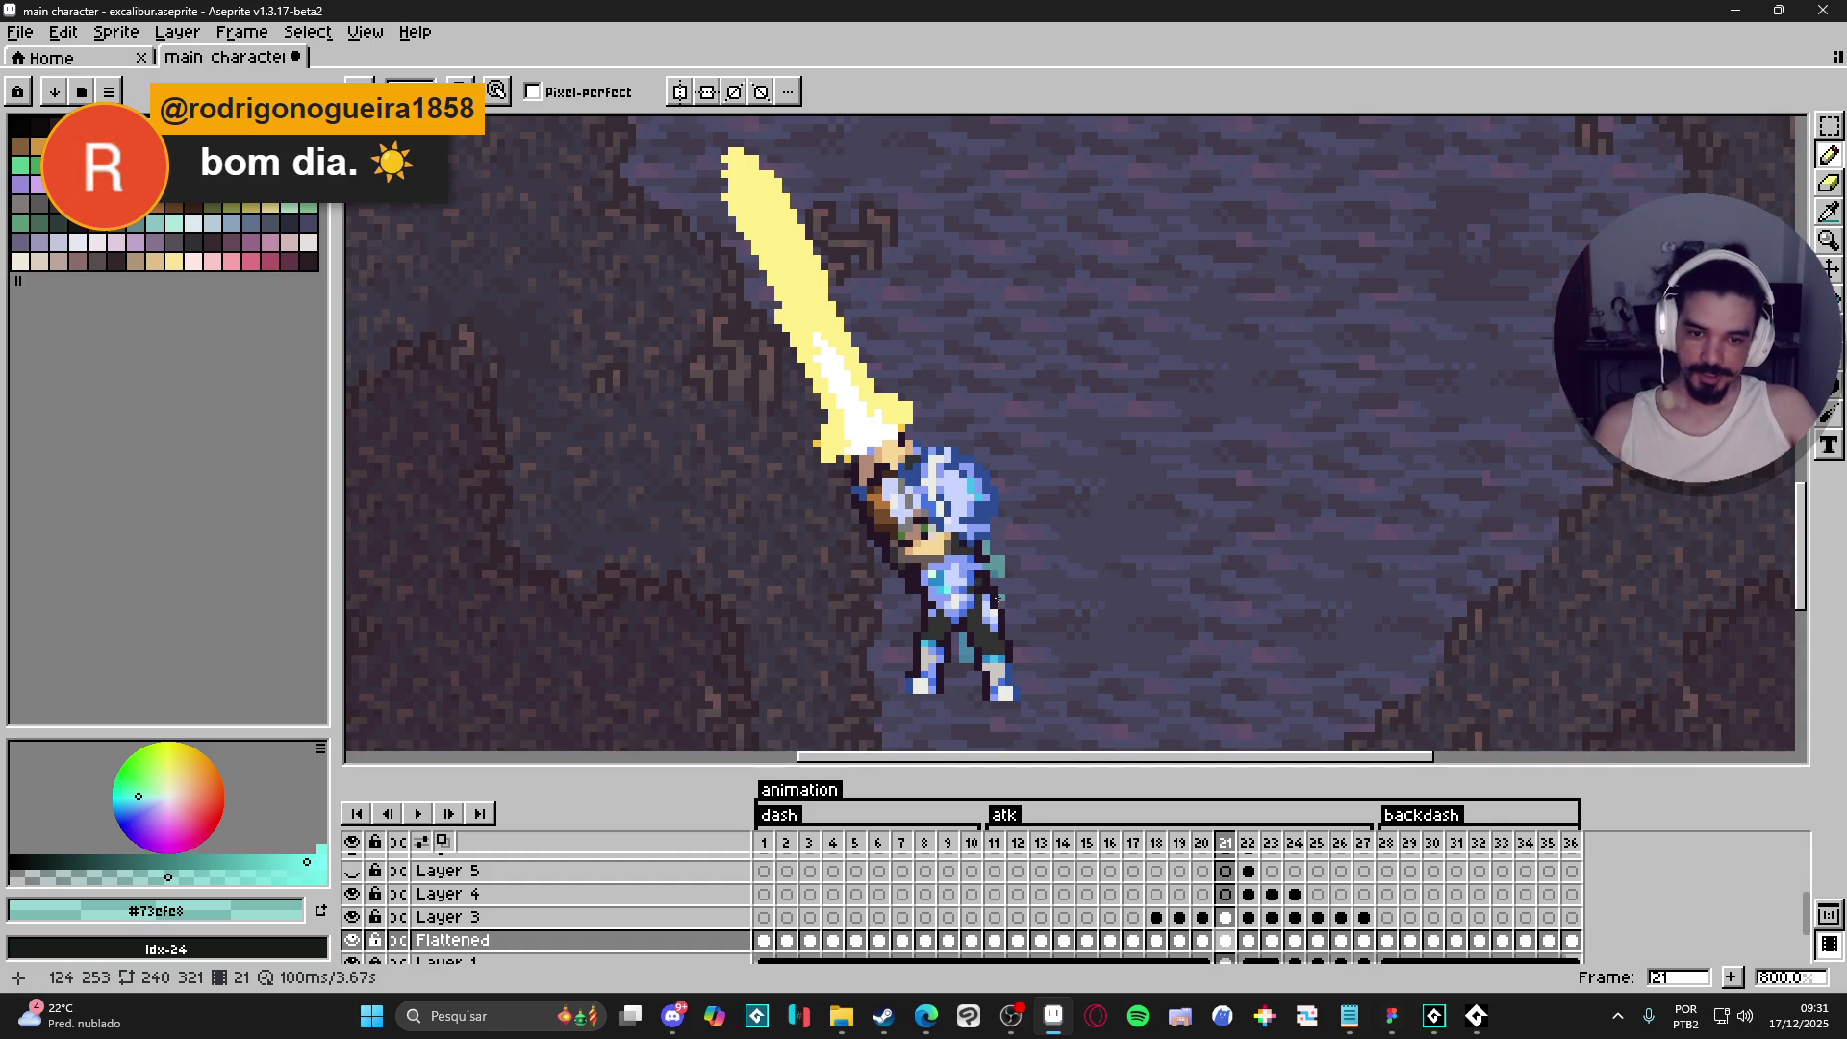
- Draw teal pixels to extend the cape on frame 21 and fill the gap at its lower edge
scroll(998, 597, "up", 2)
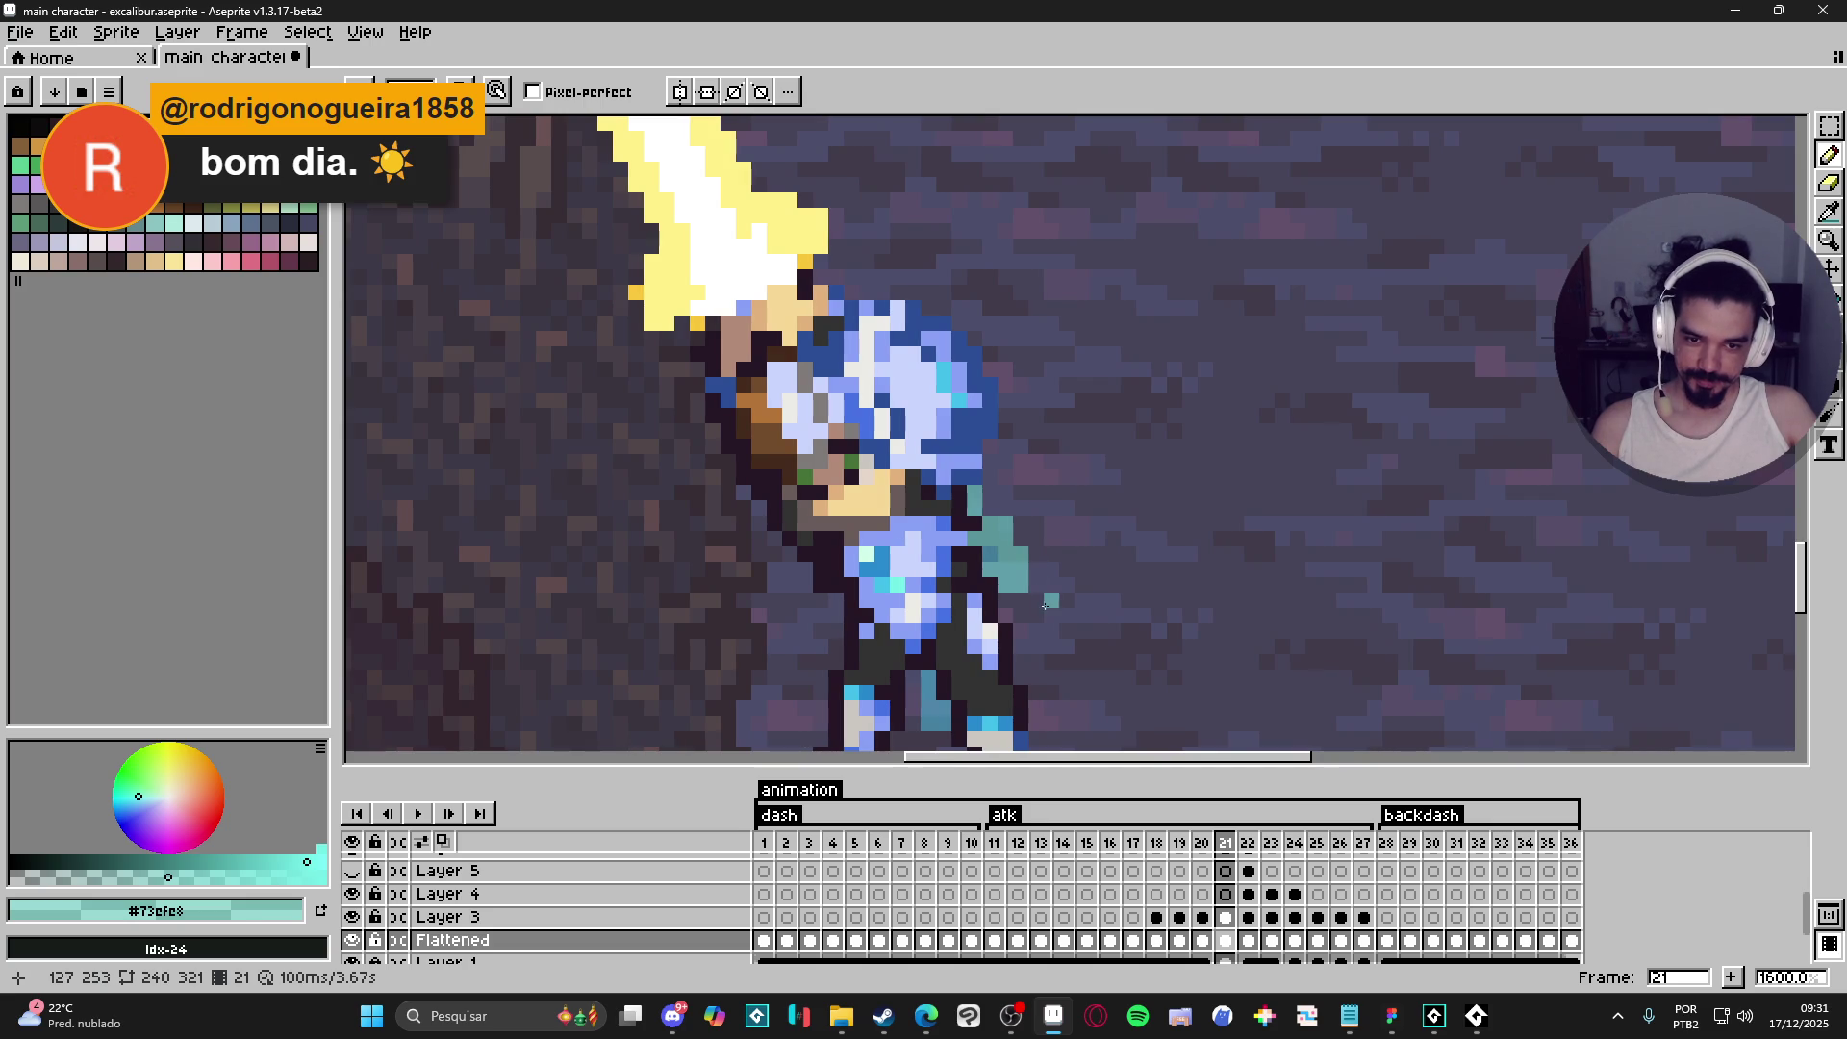
left_click_drag(1020, 611, 1003, 608)
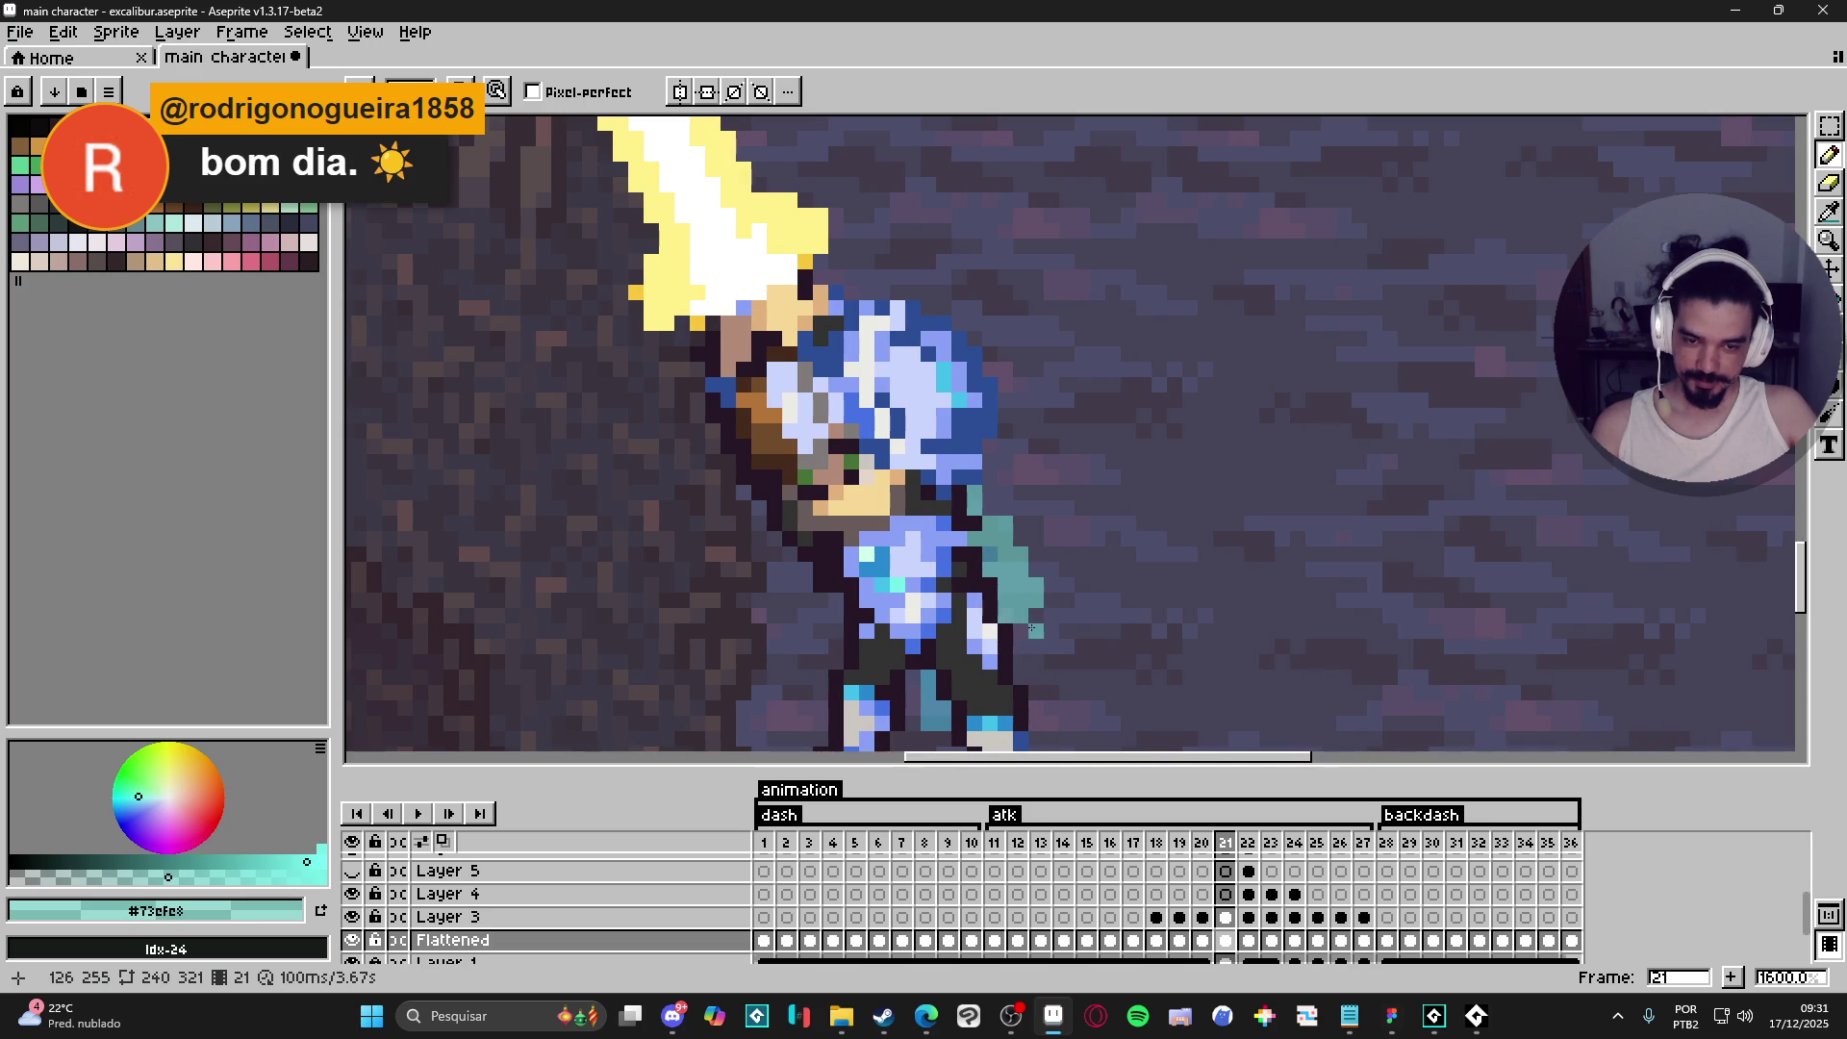
left_click(1020, 632)
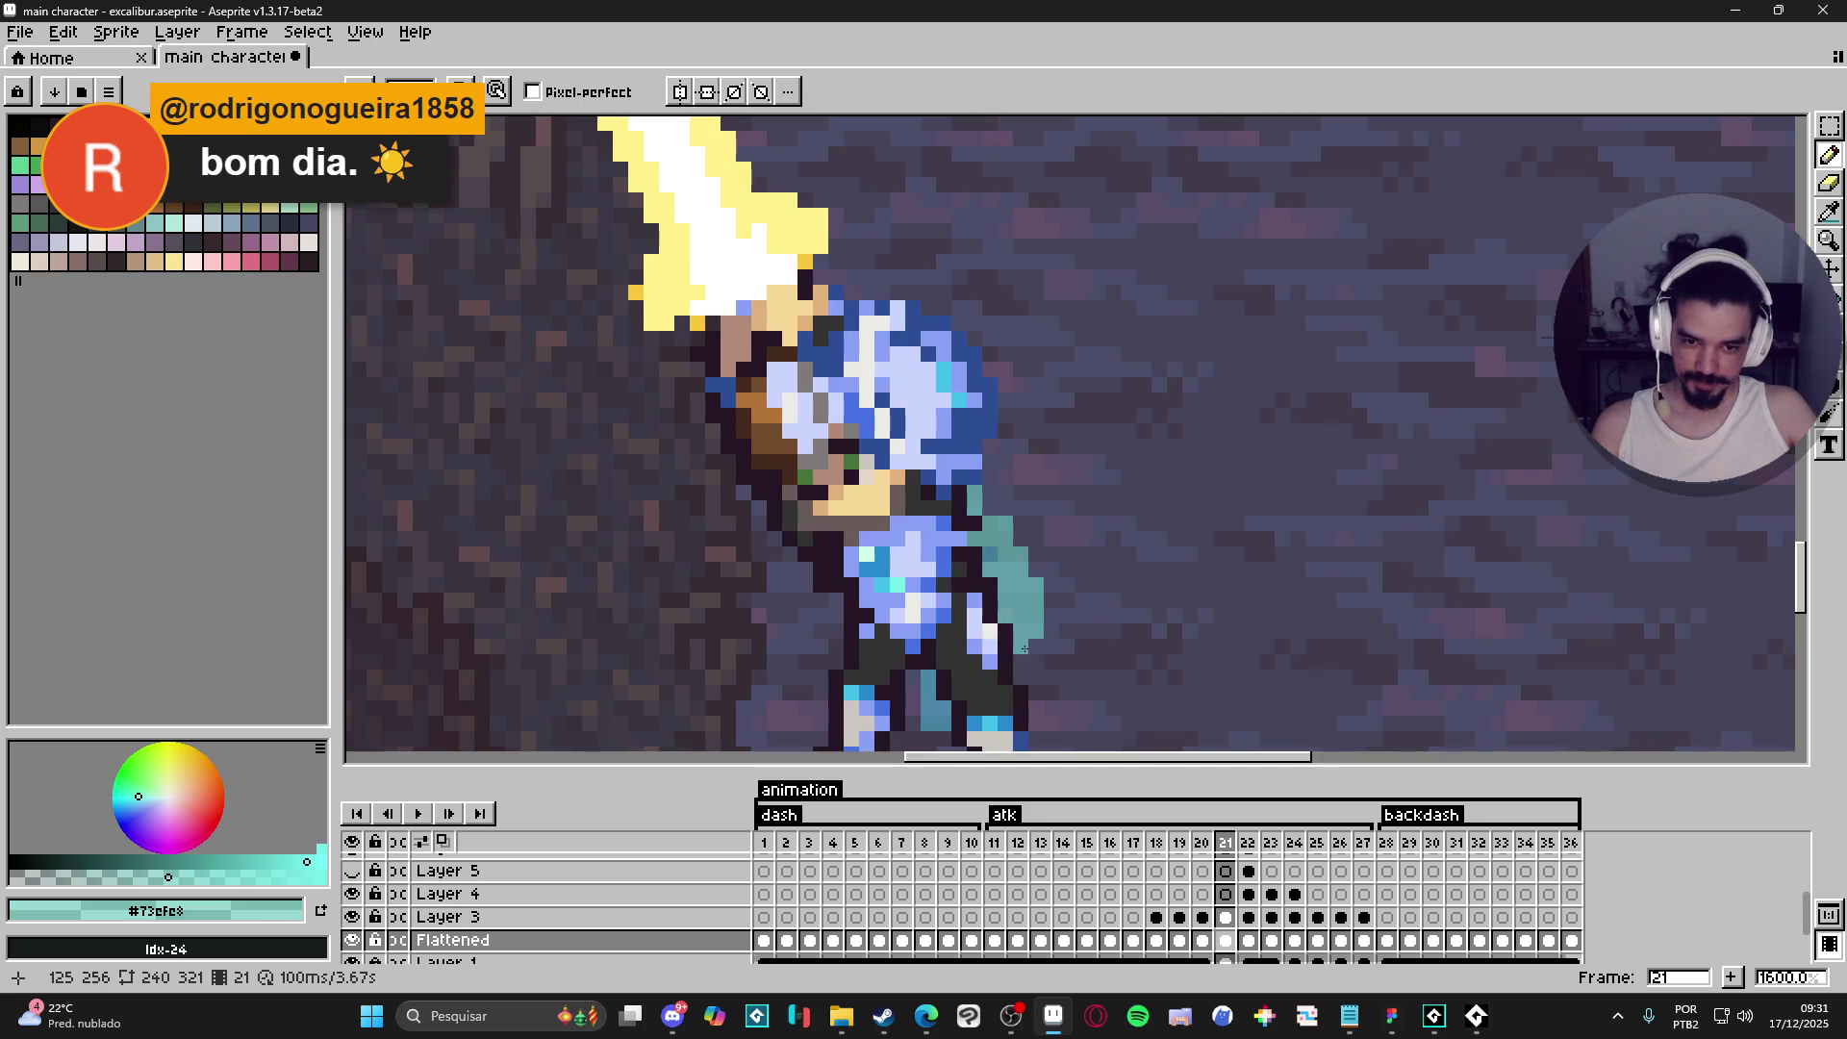
scroll(1027, 651, "down", 5)
scroll(1041, 658, "up", 4)
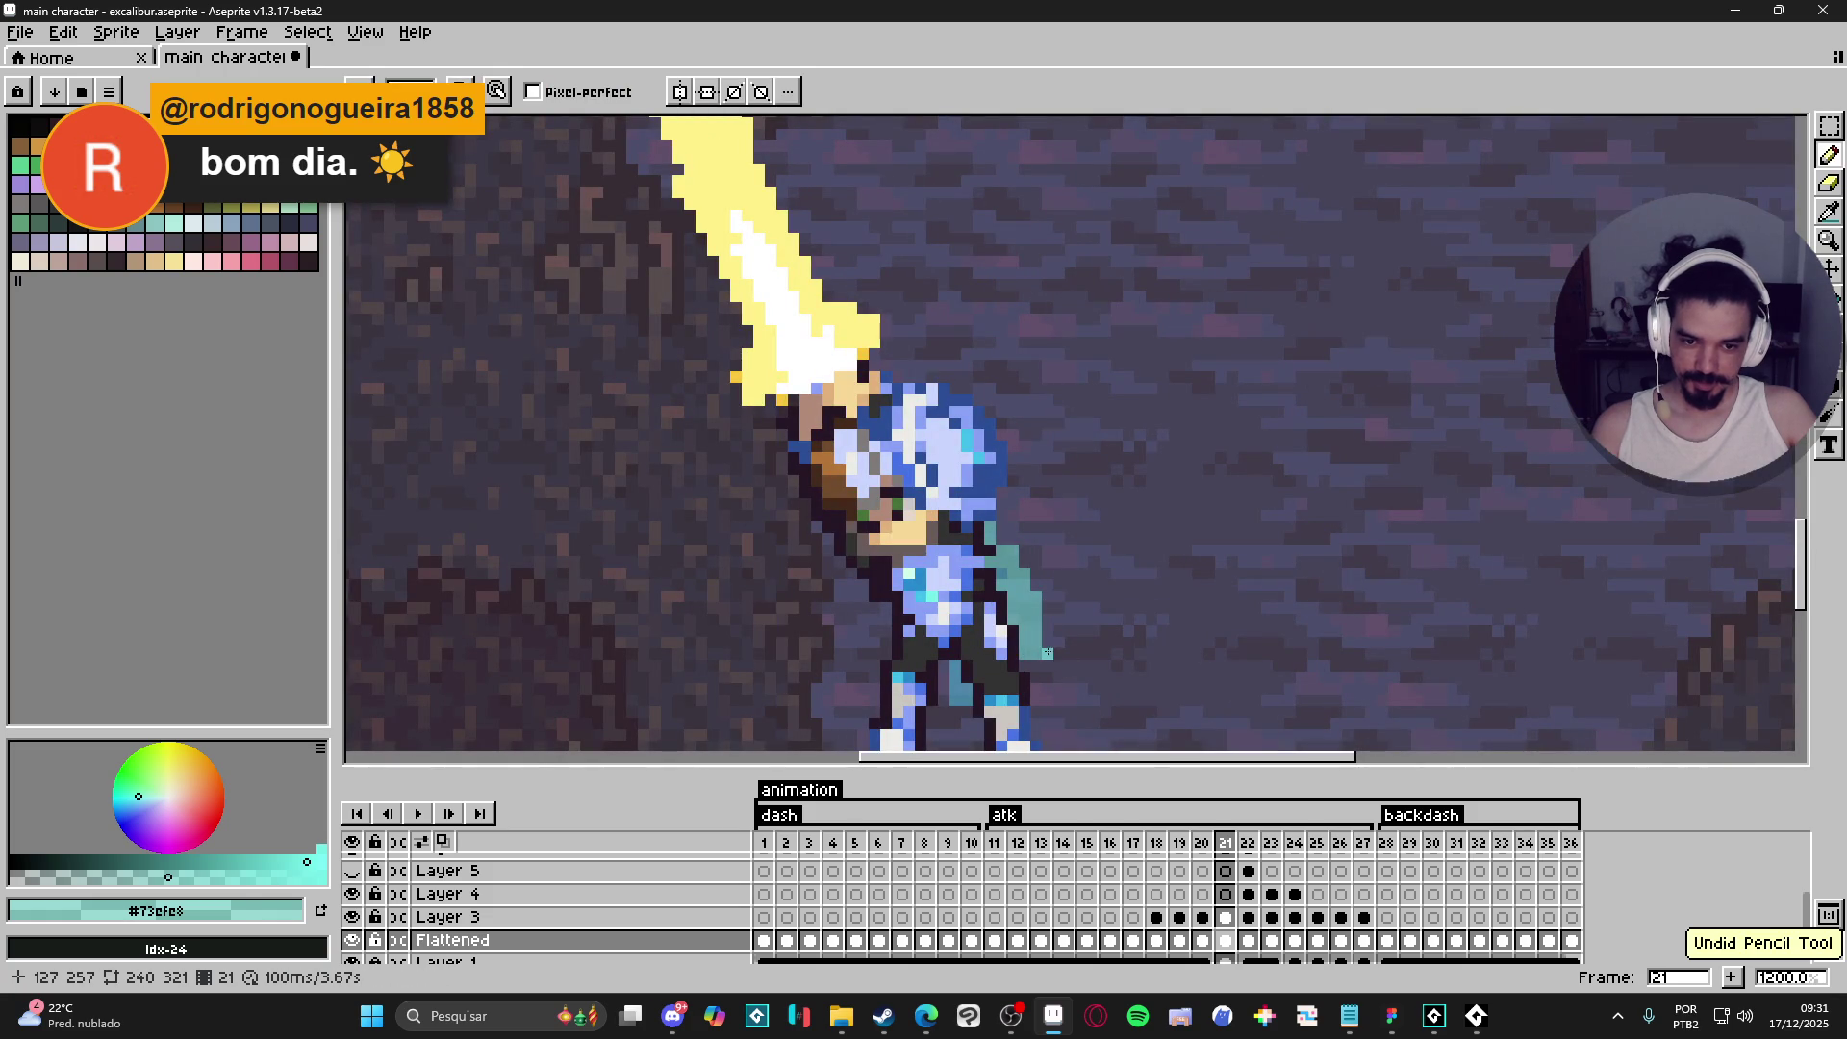
scroll(1044, 628, "down", 4)
- Step through frames 20–22 and play the attack animation to review it
left_click(1204, 844)
left_click(1229, 844)
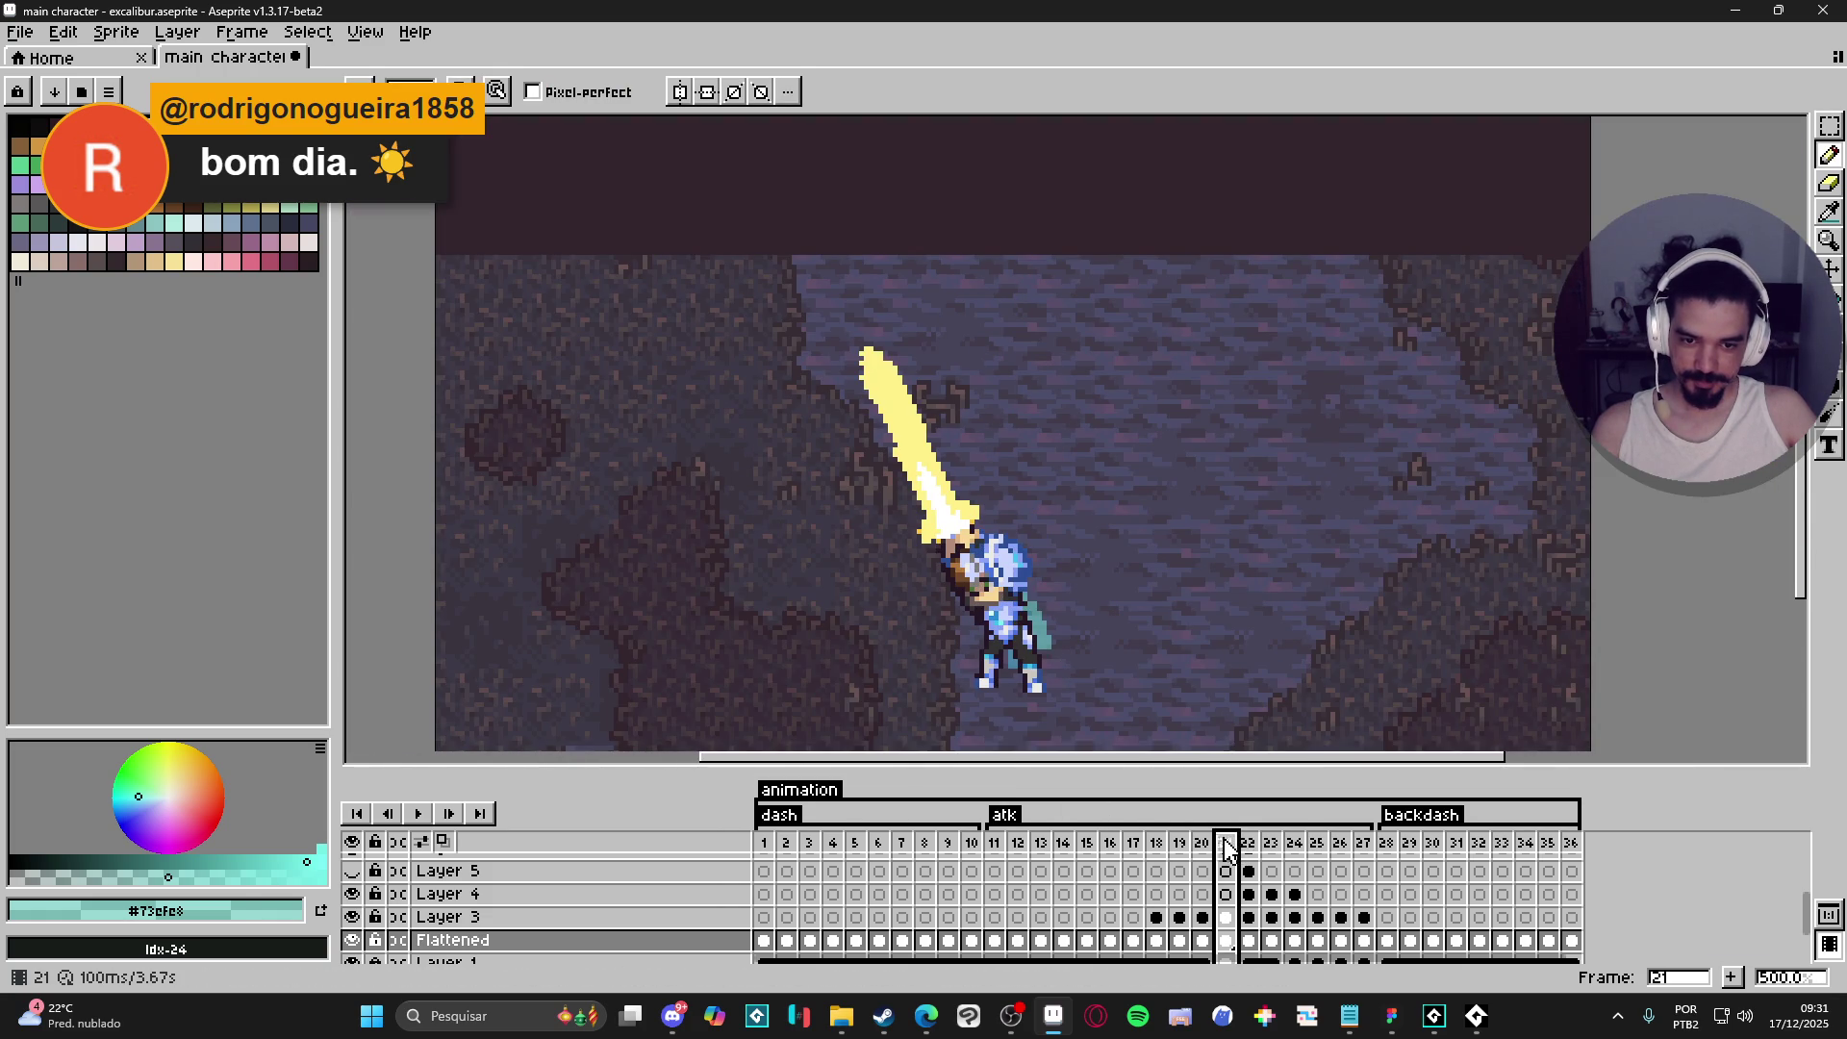
left_click(1248, 847)
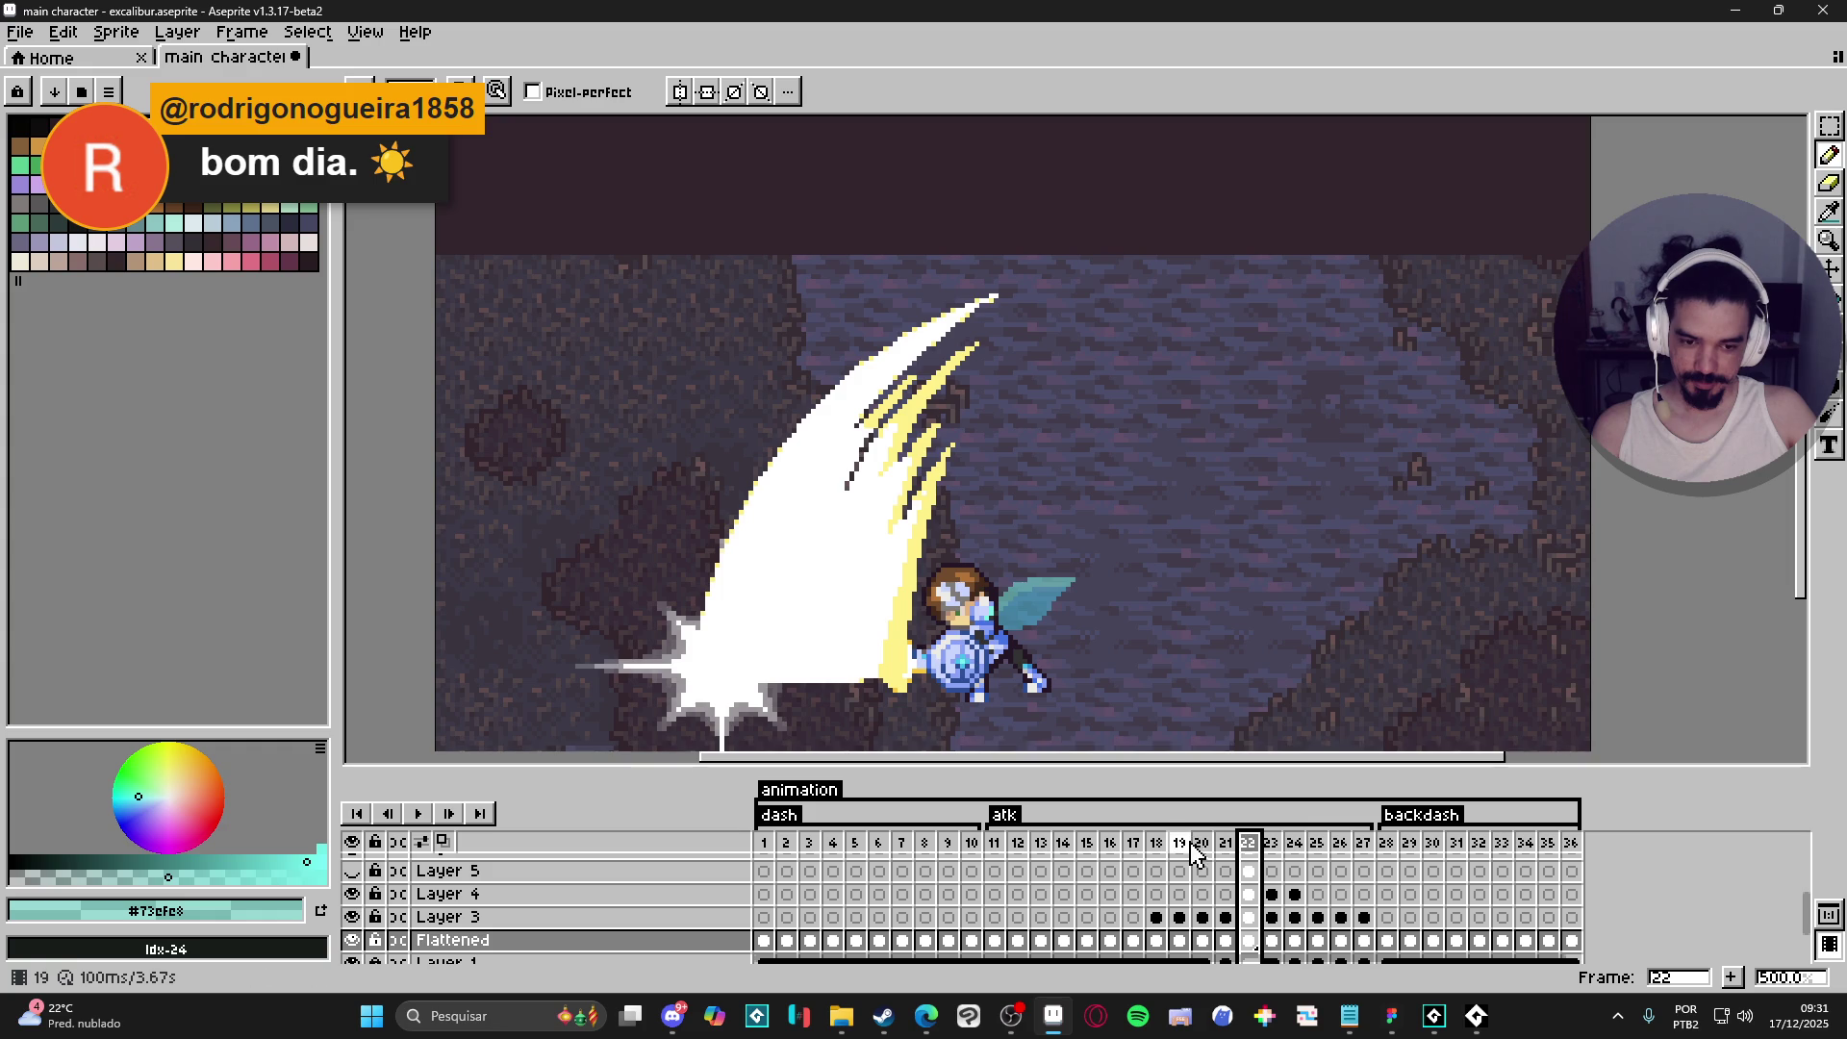
left_click(1020, 846)
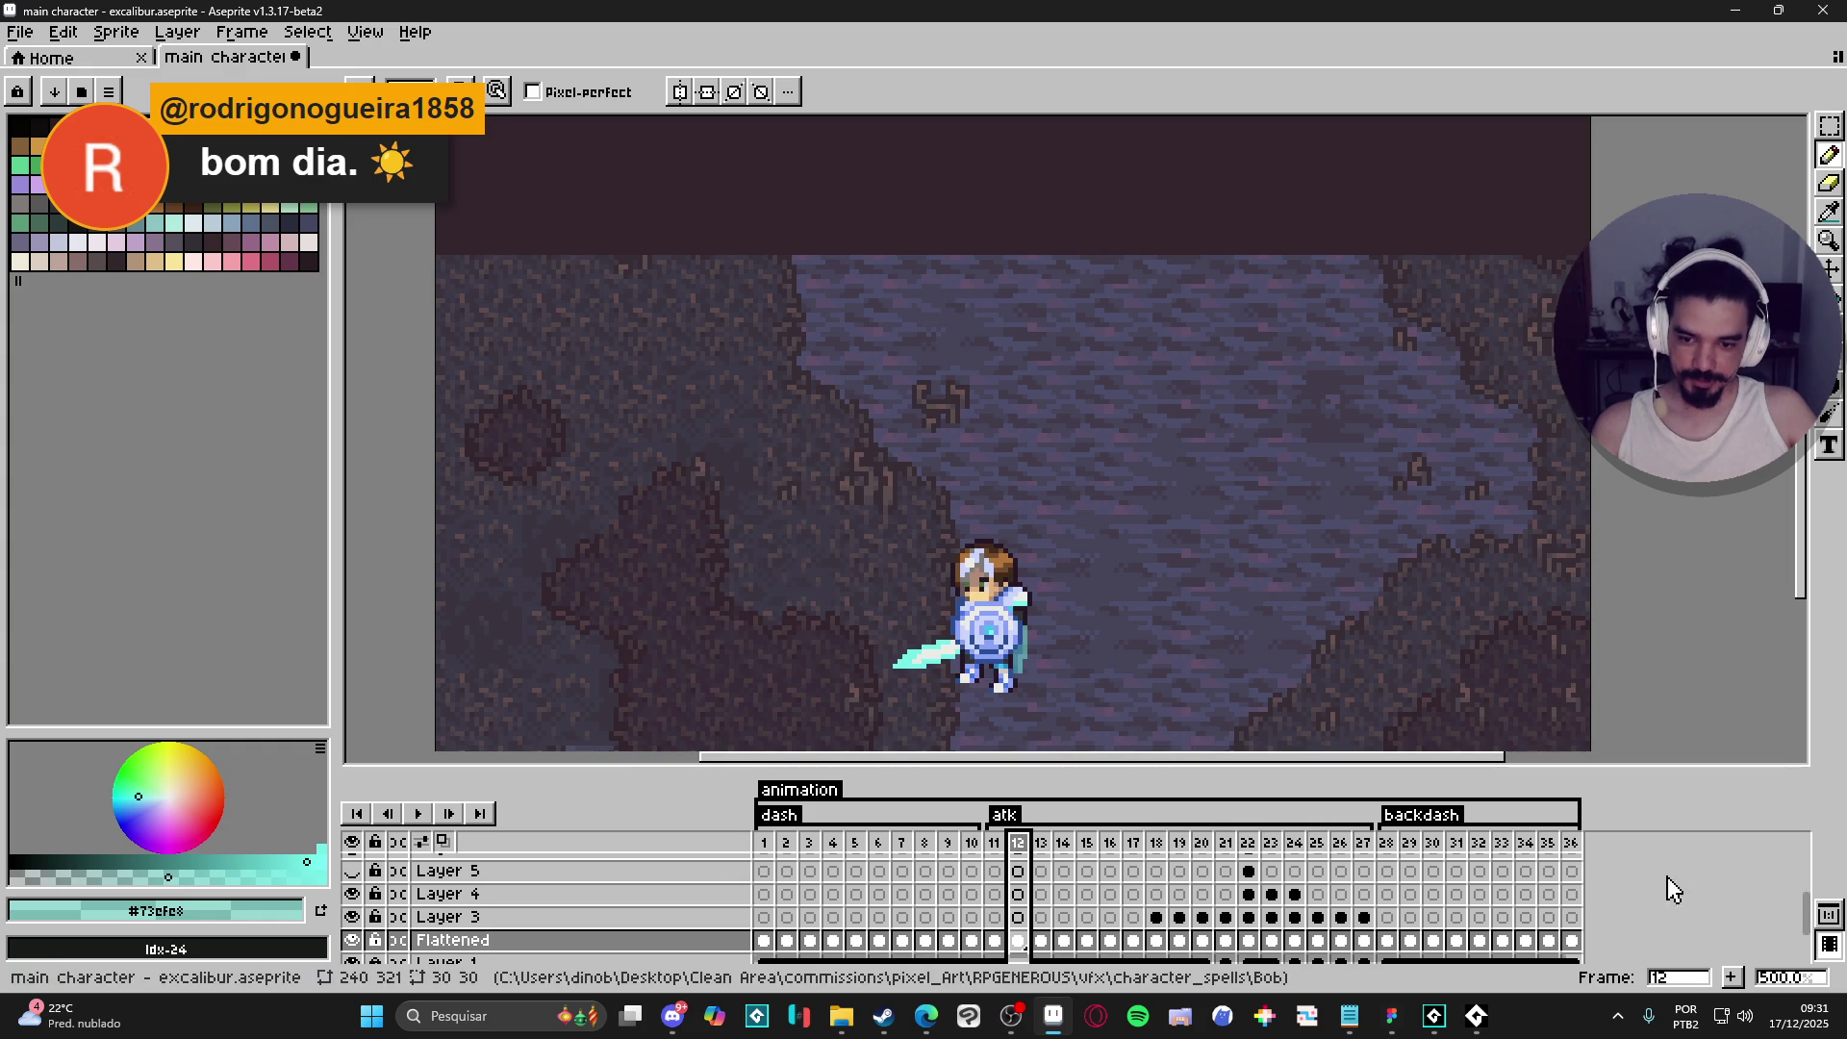
left_click(420, 816)
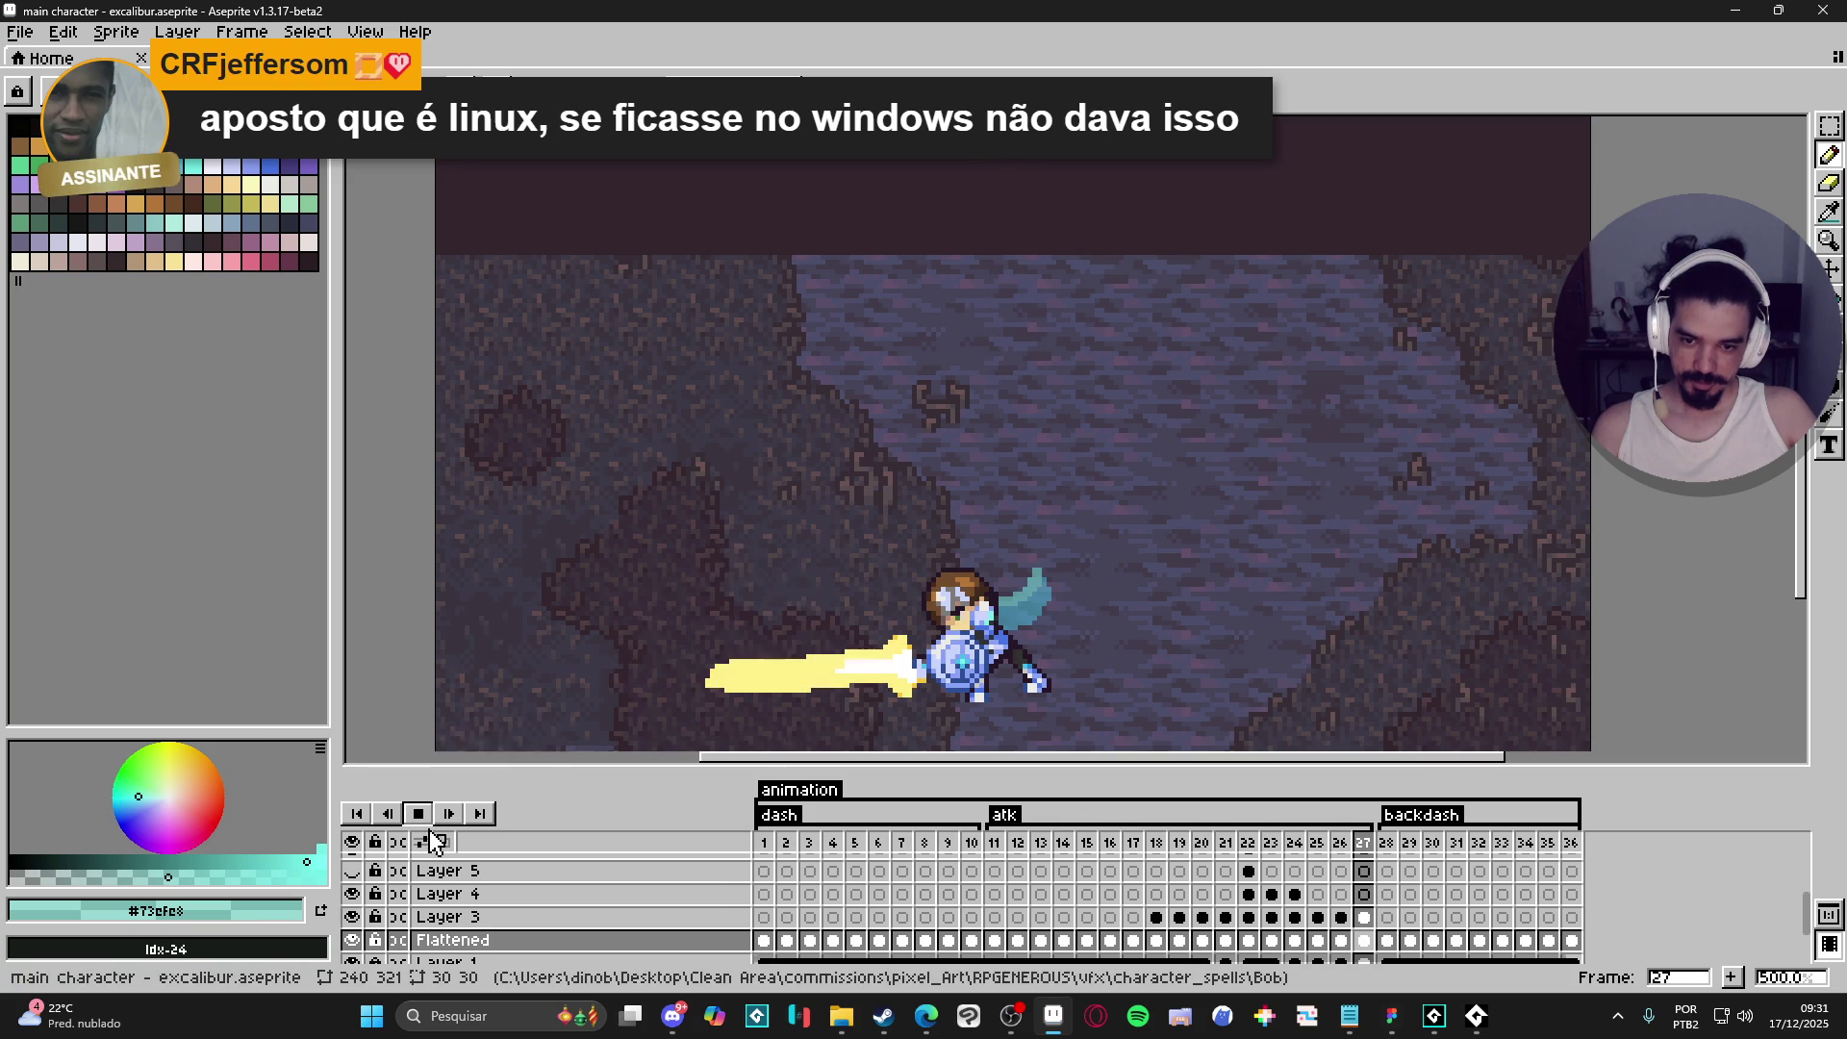
left_click(419, 814)
- Go to frame 22, make Layer 4 active and pick the Eraser with a larger brush
left_click(1224, 843)
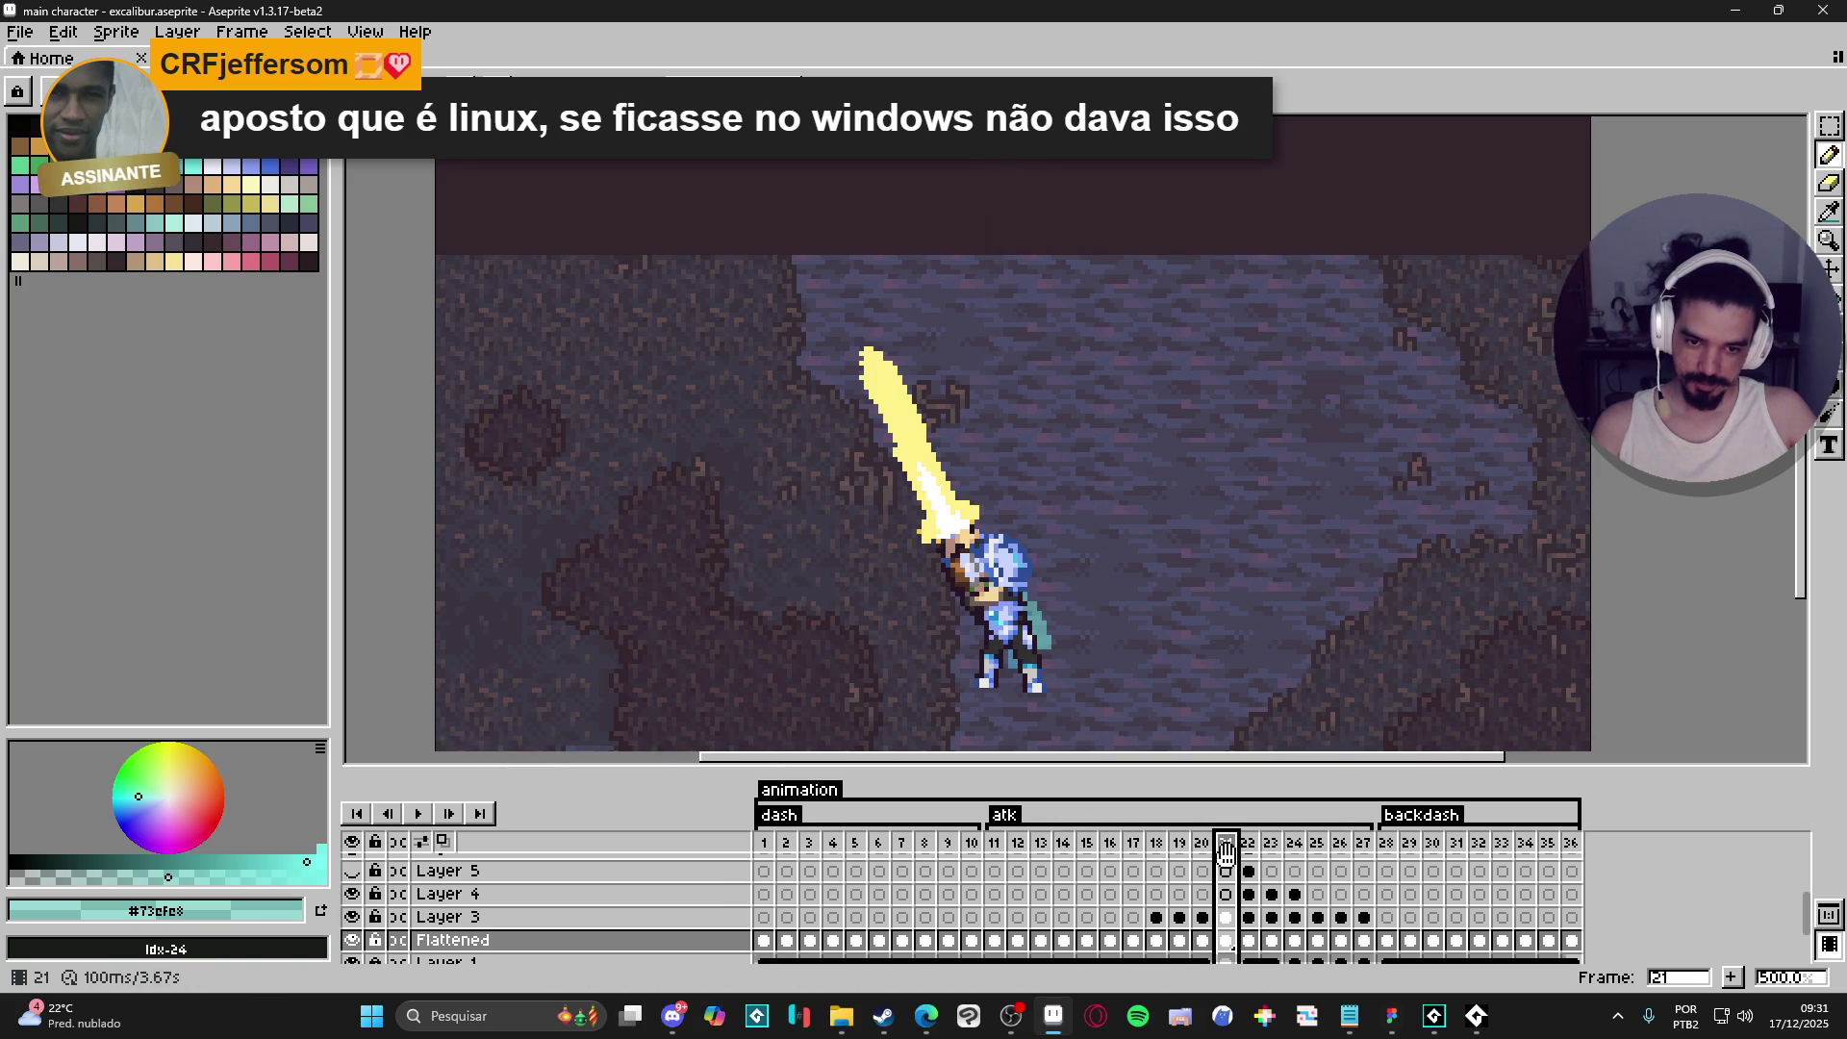
left_click(1248, 844)
left_click(1160, 844)
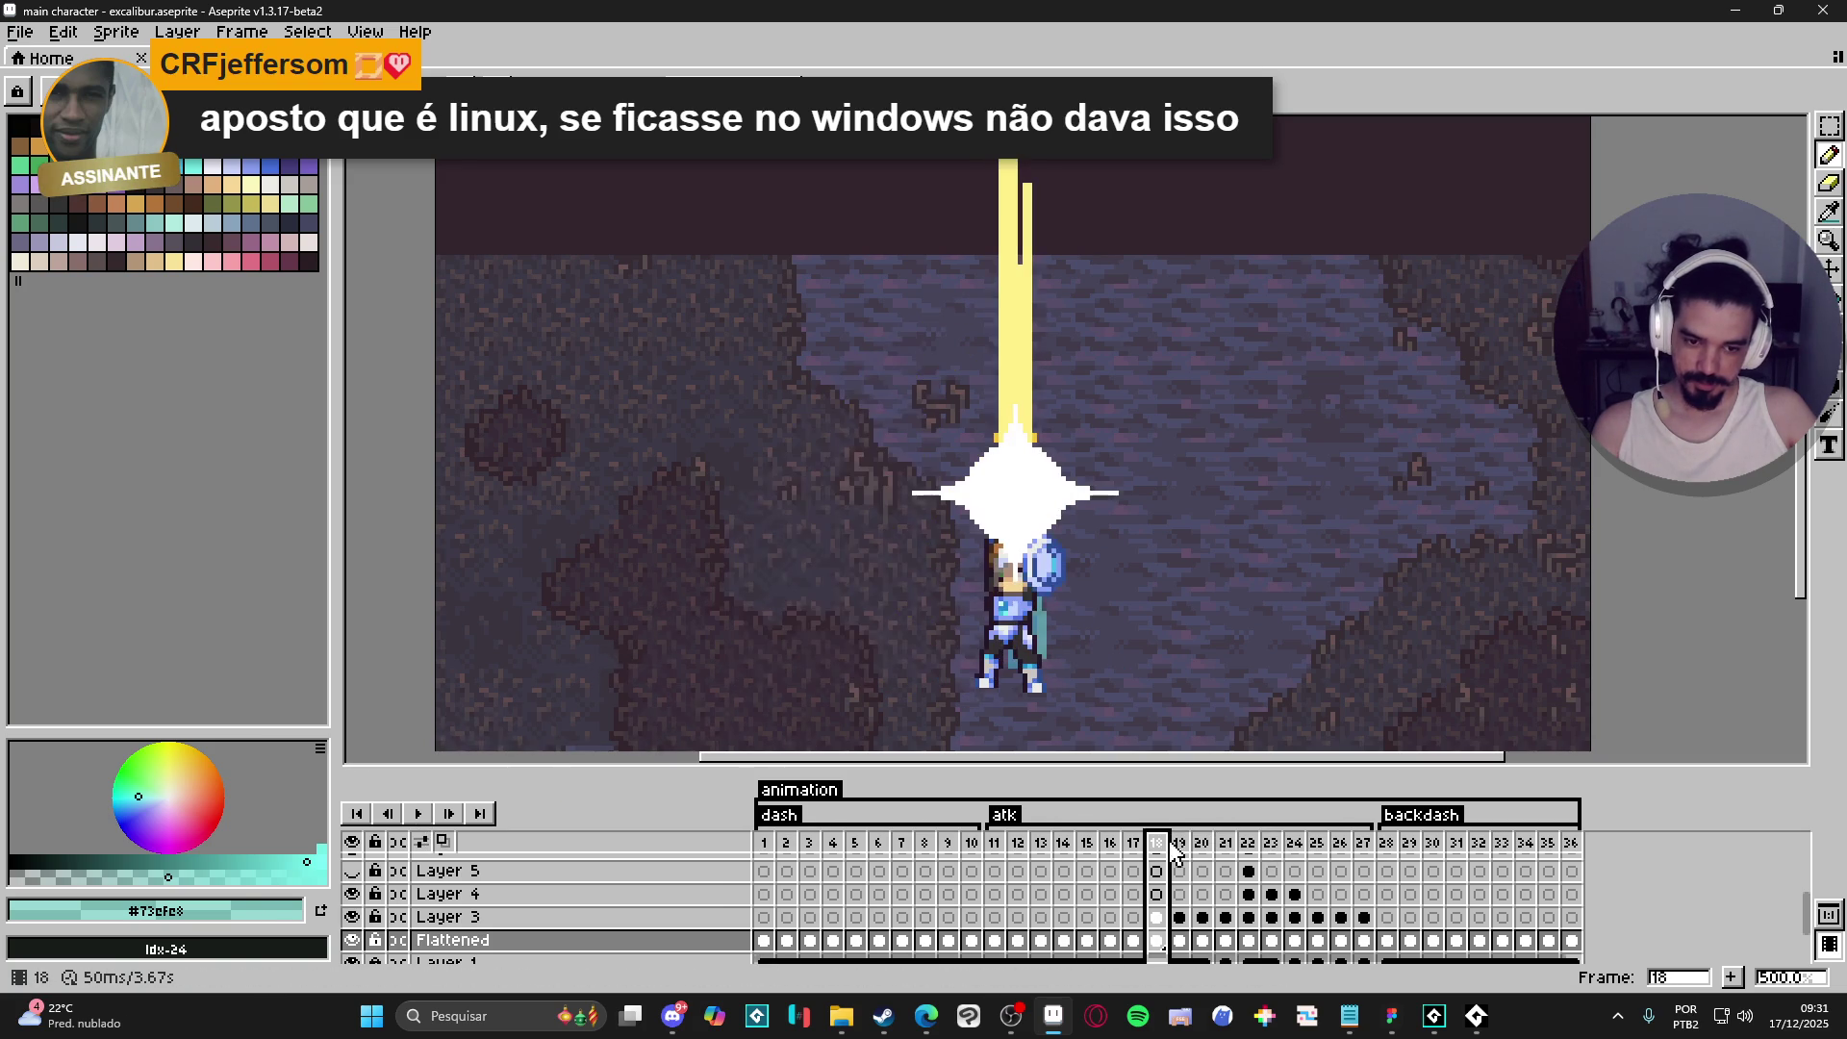
key("Right")
key("Right")
key("Right")
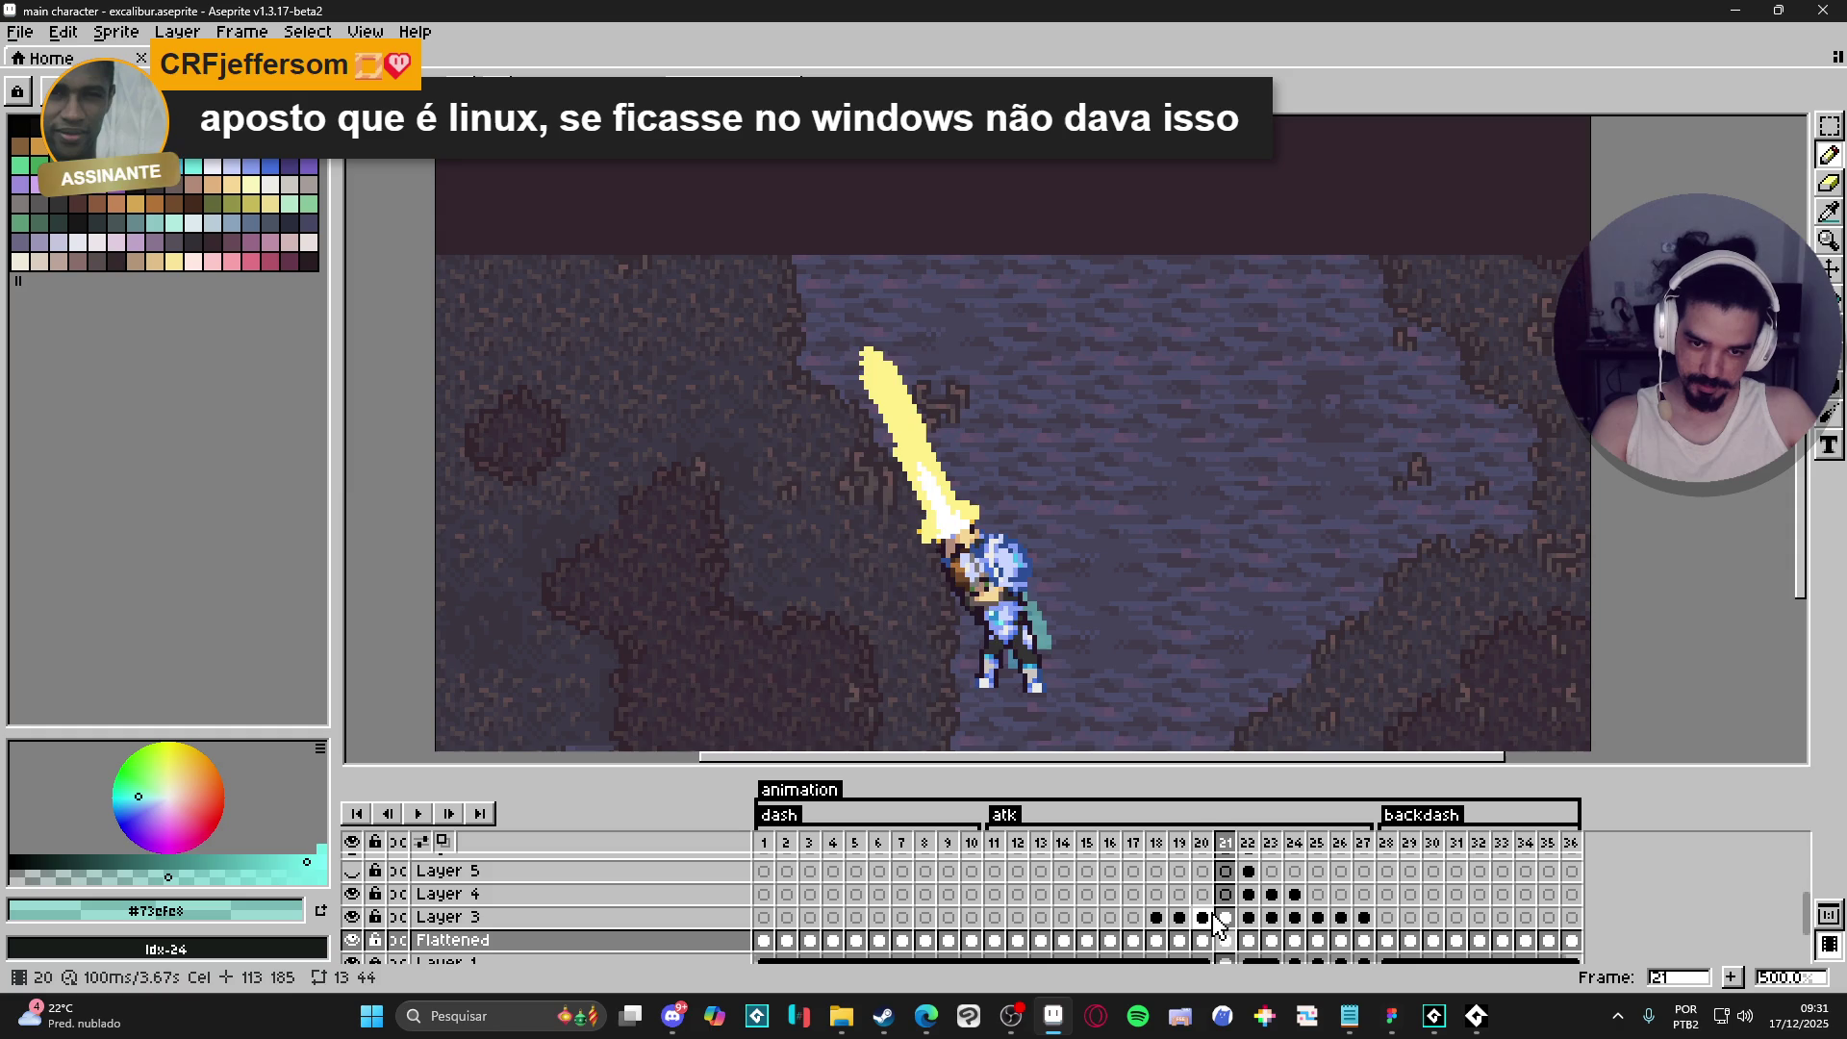
key("Up")
key("Up")
key("e")
key("plus")
key("plus")
key("plus")
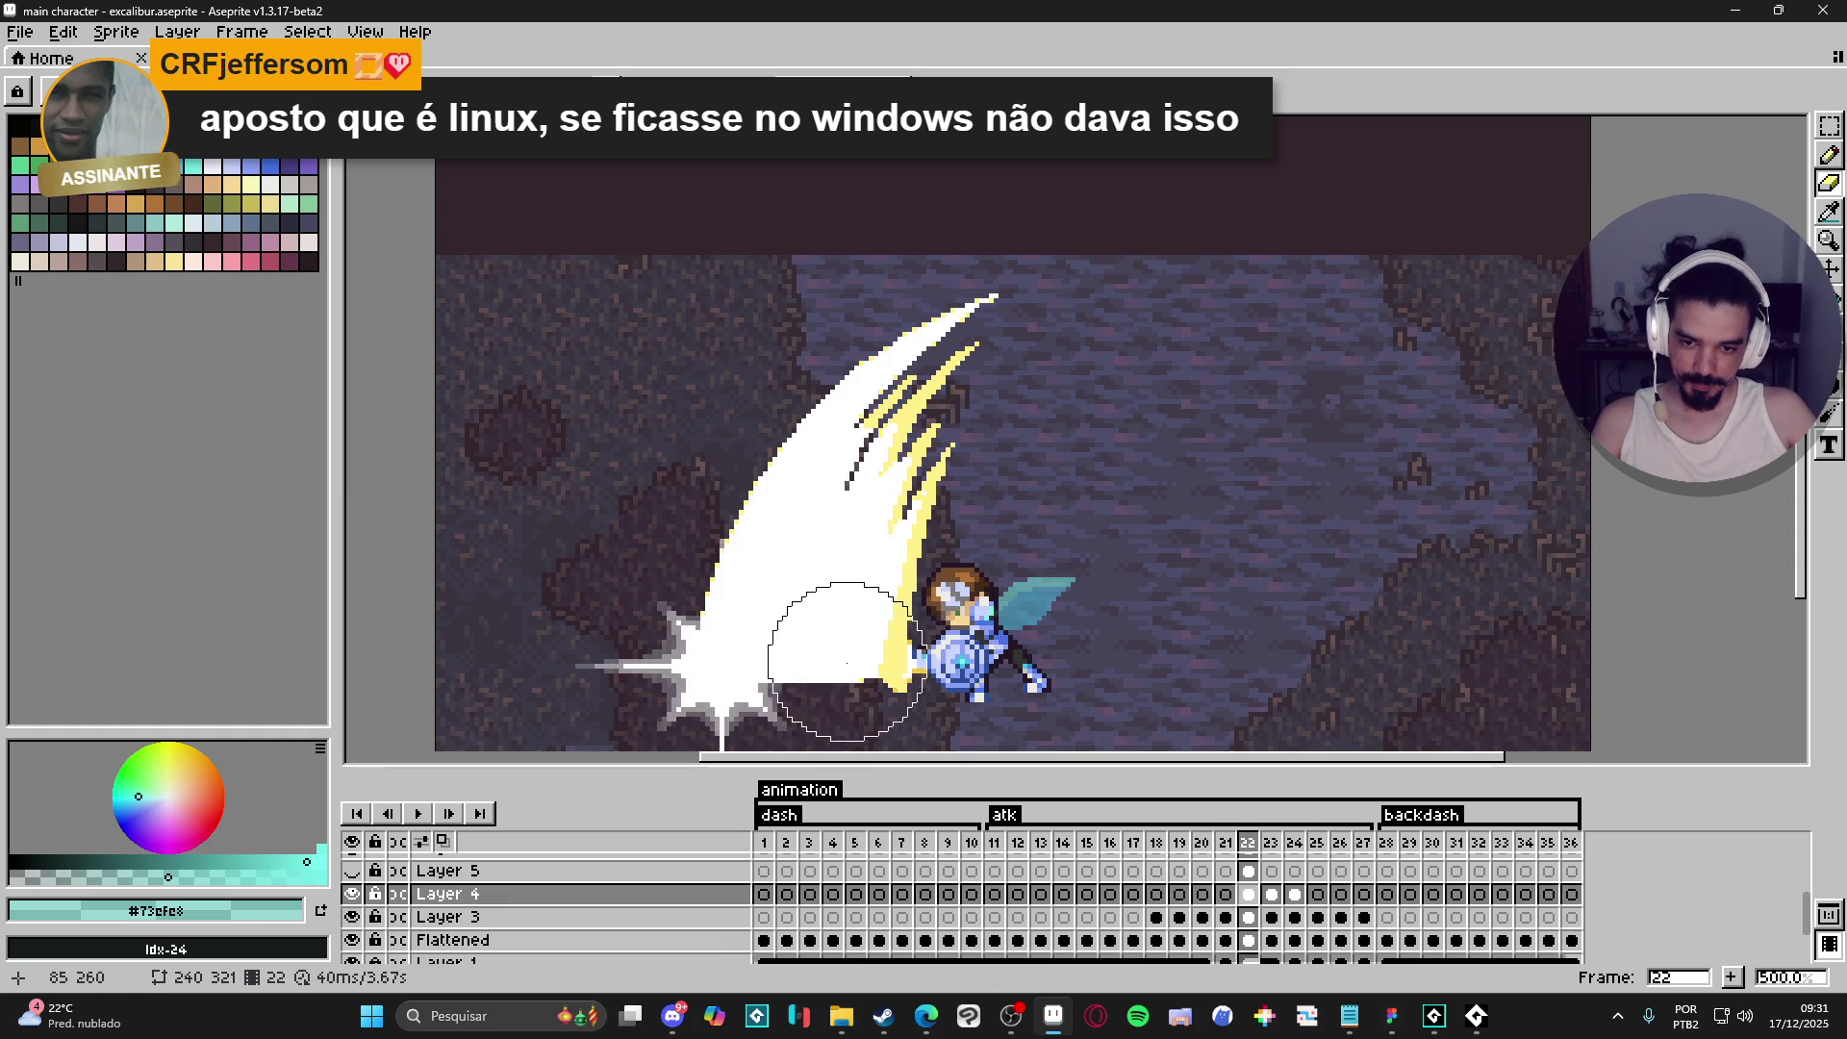
- Erase the white slash and star burst on frame 22 and pick the sword's yellow #FFF089
mouse_move(847, 661)
left_mouse_down()
mouse_move(973, 384)
mouse_move(796, 390)
left_mouse_up()
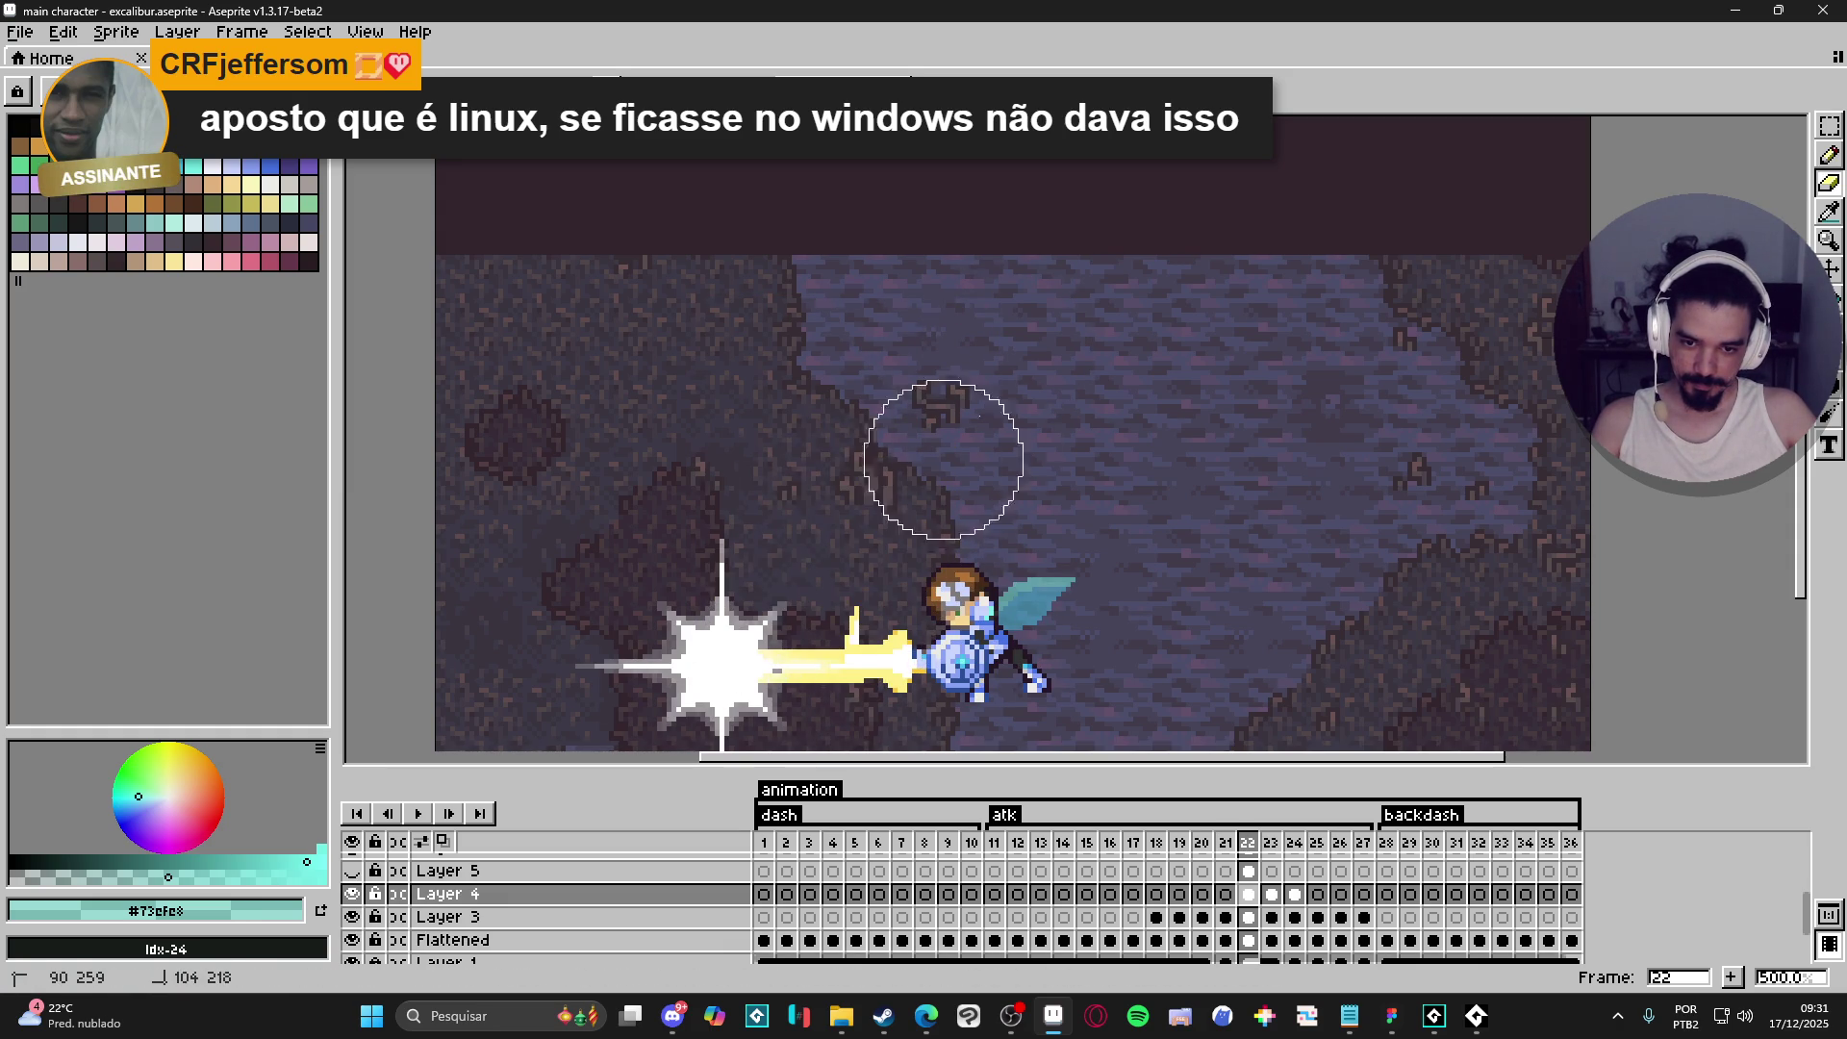
left_click_drag(851, 519, 869, 431)
left_click(741, 578, "ctrl")
left_click_drag(742, 577, 803, 412)
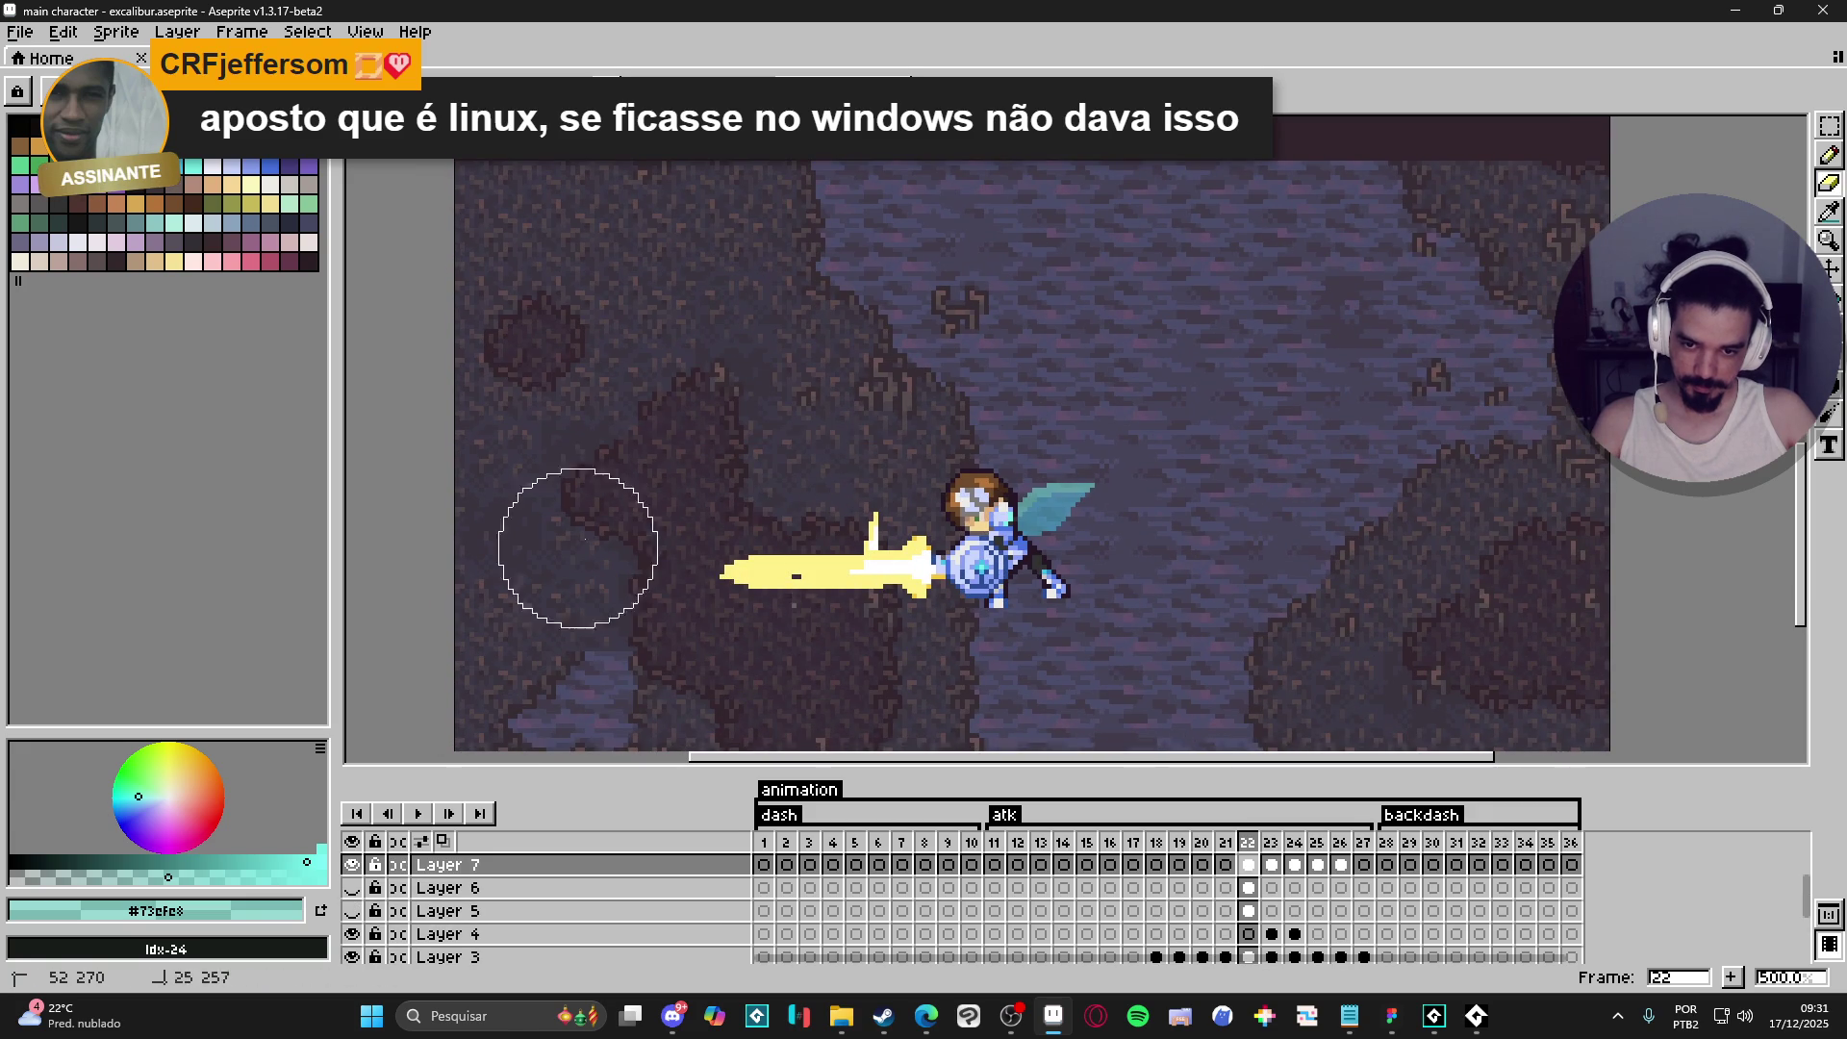
key("Down")
key("Down")
key("Down")
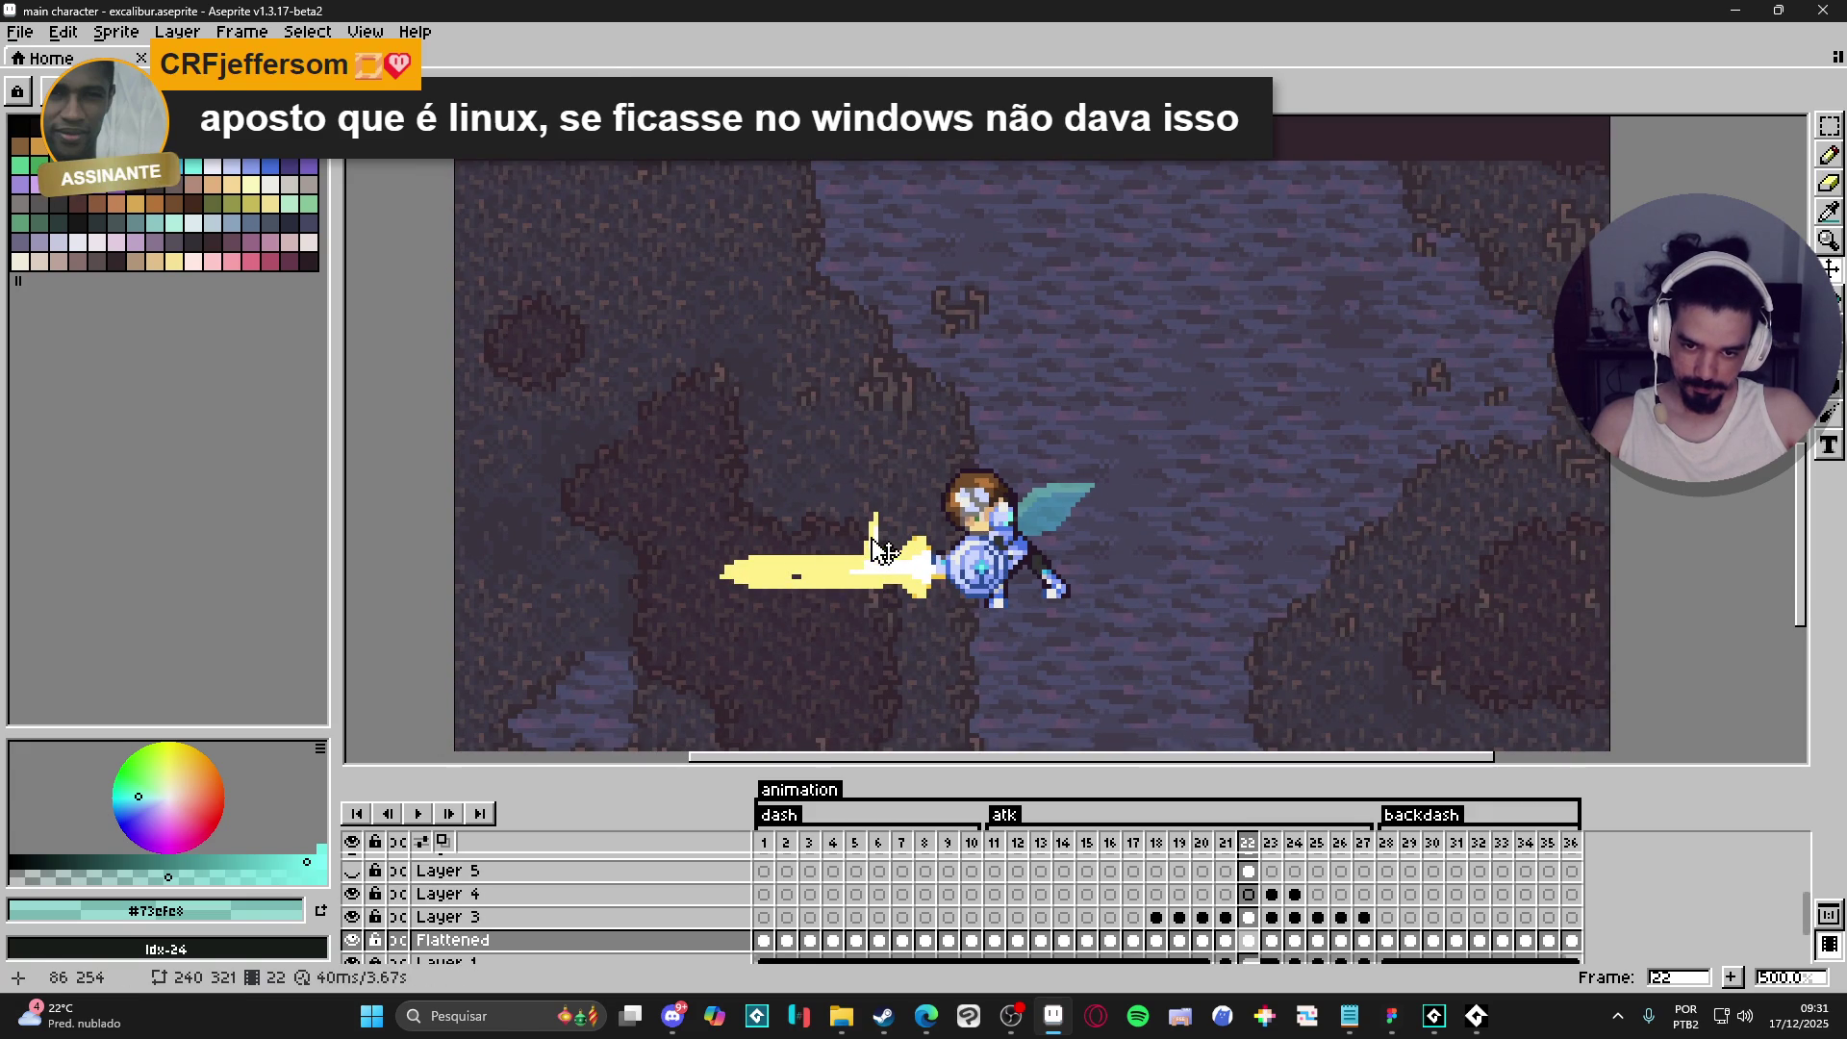
left_click(804, 578, "ctrl")
key("b")
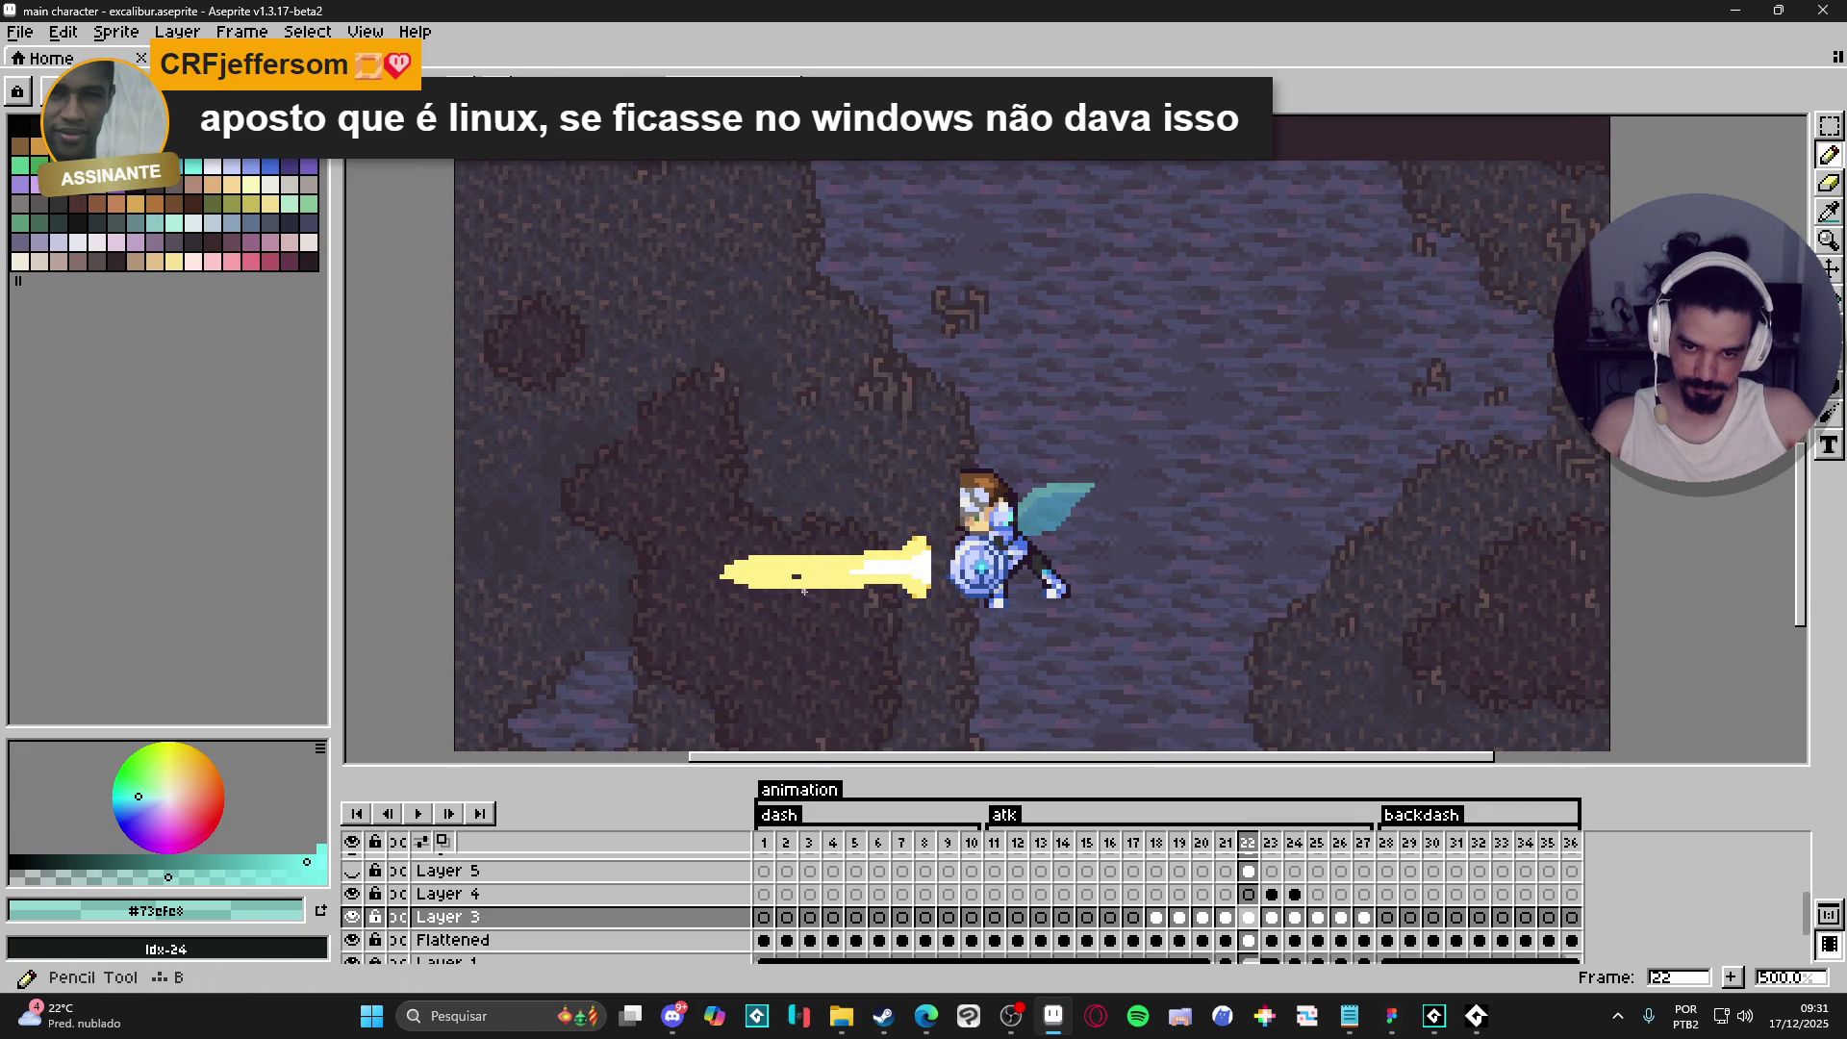
left_click(818, 568, "alt")
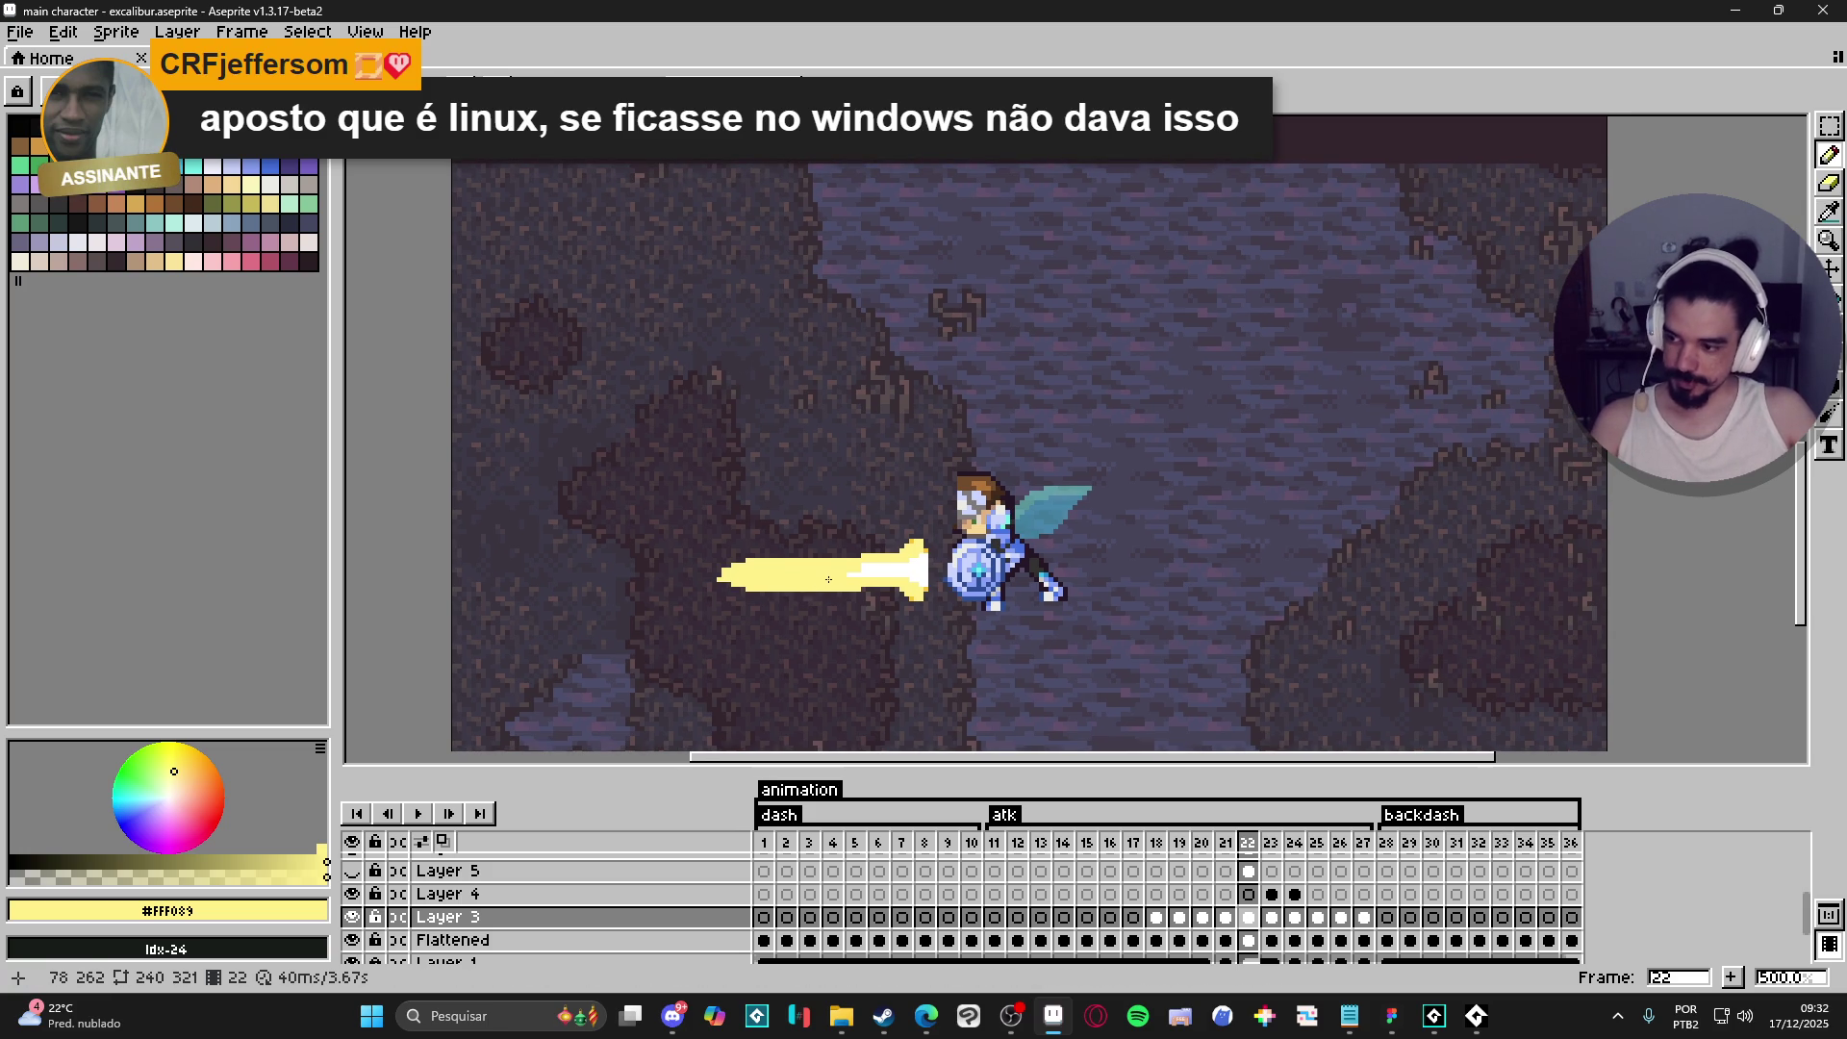
- Compare frame 22 with frames 21 and 23–25, then undo the recent edits
left_click(1228, 845)
left_click(1271, 856)
left_click(1298, 866)
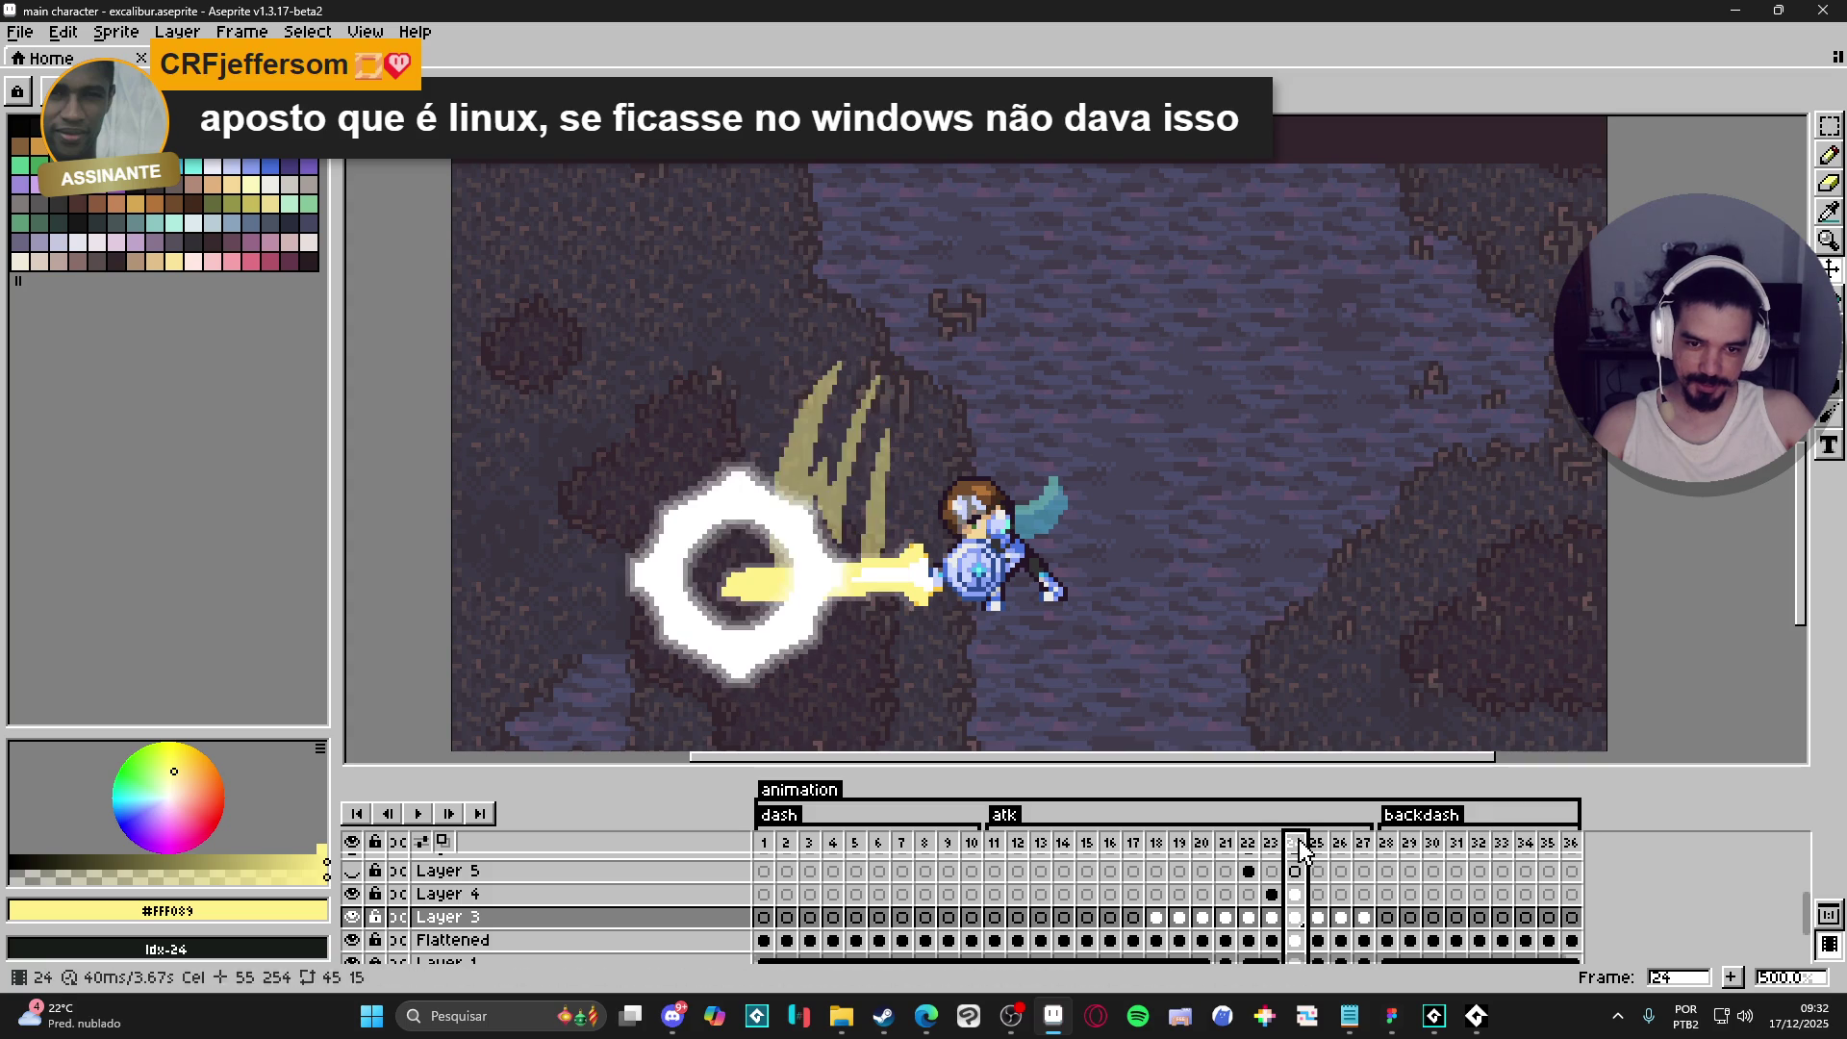
left_click(1318, 847)
left_click(1250, 847)
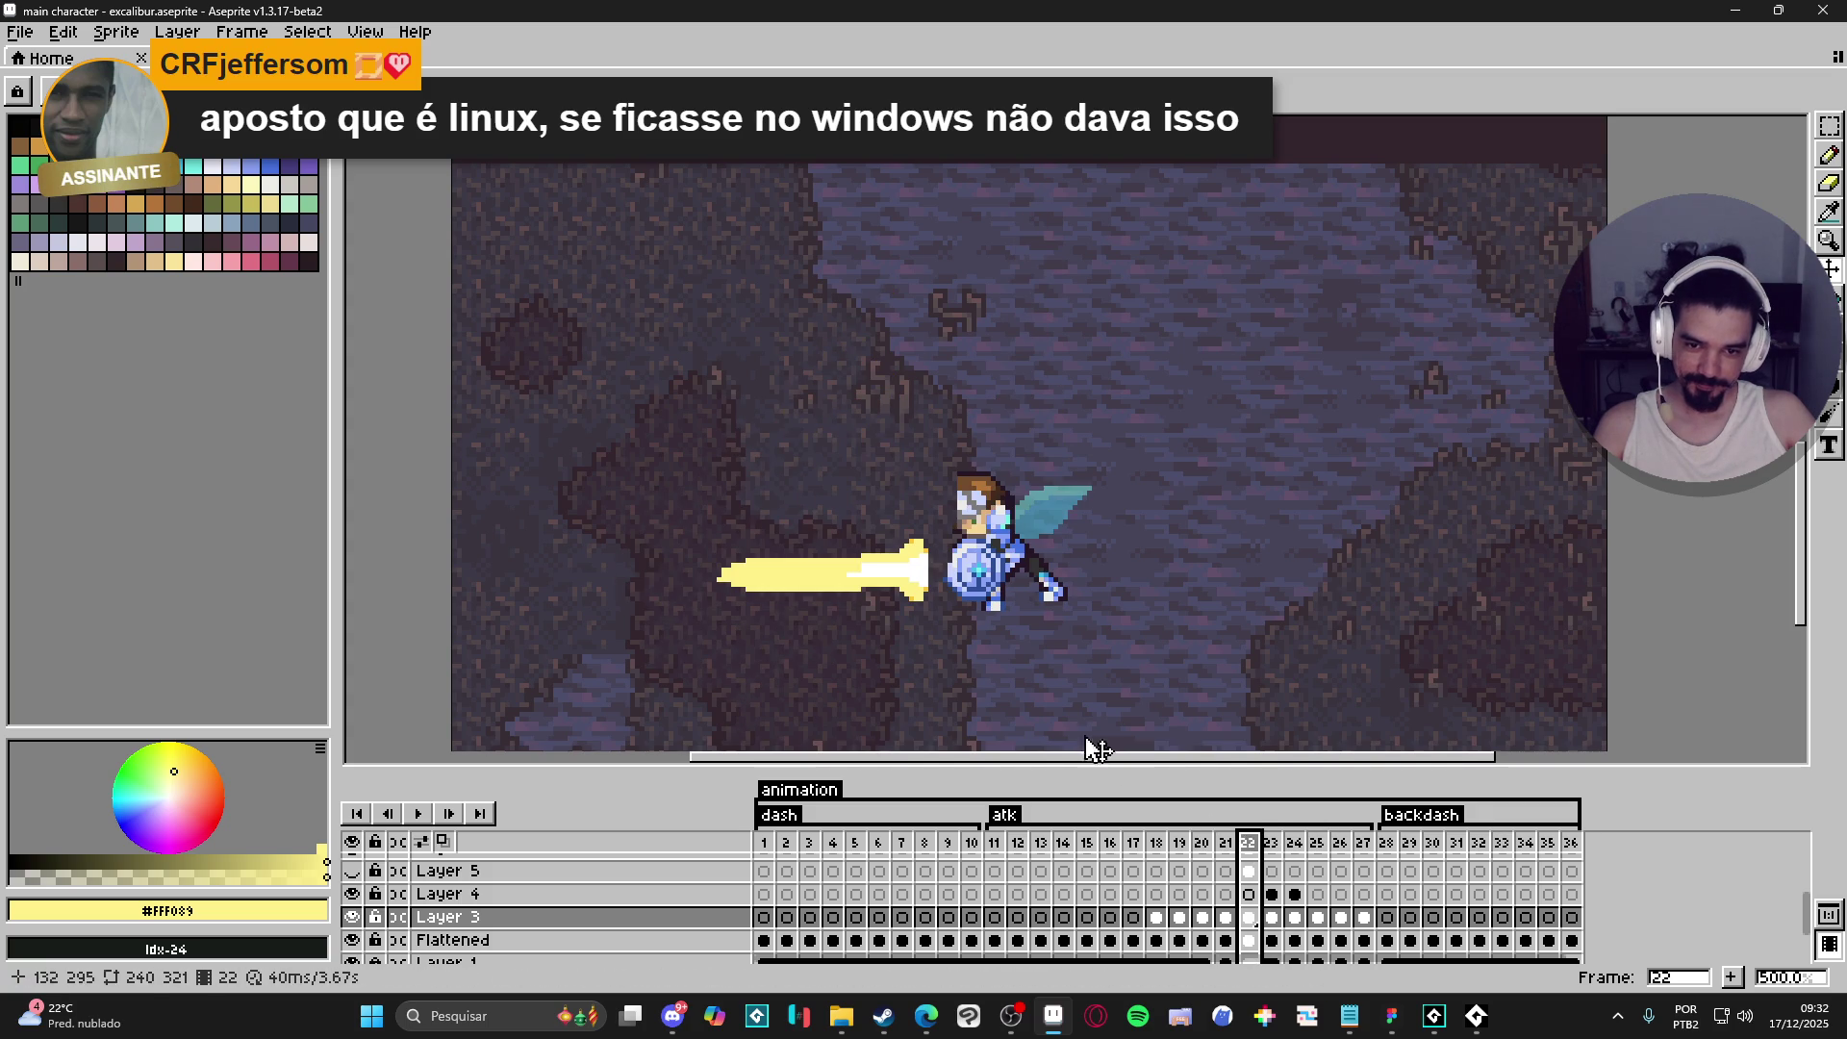
key("ctrl+z")
key("ctrl+z")
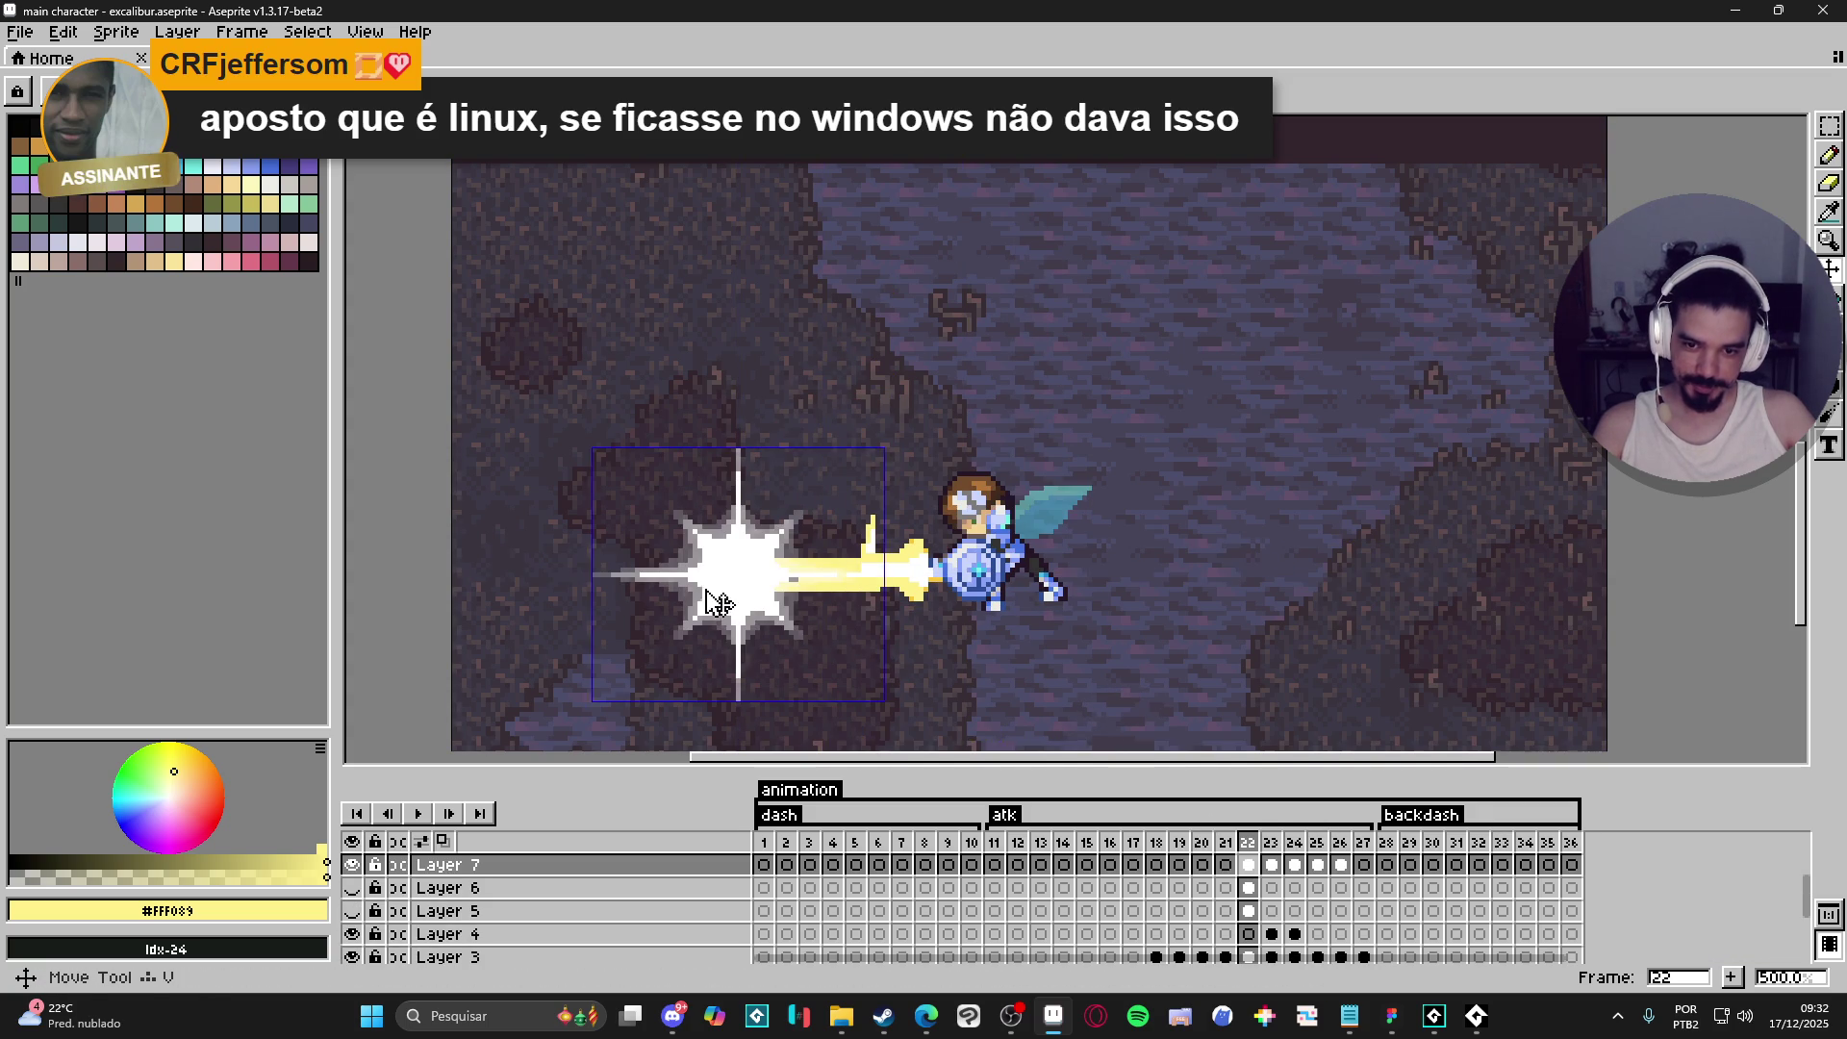
- Erase the remaining white flash on frame 22, reverting an accidental erase on the sword
key("e")
left_click_drag(712, 606, 721, 585)
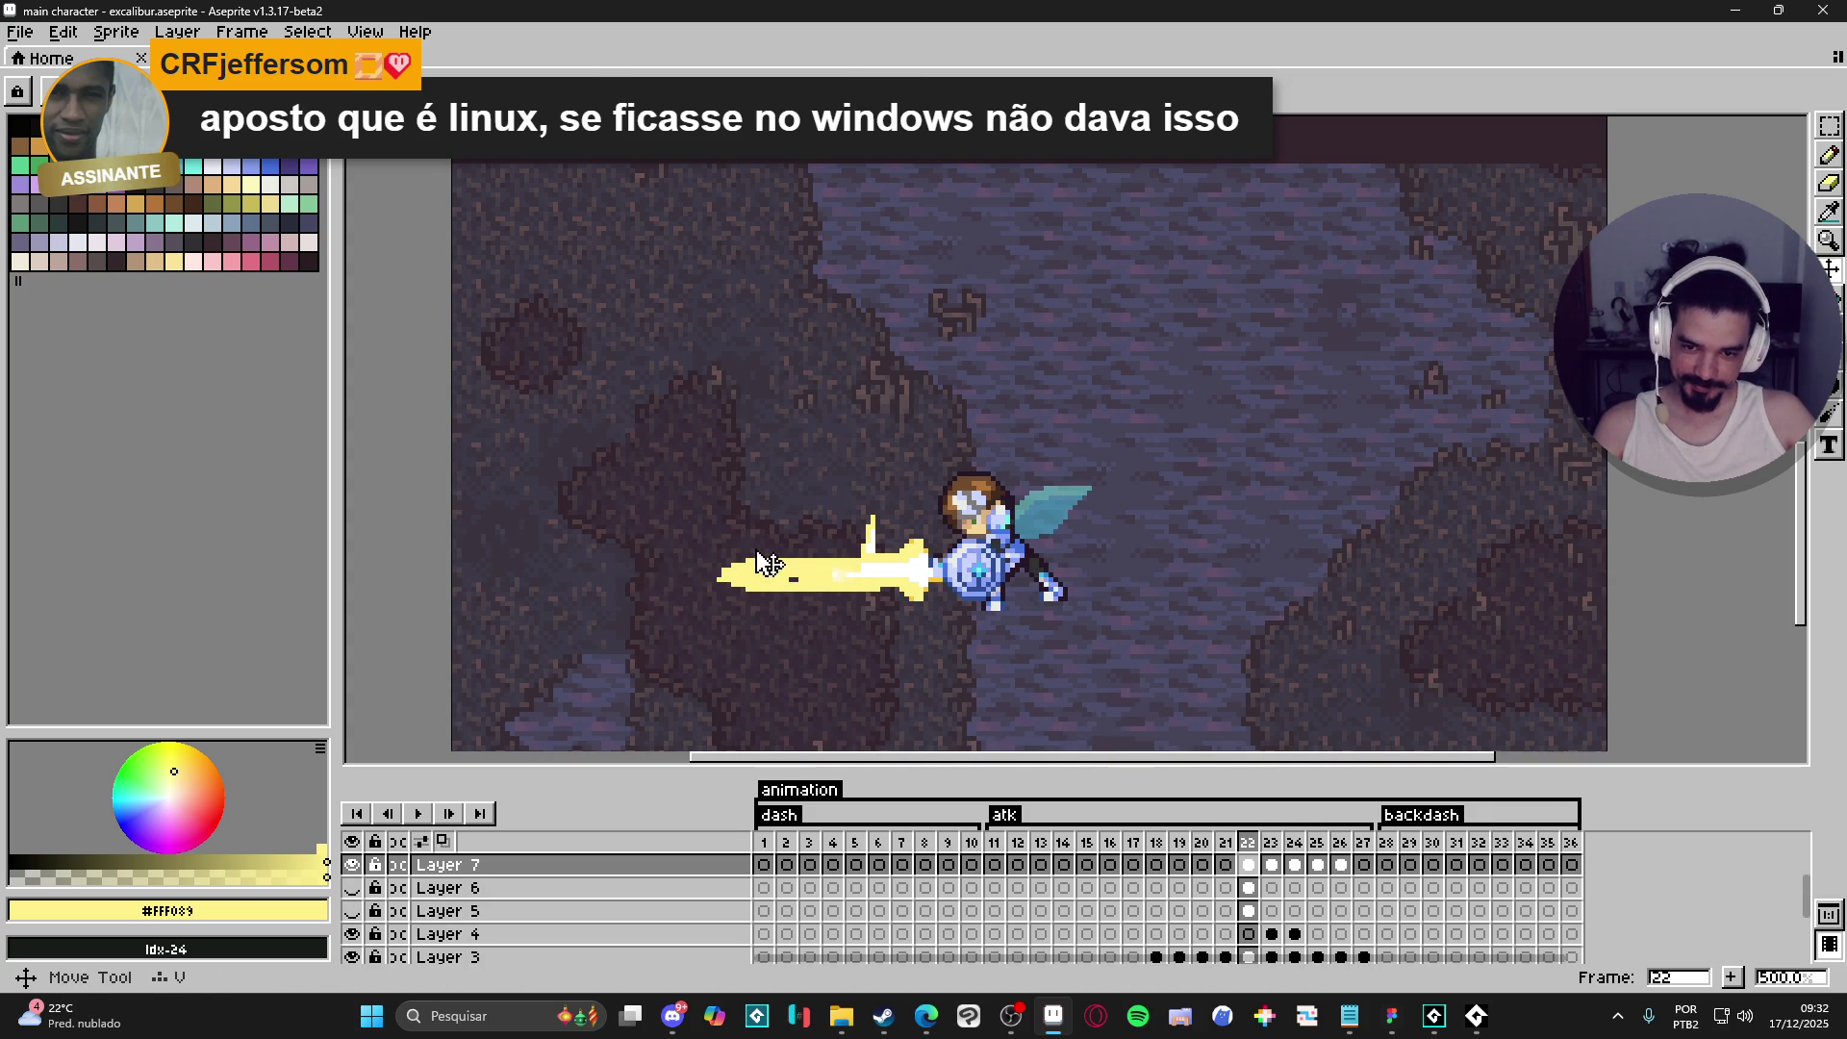
key("Down")
key("Down")
key("Down")
key("b")
key("Down")
key("e")
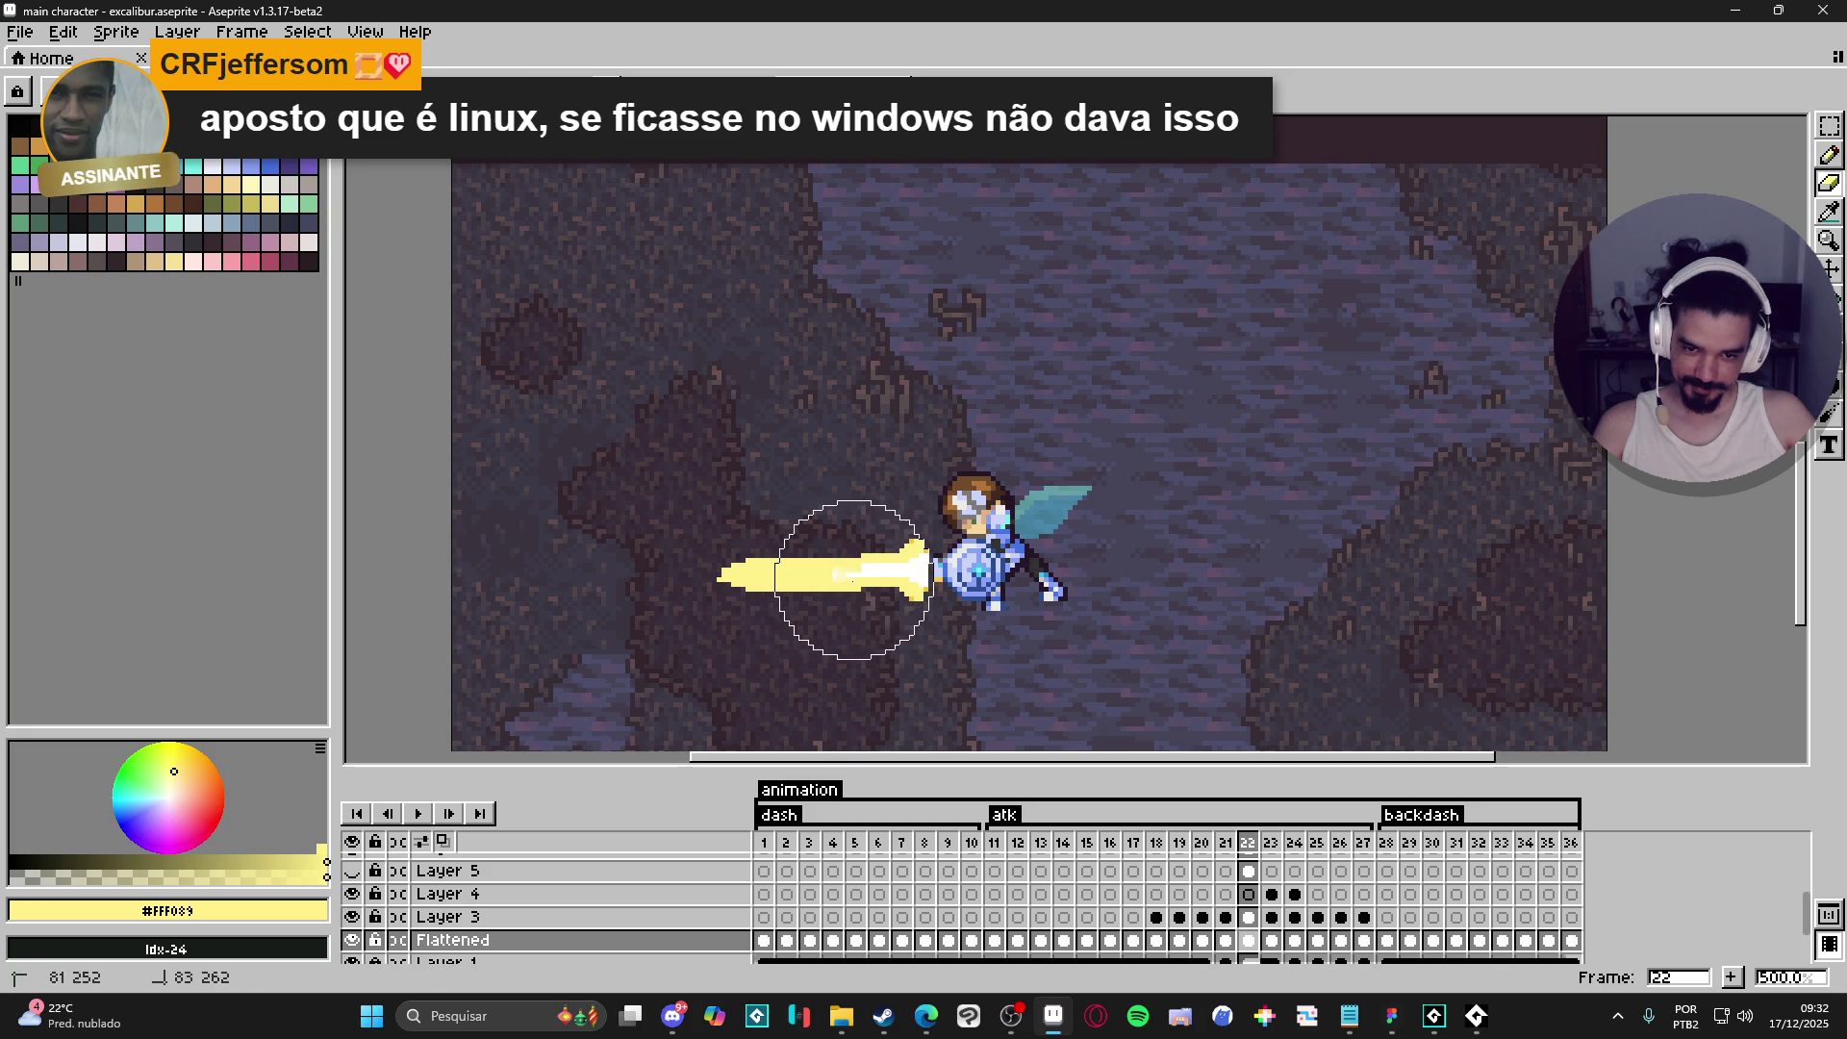
left_click(839, 575)
key("ctrl+z")
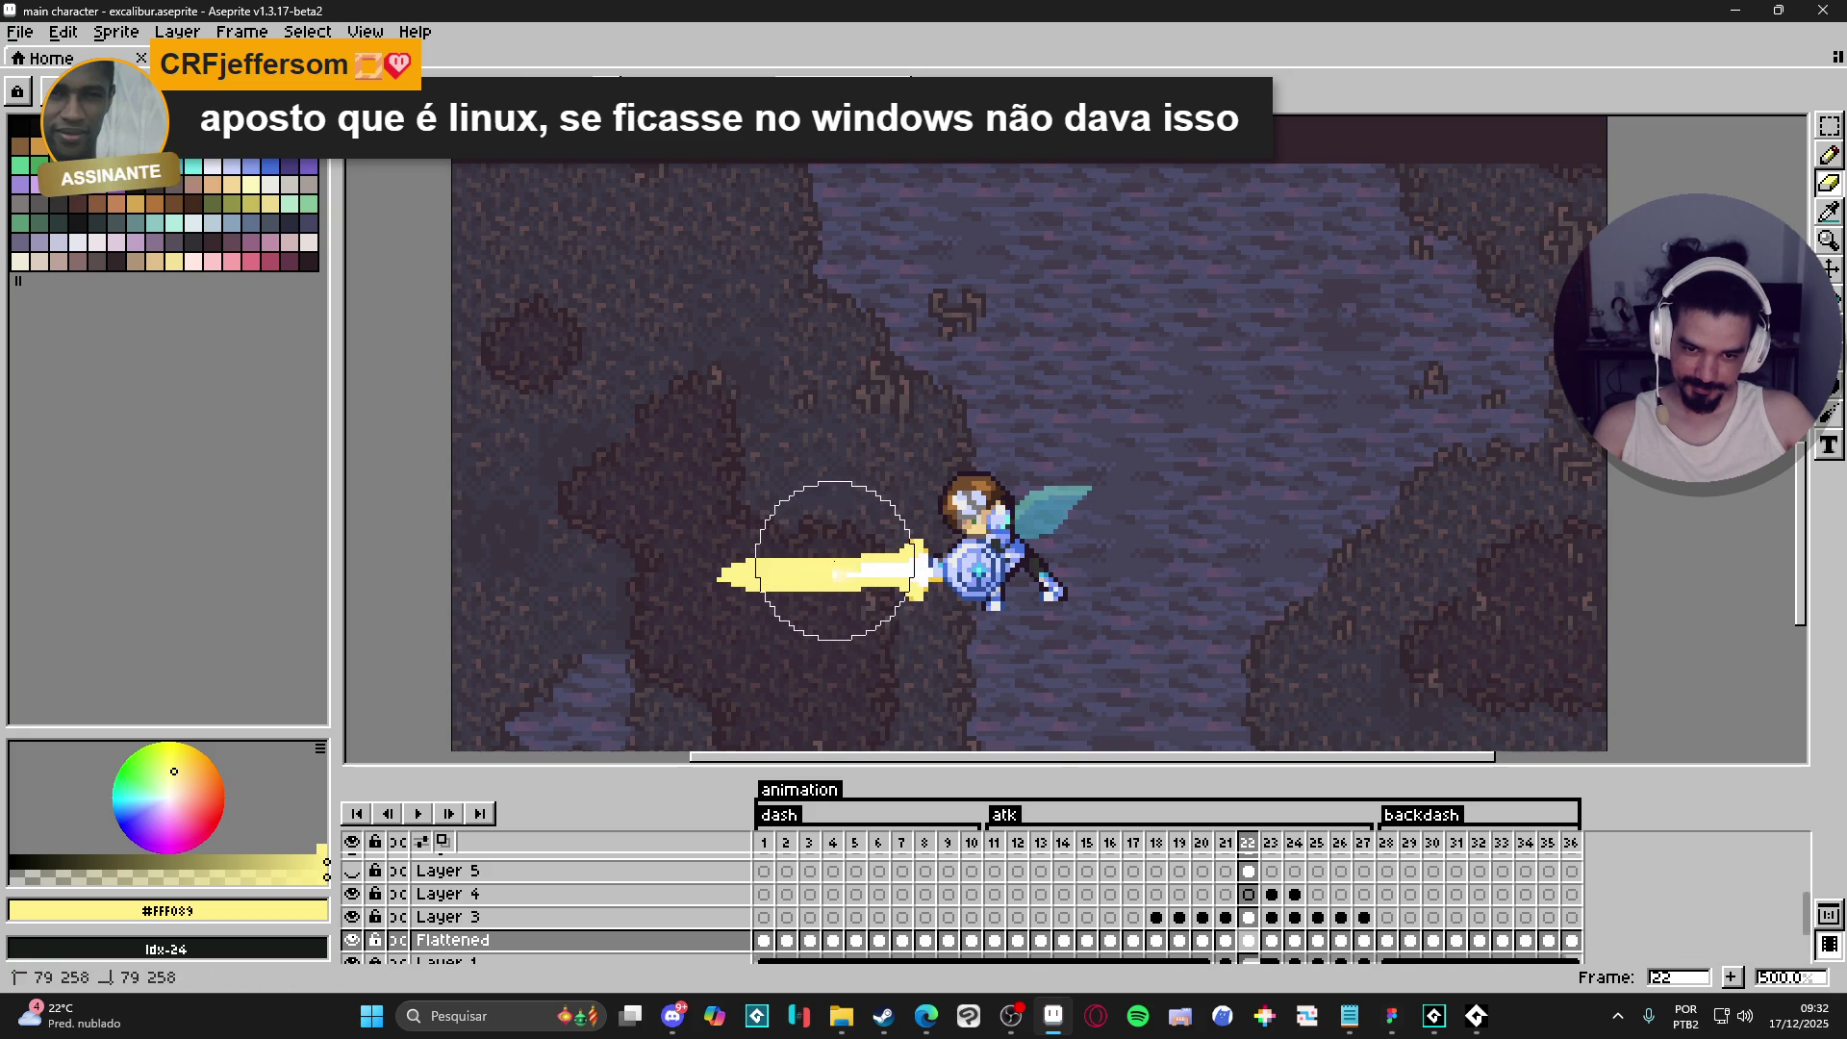
left_click(1225, 843)
left_click(1250, 843)
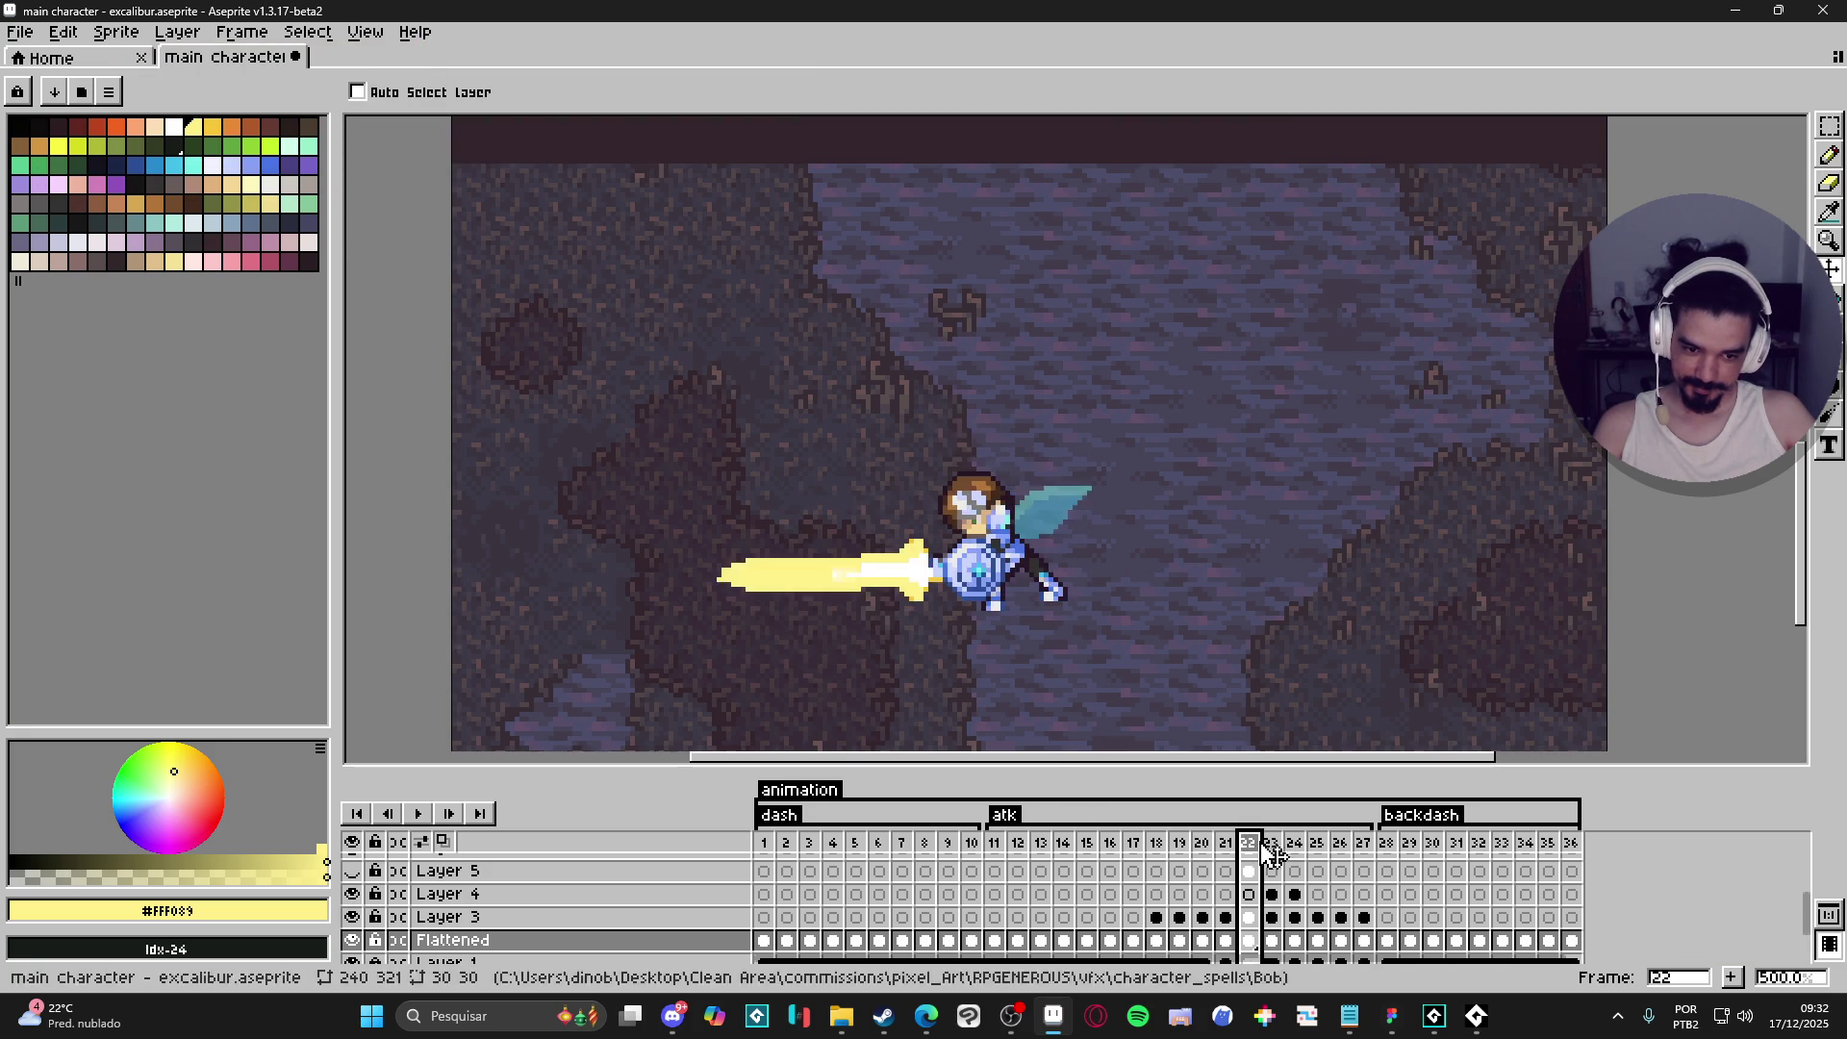
- On frame 23, erase the white burst on Layer 7 and the yellow spikes on Layer 4
left_click(1274, 847)
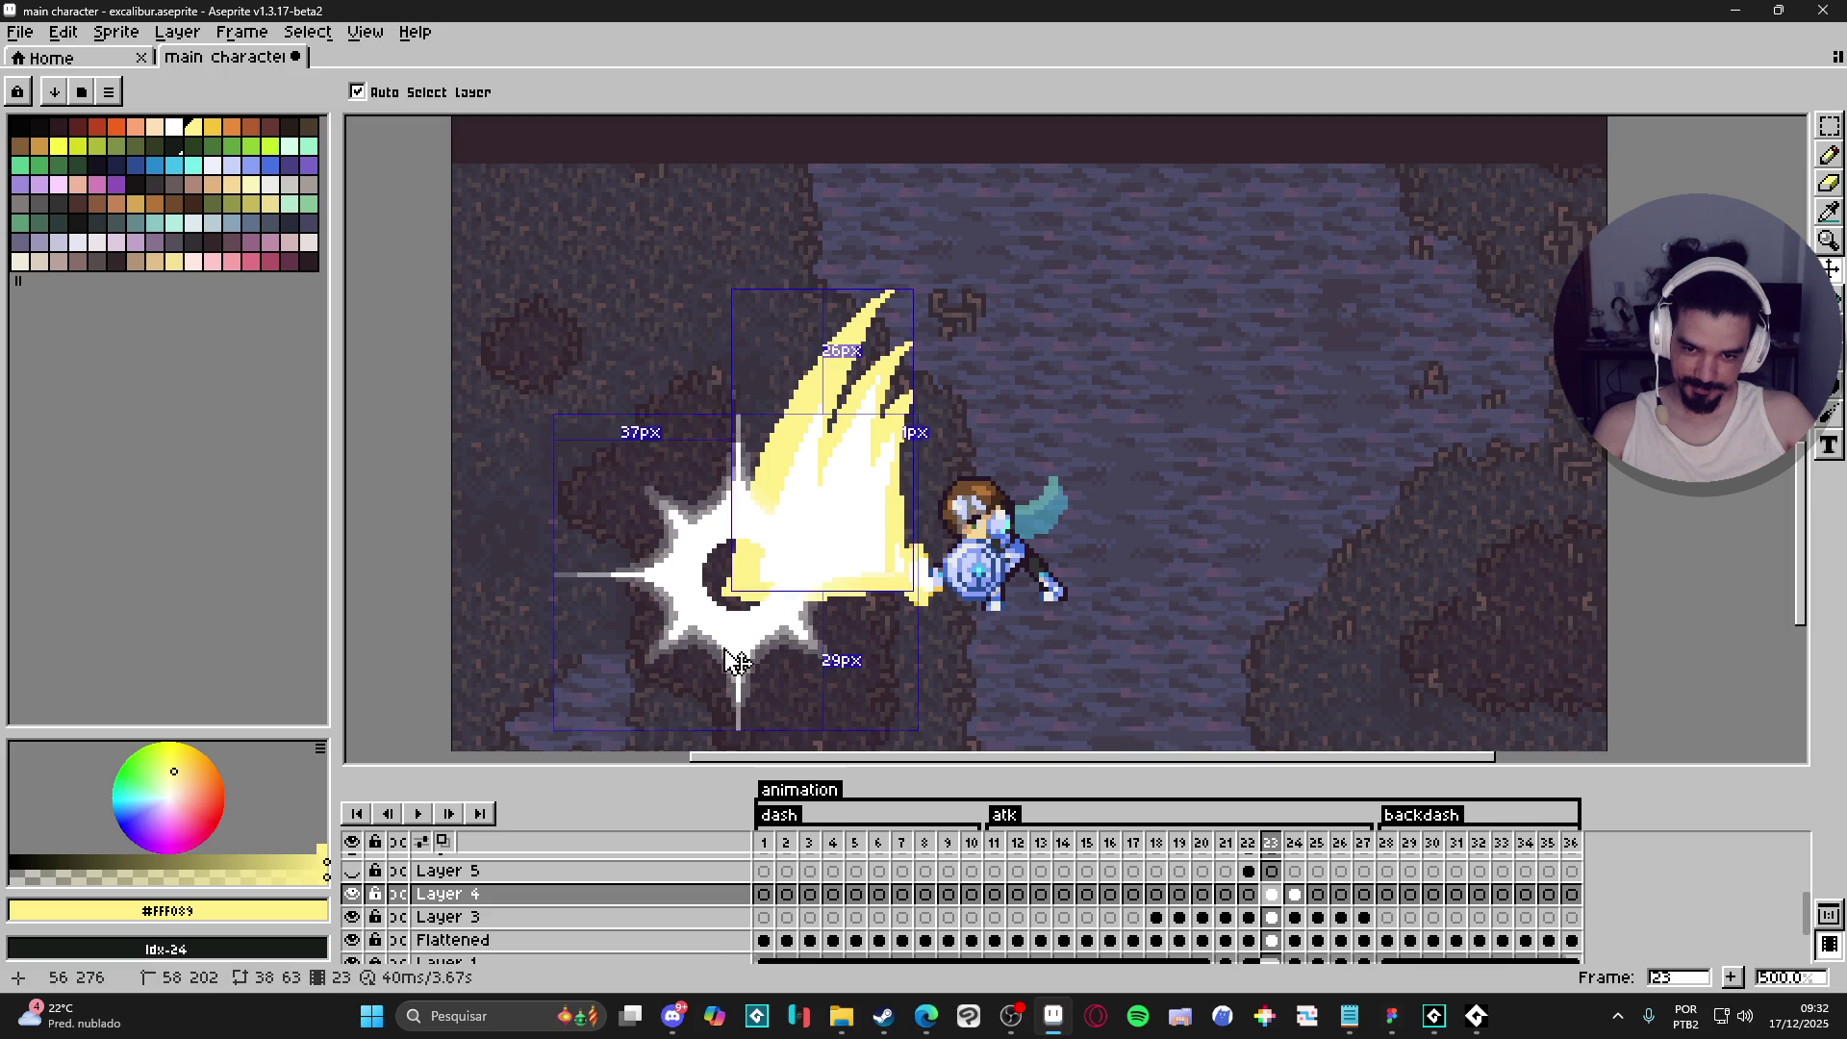
left_click(827, 597, "ctrl")
key("e")
mouse_move(680, 687)
left_mouse_down()
mouse_move(638, 470)
mouse_move(755, 652)
mouse_move(804, 635)
left_mouse_up()
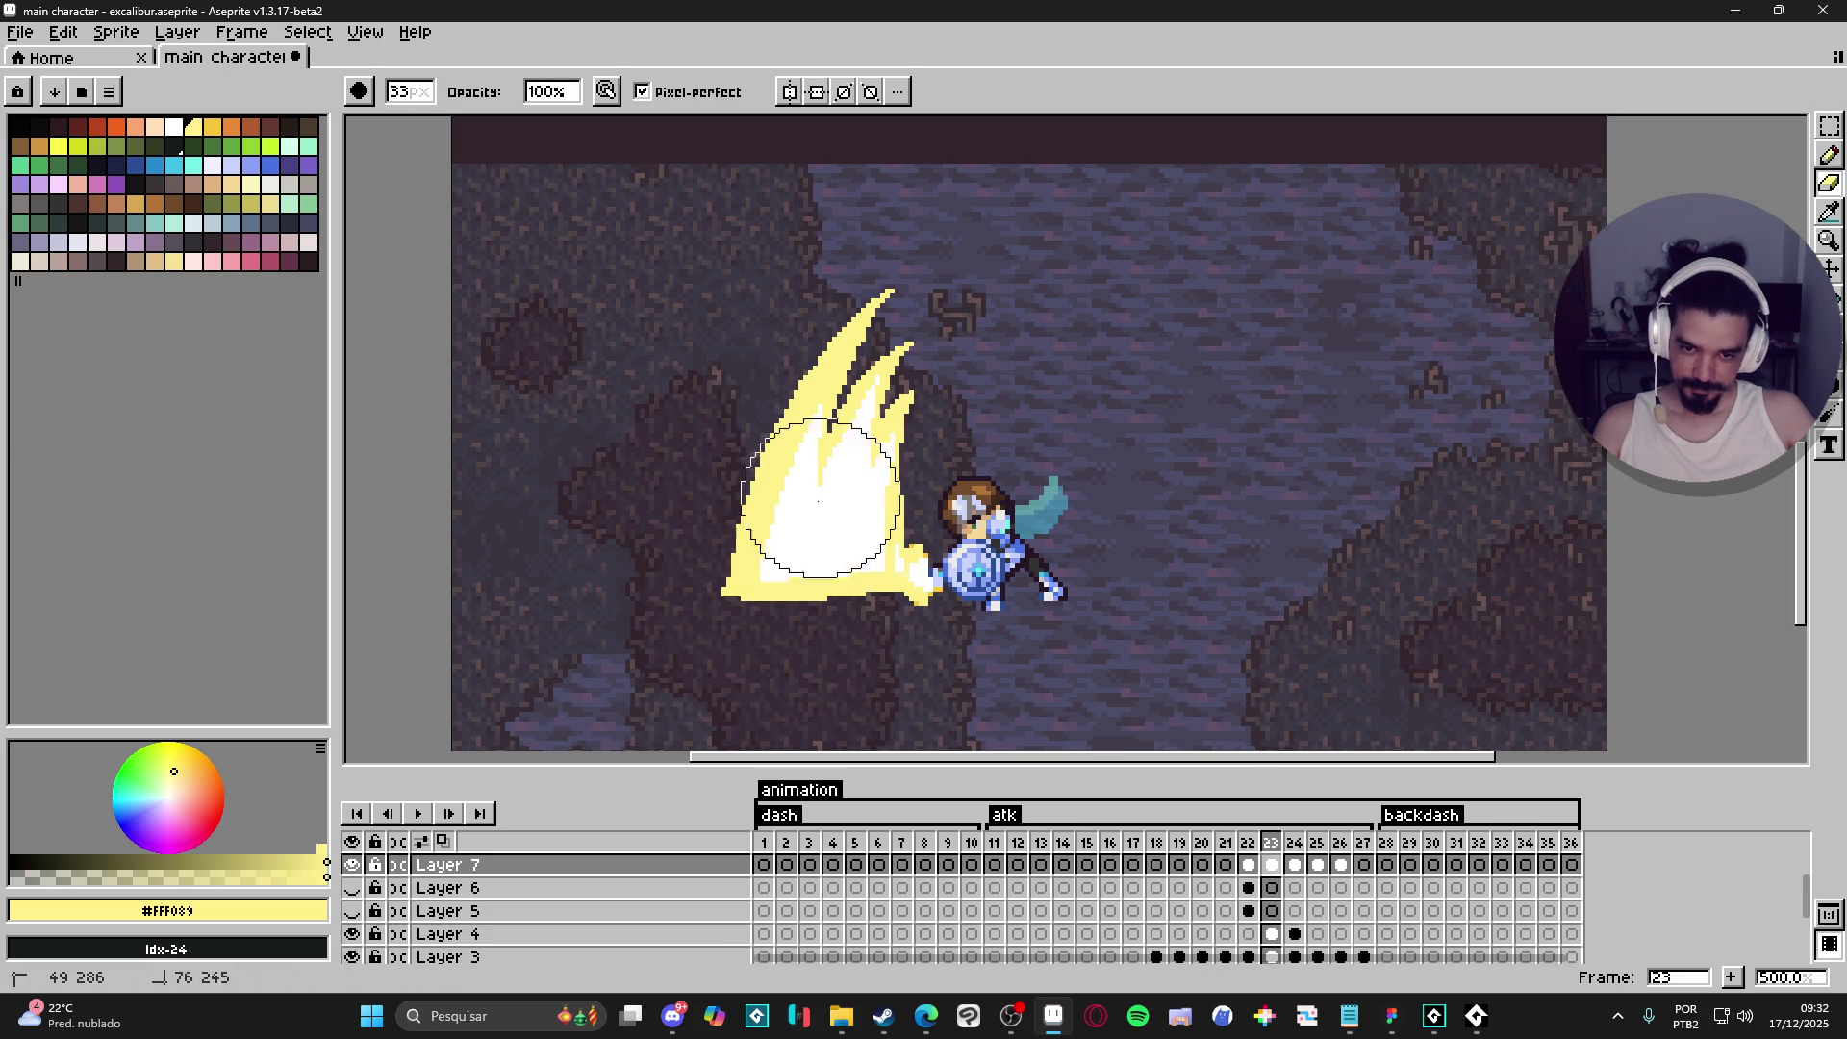
left_click(824, 523, "ctrl")
mouse_move(847, 500)
left_mouse_down()
mouse_move(816, 339)
mouse_move(846, 404)
mouse_move(812, 603)
mouse_move(770, 606)
left_mouse_up()
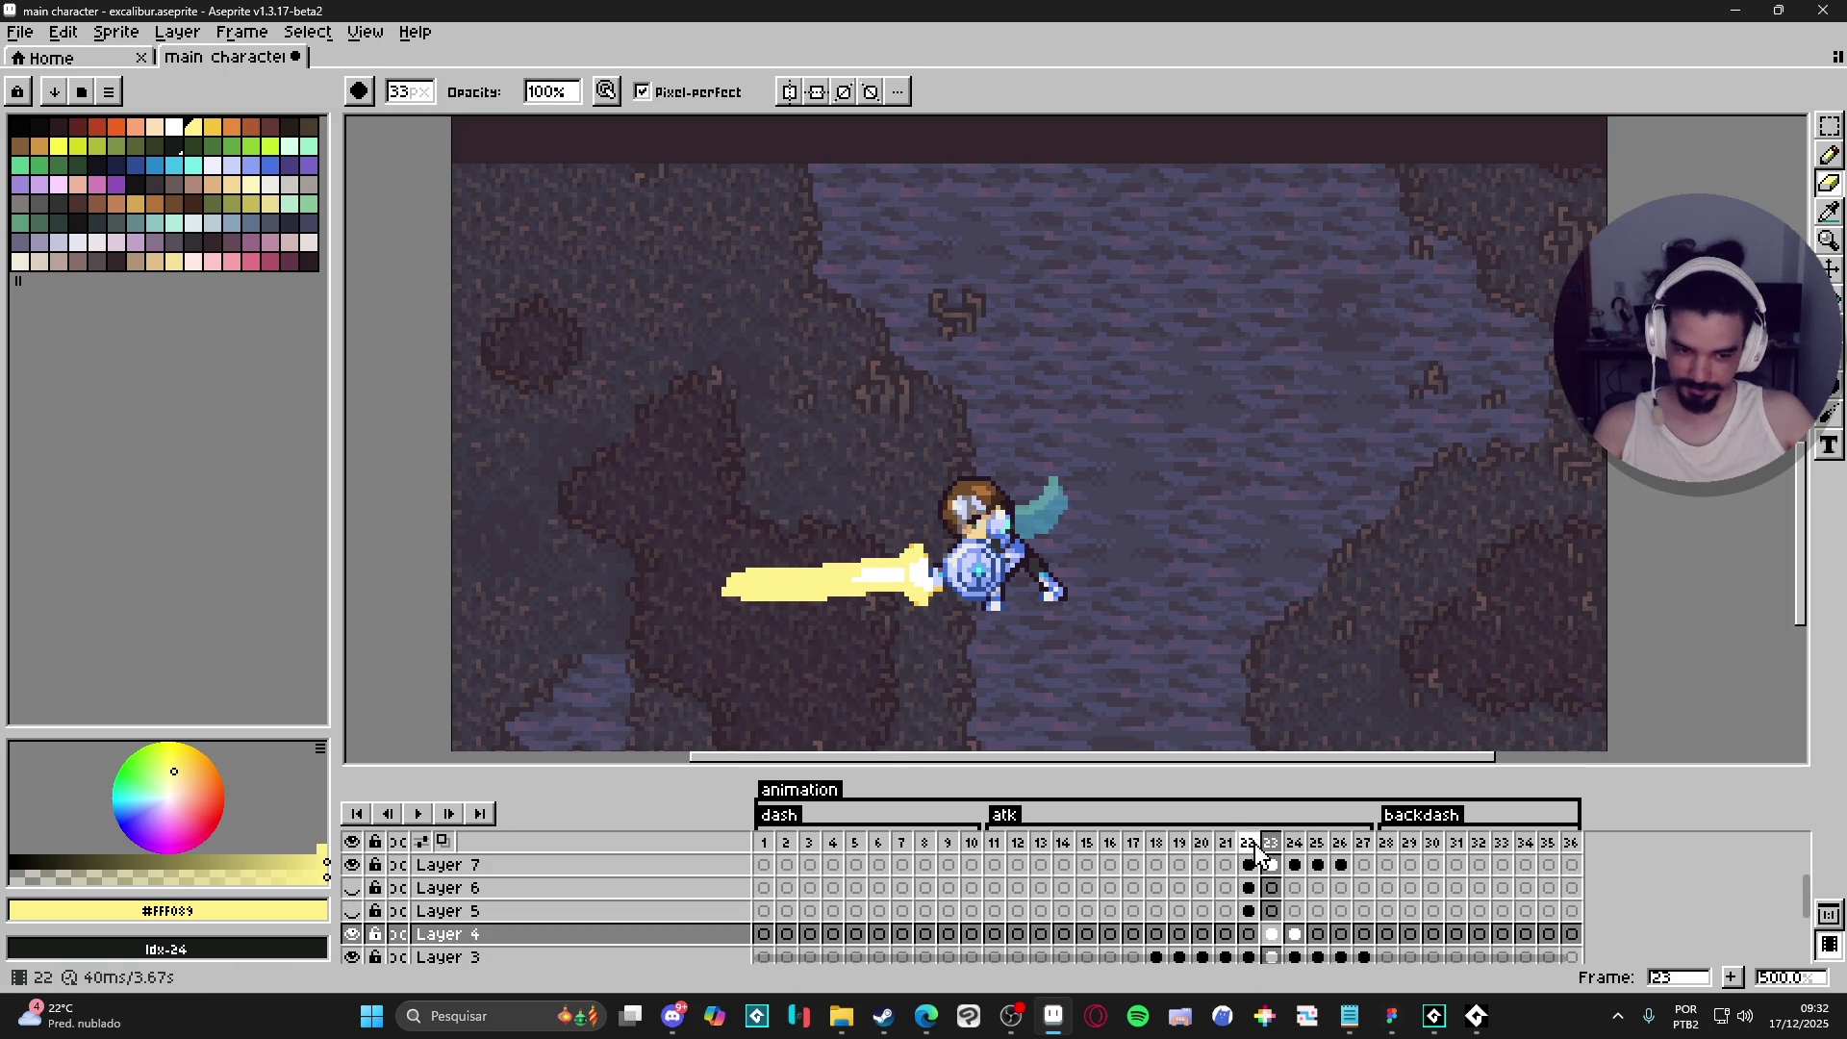
- On frame 24, erase the yellow spikes and the white burst around the streak
left_click(1295, 843)
left_click(871, 524, "ctrl")
left_click_drag(871, 525, 818, 346)
left_click(655, 603, "ctrl")
mouse_move(656, 602)
left_mouse_down()
mouse_move(783, 544)
mouse_move(792, 635)
mouse_move(680, 619)
mouse_move(672, 487)
mouse_move(783, 536)
mouse_move(837, 664)
left_mouse_up()
- Look over frames 25 and 26, then jump to frame 15 with the sword raised
left_click(1318, 843)
left_click(1352, 844)
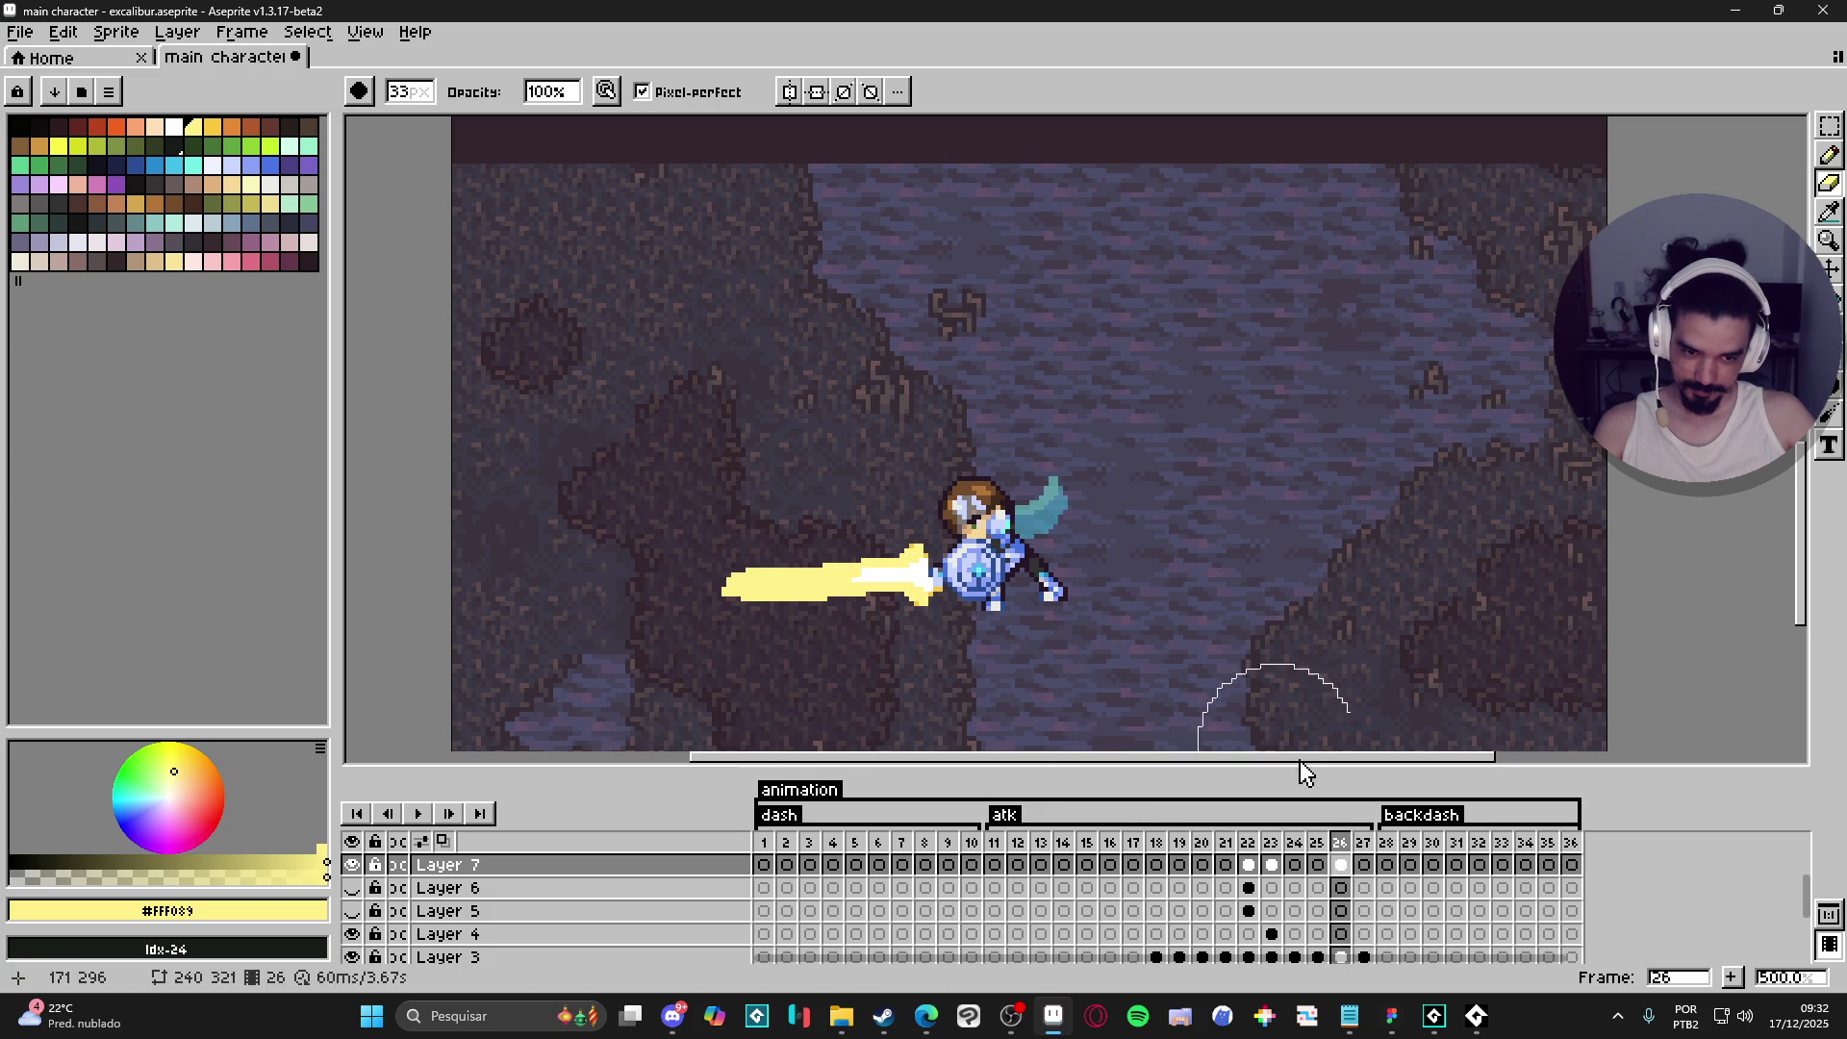
left_click(1341, 843)
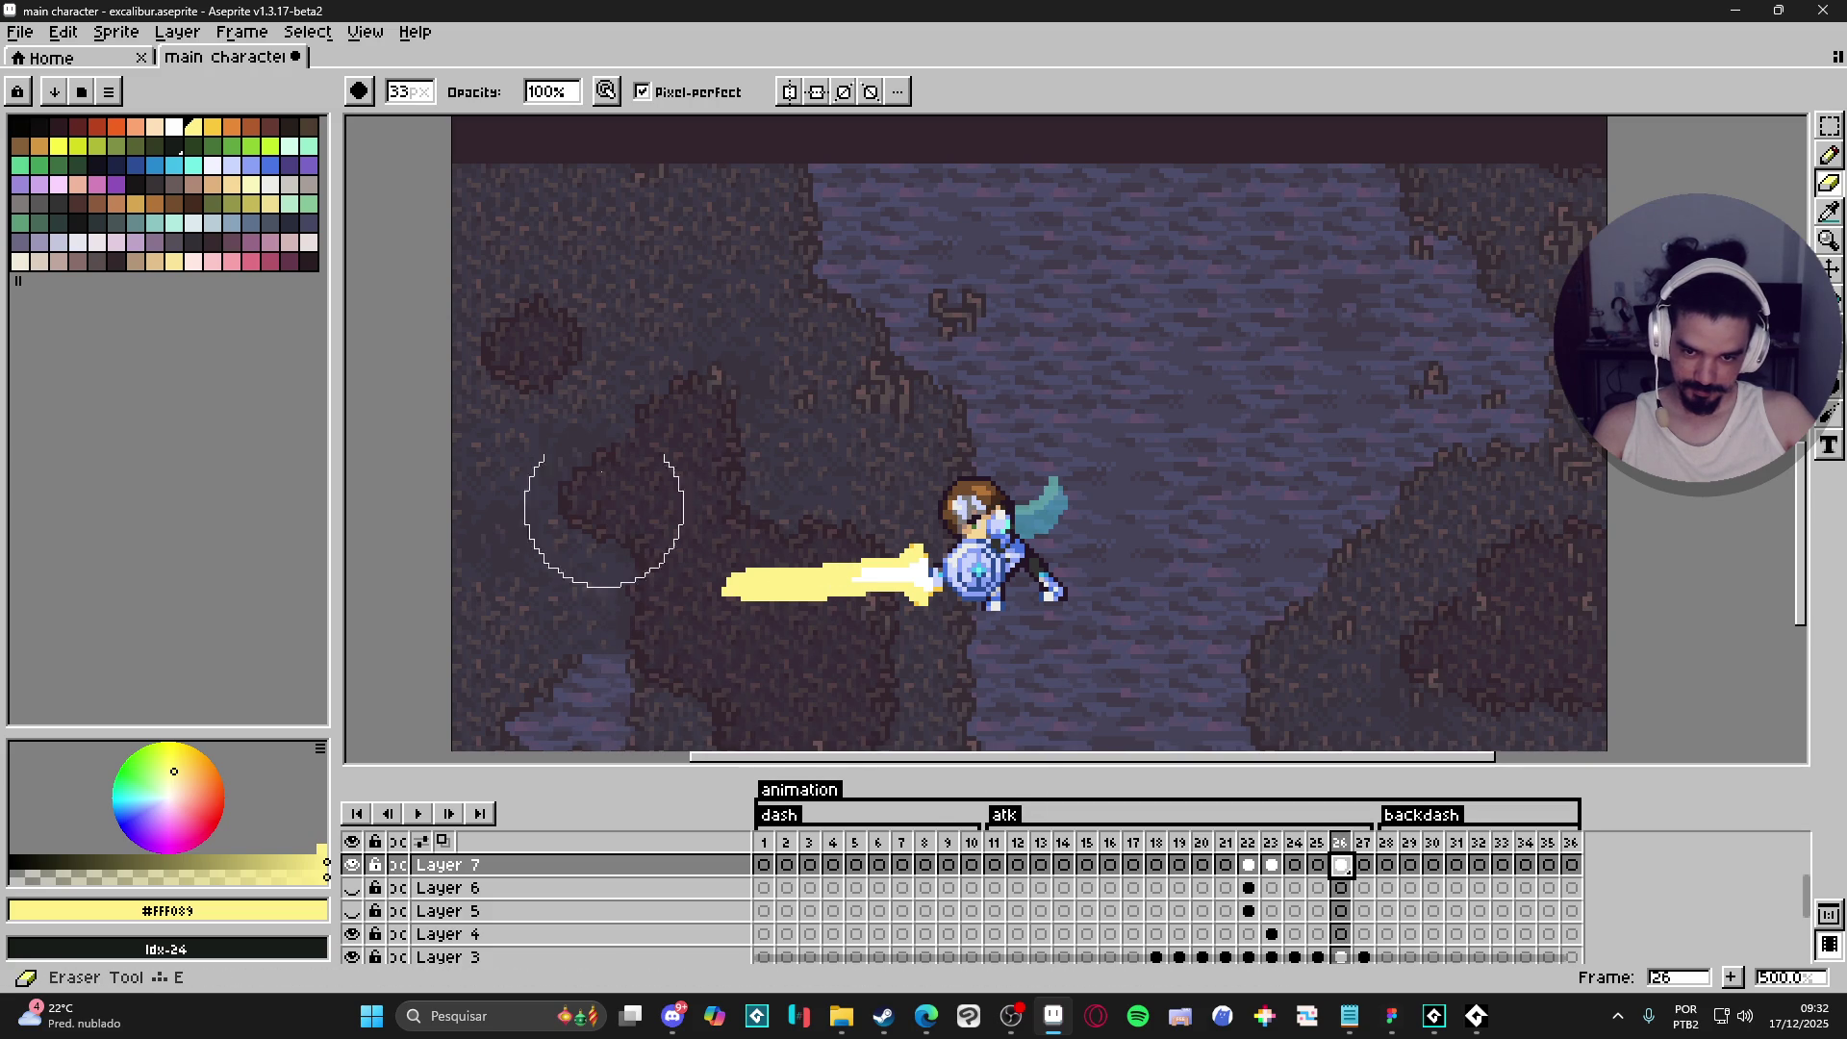
scroll(821, 741, "down", 1)
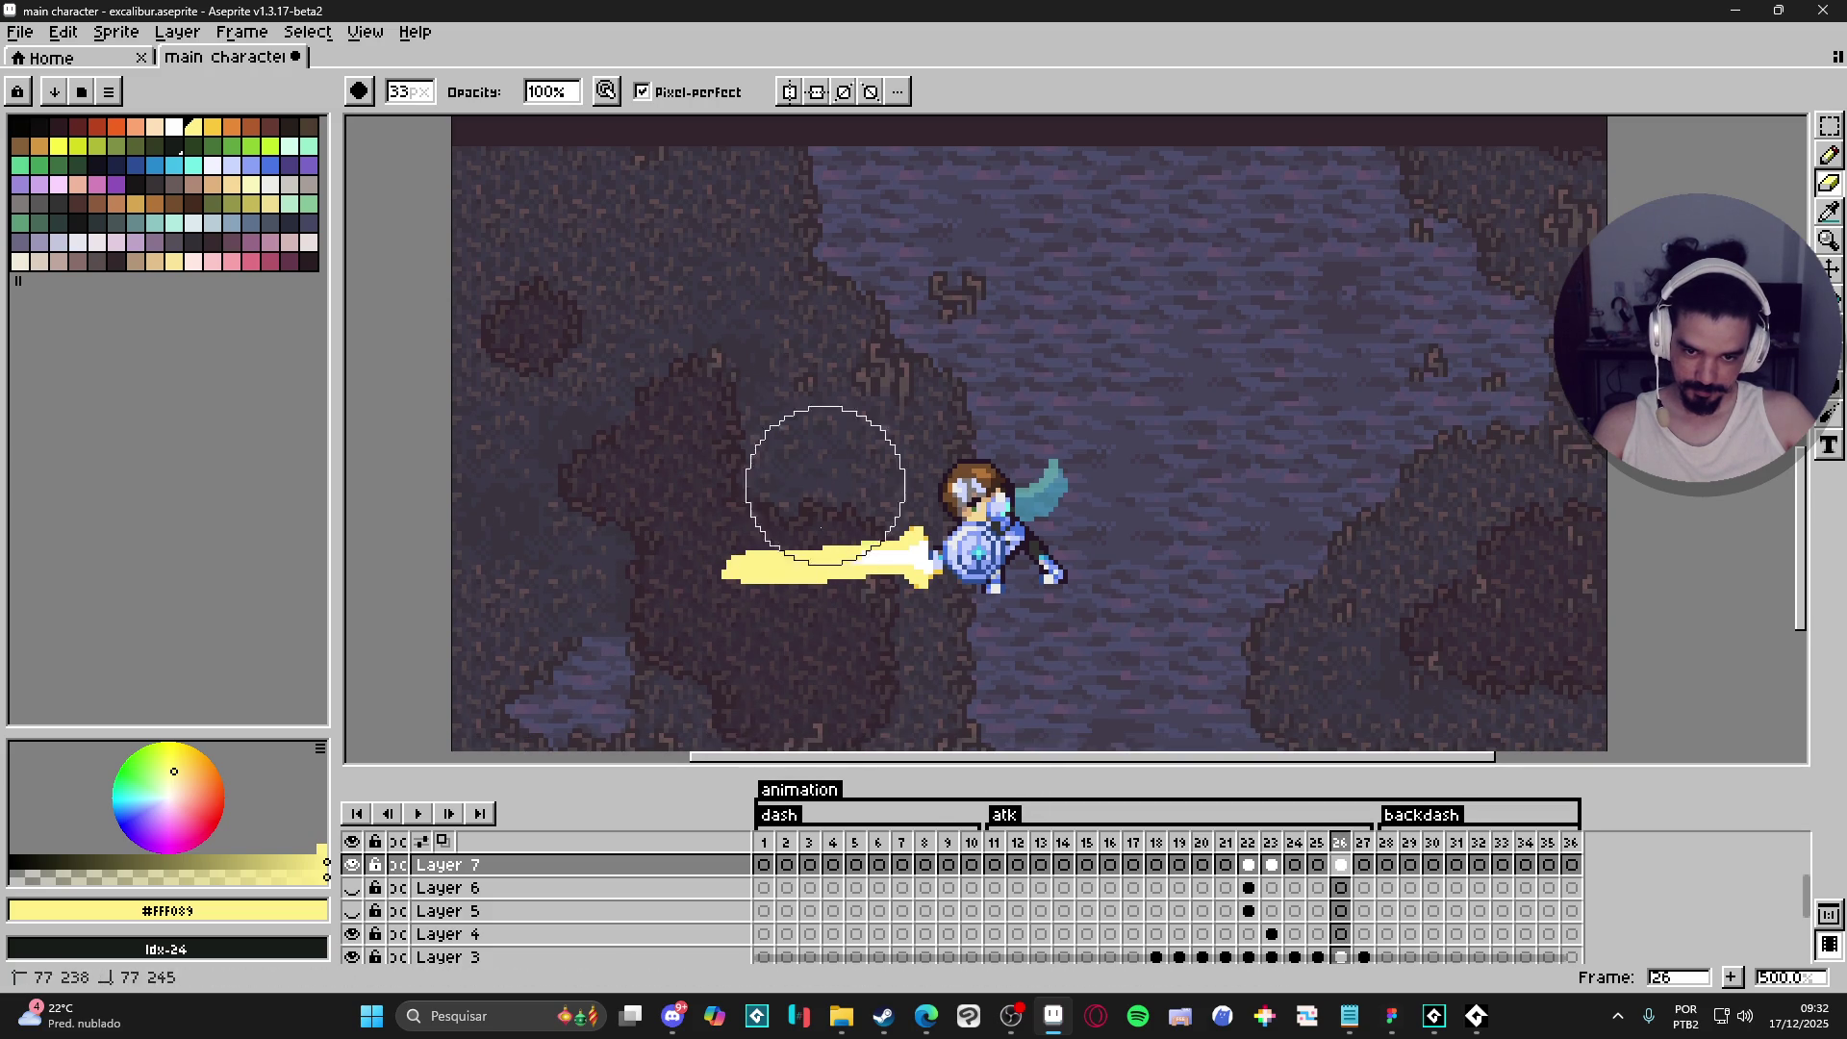
scroll(558, 722, "down", 1)
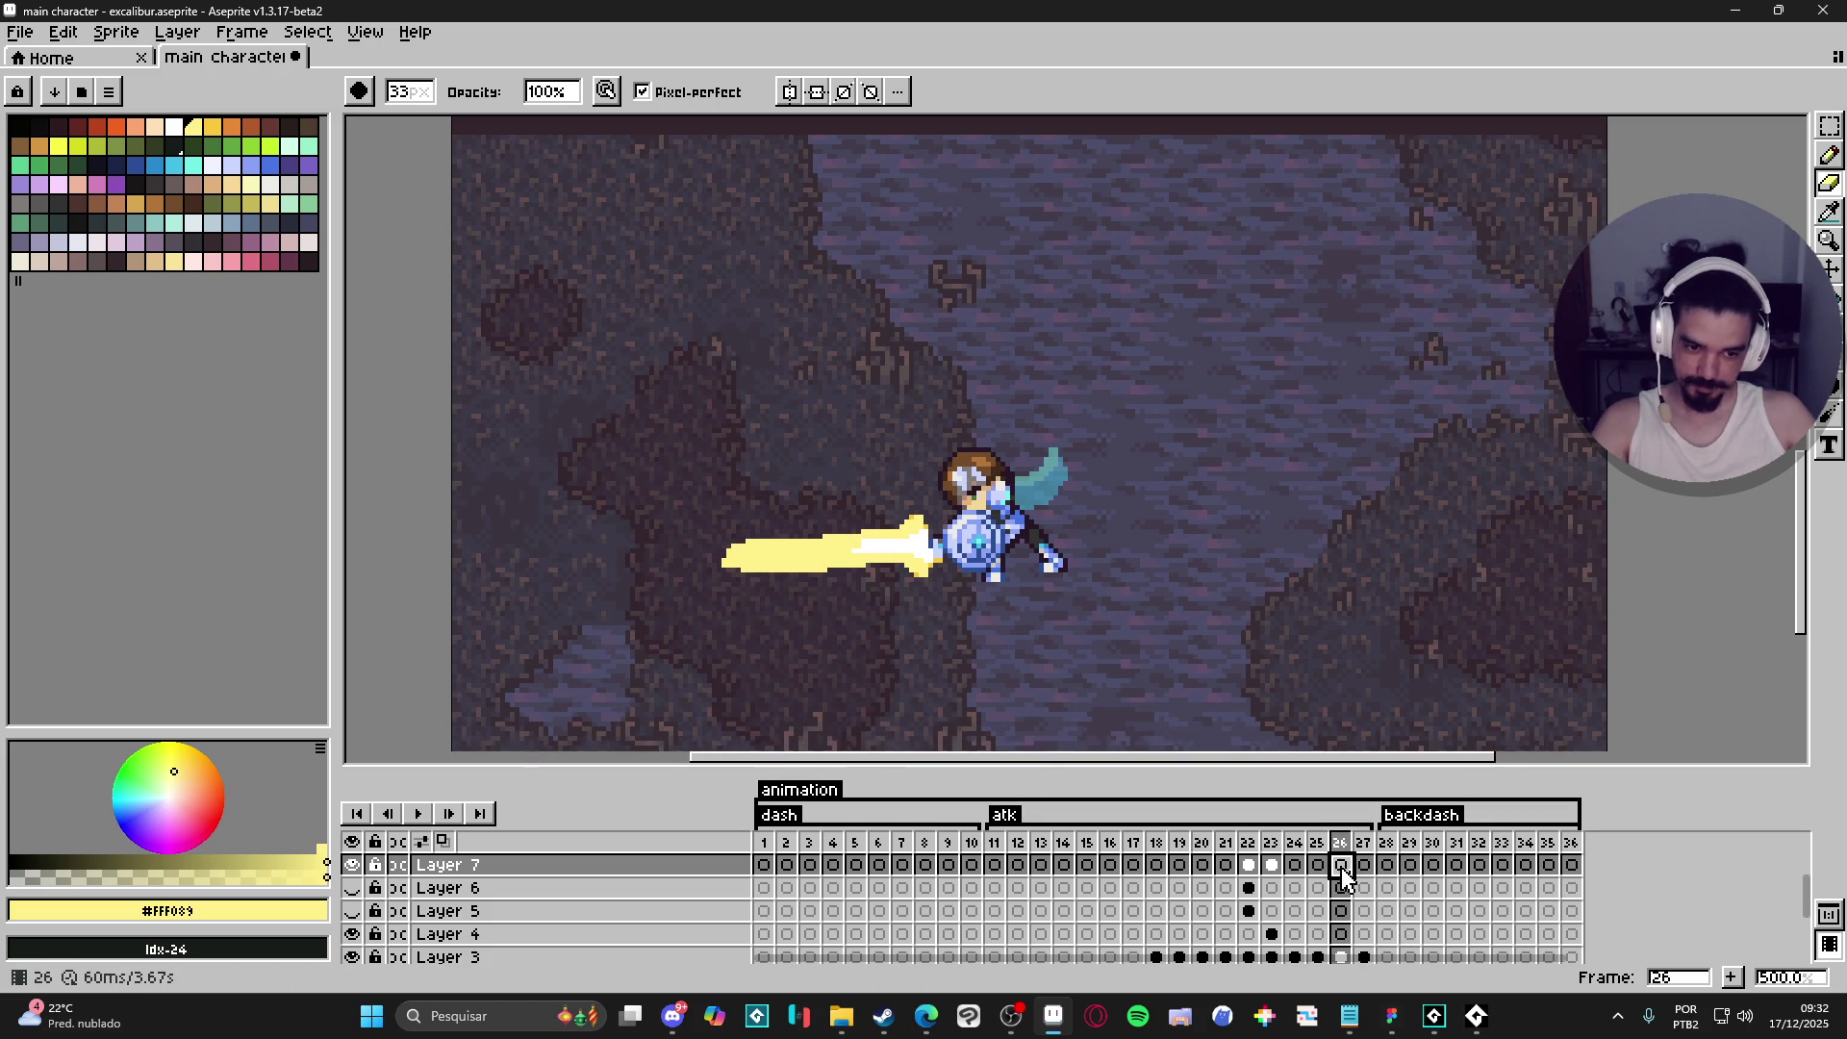
scroll(956, 598, "down", 2)
scroll(940, 586, "up", 1)
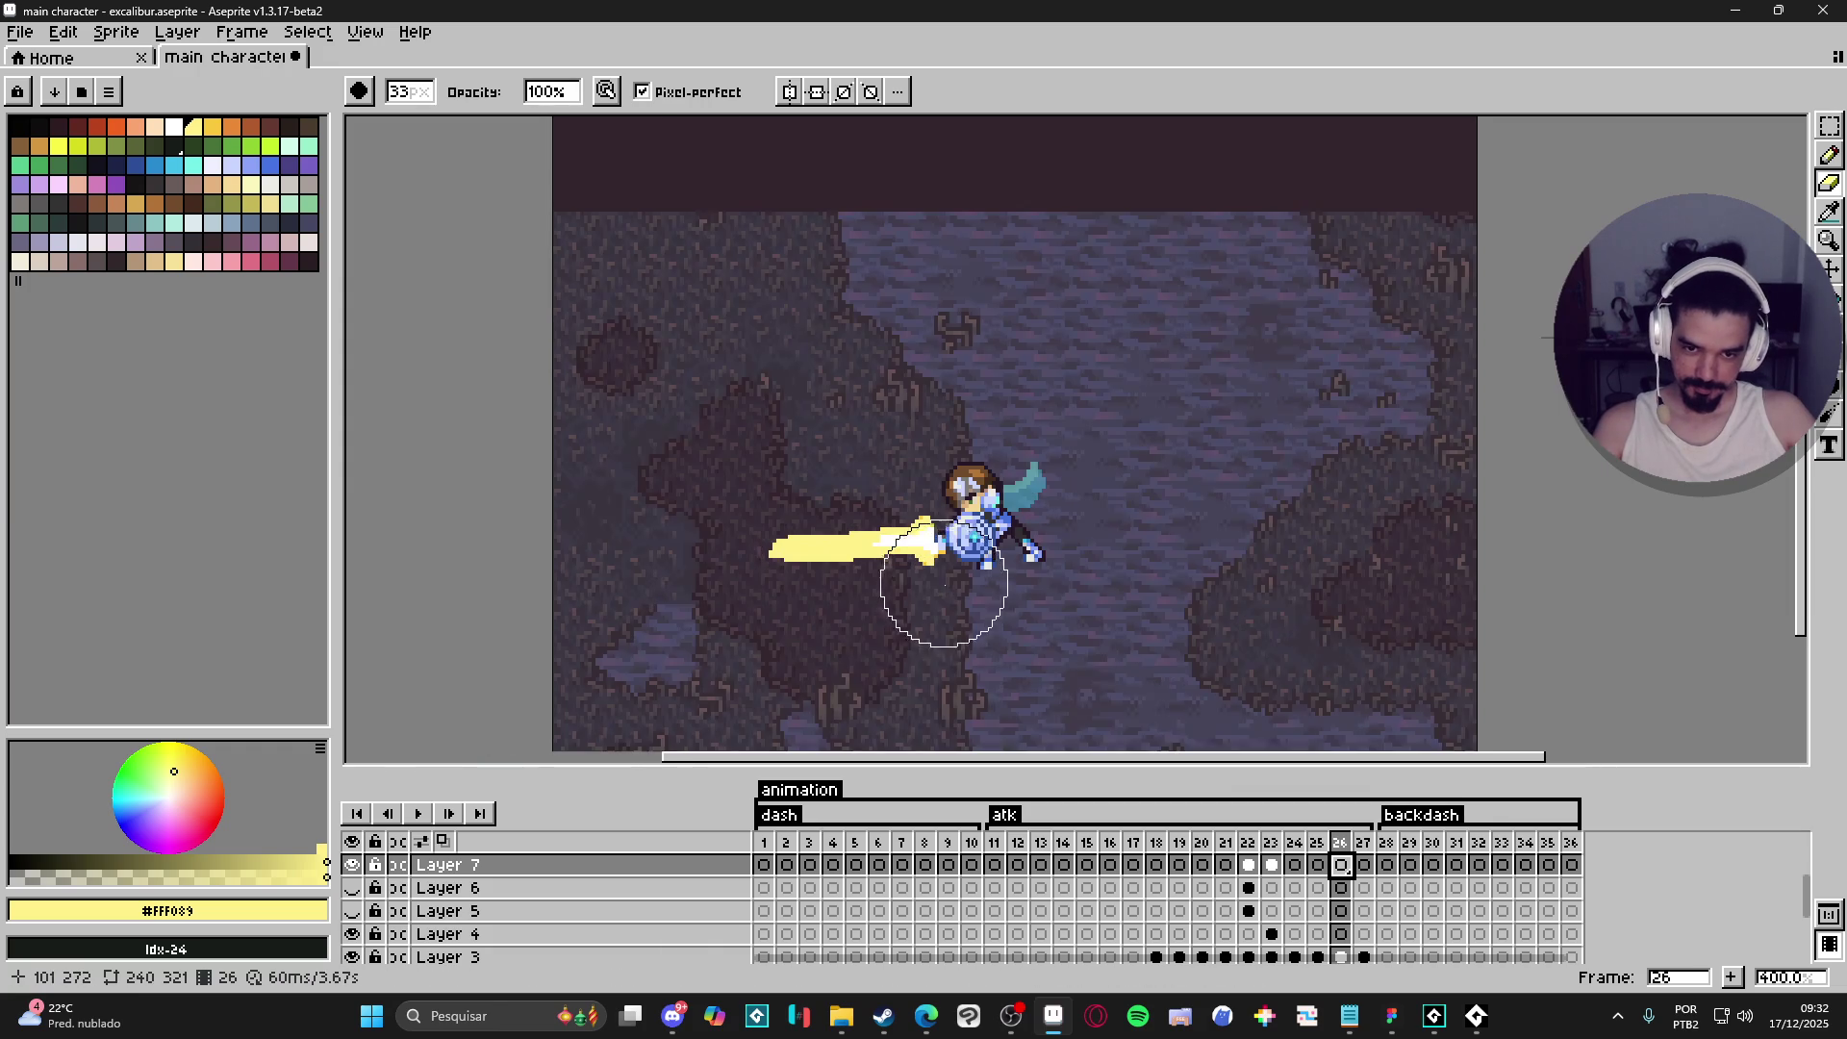
left_click(1251, 866)
left_click(1090, 843)
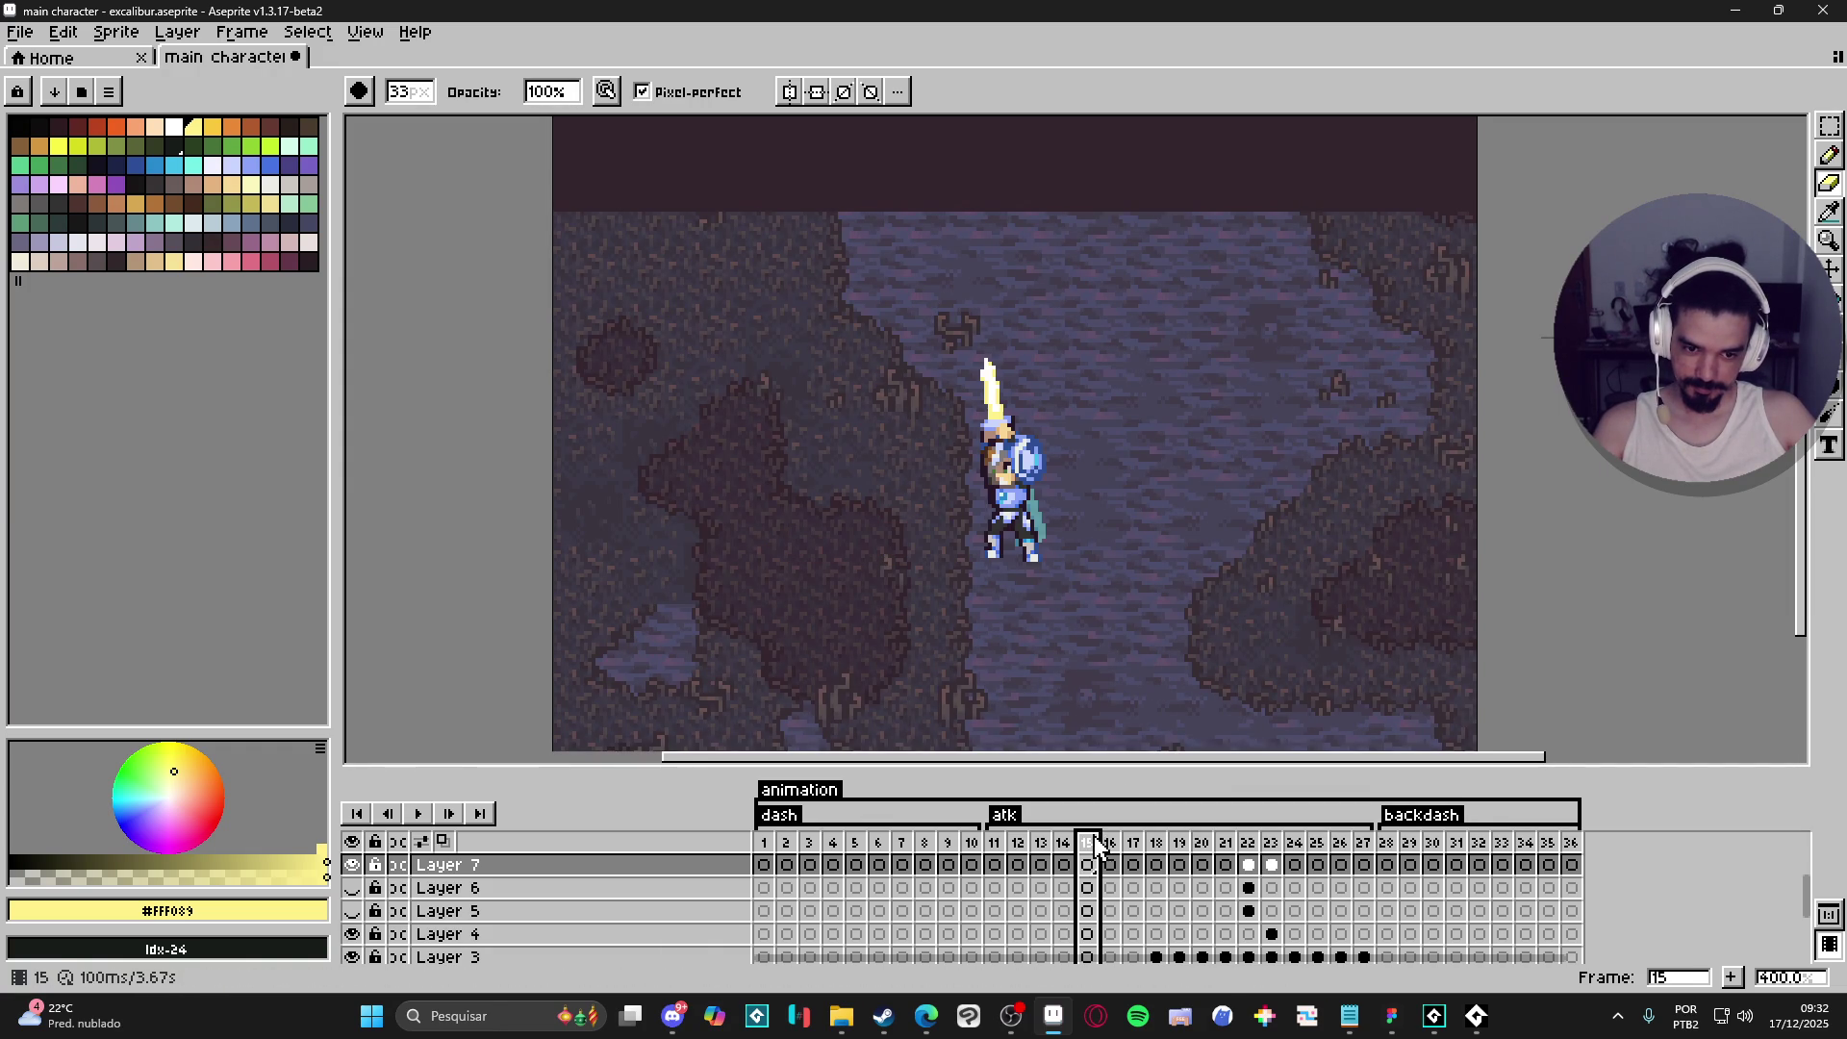
- Play the attack, then eyedrop the sword grip's brown #452a1b on frame 21
left_click(426, 815)
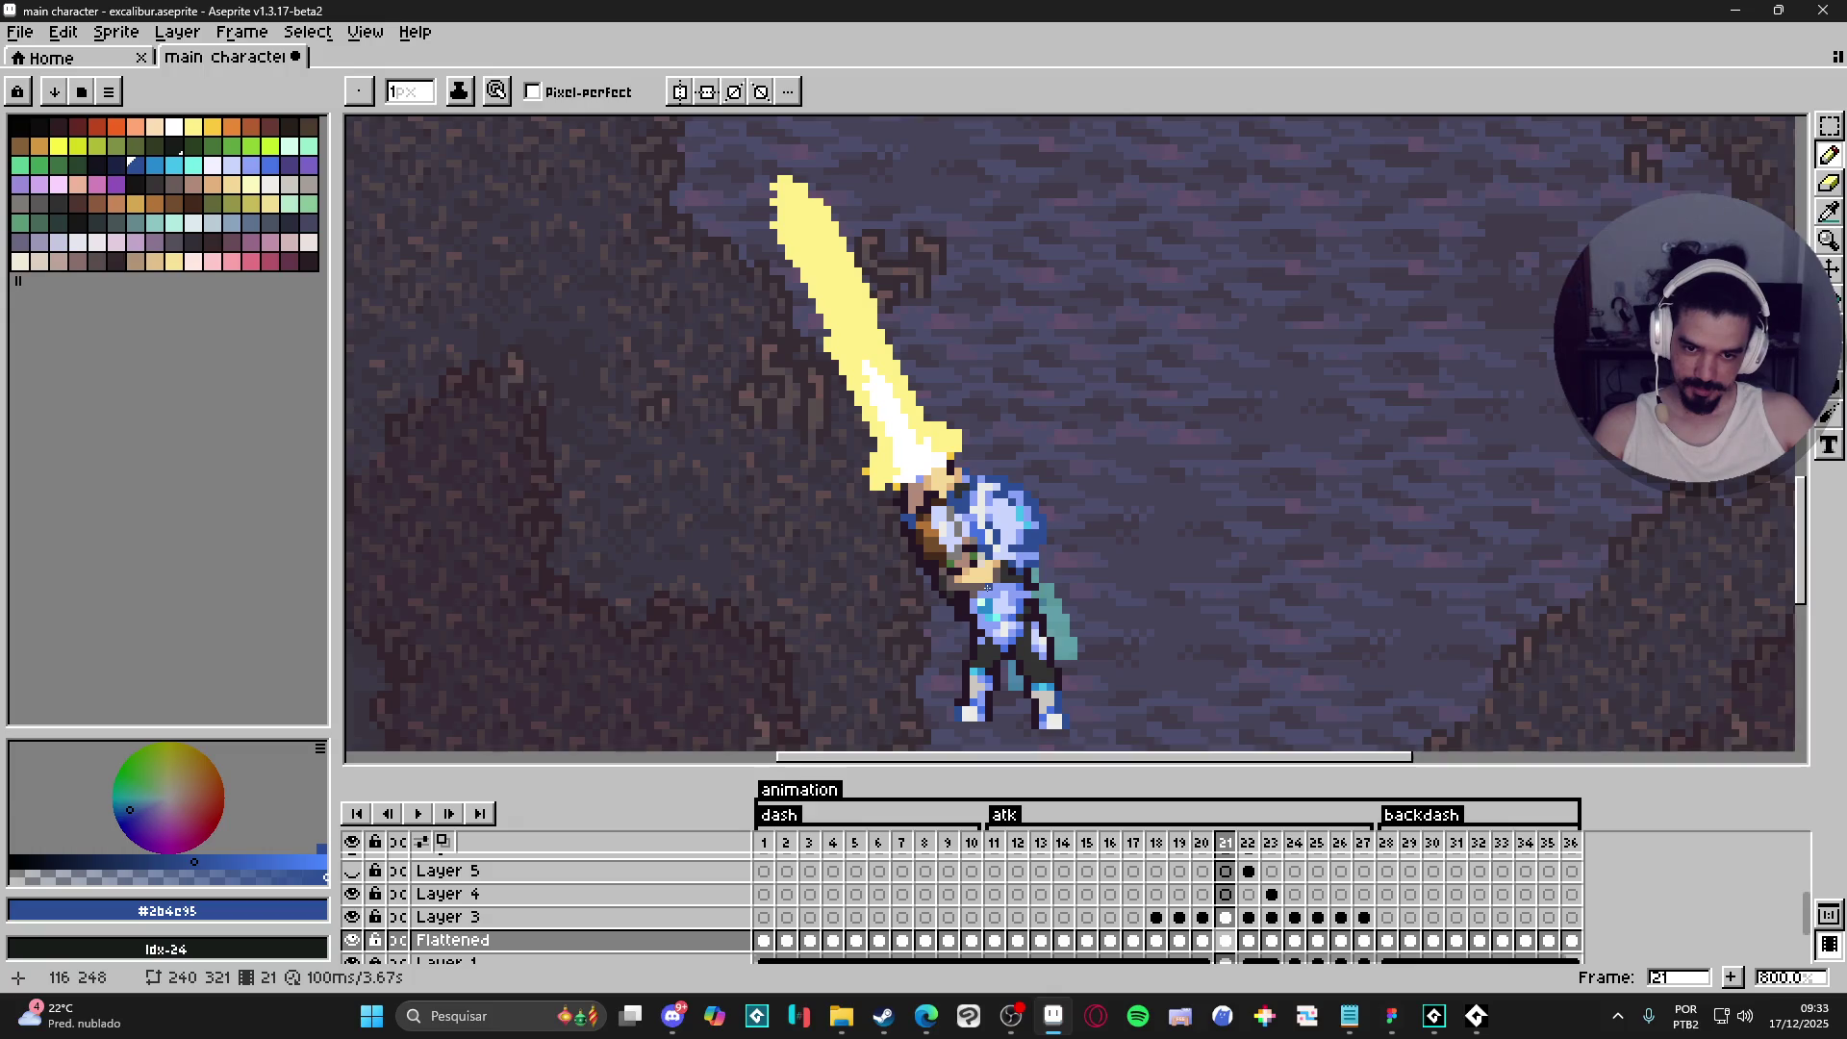
scroll(948, 589, "up", 2)
left_click(946, 565, "alt")
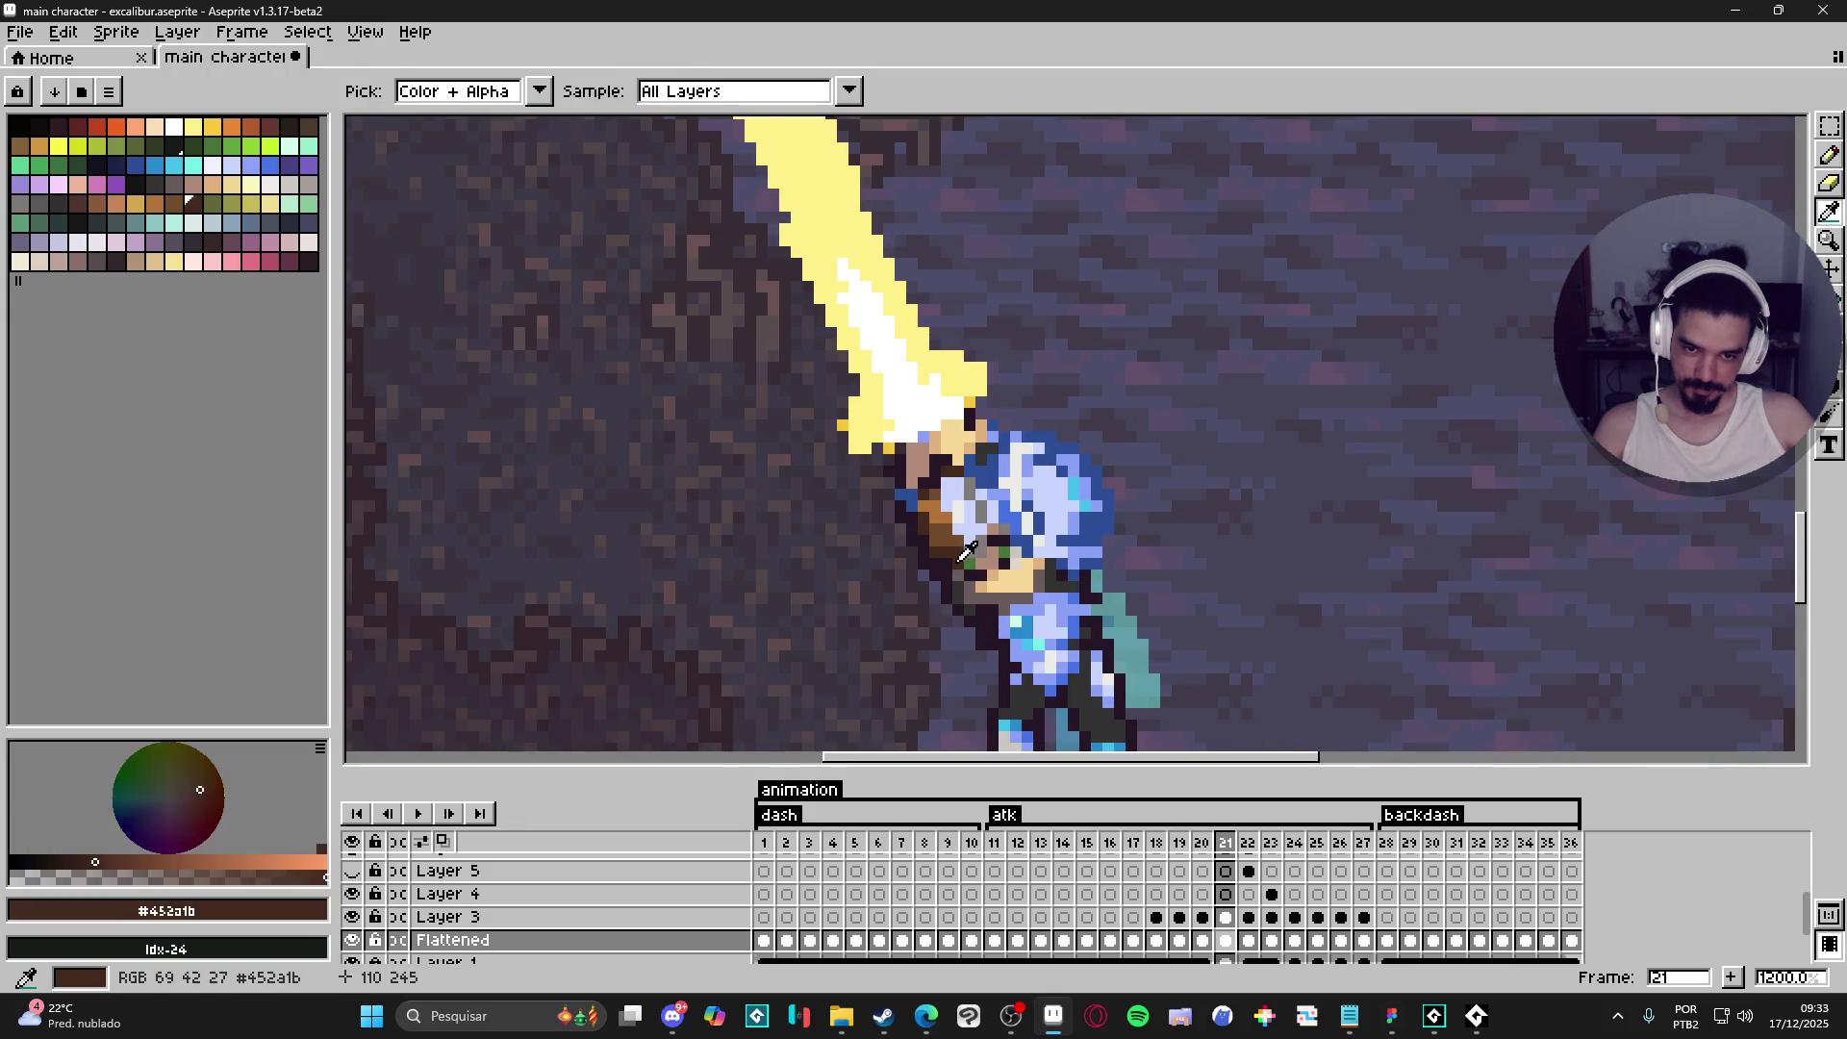
left_click(948, 564, "alt")
scroll(949, 564, "down", 2)
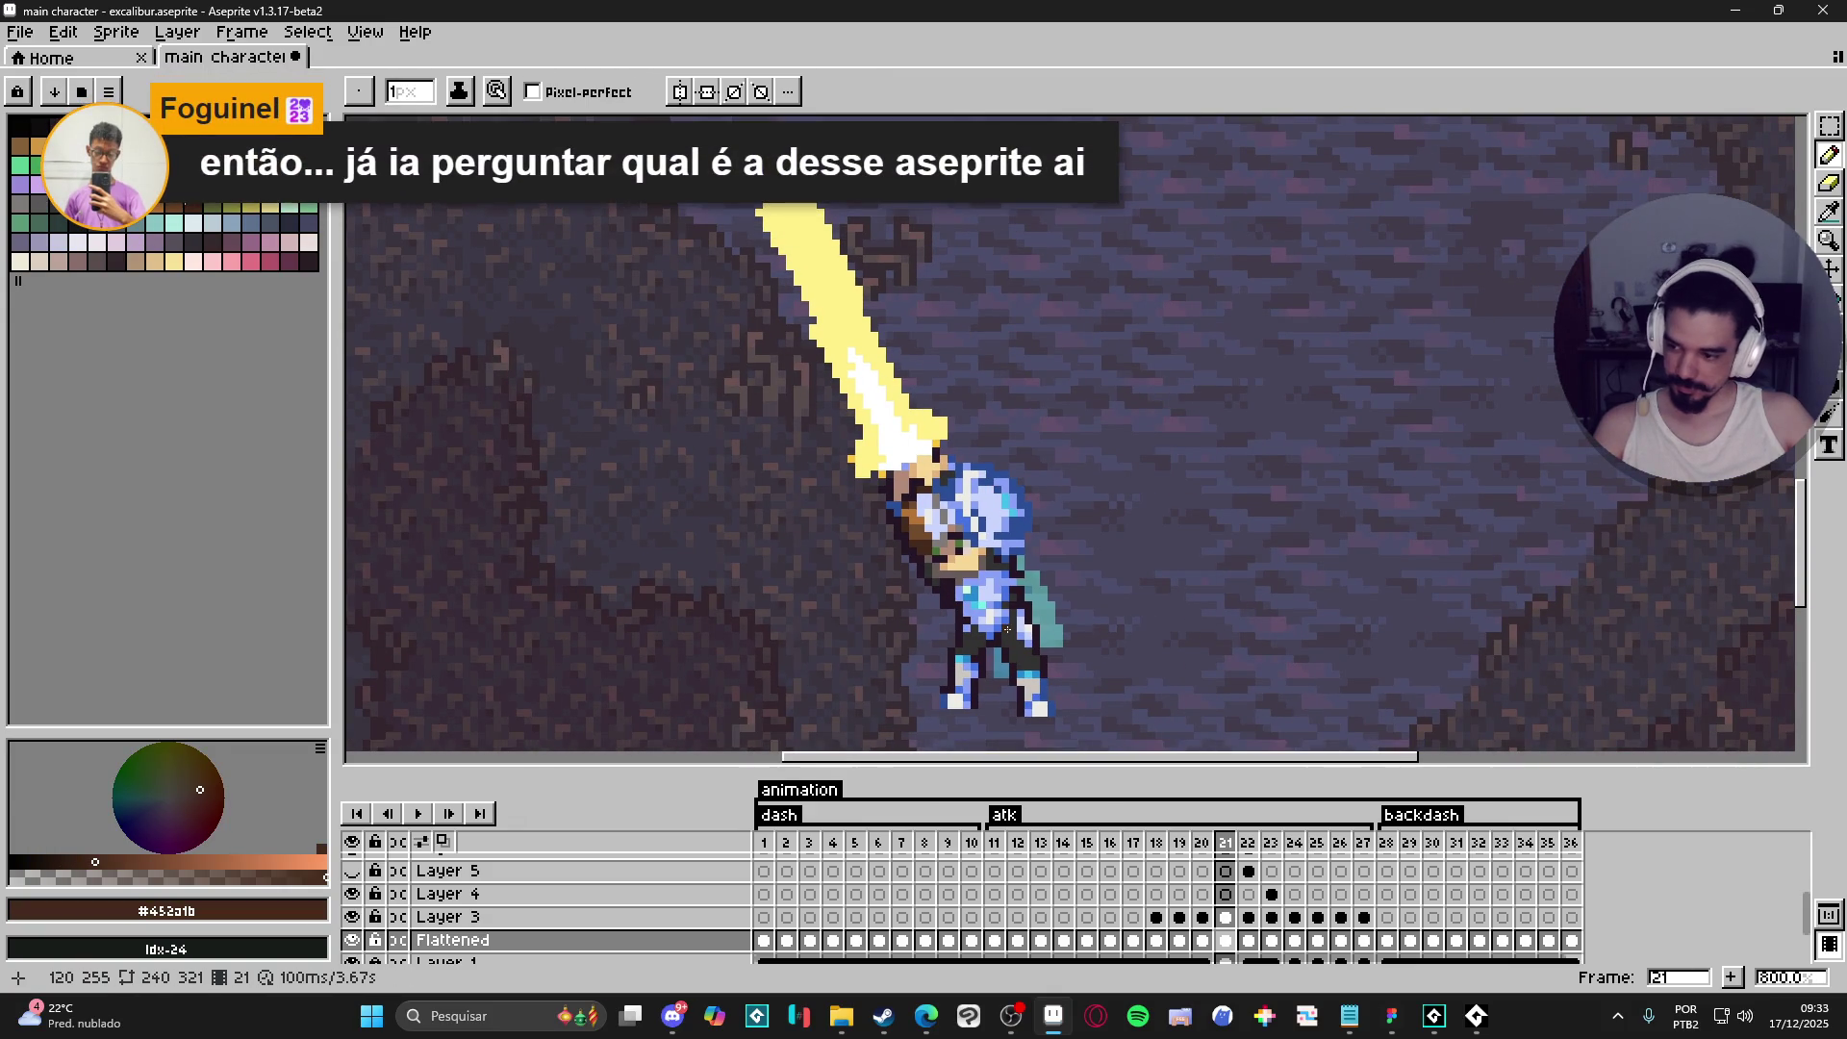
scroll(1028, 631, "down", 2)
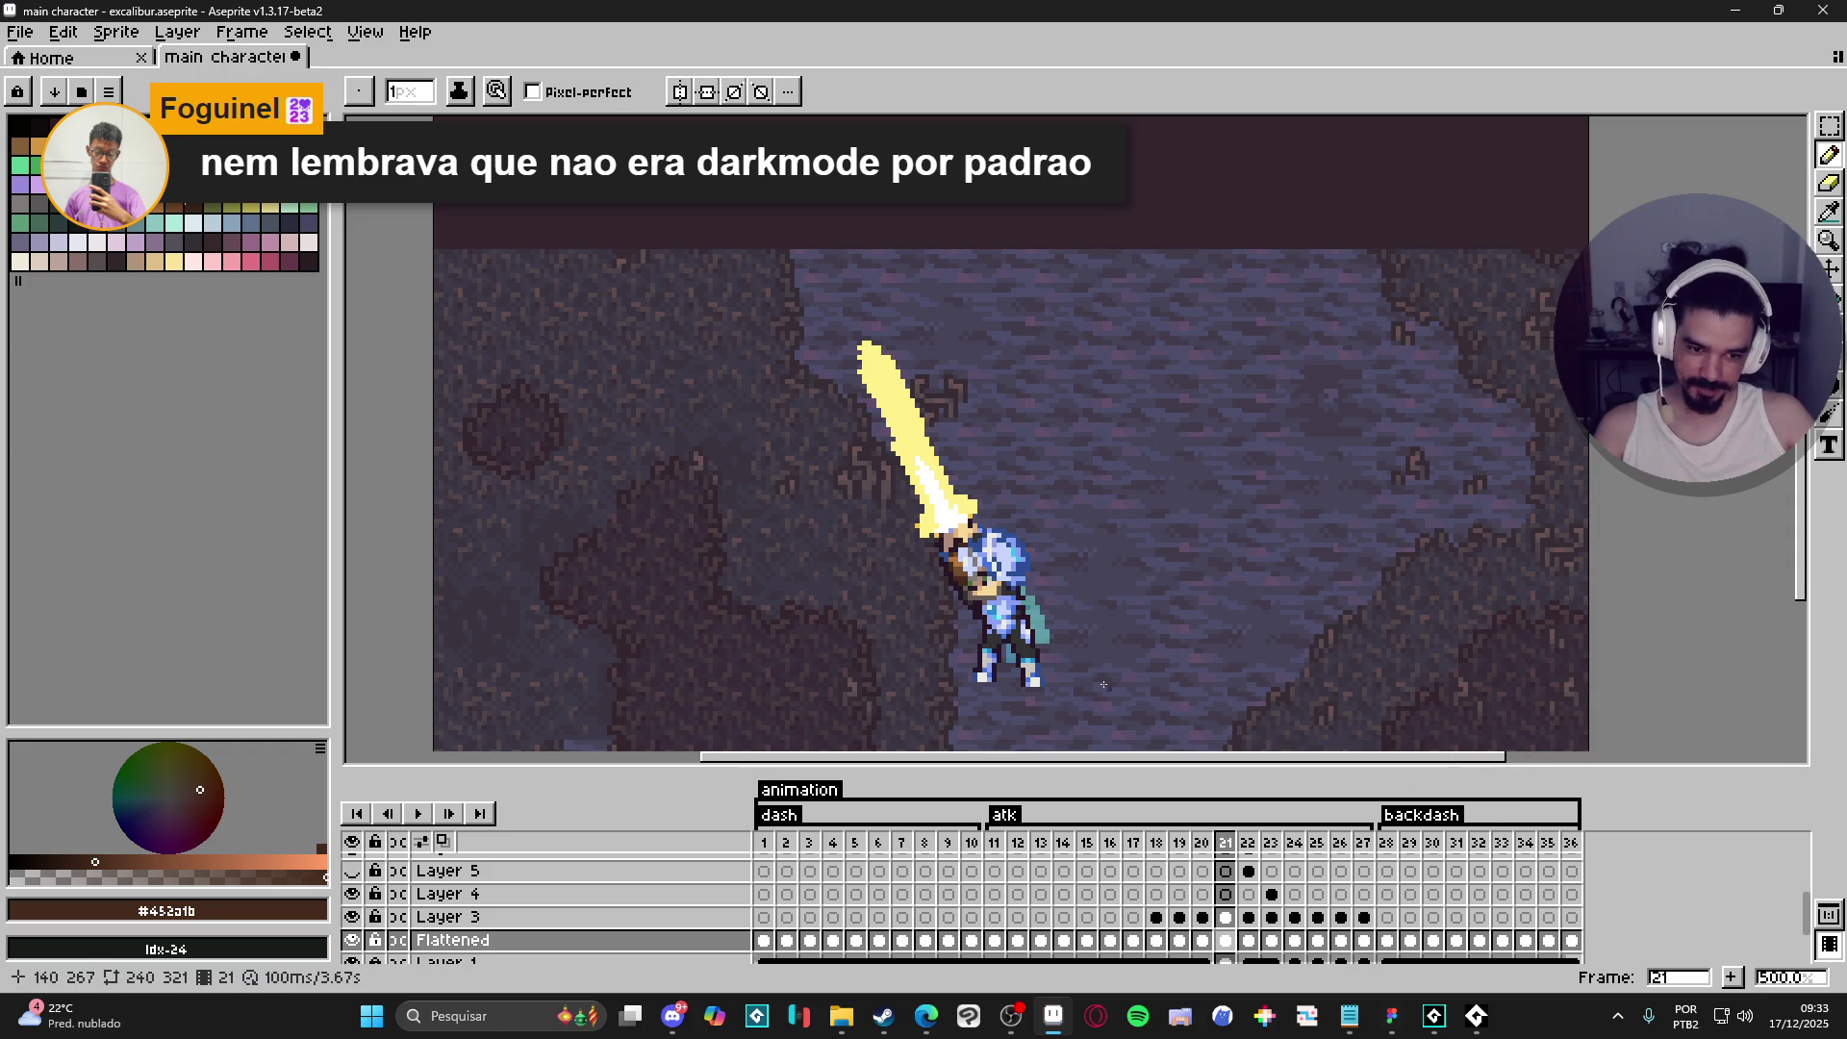
- On Layer 3, shrink the eraser to 2px and pick the sword yellow #FFF089 for the pencil
scroll(875, 495, "up", 1)
scroll(879, 499, "down", 1)
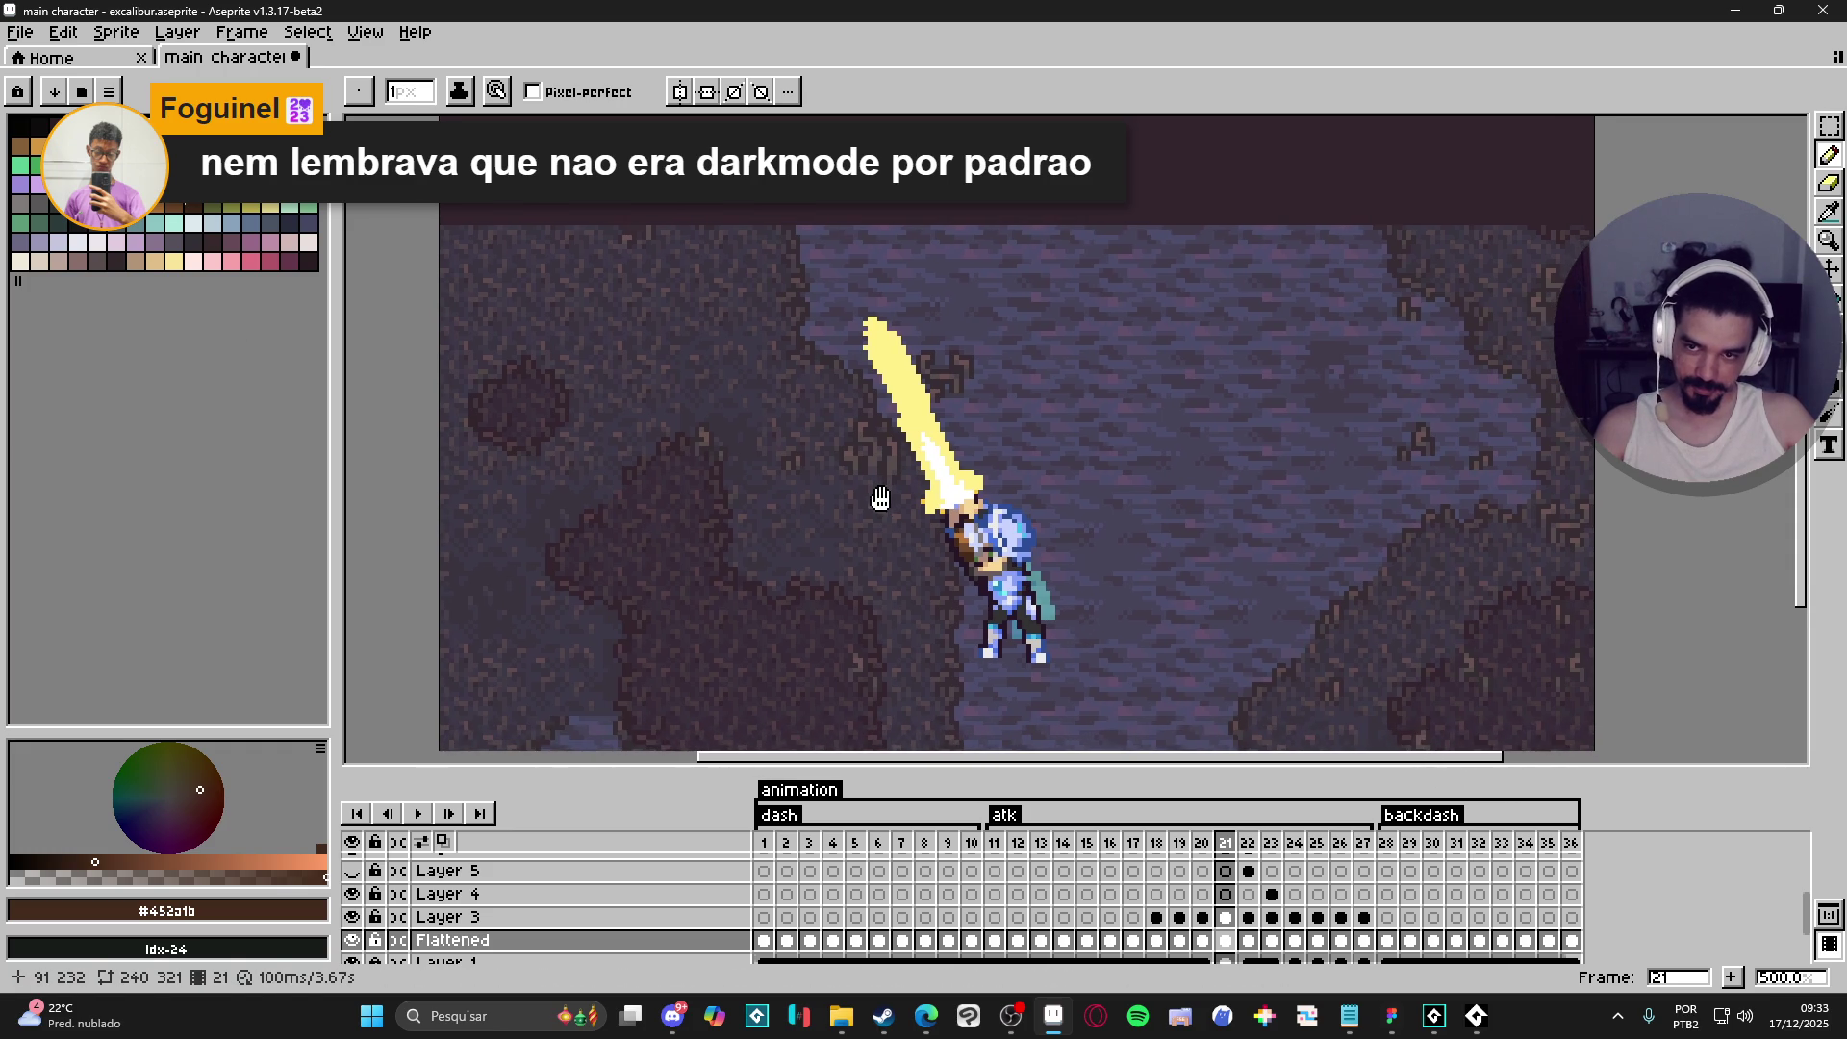
scroll(914, 539, "up", 4)
left_click(915, 433, "ctrl")
key("e")
key("minus")
key("minus")
key("minus")
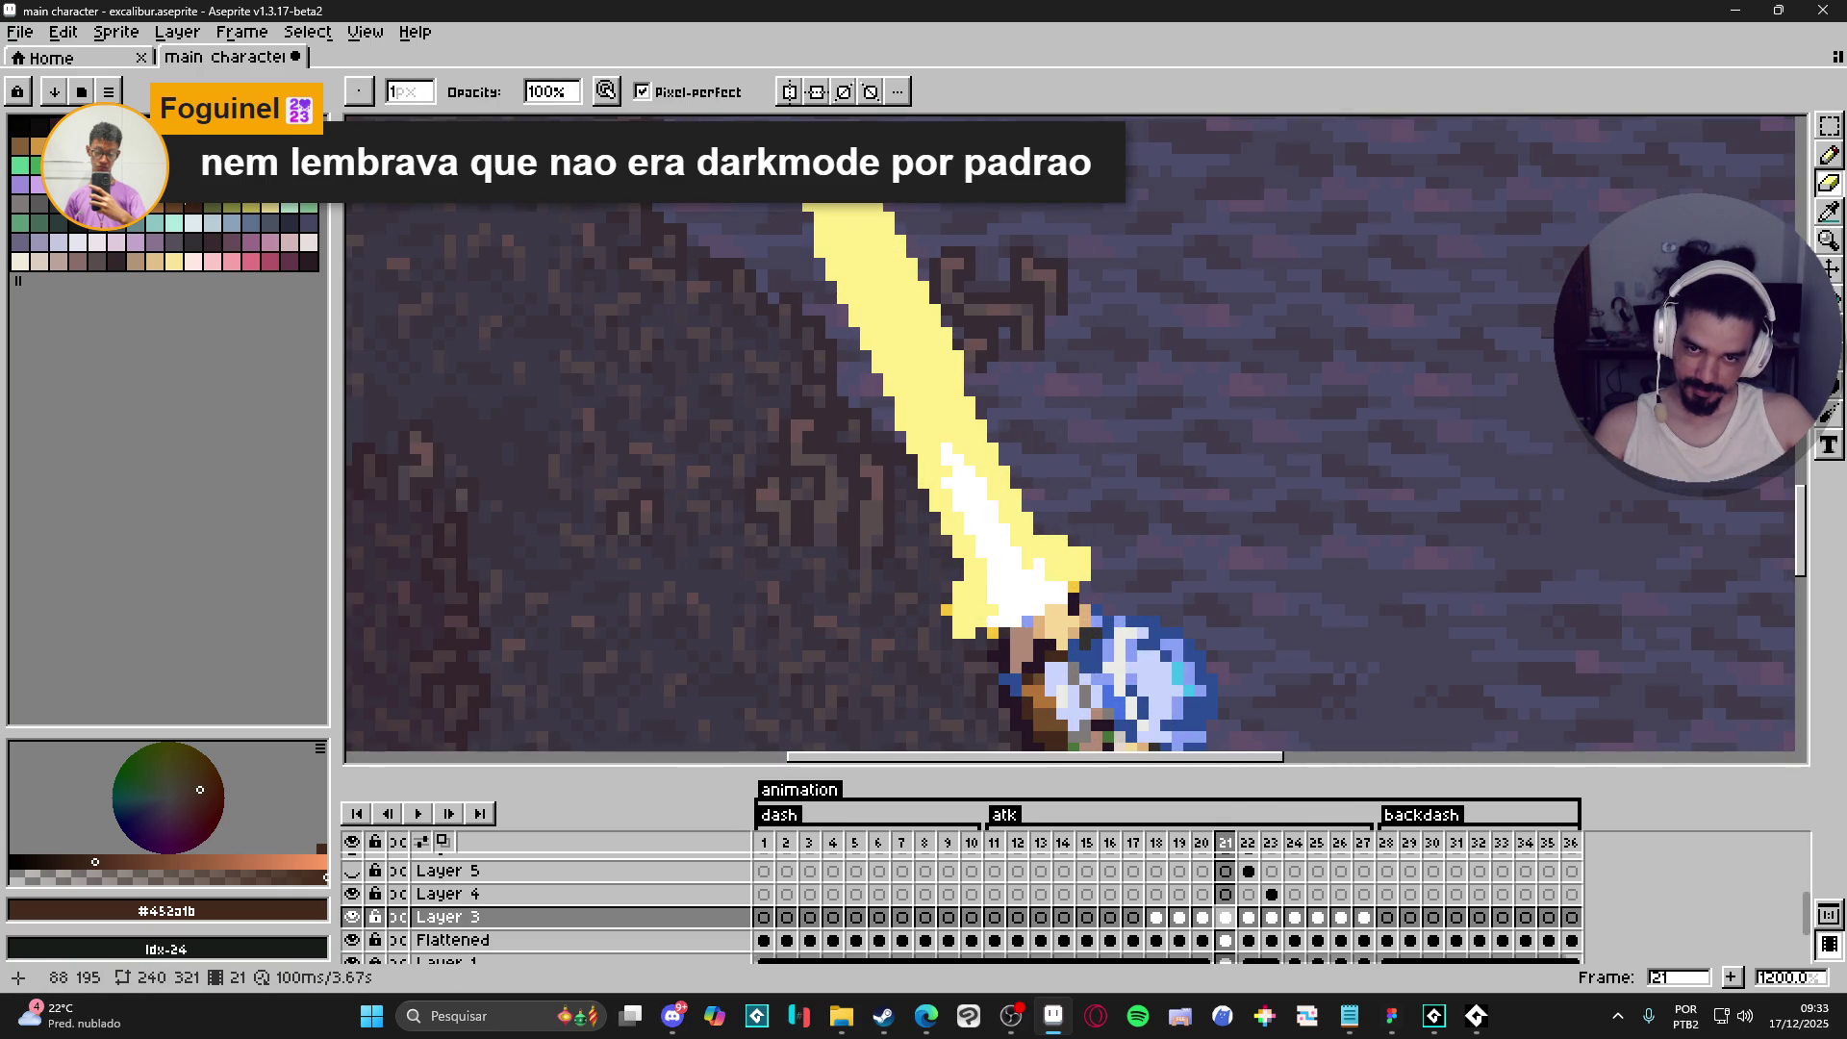
key("b")
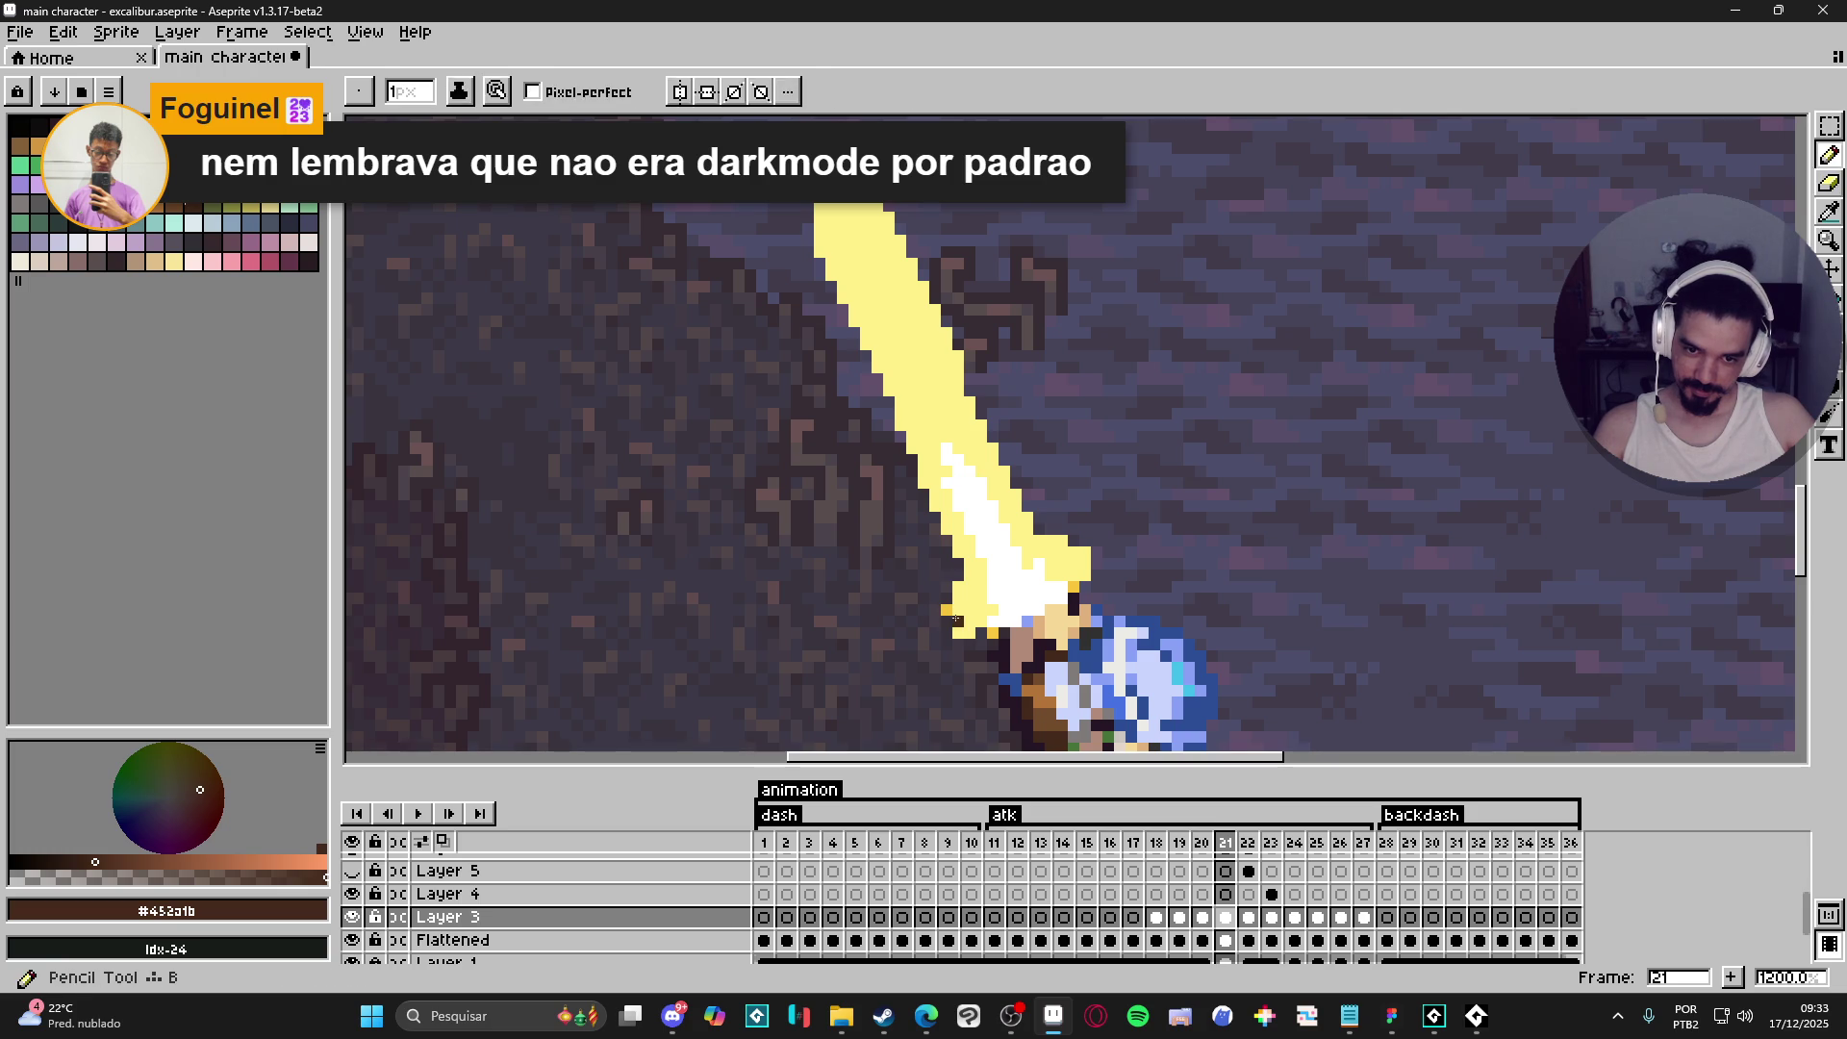
left_click(948, 623, "alt")
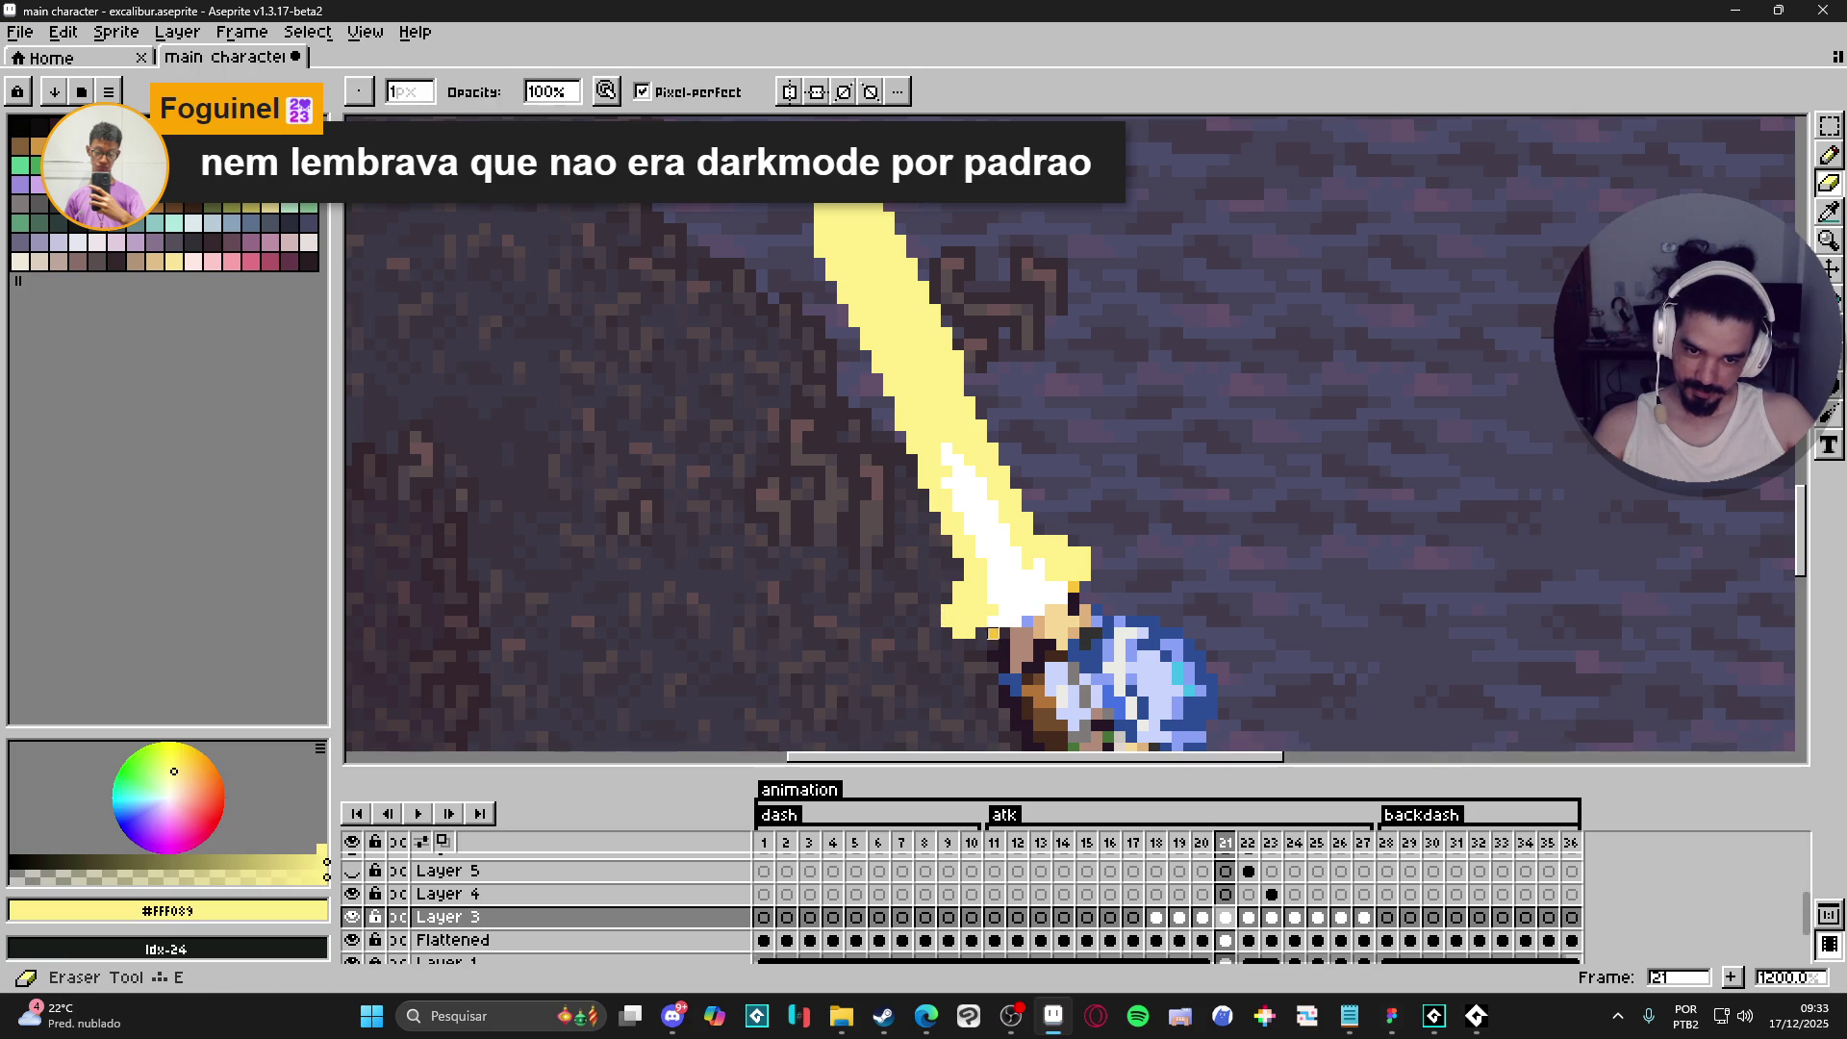
scroll(998, 635, "down", 4)
- Step forward to frame 22 of the attack and zoom out
left_click(1202, 843)
left_click(1225, 843)
left_click(1248, 843)
scroll(1113, 629, "down", 2)
left_click_drag(1114, 629, 1068, 512)
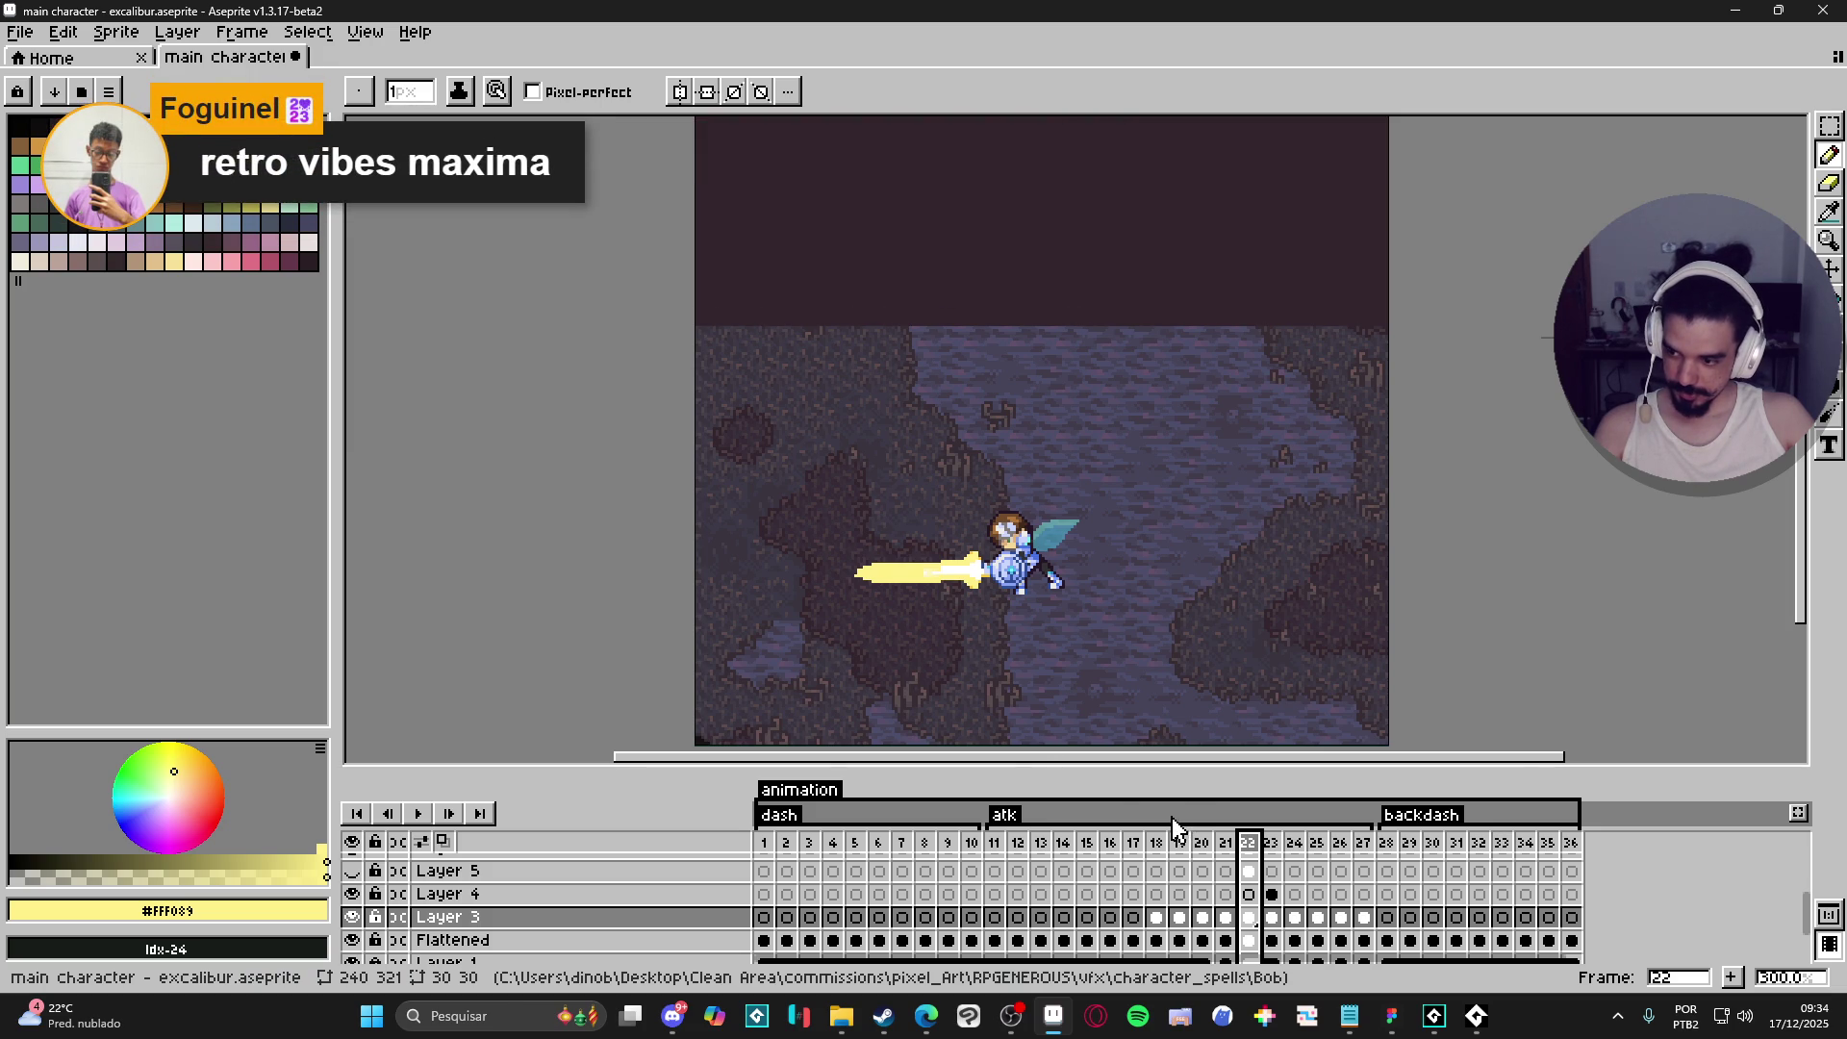
- Open Preferences from the Edit menu
left_click(20, 32)
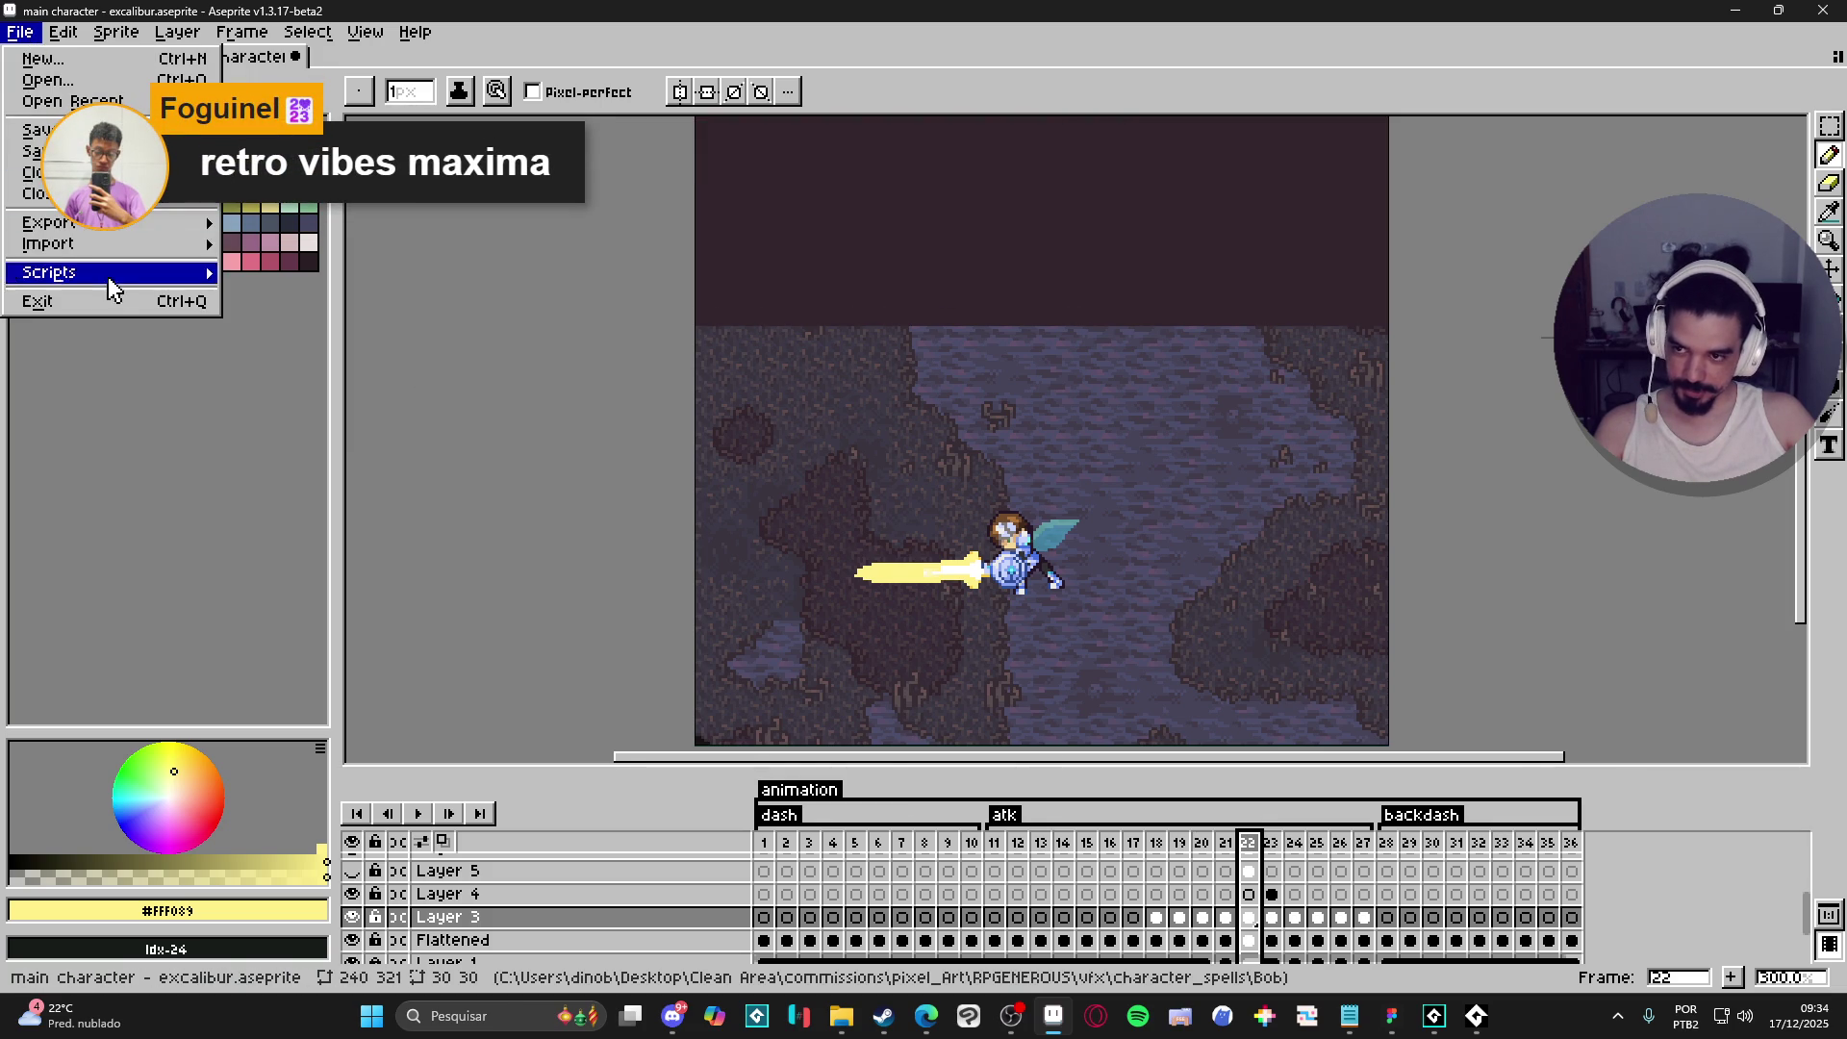
mouse_move(64, 32)
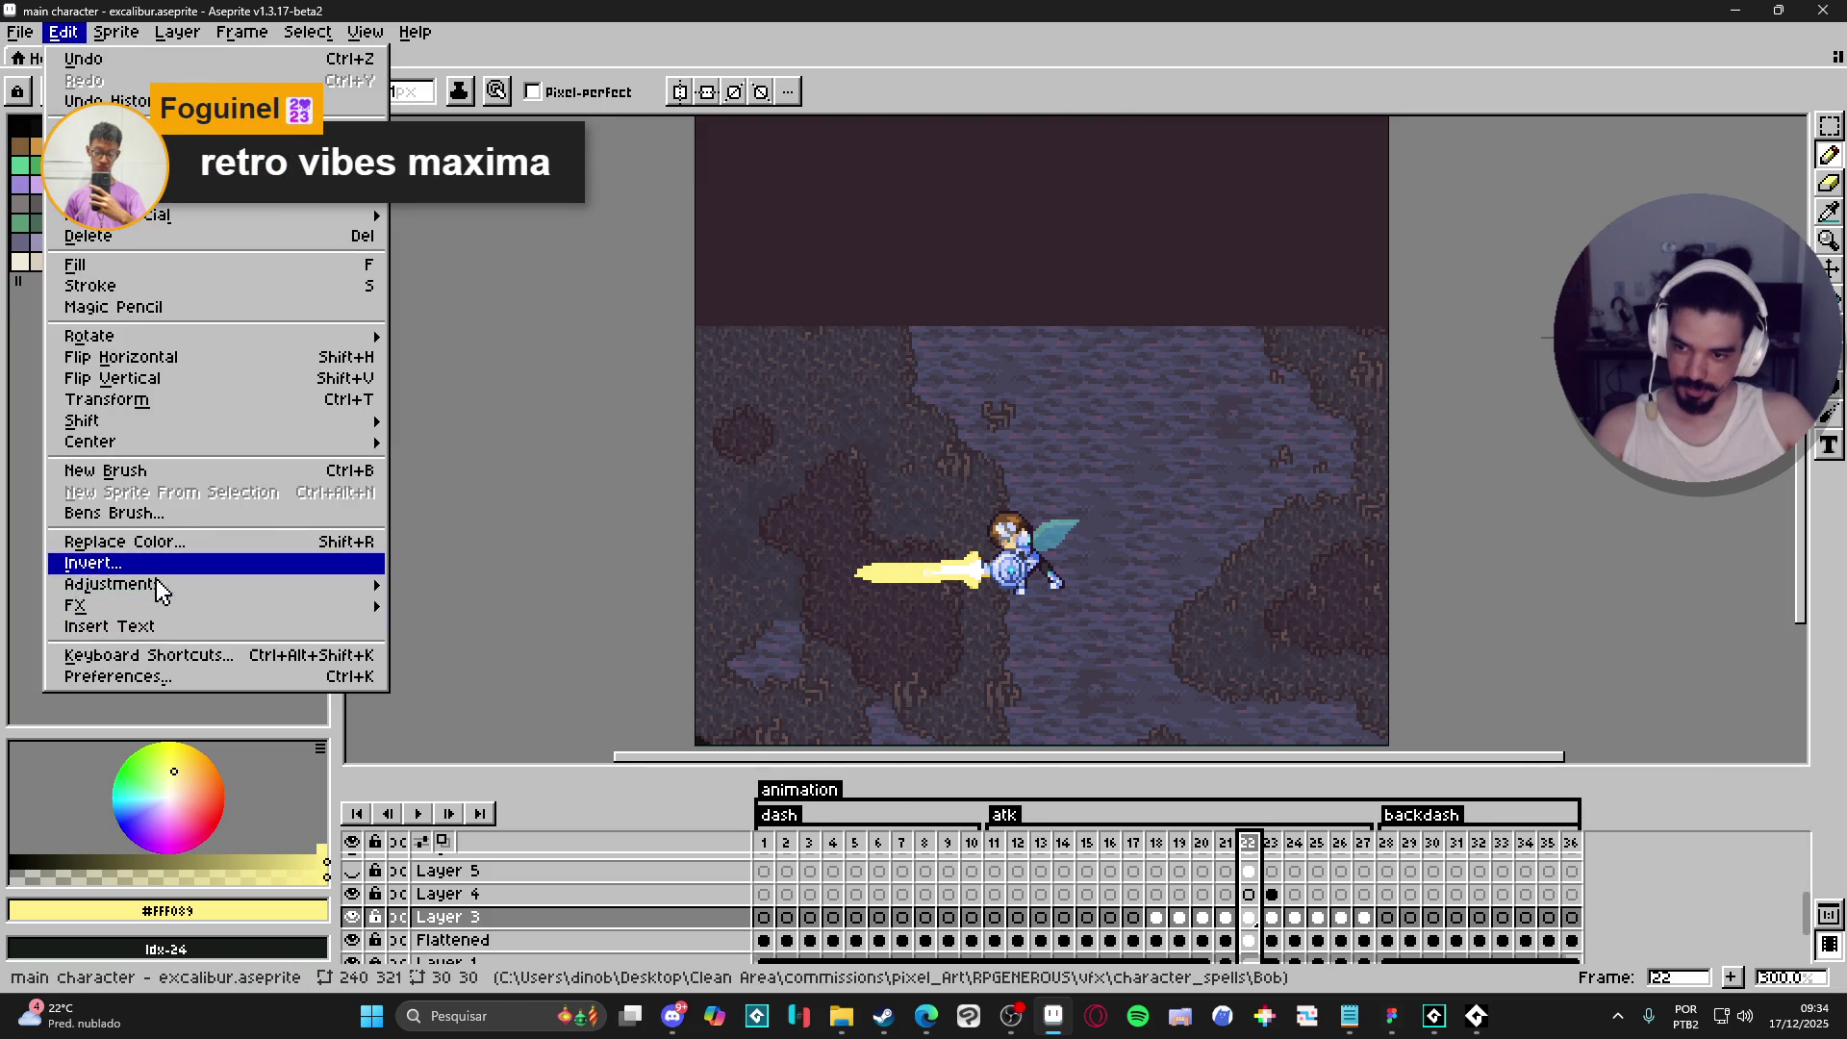
left_click(159, 679)
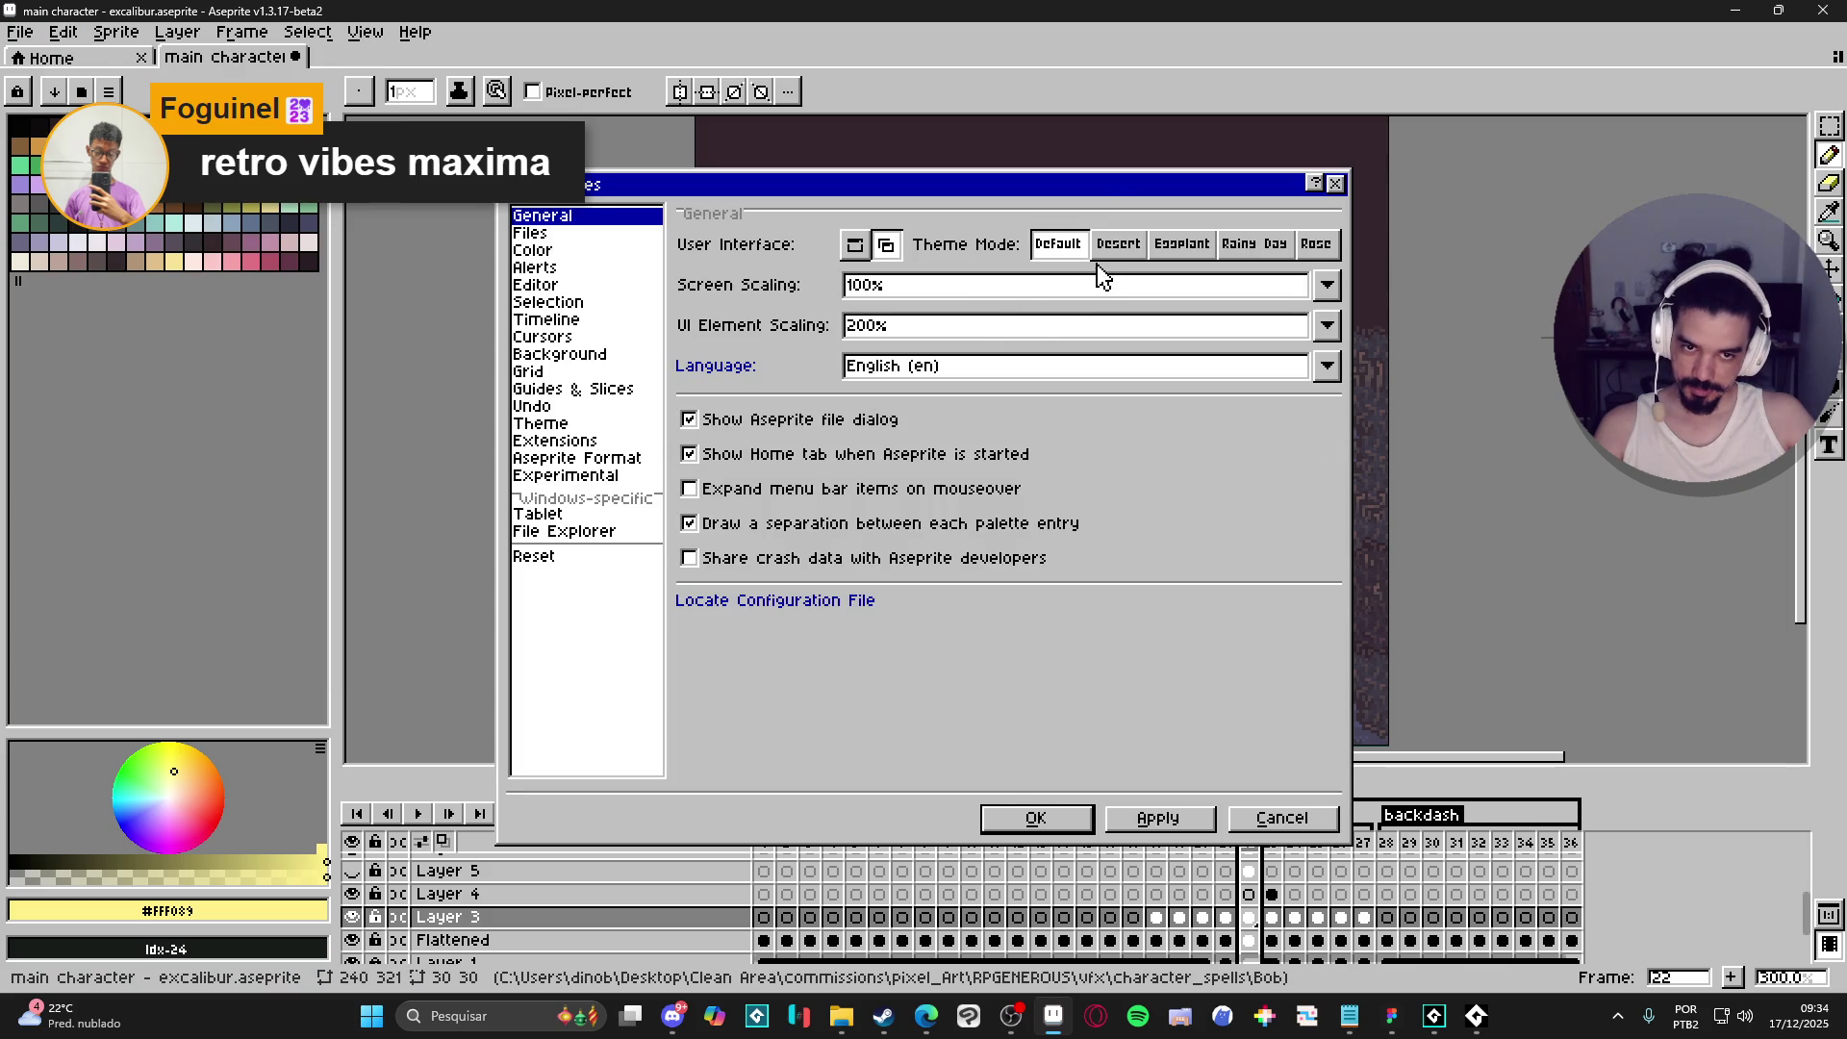
- Try the Eggplant, Desert, Rainy Day and Rose themes, keep Default, and confirm with OK
left_click(1184, 252)
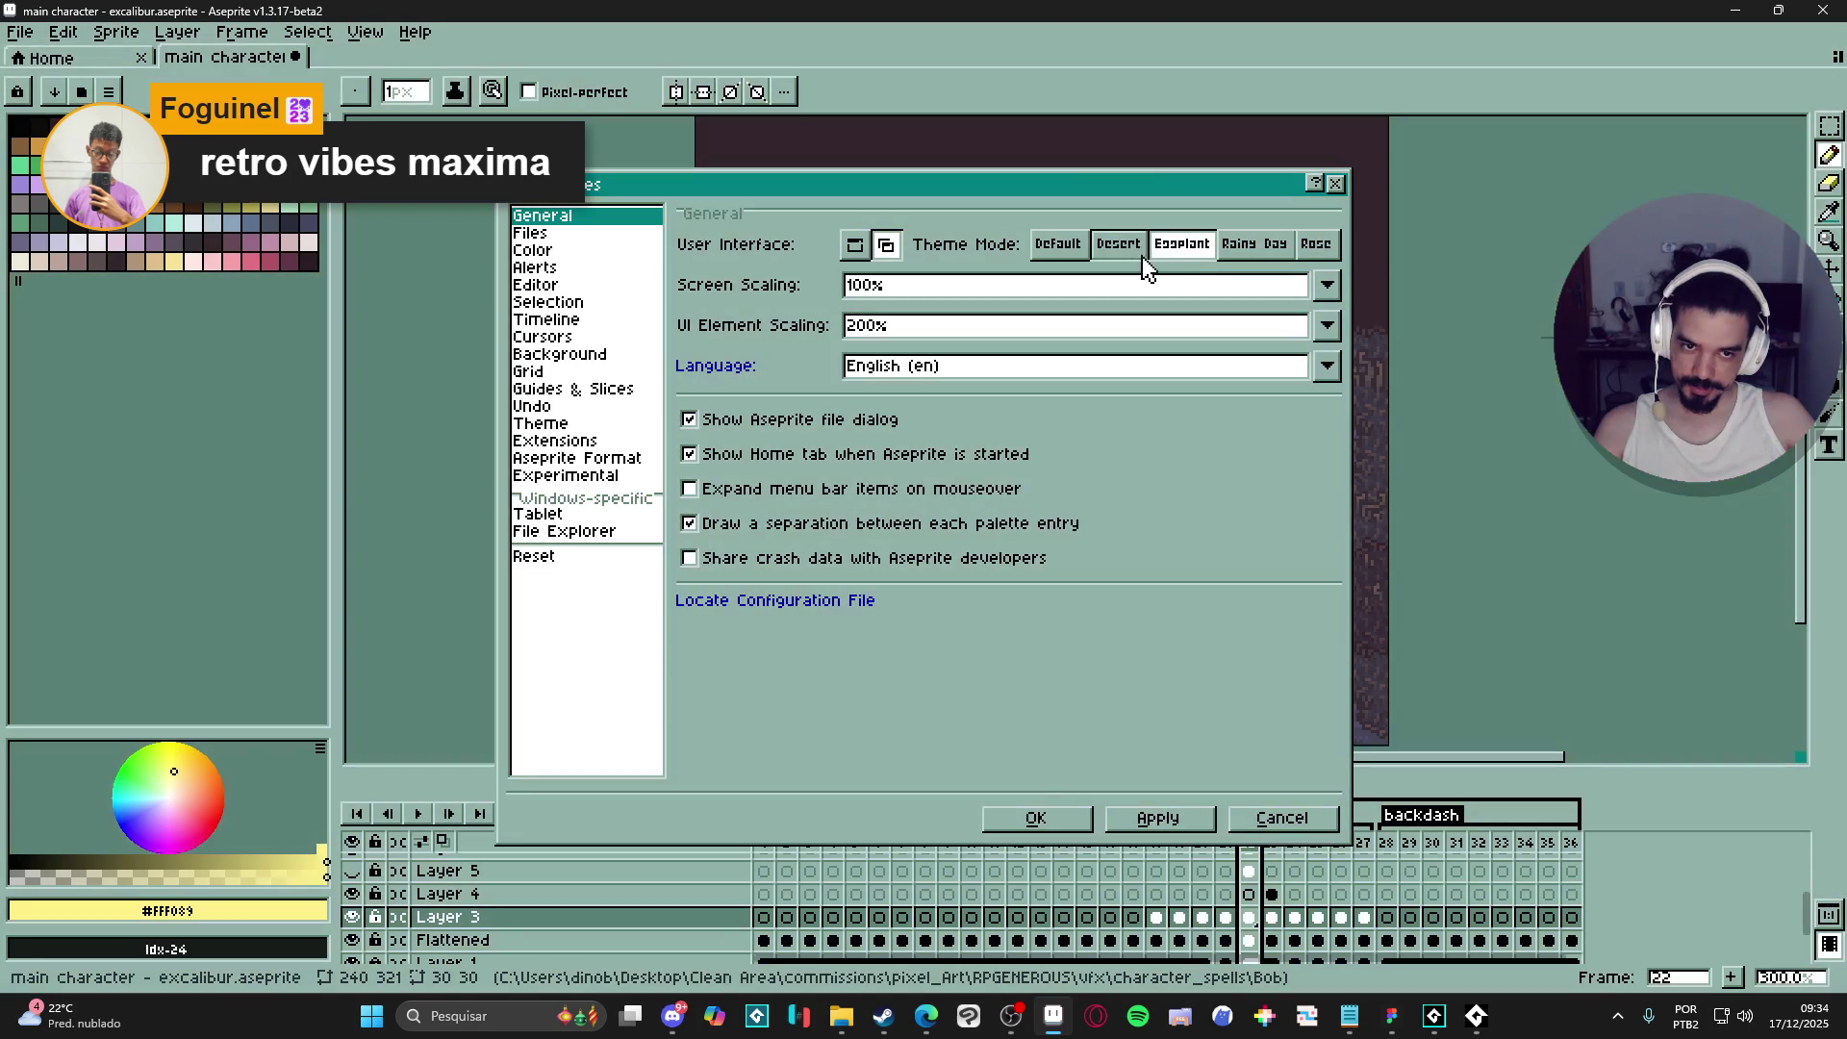
left_click(1140, 252)
left_click(1170, 245)
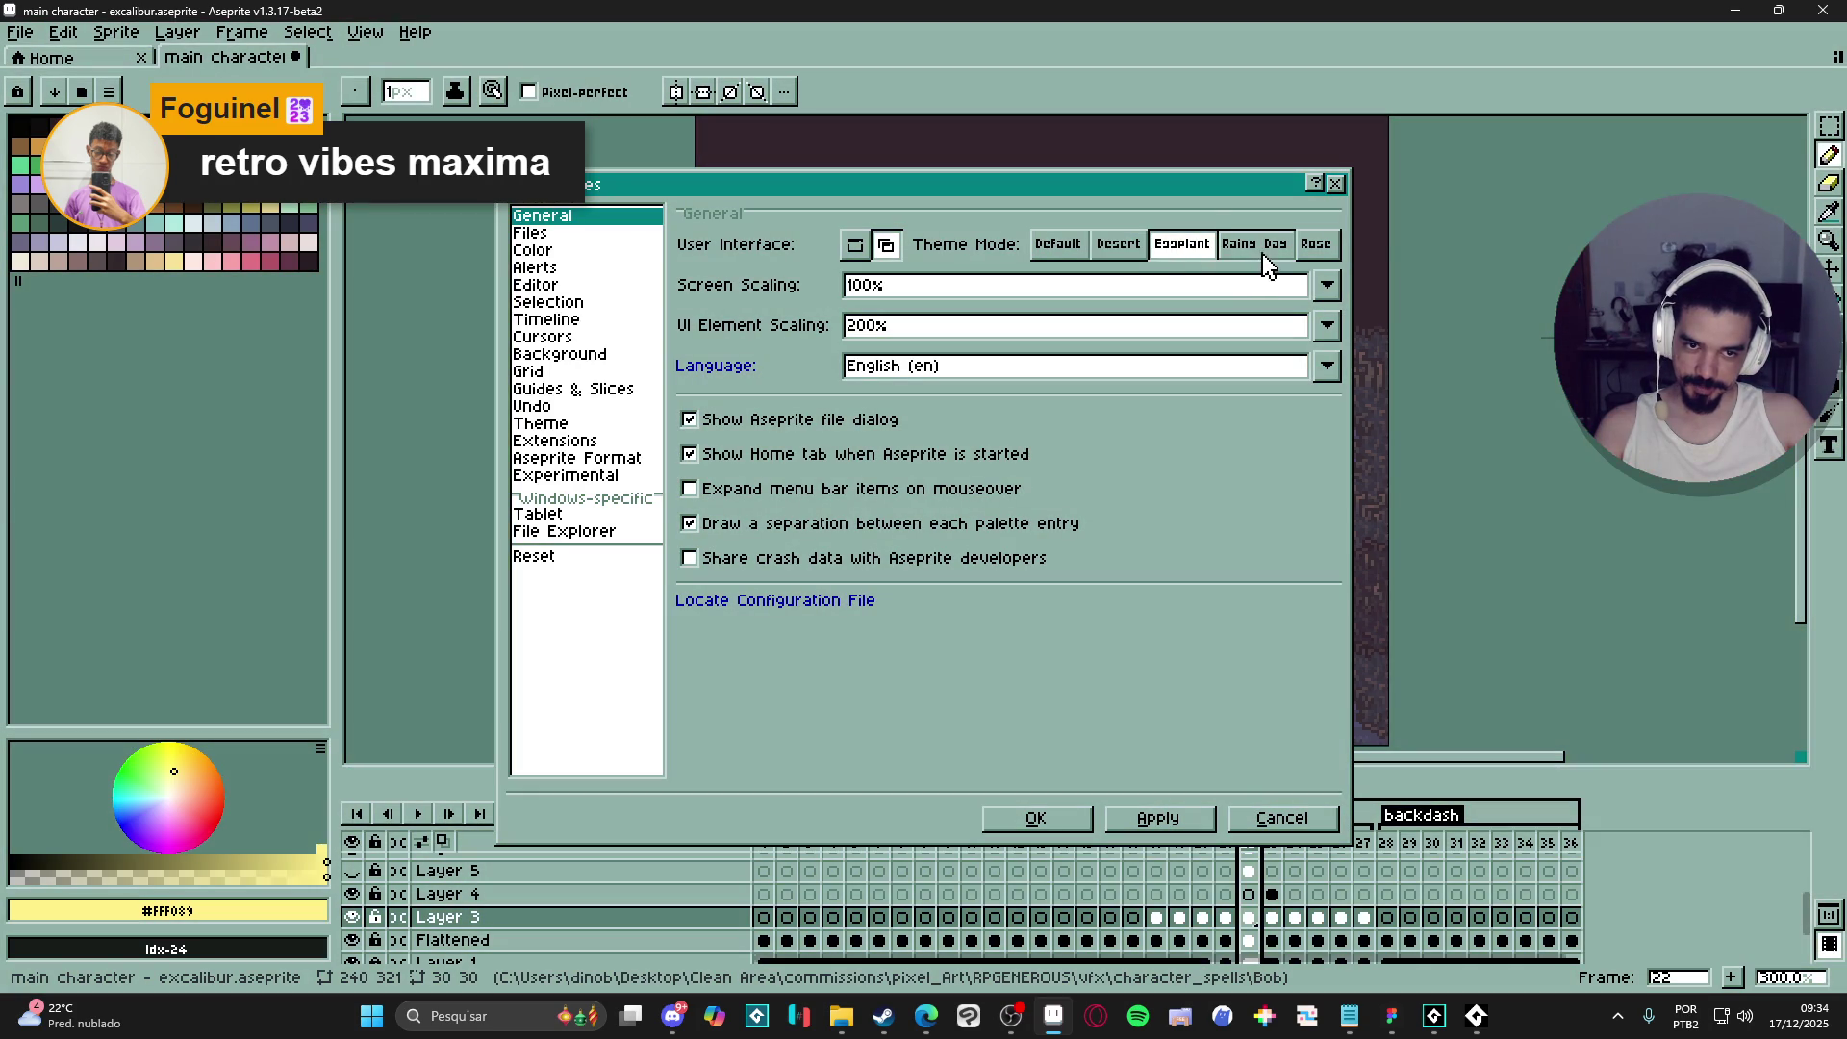
left_click(1262, 252)
left_click(1318, 246)
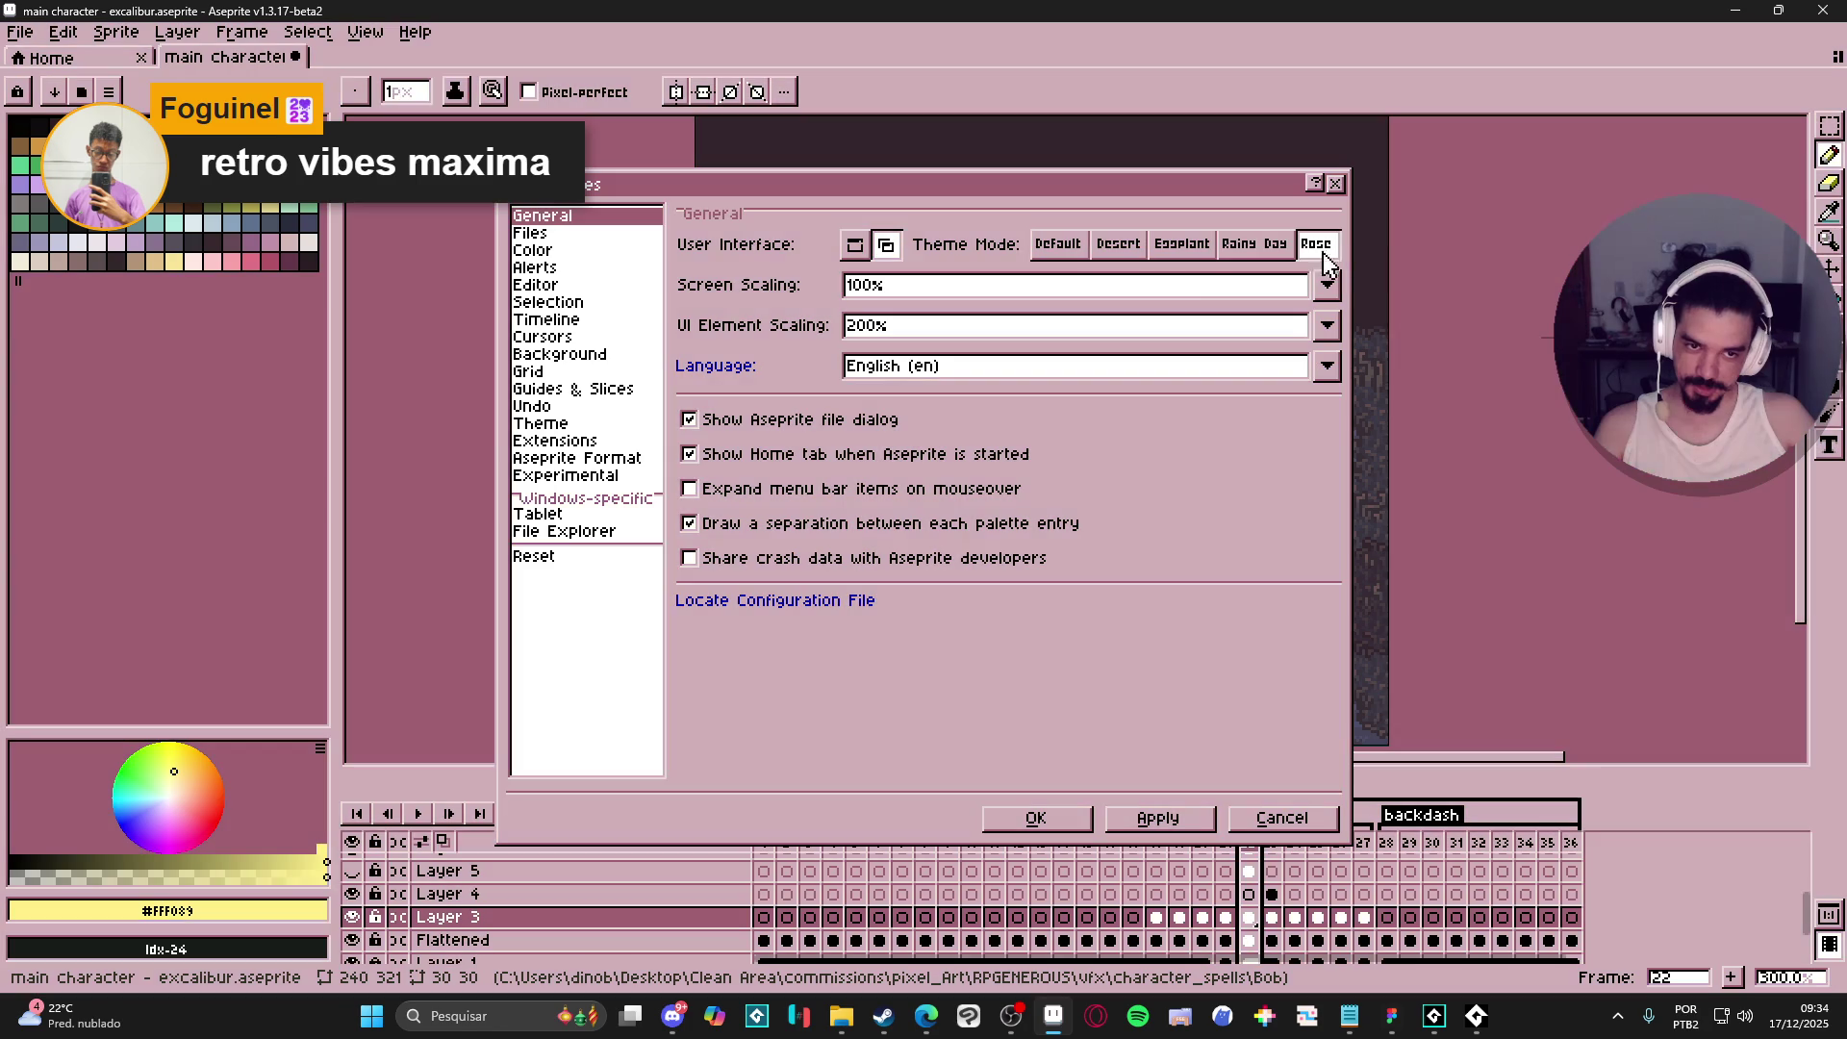
left_click(1060, 250)
left_click(1116, 249)
left_click(1067, 253)
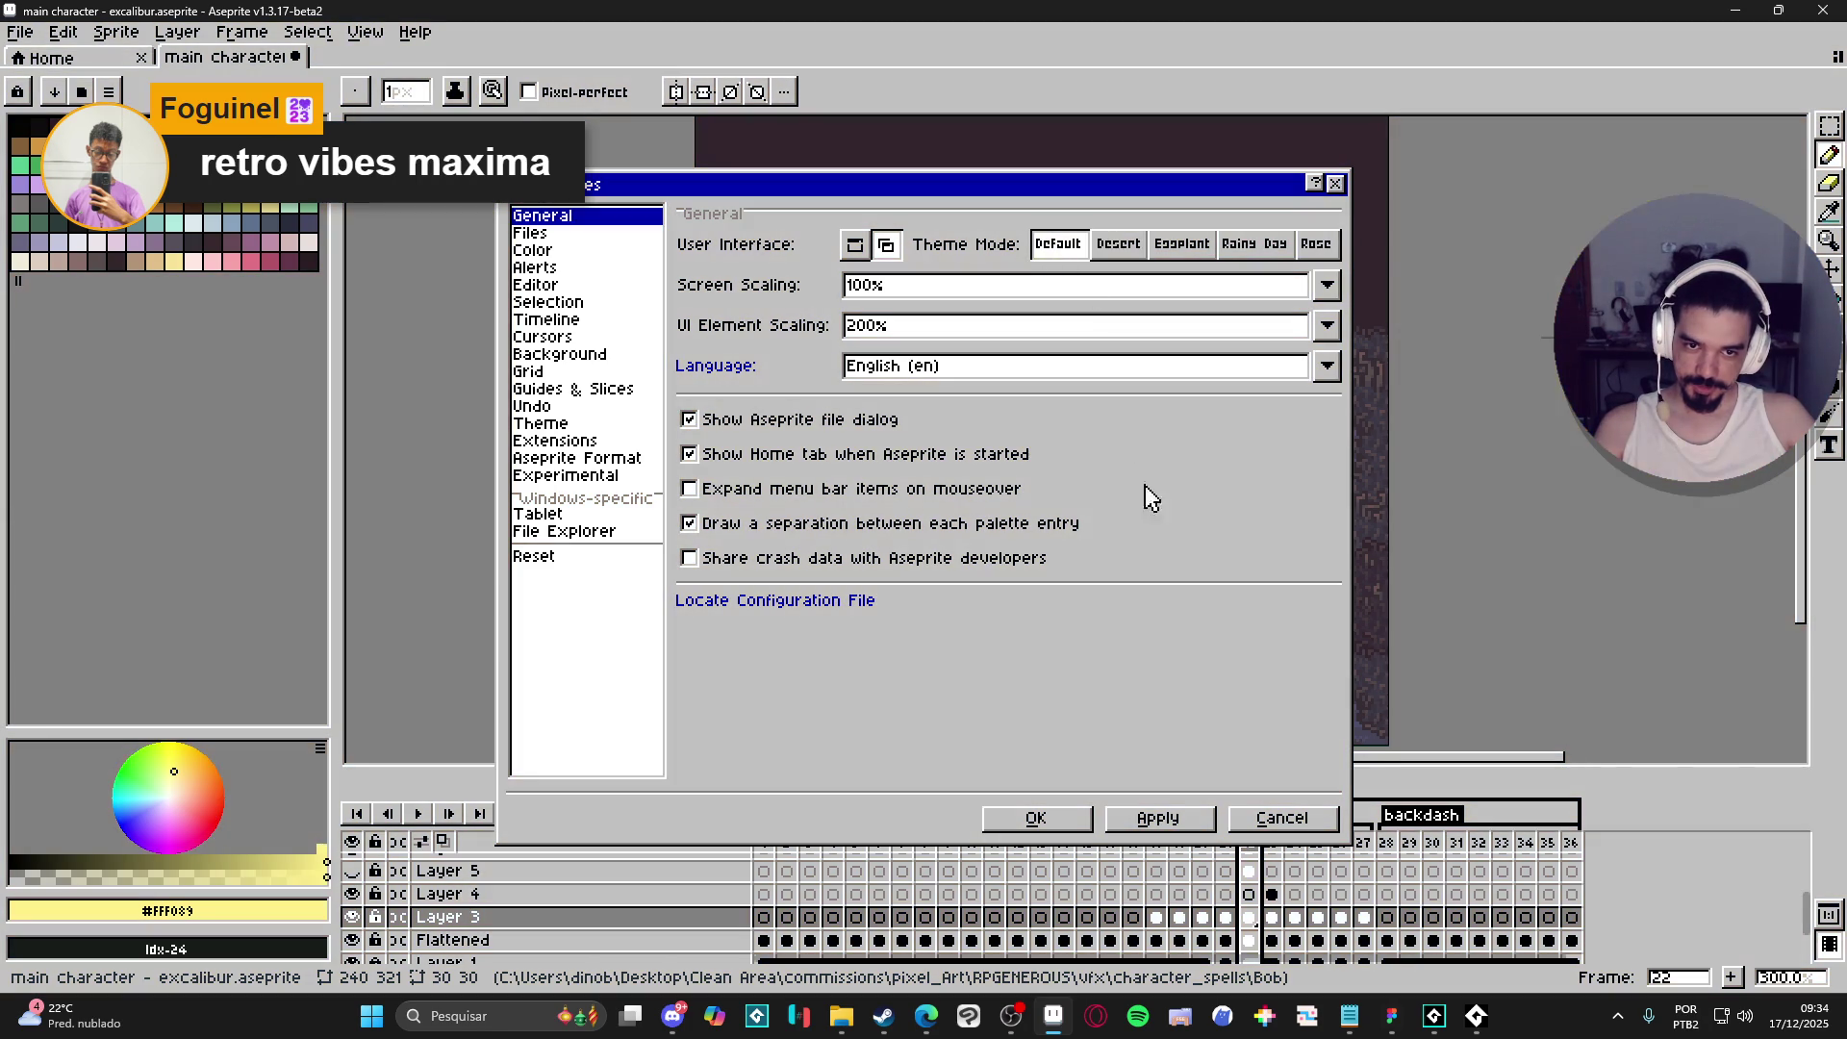
left_click(1061, 819)
left_click_drag(921, 519, 863, 495)
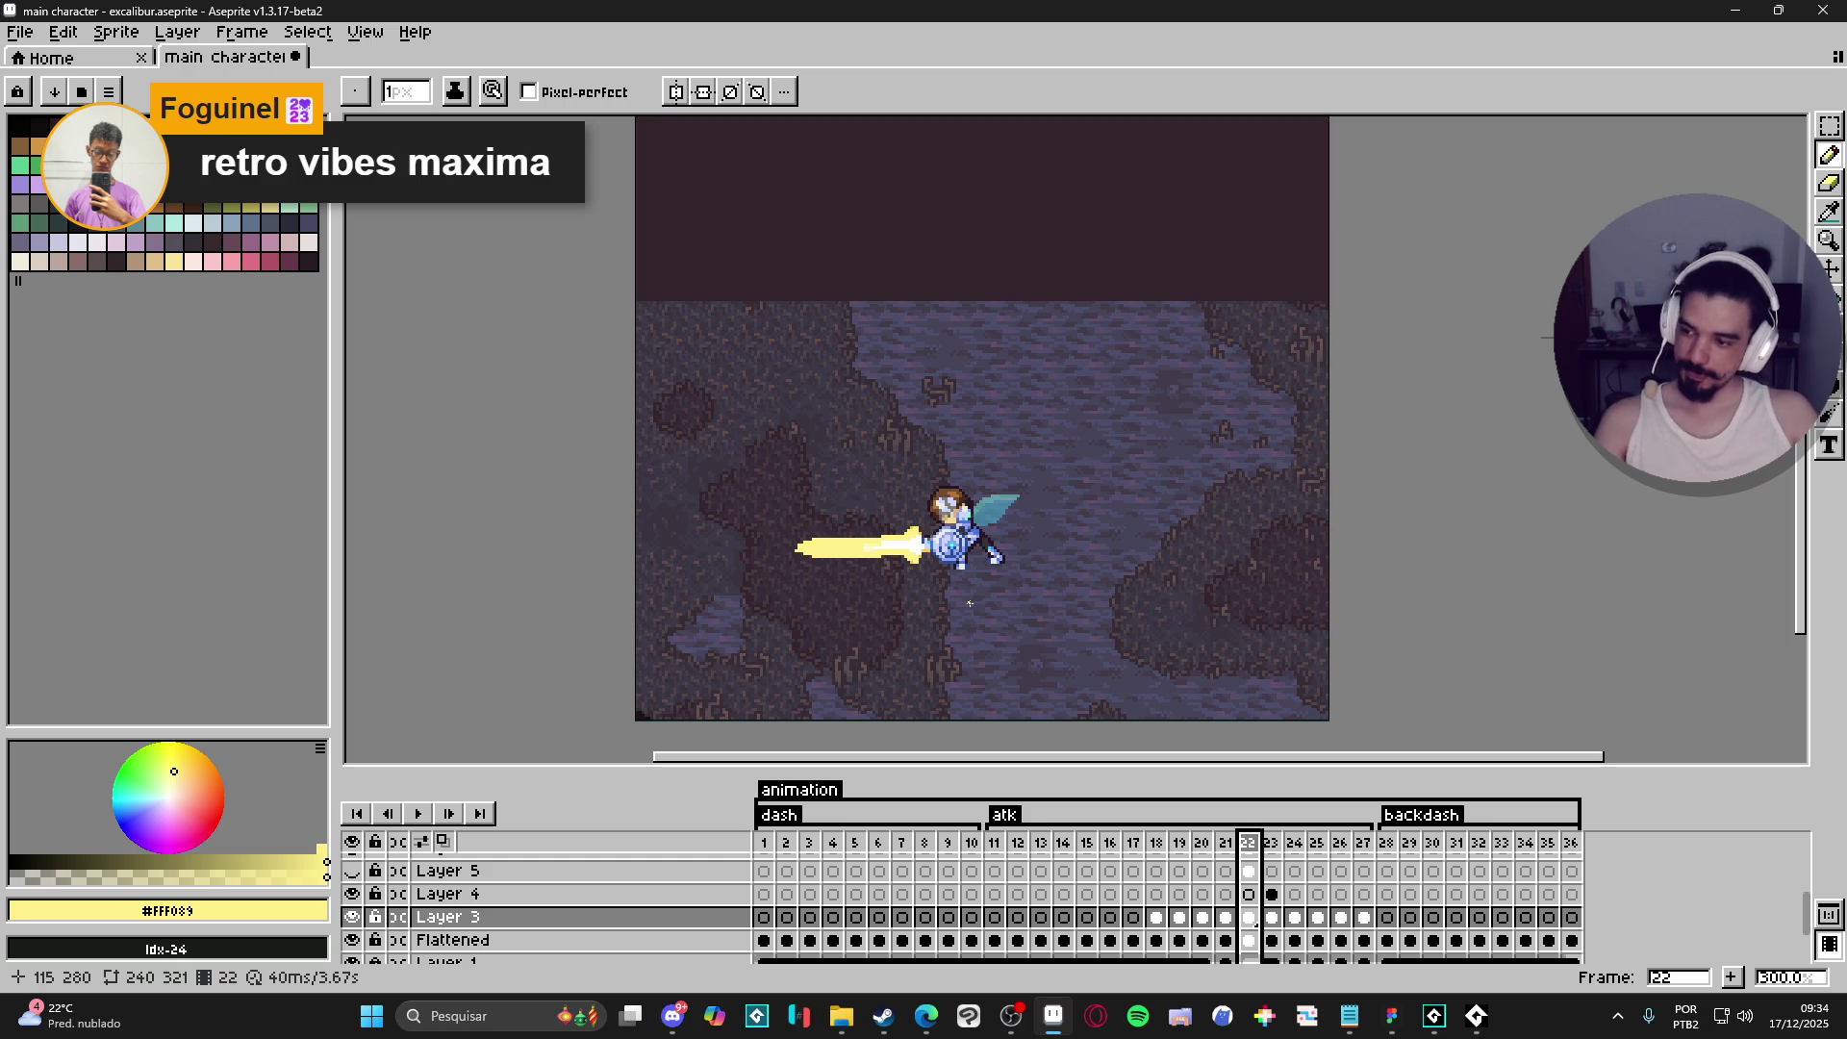
- Step to frames 23 and 24, play the attack animation, then replay it from frame 11
left_click(1271, 845)
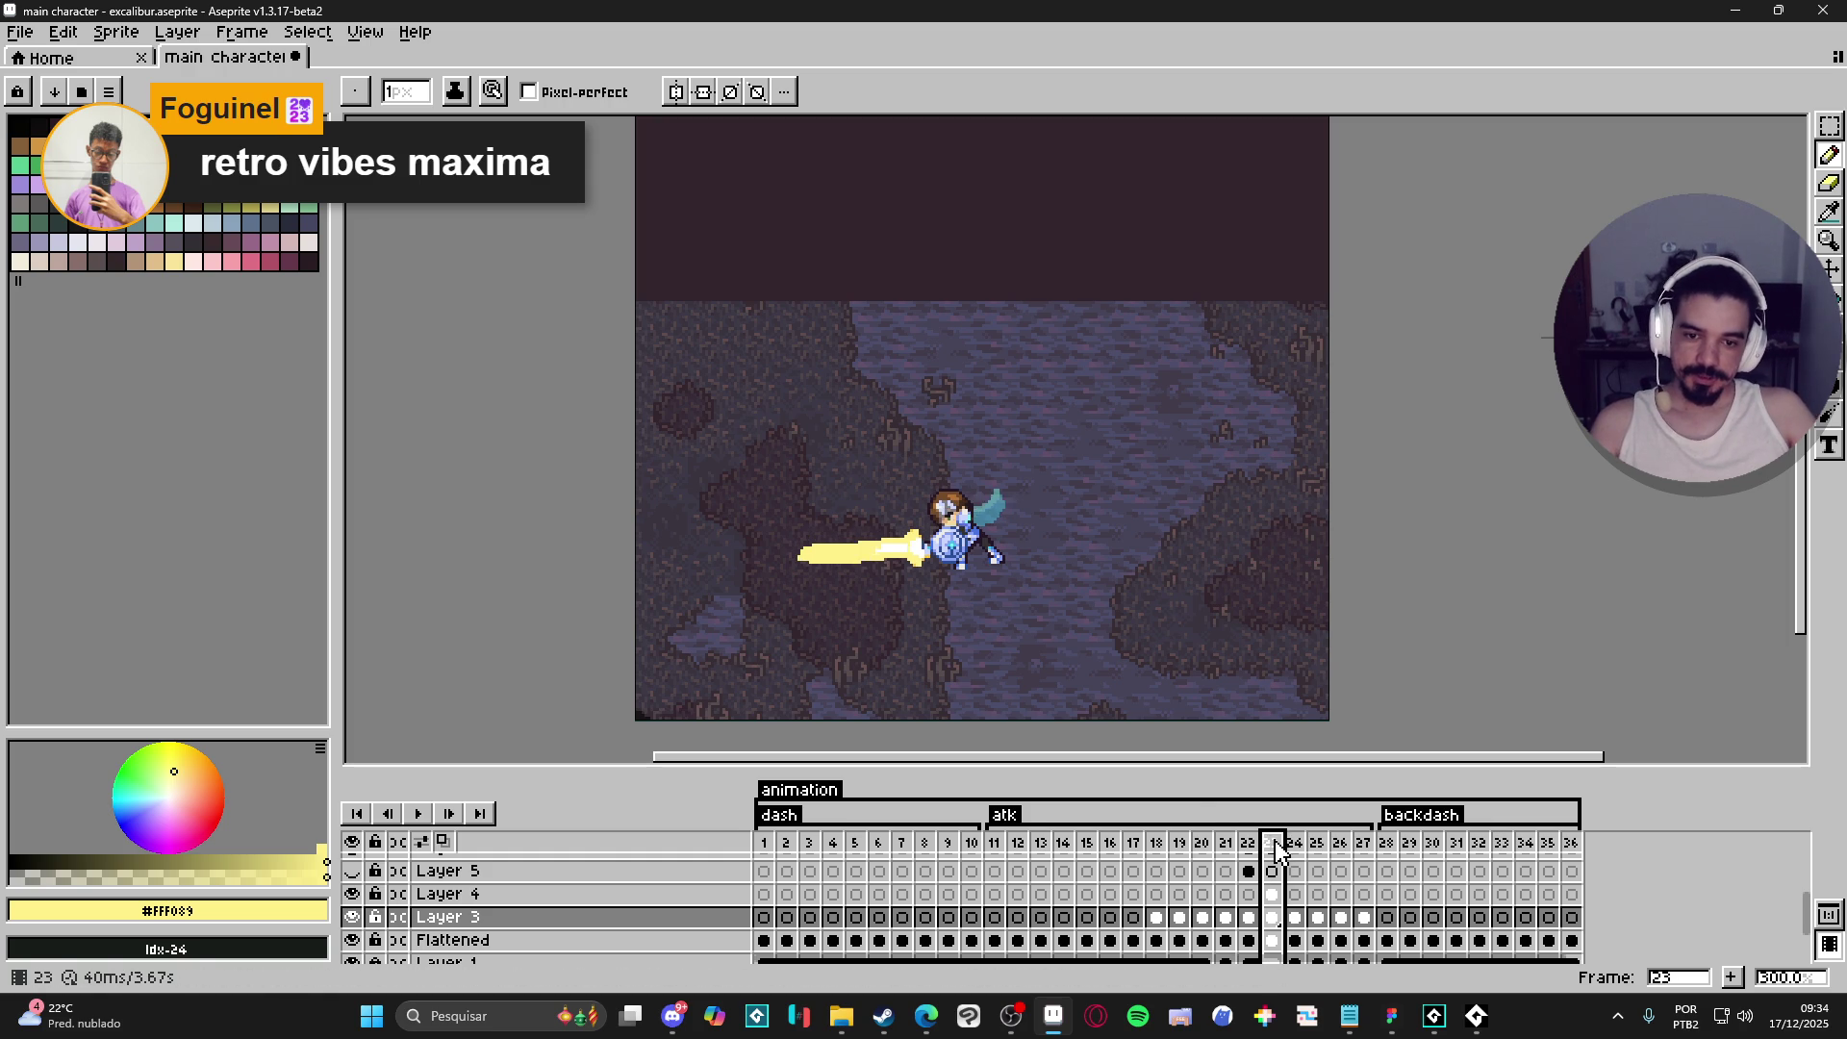
left_click(1297, 847)
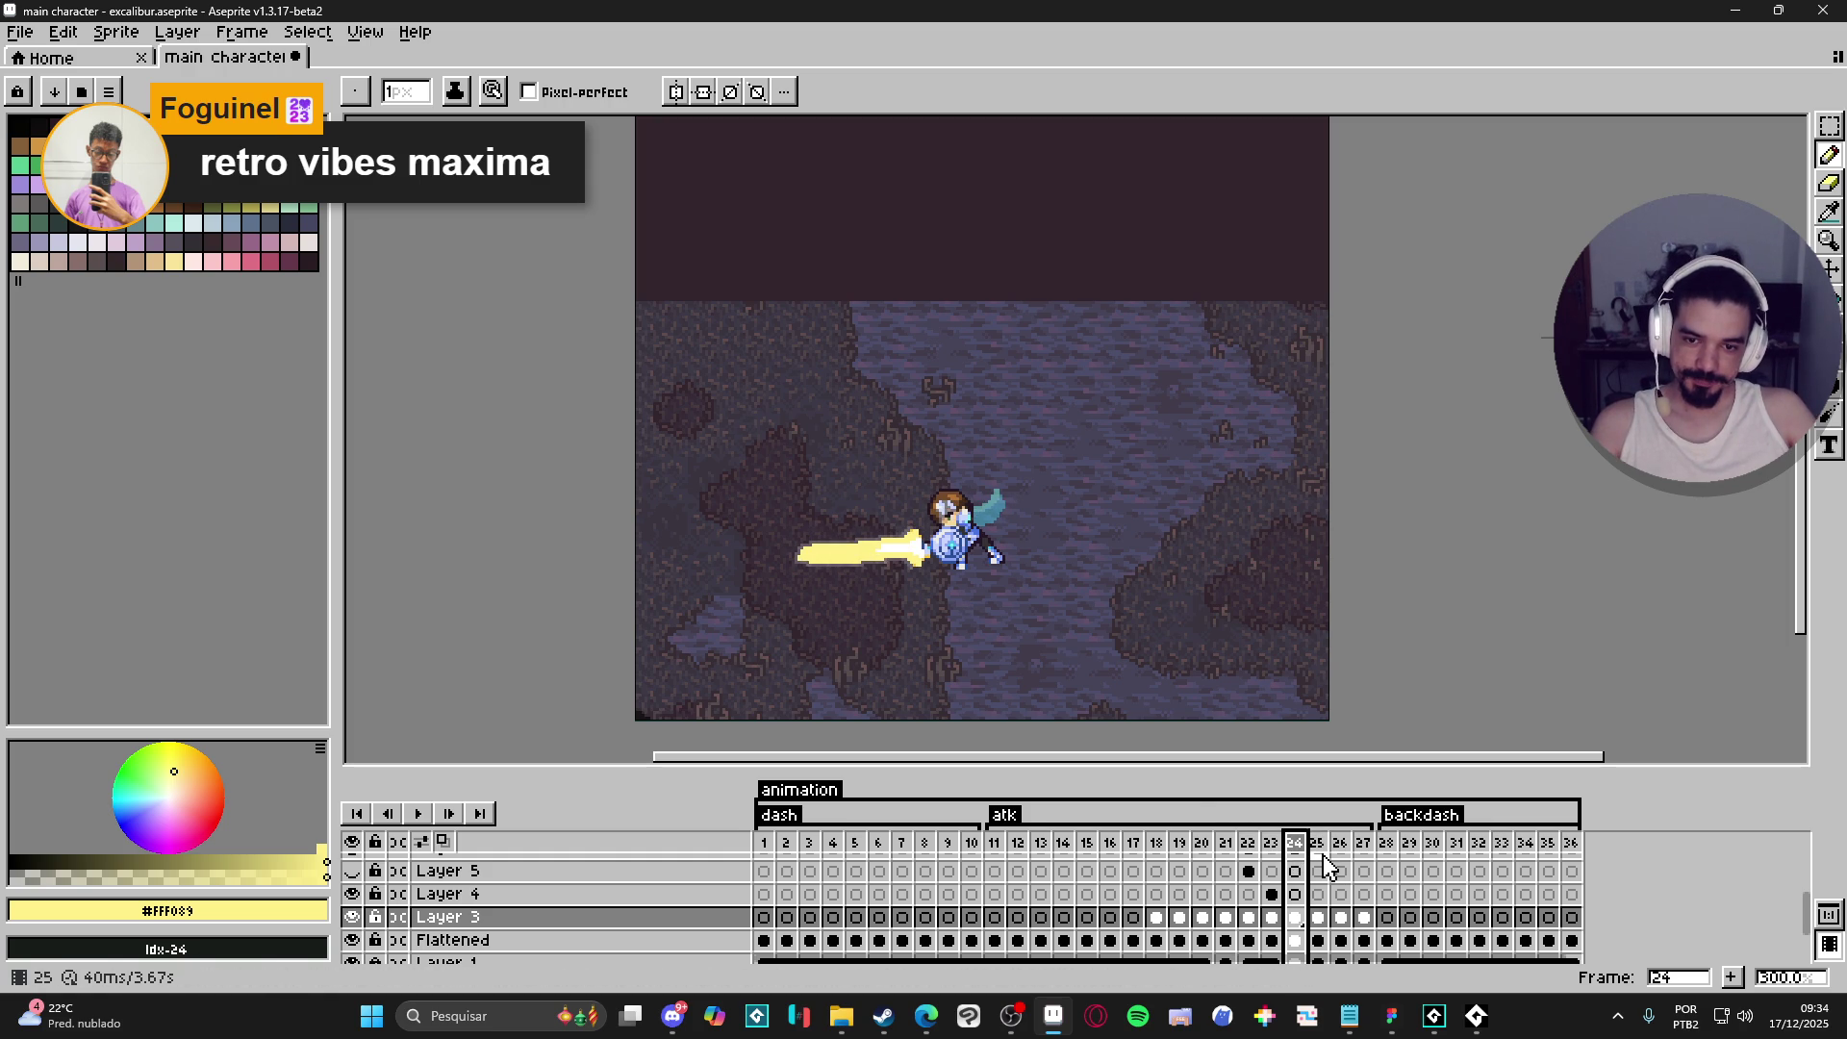
key("Return")
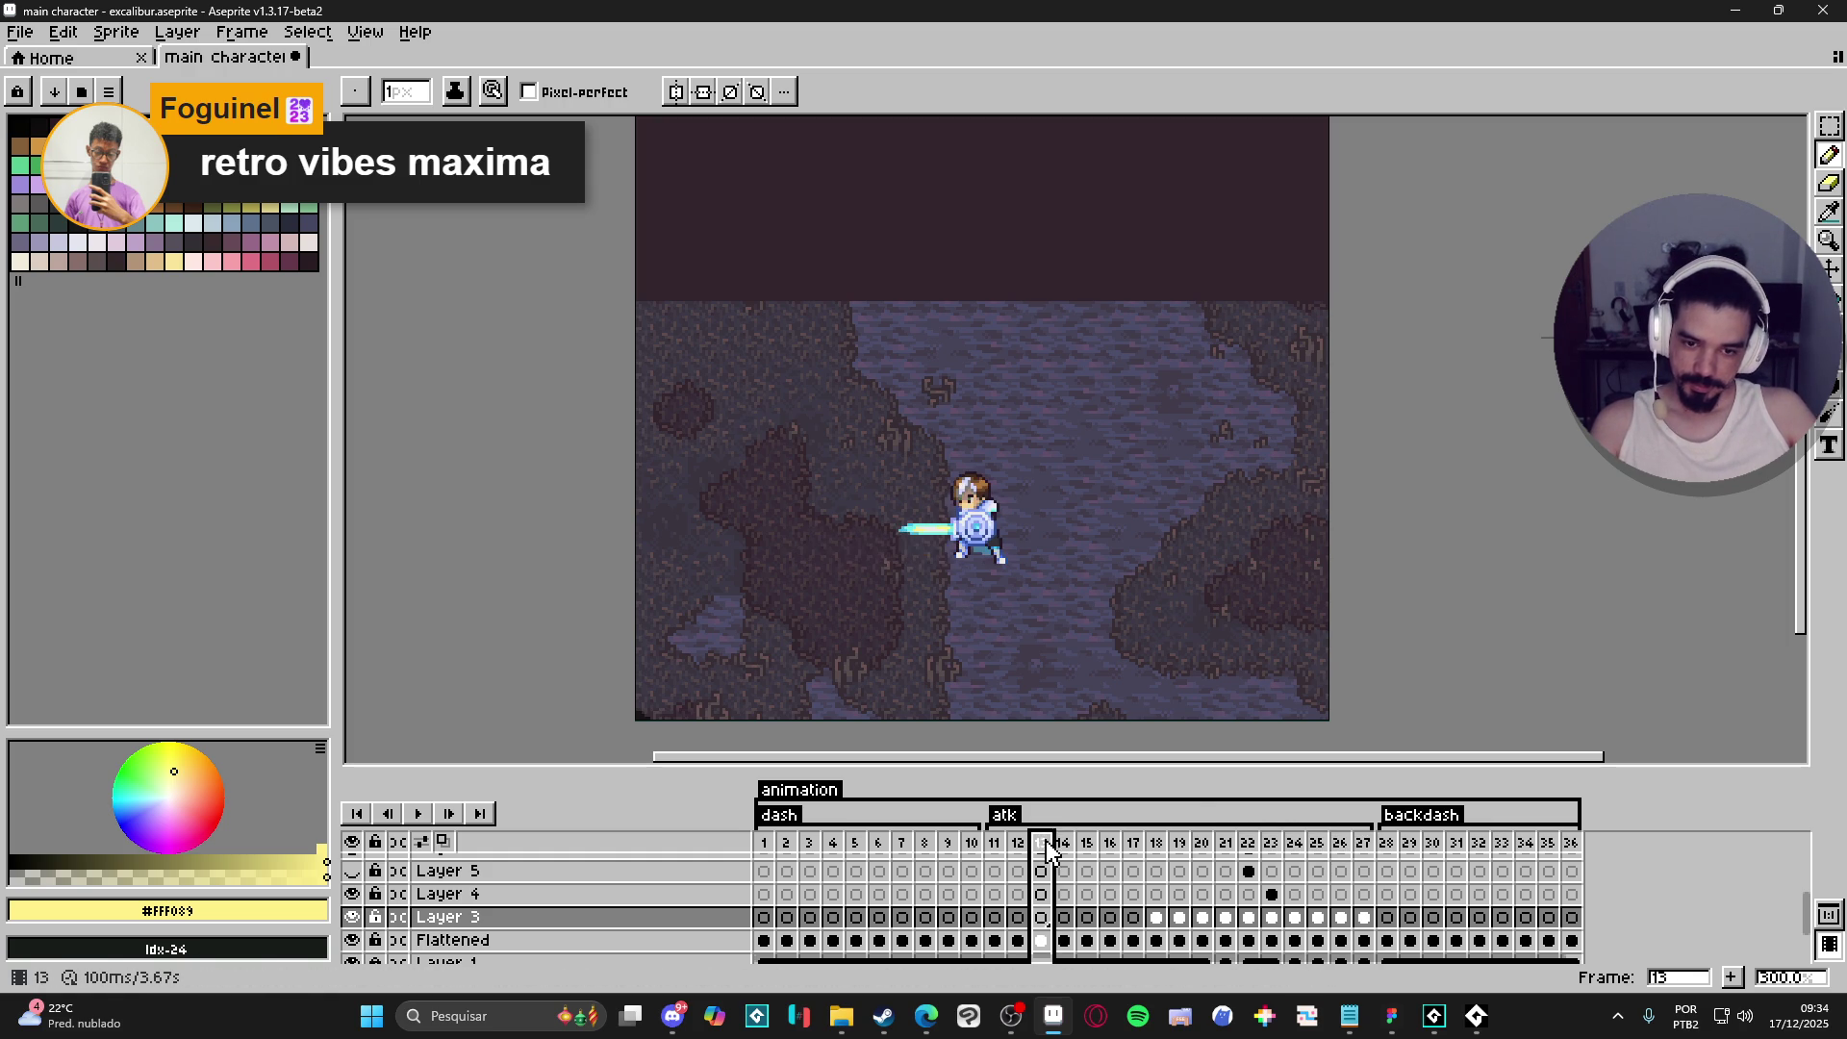
left_click(421, 815)
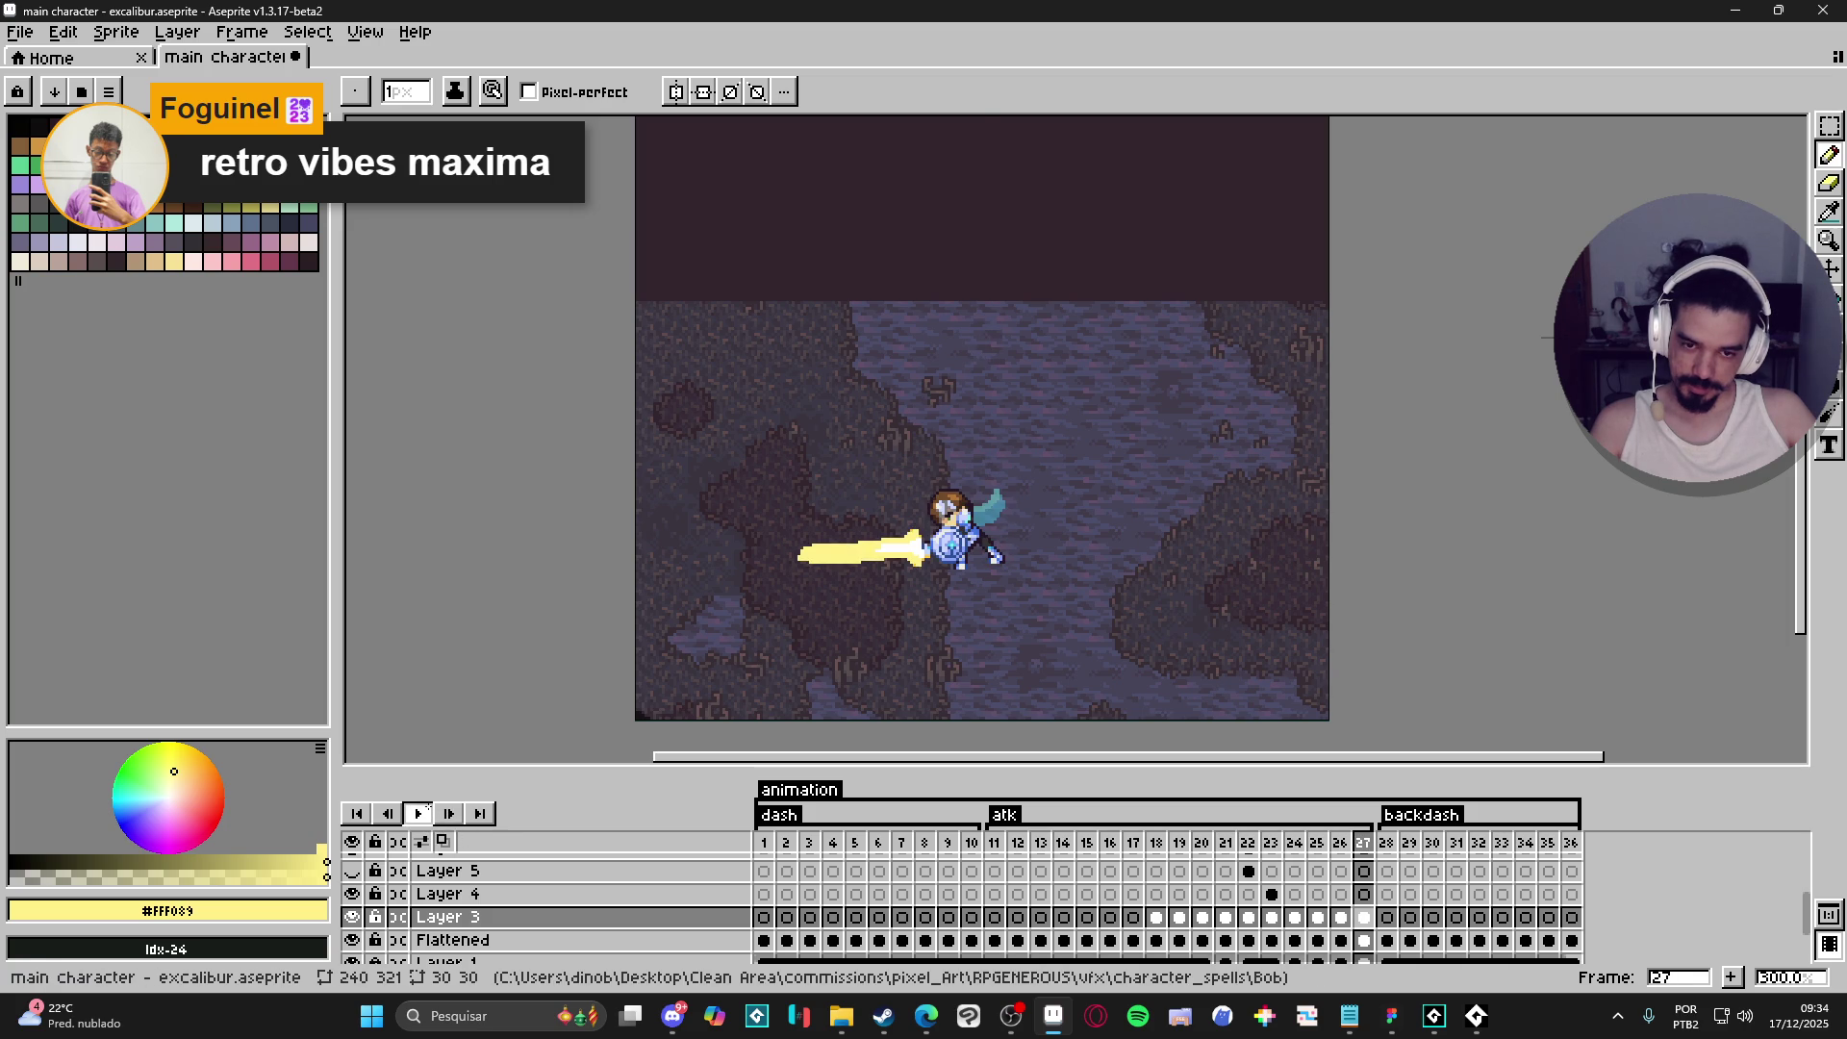
left_click(421, 815)
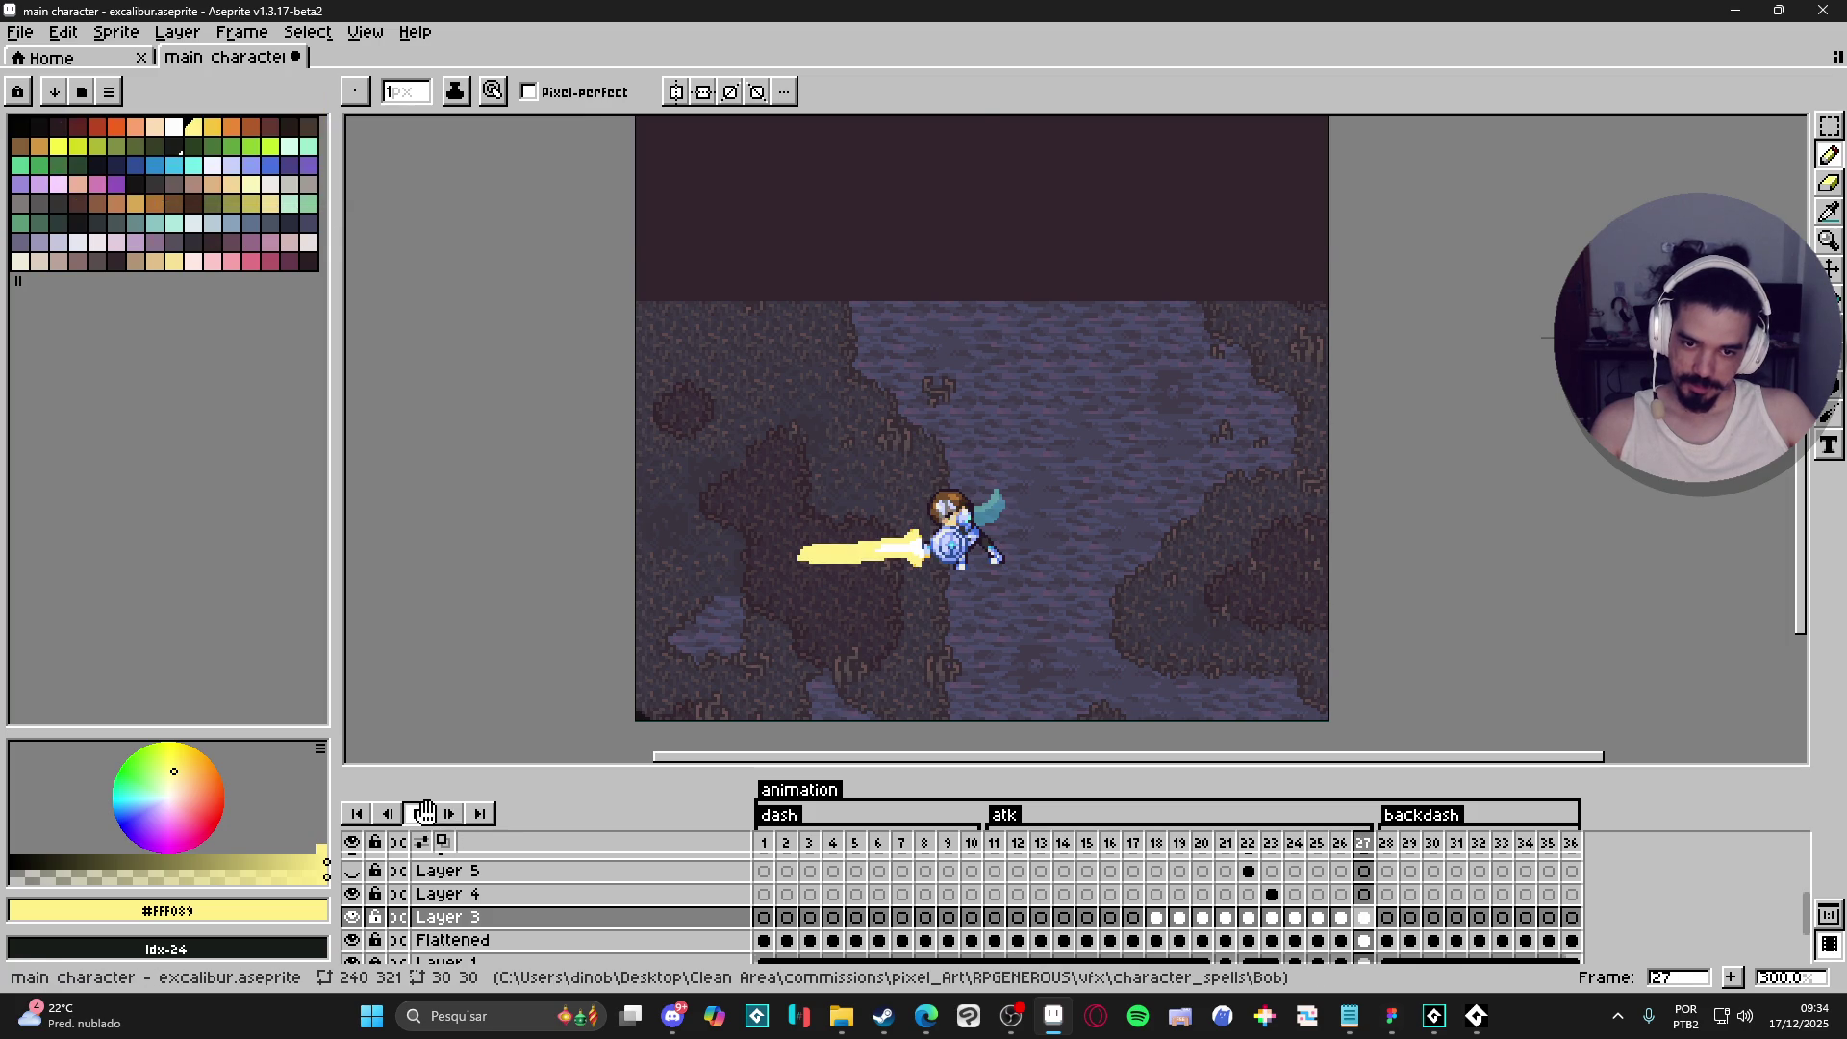
left_click(420, 817)
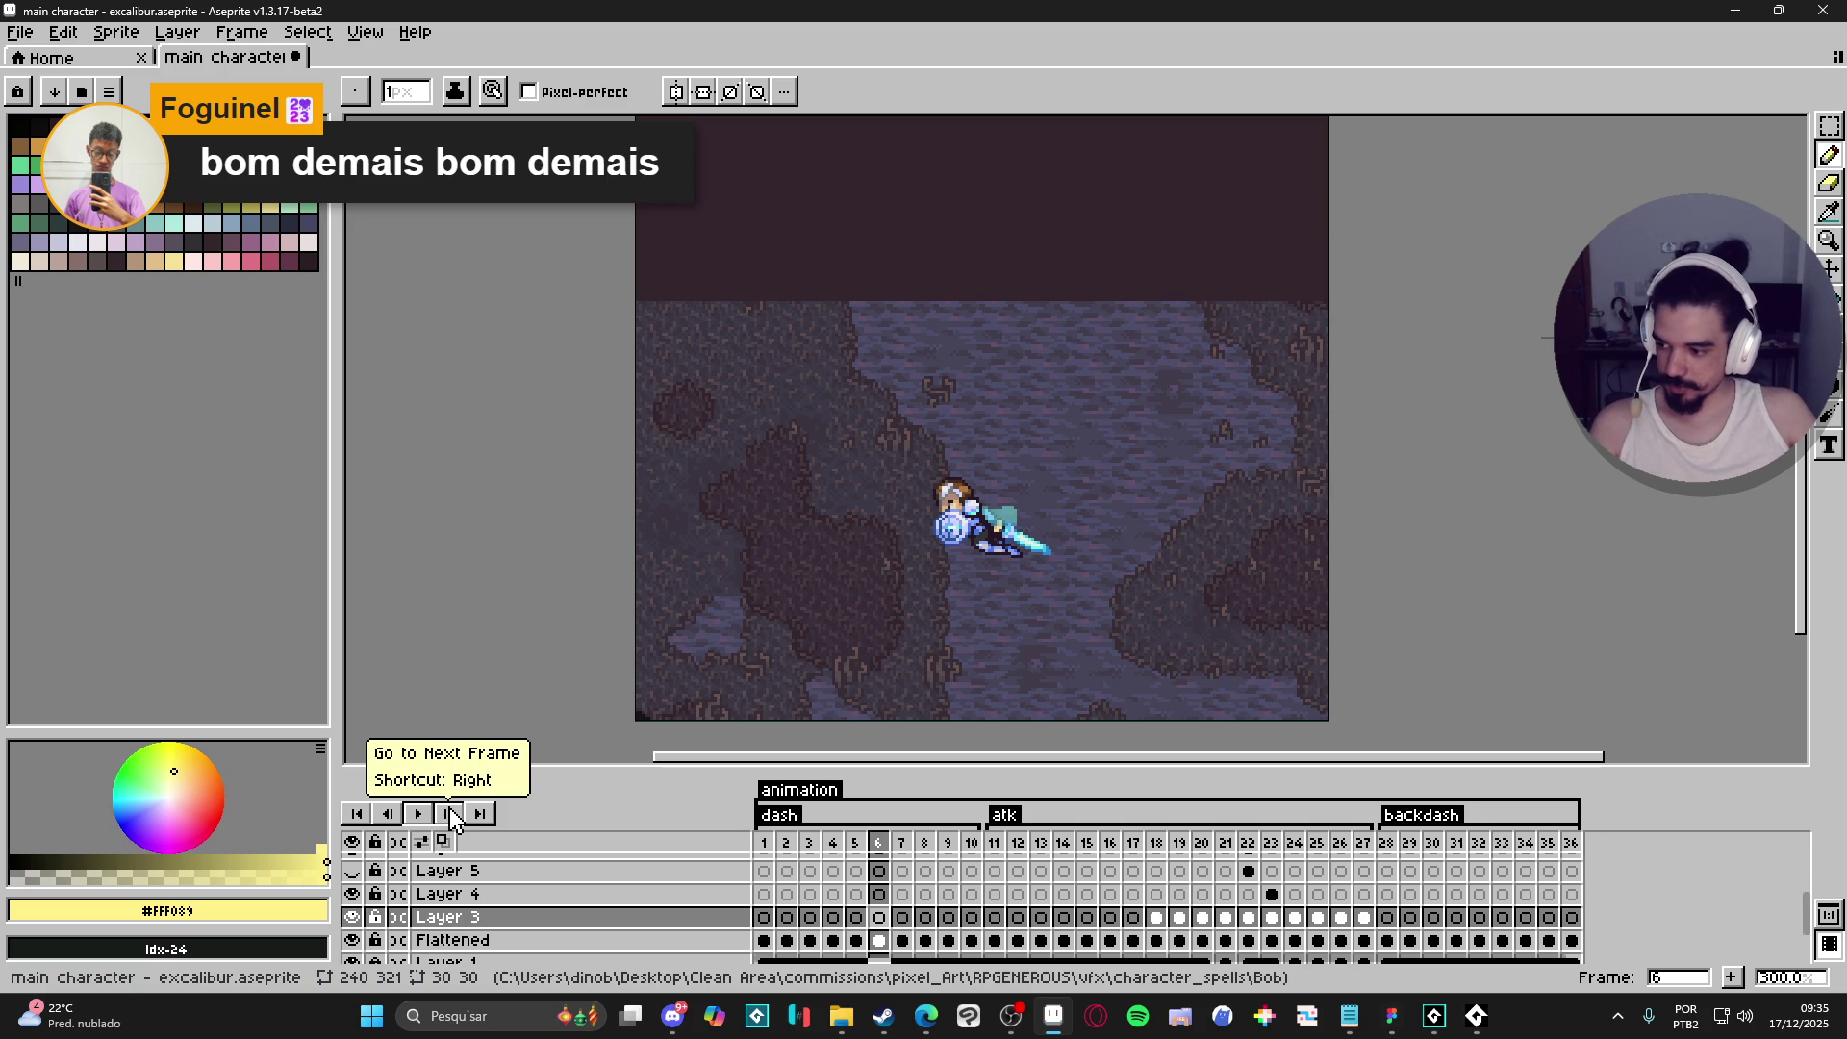
left_click(996, 845)
key("Return")
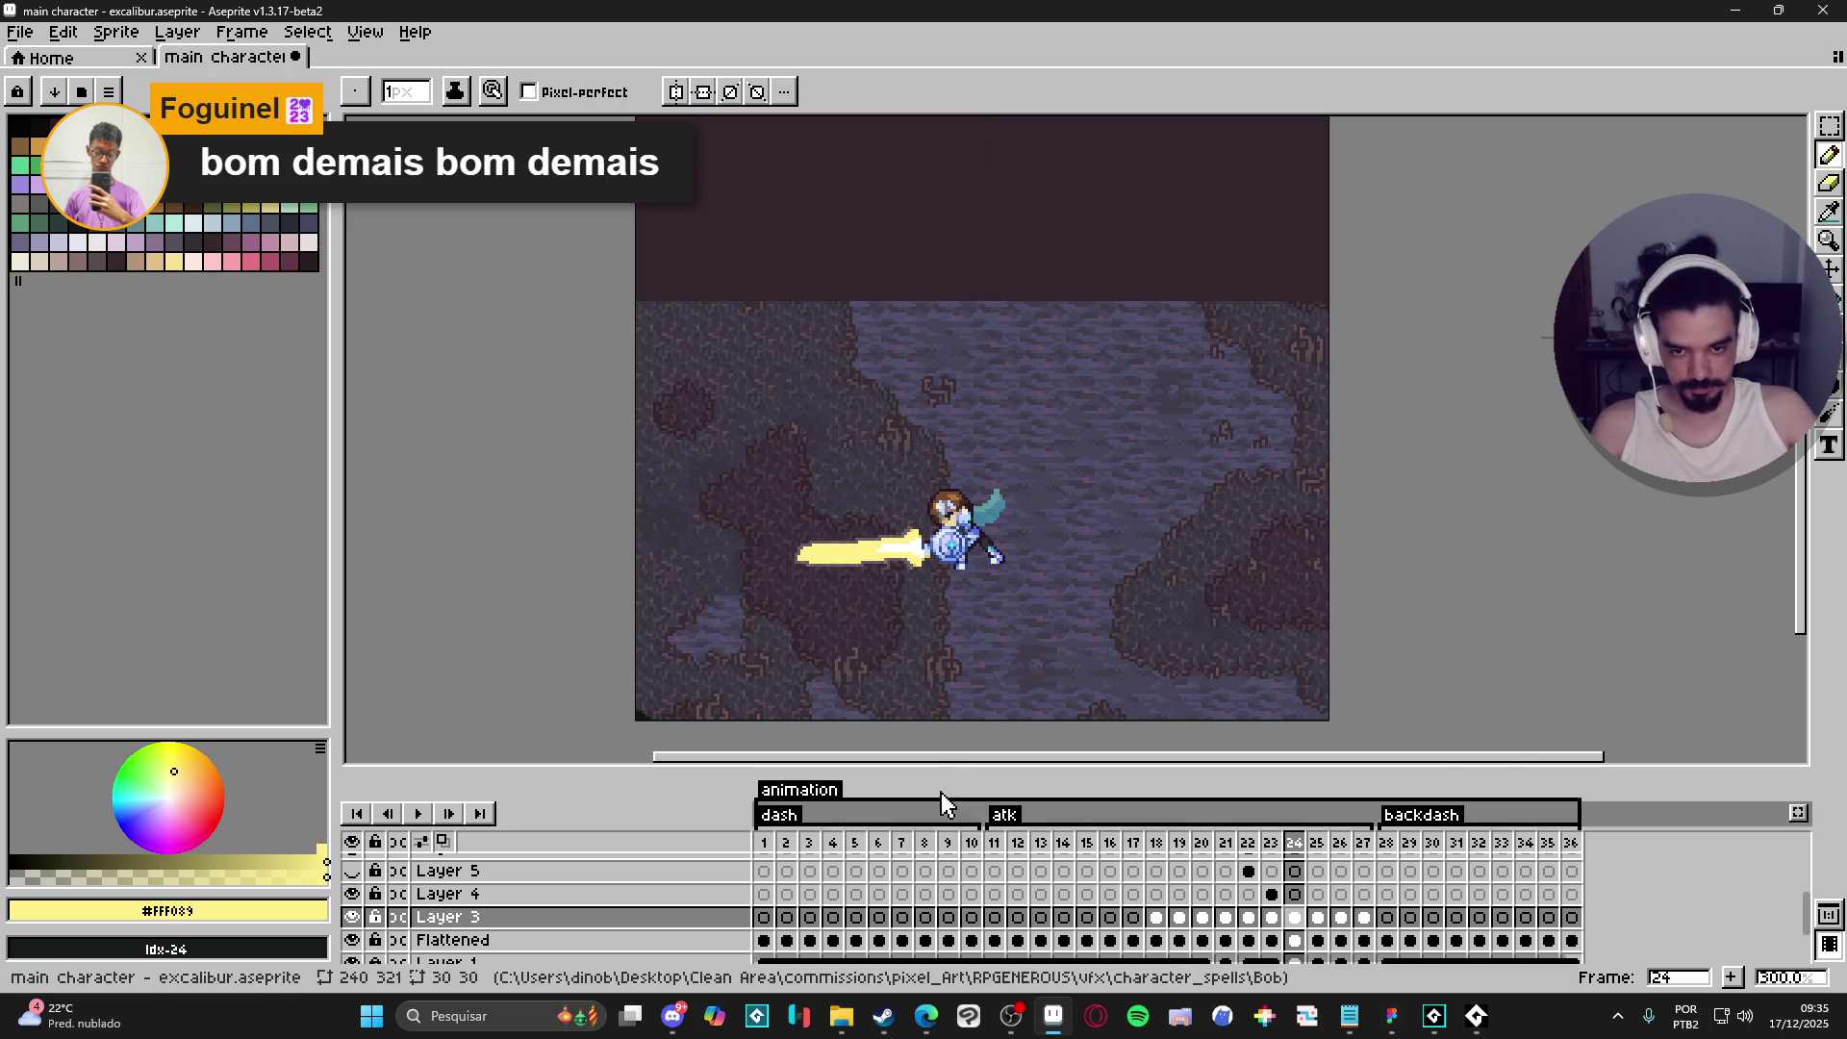
- Zoom in on frame 24's sword and erase the grey outline along its bottom edge
scroll(827, 558, "up", 6)
key("v")
key("e")
mouse_move(857, 552)
left_mouse_down()
mouse_move(454, 540)
mouse_move(503, 519)
left_mouse_up()
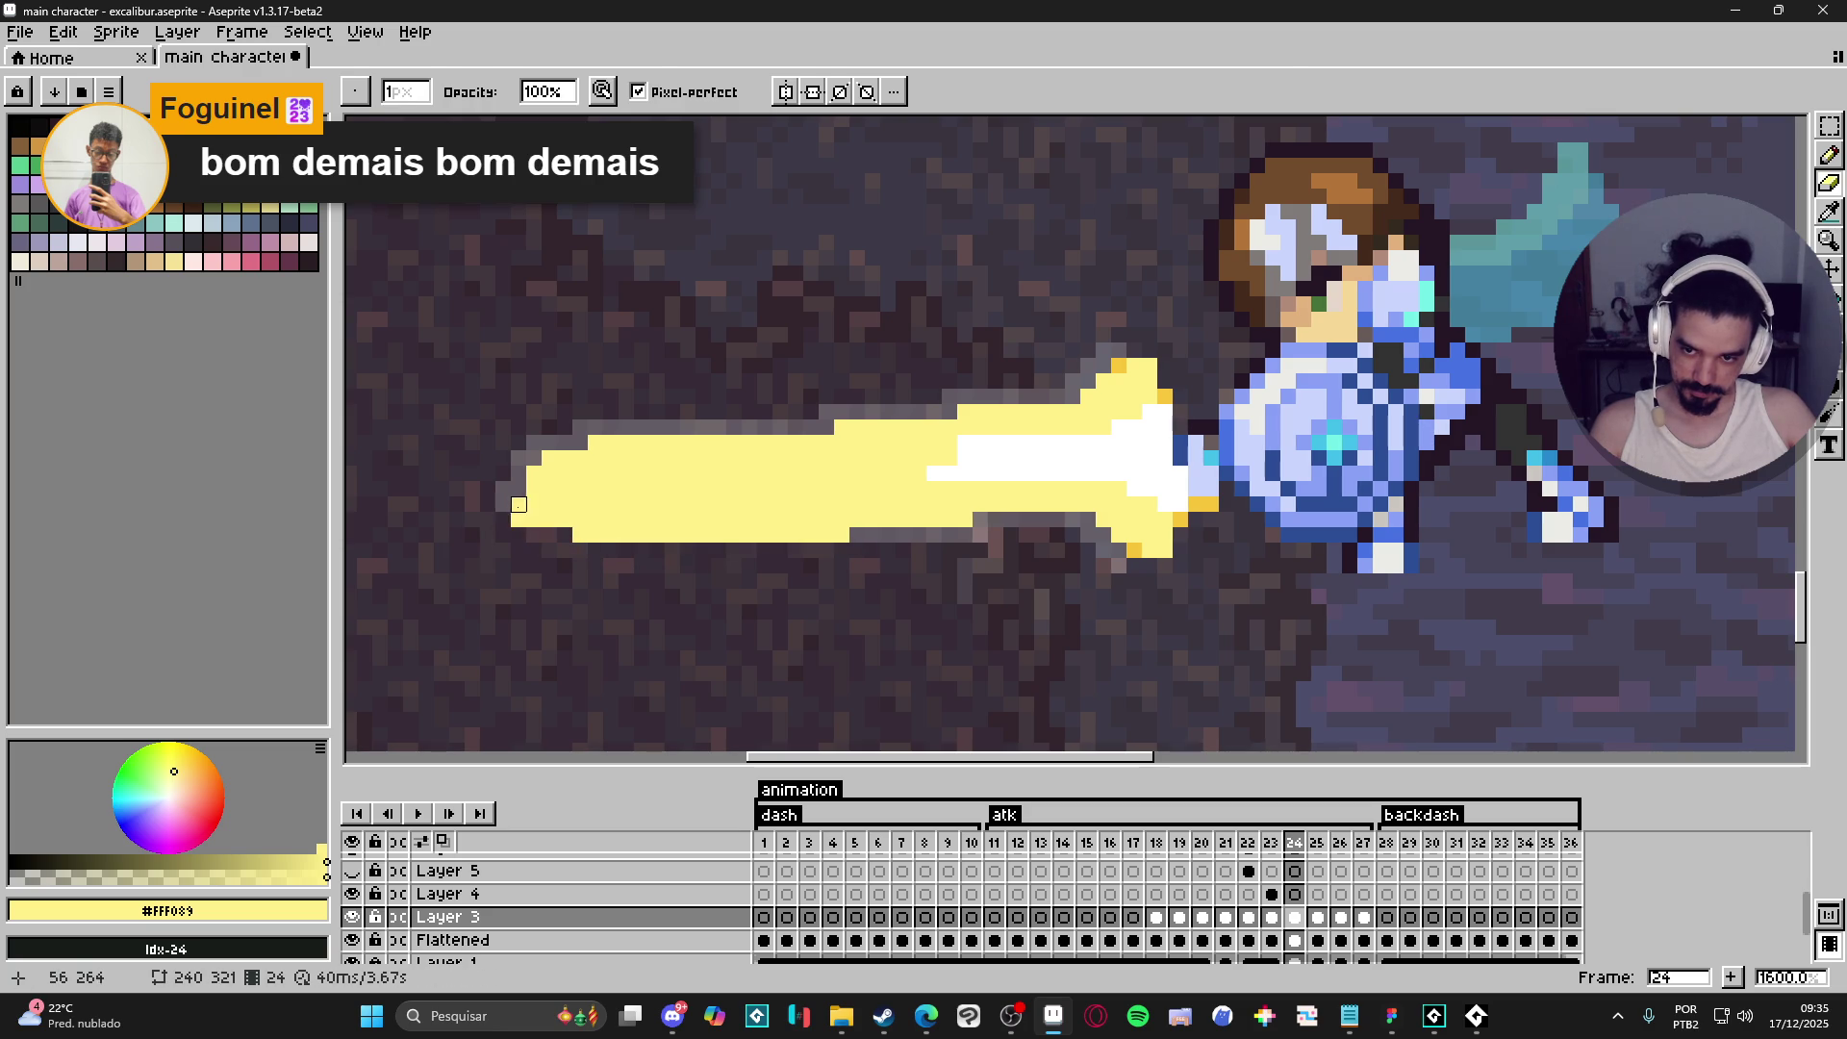
- Magic-wand the leftover grey sword outline, delete it, and save the file
key("w")
left_click(504, 496)
key("Delete")
left_click(888, 535)
key("Delete")
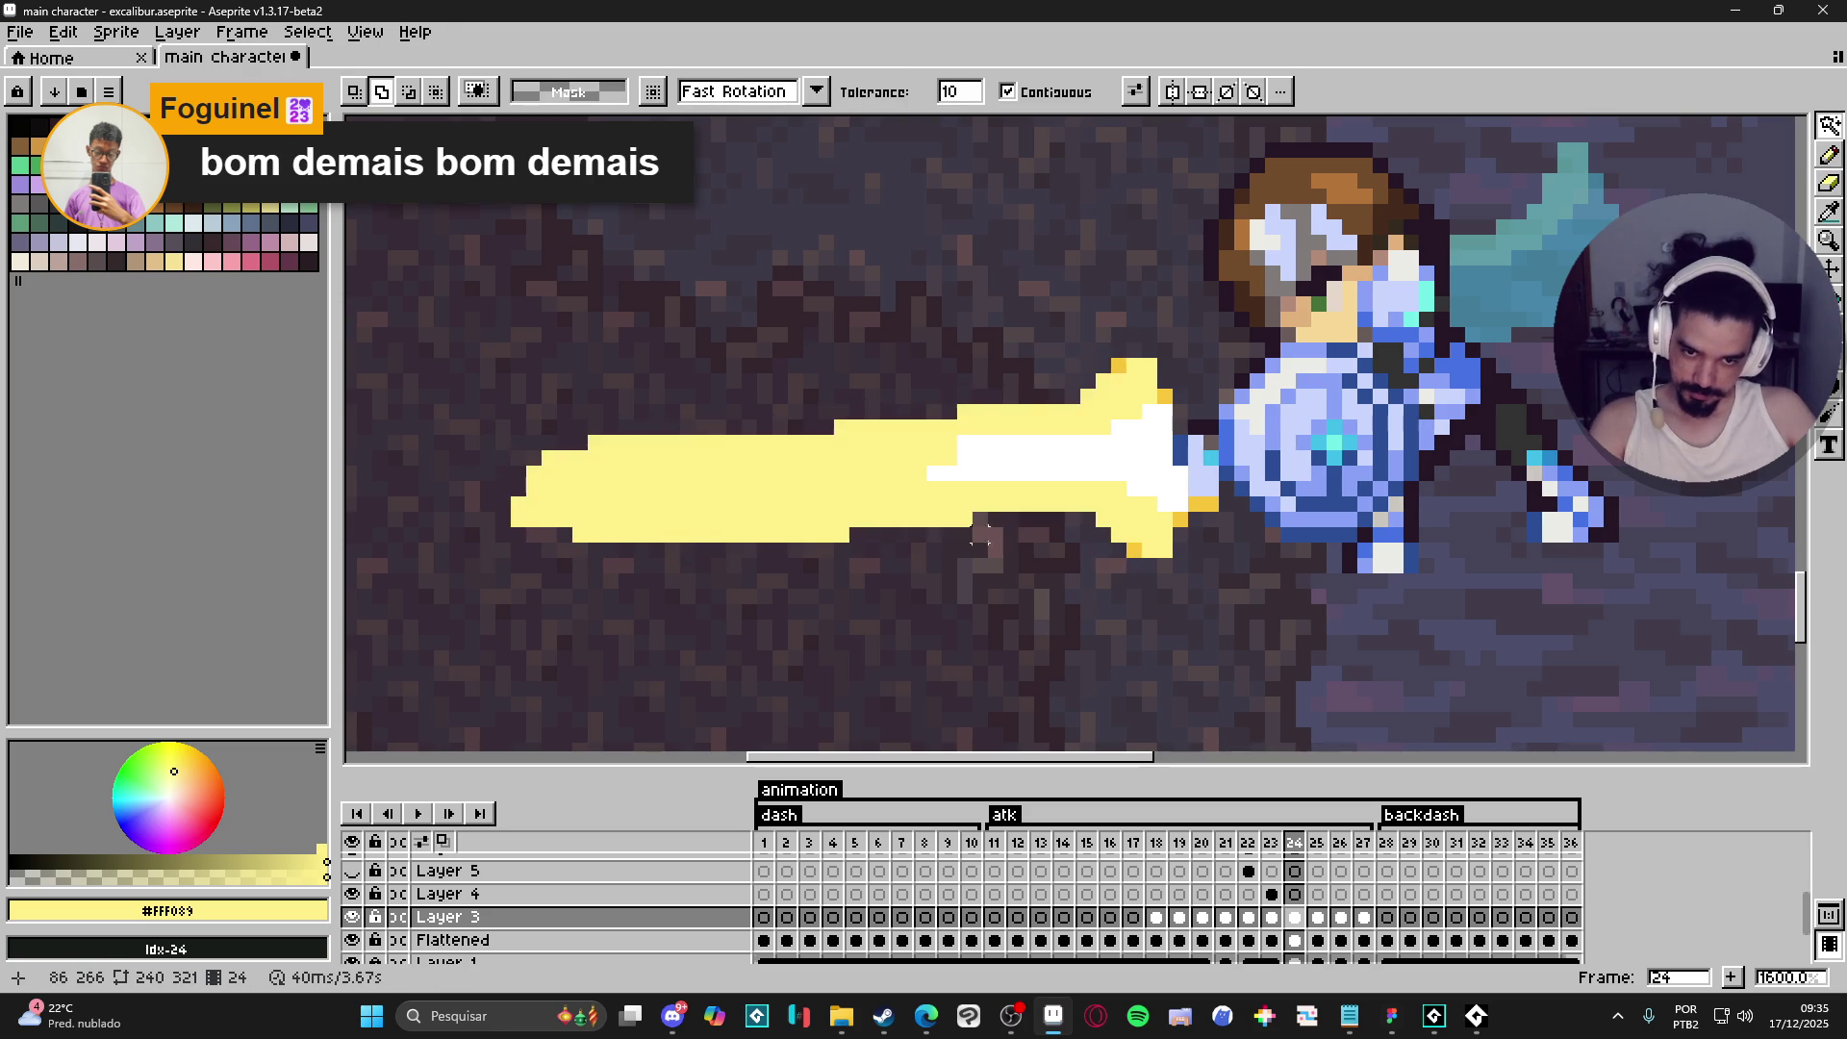
scroll(1039, 524, "down", 3)
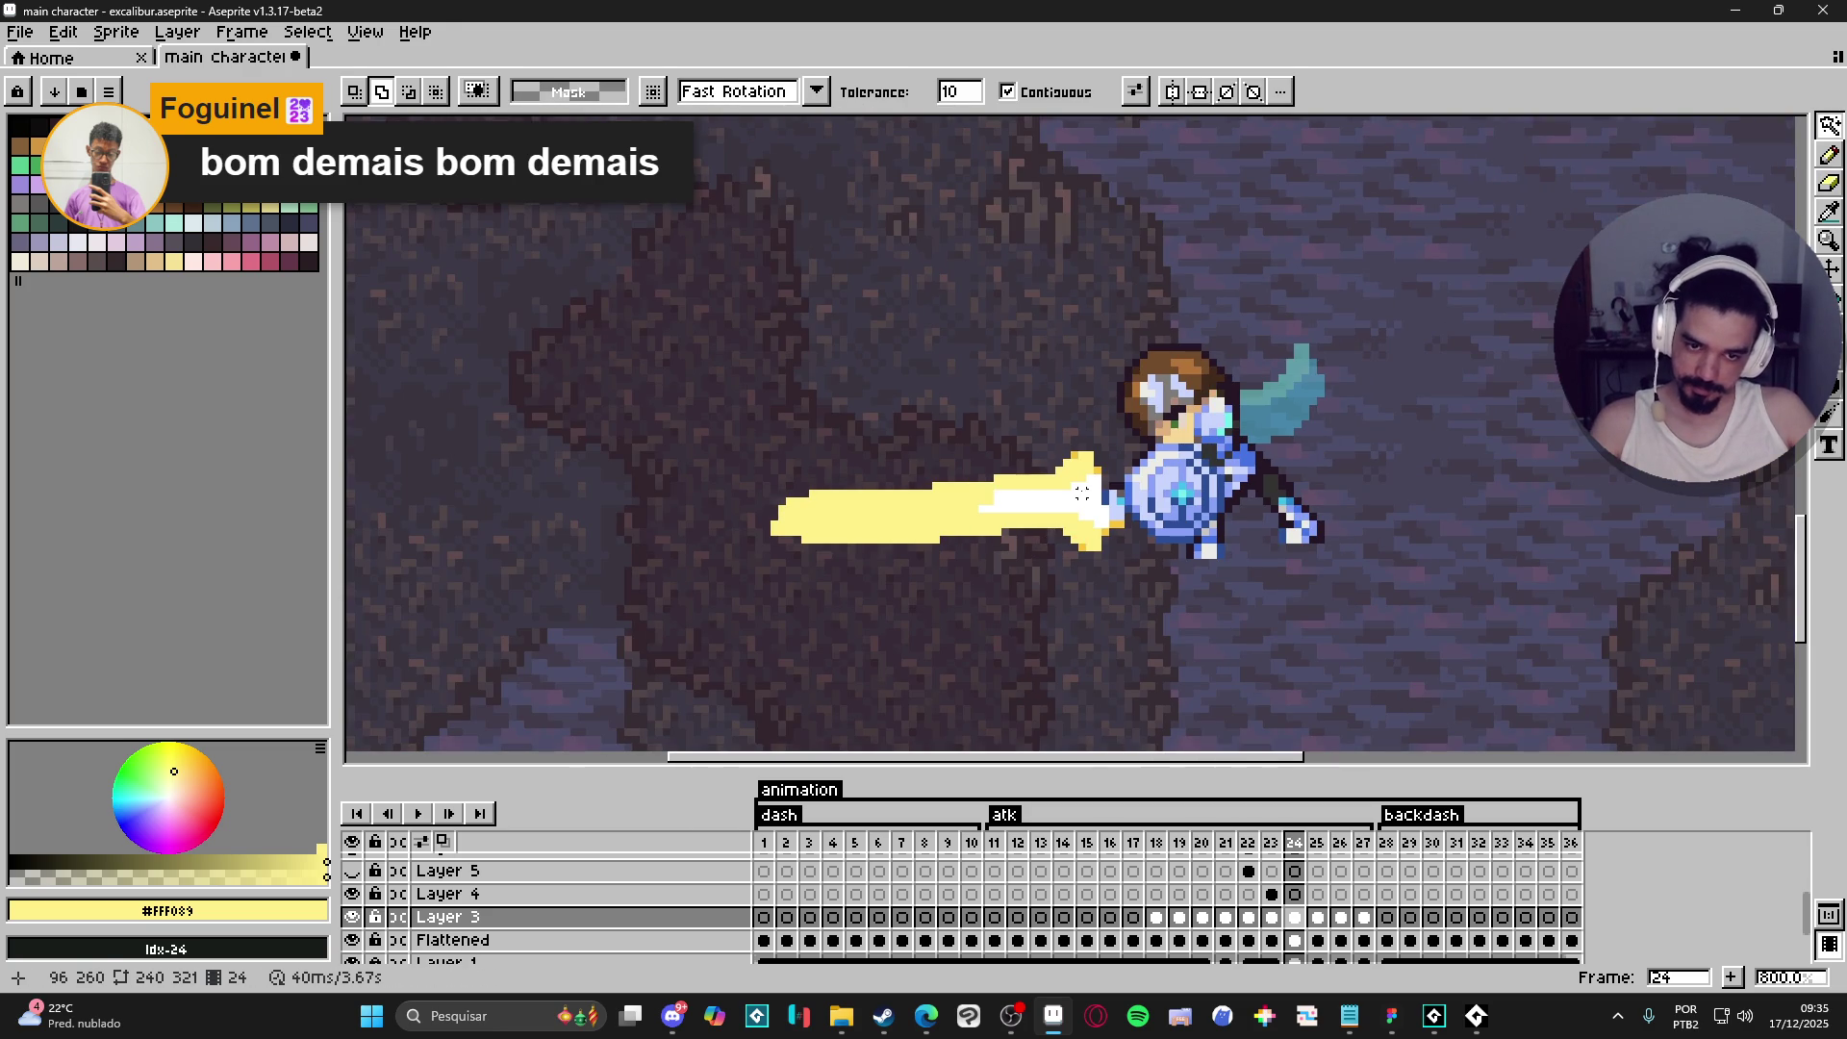
key("v")
scroll(1072, 528, "down", 1)
key("ctrl+s")
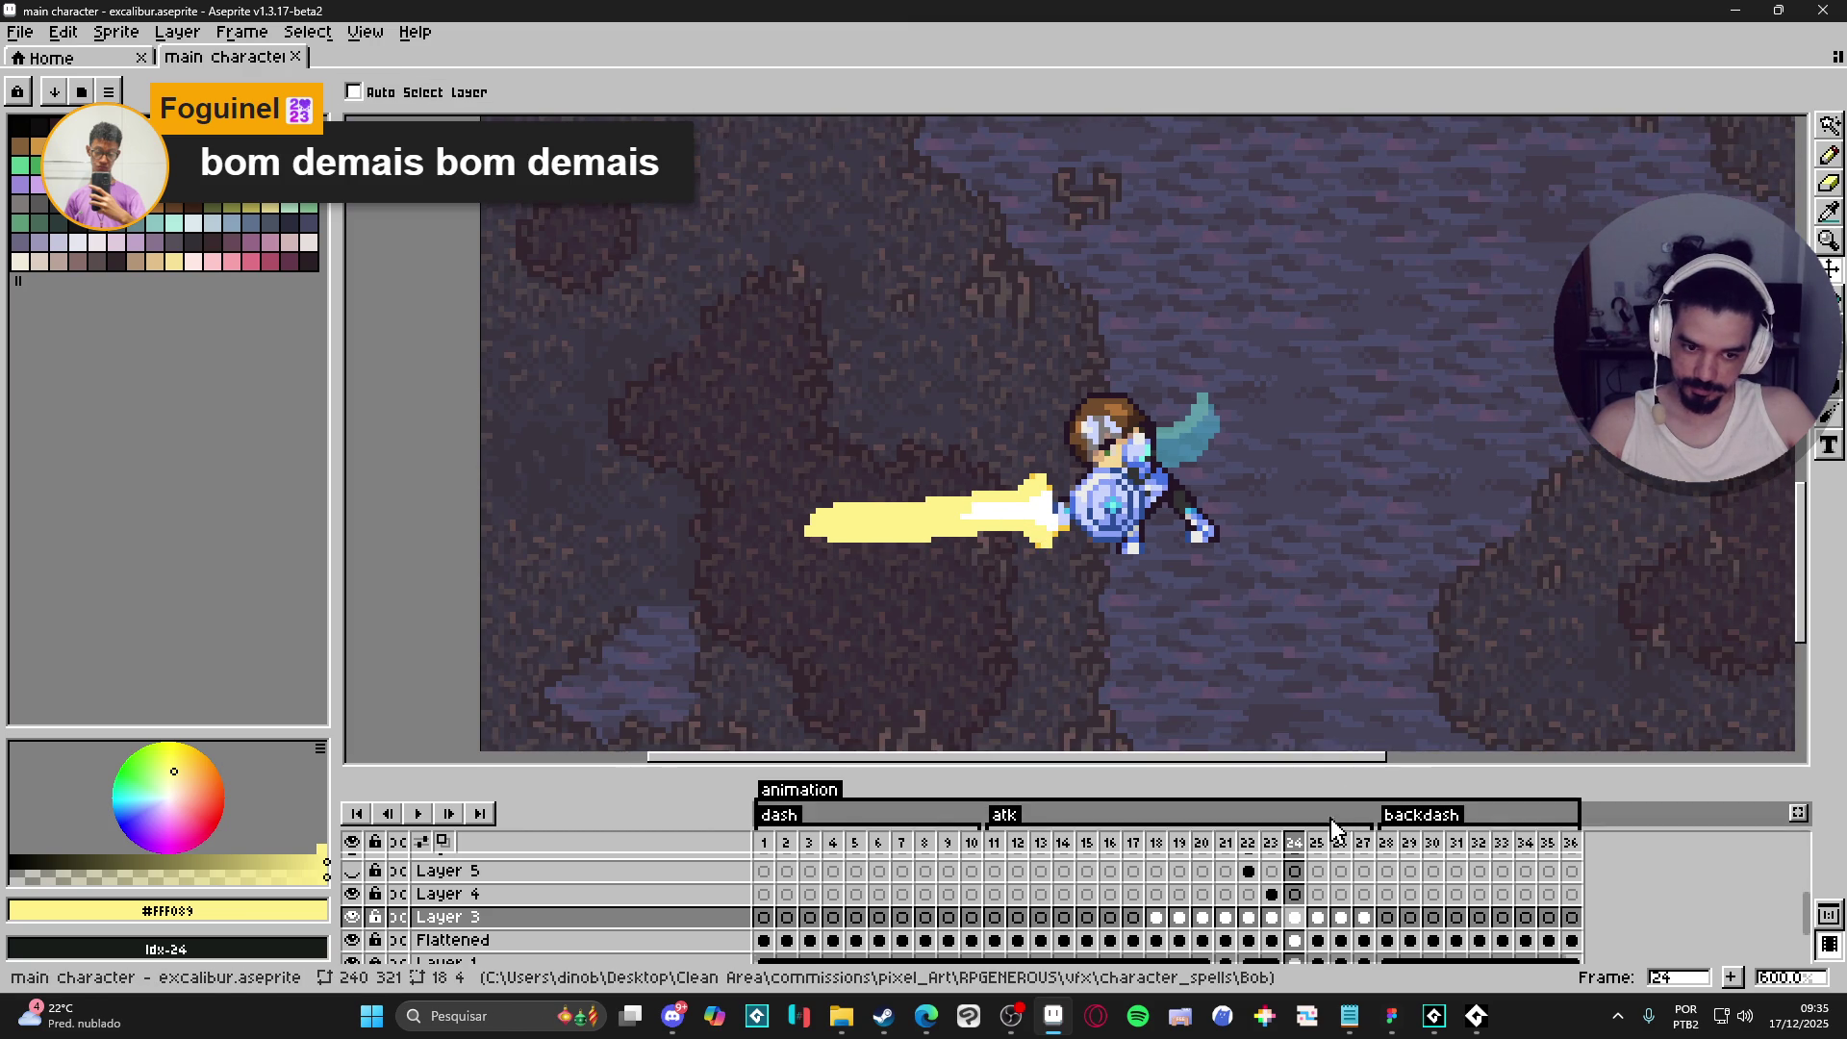
- On frame 23, add a new layer and pencil a white pixel eyedropped from the sword core
left_click(1299, 847)
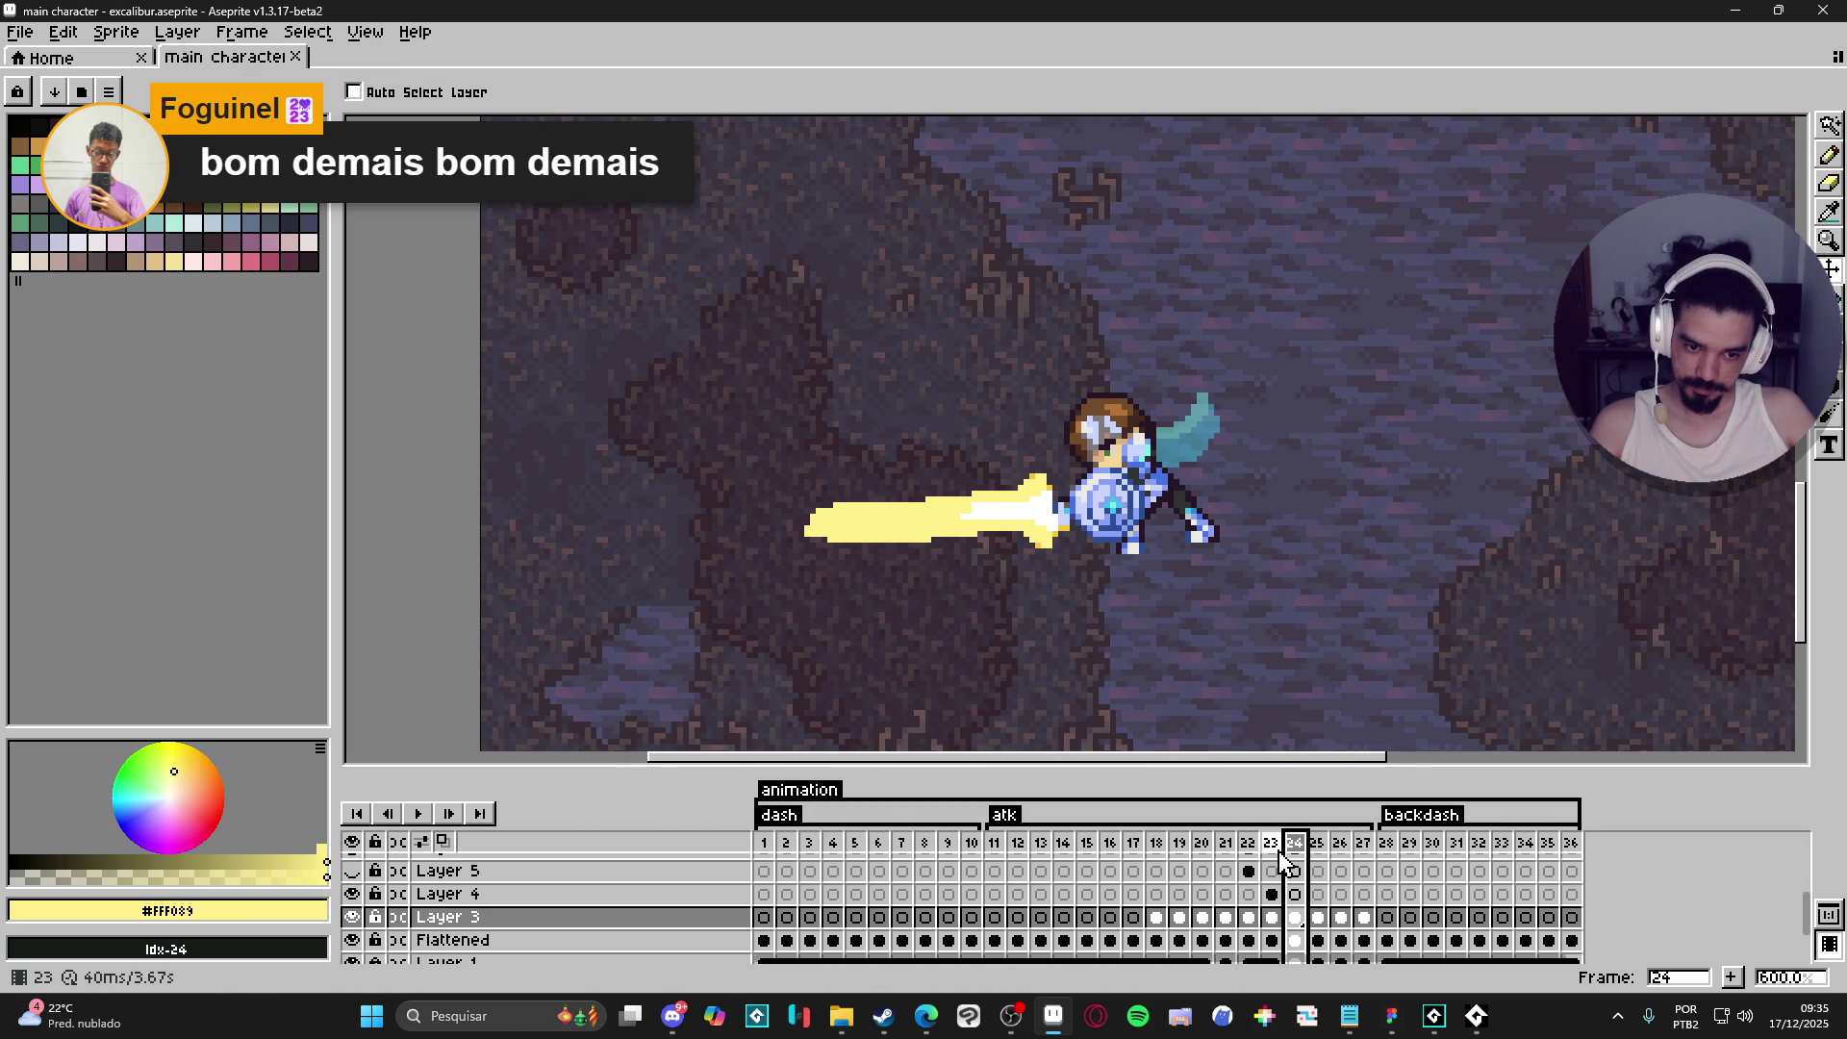
left_click(1281, 854)
scroll(1103, 515, "up", 3)
key("shift+n")
key("b")
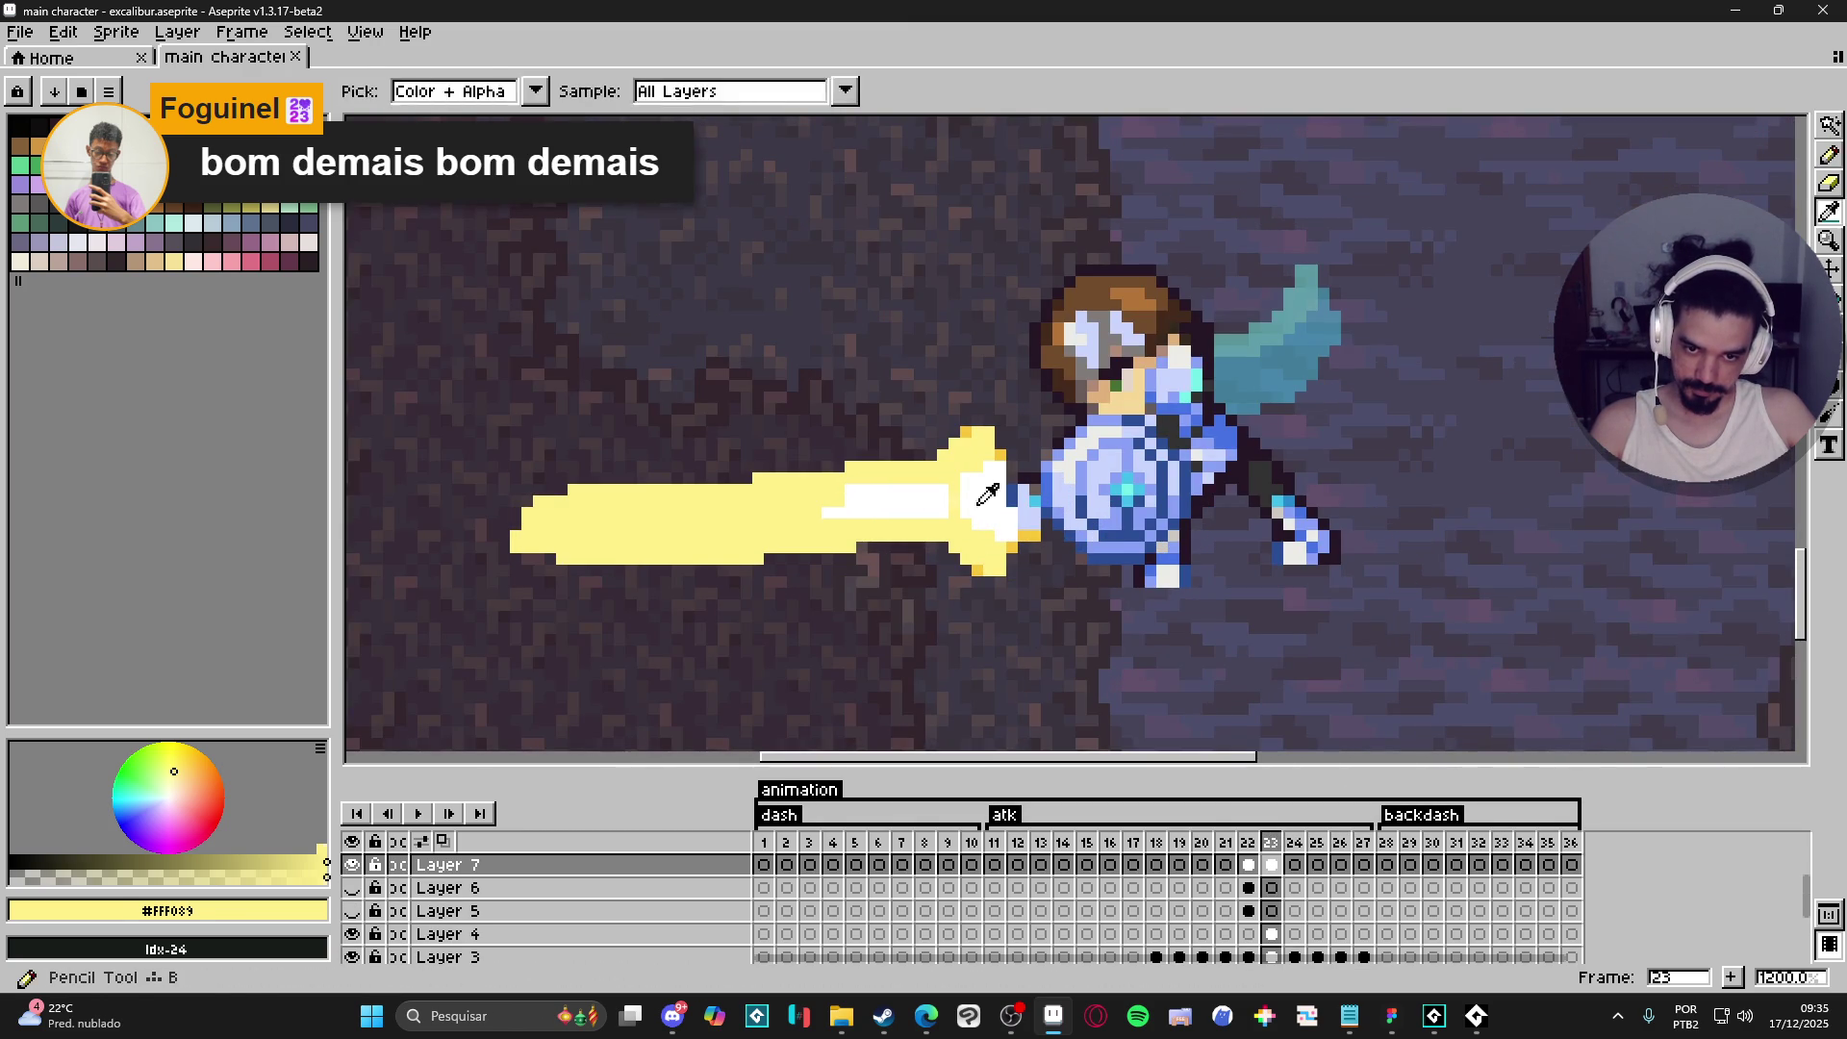
left_click(976, 504, "alt")
left_click(956, 502)
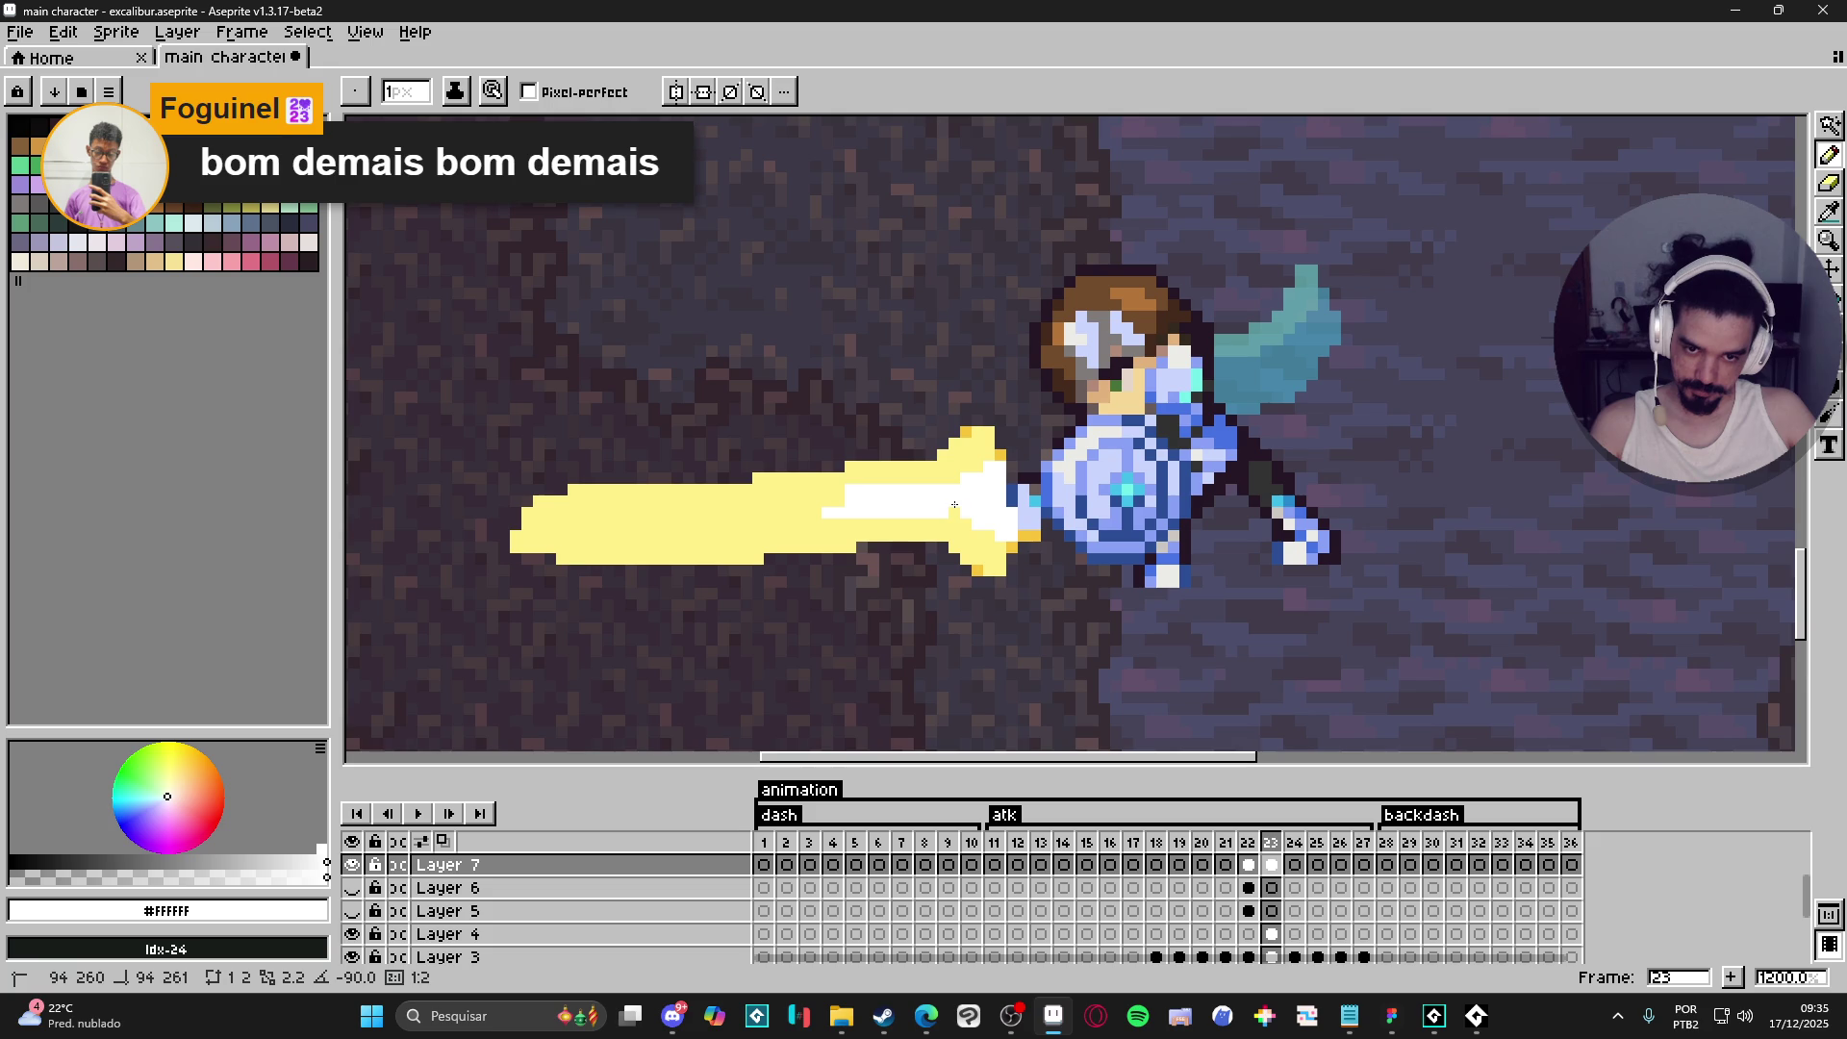
- Flip through frames 24, 23 and 22 to check the horizontal thrust
left_click(1297, 856)
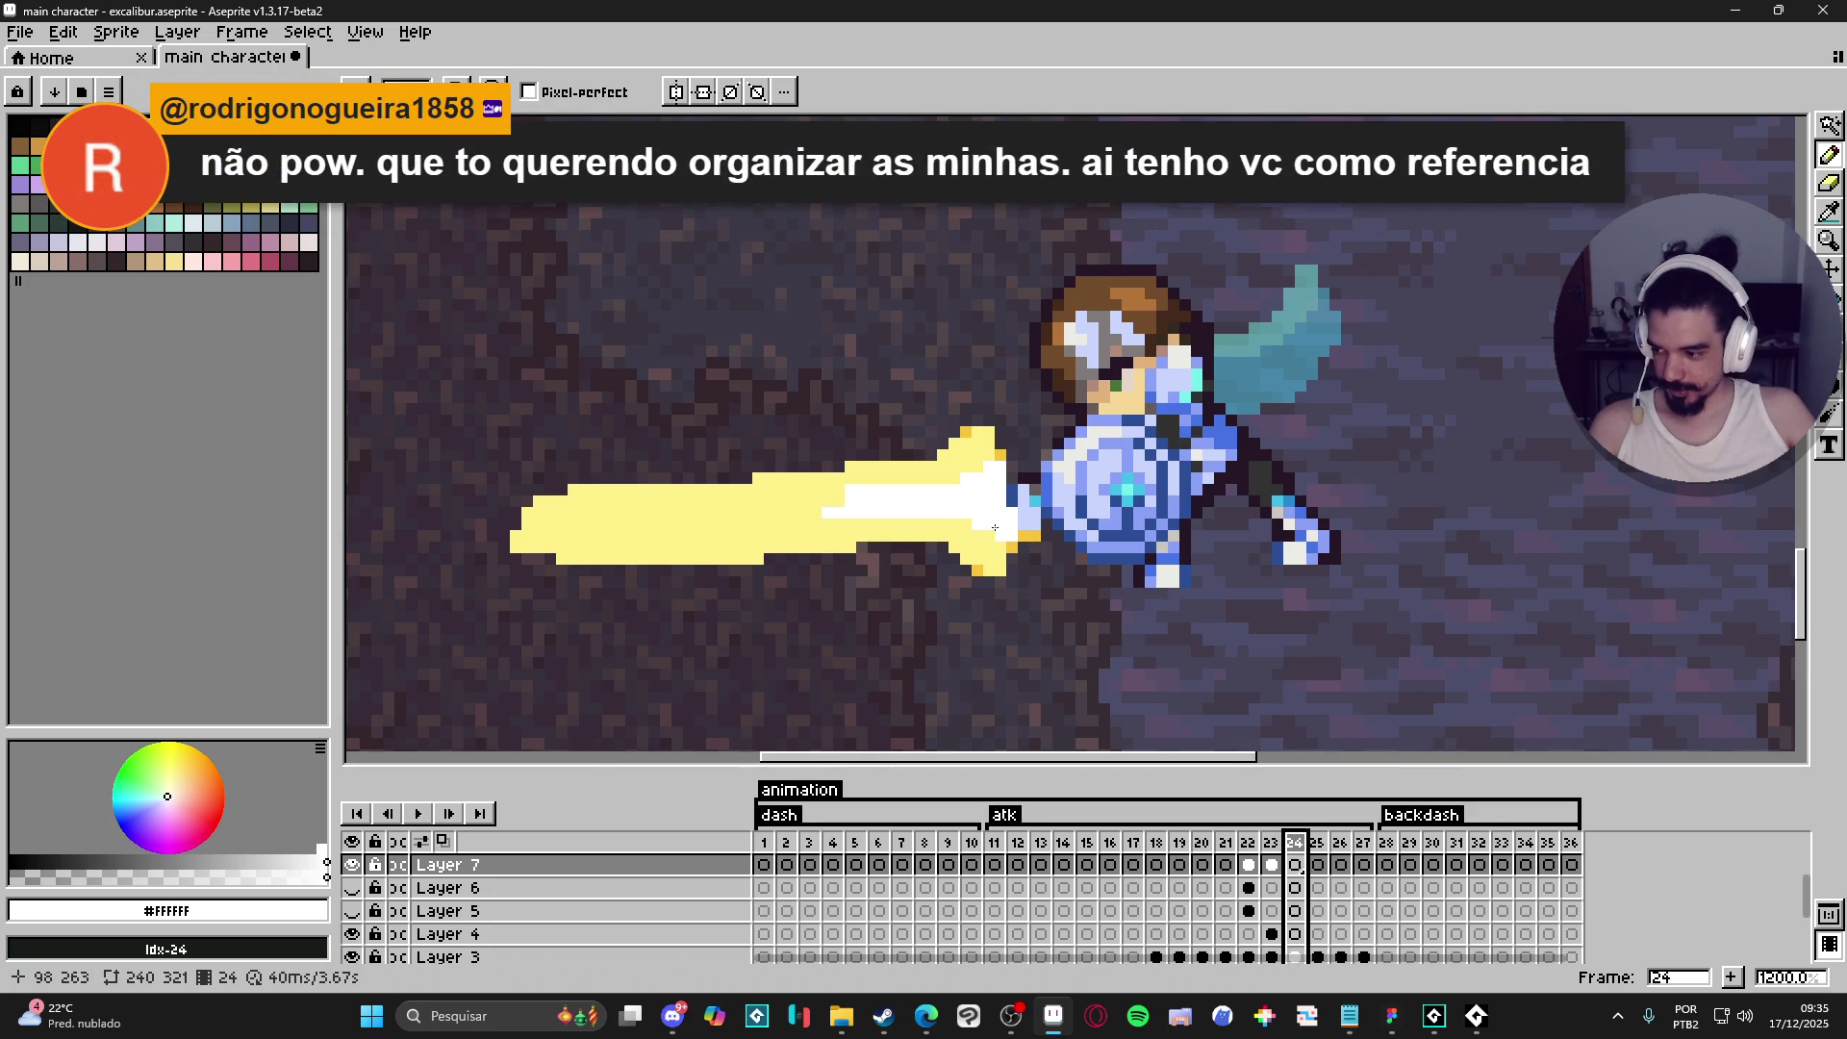
scroll(1011, 530, "down", 3)
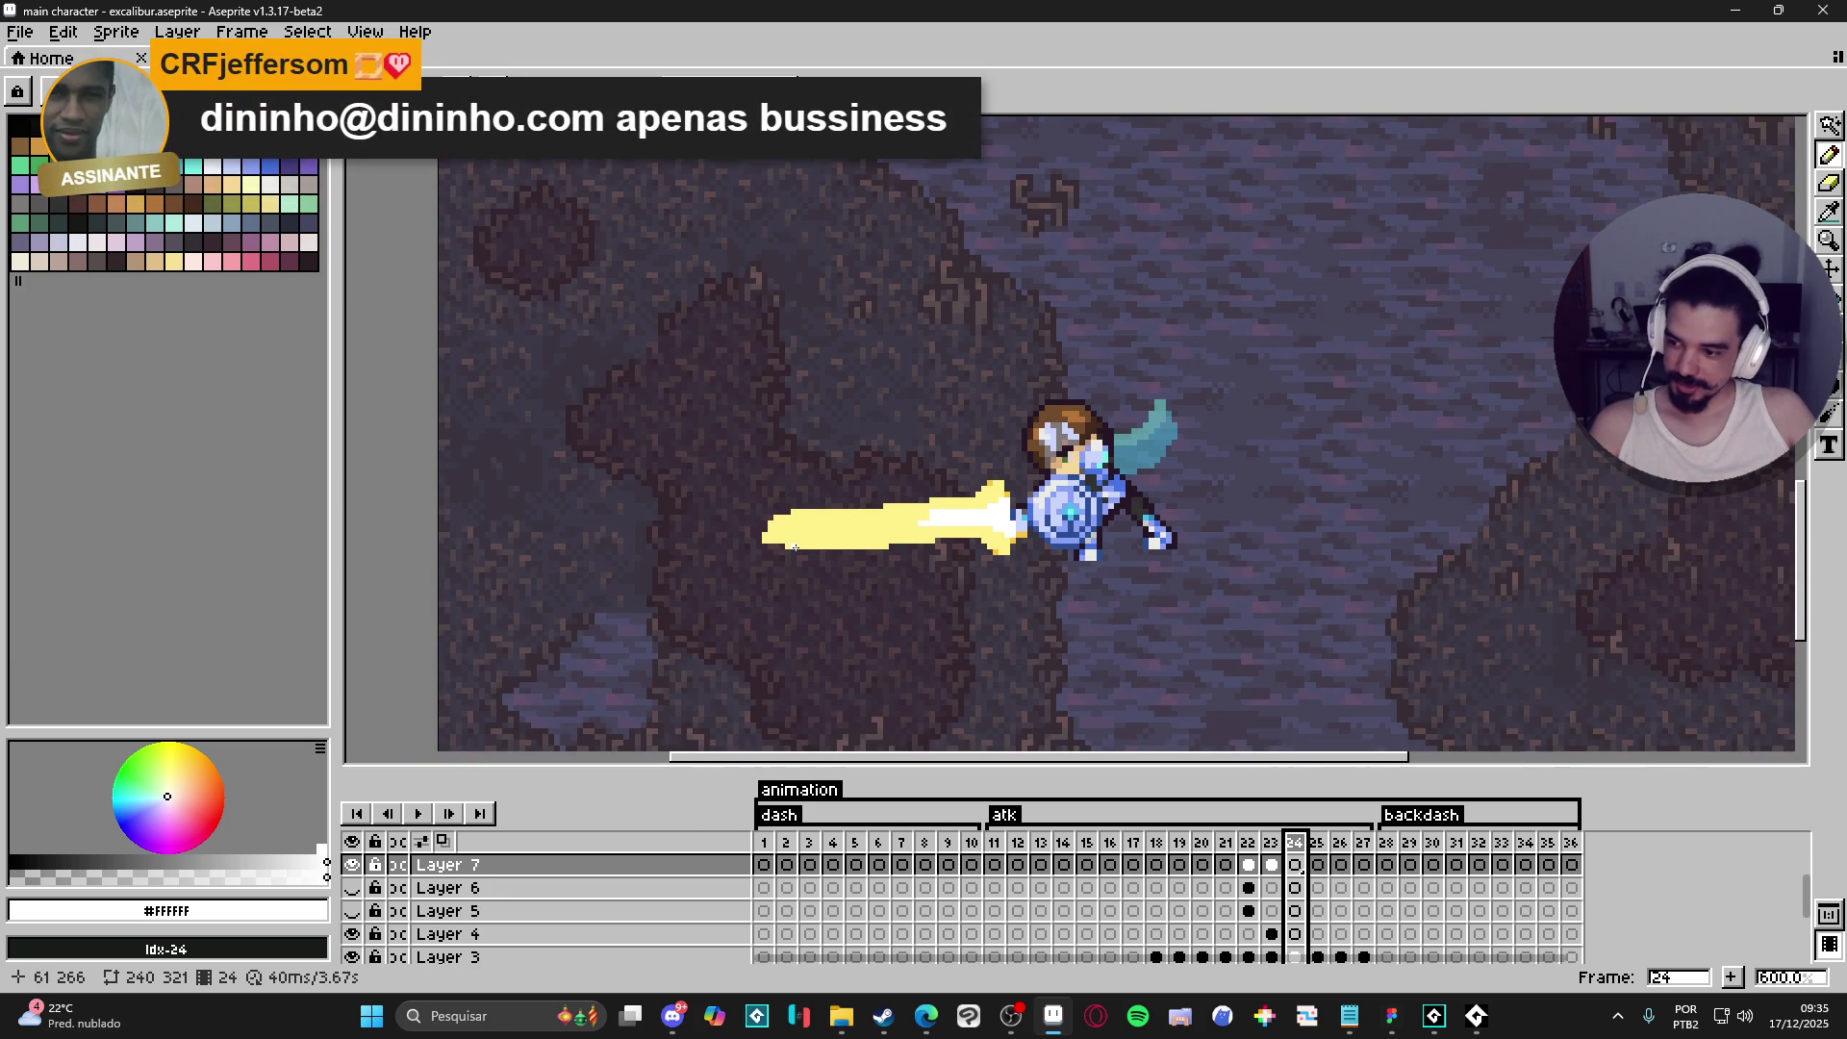
scroll(810, 546, "down", 2)
left_click(1272, 864)
left_click(1249, 864)
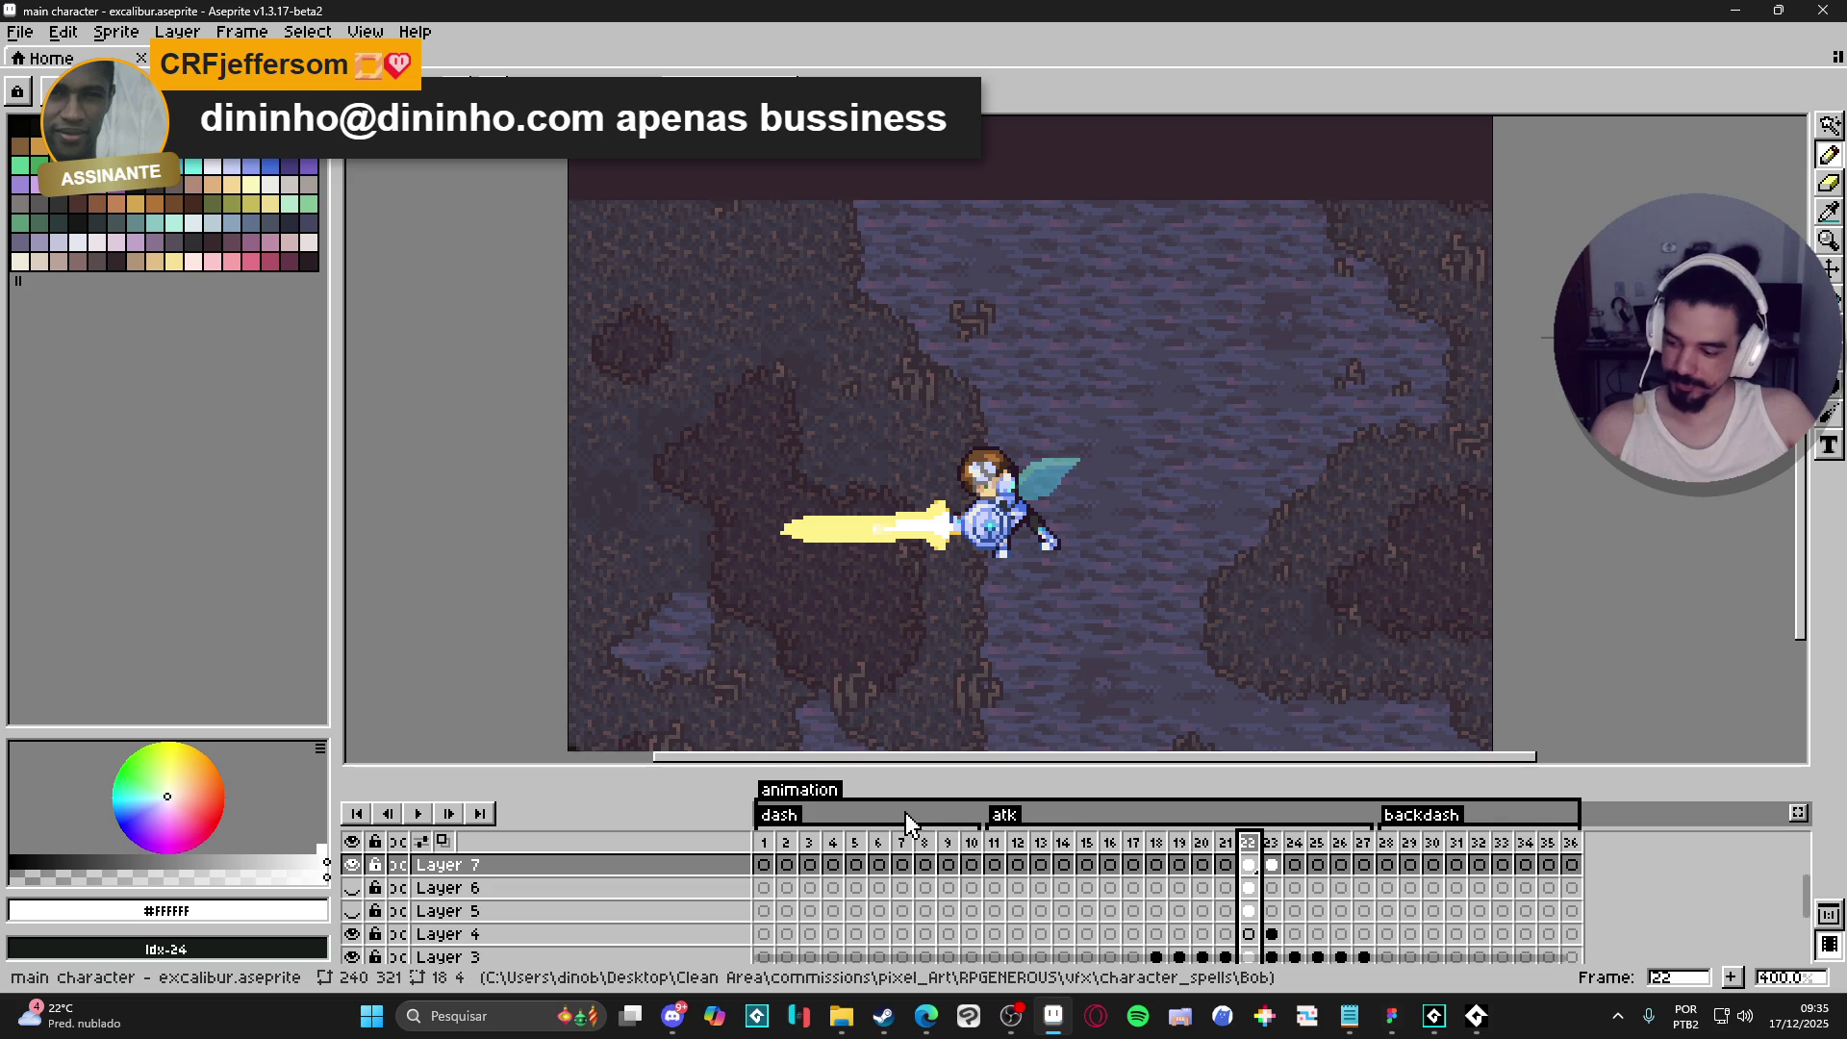
- Step through atk frames 11–12, play the animation, and stop on frame 21 to compare with frame 20
scroll(957, 666, "down", 1)
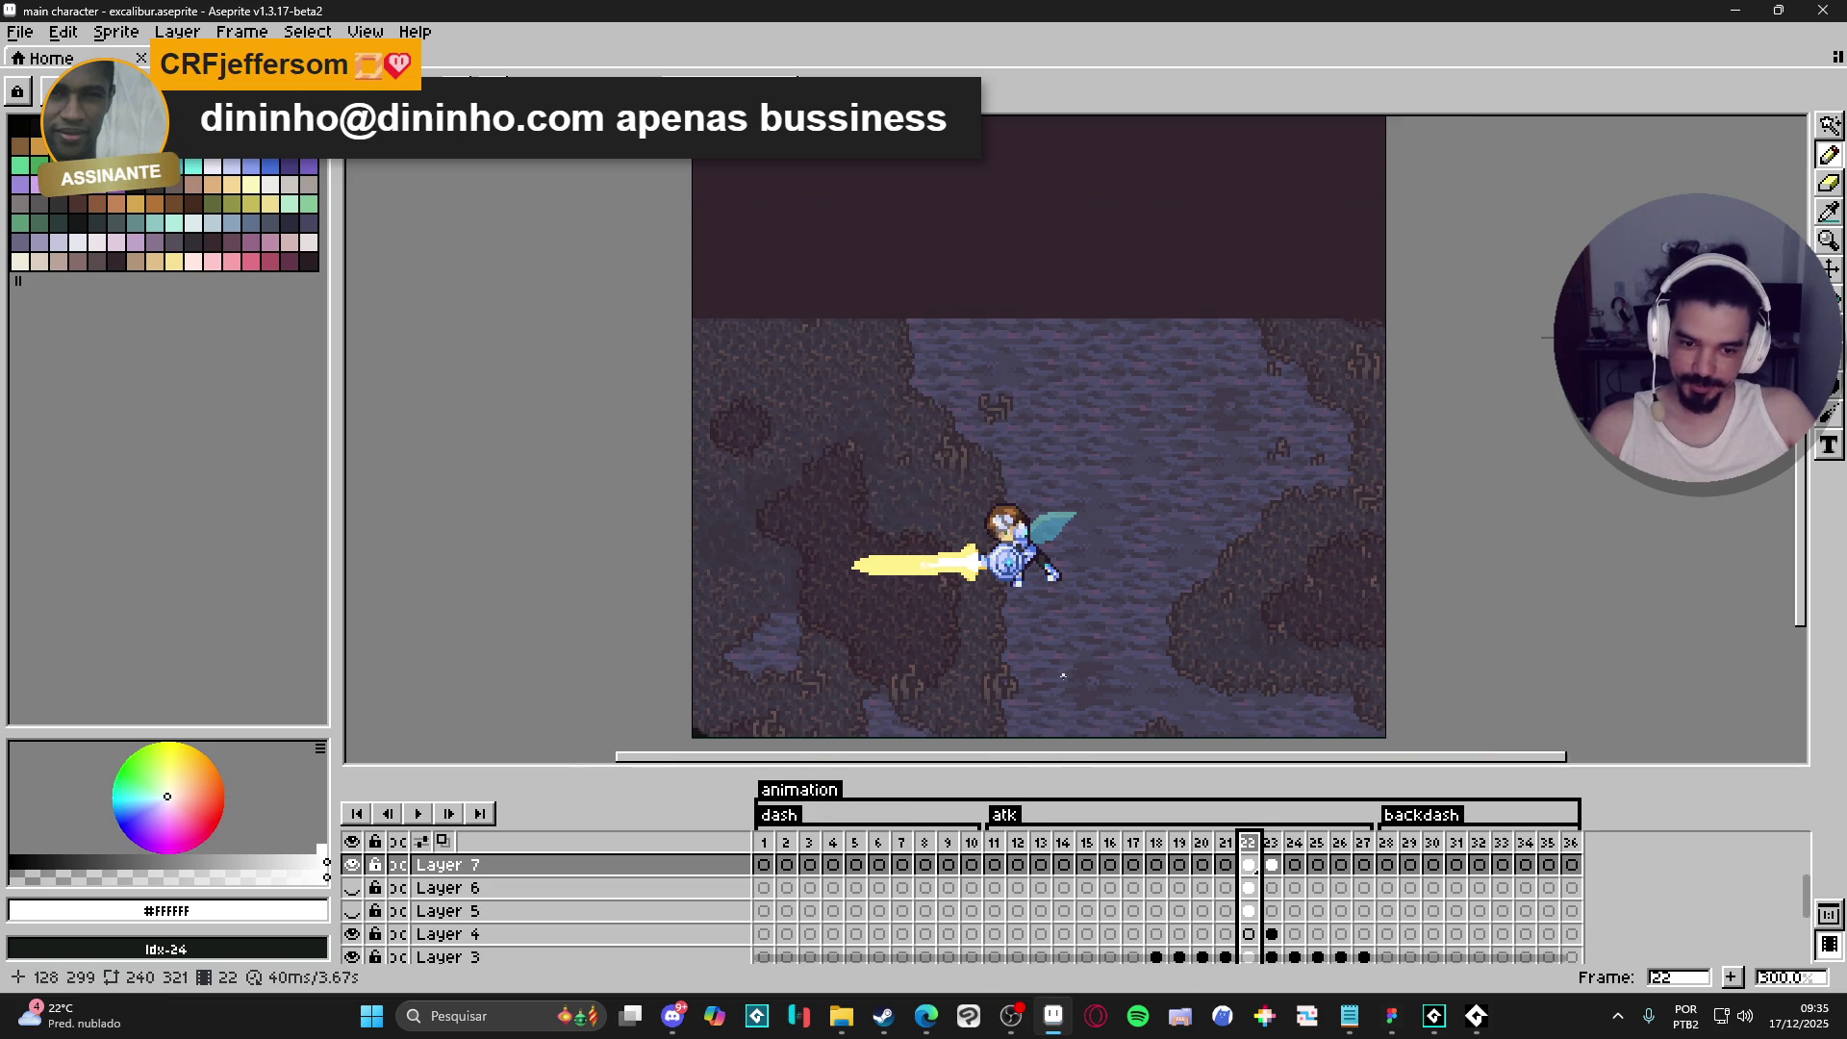
left_click(994, 842)
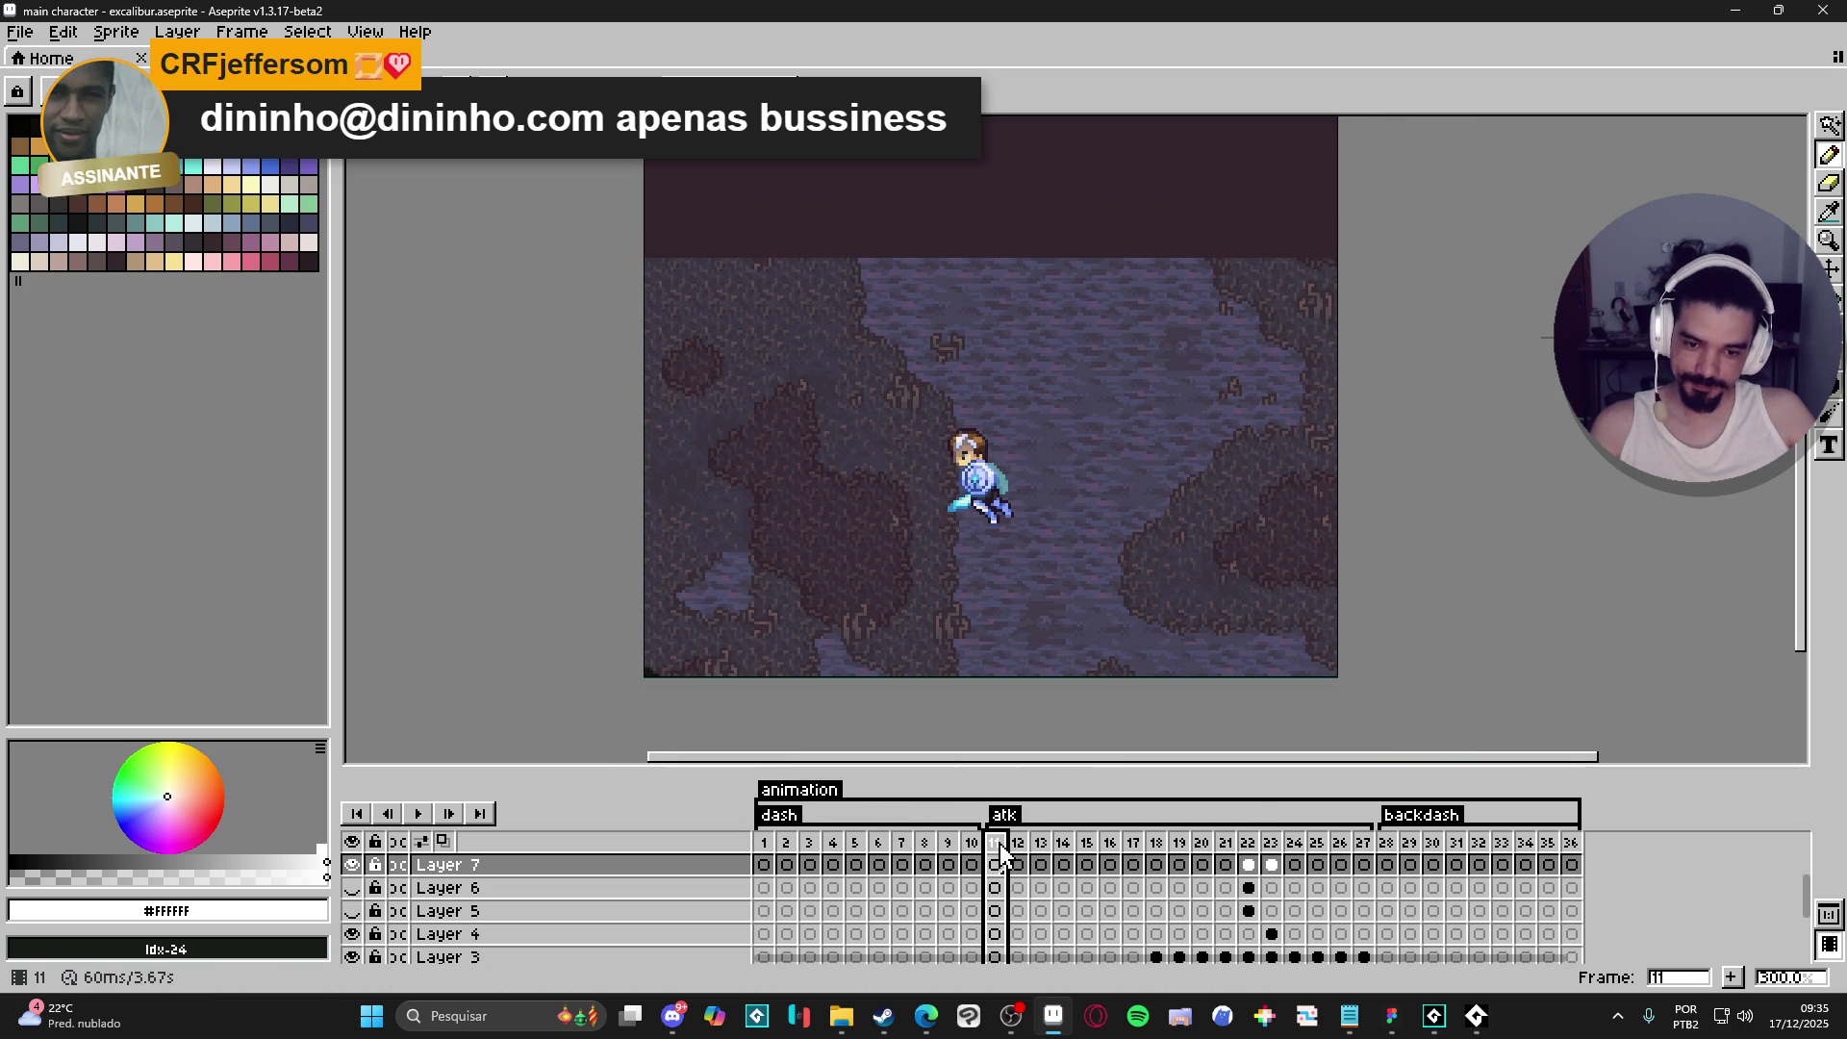
left_click(1019, 843)
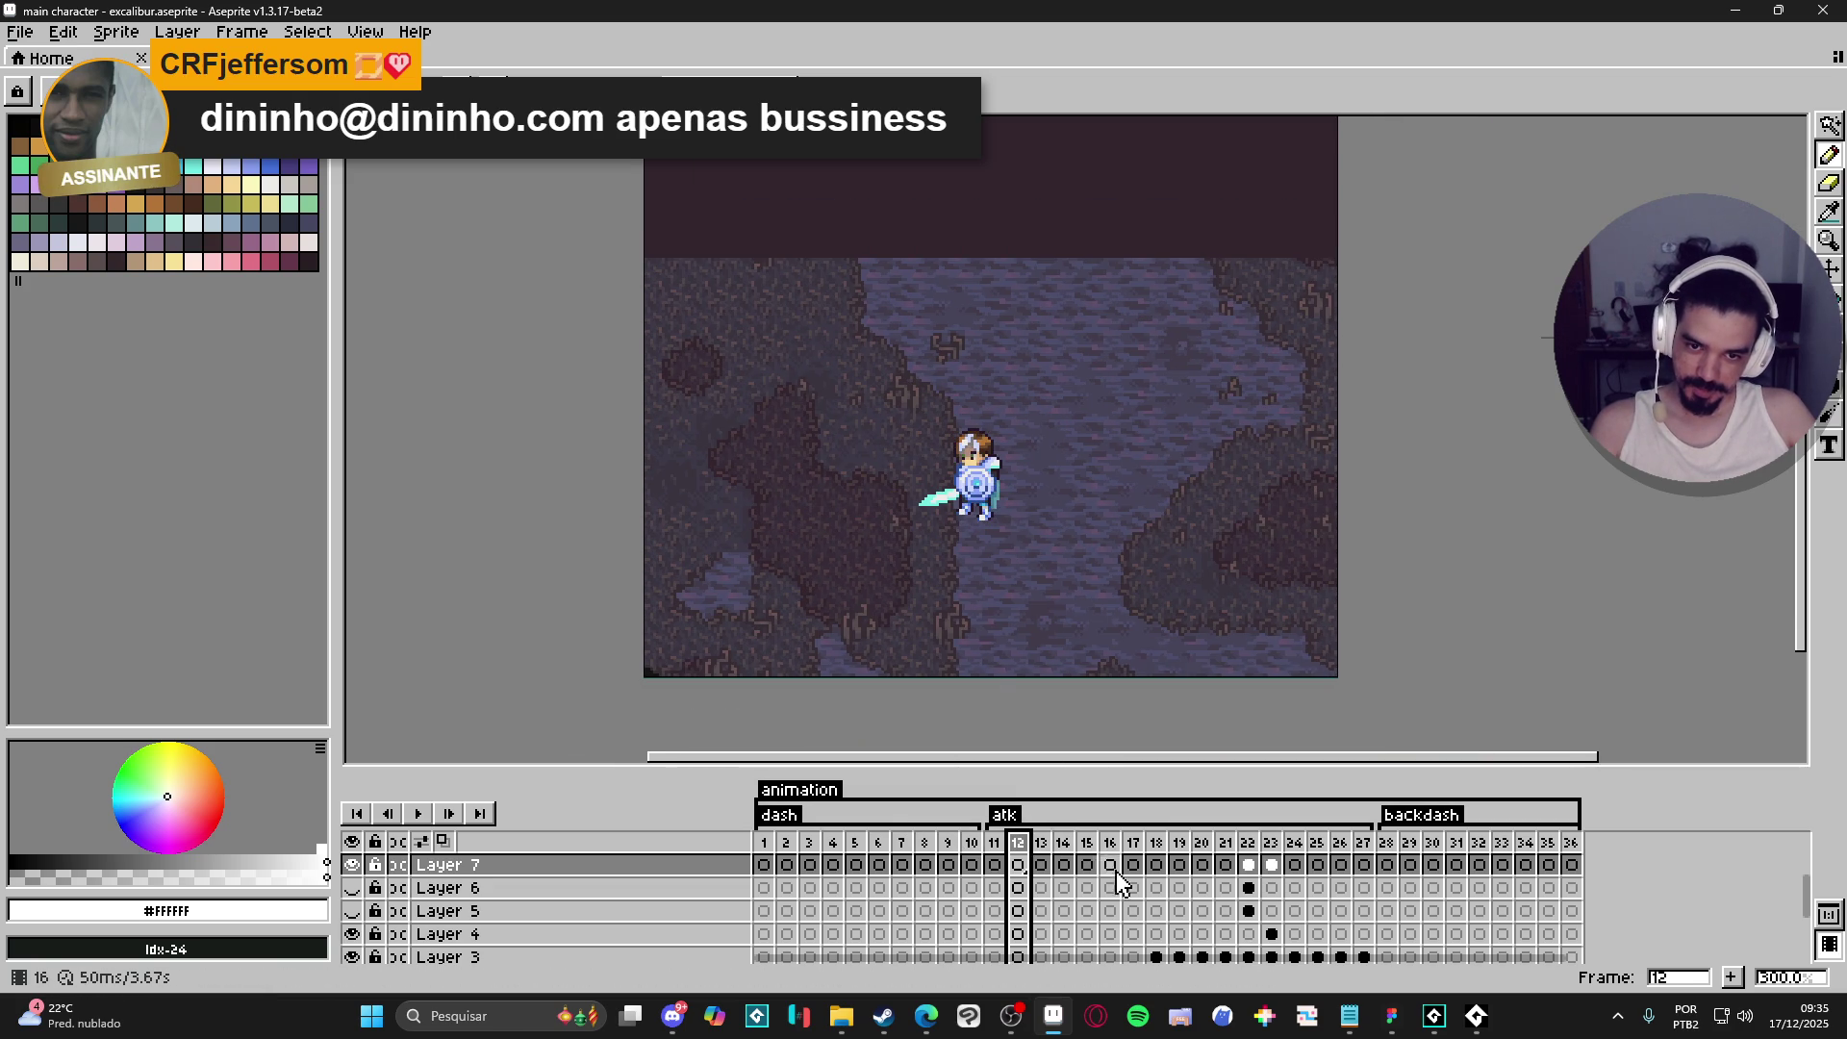
left_click(419, 813)
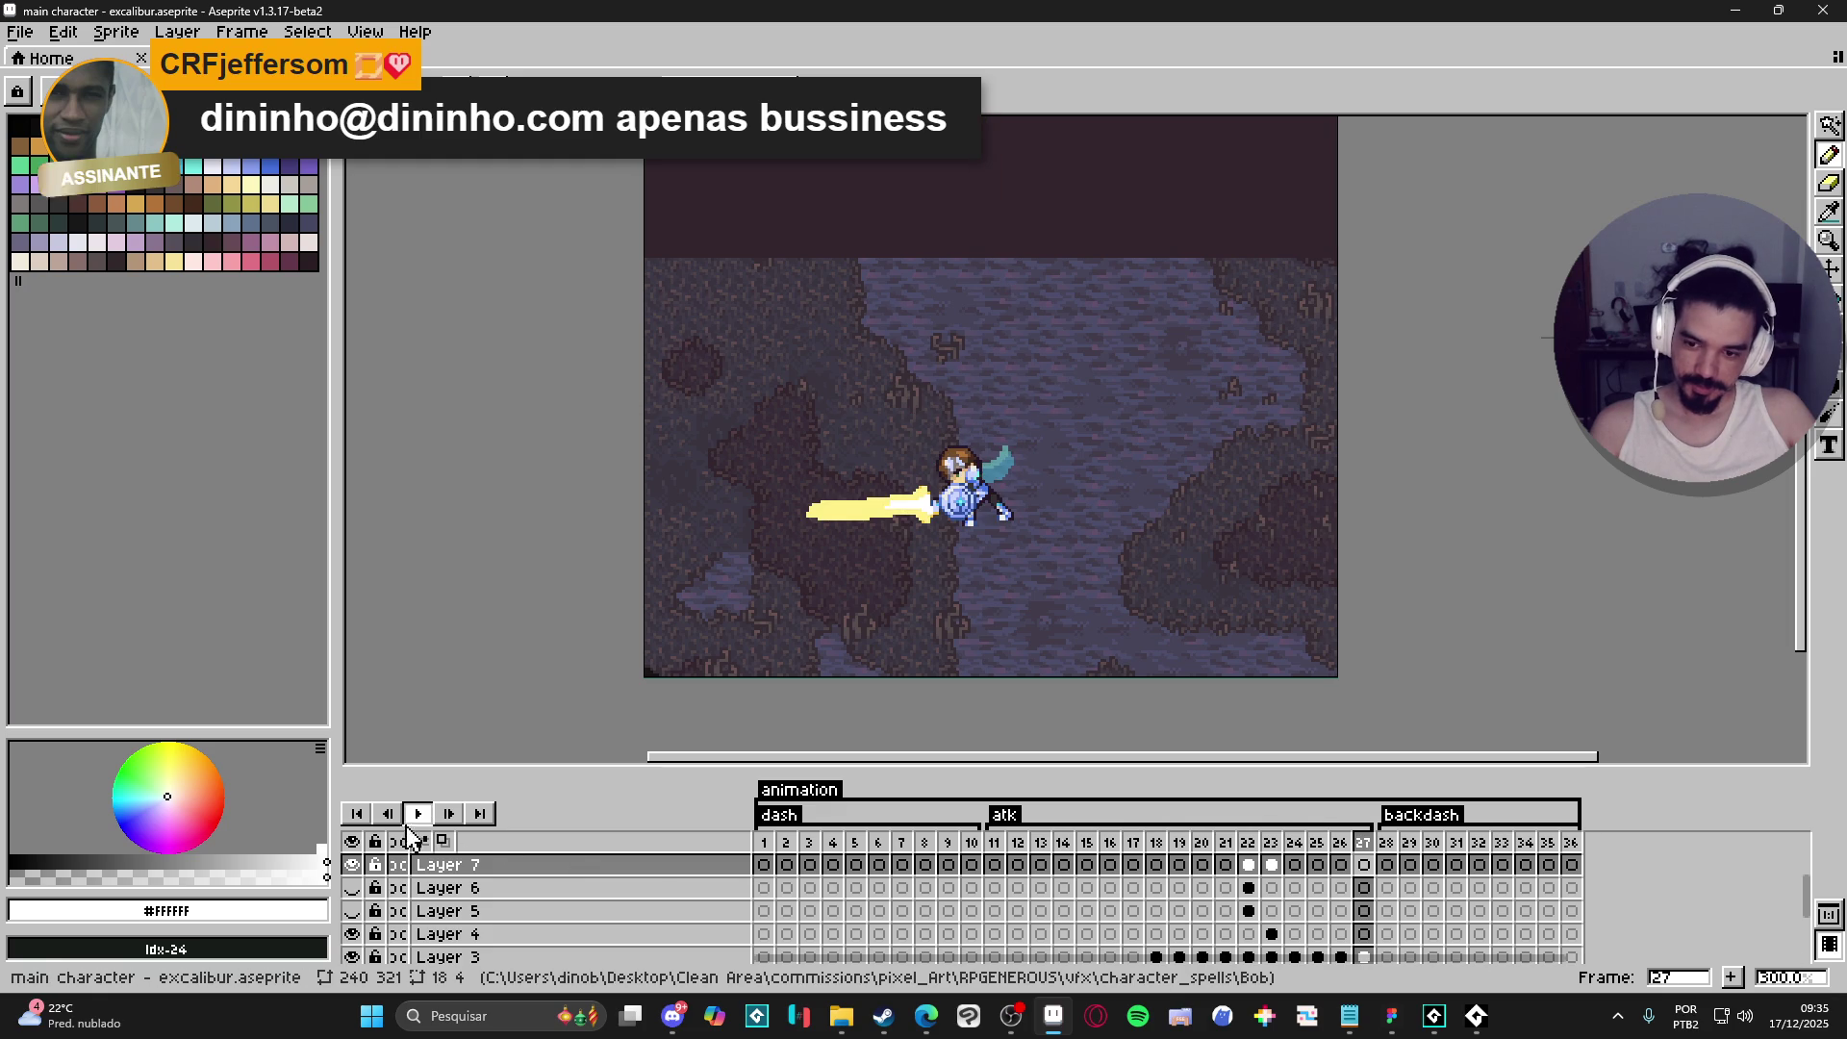
left_click(421, 811)
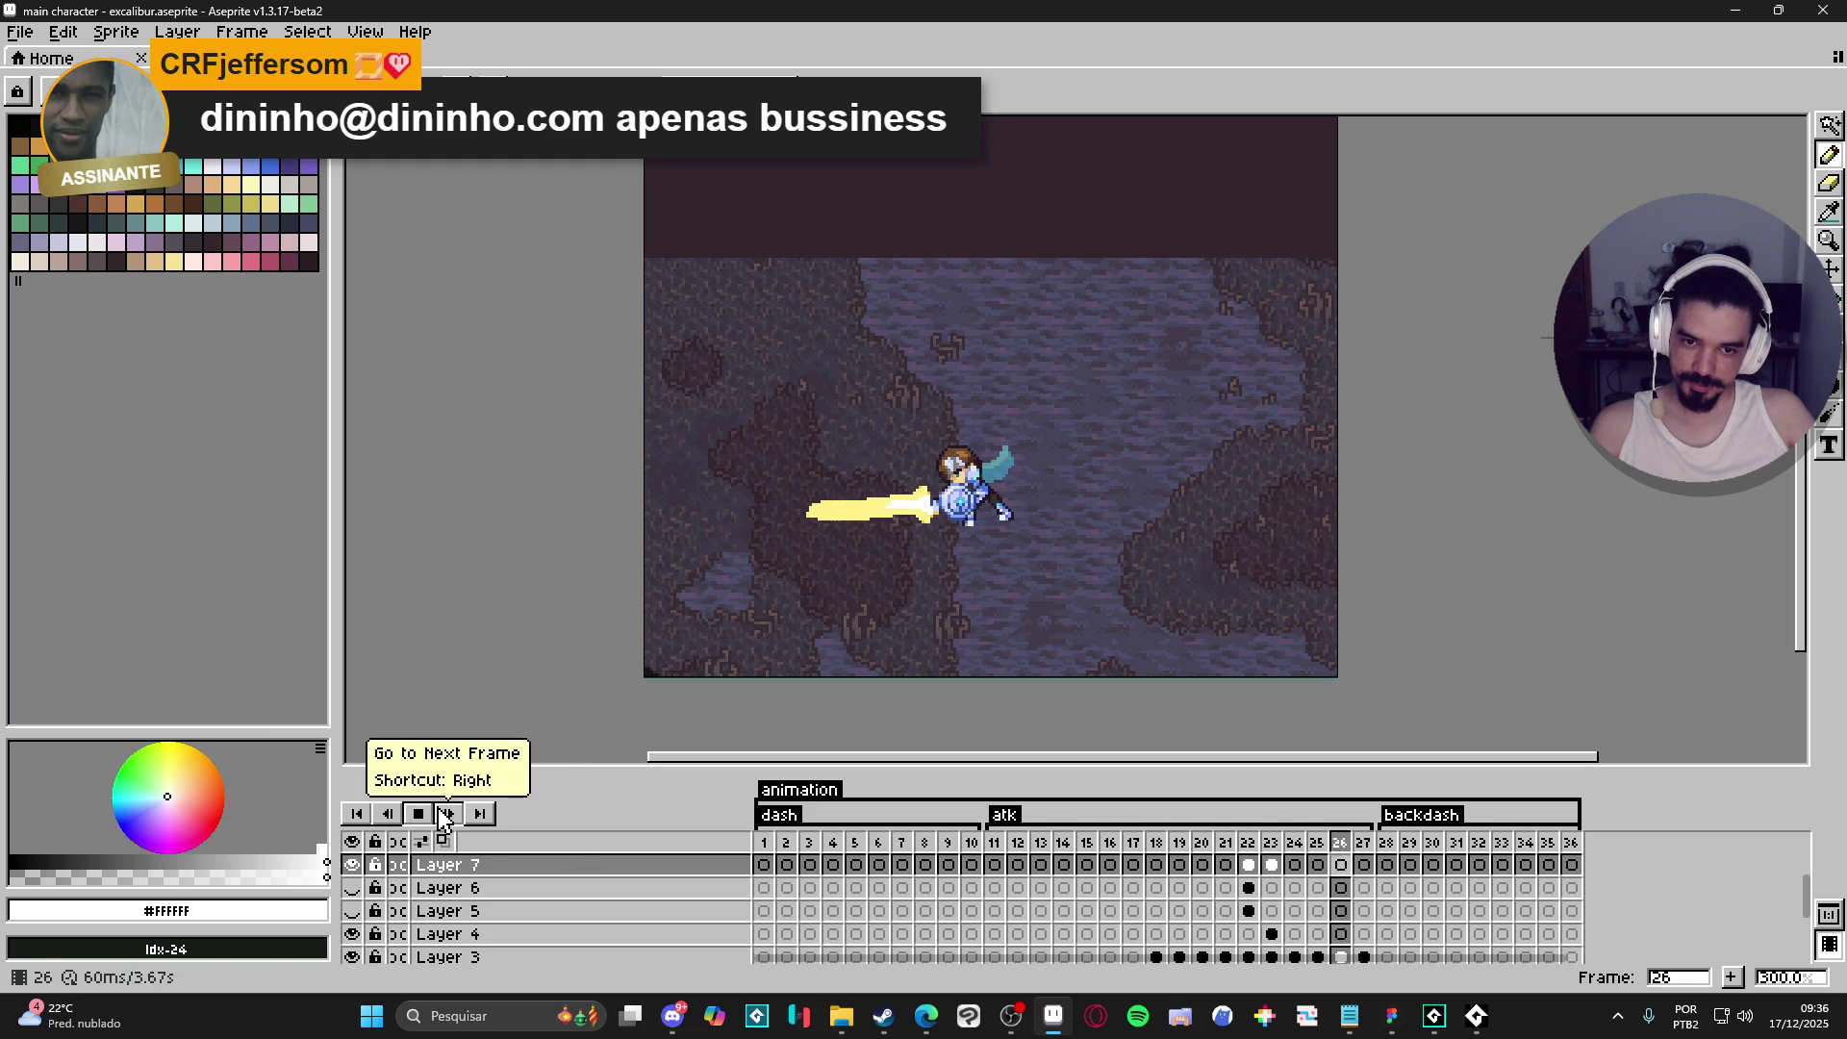
left_click(1226, 843)
key("Right")
key("Left")
key("Left")
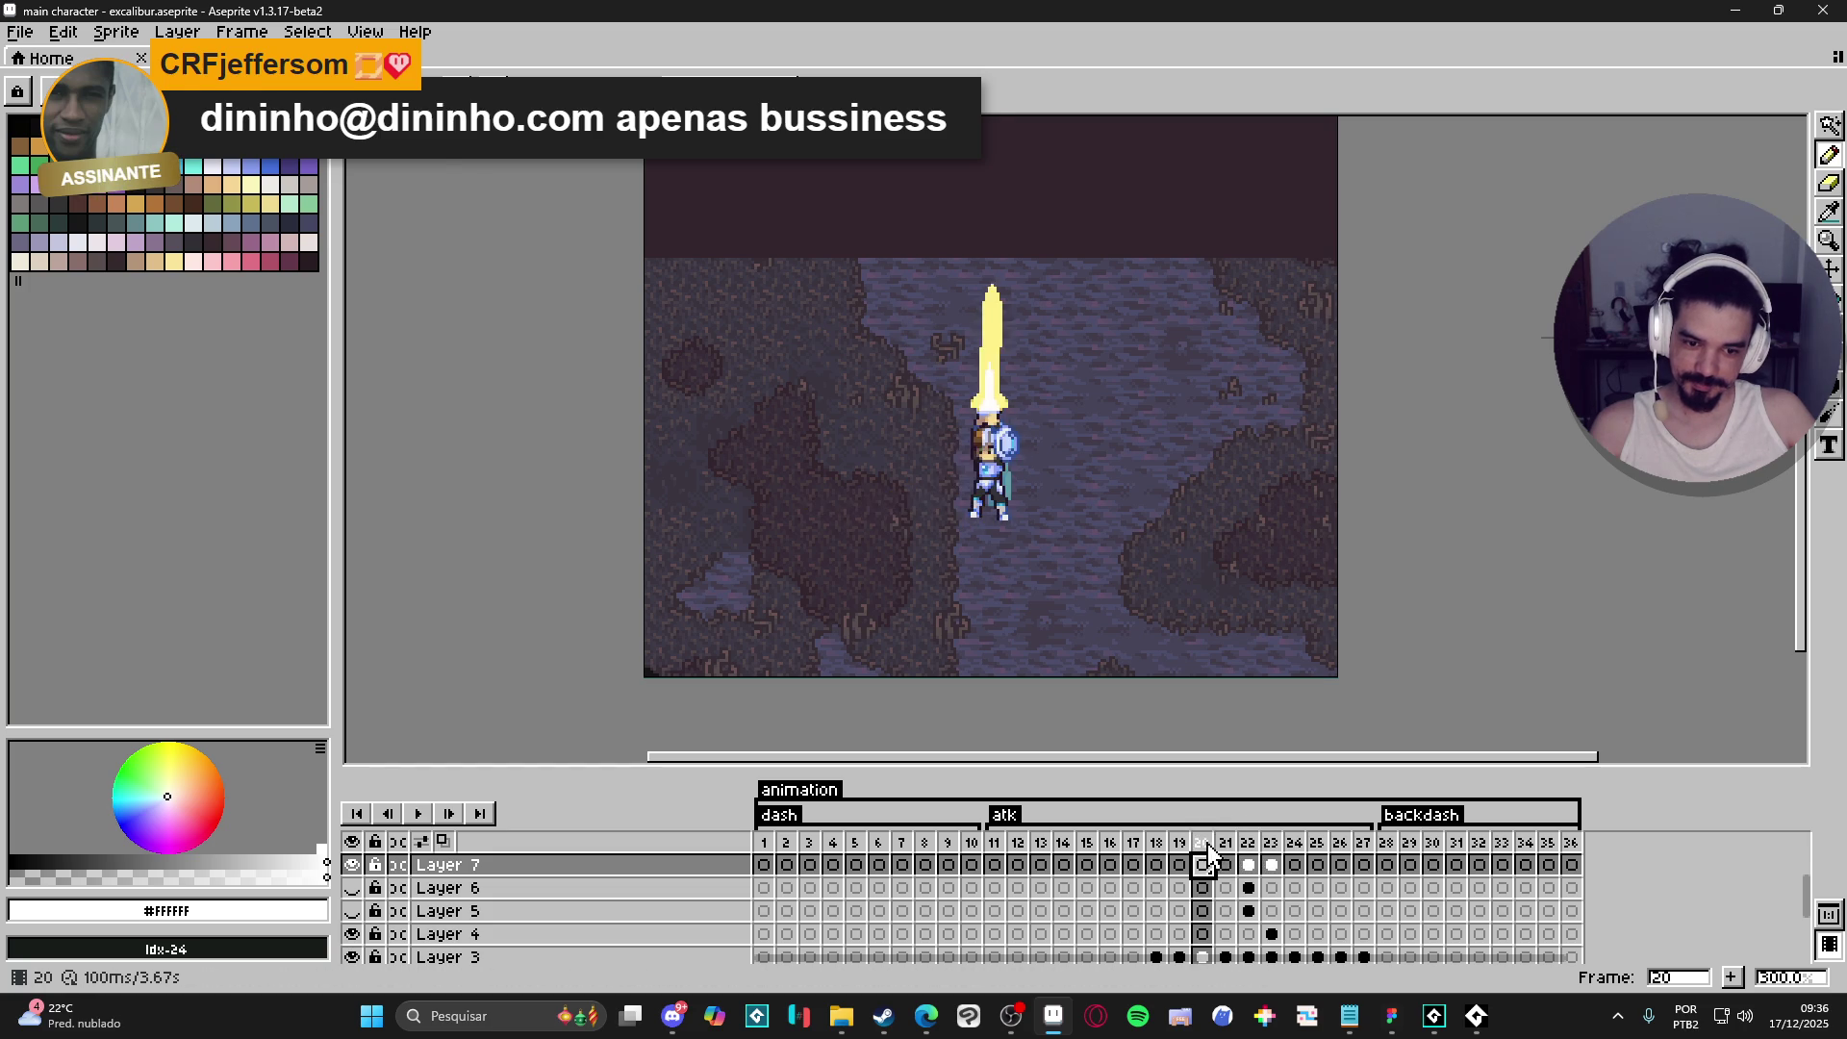
key("Right")
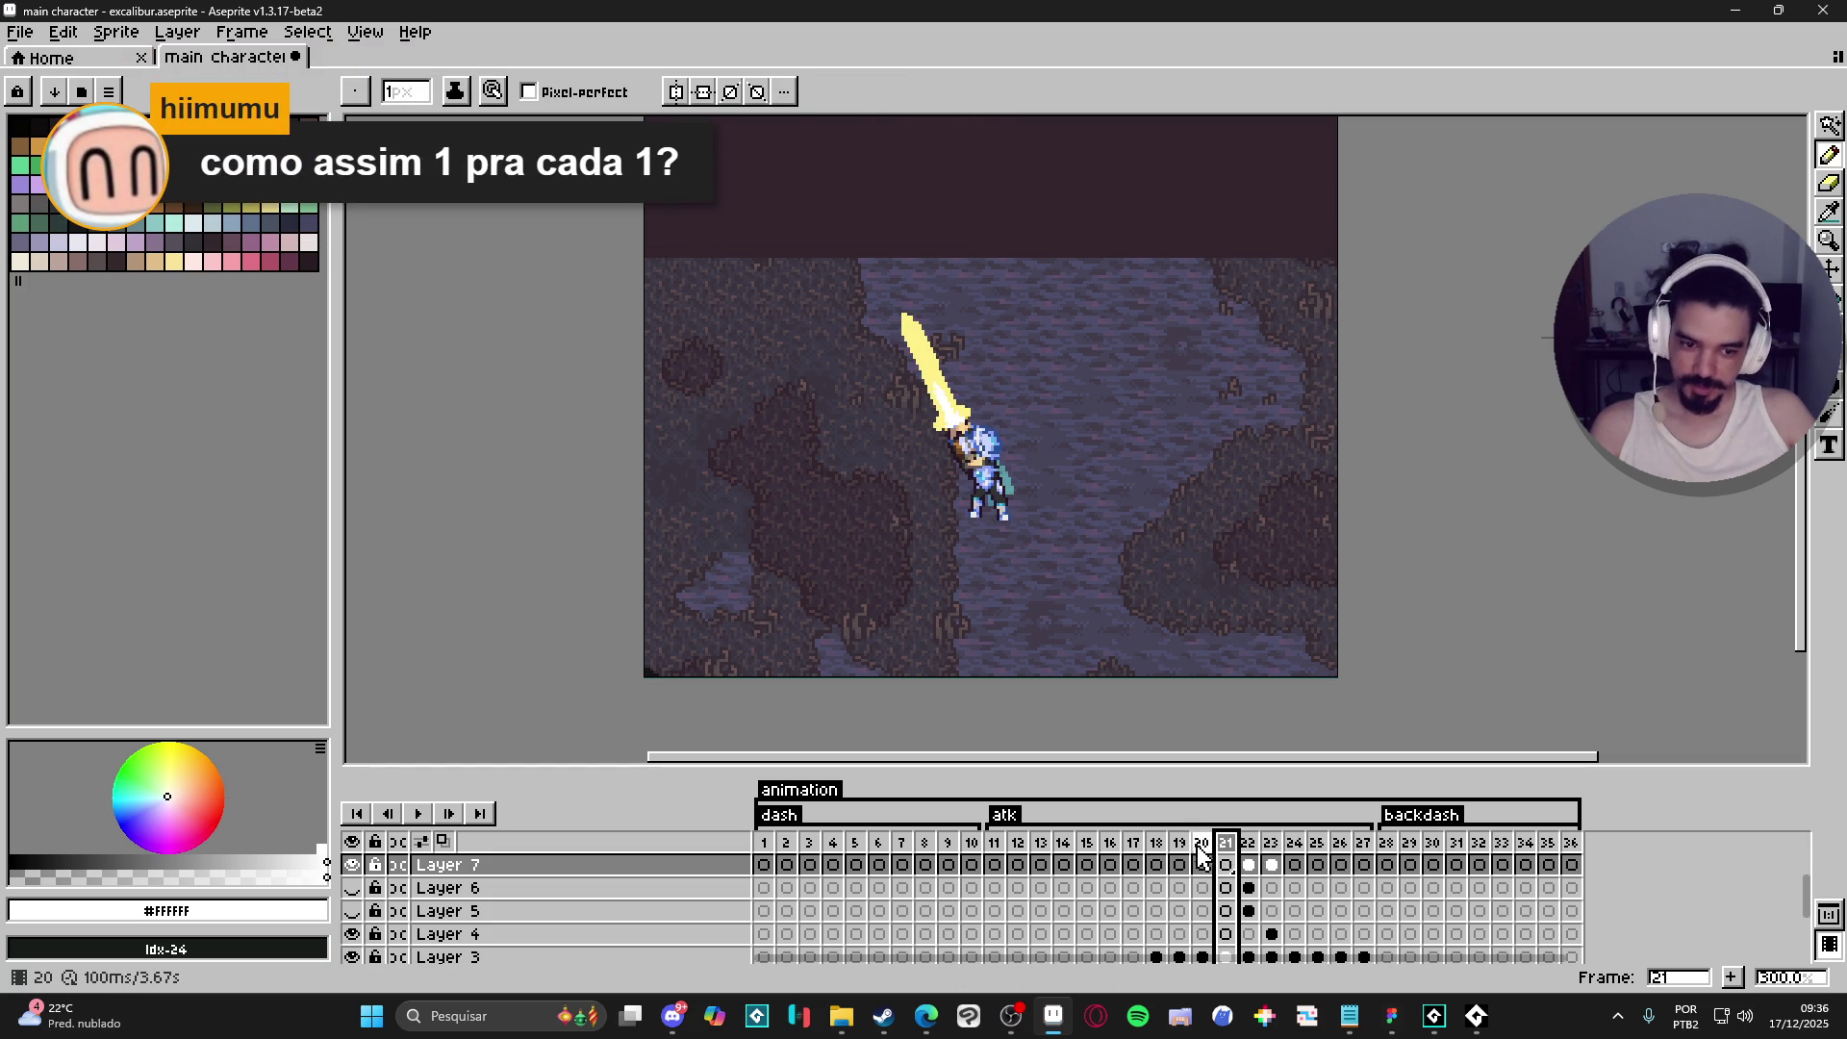
key("Left")
key("Right")
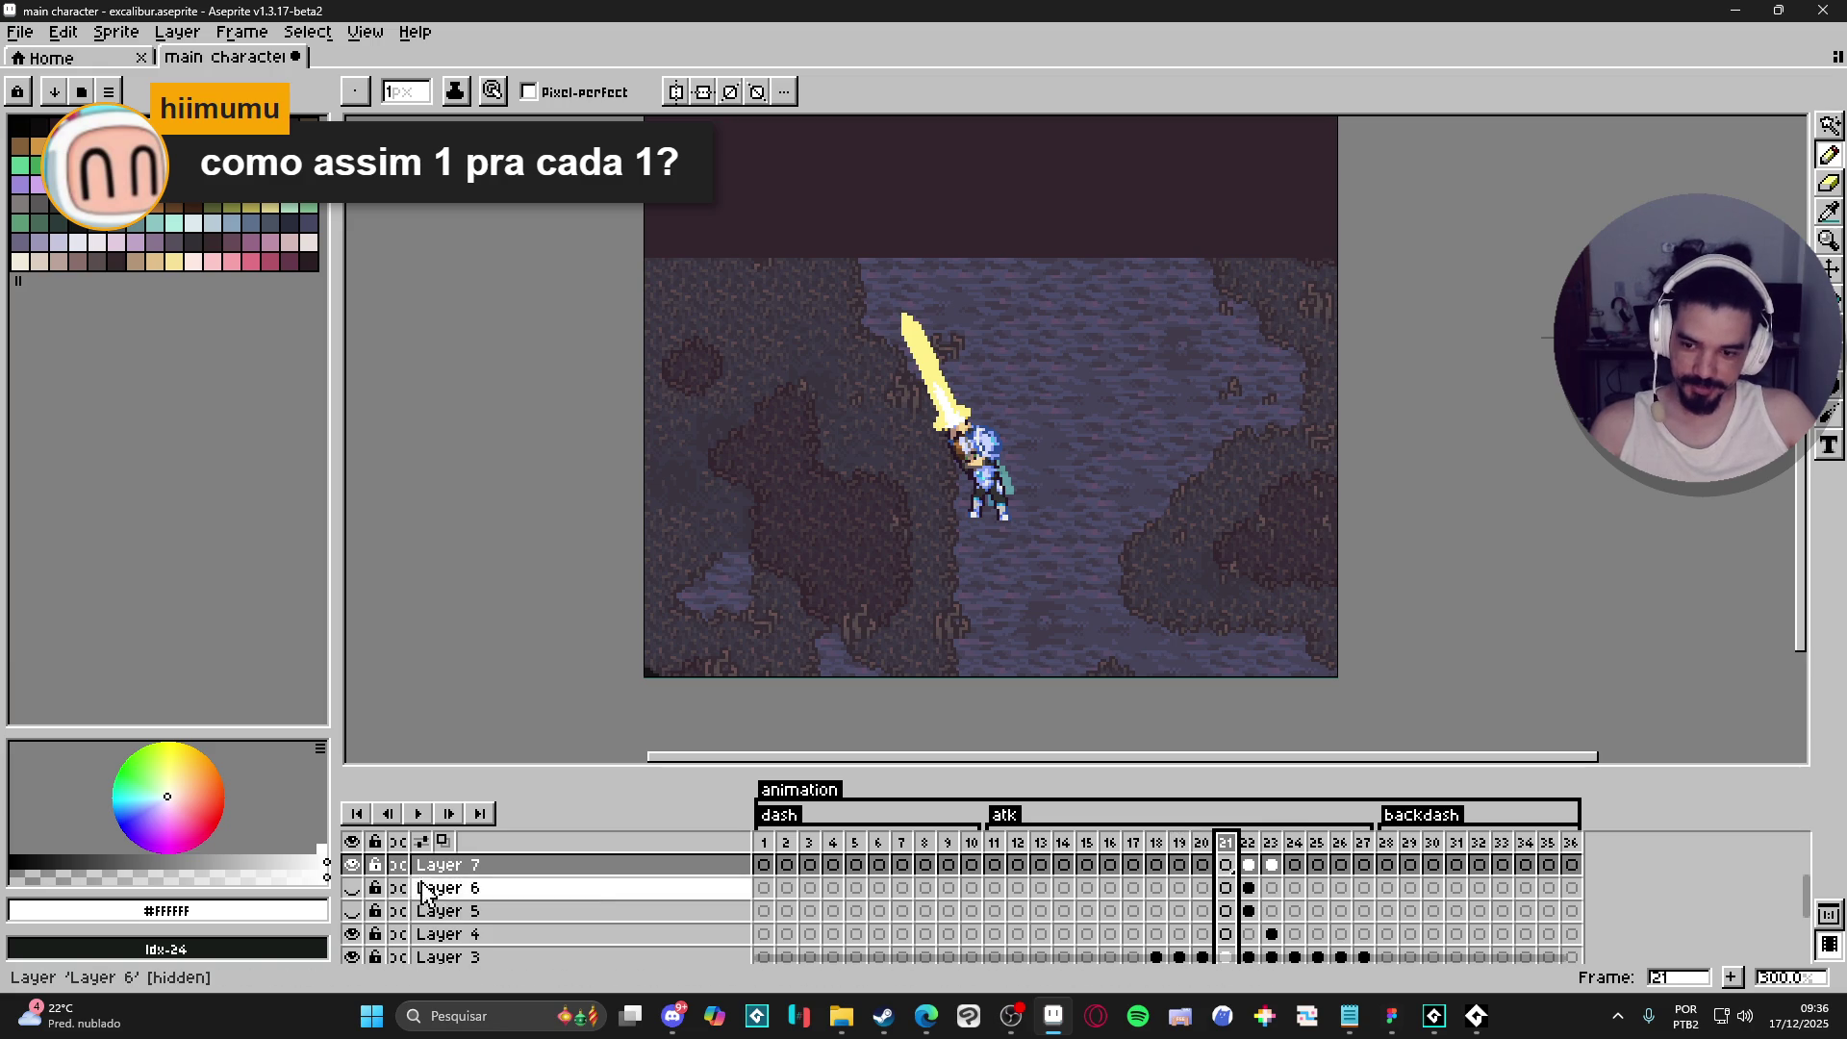
- Compare the sword poses across frames 18 to 22, ending on frame 21's diagonal sword
left_click(1249, 866)
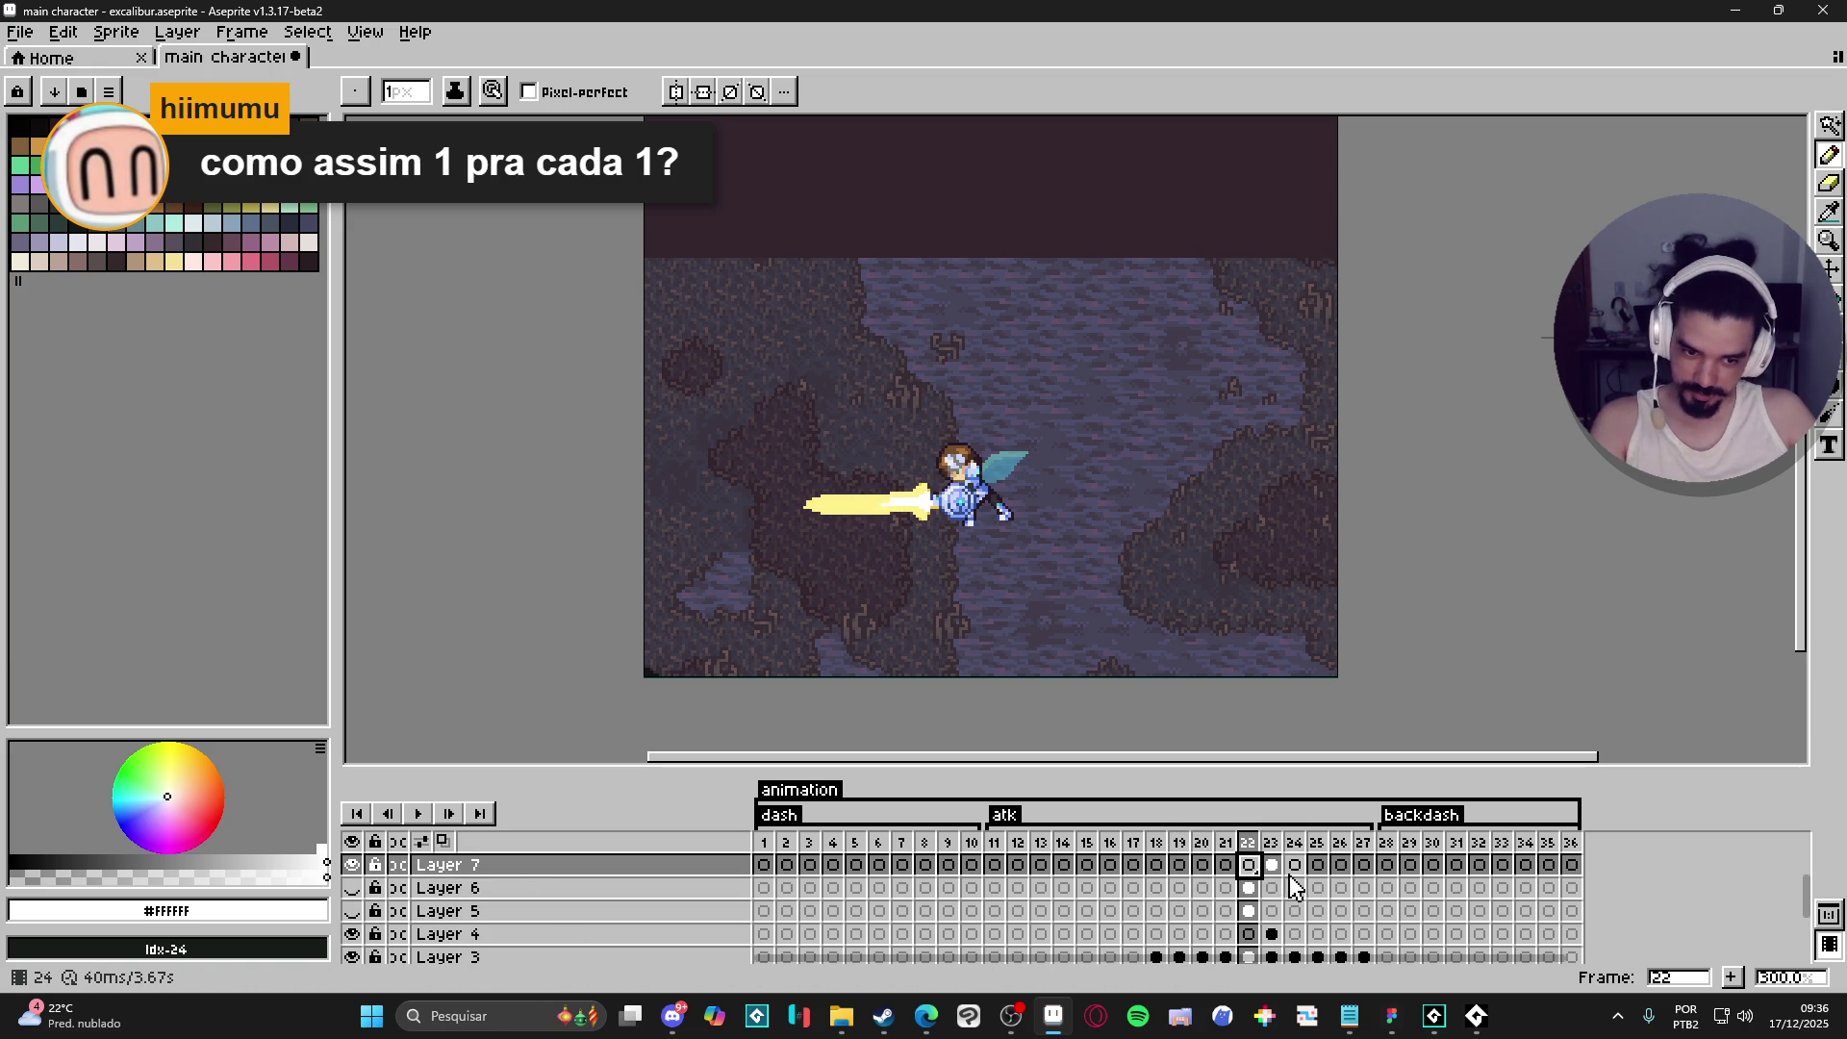
left_click(1226, 866)
left_click(1203, 866)
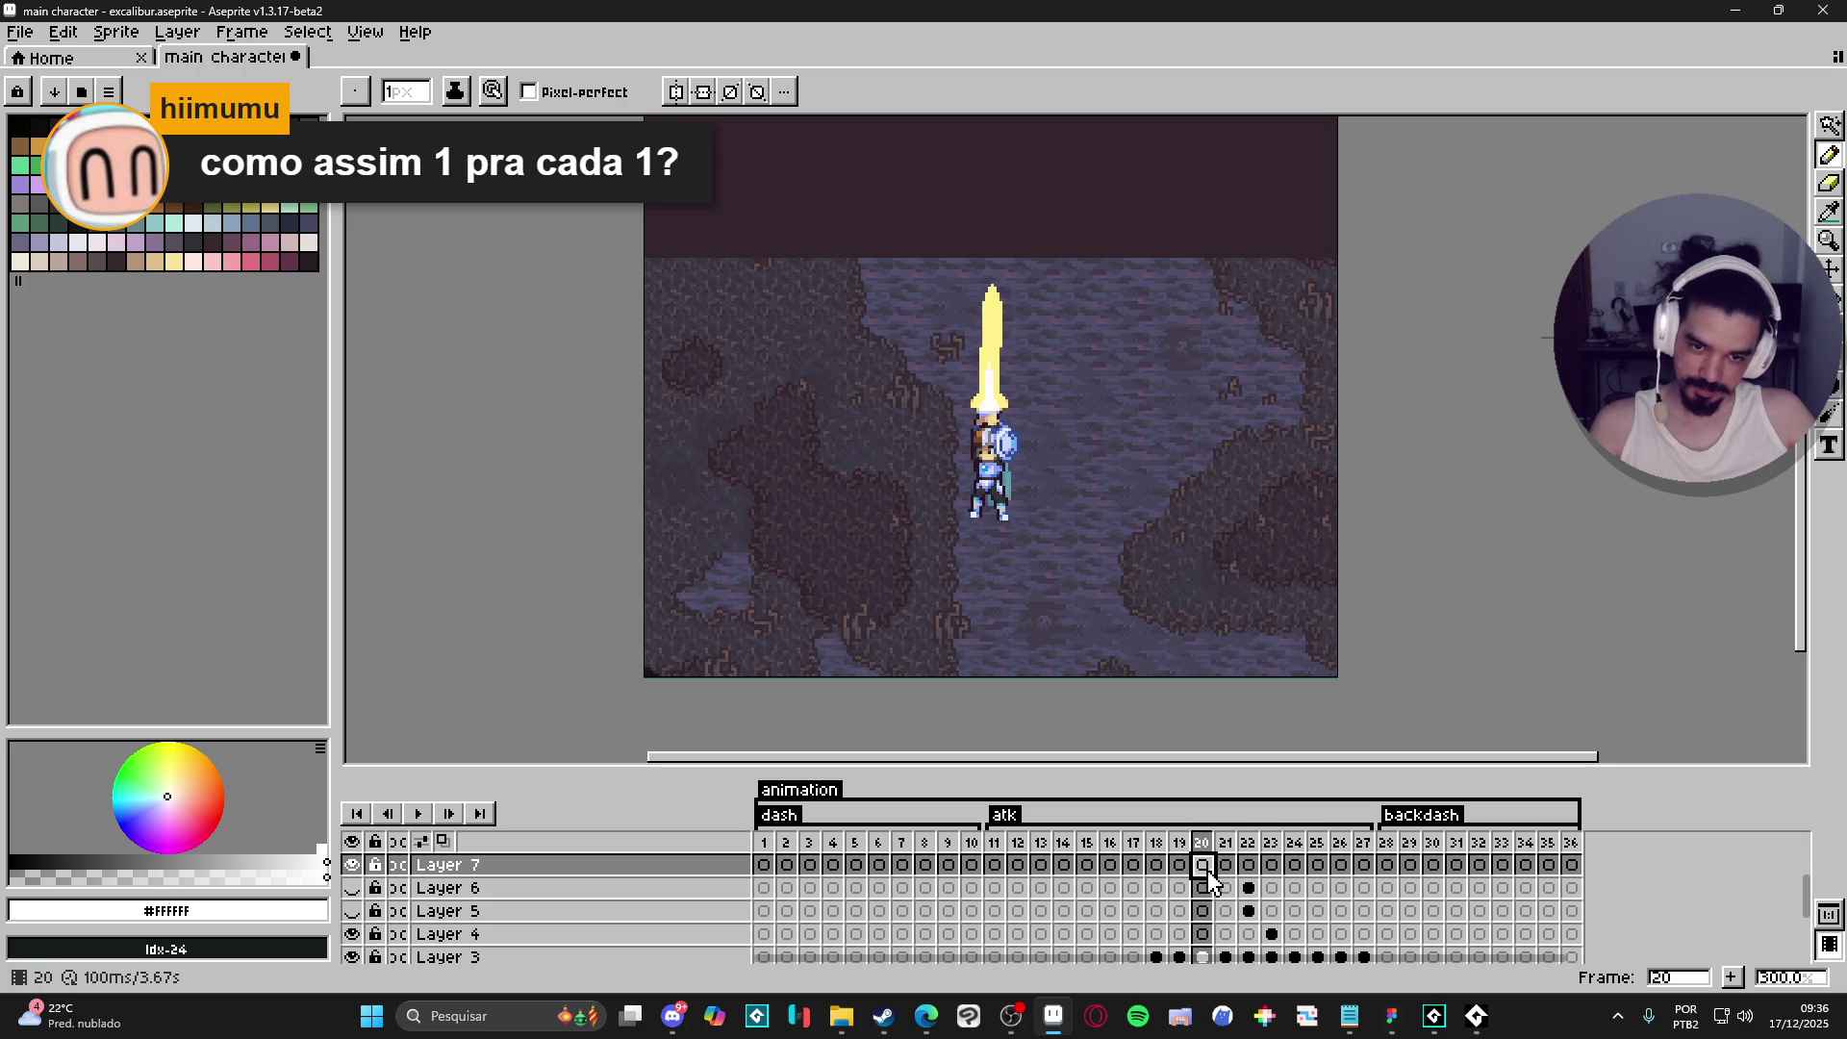
left_click(1180, 866)
left_click(1162, 868)
left_click(1180, 866)
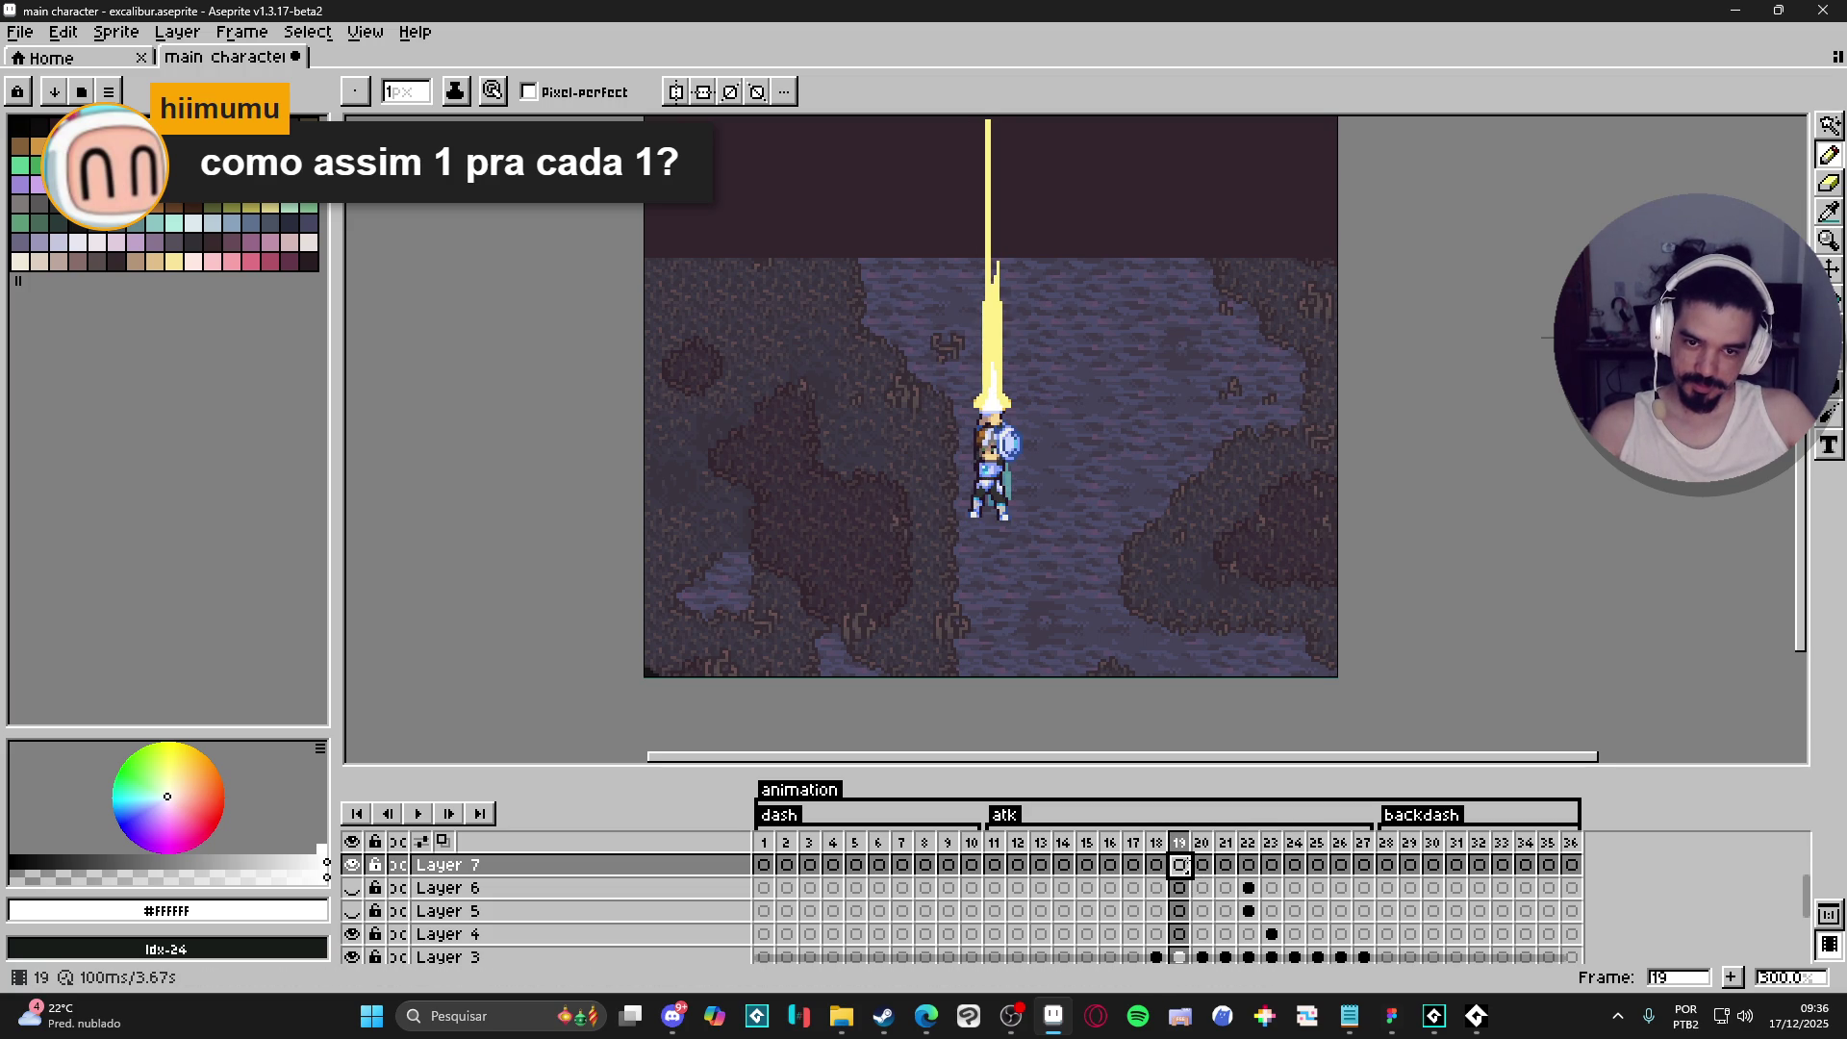
left_click(1159, 866)
left_click(1178, 866)
left_click(1209, 868)
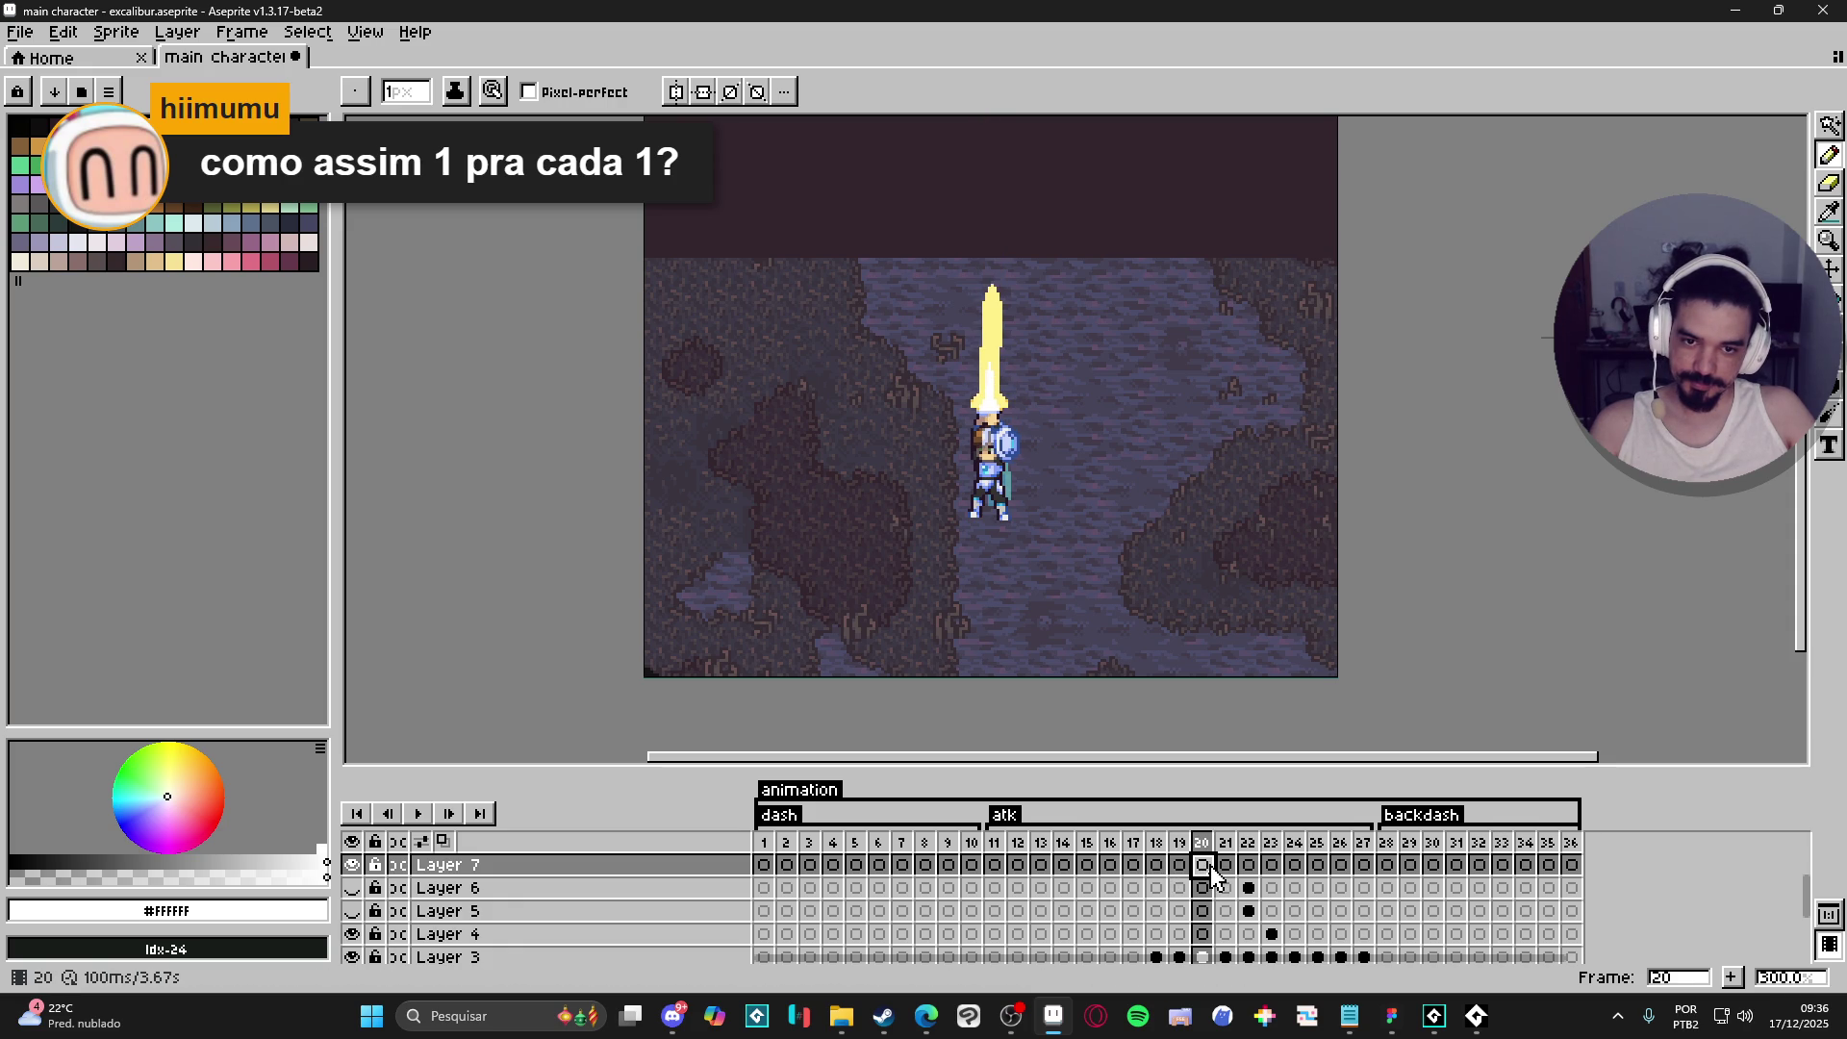
left_click(1226, 866)
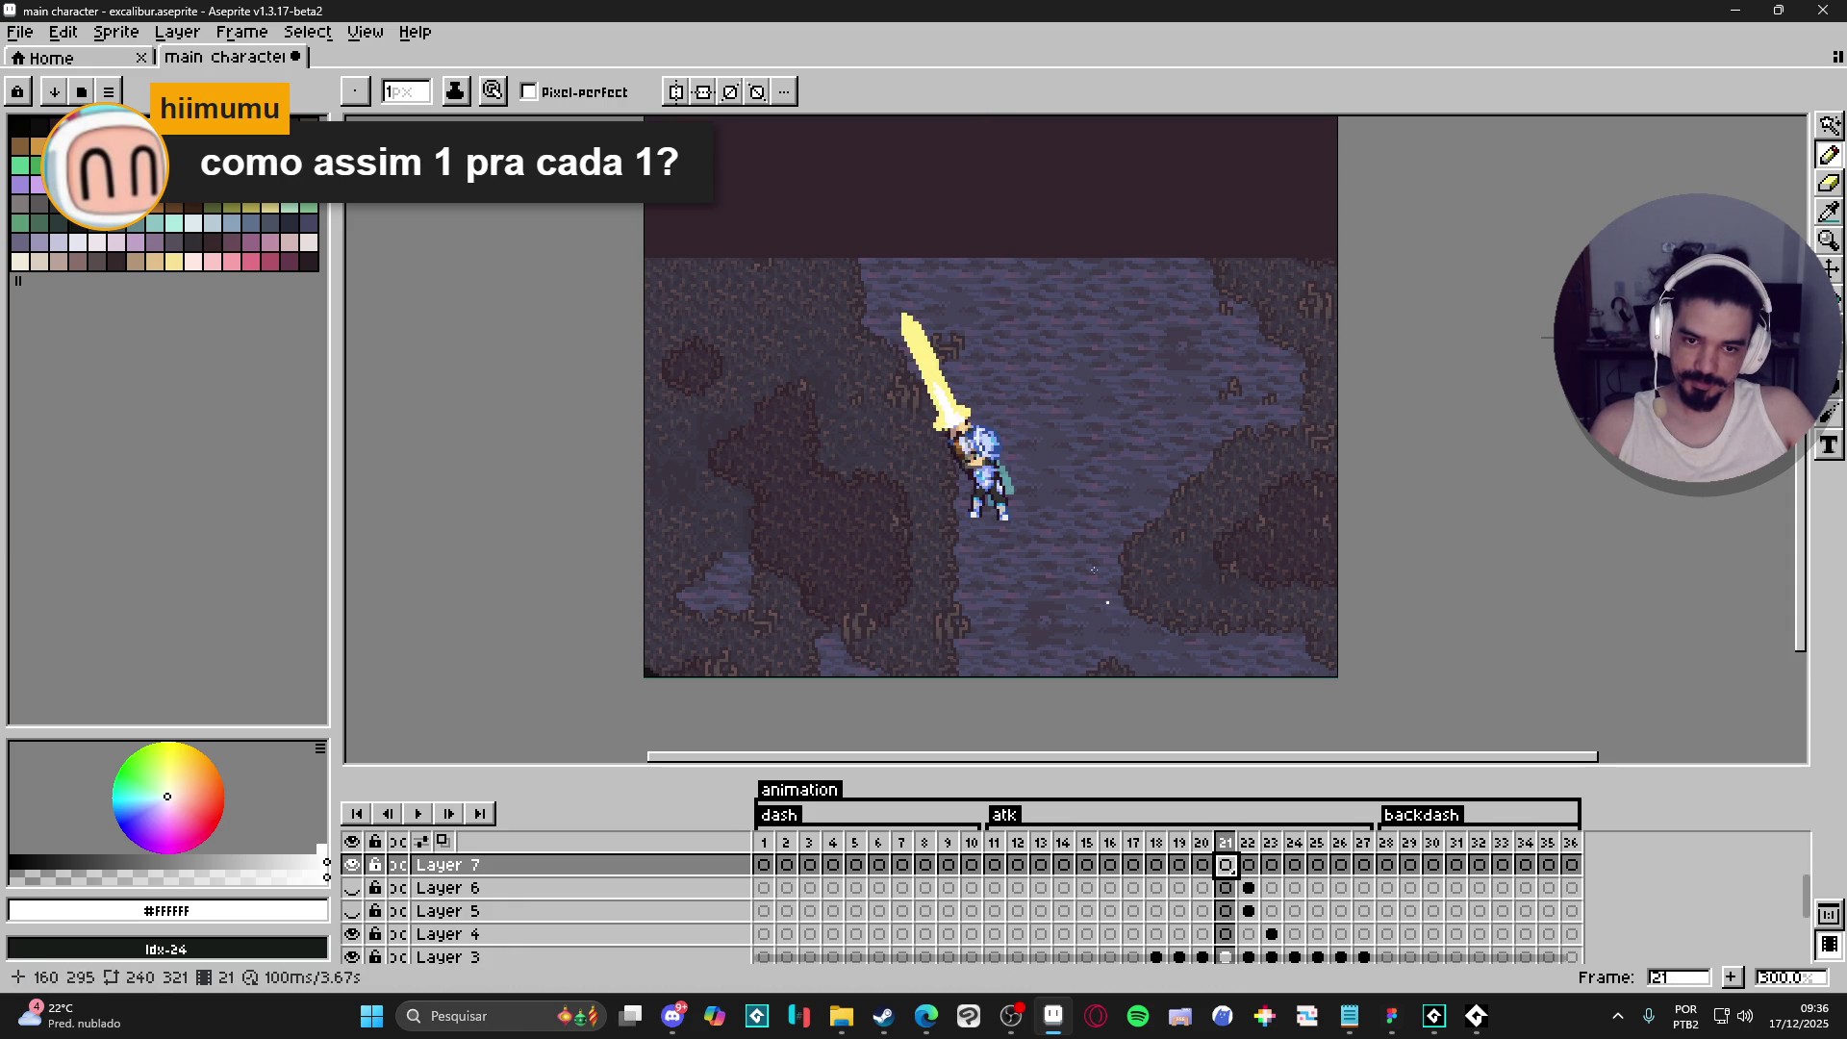
- Zoom into frame 21's sword, erase a test mark and undo it, then eyedrop yellow #FFE089
scroll(925, 341, "up", 1)
scroll(915, 320, "up", 1)
key("Down")
key("Down")
key("Down")
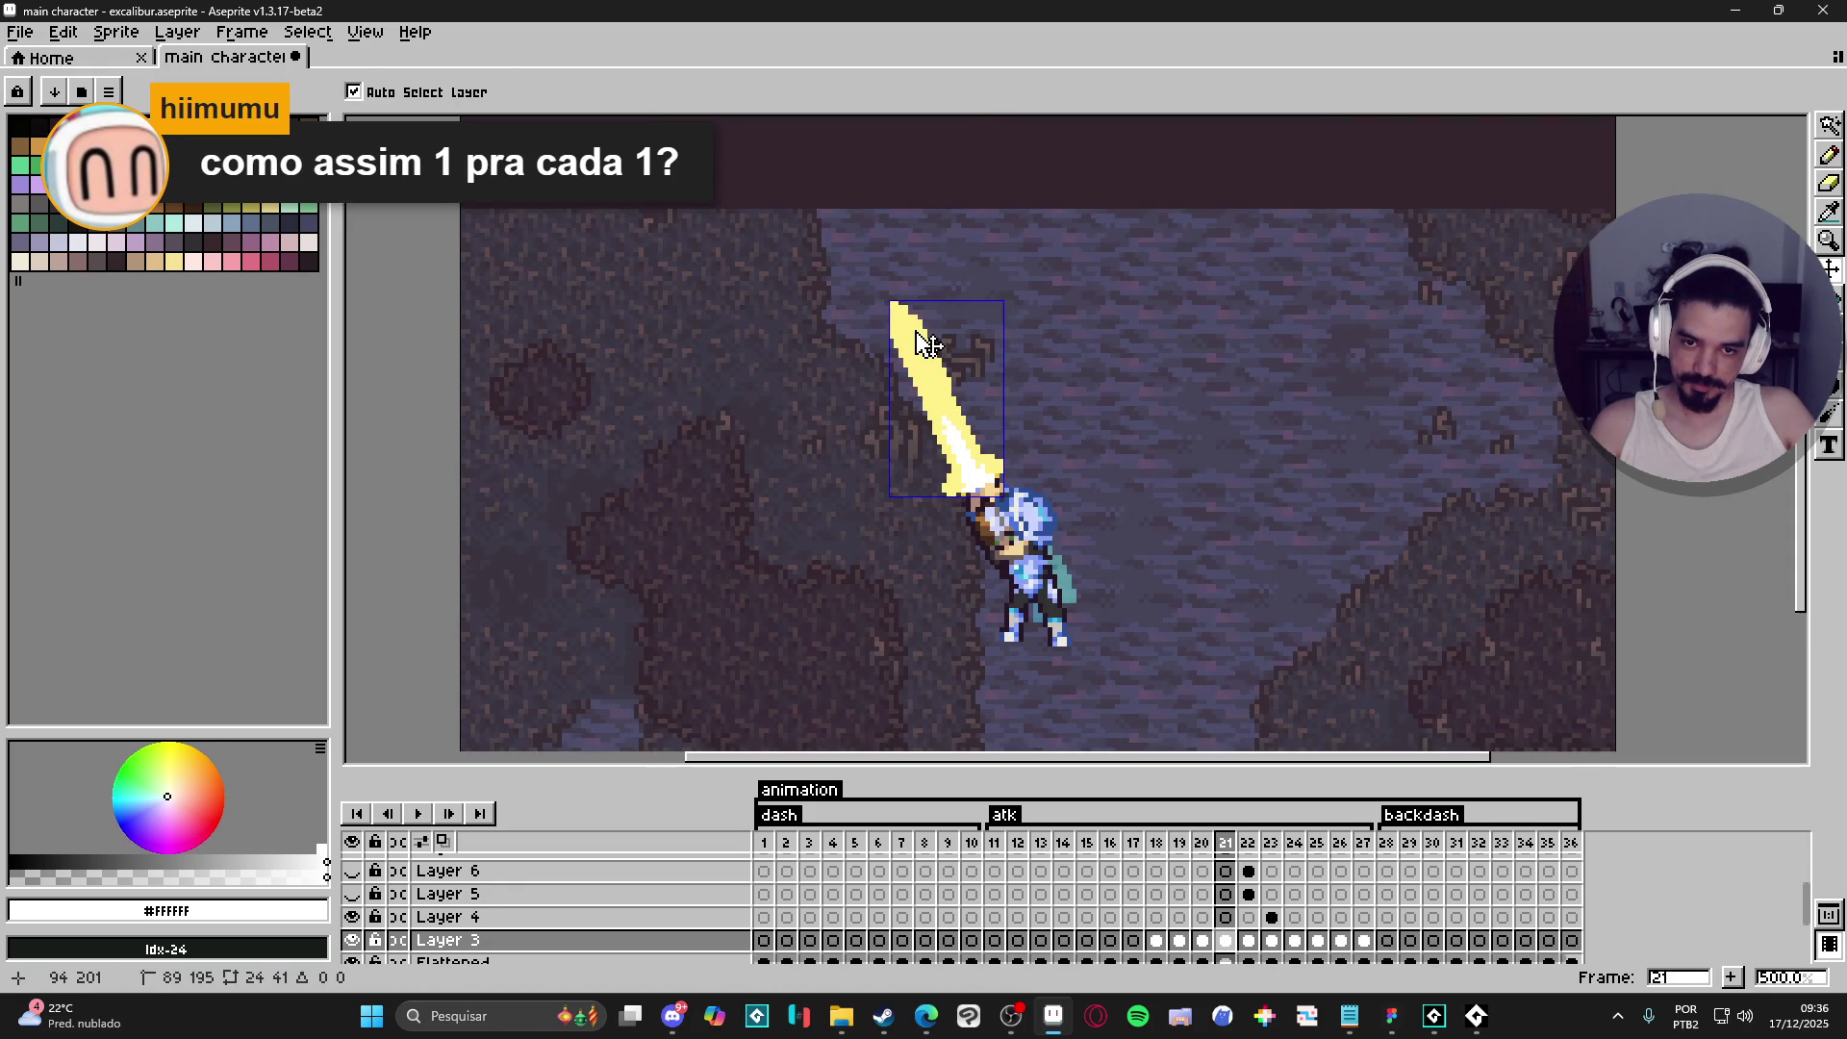
key("b")
key("e")
scroll(897, 376, "up", 1)
scroll(896, 376, "up", 1)
scroll(913, 388, "up", 1)
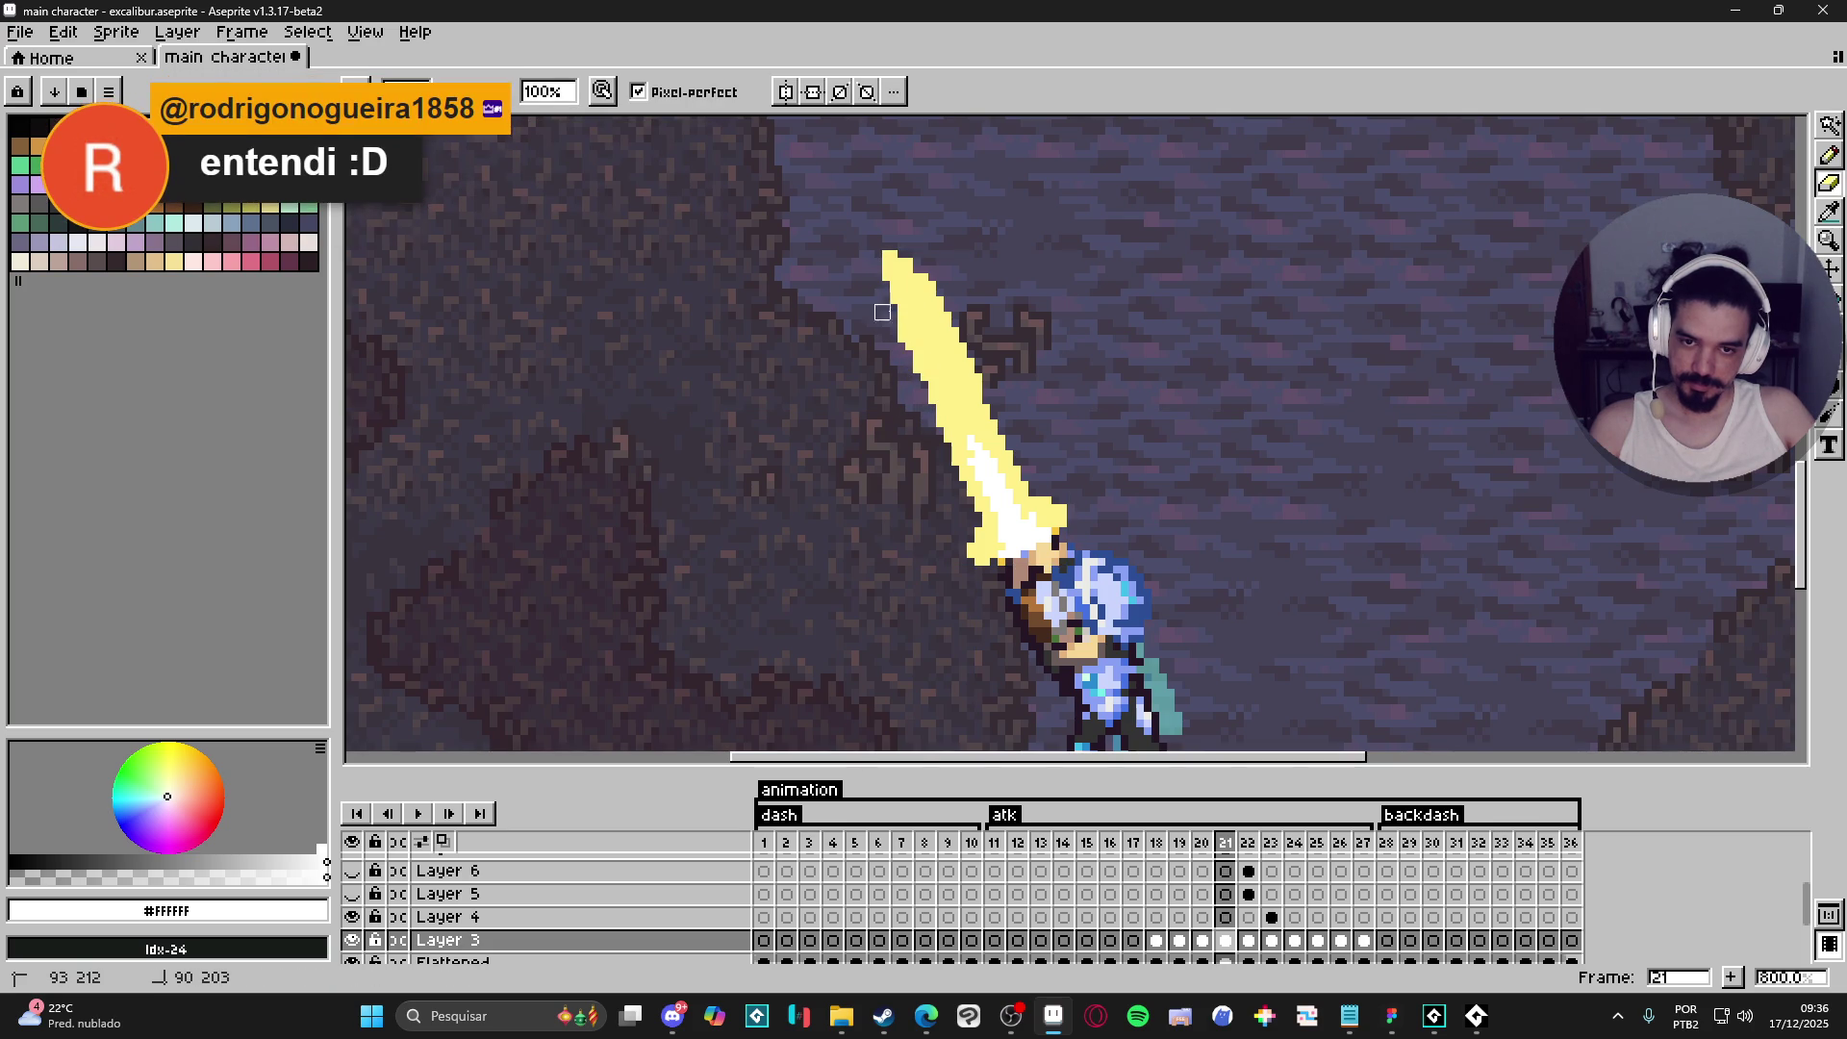
left_click(898, 342)
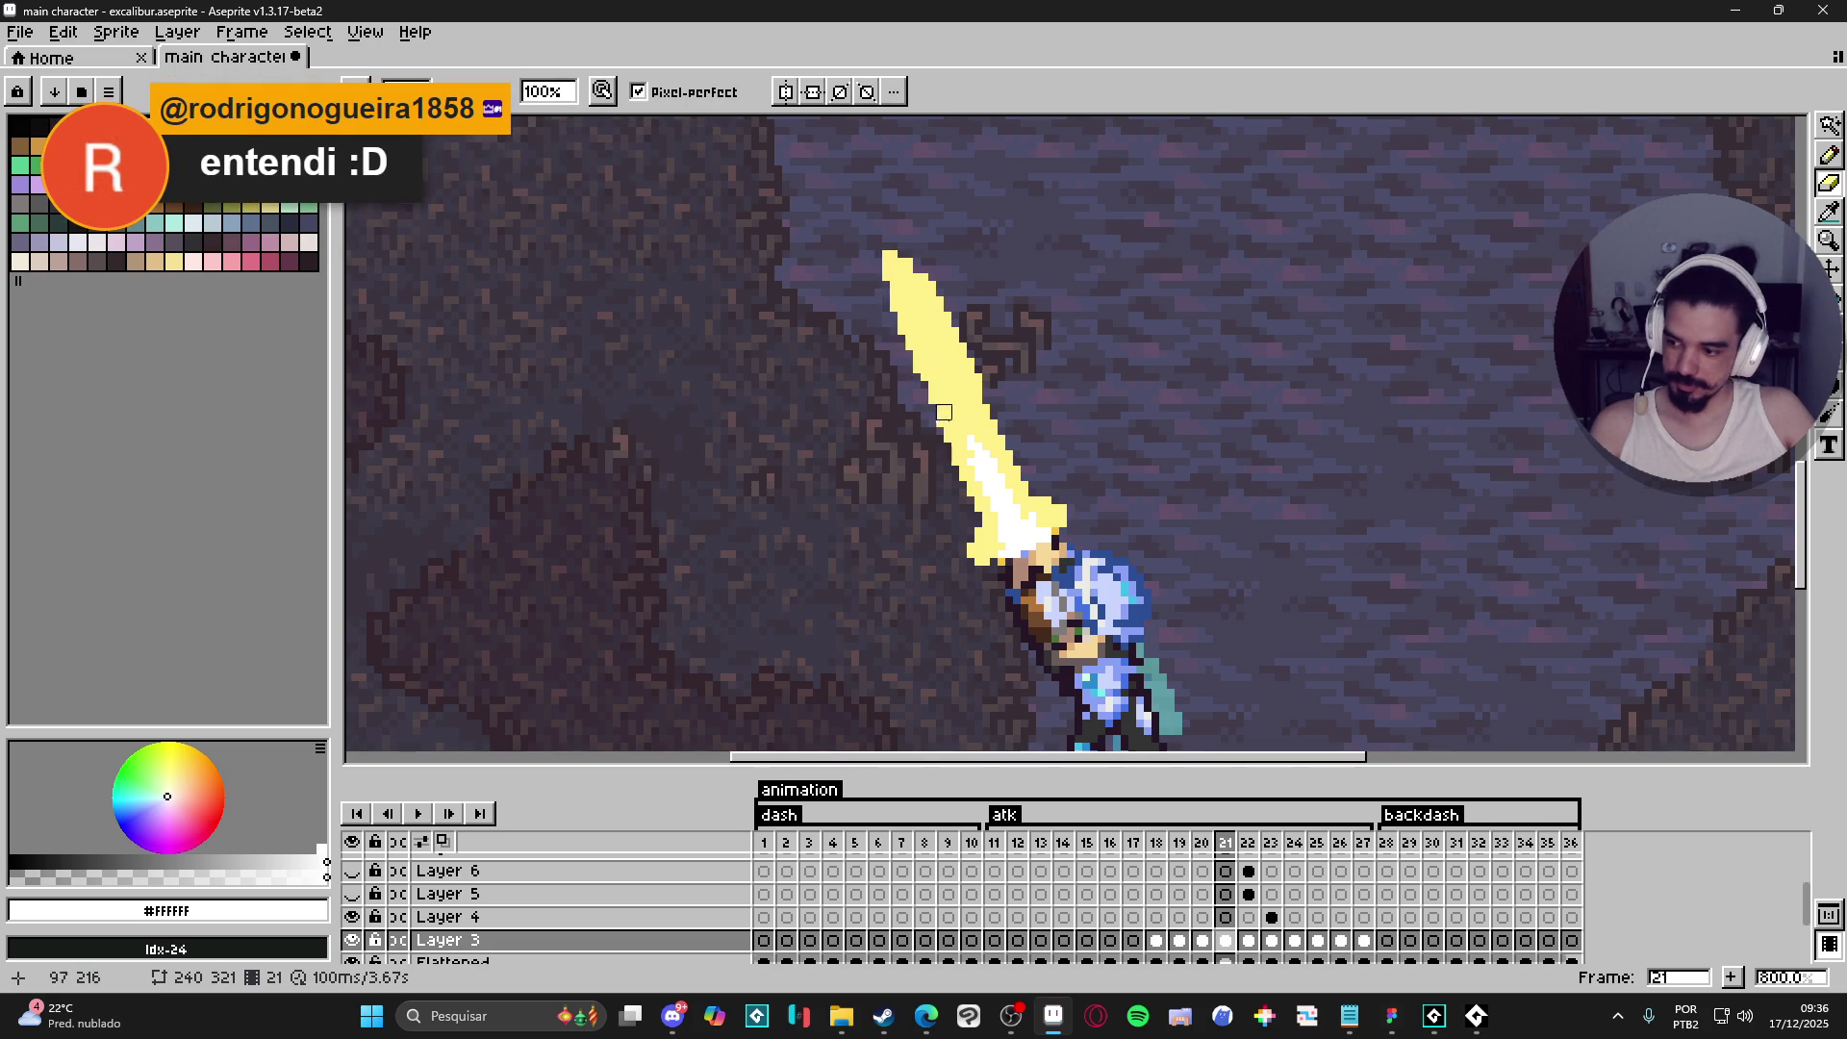
key("ctrl+z")
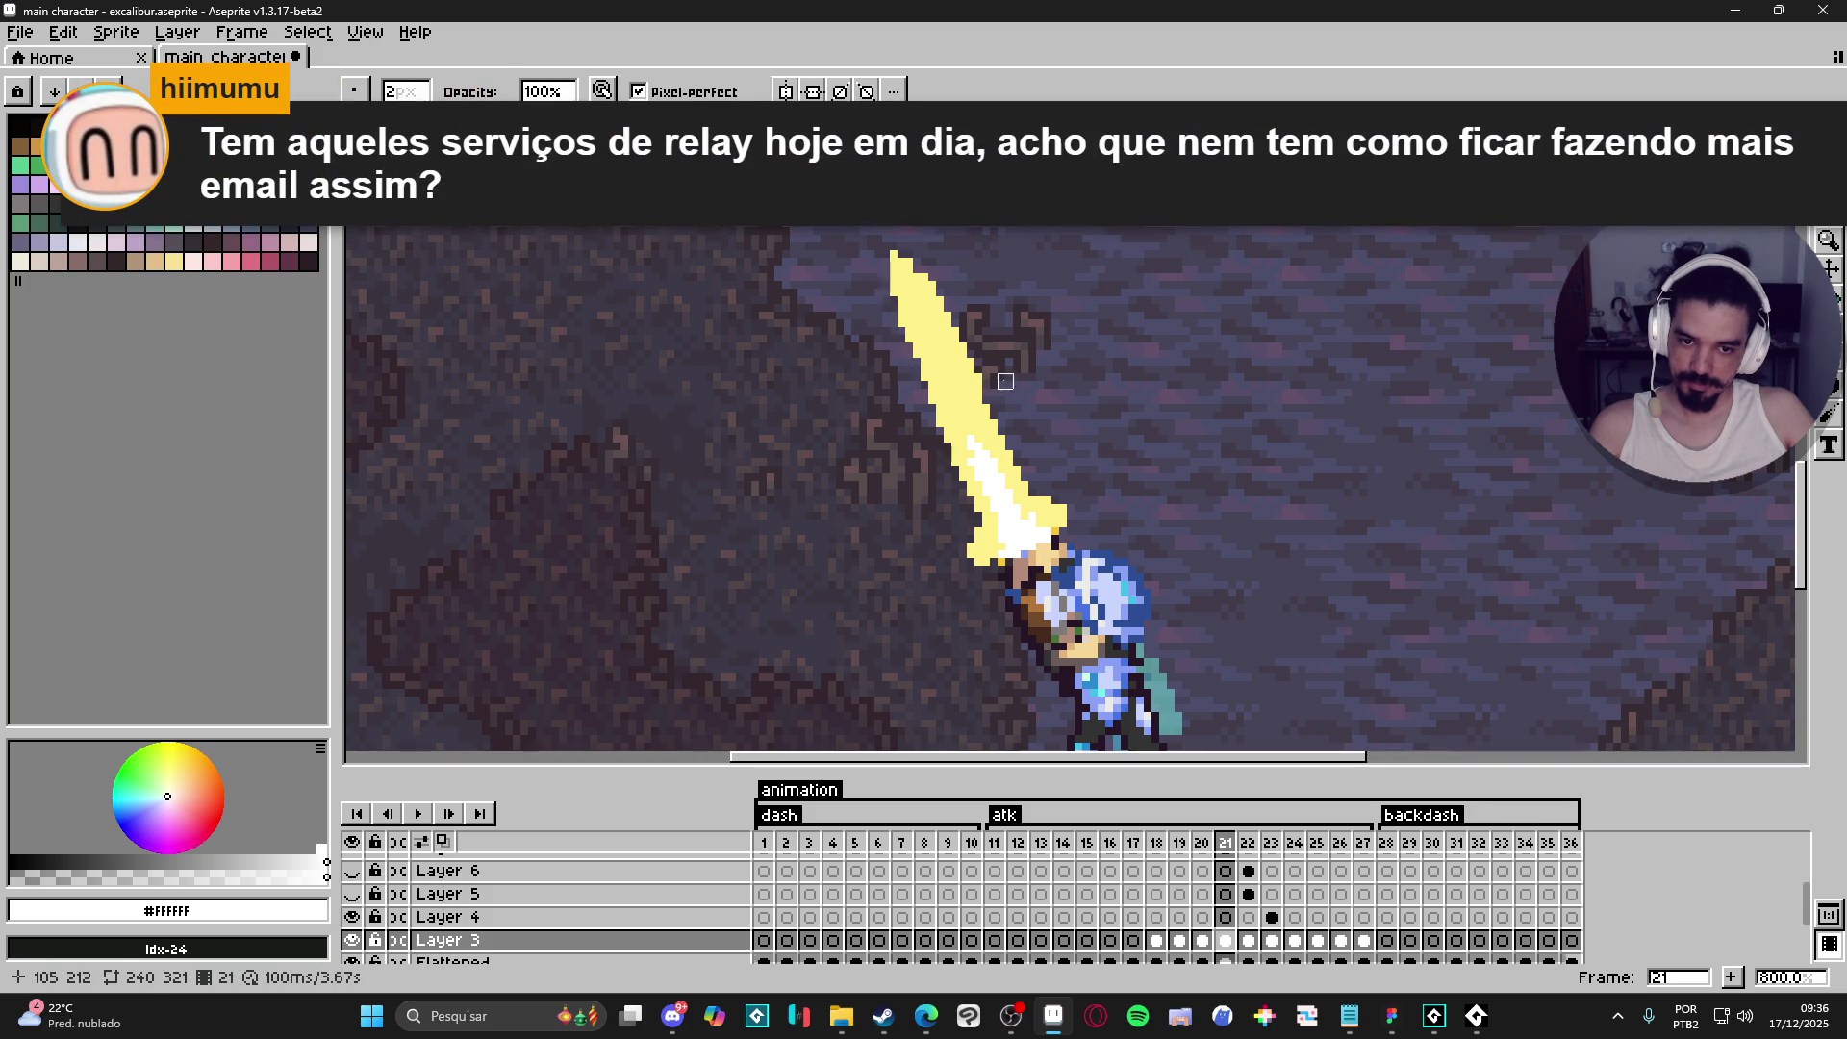
left_click(977, 394, "alt")
key("ctrl+z")
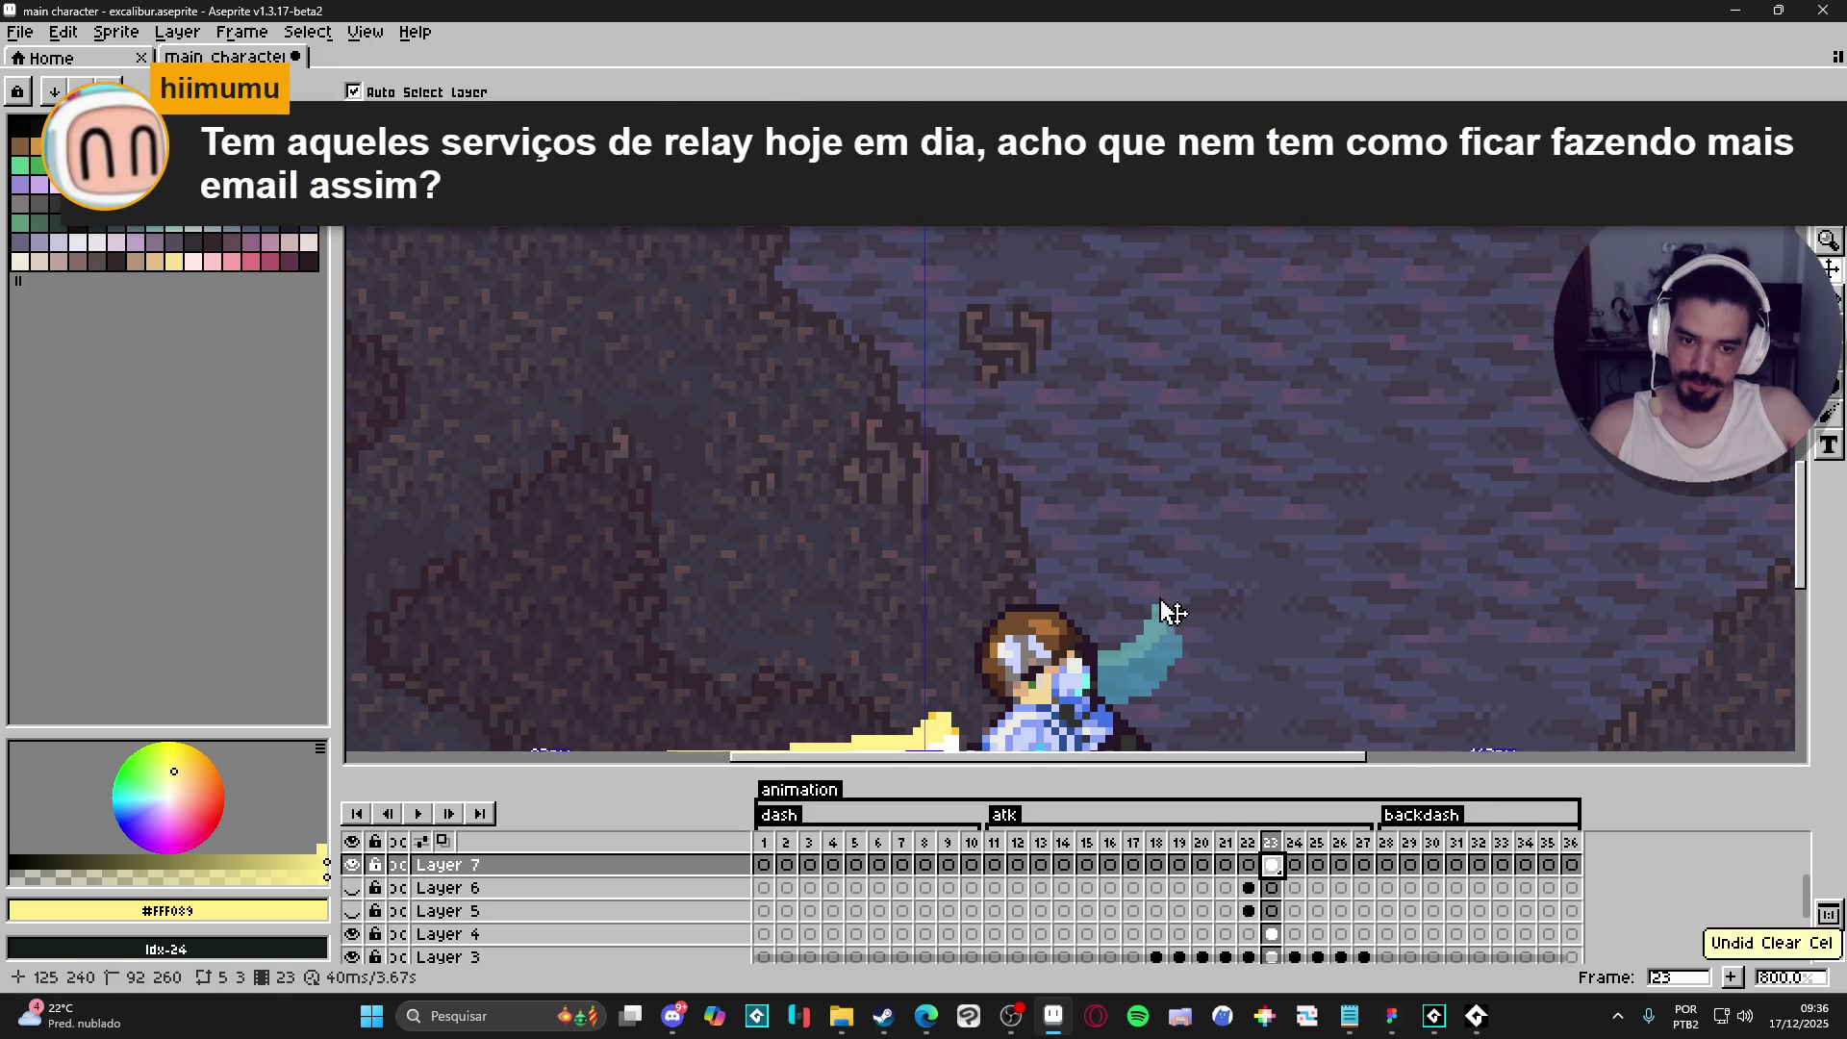
- Move to frame 21 with its diagonal raised sword
scroll(1172, 612, "down", 3)
left_click(1249, 843)
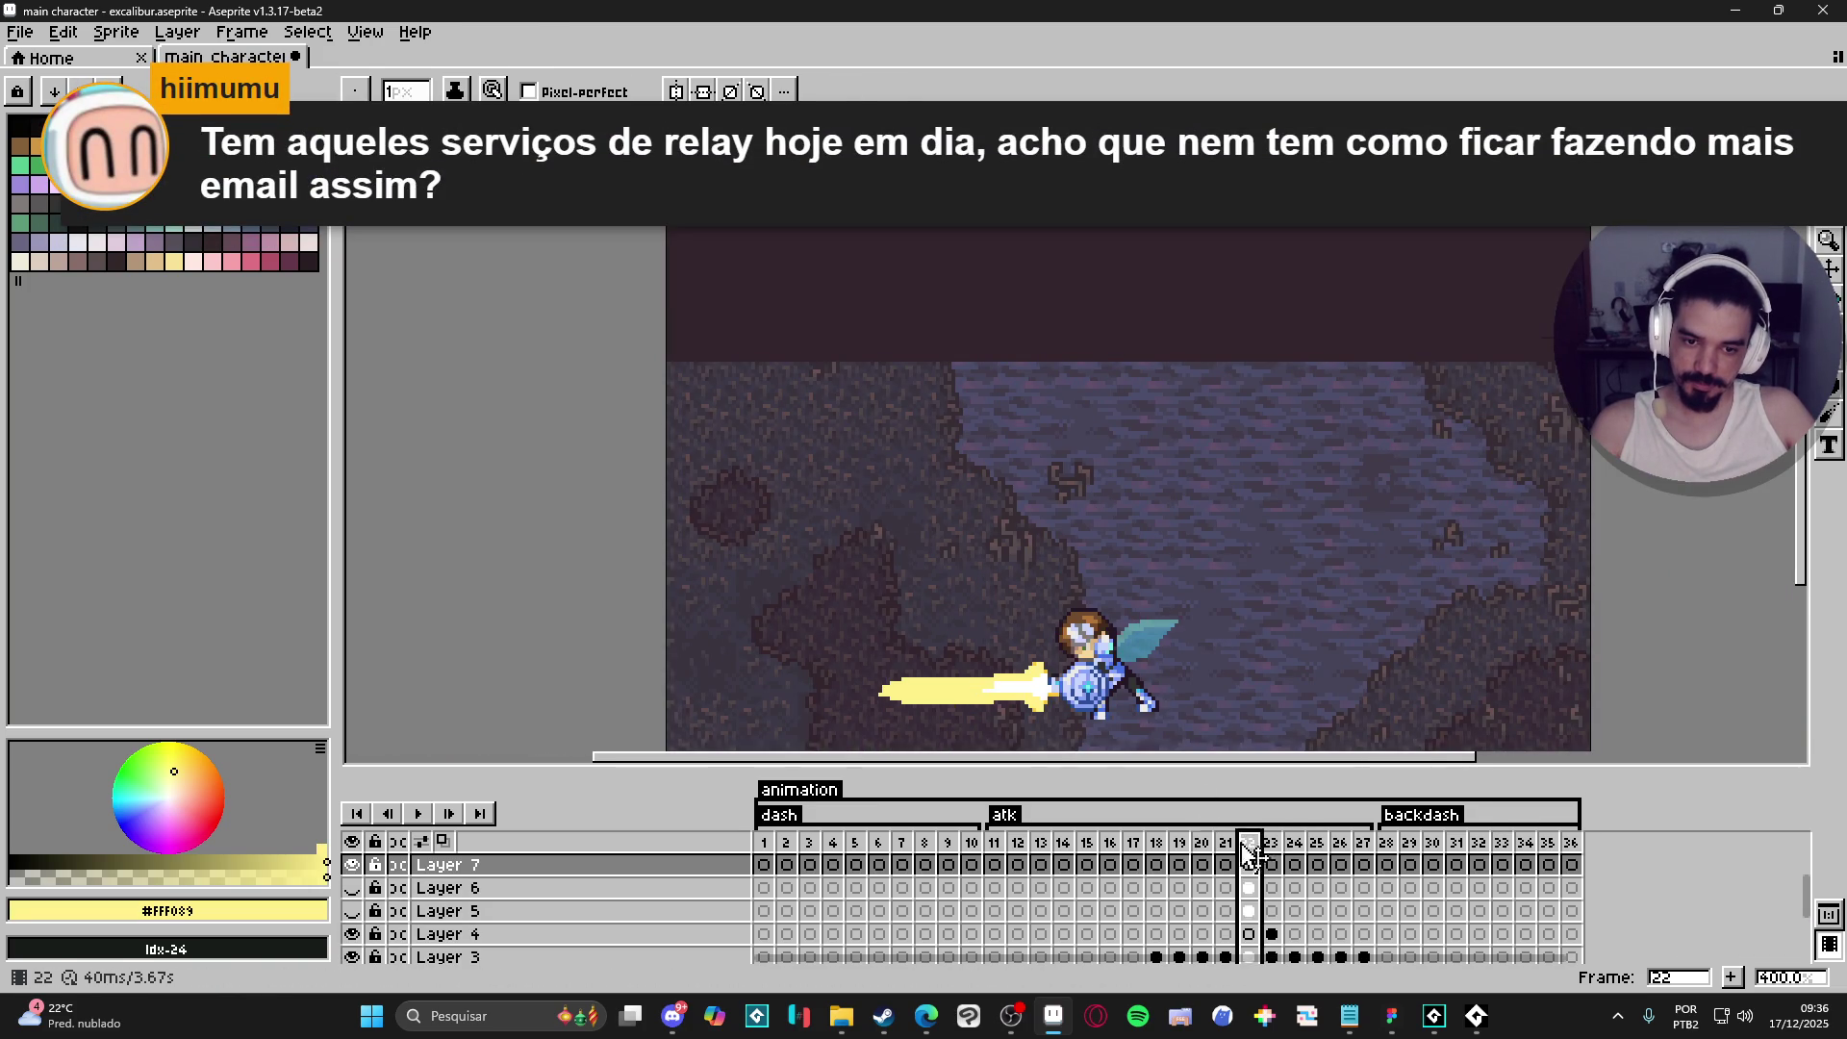
key("Left")
key("Left")
left_click(1236, 842)
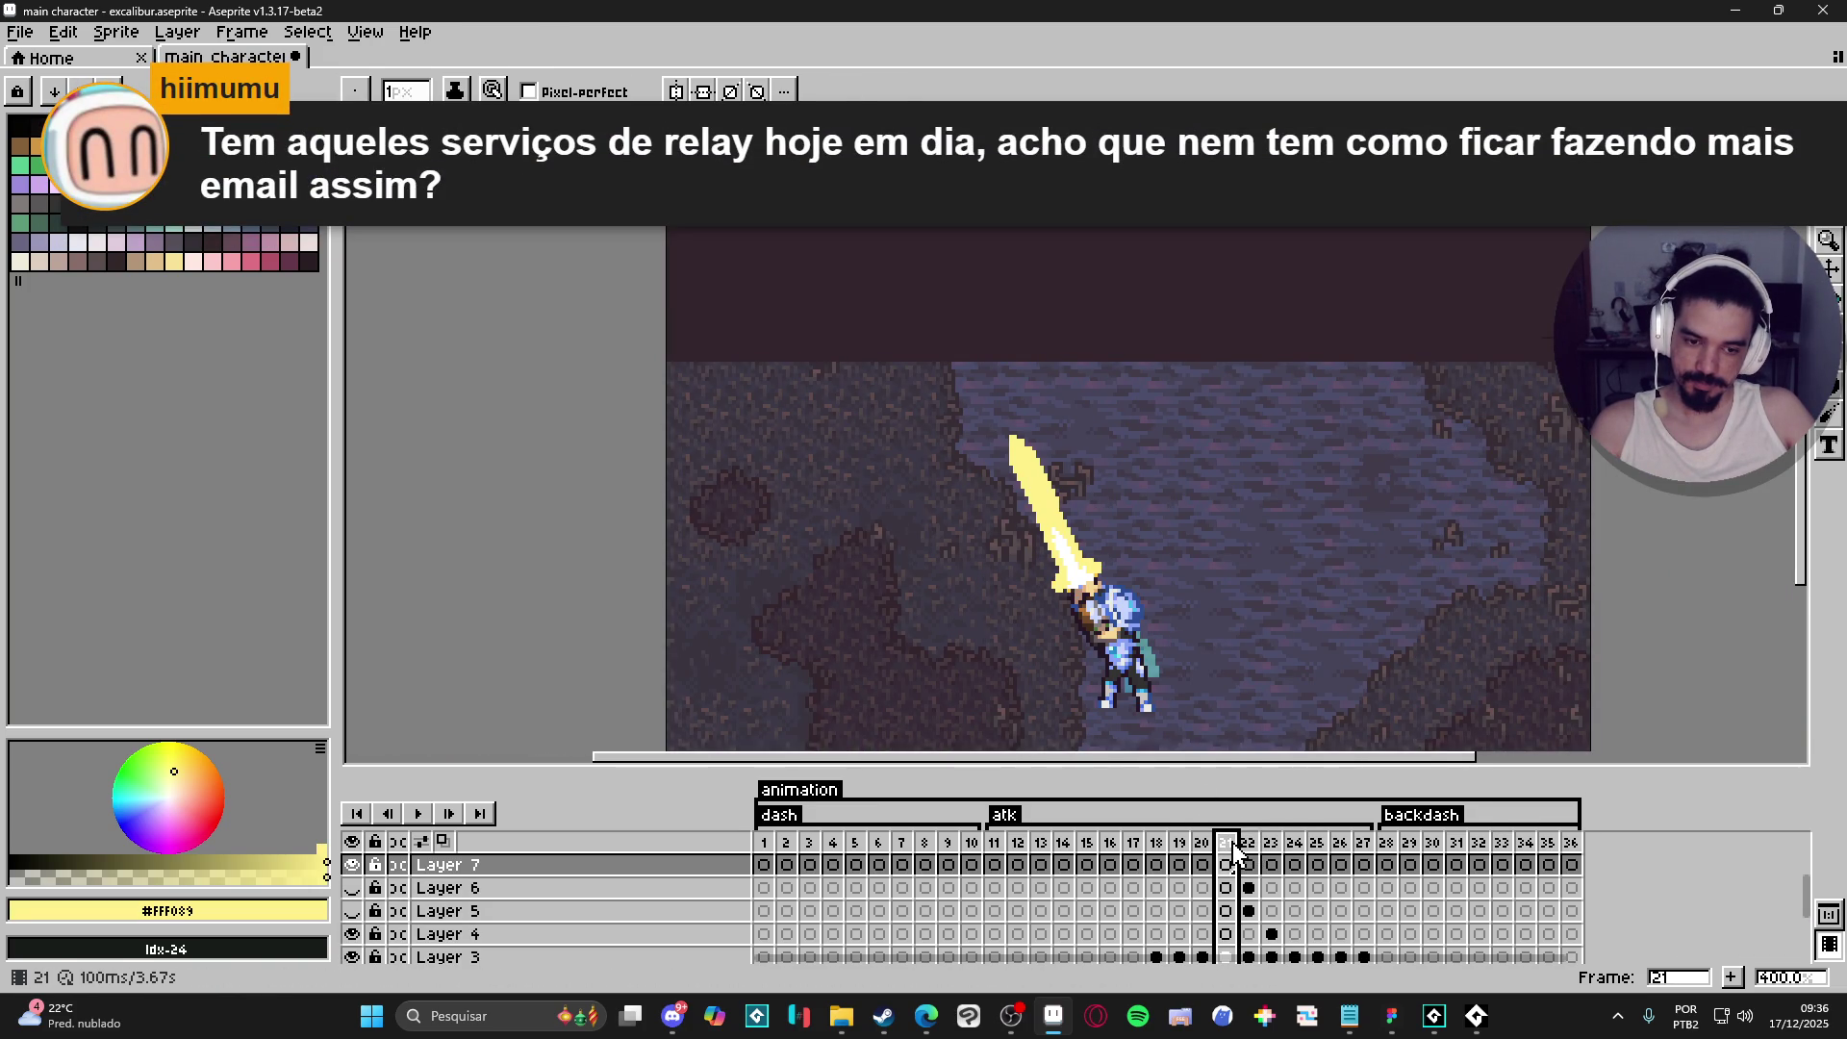
scroll(1232, 904, "down", 1)
- Select Layer 4, switch to the Pencil, and zoom in centred on the sword
key("v")
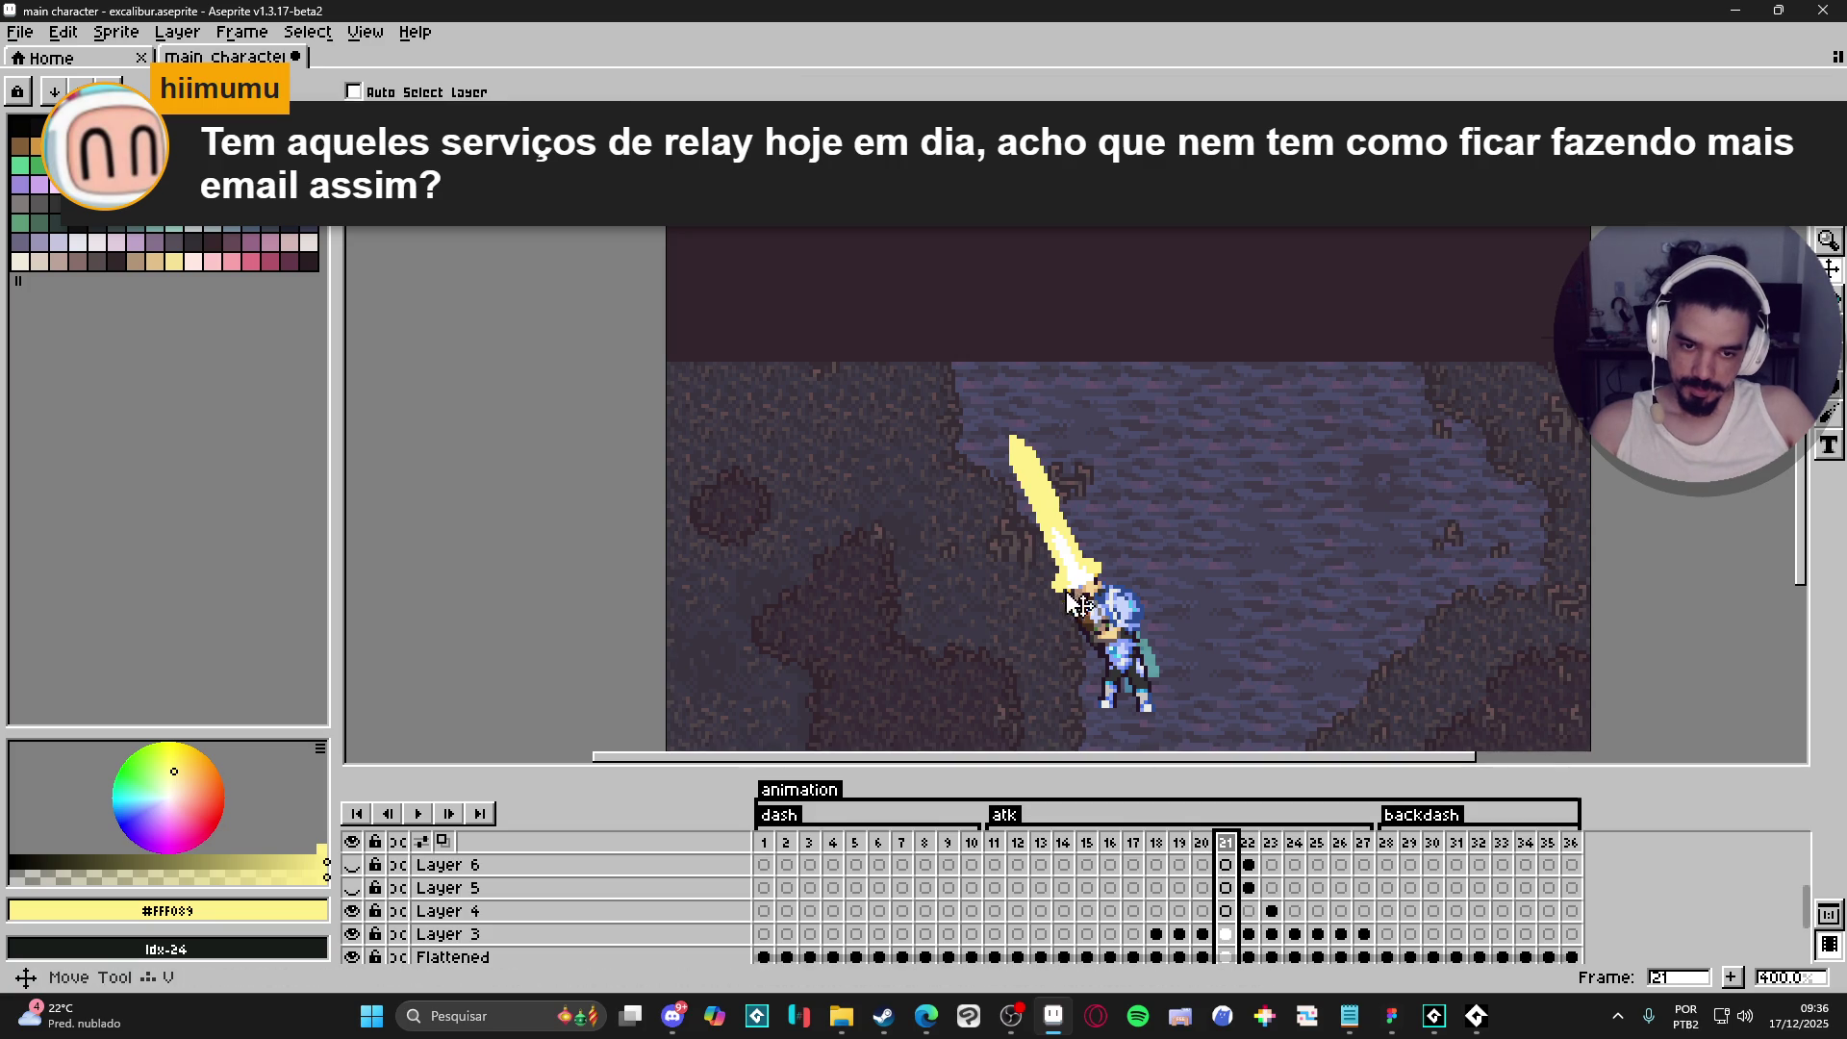
left_click(1225, 935)
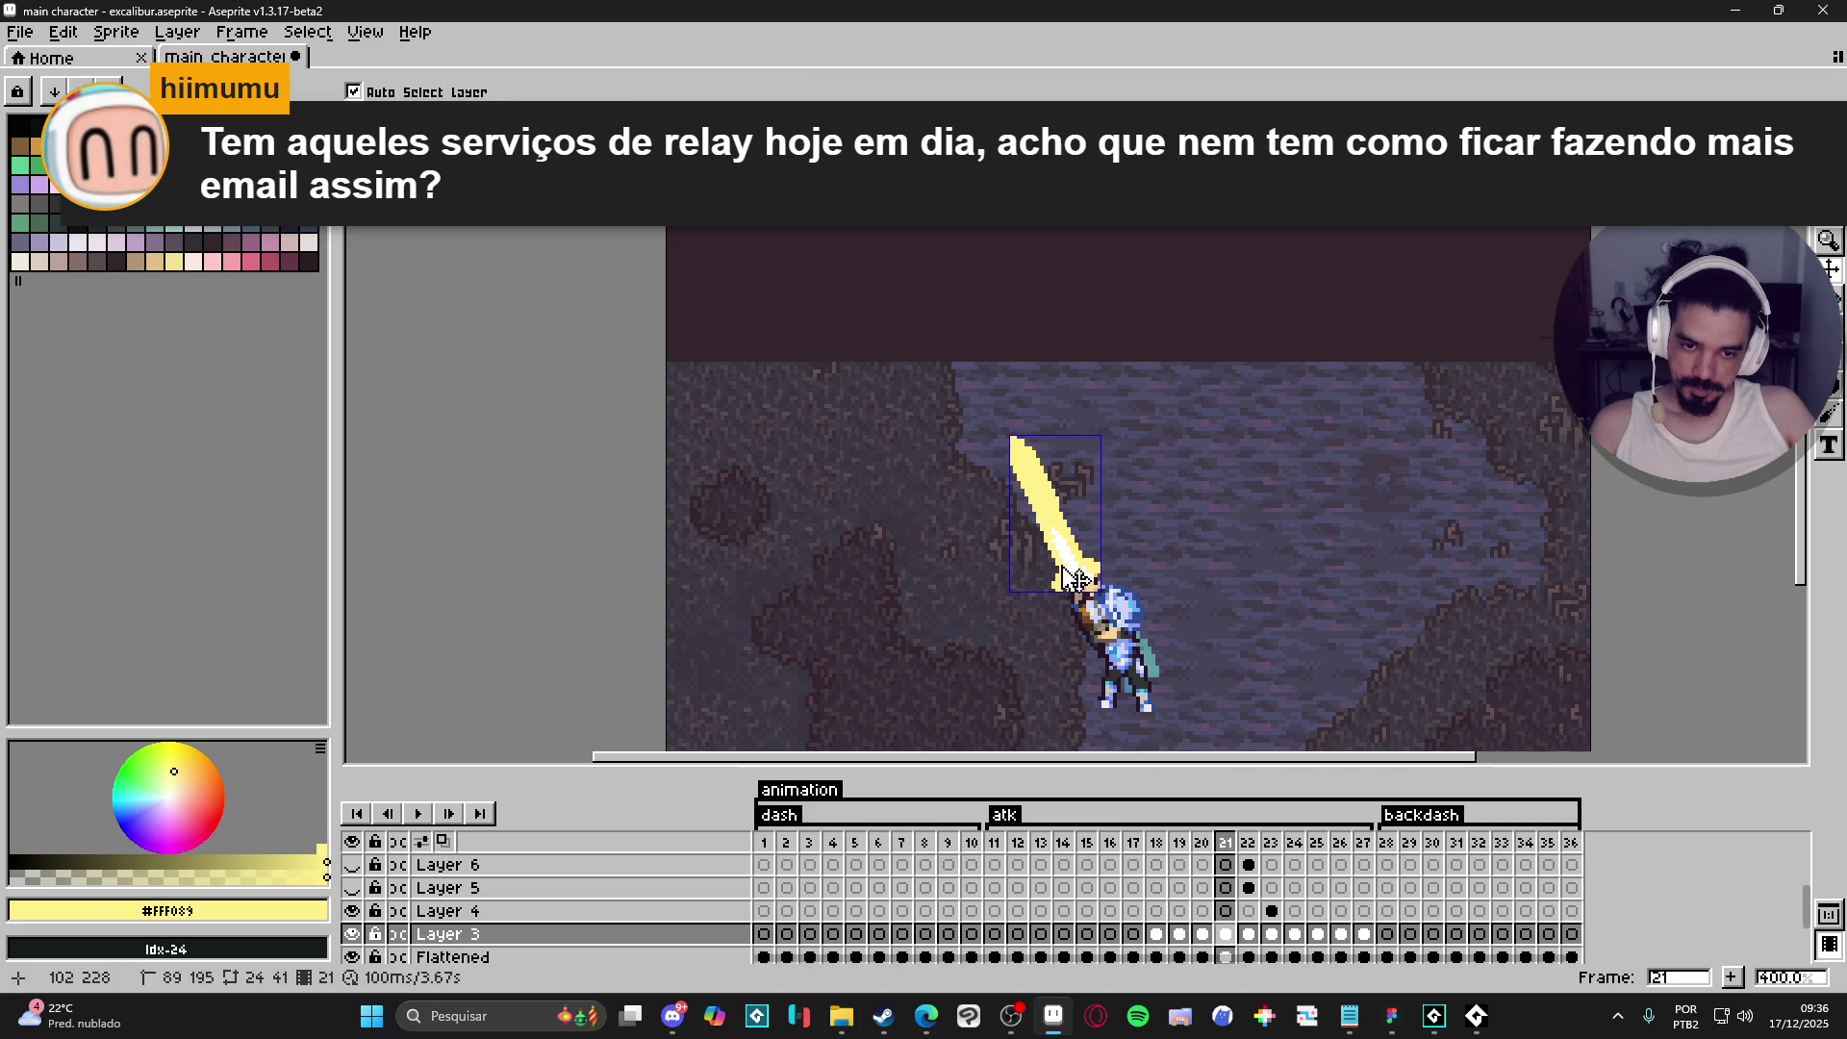
key("Up")
left_click(1226, 935)
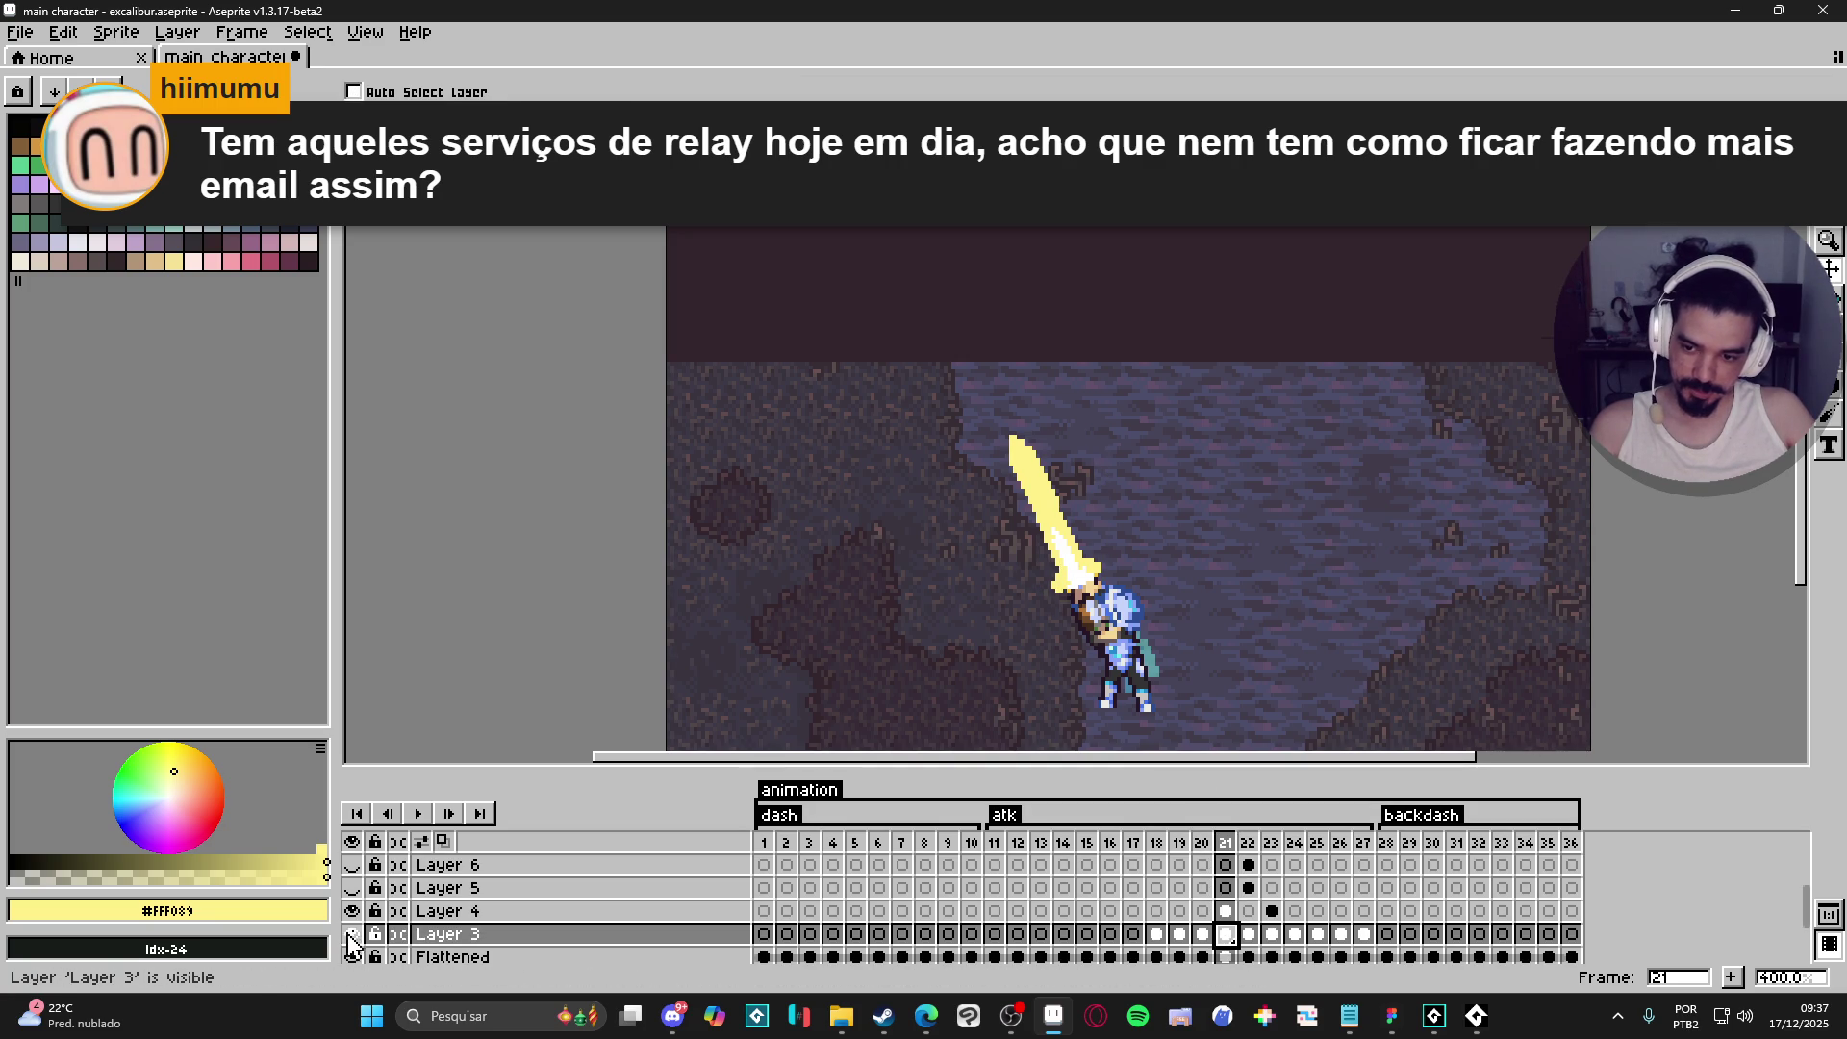
key("Up")
key("b")
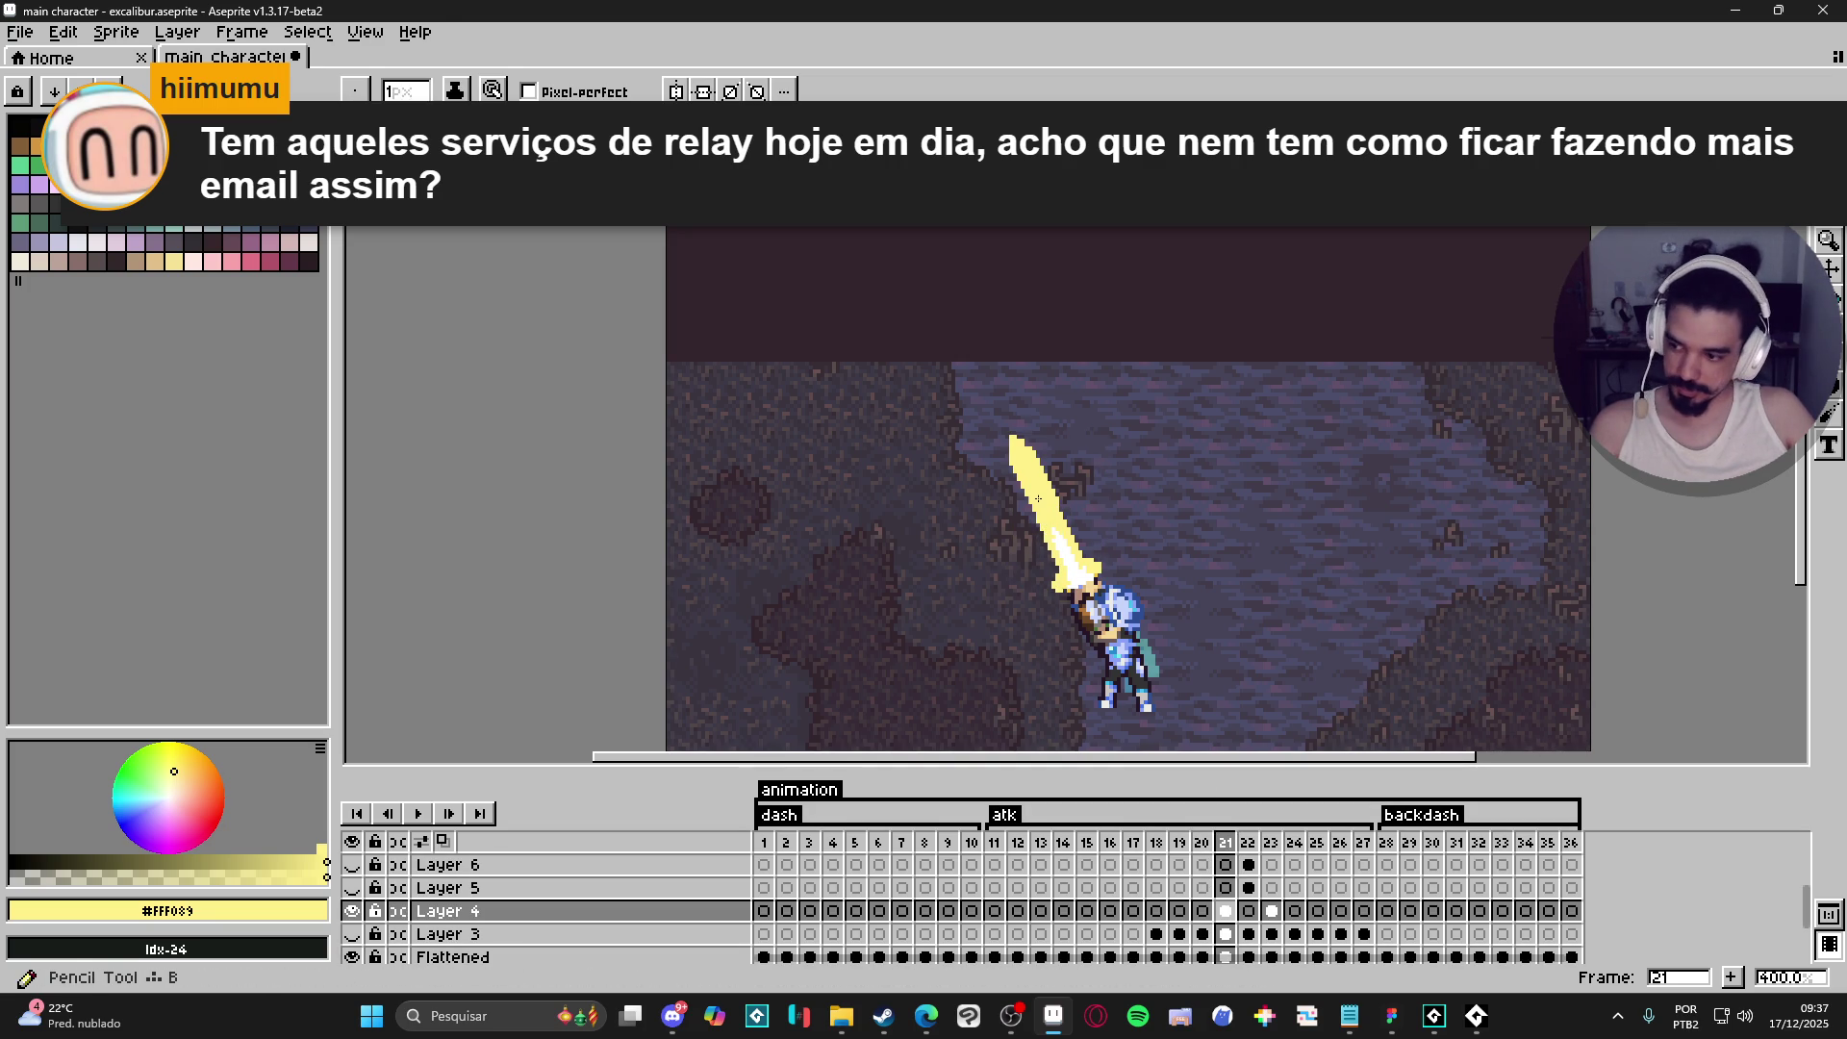
scroll(1039, 498, "up", 1)
left_click_drag(1038, 498, 977, 507)
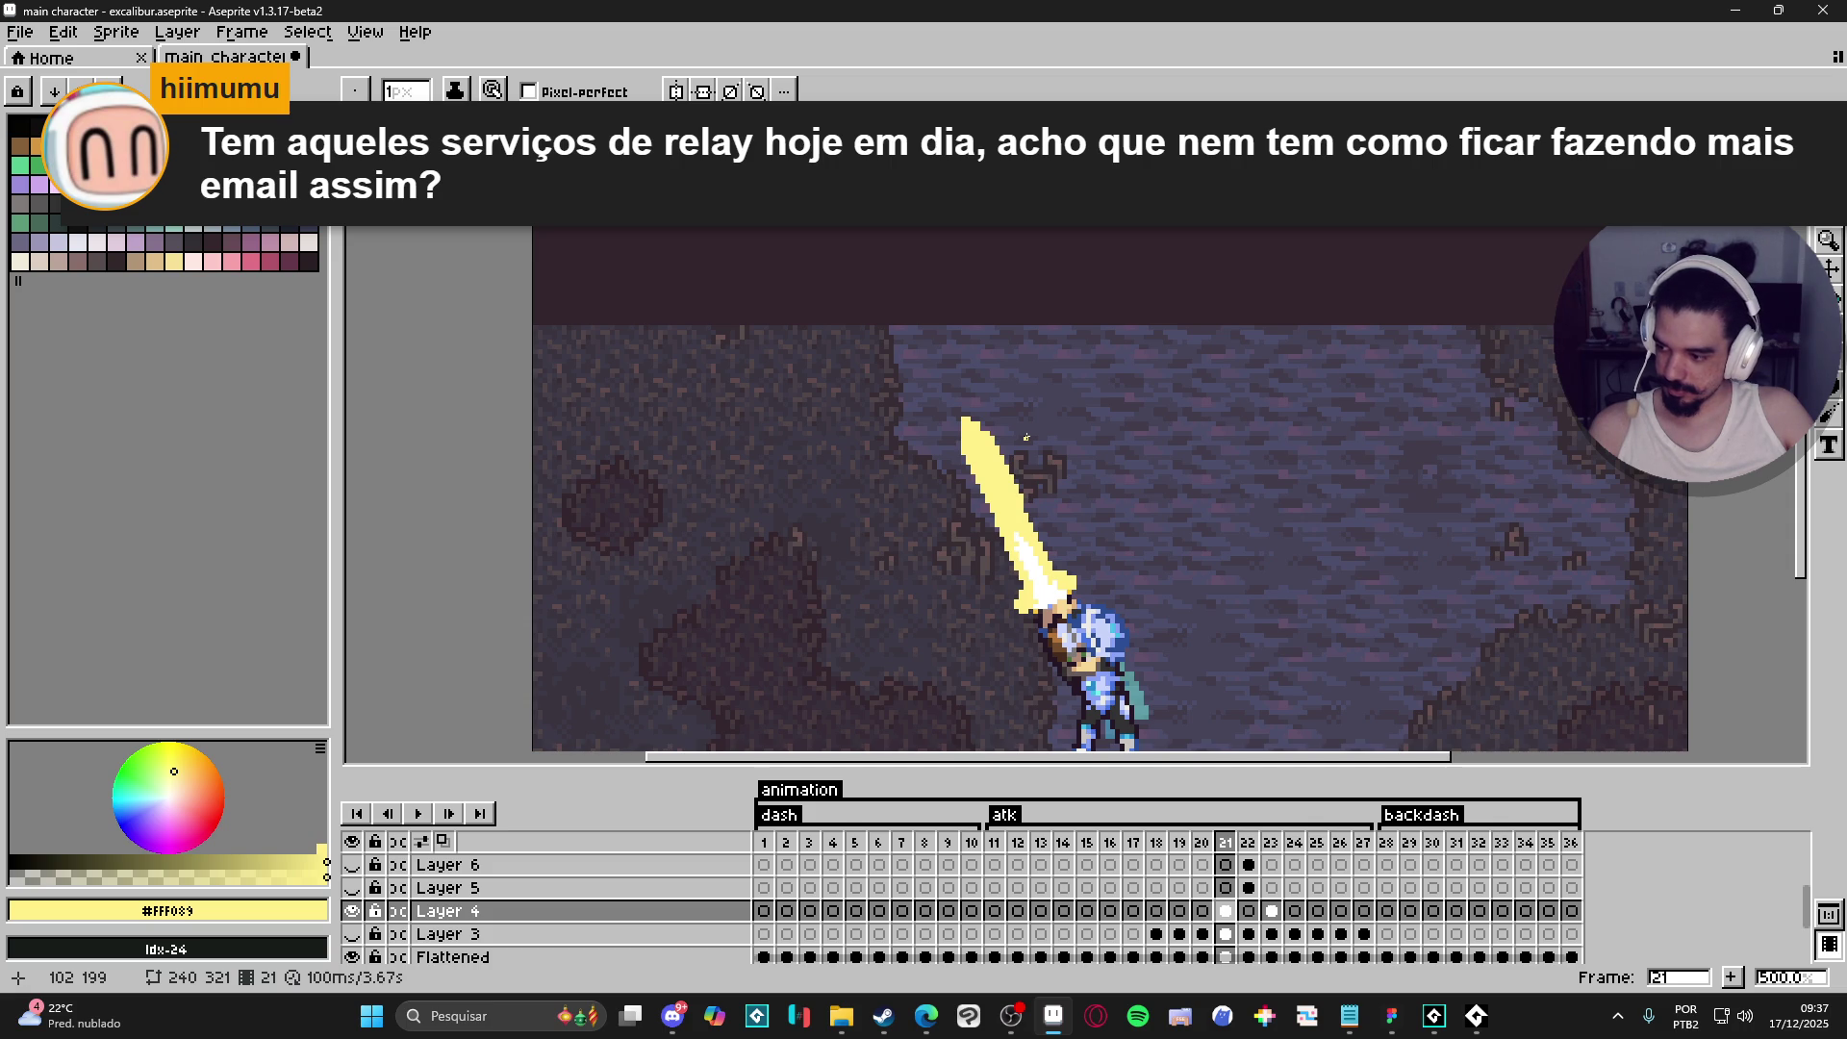
scroll(986, 486, "up", 4)
- Trim the sword's left edge with the eraser and widen the tip in yellow
key("e")
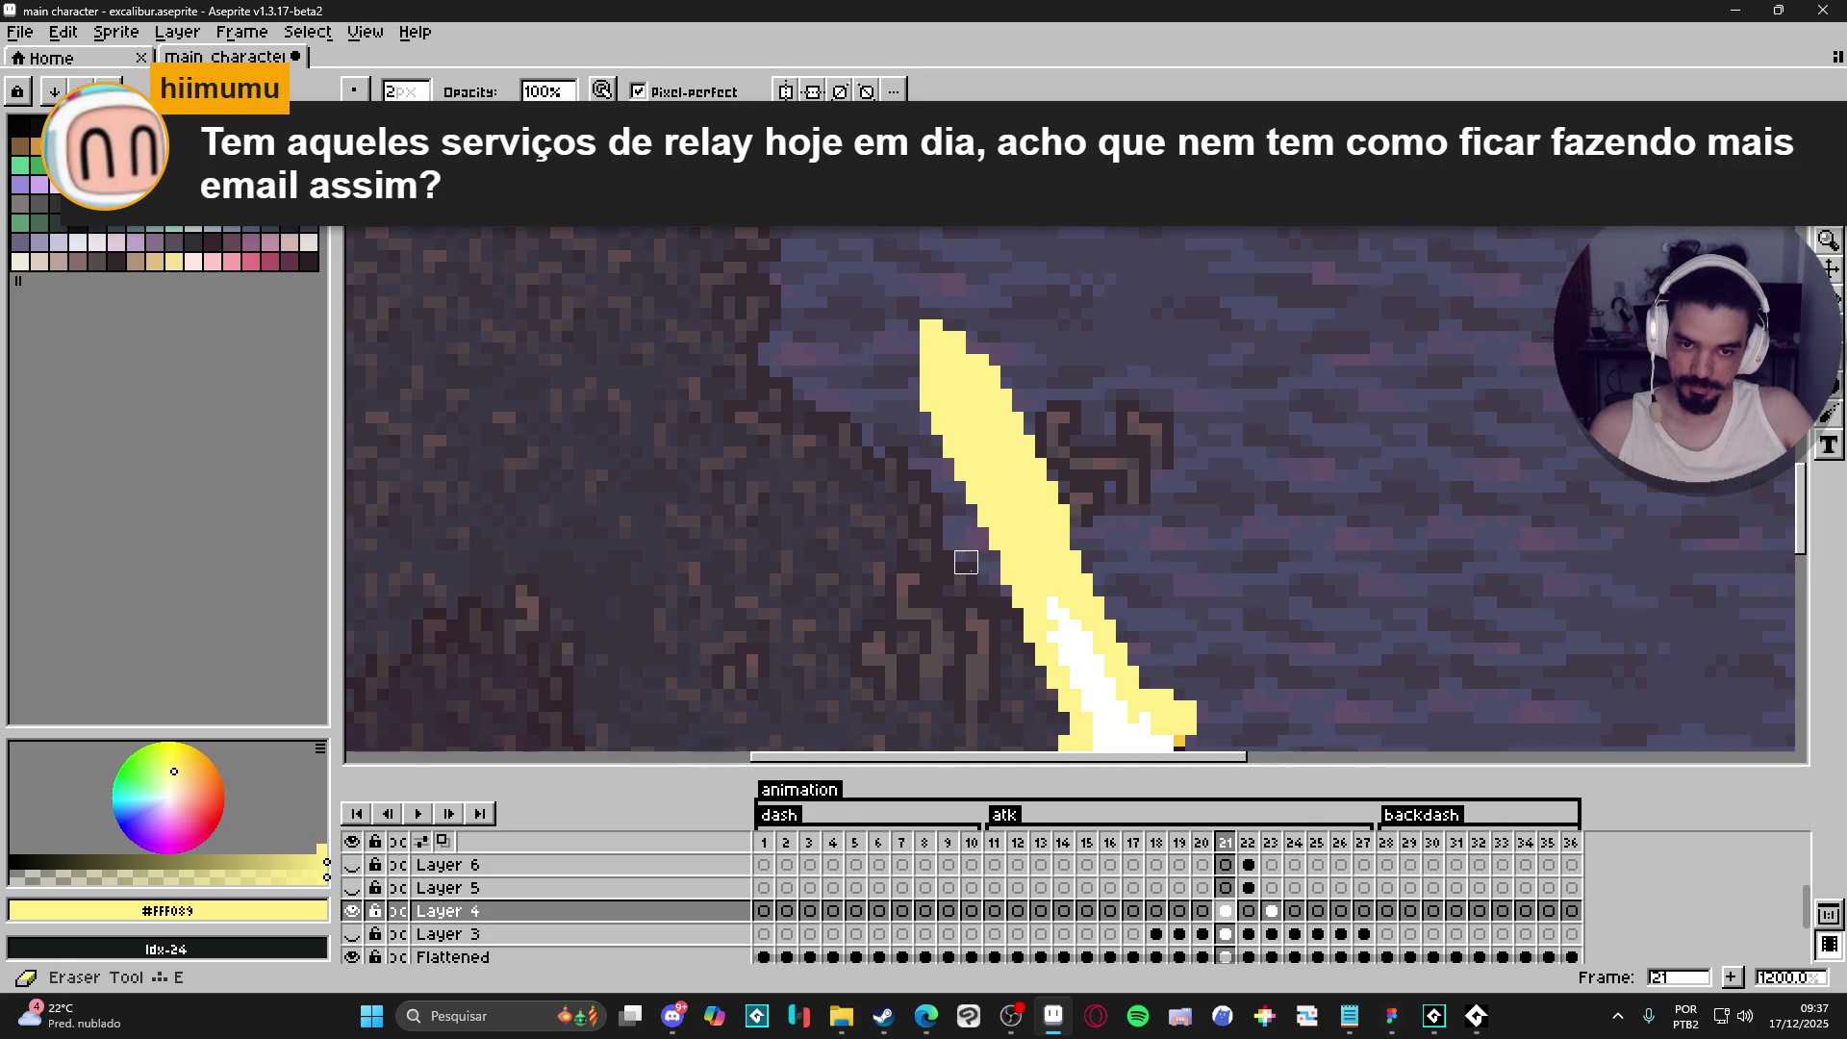
left_click_drag(977, 527, 966, 493)
mouse_move(931, 412)
left_mouse_down()
mouse_move(920, 354)
mouse_move(1018, 289)
left_mouse_up()
key("b")
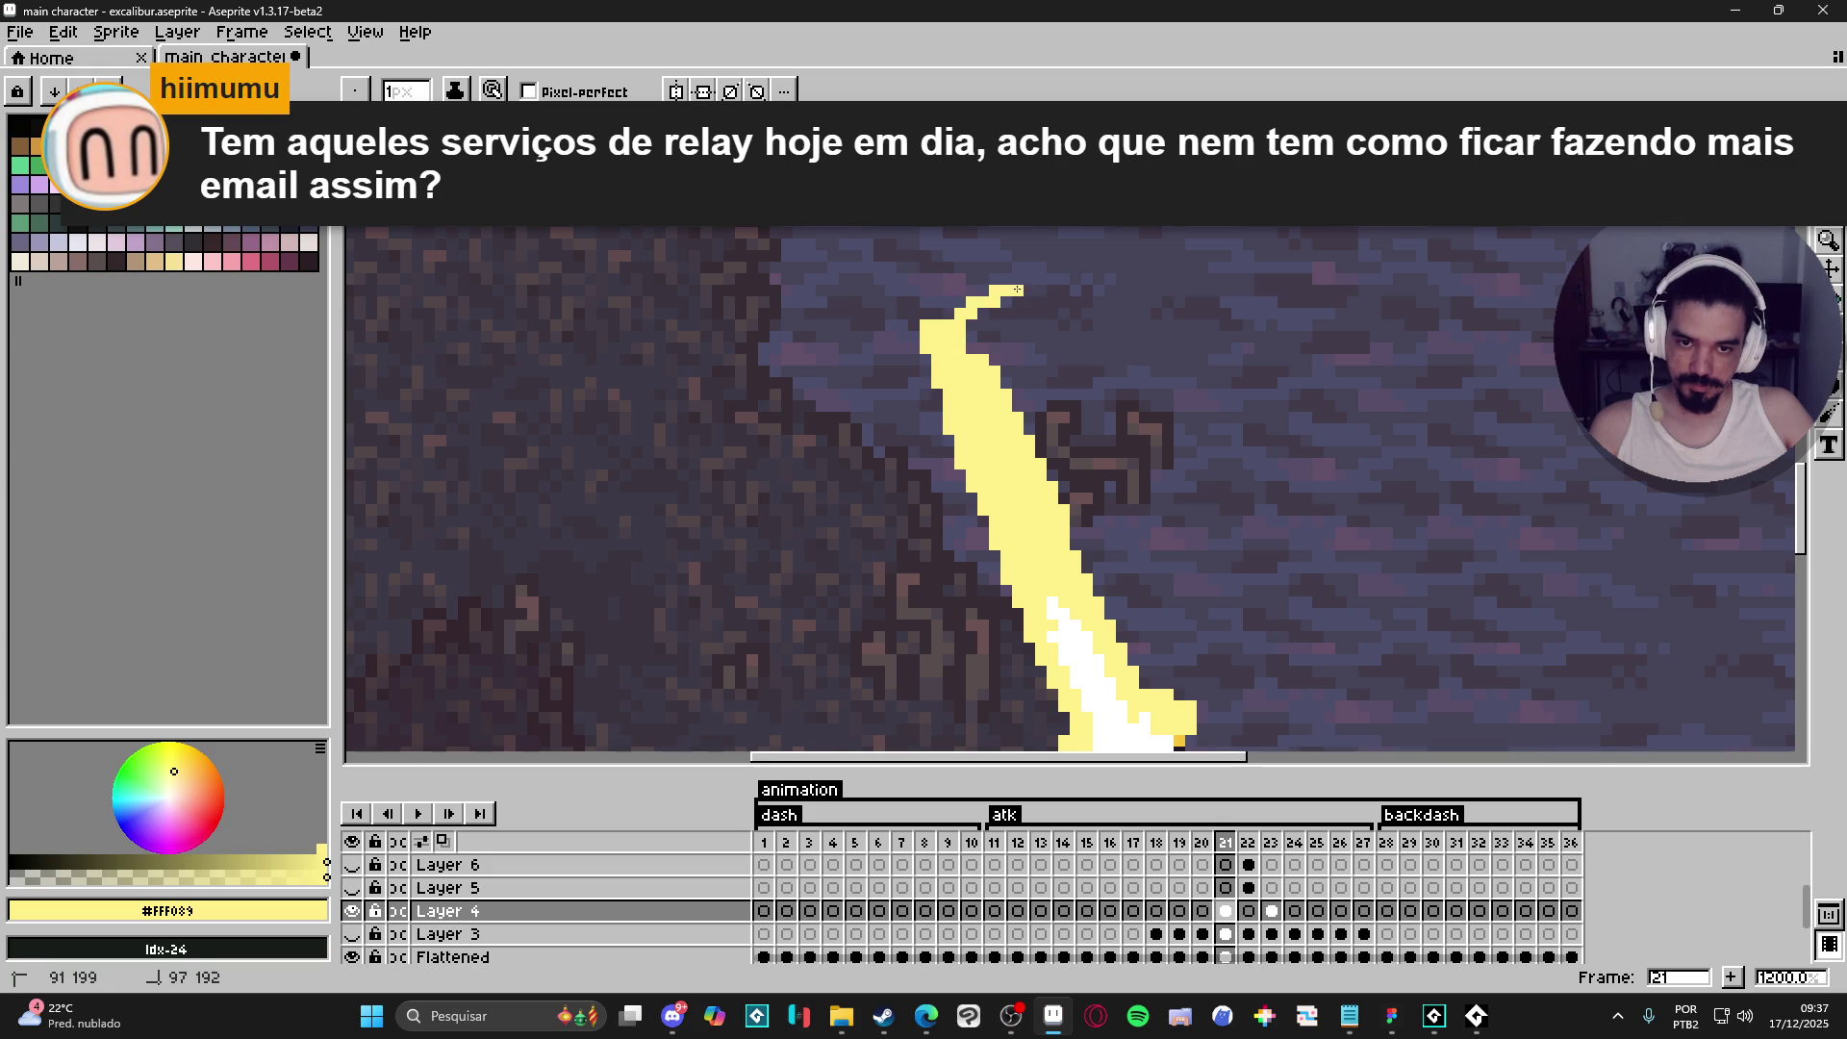
mouse_move(968, 348)
left_mouse_down()
mouse_move(1028, 317)
mouse_move(1014, 379)
mouse_move(1039, 501)
left_mouse_up()
- Hide Layer 1 and extend the blade's top edge upward in yellow on Layer 4
scroll(1036, 440, "down", 4)
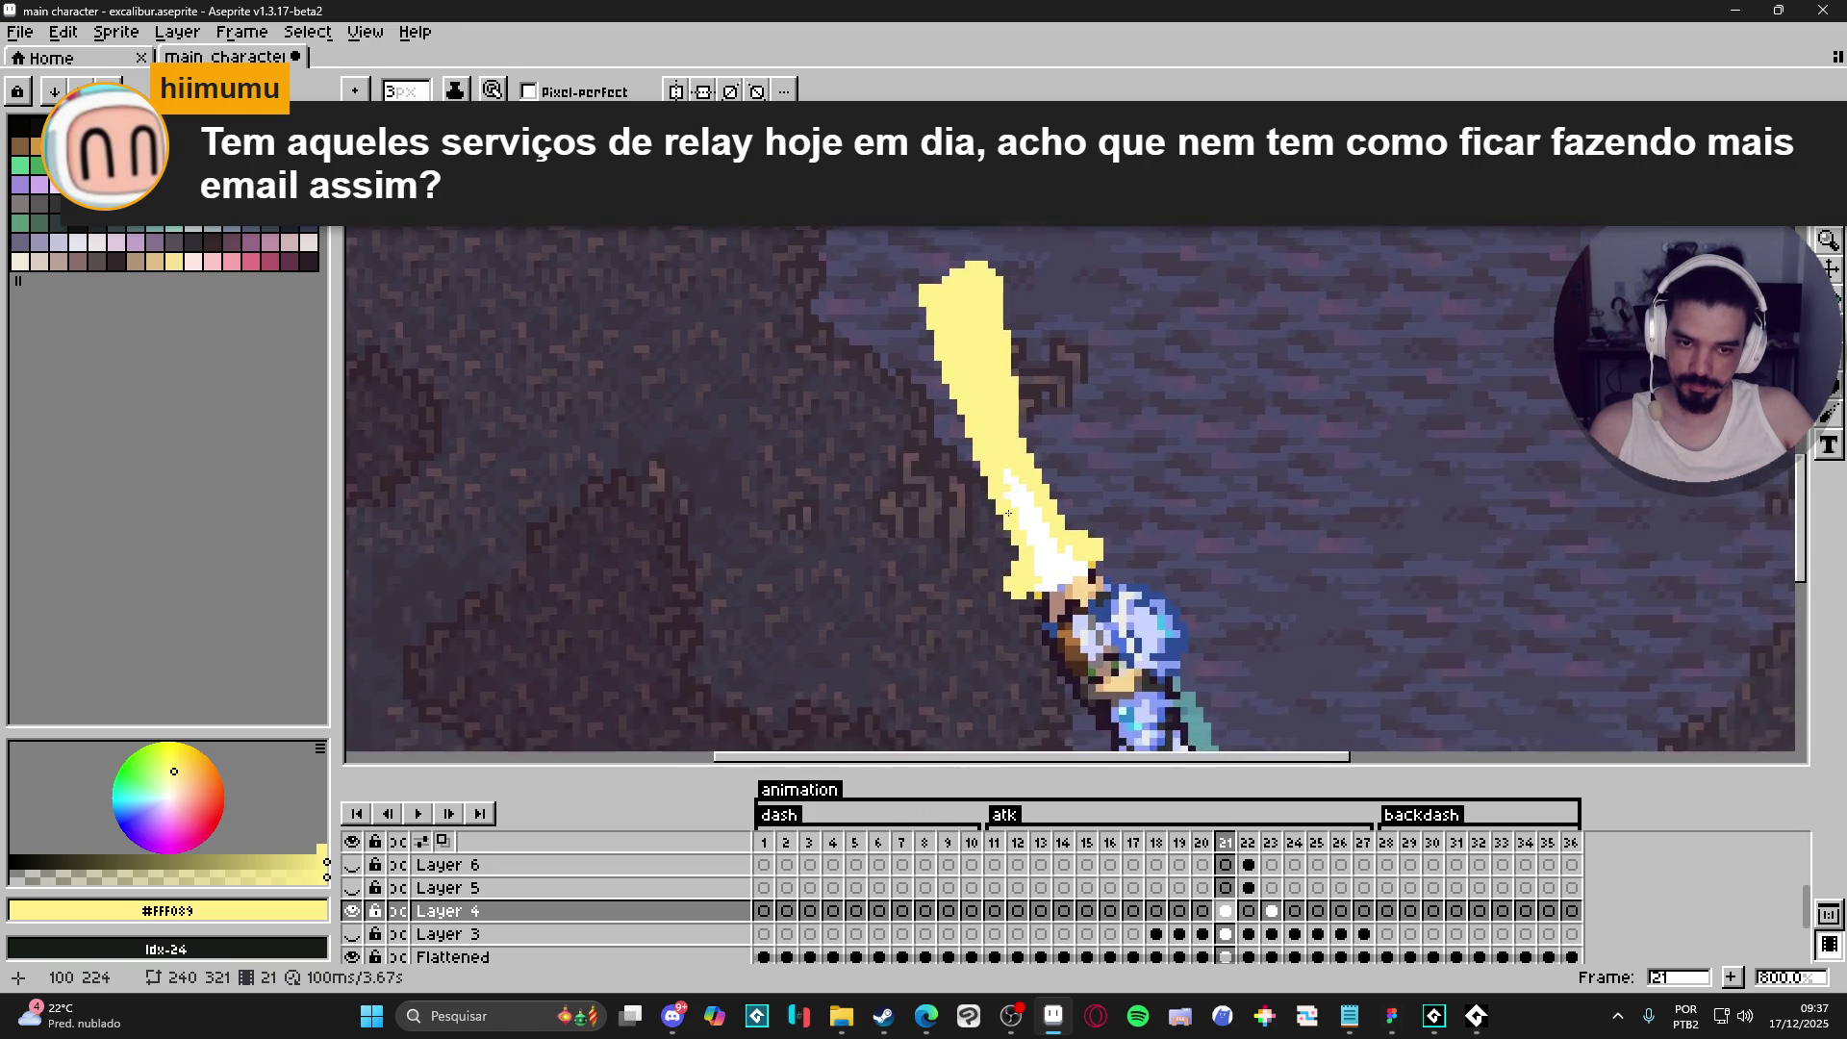
scroll(419, 926, "down", 2)
left_click(352, 927)
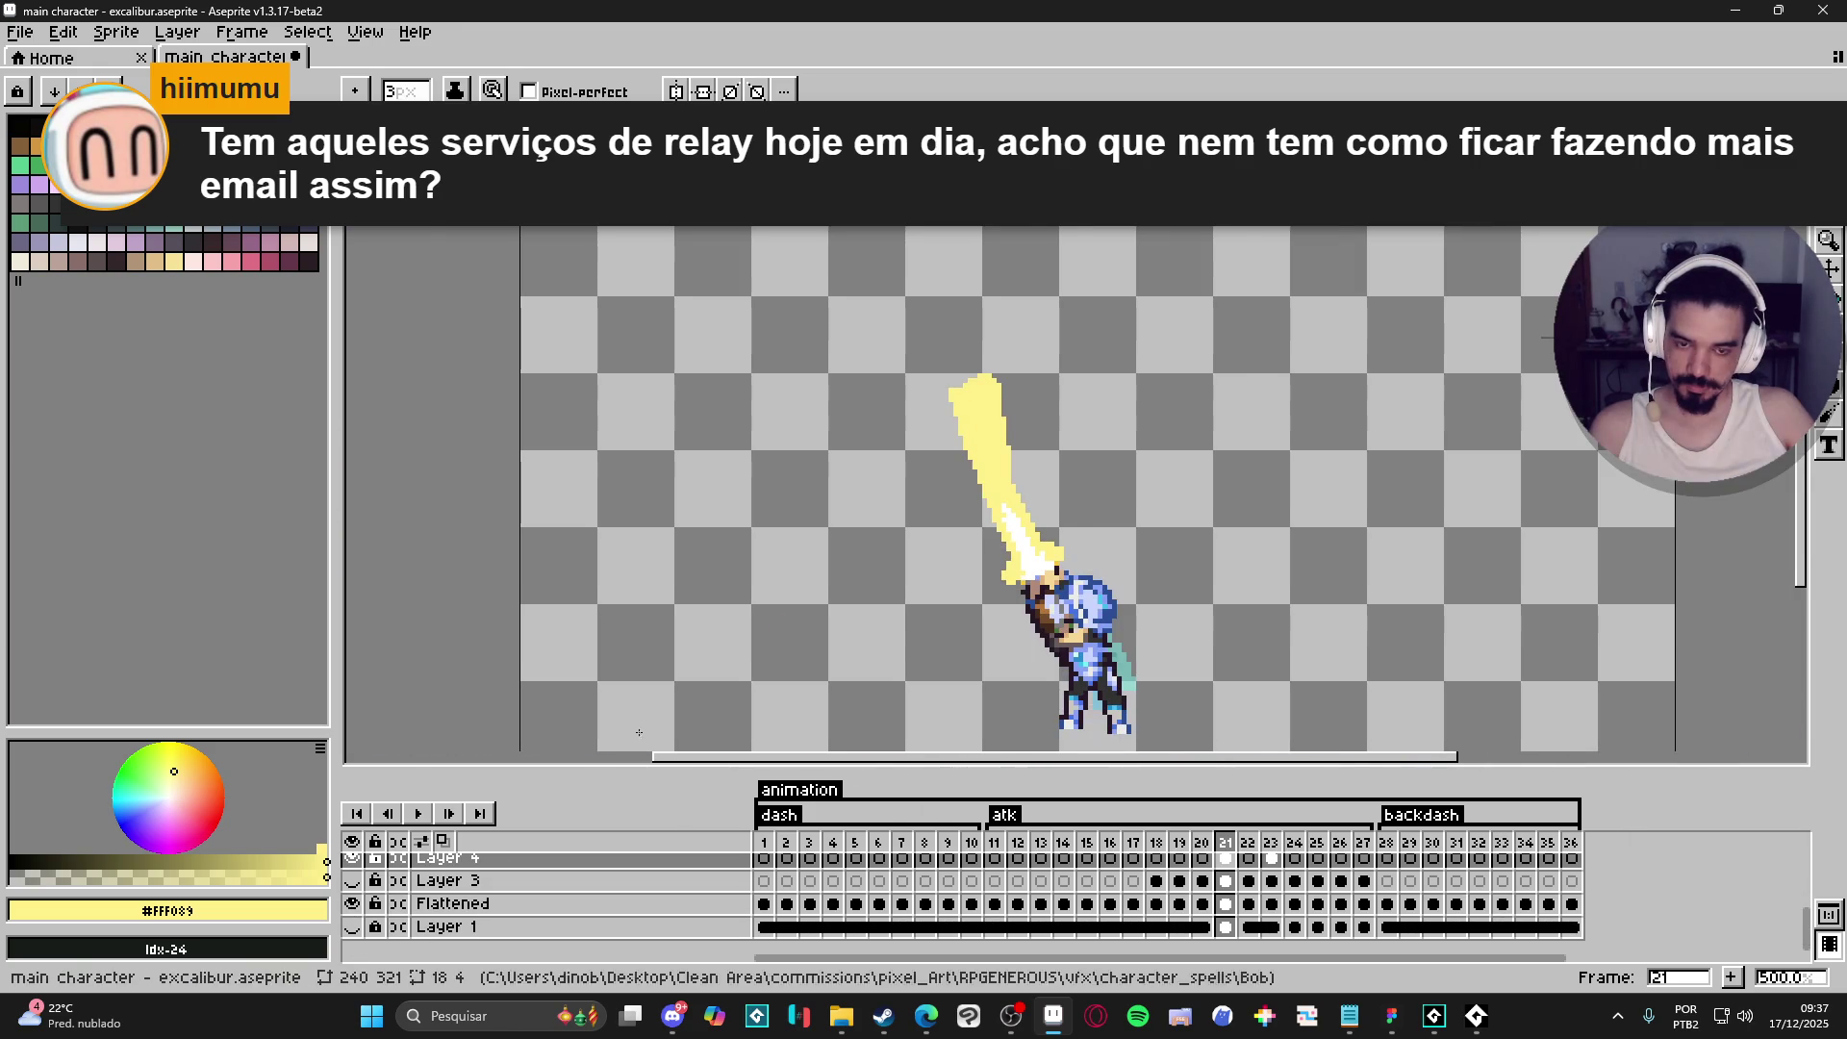
scroll(991, 424, "up", 1)
left_click(996, 443, "ctrl")
key("b")
scroll(961, 390, "up", 3)
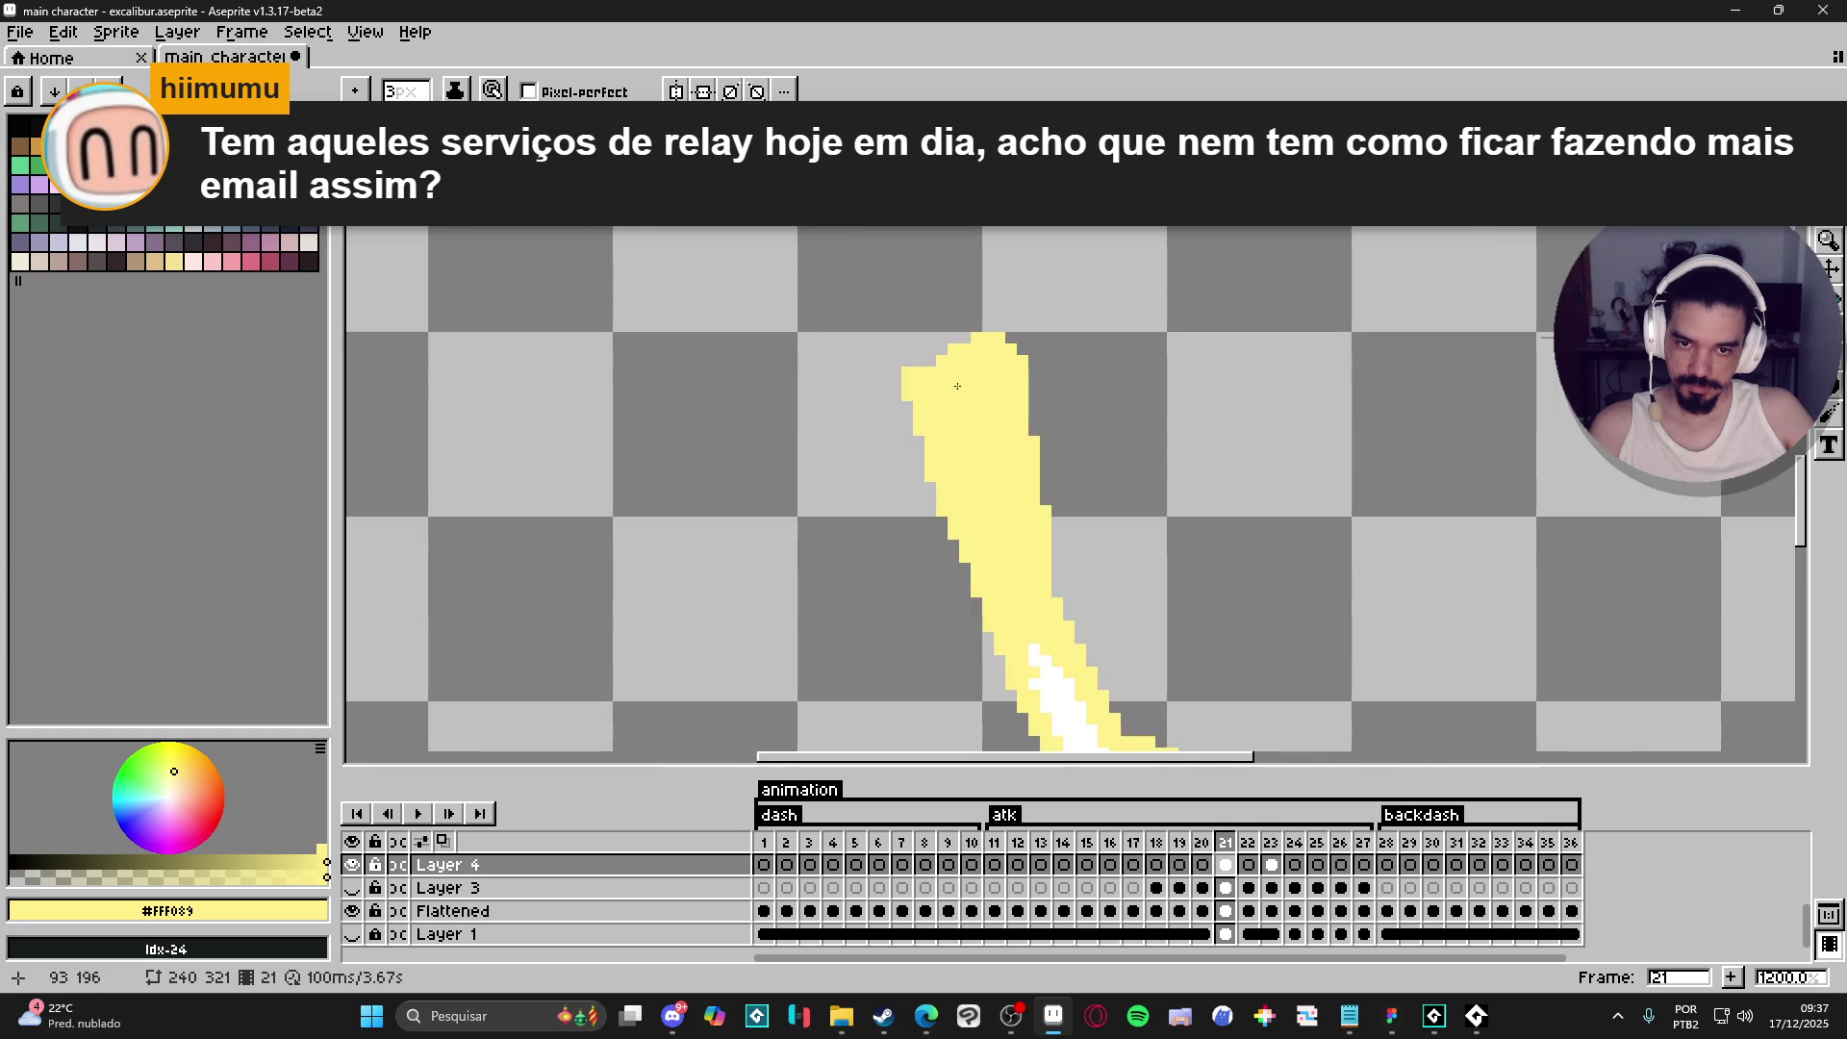
mouse_move(932, 374)
left_mouse_down()
mouse_move(976, 313)
mouse_move(1015, 323)
mouse_move(1044, 413)
left_mouse_up()
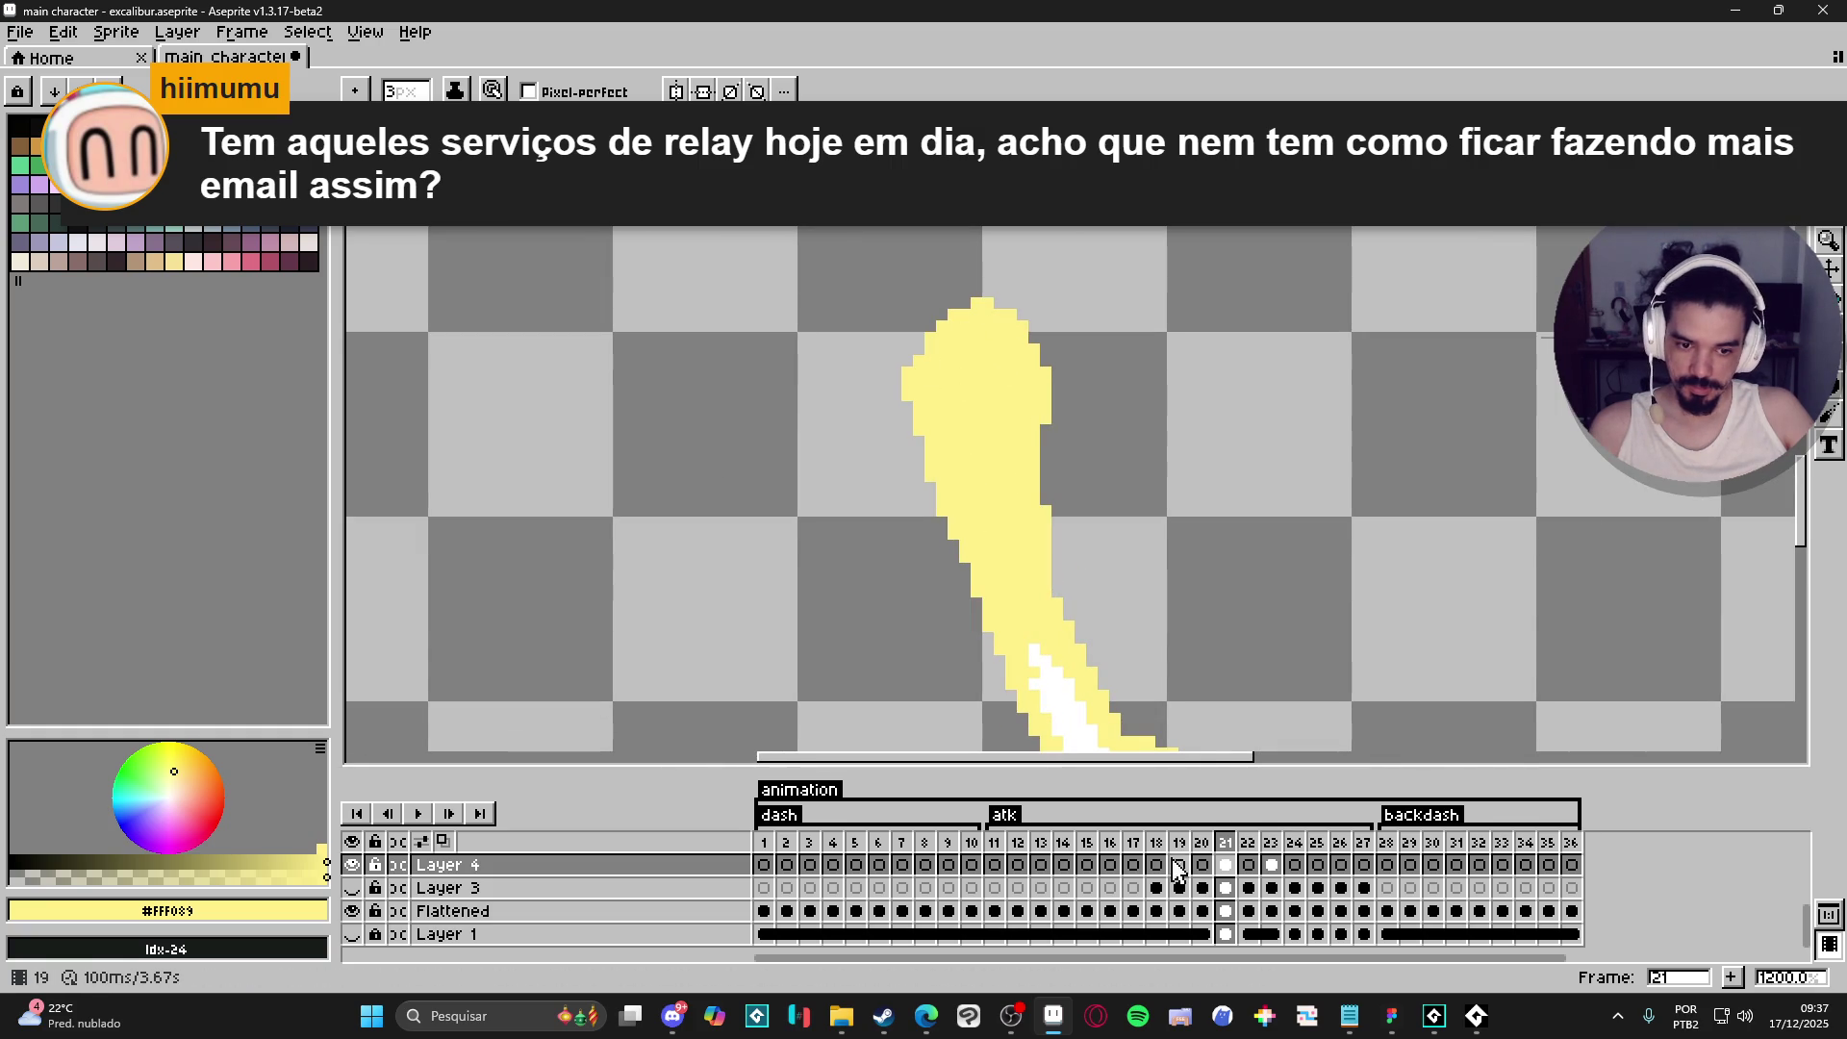
- Turn on onion skin and show Layer 3, comparing frame 21 with frames 20 and 22
left_click(443, 841)
scroll(1001, 577, "down", 3)
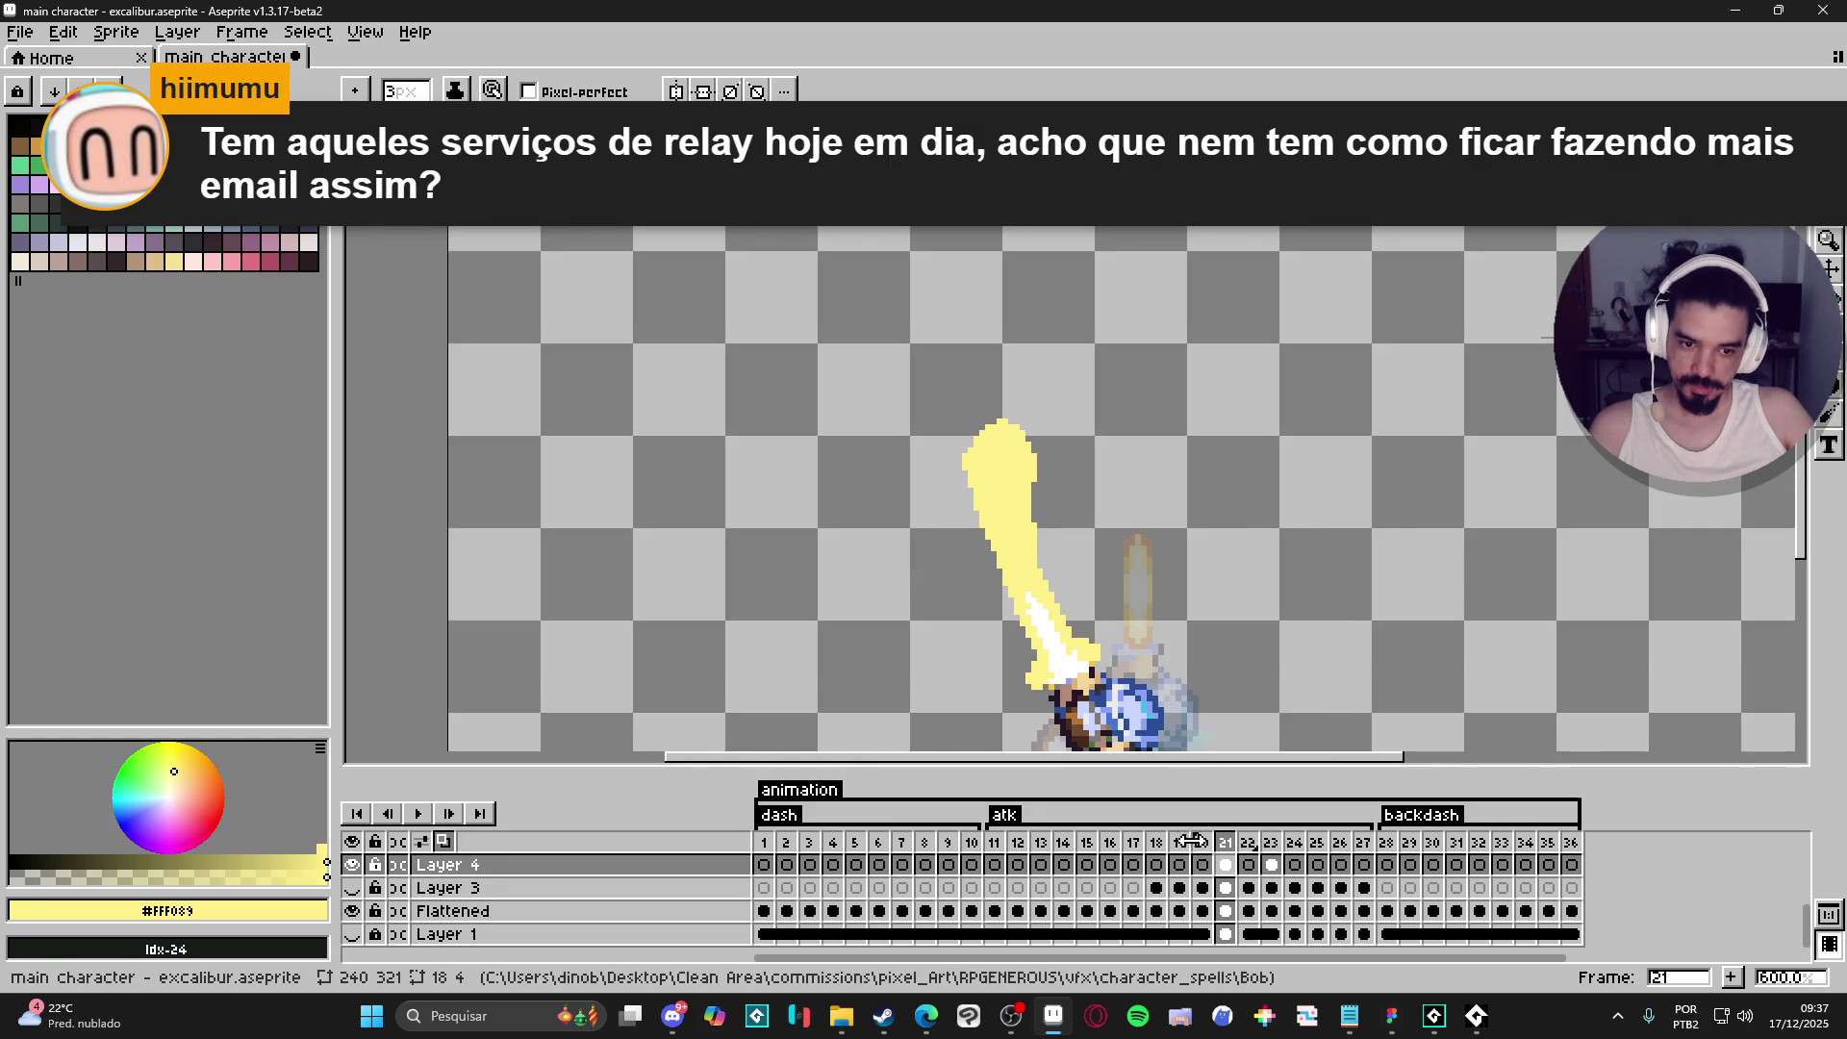
left_click(1202, 843)
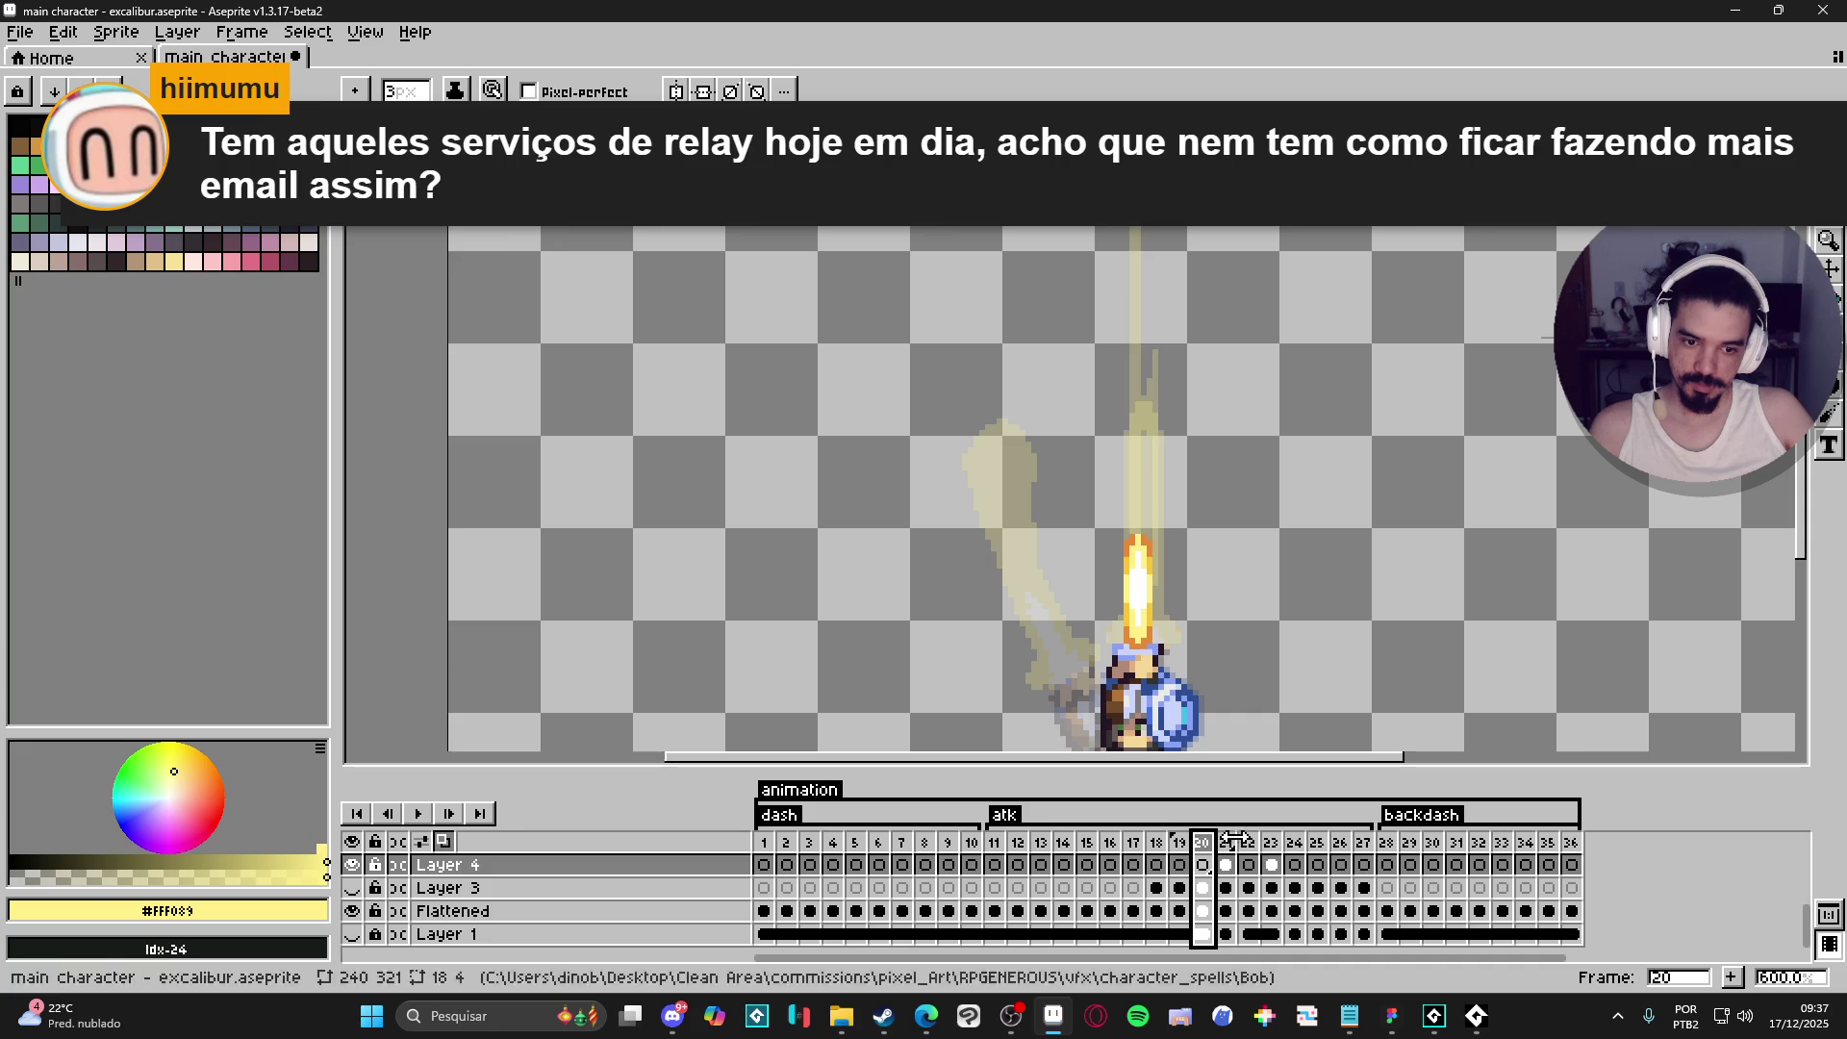
left_click(1226, 843)
scroll(1103, 566, "down", 1)
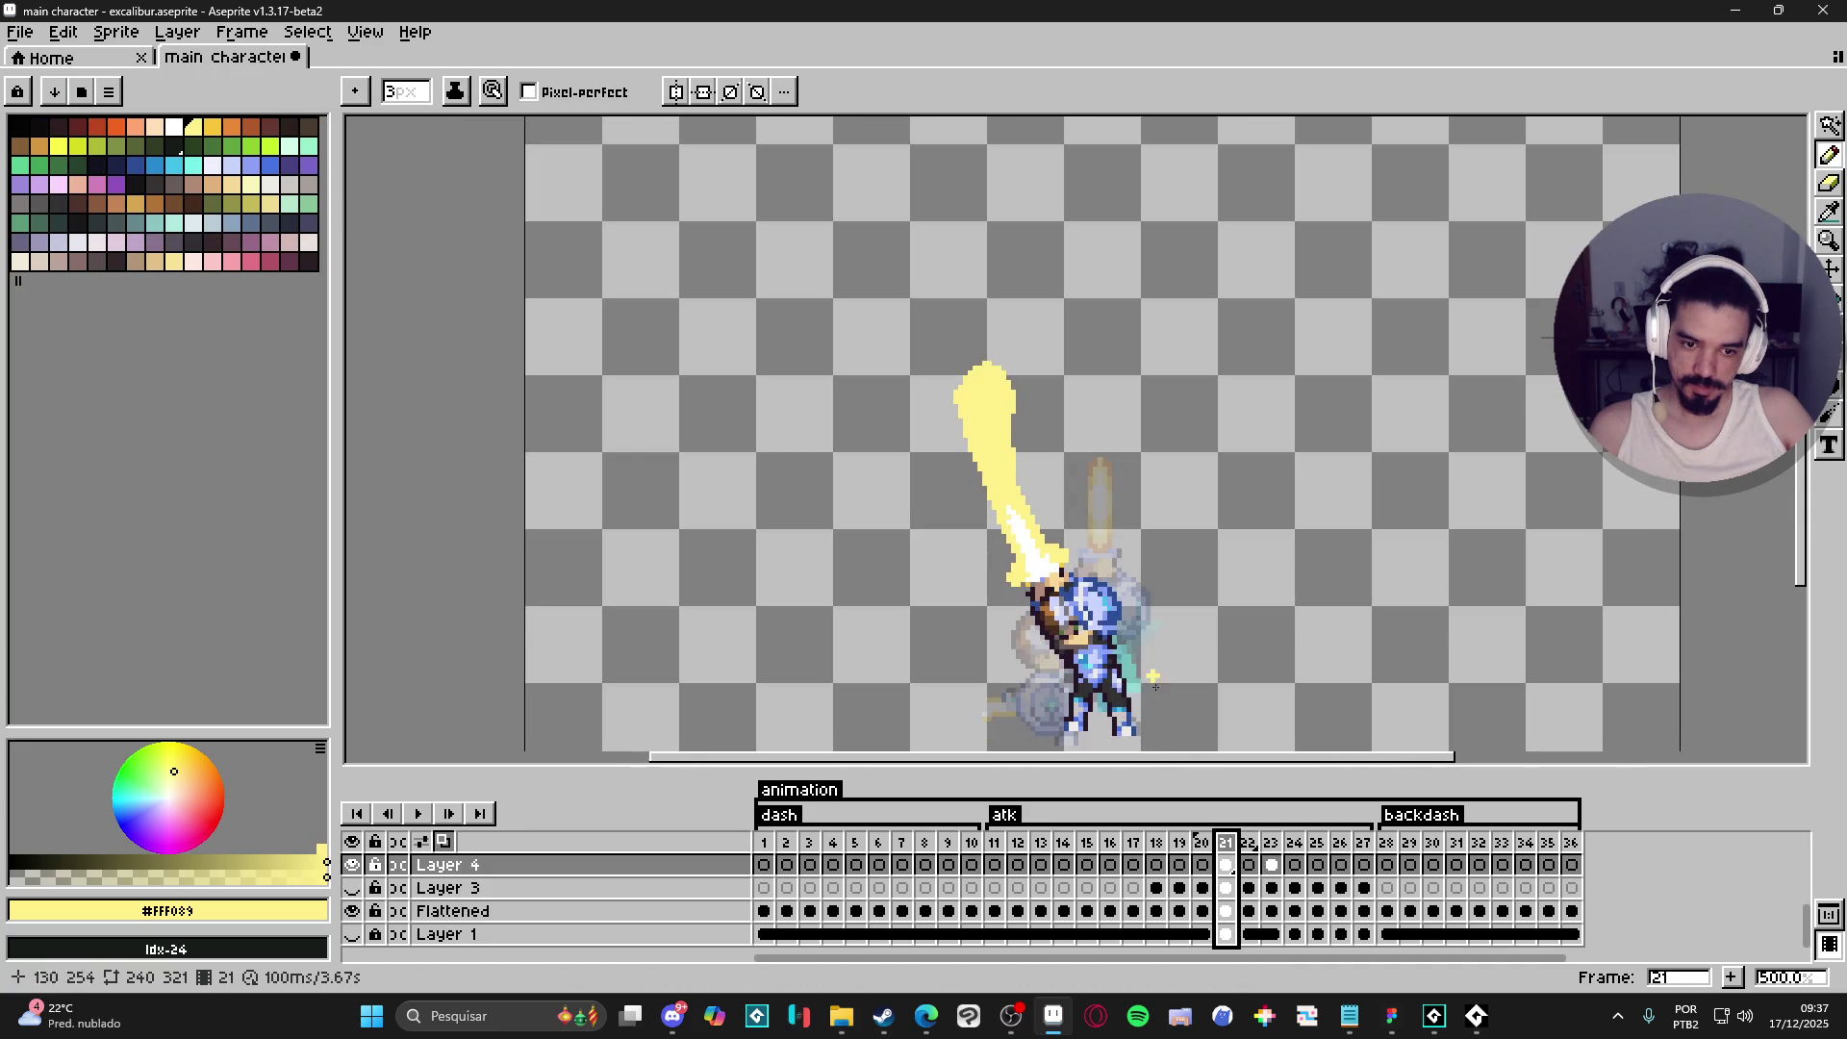
left_click(1248, 843)
left_click(1226, 843)
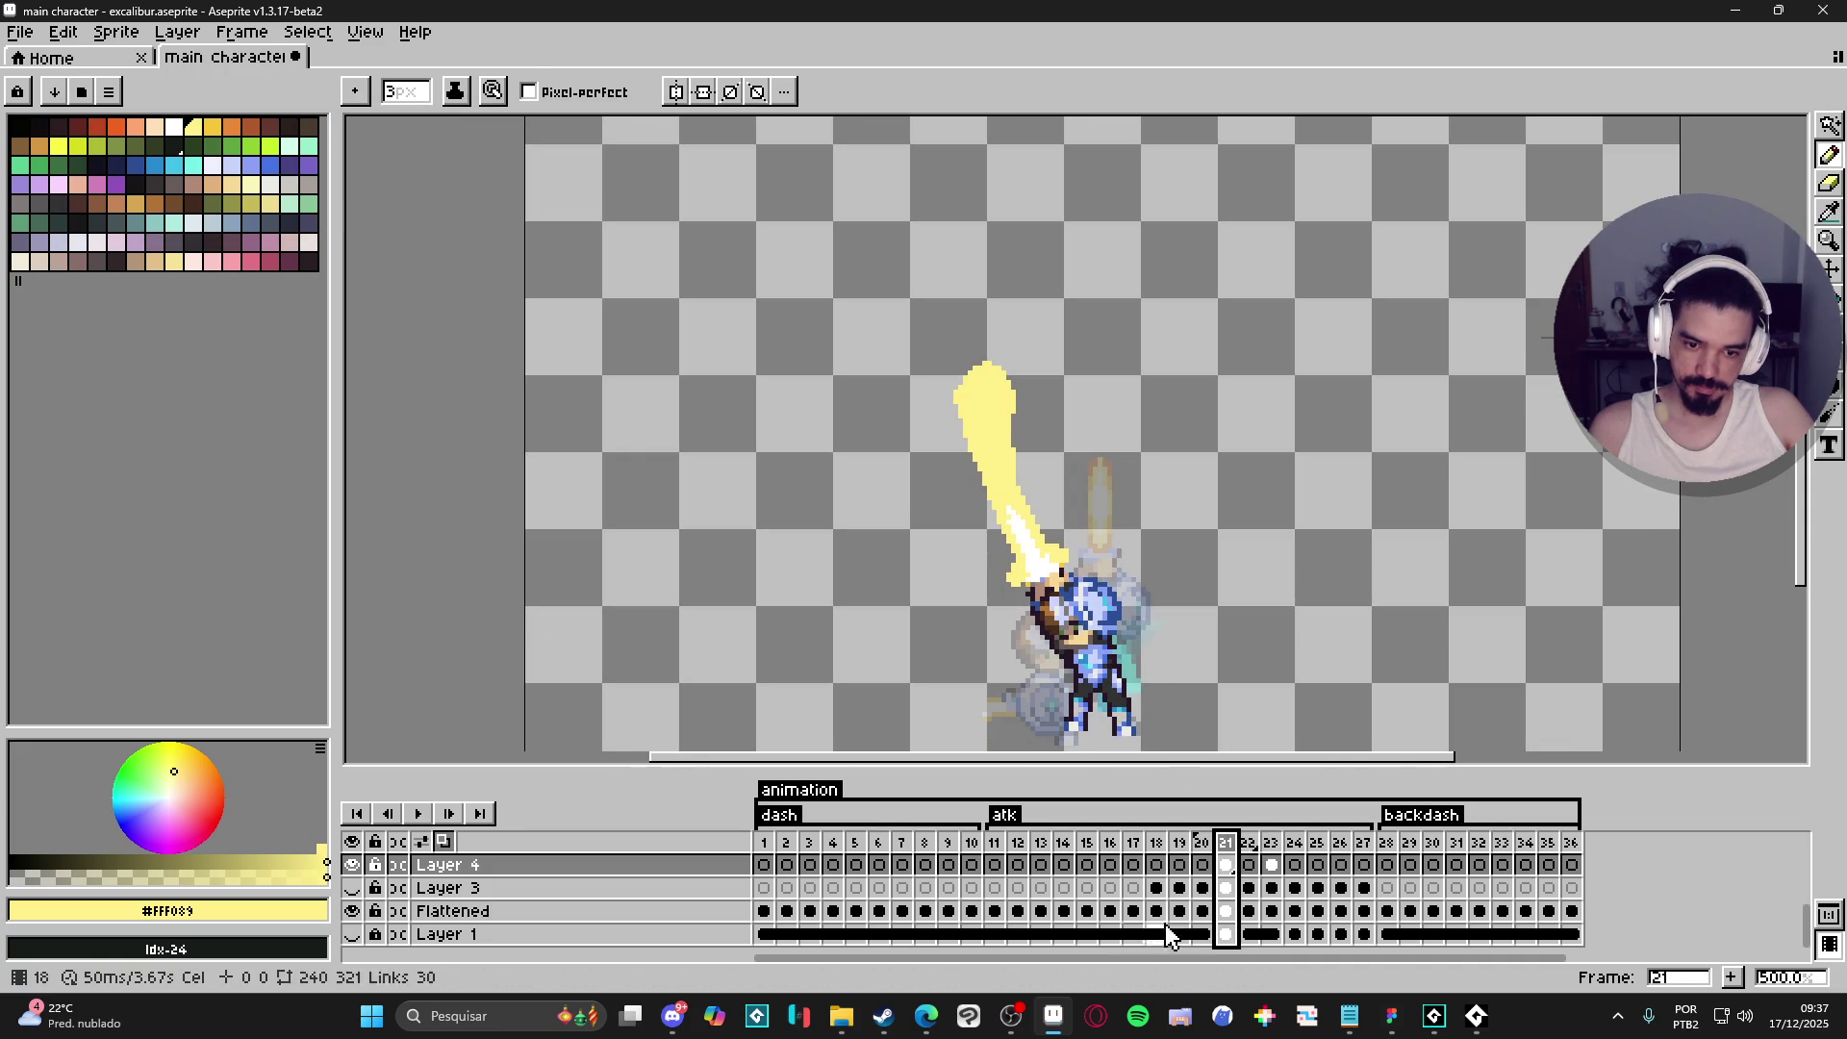
left_click(352, 888)
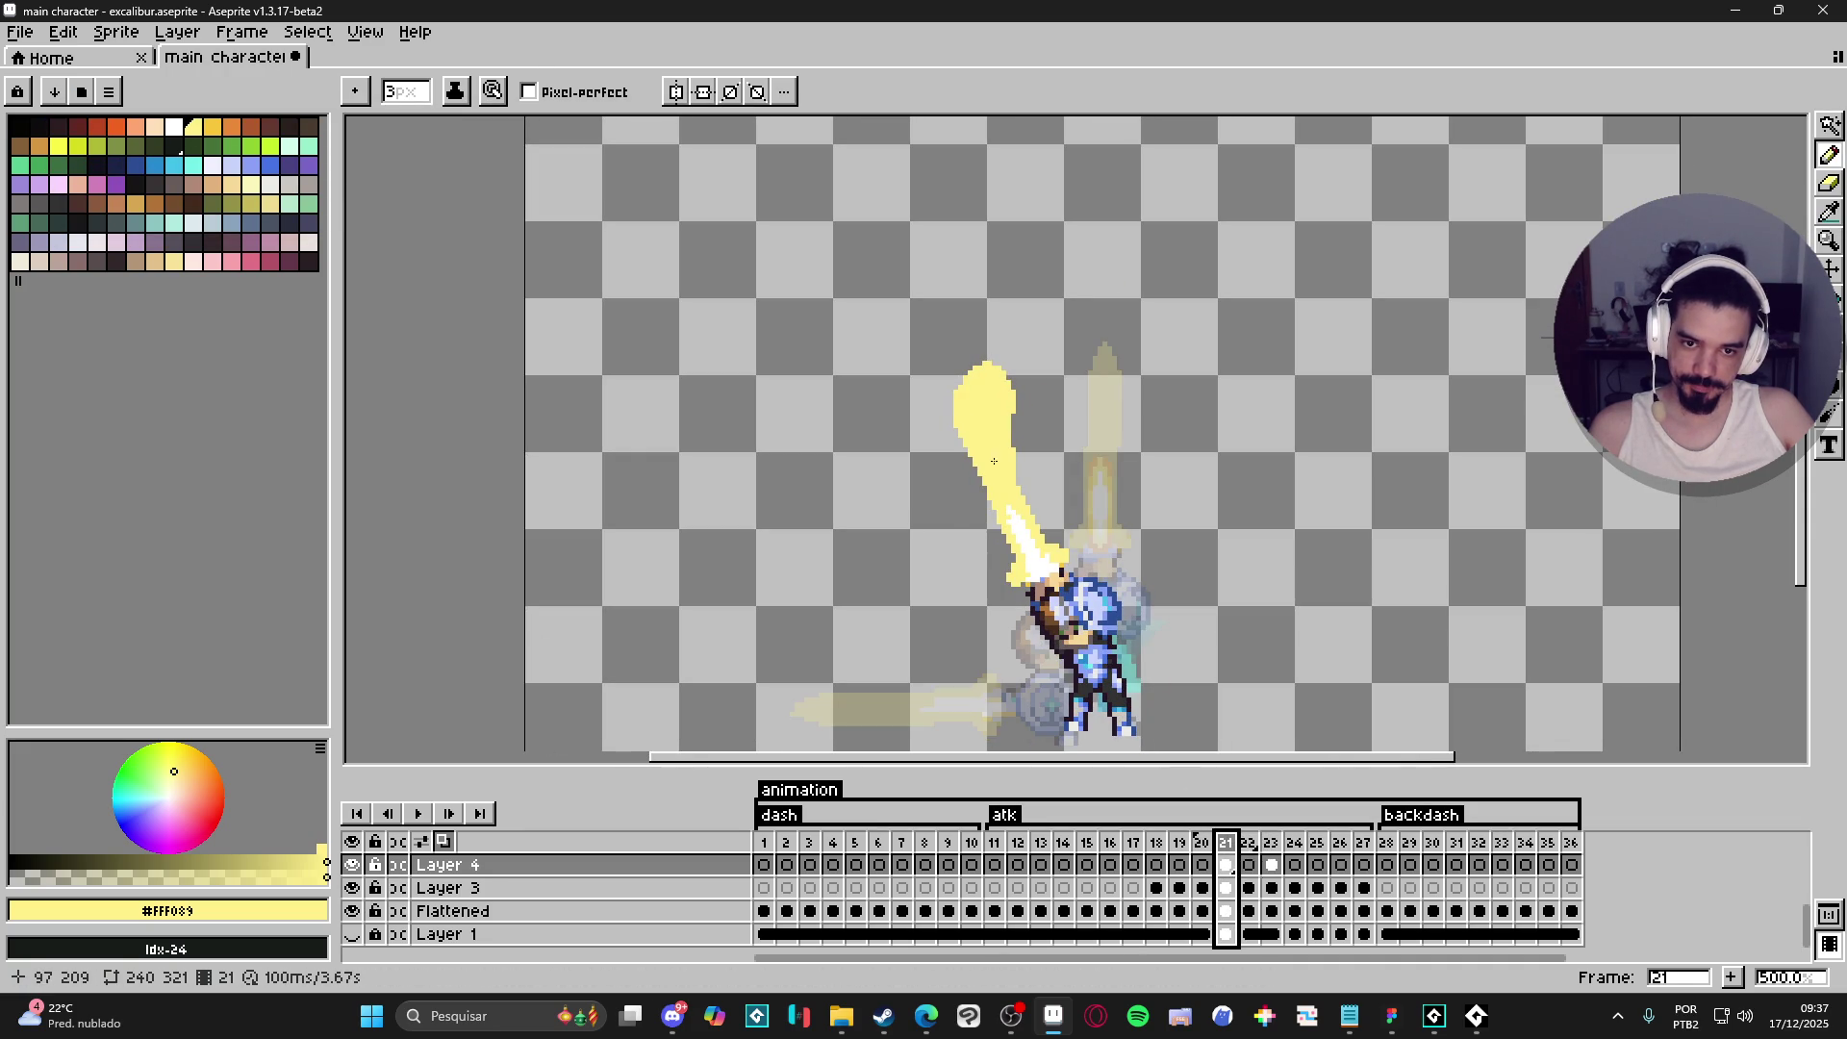
- Extend the slash tip into a hooked crescent, fill its gaps, and open Preview (F7)
scroll(1001, 462, "up", 1)
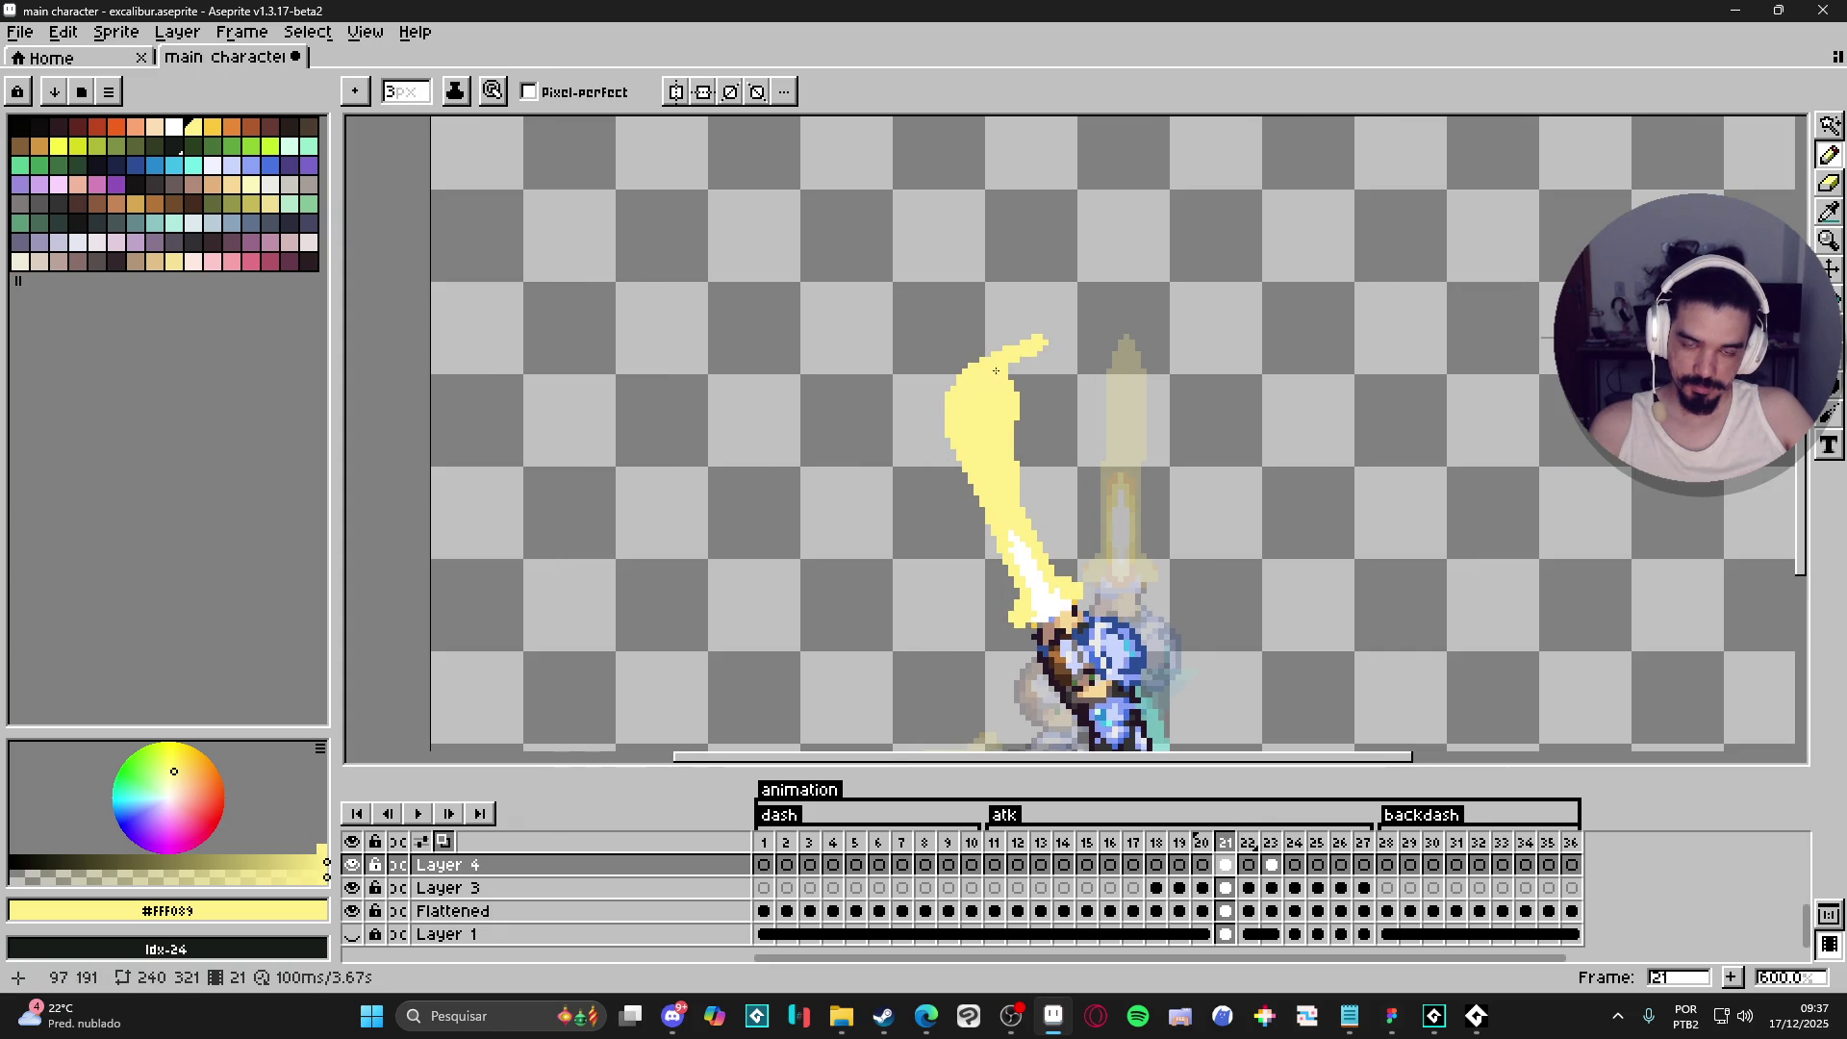
mouse_move(1055, 336)
left_mouse_down()
mouse_move(1098, 325)
mouse_move(1000, 339)
mouse_move(1094, 336)
mouse_move(1010, 468)
mouse_move(1015, 422)
left_mouse_up()
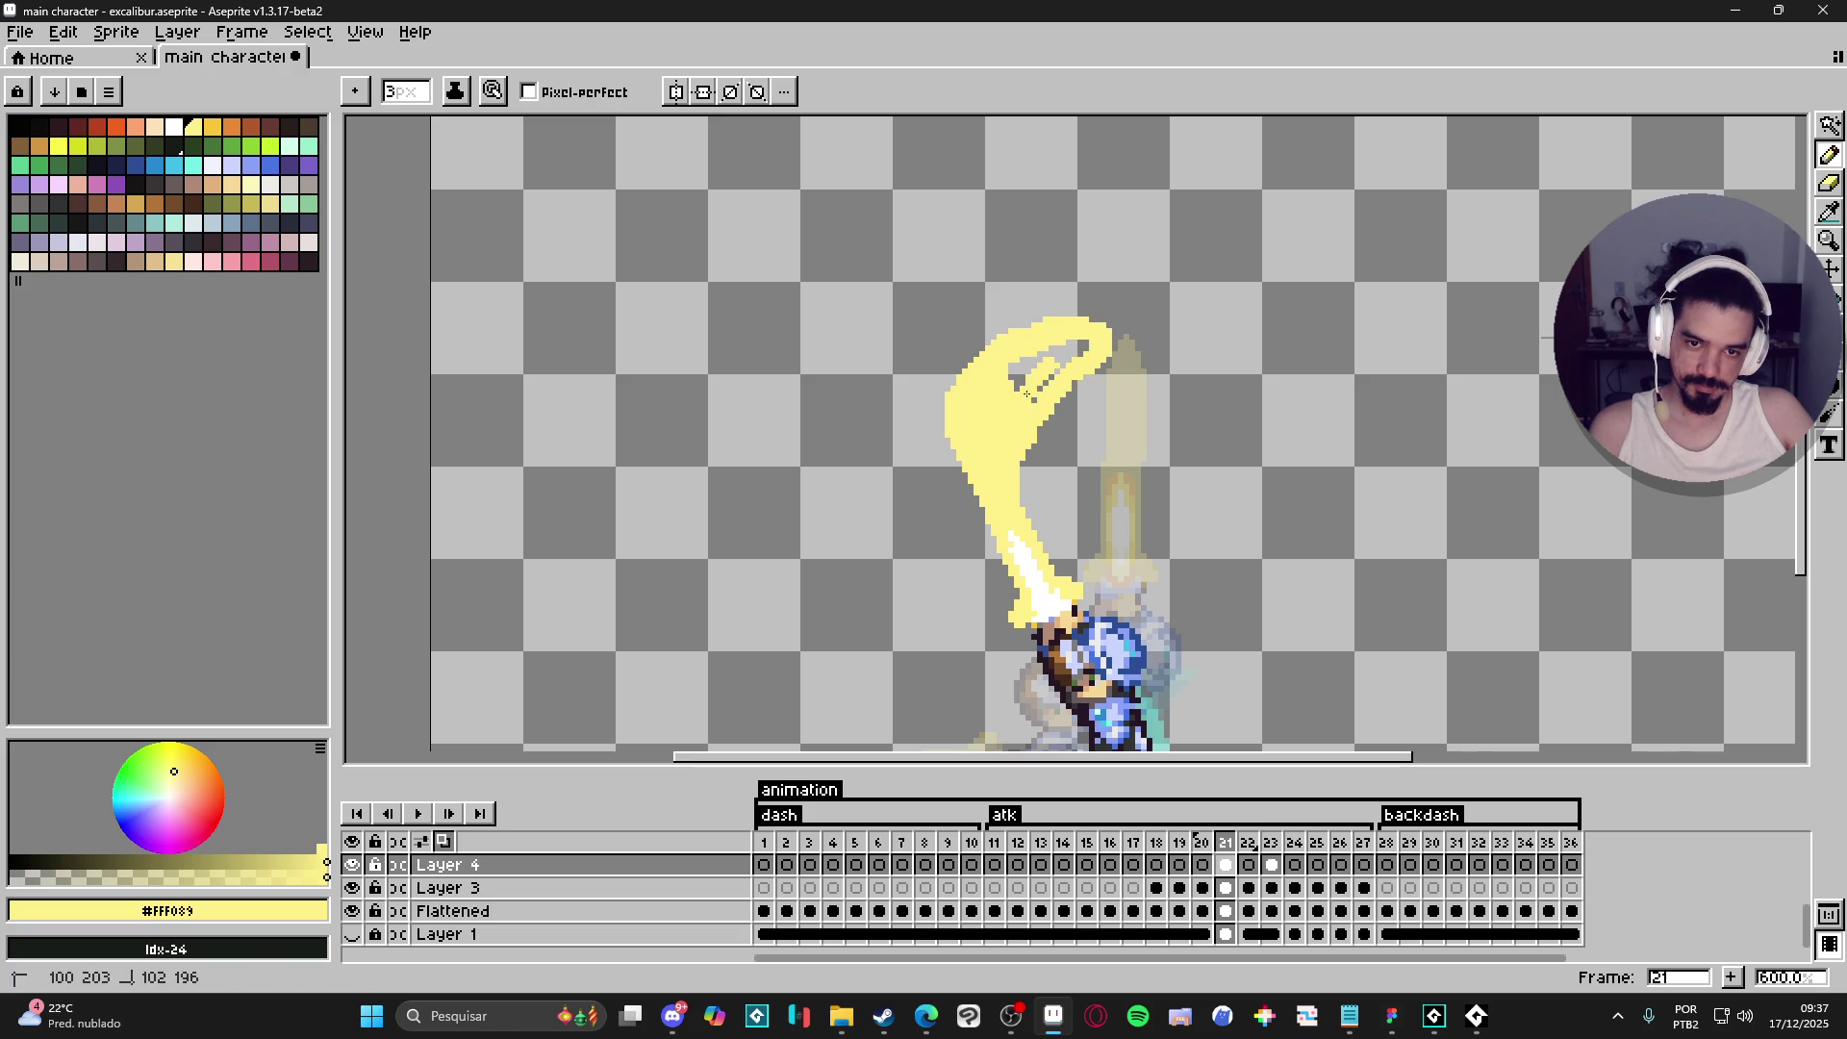
mouse_move(1048, 351)
left_mouse_down()
mouse_move(1015, 383)
mouse_move(1054, 361)
left_mouse_up()
key("F7")
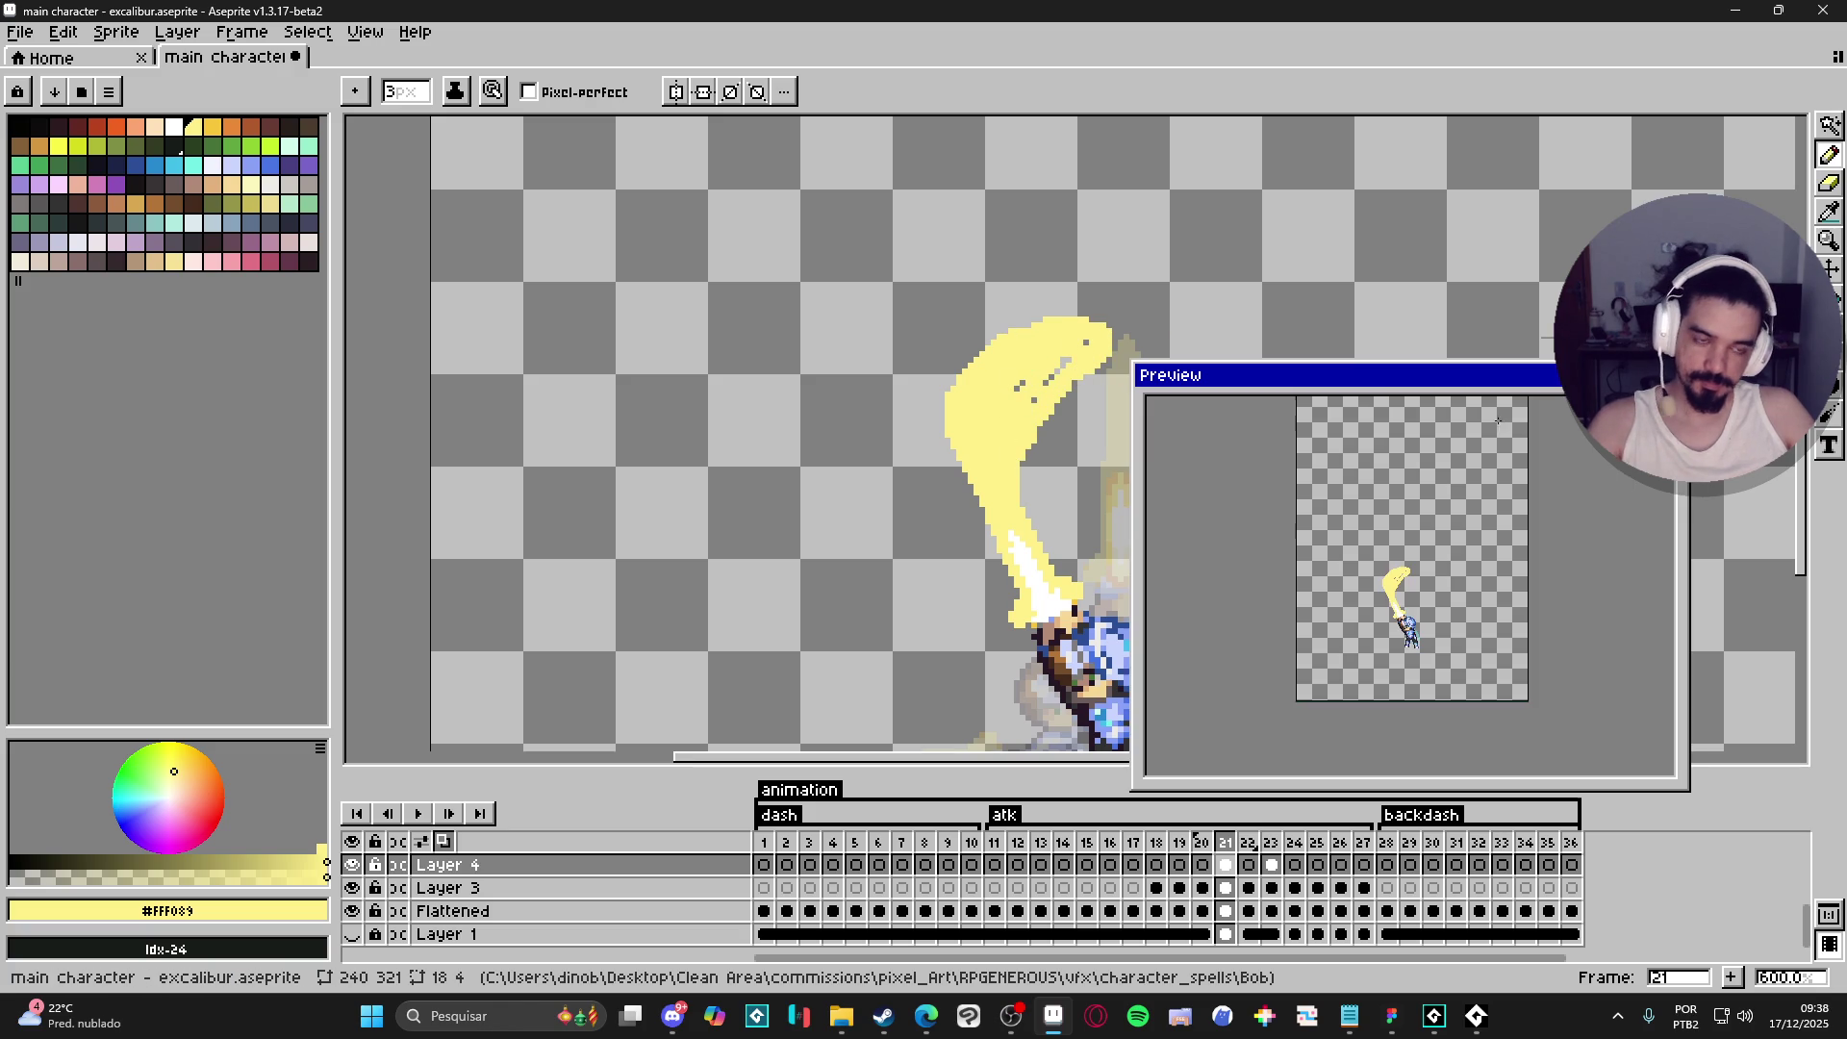
- Move and shrink the Preview window, then set it to Play All Frames
scroll(1438, 612, "up", 2)
left_click_drag(1336, 365, 1456, 252)
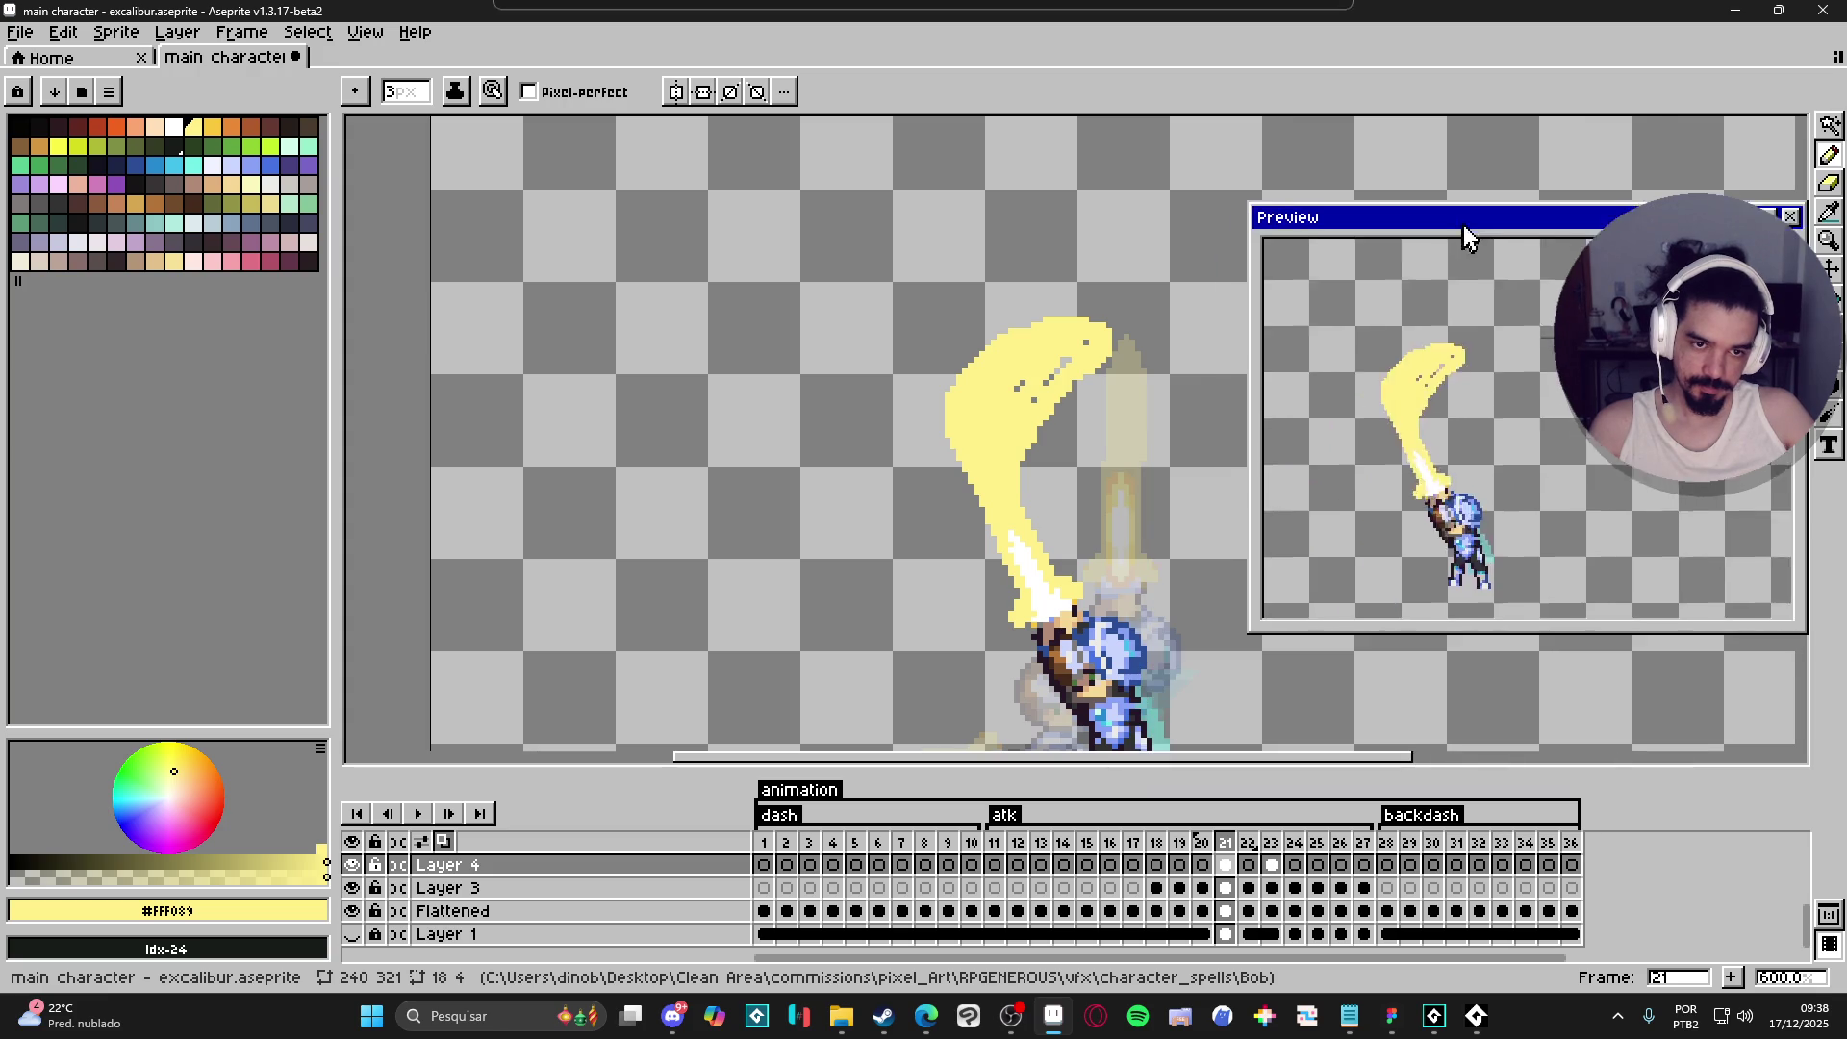
left_click_drag(1272, 191, 1537, 286)
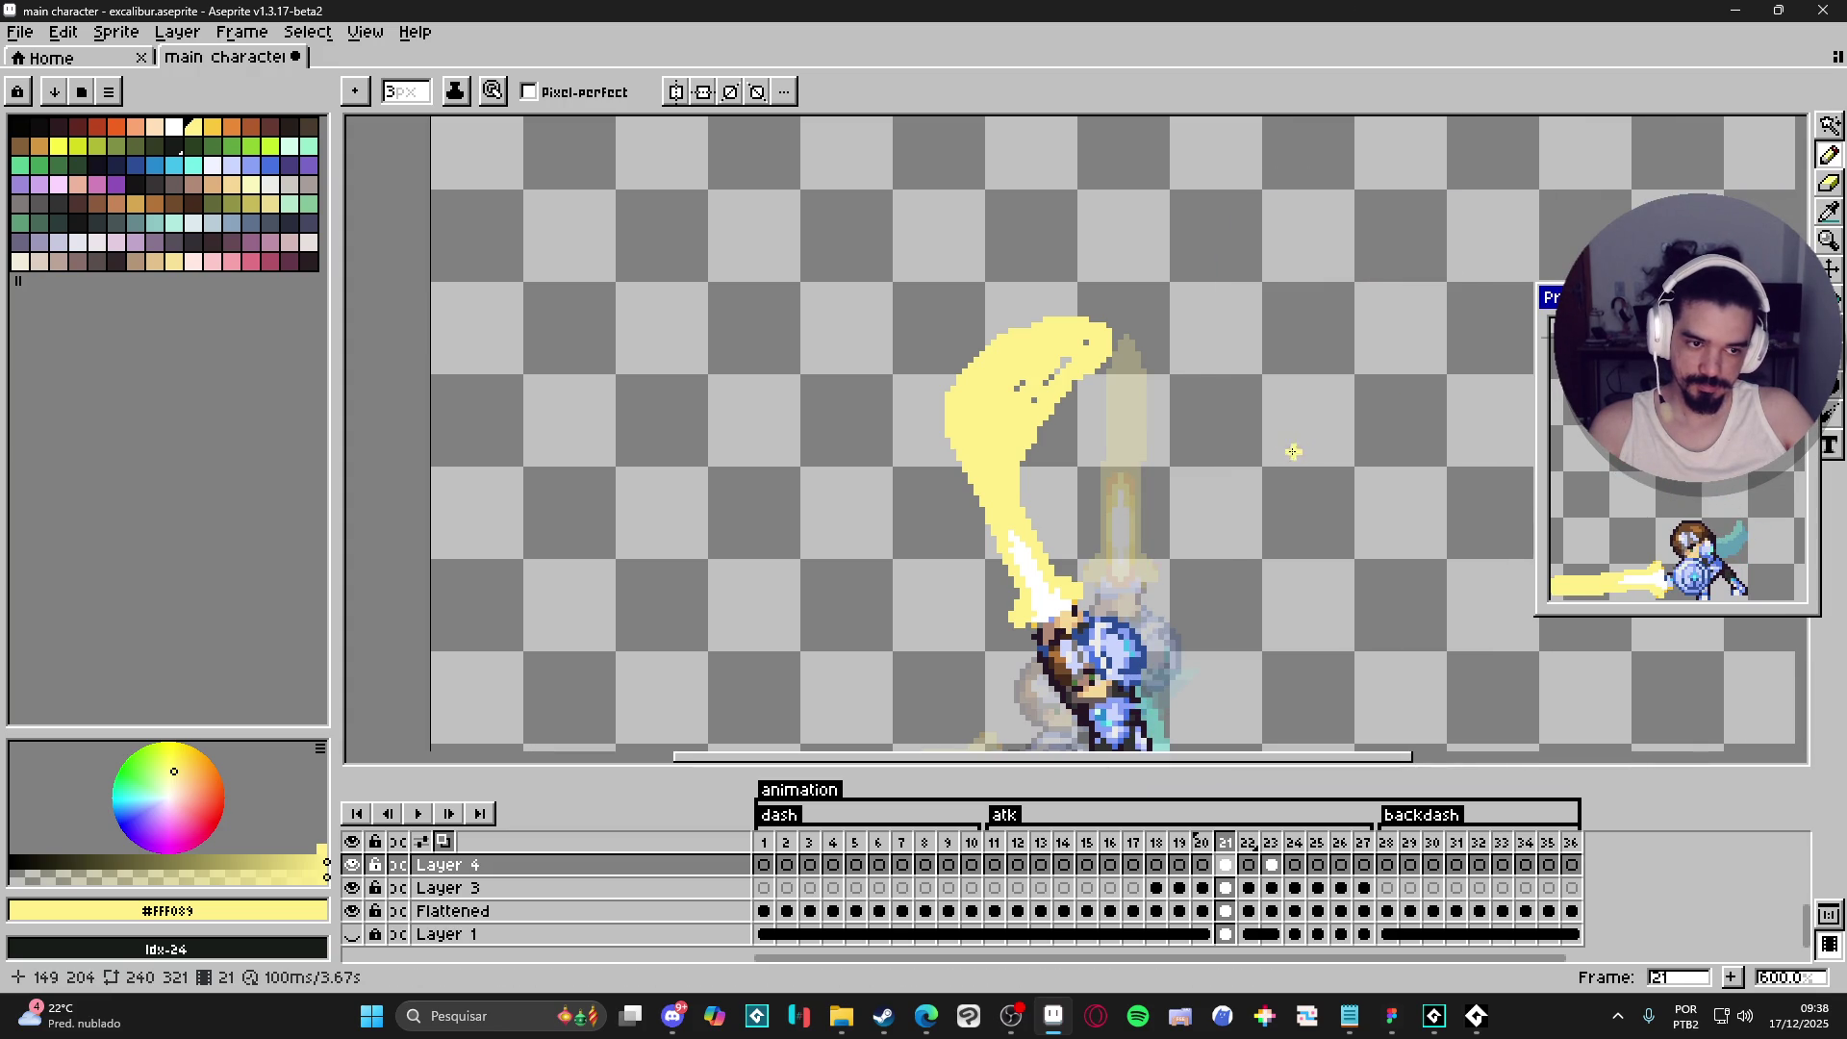
left_click_drag(1537, 563, 1381, 562)
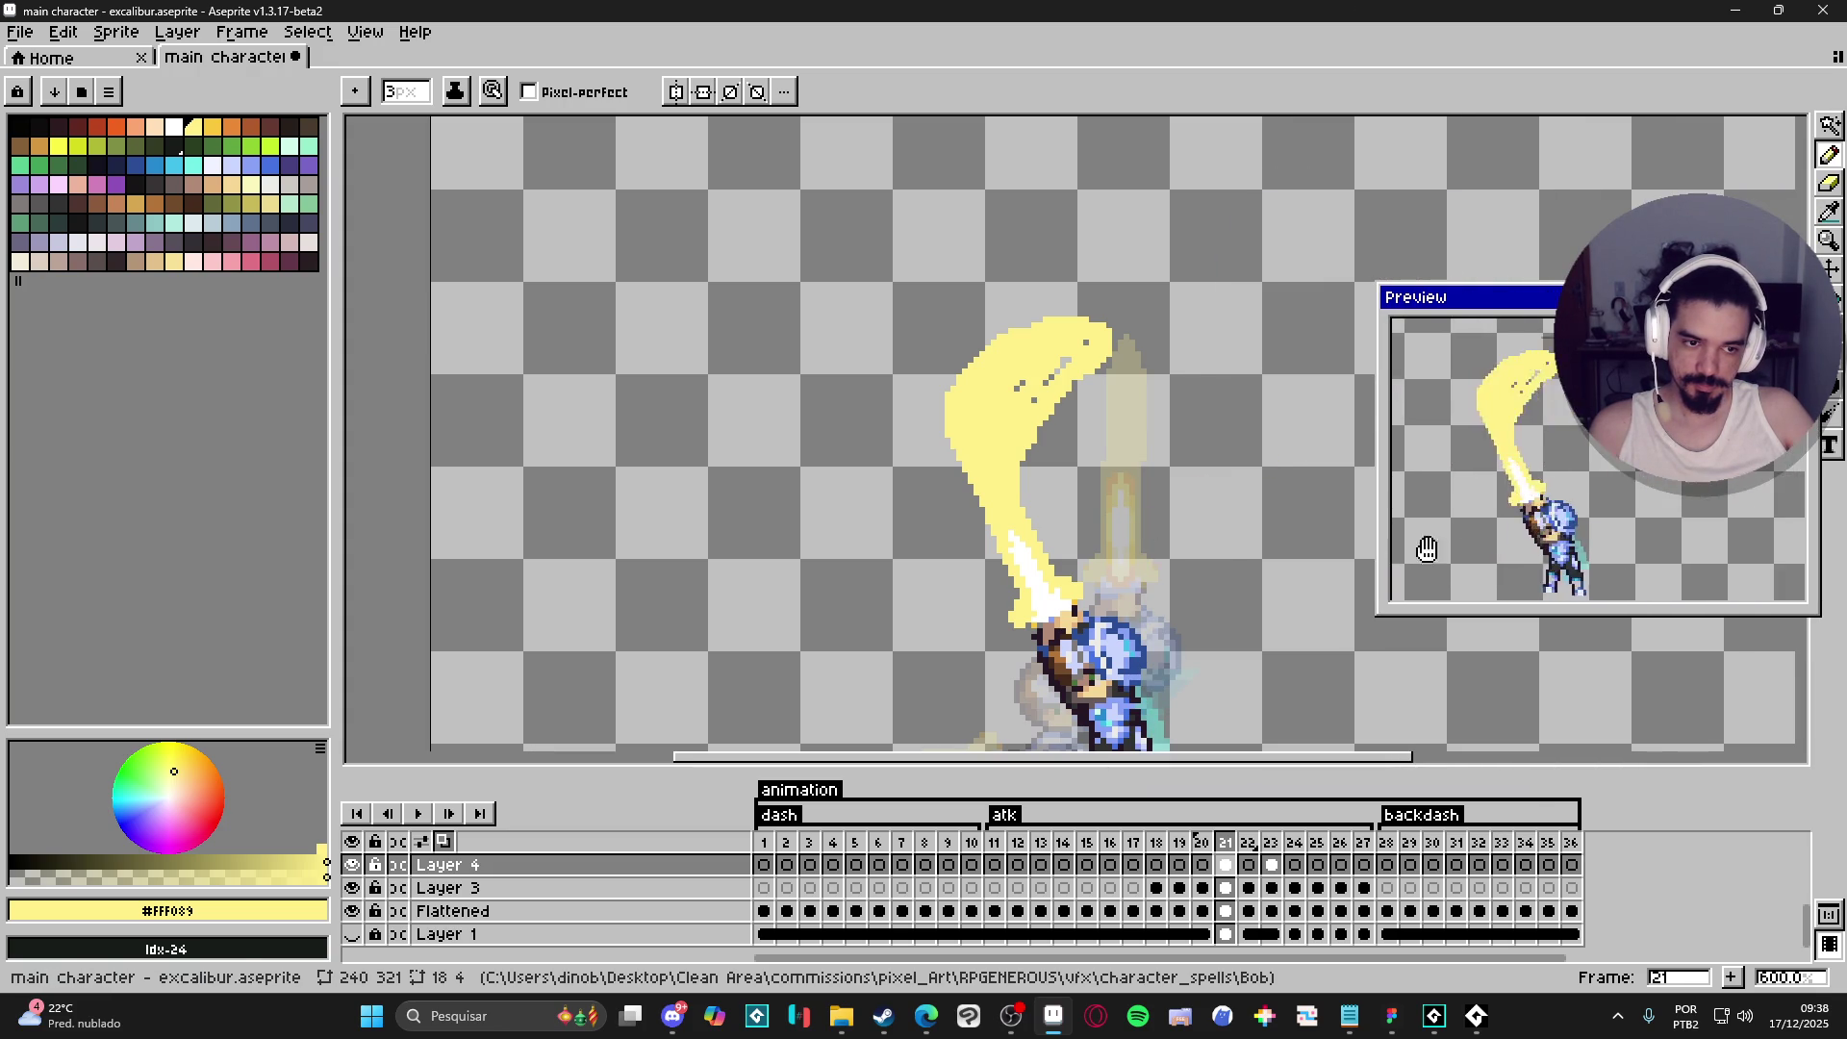
left_click_drag(1057, 490, 1011, 479)
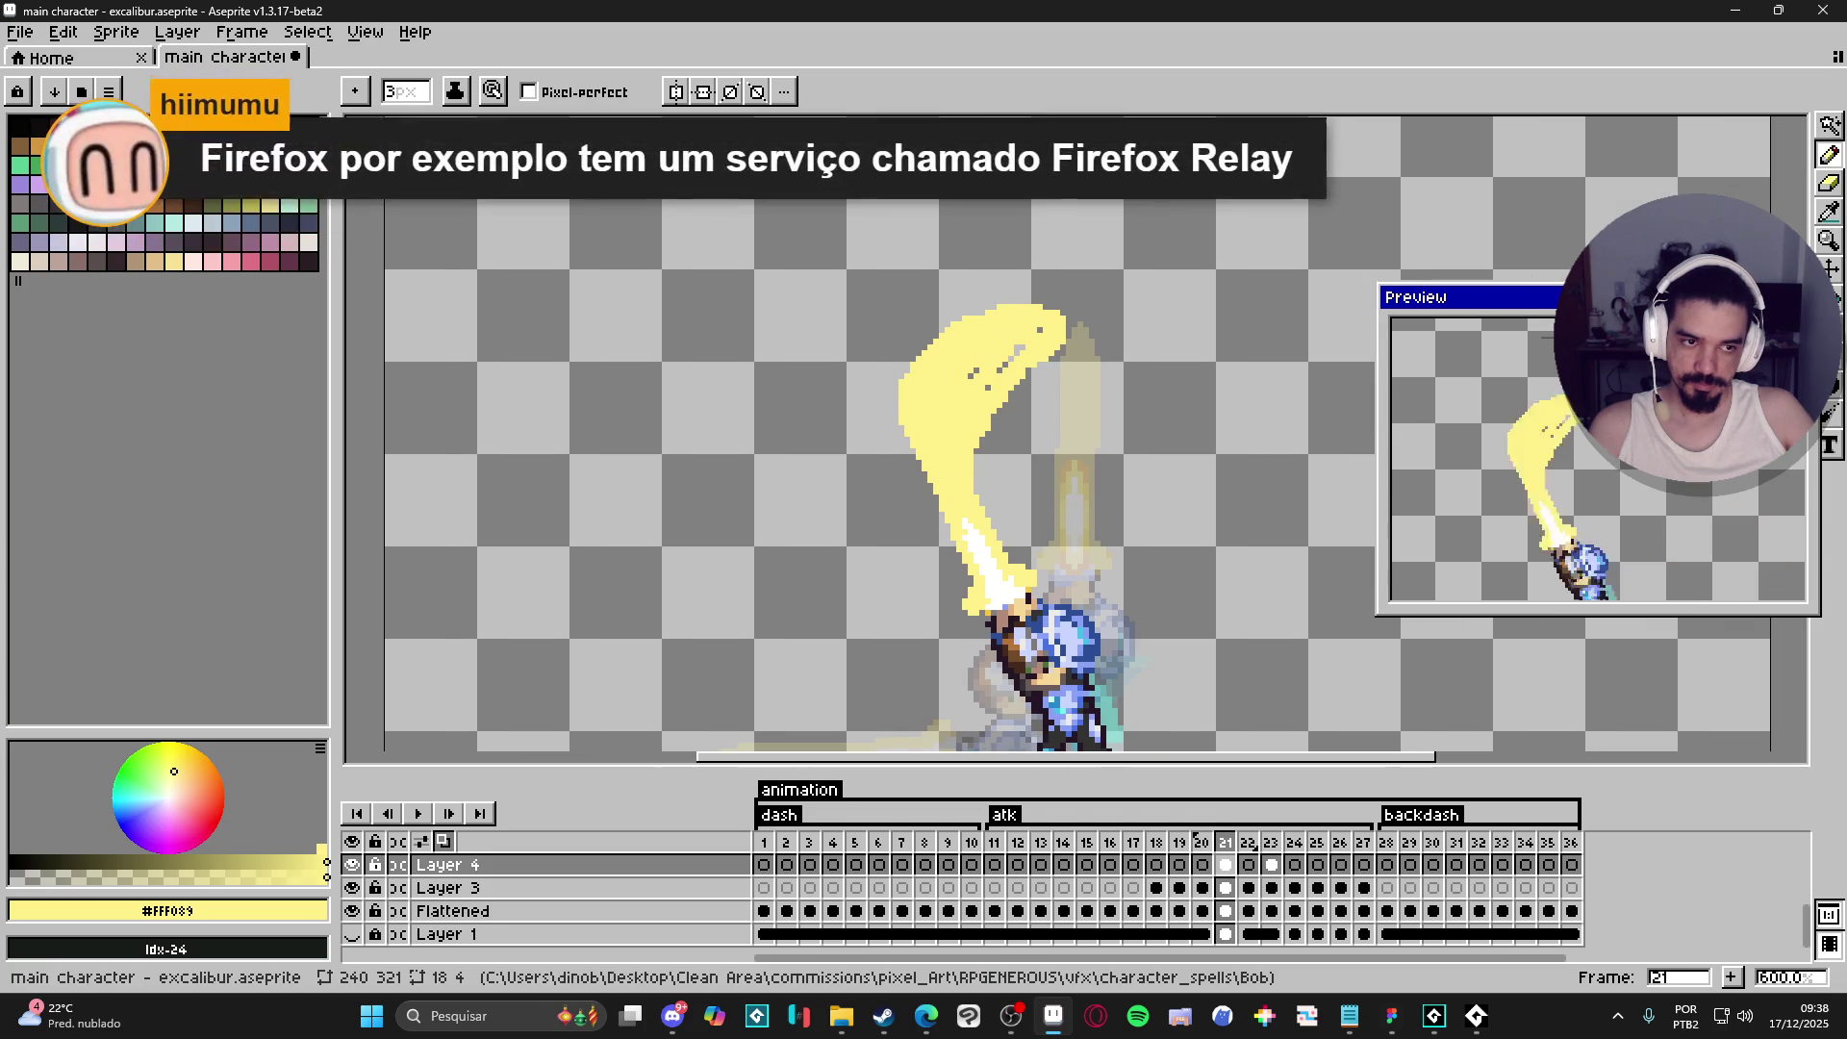
right_click(1676, 305)
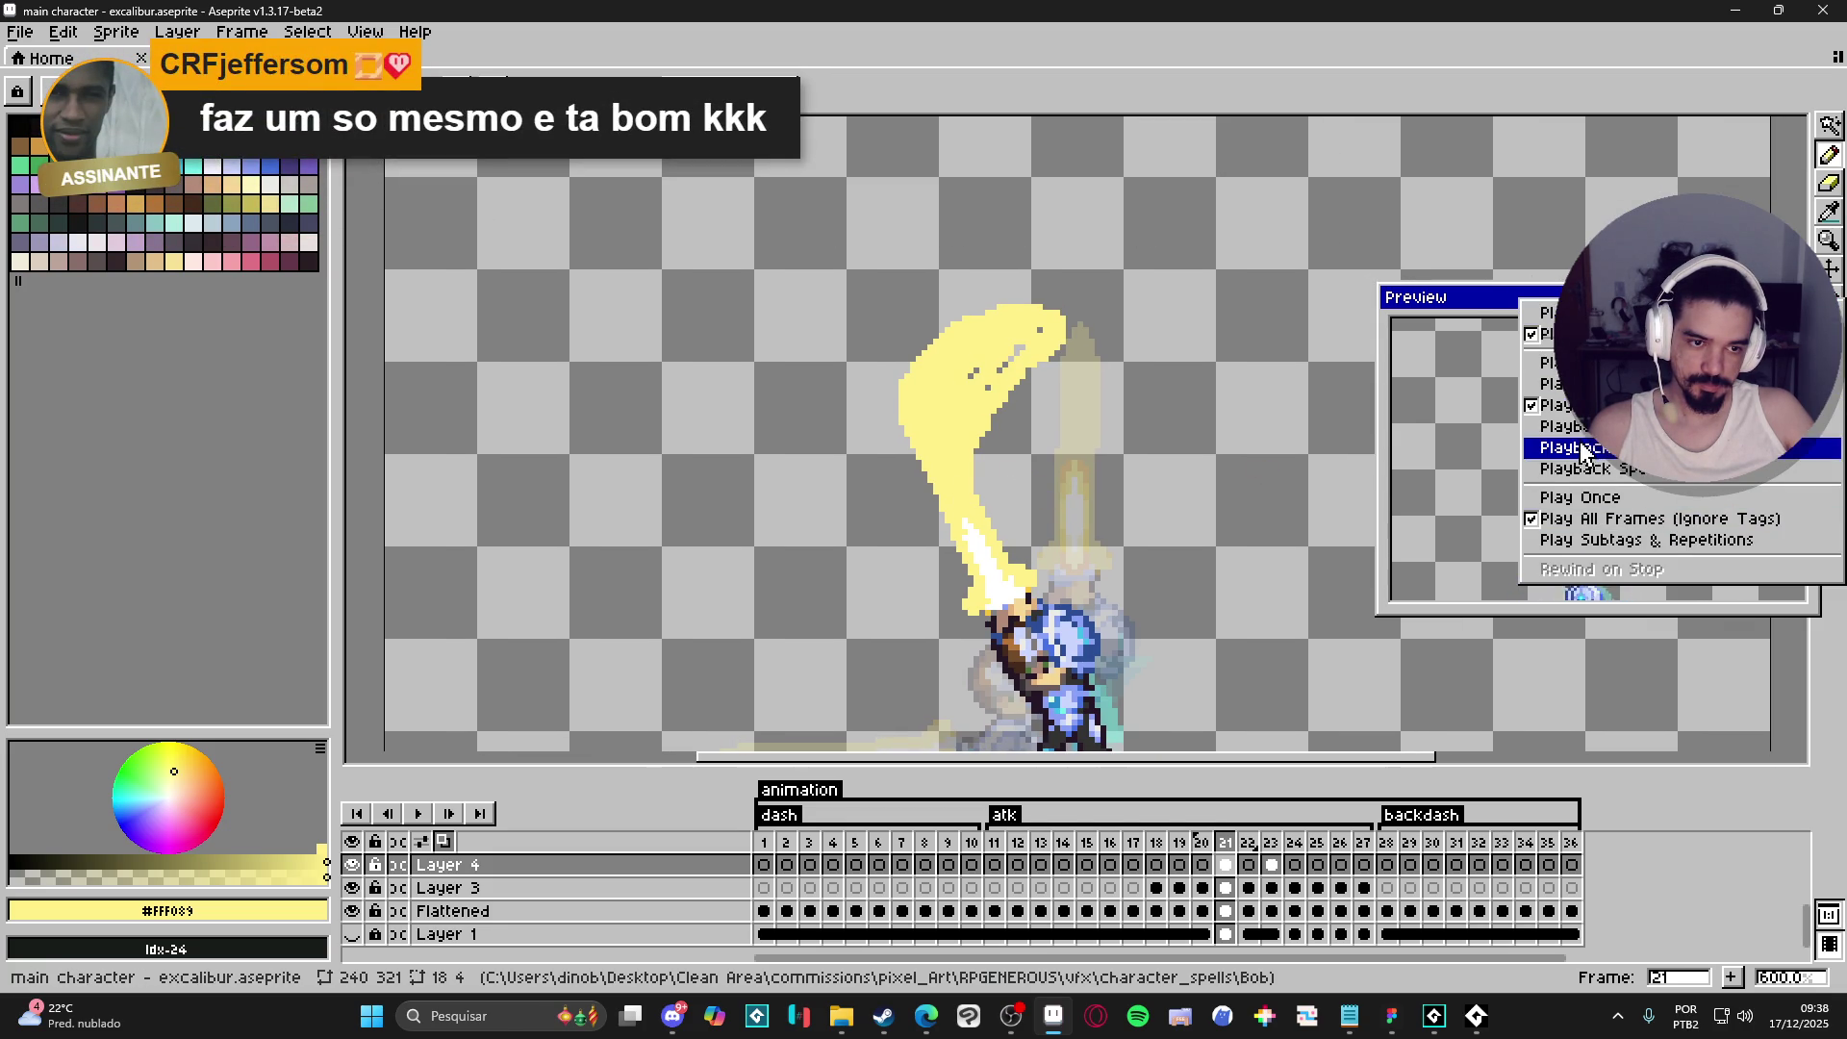
left_click(1556, 406)
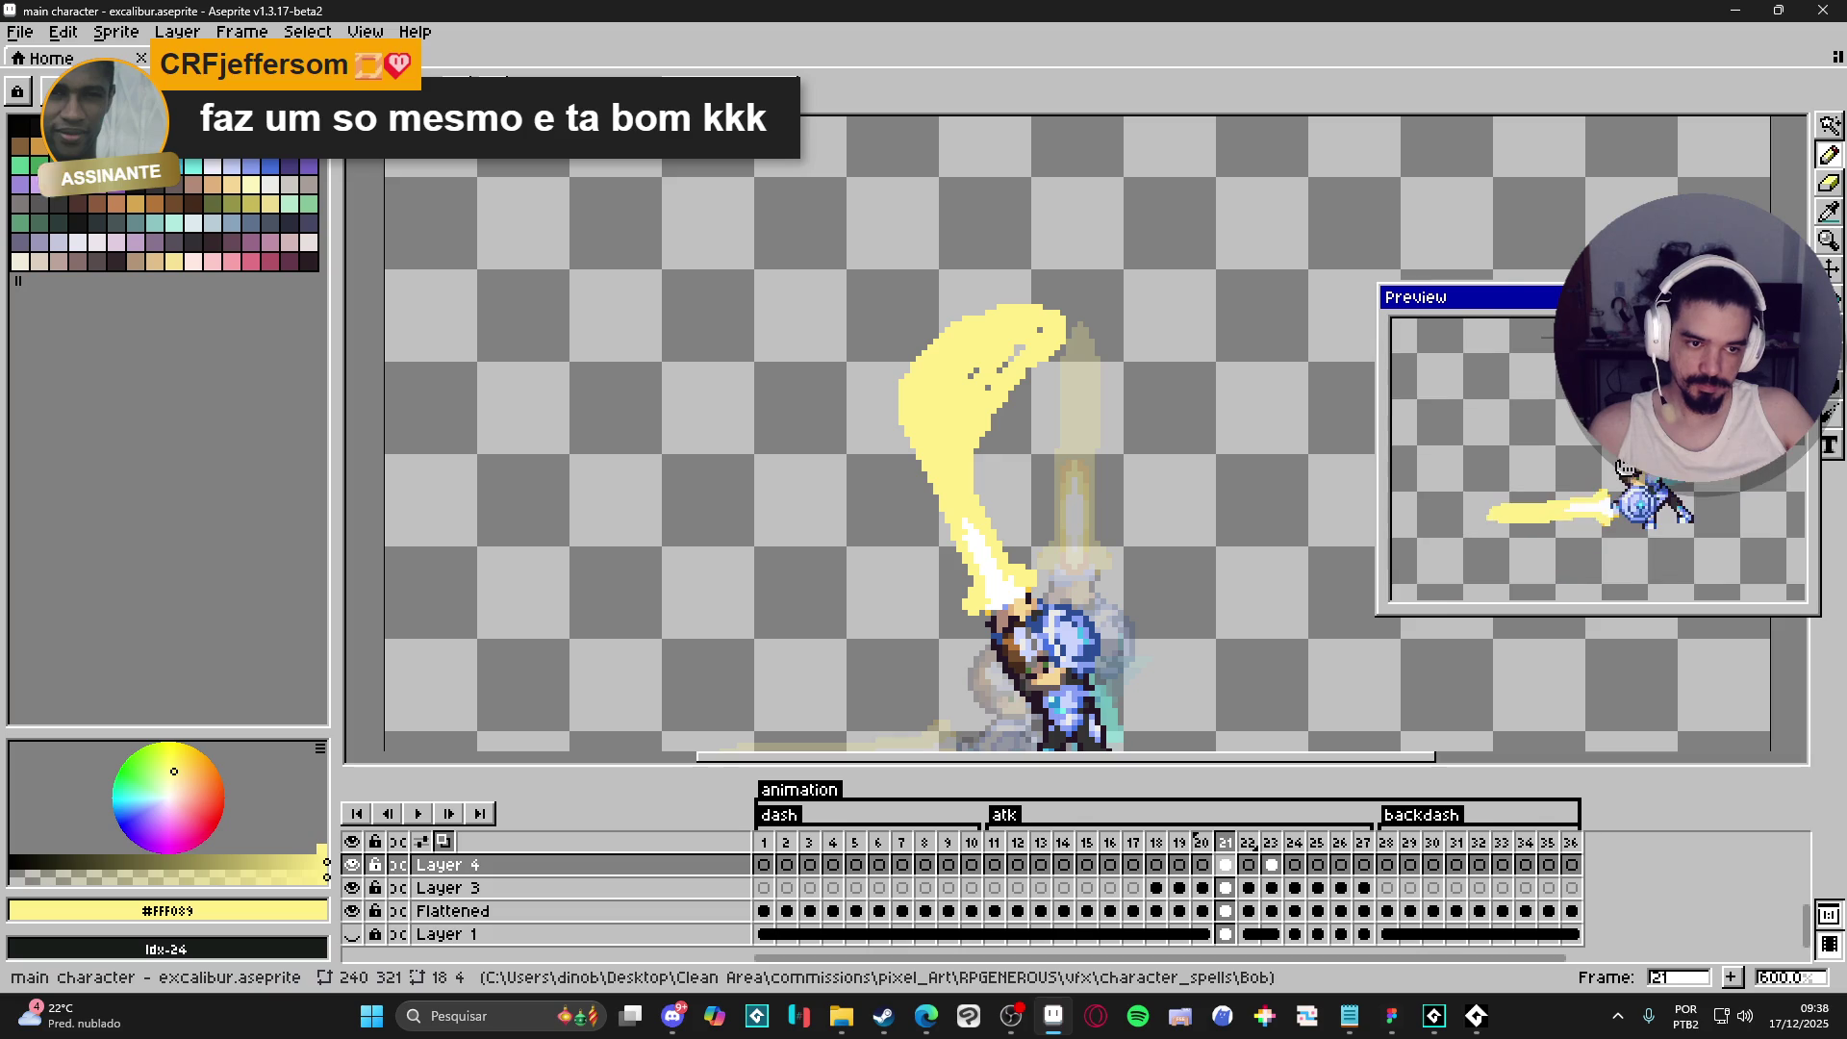
- Pencil over the dark specks on the yellow crescent and make the preview taller
scroll(1080, 522, "right", 2)
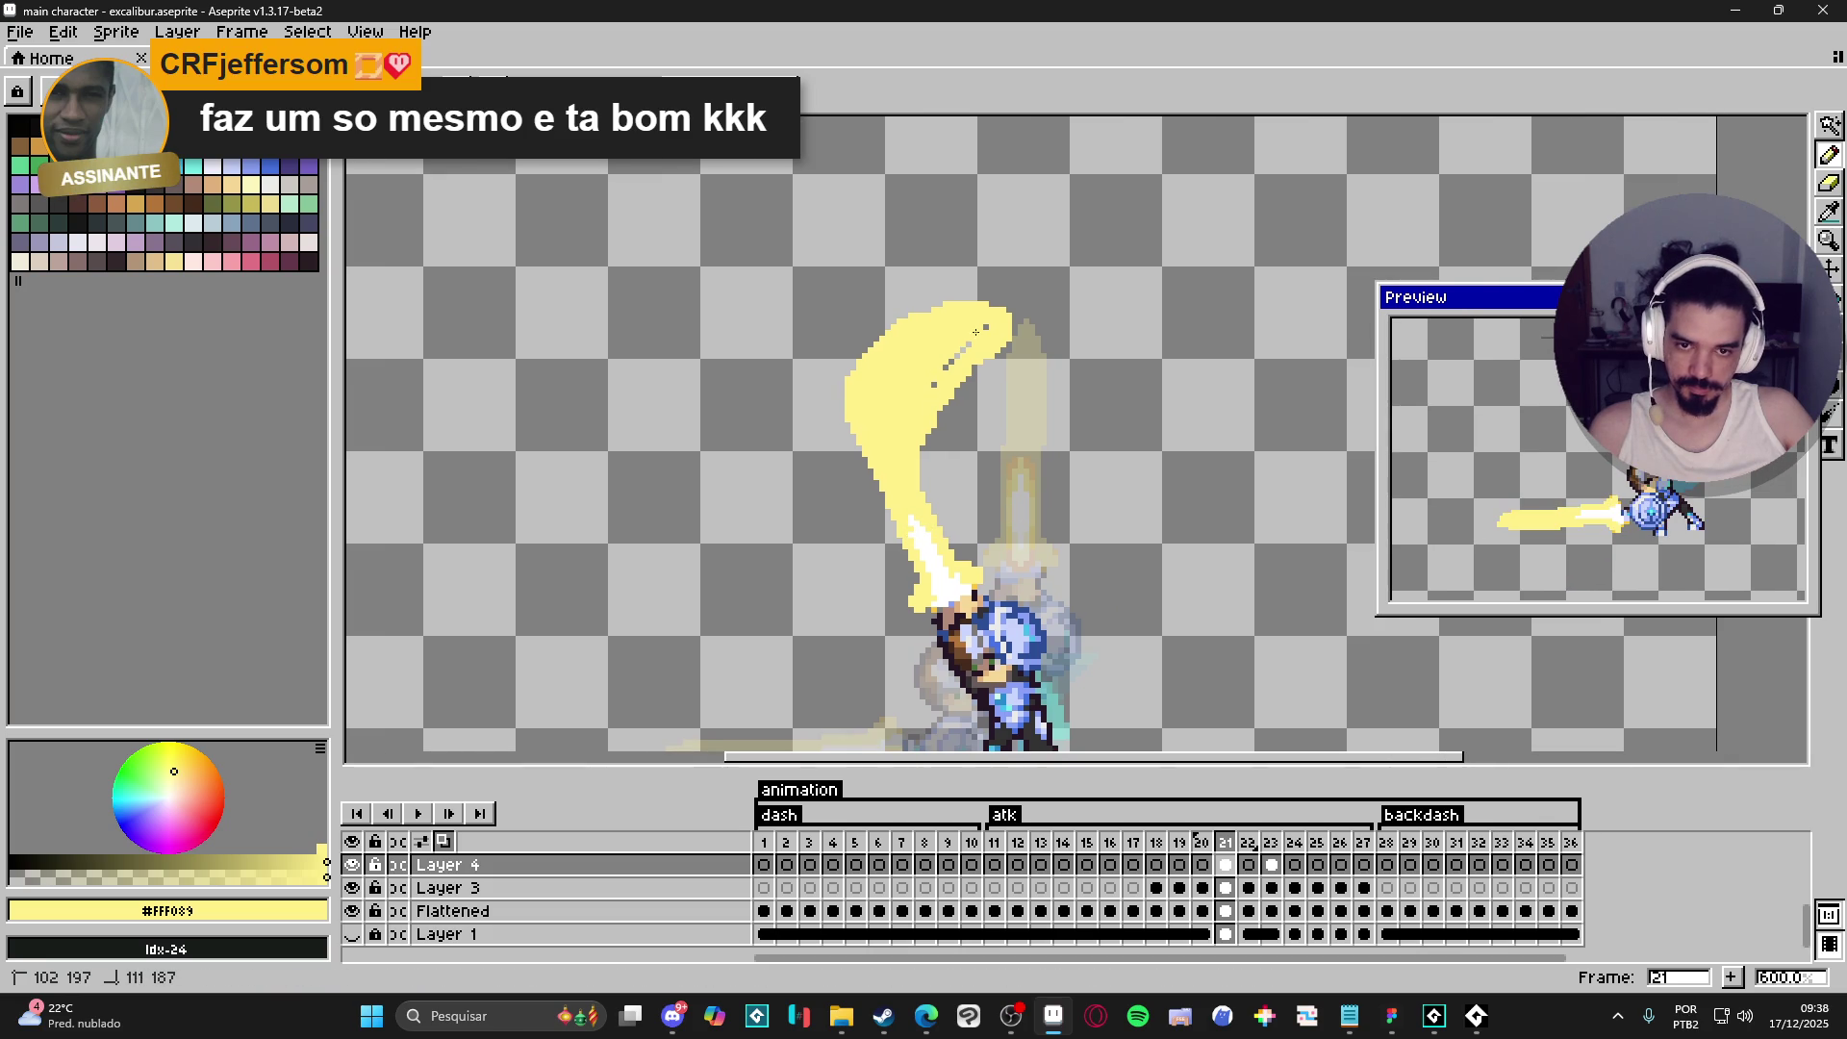
left_click_drag(976, 351, 914, 429)
left_click(933, 384)
left_click(972, 368)
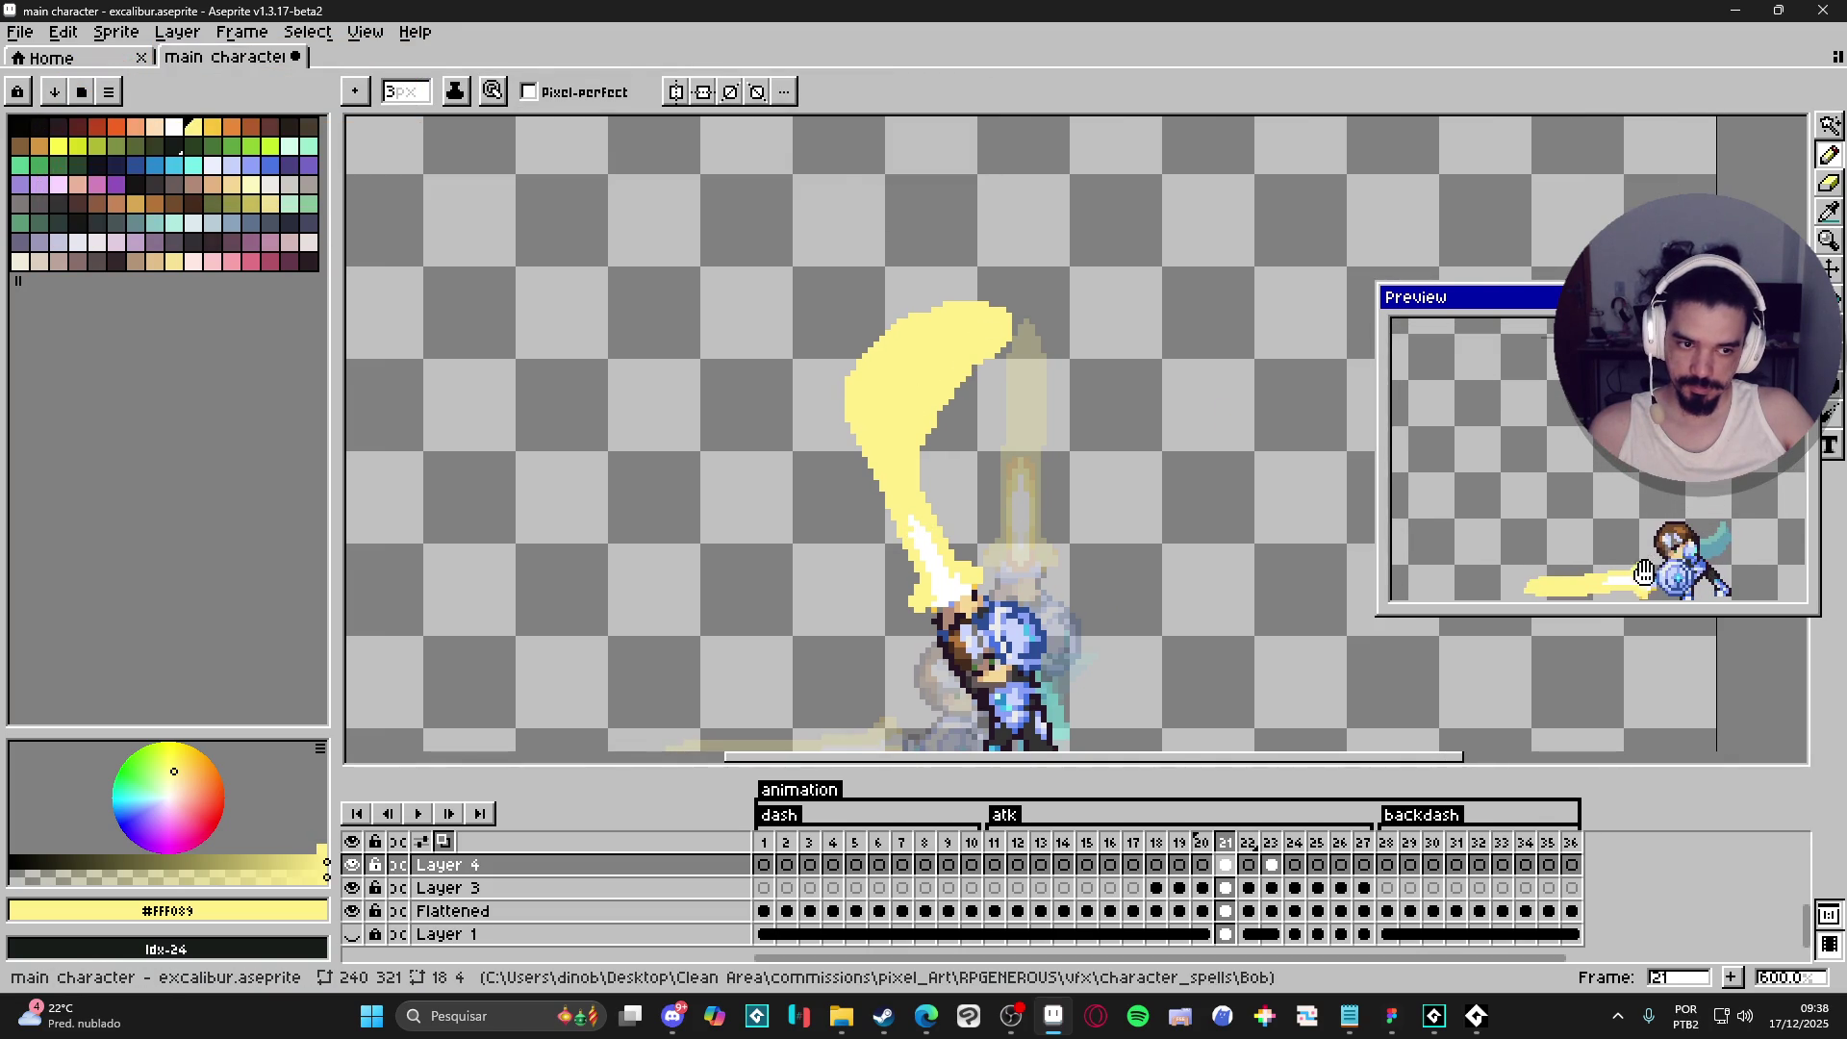
left_click_drag(1633, 610, 1642, 695)
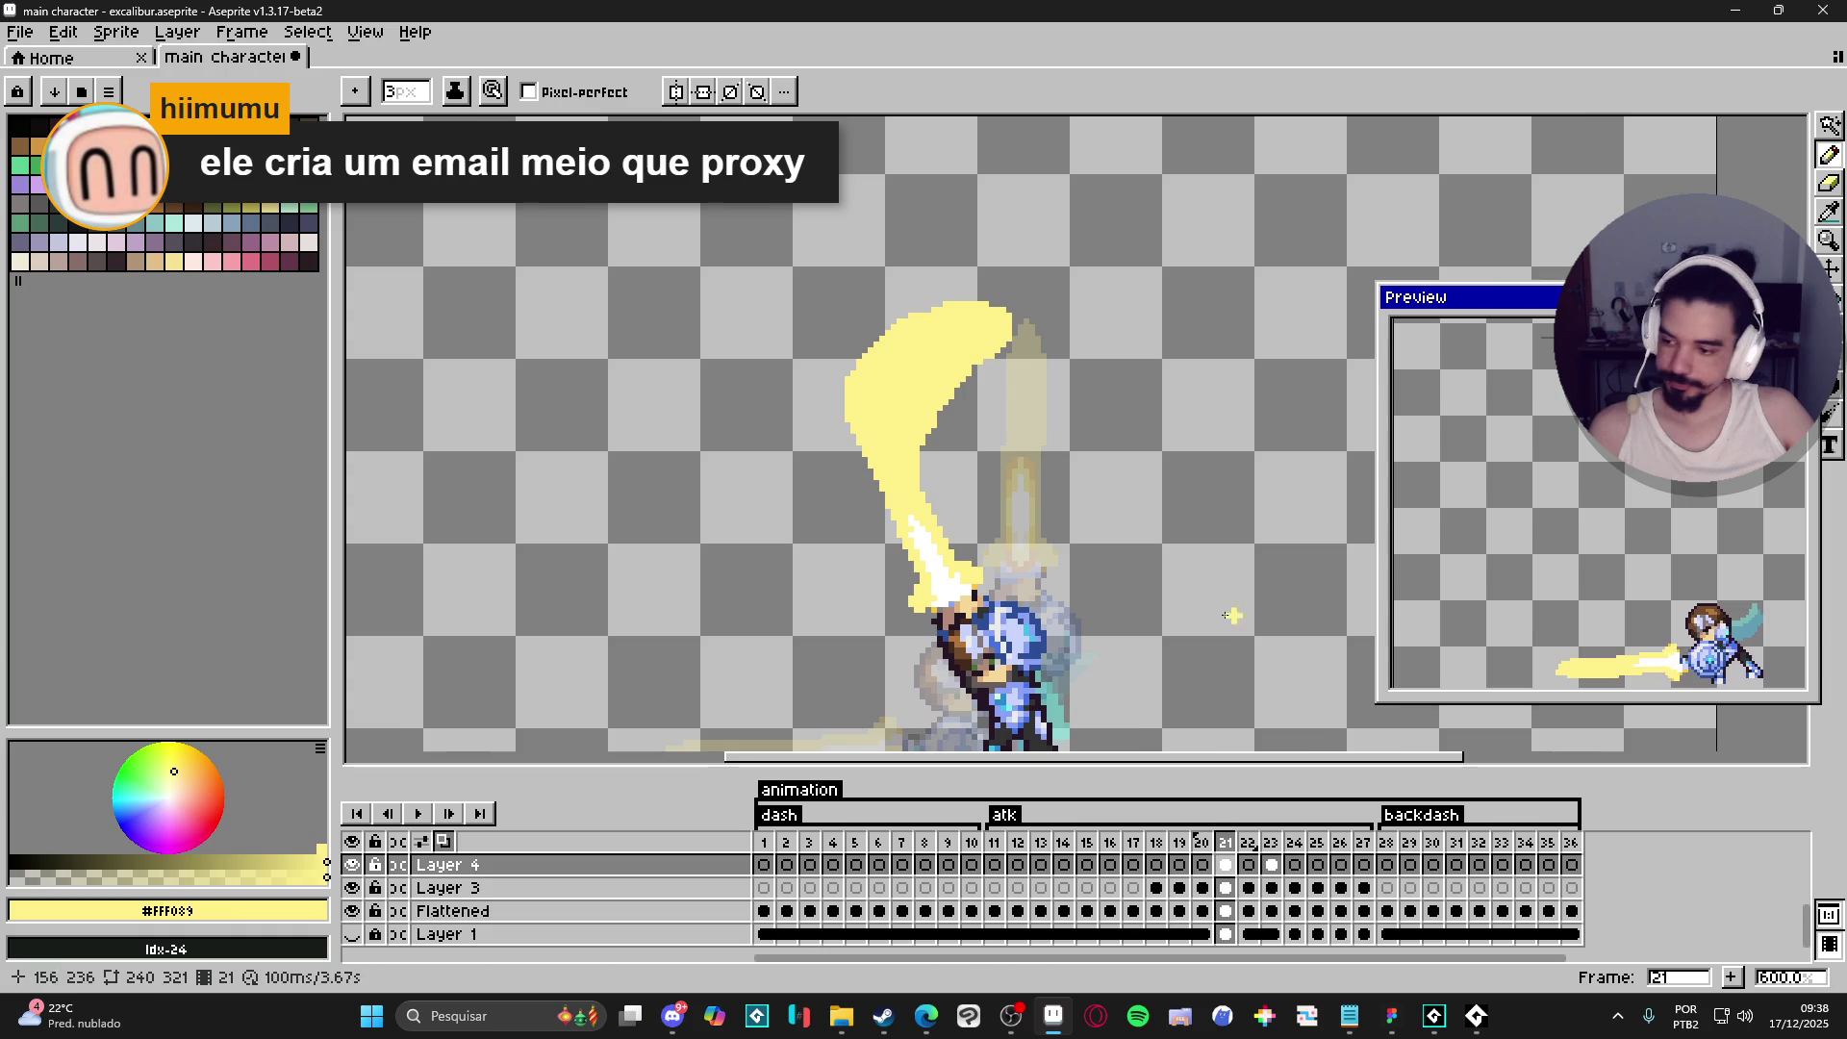
scroll(1055, 581, "right", 2)
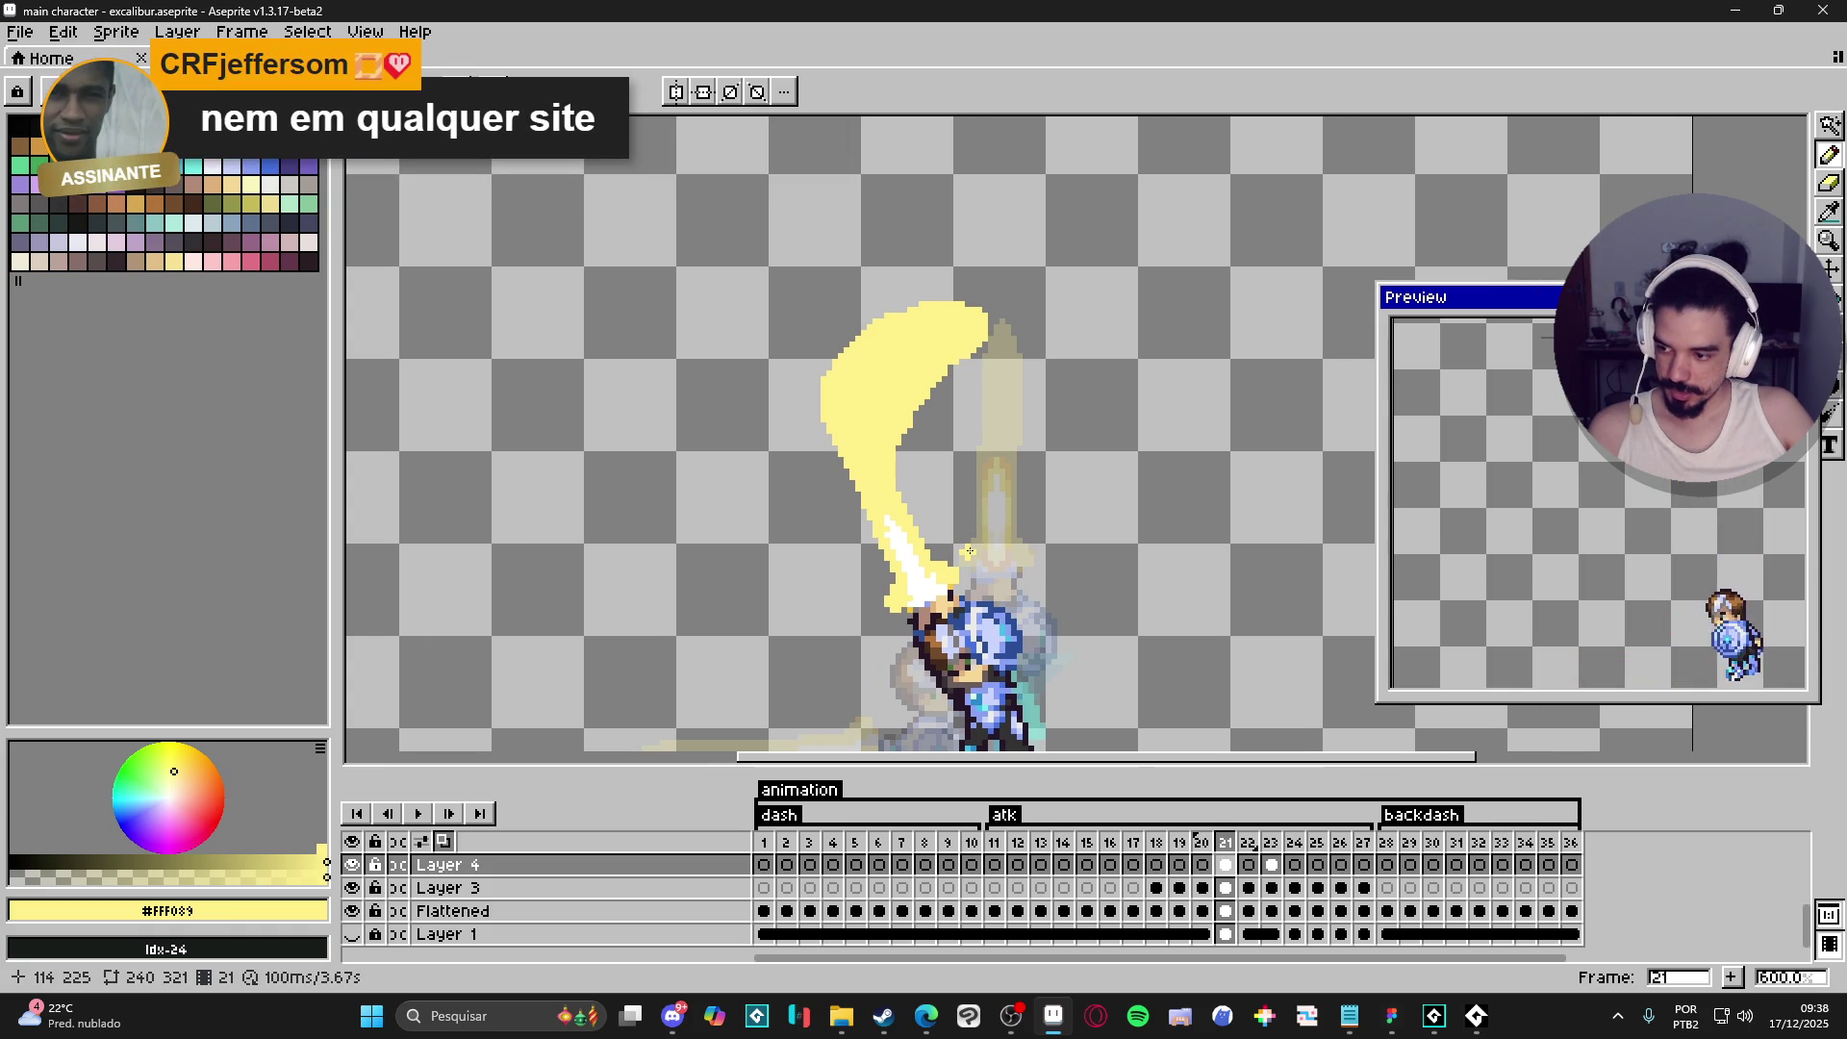
scroll(949, 442, "up", 3)
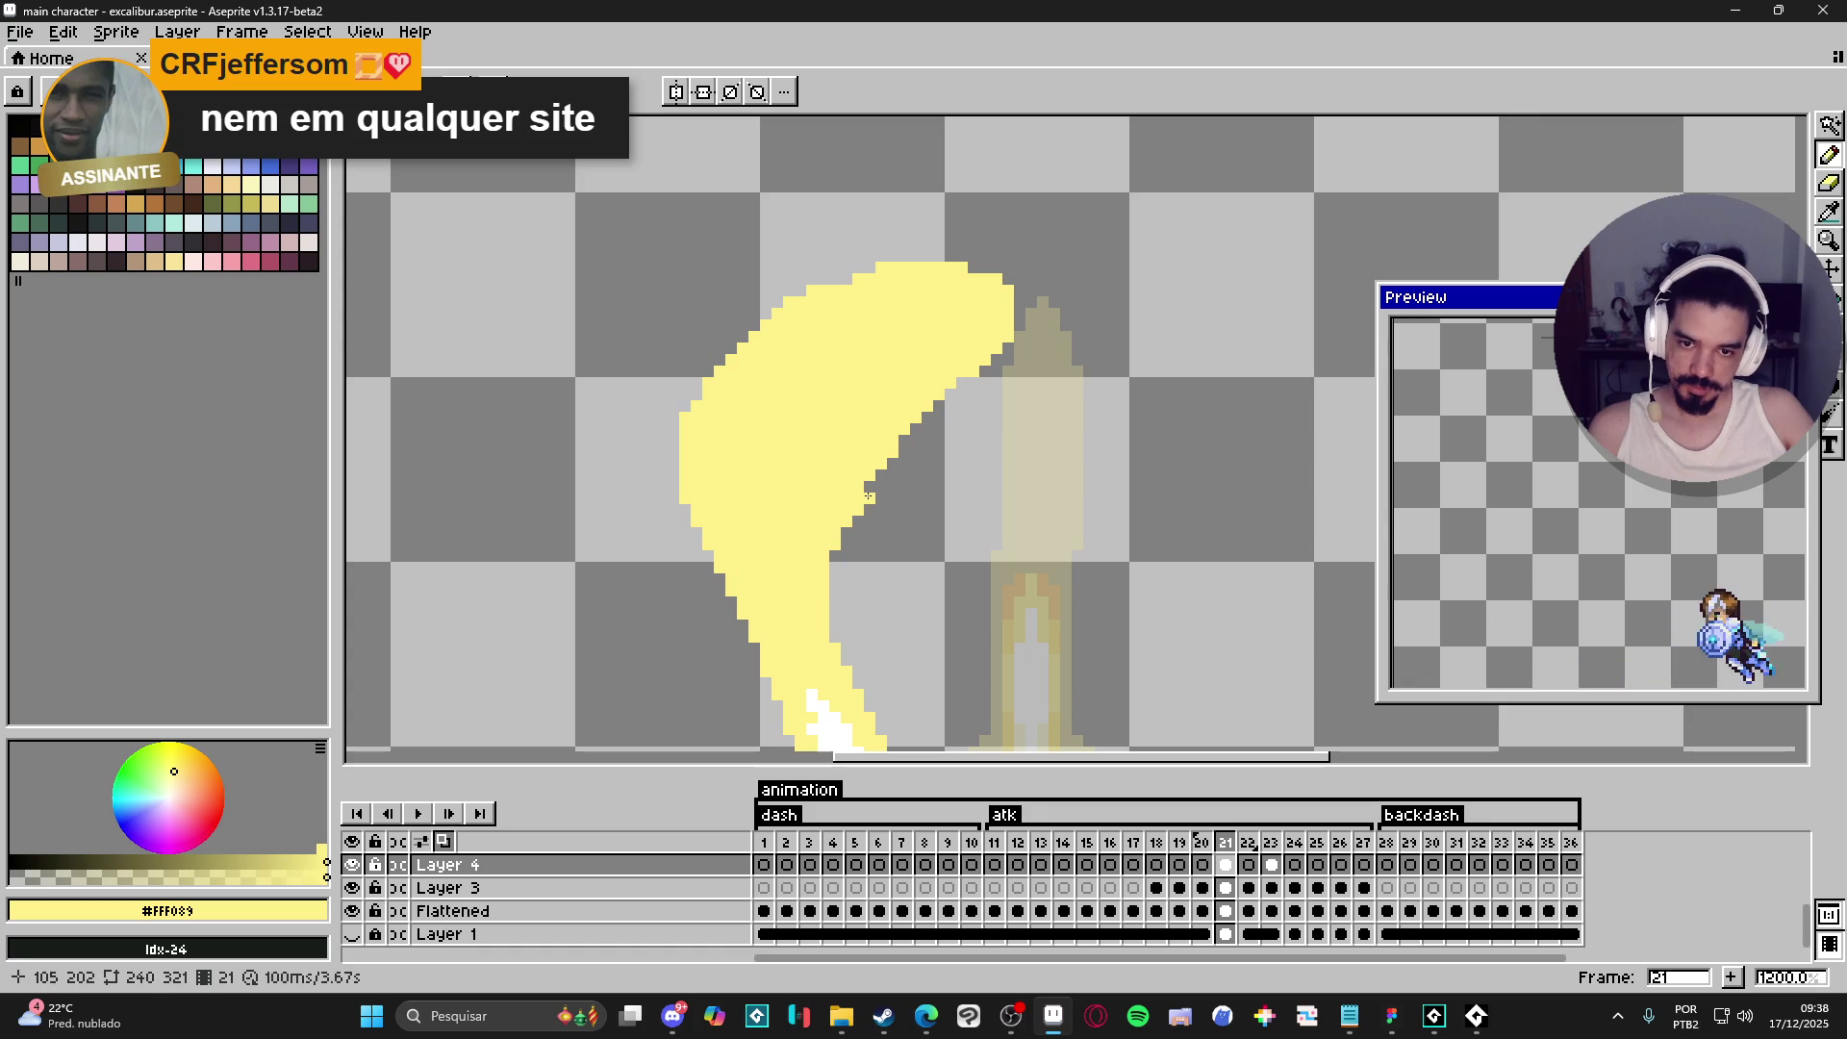
- Pencil a strip of extra yellow pixels along the crescent's right edge
left_click_drag(834, 557, 836, 609)
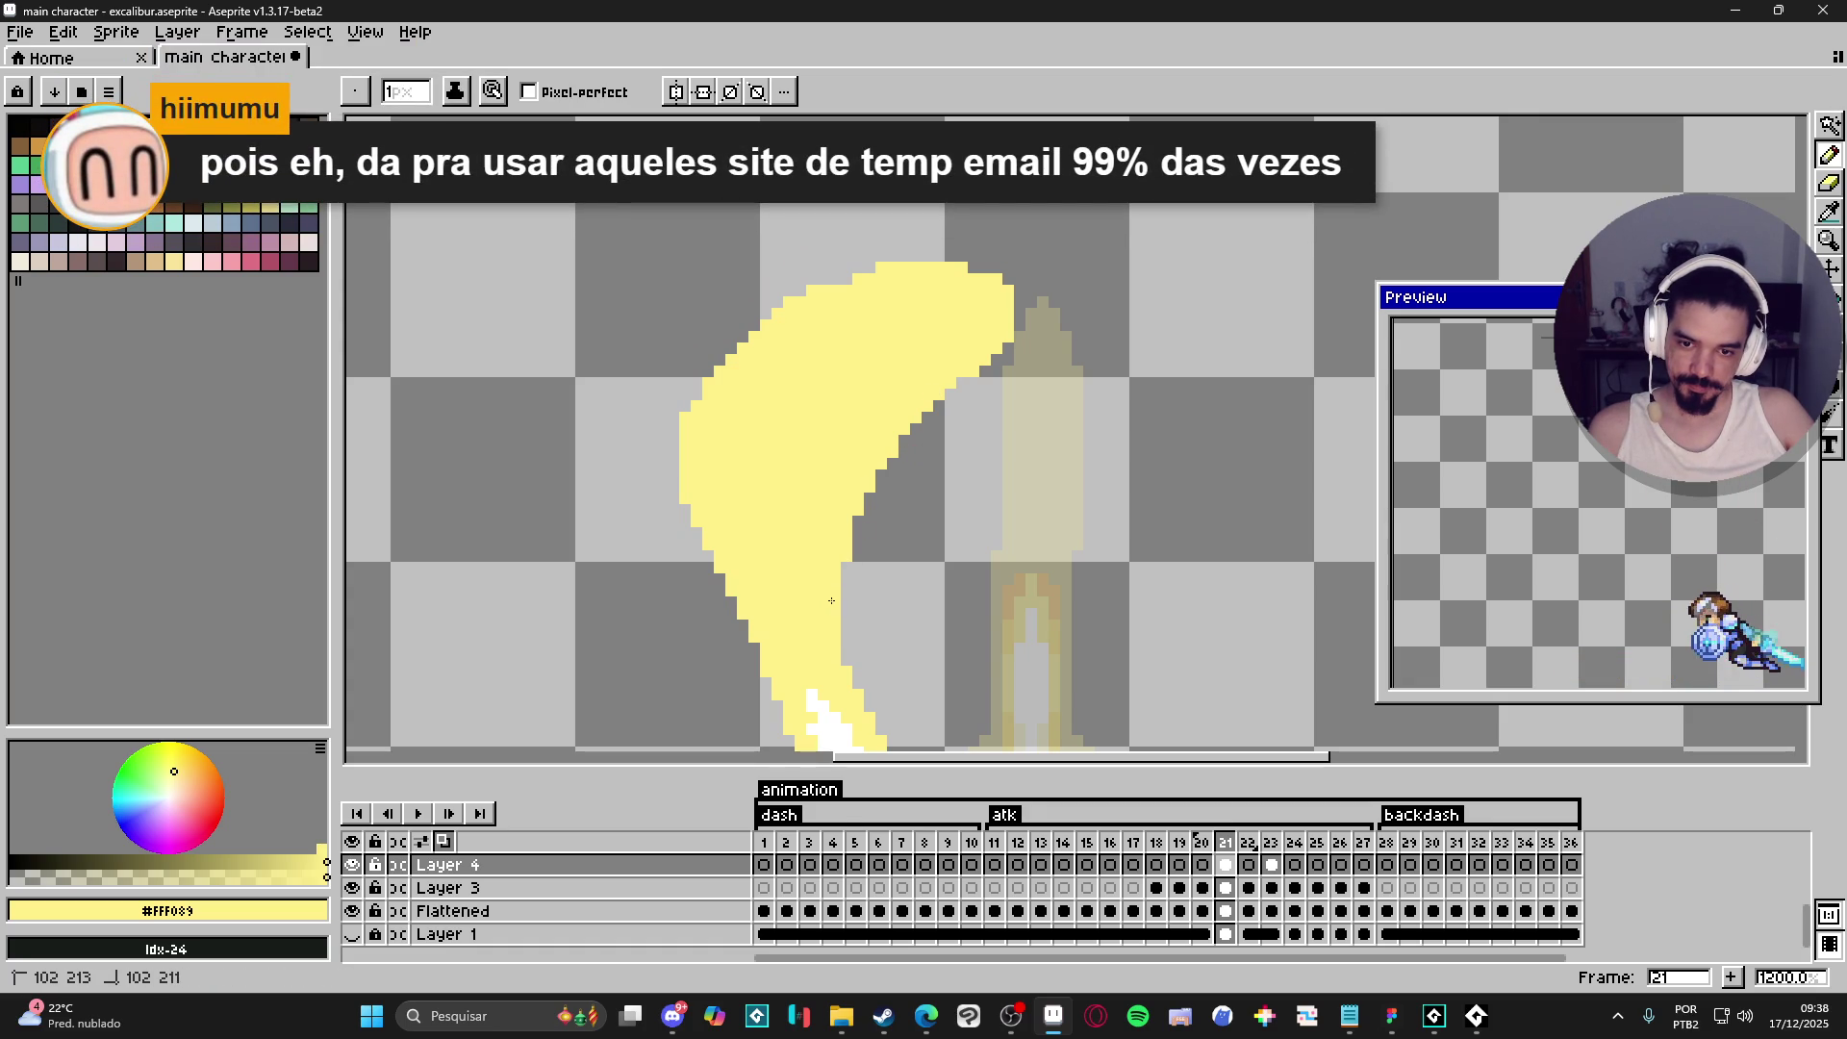
key("e")
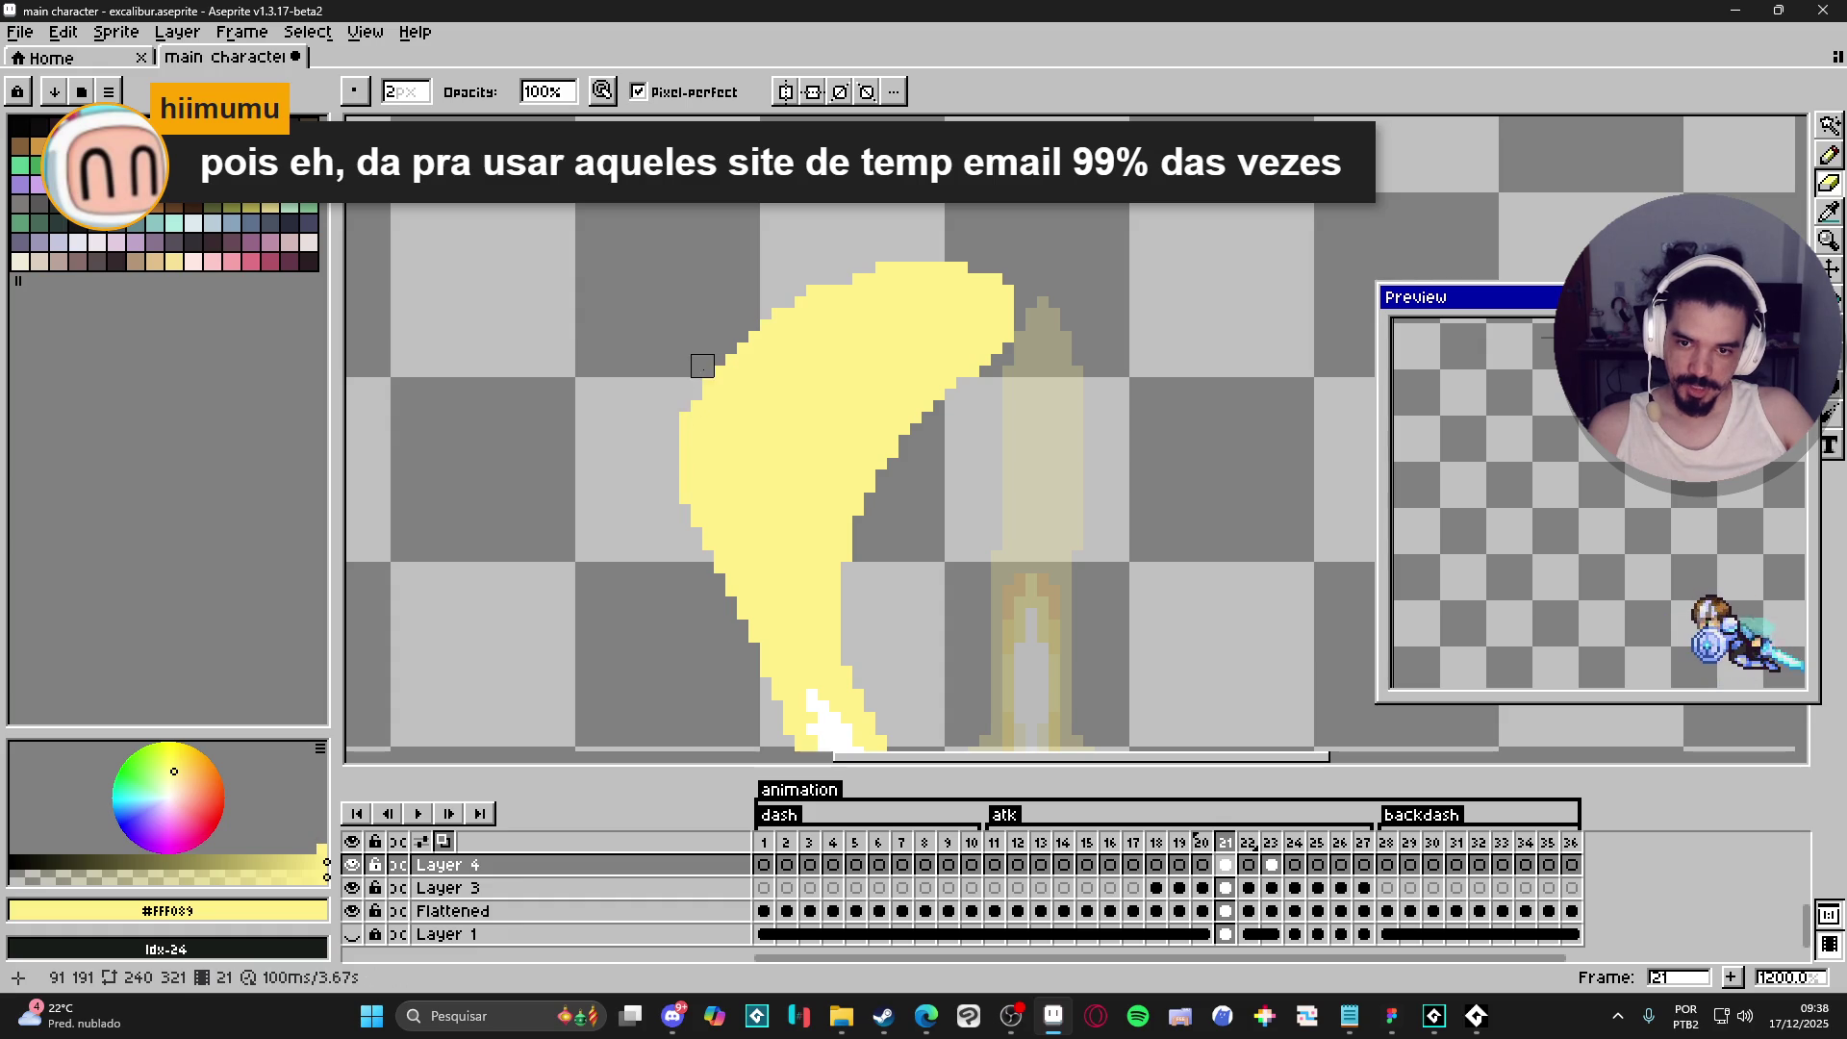
scroll(930, 345, "down", 3)
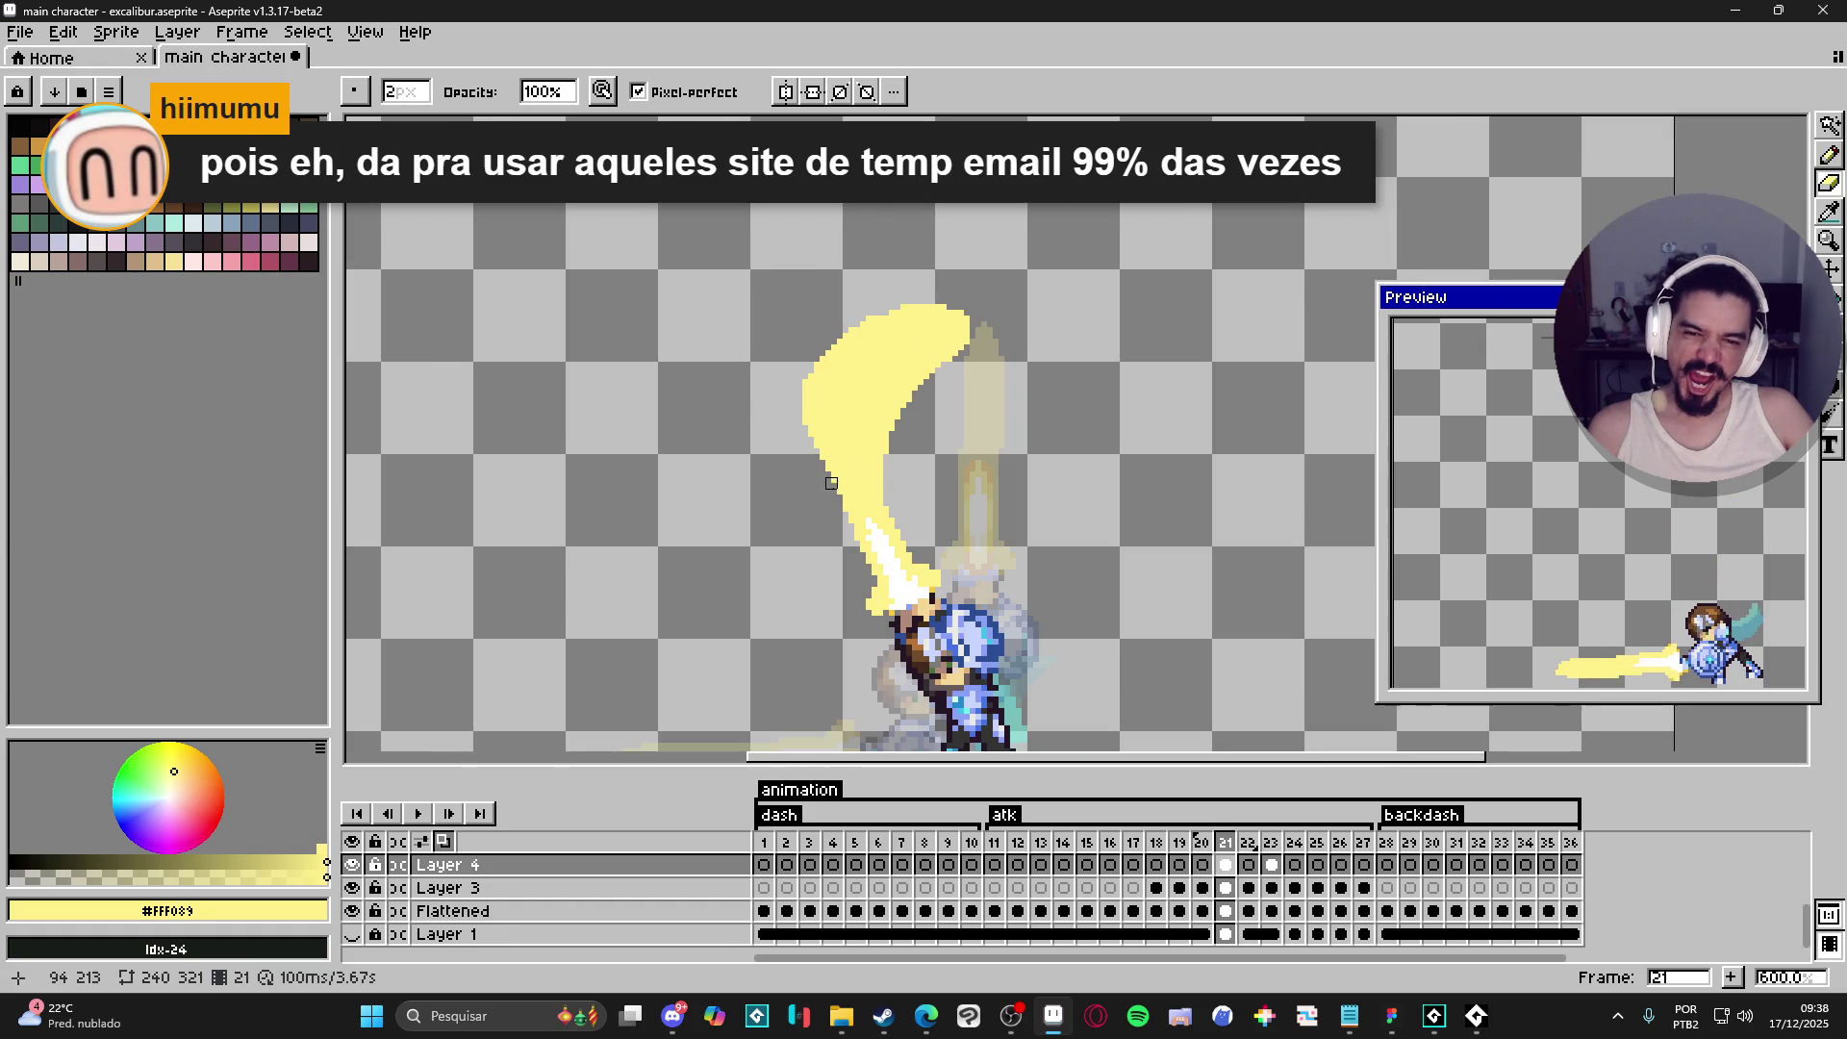
scroll(856, 511, "up", 4)
key("b")
- Add one more yellow pixel to the right edge and pick white #FFFFFF from the blade core
left_click(959, 526)
scroll(992, 607, "down", 4)
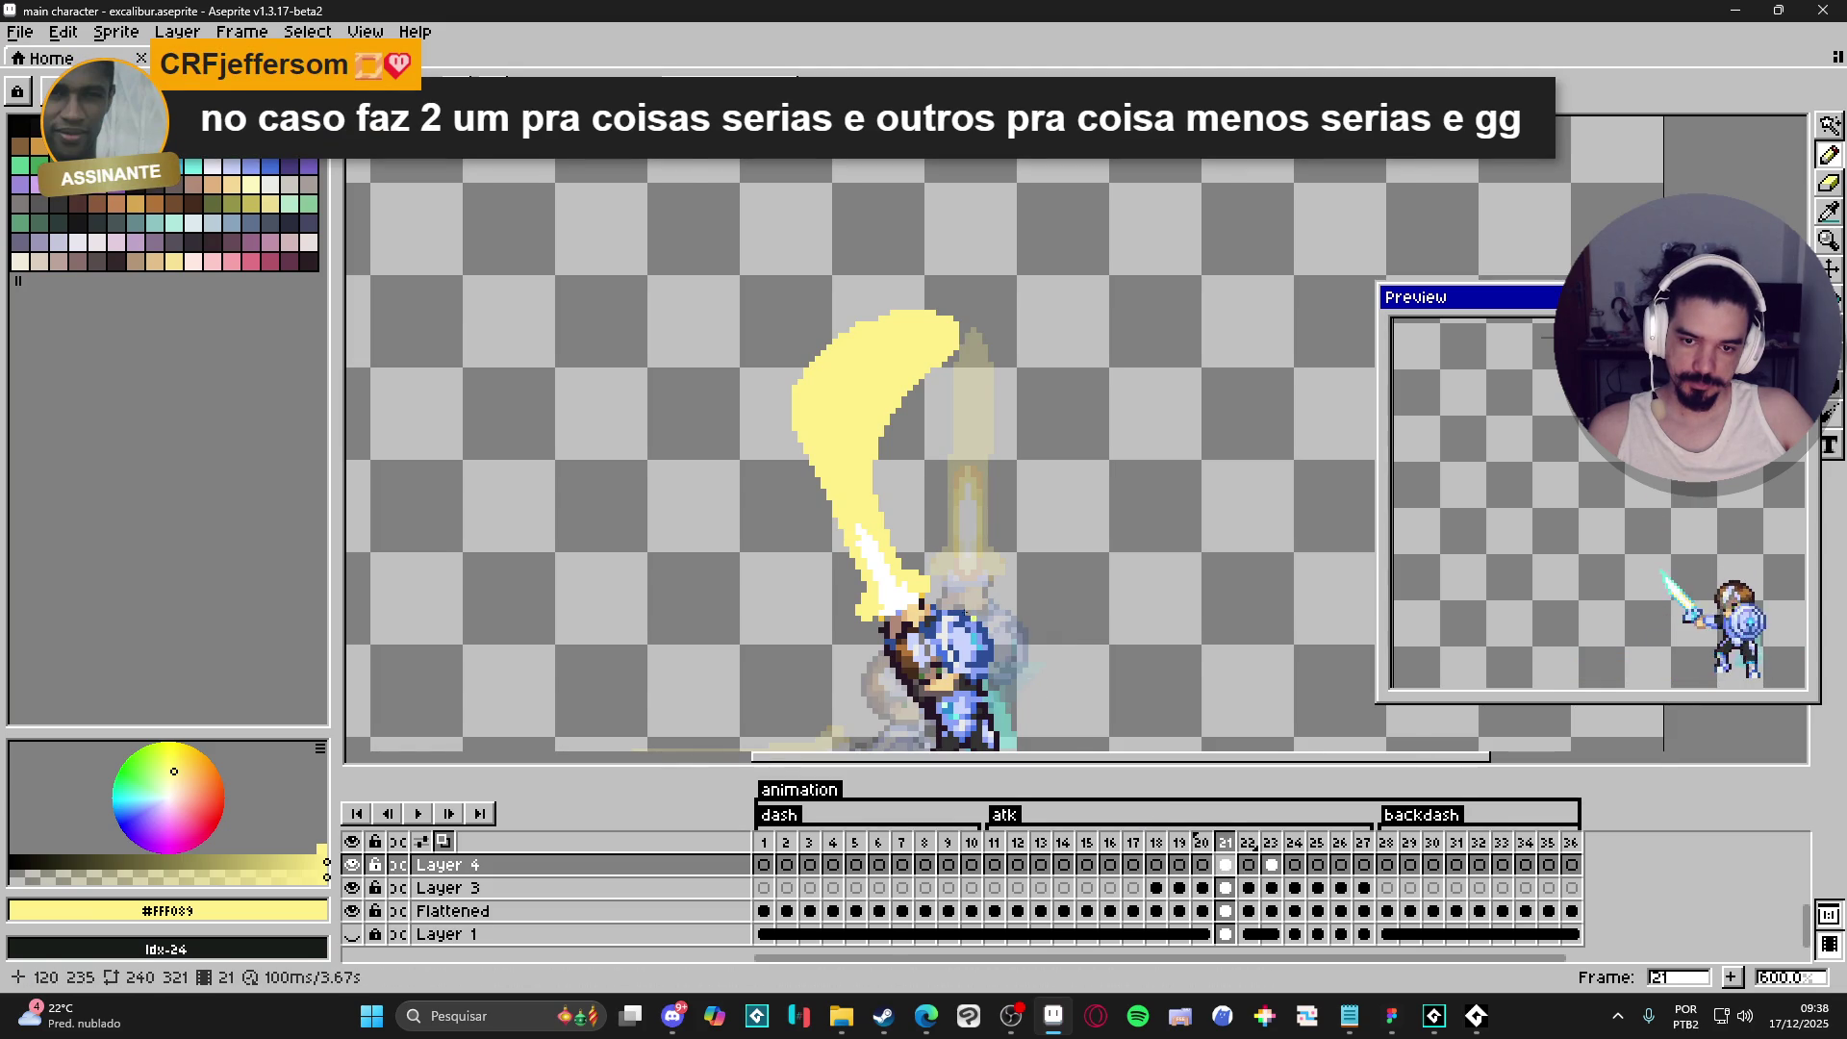
scroll(865, 572, "up", 1)
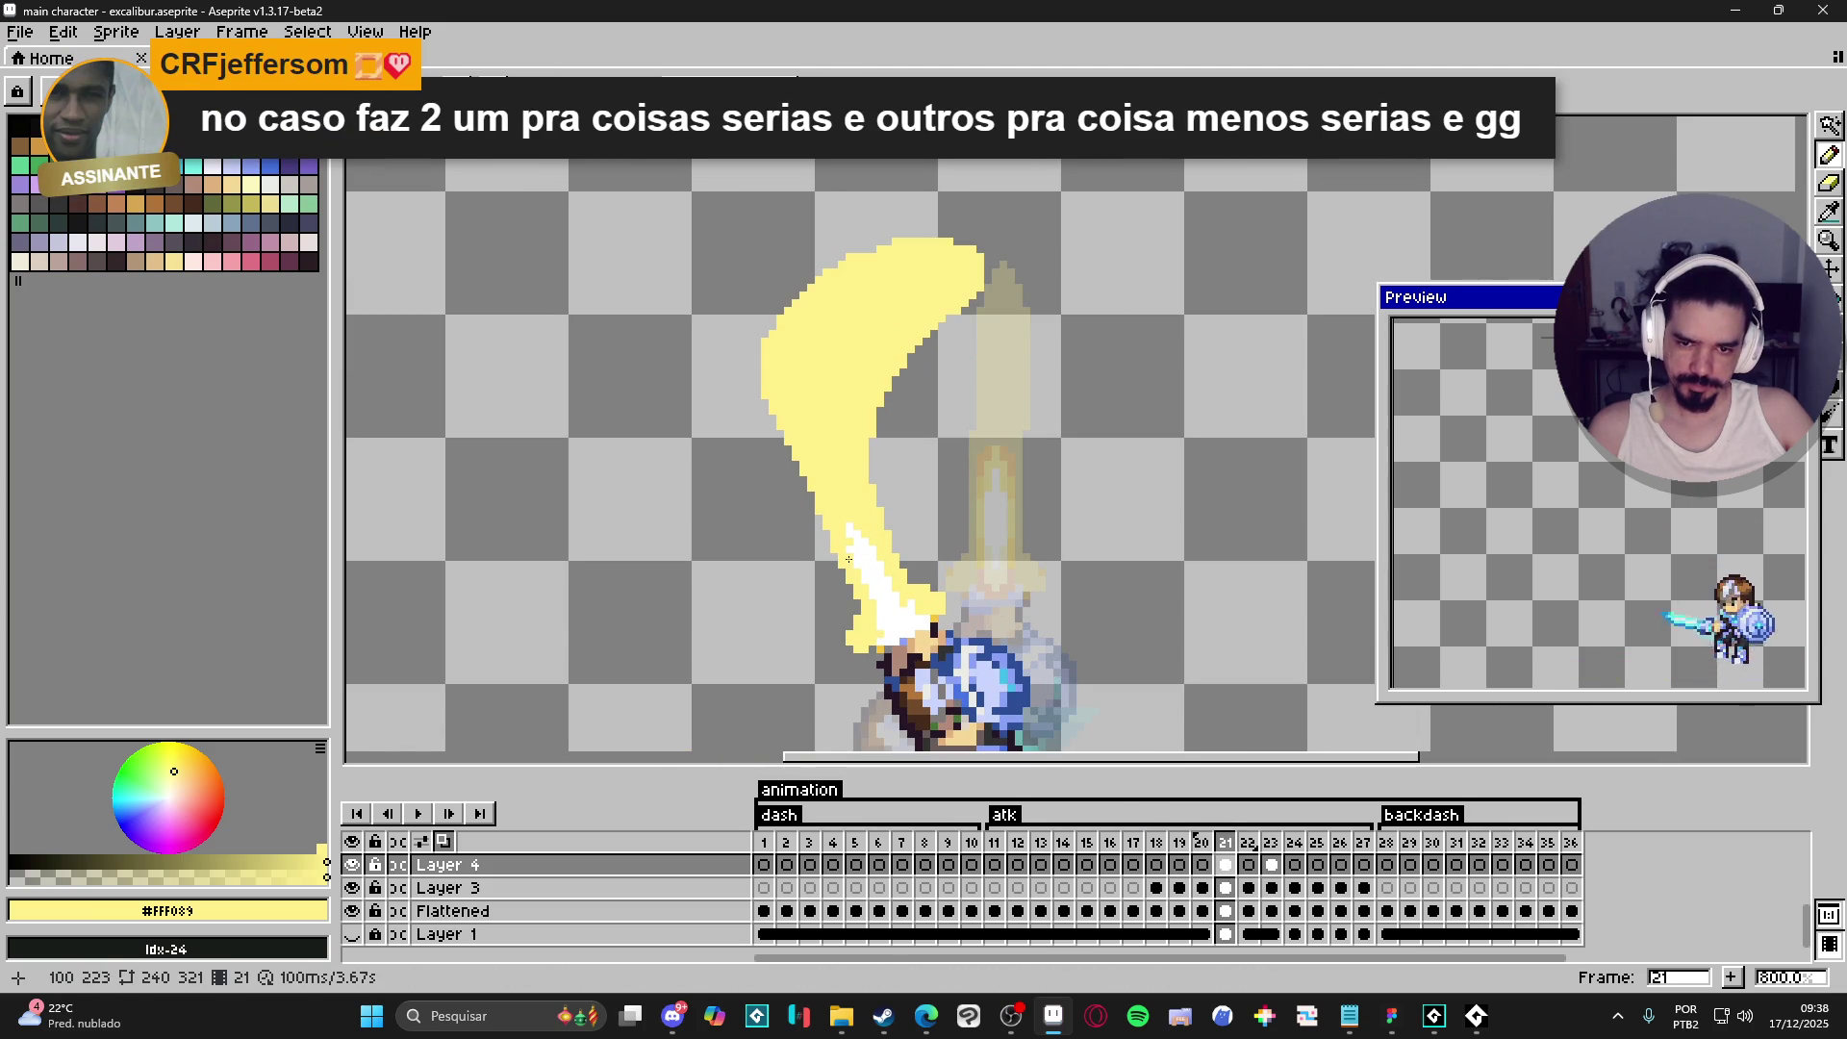
left_click(860, 545, "alt")
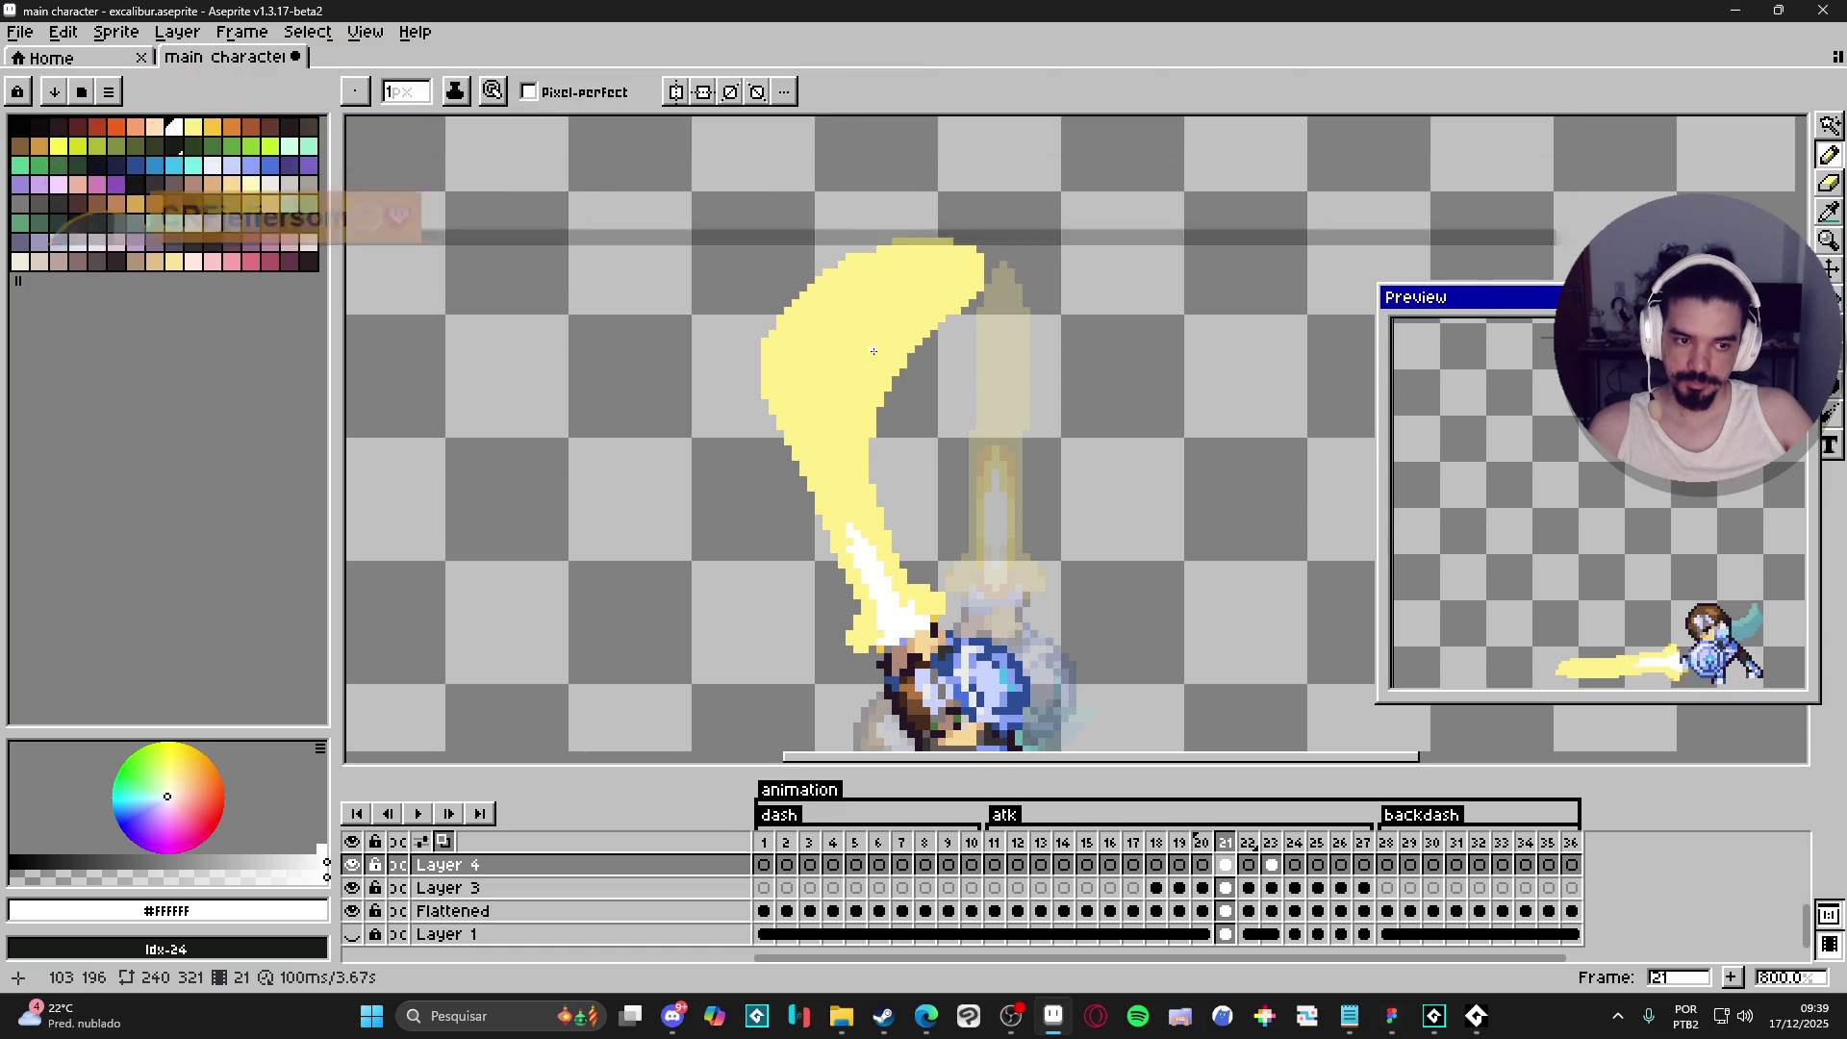
- Switch to the Eraser on the slash's layer and erase a strip off its left edge
scroll(924, 336, "down", 3)
scroll(902, 354, "up", 5)
left_click_drag(913, 389, 854, 248)
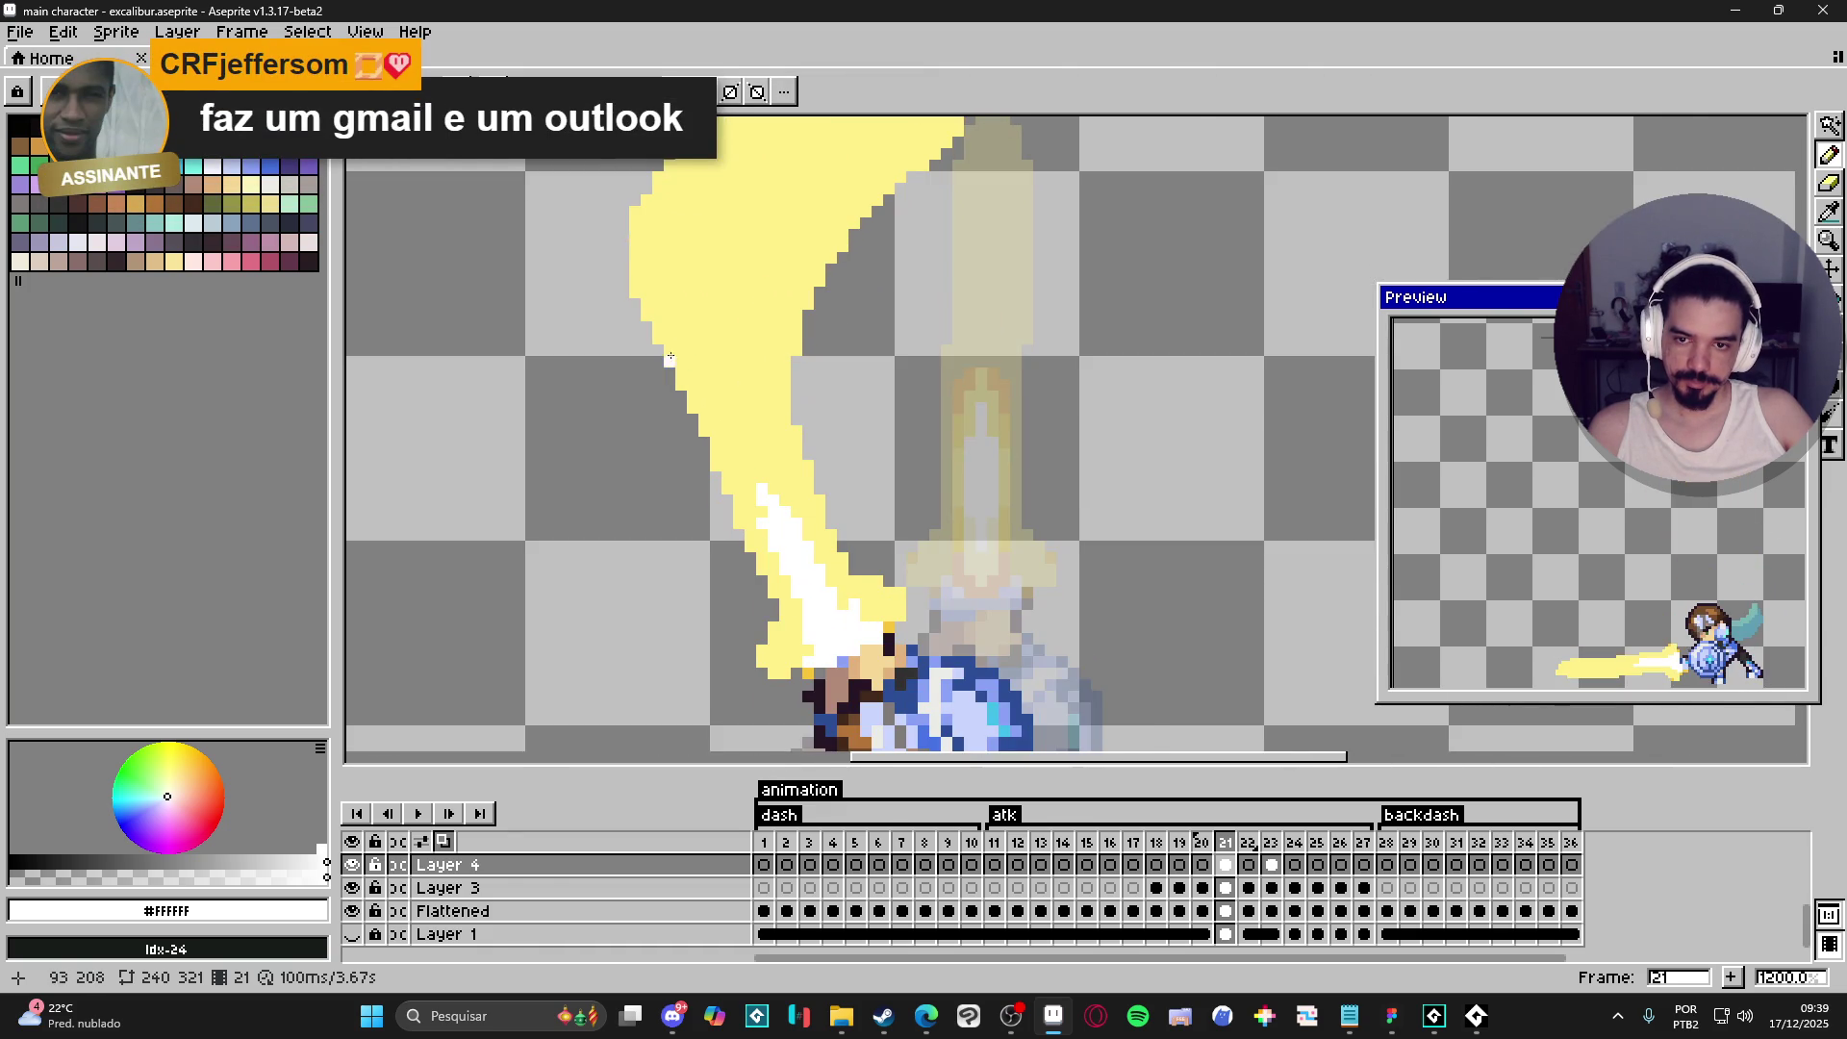
key("e")
mouse_move(690, 365)
left_mouse_down()
mouse_move(693, 412)
mouse_move(803, 517)
left_mouse_up()
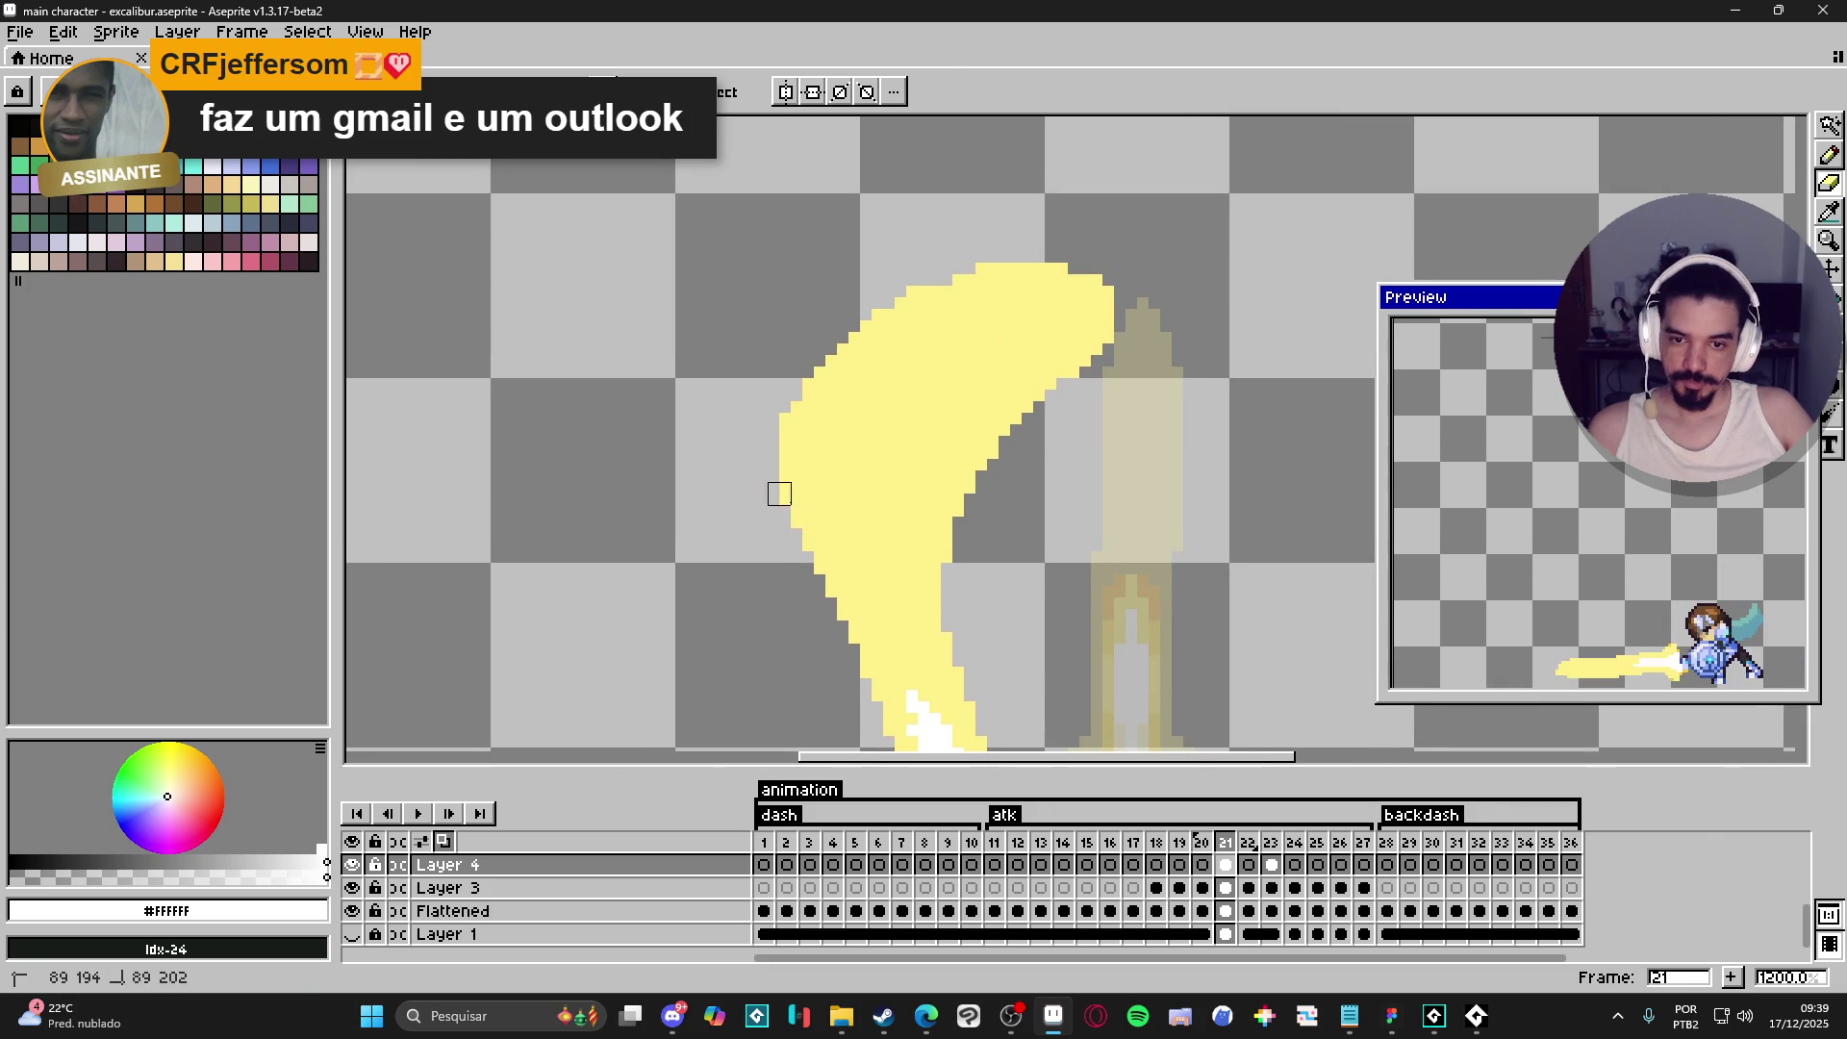
left_click(801, 478, "ctrl")
left_click_drag(775, 400, 792, 529)
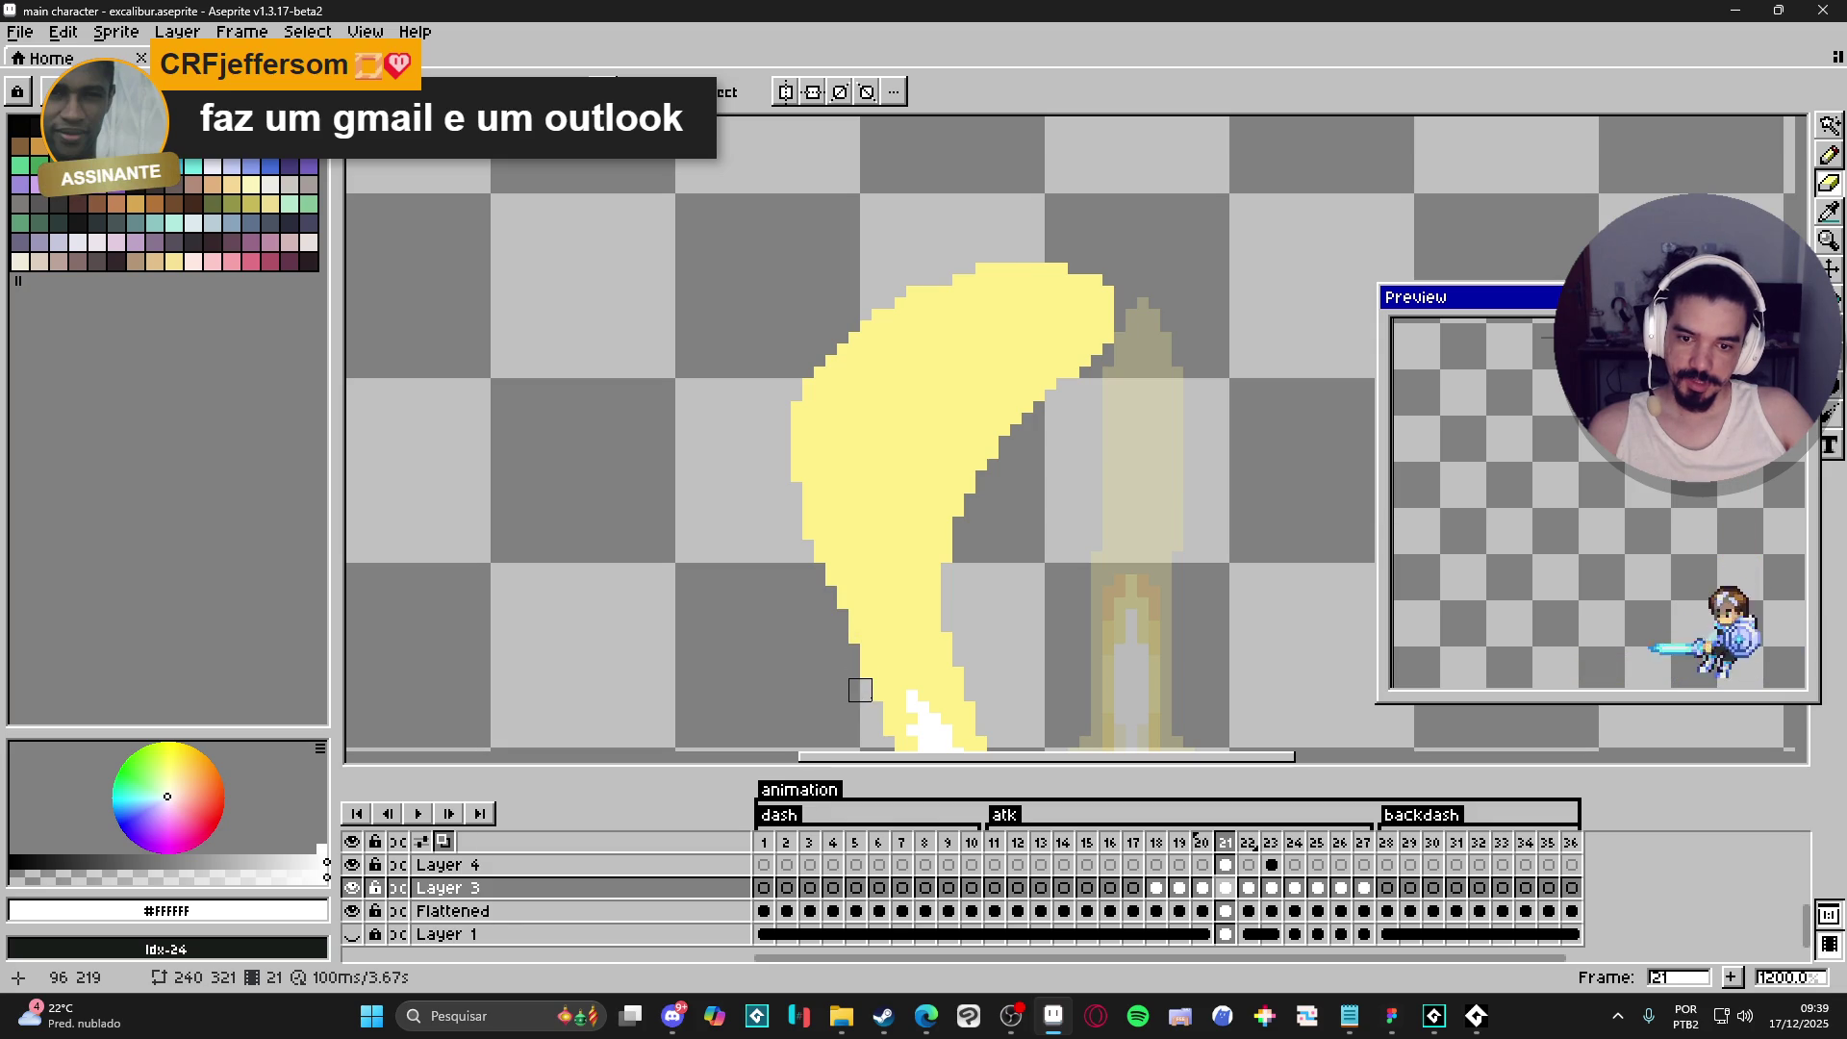
- Reselect Layer 3 and undo the accidental cel move
left_click(809, 491, "ctrl")
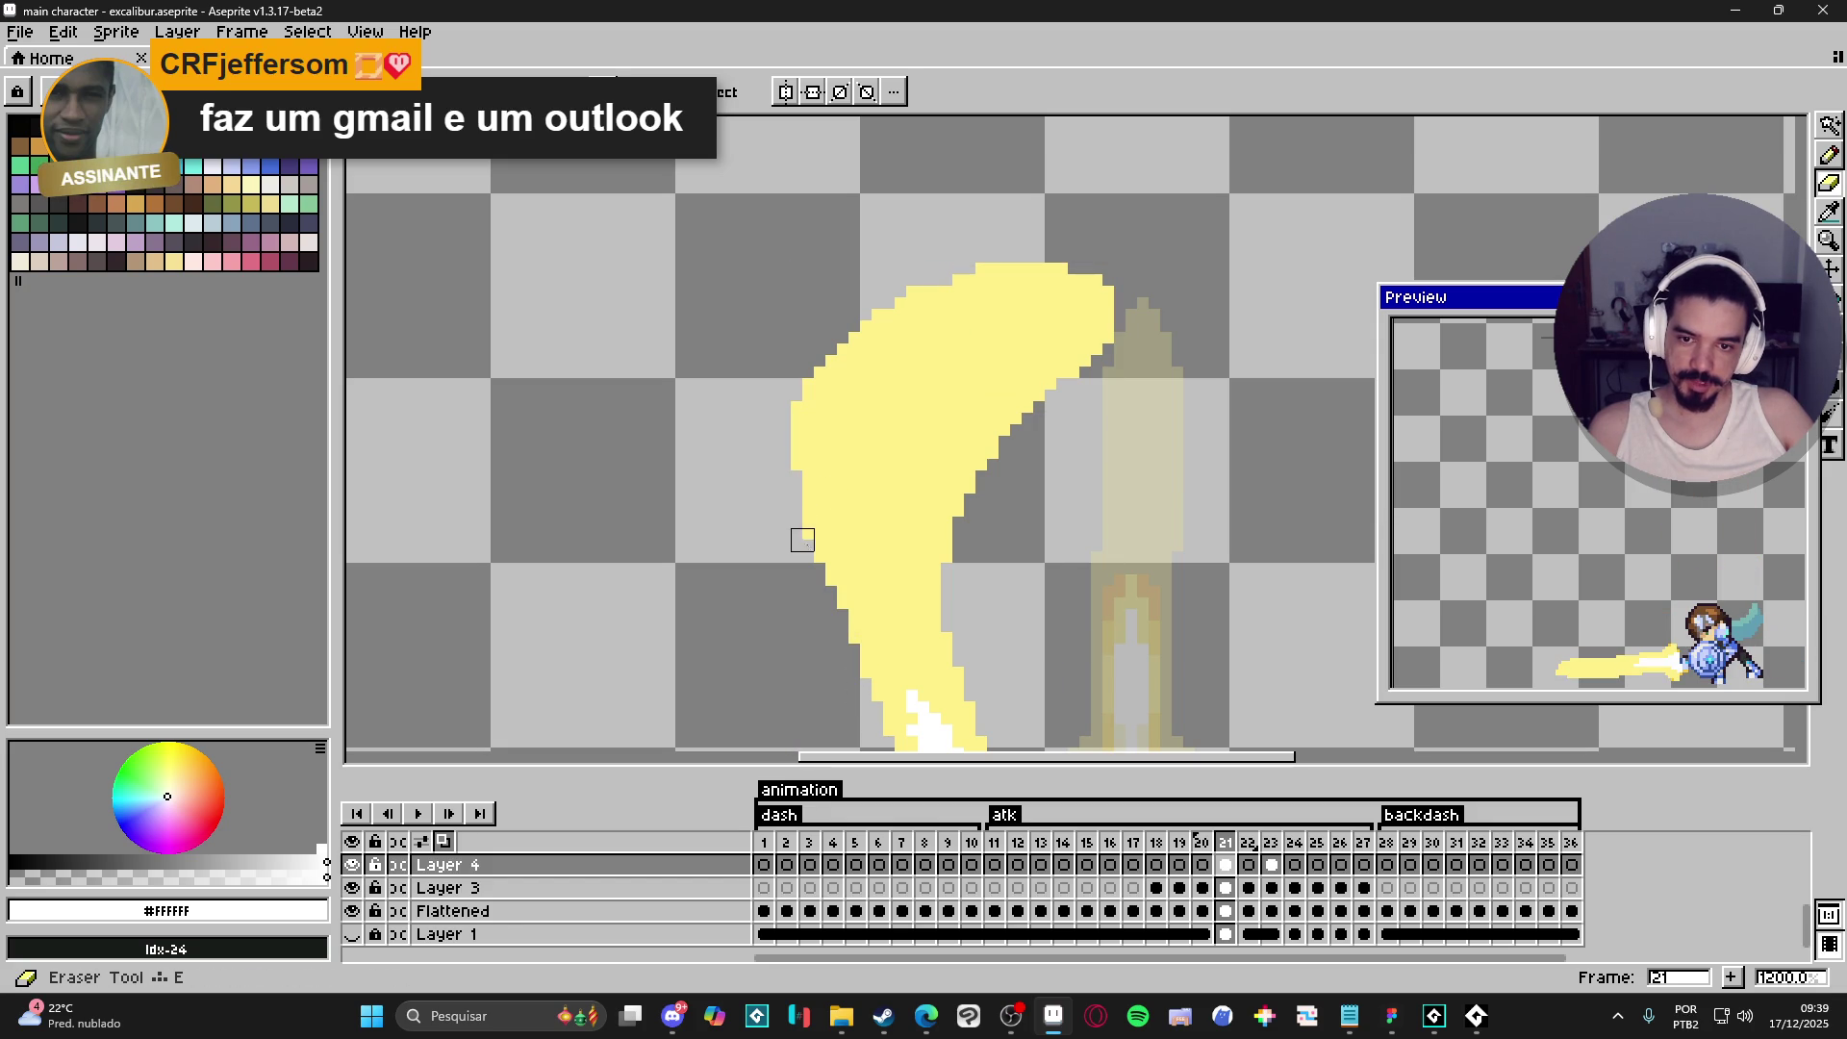
left_click(815, 547, "ctrl")
key("ctrl+z")
key("ctrl+z")
key("ctrl+z")
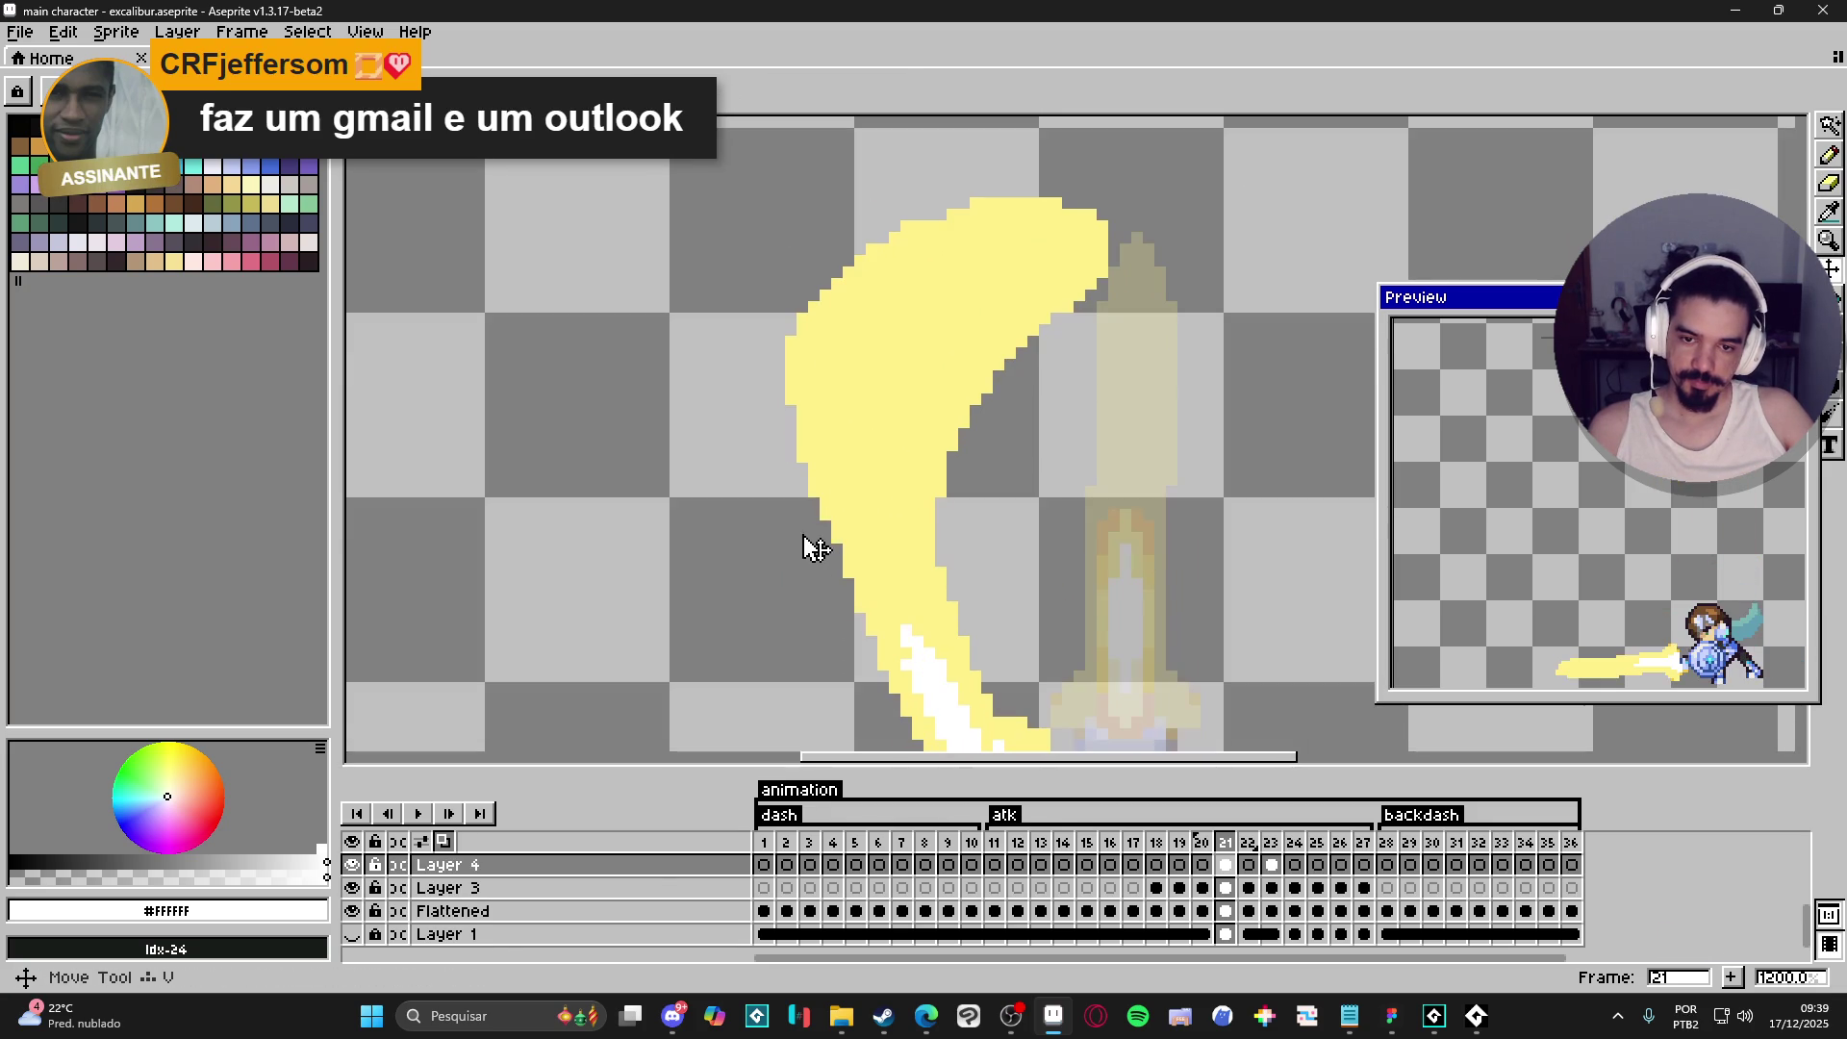
left_click(859, 591, "ctrl")
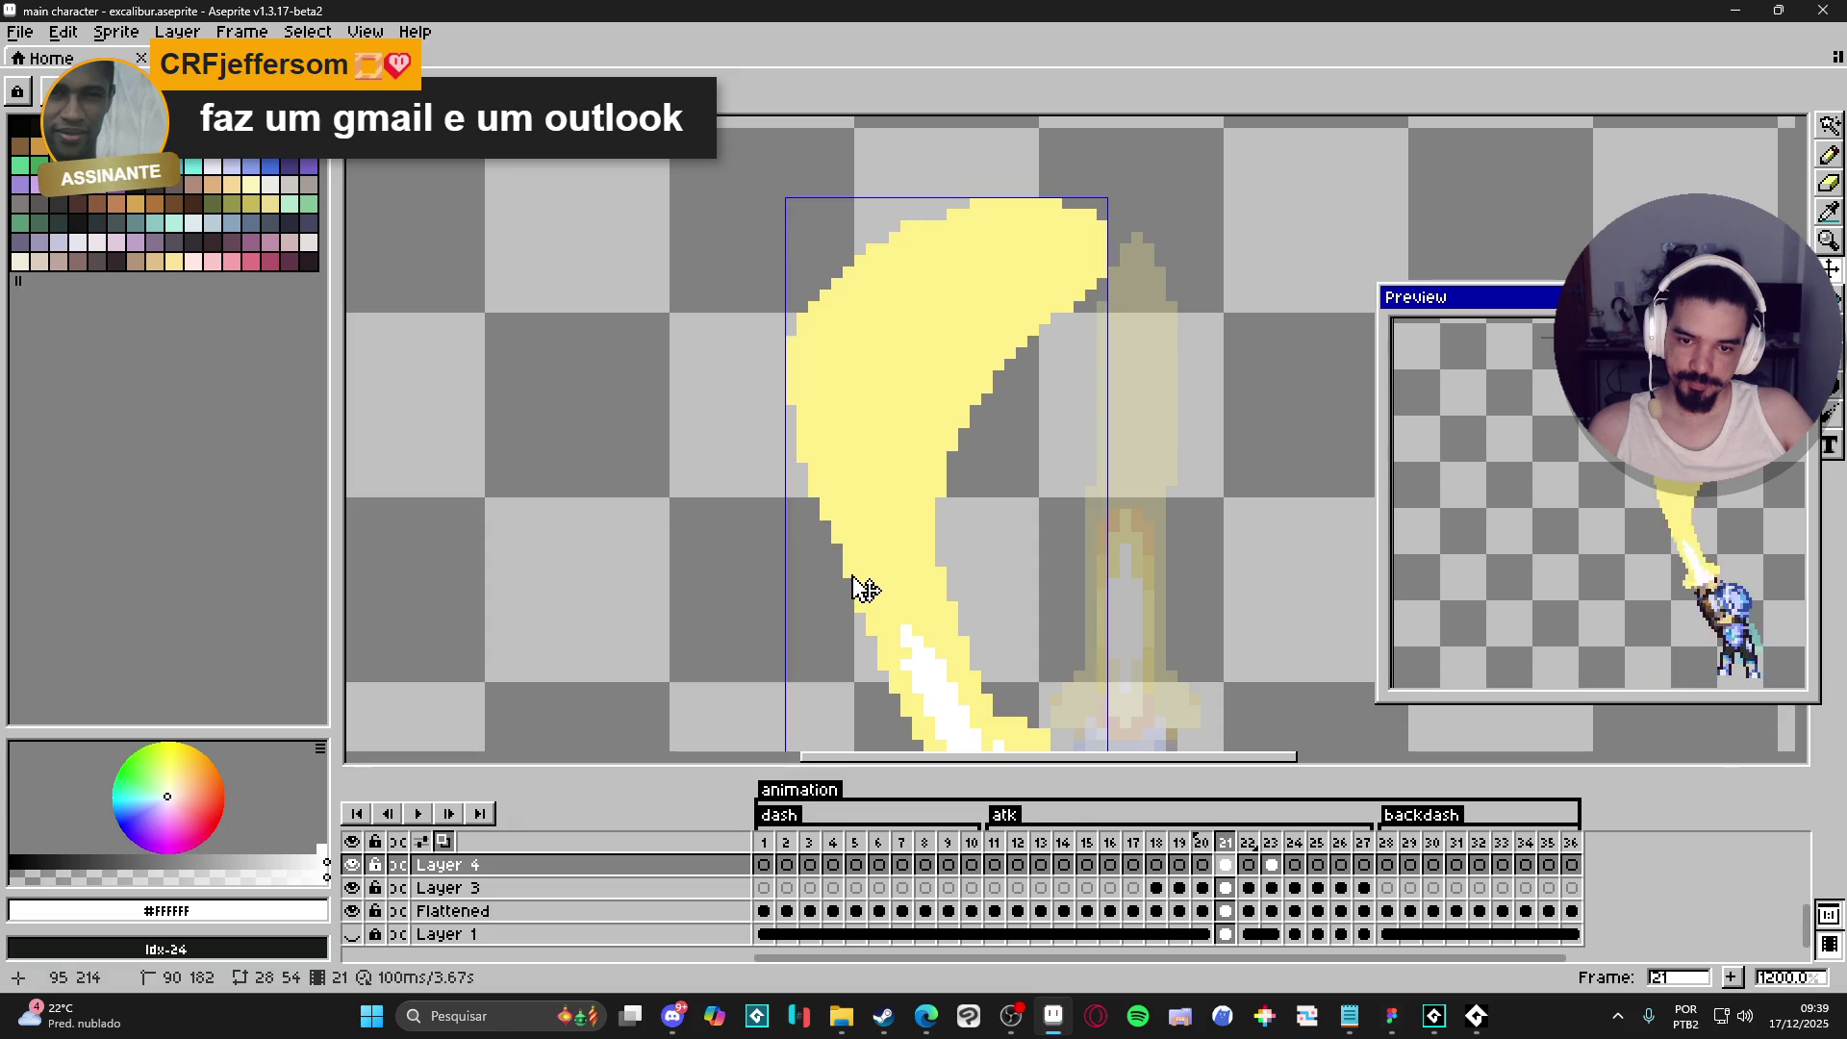
key("ctrl")
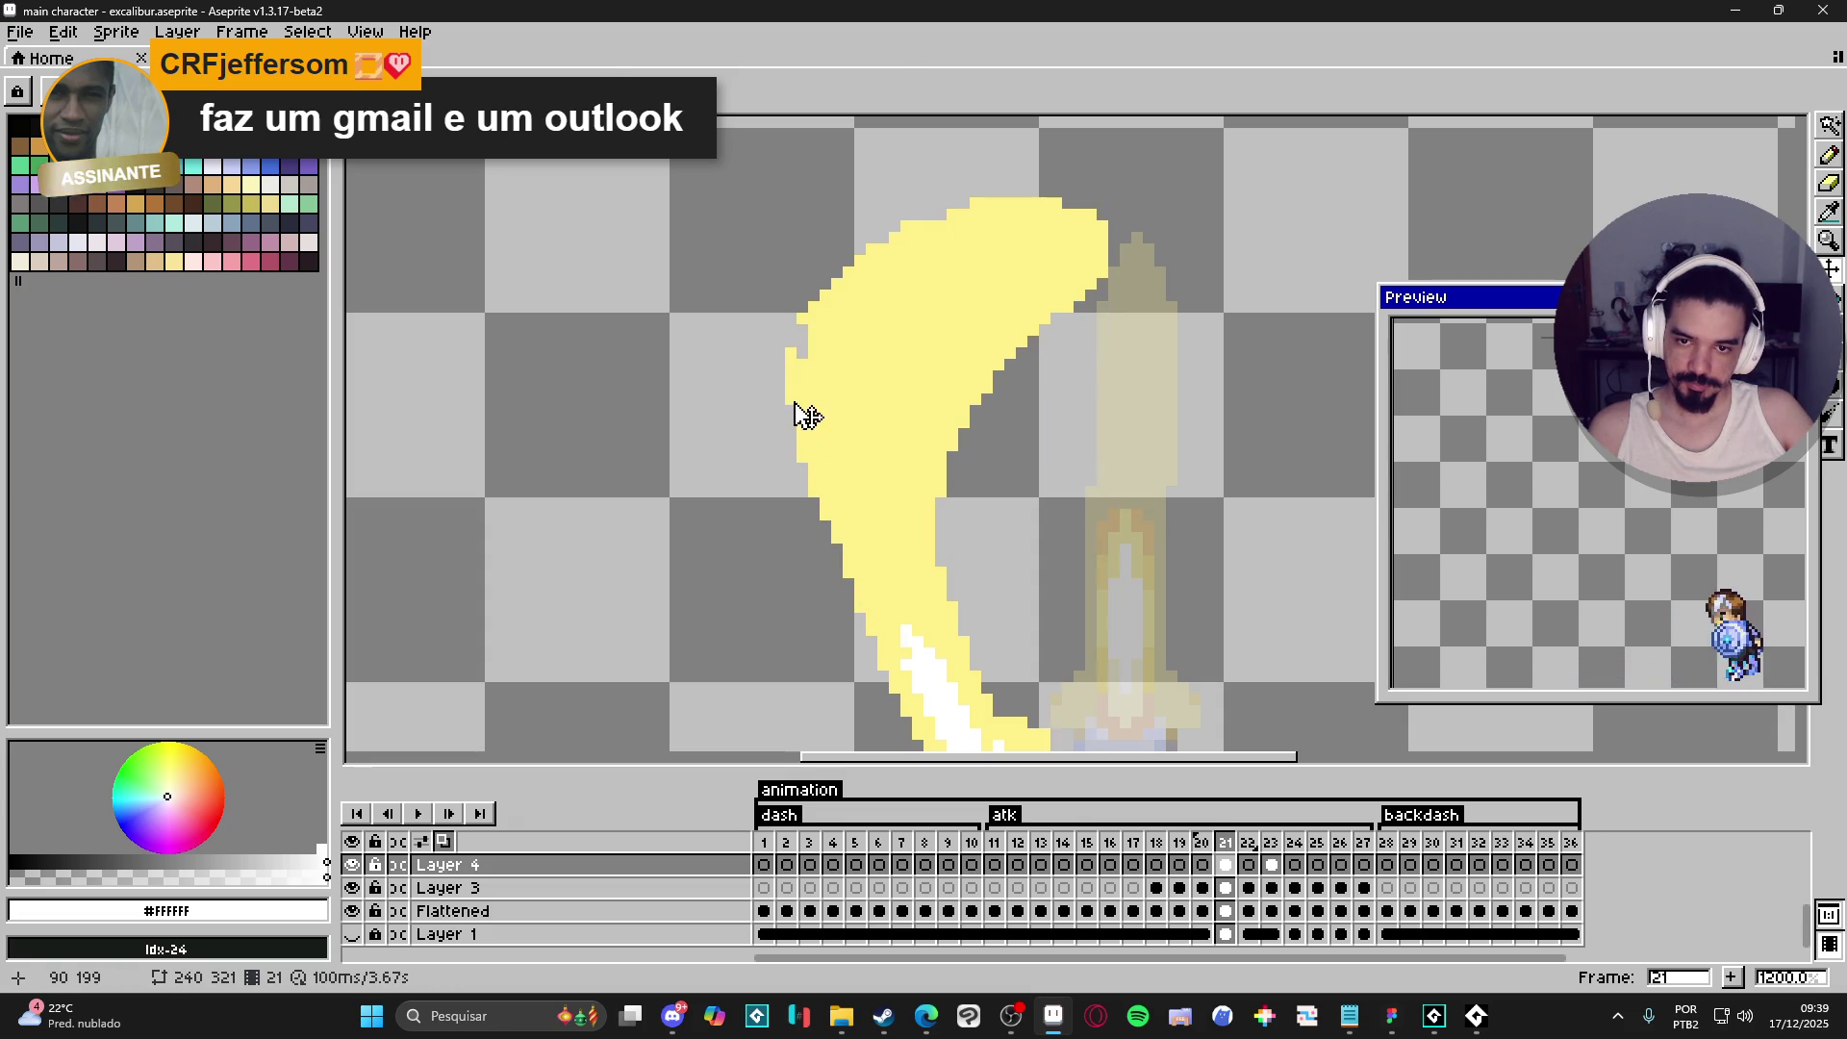
- Erase the remaining protruding pixels on the slash's left edge, then view frame 20's pose
left_click(799, 404, "ctrl")
key("e")
left_click_drag(786, 338, 796, 355)
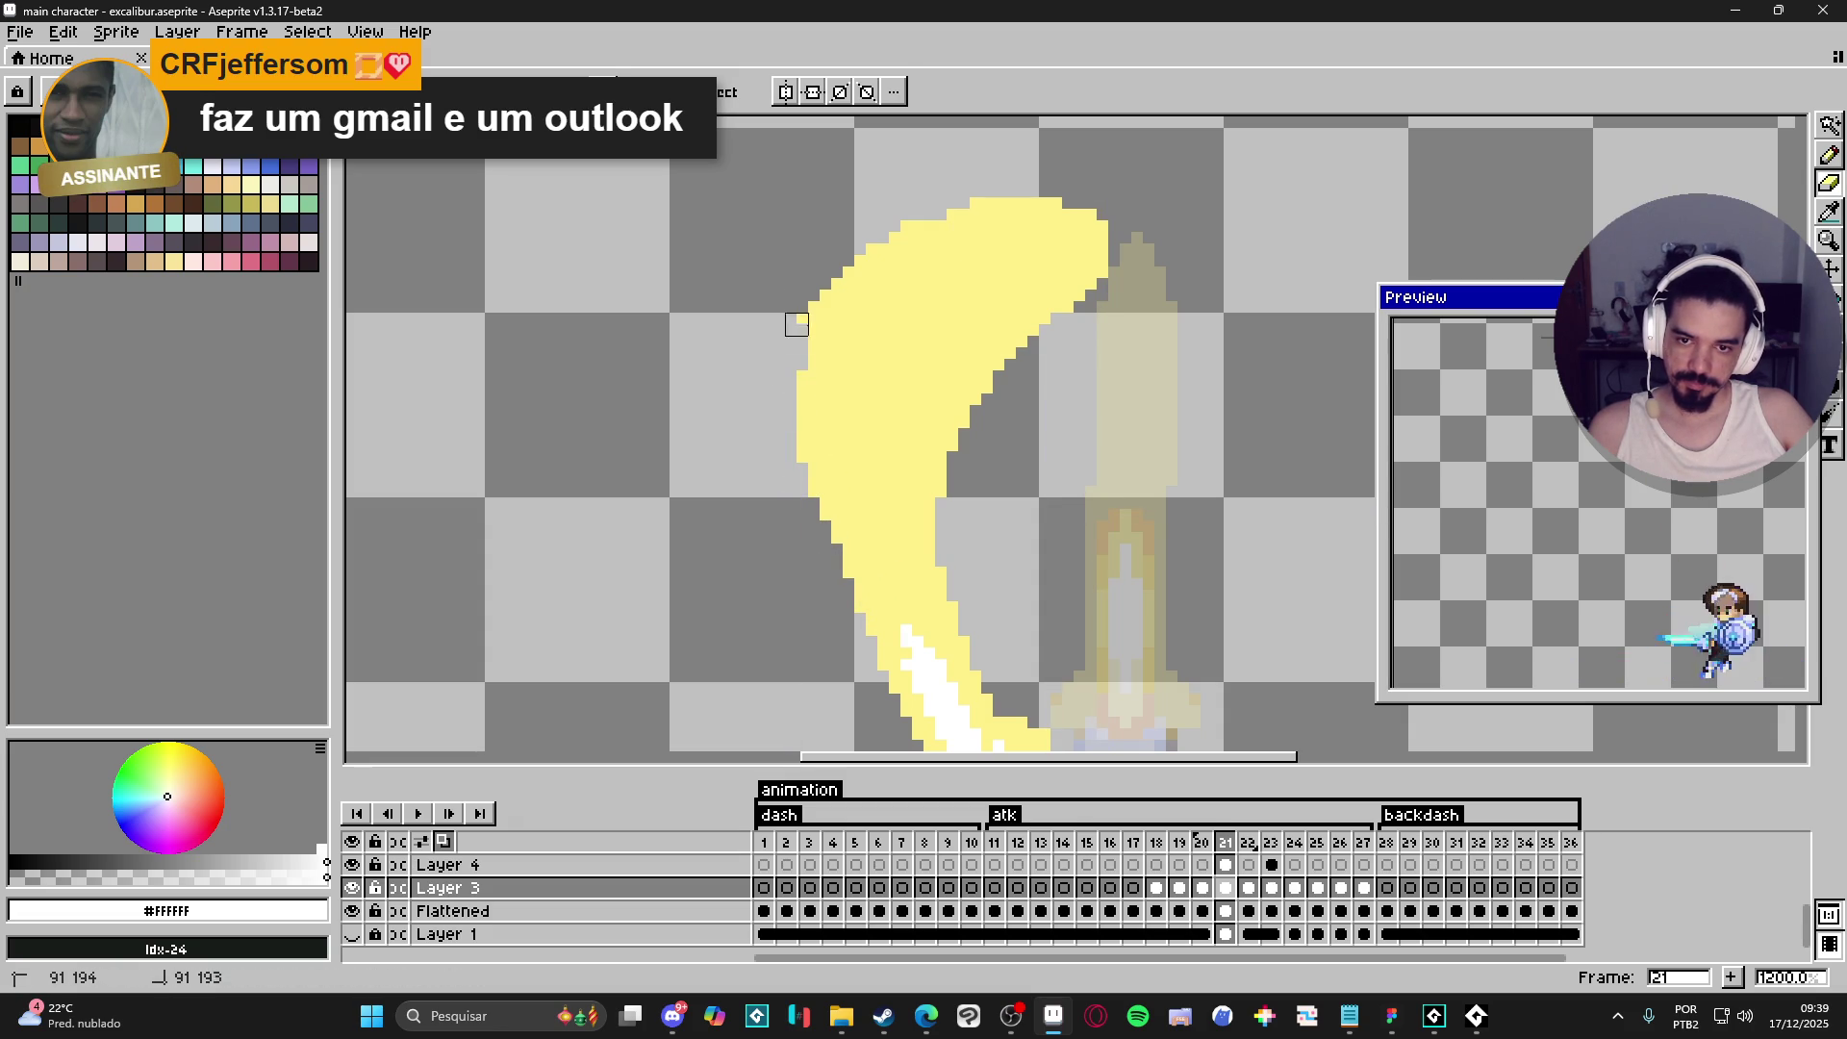
left_click(807, 315, "ctrl")
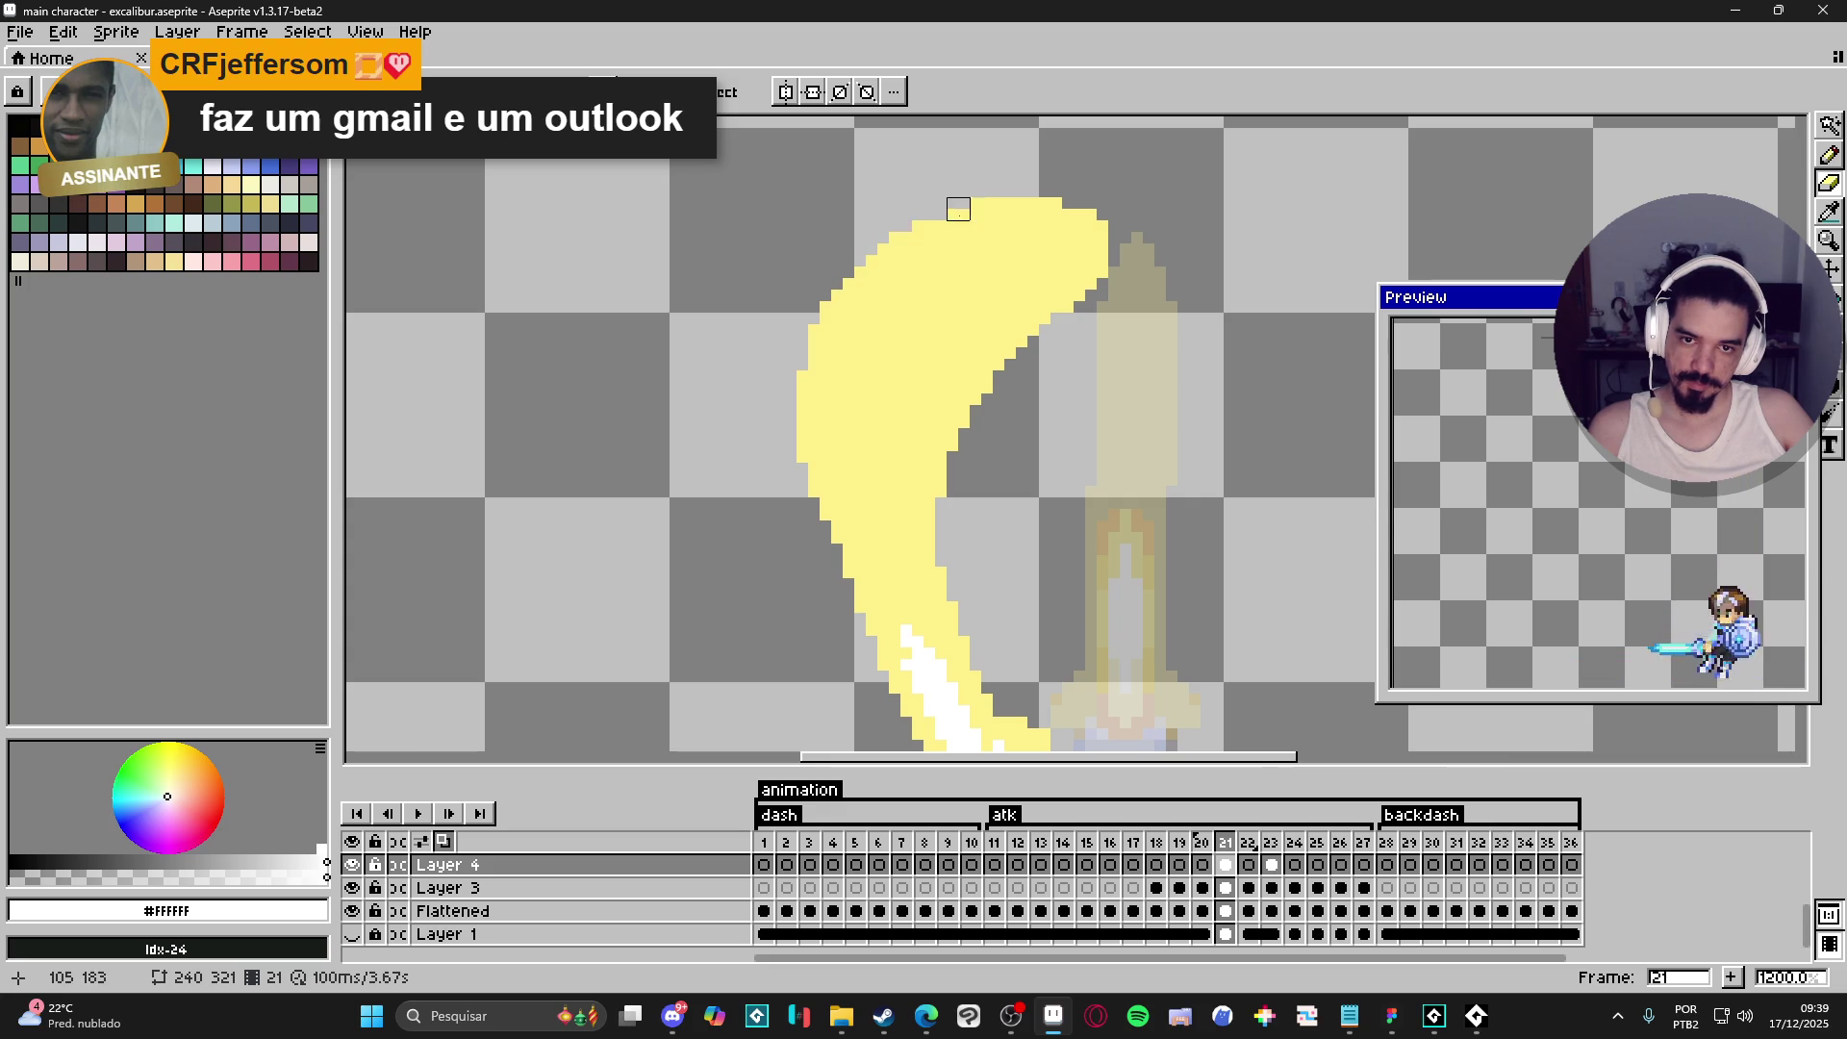
scroll(945, 250, "down", 3)
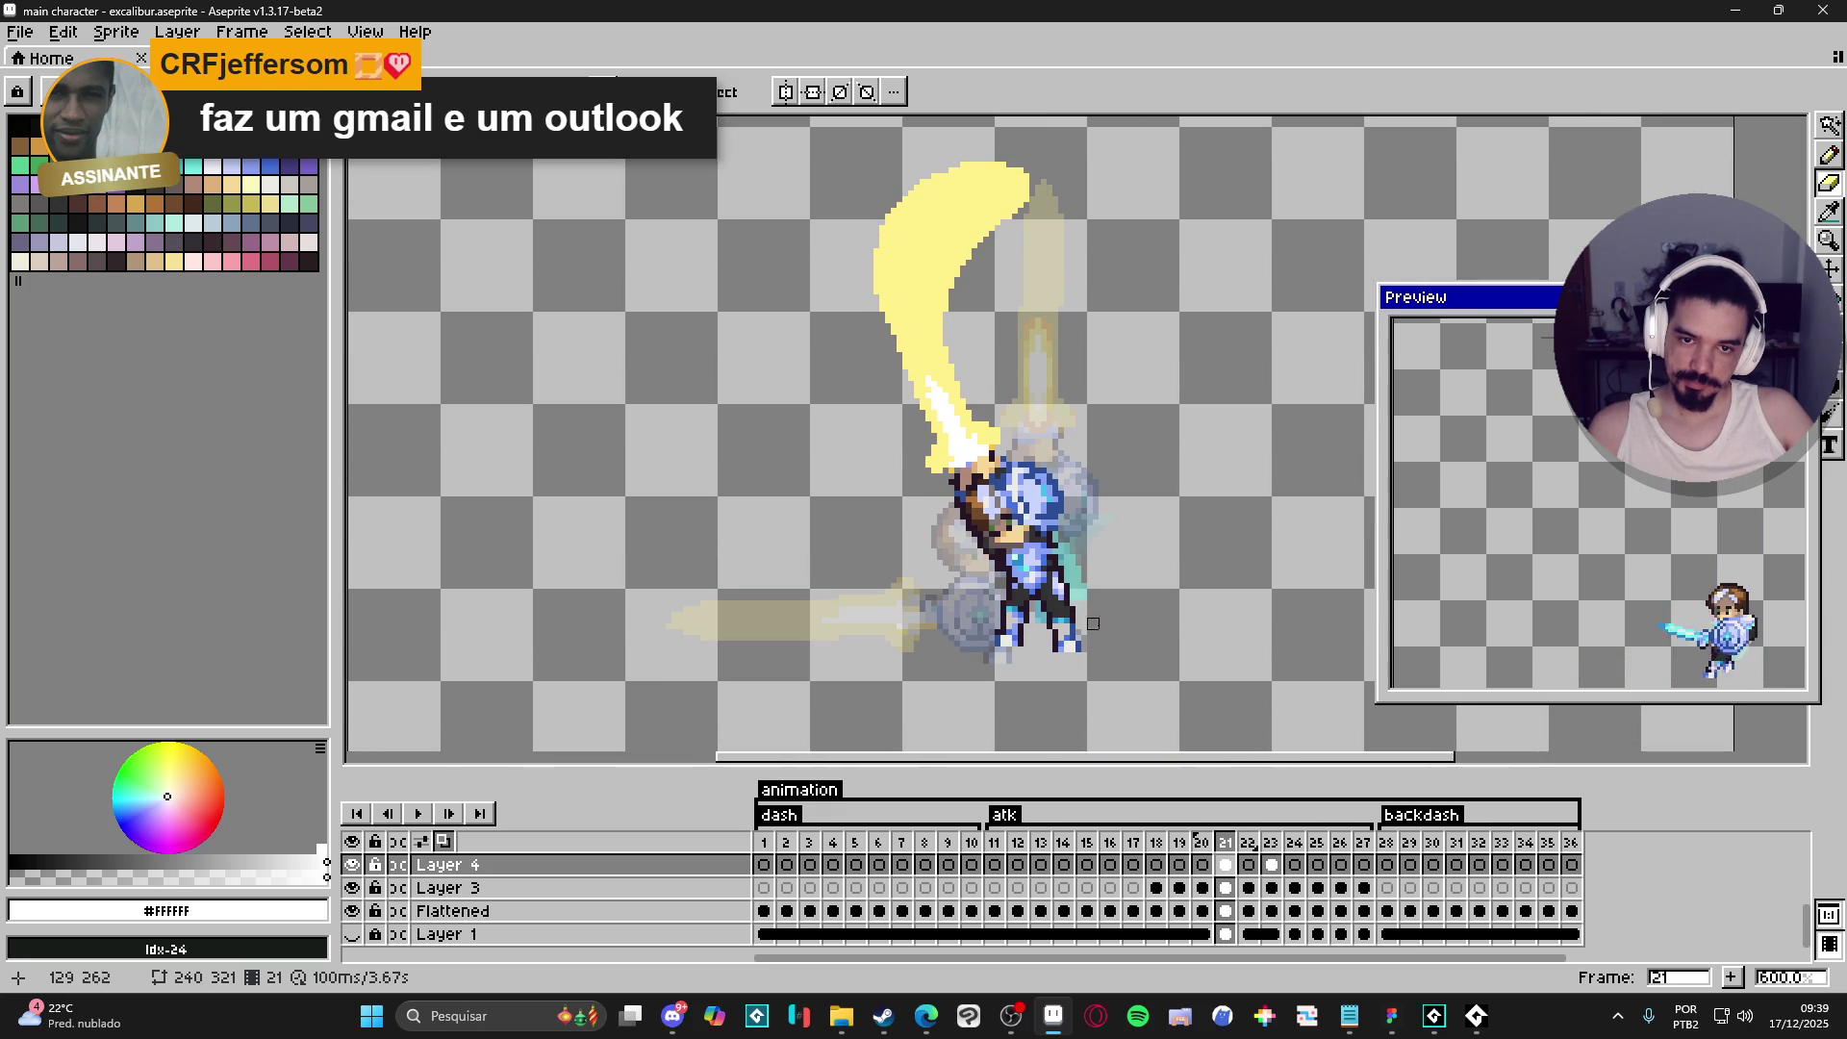
left_click(1203, 843)
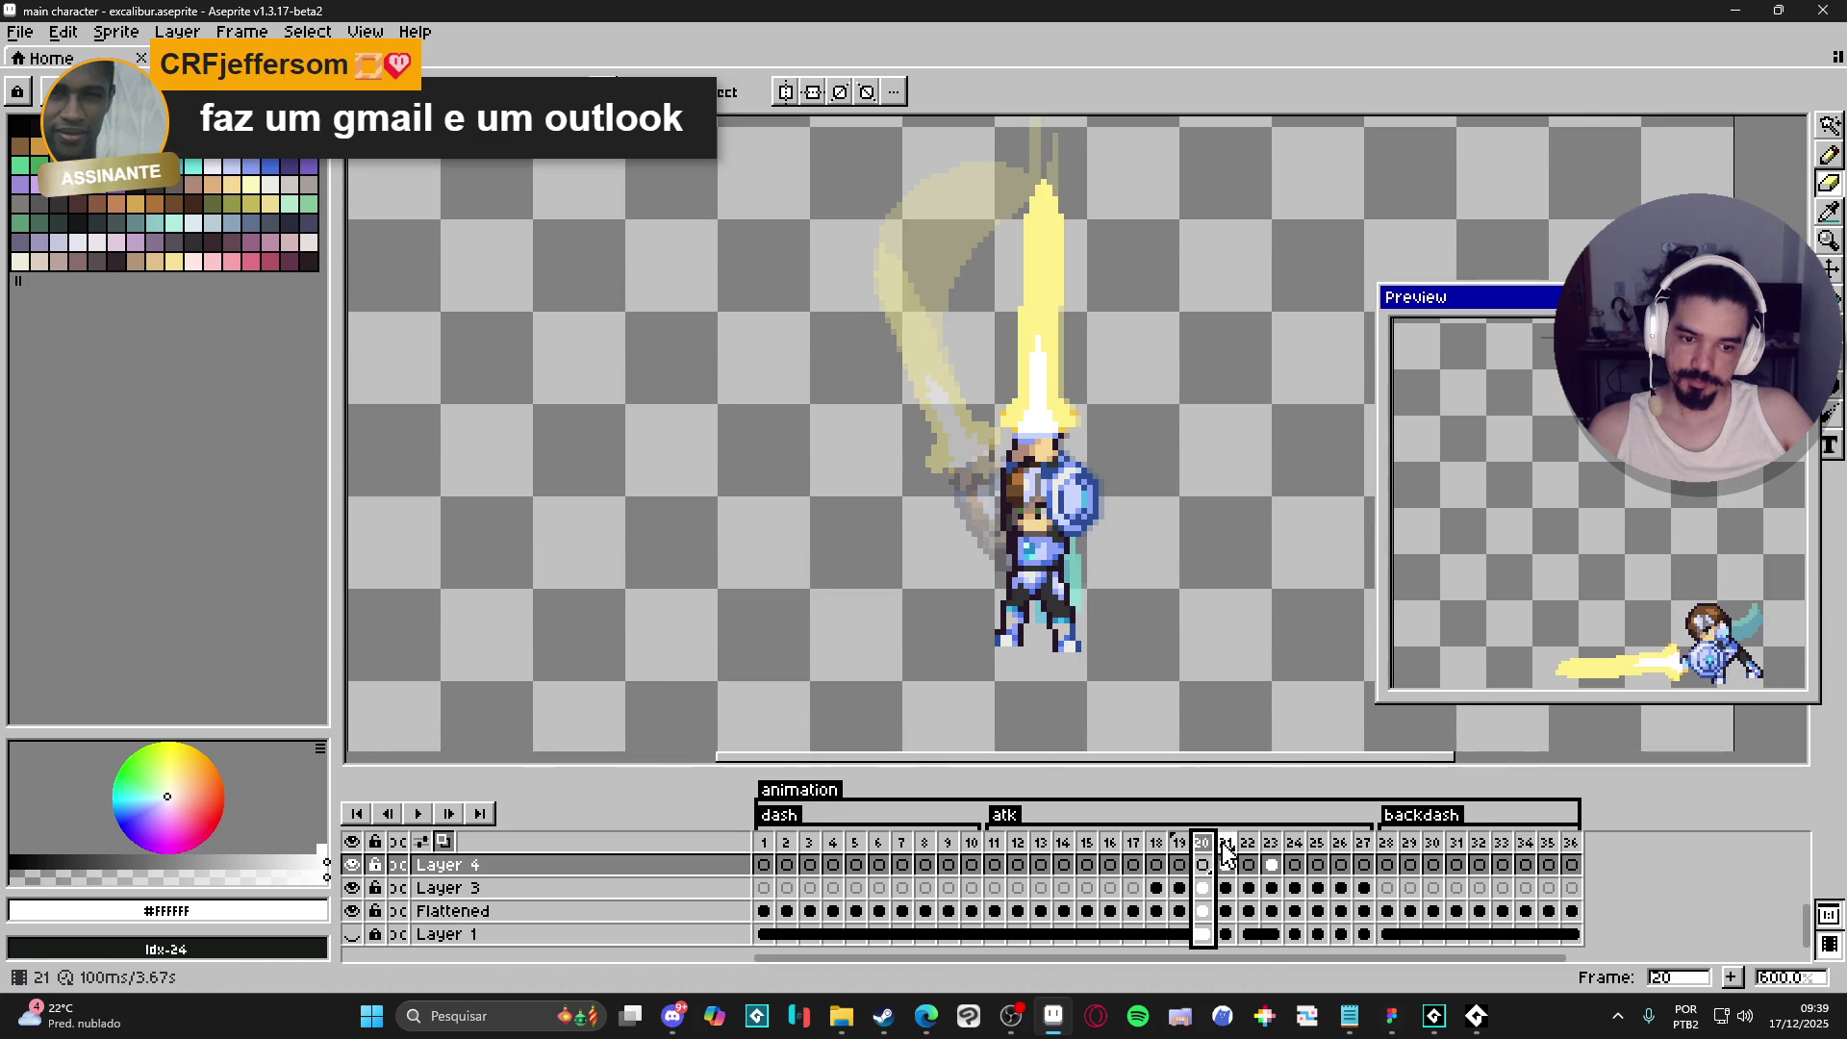
- Return to frame 21 and zoom to 800% centred on the raised blade
left_click(1228, 845)
scroll(968, 243, "up", 1)
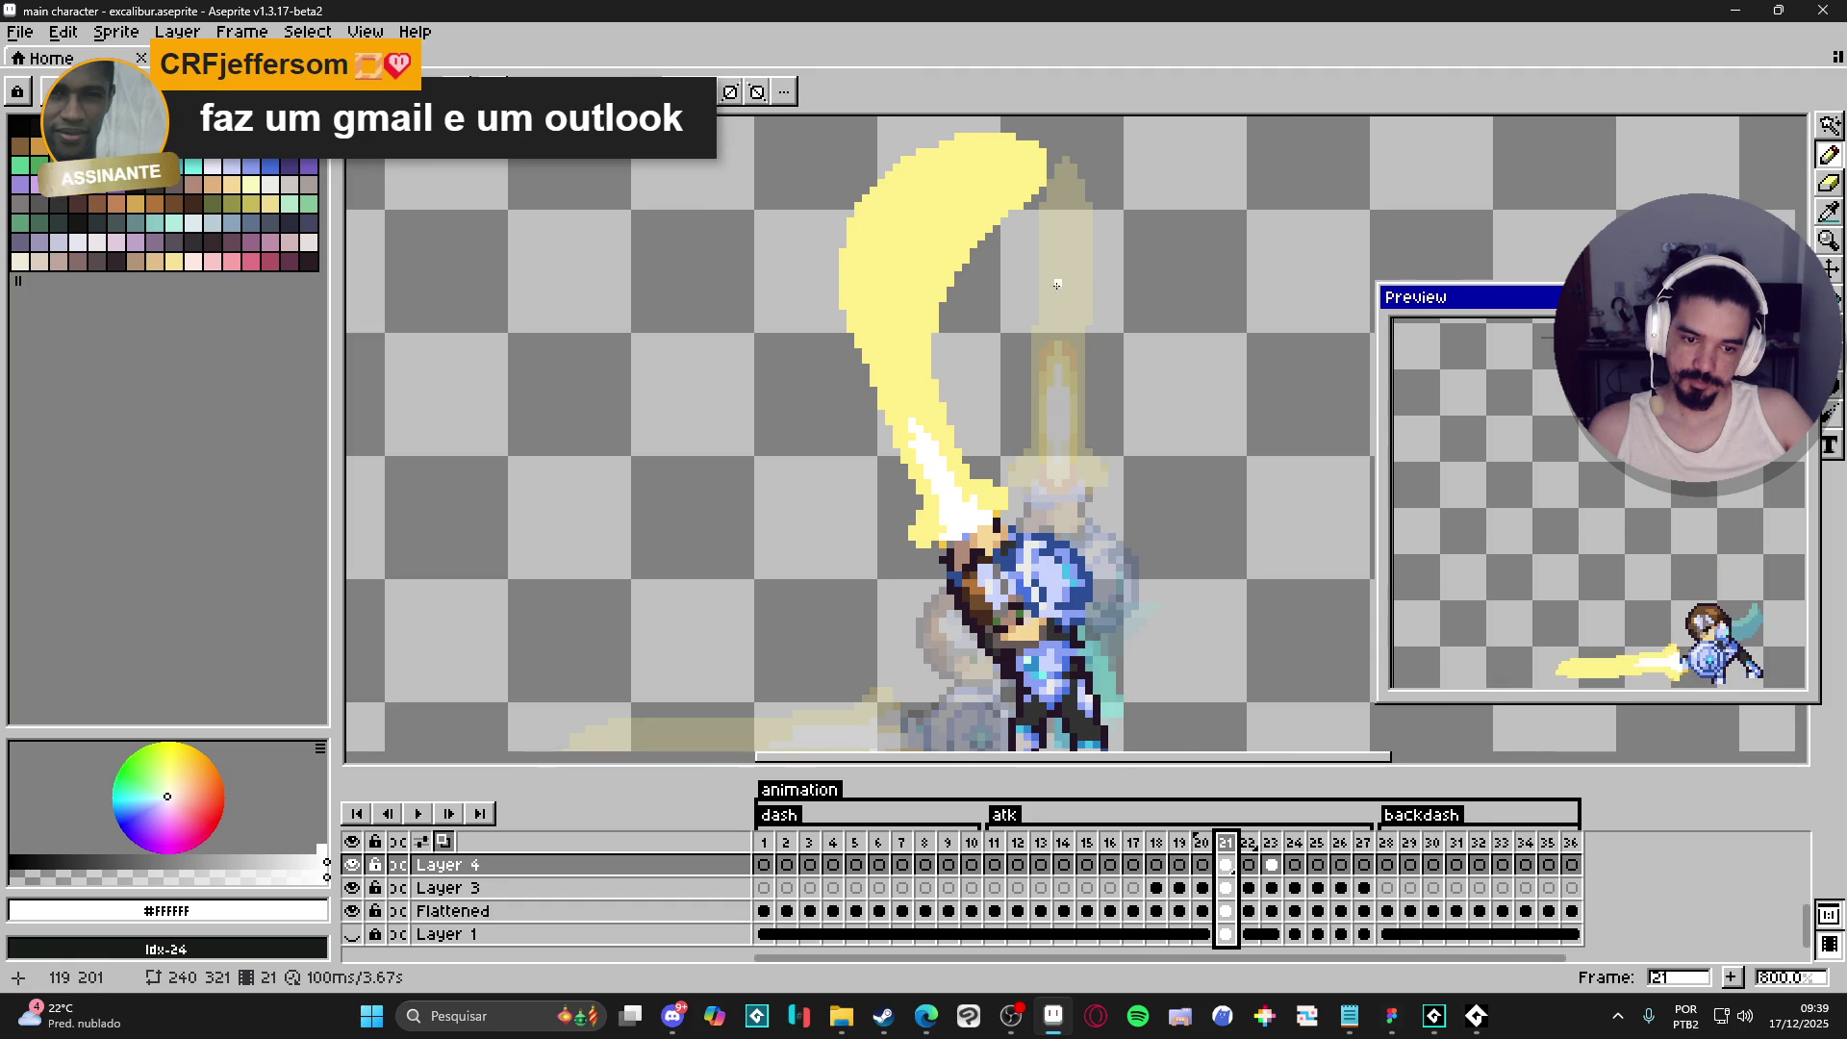
left_click_drag(896, 506, 882, 536)
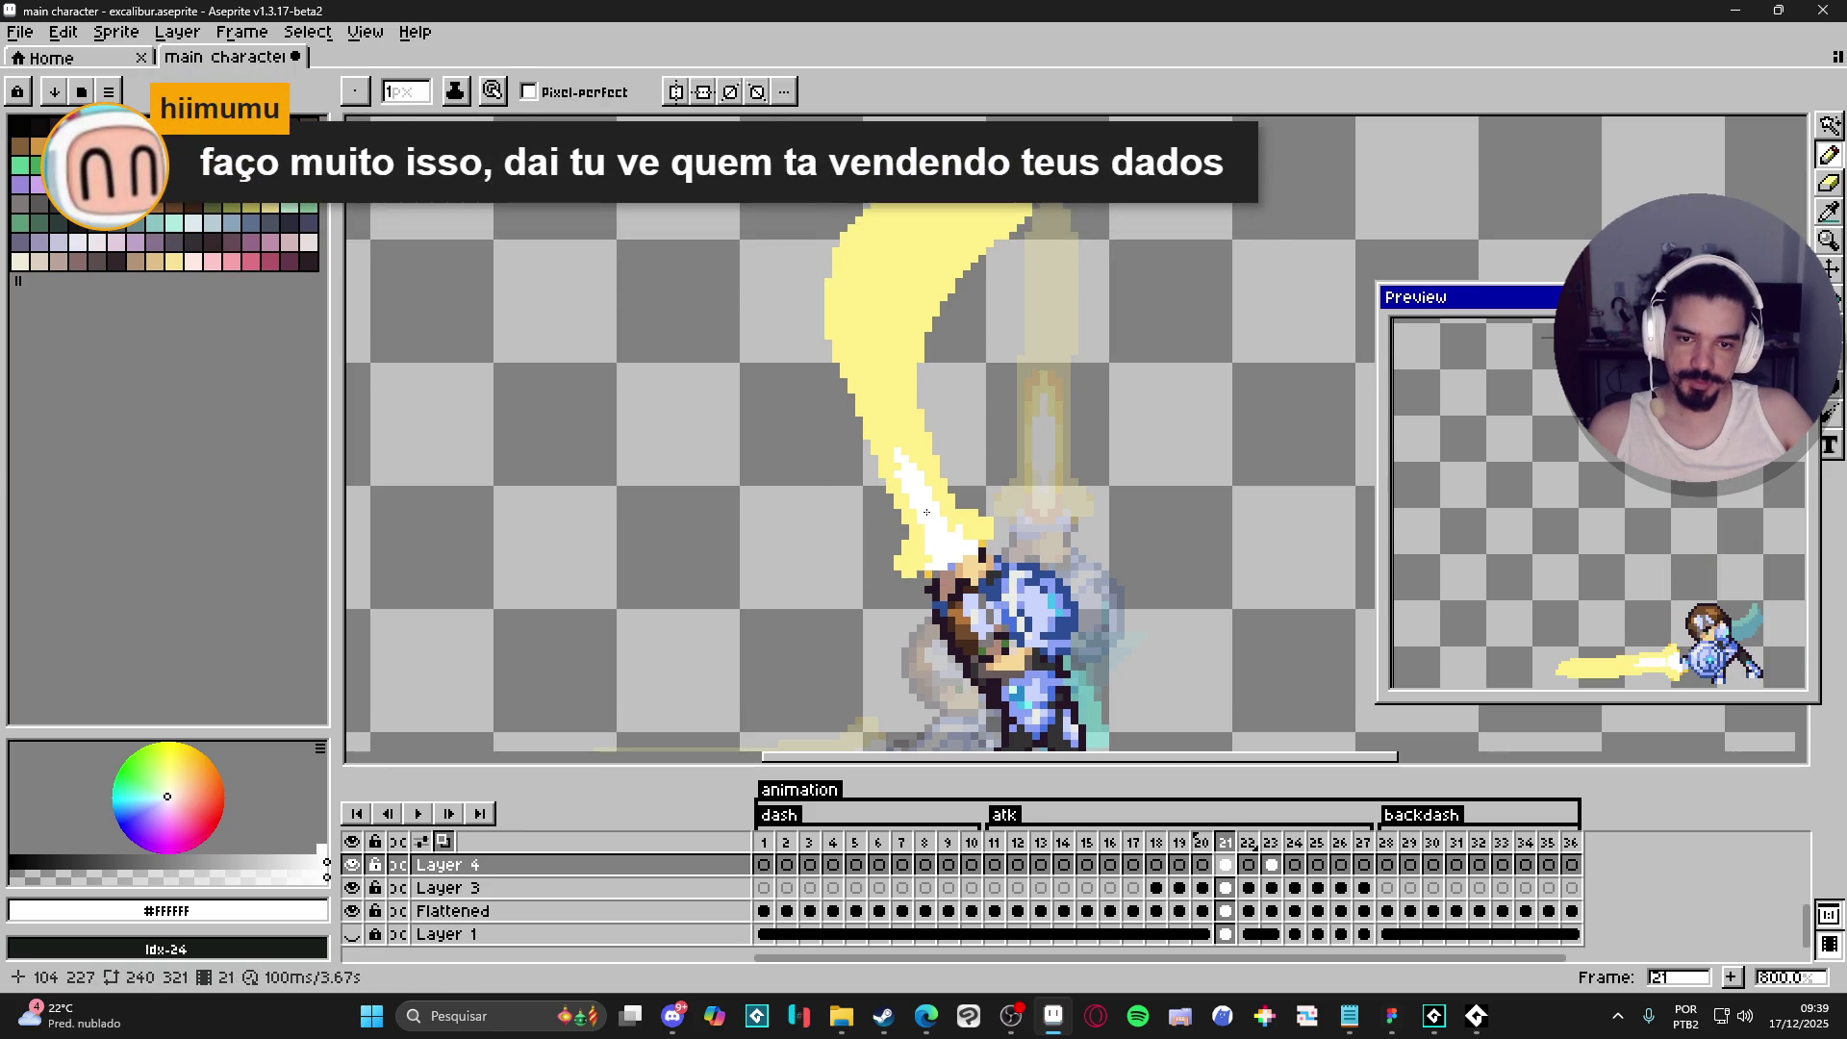
- Set a 2px brush and draw a white core stroke up the slash, redoing its top part
key("plus")
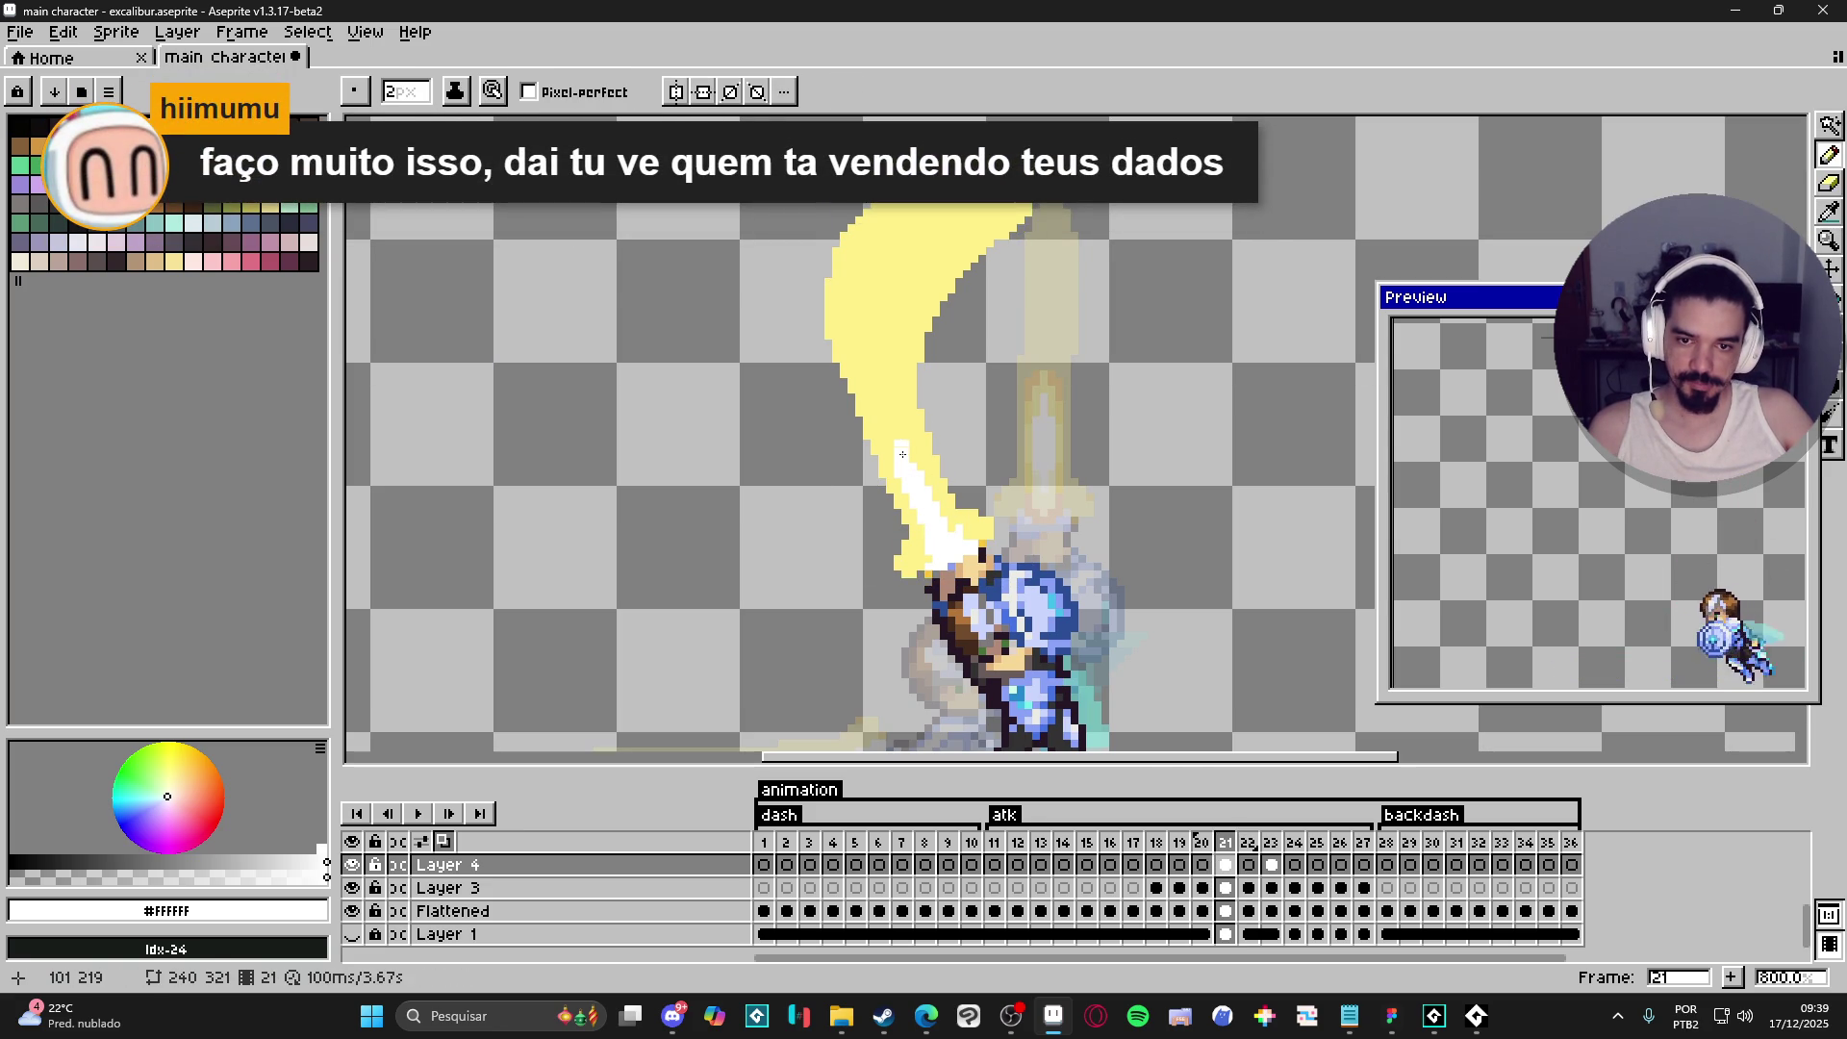
mouse_move(903, 462)
left_mouse_down()
mouse_move(869, 313)
mouse_move(905, 236)
mouse_move(886, 231)
mouse_move(953, 204)
left_mouse_up()
key("ctrl+z")
left_click_drag(893, 312, 901, 288)
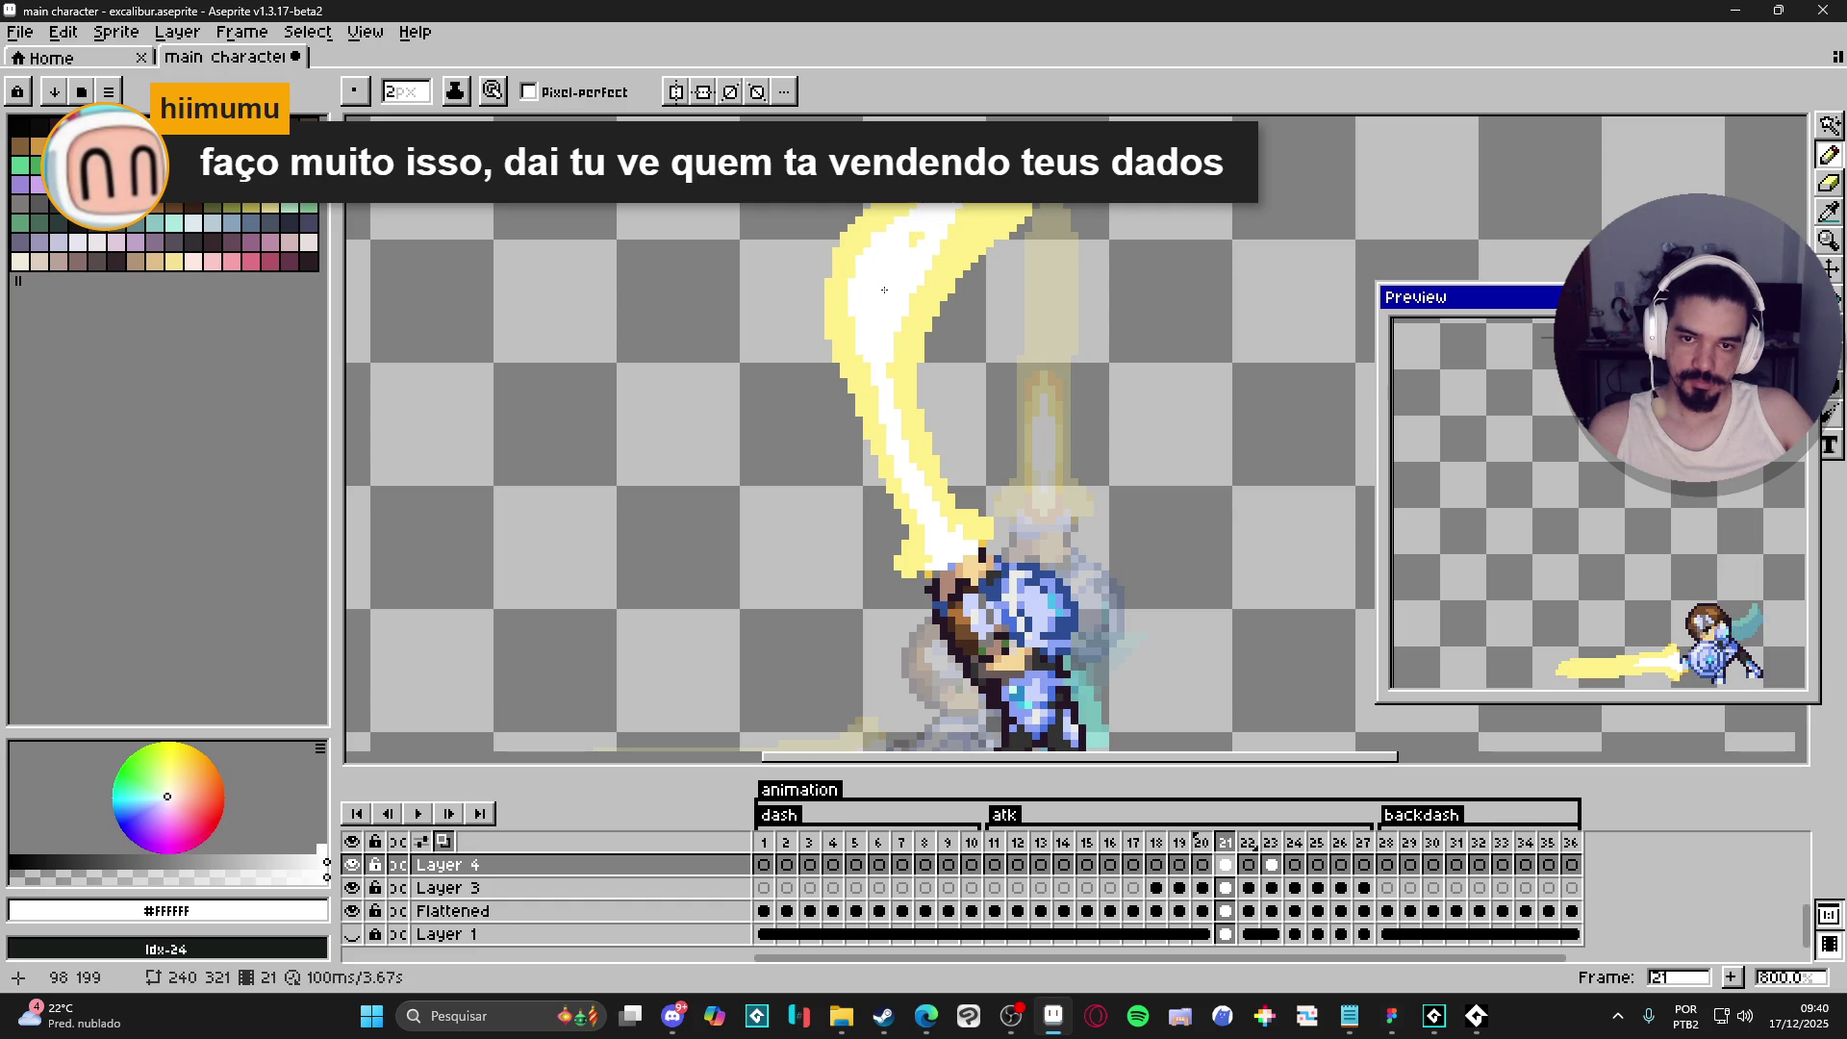
- Touch up the slash edge in pale yellow #FFF089 and extend the white core down toward the hilt
left_click(891, 220, "alt")
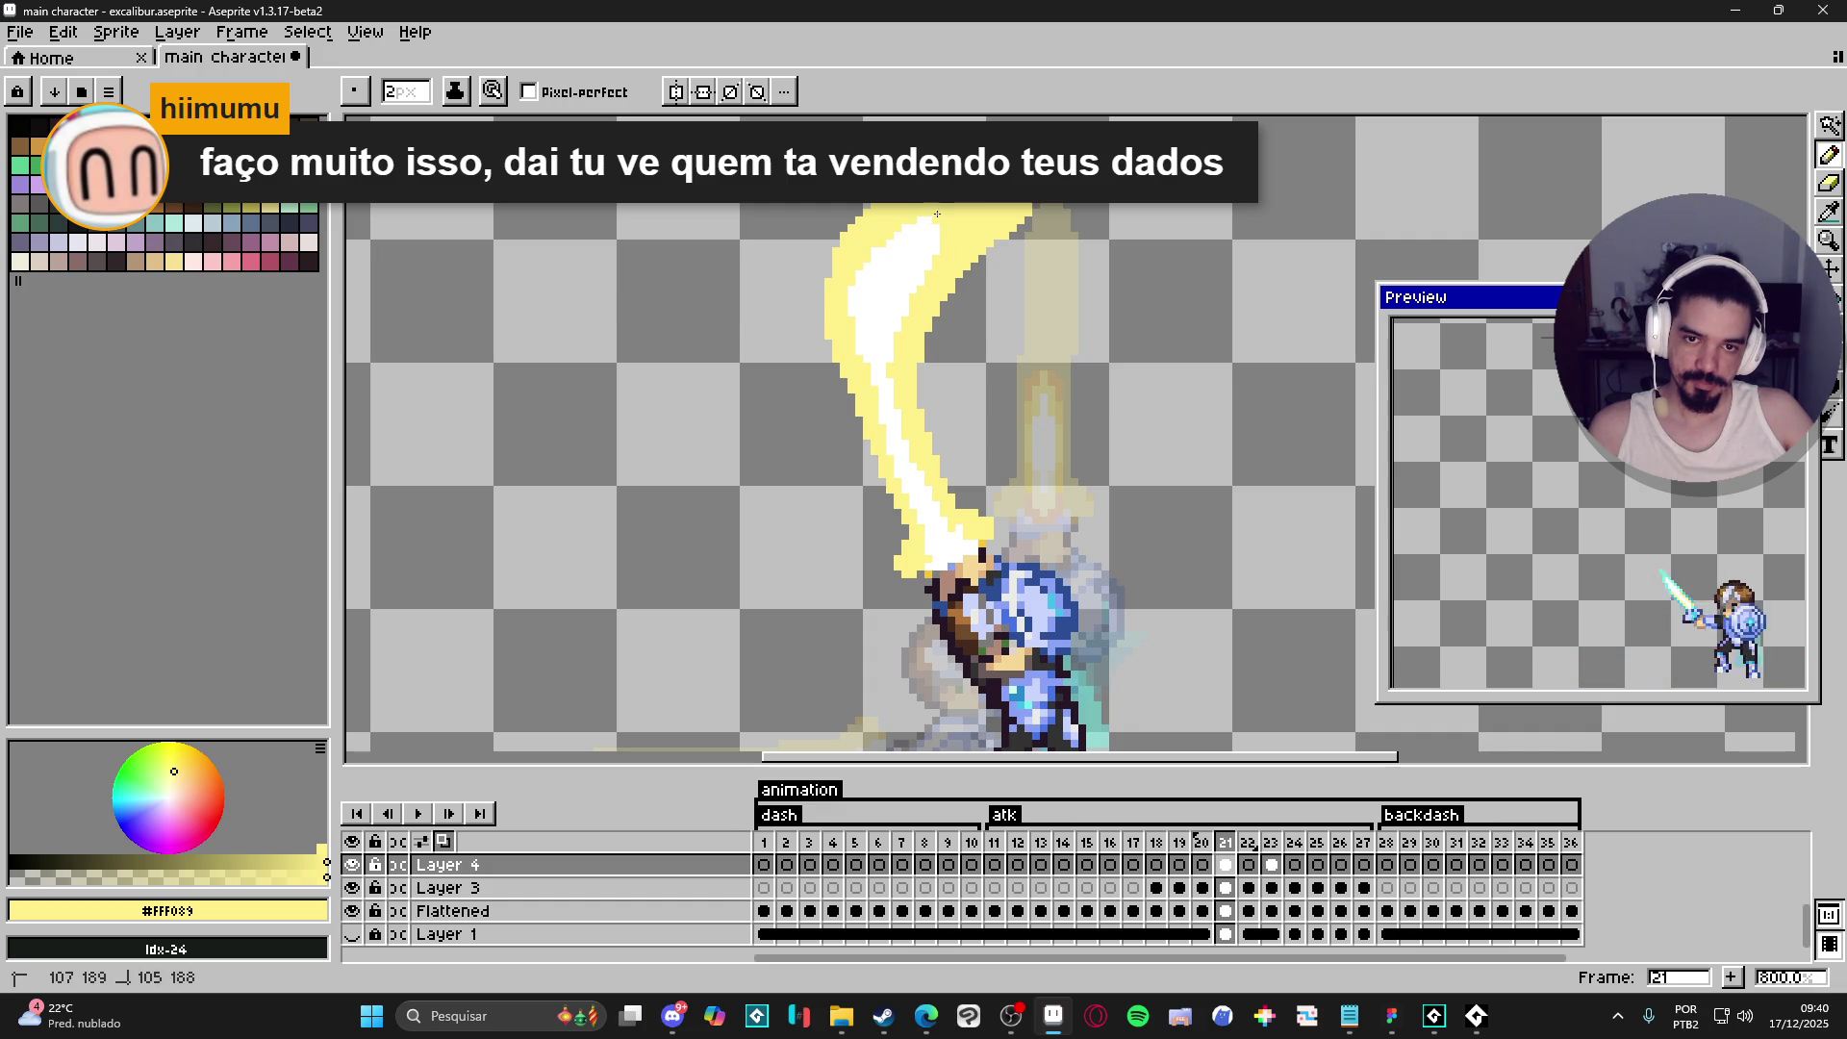
left_click_drag(929, 222, 937, 237)
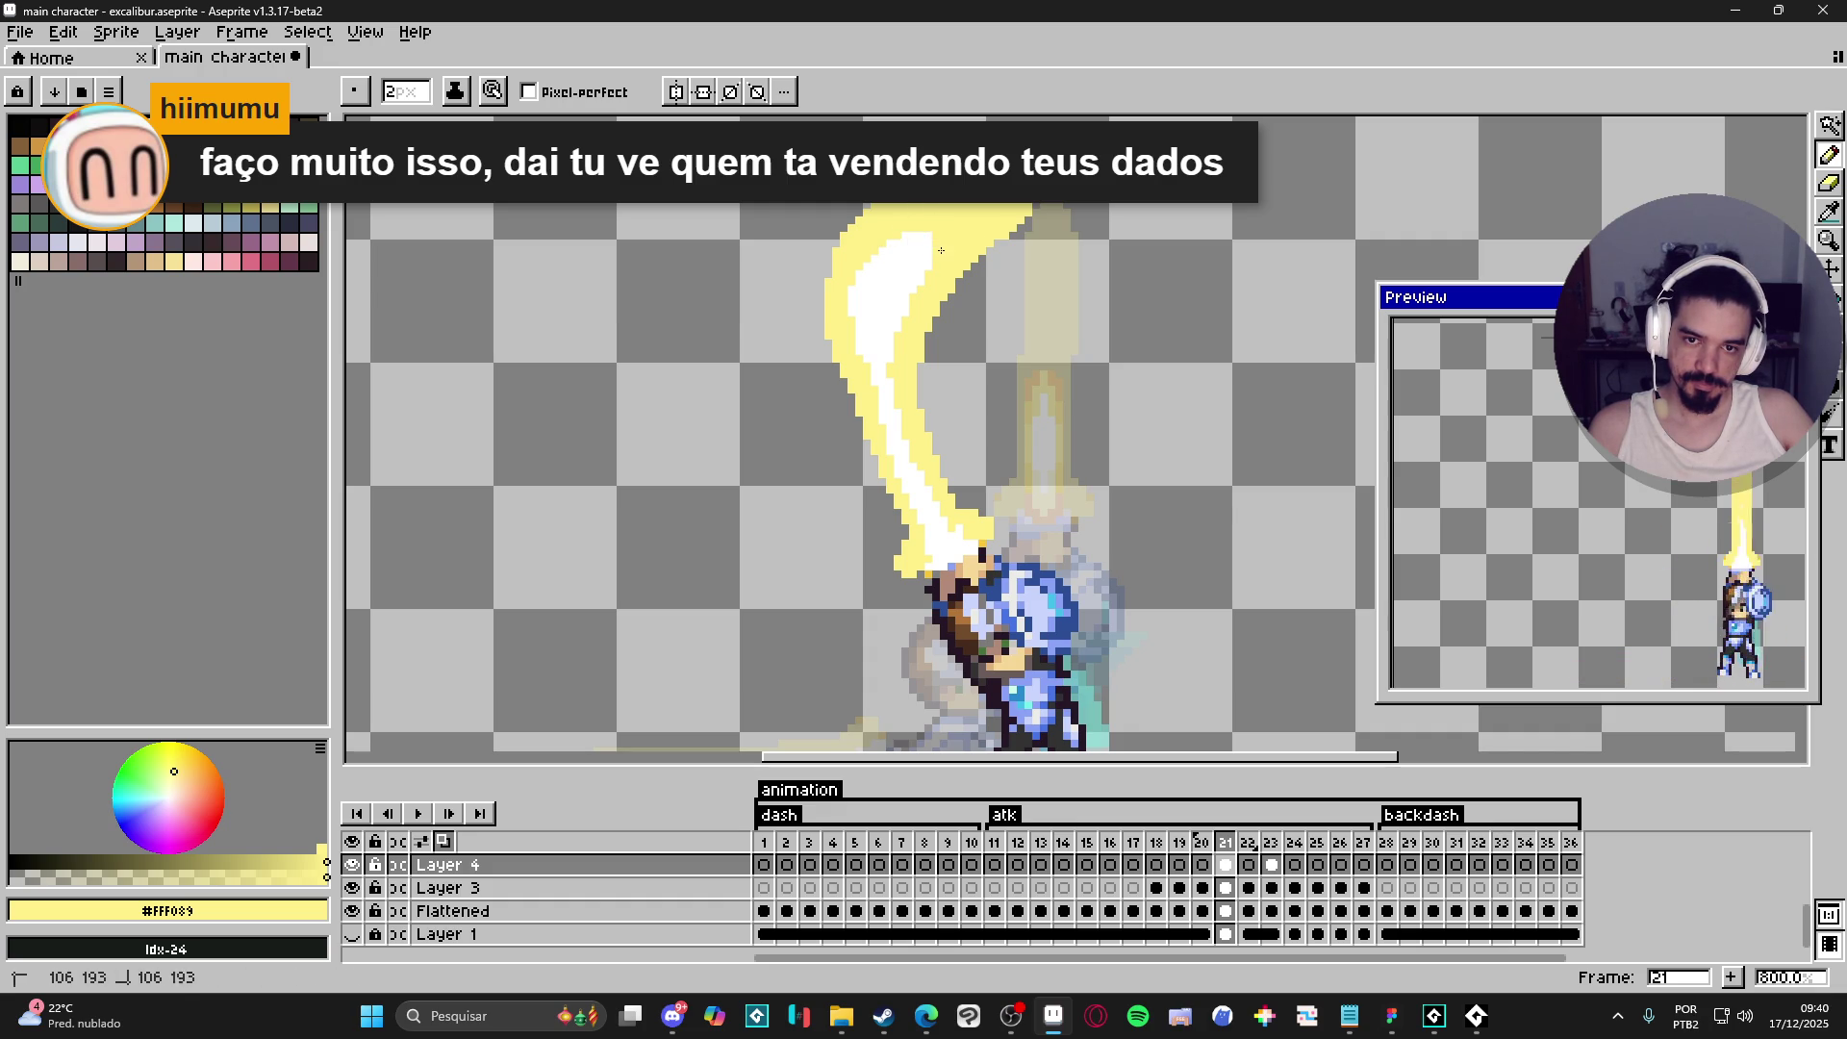
left_click(904, 280, "alt")
left_click_drag(865, 342, 891, 433)
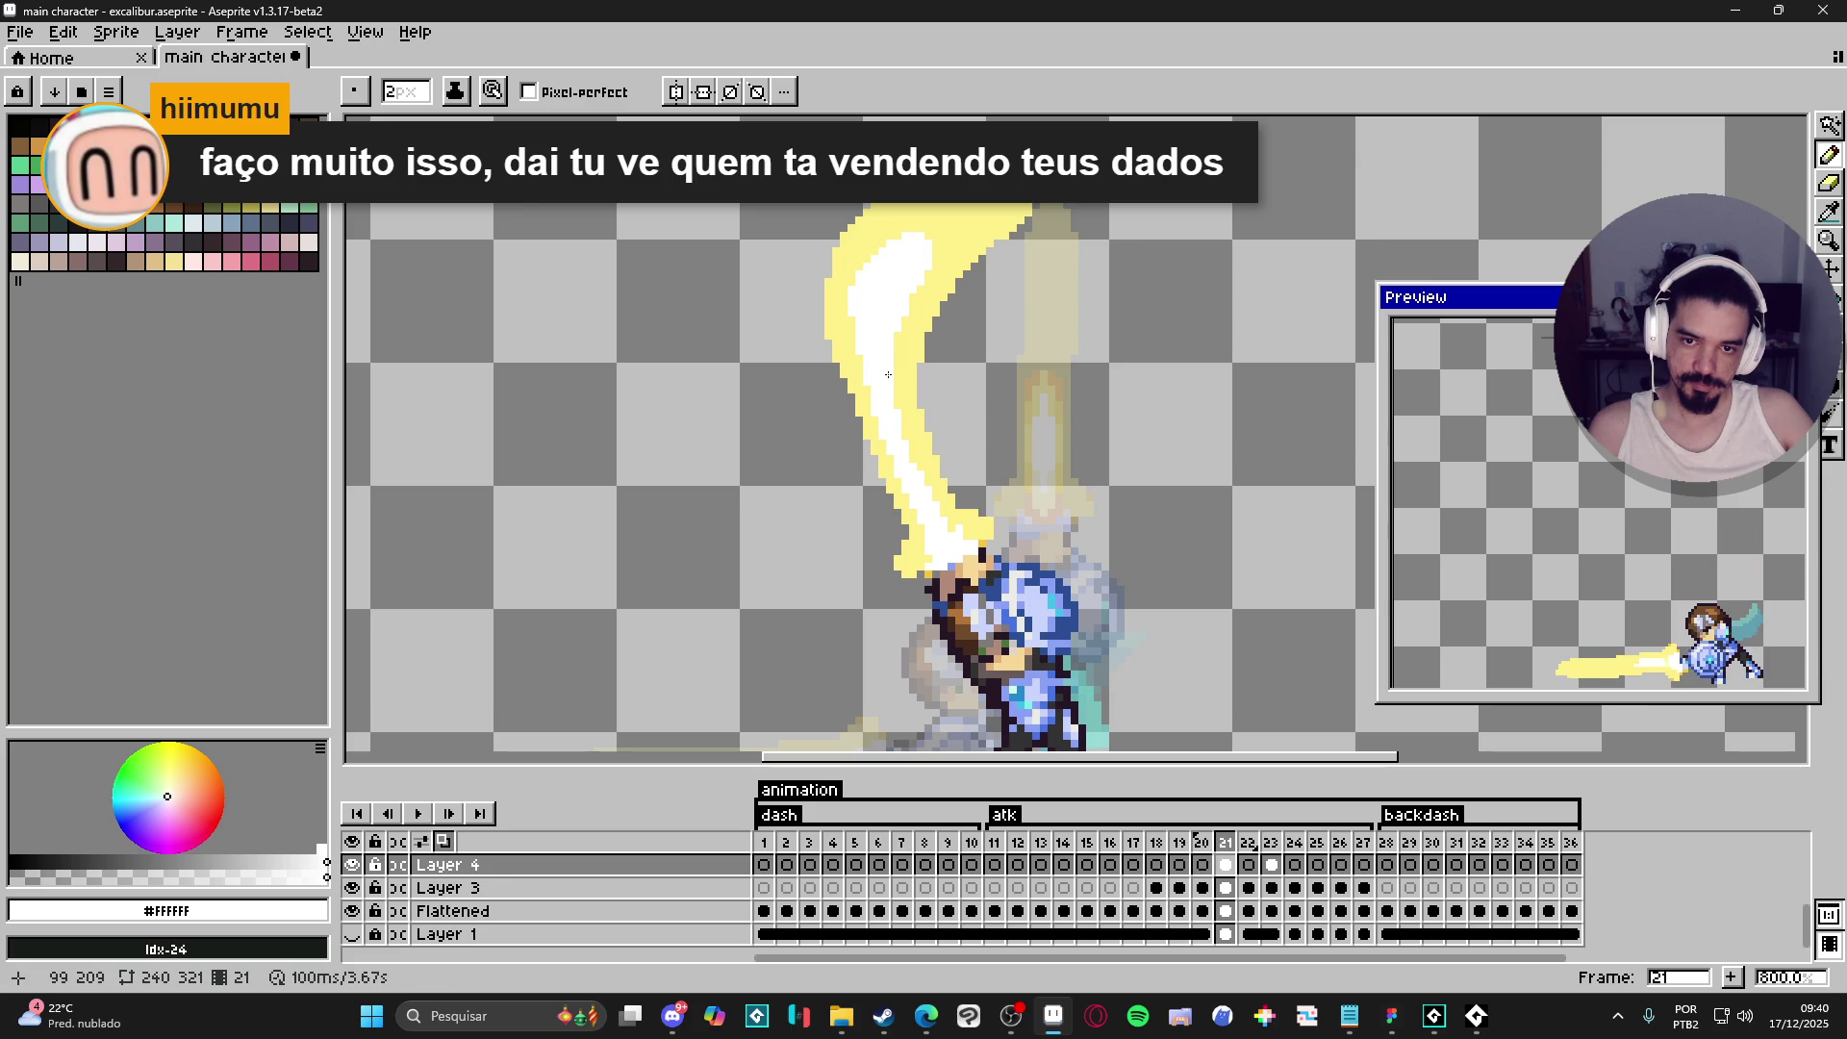
left_click_drag(893, 330, 900, 337)
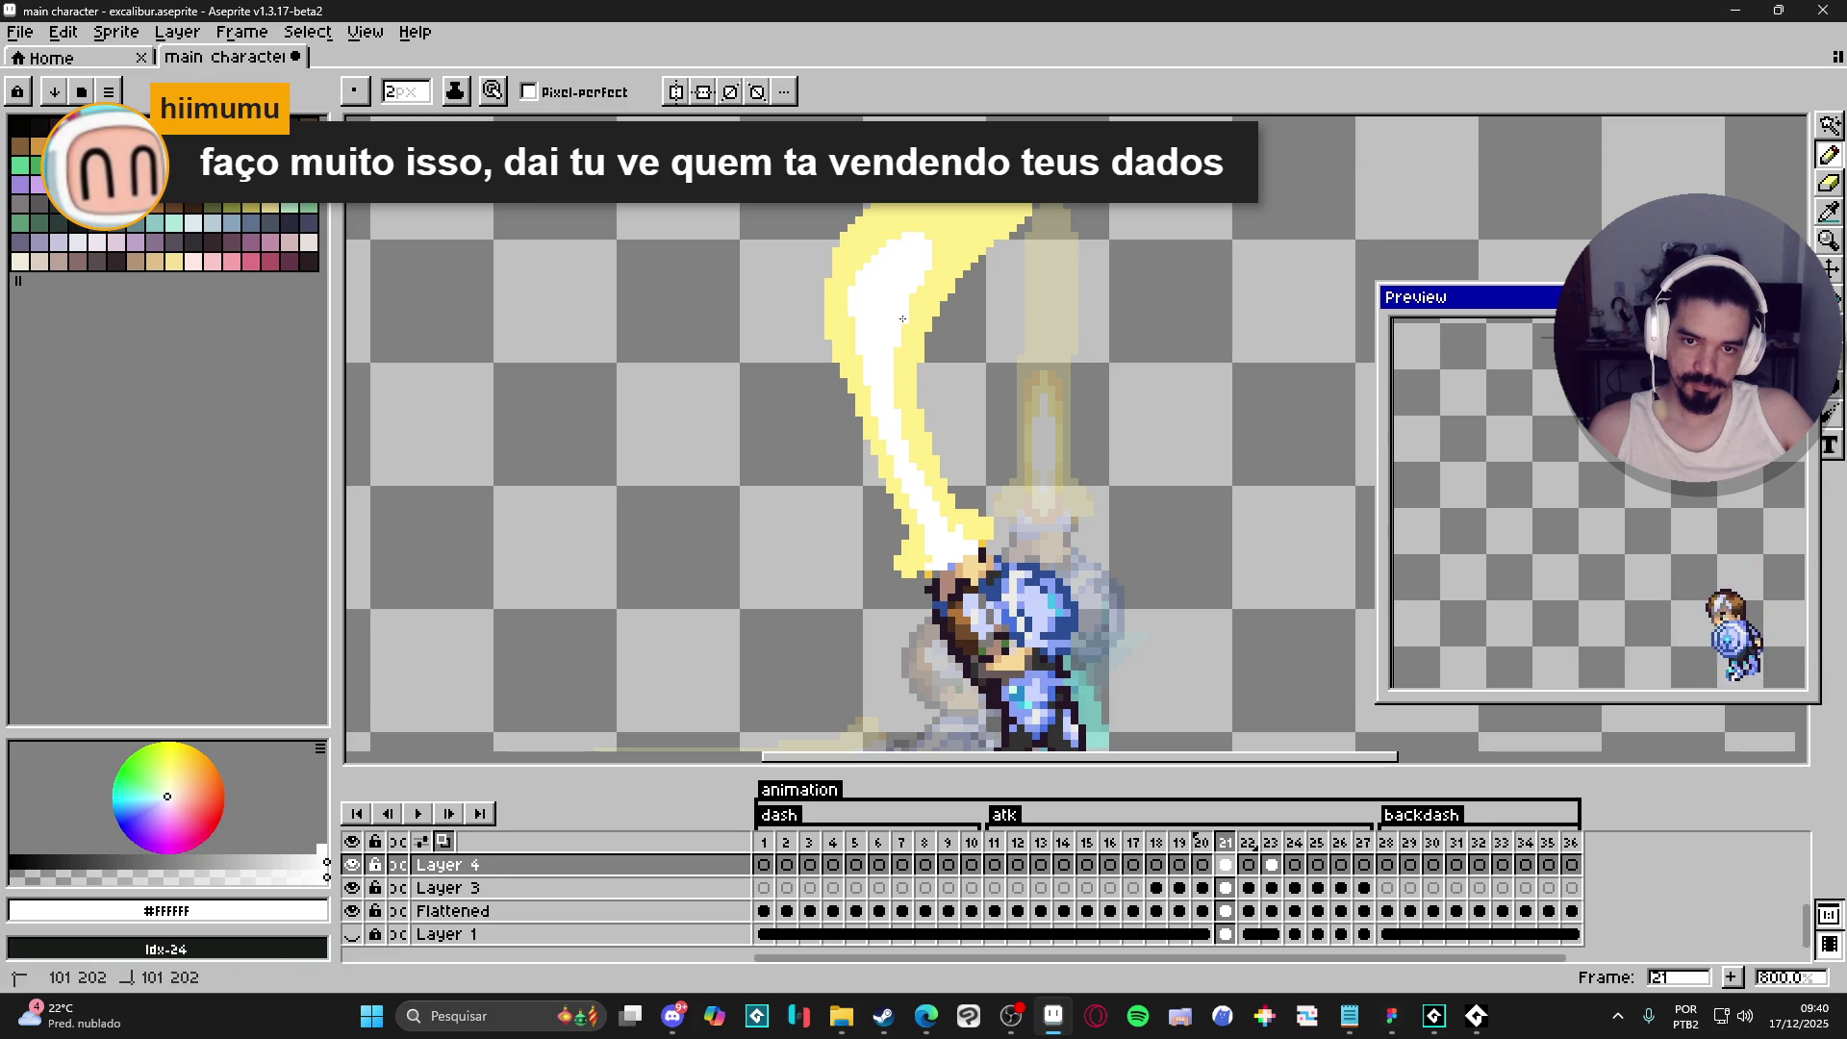
left_click(857, 274, "alt")
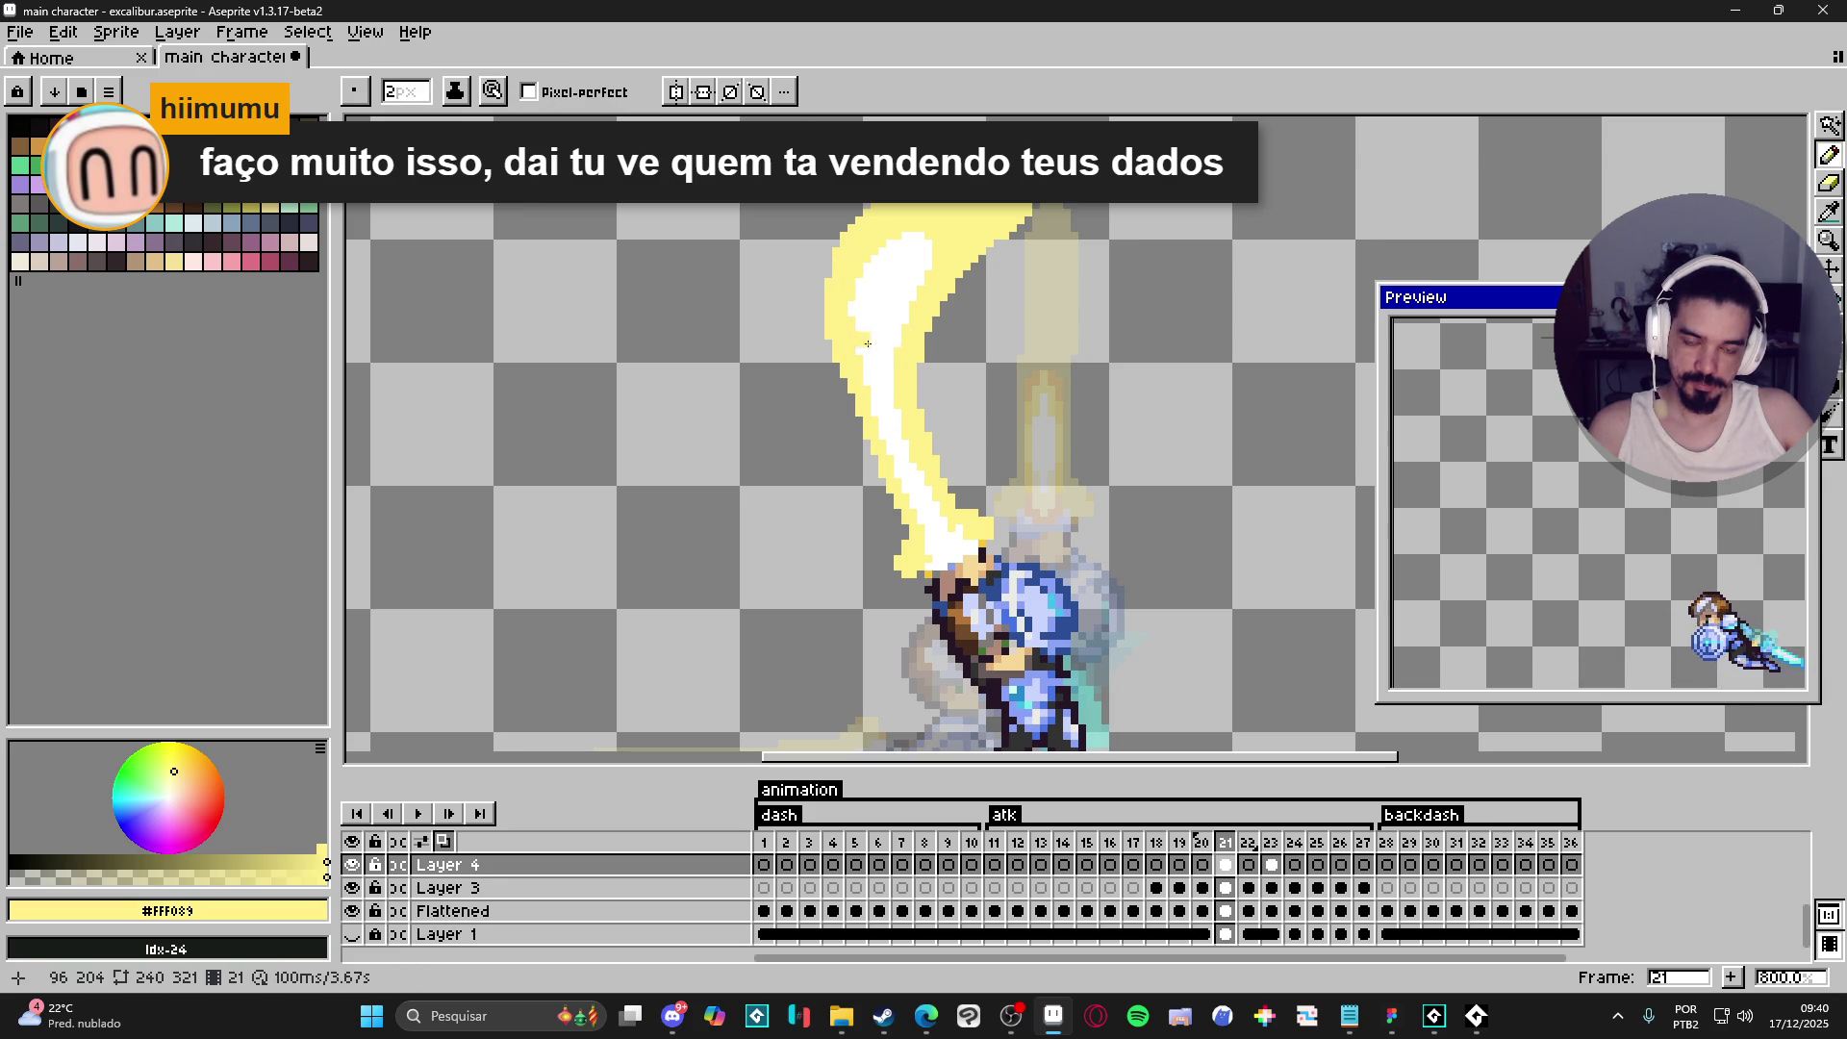
scroll(1052, 509, "down", 2)
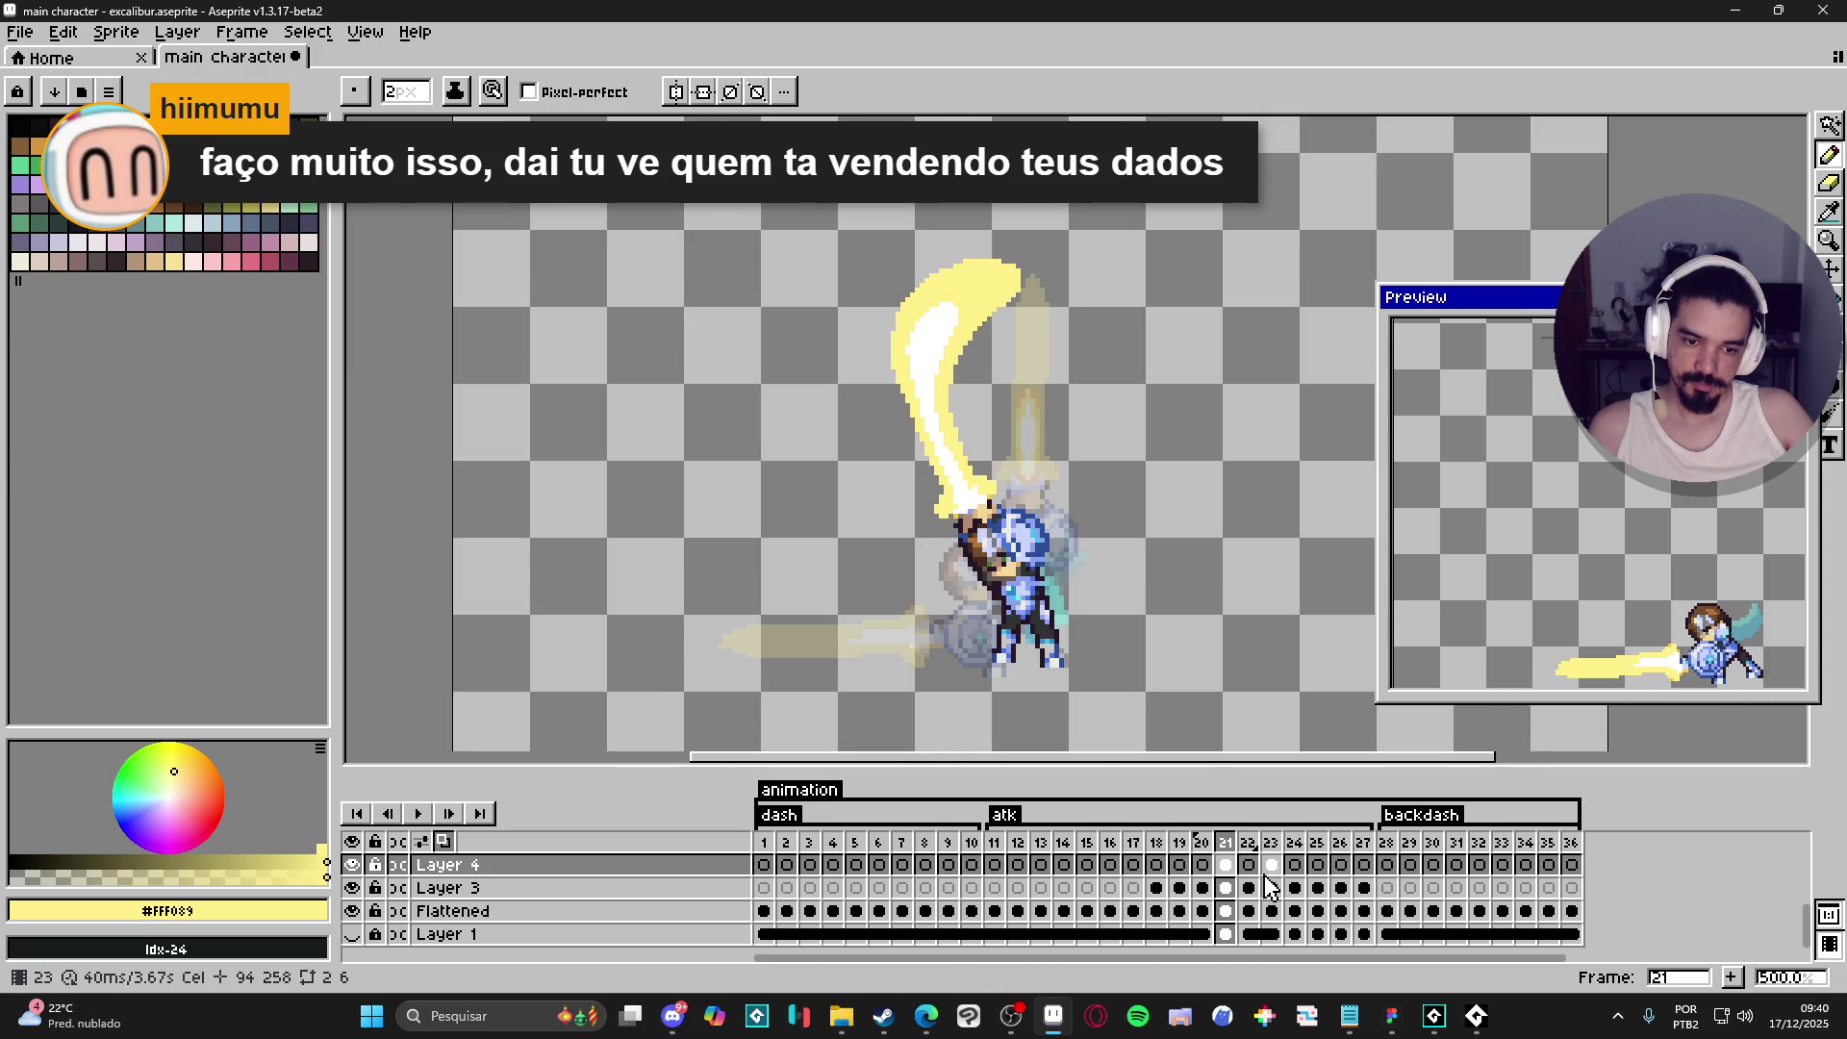
- Compare frames 20 and 21, then on thrust frame 22 sketch a long yellow arc toward the sword
left_click(1202, 857)
left_click(1230, 857)
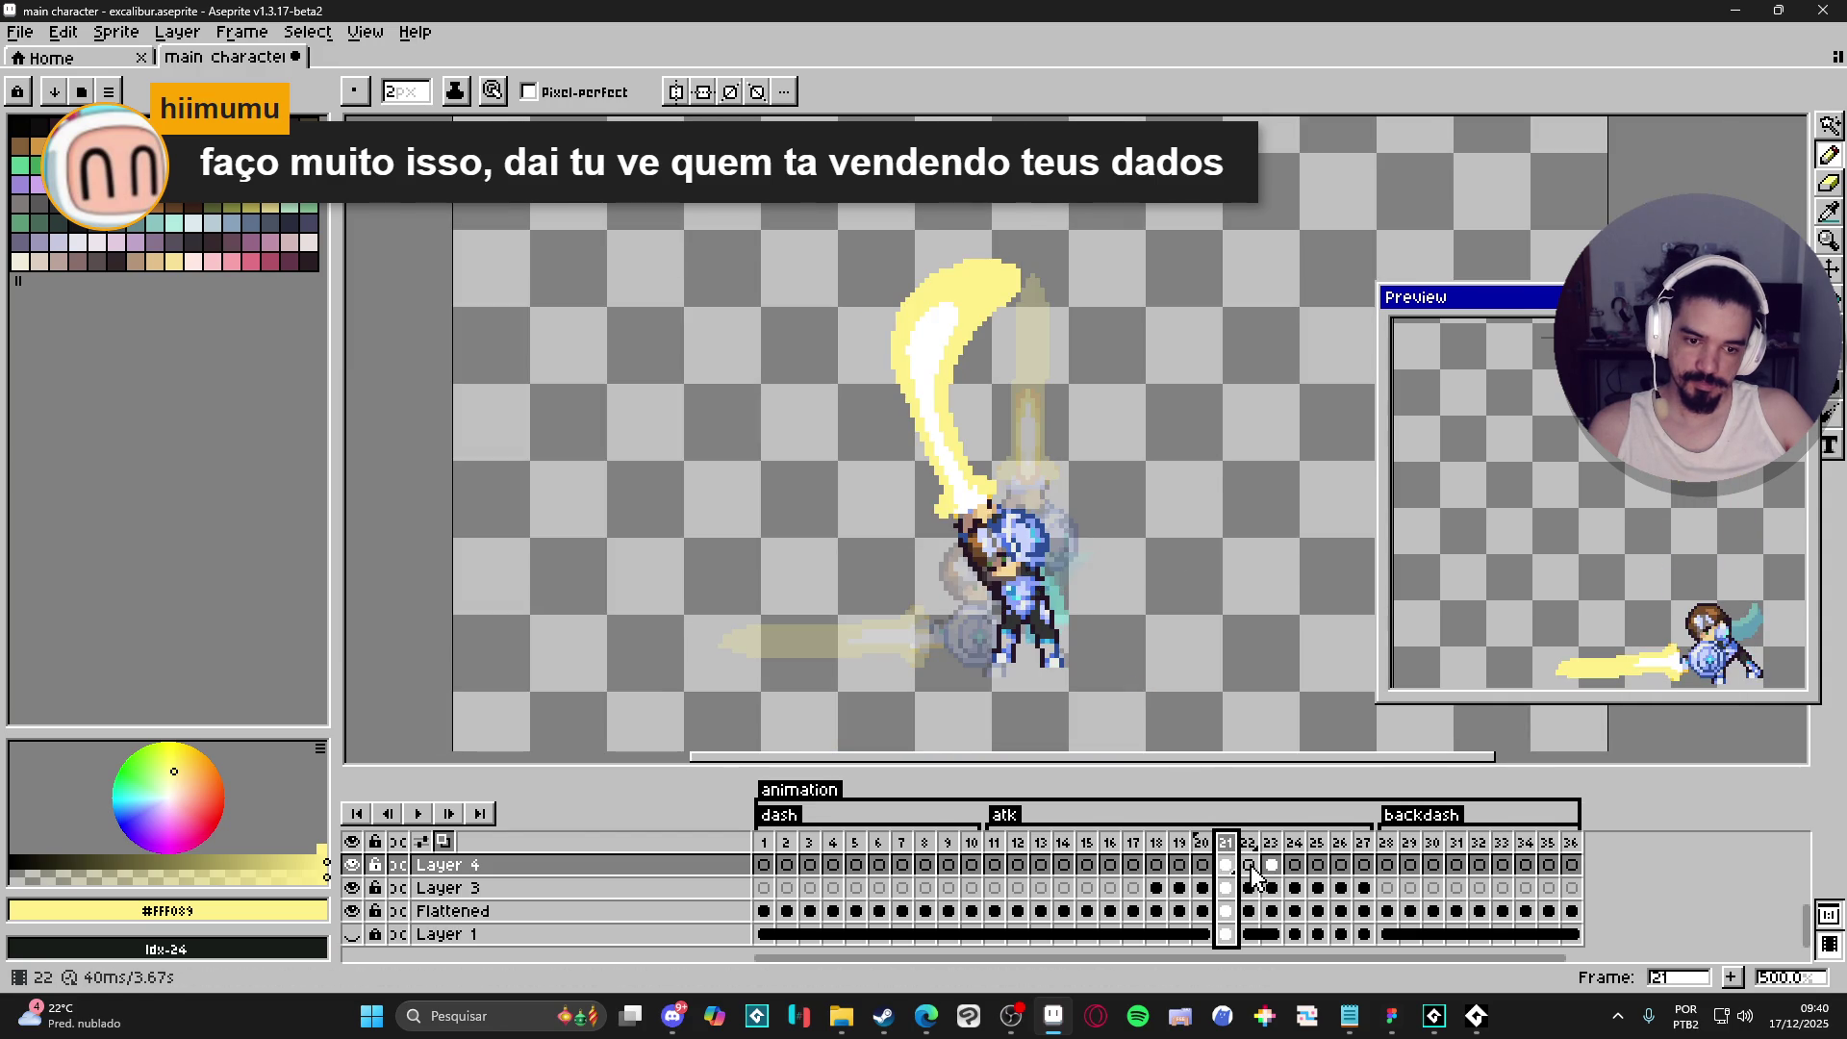
left_click(1248, 864)
key("alt")
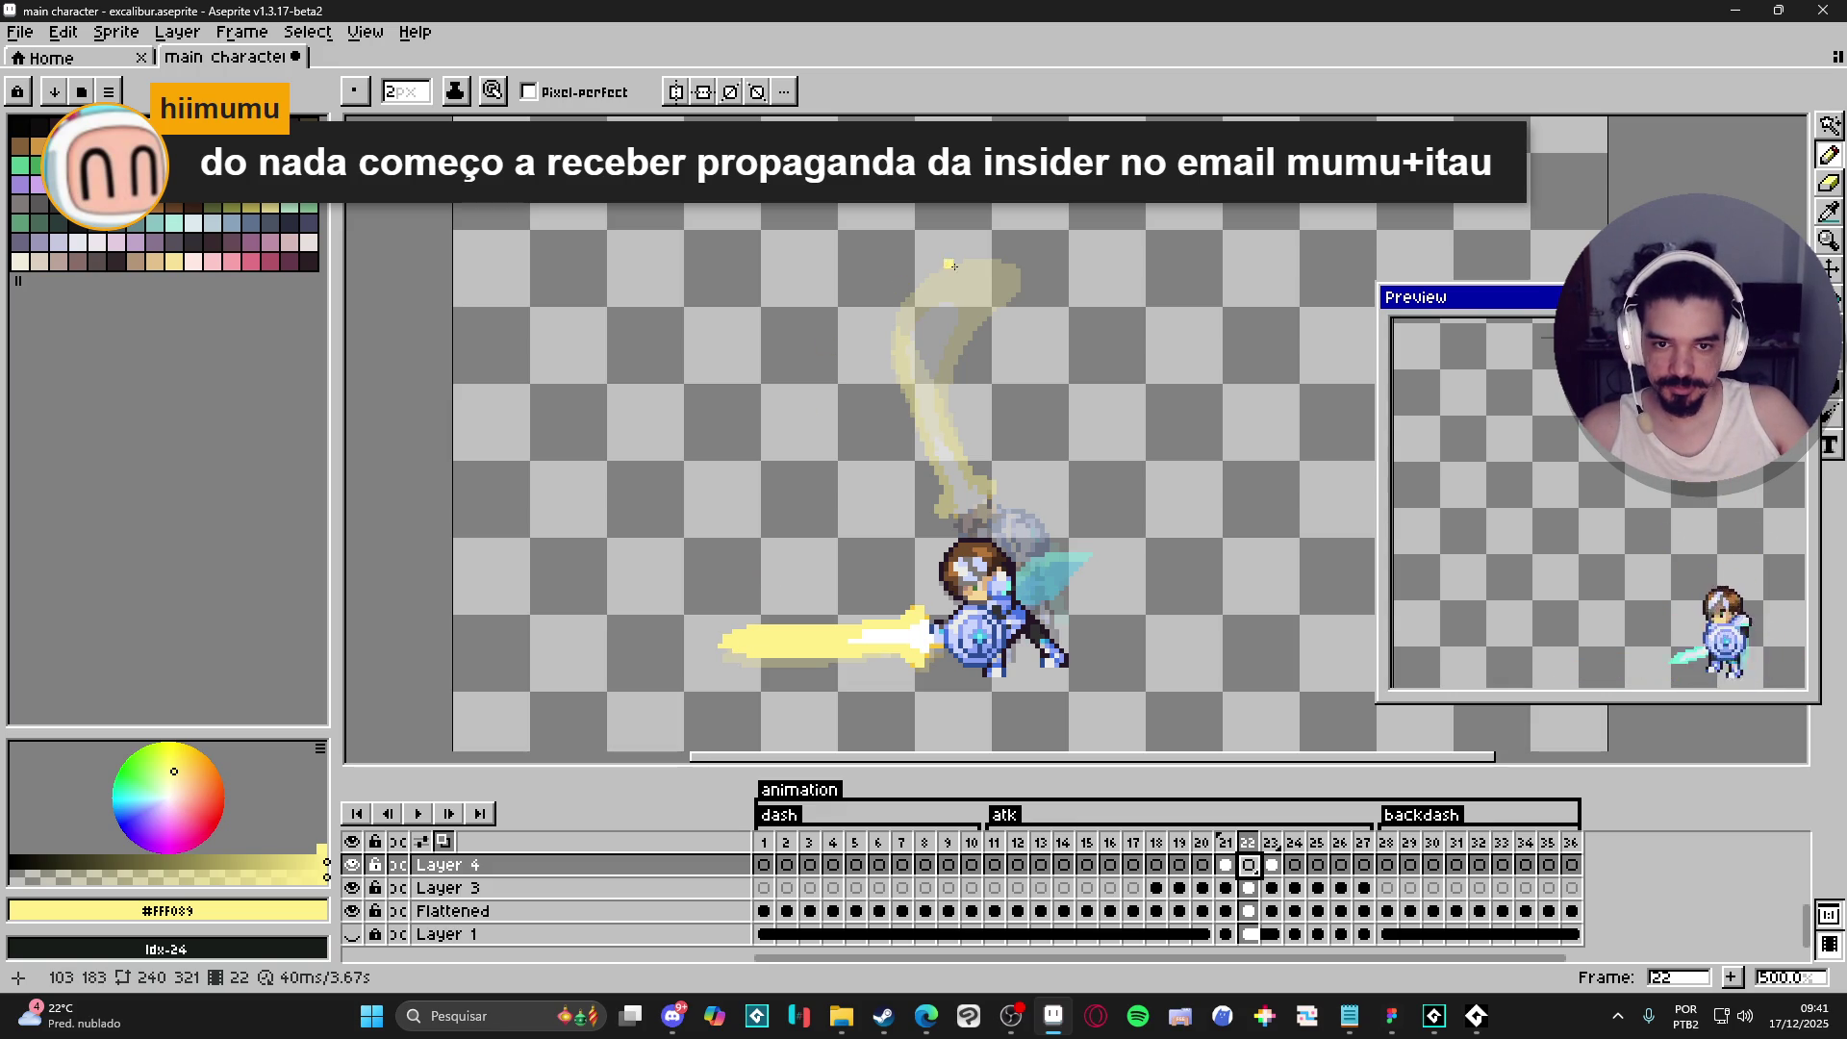
mouse_move(997, 264)
left_mouse_down()
mouse_move(939, 269)
mouse_move(835, 329)
mouse_move(742, 452)
mouse_move(729, 631)
left_mouse_up()
- Thicken the arc's left side in 2px #FFF089 and redraw its upper line after undoing a bad stroke
left_click_drag(728, 639, 724, 503)
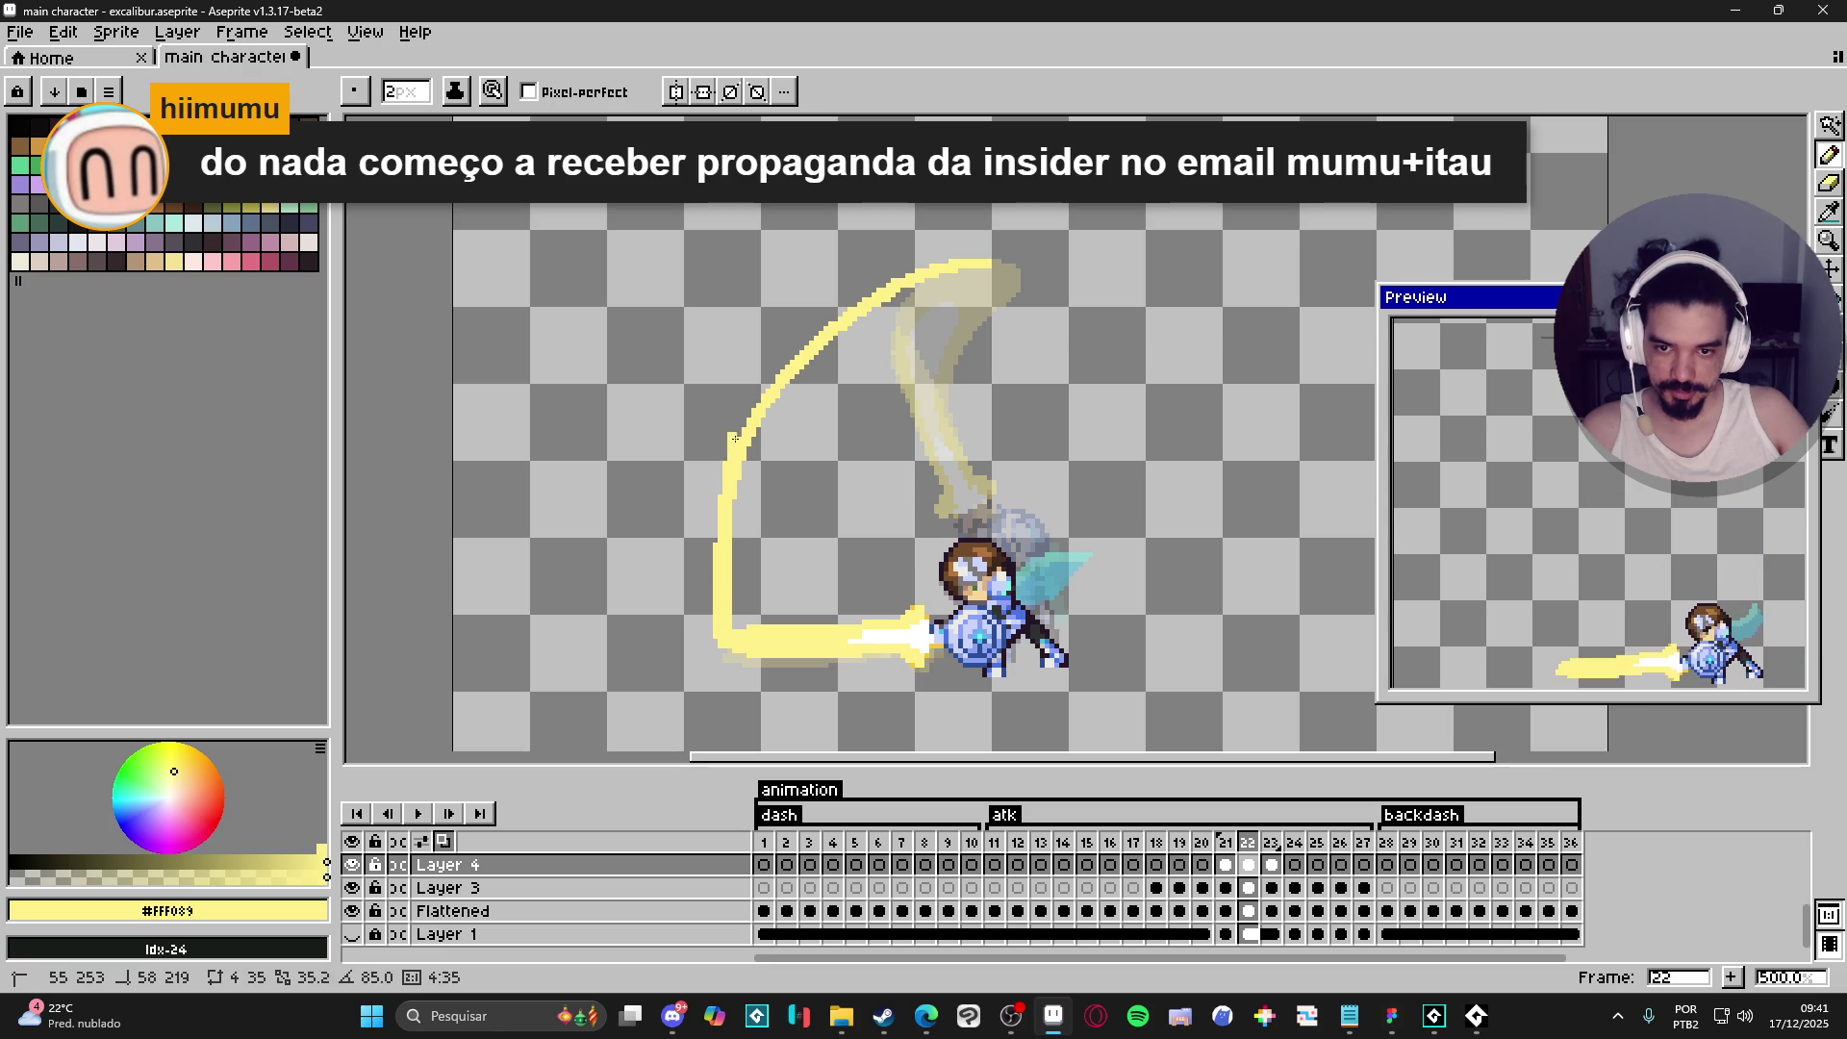
mouse_move(729, 511)
left_mouse_down()
mouse_move(754, 412)
mouse_move(842, 322)
mouse_move(880, 288)
mouse_move(993, 266)
left_mouse_up()
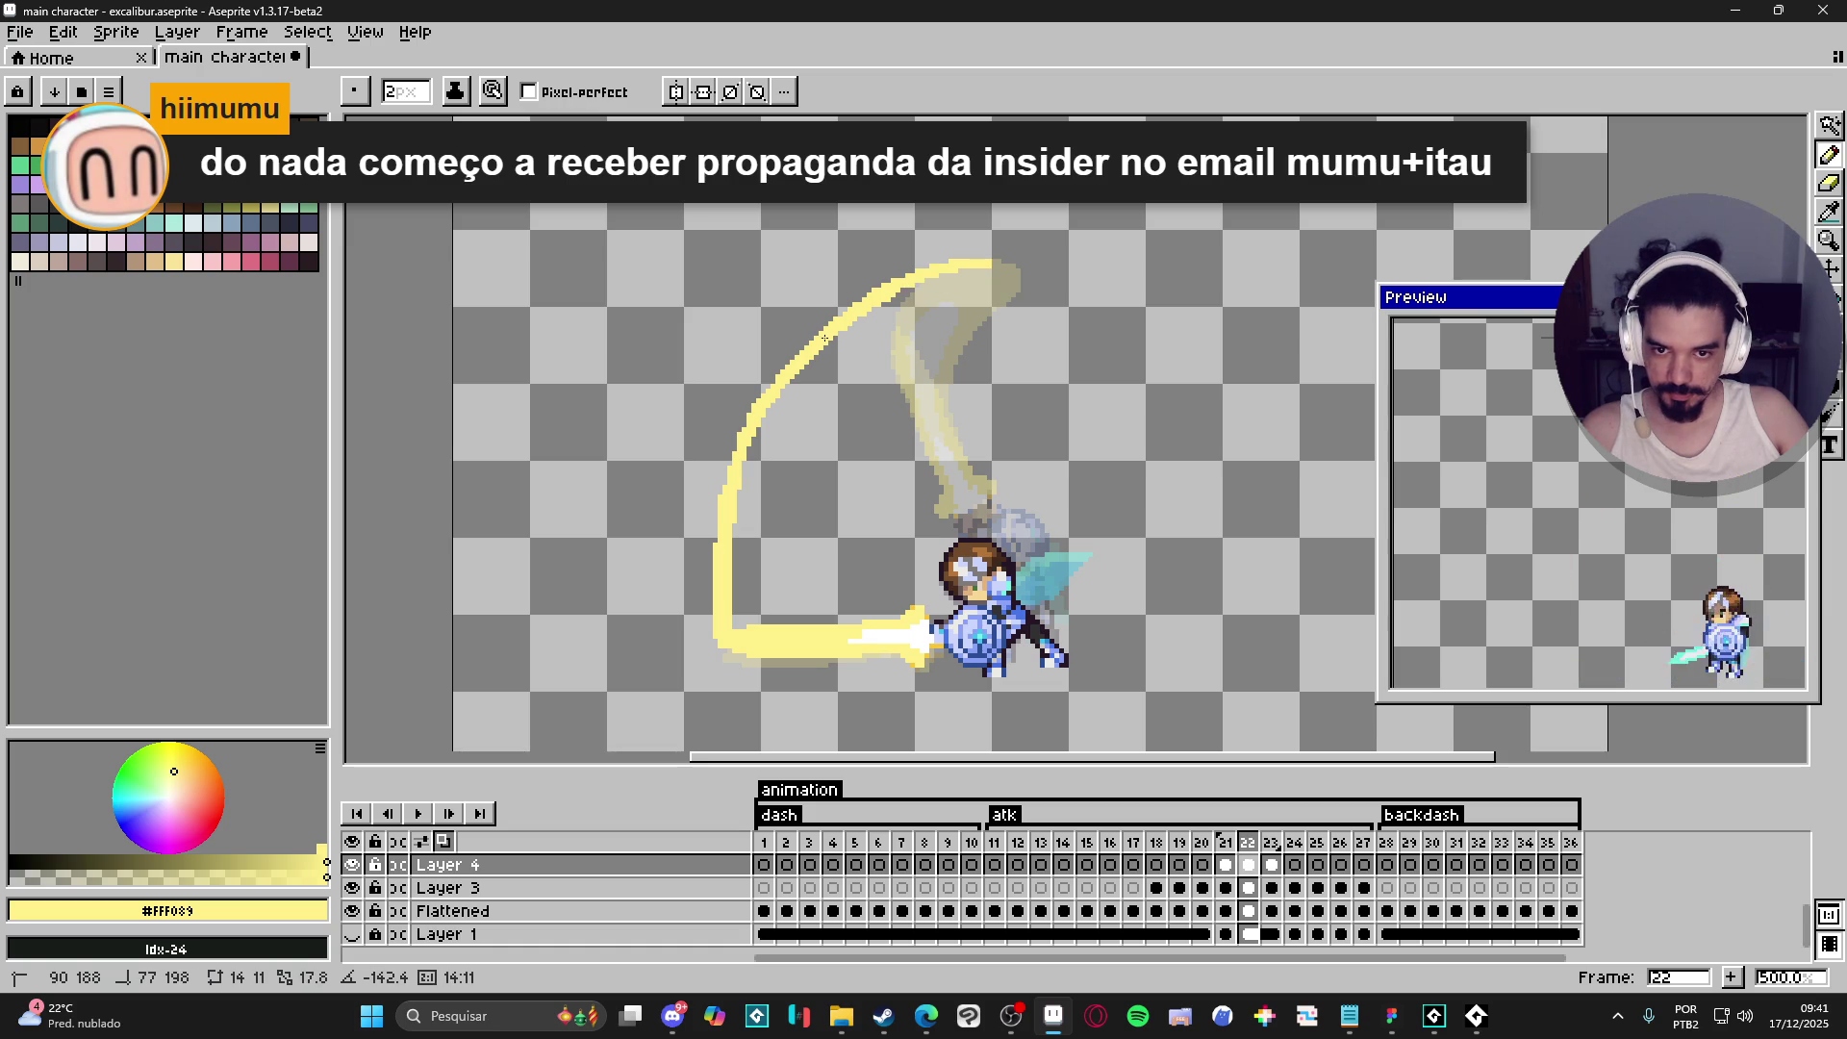
key("ctrl+z")
key("v")
key("b")
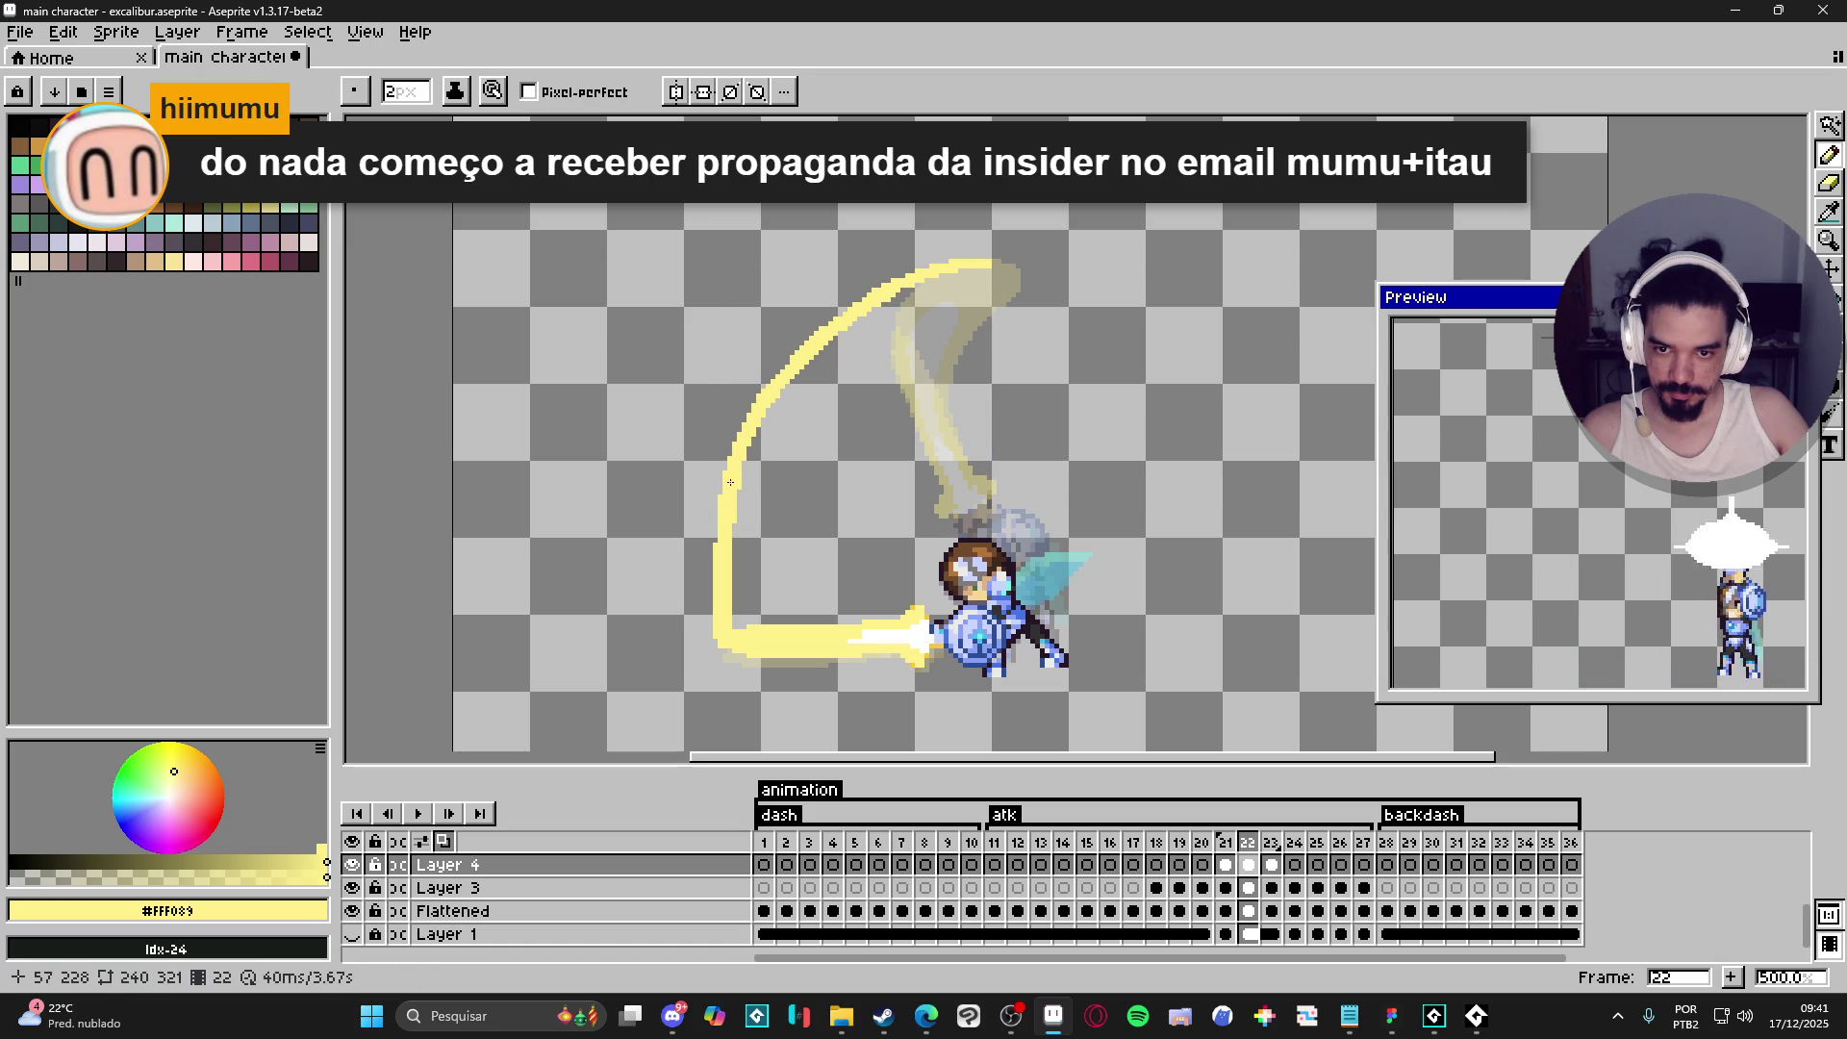
left_click(1013, 265, "shift")
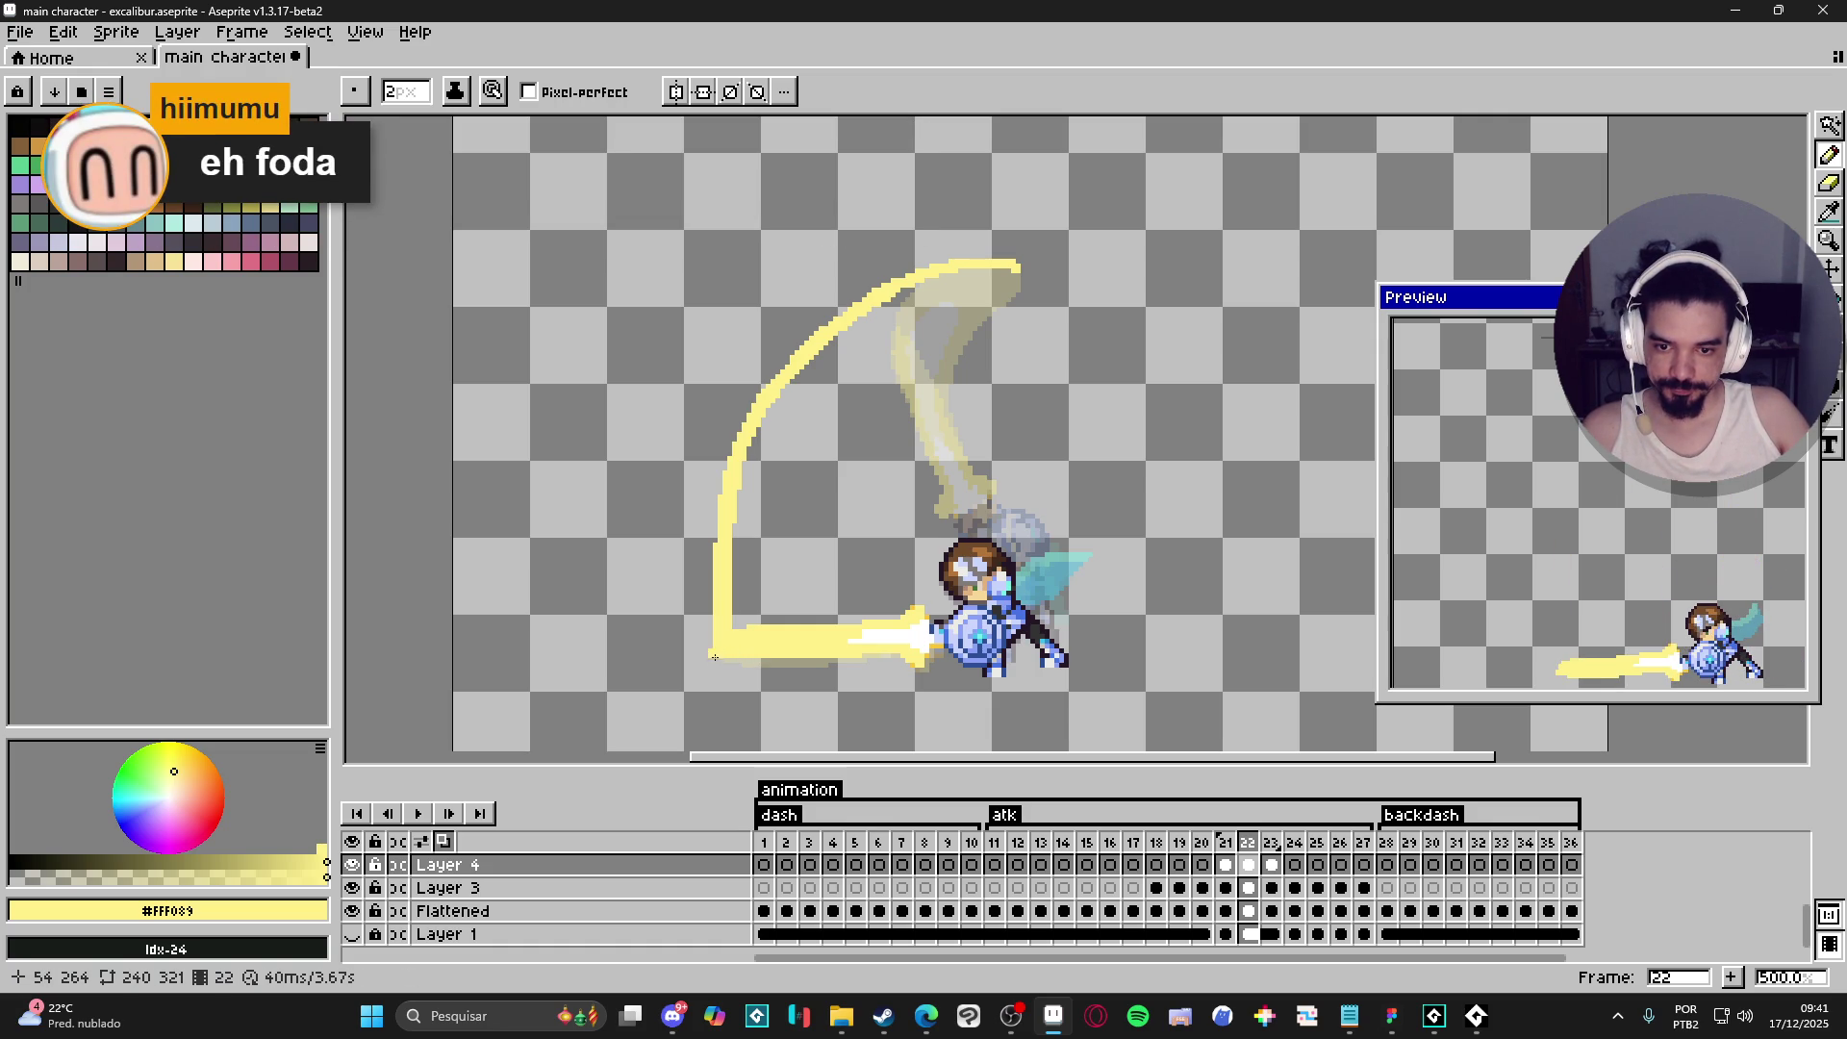
key("e")
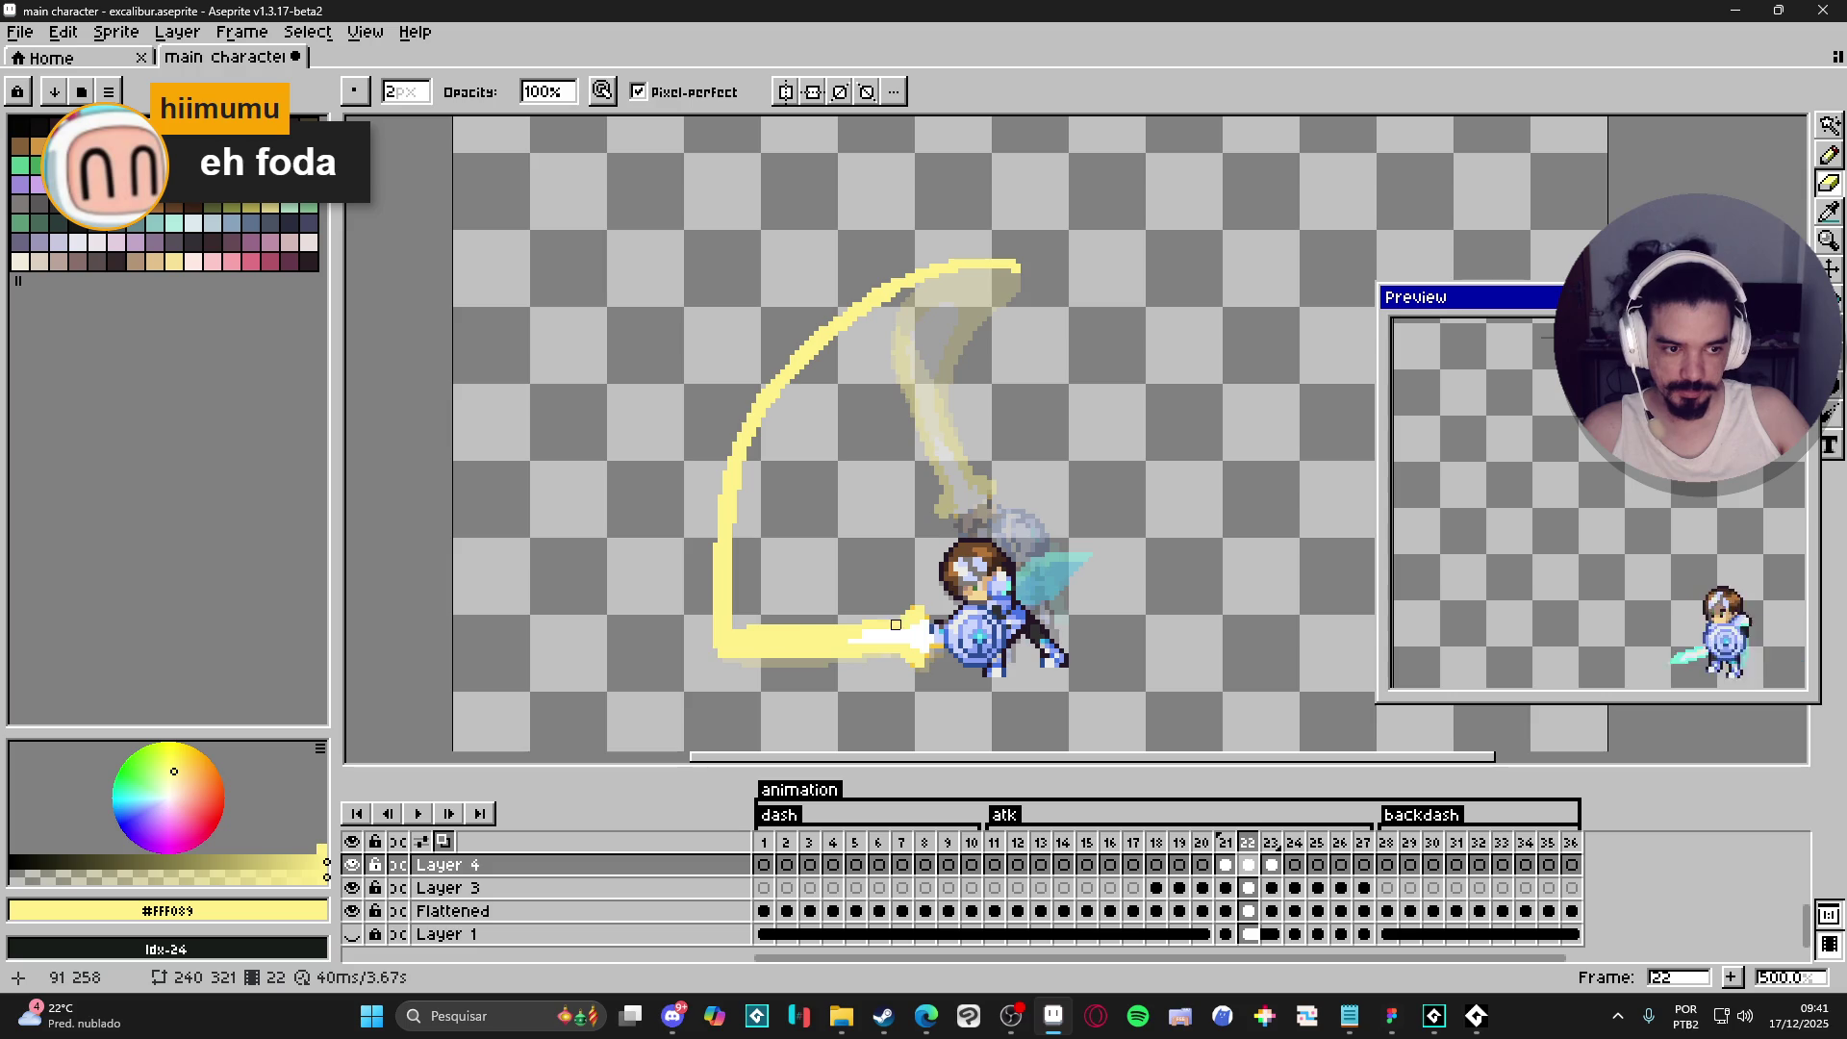
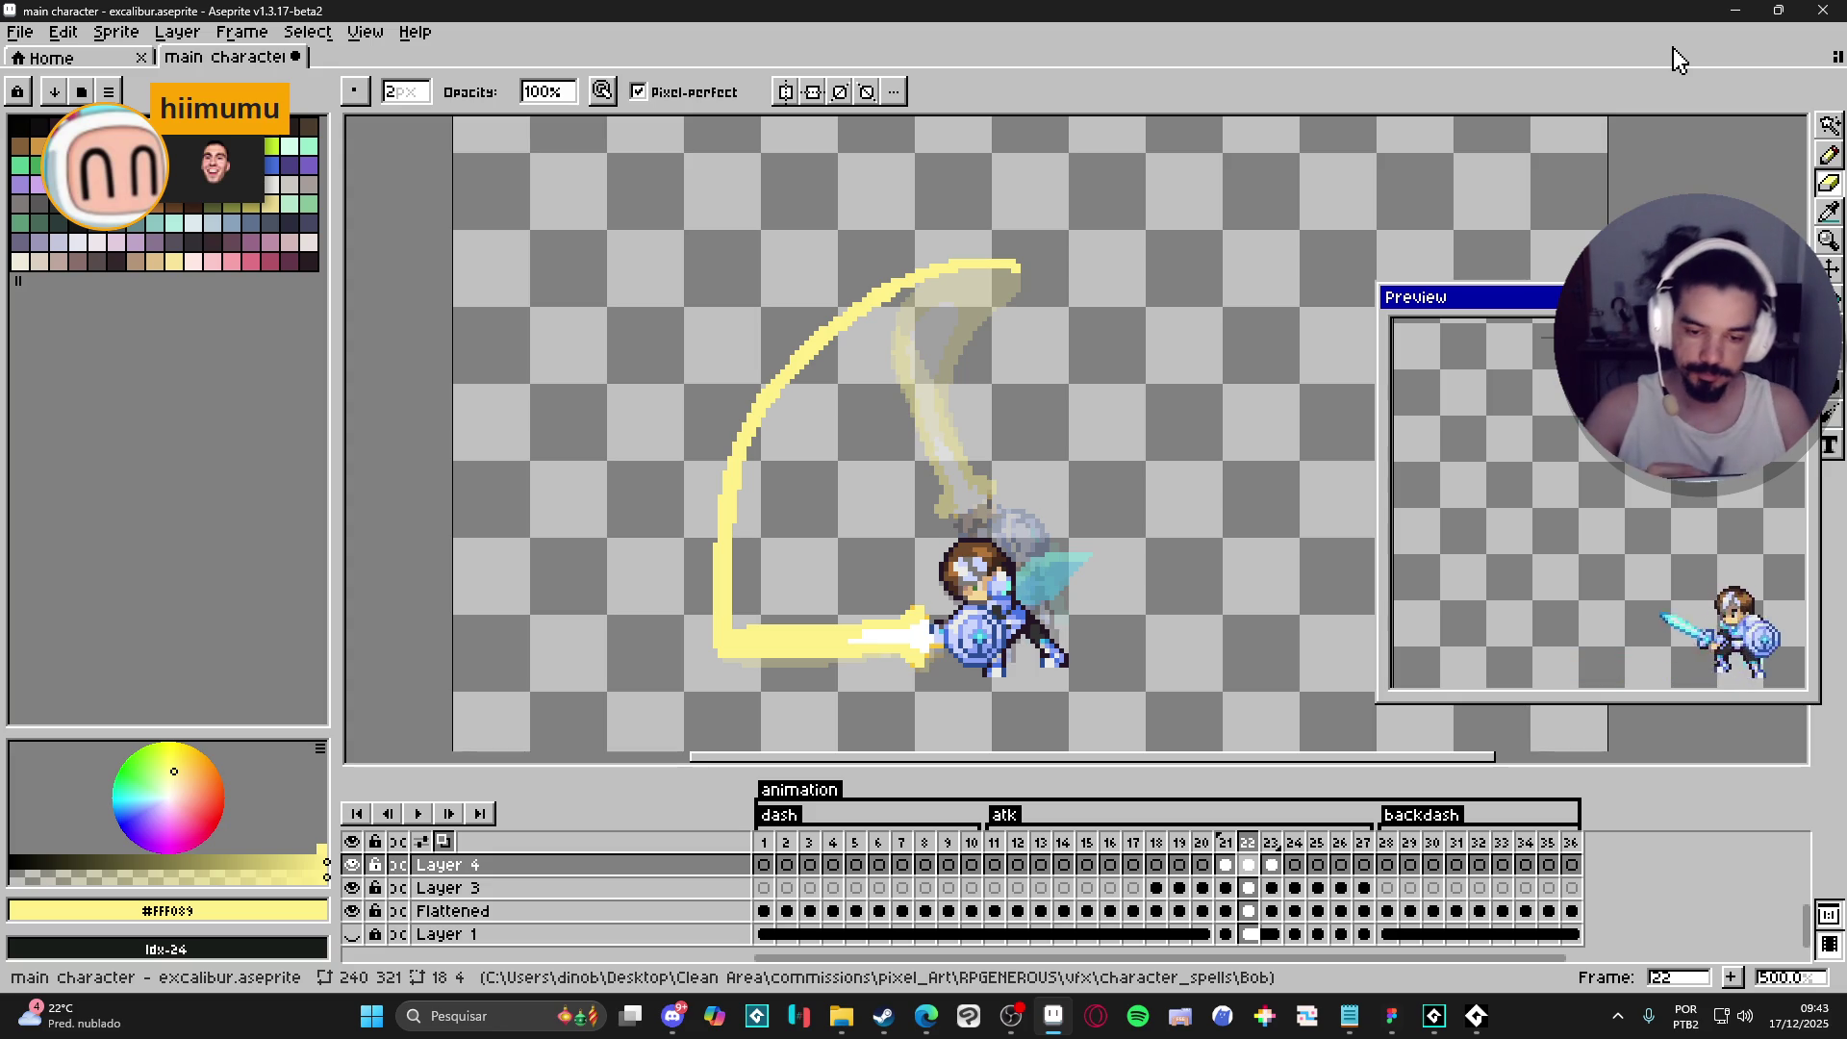
- Redraw the frame 22 arc's edge, left side and top tip with the Pencil
key("b")
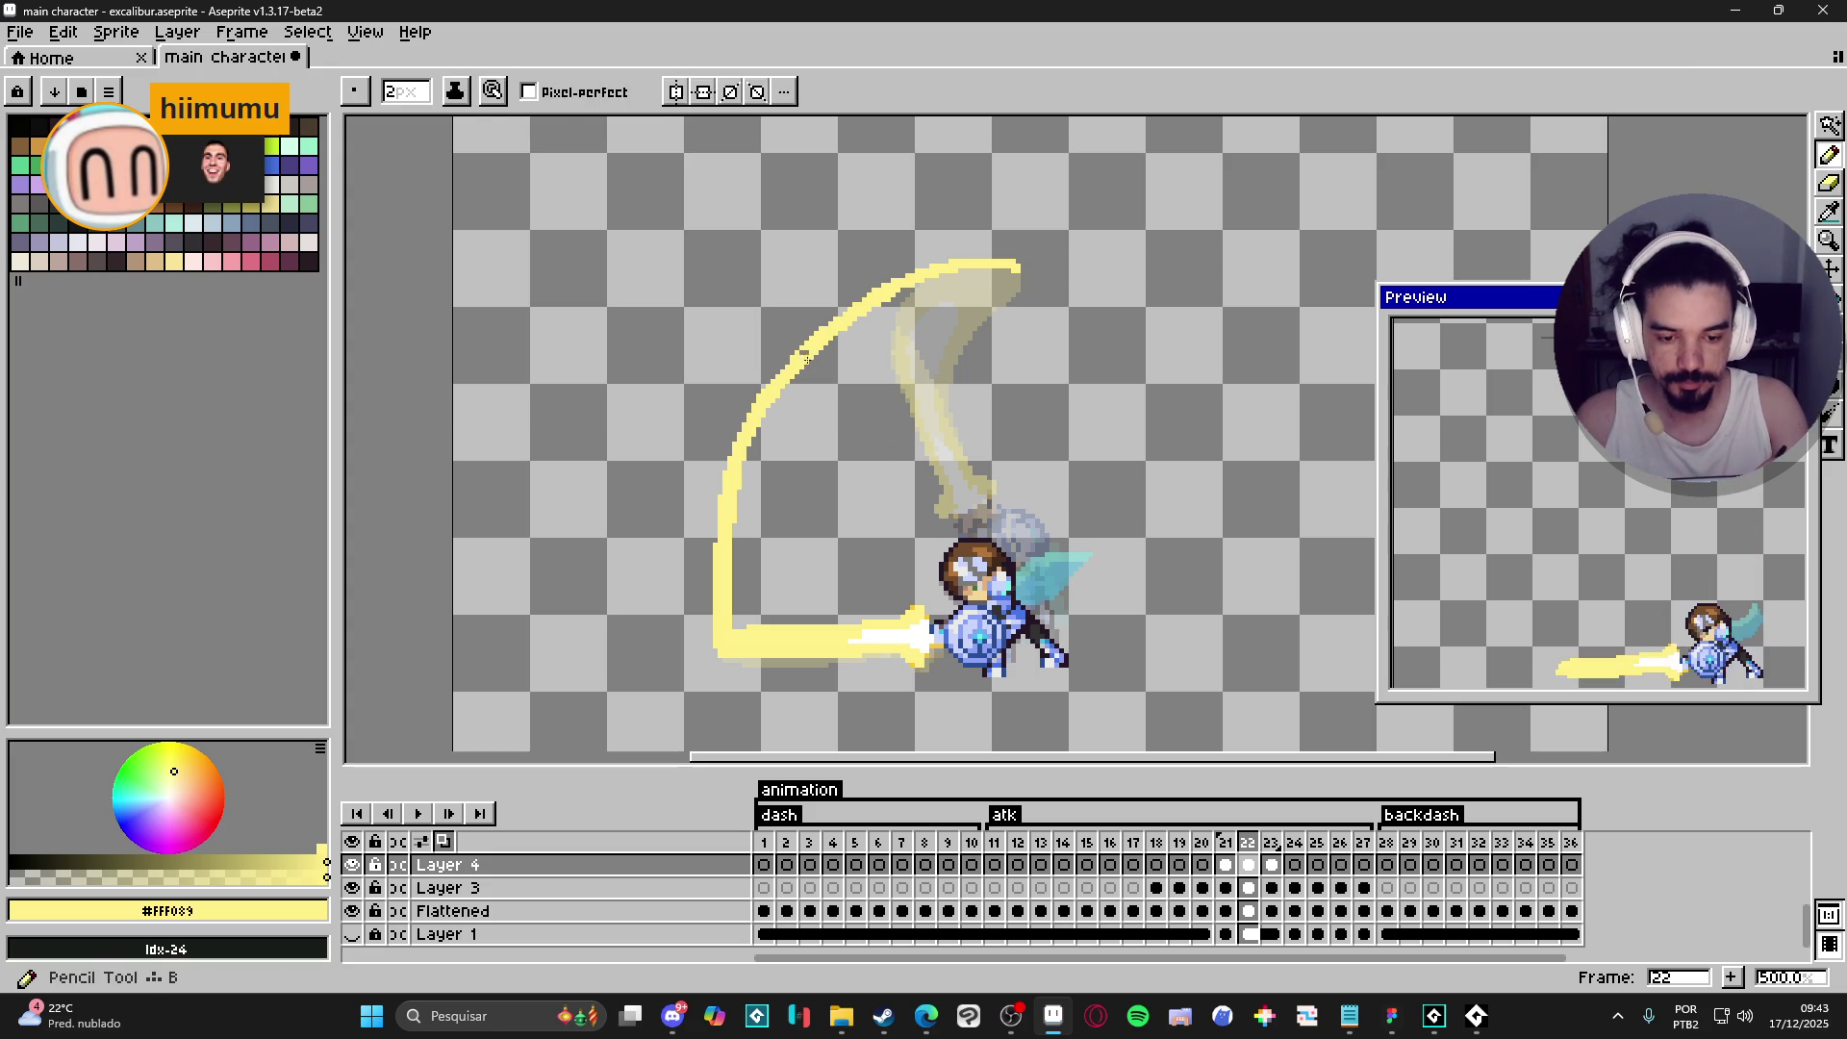
left_click_drag(736, 461, 736, 466)
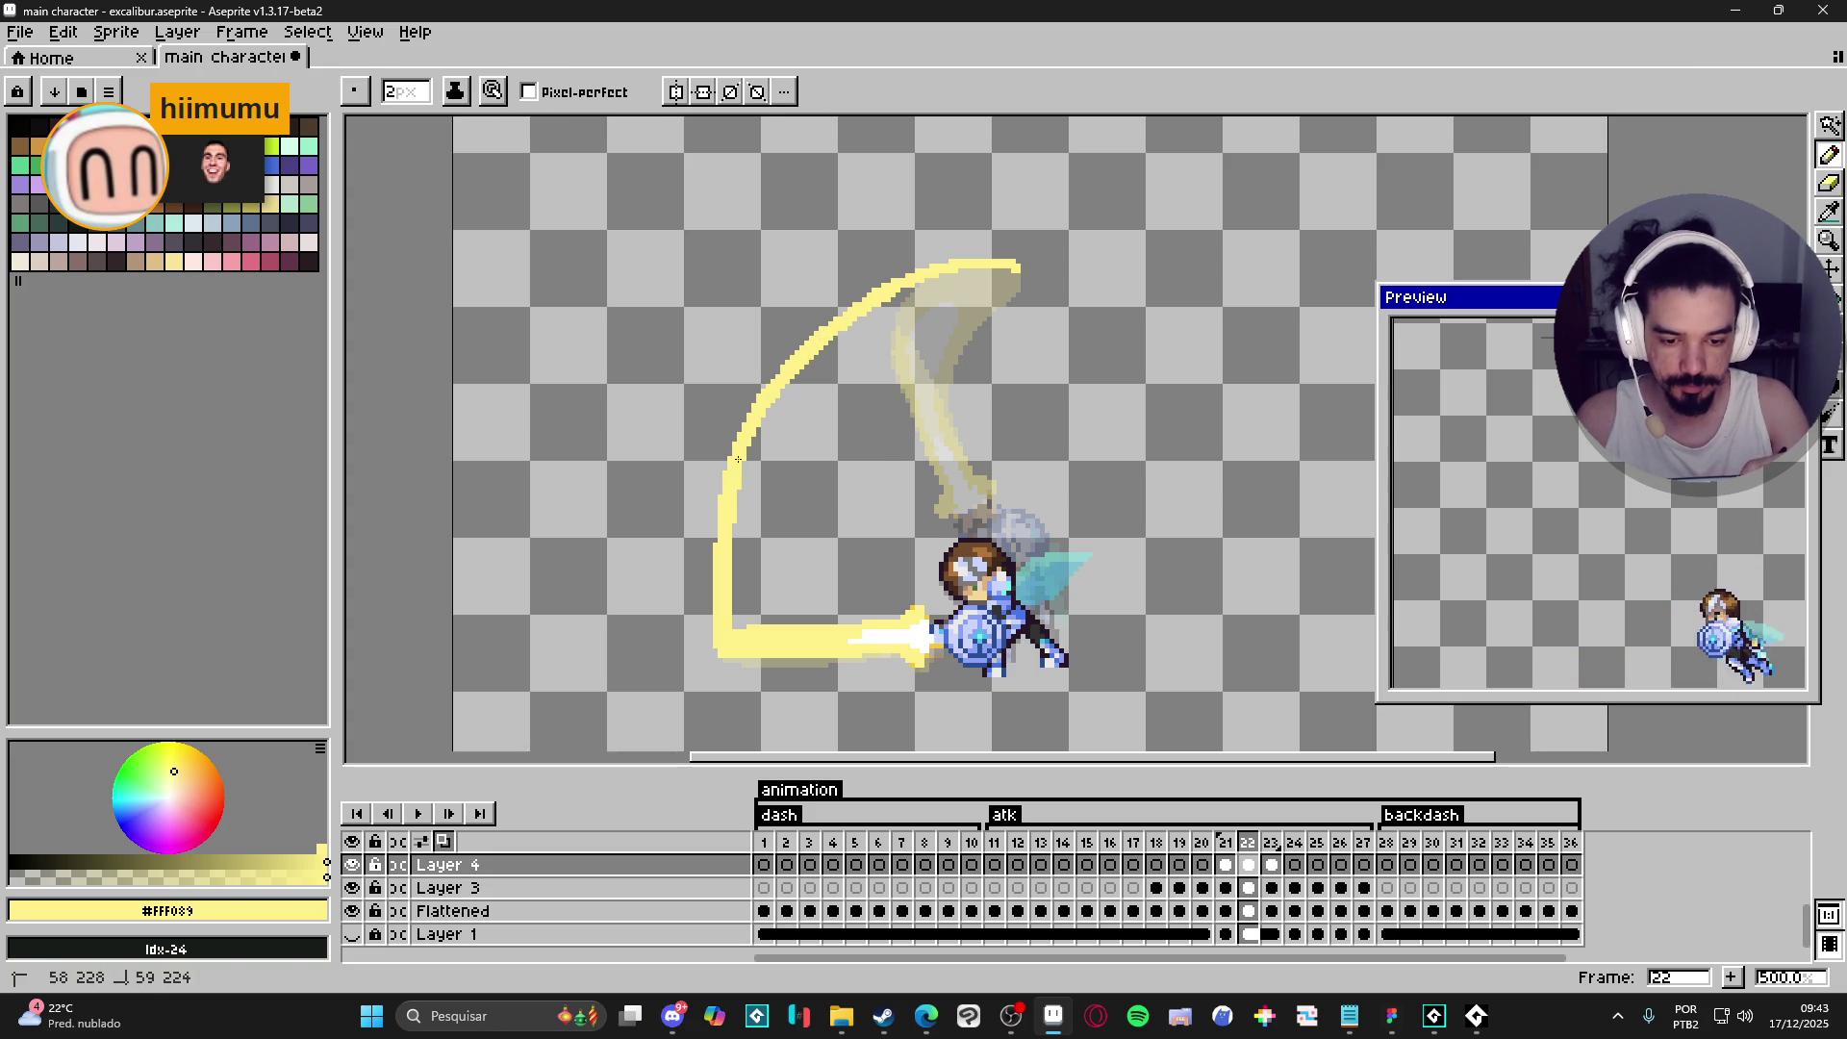
left_click_drag(790, 367, 904, 277)
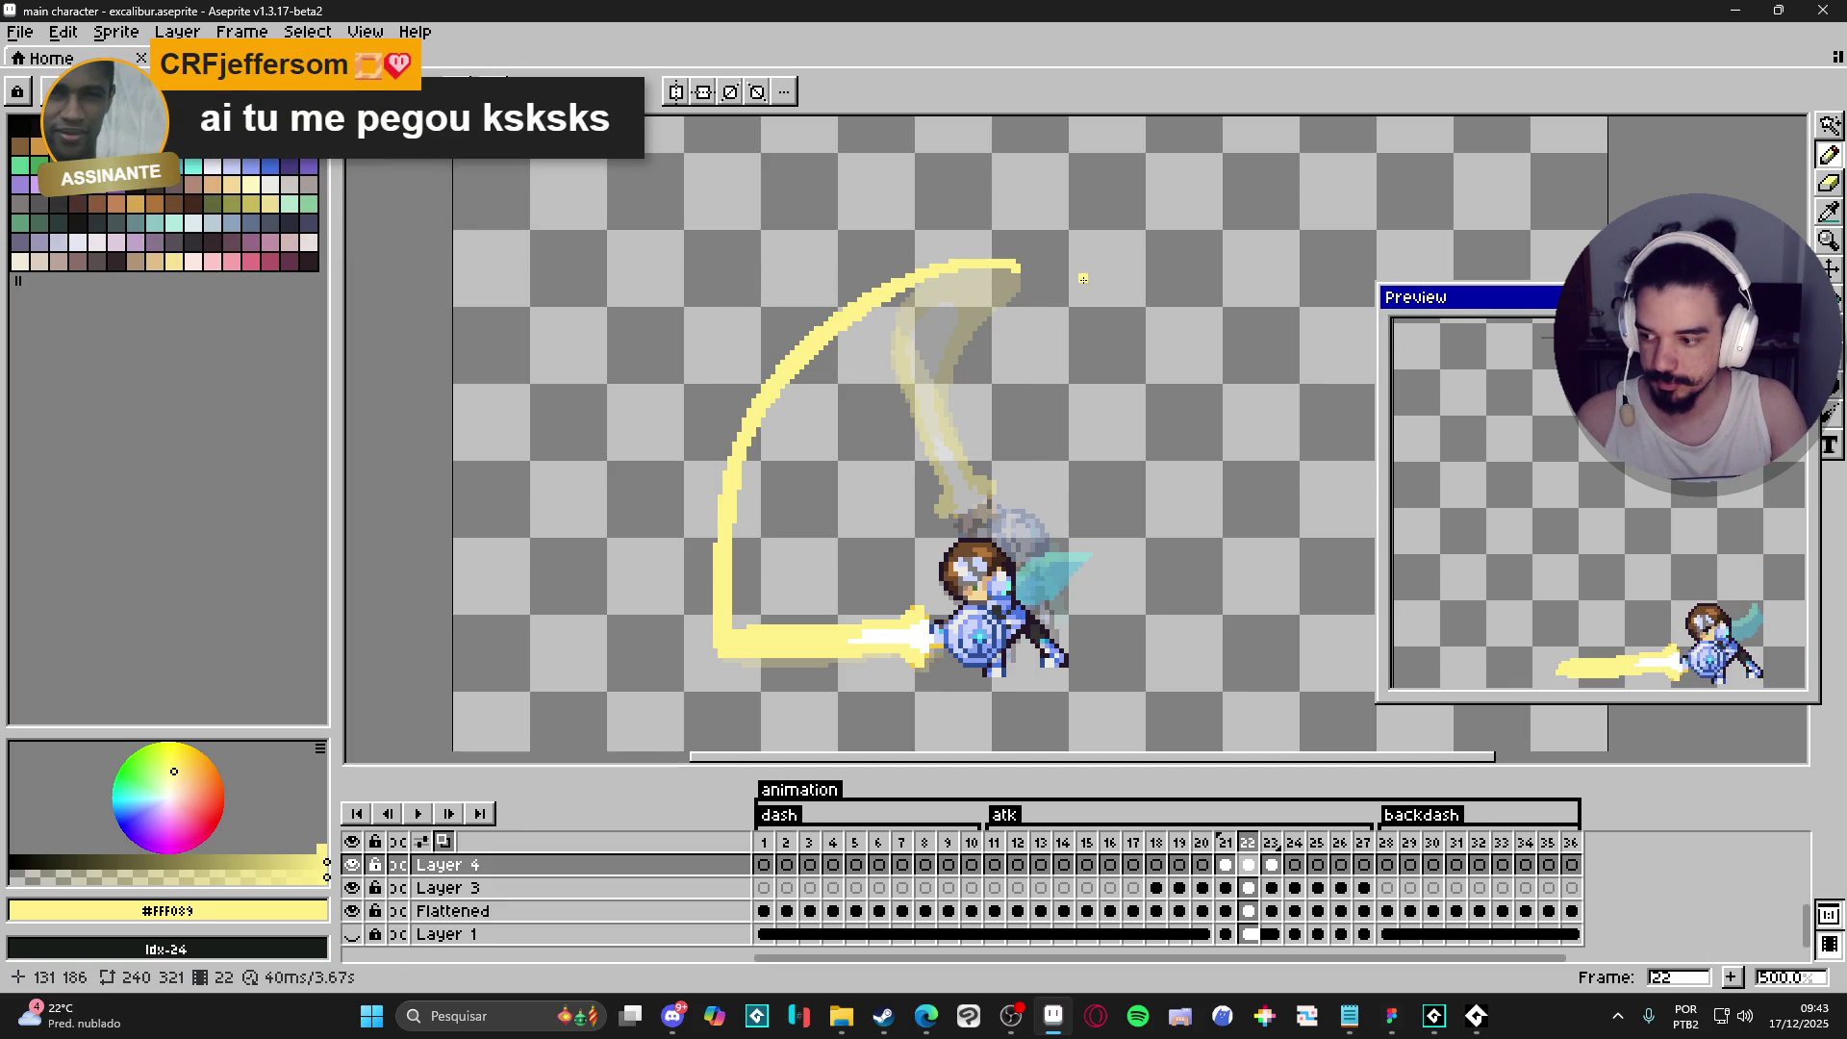
mouse_move(1017, 269)
left_mouse_down()
mouse_move(860, 448)
mouse_move(908, 438)
mouse_move(878, 620)
left_mouse_up()
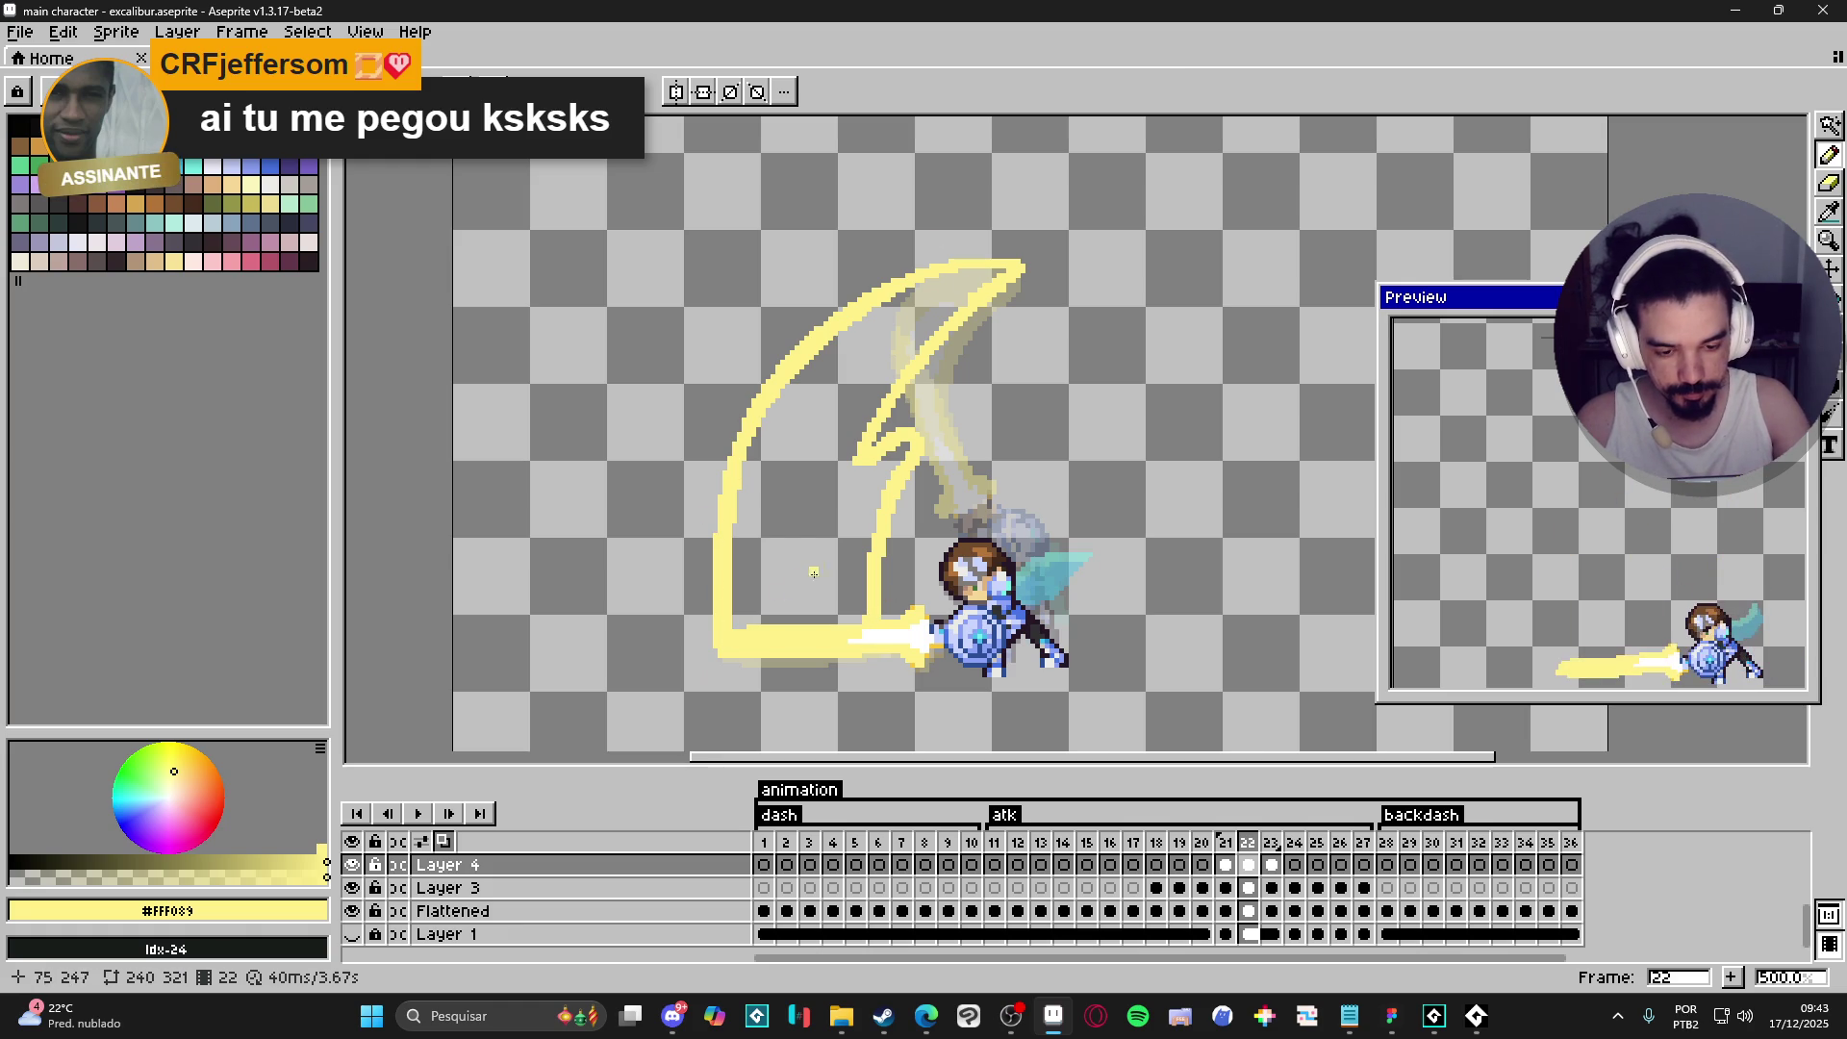
- Close the gap in the arc's bottom edge and fill the crescent solid pale yellow
key("g")
left_click(801, 580)
key("ctrl+z")
key("b")
left_click_drag(868, 617, 775, 621)
key("g")
left_click(858, 581)
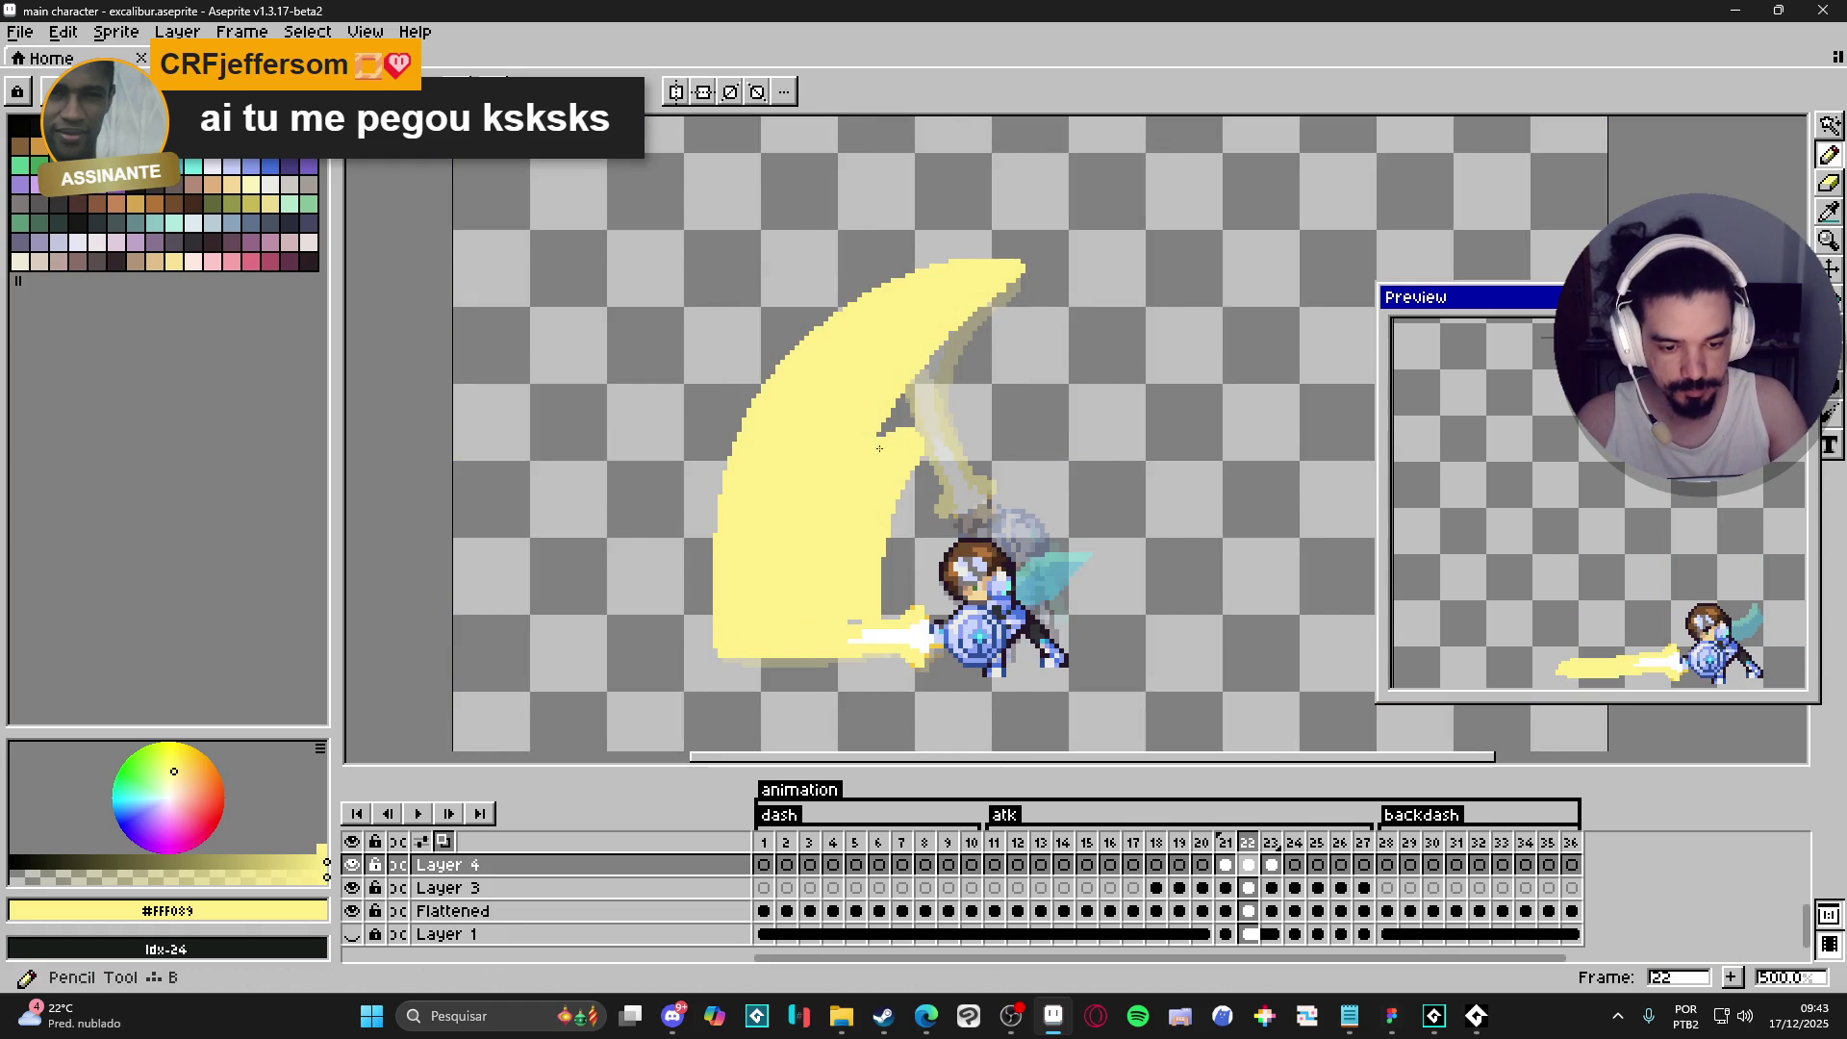
key("b")
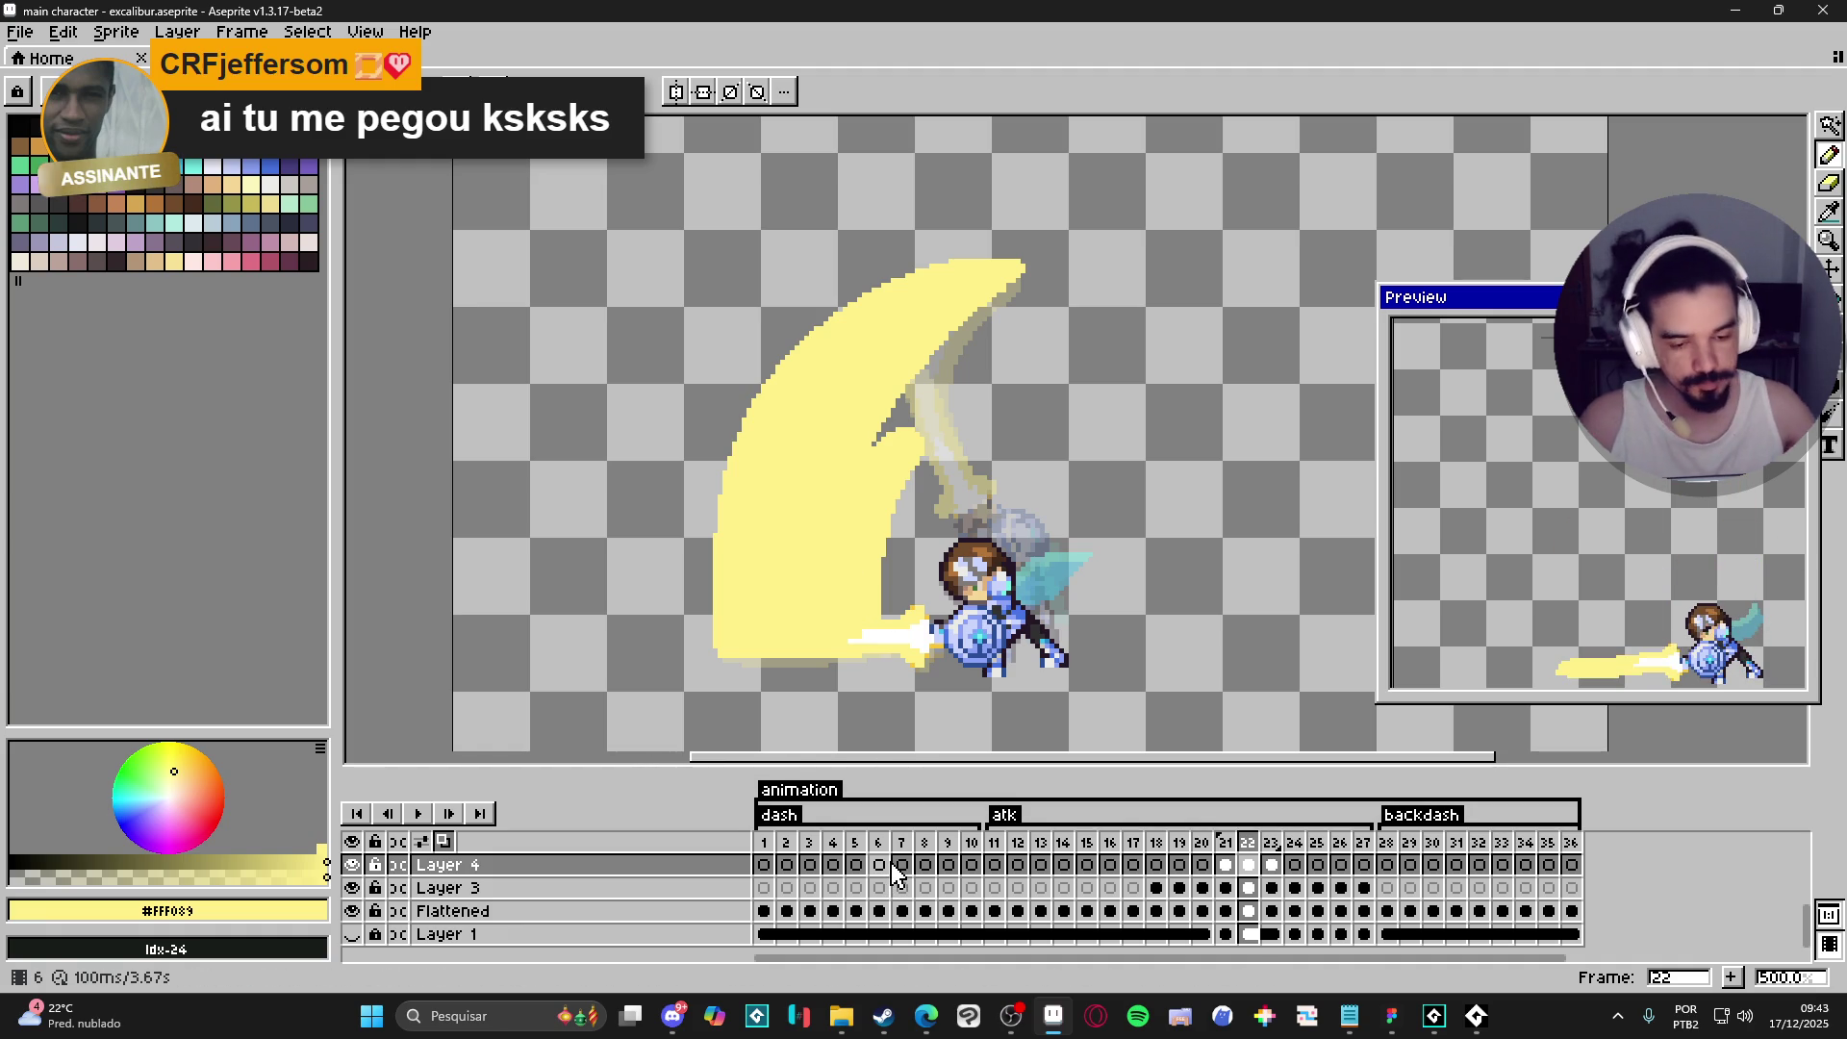
key("minus")
key("minus")
key("minus")
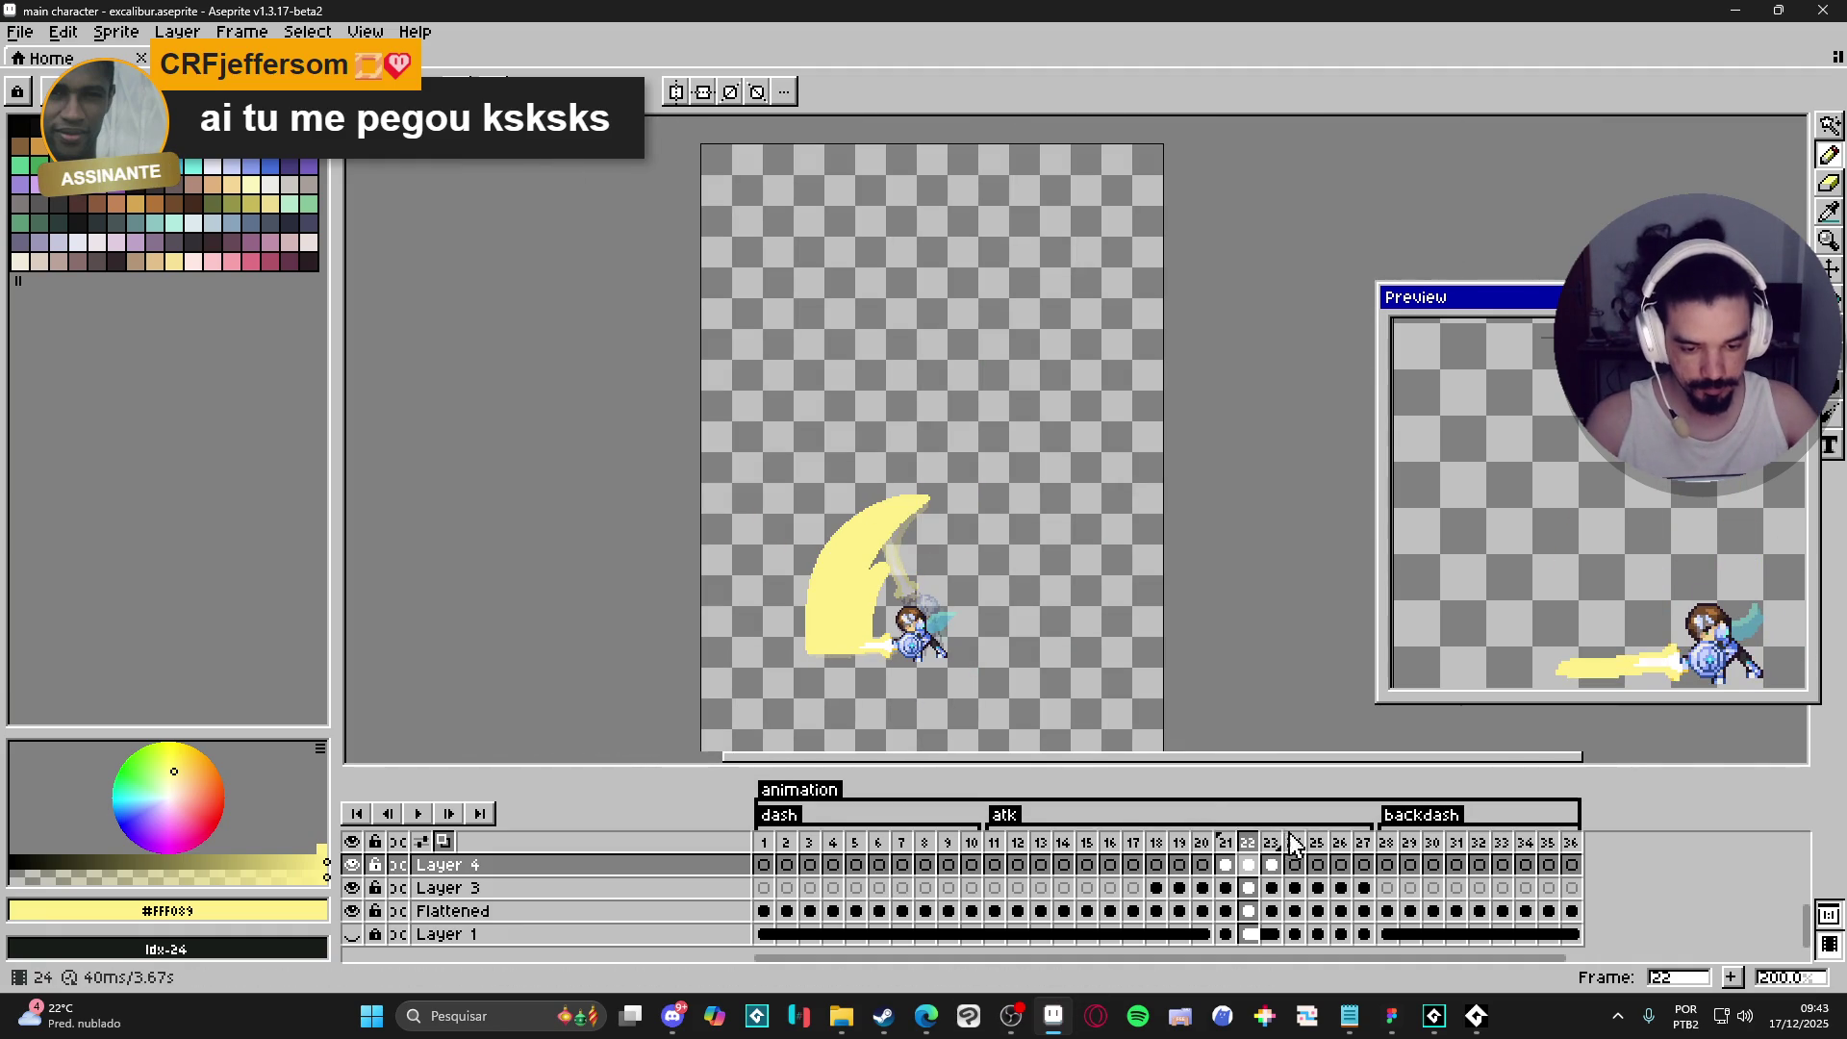
- Widen the canvas to 440 by 321 pixels, extending both sides
key("ctrl+alt+c")
left_click_drag(701, 611, 509, 612)
left_click(353, 588)
scroll(912, 559, "up", 1)
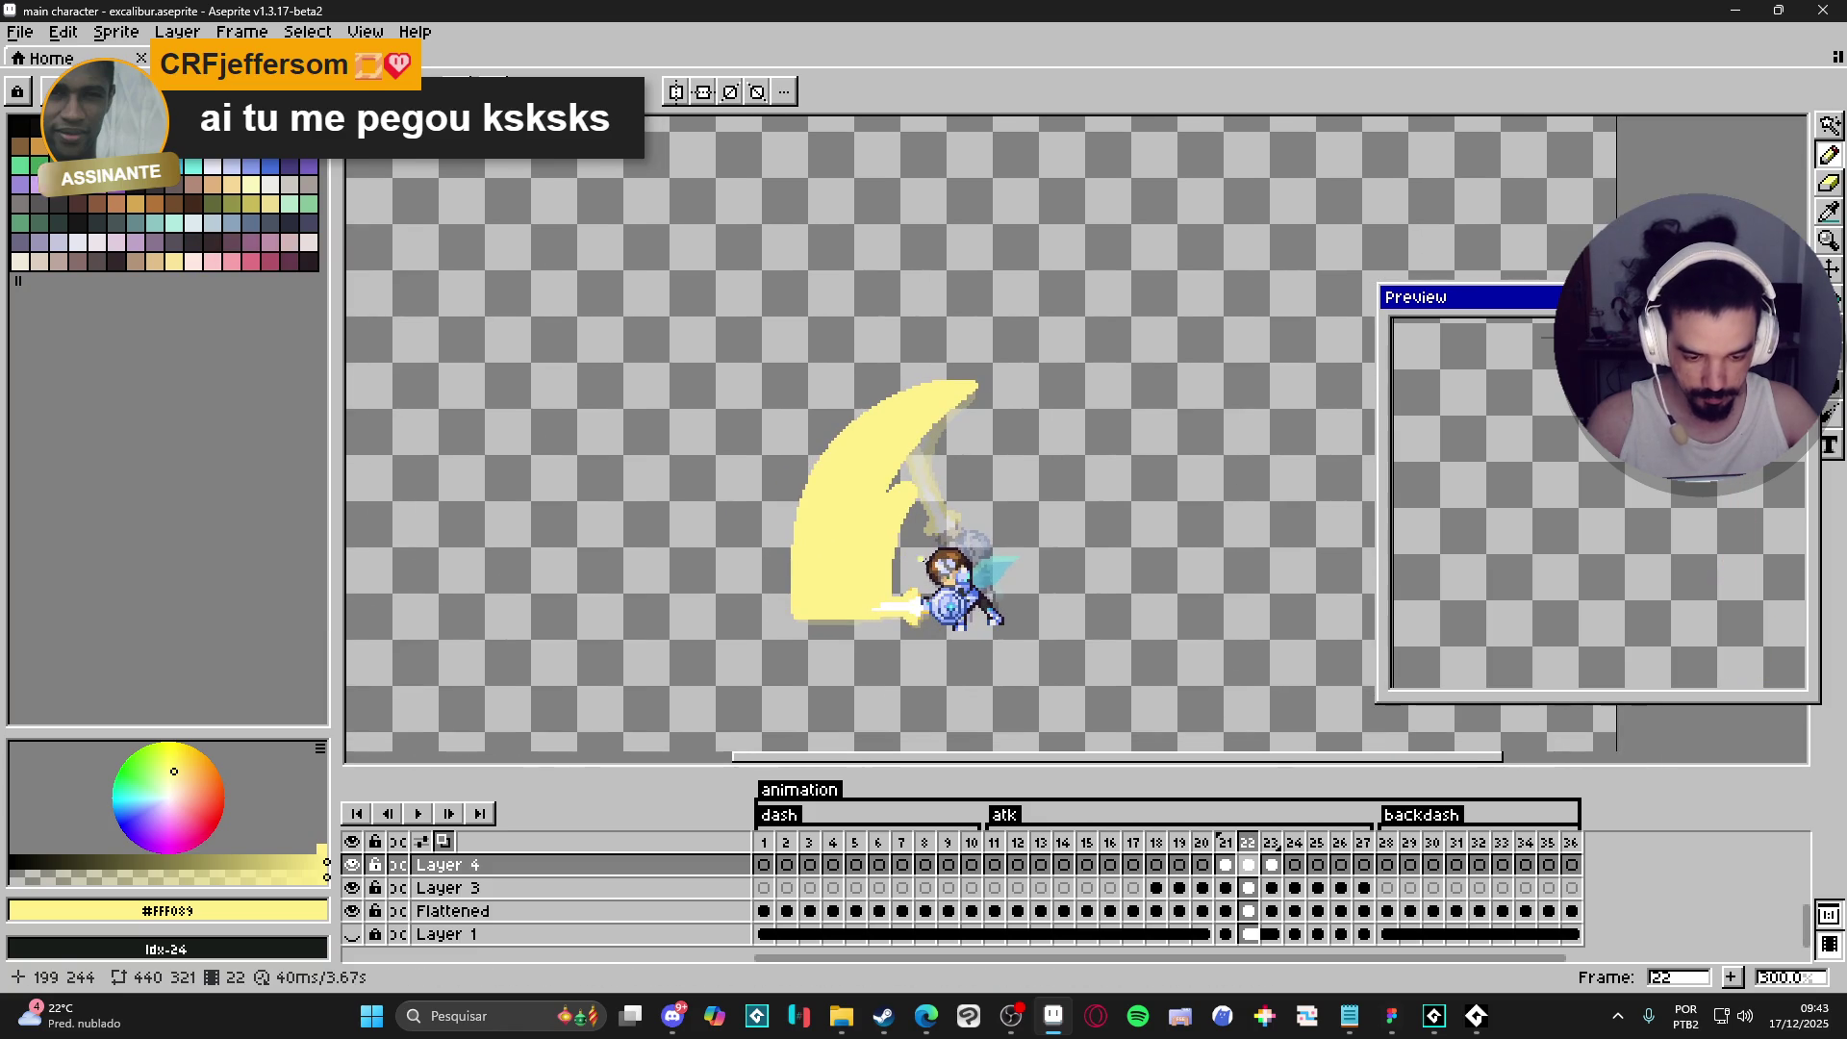
- Compare frames 21 and 22, then move on to frame 23
left_click(1218, 843)
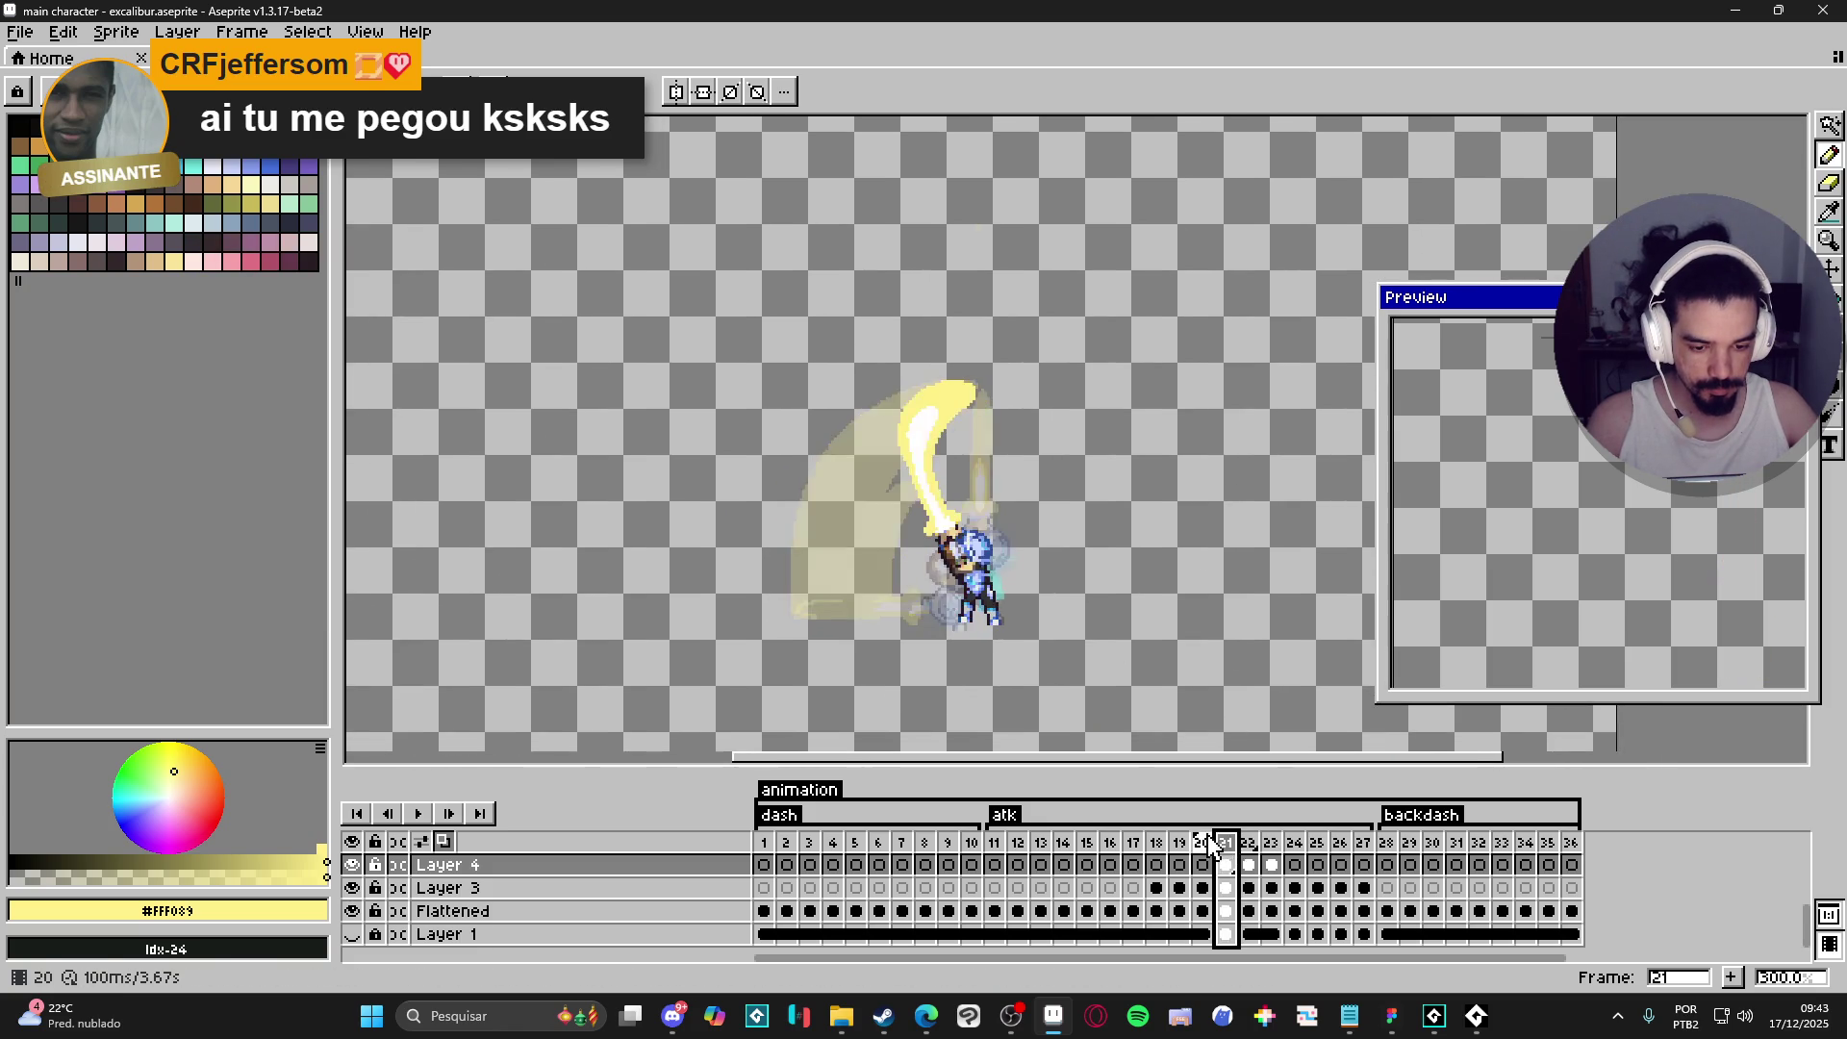
left_click(1248, 842)
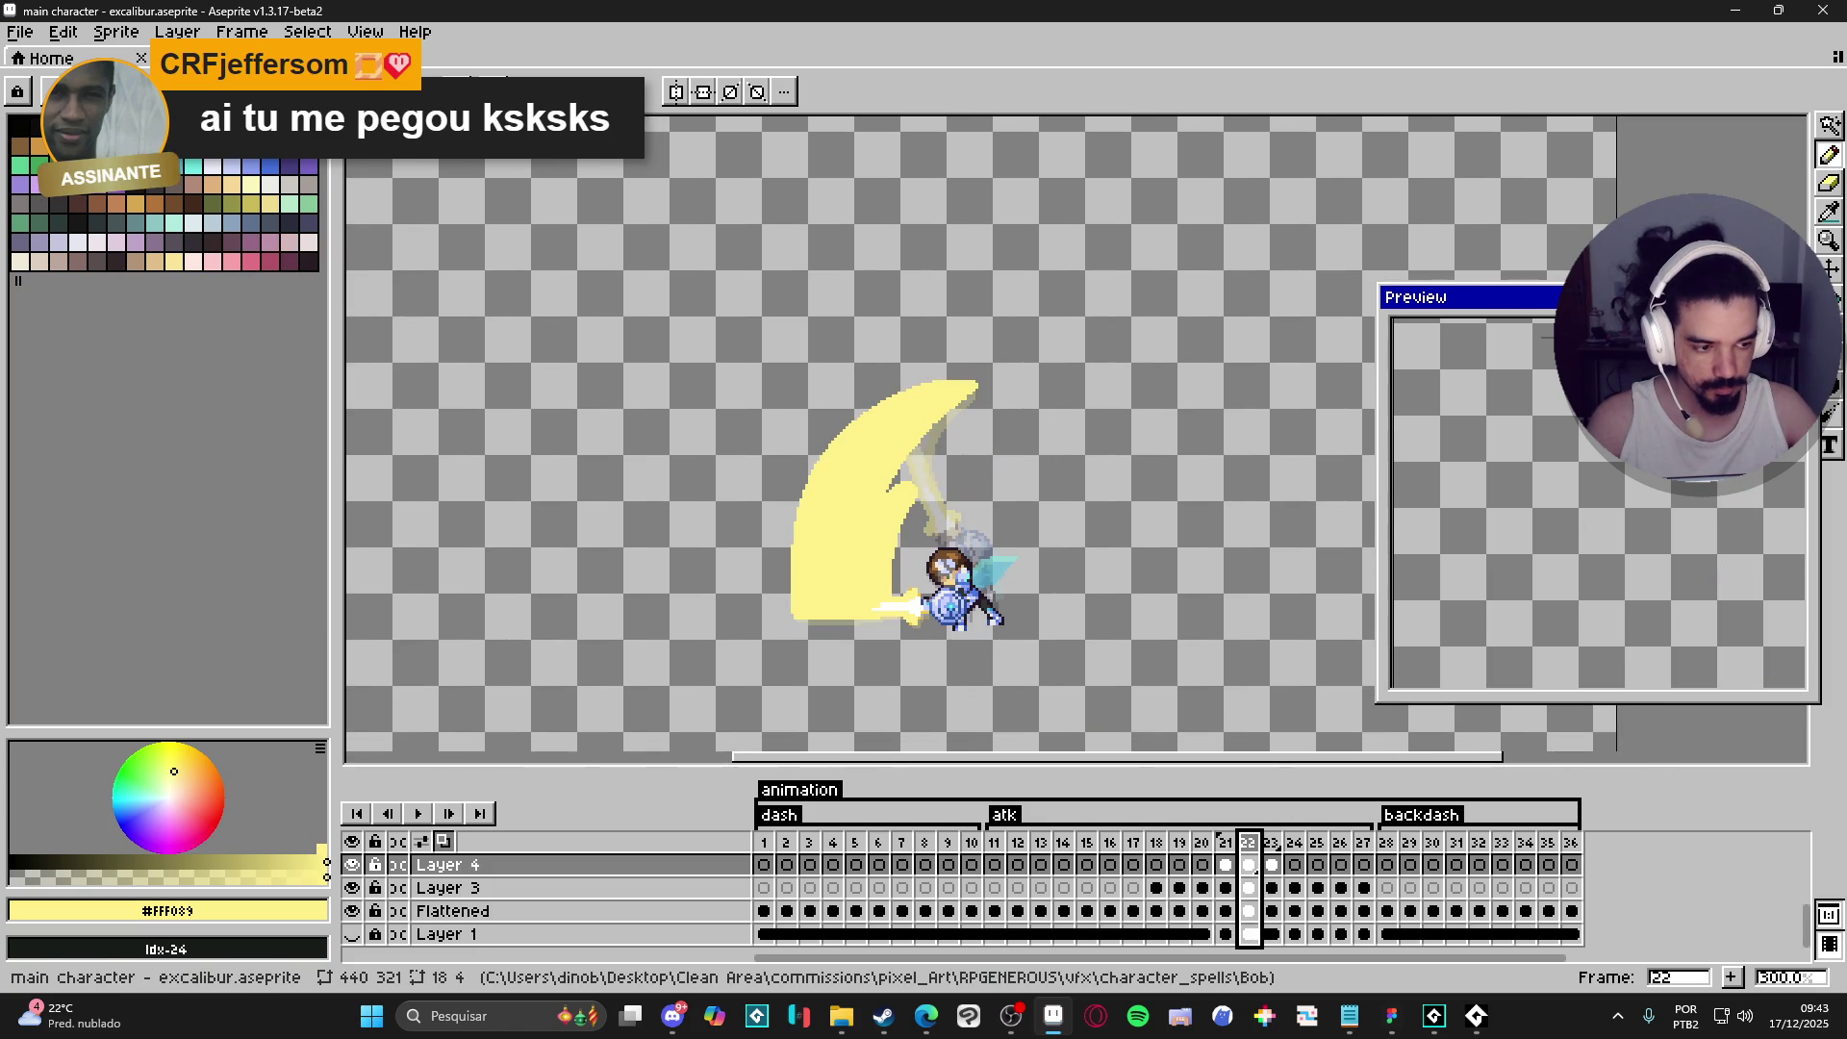
mouse_move(1597, 520)
left_mouse_down()
mouse_move(1492, 379)
mouse_move(1534, 618)
mouse_move(1561, 643)
left_mouse_up()
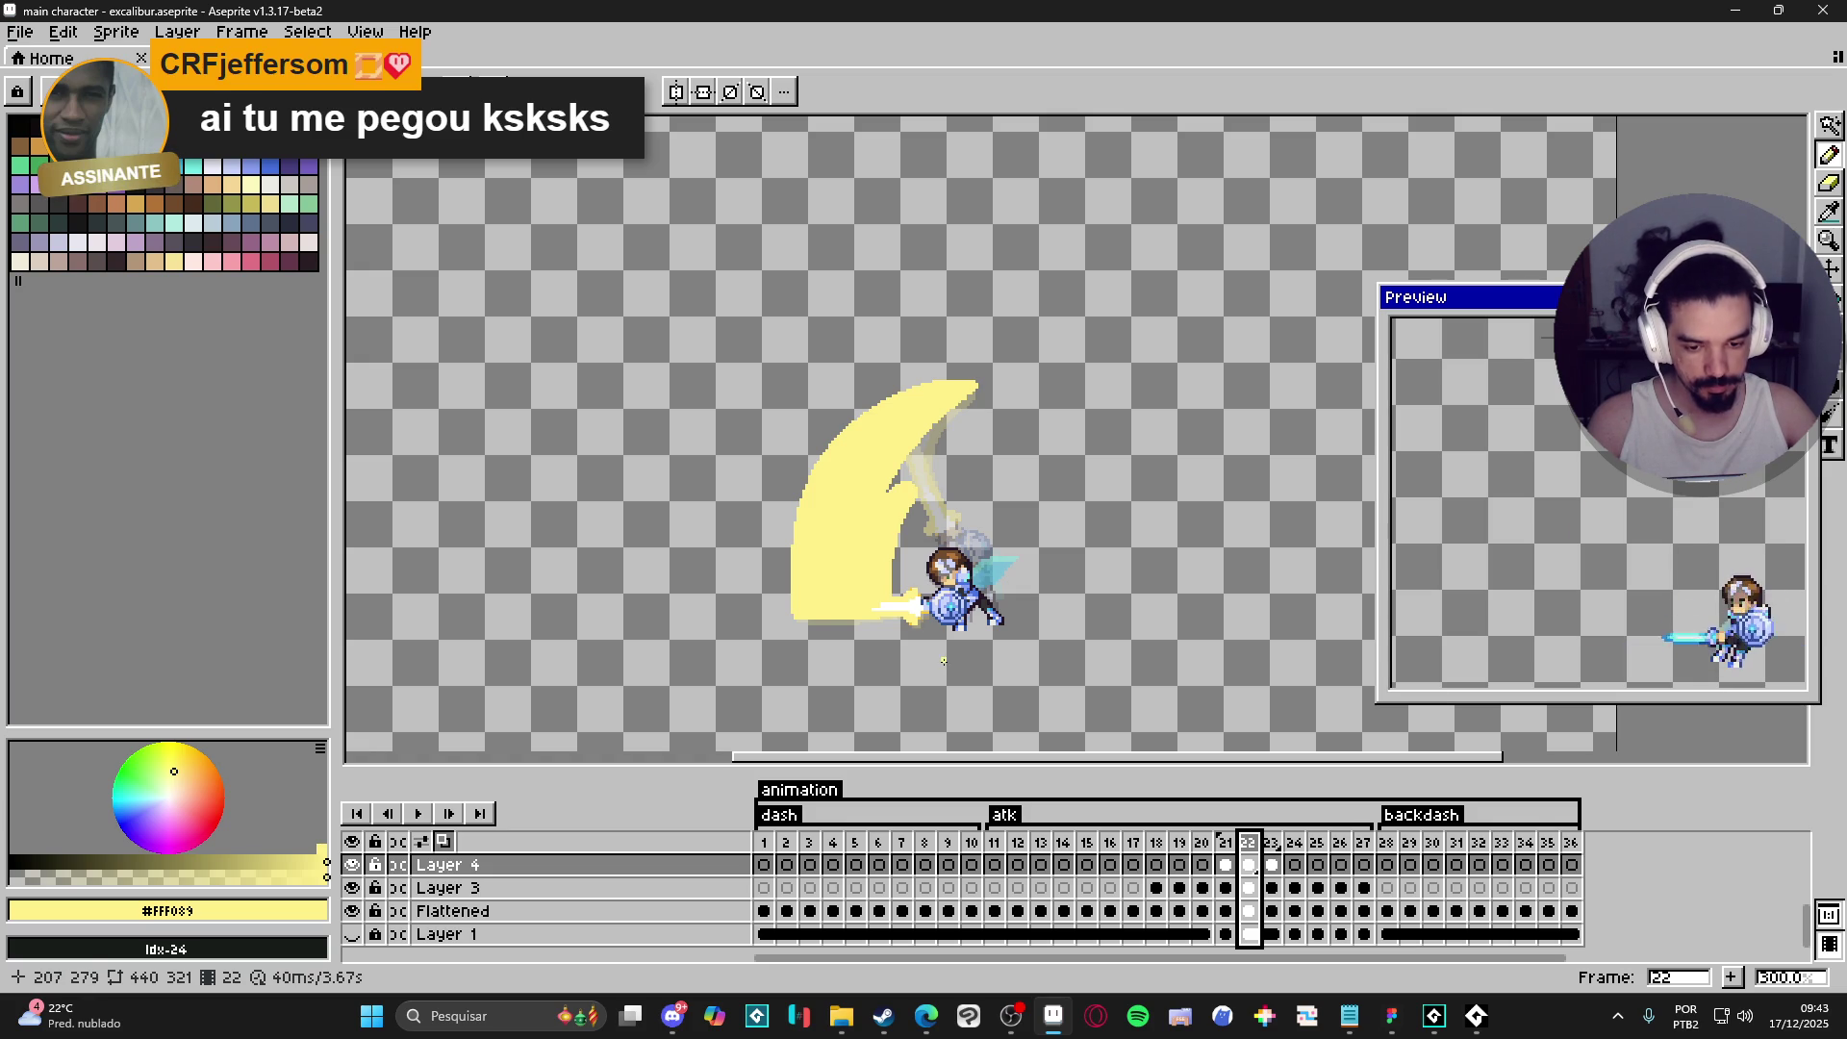
left_click(1226, 866)
left_click(1249, 868)
left_click(1272, 866)
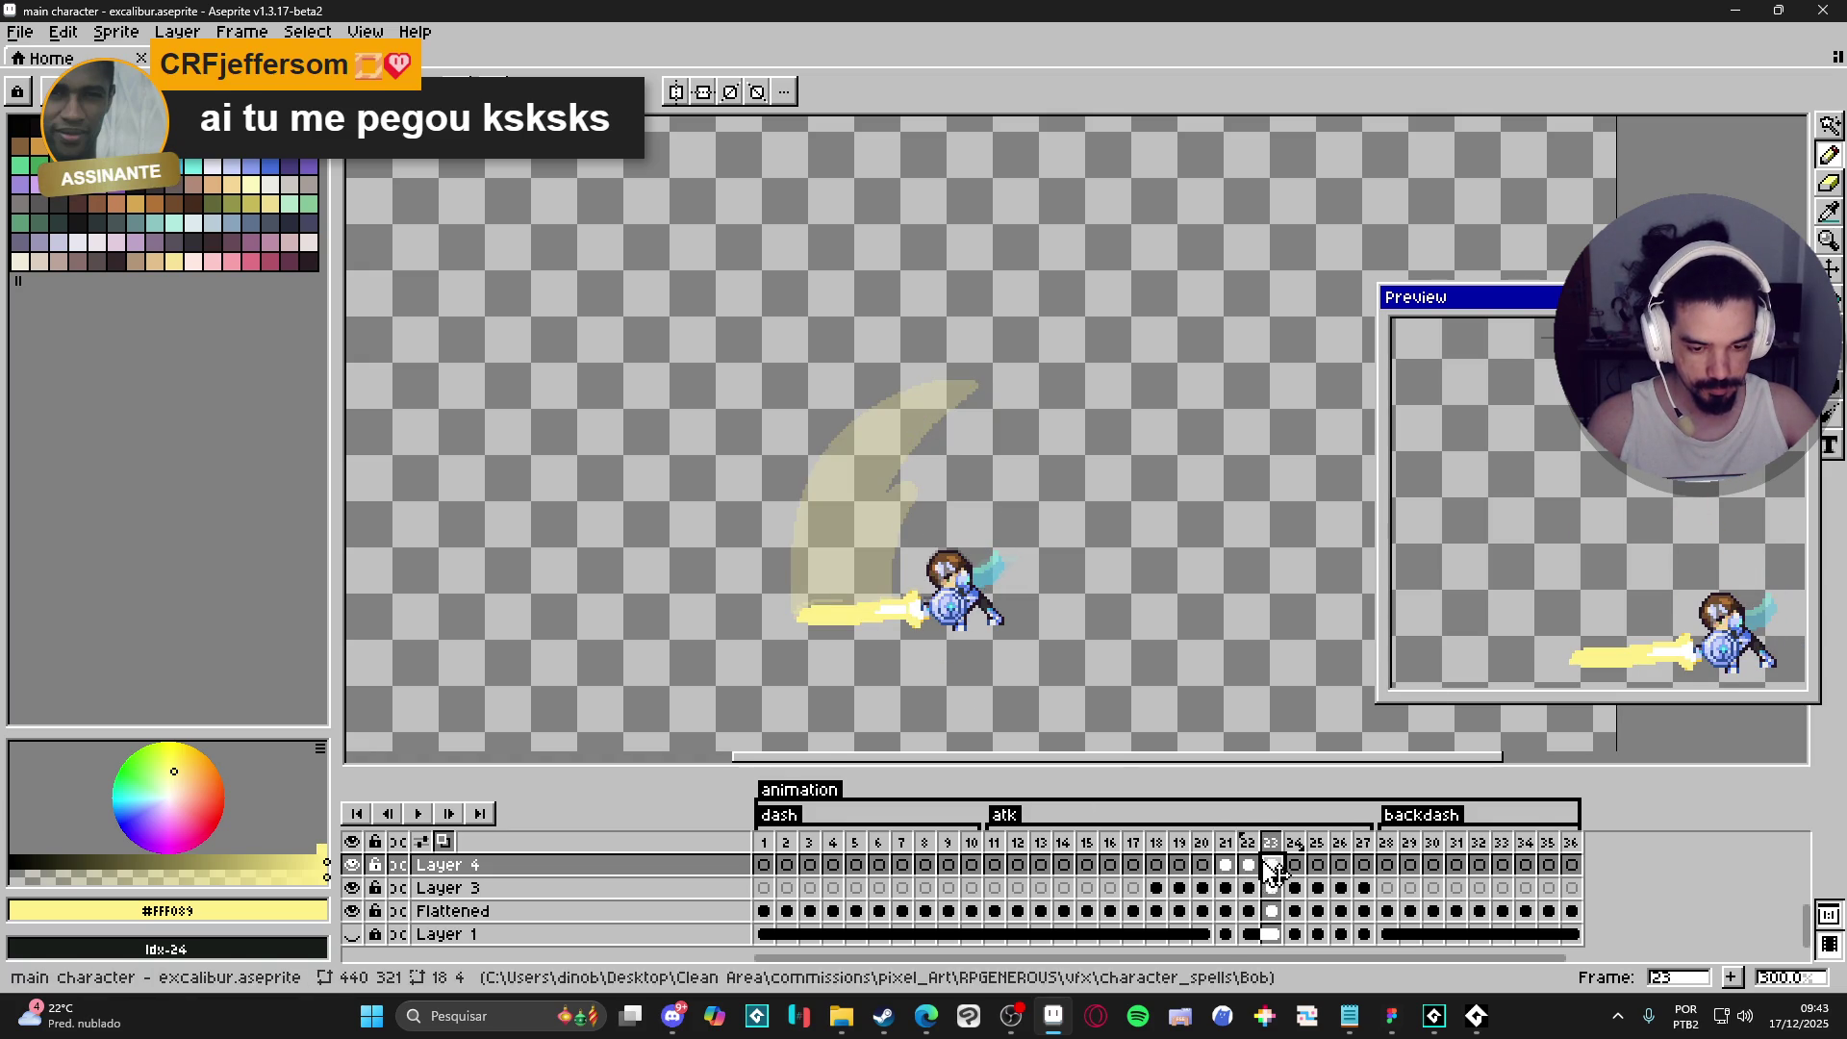
scroll(842, 579, "up", 1)
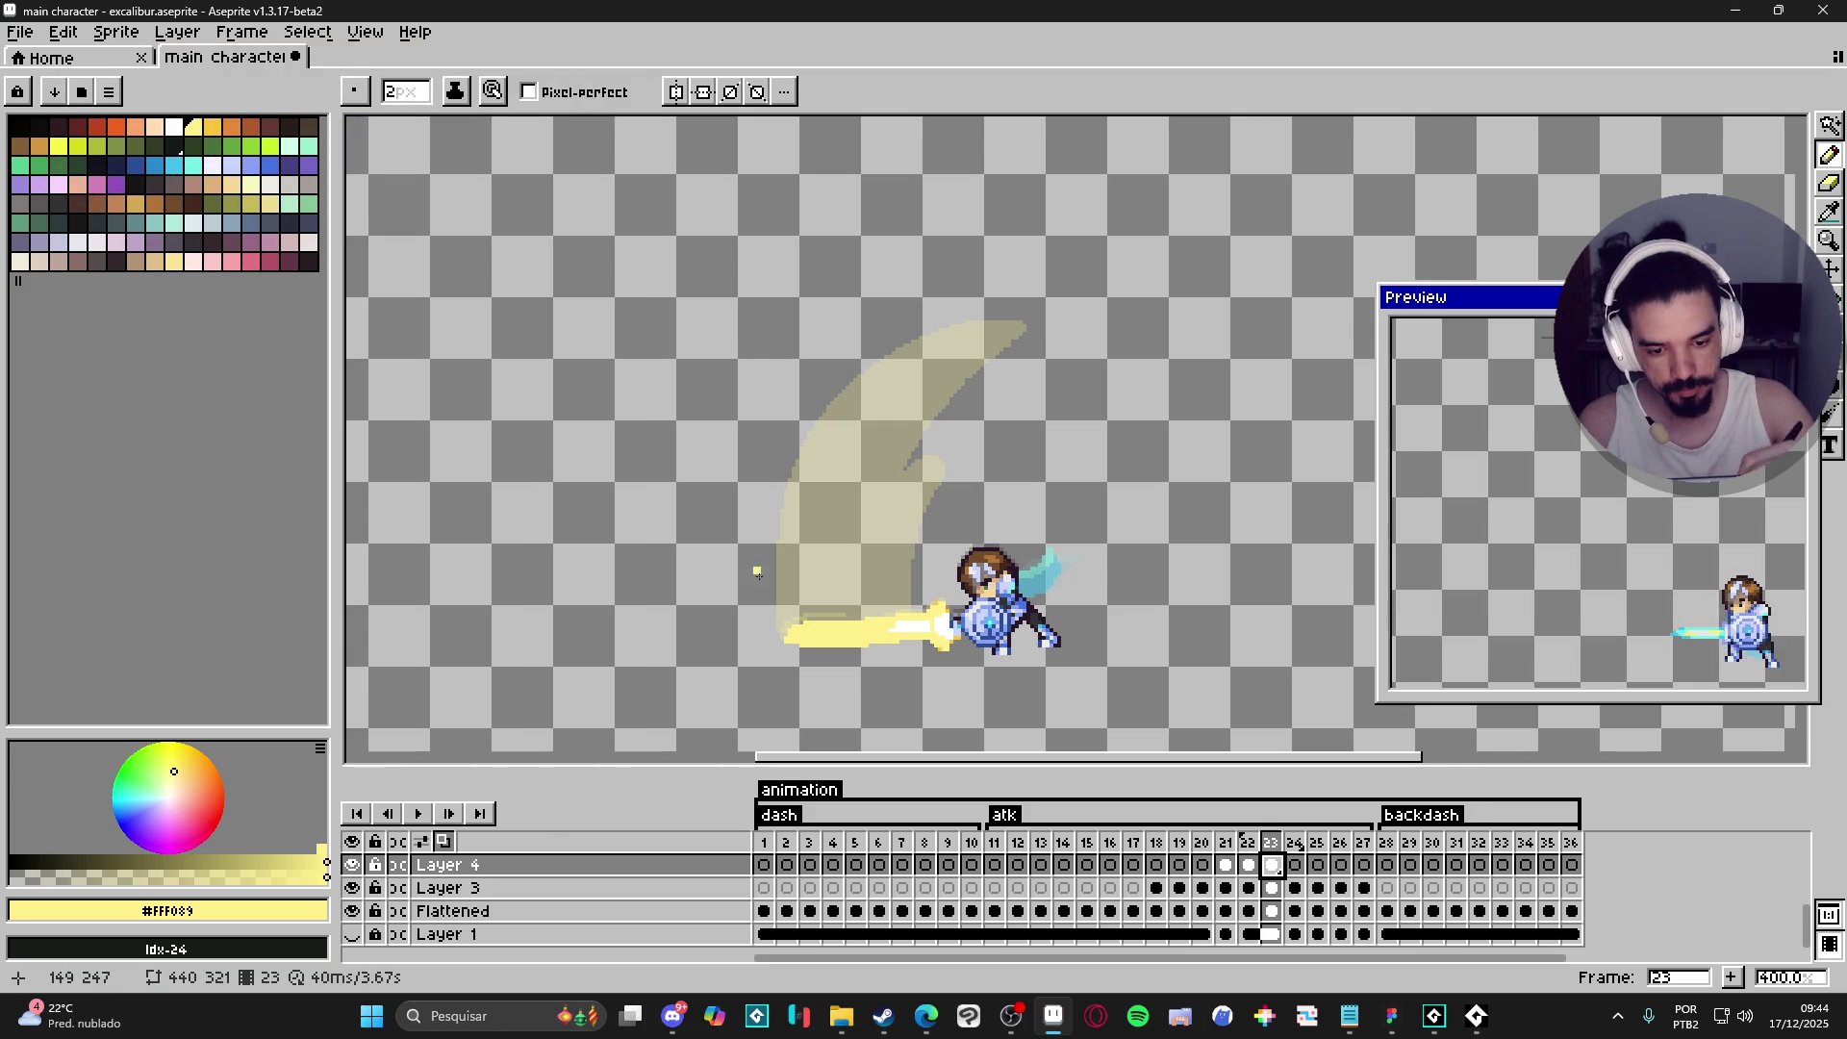
- Outline frame 23's slash from the sword tip, with a curved top and thickened left edge
mouse_move(750, 636)
left_mouse_down()
mouse_move(707, 589)
mouse_move(693, 372)
mouse_move(714, 354)
mouse_move(818, 528)
mouse_move(914, 609)
left_mouse_up()
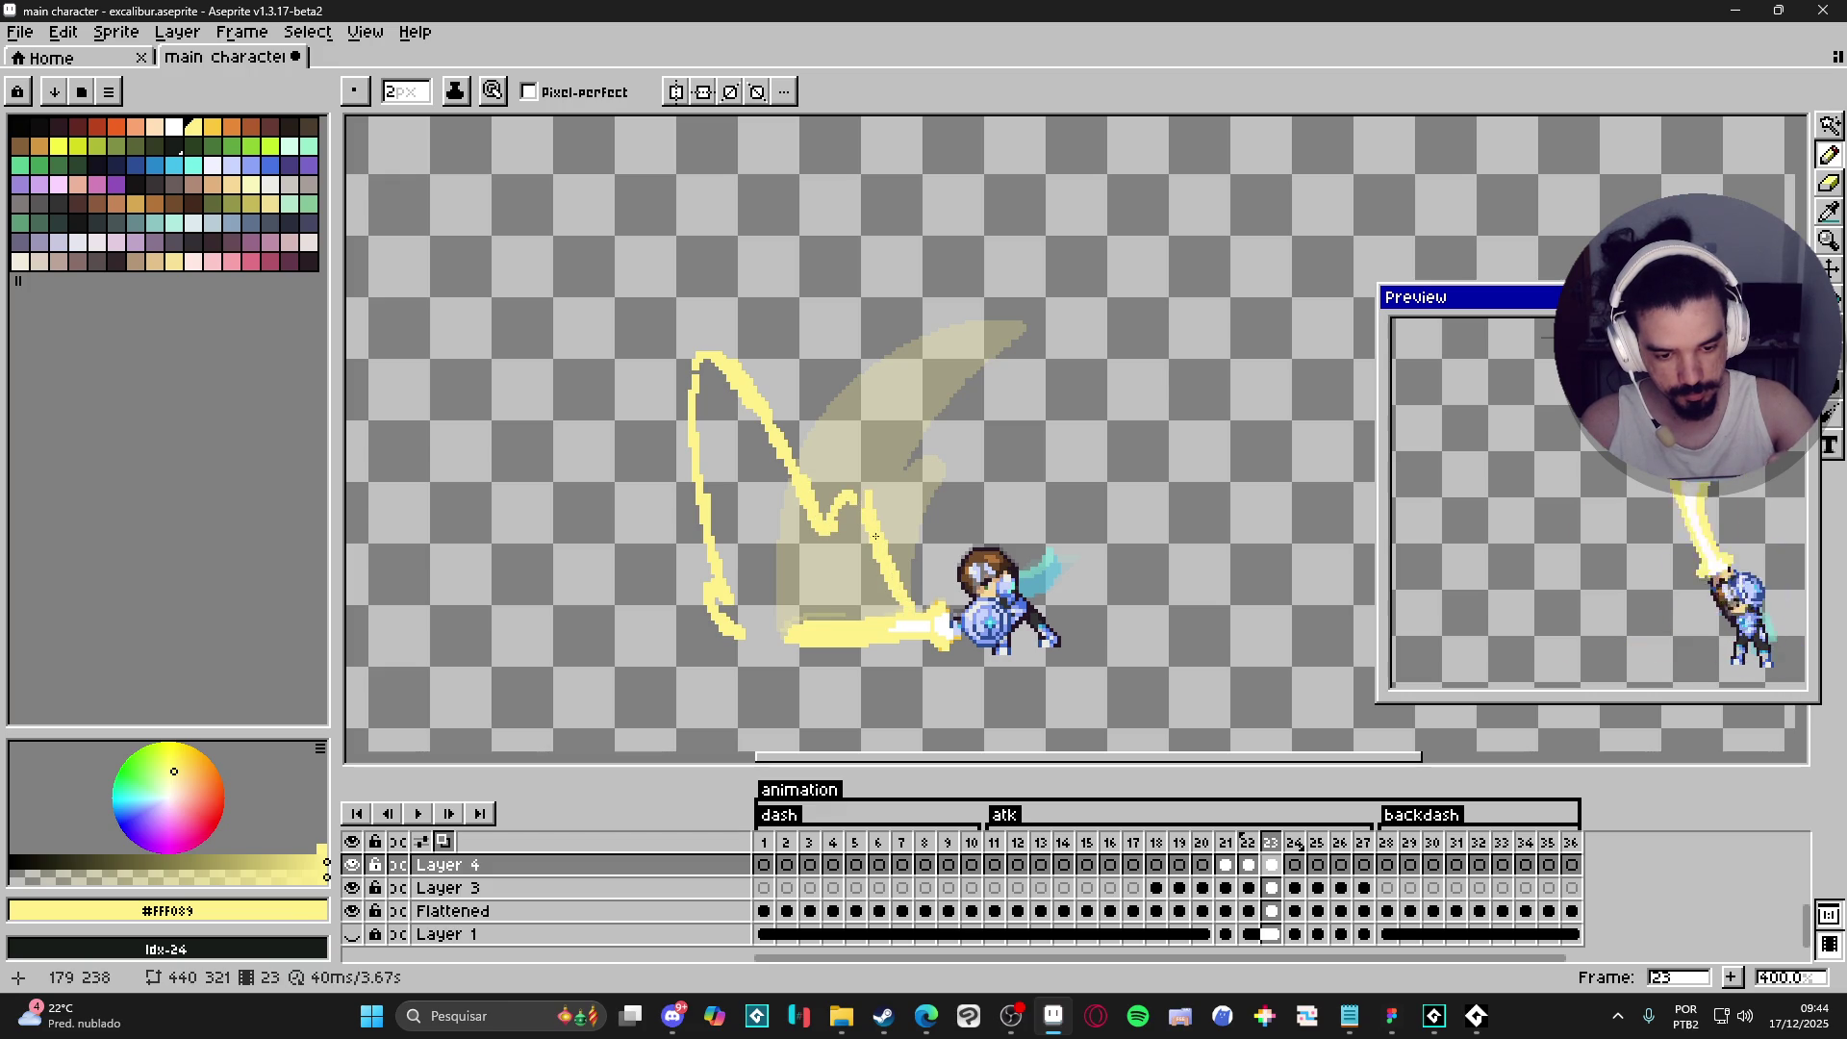
mouse_move(711, 359)
left_mouse_down()
mouse_move(736, 347)
mouse_move(687, 428)
mouse_move(705, 613)
mouse_move(693, 563)
left_mouse_up()
left_click_drag(689, 500, 684, 383)
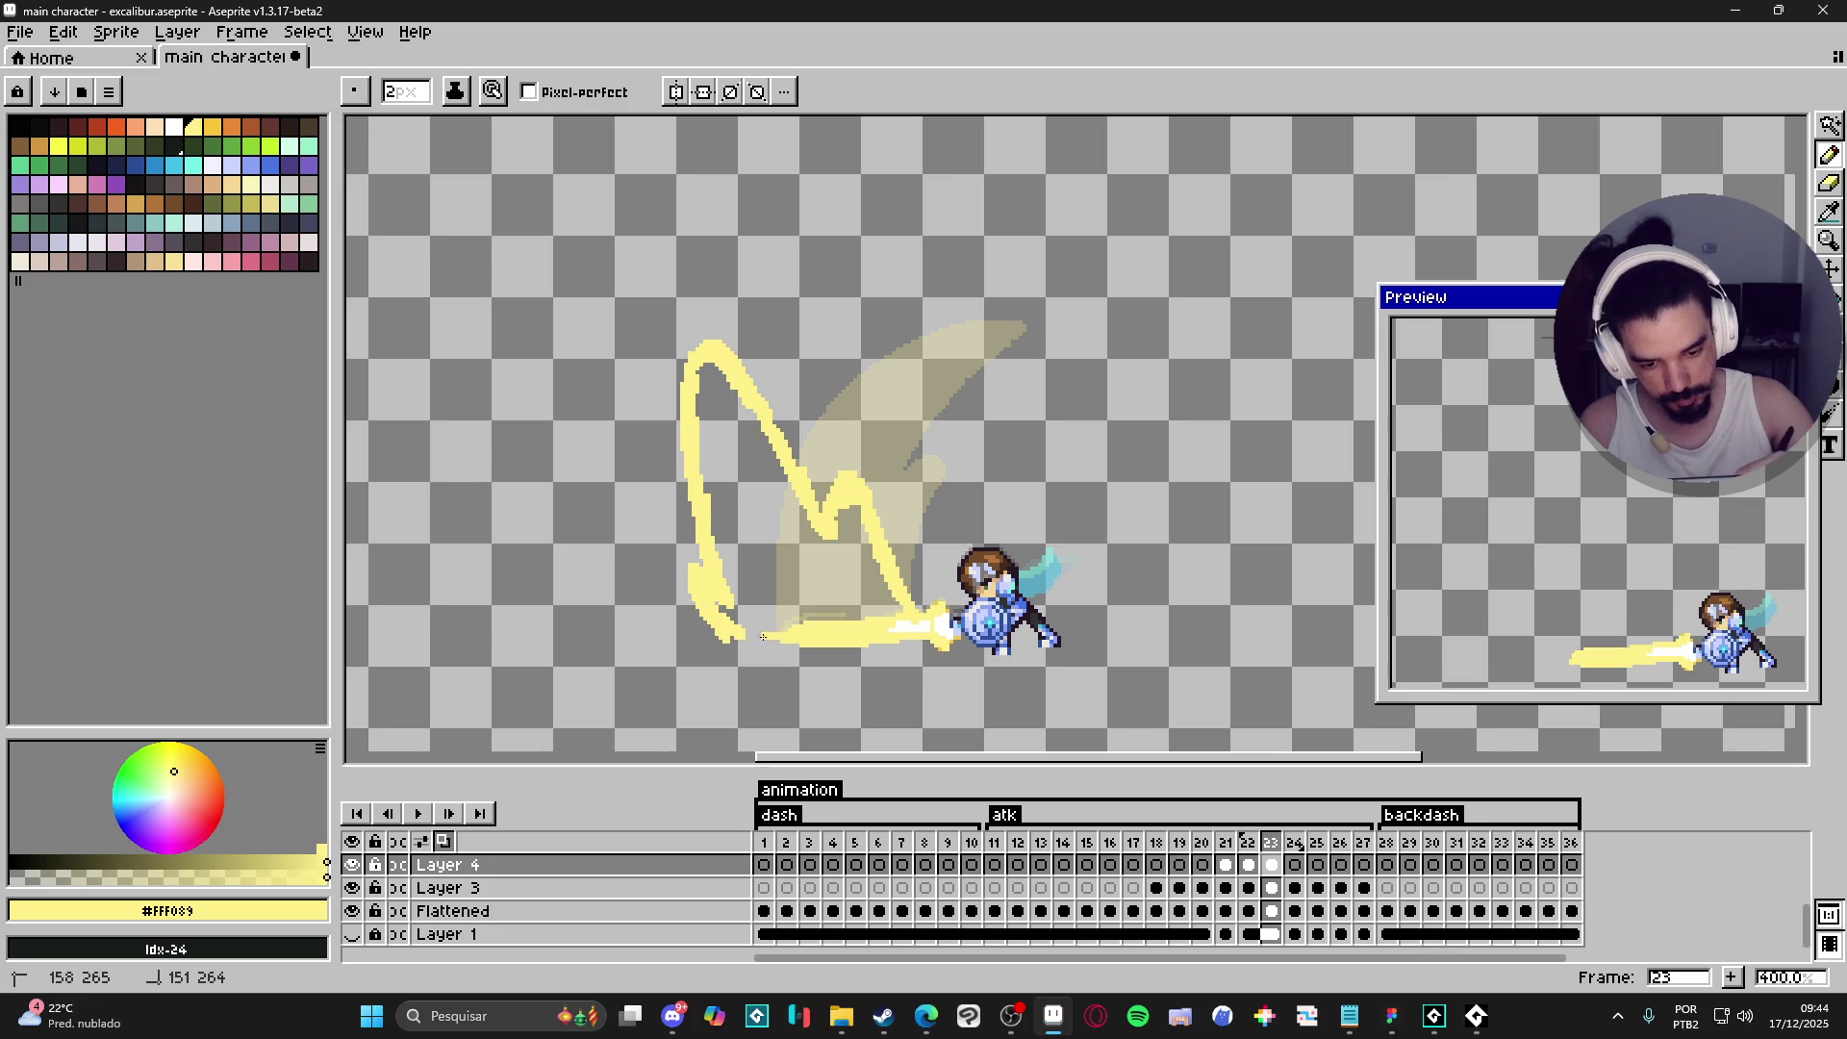
left_click_drag(720, 616, 692, 510)
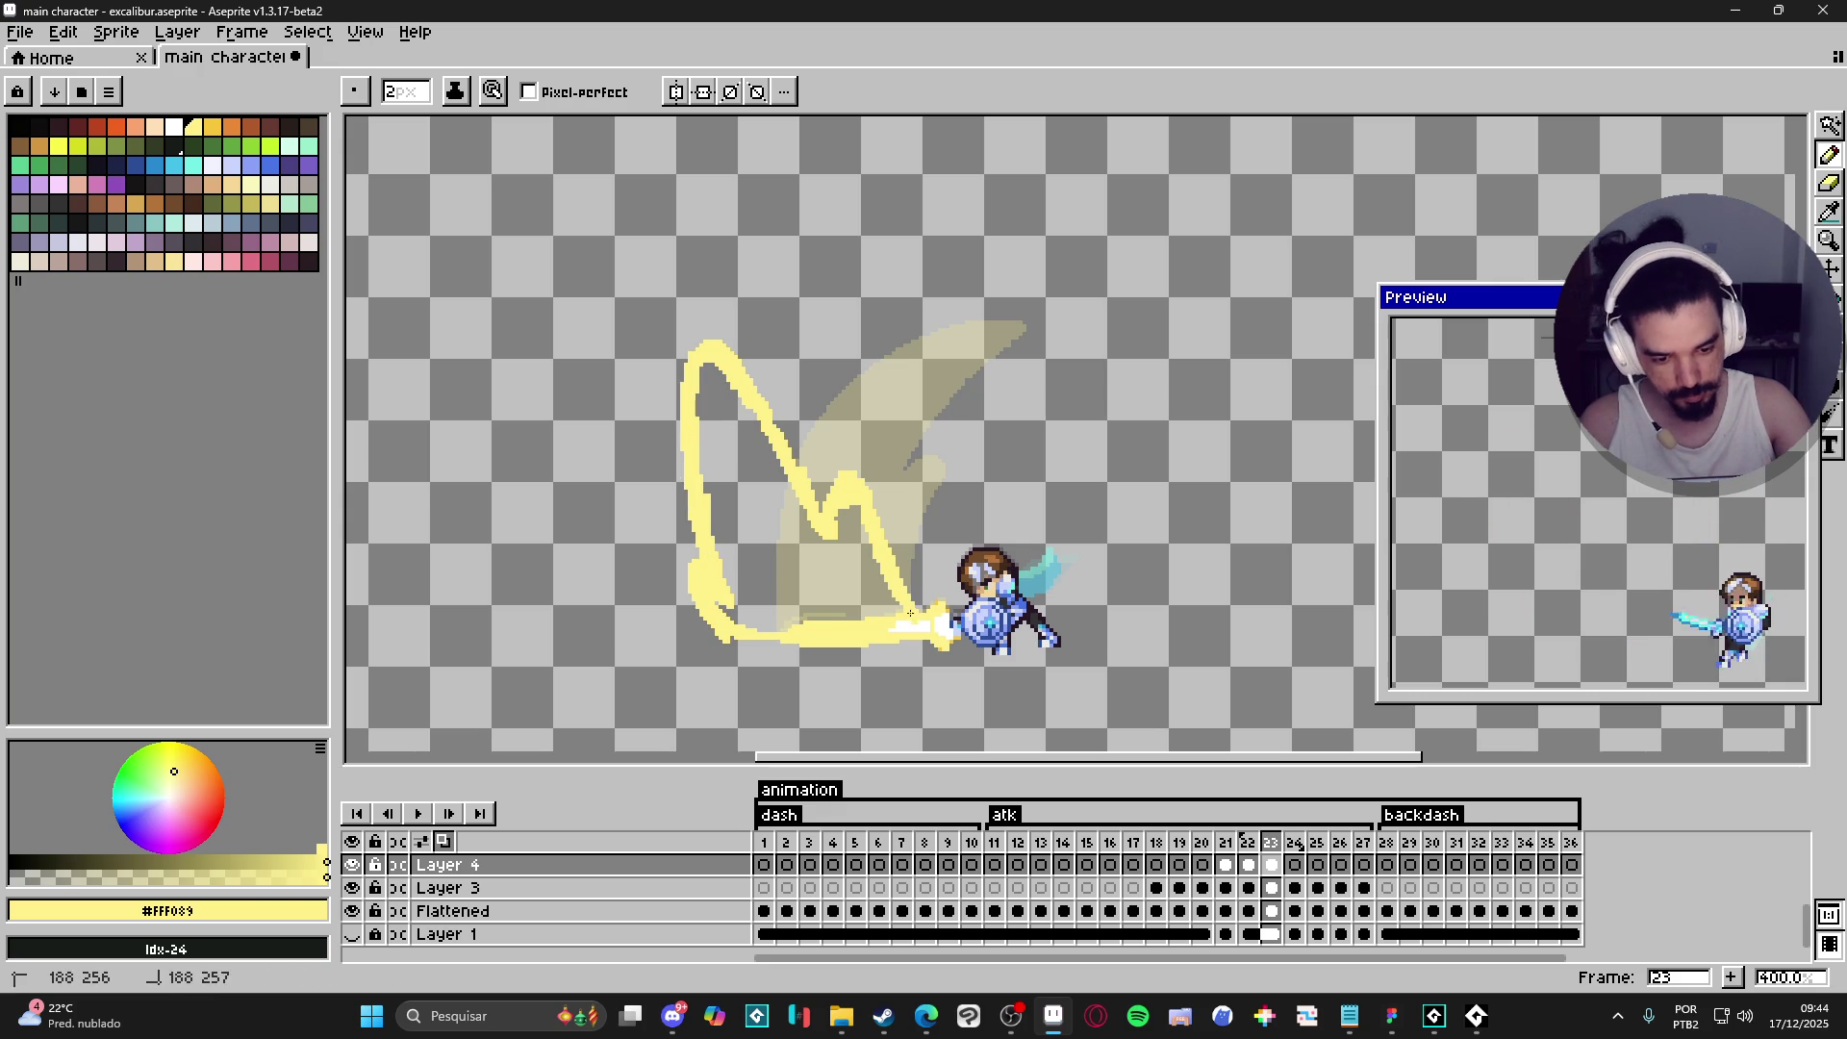
- Fill frame 23's closed slash solid pale yellow, redoing a fill that leaked
key("g")
left_click(1005, 660)
key("ctrl+z")
key("b")
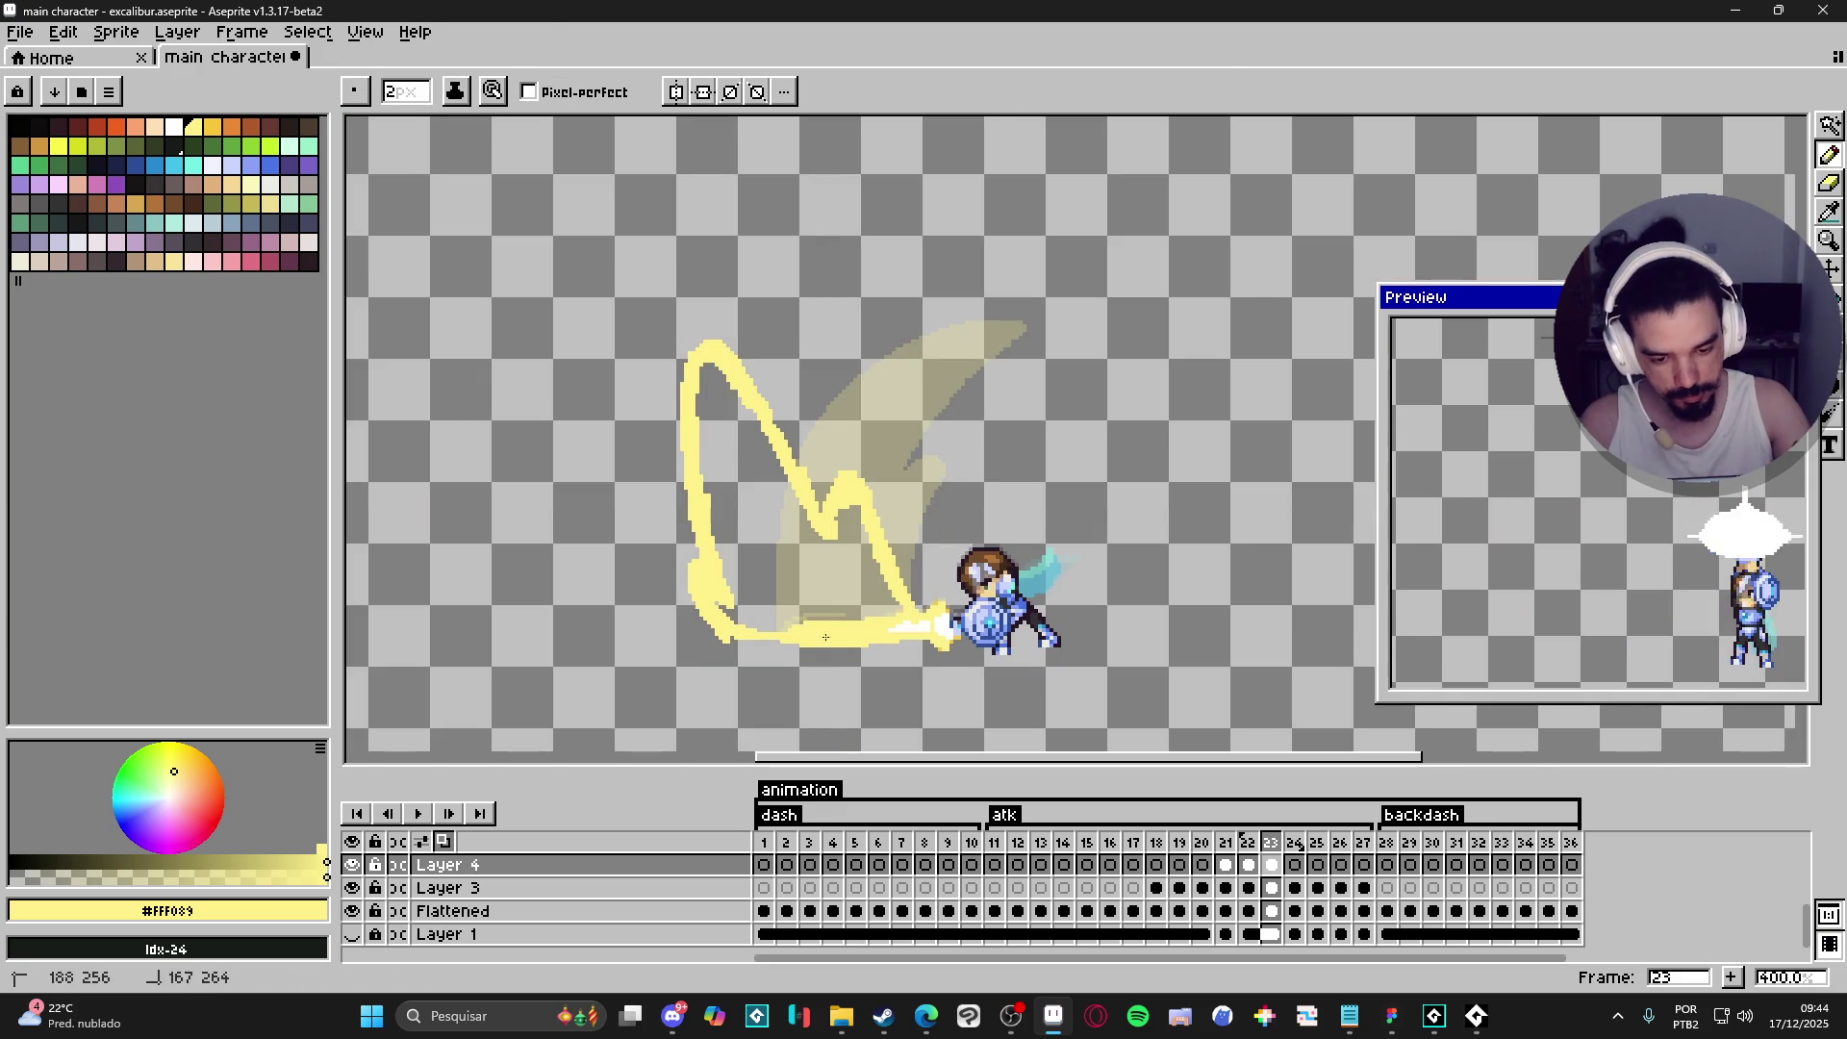
key("g")
left_click(765, 621)
key("b")
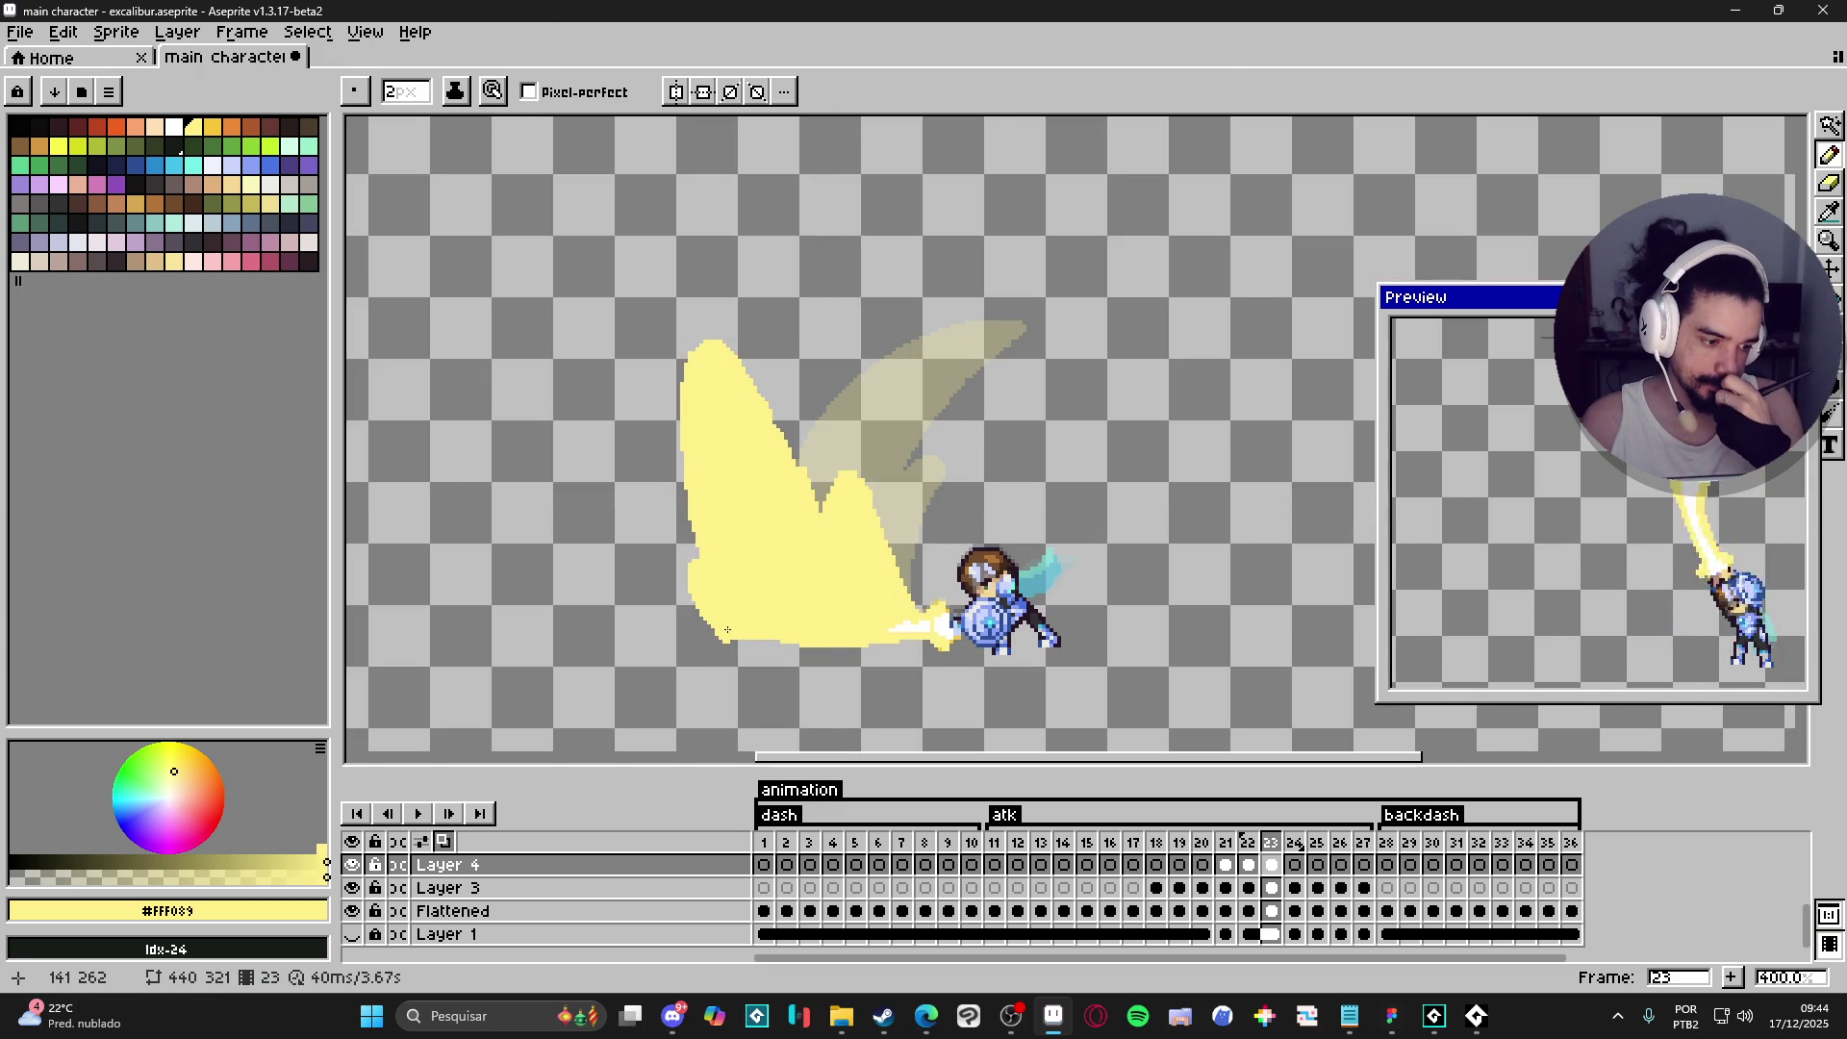
- Compare with frame 22's slash, then move to frame 24
left_click(1248, 865)
left_click(1271, 865)
left_click(1295, 865)
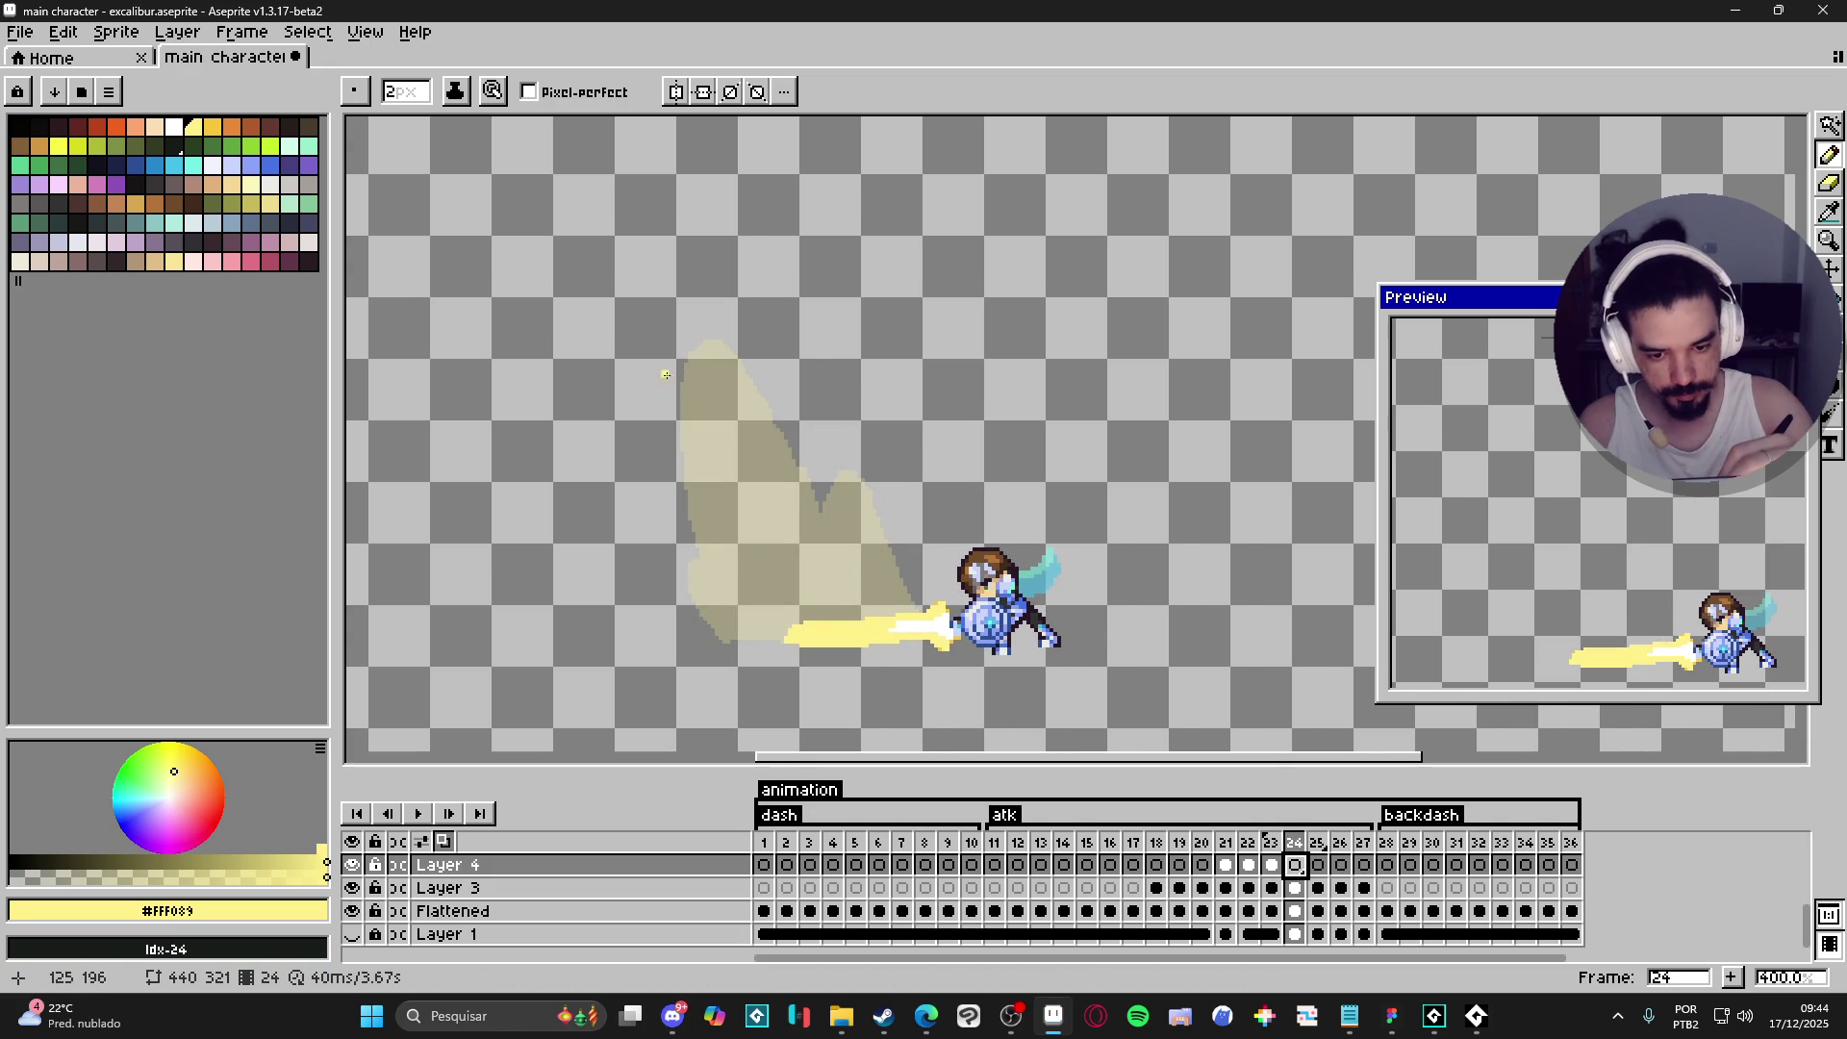
- Outline frame 24's wider slash sweeping down to the sword and fill it pale yellow
mouse_move(657, 378)
left_mouse_down()
mouse_move(671, 365)
mouse_move(688, 385)
mouse_move(813, 573)
mouse_move(825, 532)
mouse_move(938, 616)
left_mouse_up()
mouse_move(673, 364)
left_mouse_down()
mouse_move(651, 429)
mouse_move(698, 573)
mouse_move(661, 575)
mouse_move(712, 630)
mouse_move(642, 559)
left_mouse_up()
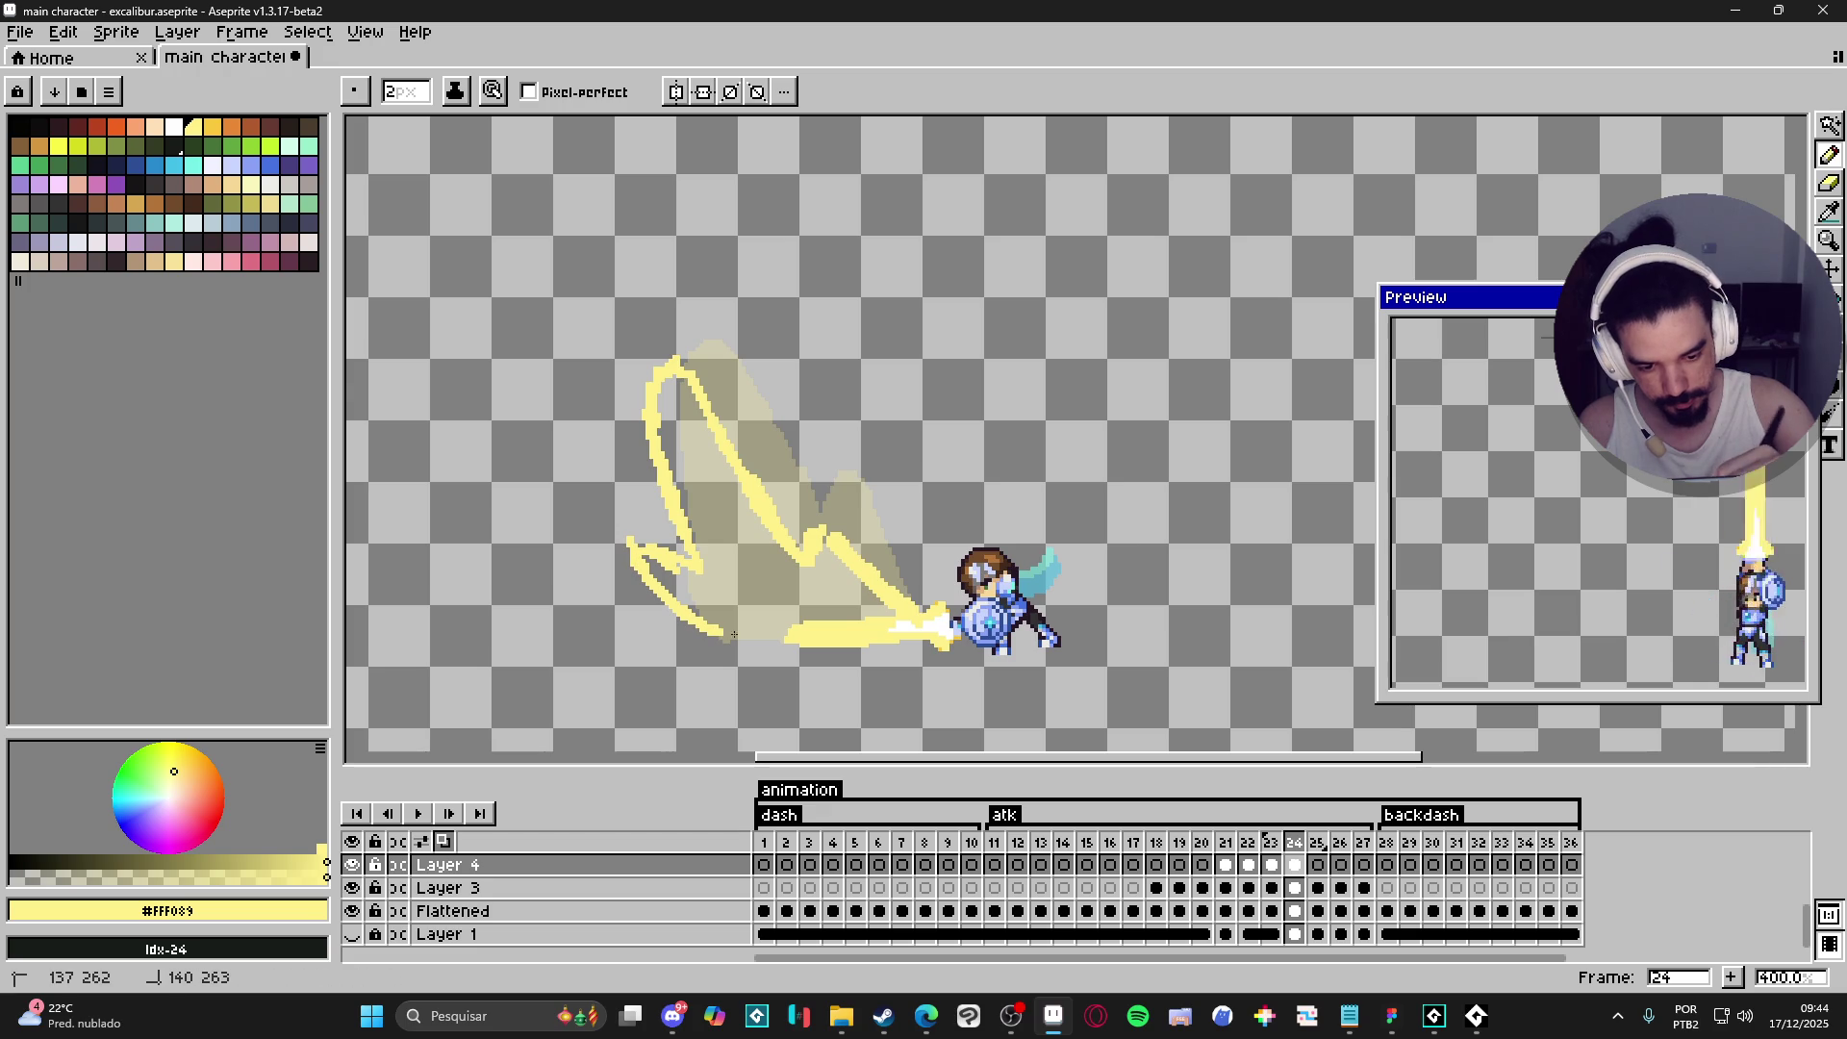
left_click_drag(706, 626, 878, 629)
left_click_drag(814, 554, 788, 531)
left_click_drag(745, 467, 674, 358)
mouse_move(643, 537)
left_mouse_down()
mouse_move(640, 589)
mouse_move(705, 629)
left_mouse_up()
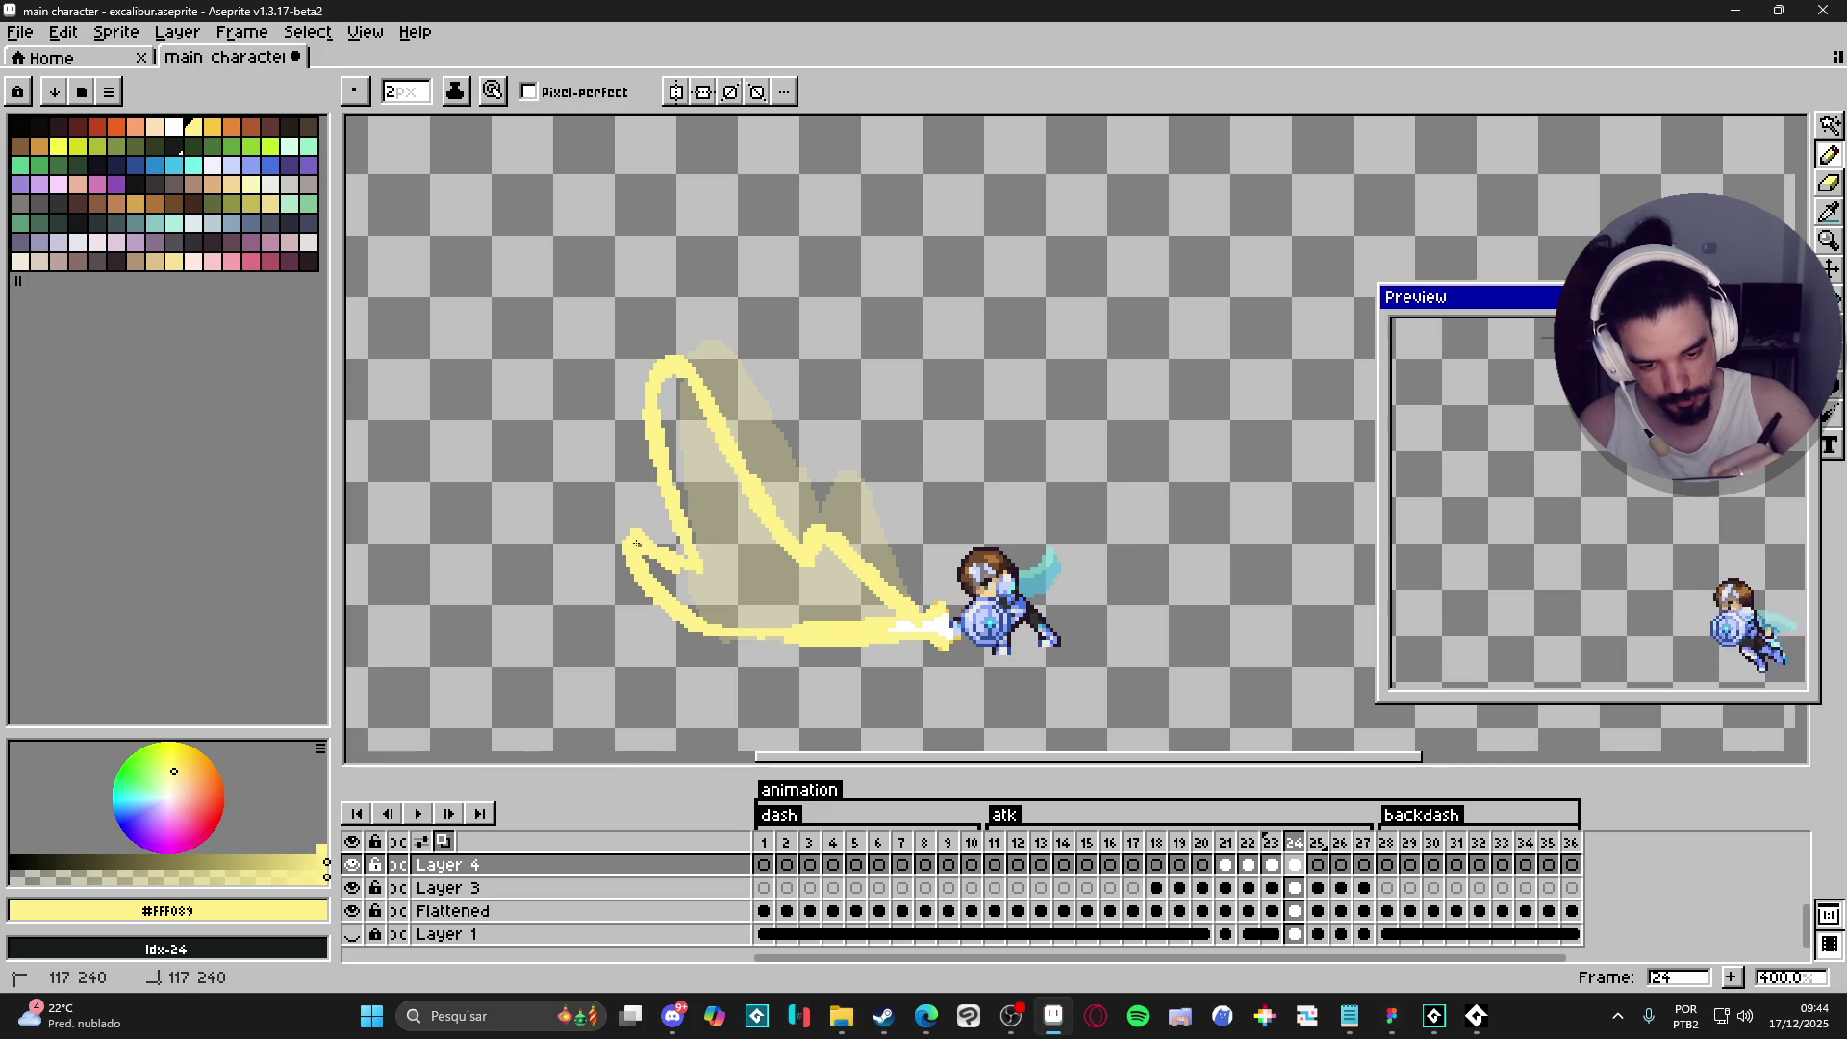
key("g")
left_click(760, 587)
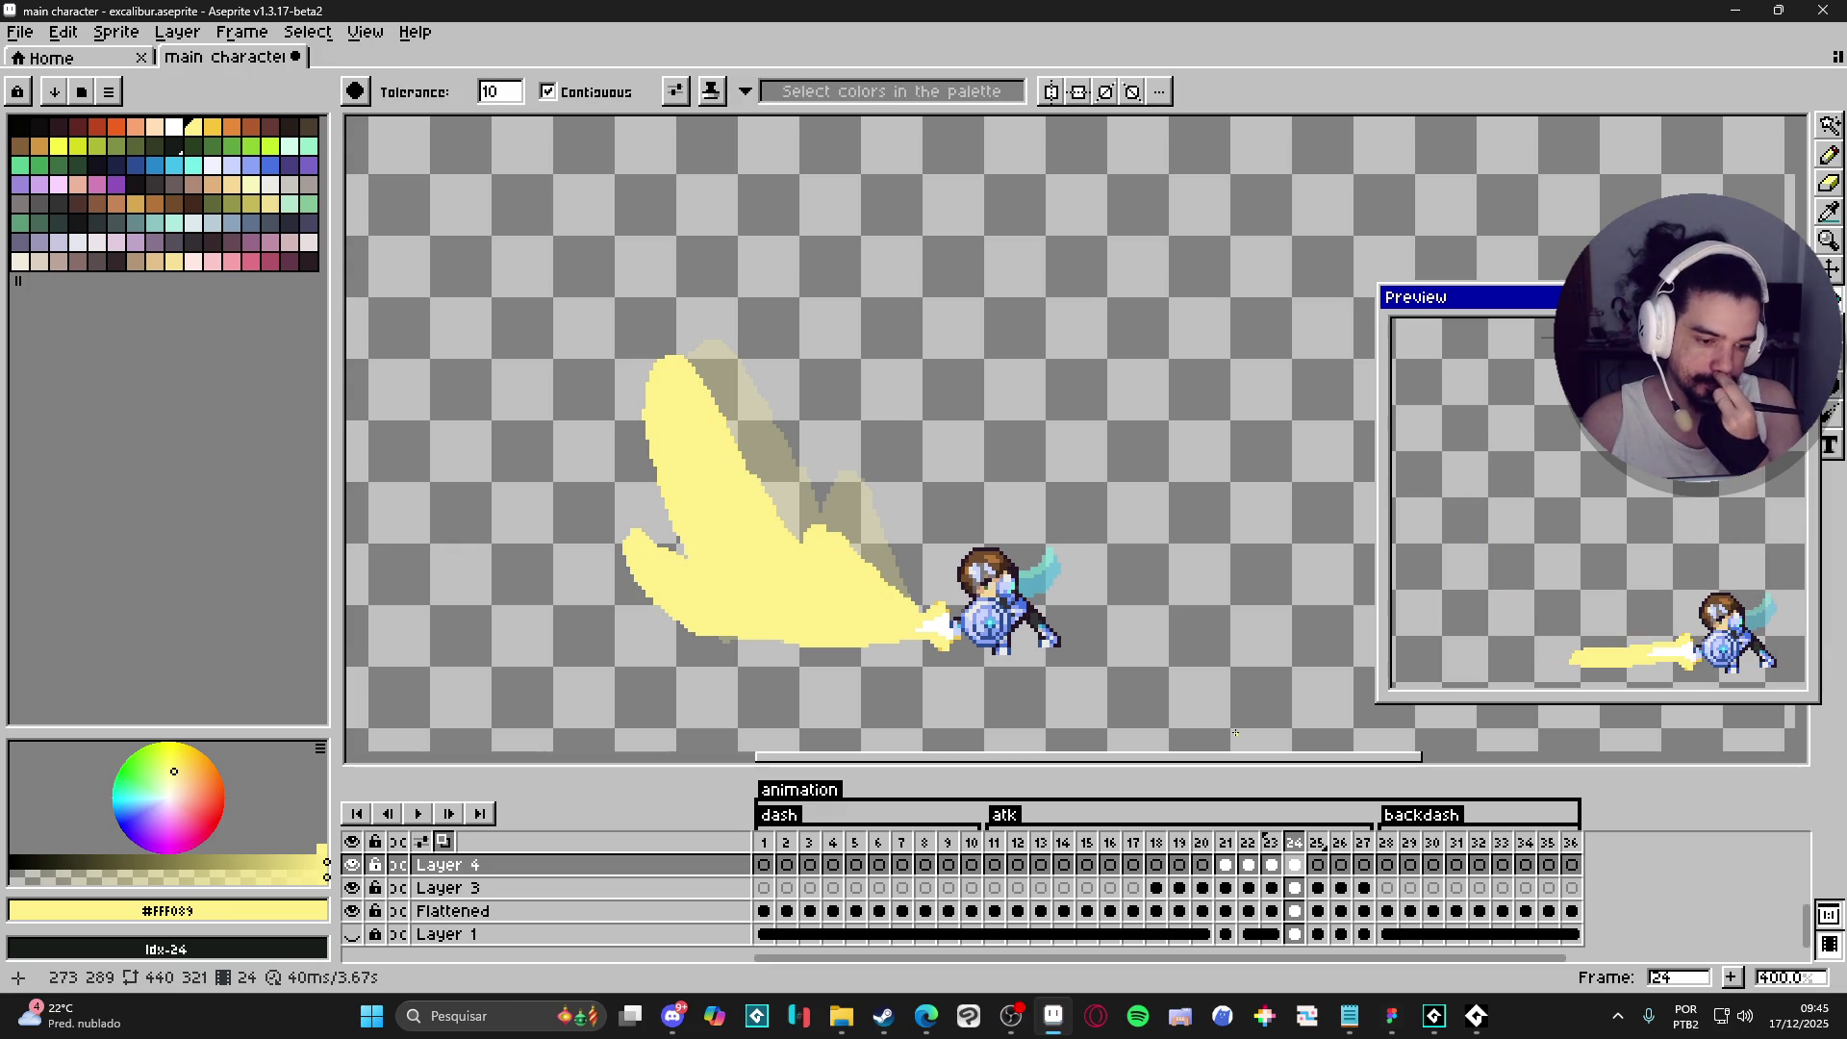
- Step through frames 22–24 to compare the slashes, then go to frame 25
left_click(1272, 865)
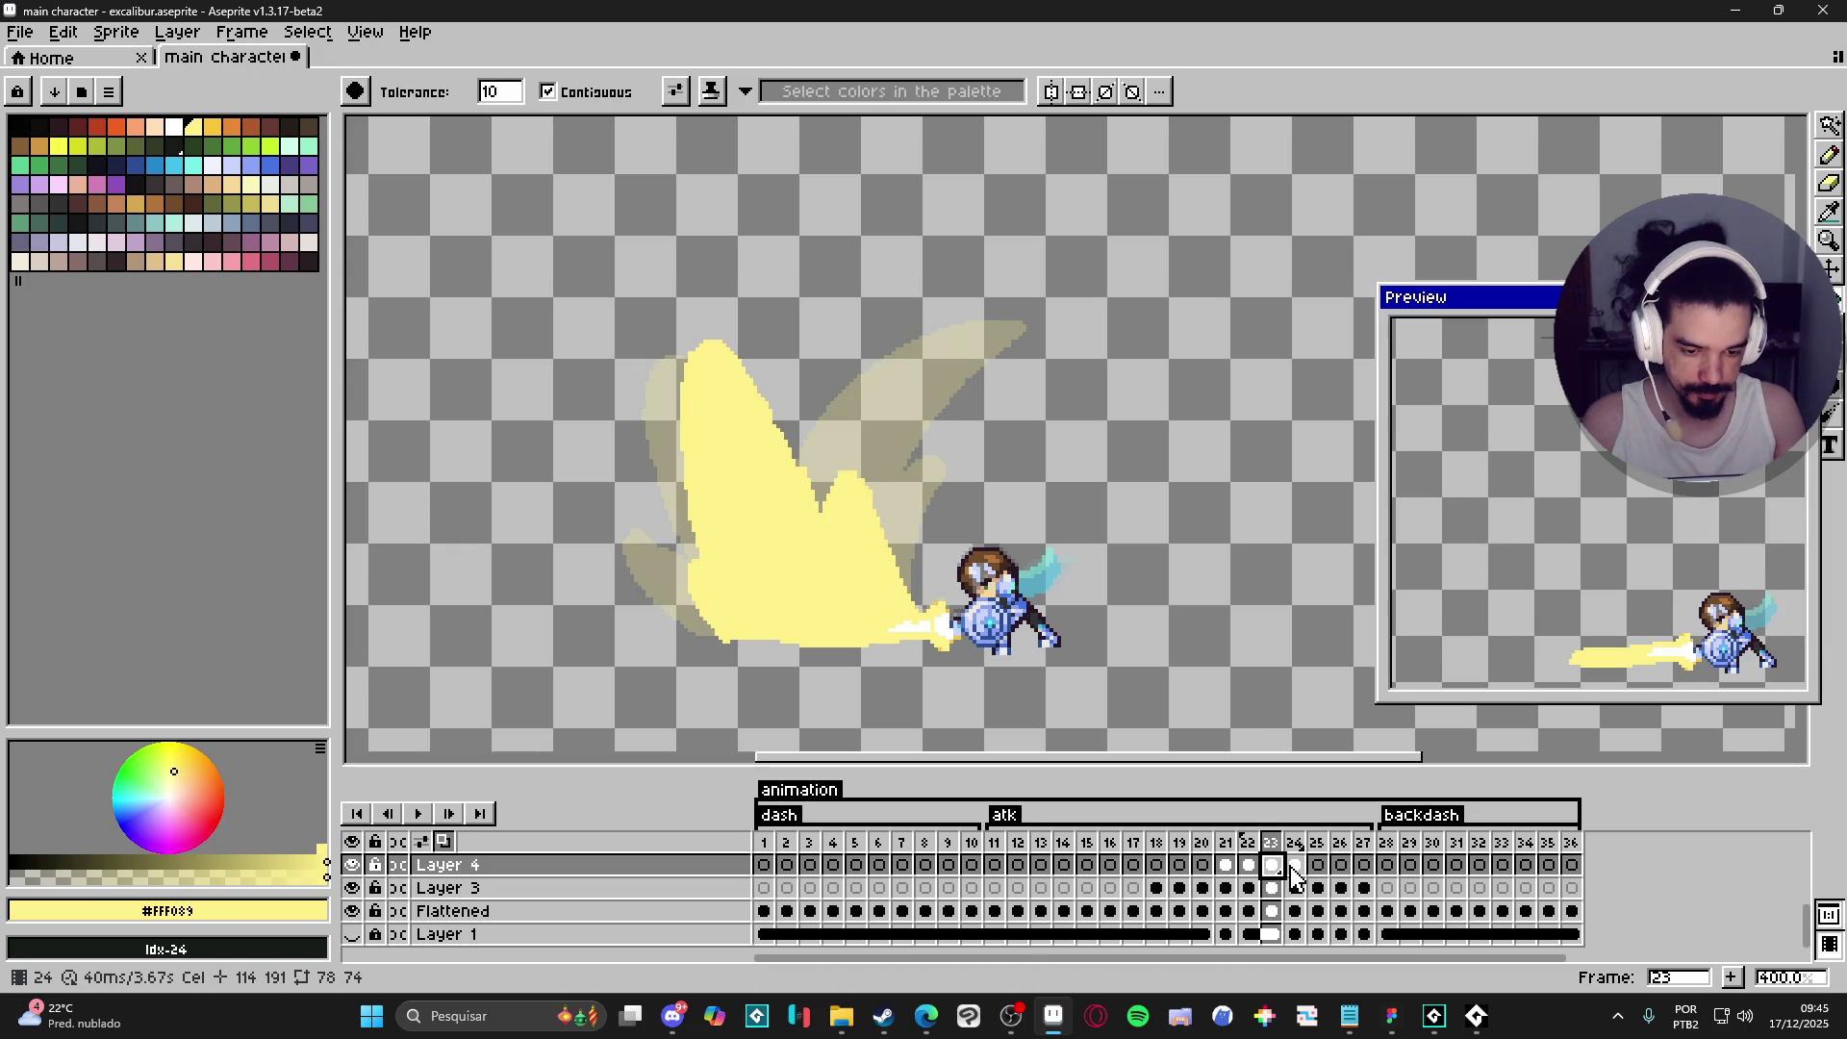
left_click(1295, 866)
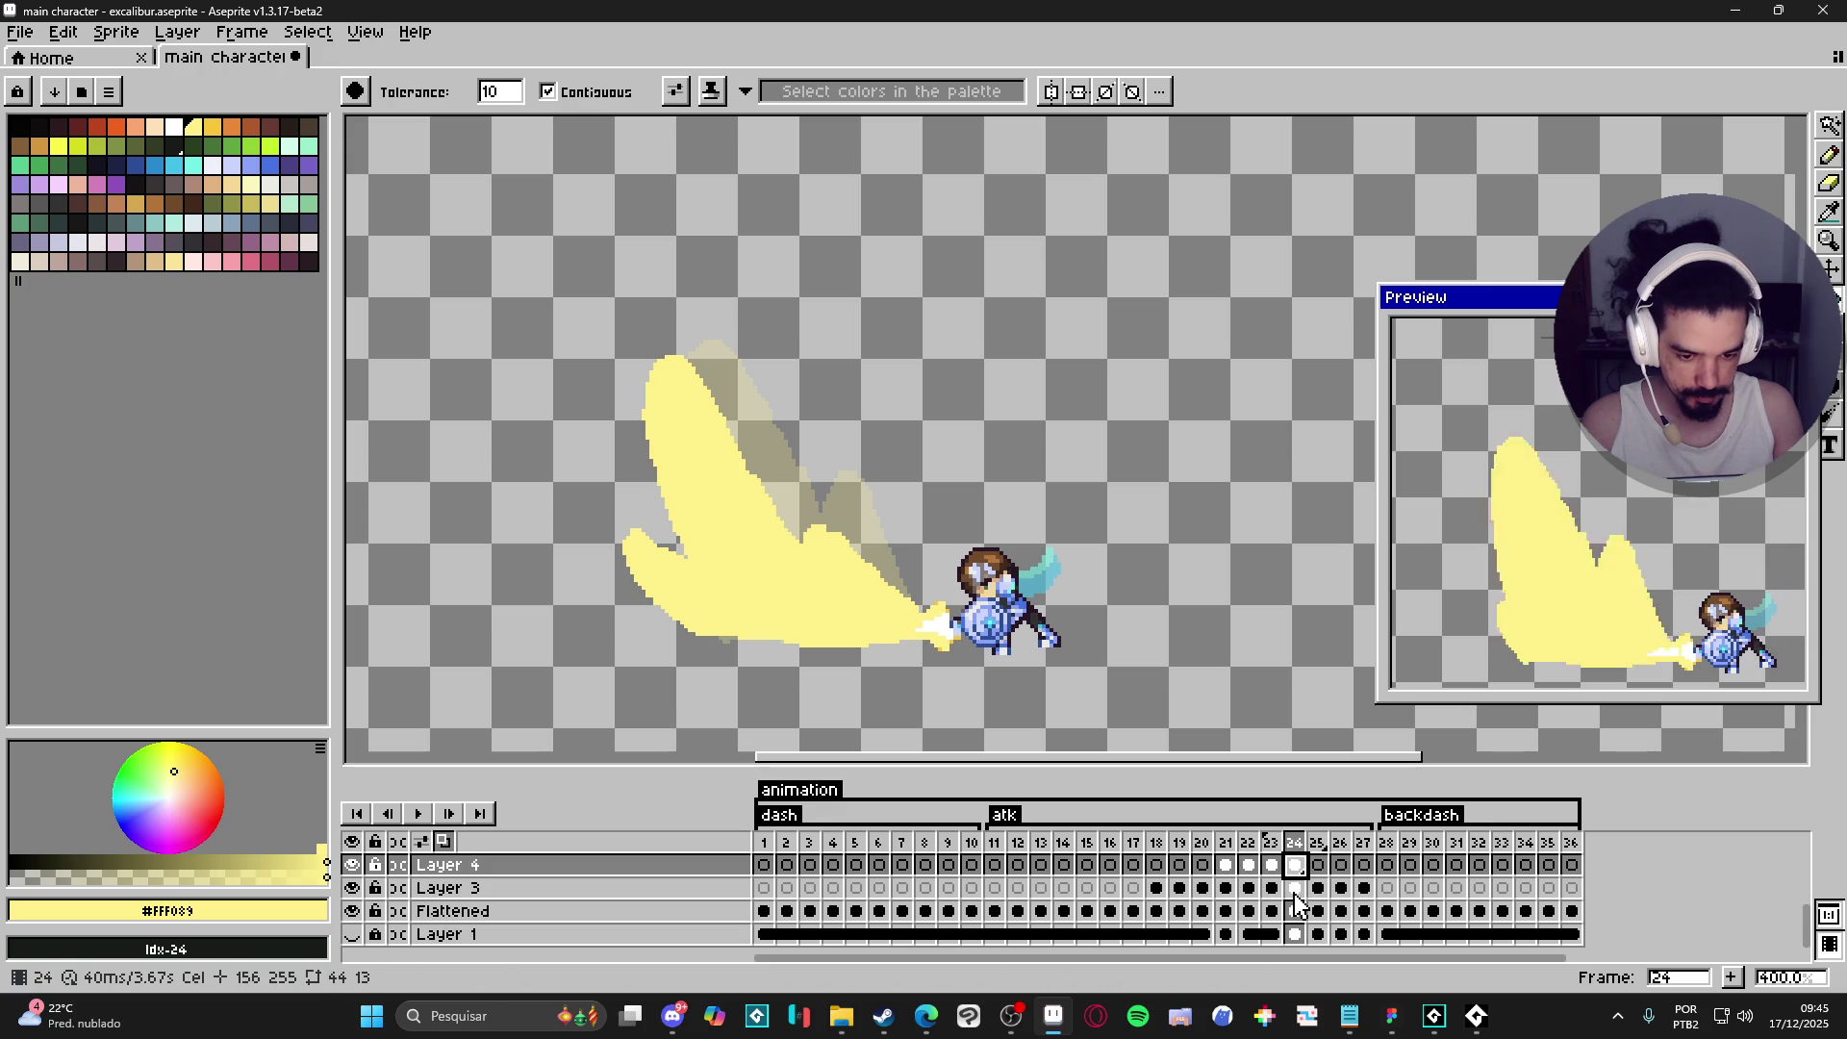
left_click(1271, 865)
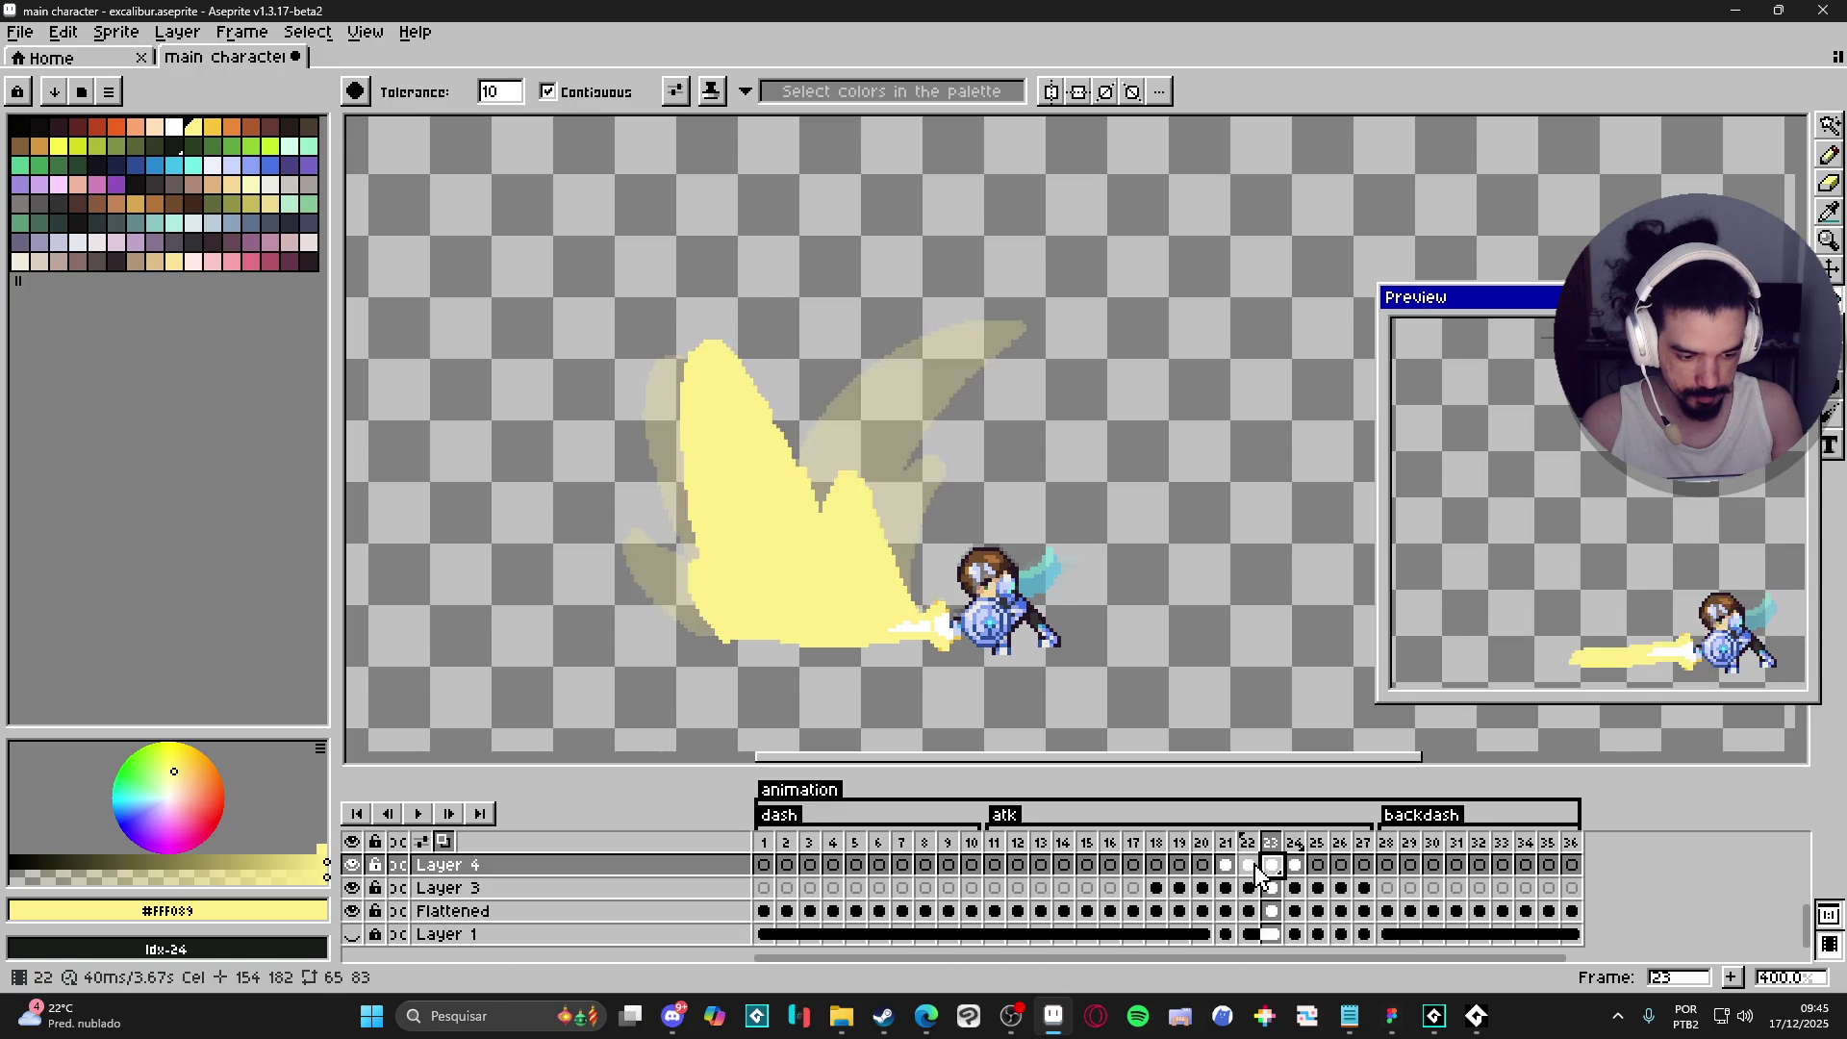
left_click(1249, 866)
left_click(1271, 866)
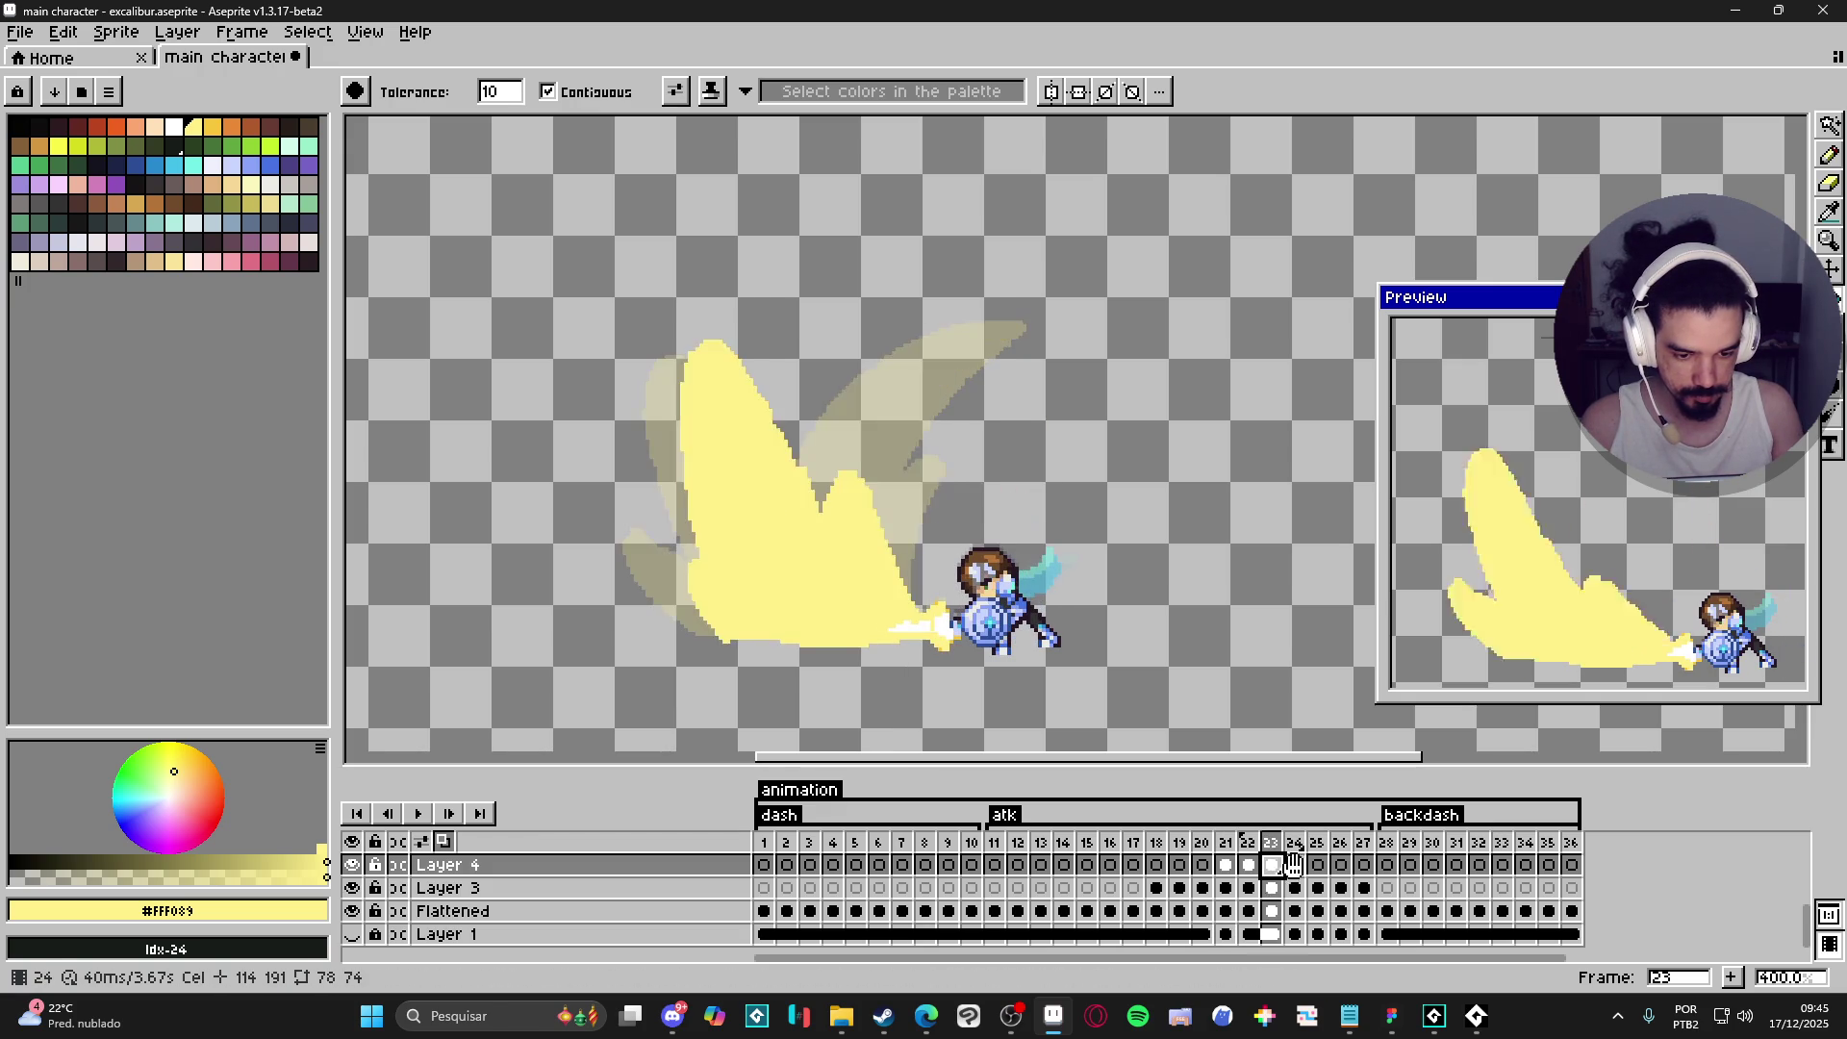
left_click(1296, 866)
left_click(1318, 866)
- Sketch frame 25's flatter, lower slash with hook and zigzag, and fill it pale yellow
key("b")
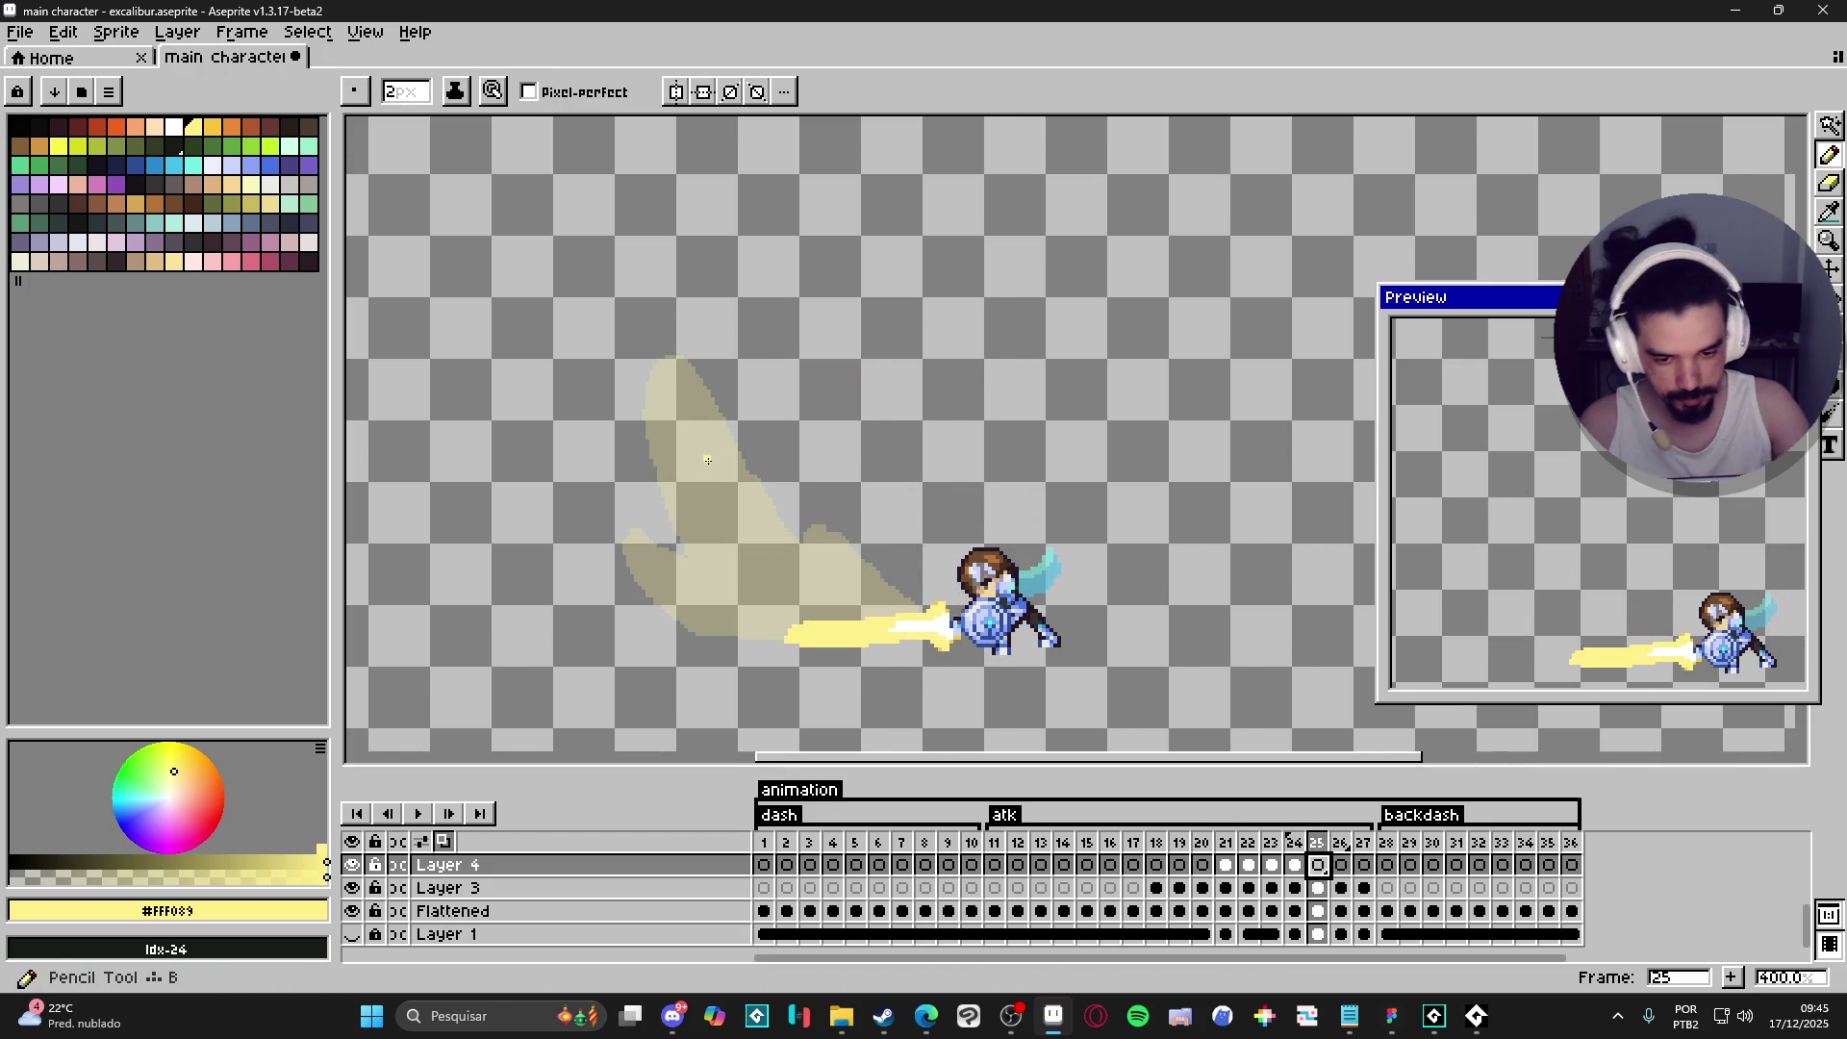
mouse_move(635, 412)
left_mouse_down()
mouse_move(650, 399)
mouse_move(819, 613)
mouse_move(833, 583)
mouse_move(866, 599)
mouse_move(840, 605)
left_mouse_up()
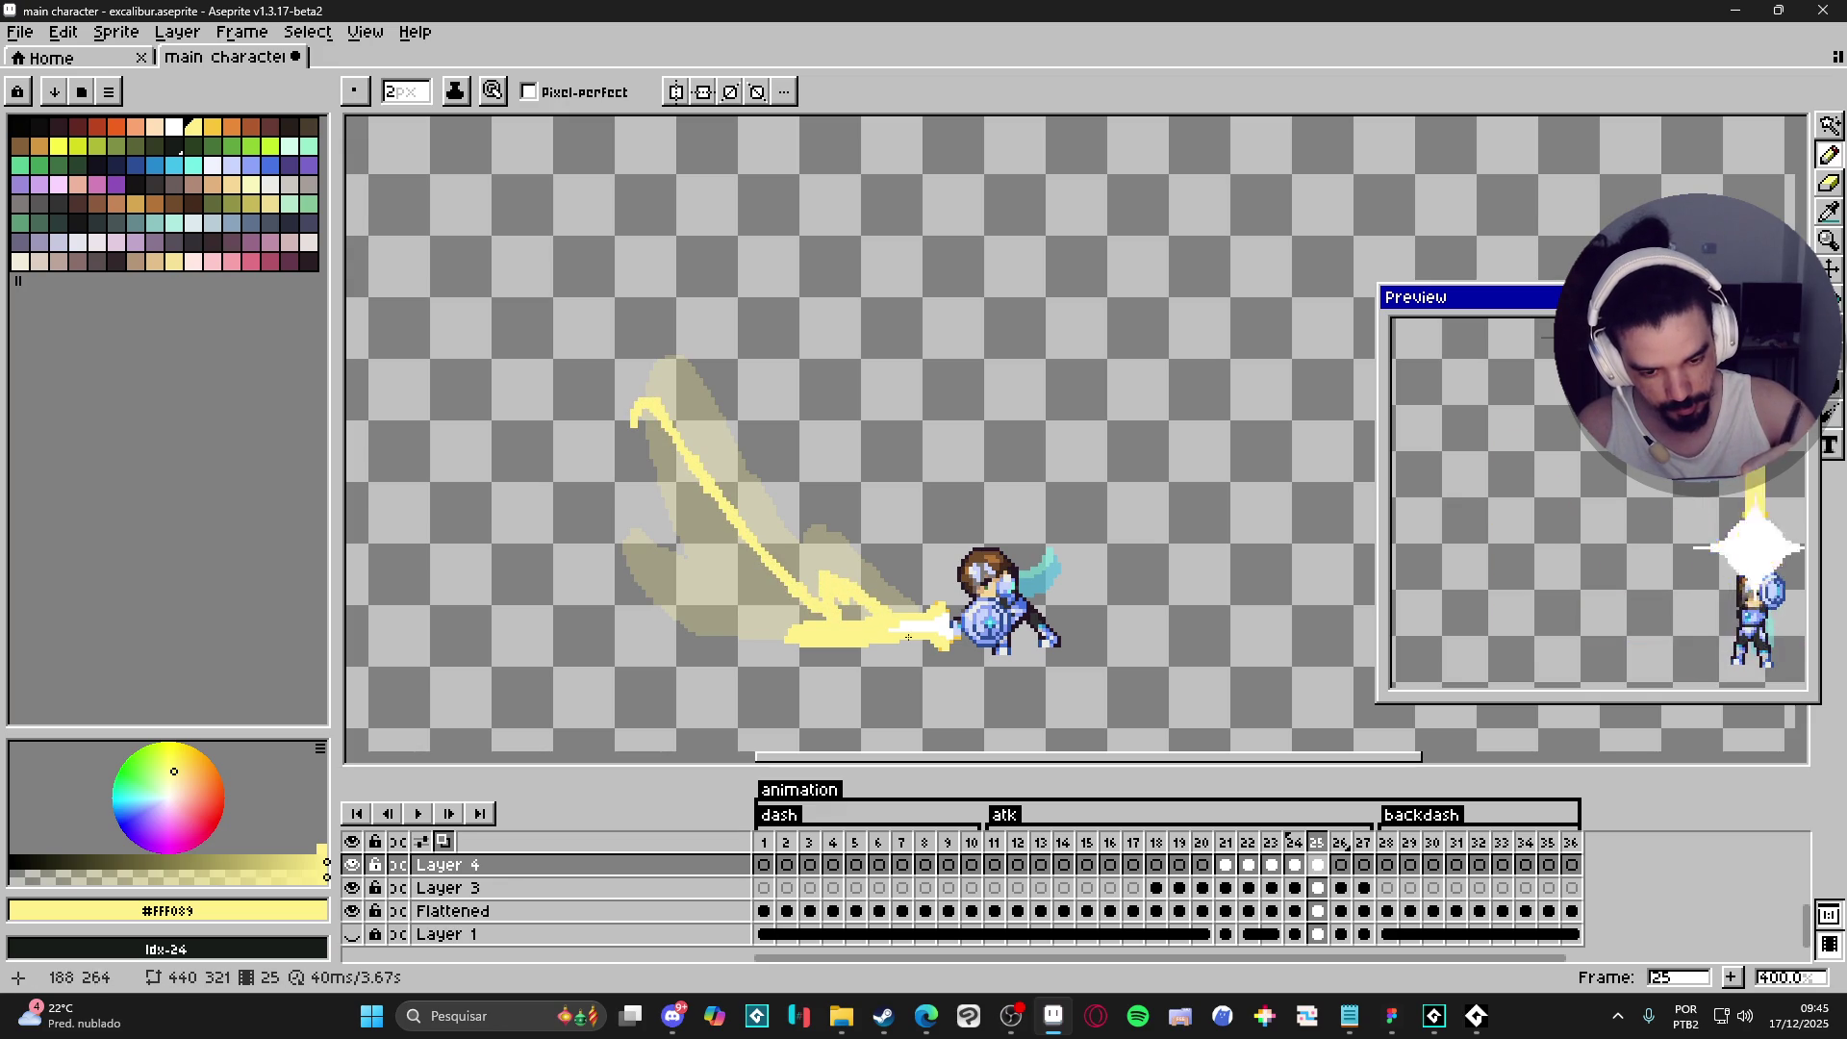
mouse_move(633, 404)
left_mouse_down()
mouse_move(711, 598)
mouse_move(673, 602)
mouse_move(673, 621)
mouse_move(659, 592)
mouse_move(707, 636)
left_mouse_up()
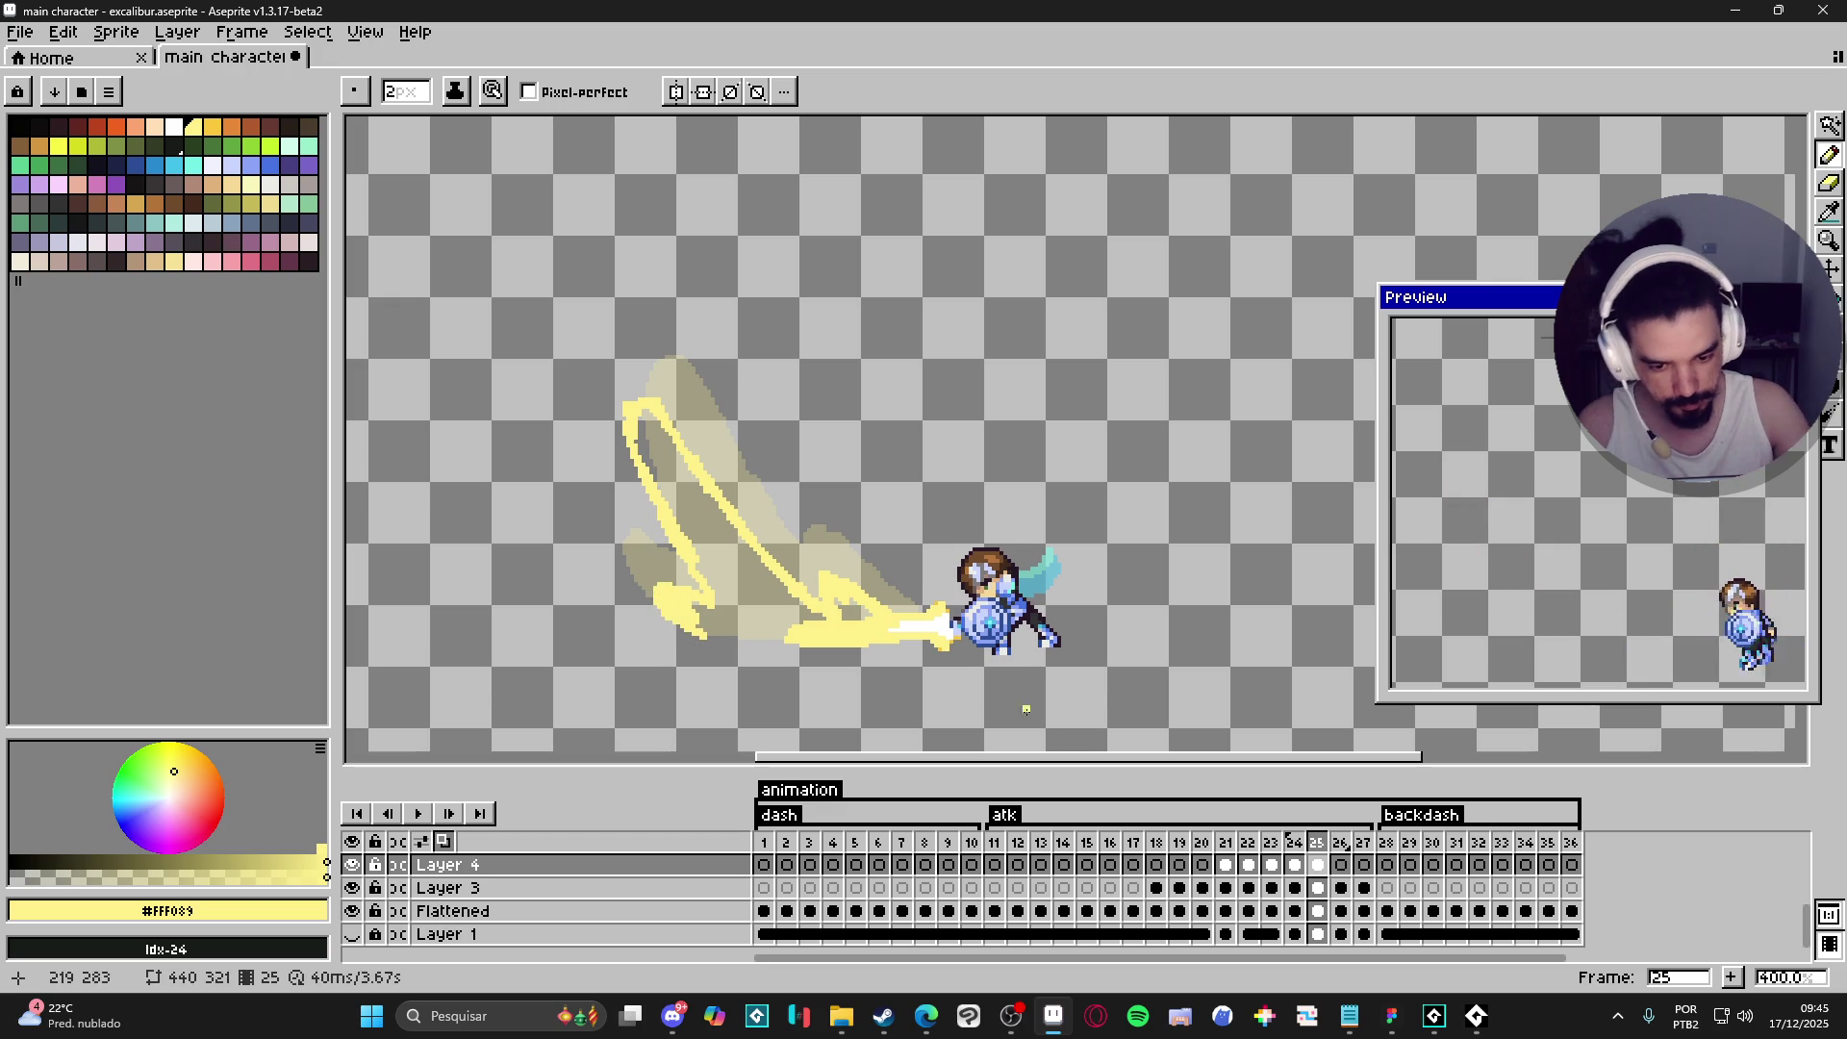
mouse_move(656, 490)
left_mouse_down()
mouse_move(679, 565)
mouse_move(664, 582)
mouse_move(639, 464)
mouse_move(648, 514)
left_mouse_up()
mouse_move(646, 612)
left_mouse_down()
mouse_move(662, 599)
mouse_move(679, 631)
mouse_move(625, 584)
left_mouse_up()
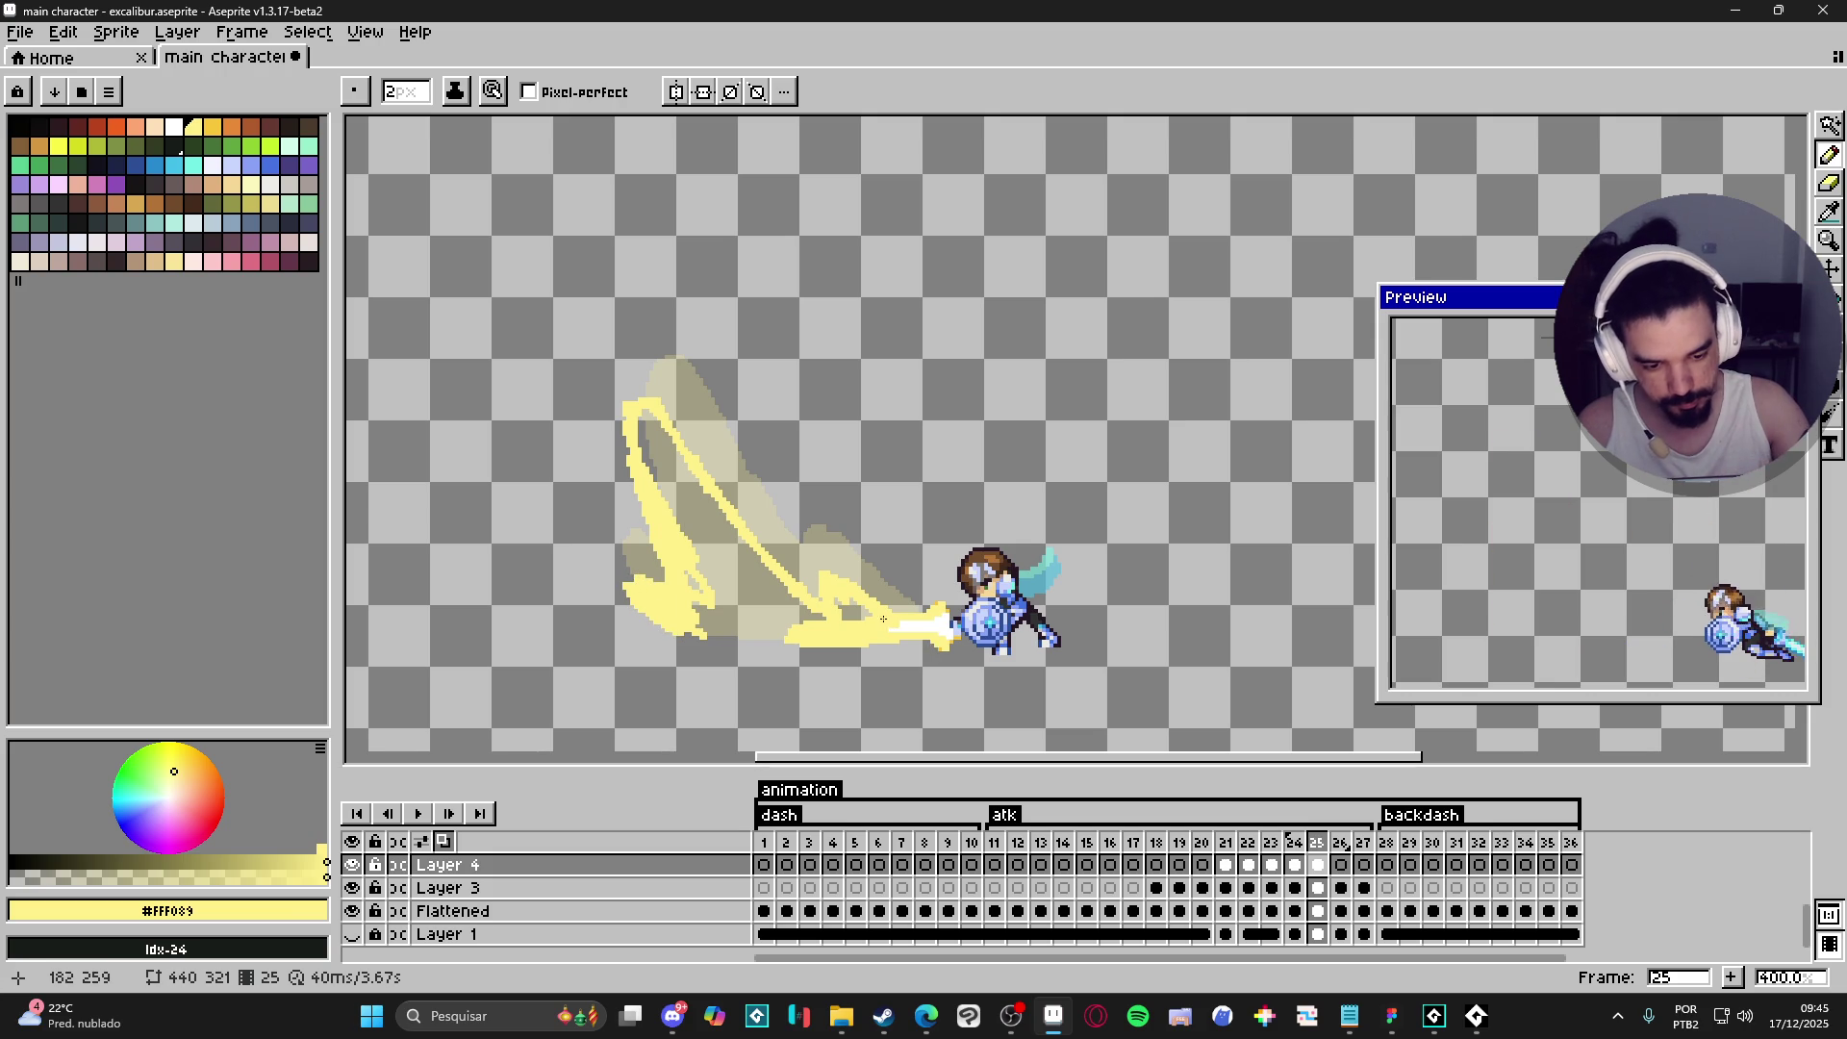
key("g")
left_click(699, 587)
key("b")
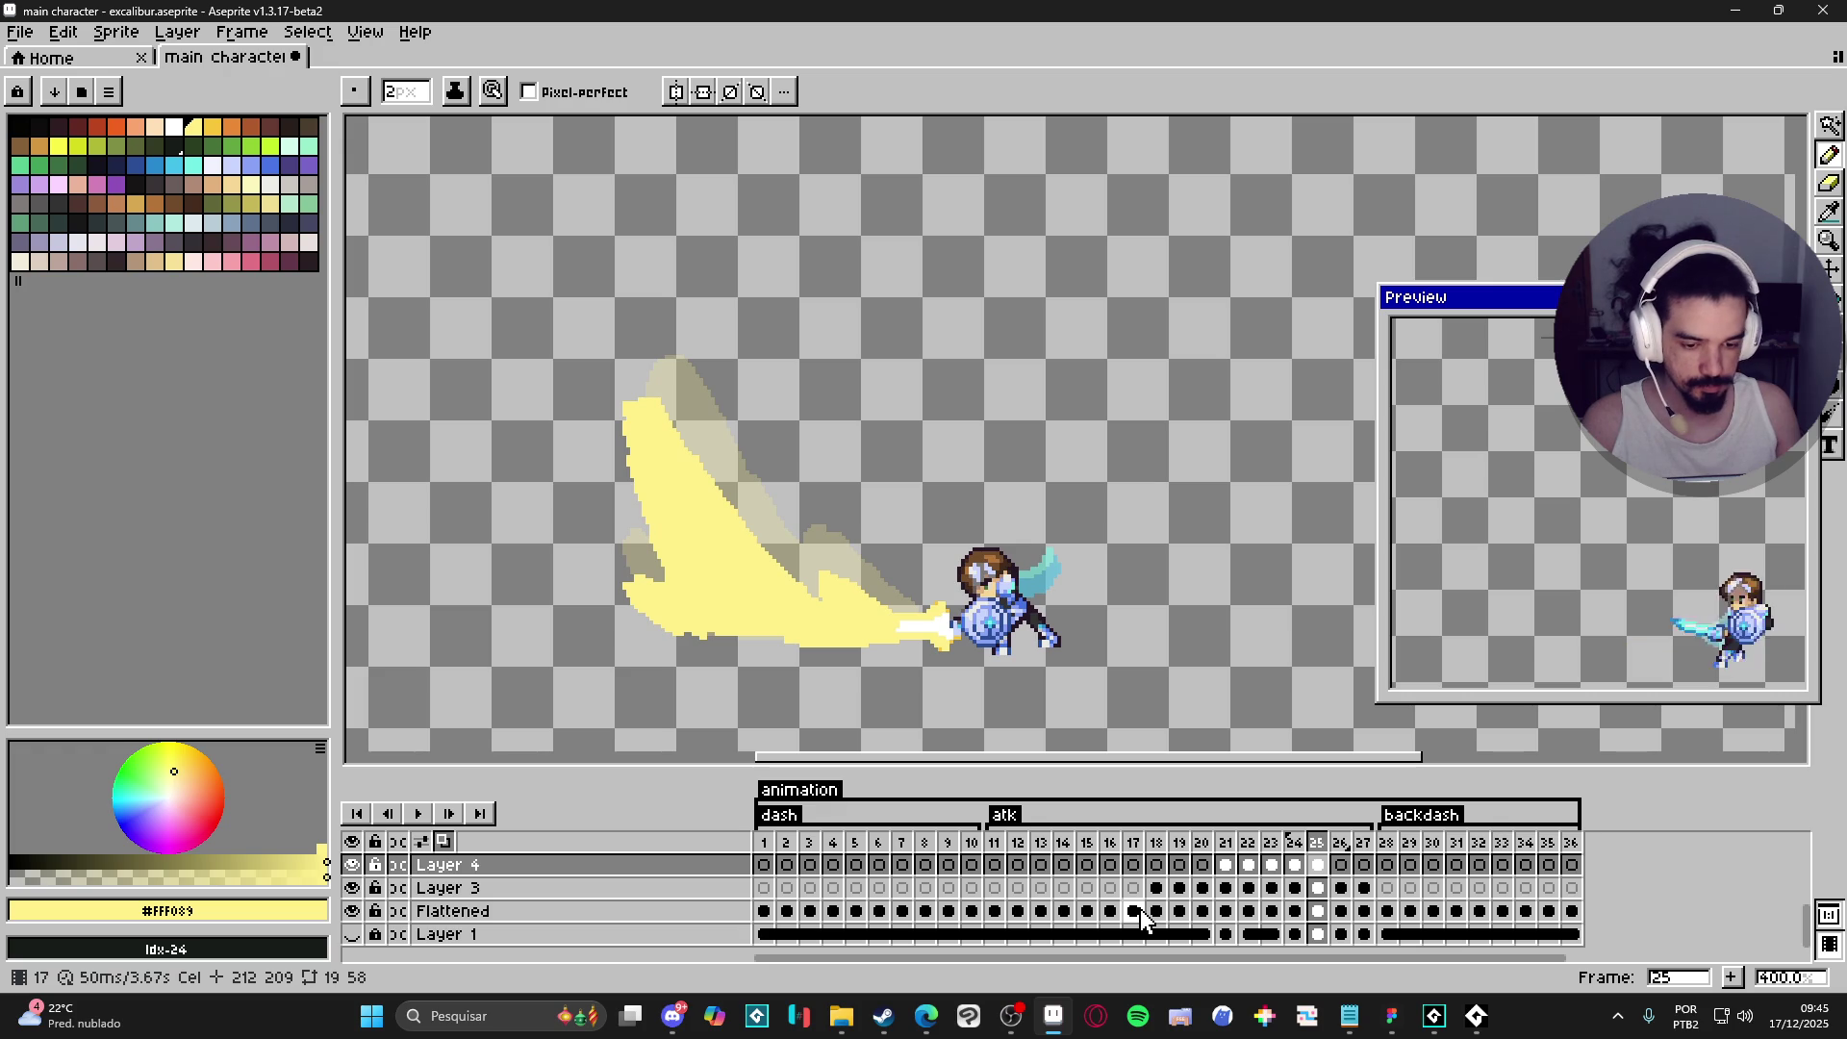
- Review frames 21–24 against frame 25's new slash
left_click(1295, 874)
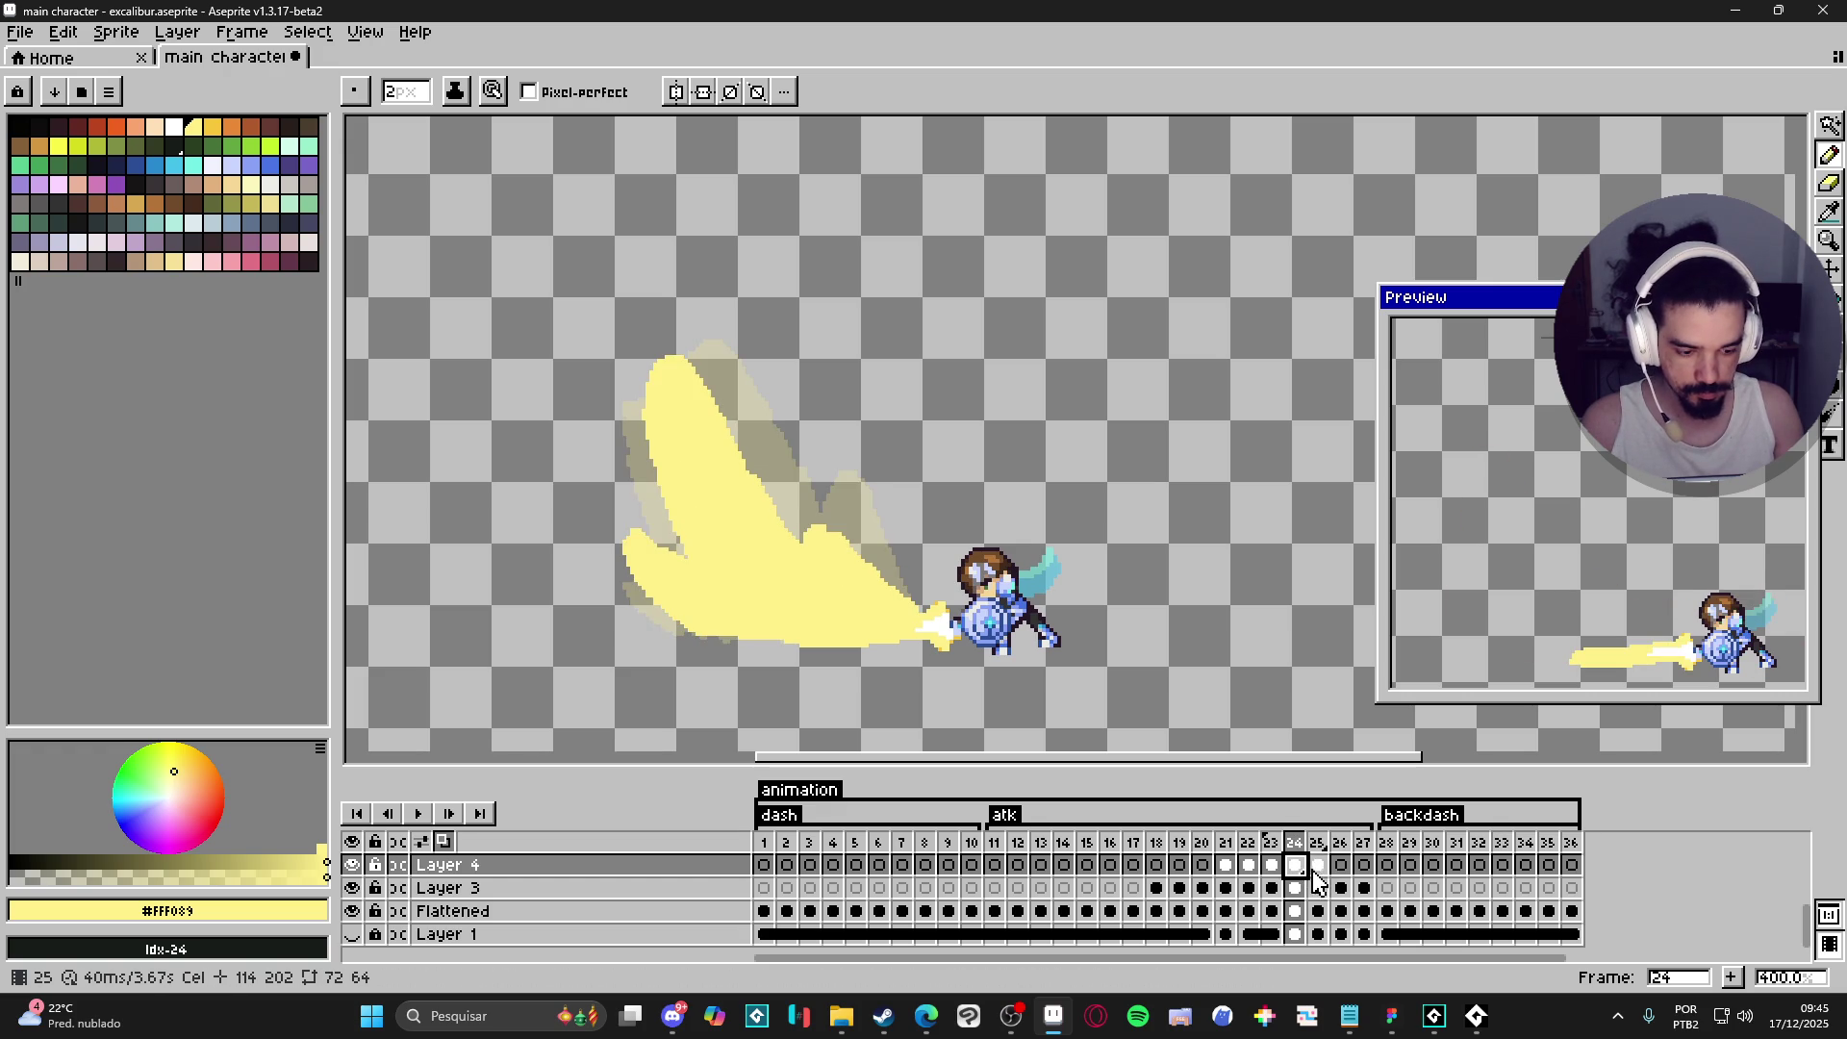
left_click(1325, 877)
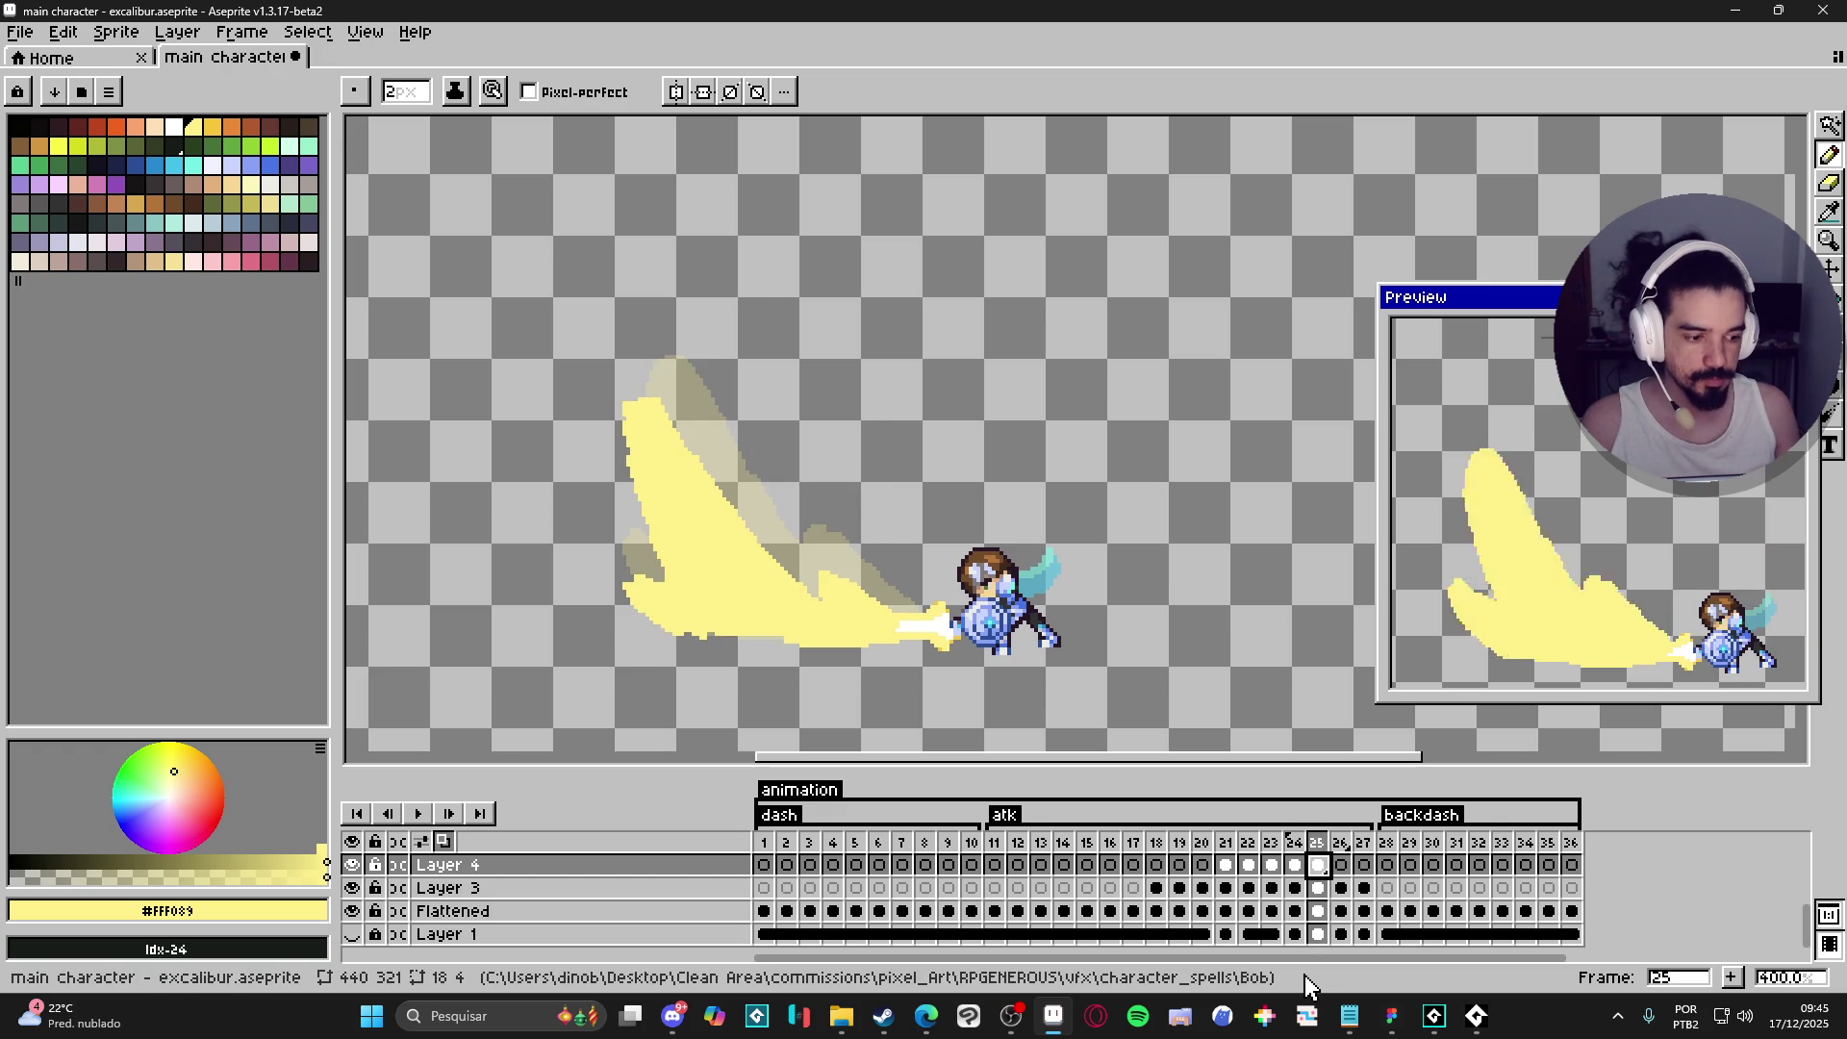
left_click(1295, 865)
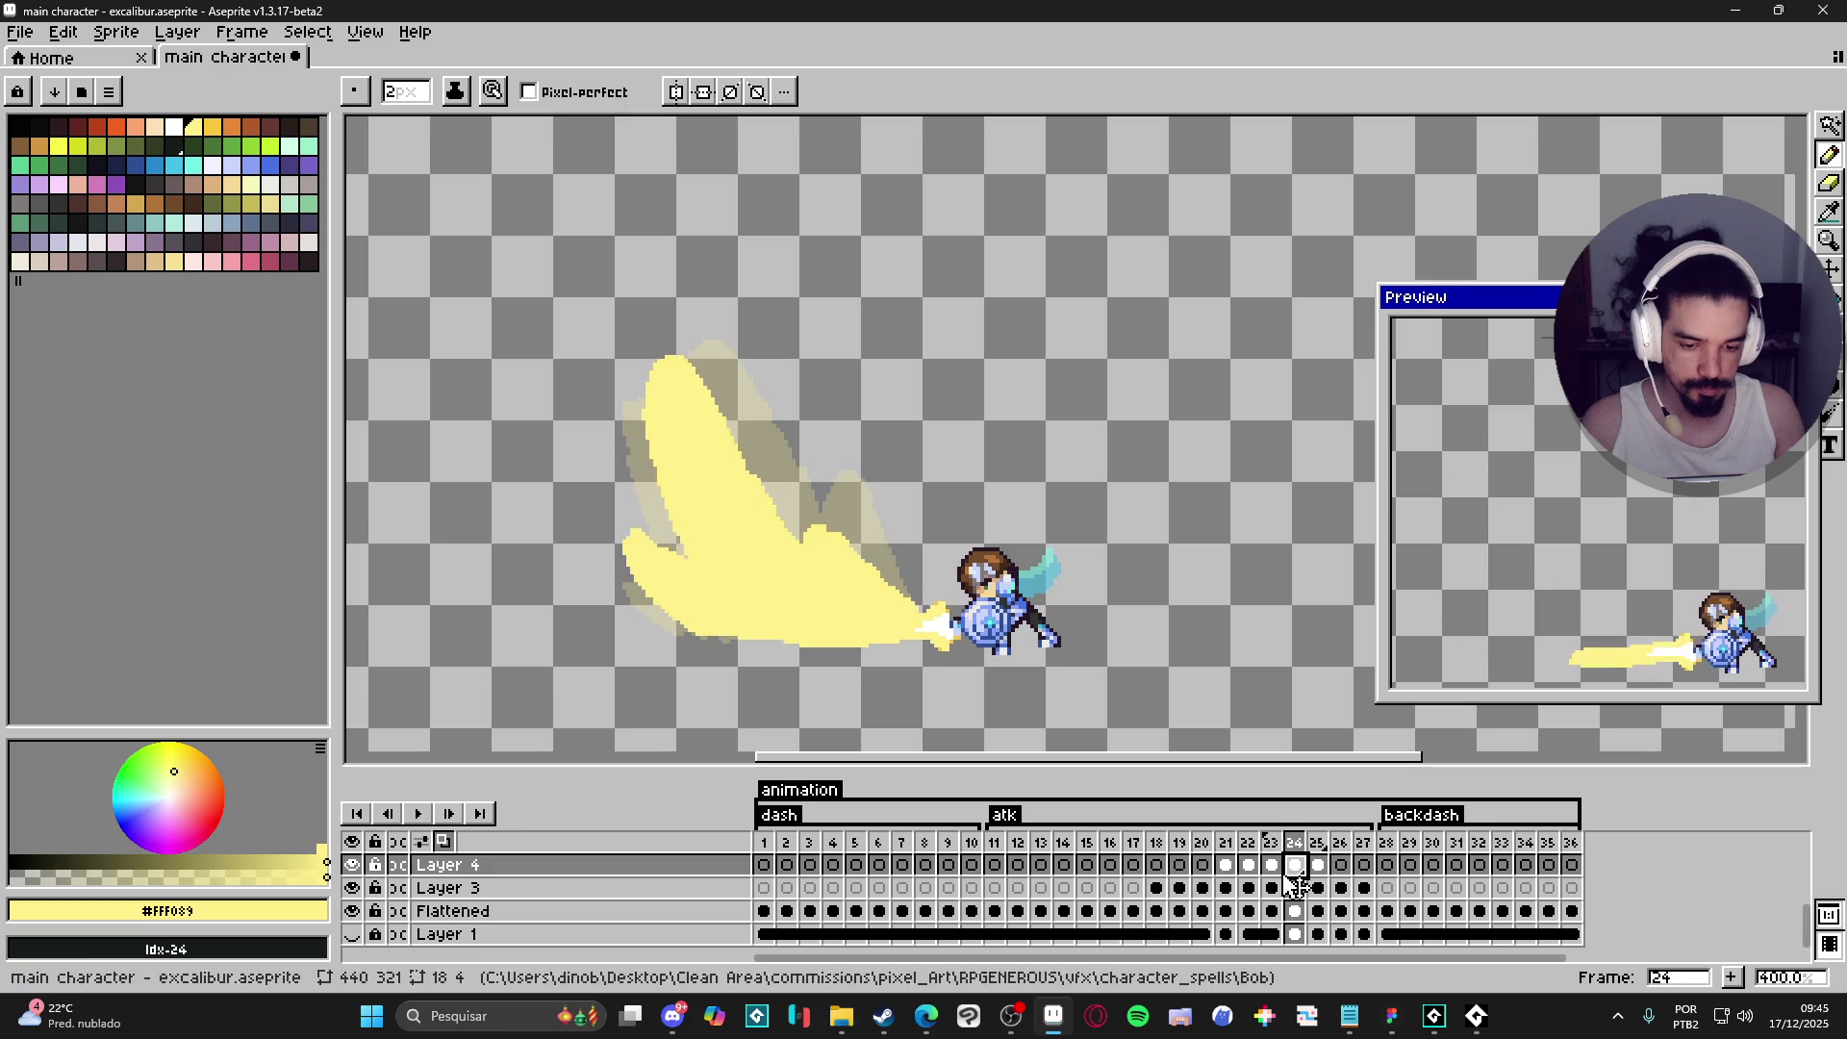
left_click(1272, 865)
left_click(1226, 865)
left_click(1249, 865)
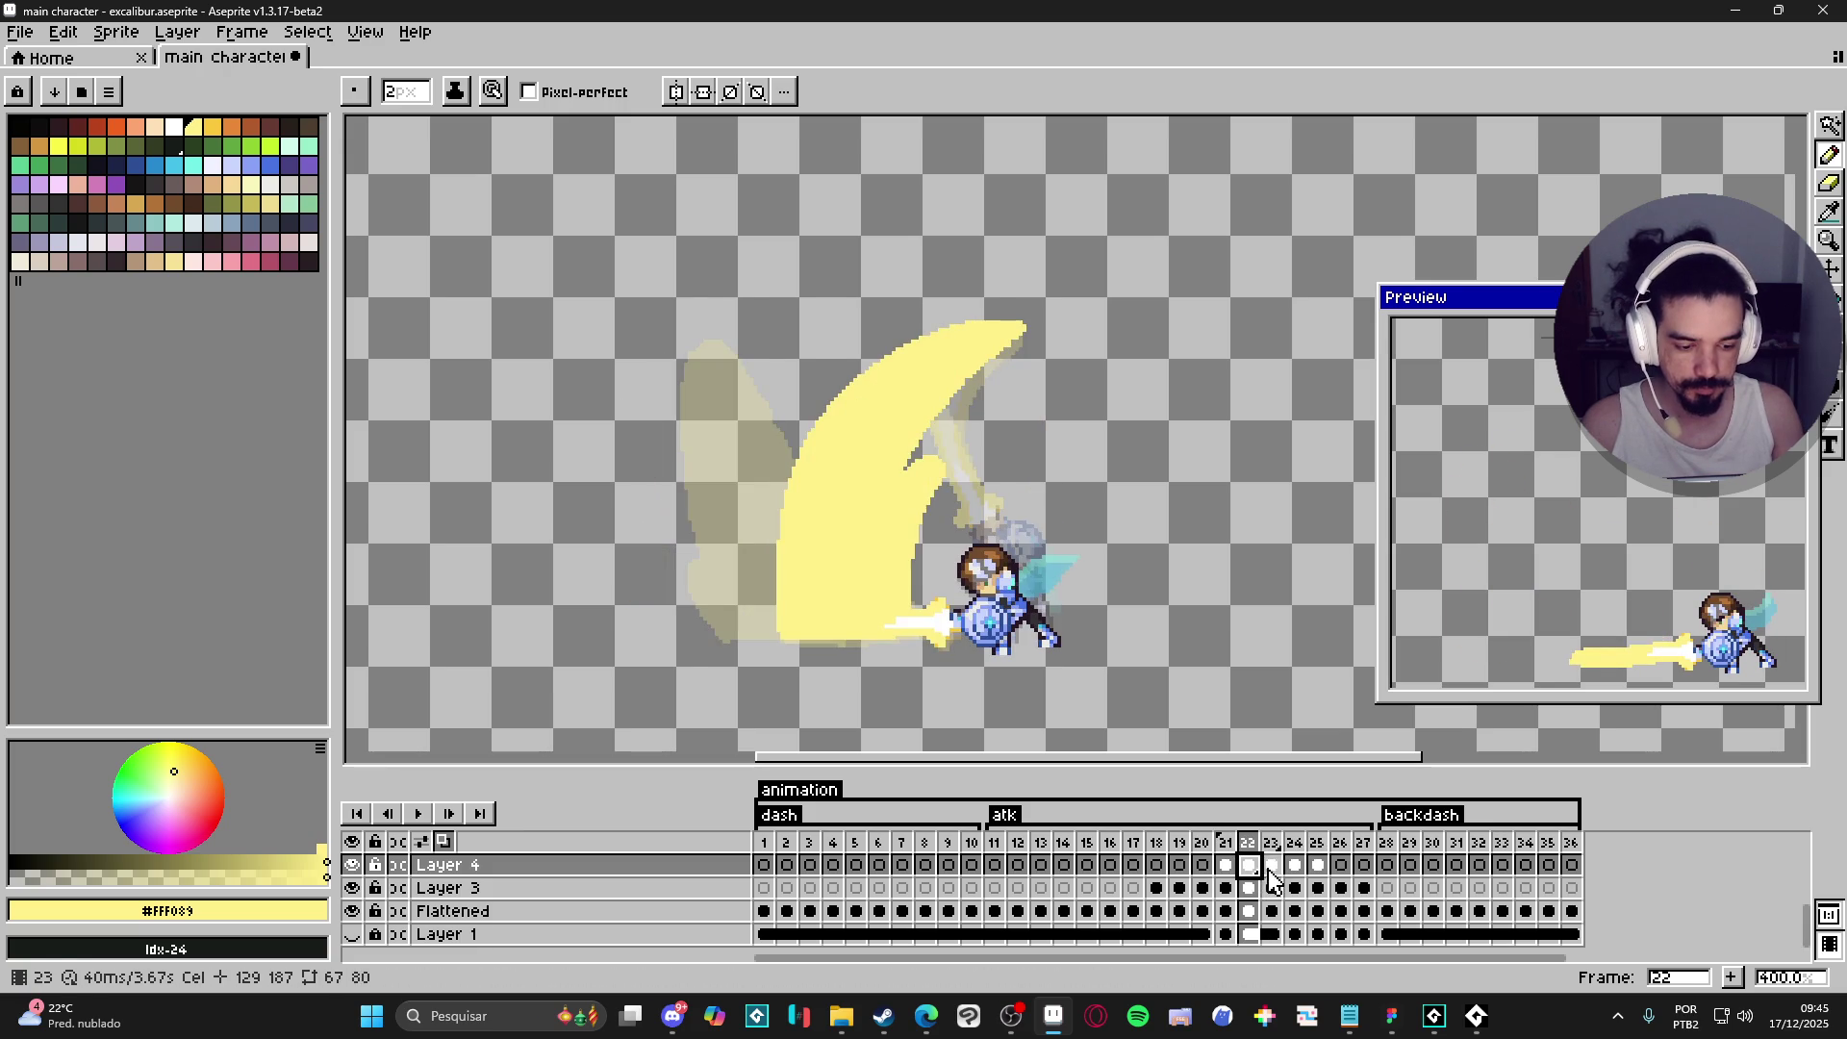
left_click(1272, 868)
left_click(1297, 869)
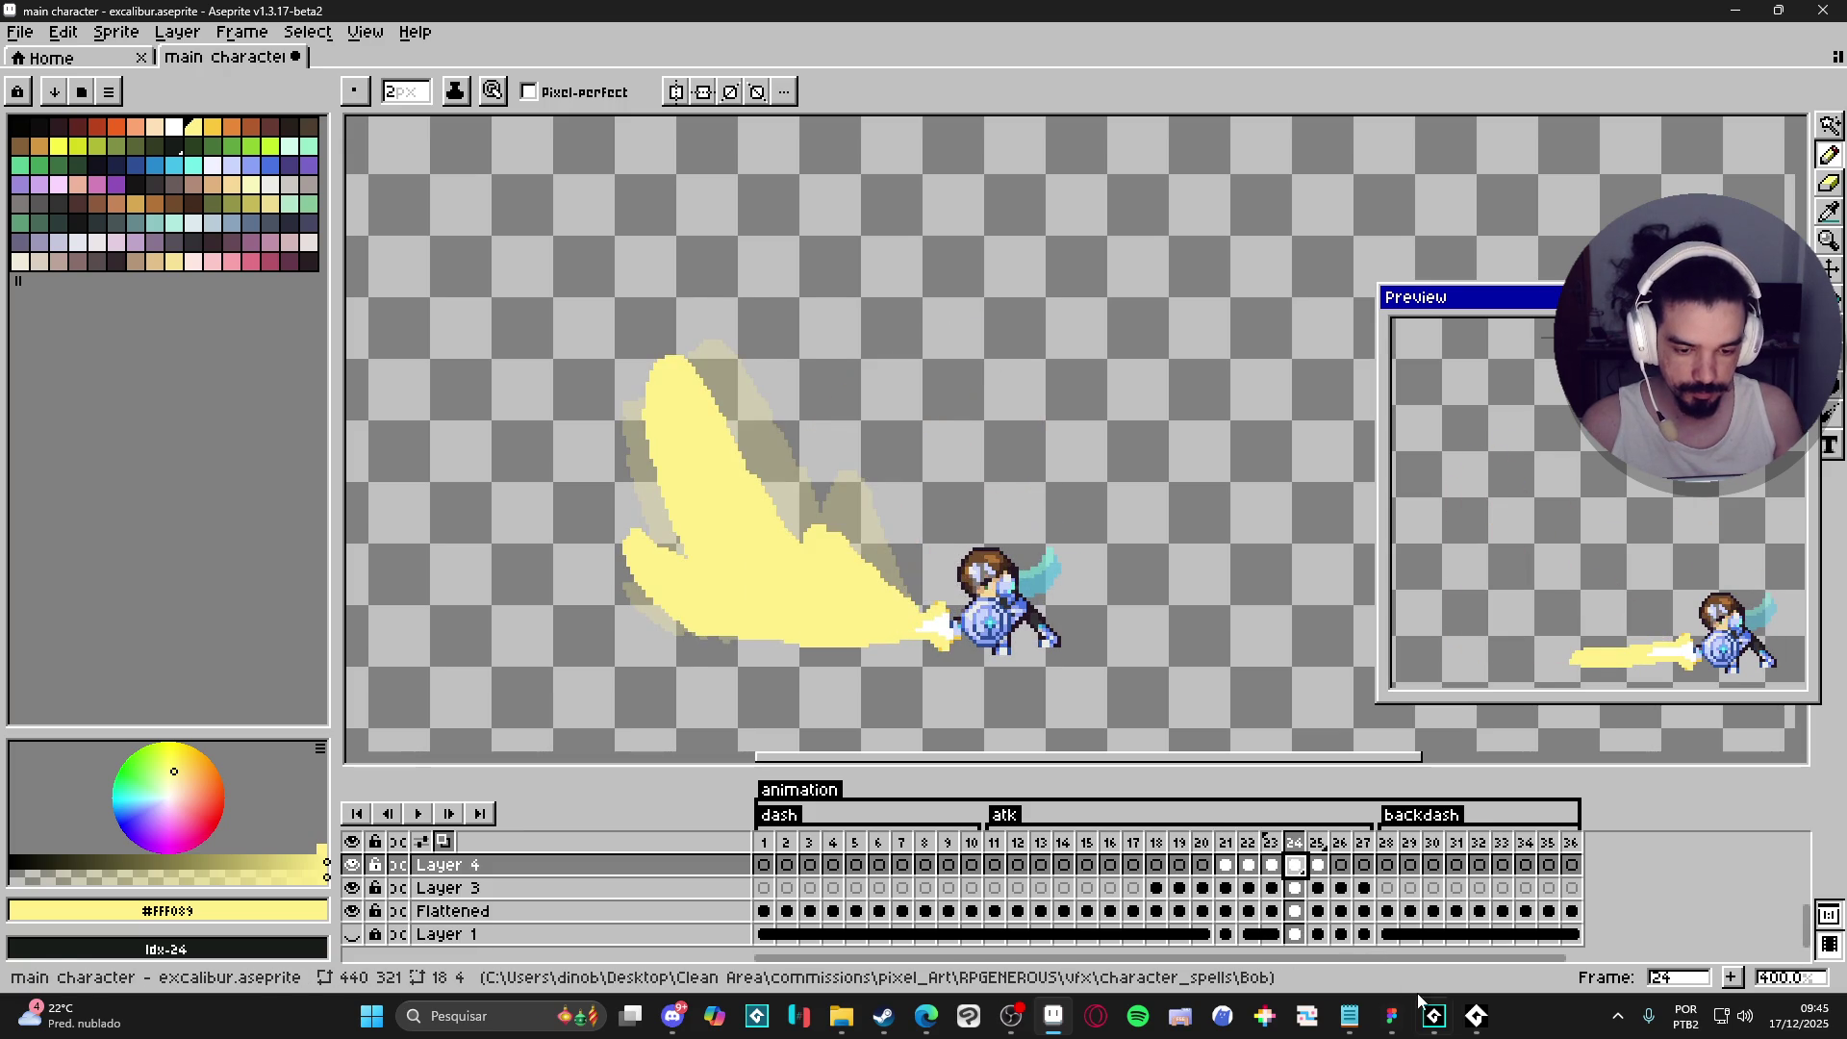
mouse_move(1435, 1016)
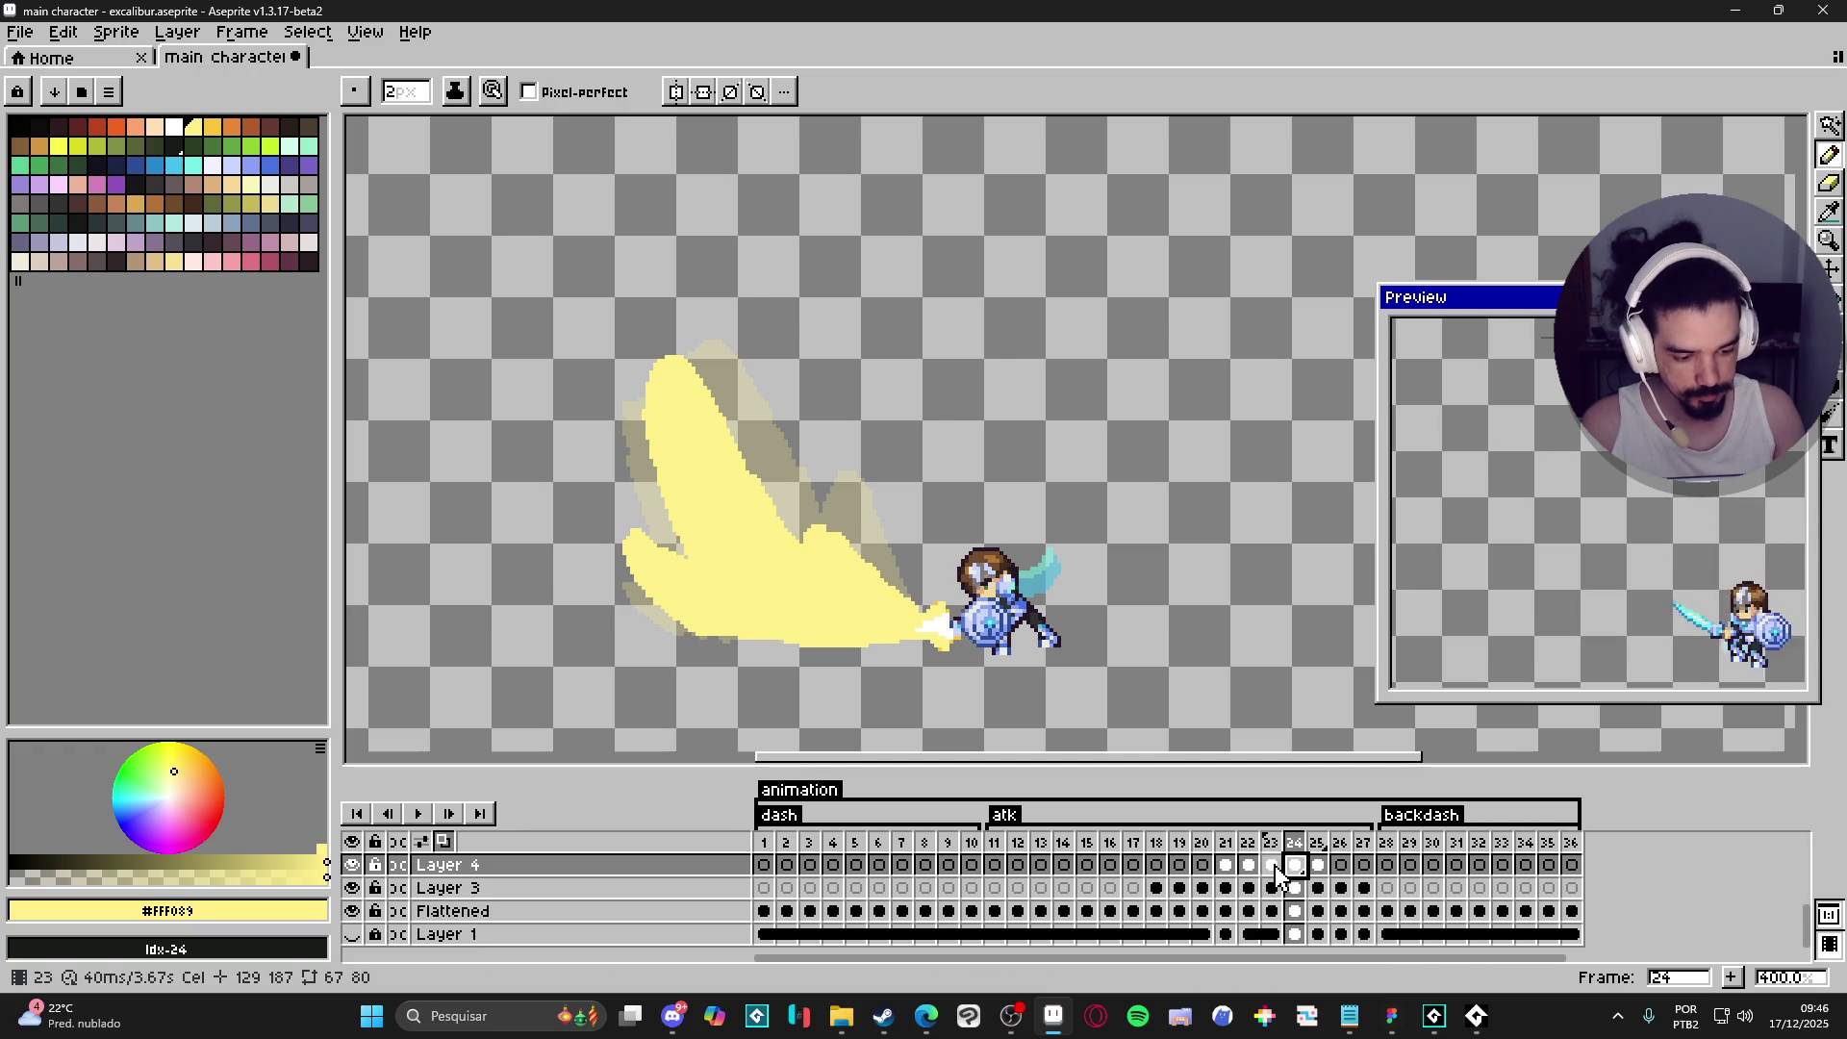
- On frame 26, outline a shorter slash, fix its lower-left edge, and fill it pale yellow
left_click(1320, 869)
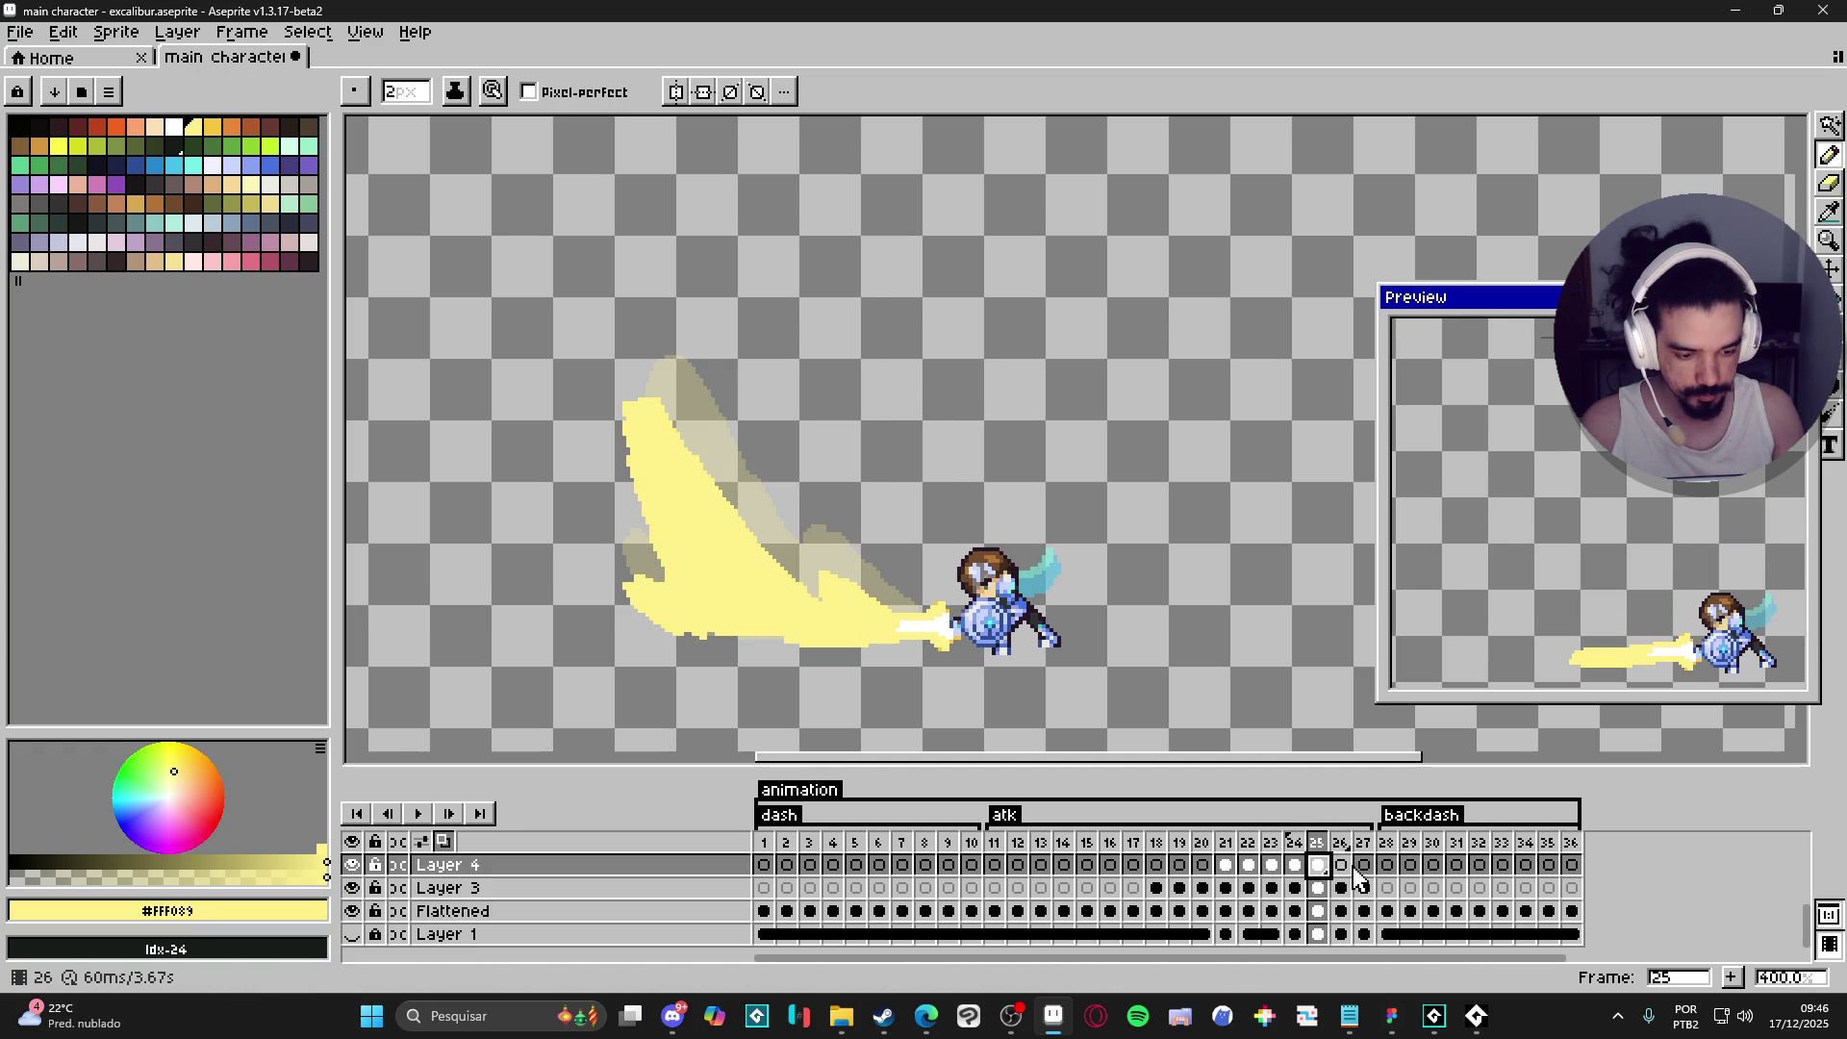
left_click(1343, 867)
mouse_move(631, 513)
left_mouse_down()
mouse_move(633, 476)
mouse_move(739, 575)
left_mouse_up()
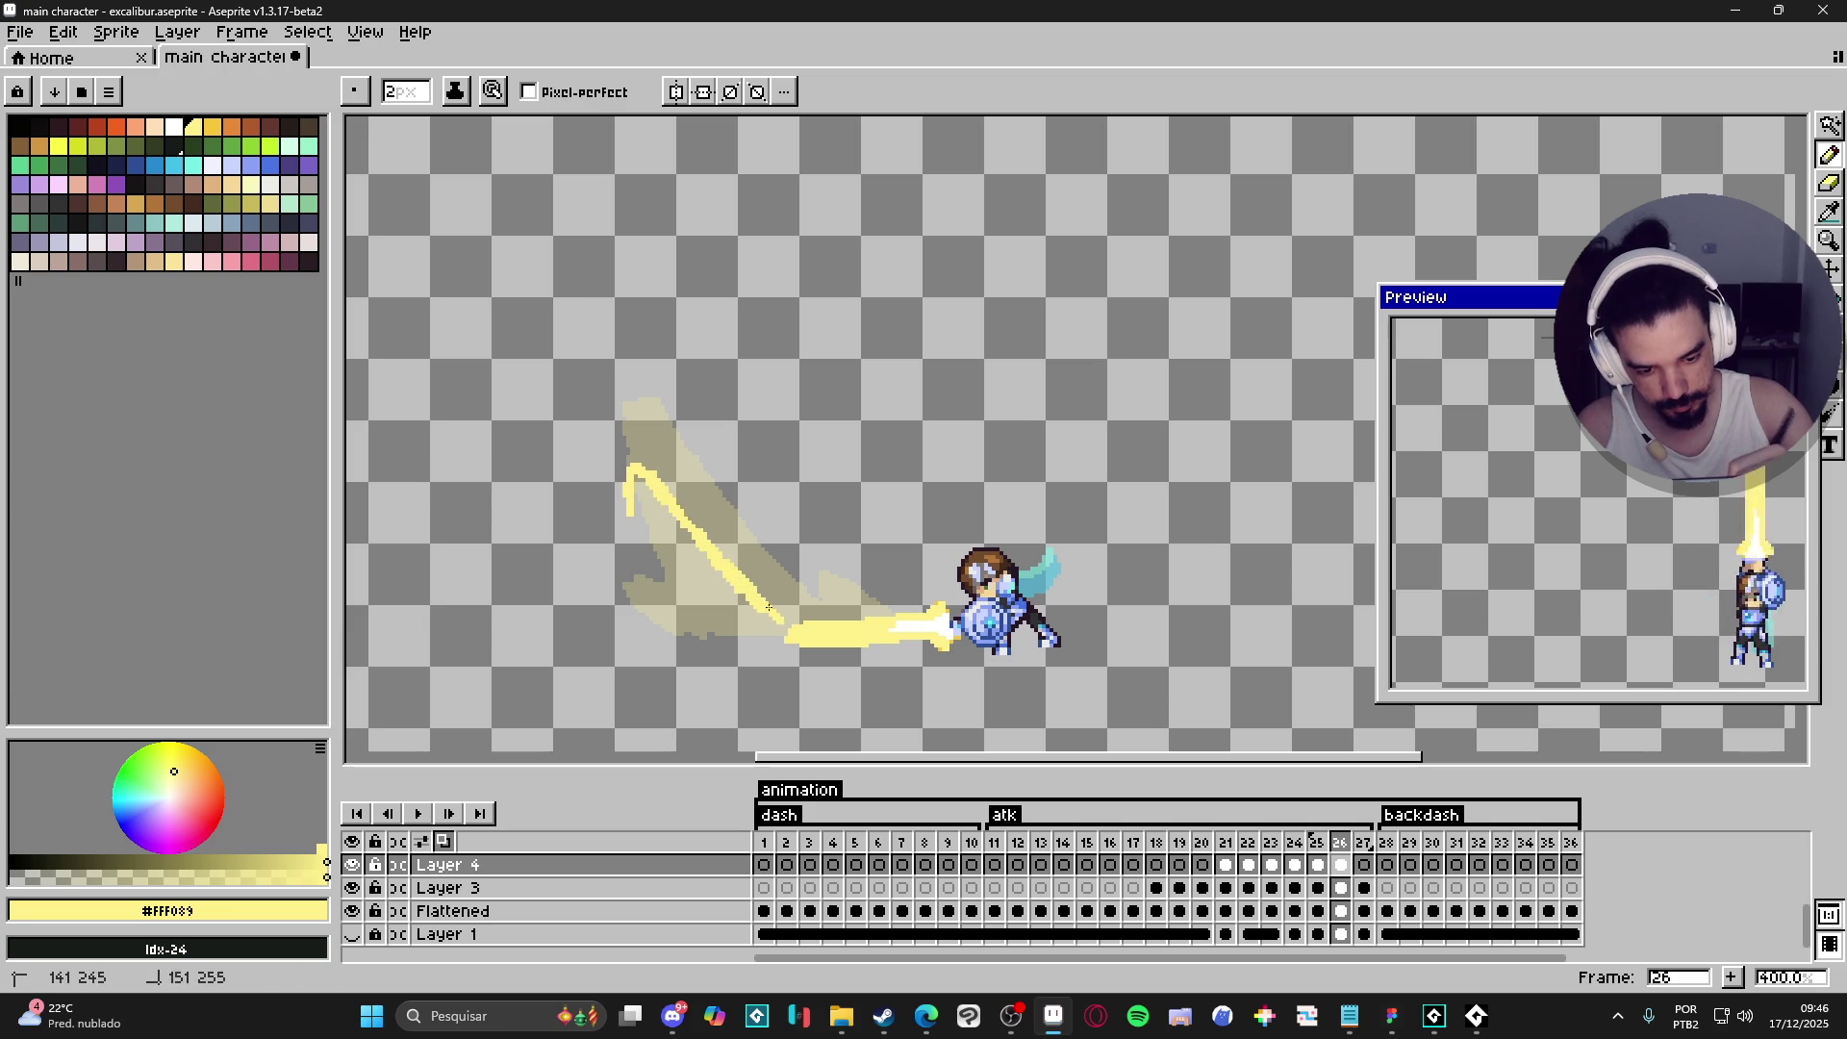
left_click_drag(848, 623, 836, 615)
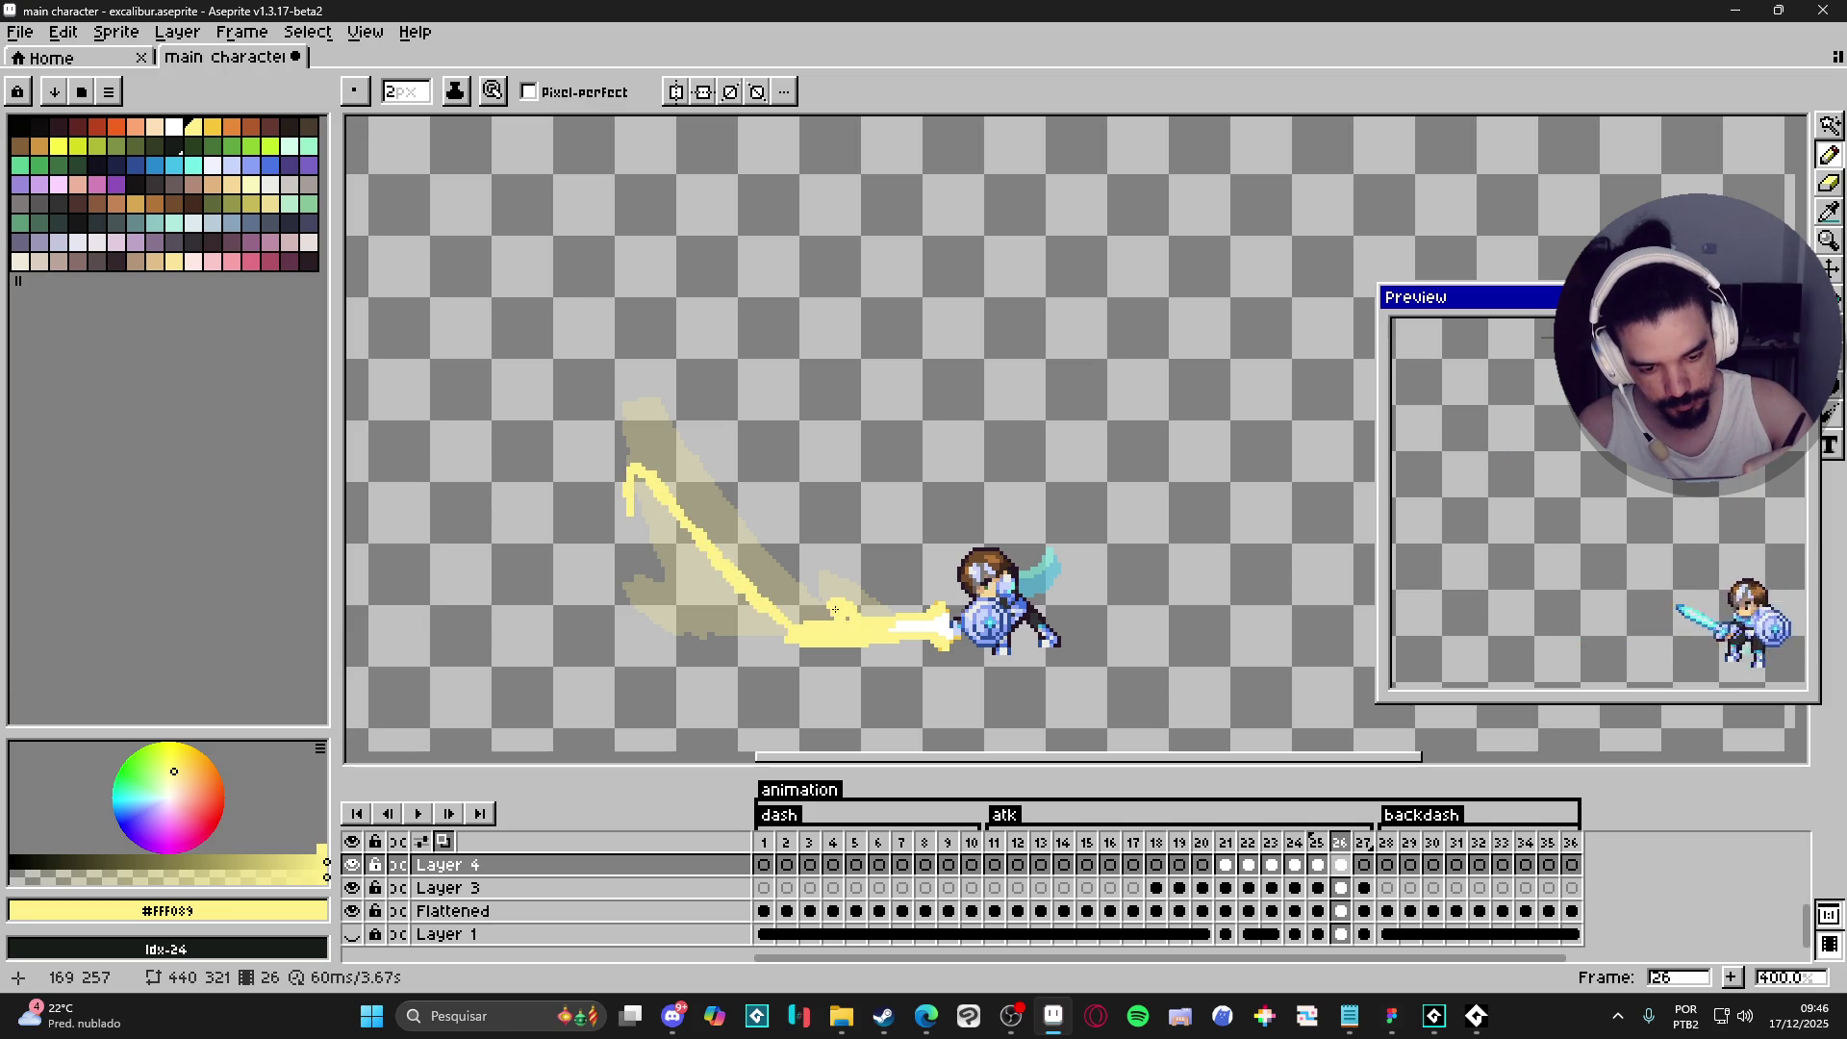
mouse_move(631, 510)
left_mouse_down()
mouse_move(696, 635)
mouse_move(779, 643)
mouse_move(627, 606)
left_mouse_up()
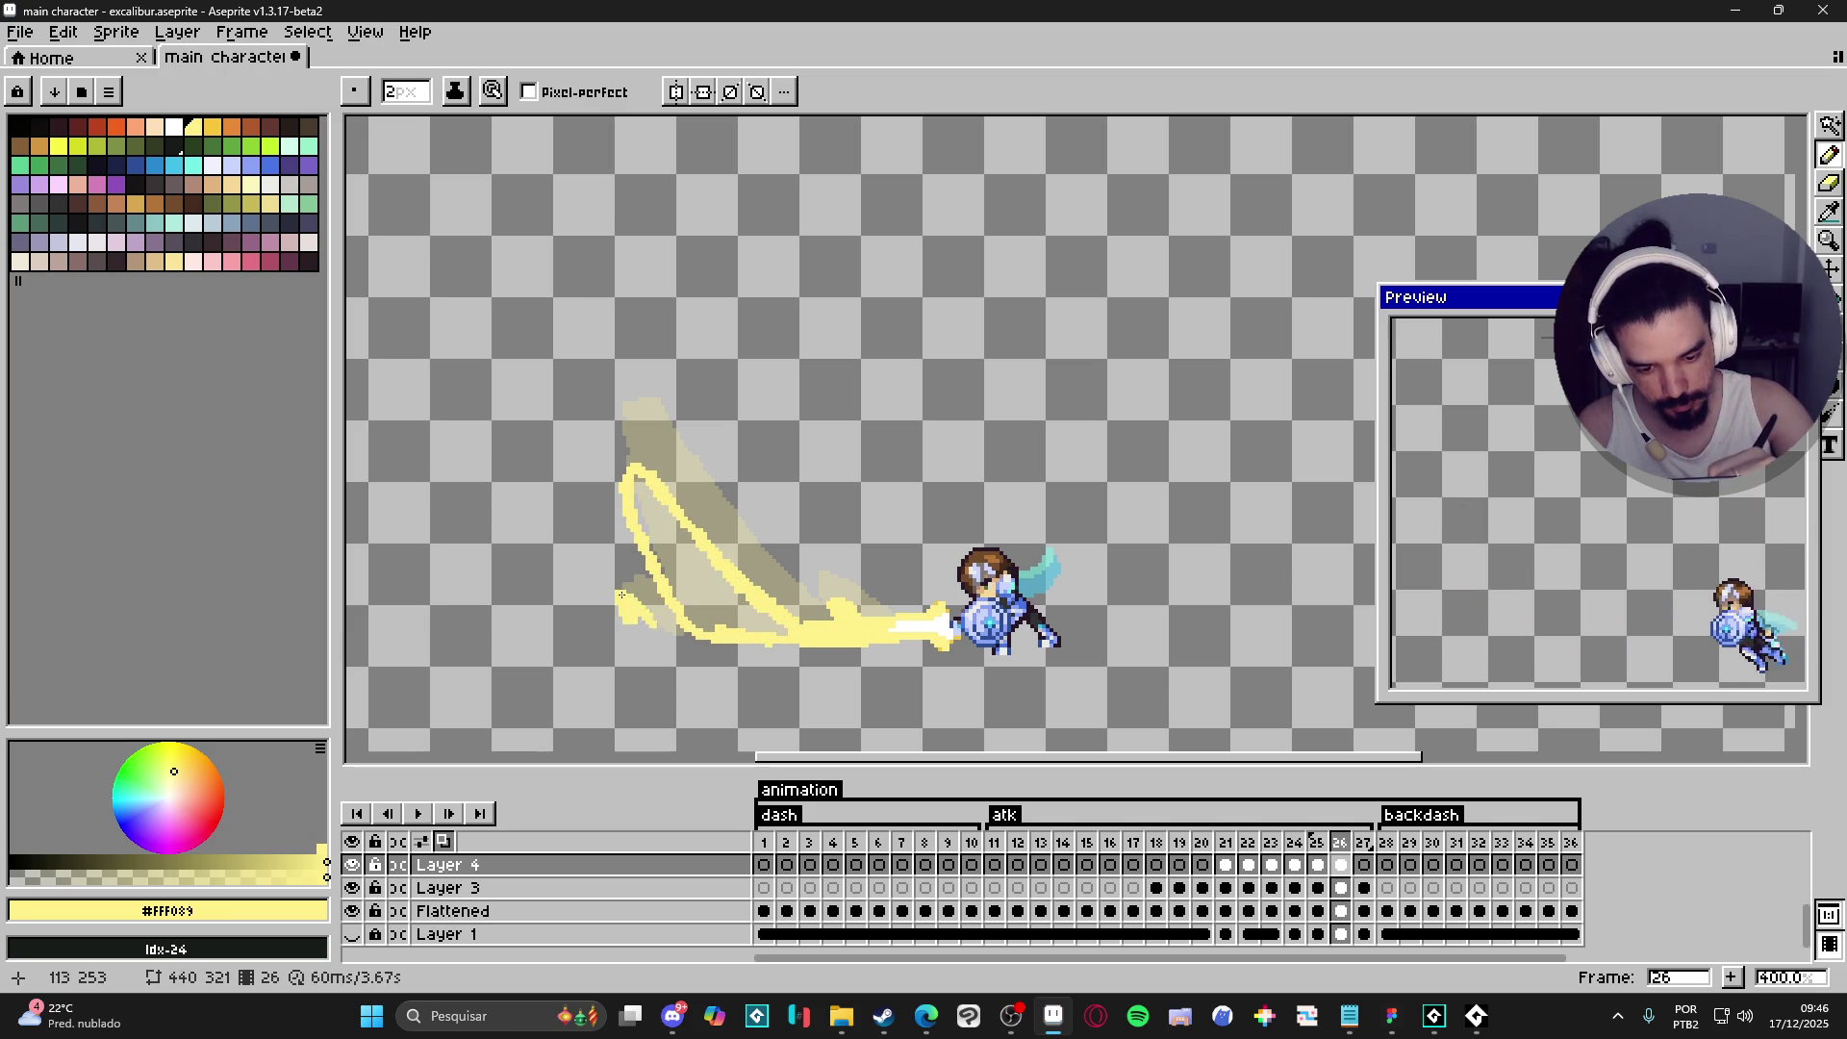
key("ctrl+z")
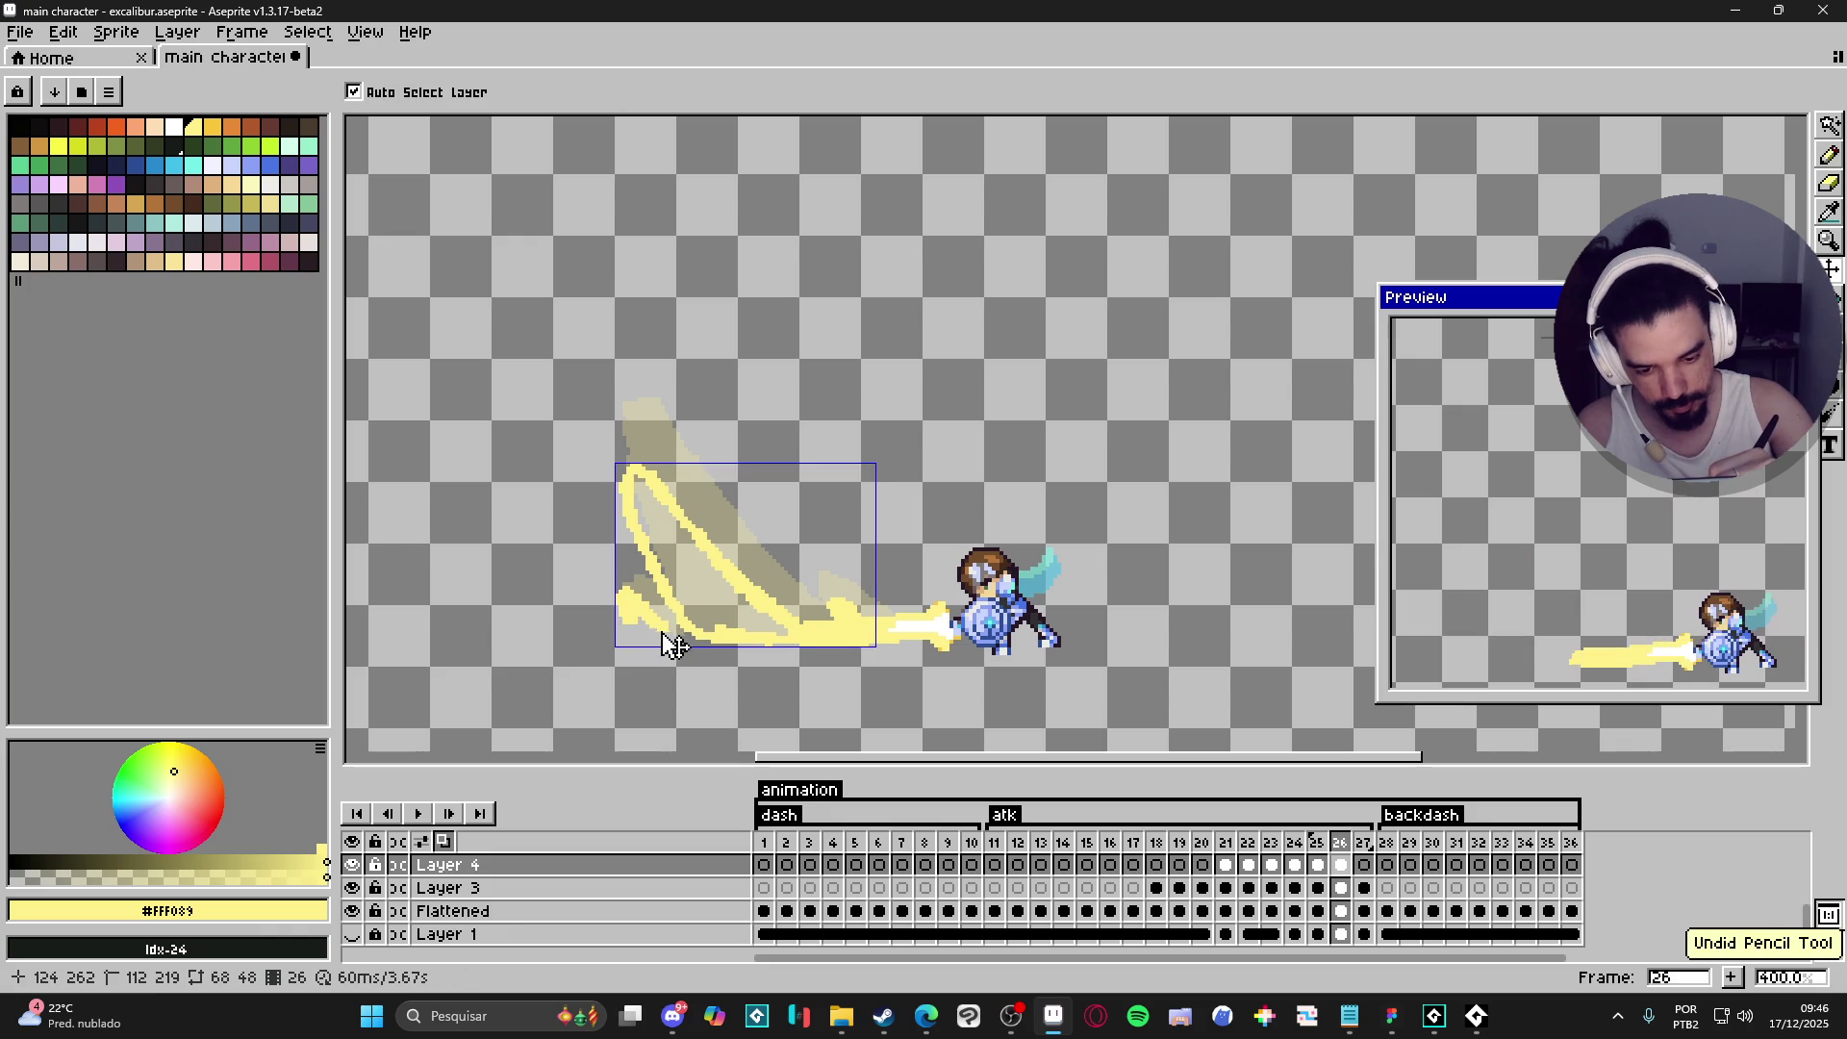
left_click_drag(637, 616, 661, 629)
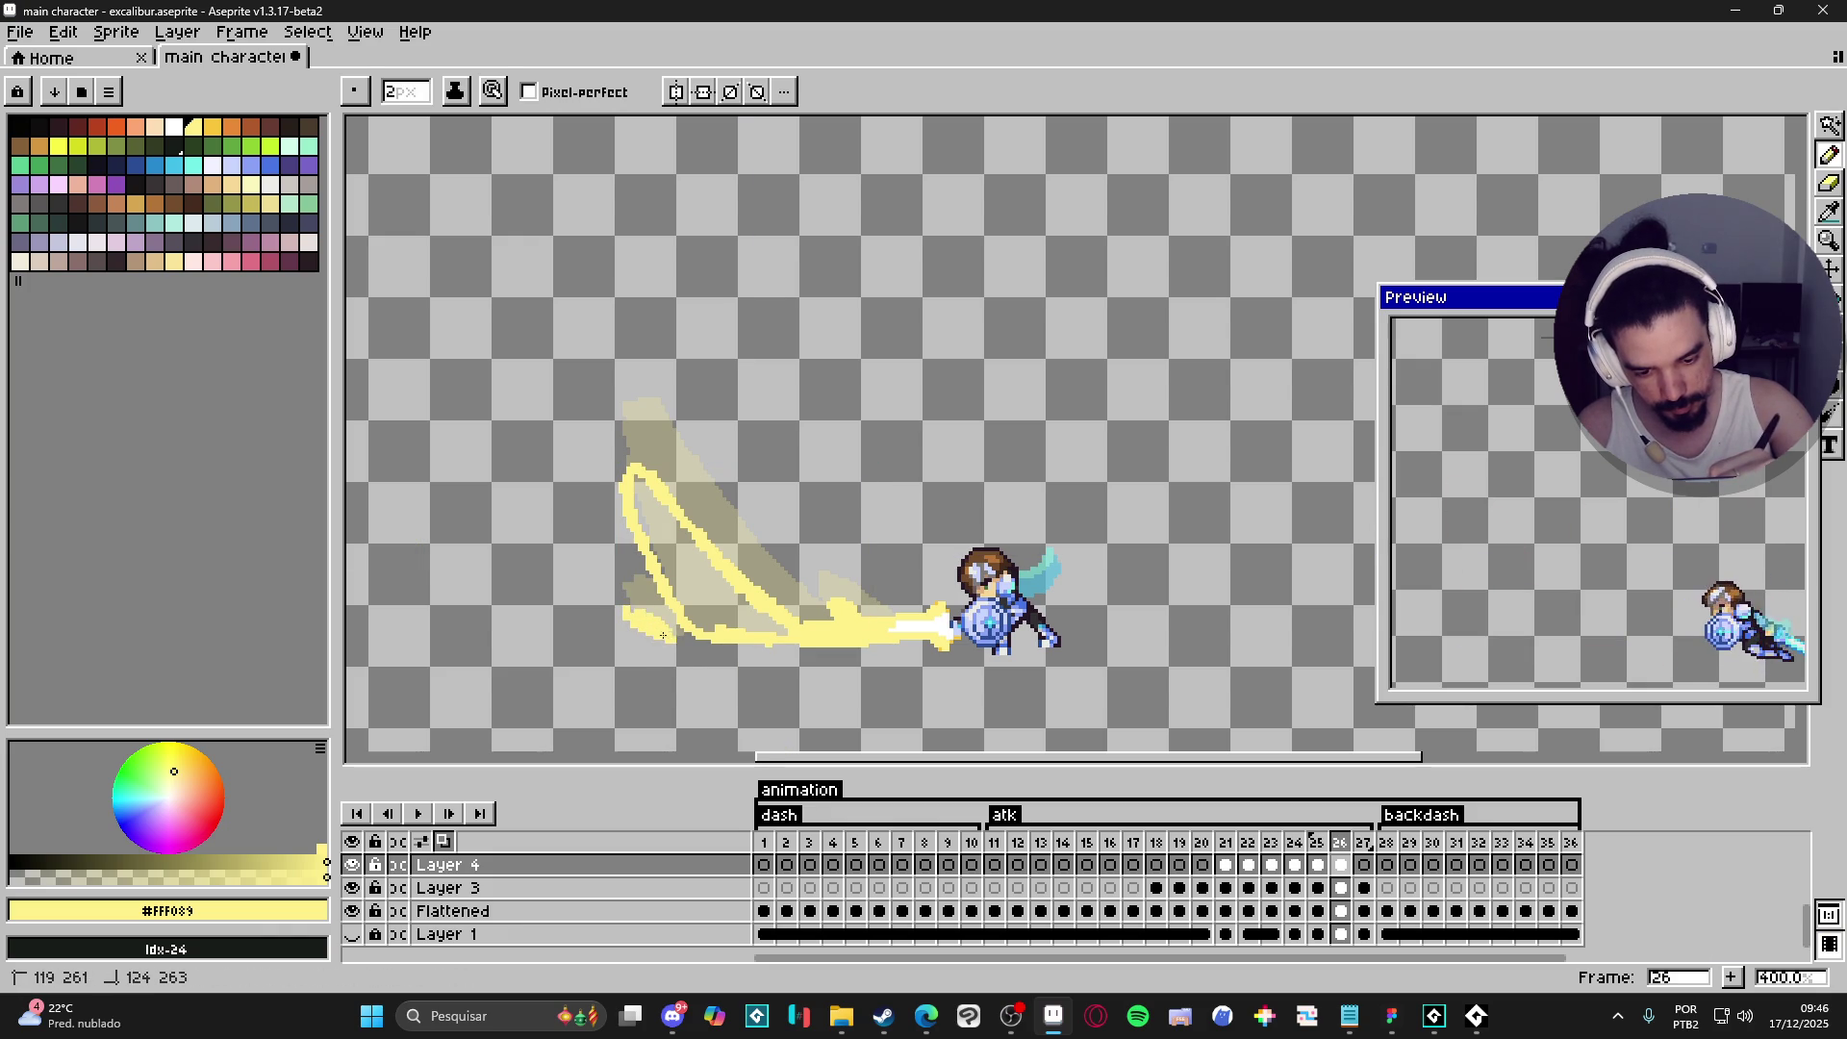
key("g")
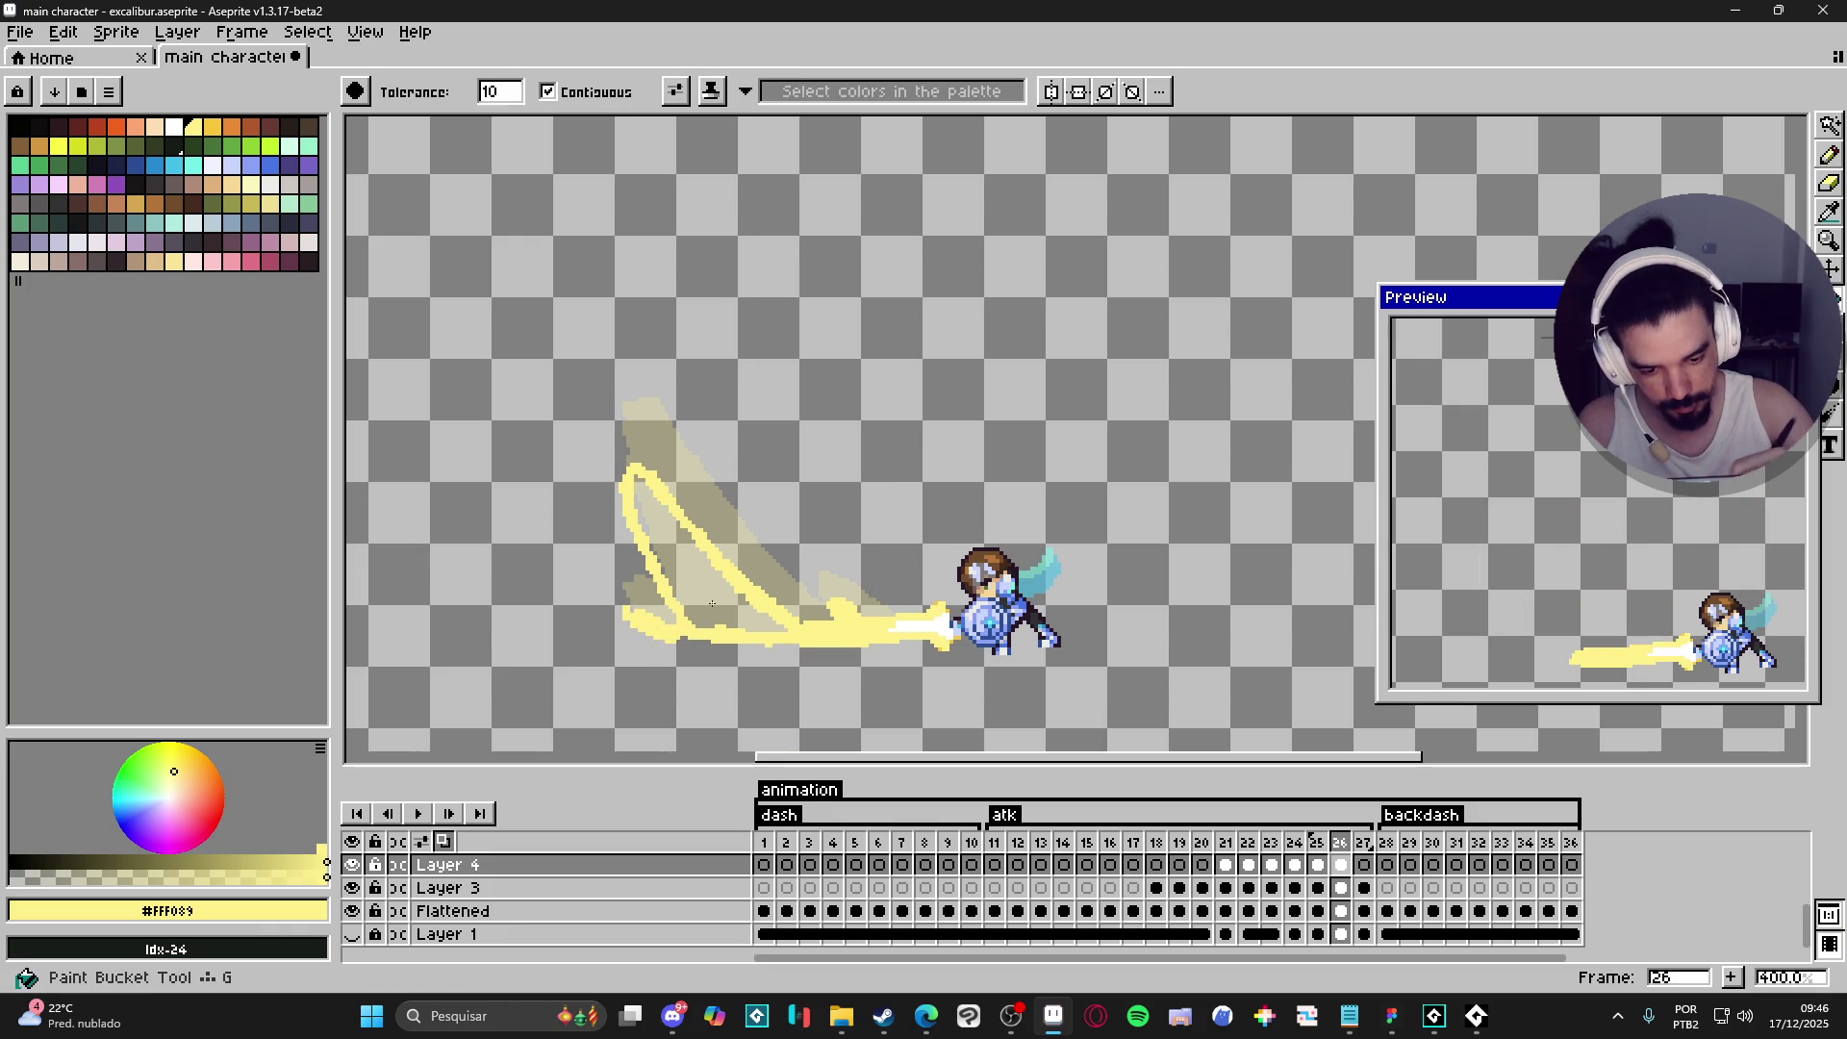
left_click(674, 543)
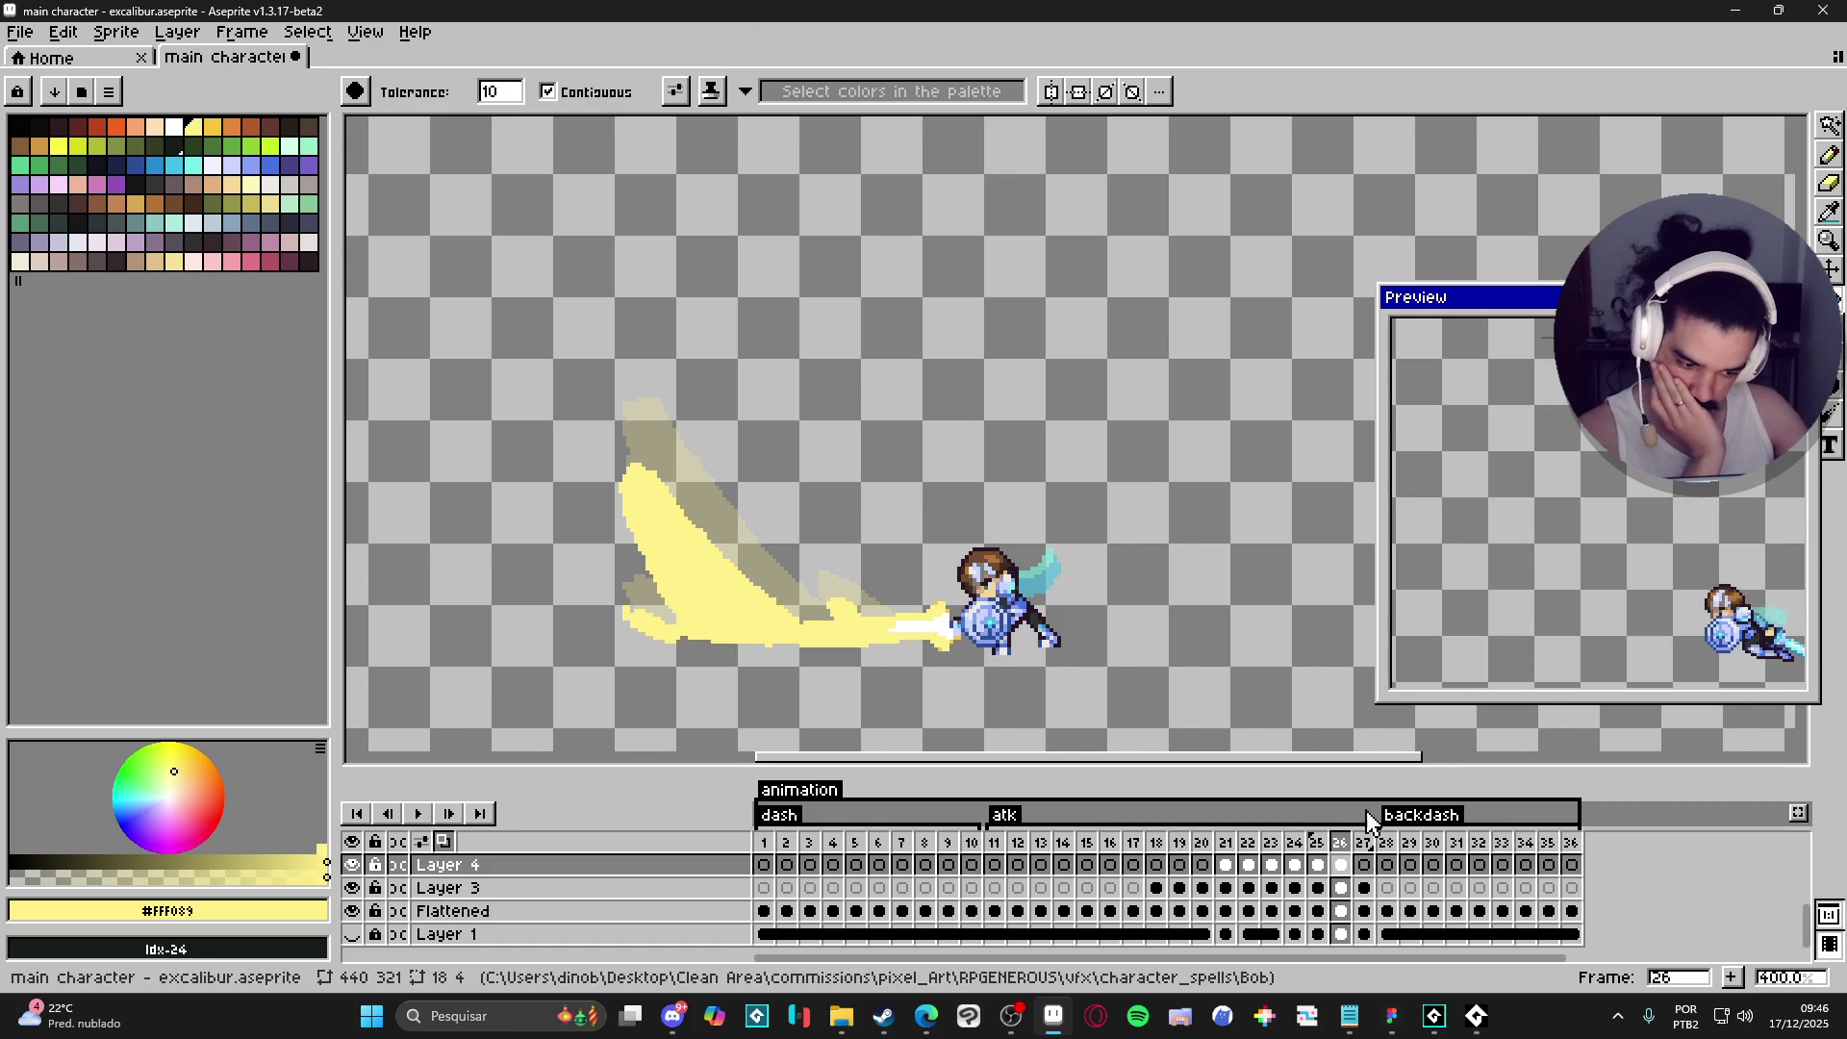
- Review earlier frames and select the run of frames from 20 through 27
left_click_drag(1231, 846, 1295, 845)
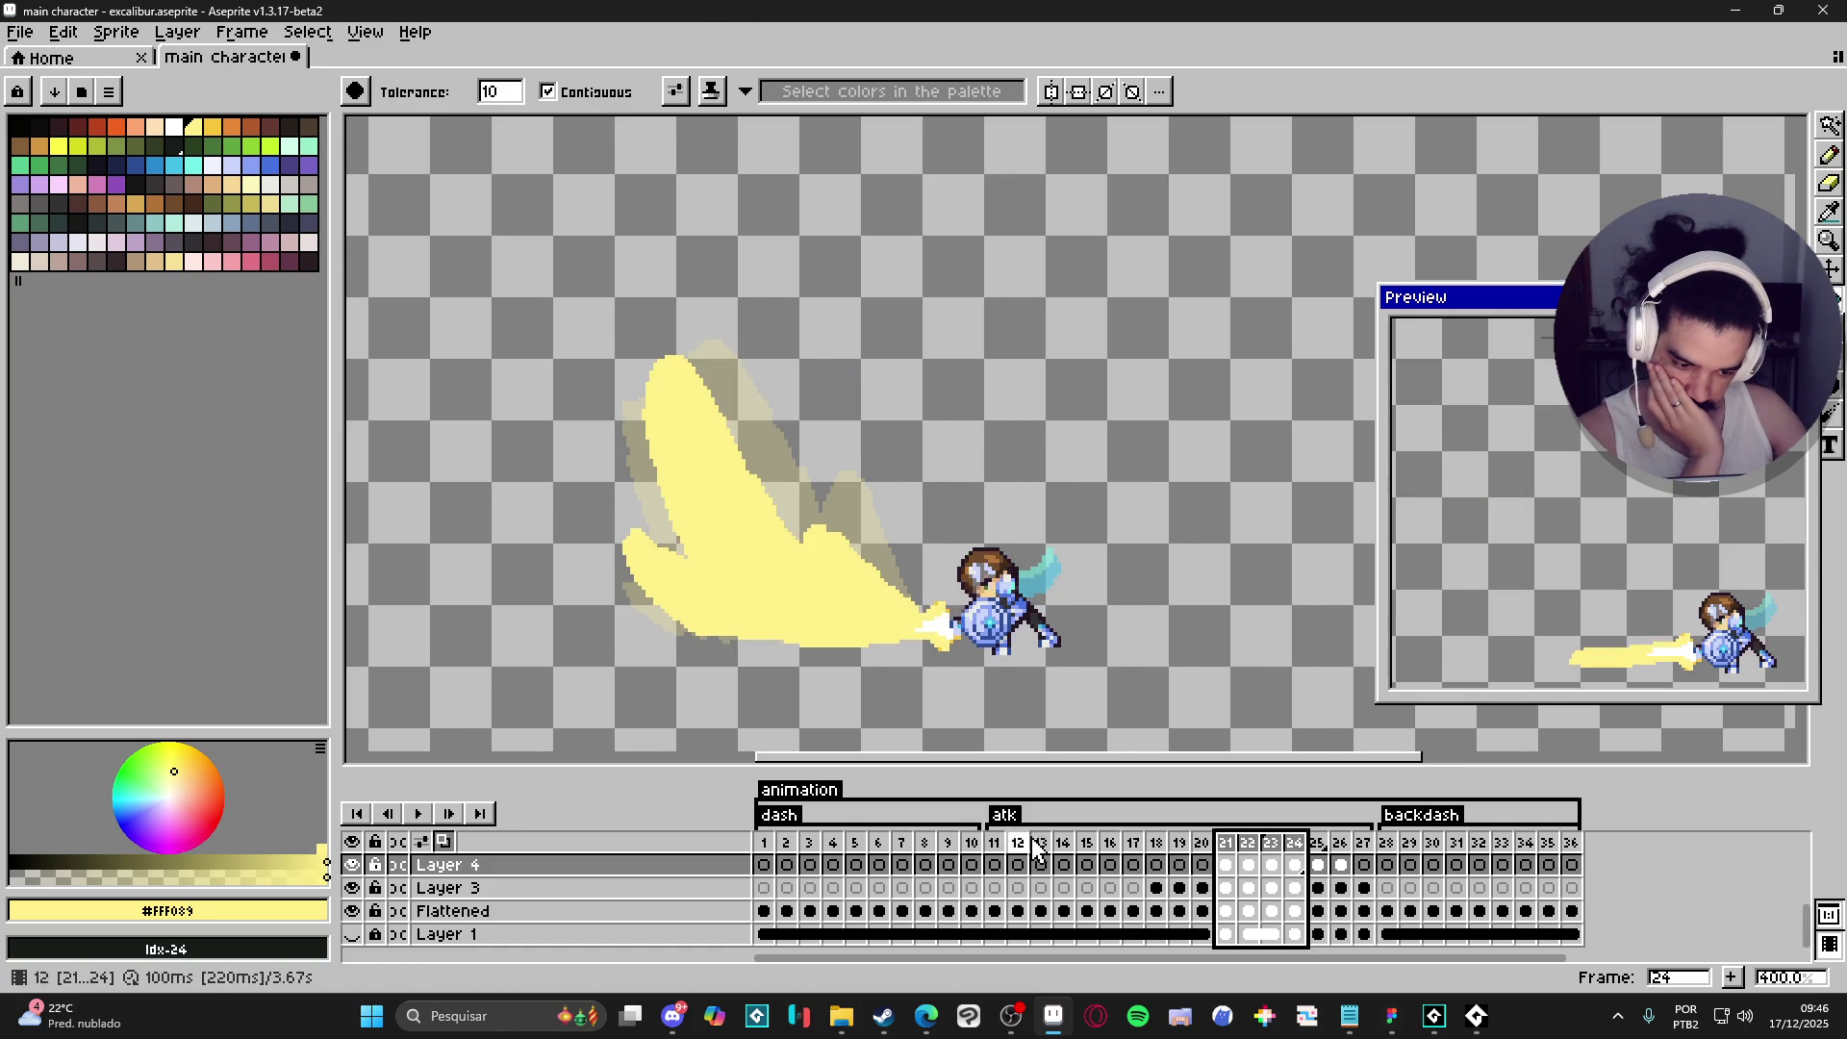
left_click(1042, 846)
left_click(1157, 845)
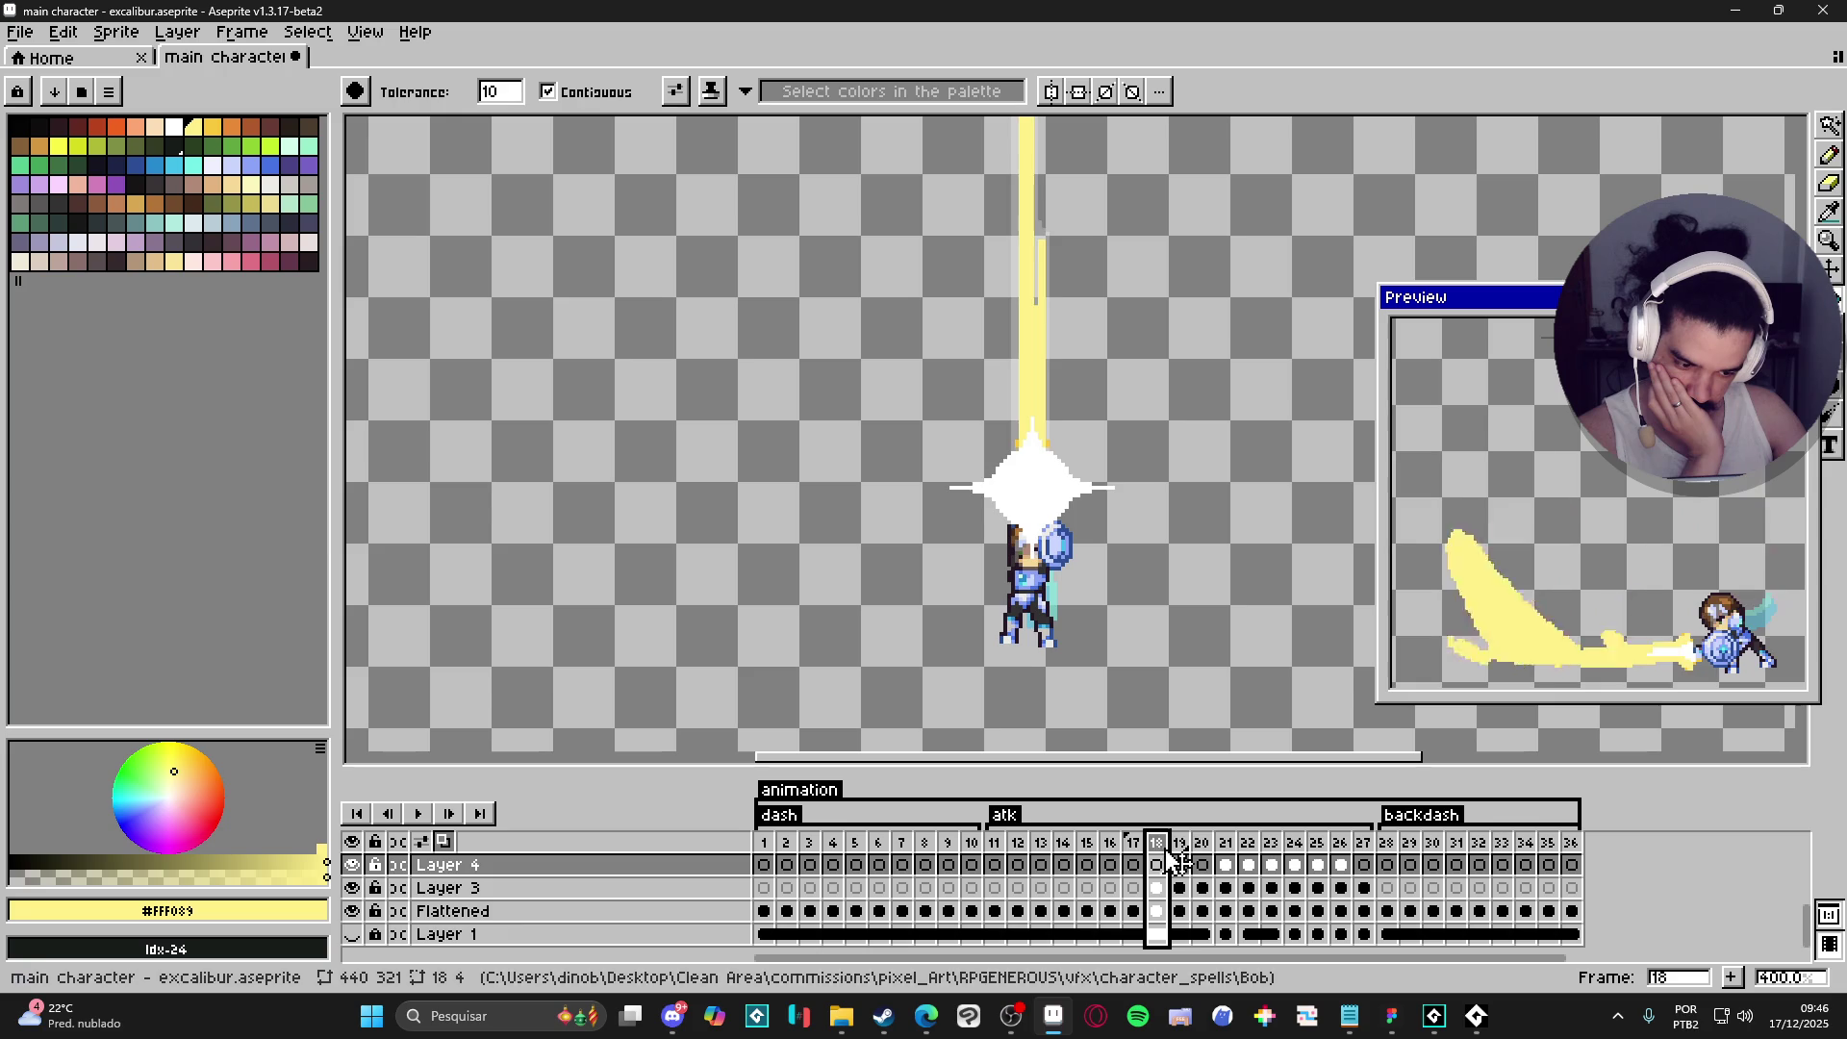
left_click(1183, 847)
left_click(1202, 845)
left_click_drag(1203, 844, 1364, 847)
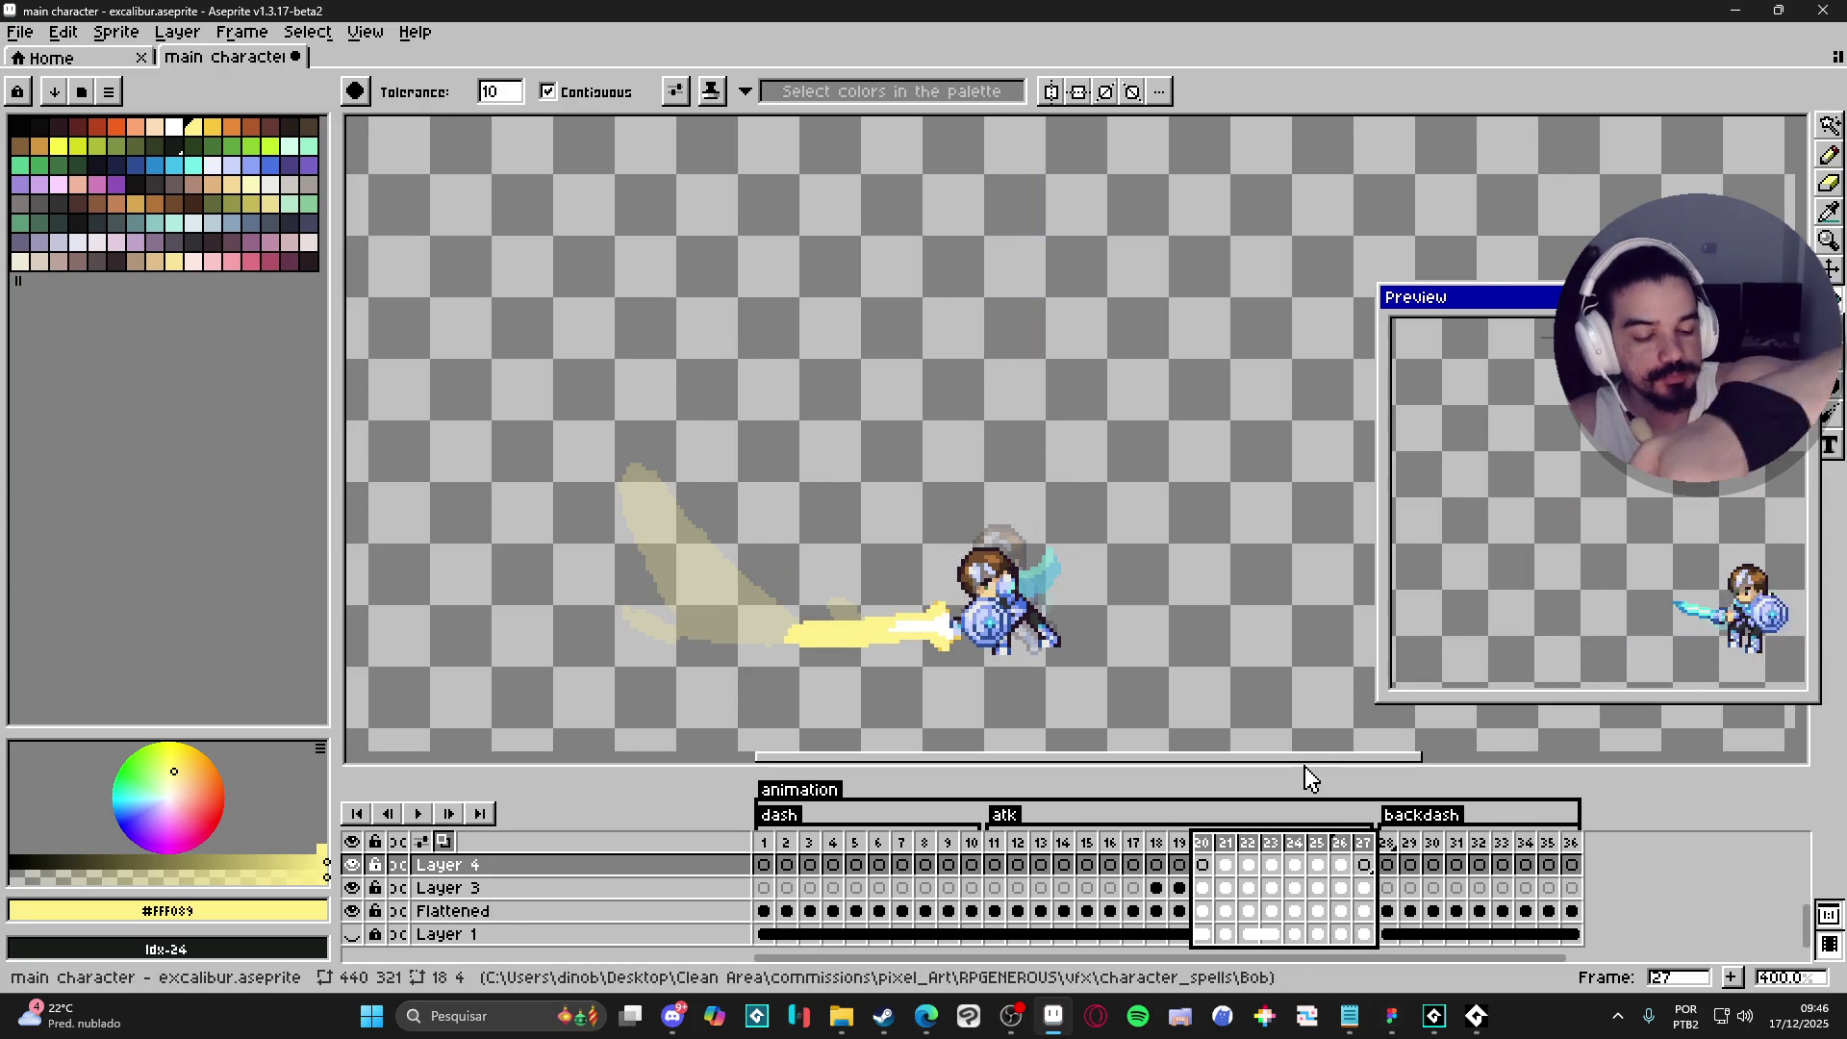
- Set frames 20–27 to 30 ms duration each, then return to frame 20
key("p")
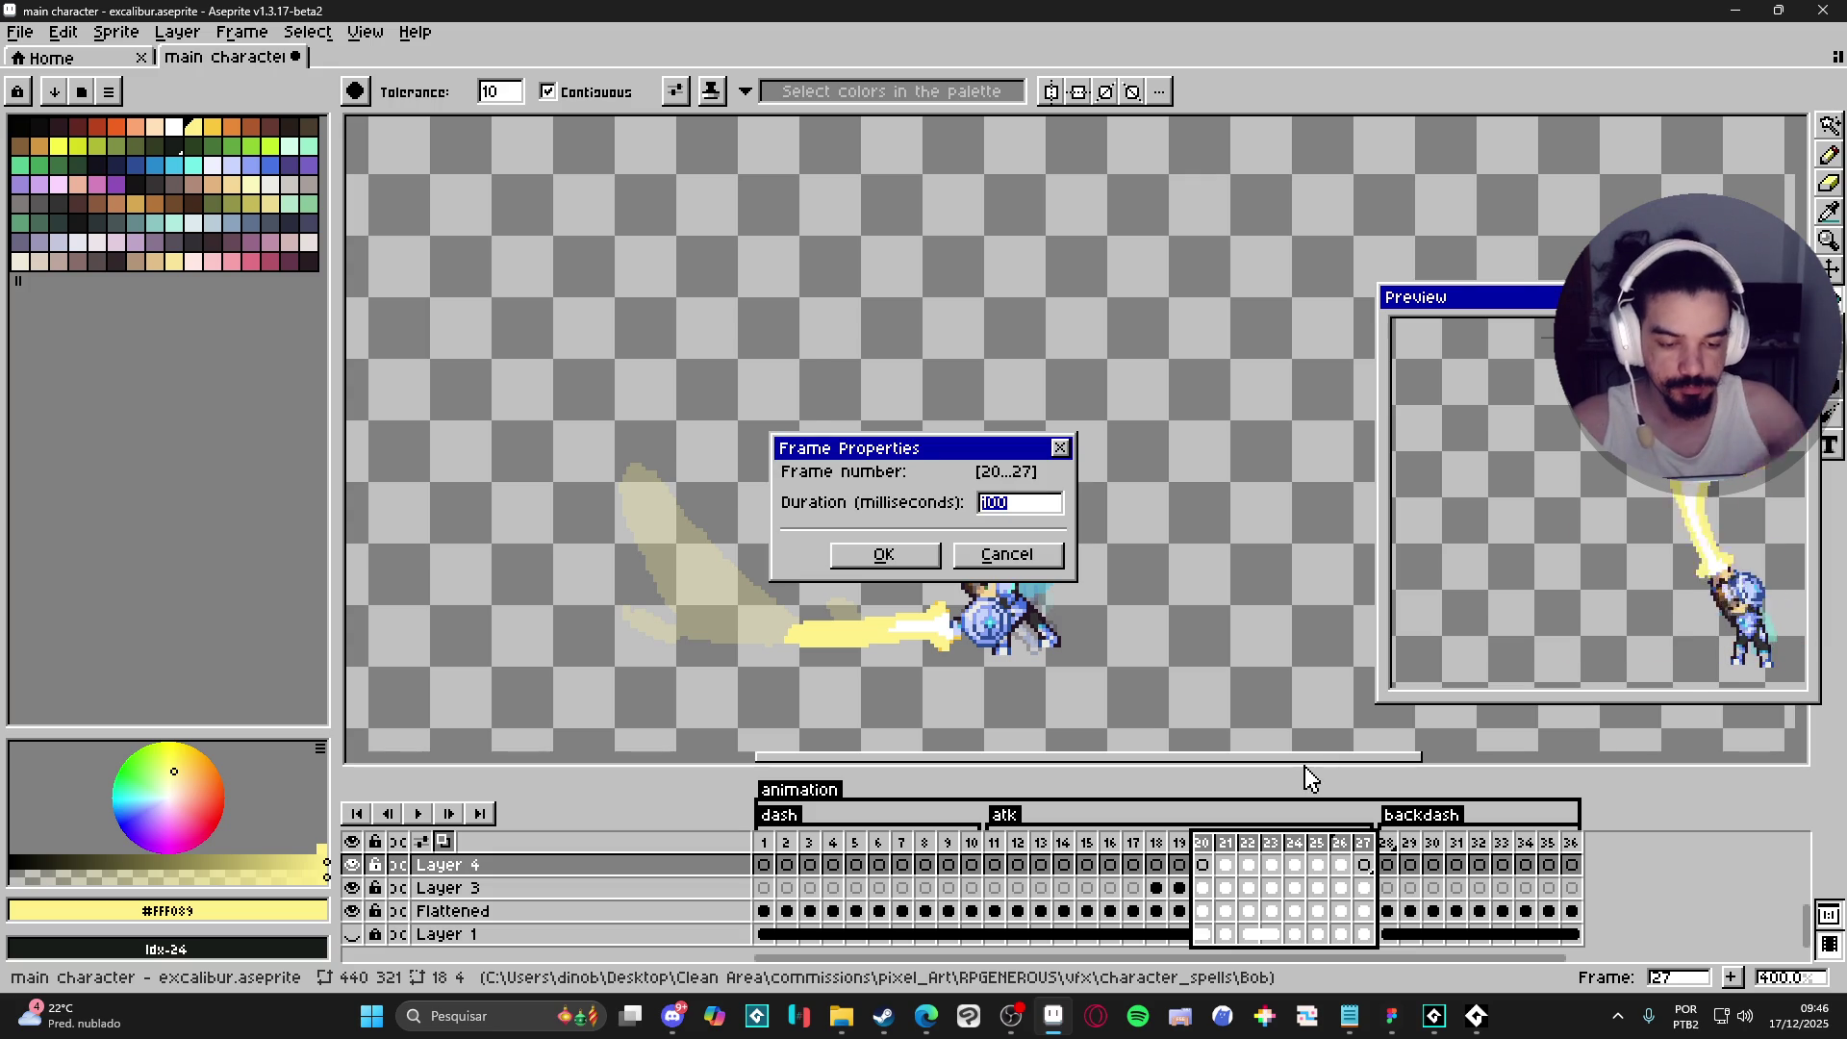
key("Return")
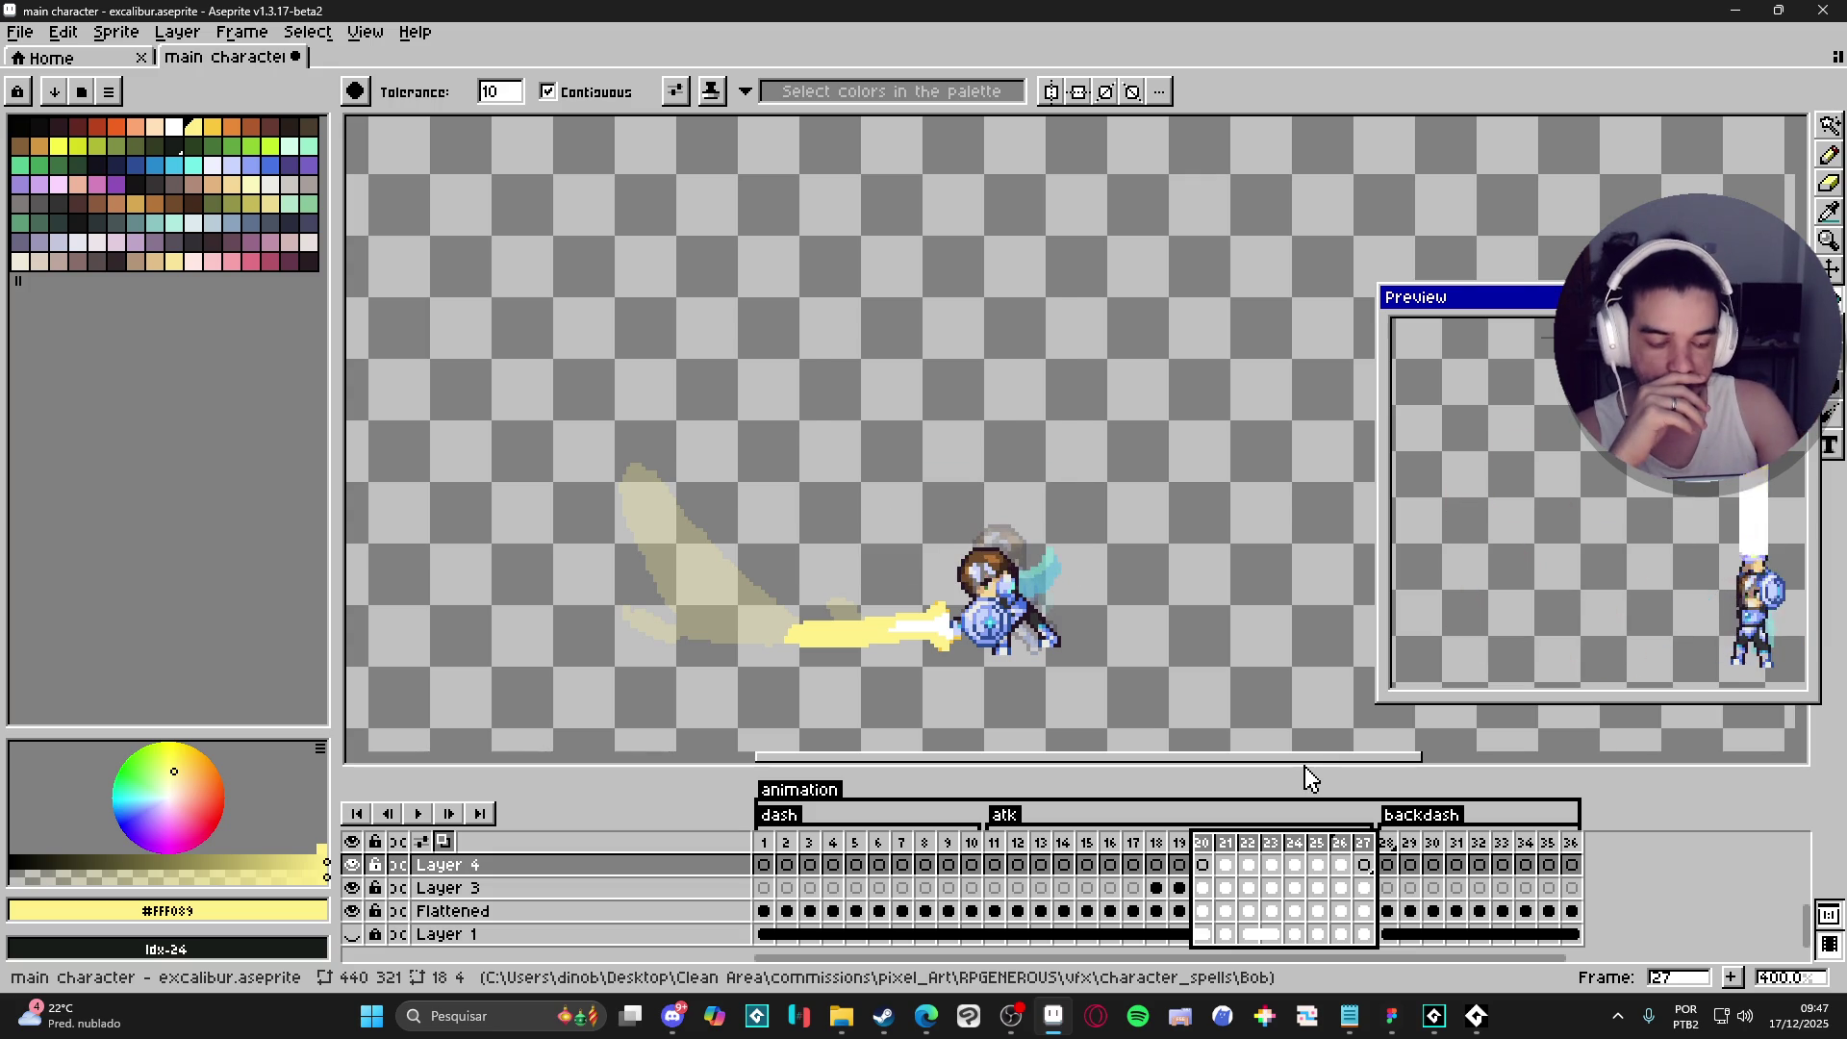
key("p")
key("Return")
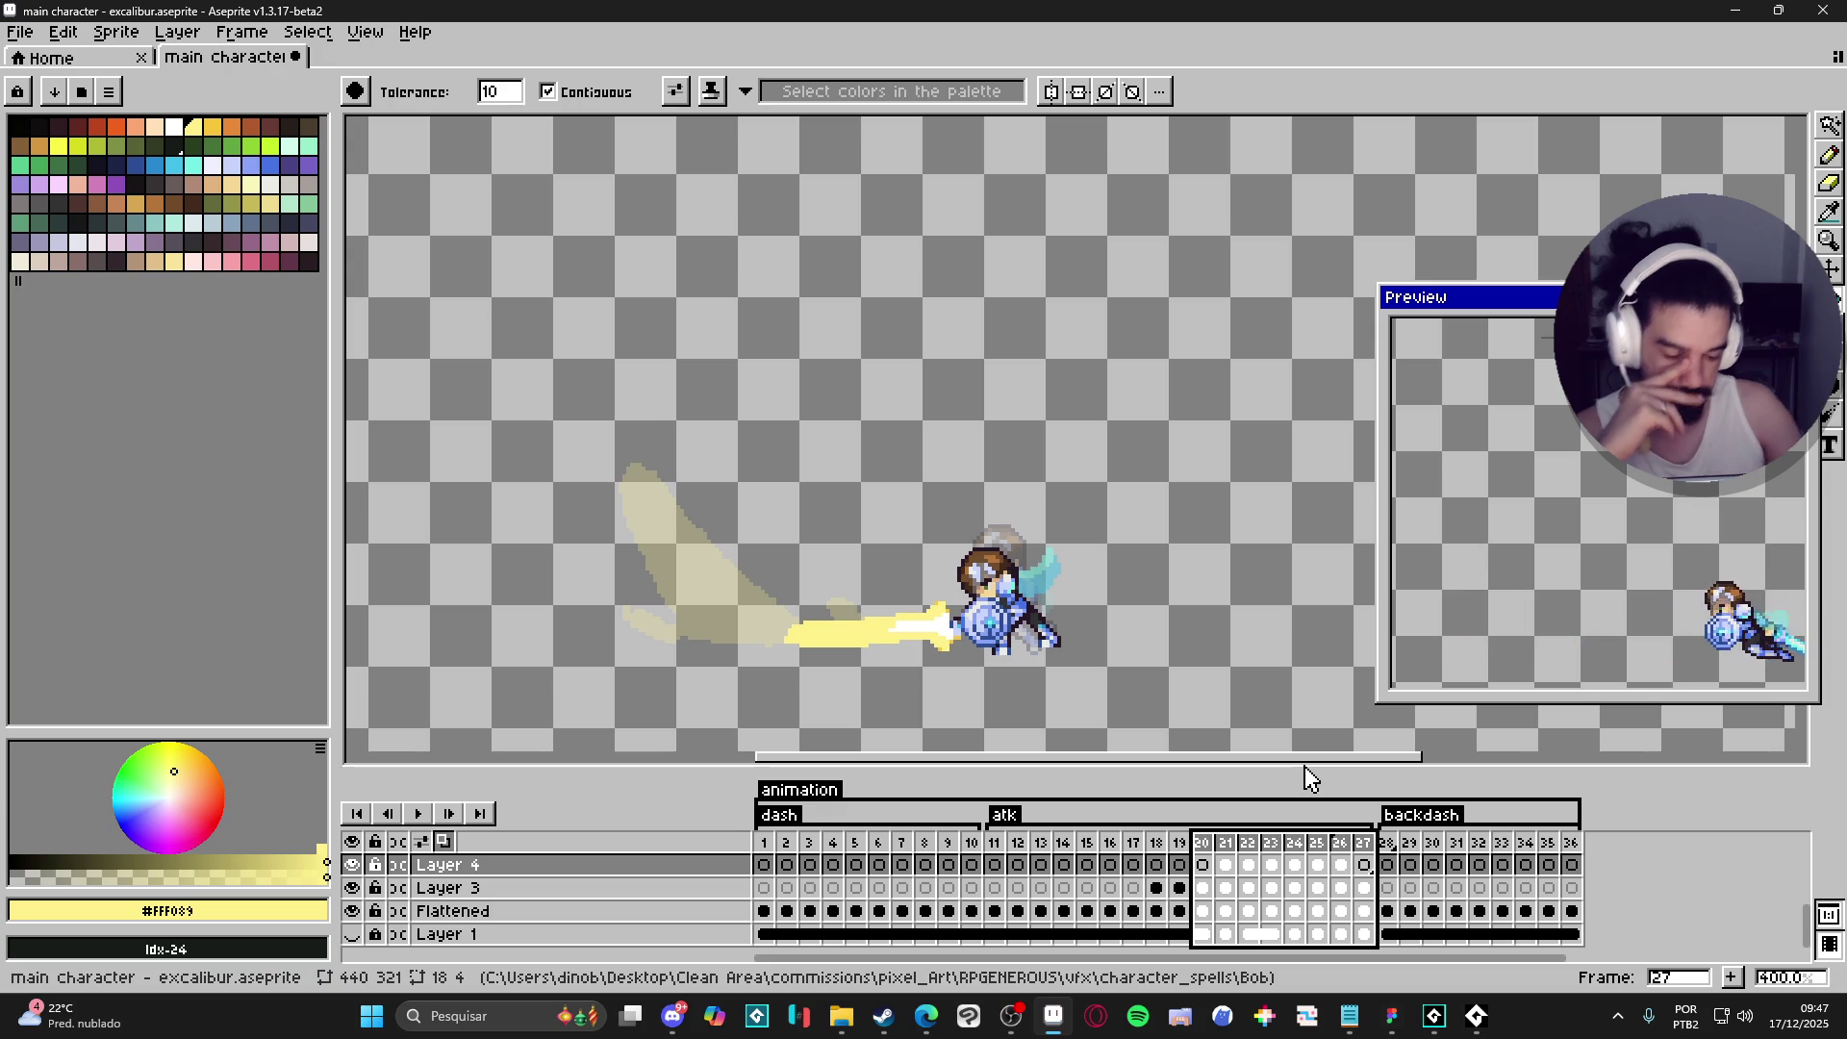
left_click(1205, 865)
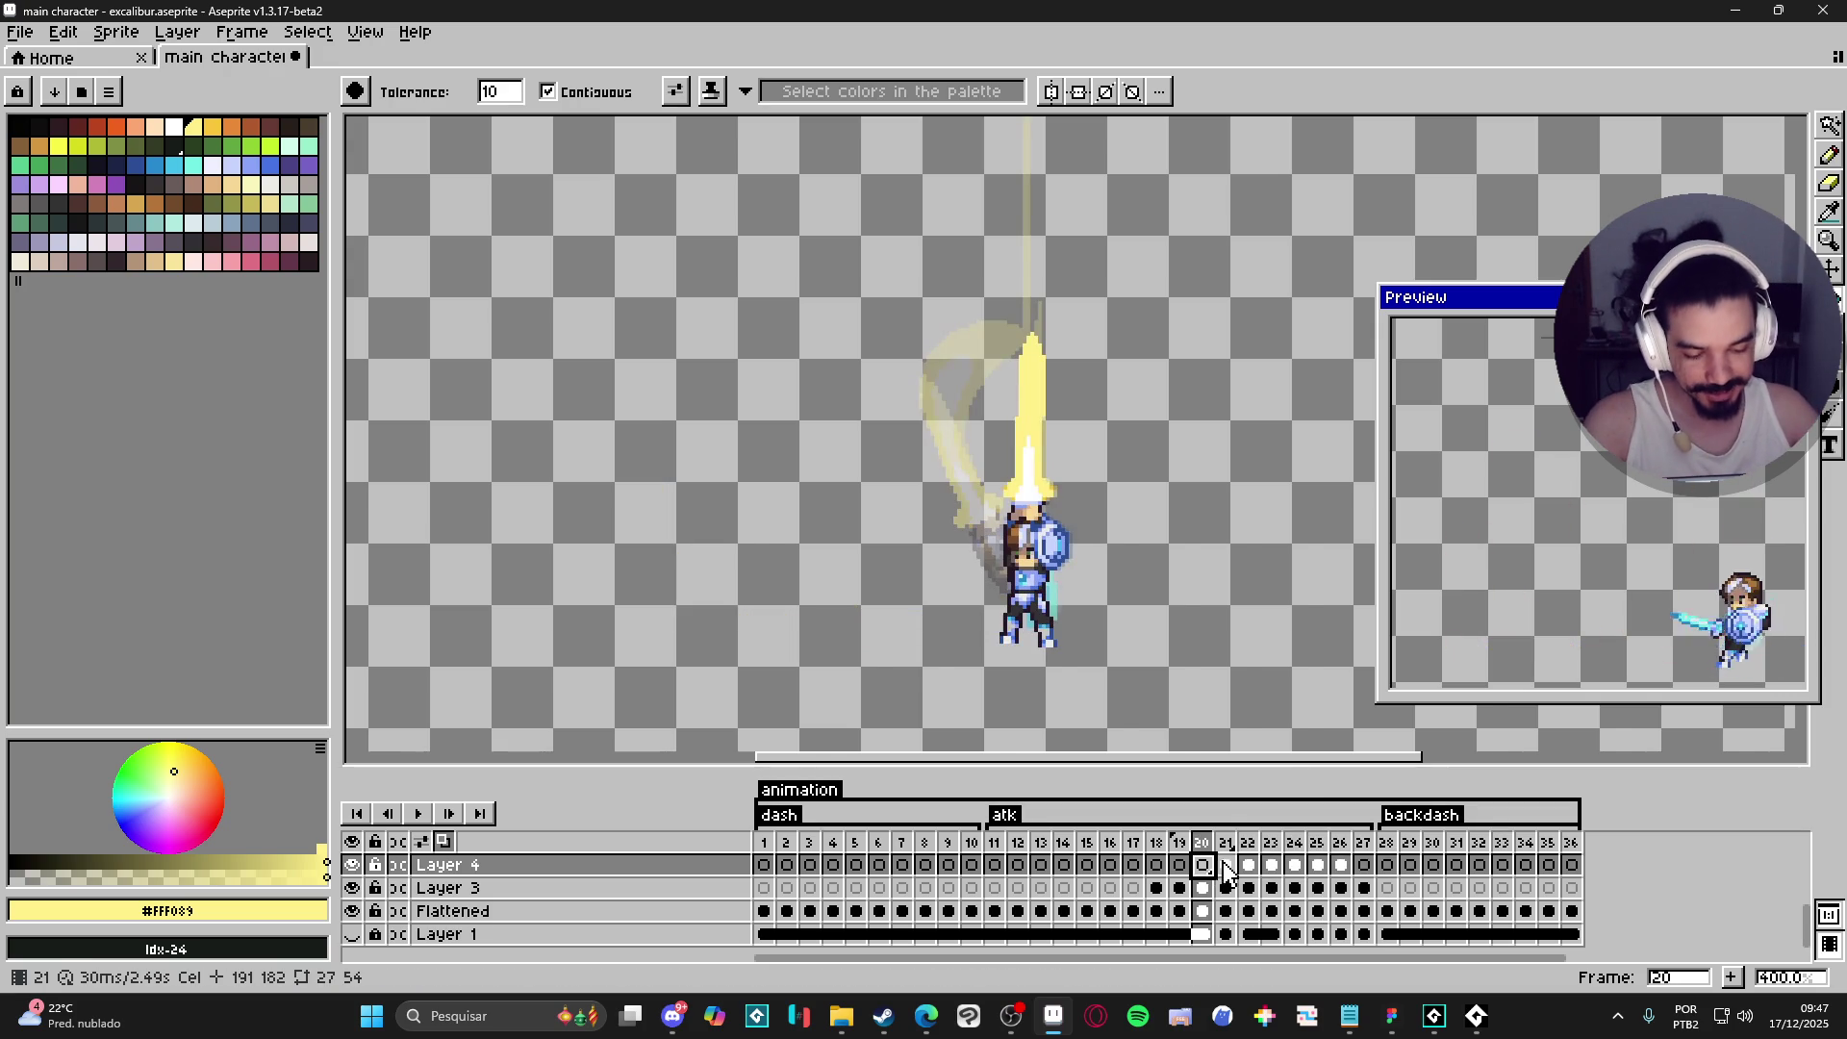
- Clear frame 22's Layer 4 cel to remove the large crescent swoosh
left_click(1226, 865)
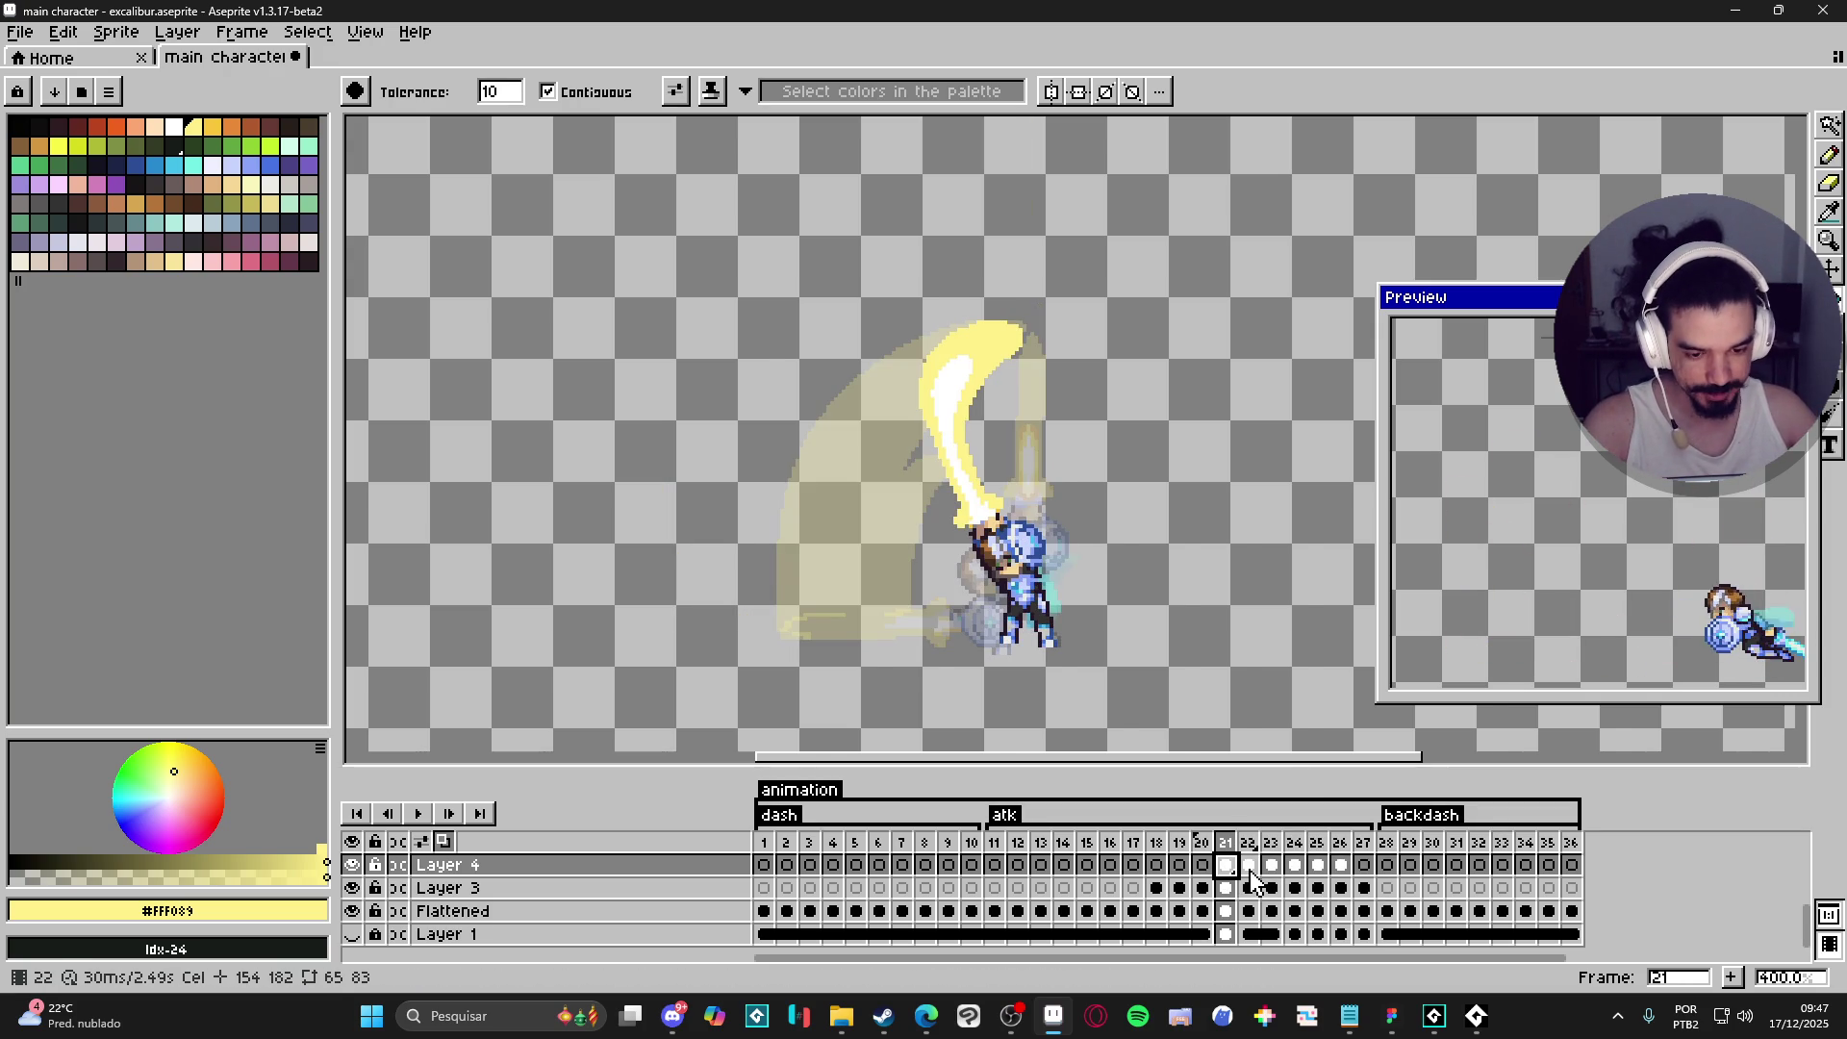
left_click(1250, 868)
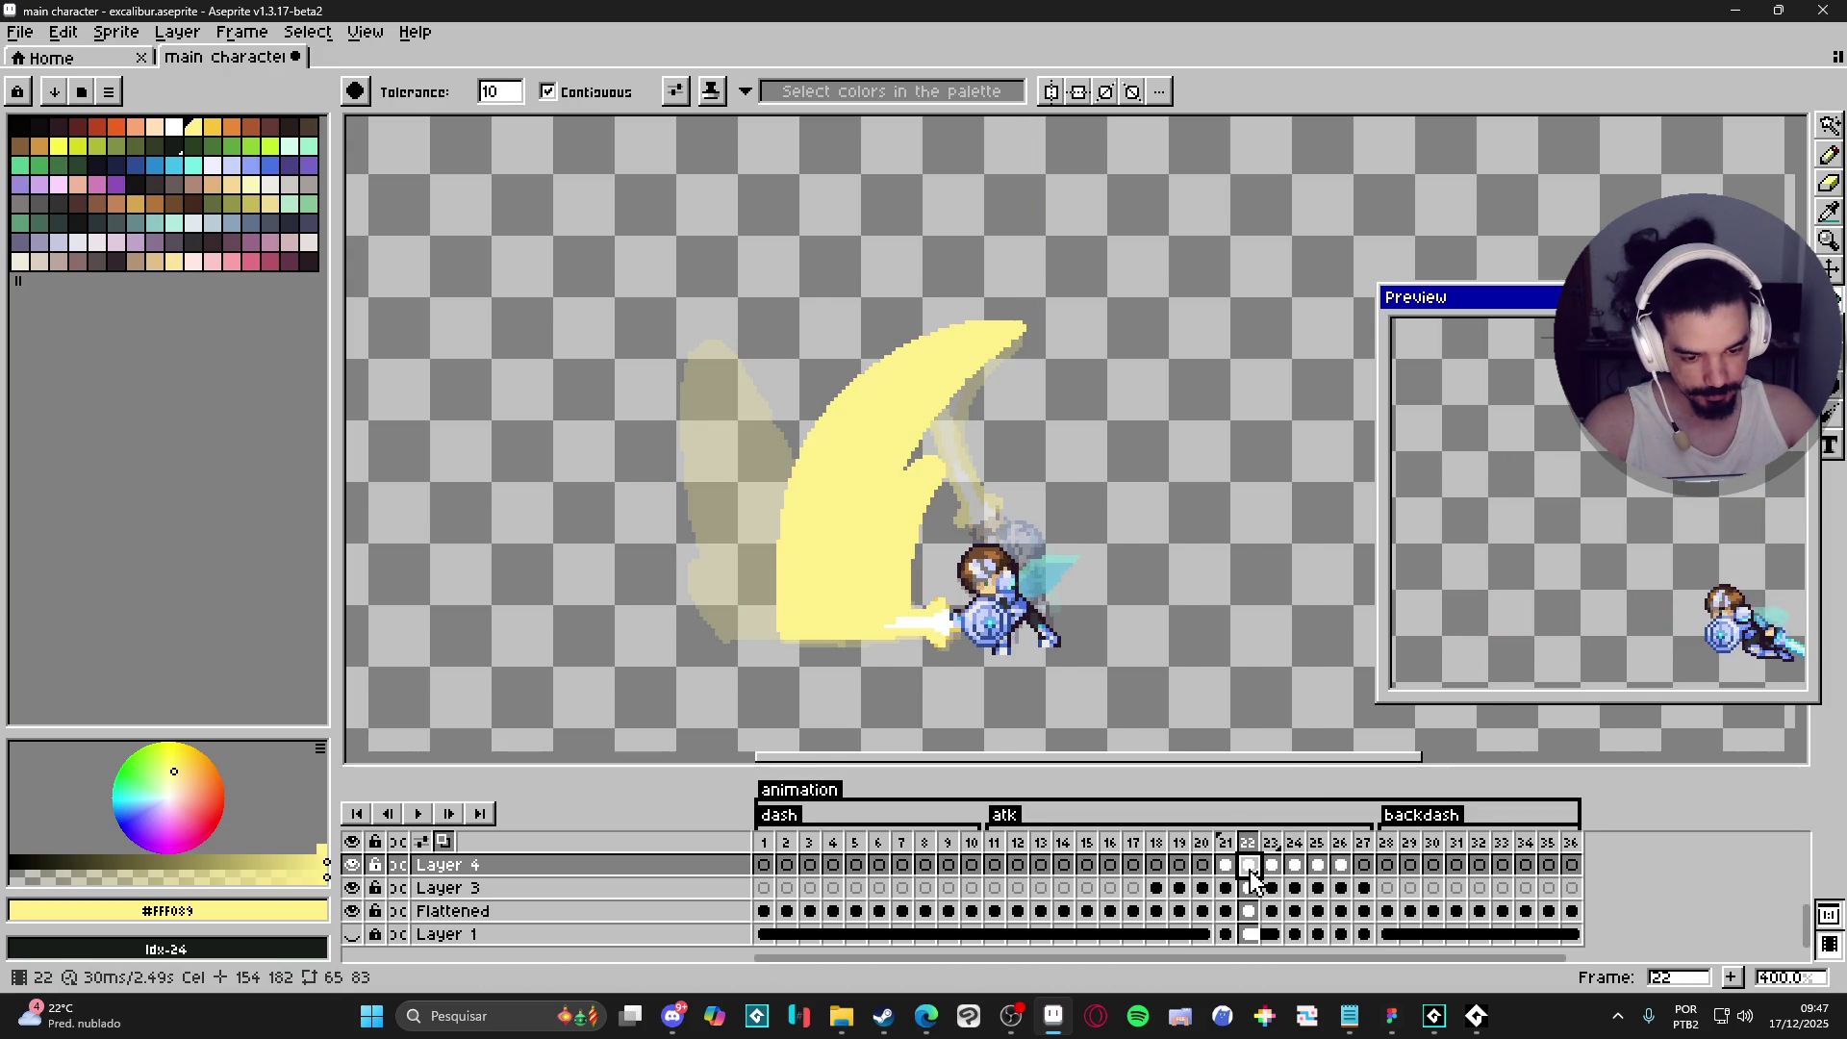
left_click(1272, 868)
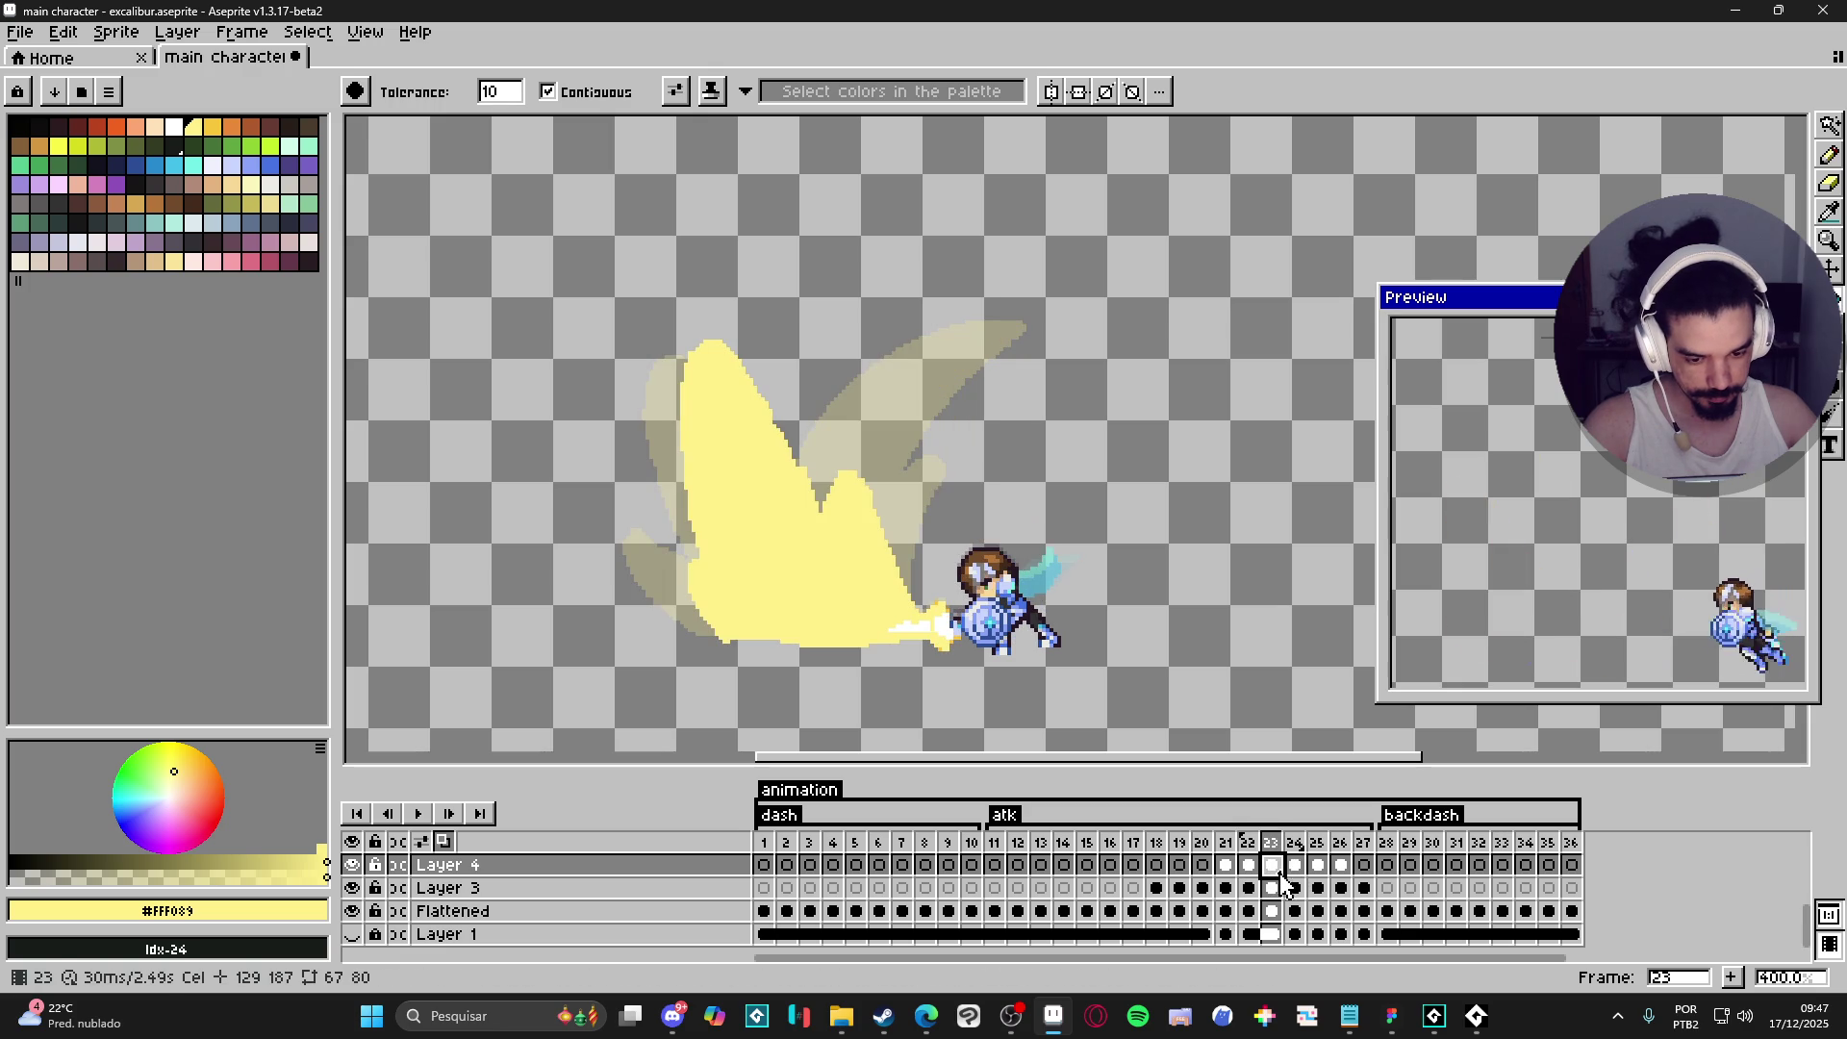
left_click(1253, 870)
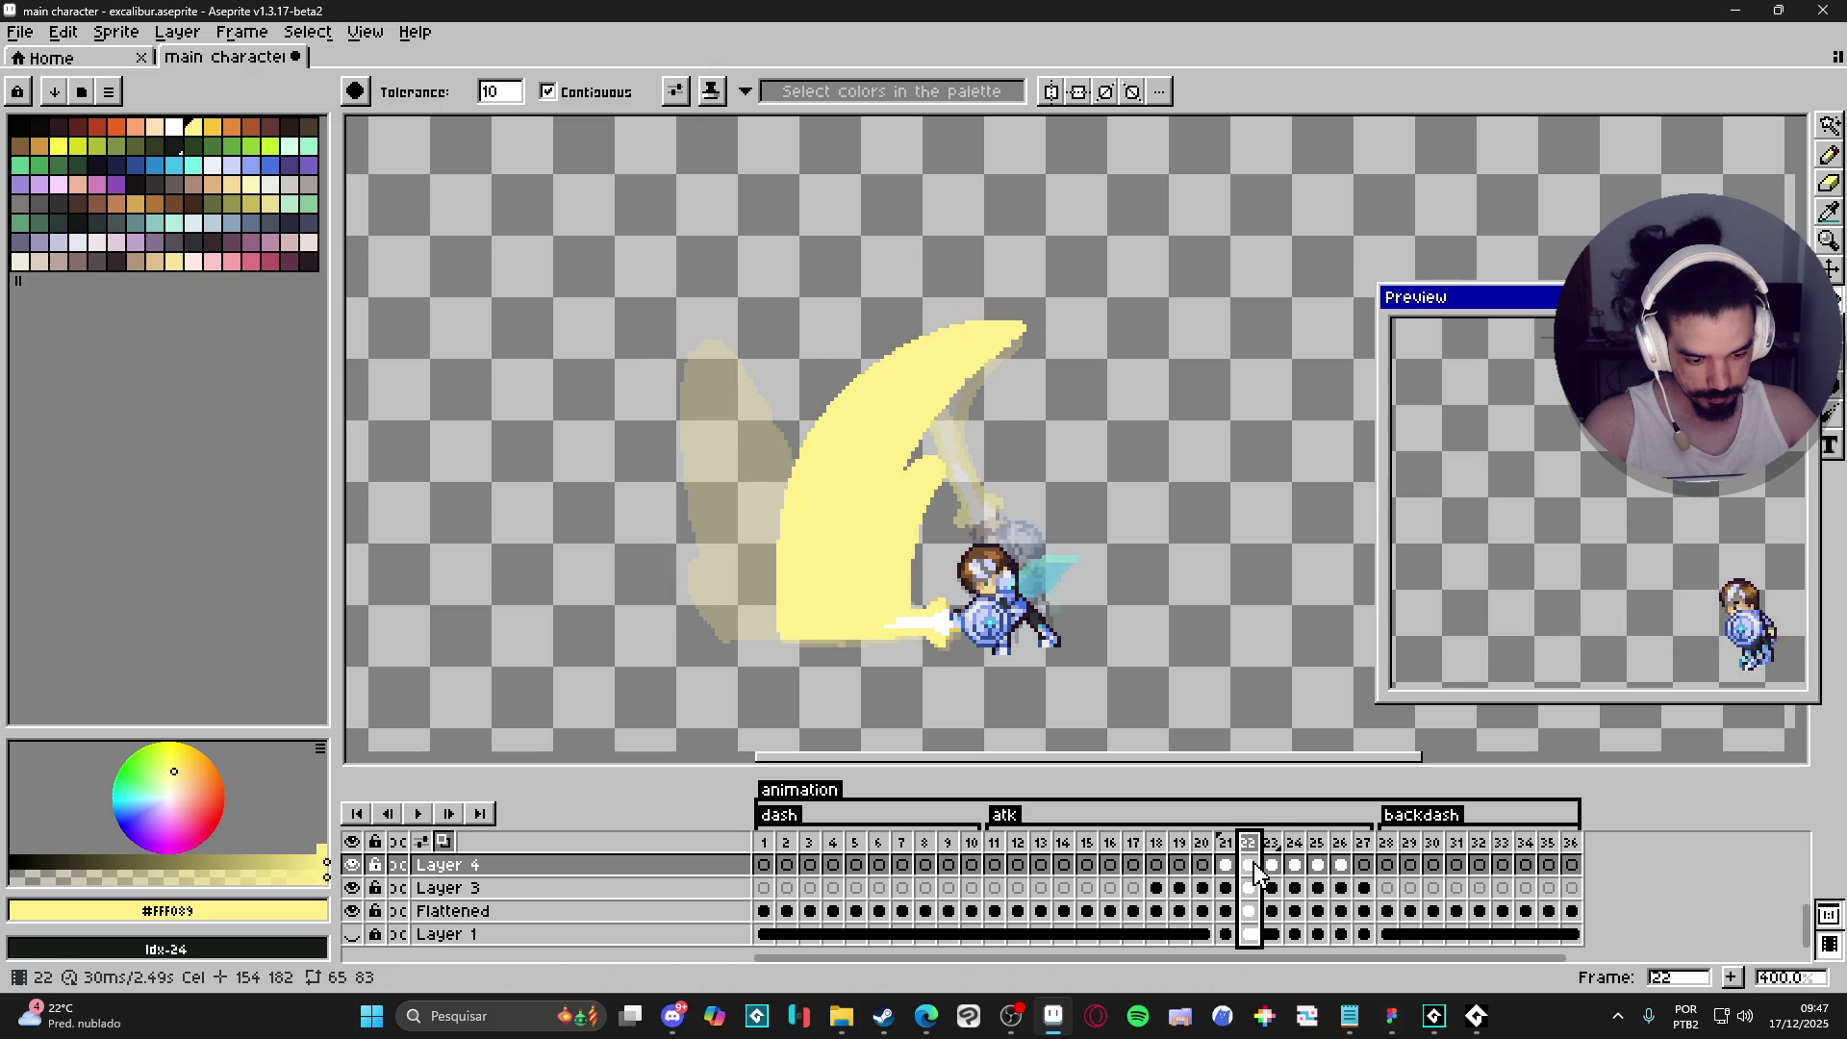
key("Delete")
- Step through frames 21–26 to review the slashes, ending back on frame 22
key("Right")
key("Left")
left_click(1272, 866)
left_click(1295, 866)
left_click(1317, 866)
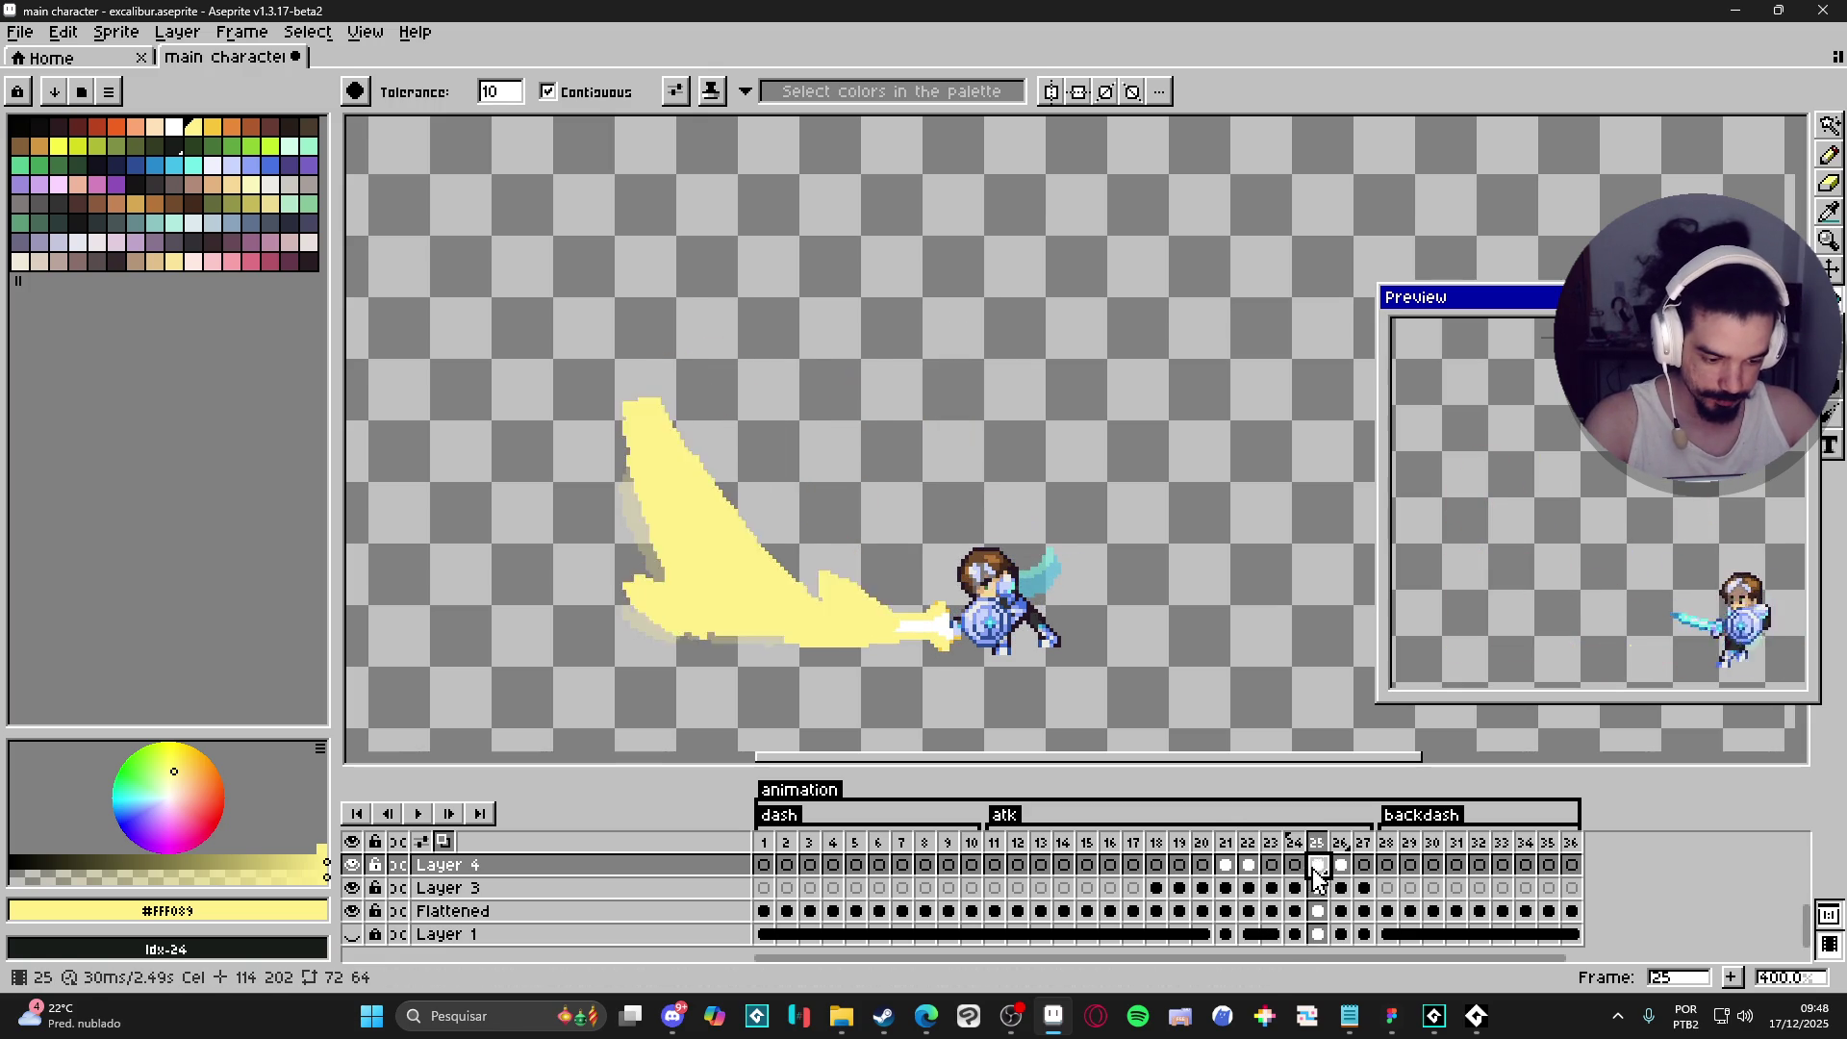
key("Right")
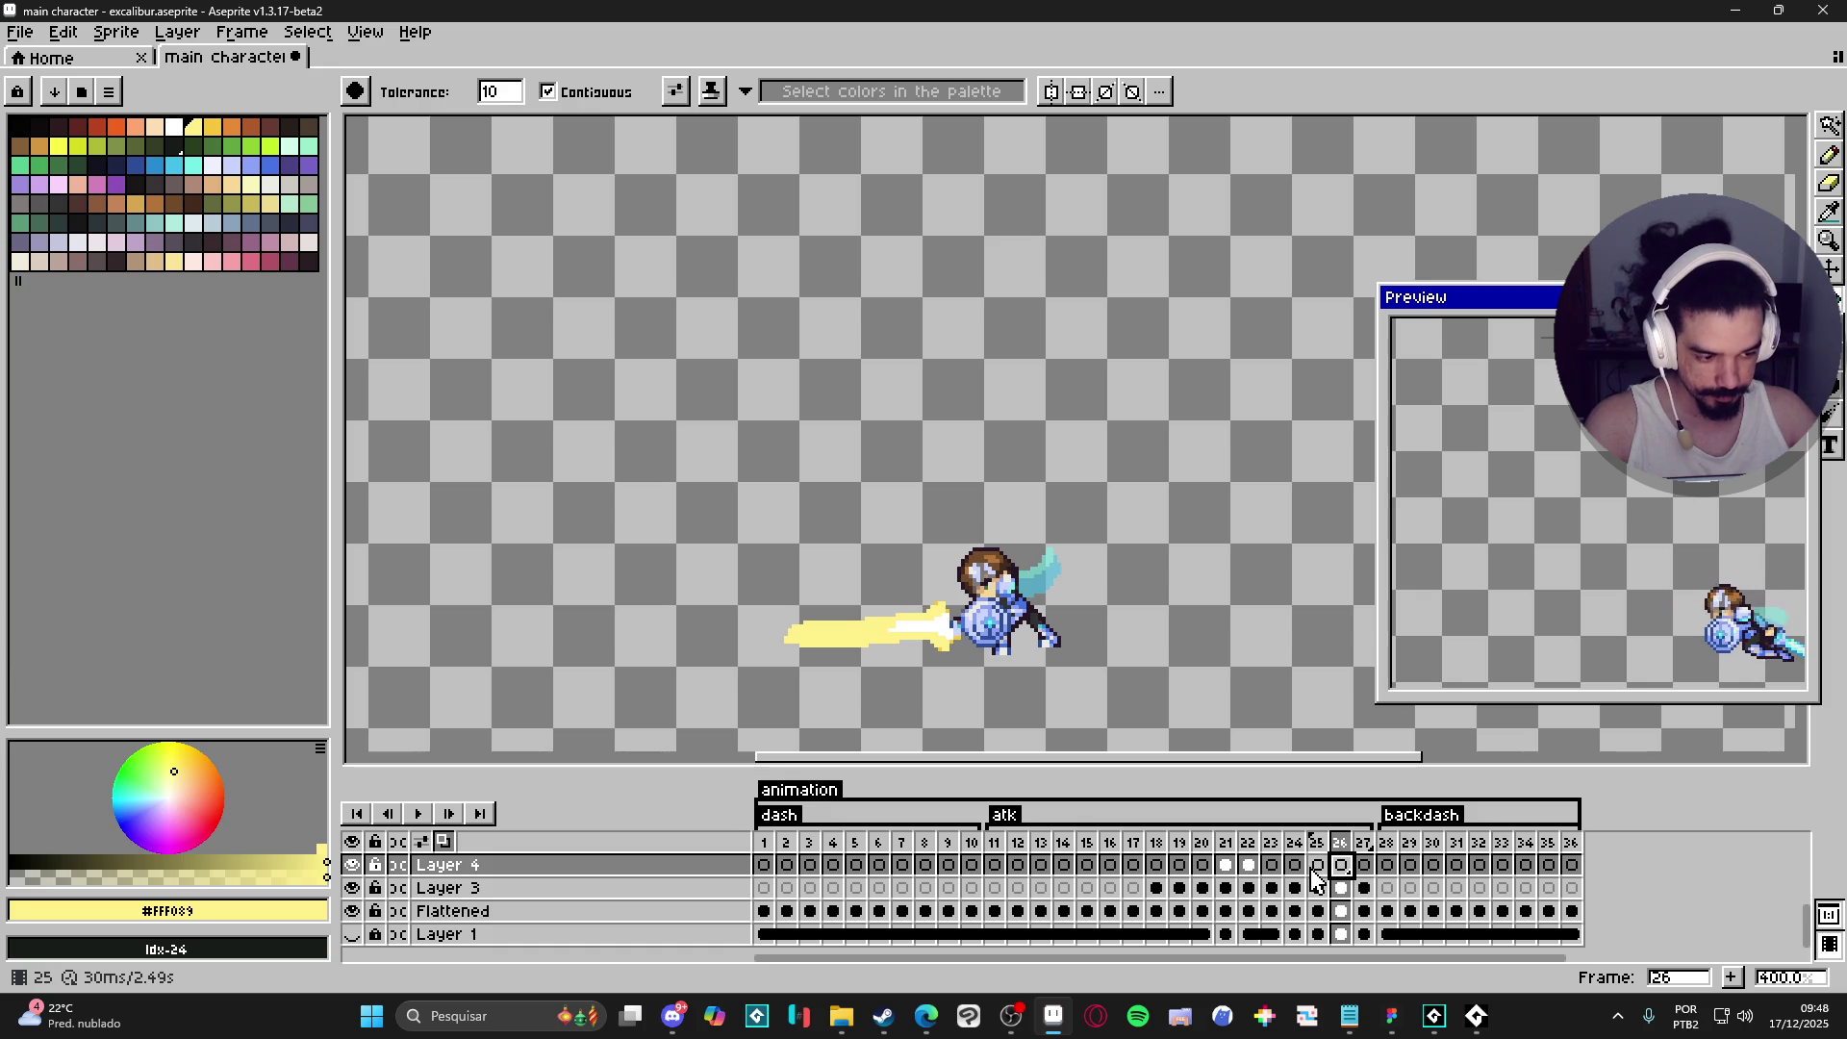
left_click(1226, 865)
left_click(1253, 867)
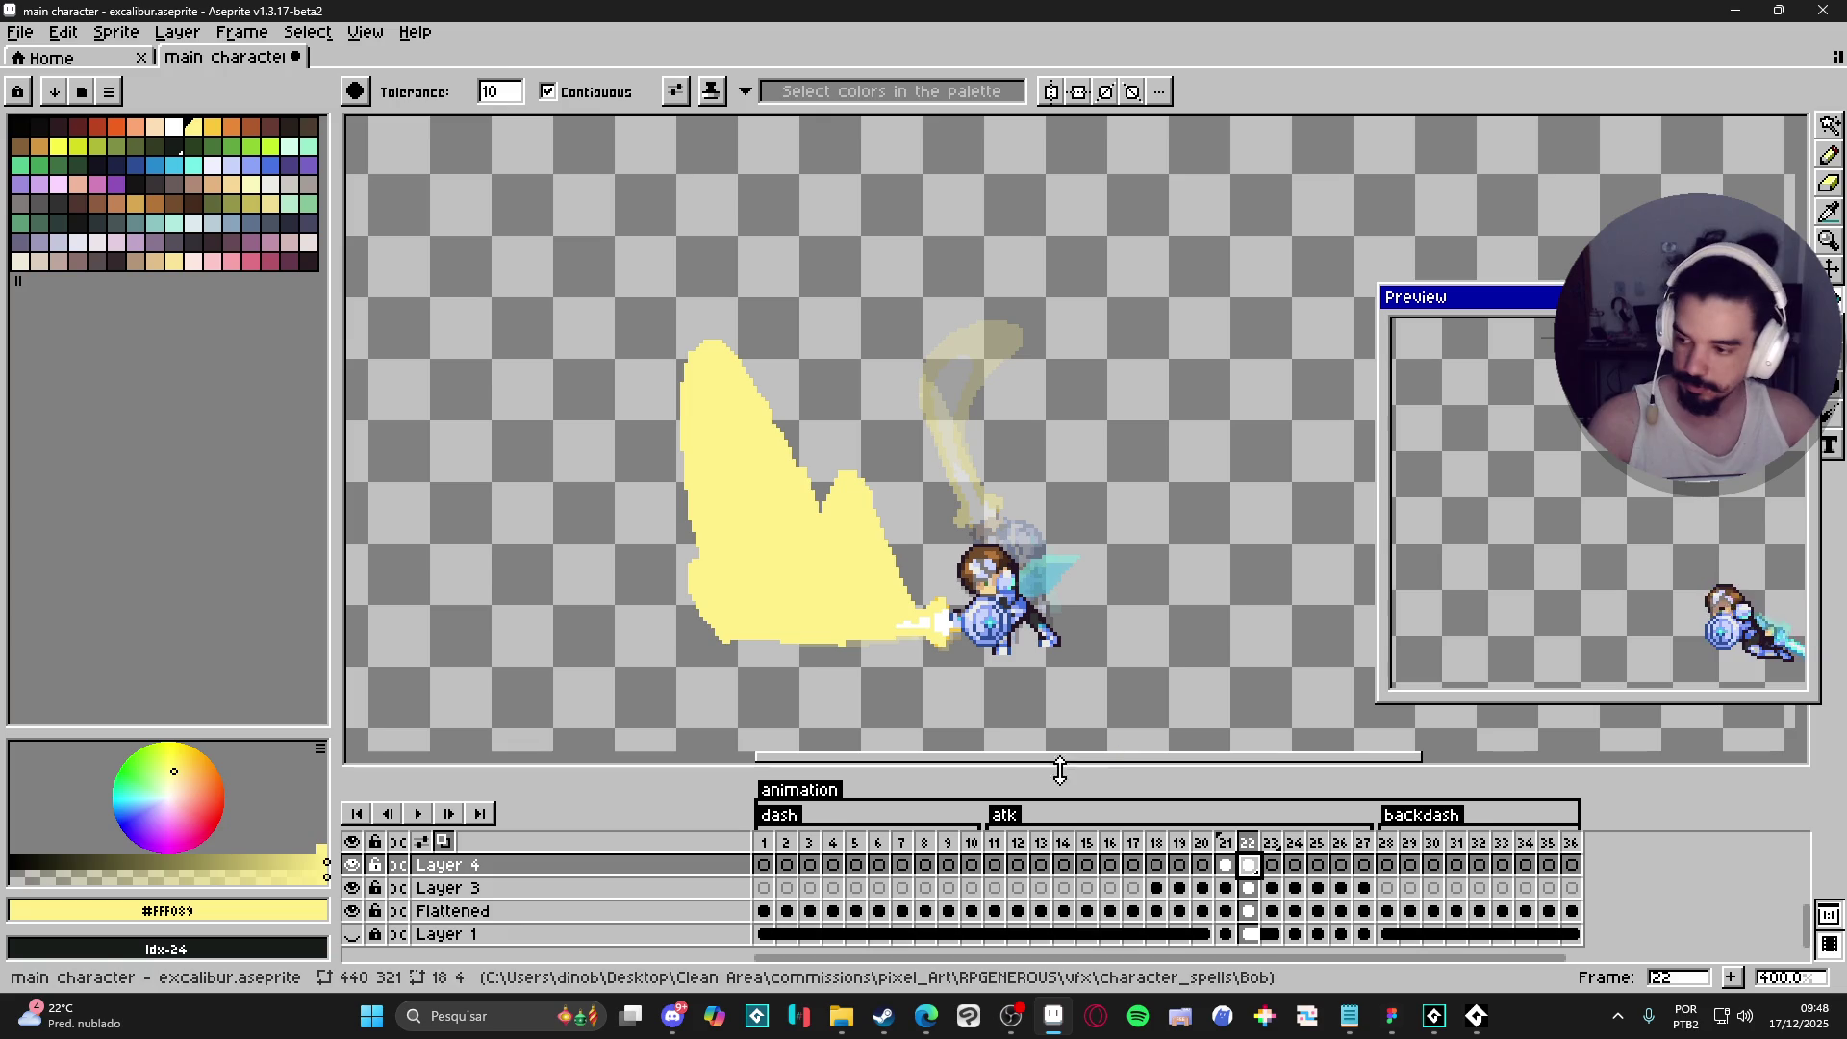
- Erase the lower part of frame 22's old slash with a 15px Eraser
key("e")
key("plus")
key("plus")
key("plus")
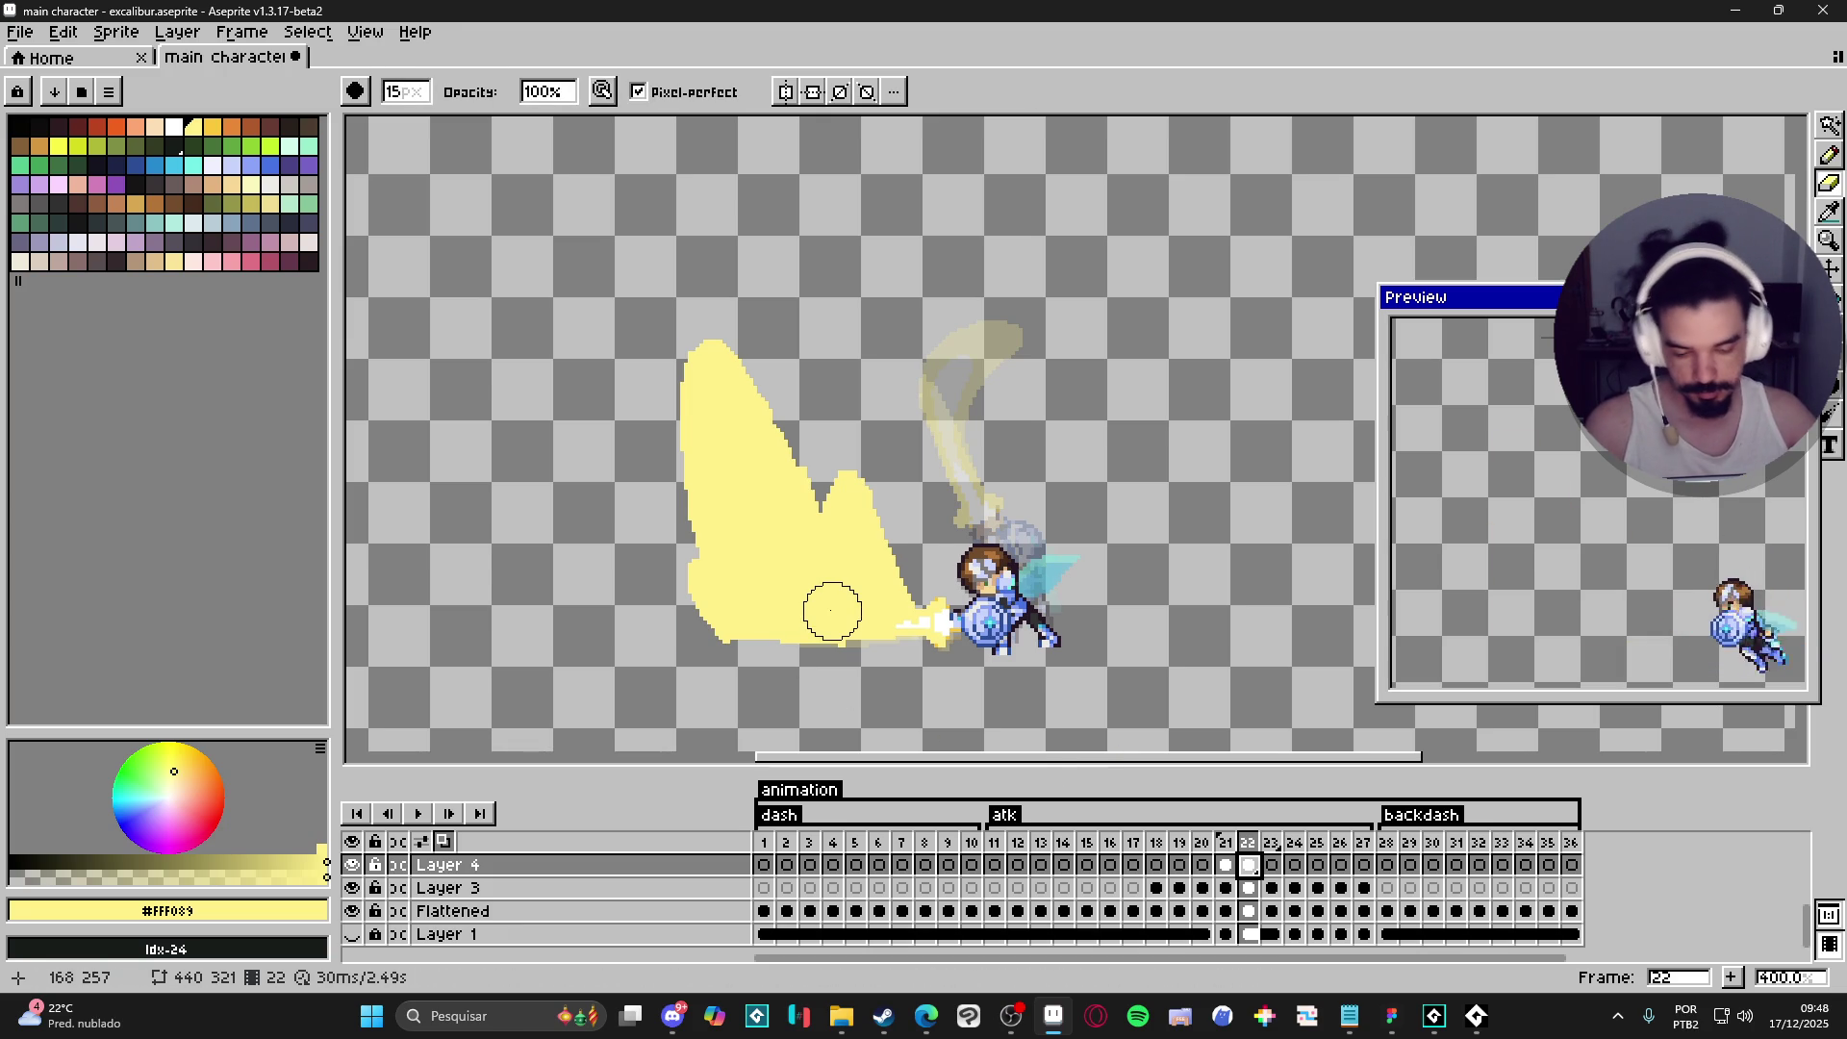
mouse_move(833, 612)
left_mouse_down()
mouse_move(907, 616)
mouse_move(747, 635)
mouse_move(707, 538)
mouse_move(651, 511)
mouse_move(661, 404)
left_mouse_up()
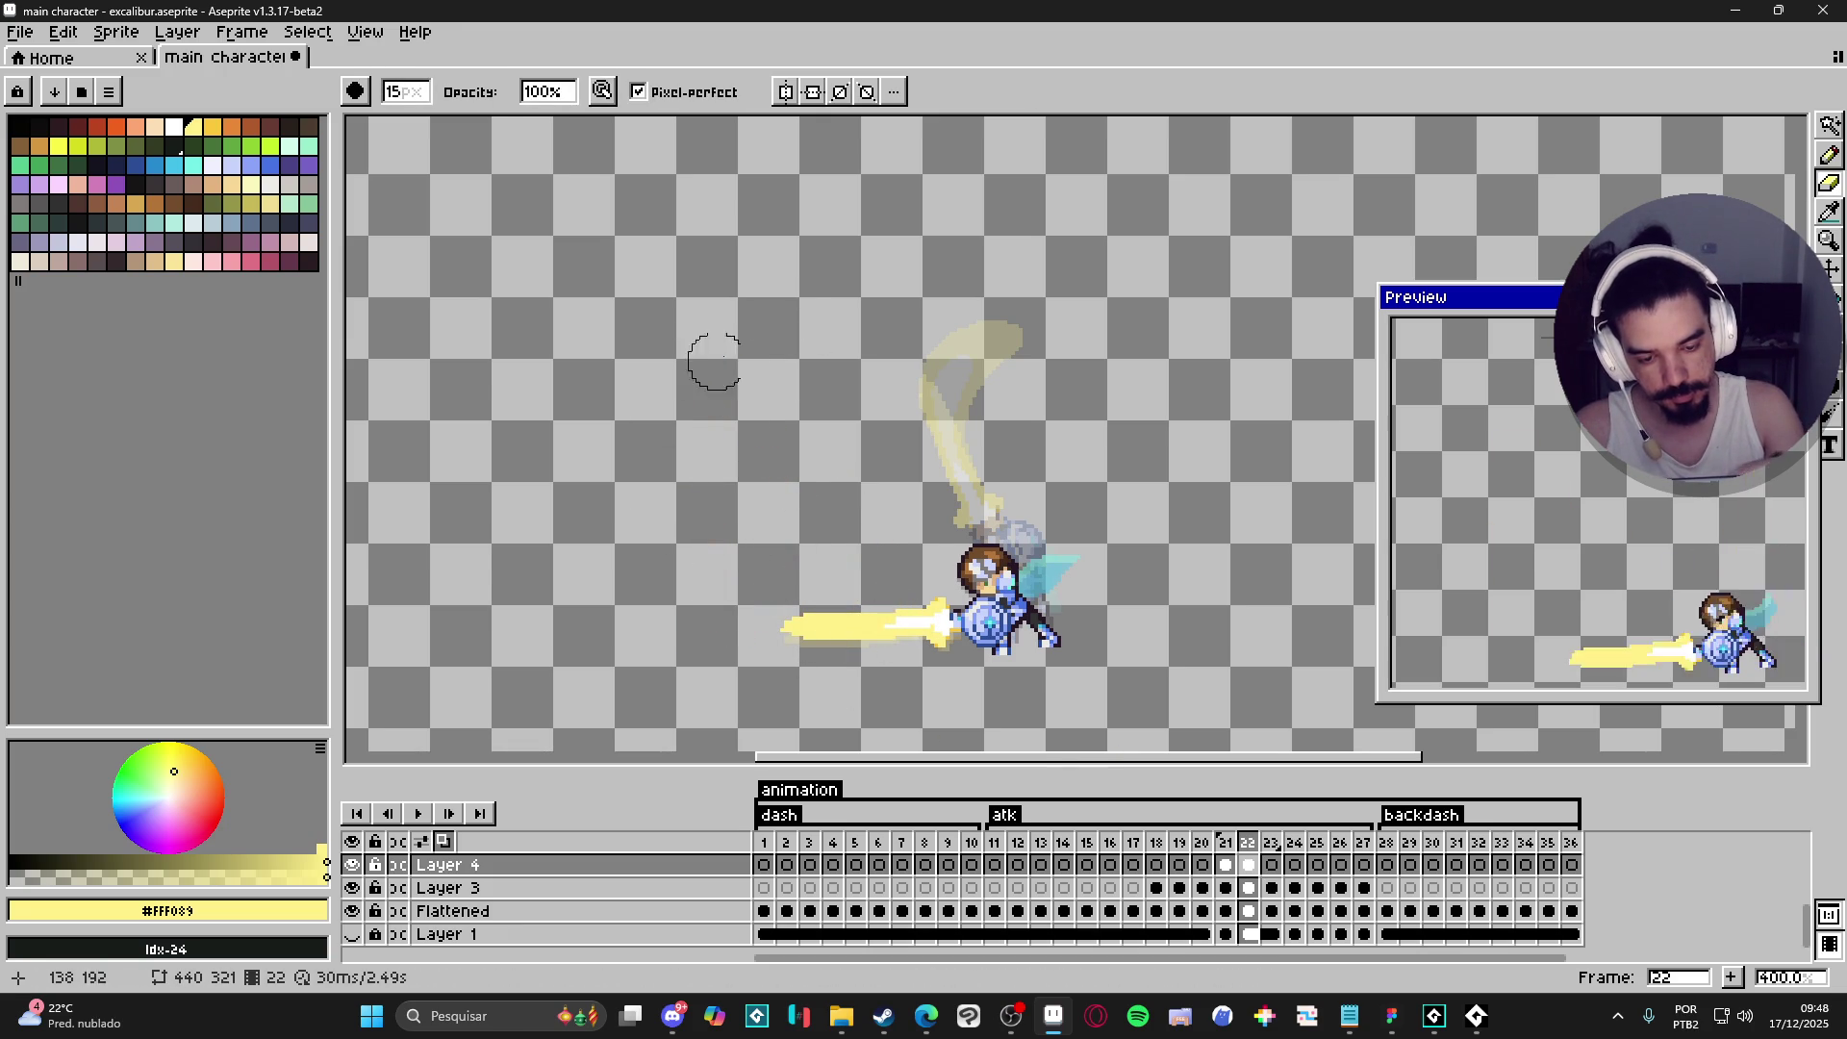
- Draw a new yellow zigzag outline and curved arc down to the sword, then bucket-fill inside
key("b")
left_click_drag(923, 614, 778, 477)
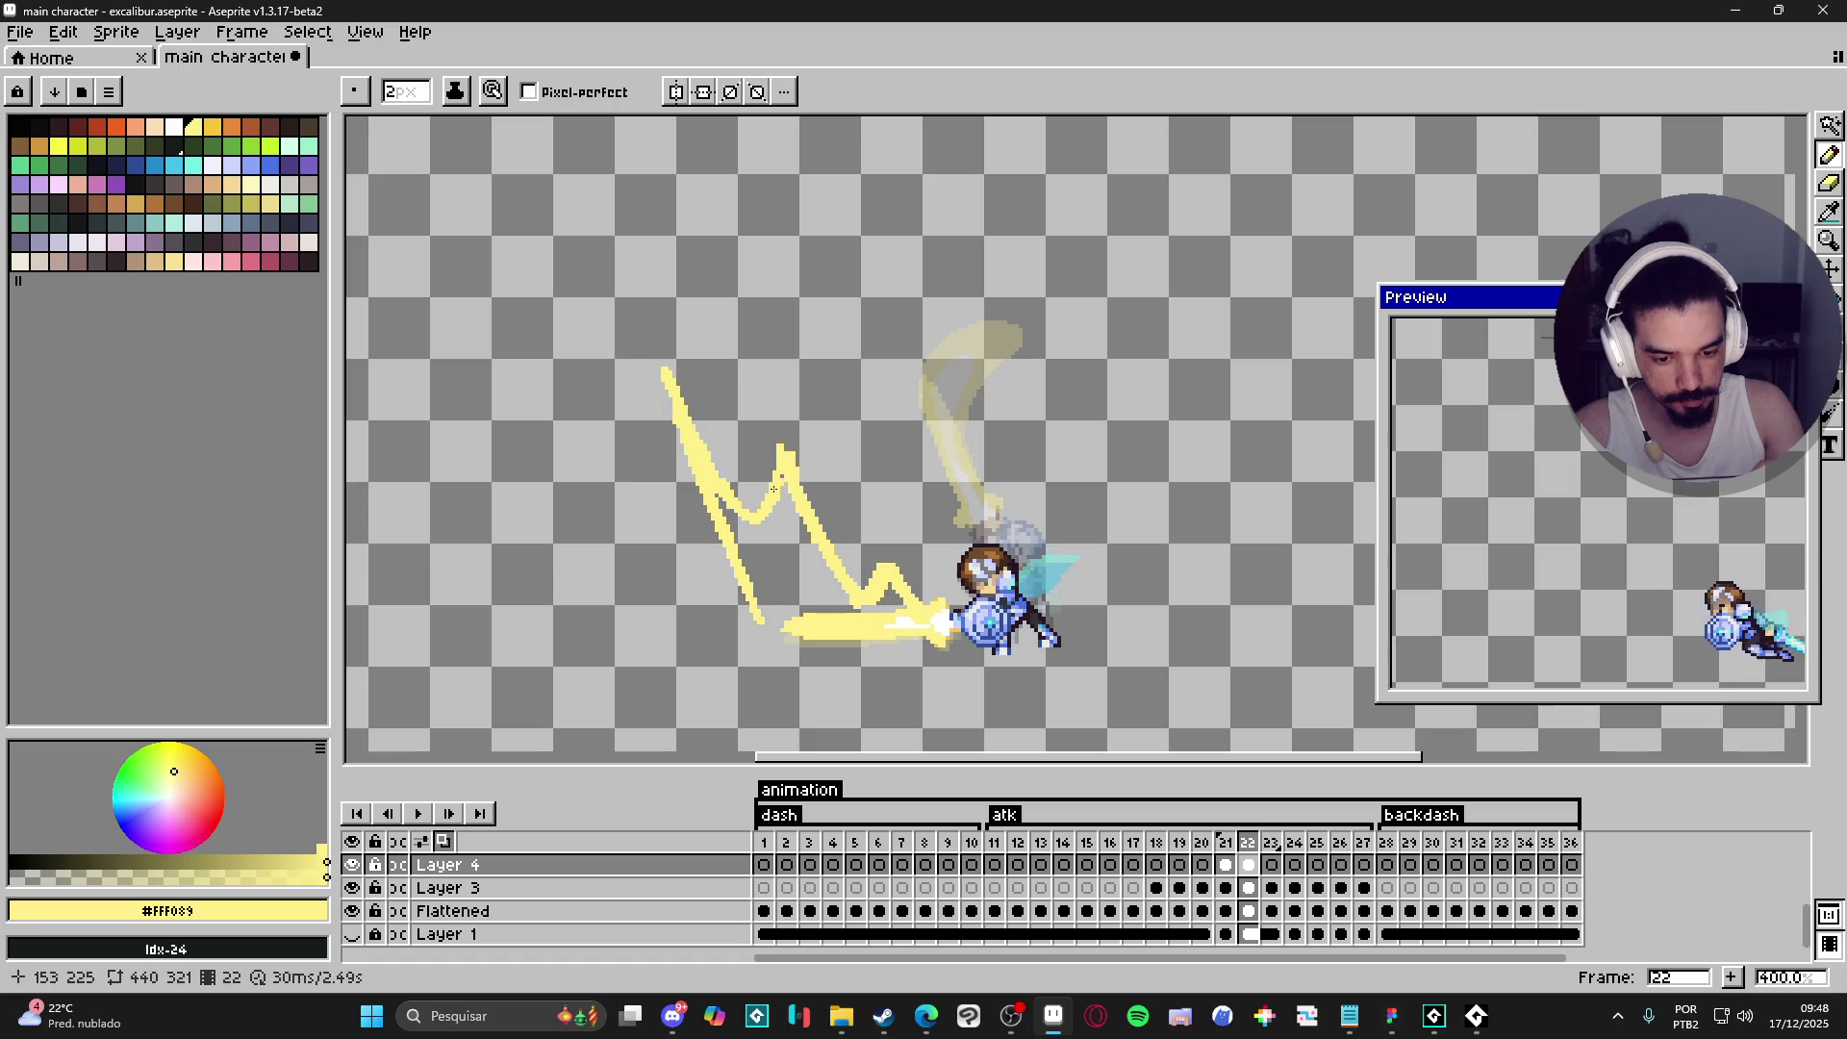
mouse_move(836, 421)
left_mouse_down()
mouse_move(856, 486)
mouse_move(919, 361)
left_mouse_up()
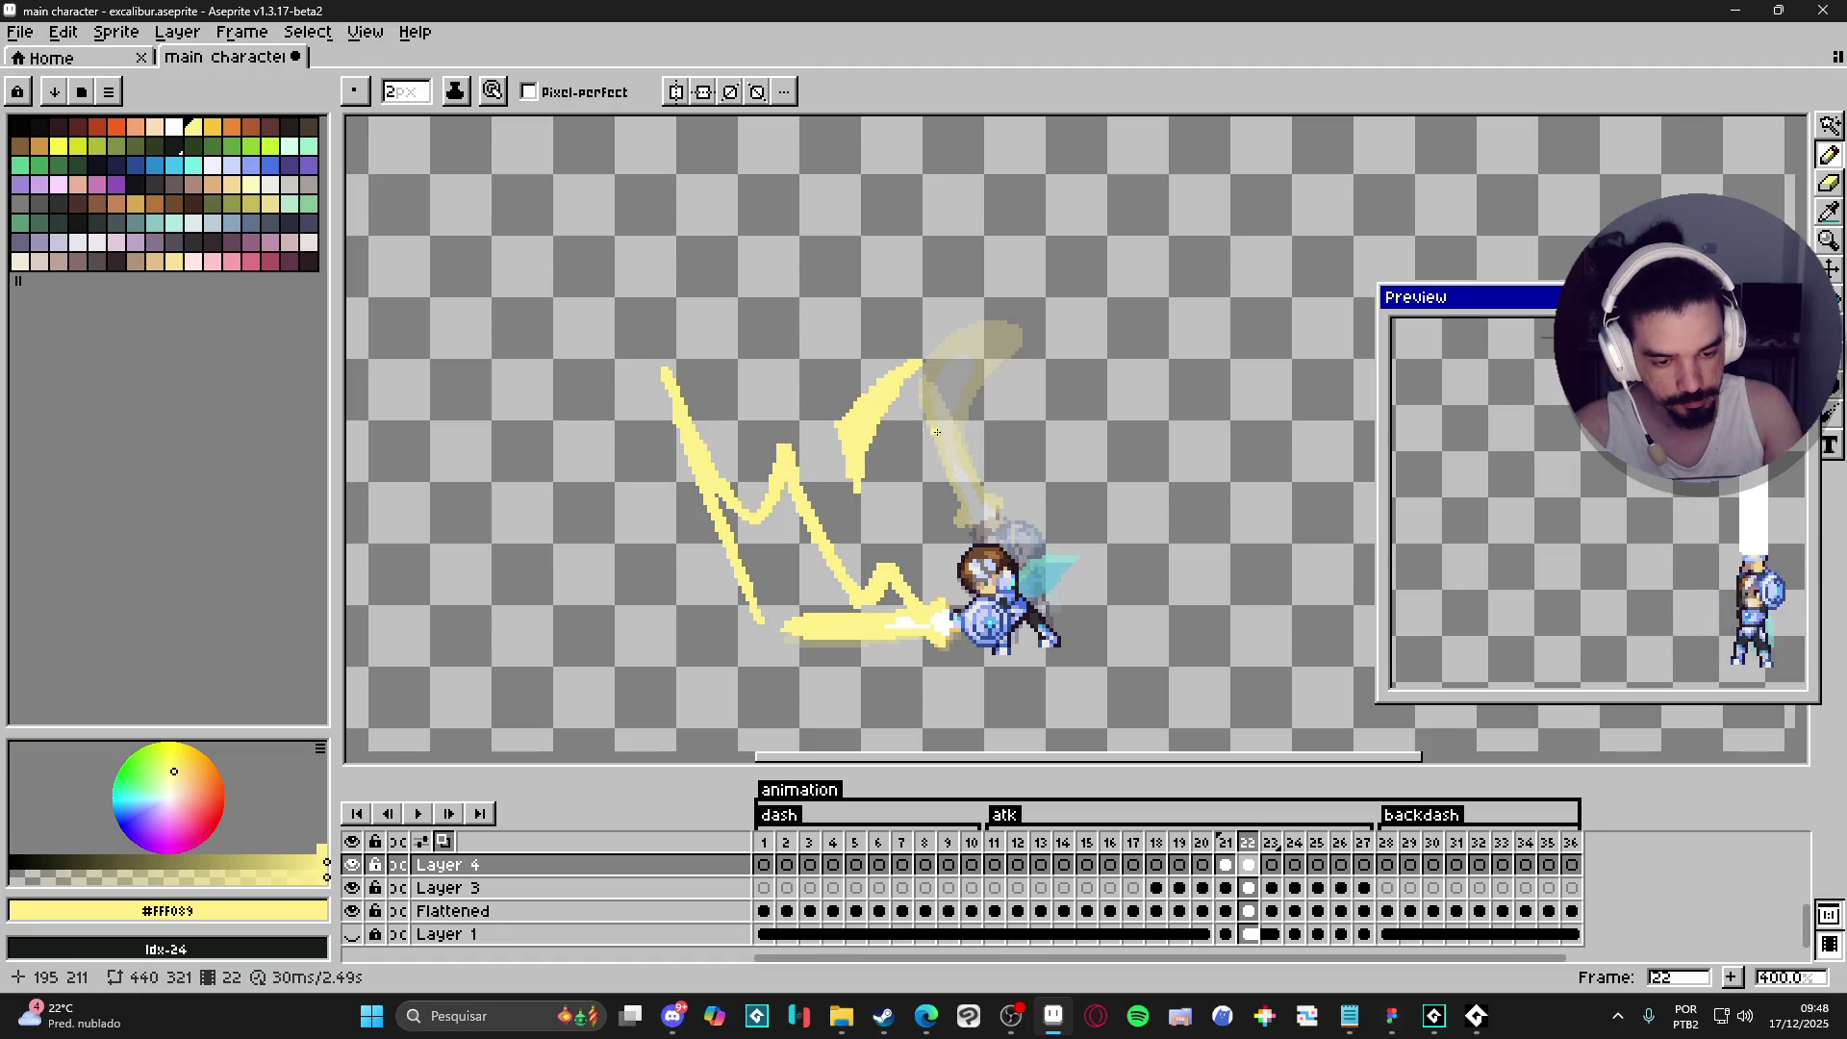
mouse_move(896, 455)
left_mouse_down()
mouse_move(871, 537)
mouse_move(884, 501)
left_mouse_up()
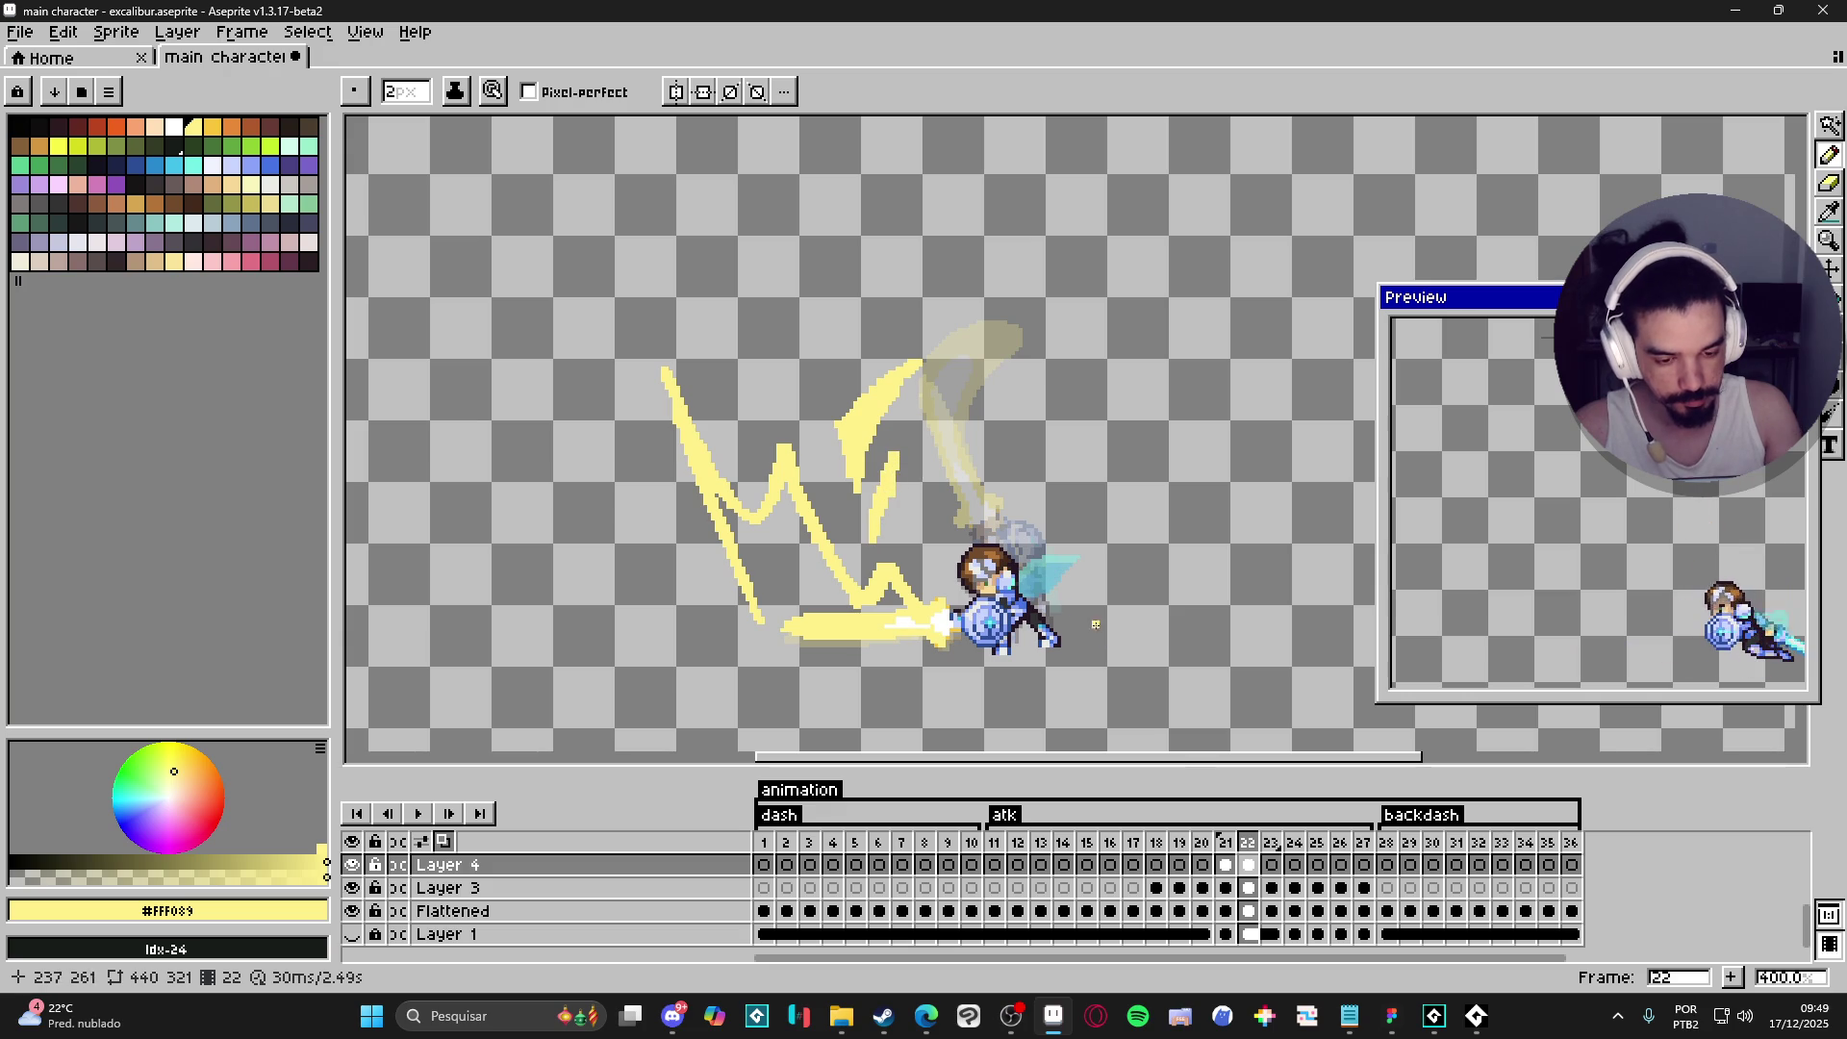
key("ctrl+z")
key("ctrl+z")
key("ctrl+z")
key("ctrl+z")
key("ctrl+z")
key("ctrl+z")
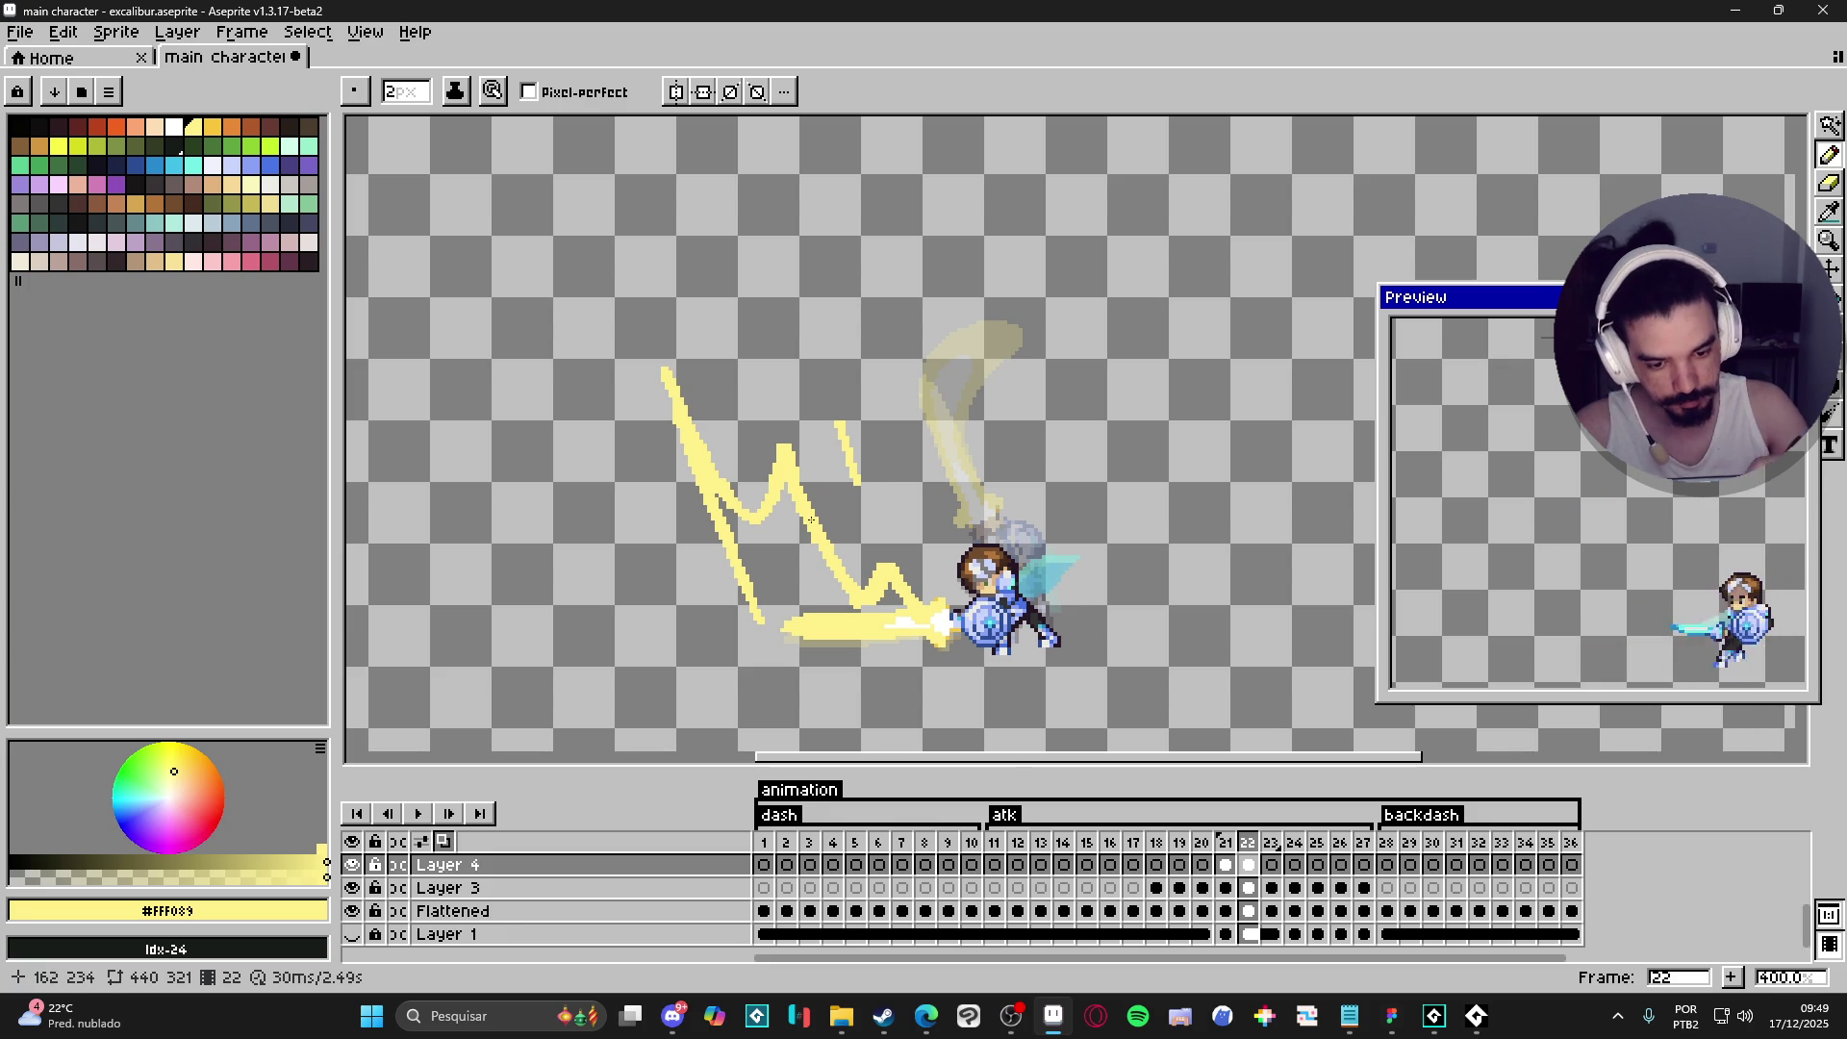
mouse_move(1020, 340)
left_mouse_down()
mouse_move(856, 413)
mouse_move(800, 499)
left_mouse_up()
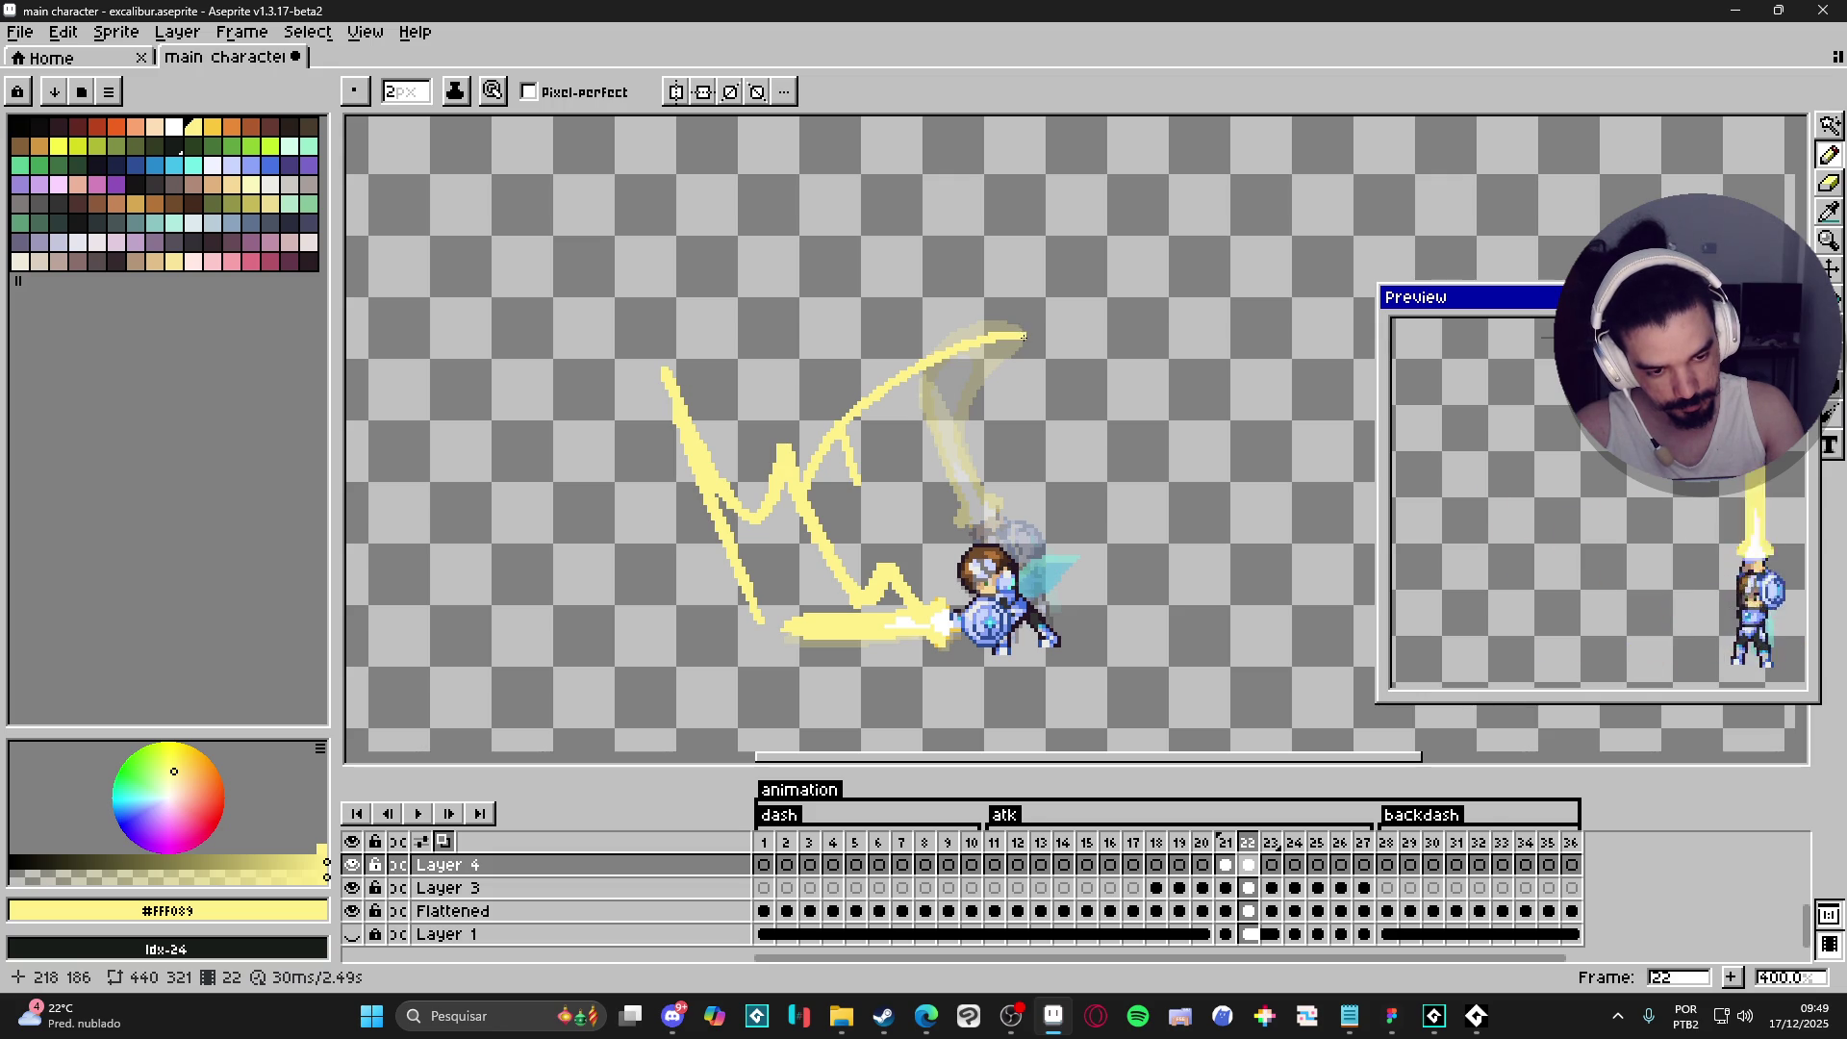
left_click_drag(959, 430, 928, 605)
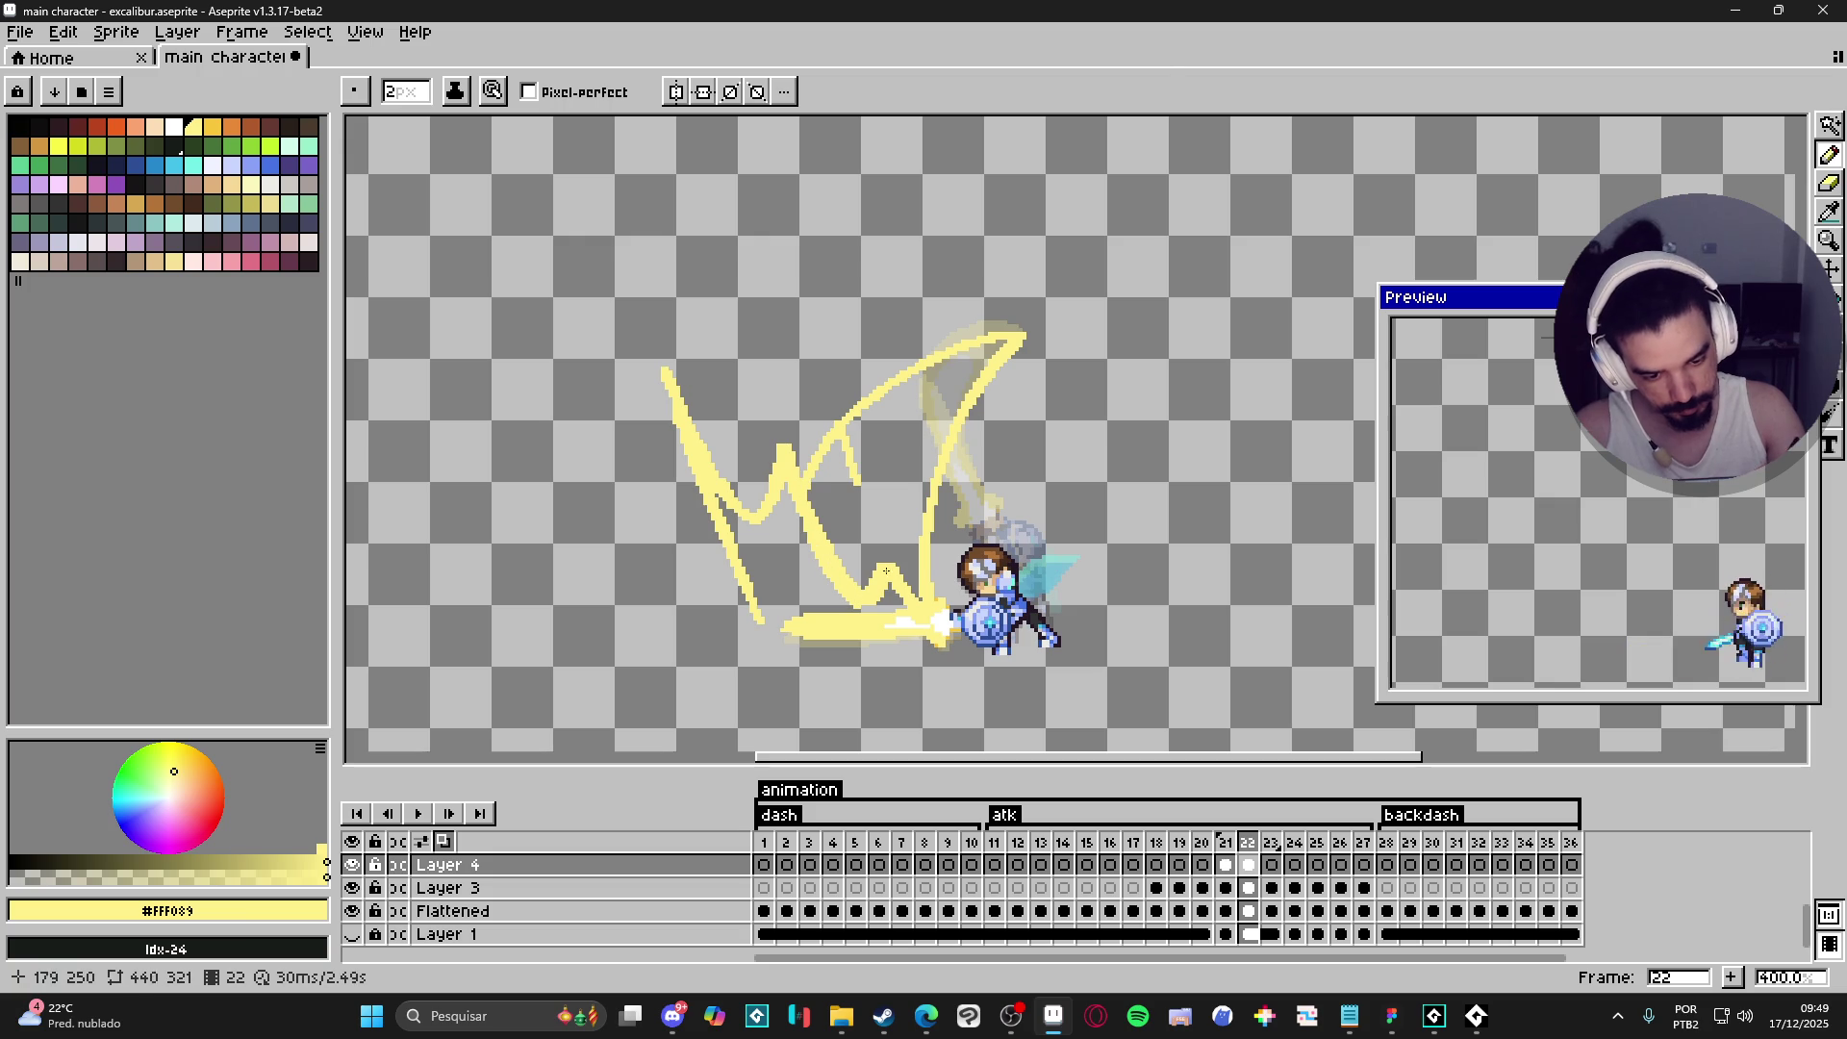
key("g")
left_click(906, 523)
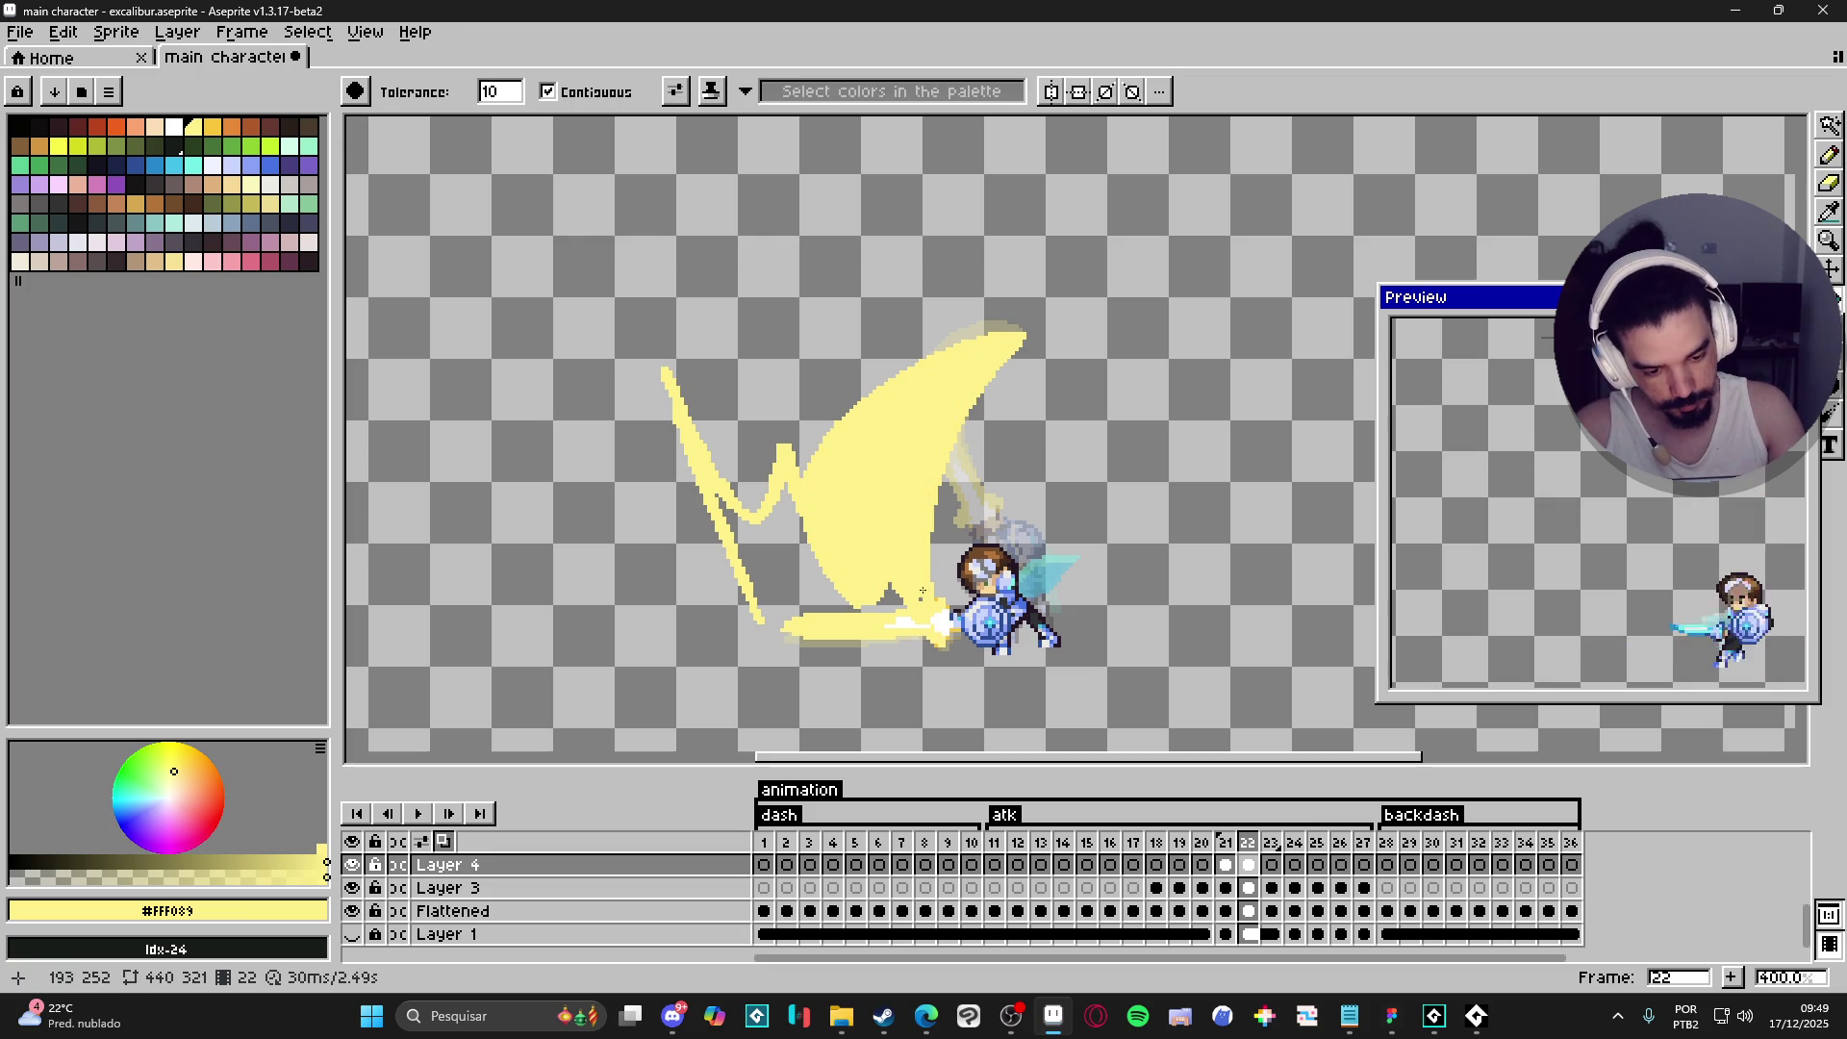
- Undo the canvas-wide fill and fill the gap between zigzag and arc pale yellow
left_click(774, 634)
key("ctrl+z")
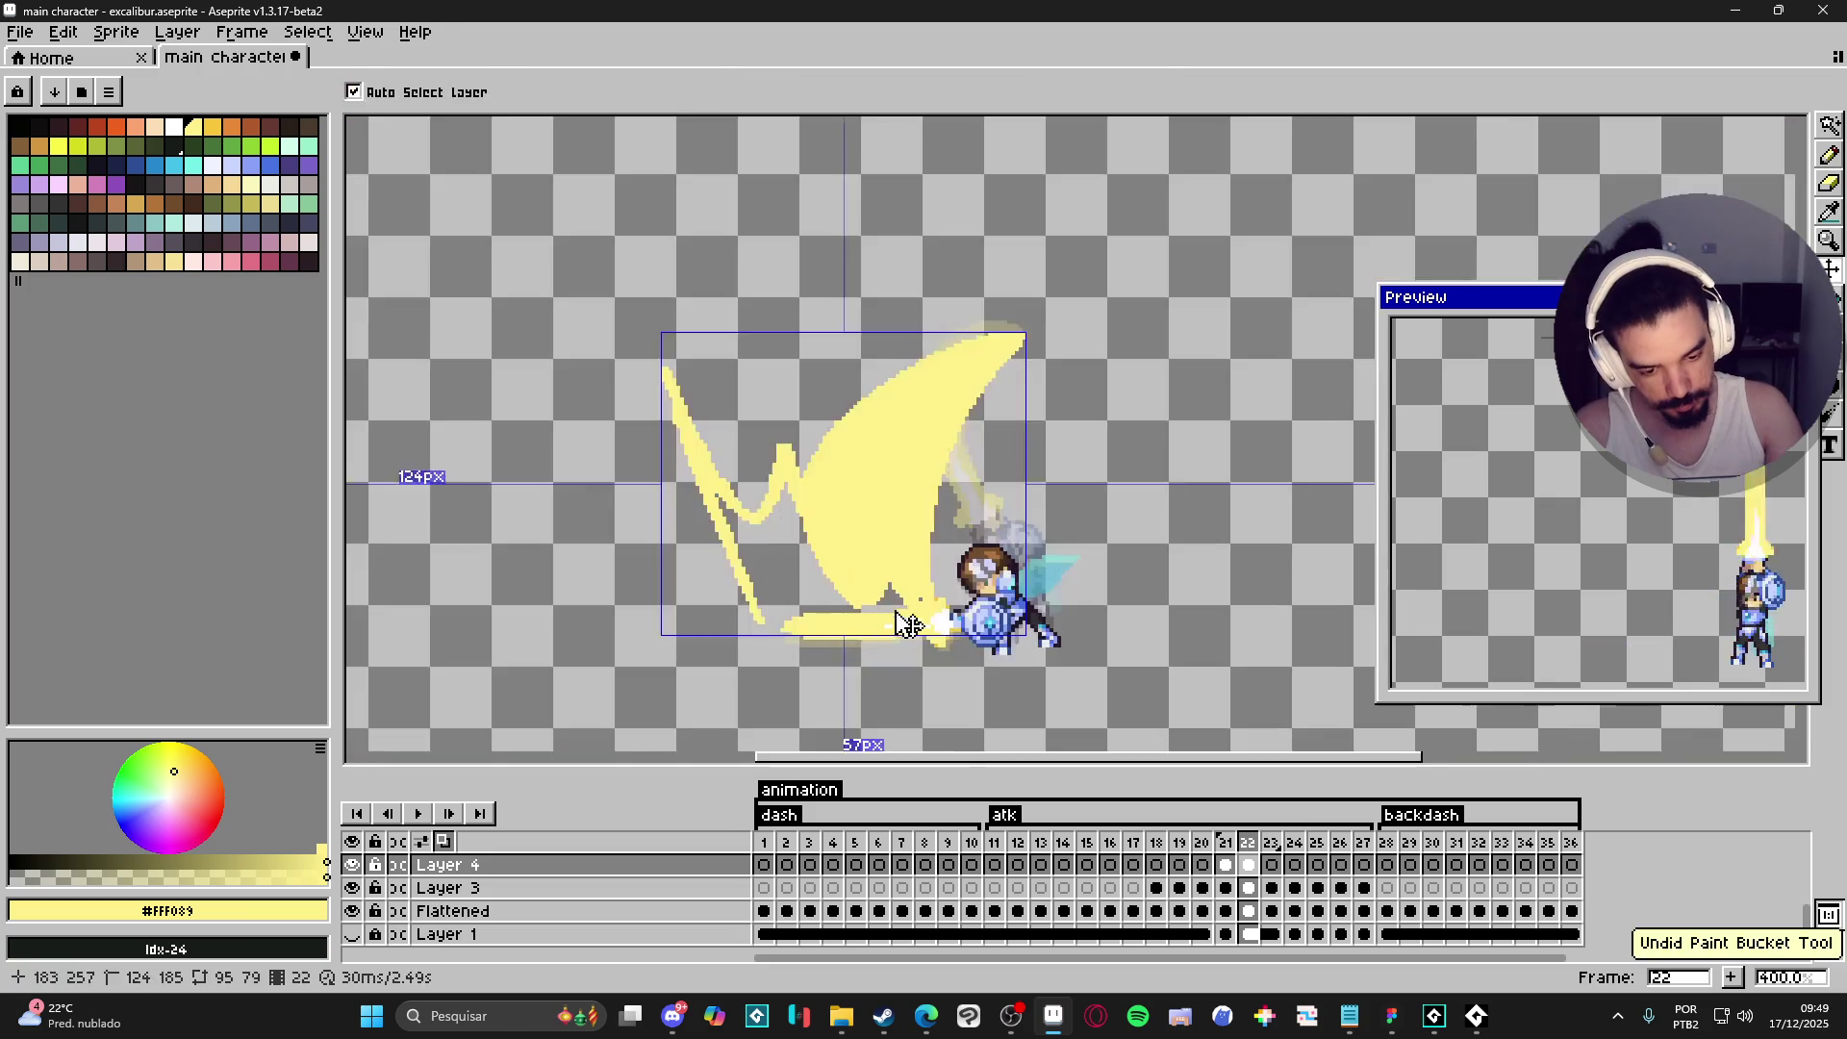
key("b")
key("g")
left_click(770, 558)
key("b")
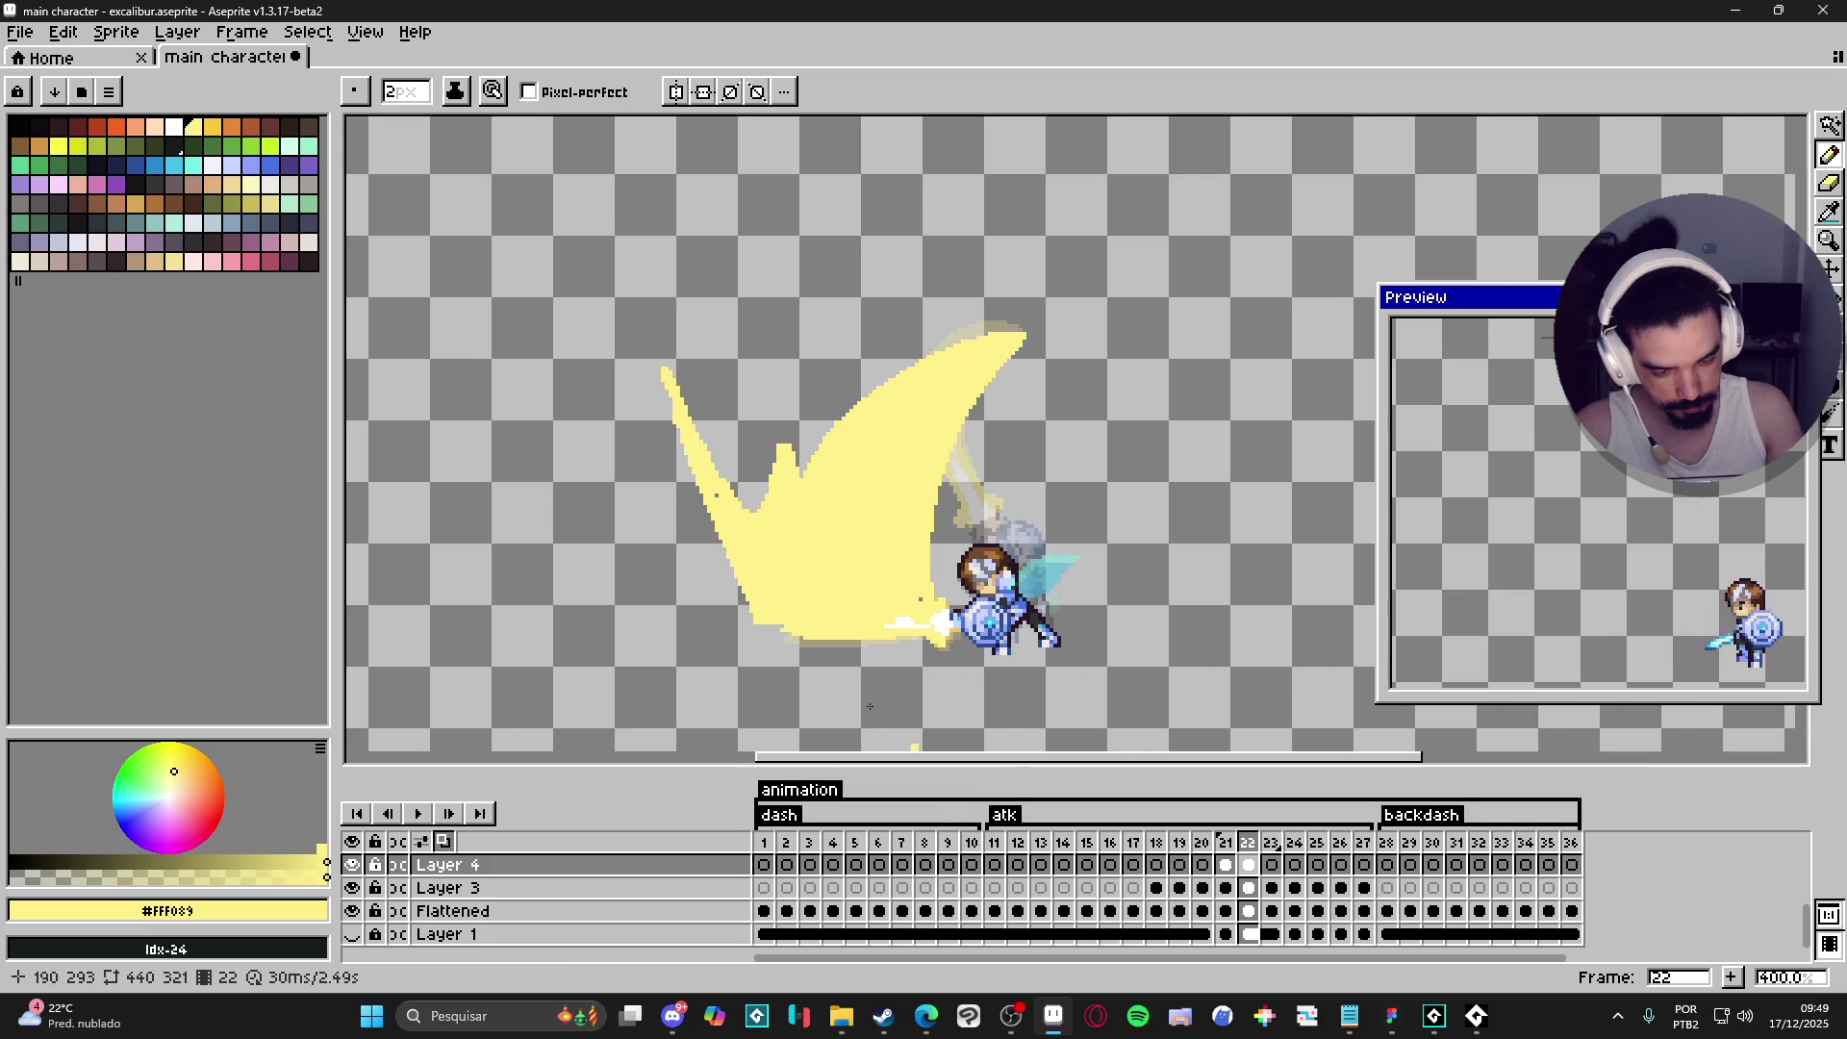
- Extend the small spike upward and fill the lower-left spike with the 2px Pencil
mouse_move(792, 437)
left_mouse_down()
mouse_move(787, 383)
mouse_move(809, 434)
left_mouse_up()
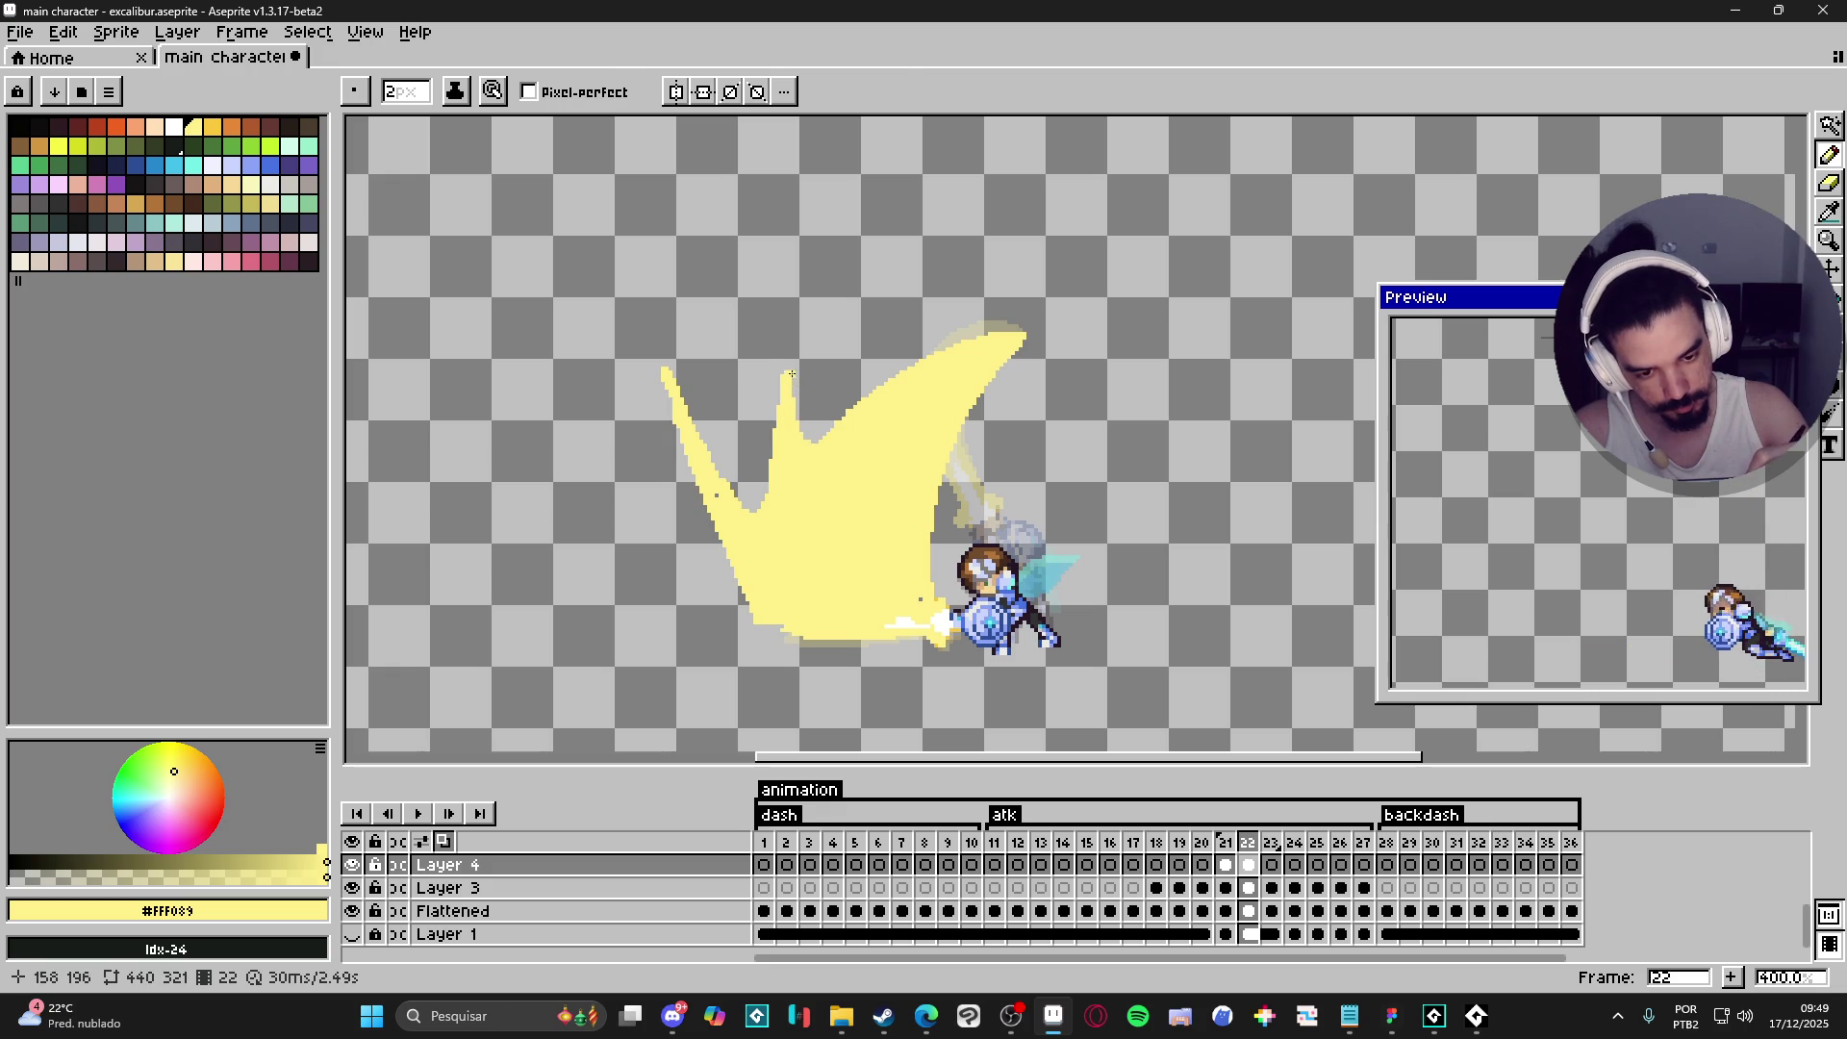
key("e")
key("b")
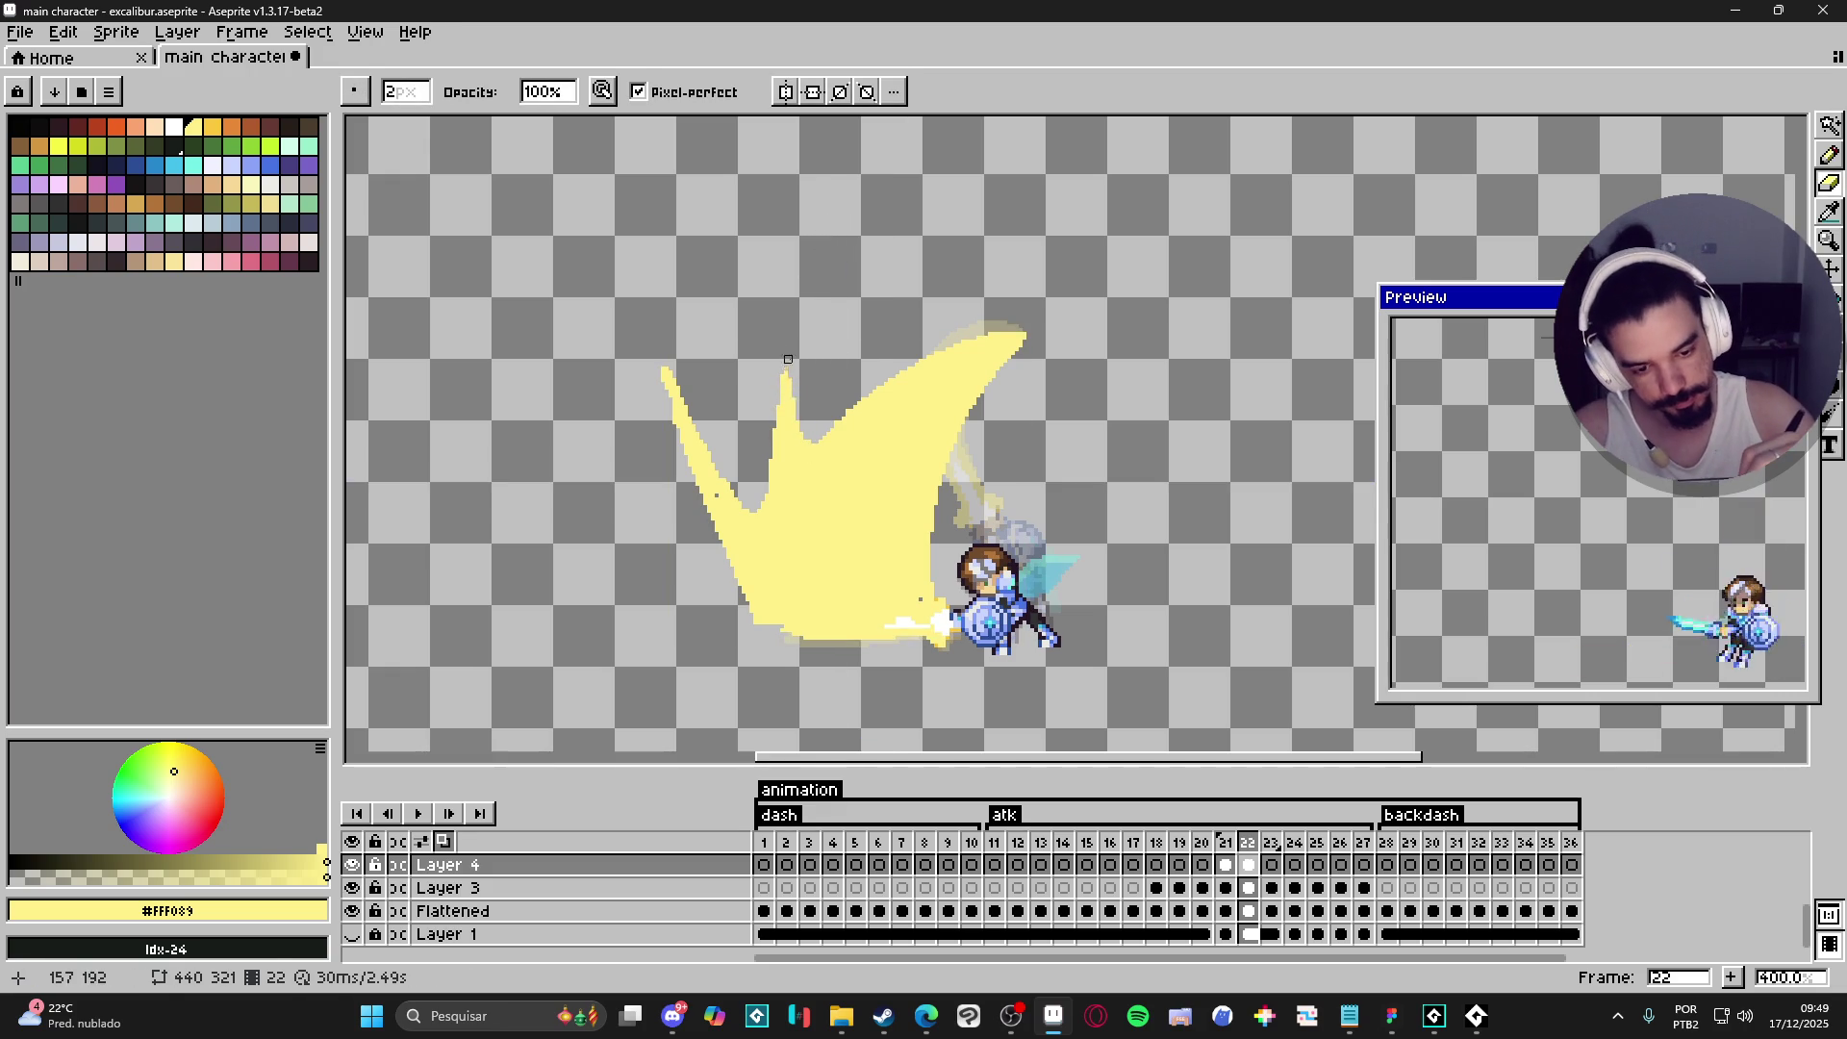
key("b")
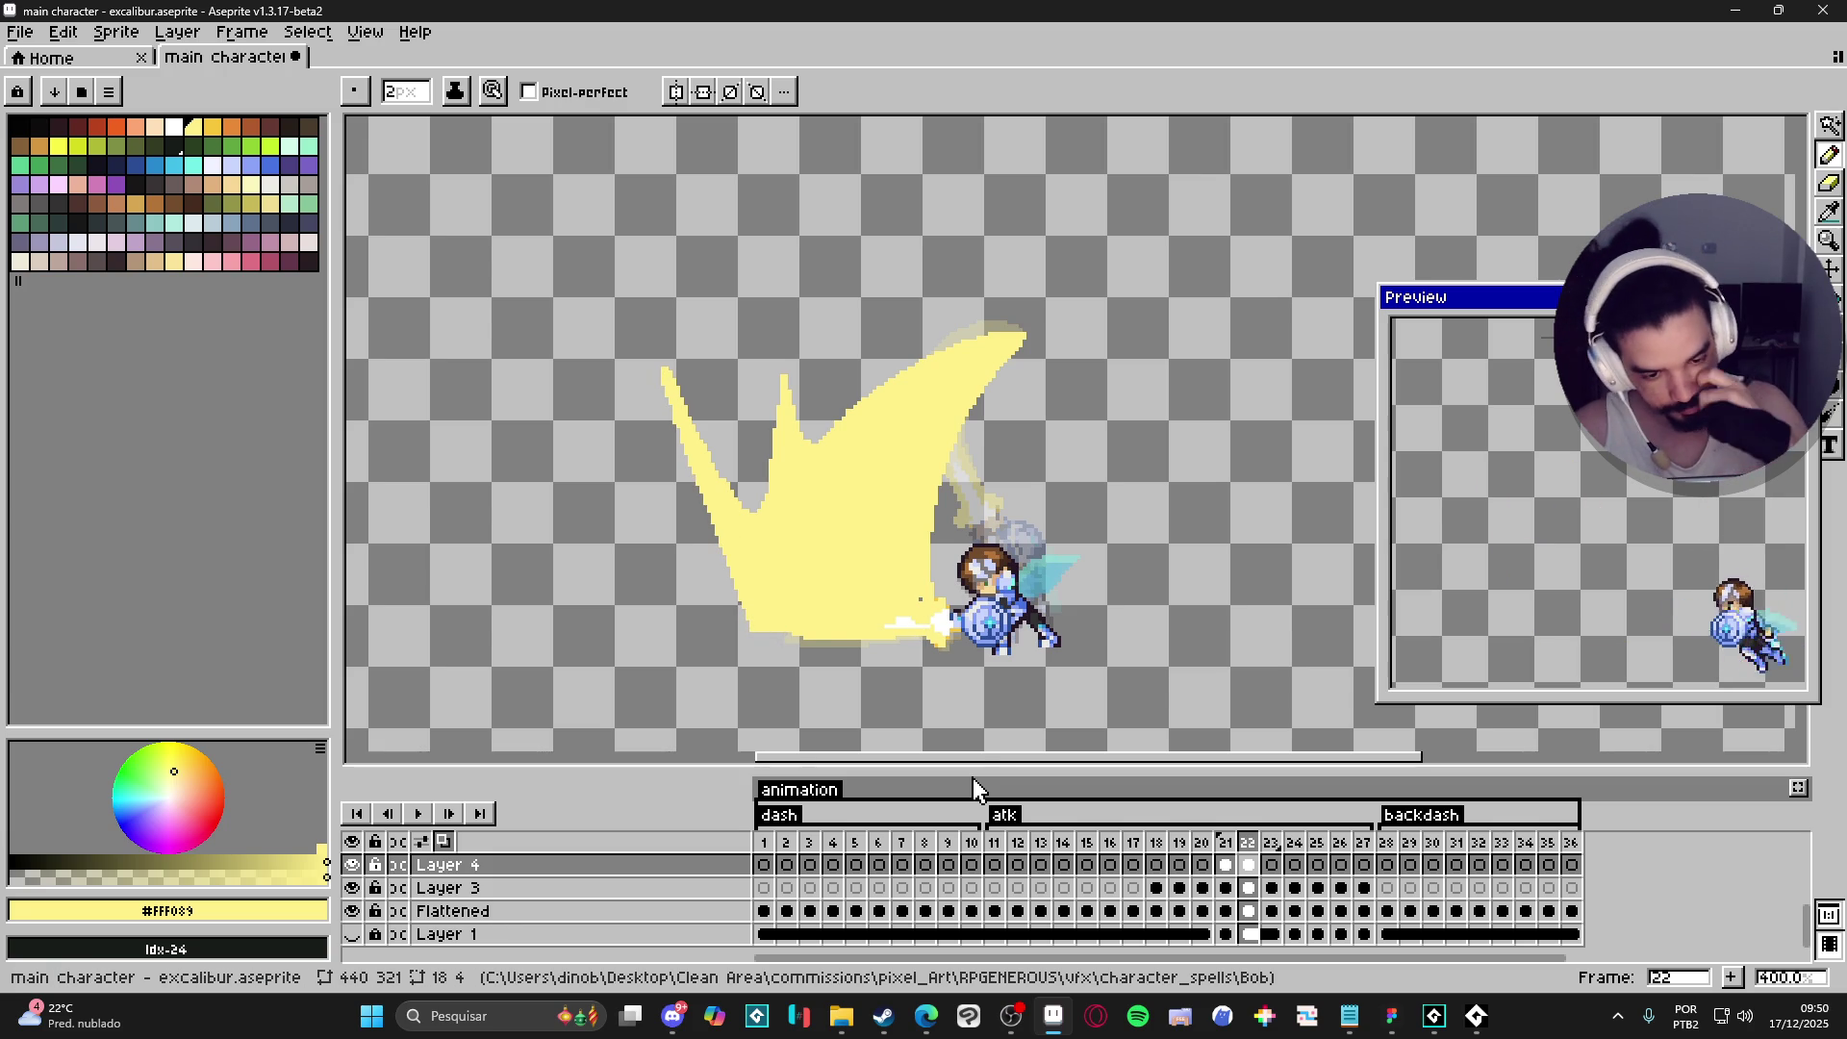
left_click(687, 566, "shift")
left_click_drag(718, 612, 748, 618)
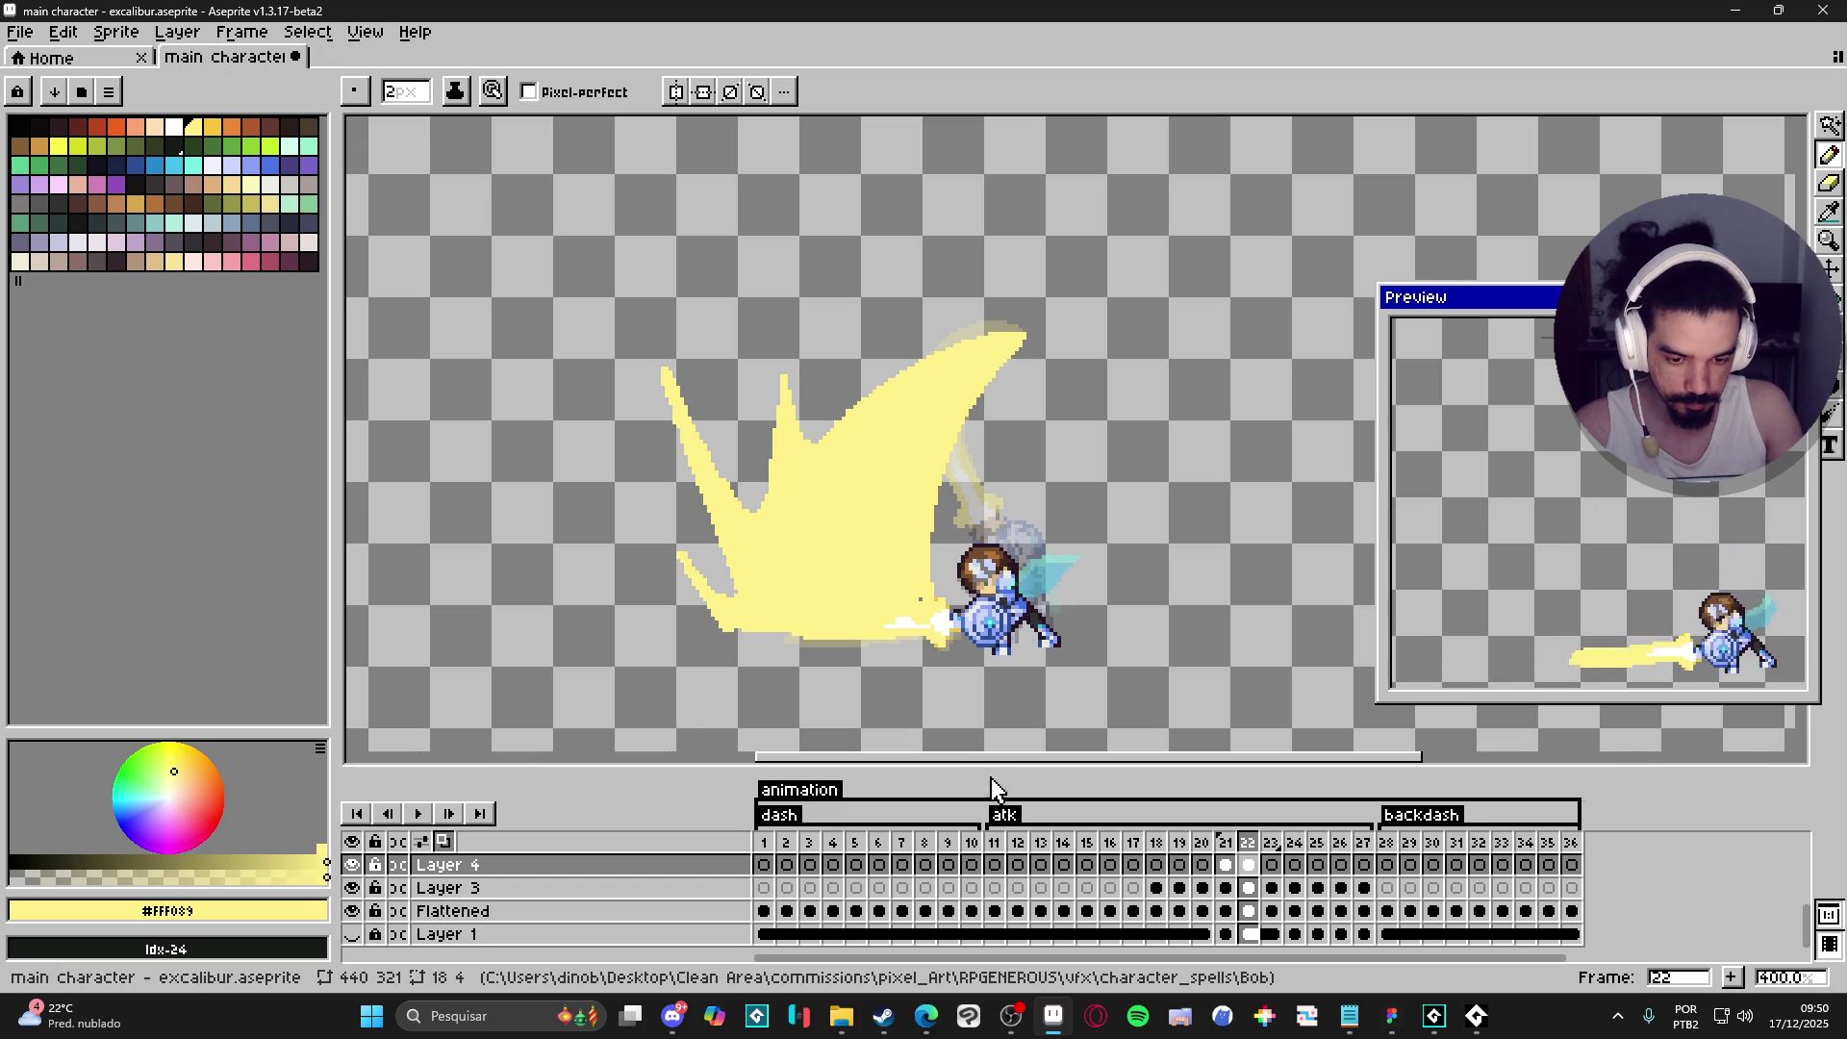
- Fill frame 22's jagged slash solid white with the Paint Bucket
left_click(174, 126)
key("g")
left_click(843, 563)
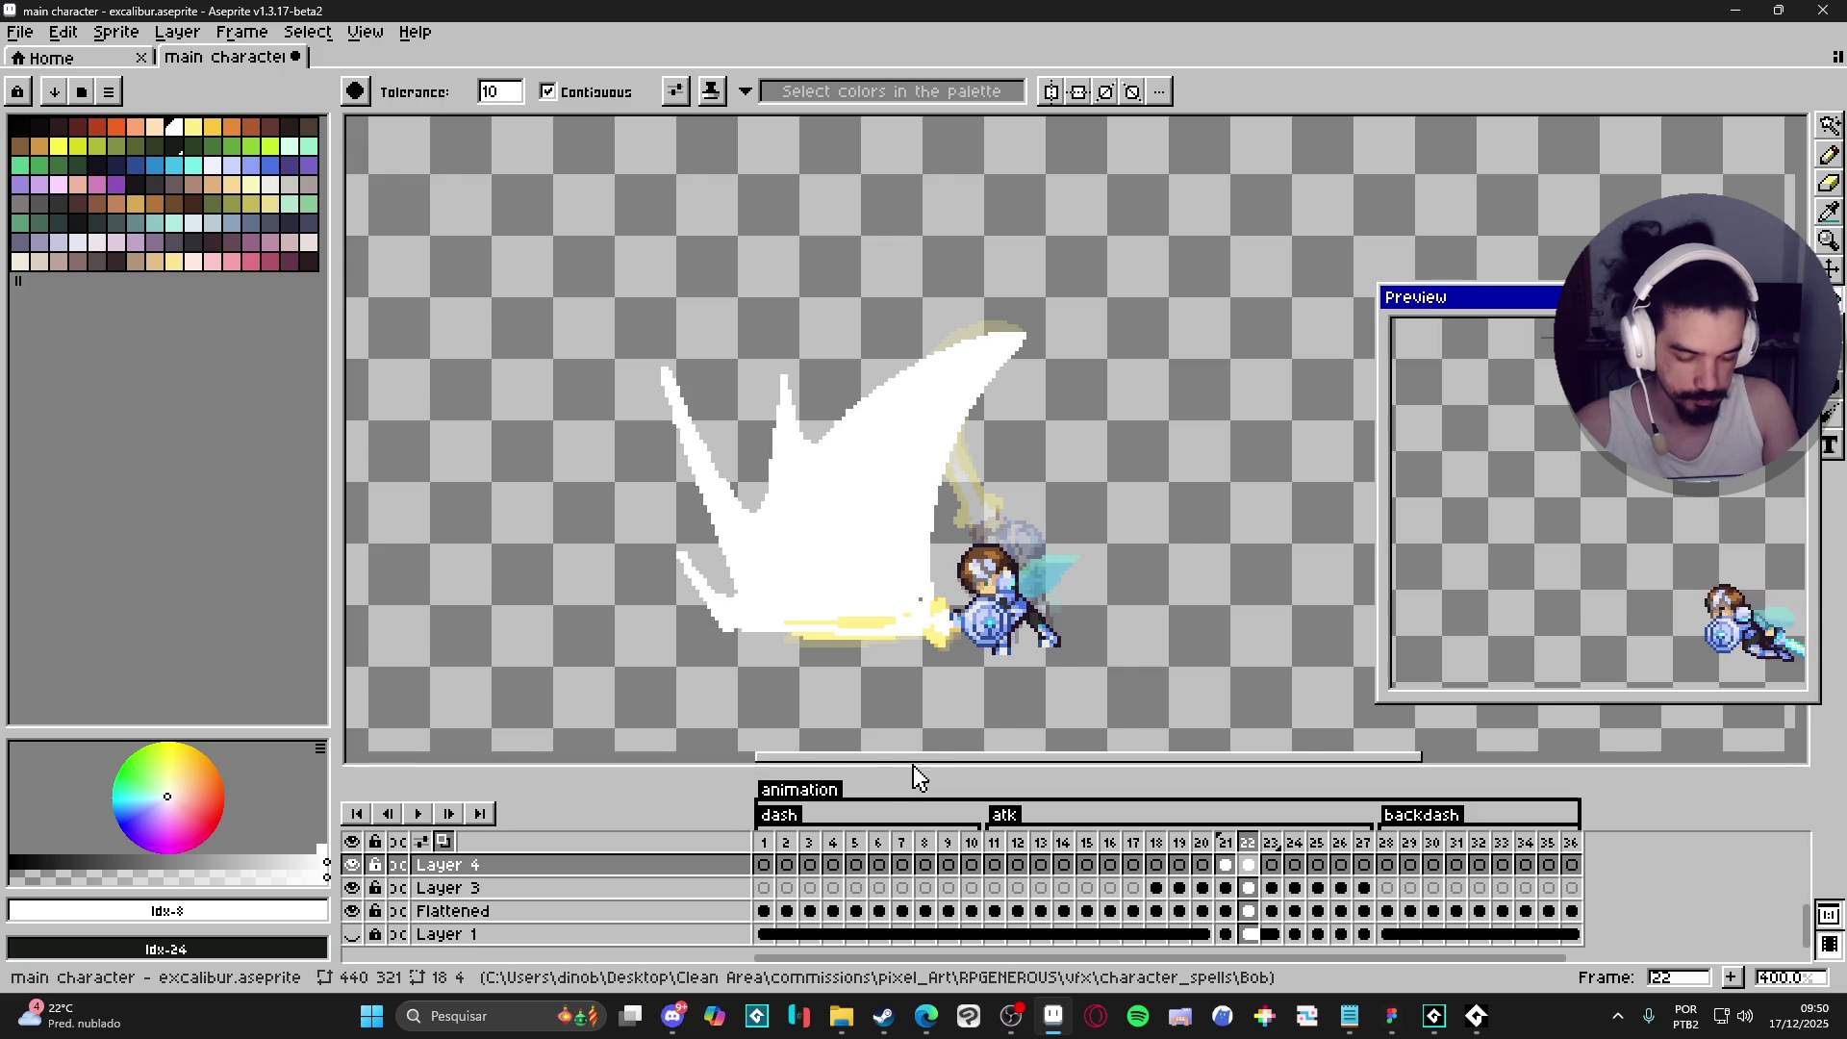
- Check the white slash against the background, compare it with frame 21, then advance to frame 23
left_click(352, 934)
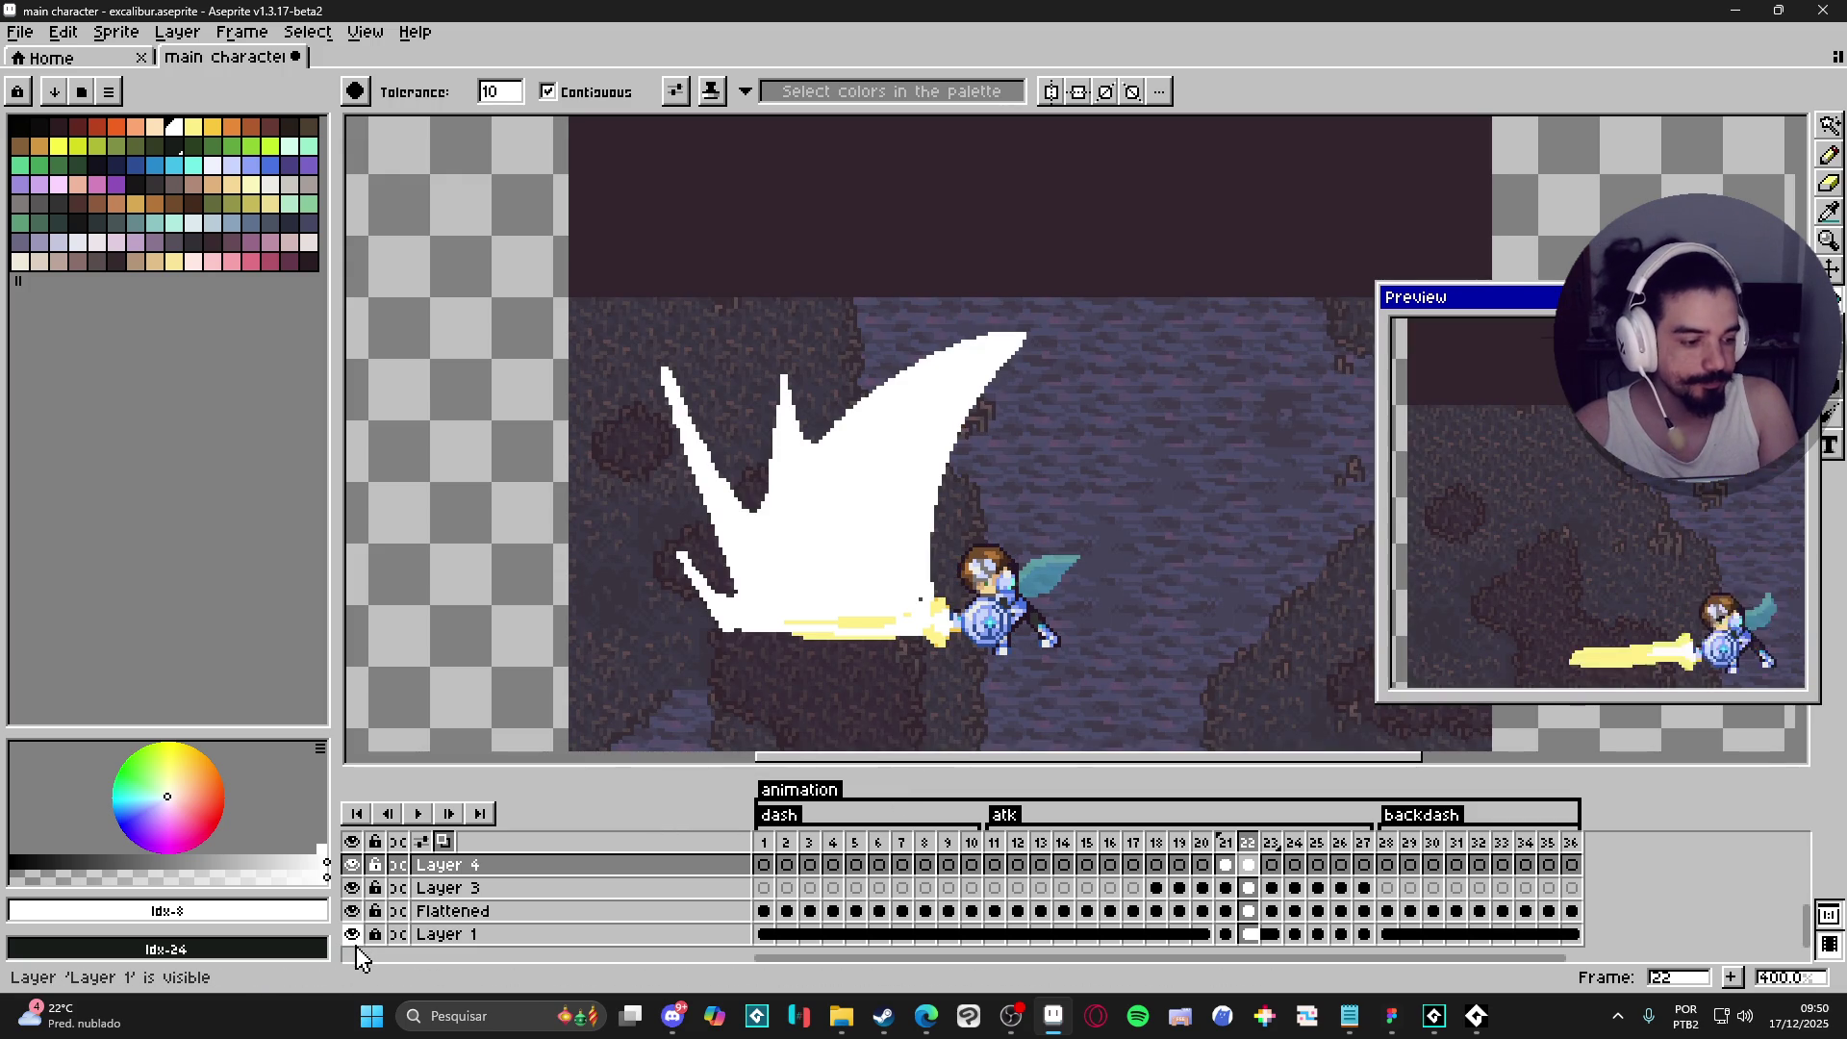
left_click(352, 935)
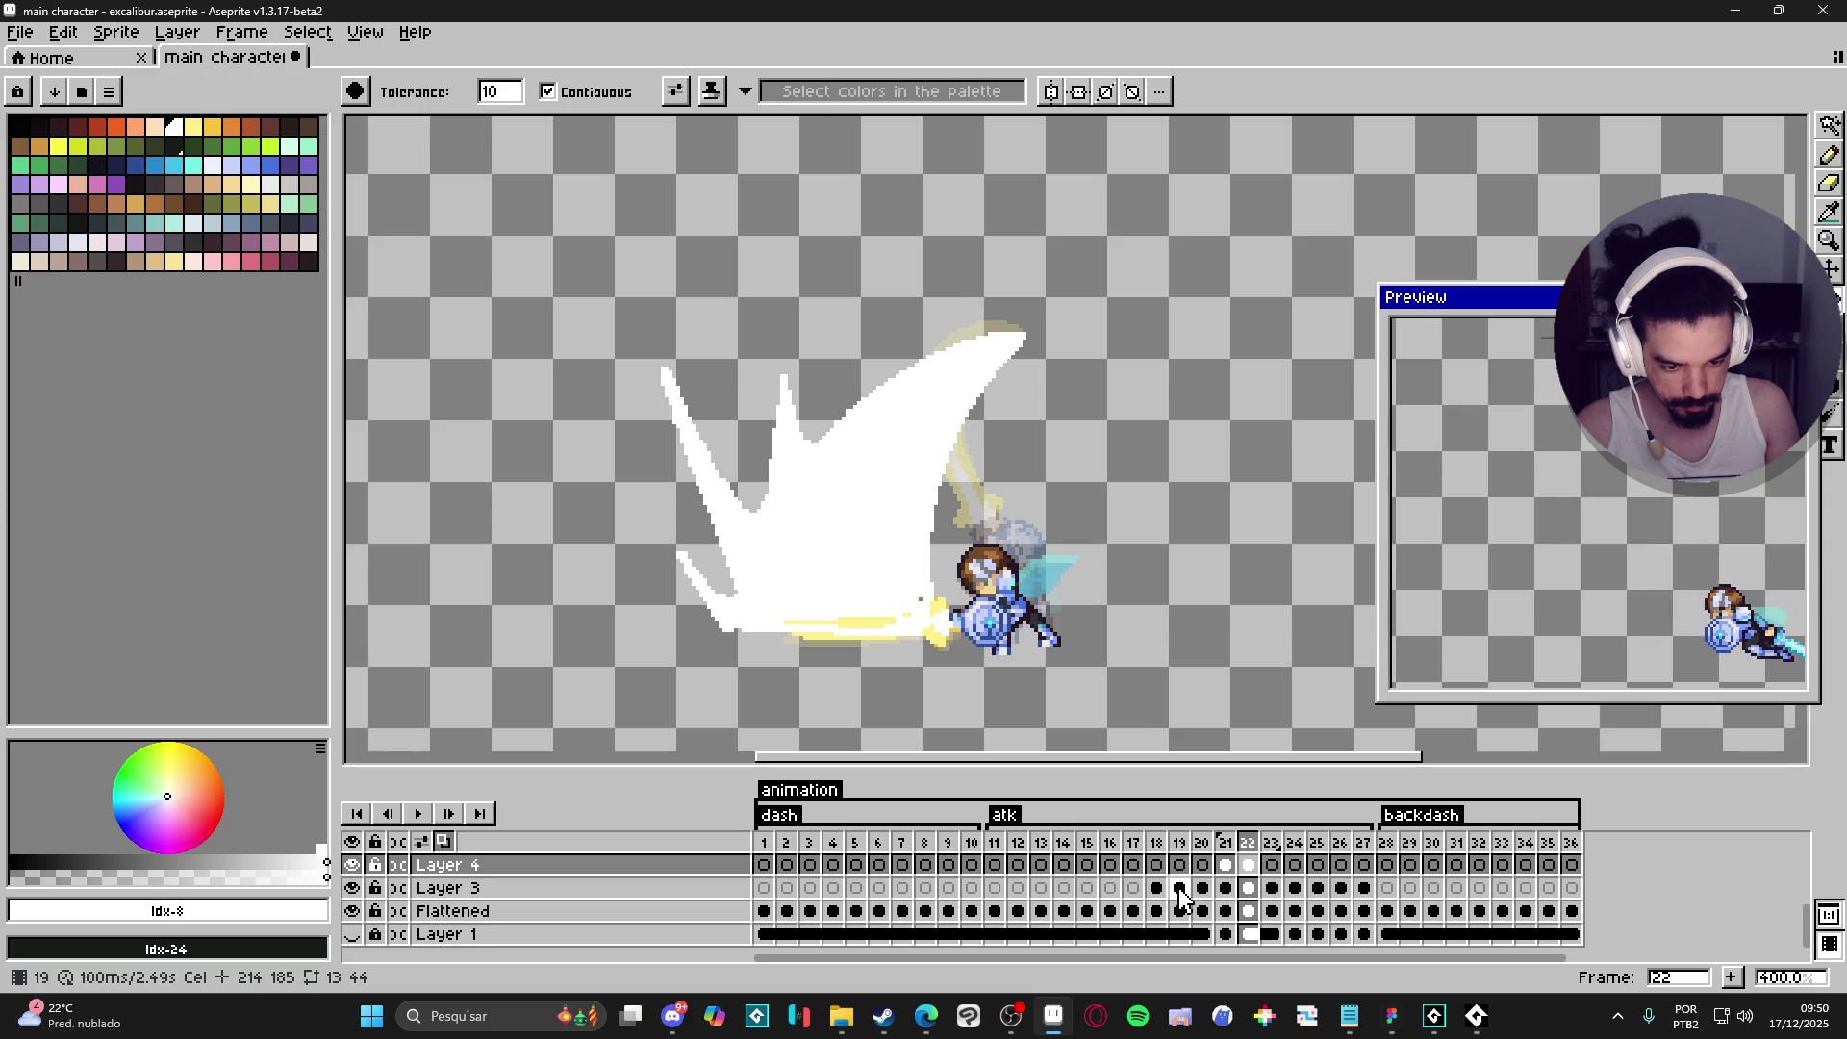
key("v")
key("b")
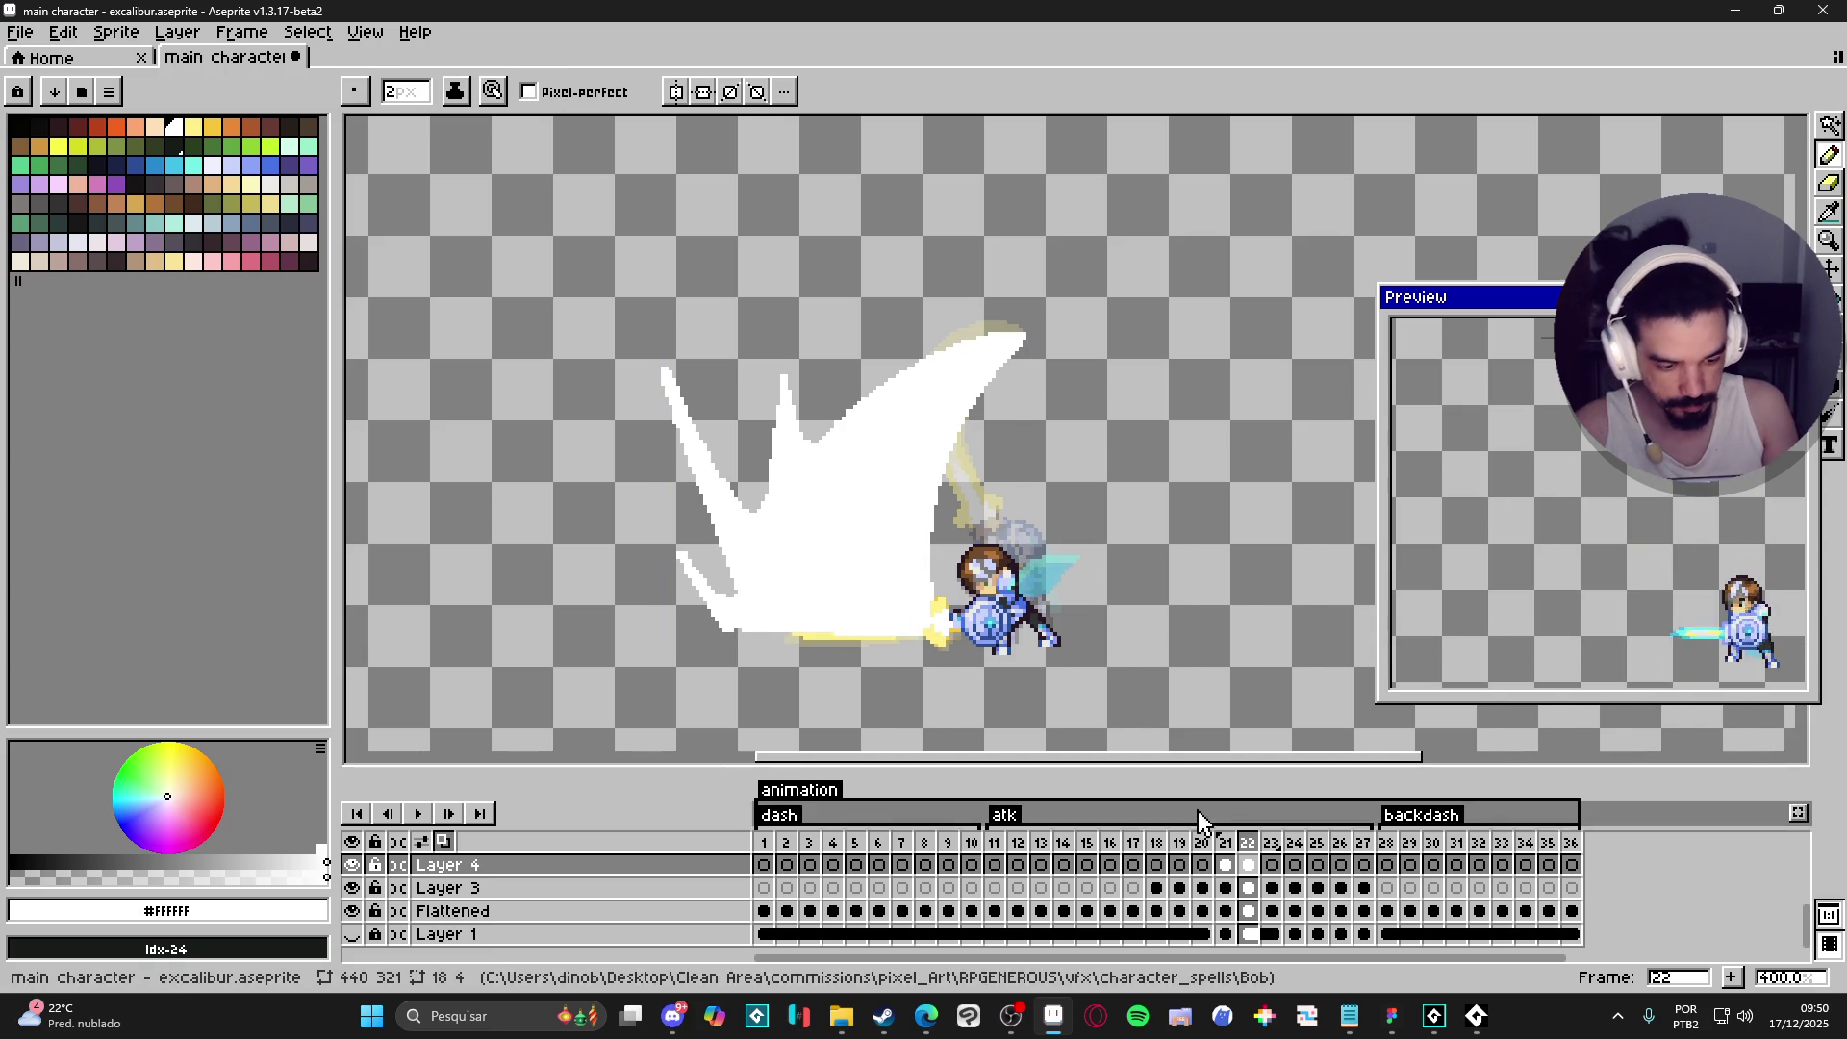
left_click(1230, 853)
left_click(1247, 862)
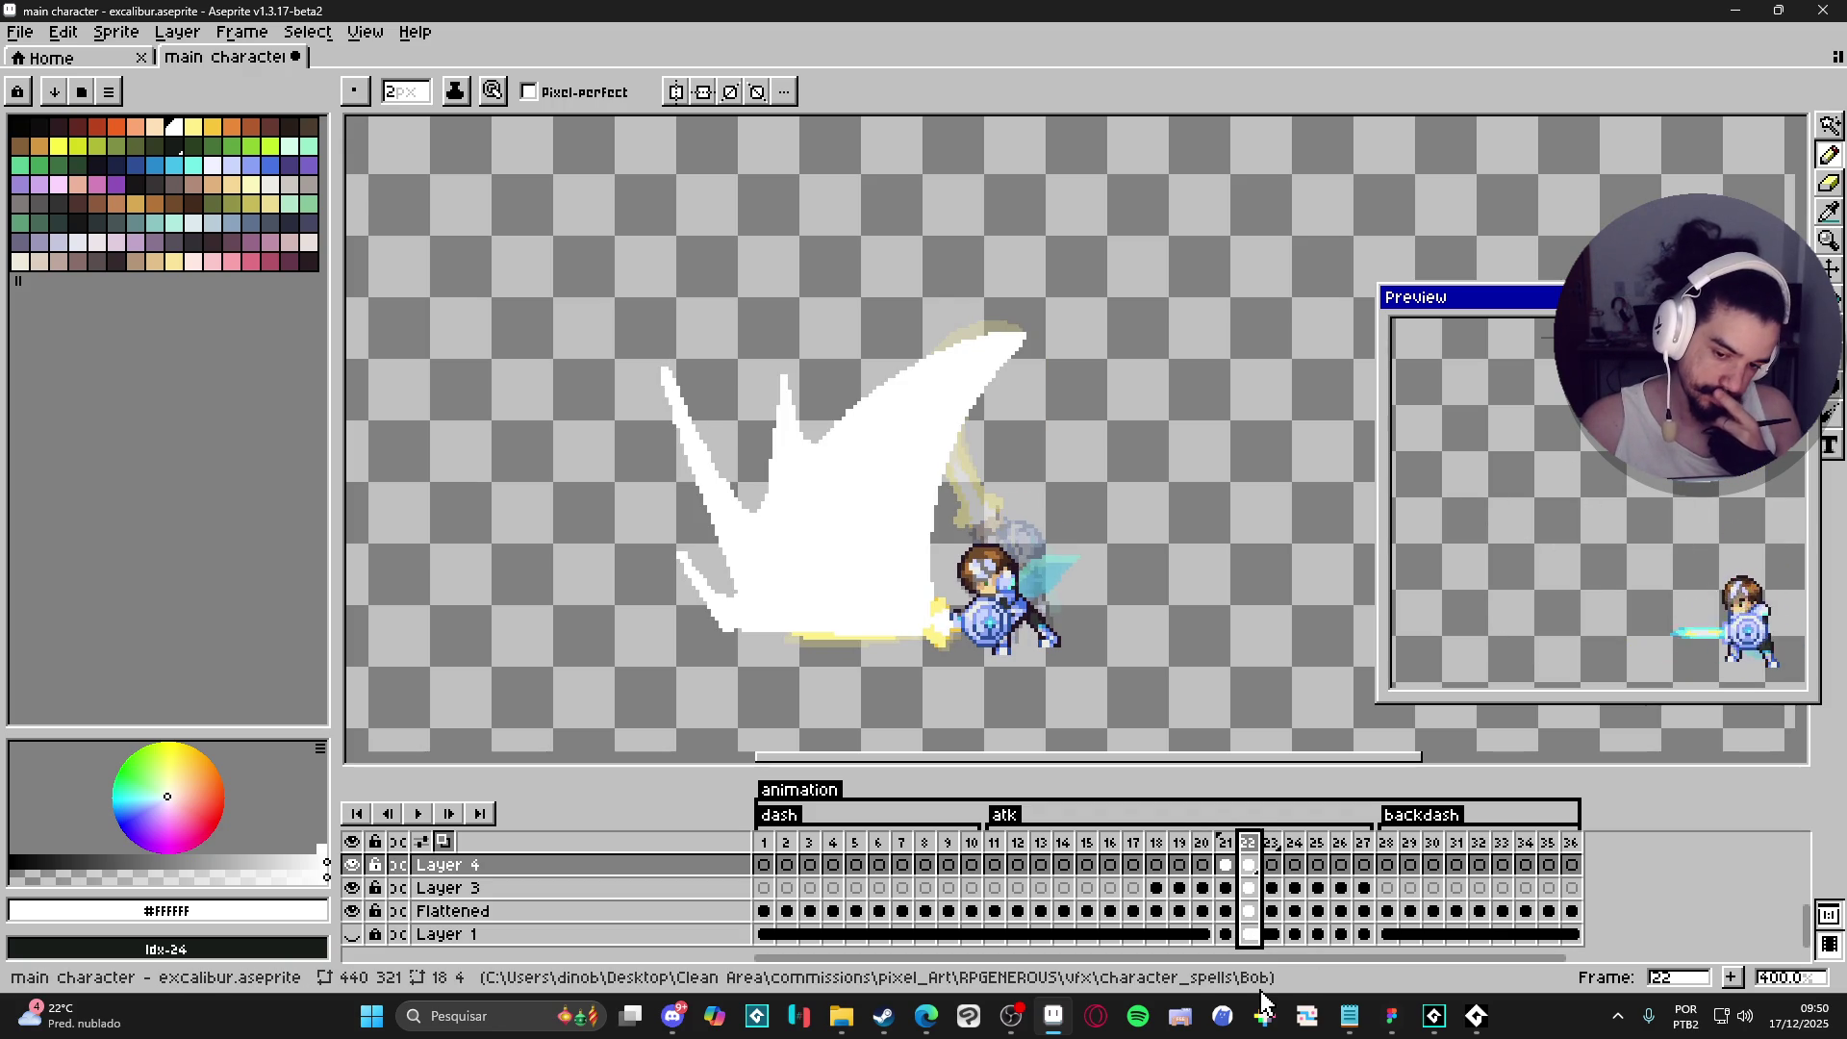
left_click(1272, 865)
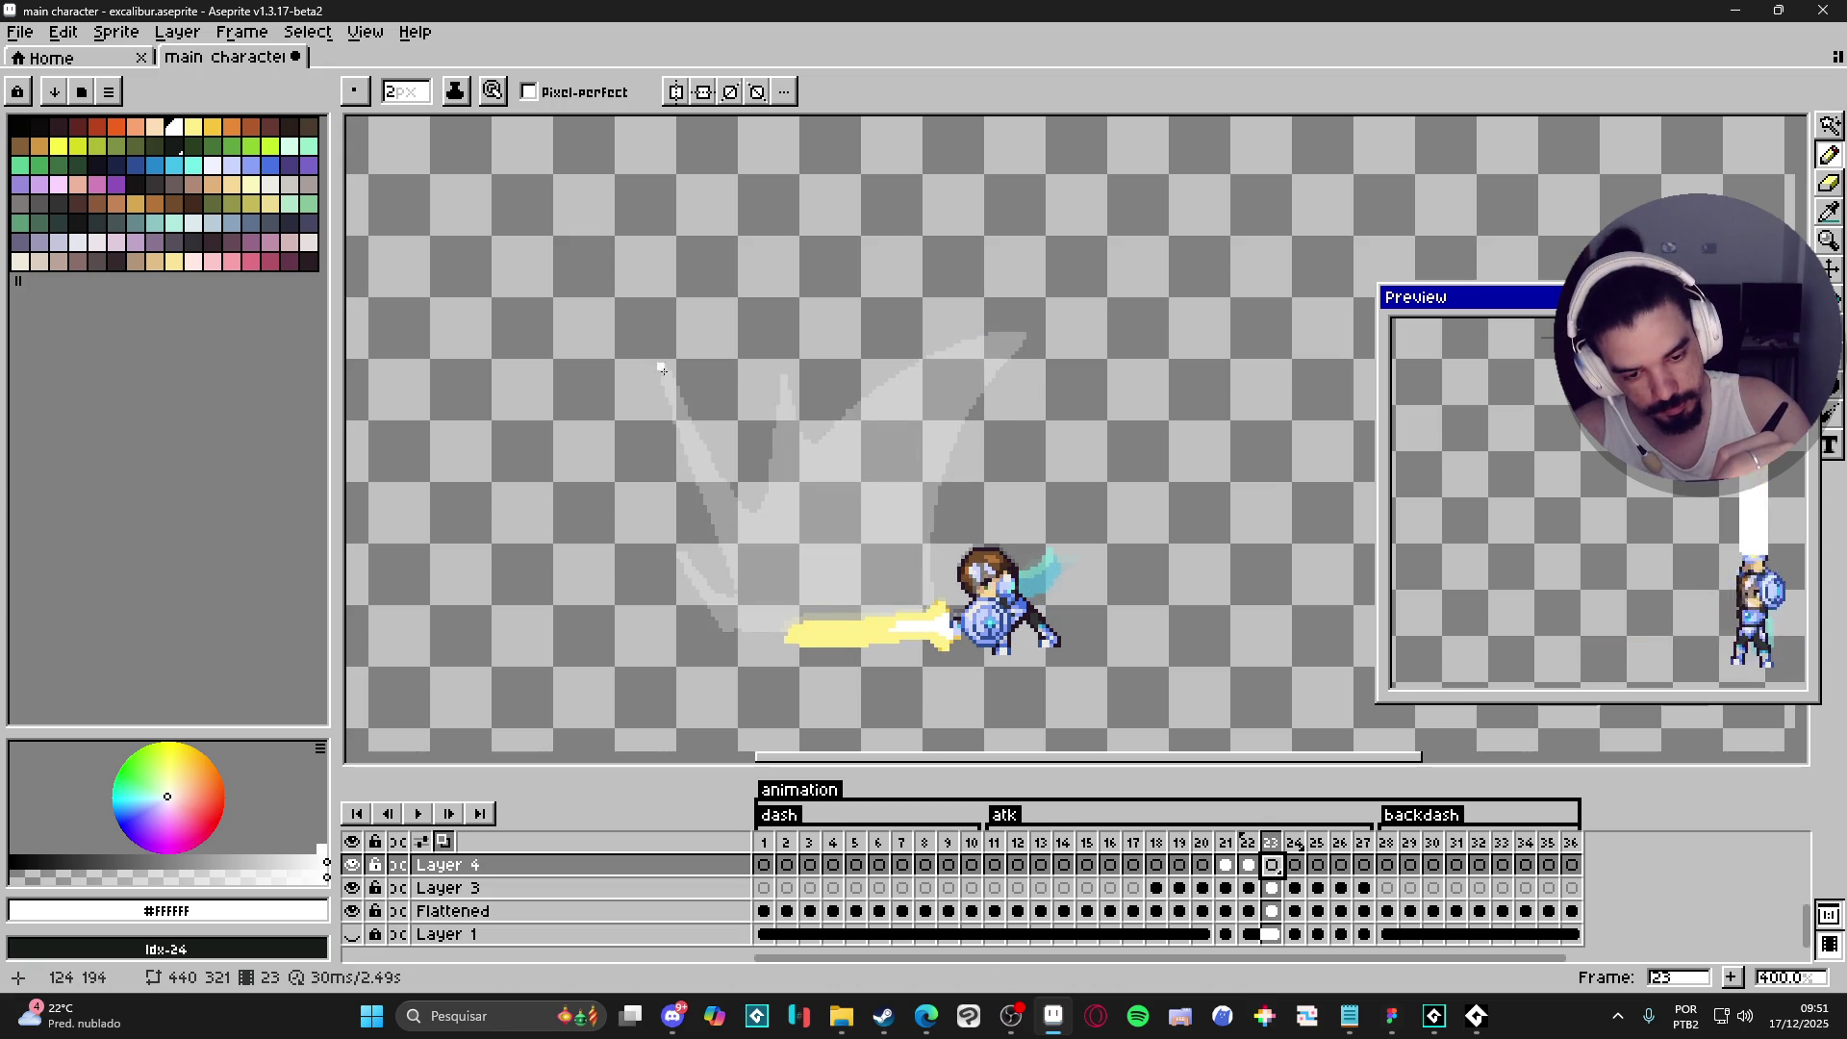
- Trace a white zigzag slash outline on frame 23 over the onion skin, adding lower-left spikes
mouse_move(654, 356)
left_mouse_down()
mouse_move(743, 472)
mouse_move(776, 364)
left_mouse_up()
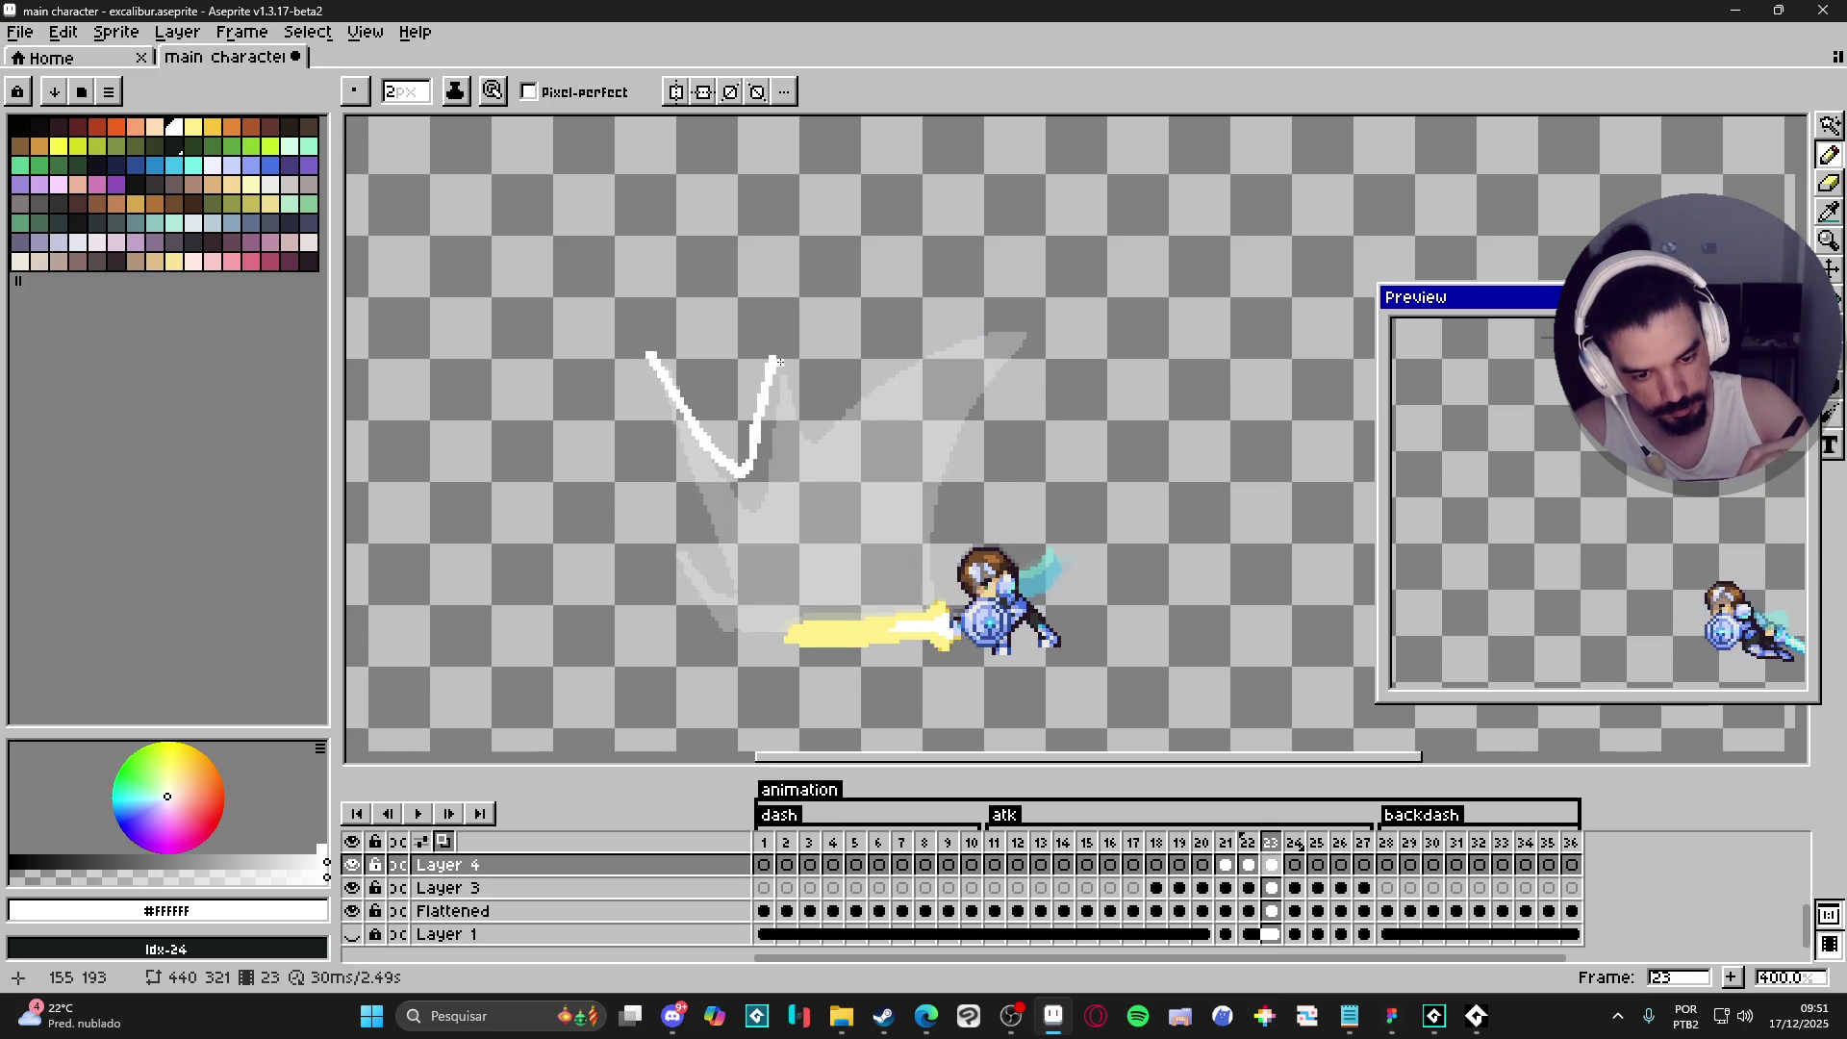
mouse_move(813, 424)
left_mouse_down()
mouse_move(1006, 314)
mouse_move(948, 407)
mouse_move(923, 528)
left_mouse_up()
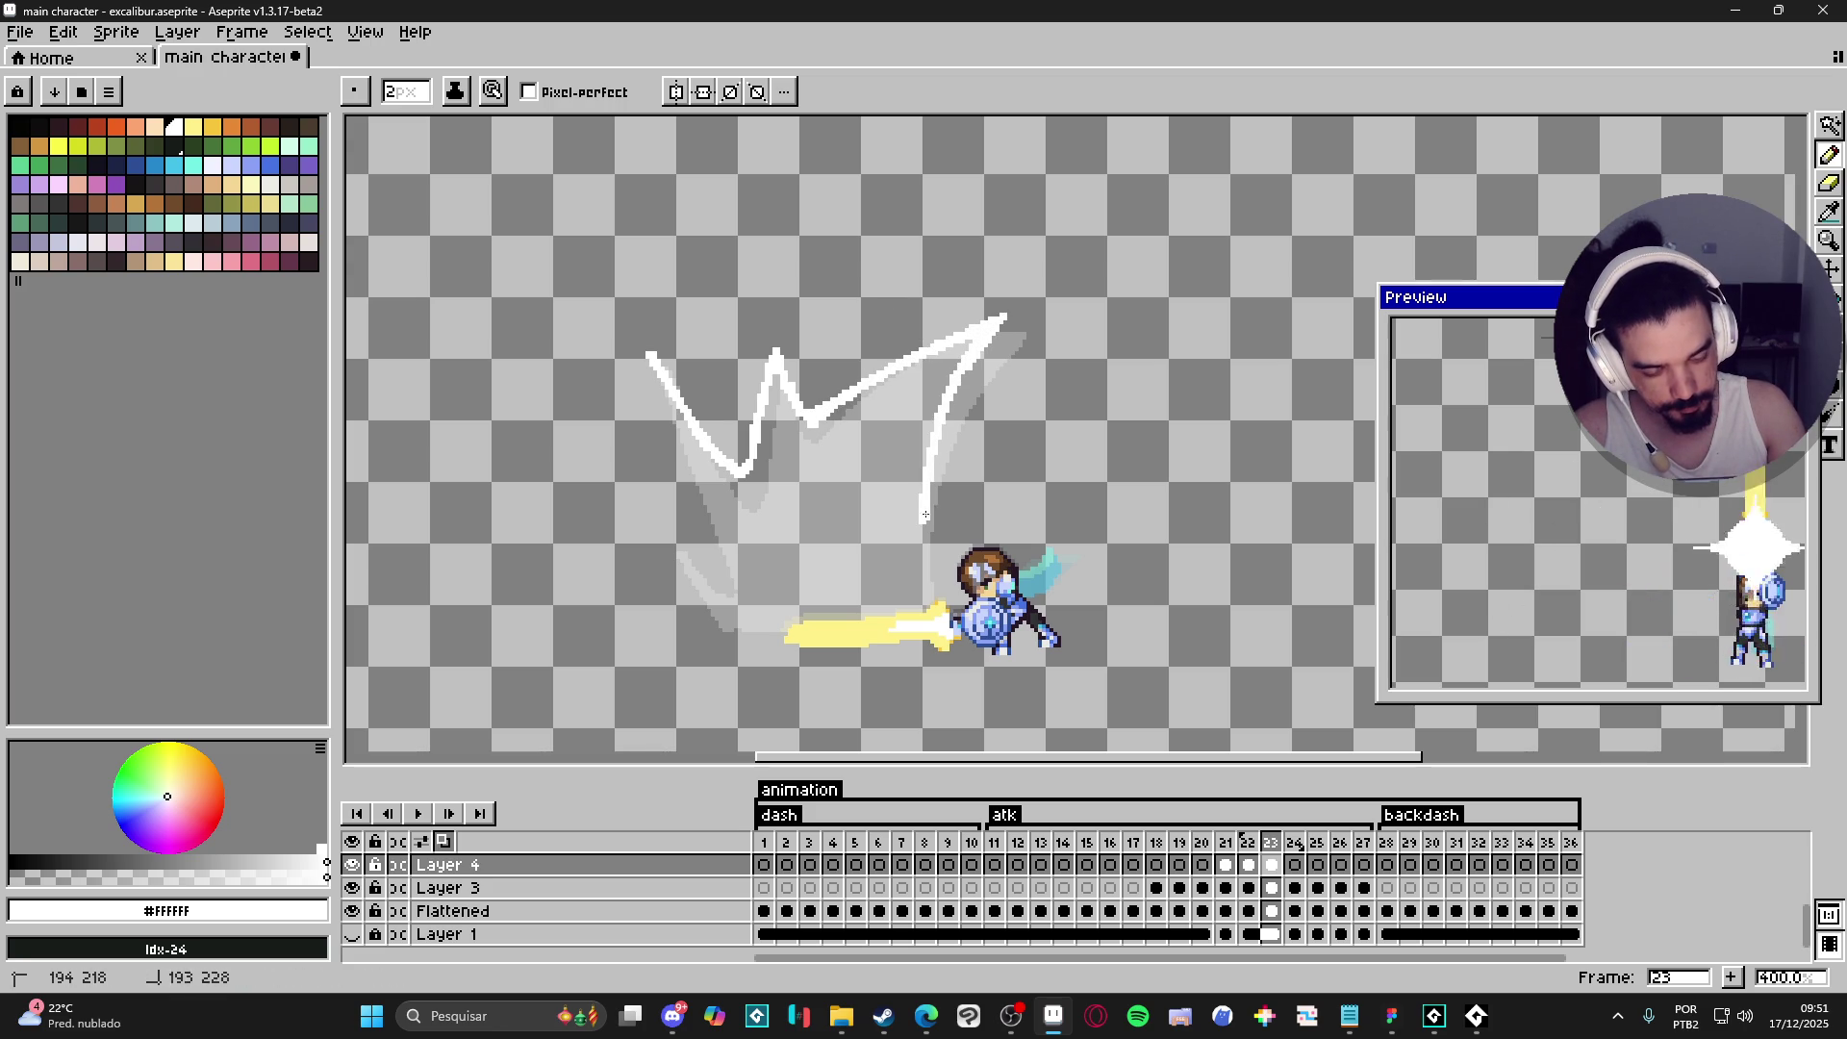
mouse_move(906, 430)
left_mouse_down()
mouse_move(887, 416)
mouse_move(820, 508)
mouse_move(779, 441)
mouse_move(777, 537)
left_mouse_up()
mouse_move(664, 420)
left_mouse_down()
mouse_move(712, 550)
mouse_move(693, 560)
mouse_move(698, 594)
left_mouse_up()
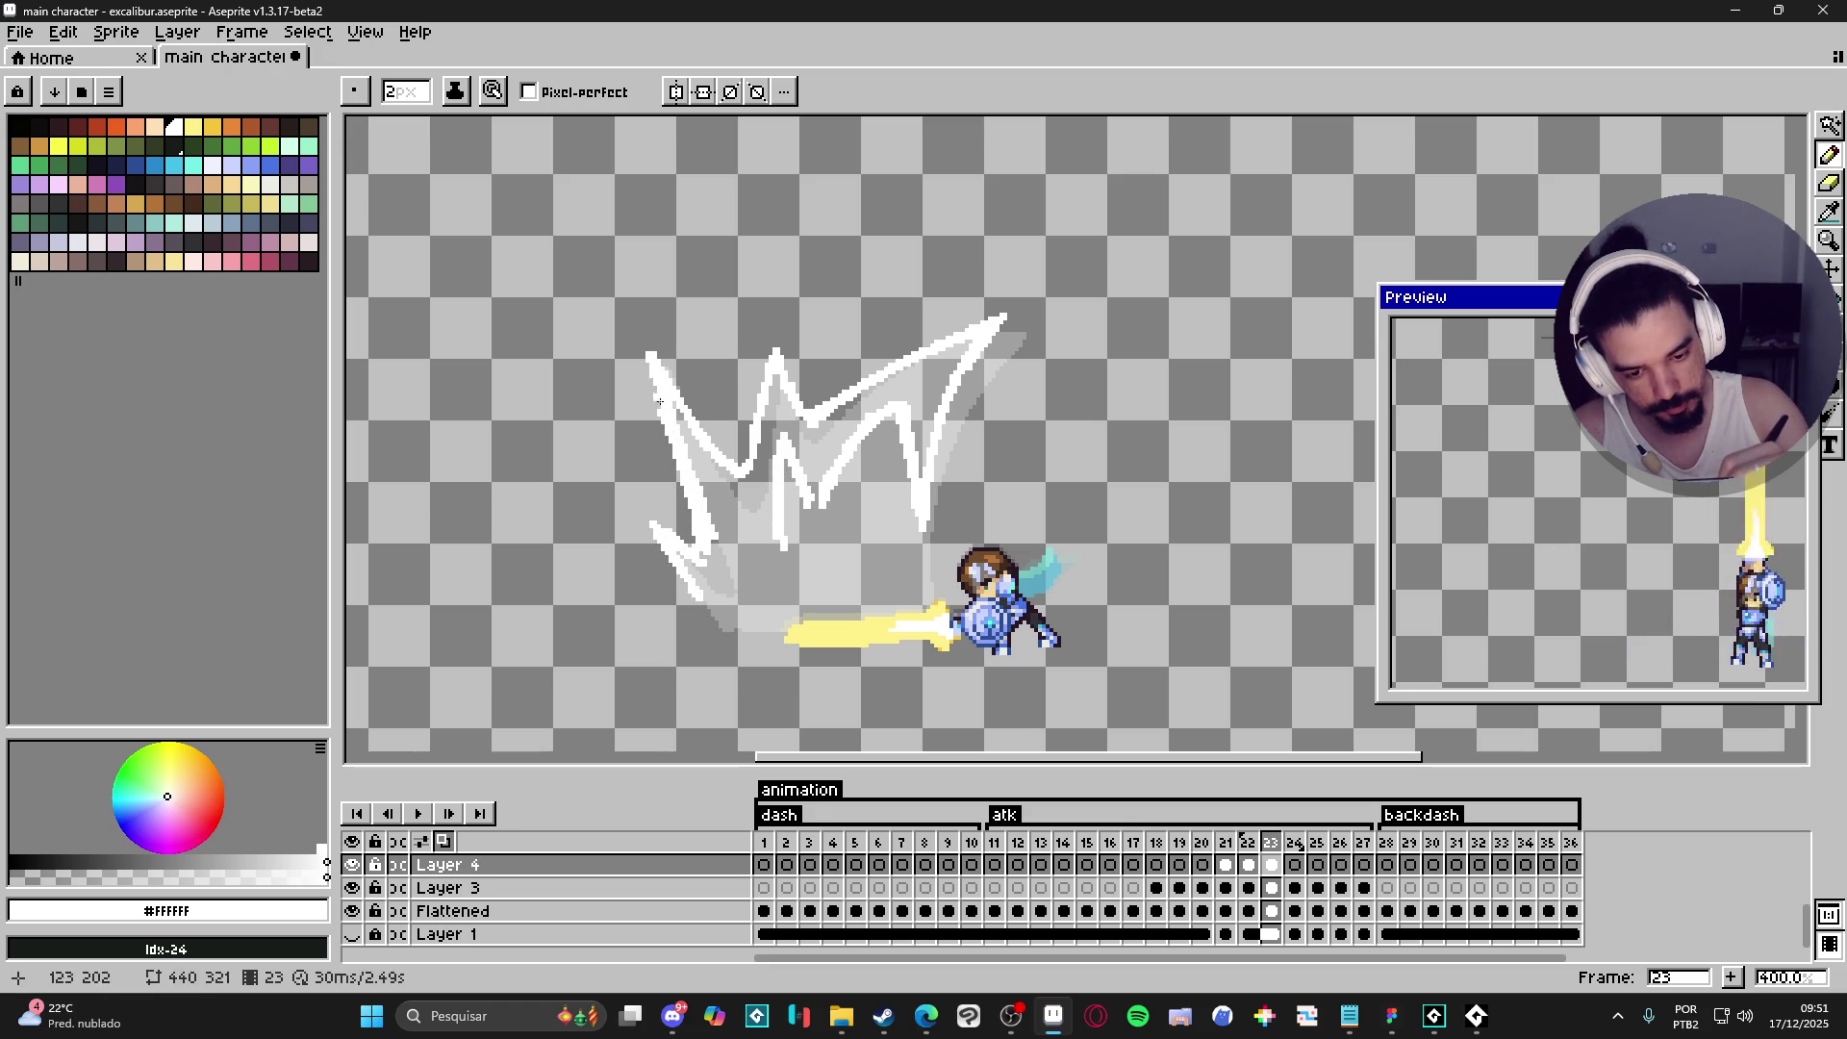
mouse_move(674, 404)
left_mouse_down()
mouse_move(742, 467)
mouse_move(770, 356)
mouse_move(795, 393)
left_mouse_up()
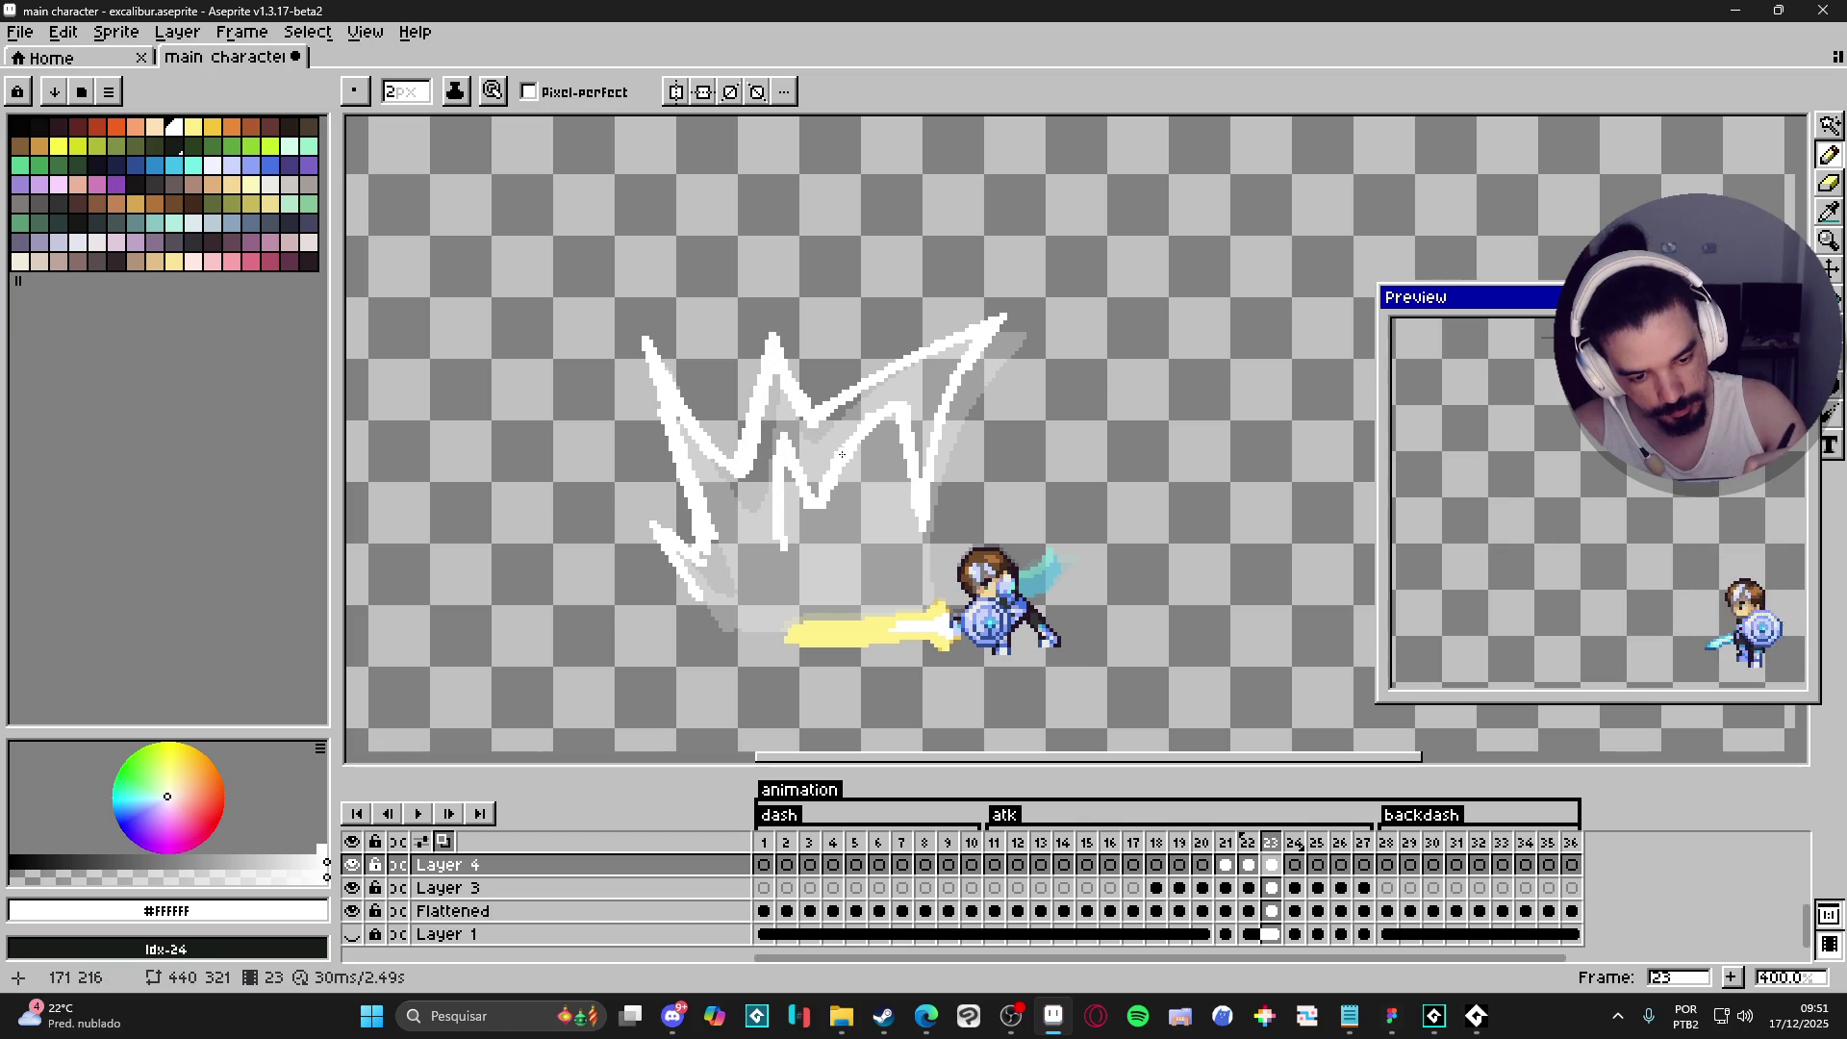
mouse_move(810, 497)
left_mouse_down()
mouse_move(826, 525)
mouse_move(841, 476)
left_mouse_up()
left_click_drag(893, 416, 902, 426)
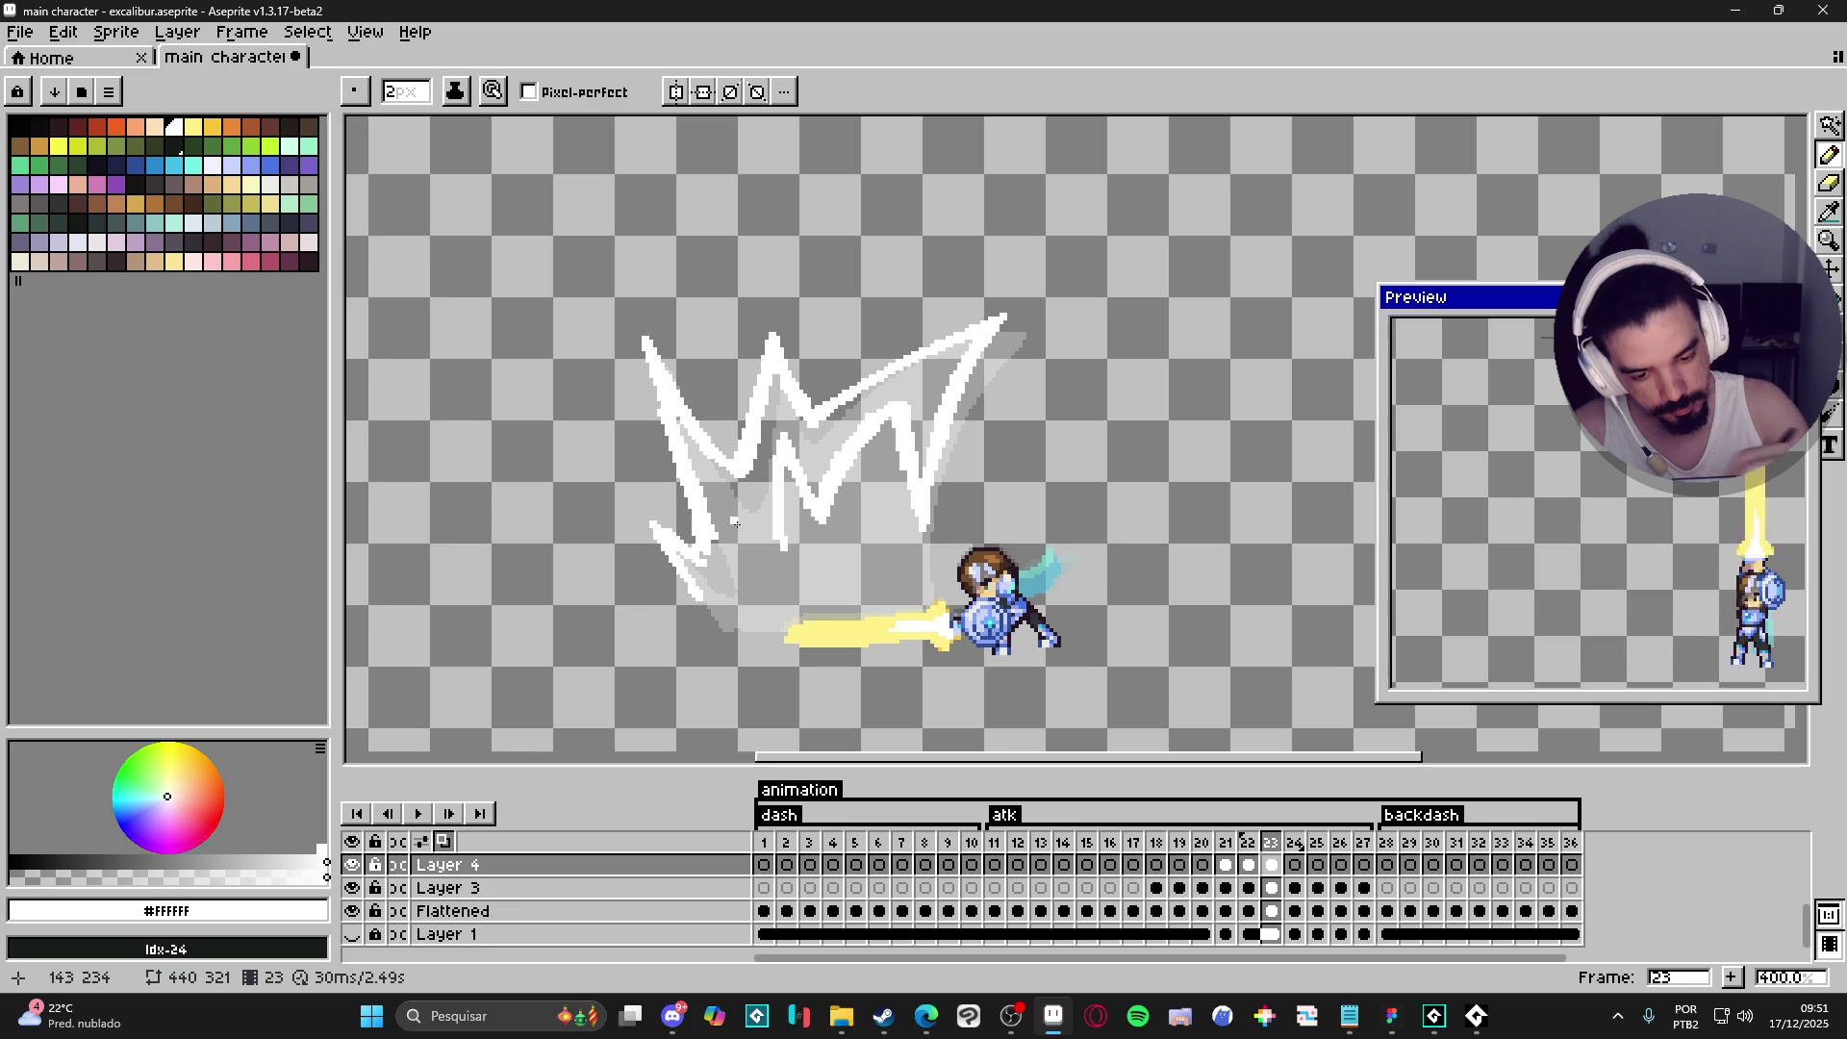
mouse_move(719, 494)
left_mouse_down()
mouse_move(775, 546)
mouse_move(733, 541)
mouse_move(745, 568)
mouse_move(689, 575)
left_mouse_up()
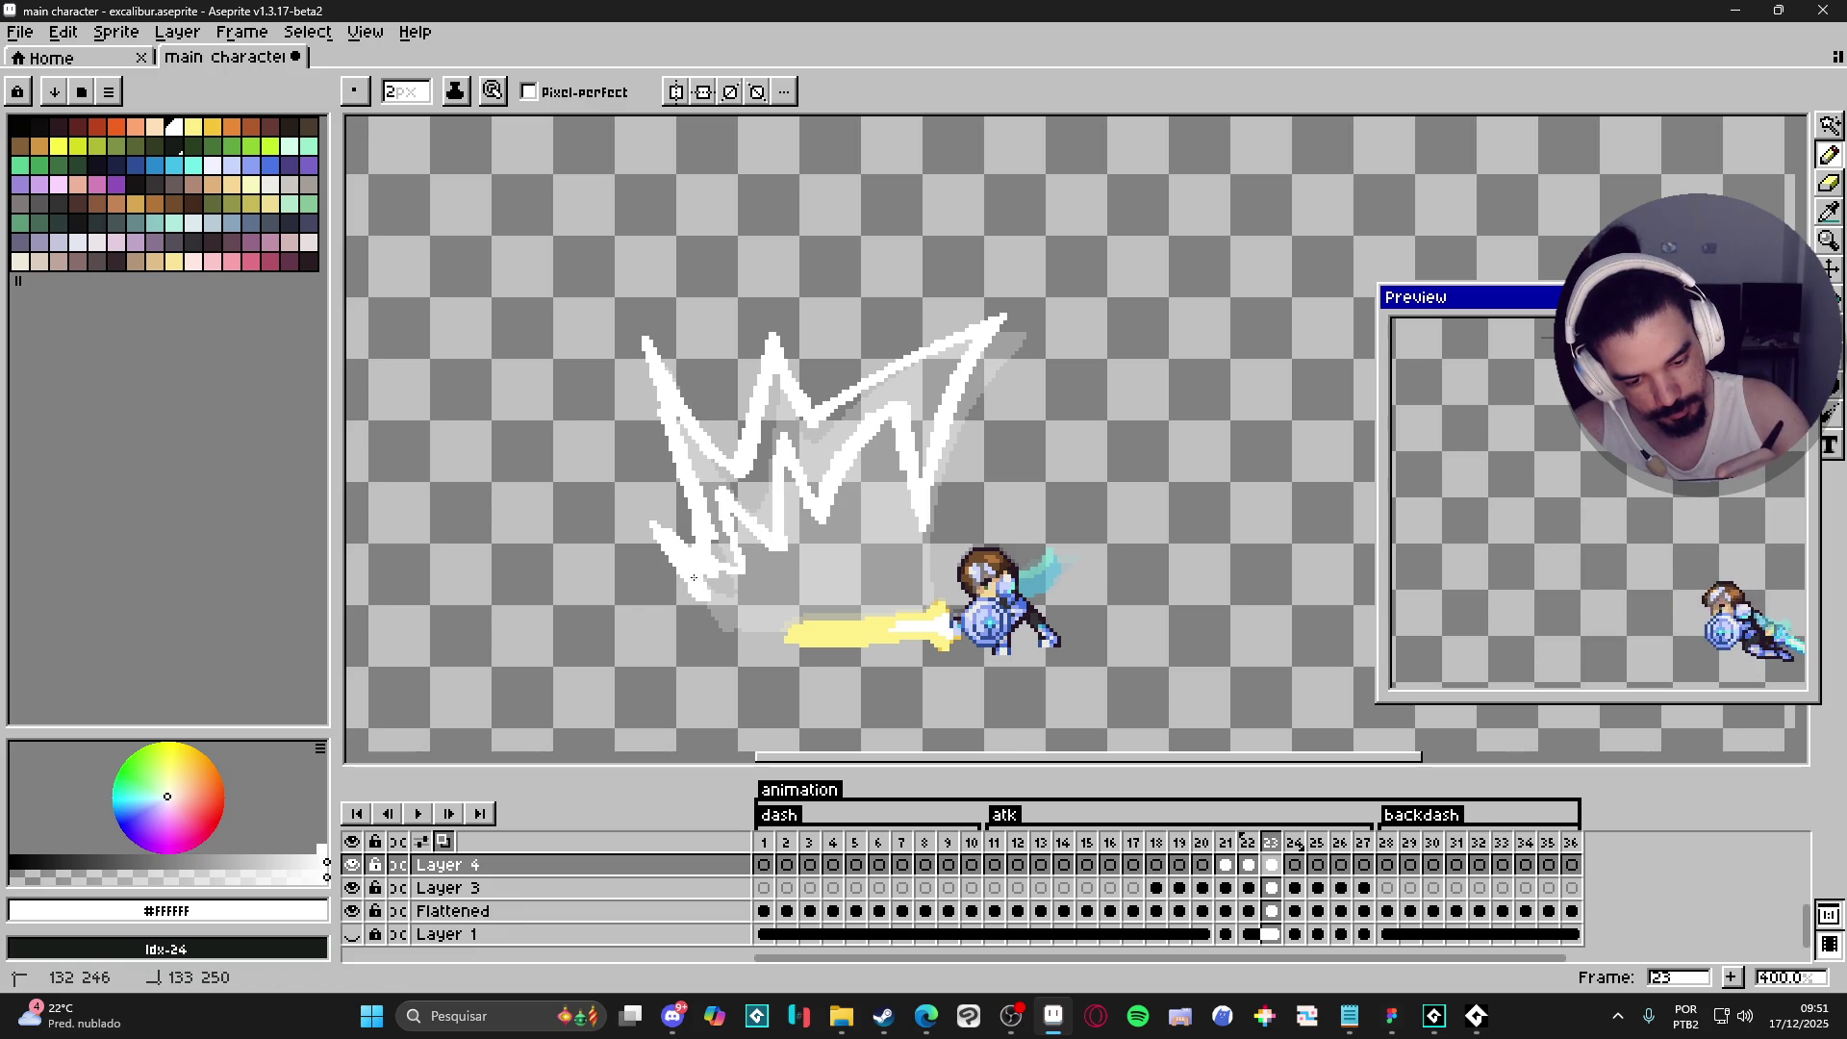
- Flood-fill the frame 23 slash interior white
key("e")
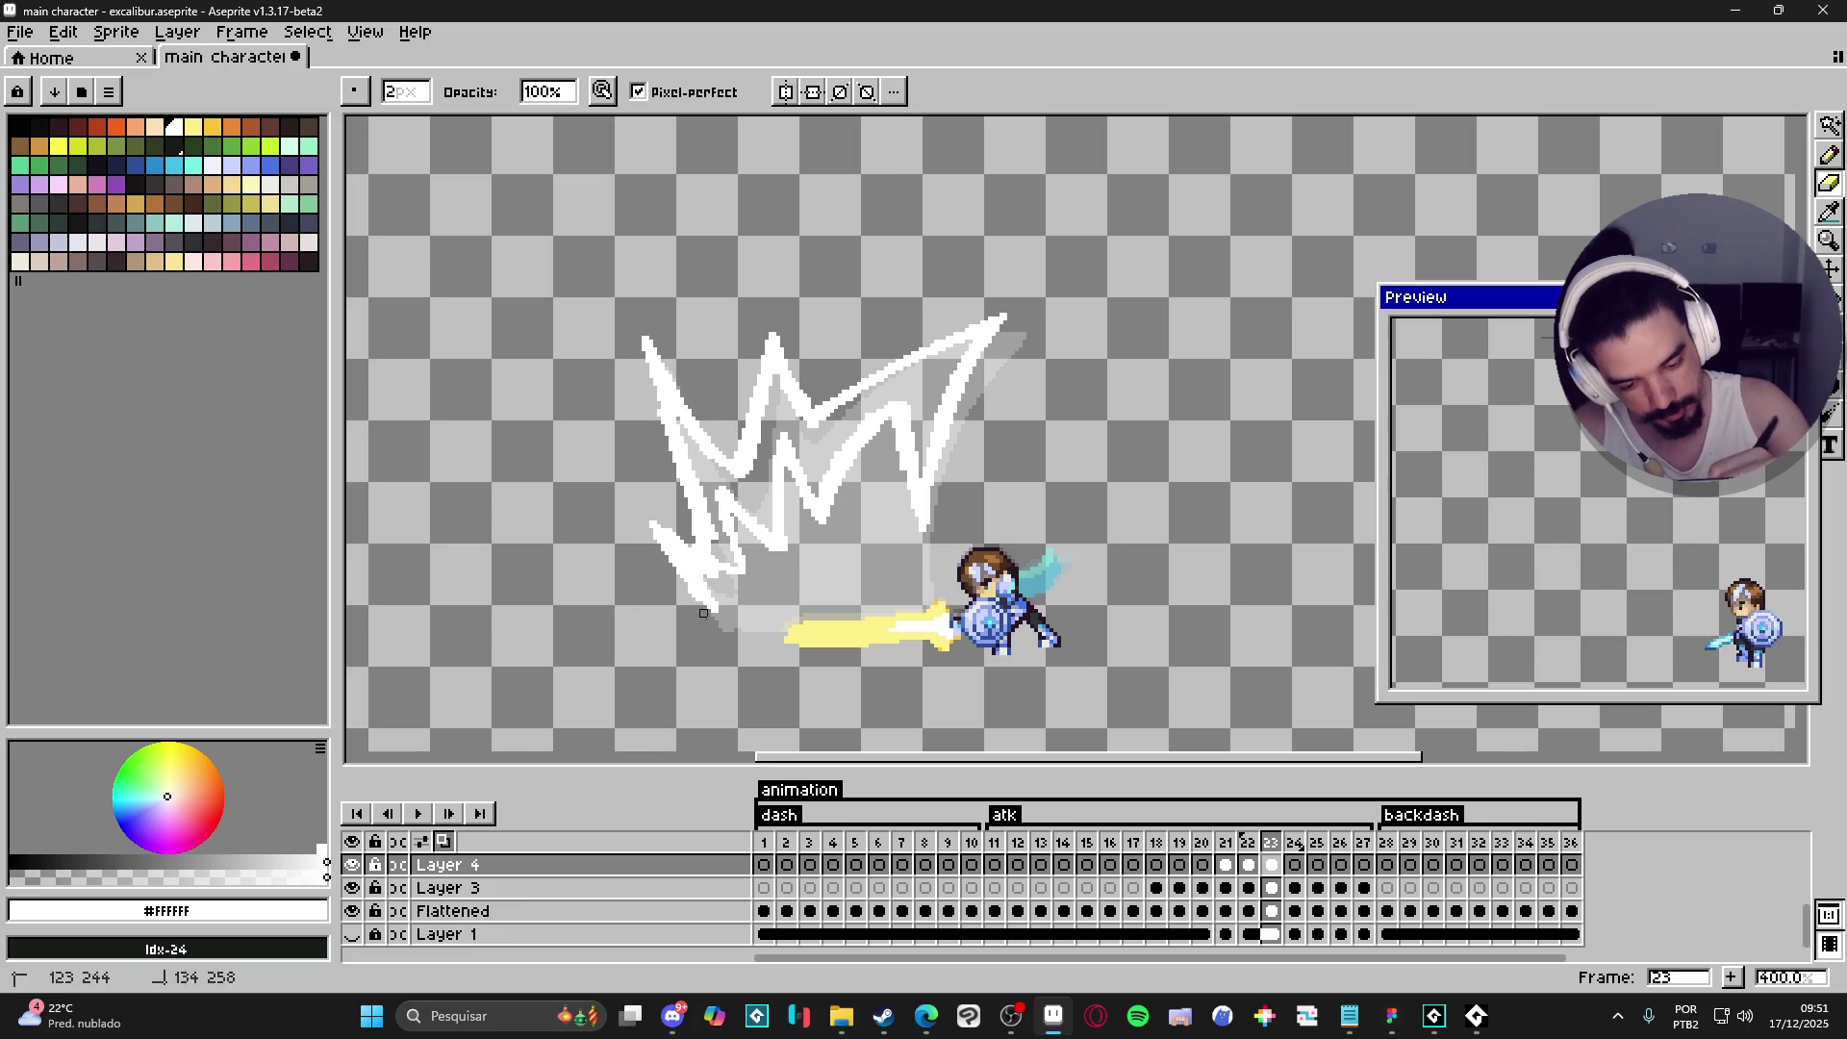
key("g")
left_click(677, 416)
key("b")
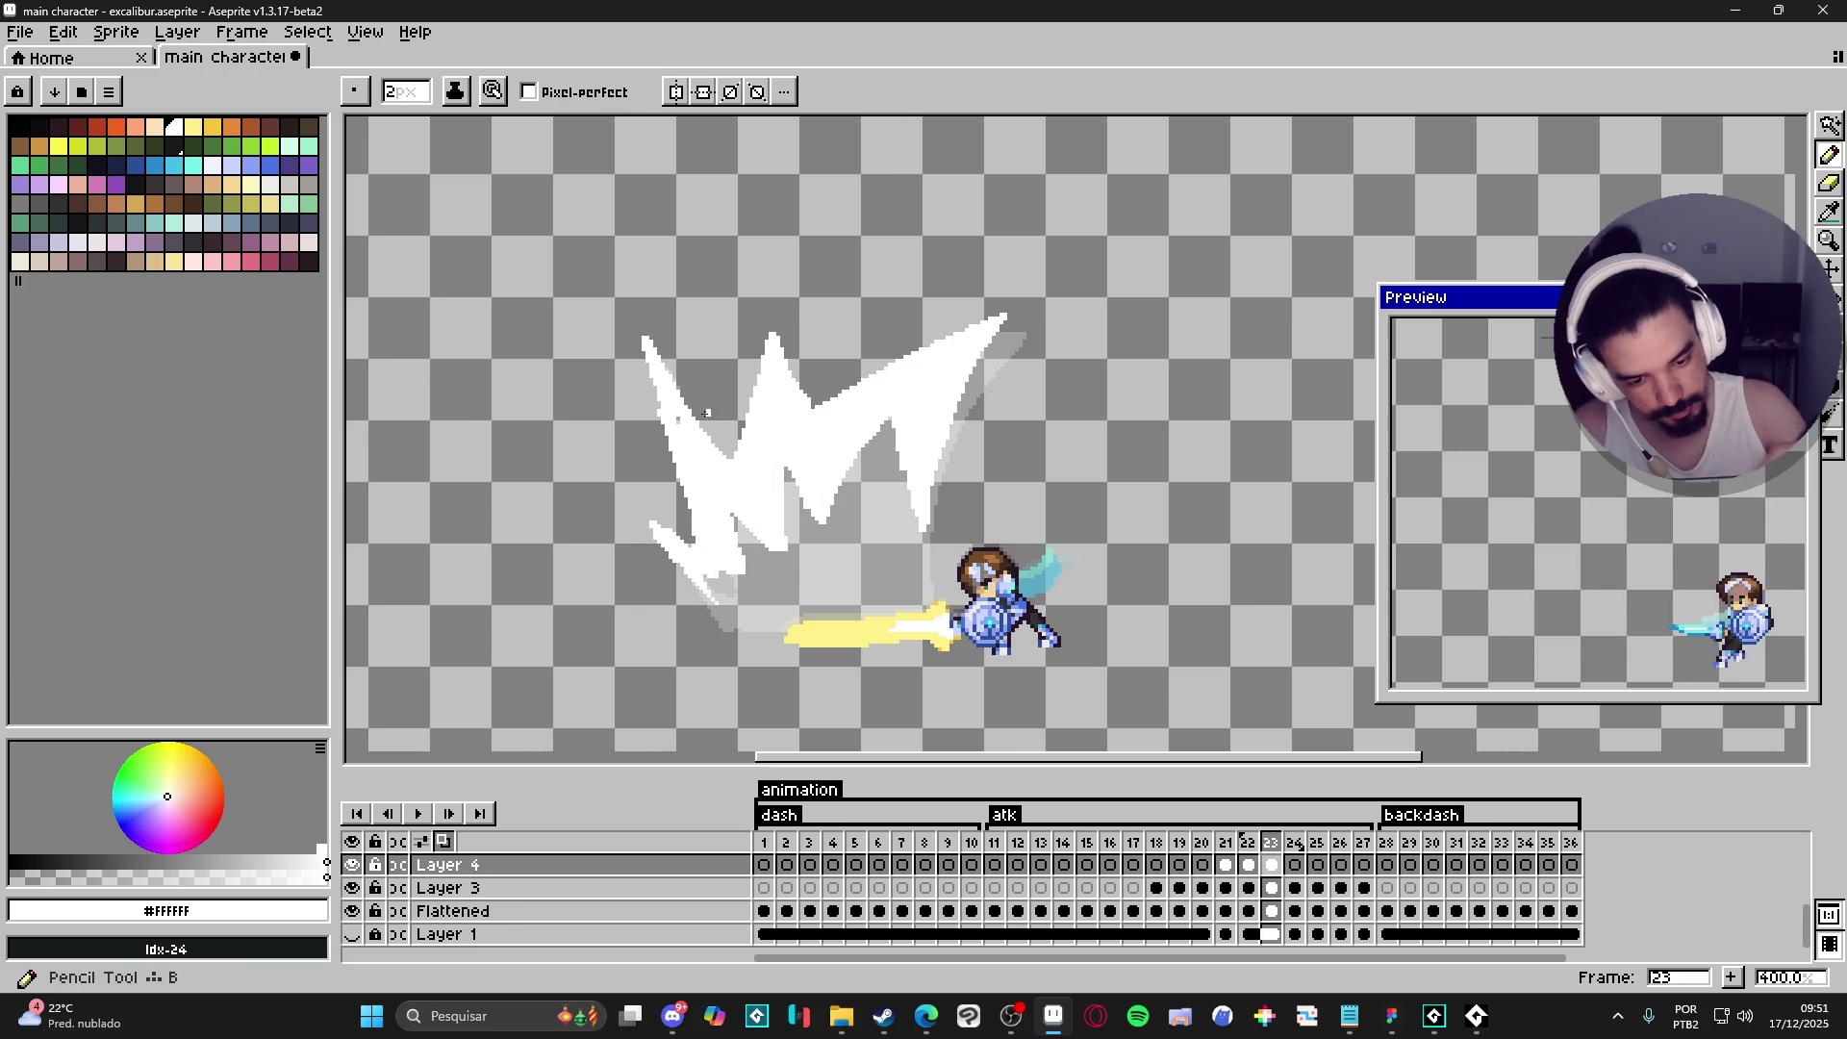
- Erase stray top-left pixels, then thicken the slash's left edge, lower-left tip and body in white
key("e")
left_click_drag(644, 337, 643, 350)
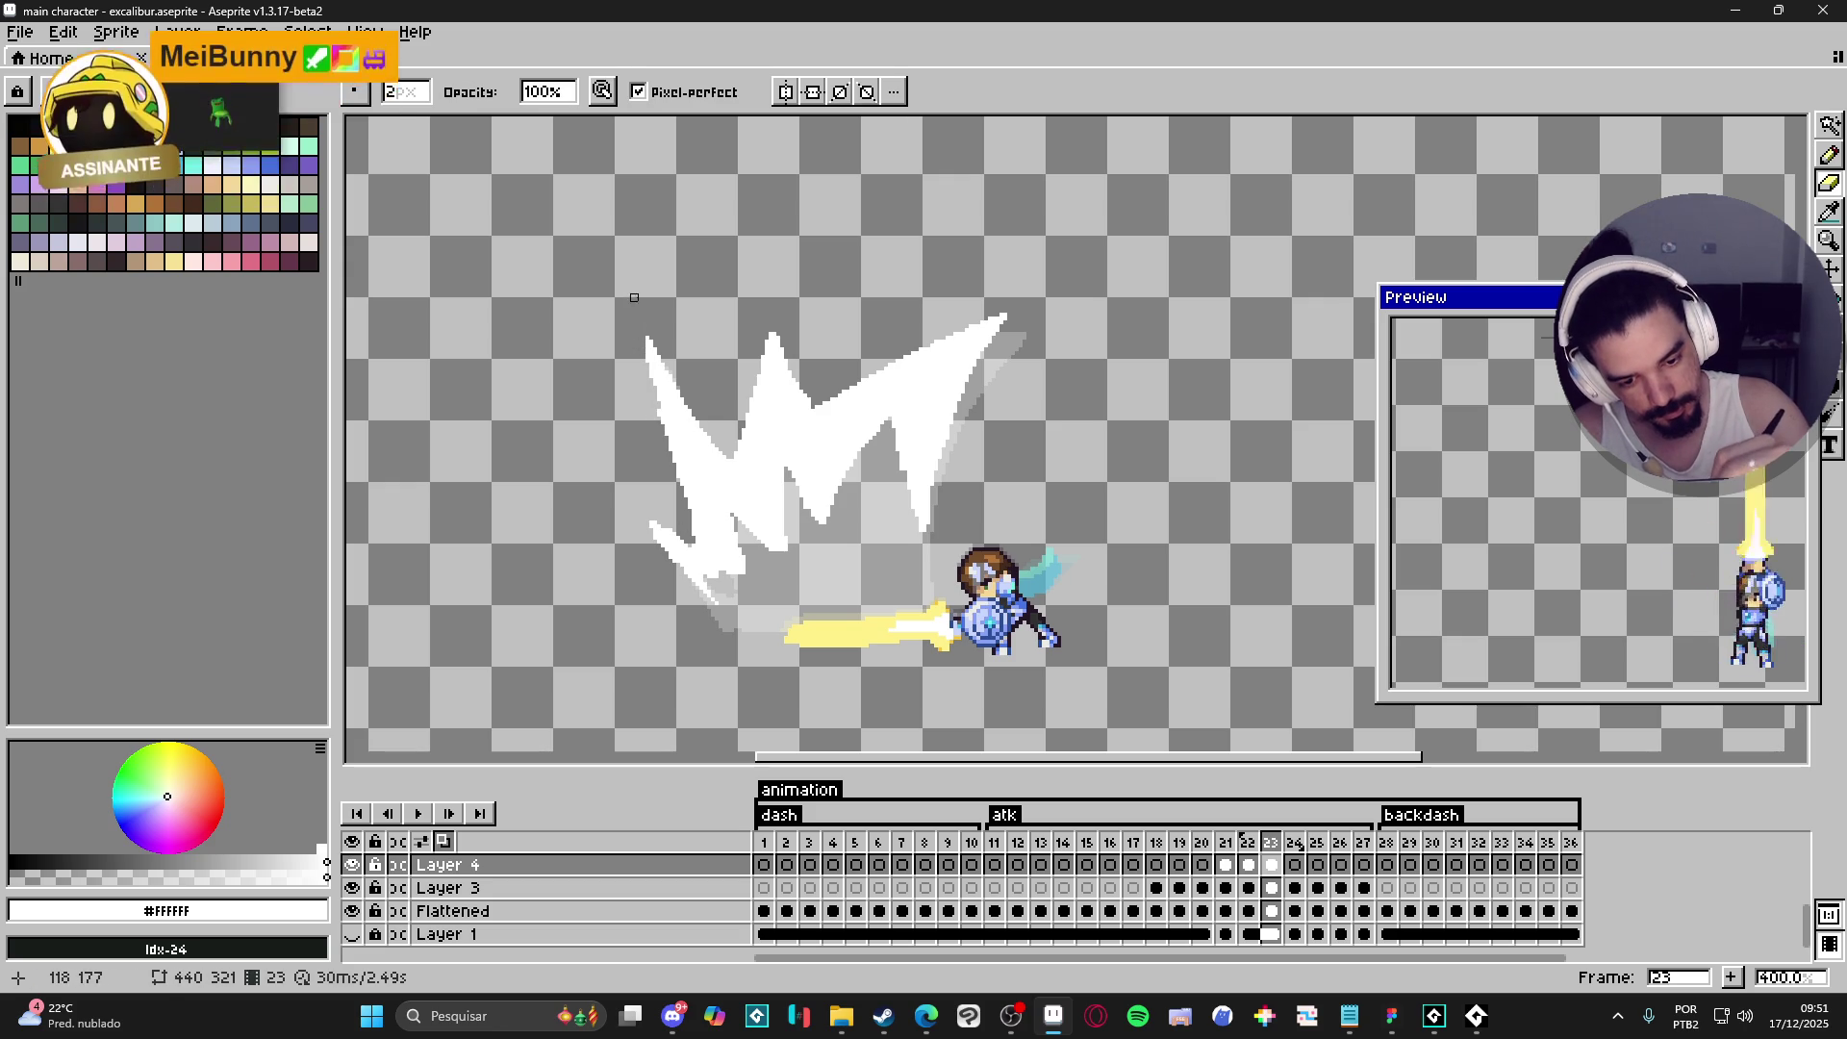
key("b")
left_click_drag(684, 520, 650, 335)
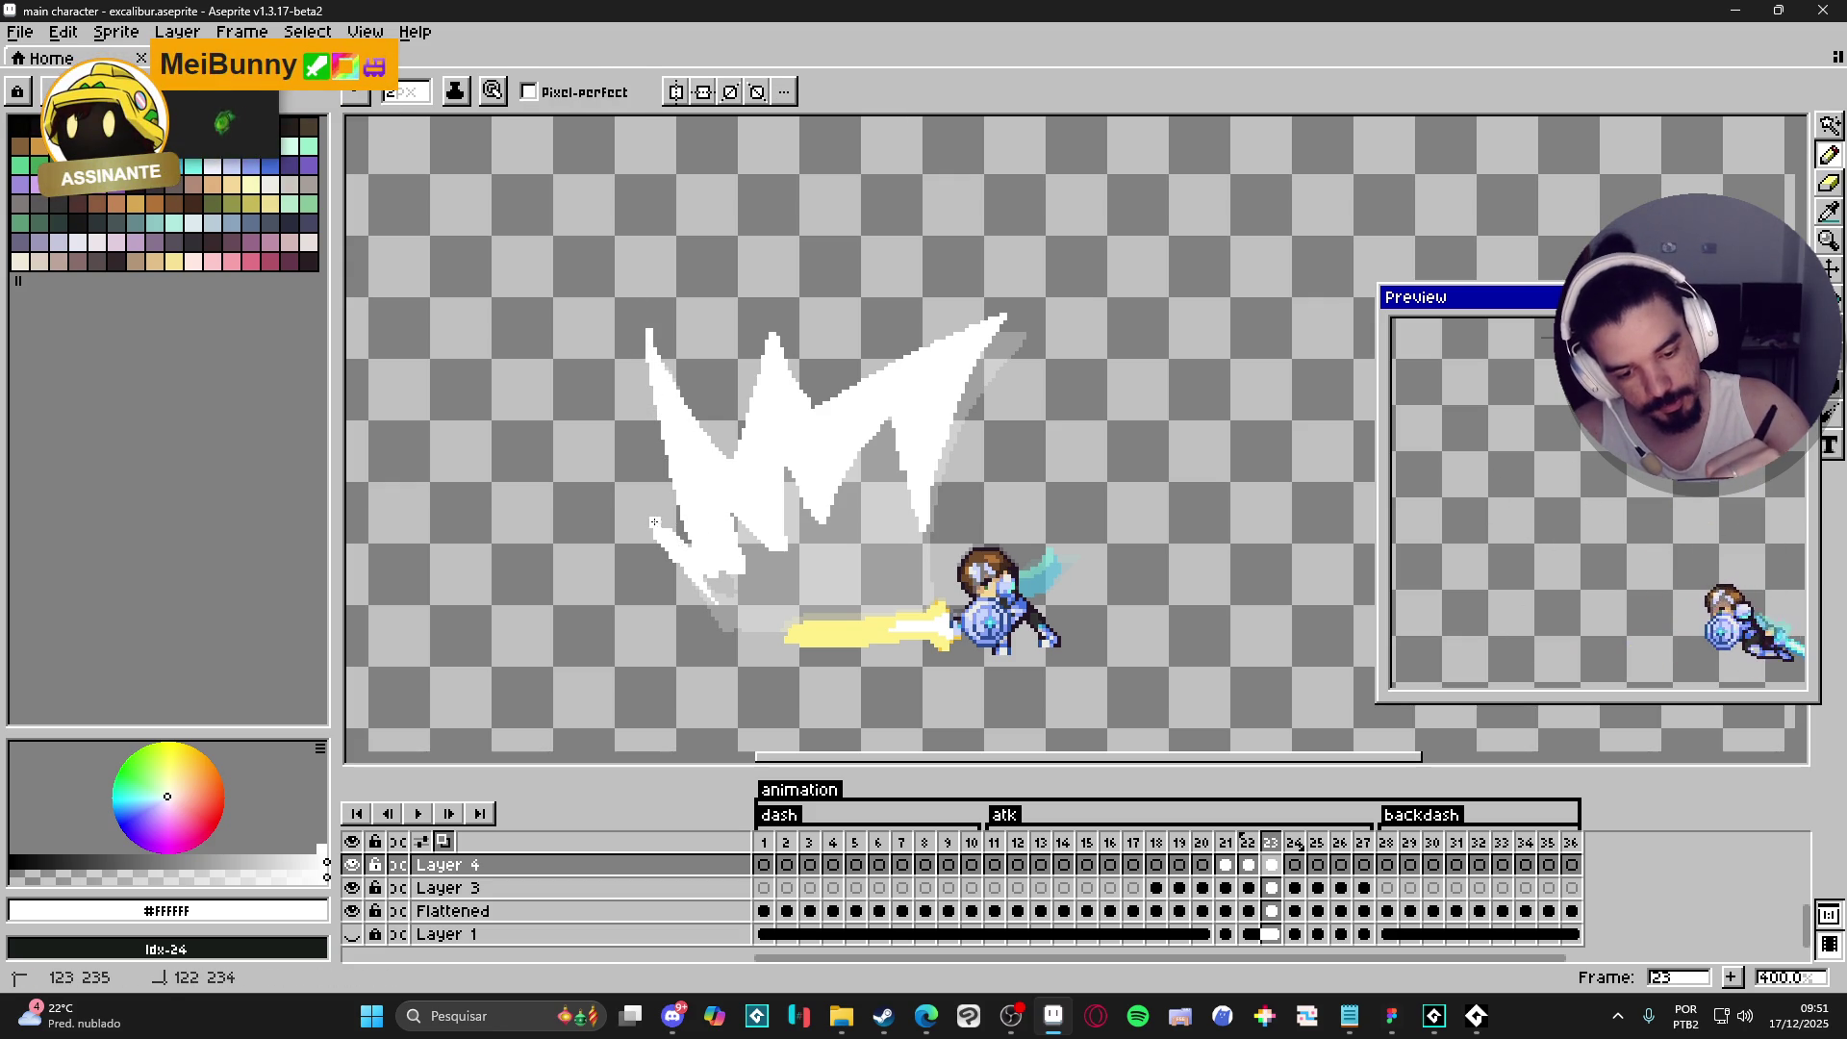
left_click_drag(637, 508, 676, 564)
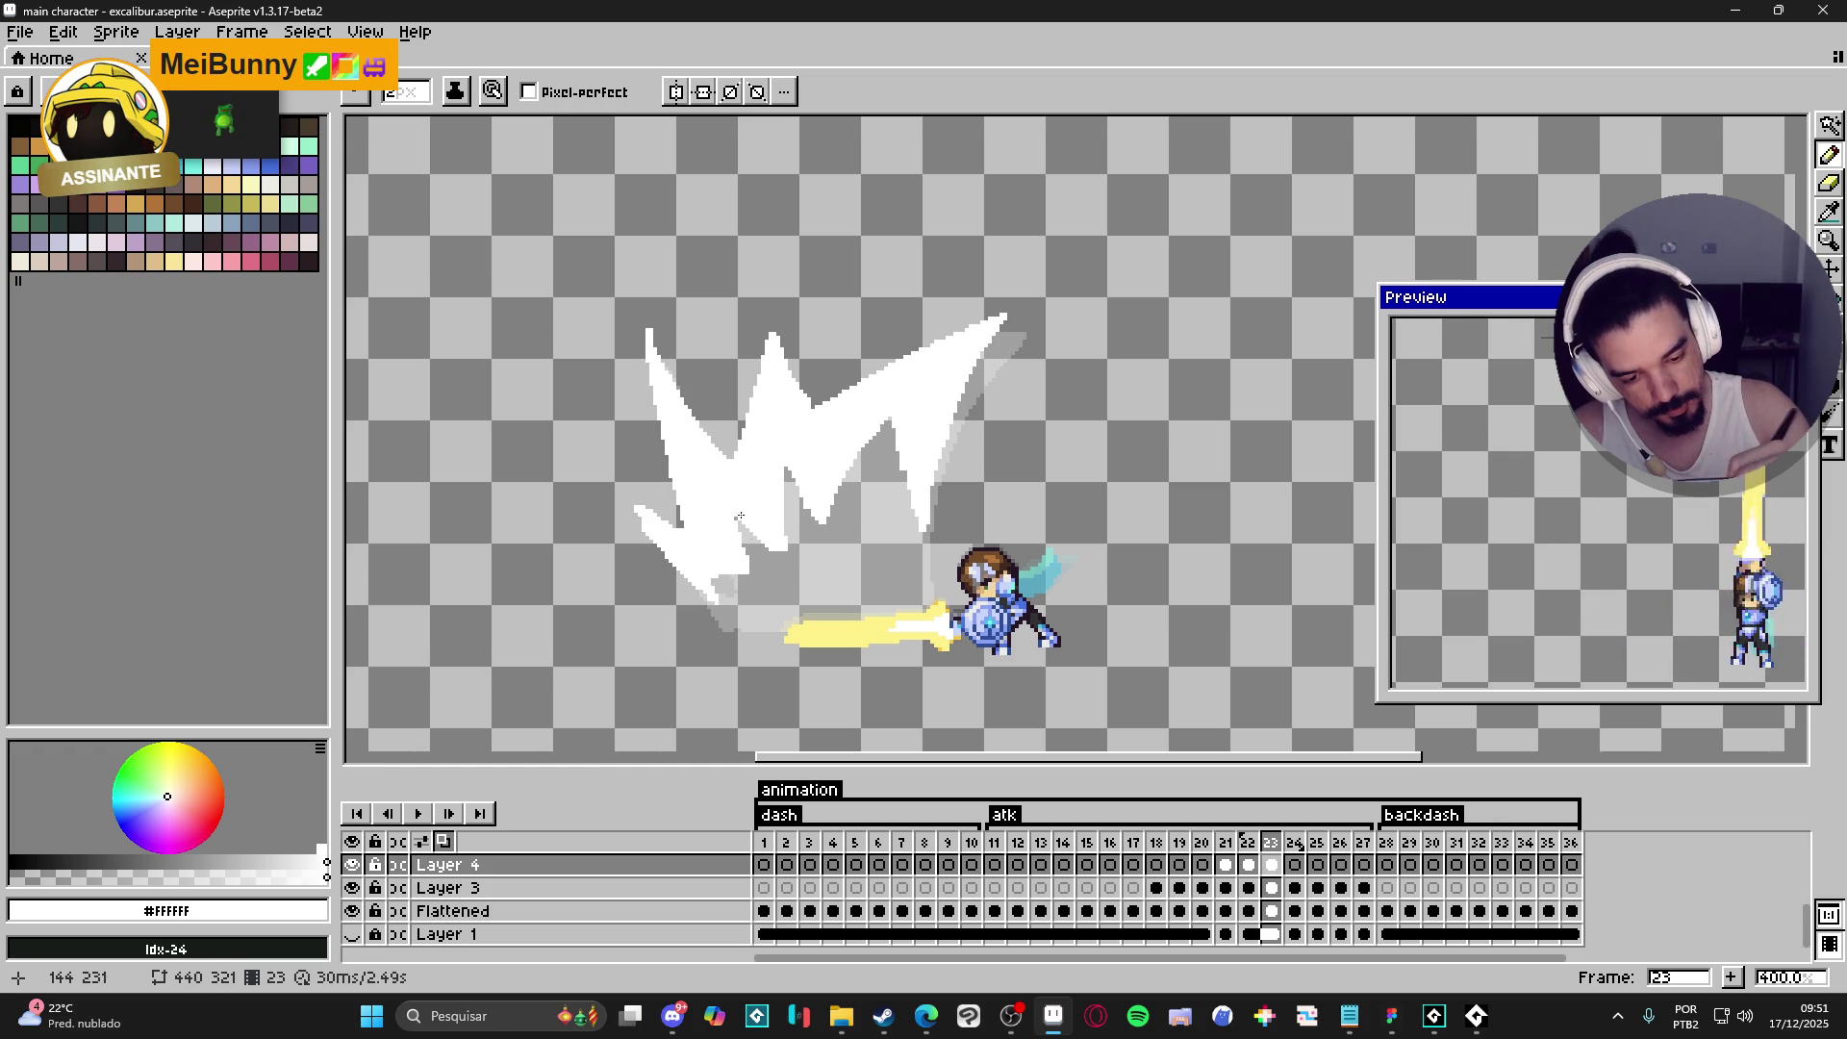
key("e")
key("b")
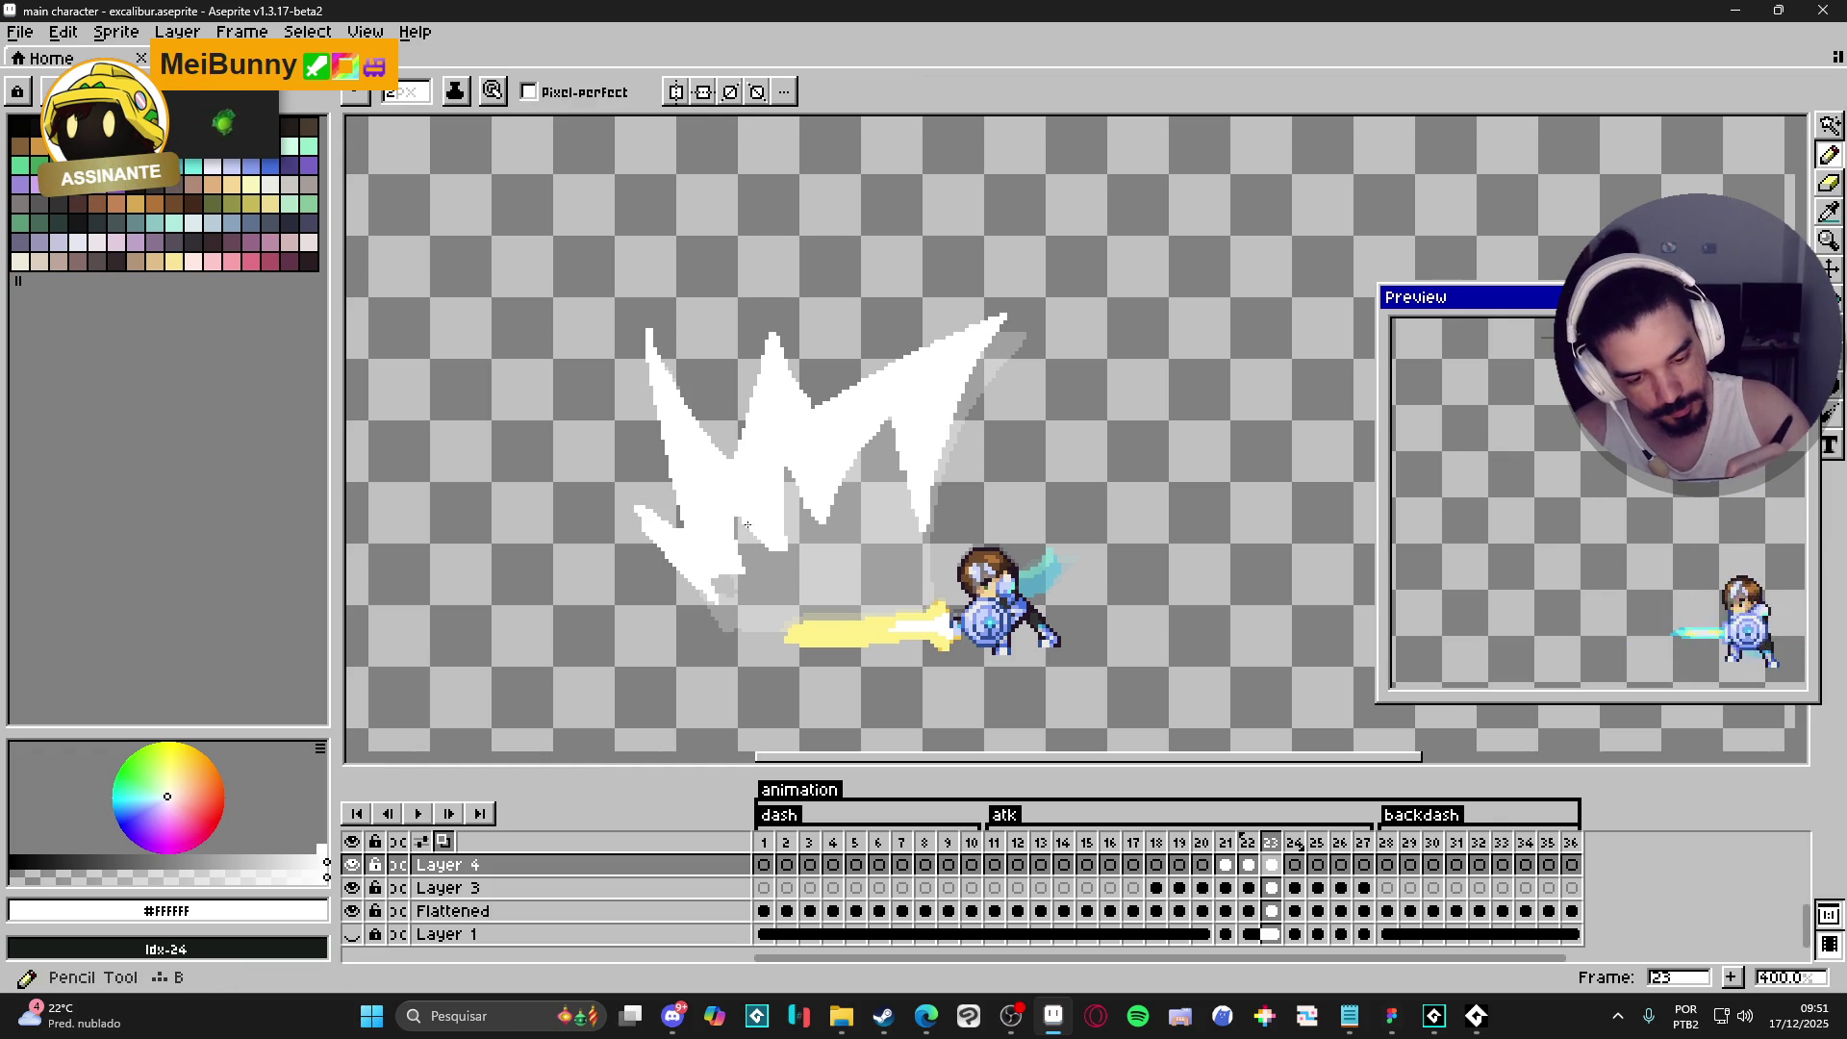
left_click_drag(893, 422, 912, 495)
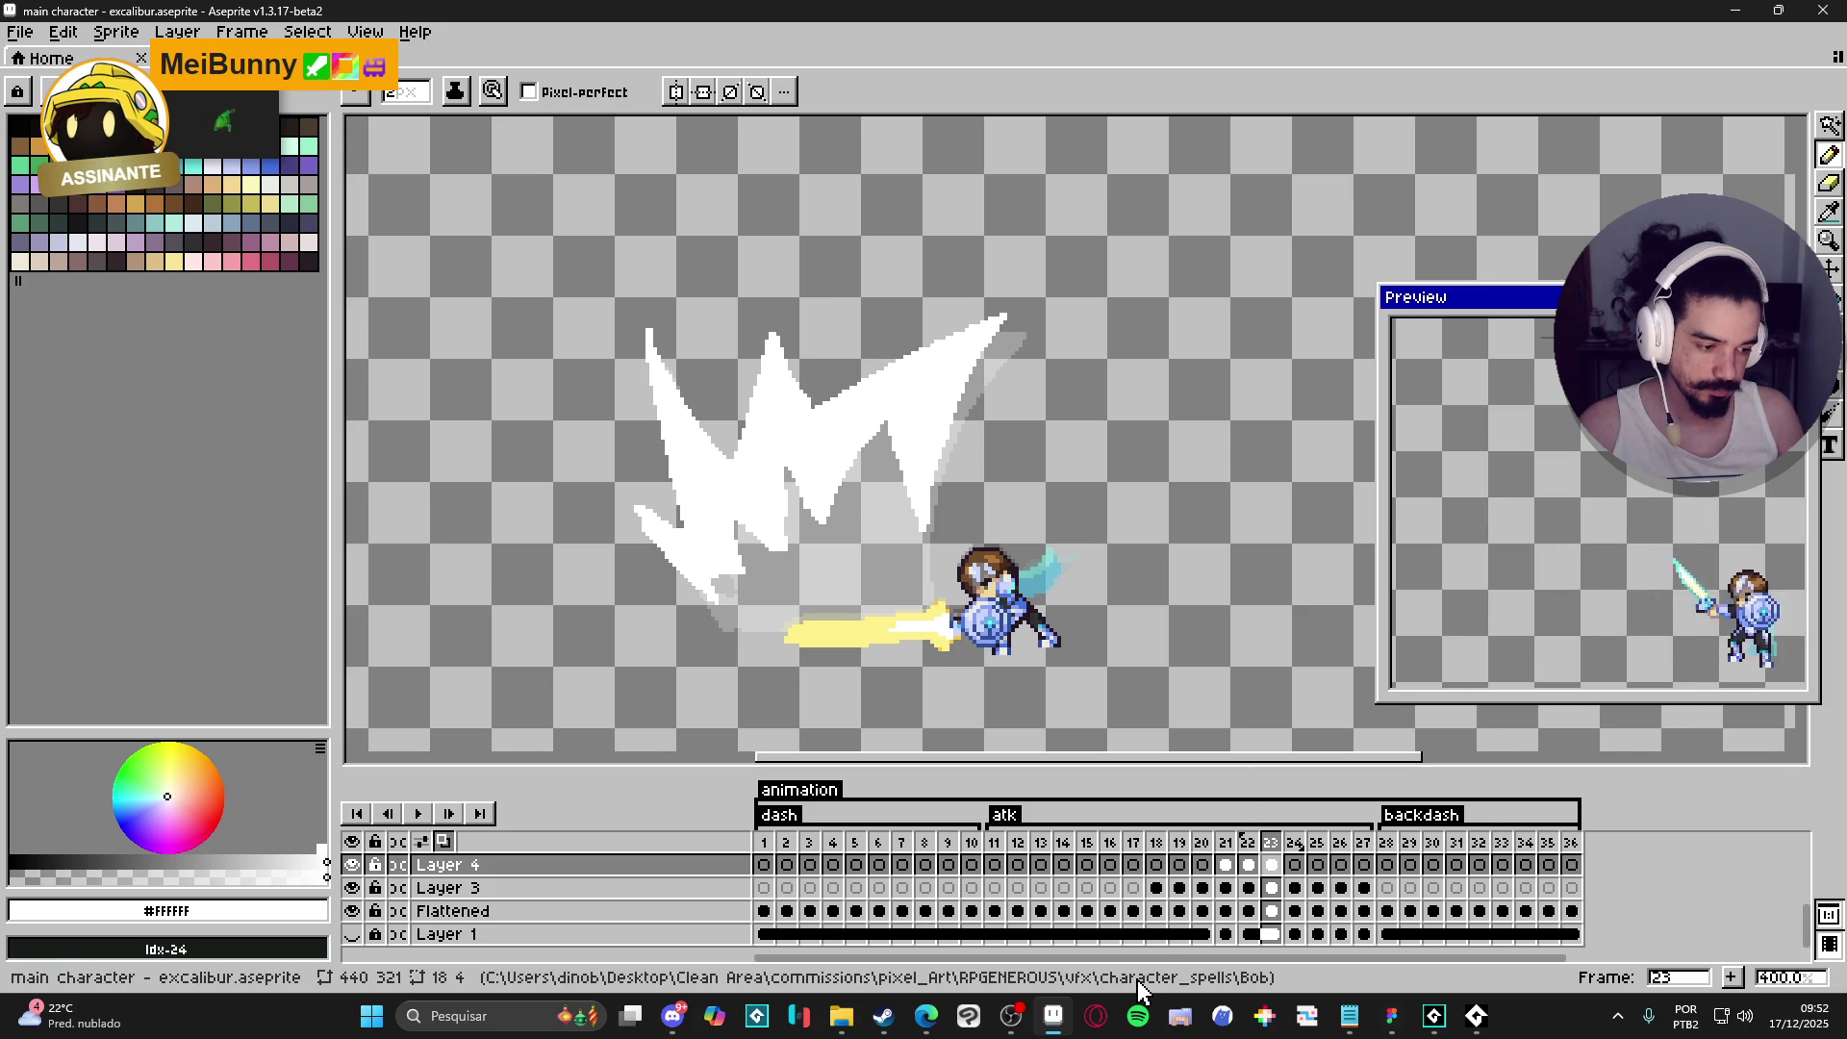
- Recolour the slash with the sword's pale yellow #FFF089 and move to frame 24
left_click(847, 630, "alt")
key("g")
left_click(828, 423)
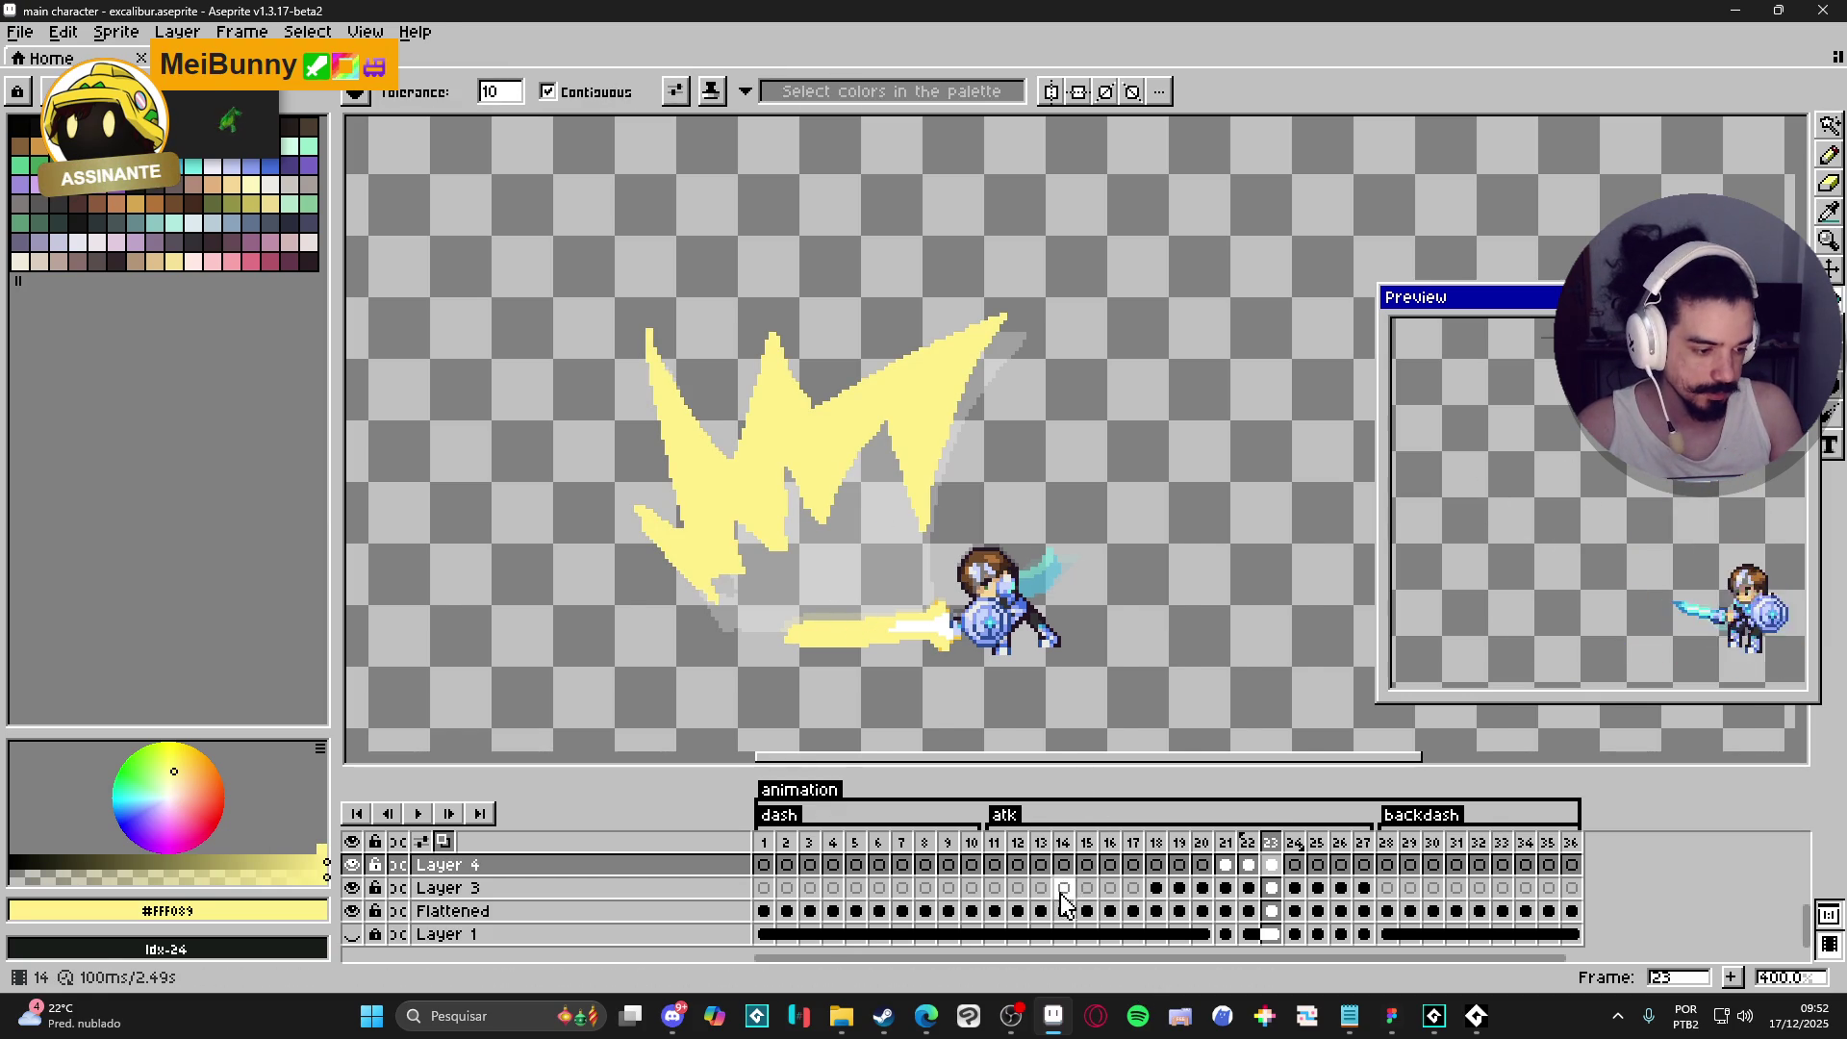
left_click(1295, 867)
key("b")
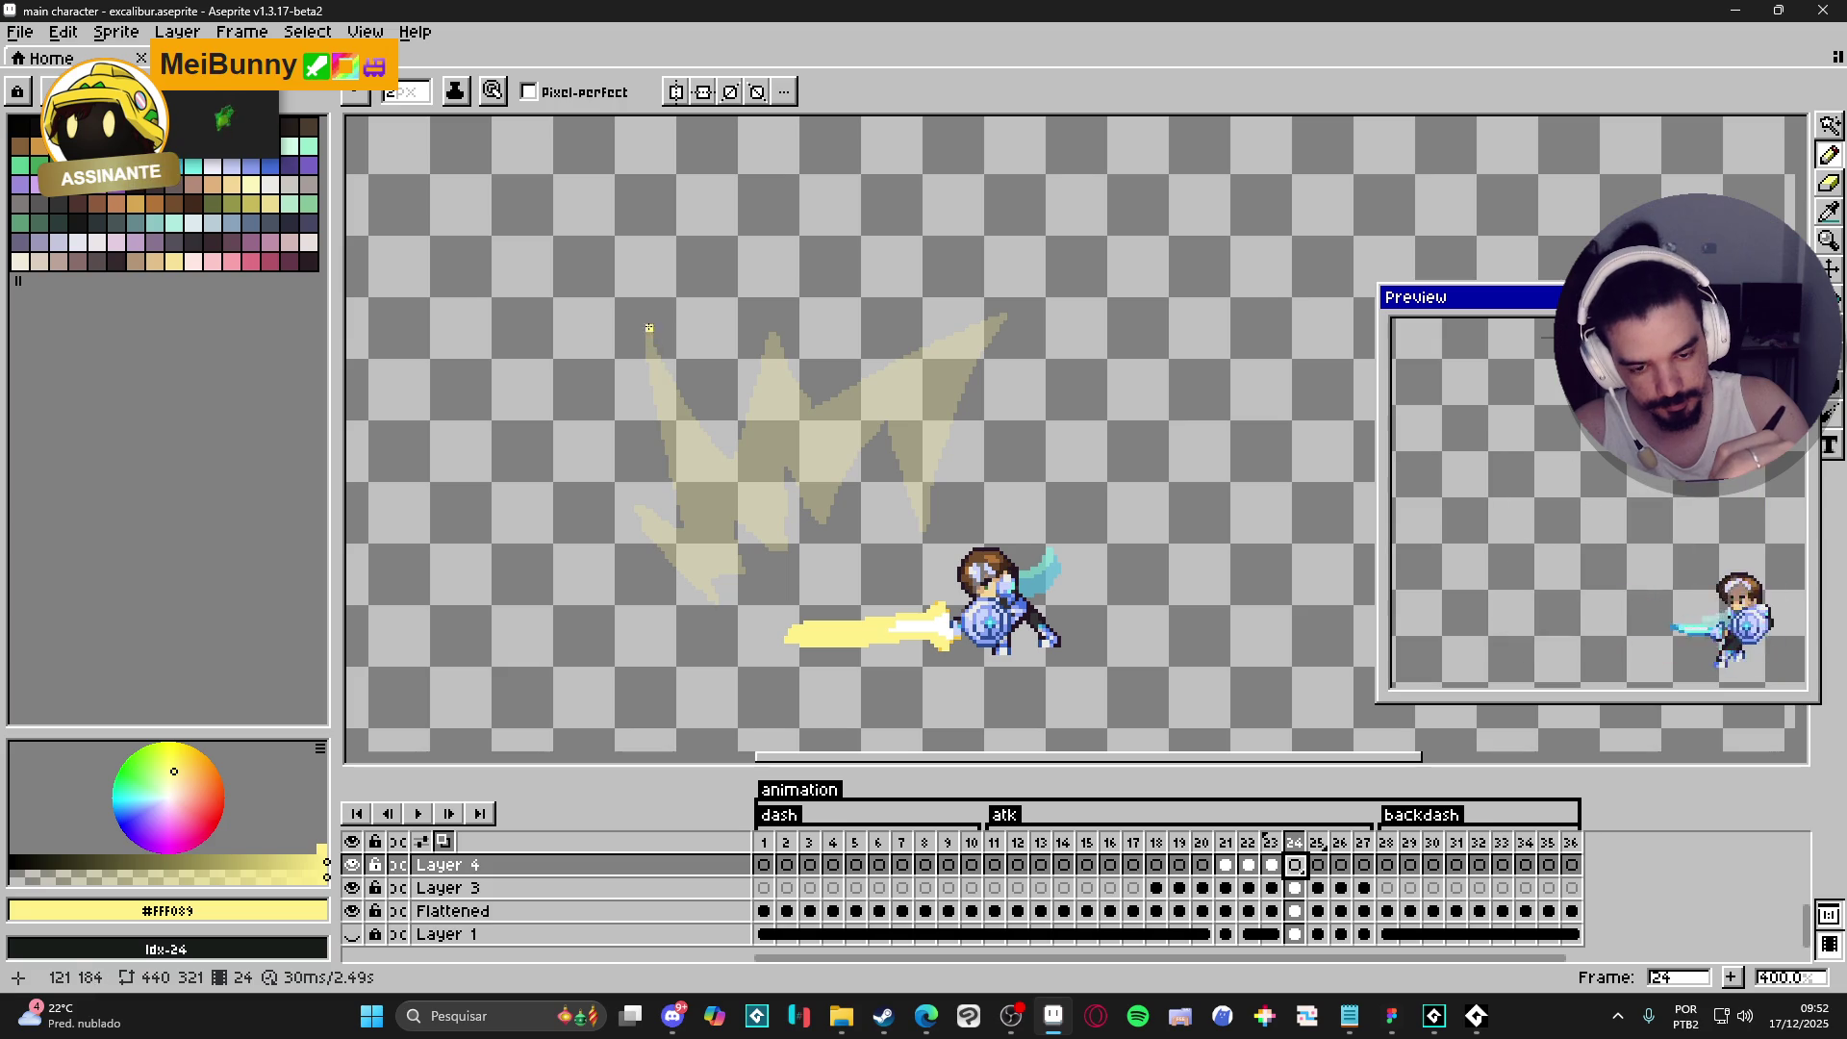
- Draw pale-yellow zigzag peaks and a descending tail on frame 24, extending the left edge downward
left_click_drag(653, 339, 702, 418)
mouse_move(640, 319)
left_mouse_down()
mouse_move(658, 440)
mouse_move(673, 400)
mouse_move(695, 417)
mouse_move(769, 321)
mouse_move(798, 392)
left_mouse_up()
mouse_move(773, 325)
left_mouse_down()
mouse_move(811, 401)
mouse_move(746, 394)
mouse_move(827, 400)
mouse_move(991, 316)
left_mouse_up()
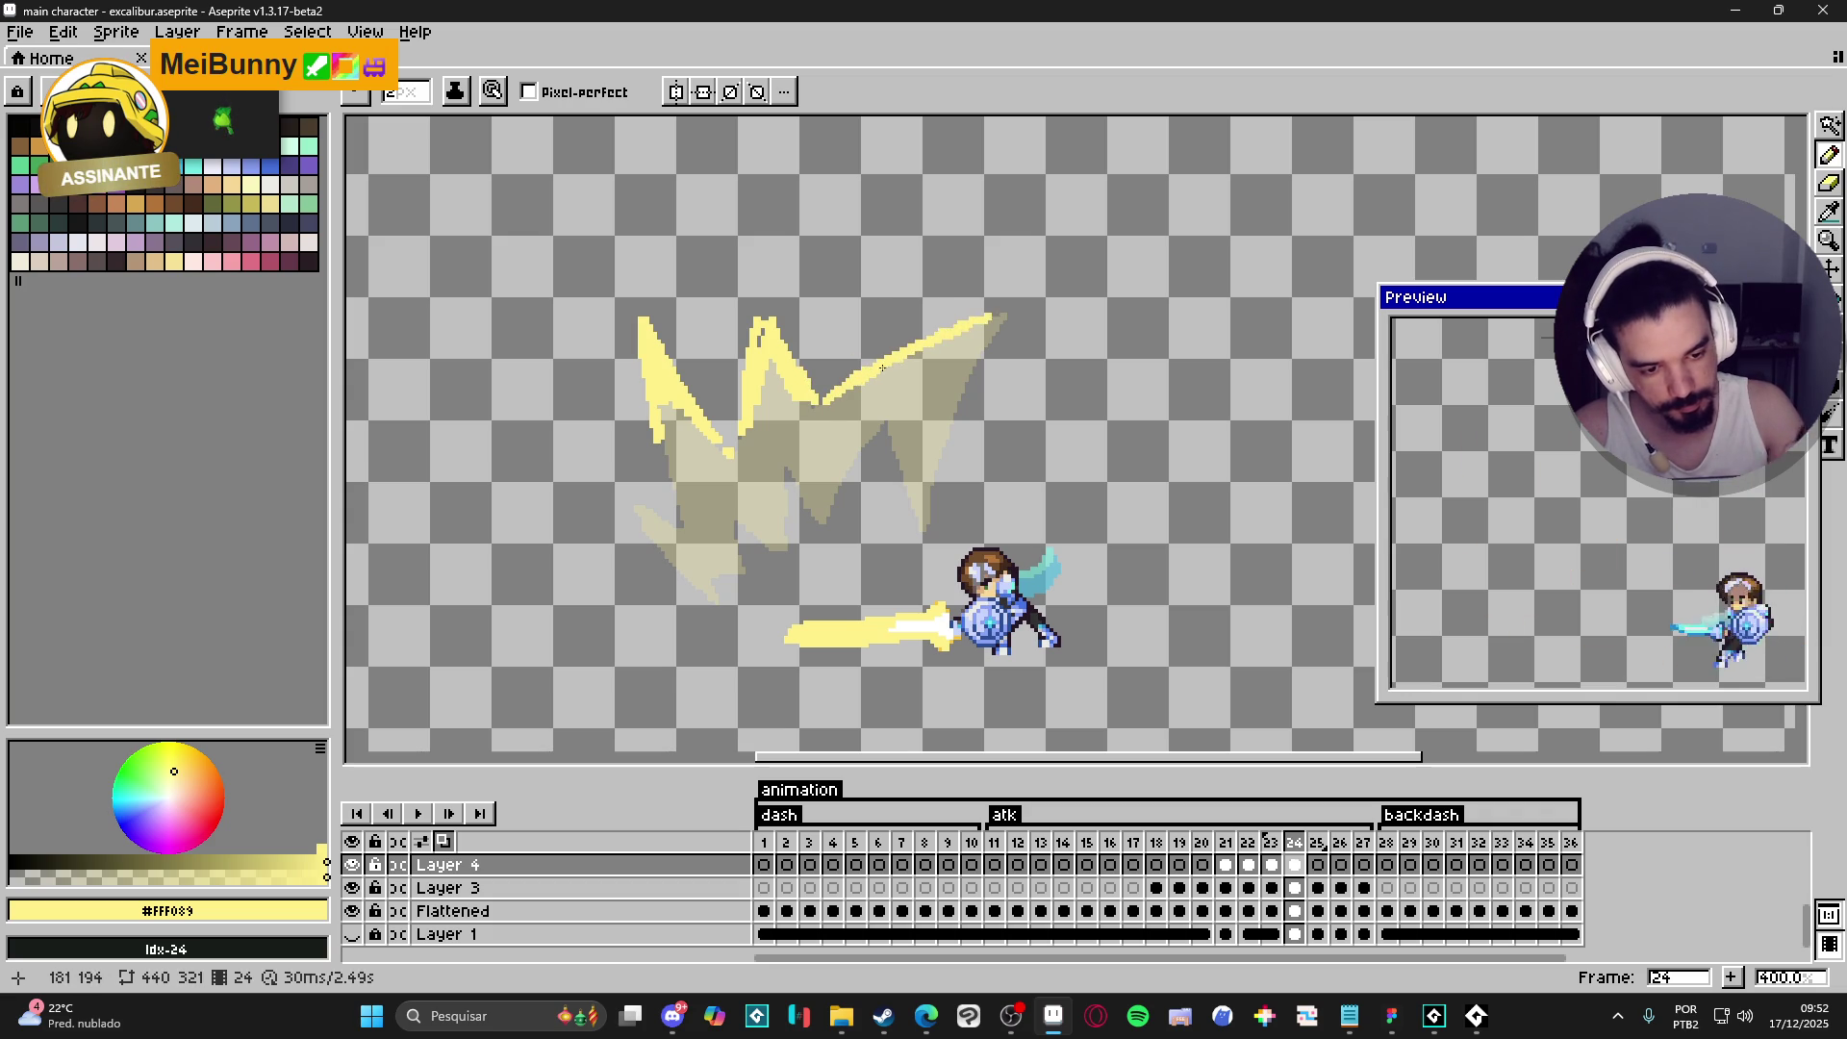
mouse_move(823, 388)
left_mouse_down()
mouse_move(967, 318)
mouse_move(960, 412)
left_mouse_up()
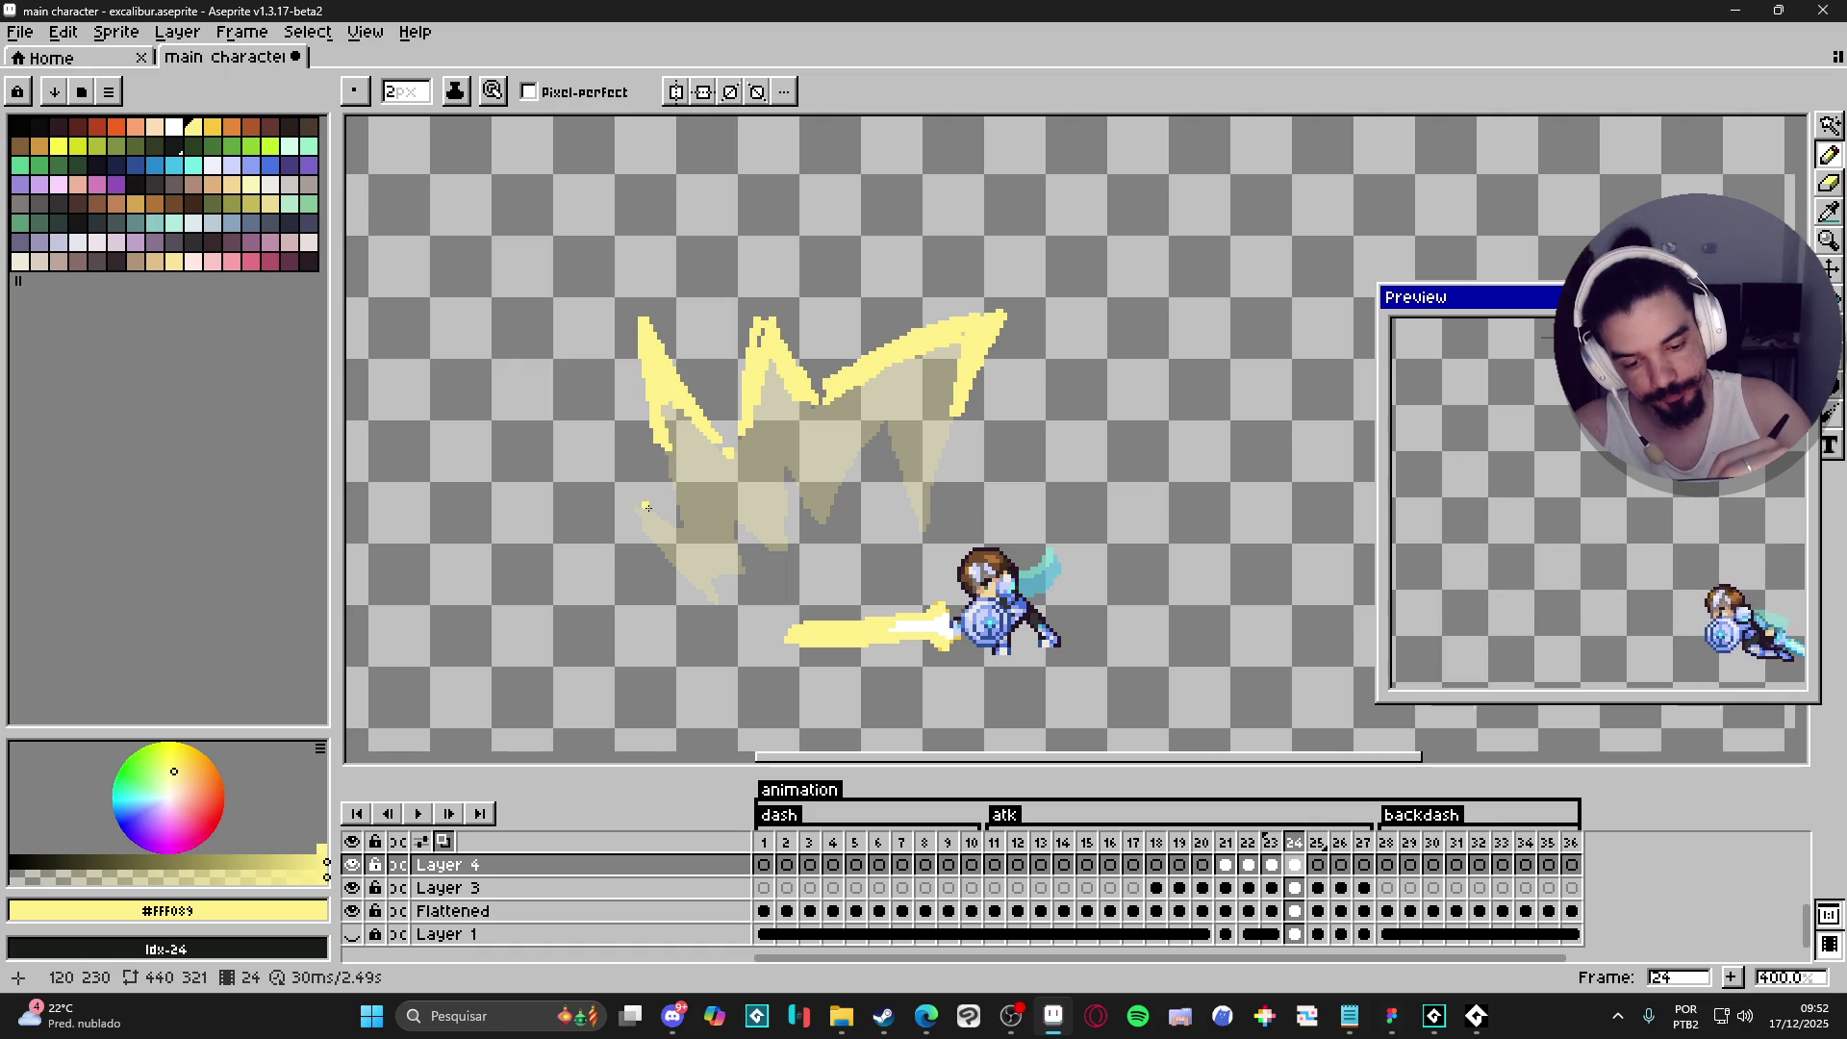
mouse_move(644, 503)
left_mouse_down()
mouse_move(678, 501)
mouse_move(664, 455)
left_mouse_up()
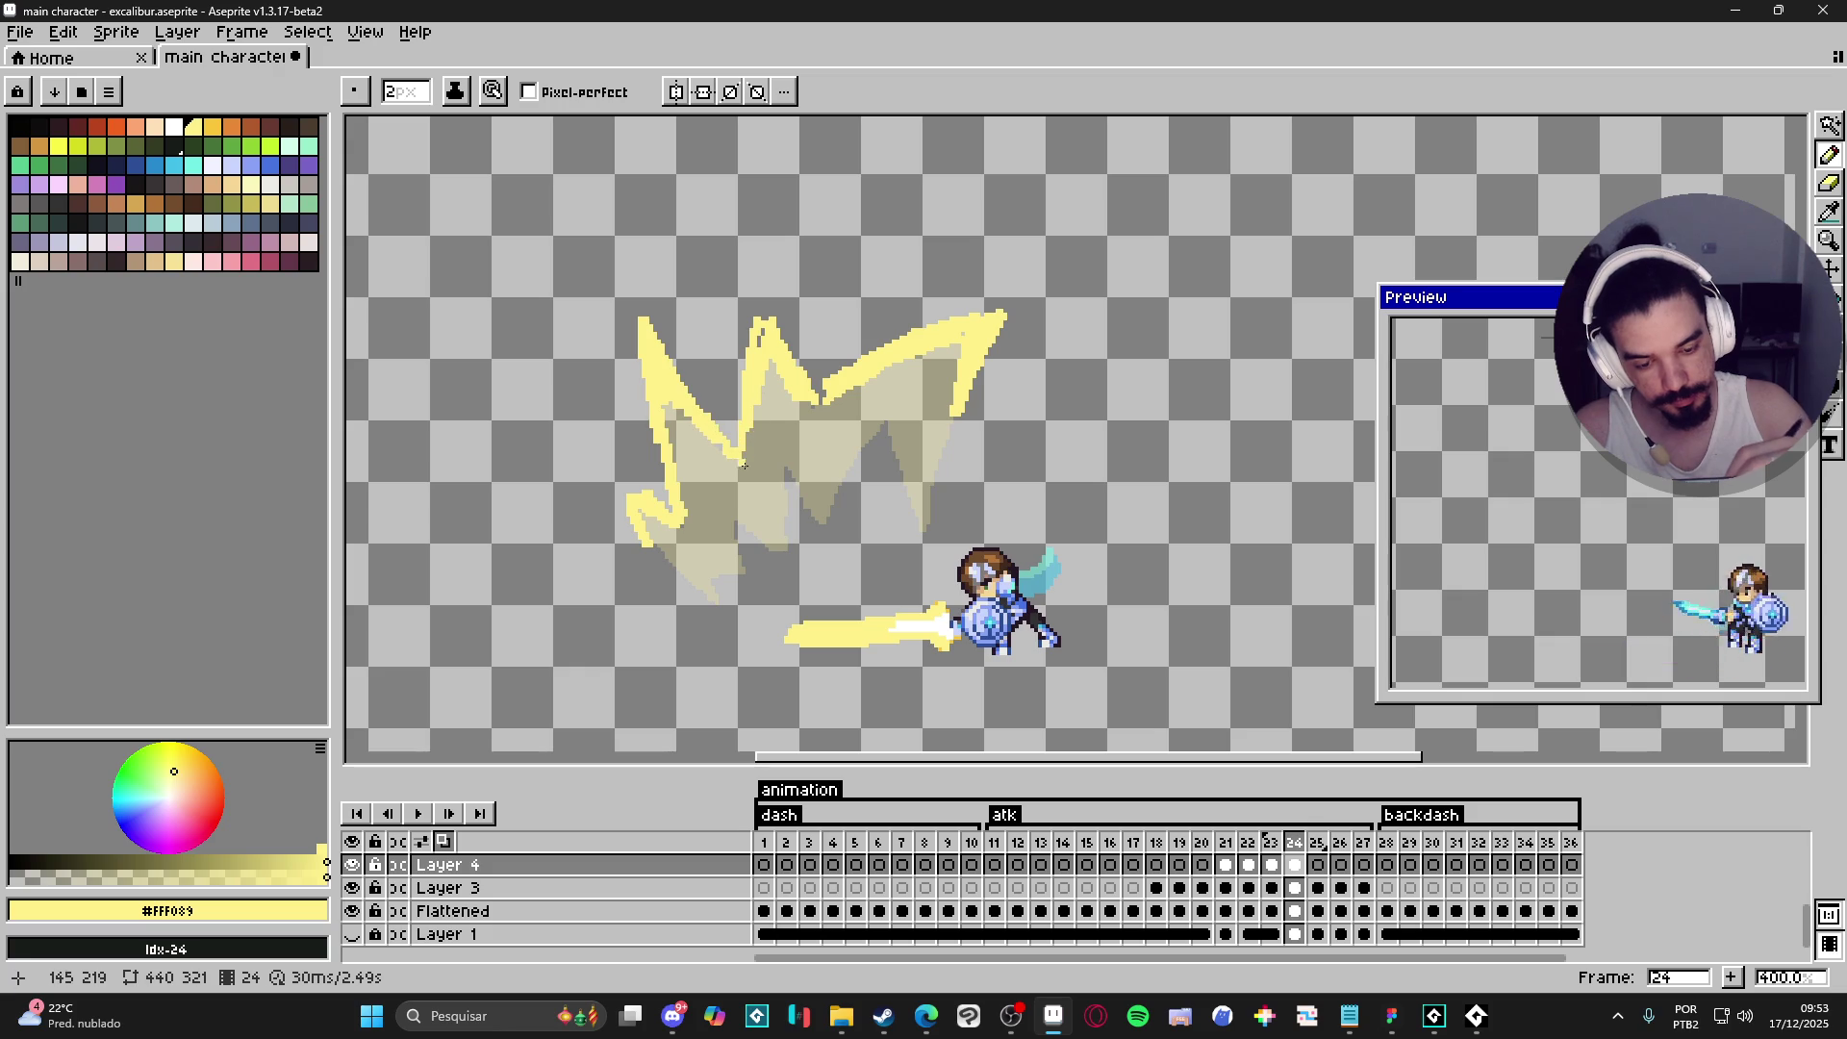
- On frame 25, draw thin broken pale-yellow zigzag fragments with a left peak and lower-left tip
left_click(1318, 865)
left_click_drag(906, 340, 1005, 314)
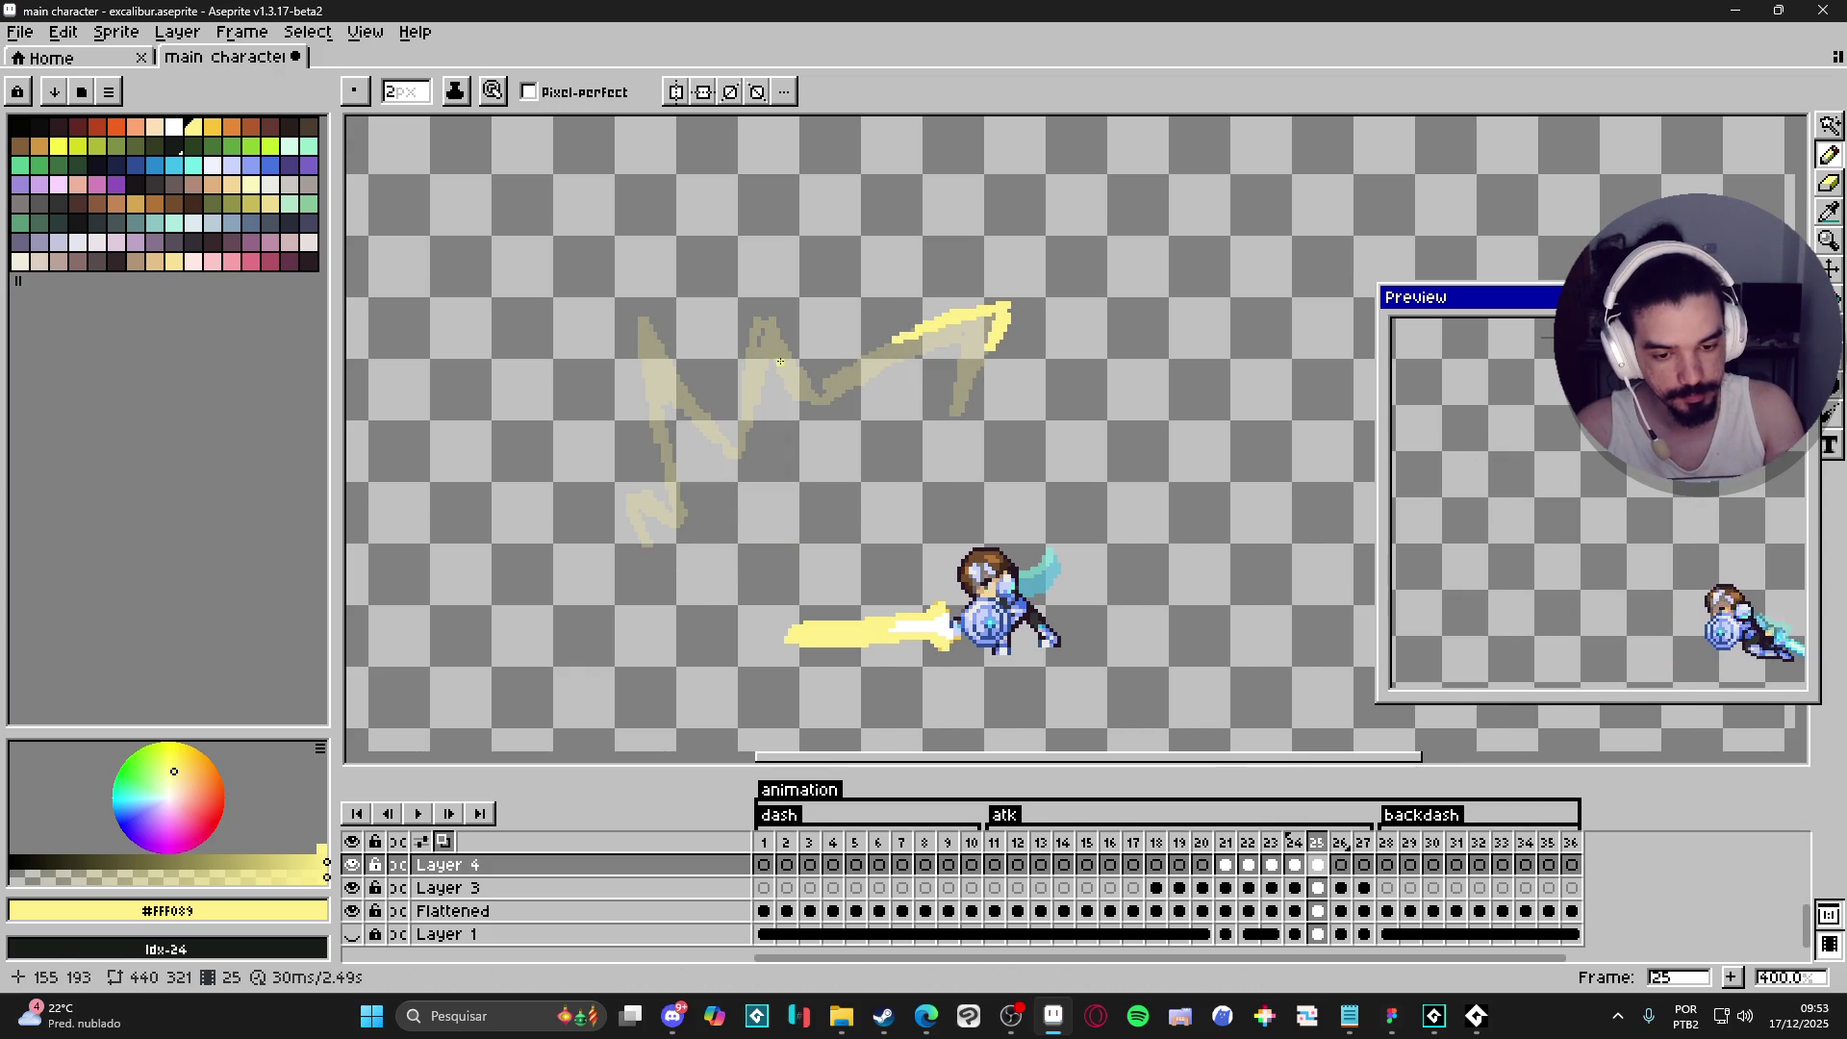
left_click_drag(773, 327, 796, 361)
left_click_drag(760, 308, 739, 380)
mouse_move(643, 321)
left_mouse_down()
mouse_move(666, 352)
mouse_move(638, 308)
mouse_move(647, 393)
left_mouse_up()
mouse_move(621, 481)
left_mouse_down()
mouse_move(649, 498)
mouse_move(632, 519)
left_mouse_up()
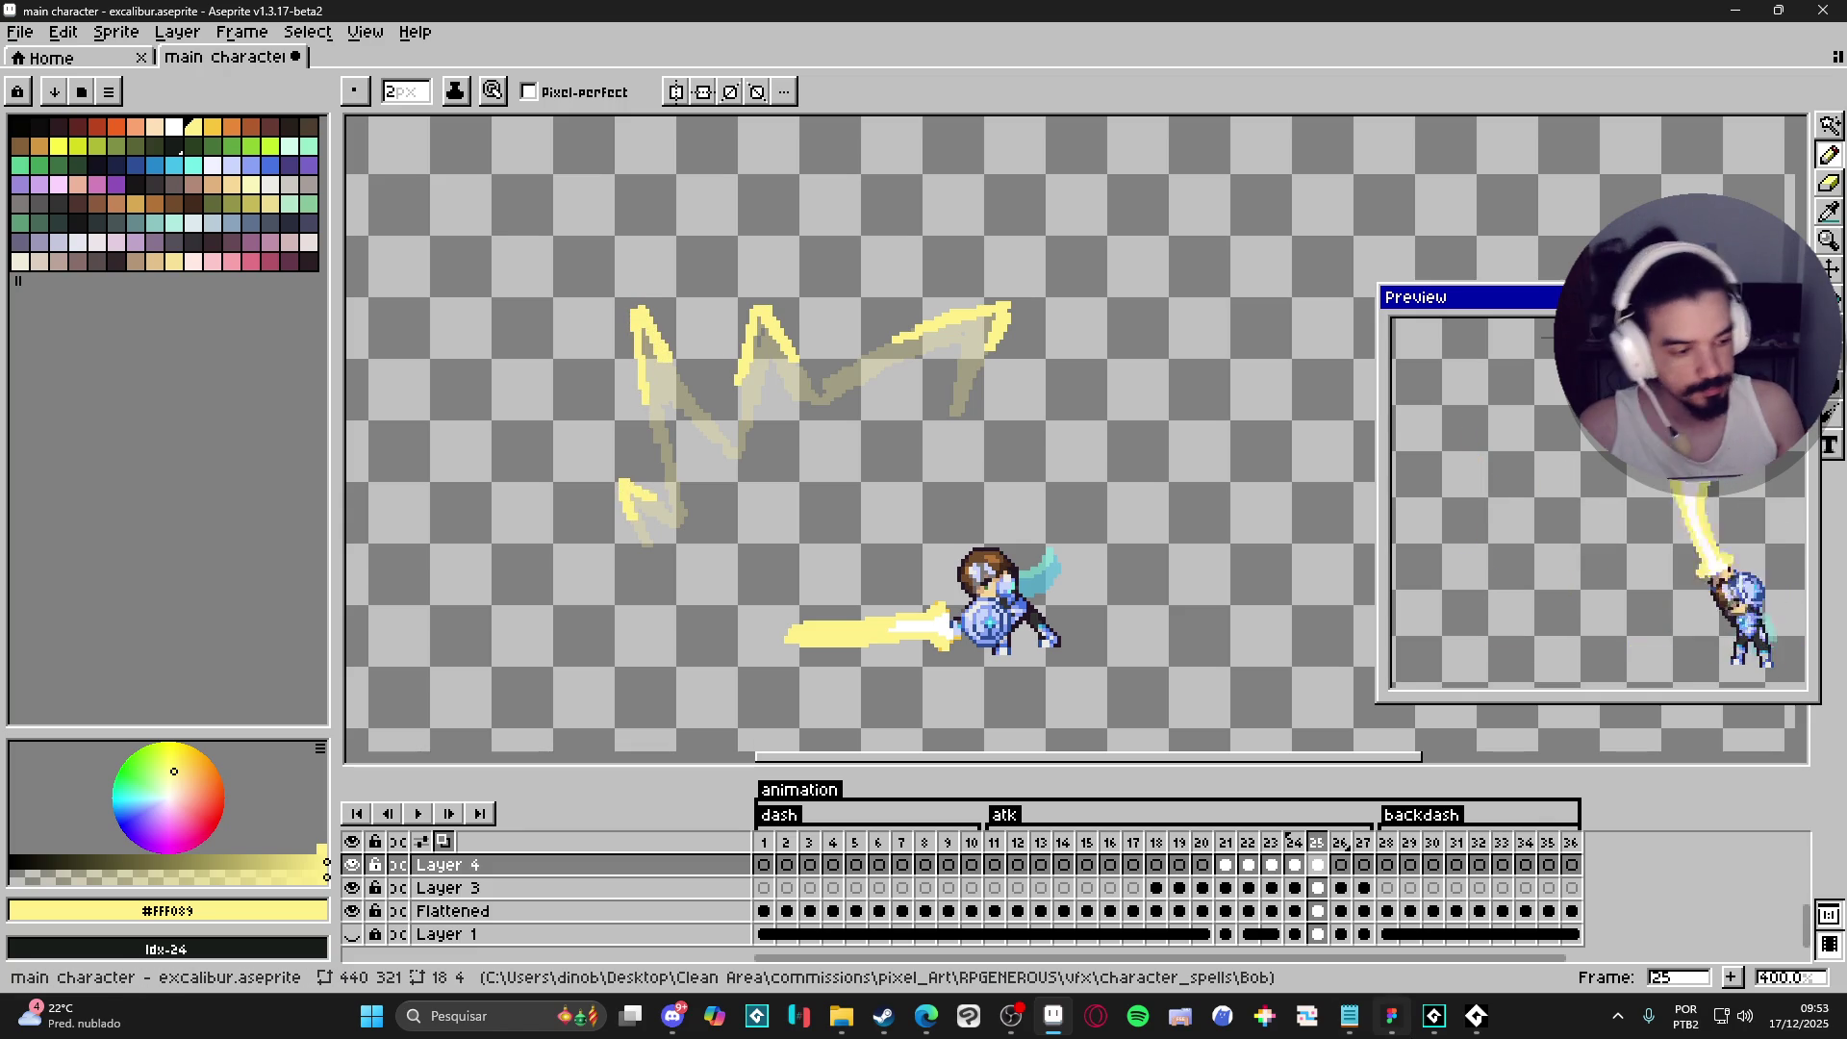
mouse_move(1393, 1016)
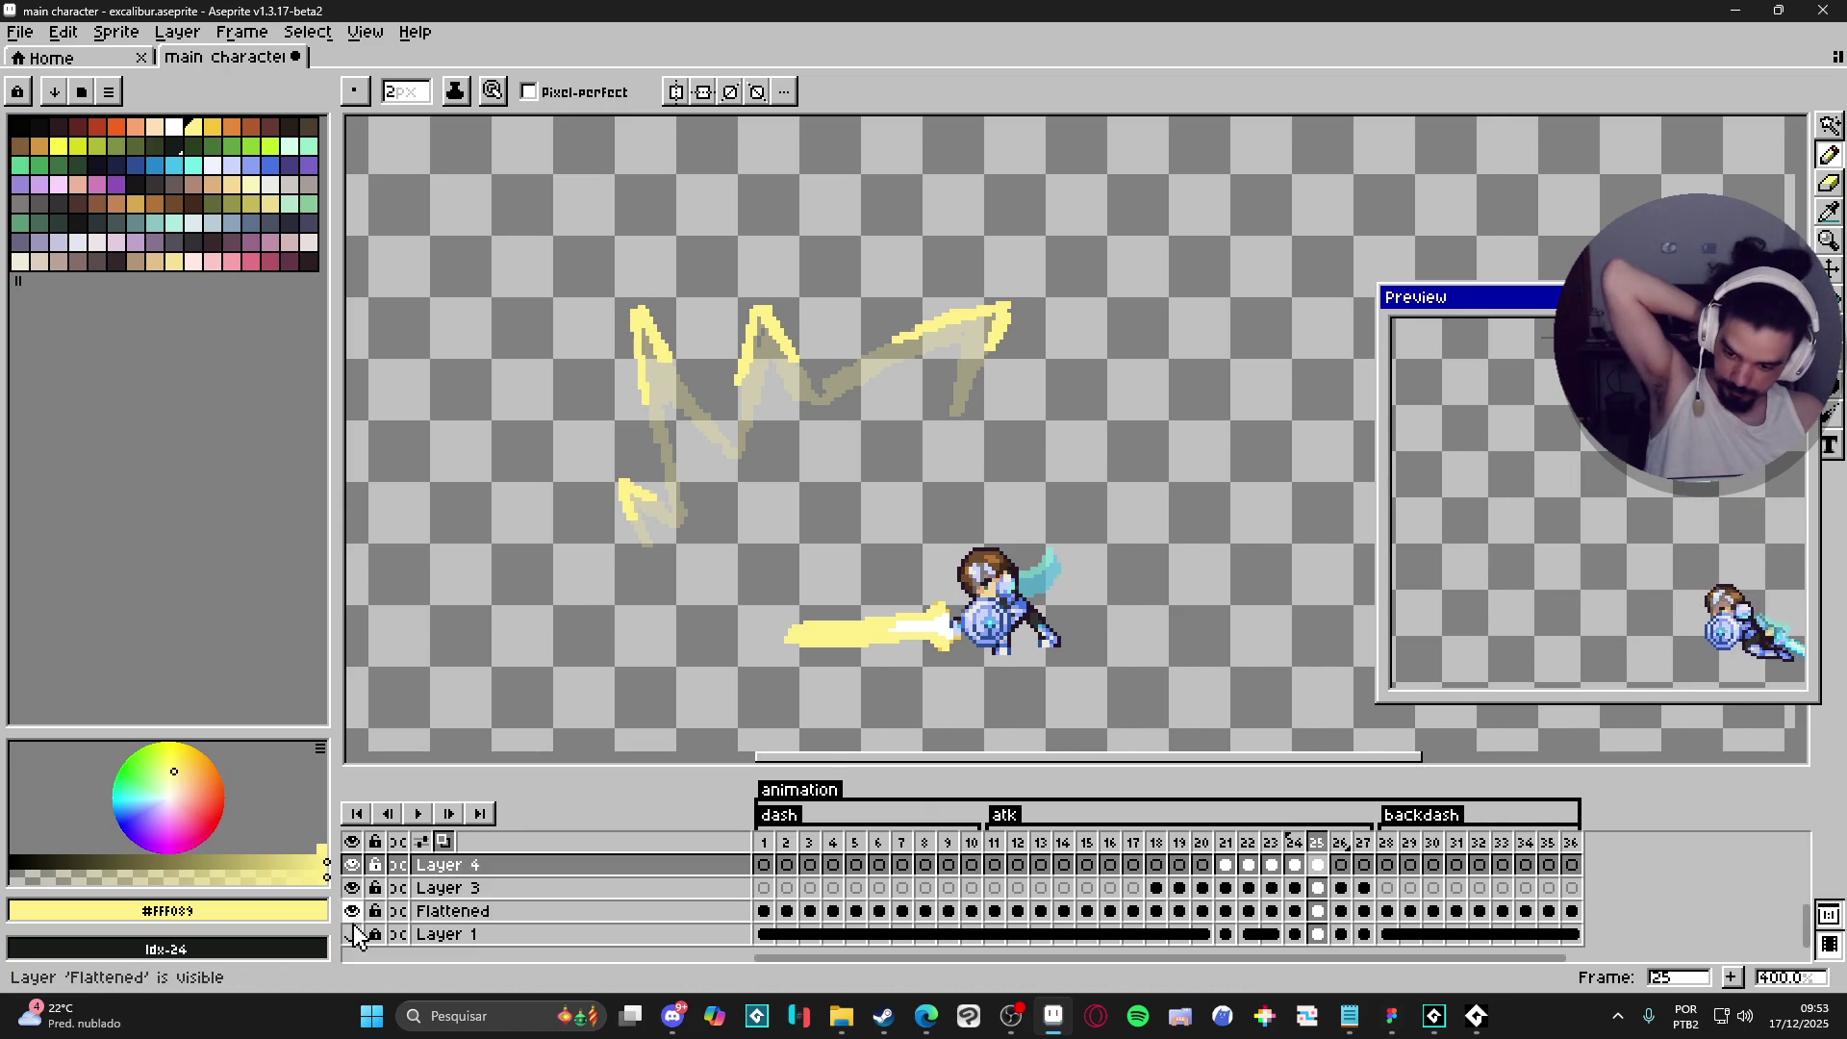
- Make Layer 1's dark cave background visible and review frames 24 through 26
left_click(353, 934)
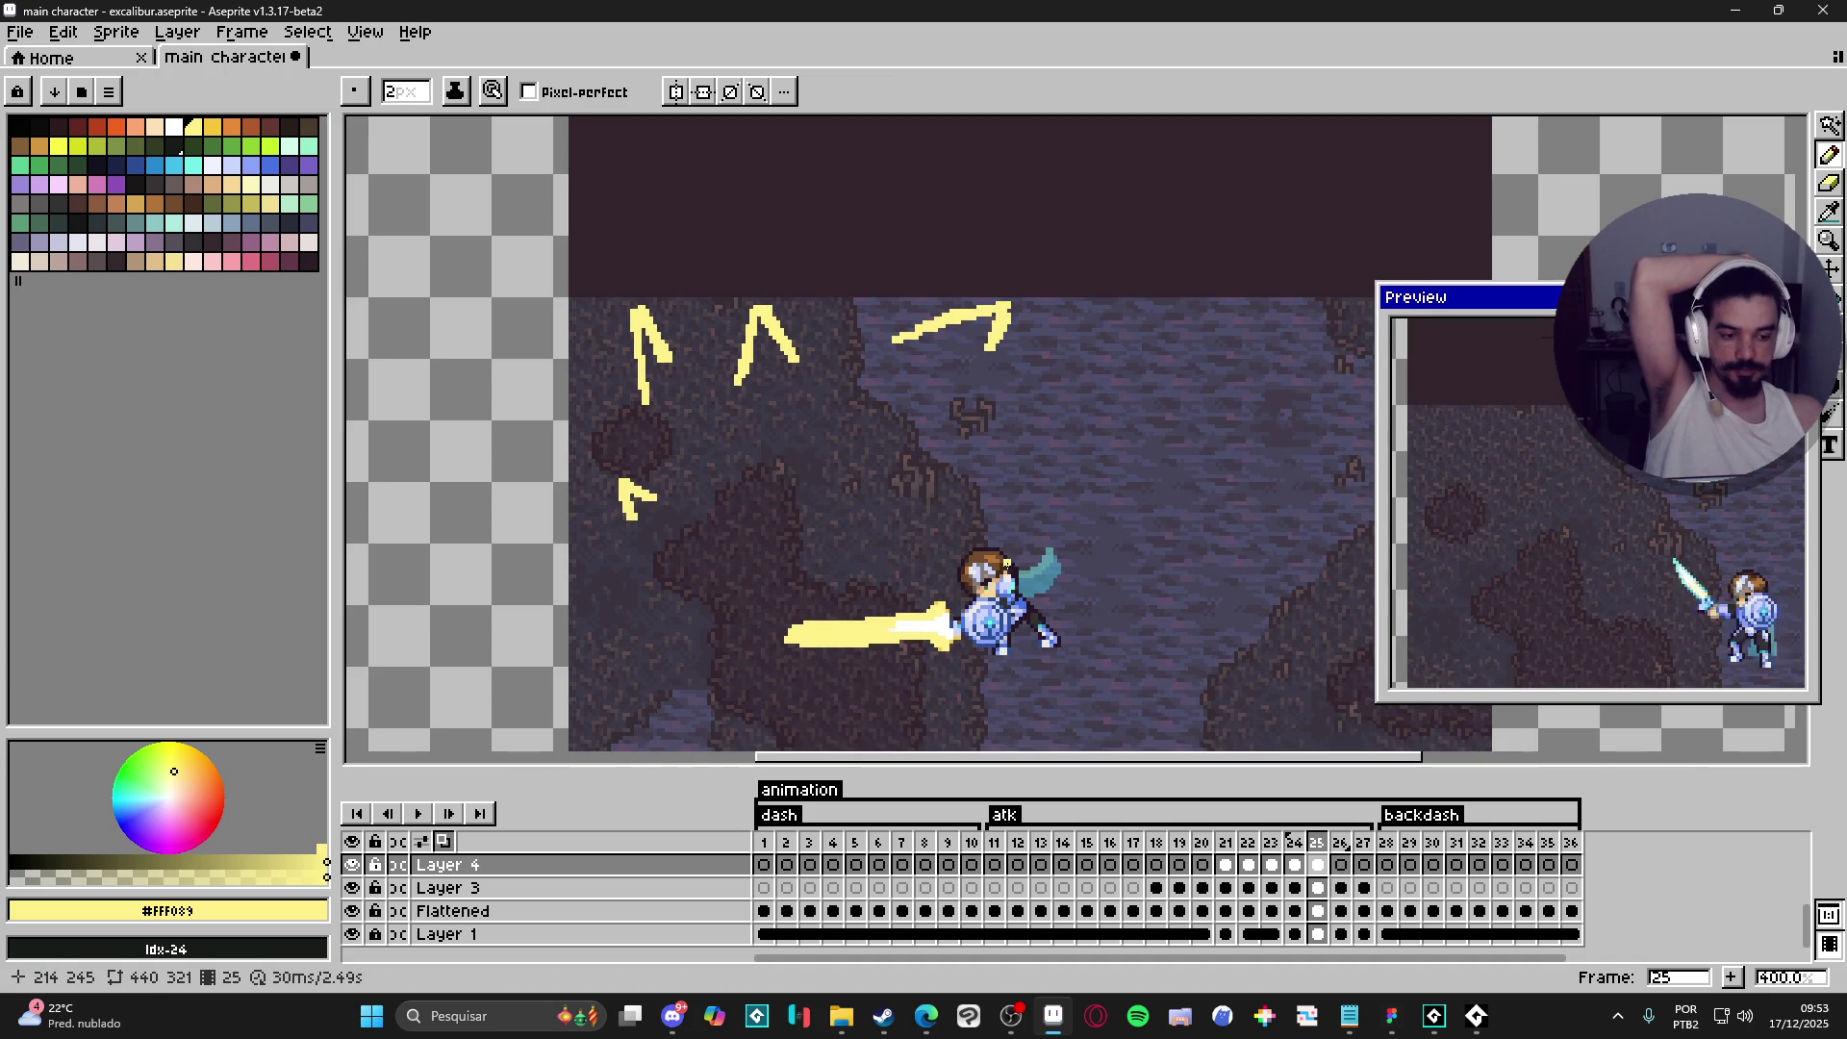
left_click(1296, 866)
left_click(1317, 866)
left_click(1341, 866)
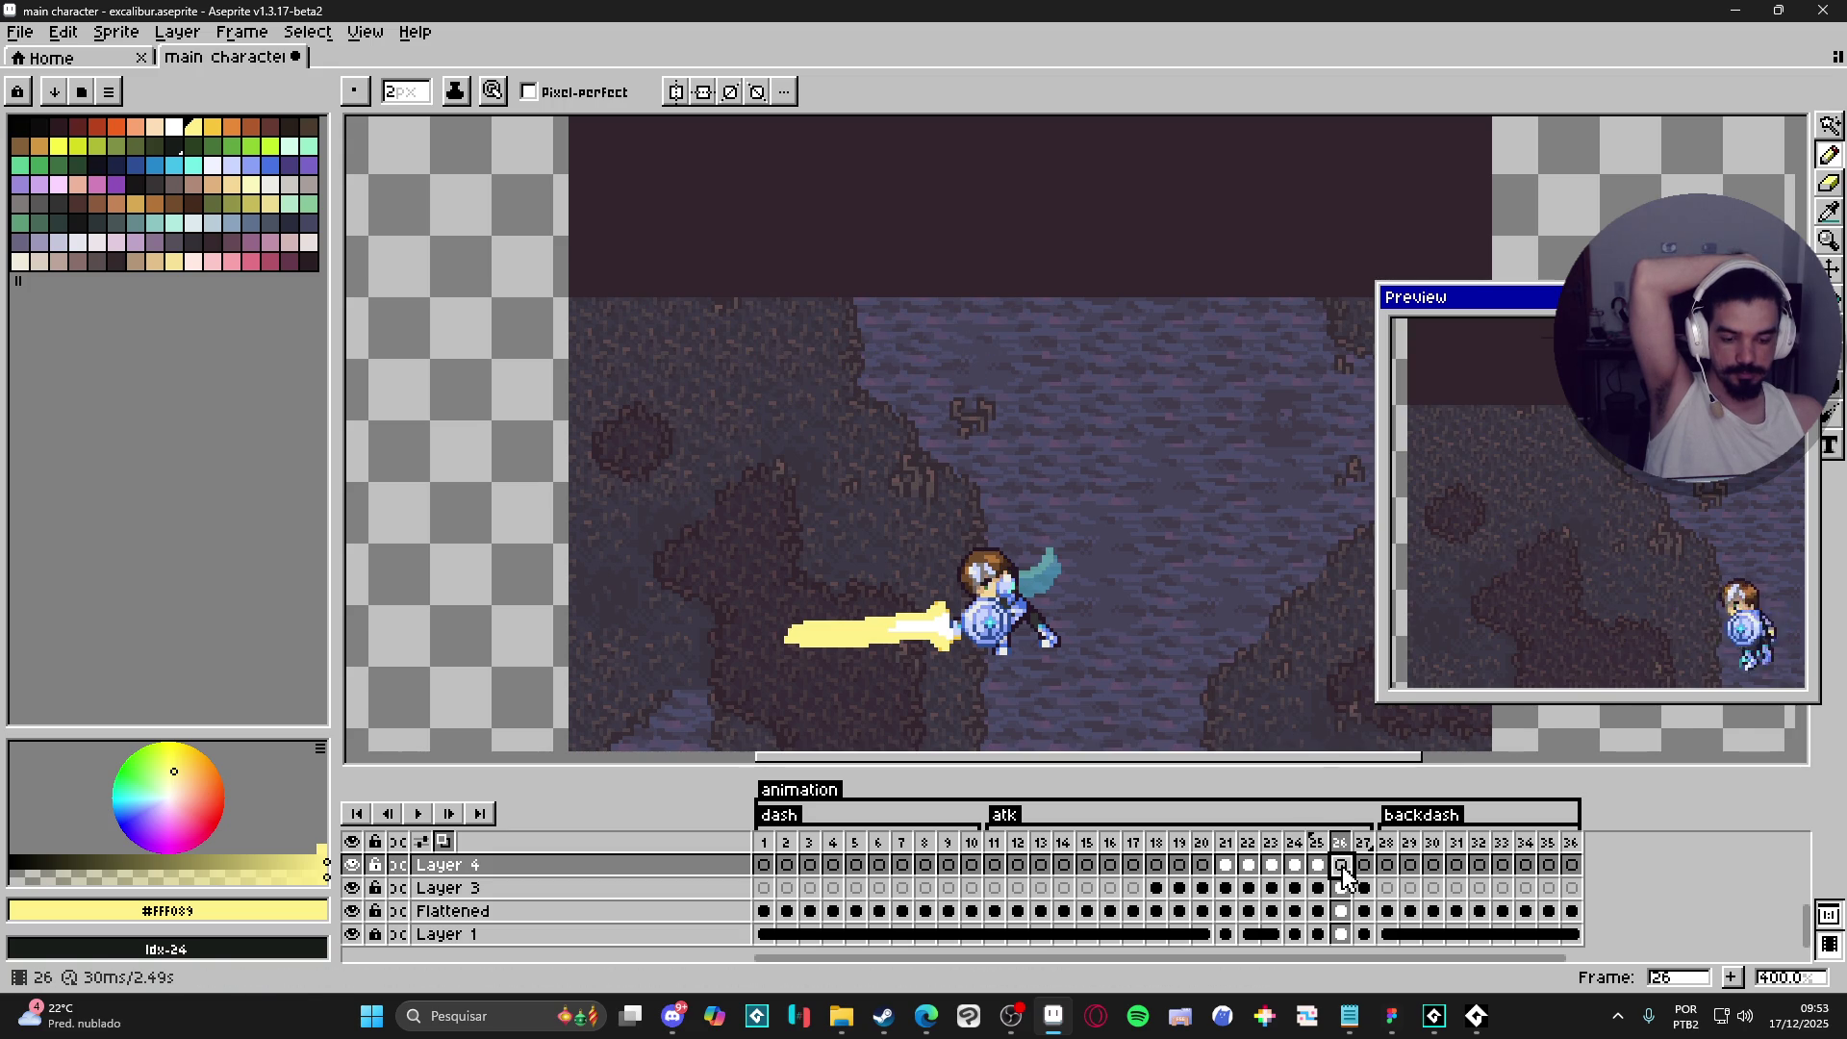
double_click(1363, 843)
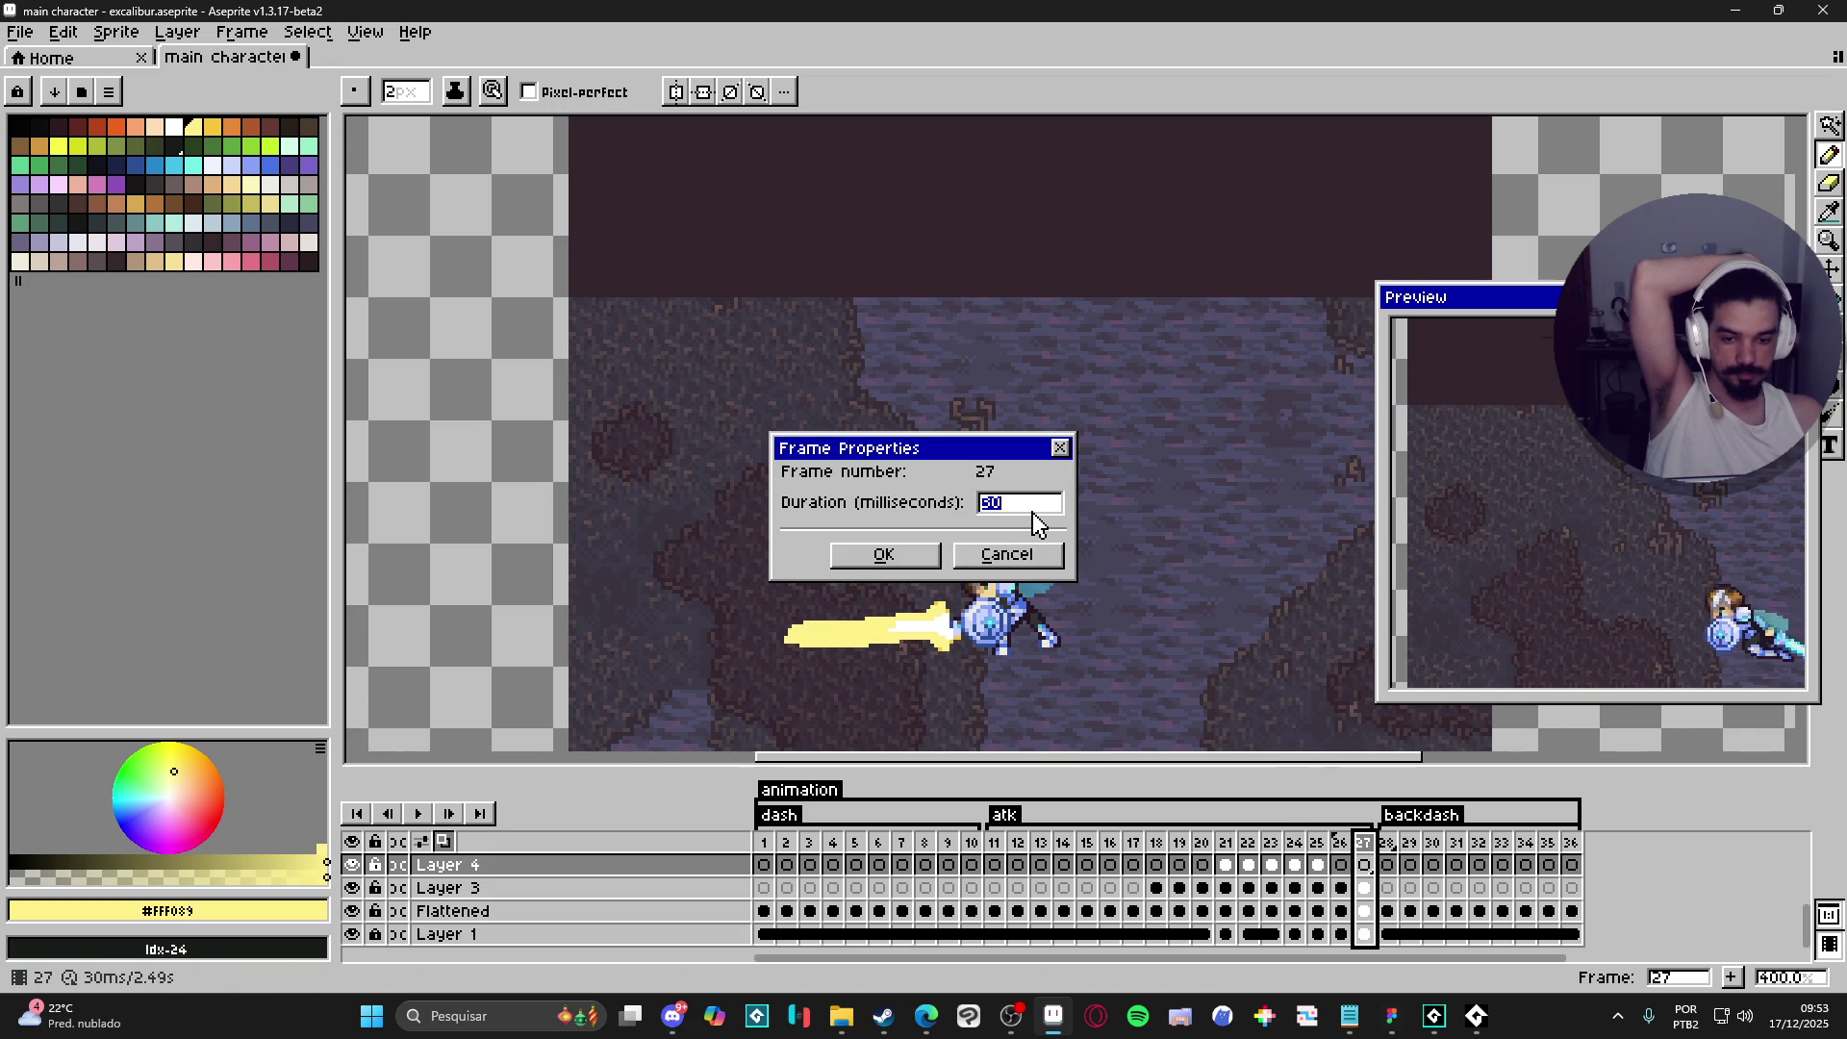
- Set frame 27's duration to 1000 milliseconds
type("1000")
key("Return")
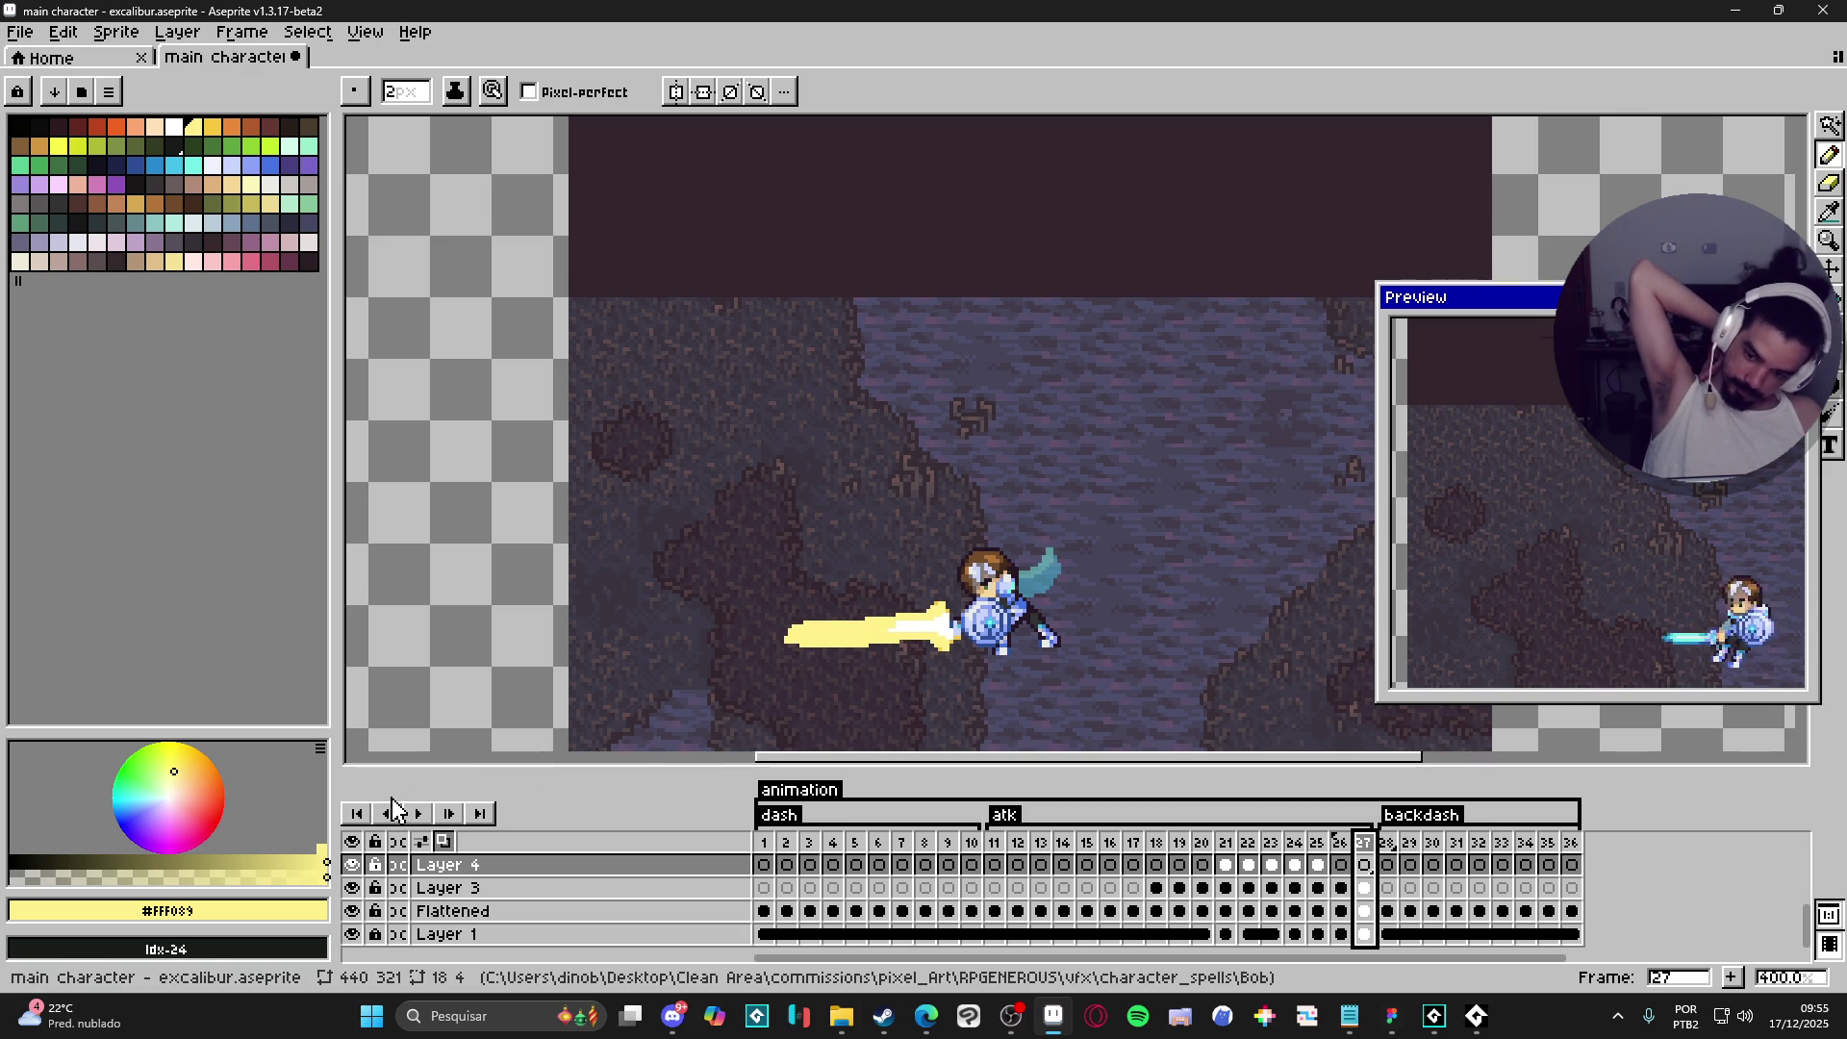
- Step through the attack frames from 11 to 22 to review them
left_click(996, 844)
left_click(1022, 847)
left_click(1041, 845)
left_click(1064, 844)
left_click(1087, 844)
key("Right")
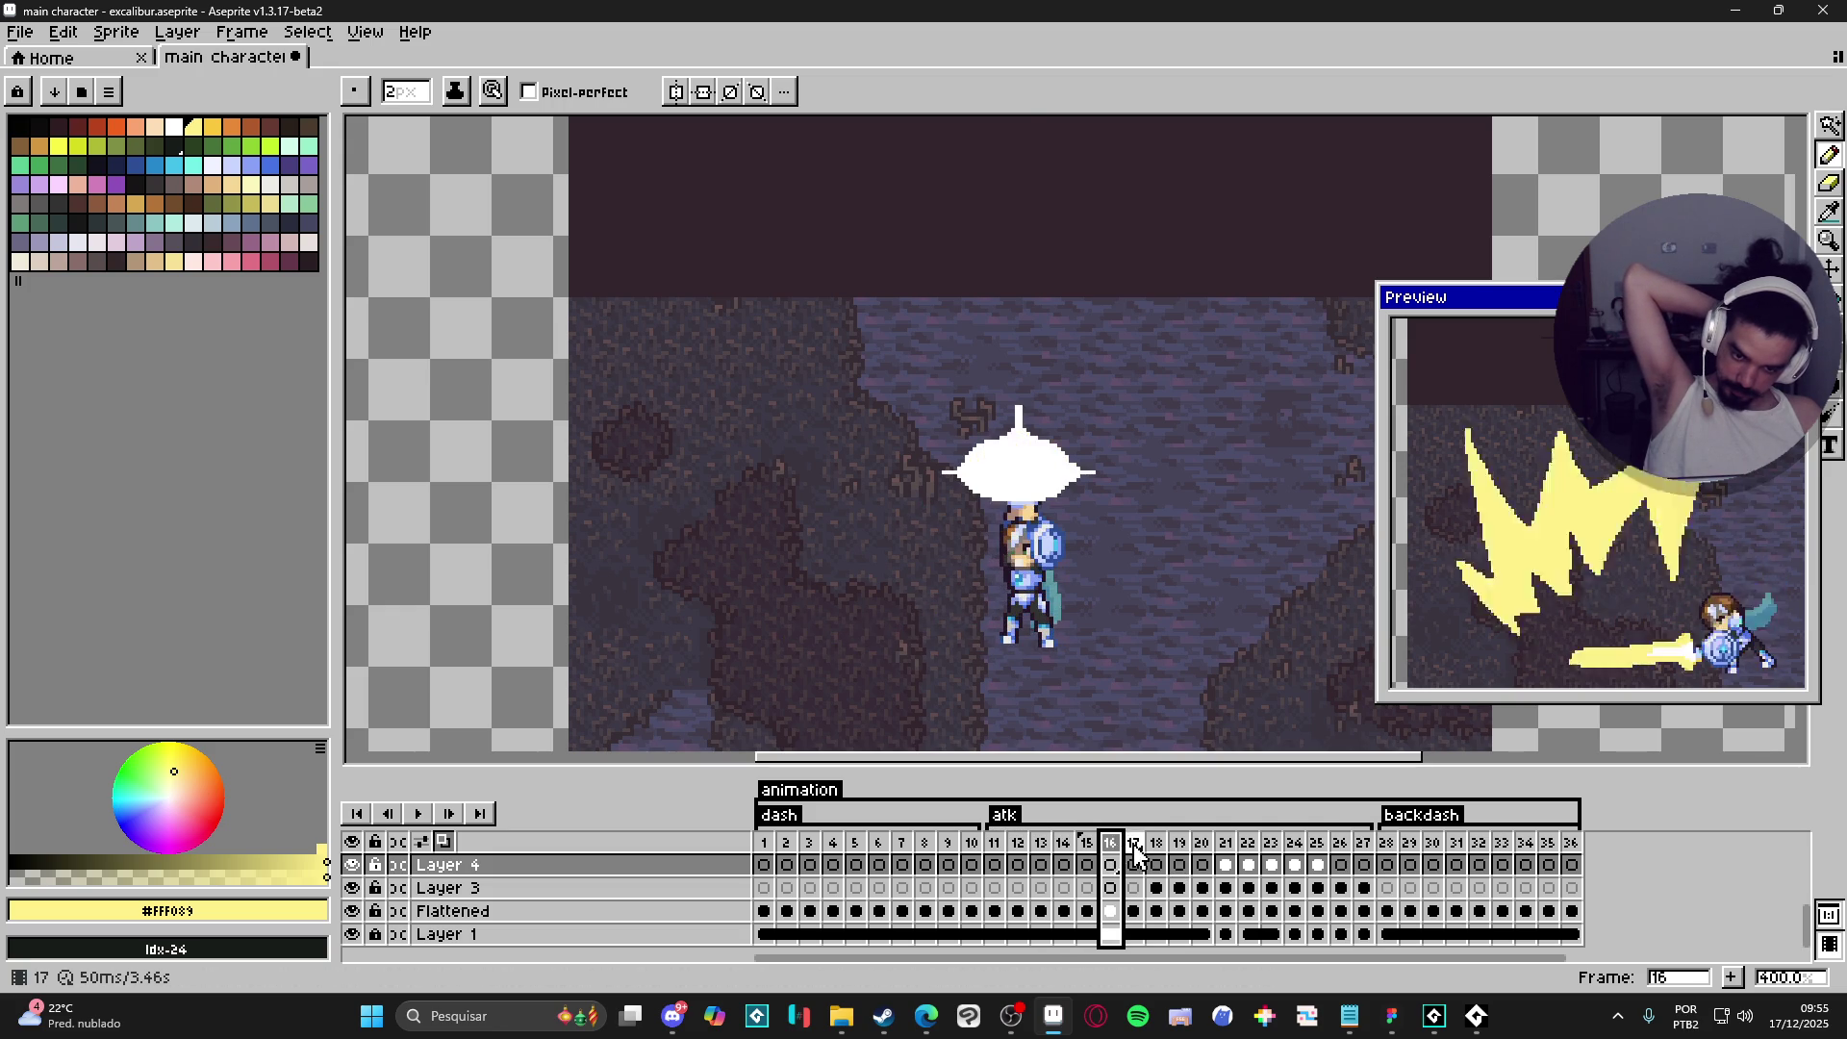
key("Right")
key("Right")
key("Right")
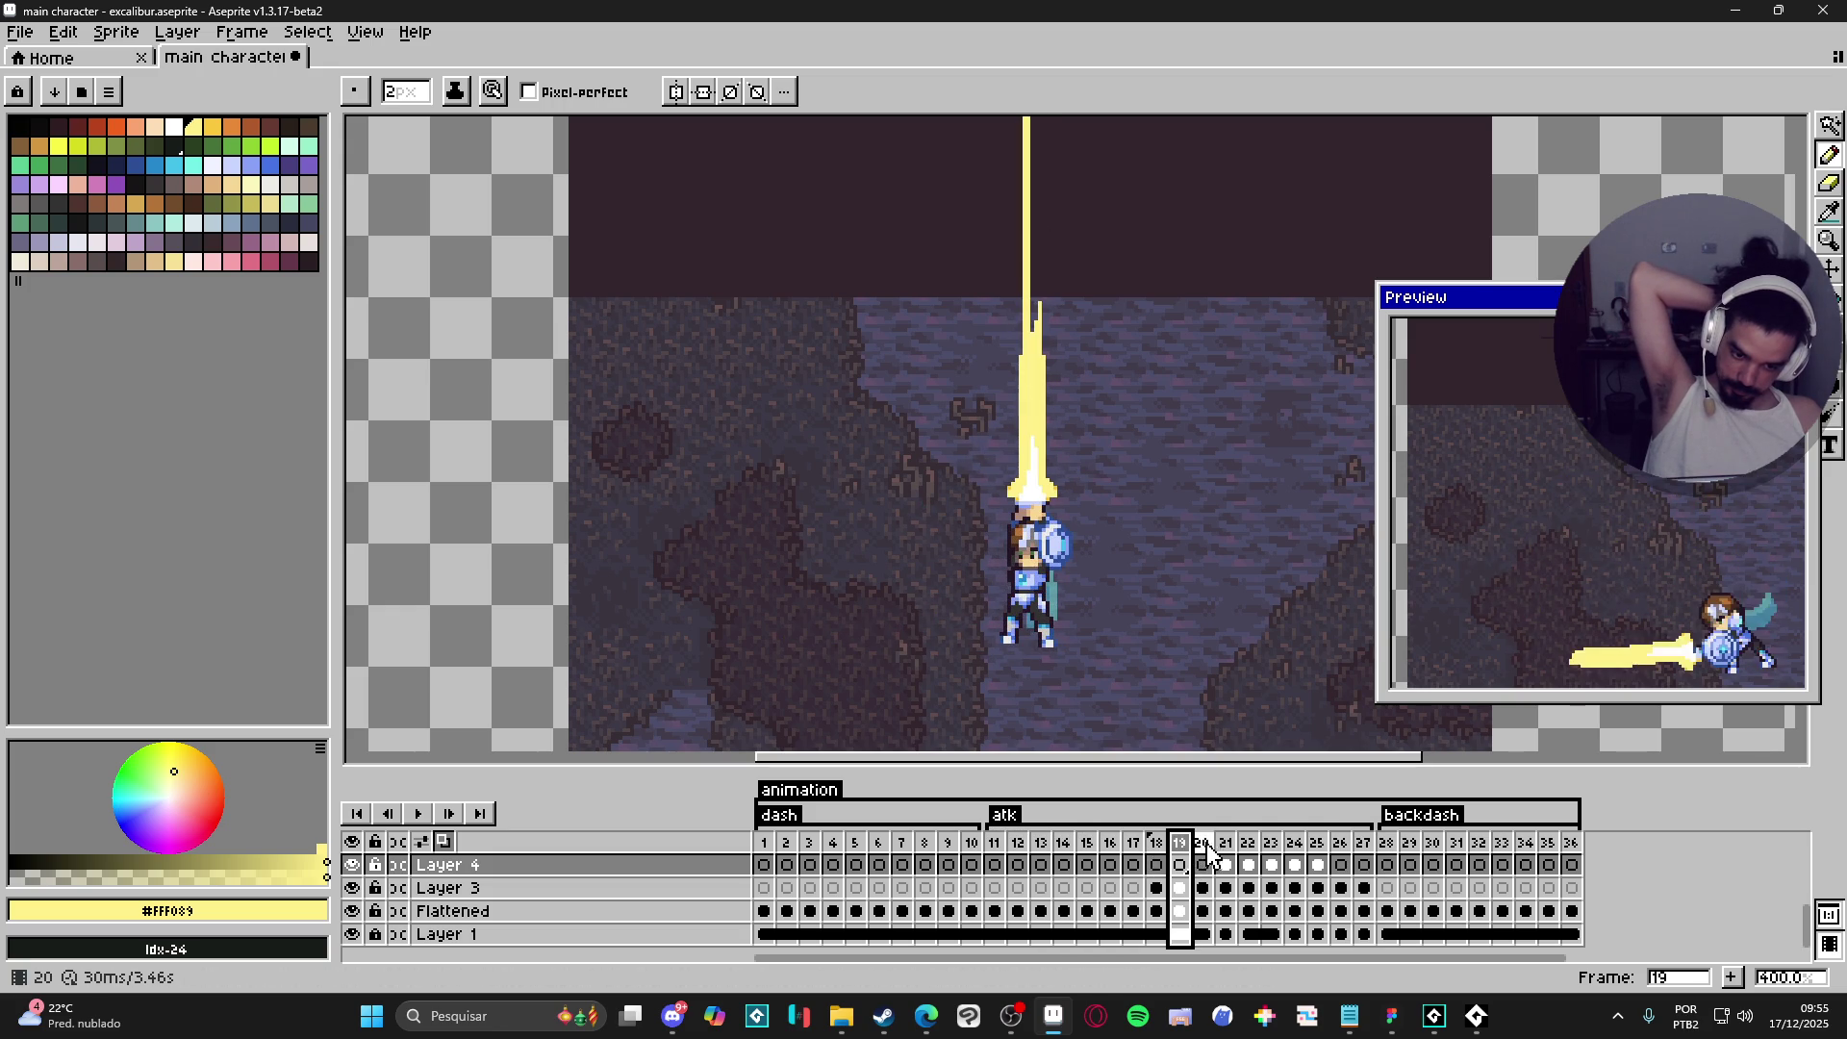
left_click(1225, 845)
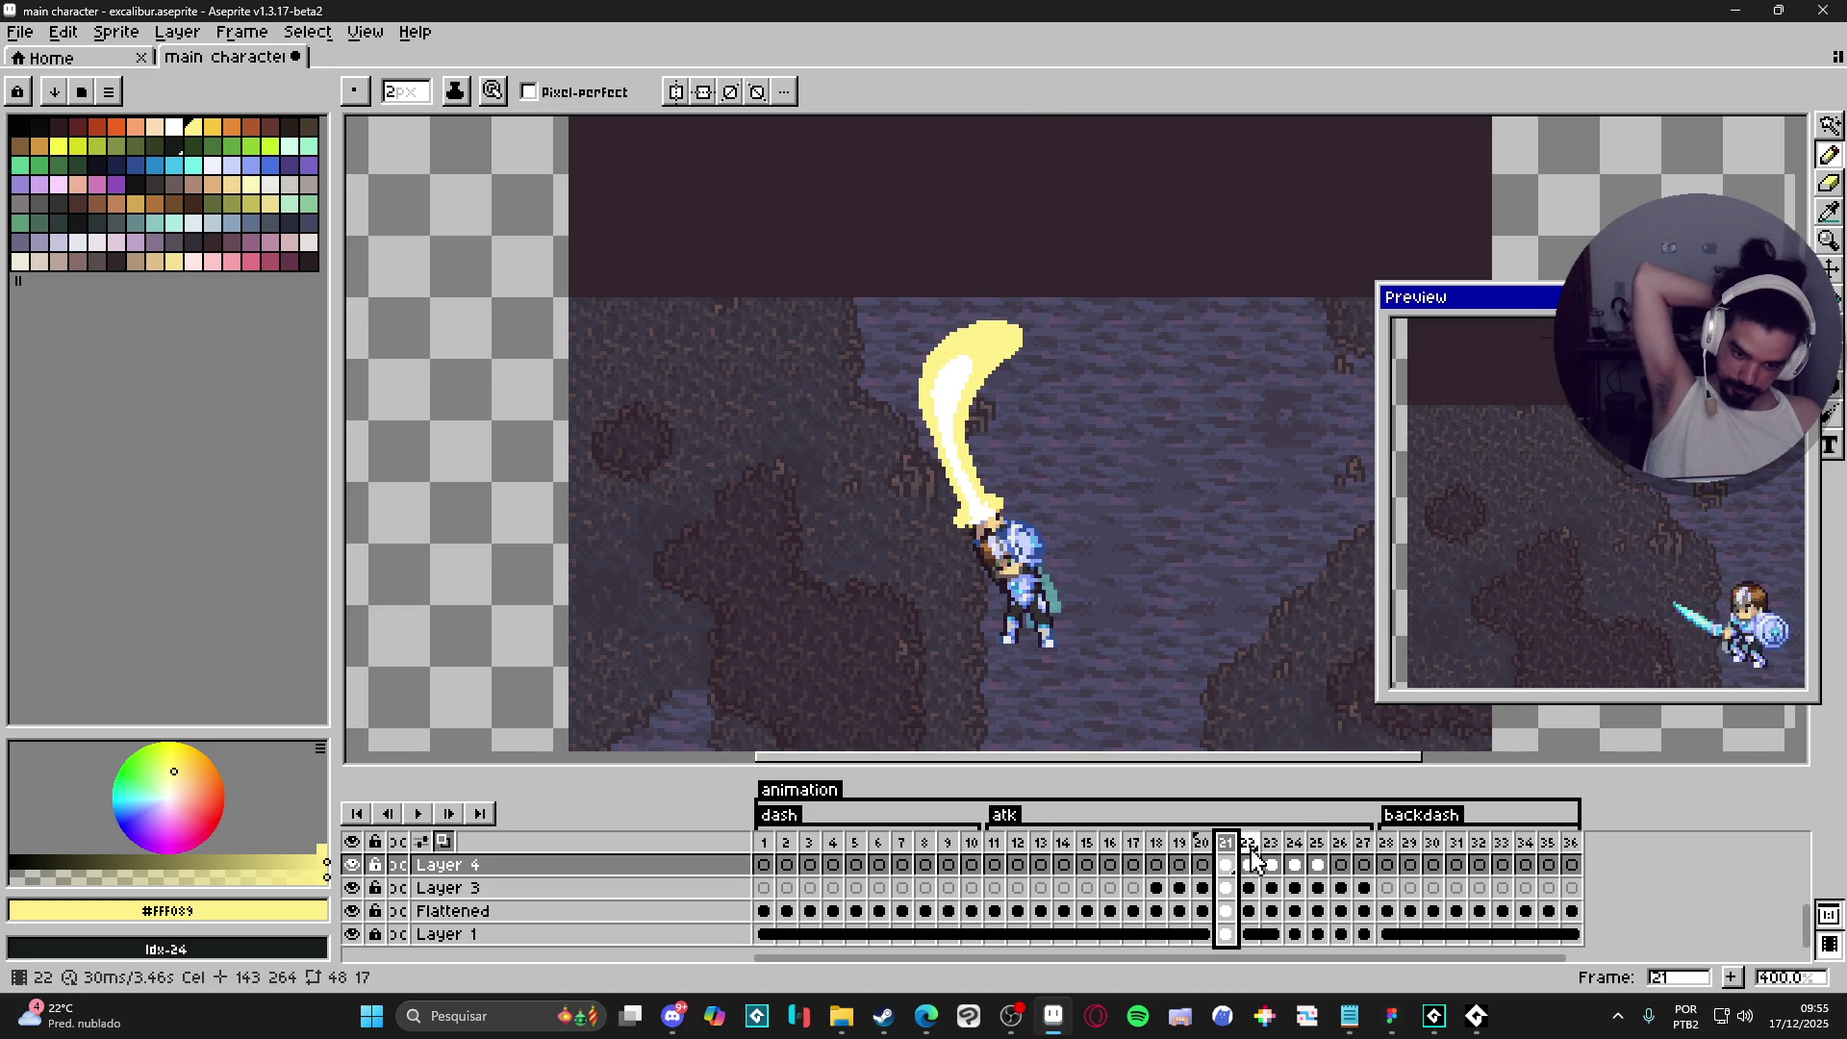
left_click(1249, 847)
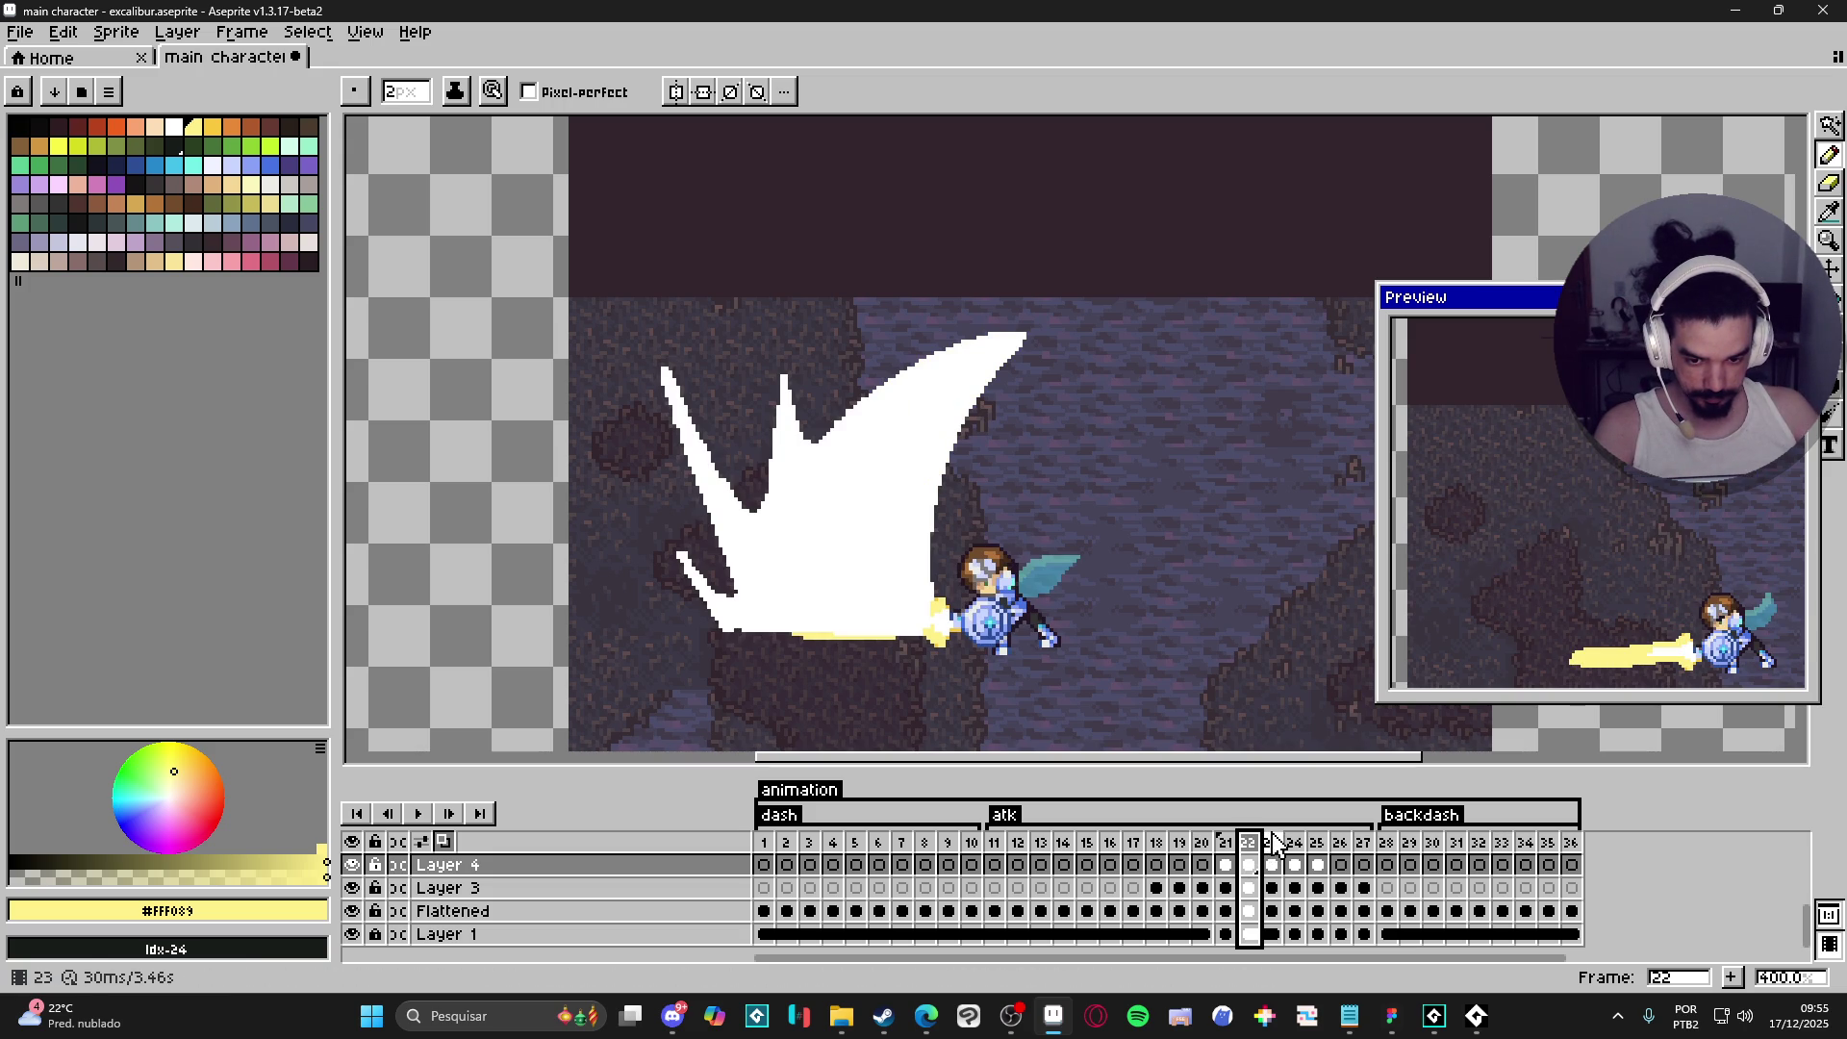
- Remove the large white slash from frame 22, then compare frames 20 through 24
key("ctrl+z")
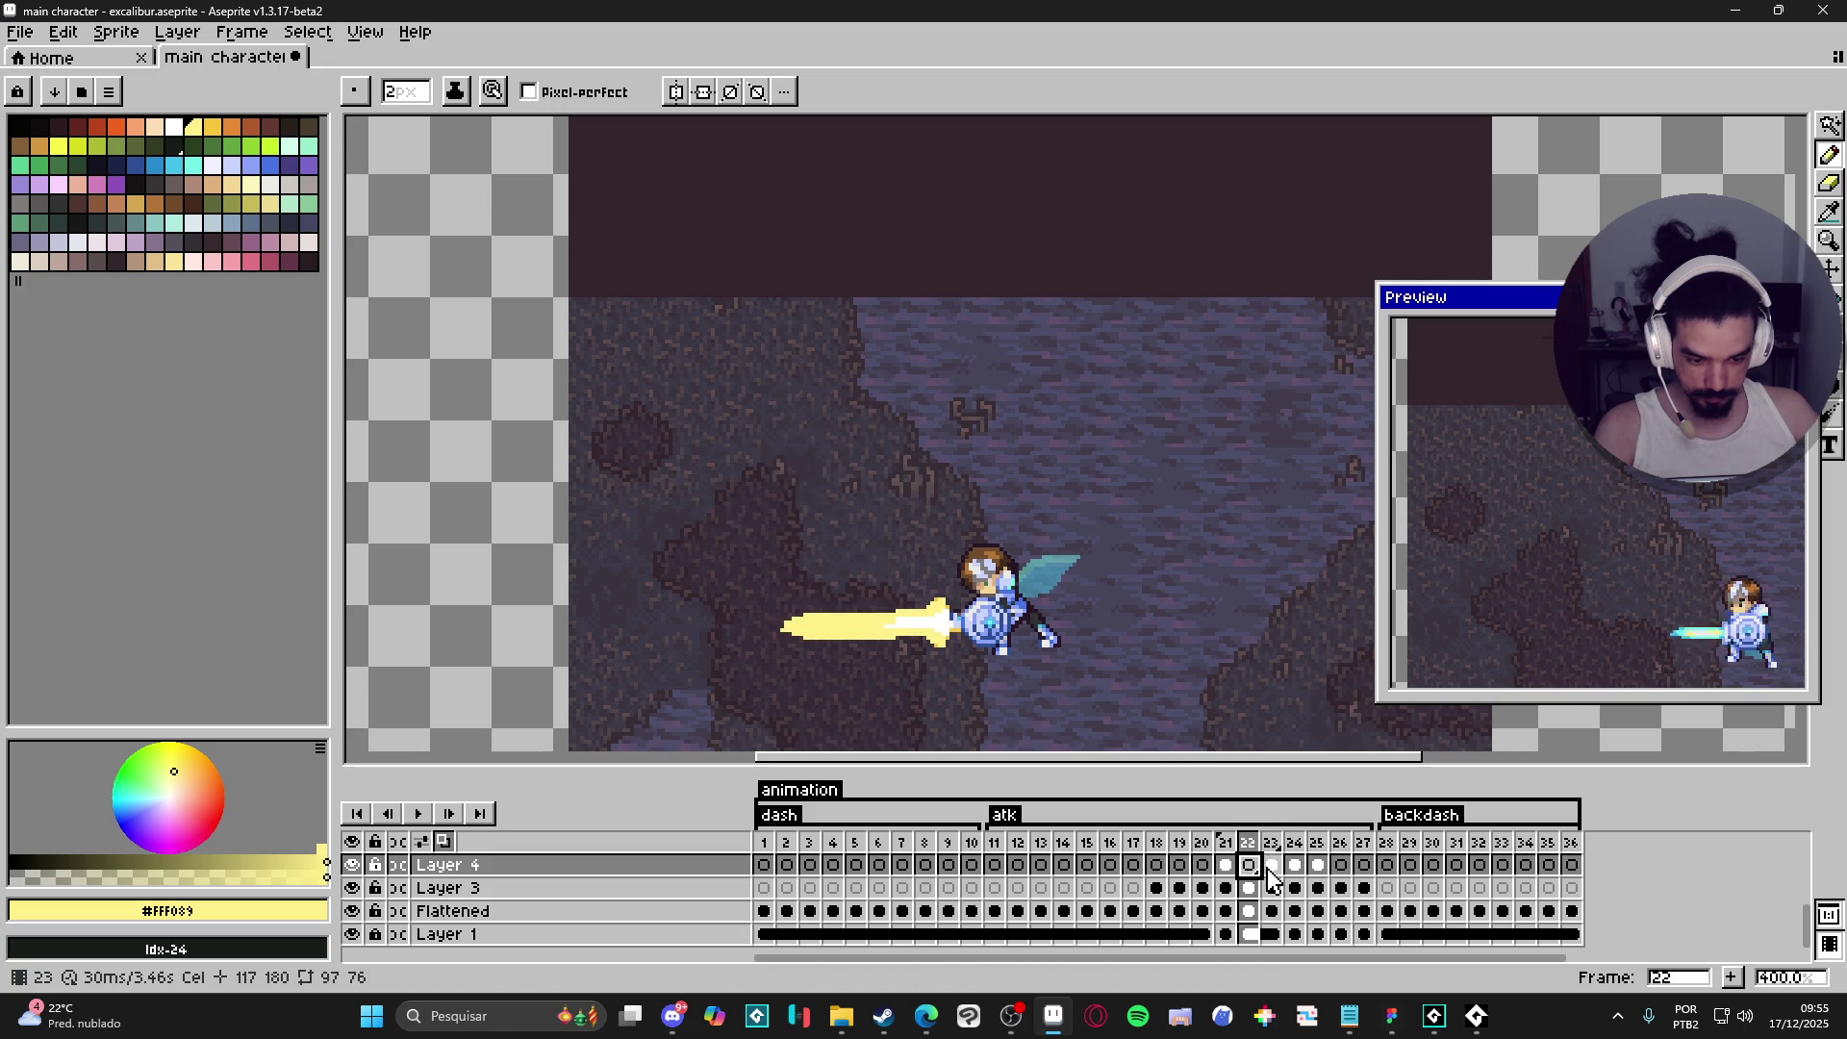
left_click(1272, 871)
left_click(1295, 870)
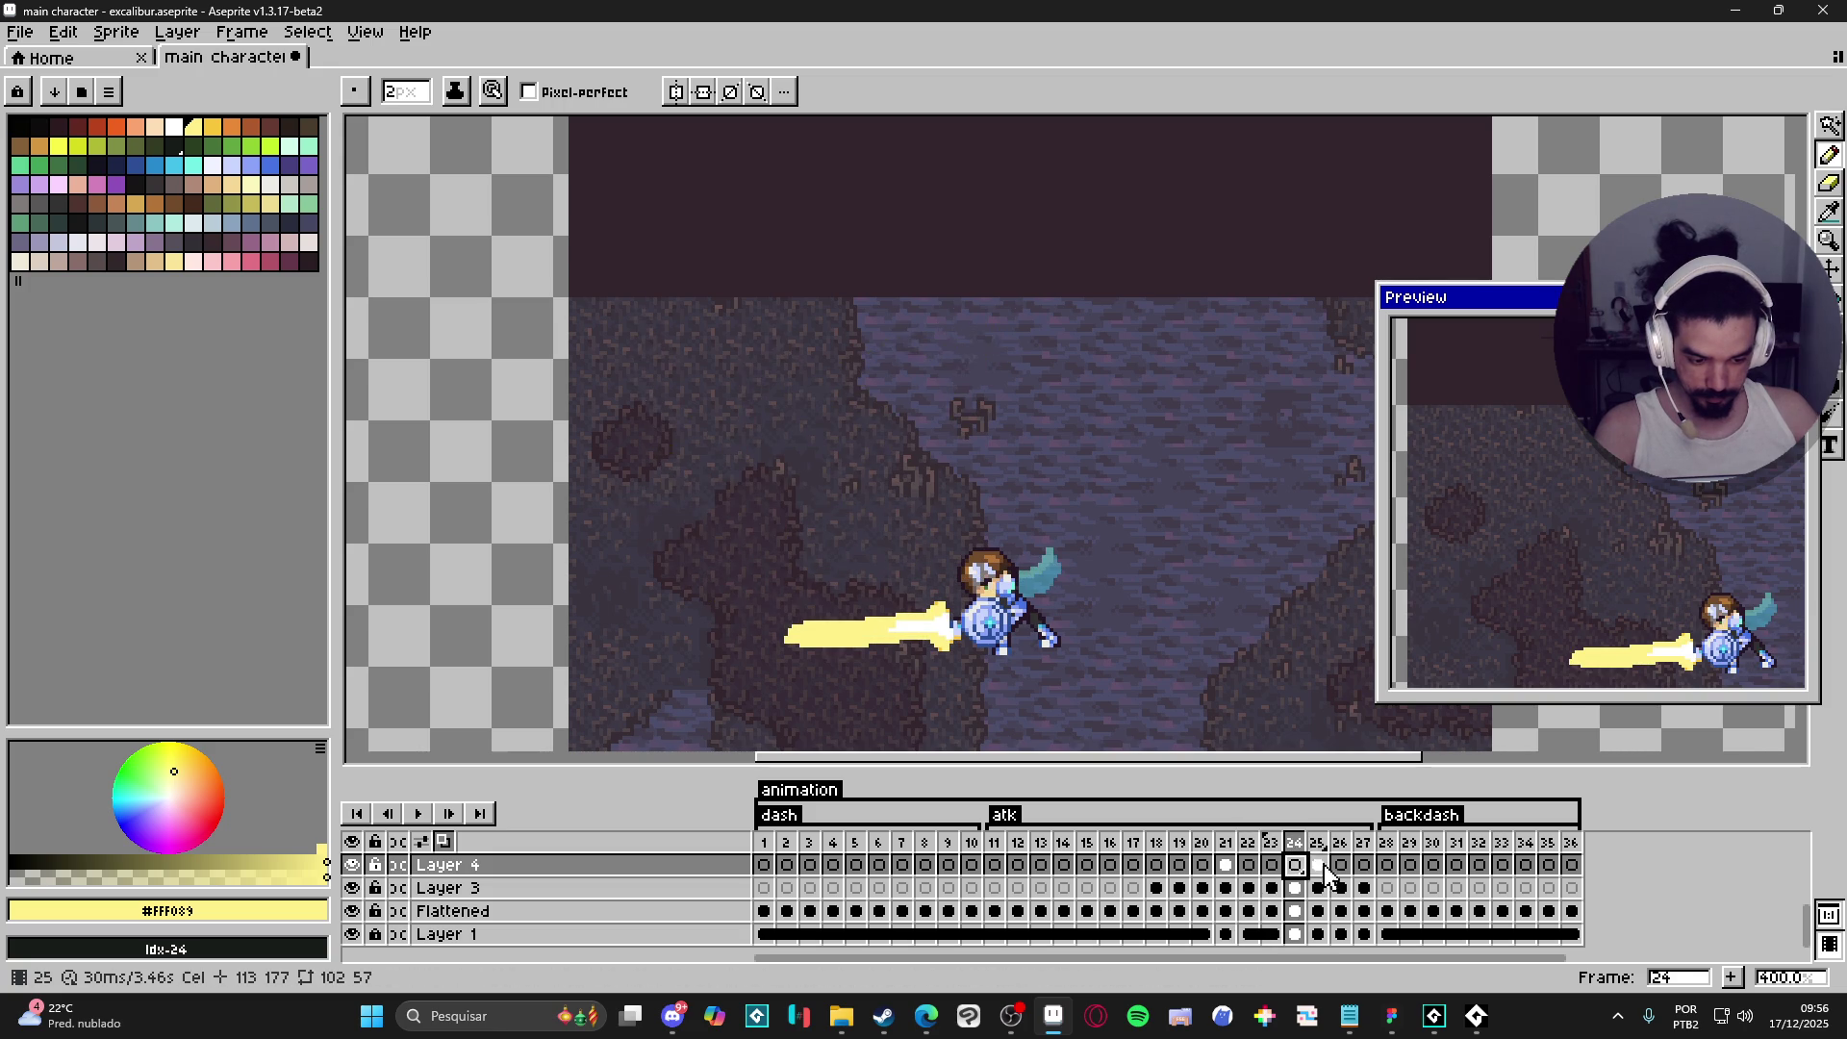
left_click(1226, 865)
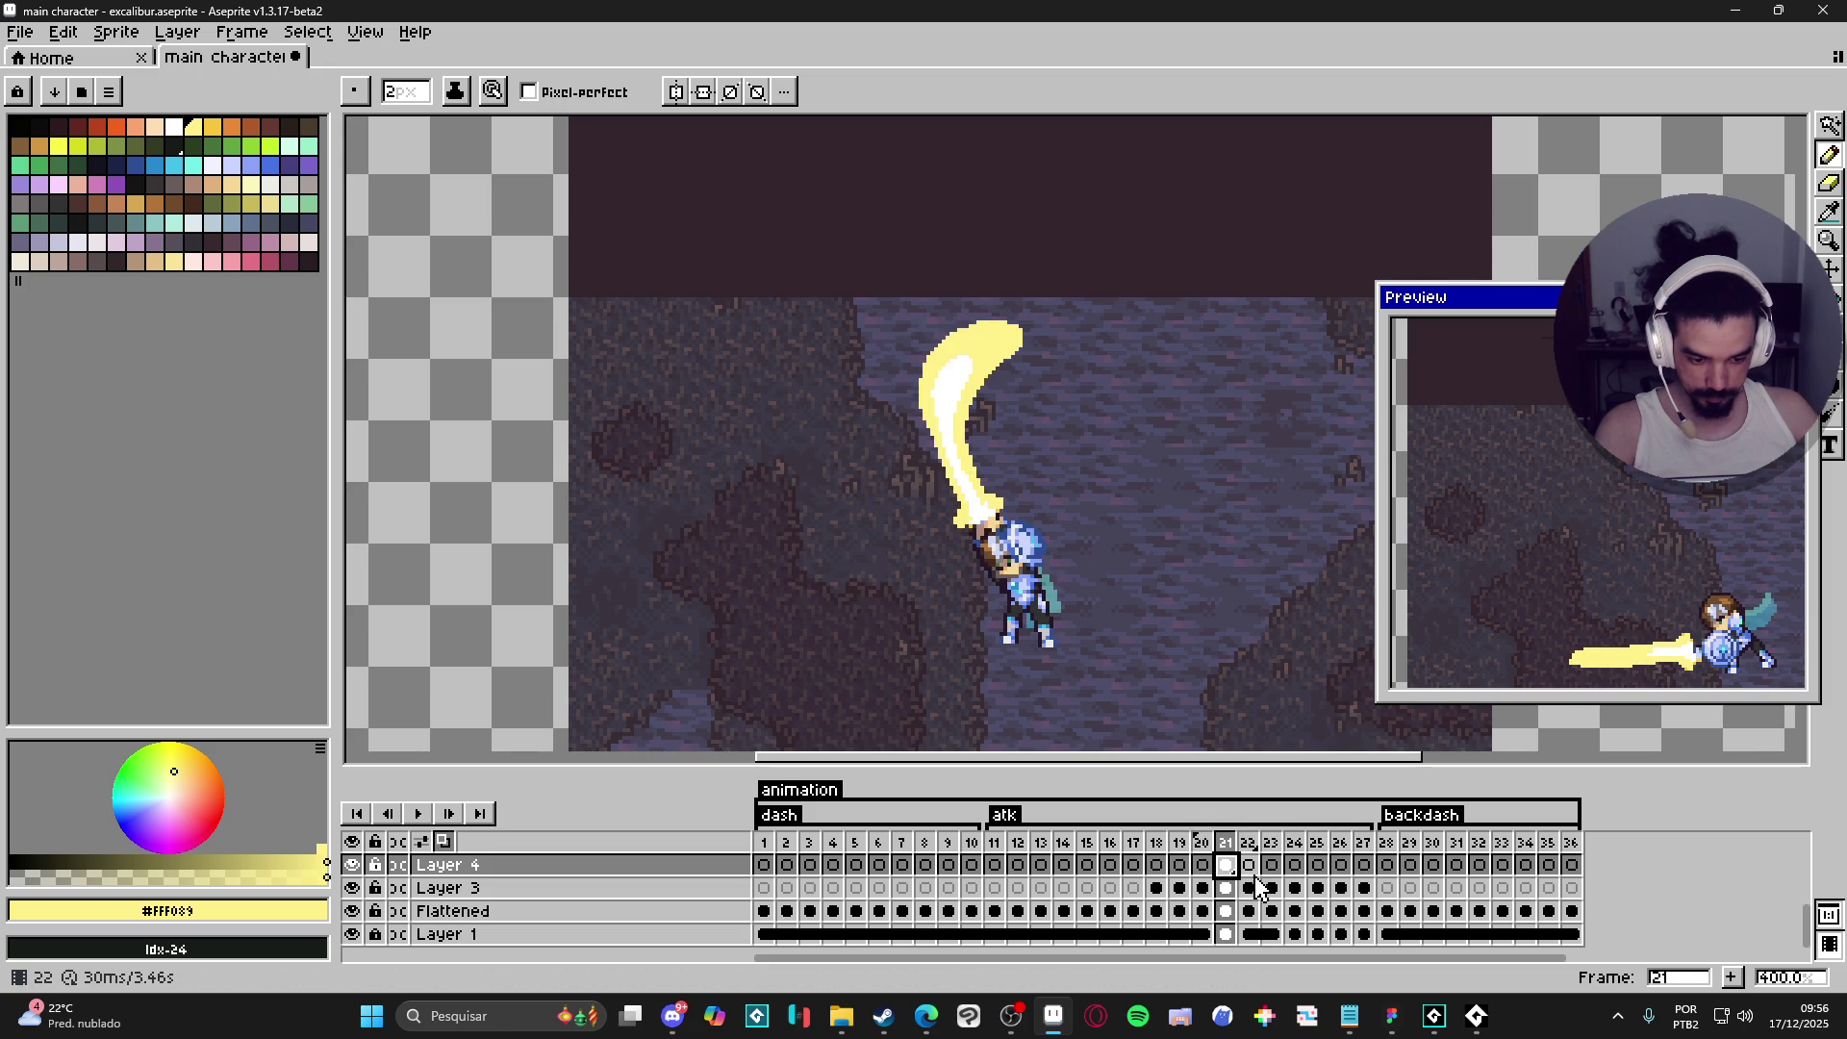
left_click(1249, 865)
left_click(1203, 865)
left_click(1228, 867)
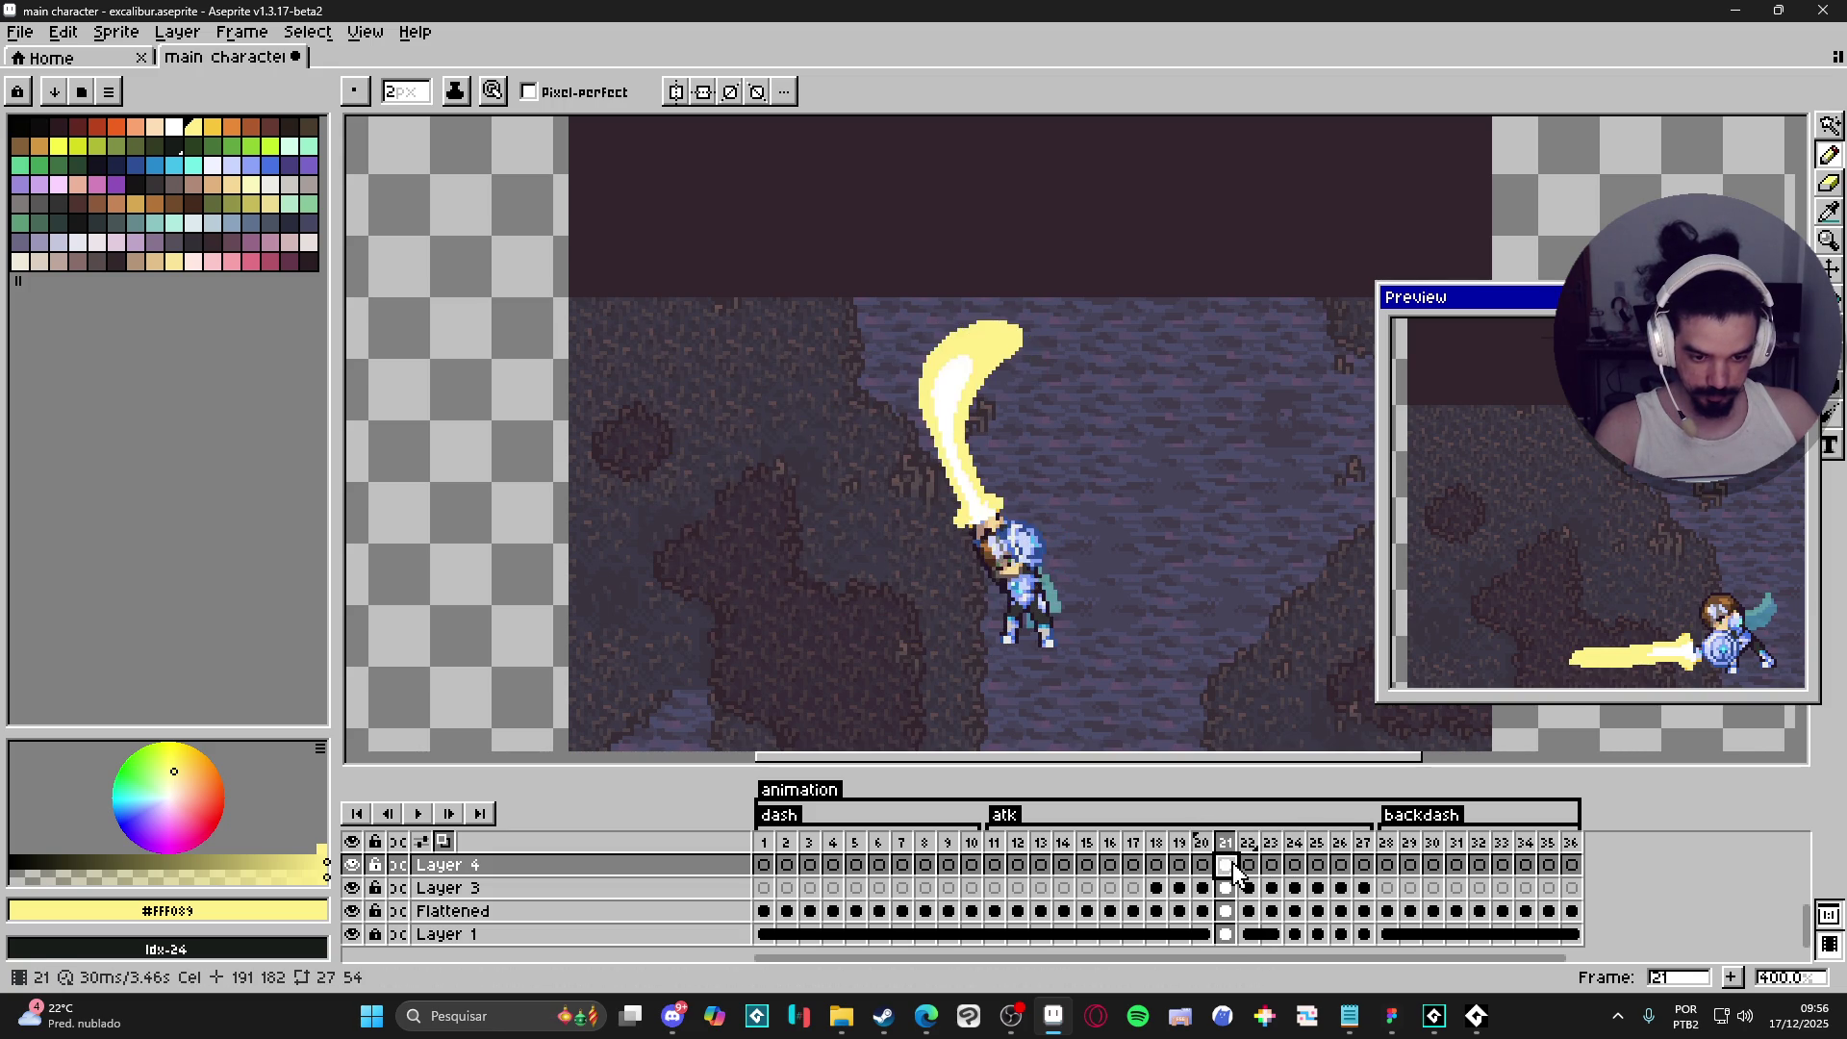
left_click(1249, 866)
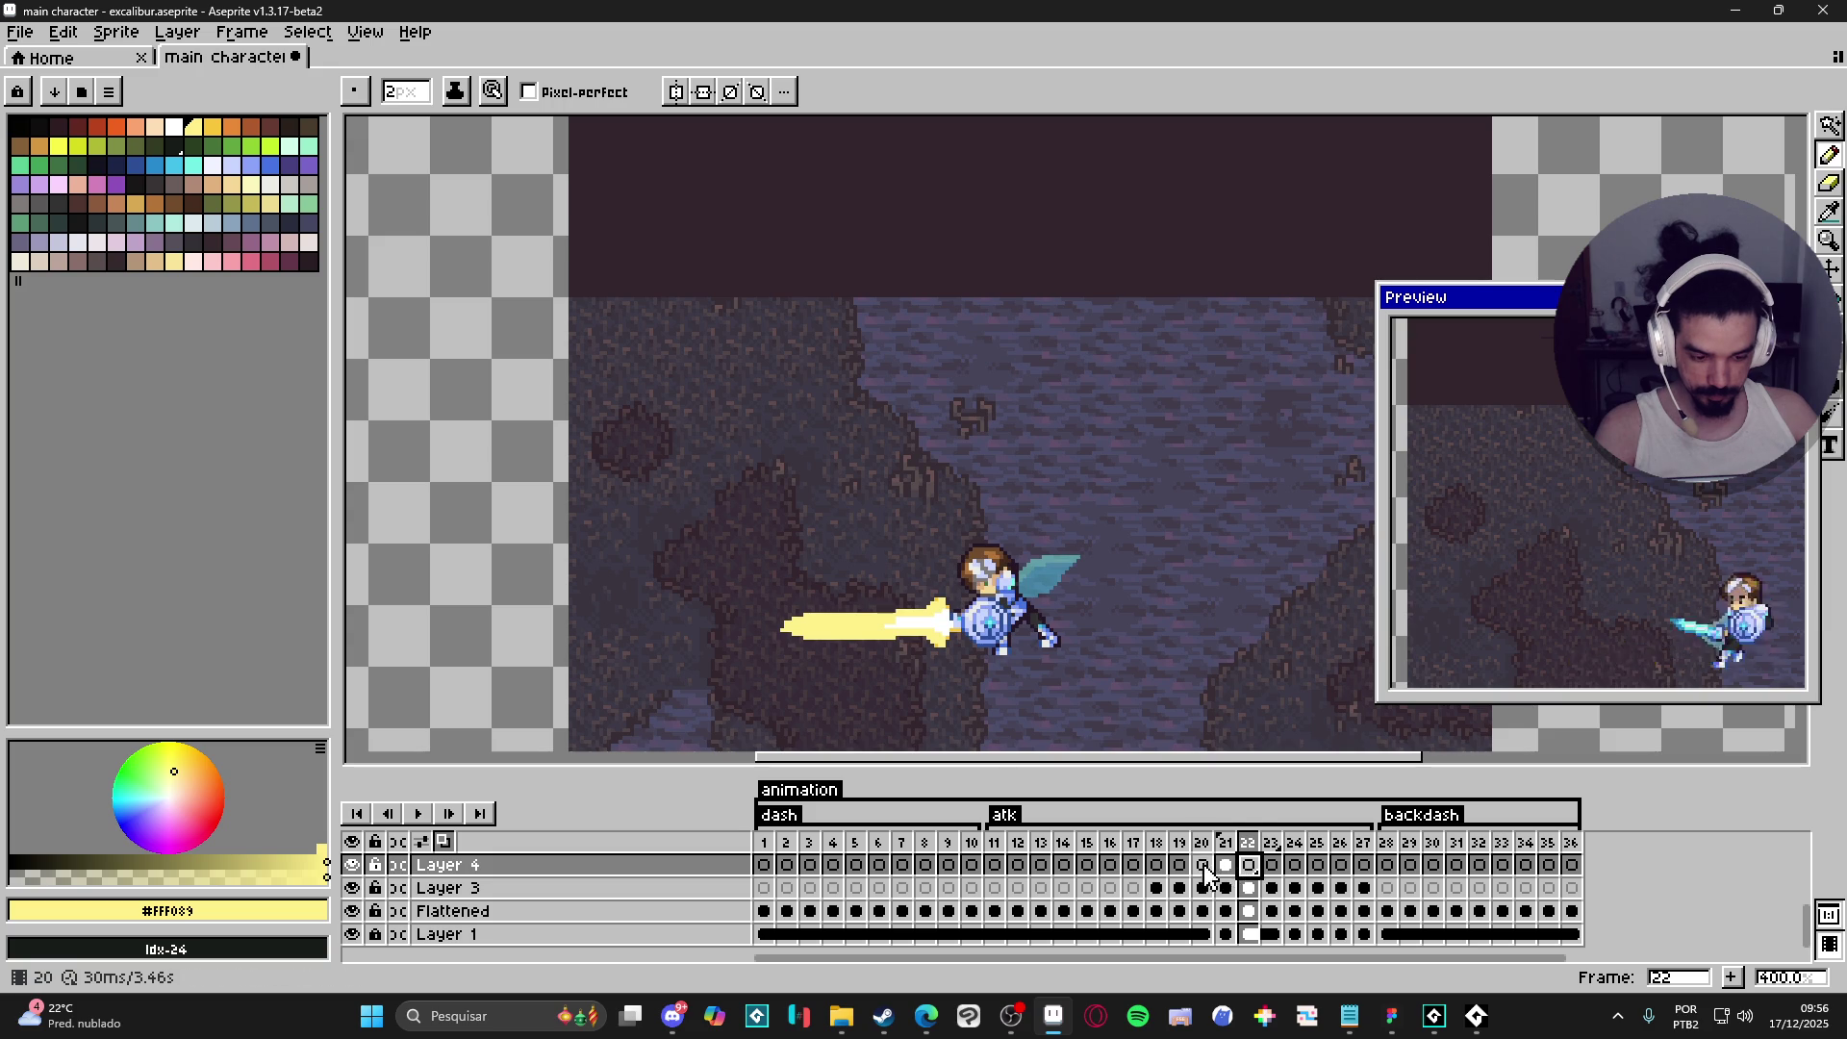
left_click(1204, 865)
left_click(1226, 865)
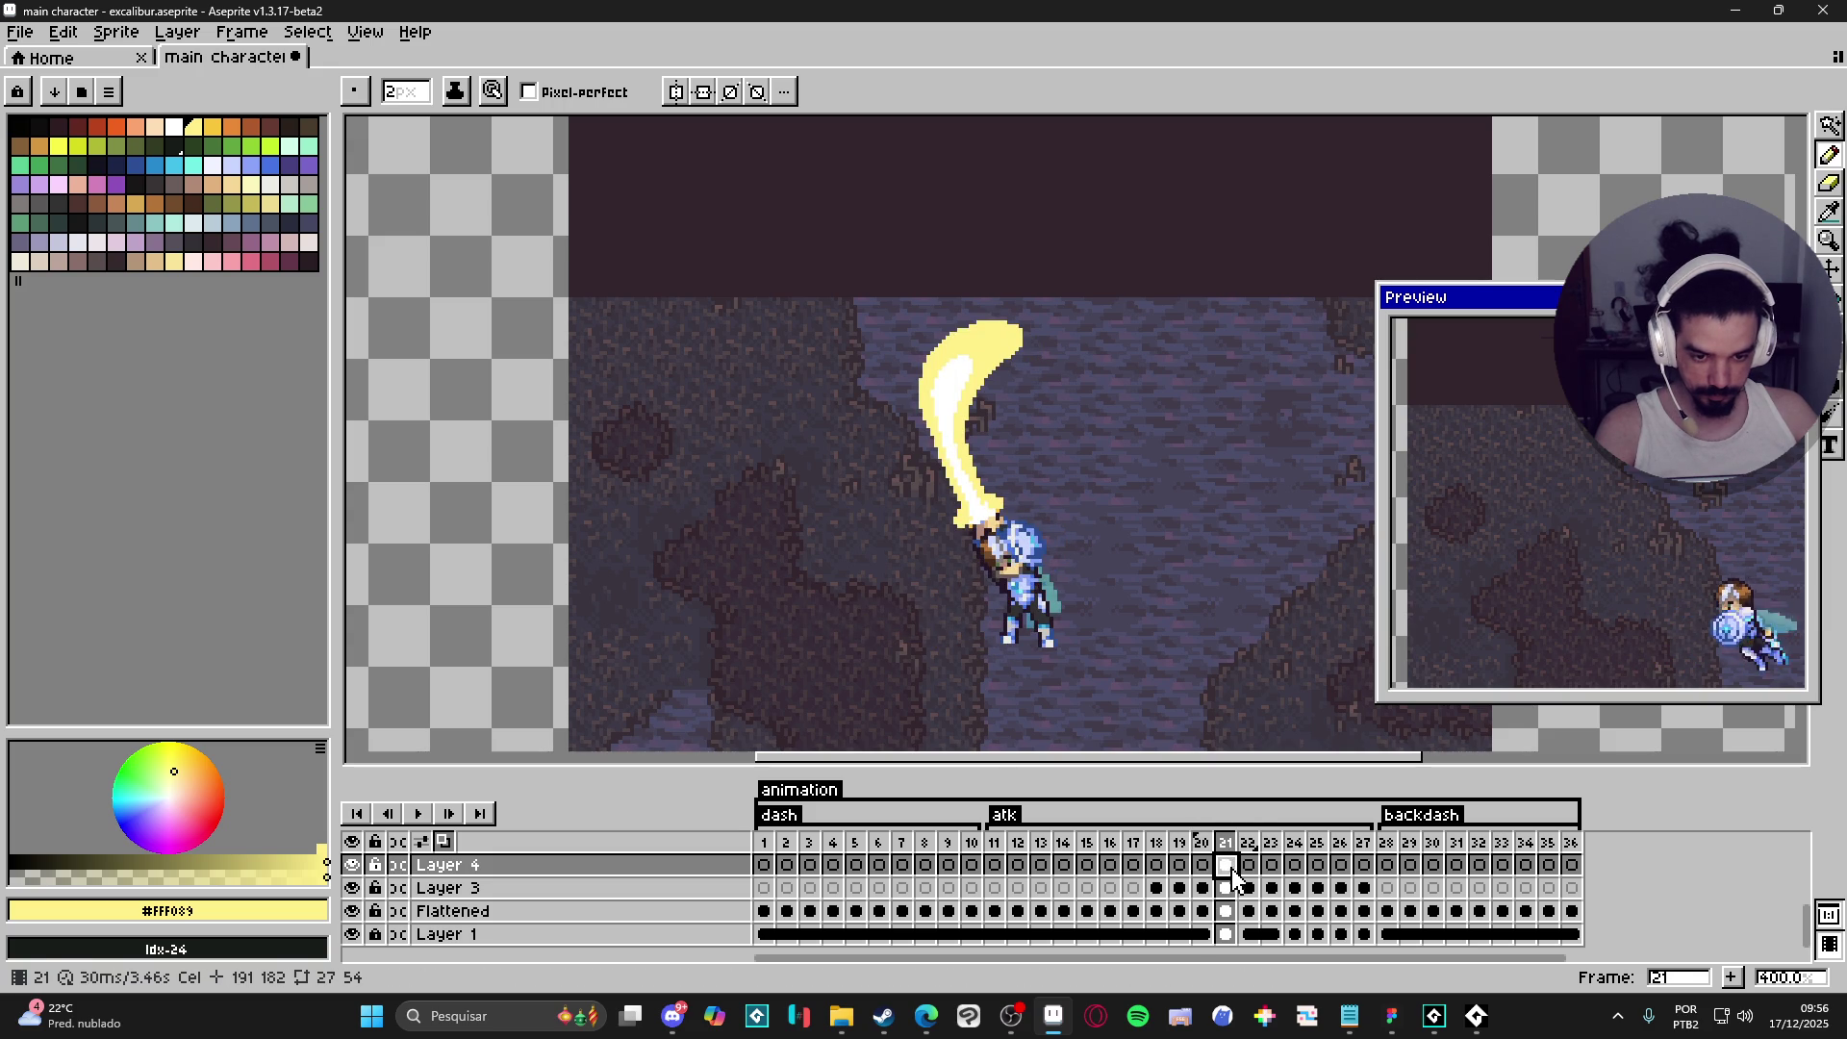
- Add pale-yellow pixels to the curved sword blade
key("v")
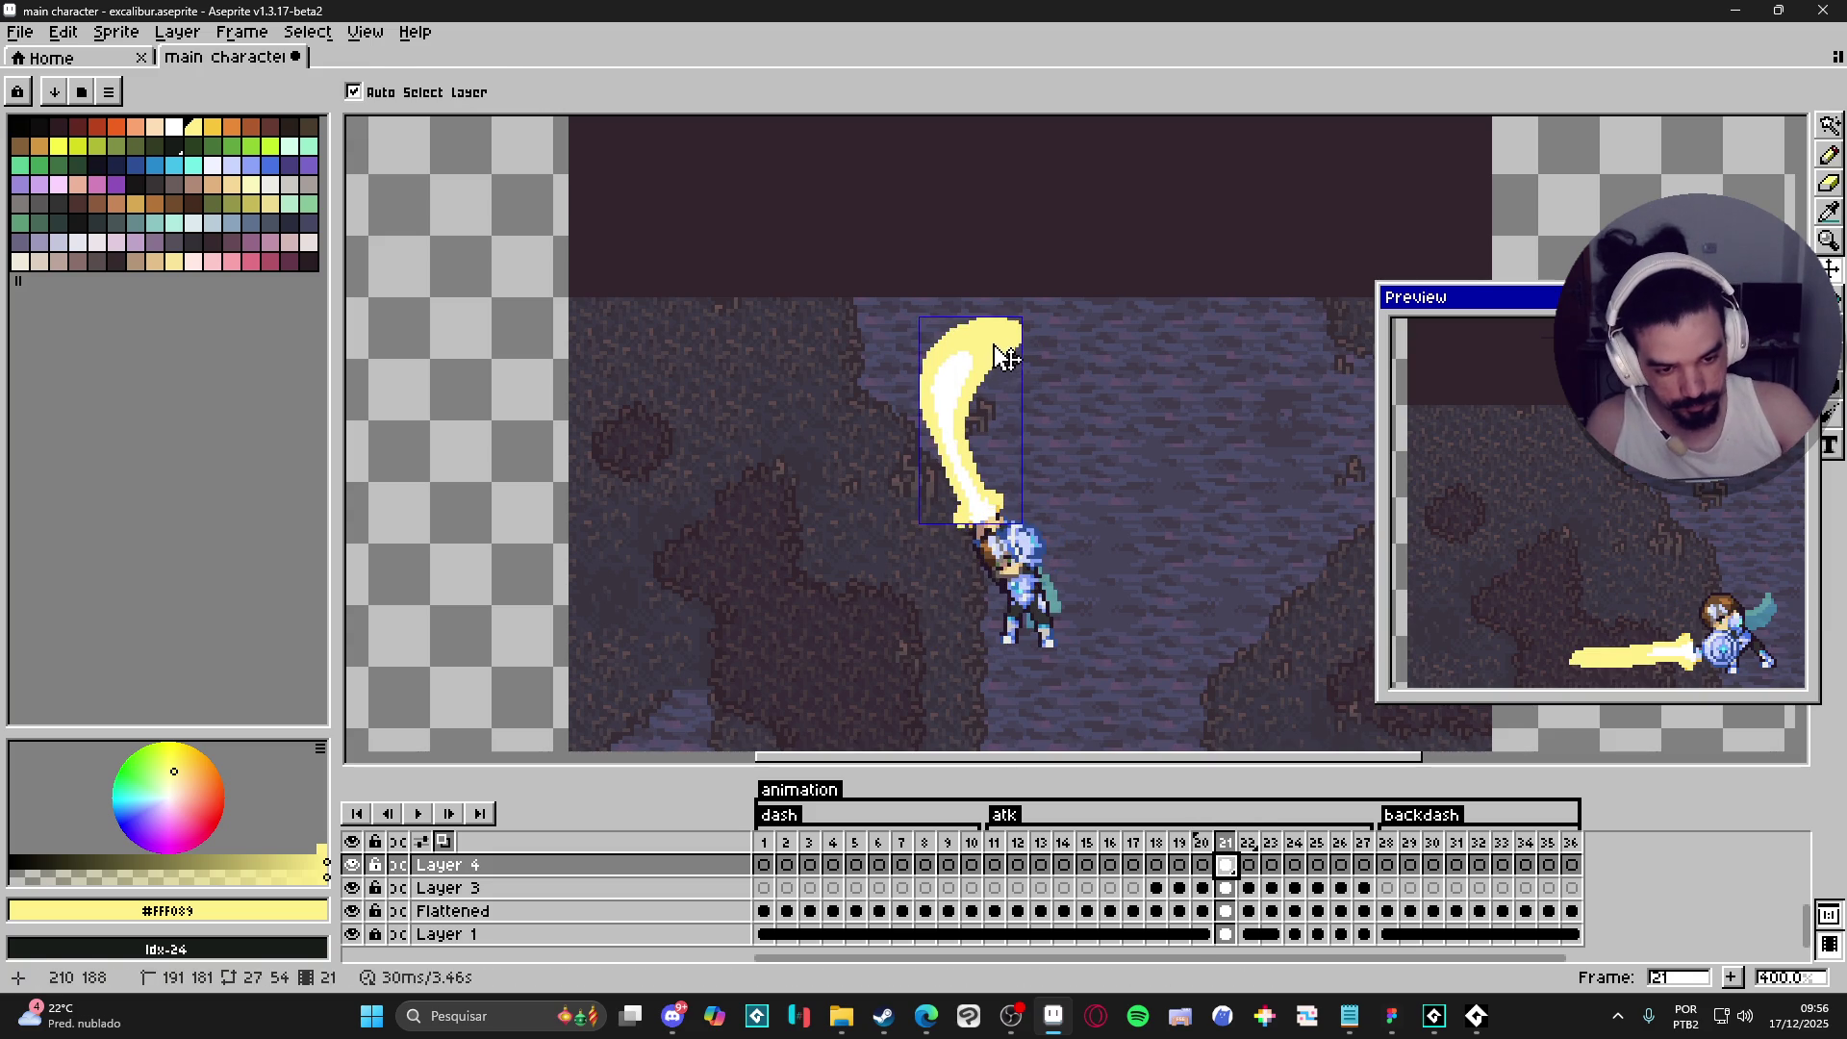
key("b")
scroll(1095, 327, "up", 2)
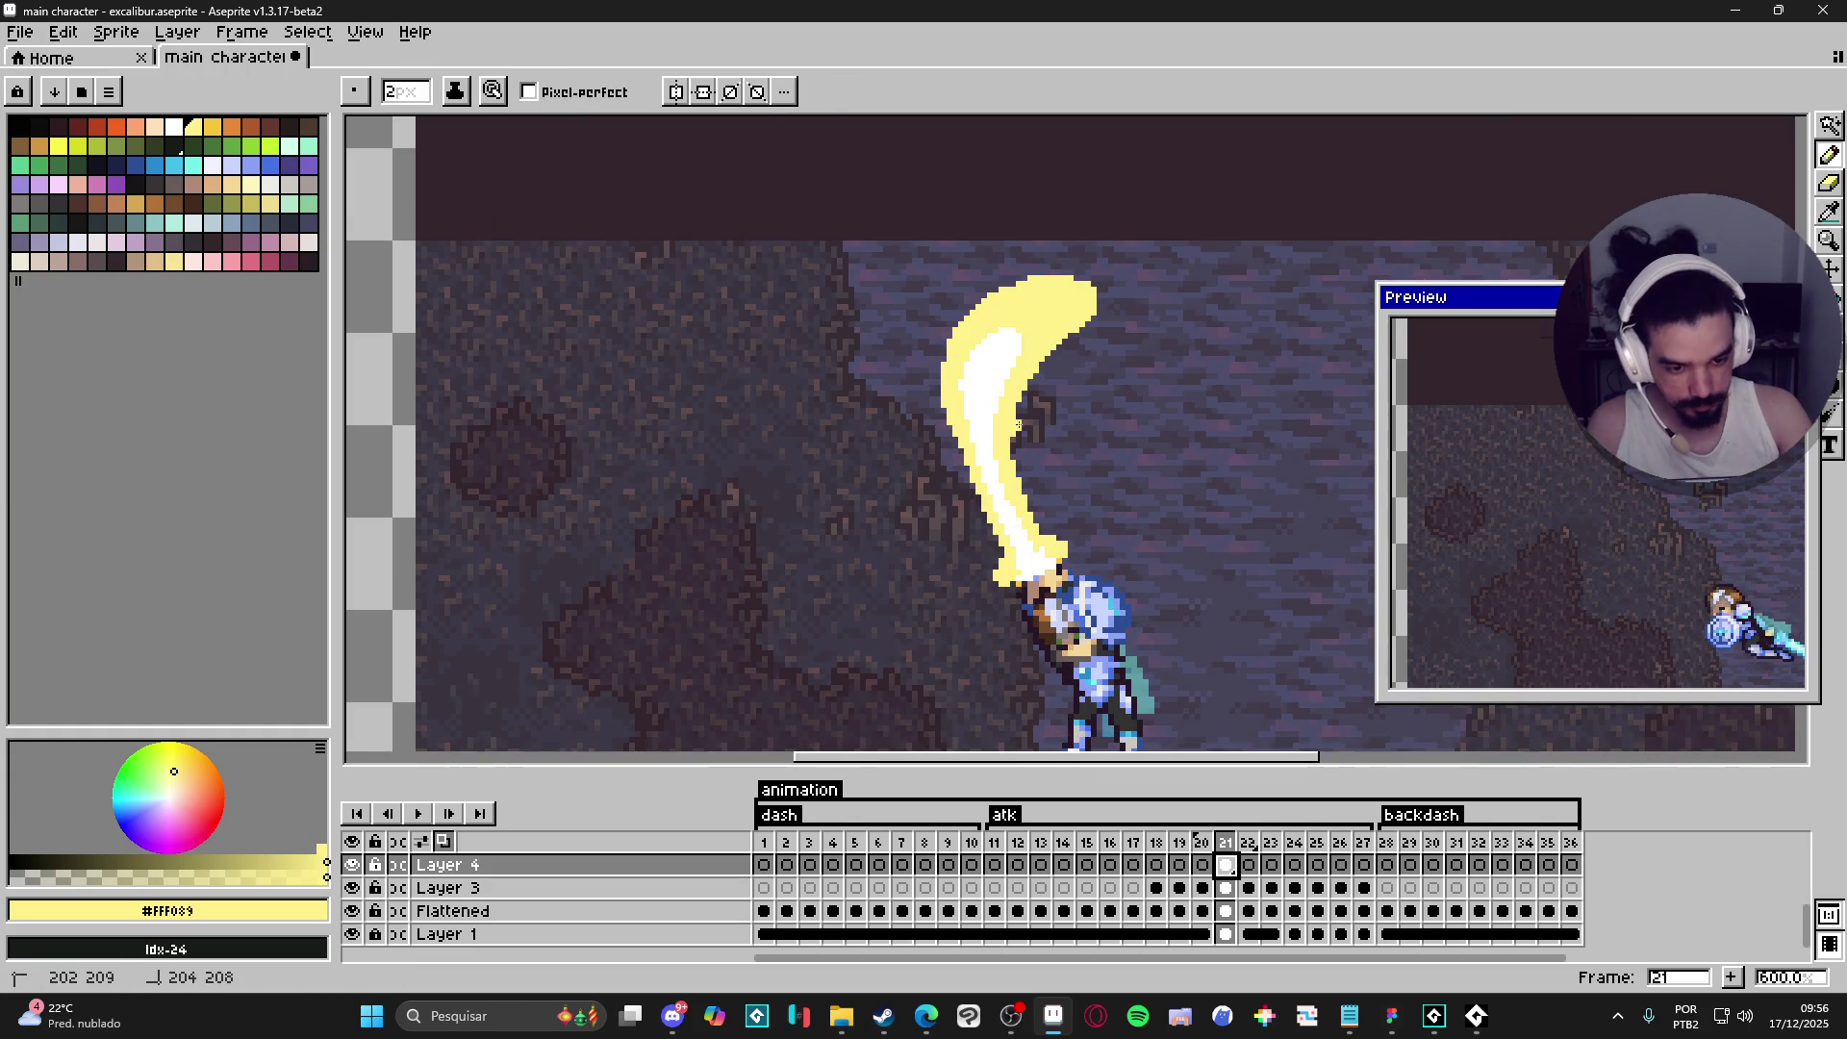
left_click_drag(1025, 422, 1017, 472)
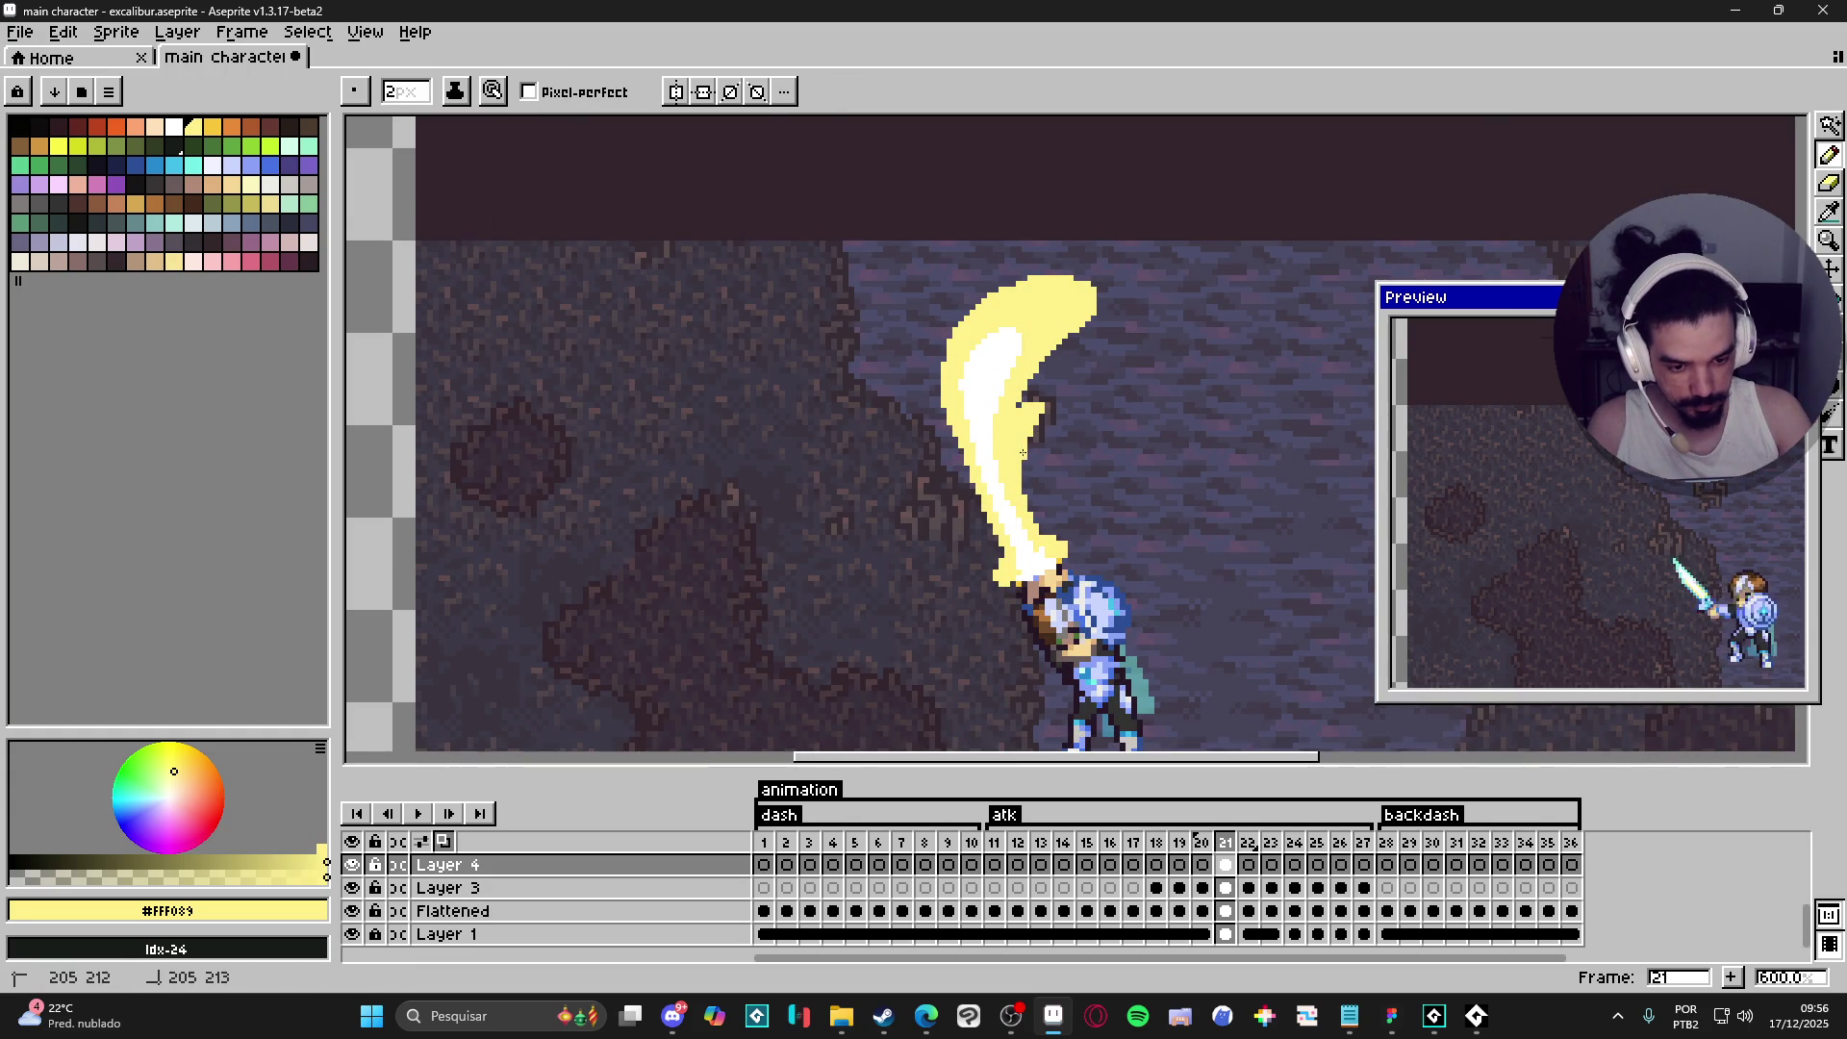
scroll(1107, 518, "down", 2)
- Recentre the view on frame 22's sword character and select Layer 3 with the Move tool
left_click_drag(1179, 712, 1113, 662)
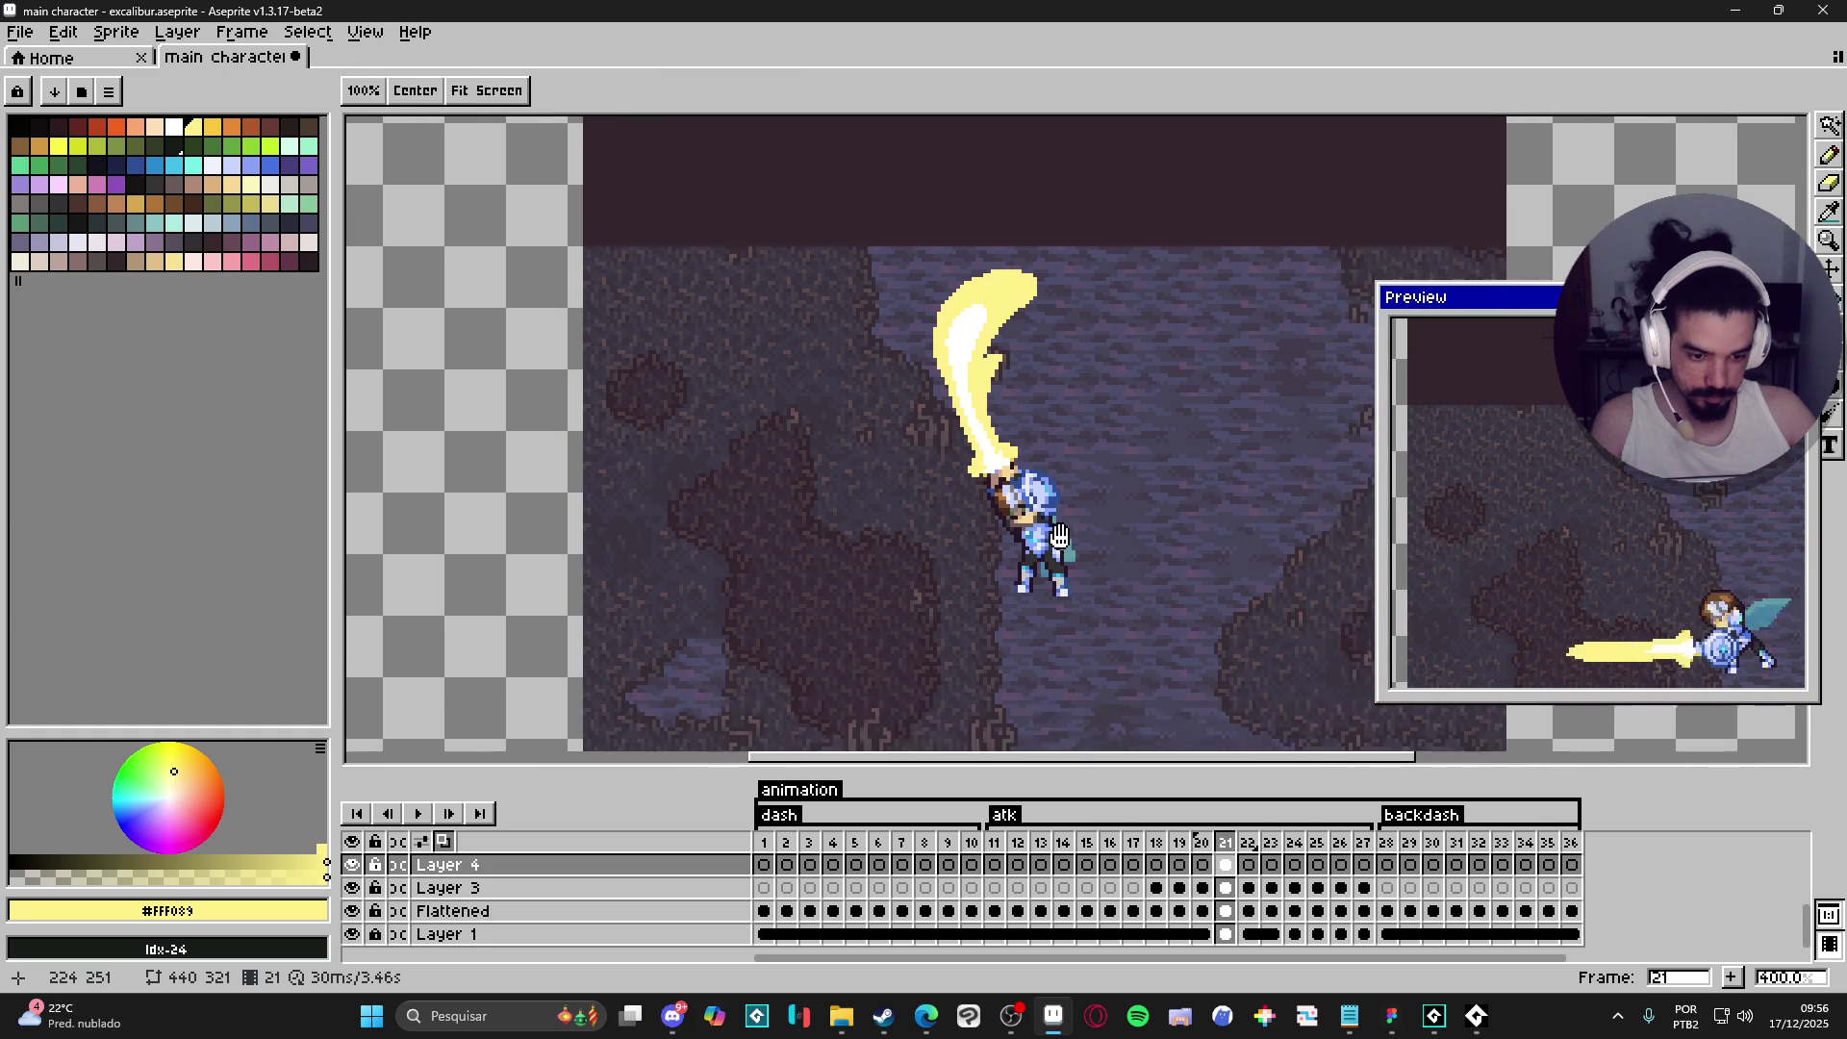
left_click(1251, 865)
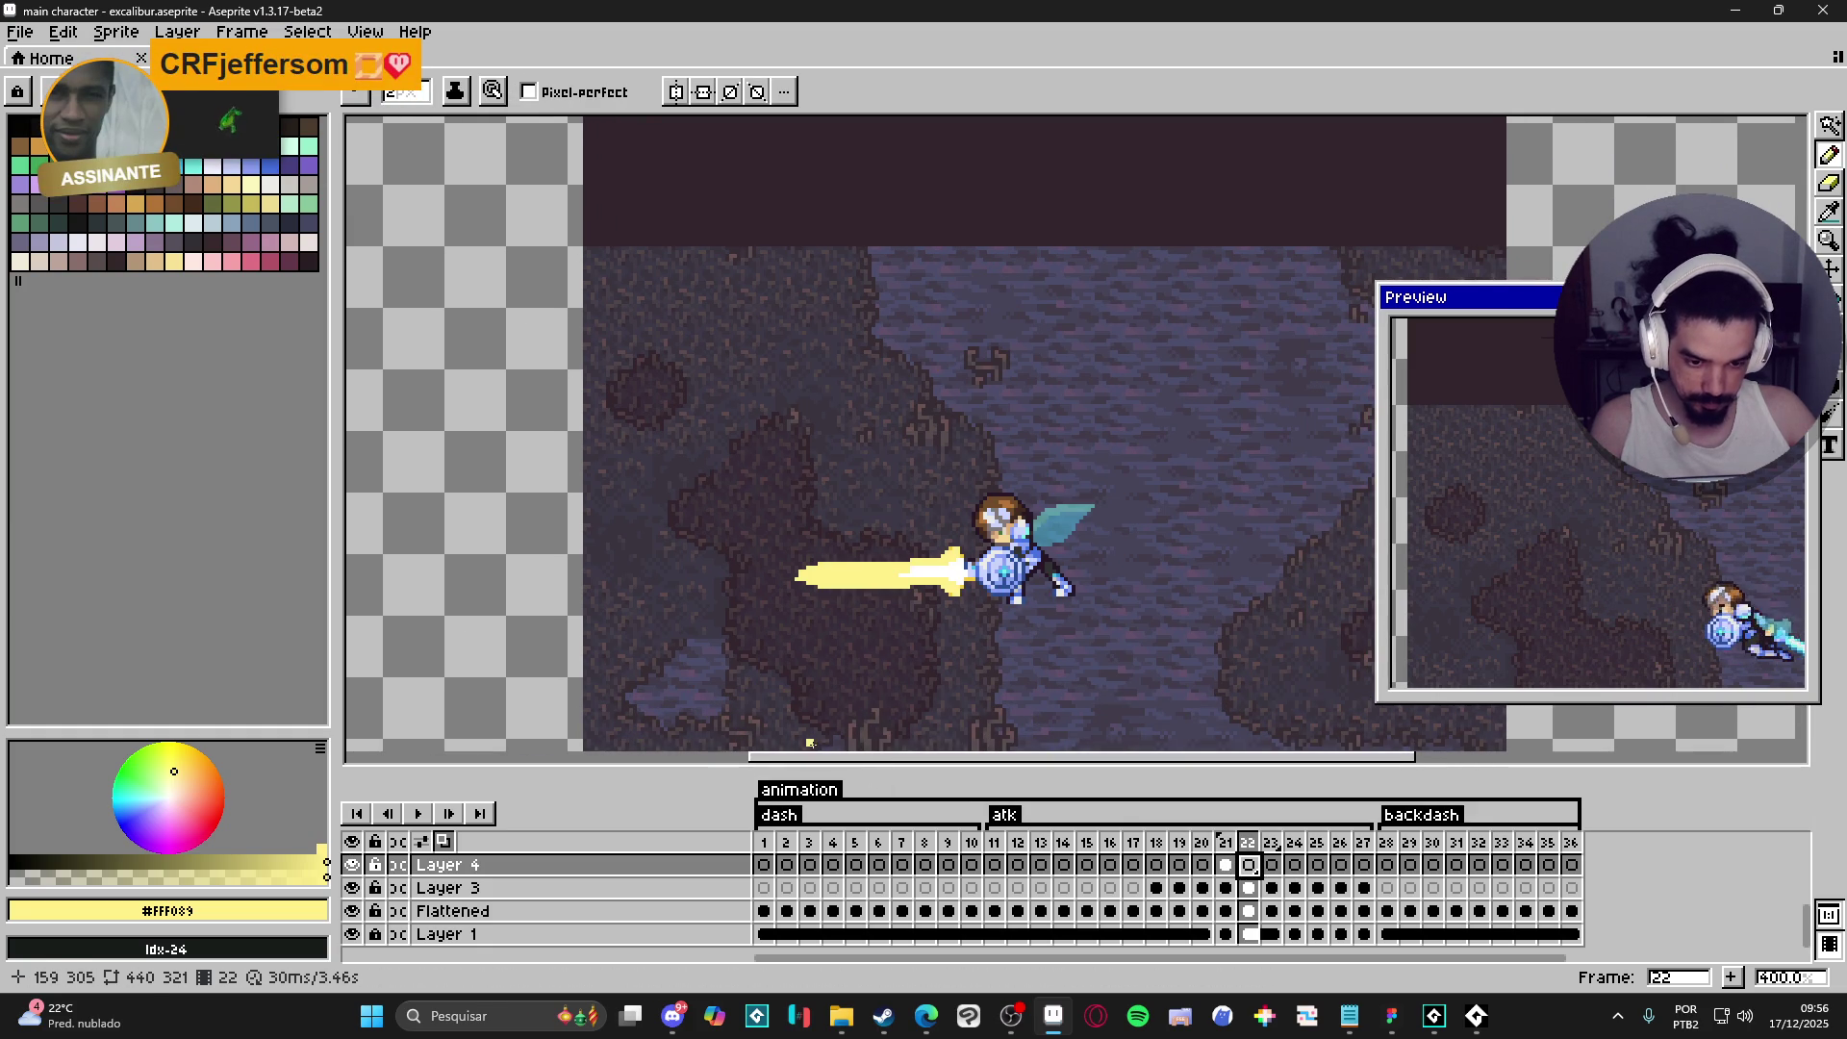
left_click_drag(937, 599, 1001, 594)
key("v")
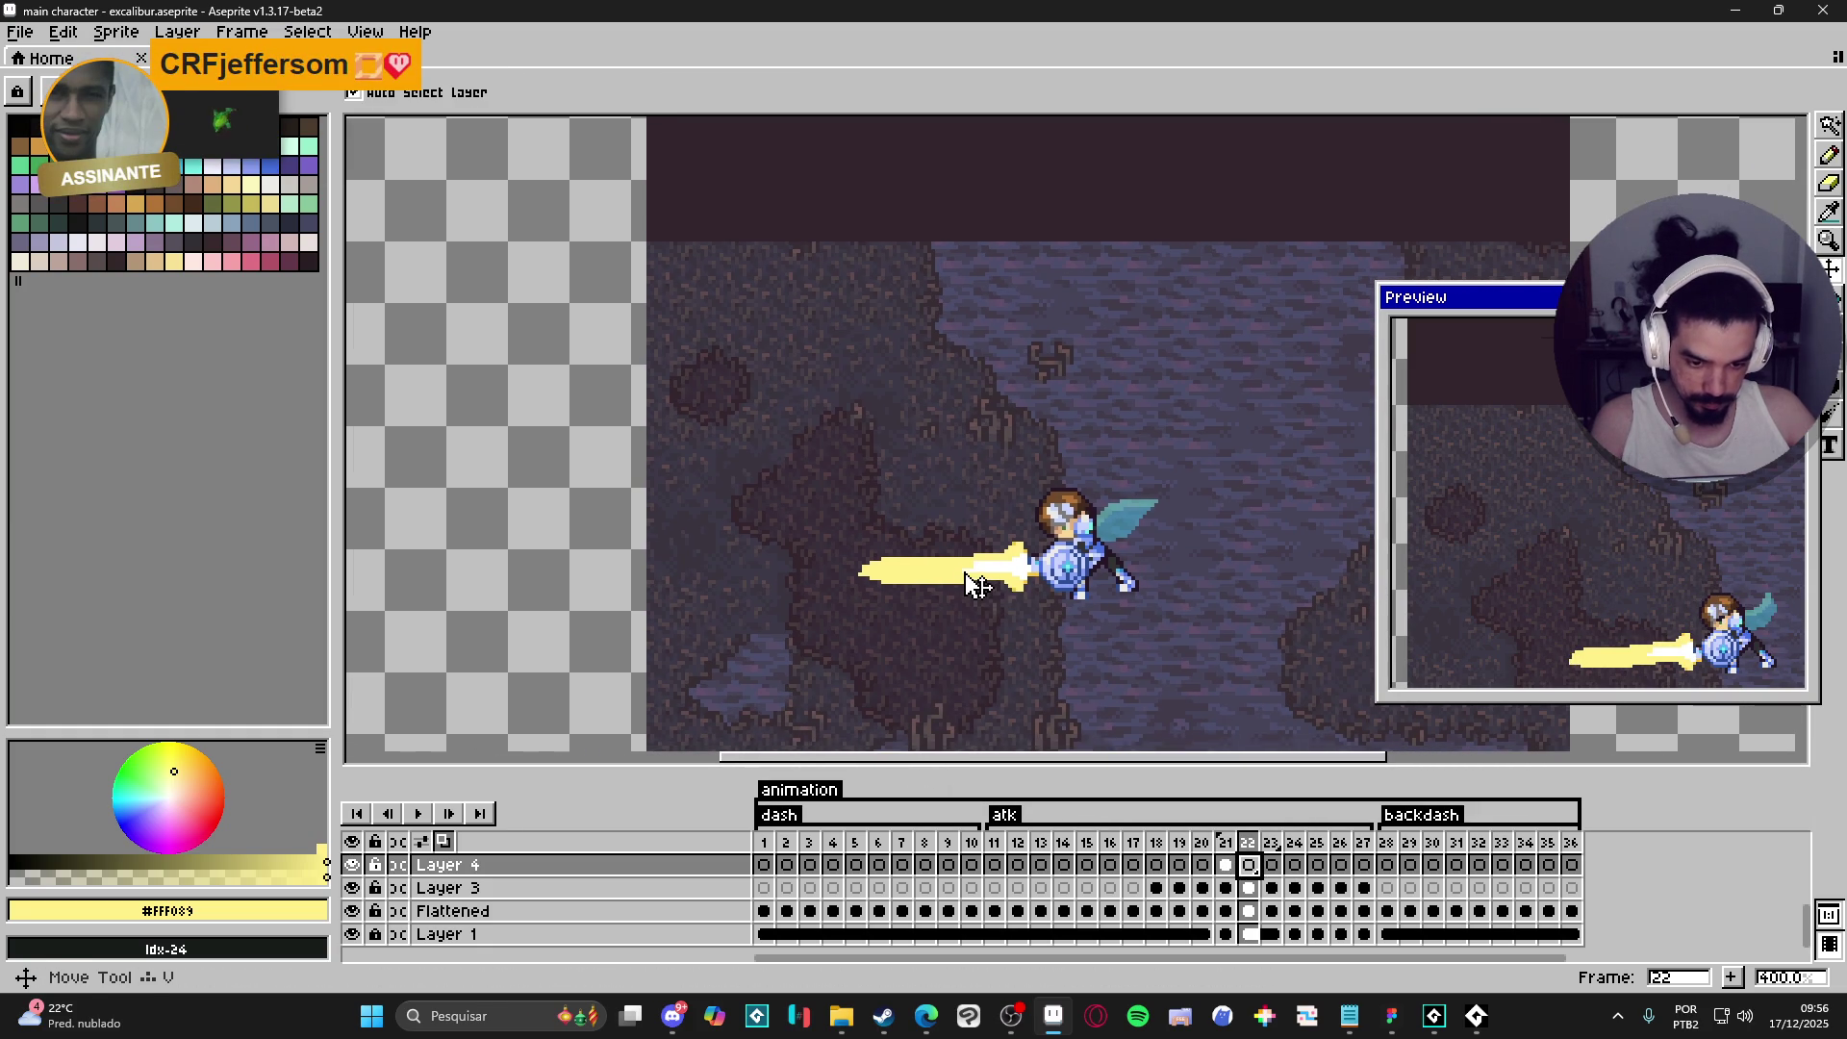
key("Down")
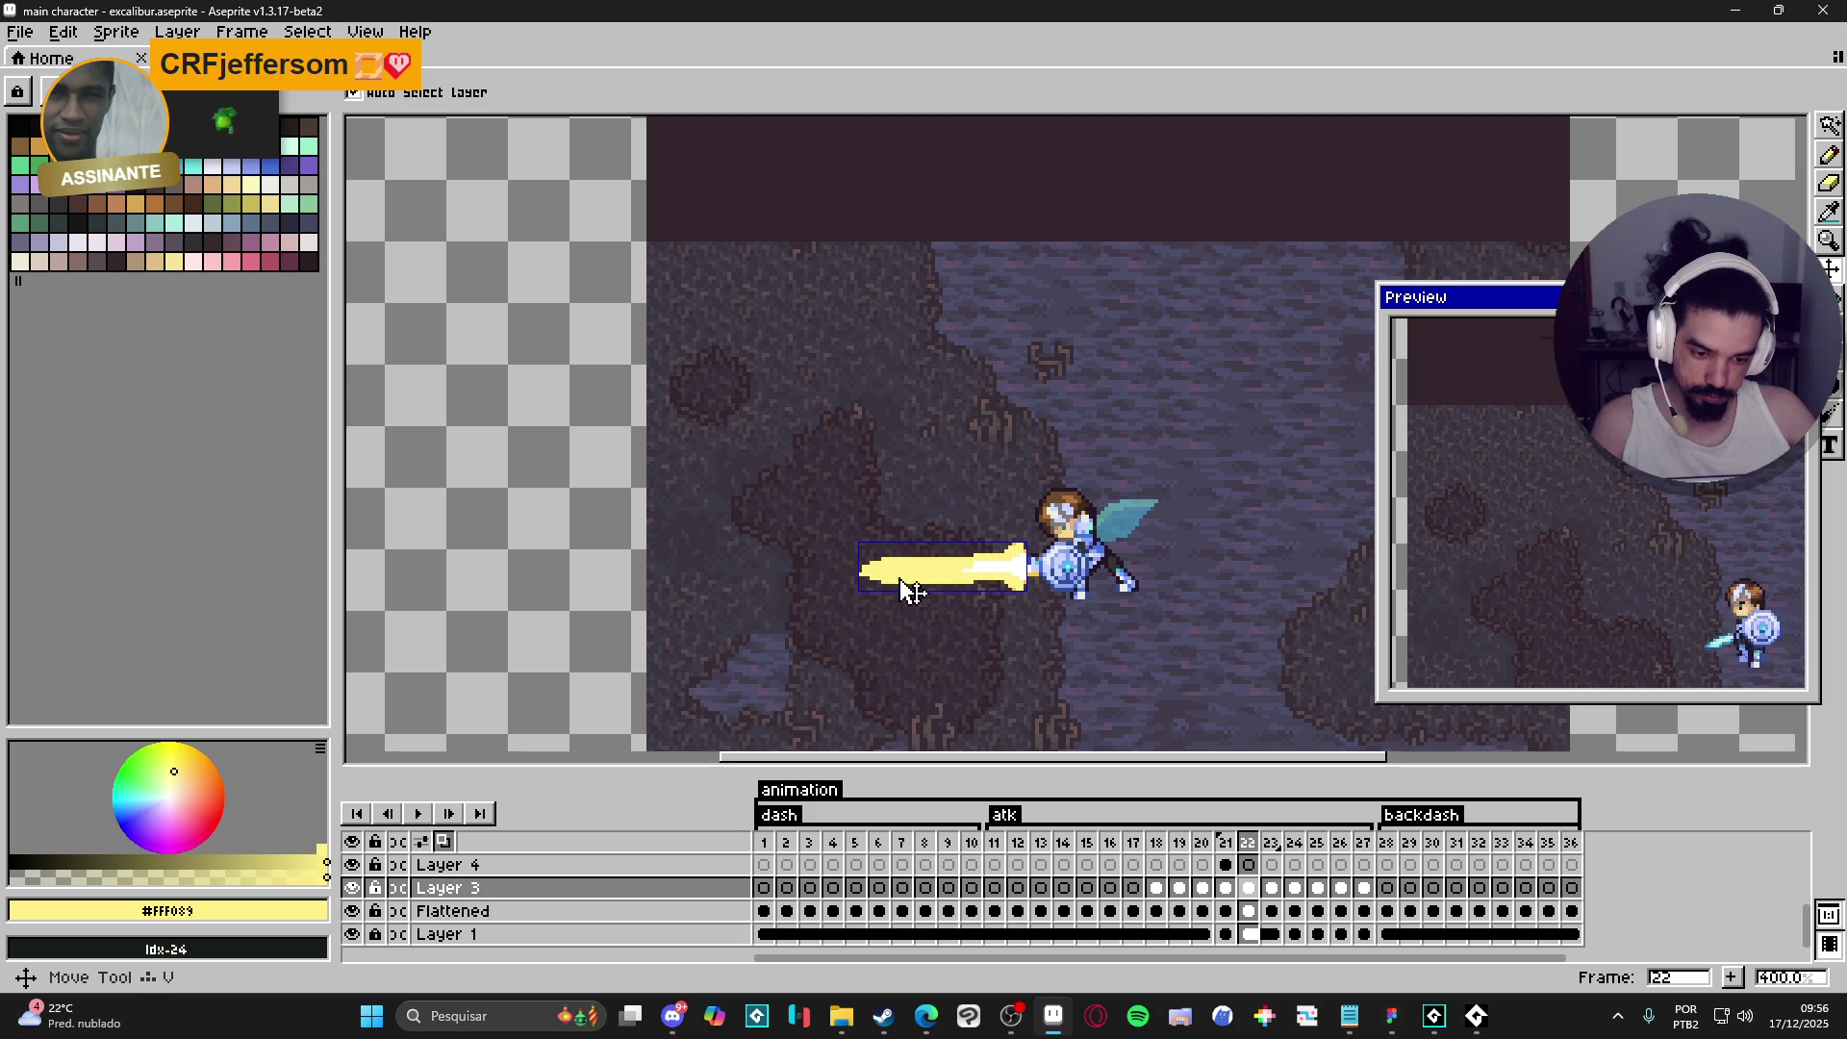
- Capture the sword region and paste it into a new blank sprite
key("m")
mouse_move(784, 408)
left_mouse_down()
mouse_move(1071, 627)
mouse_move(1207, 659)
left_mouse_up()
left_click(20, 32)
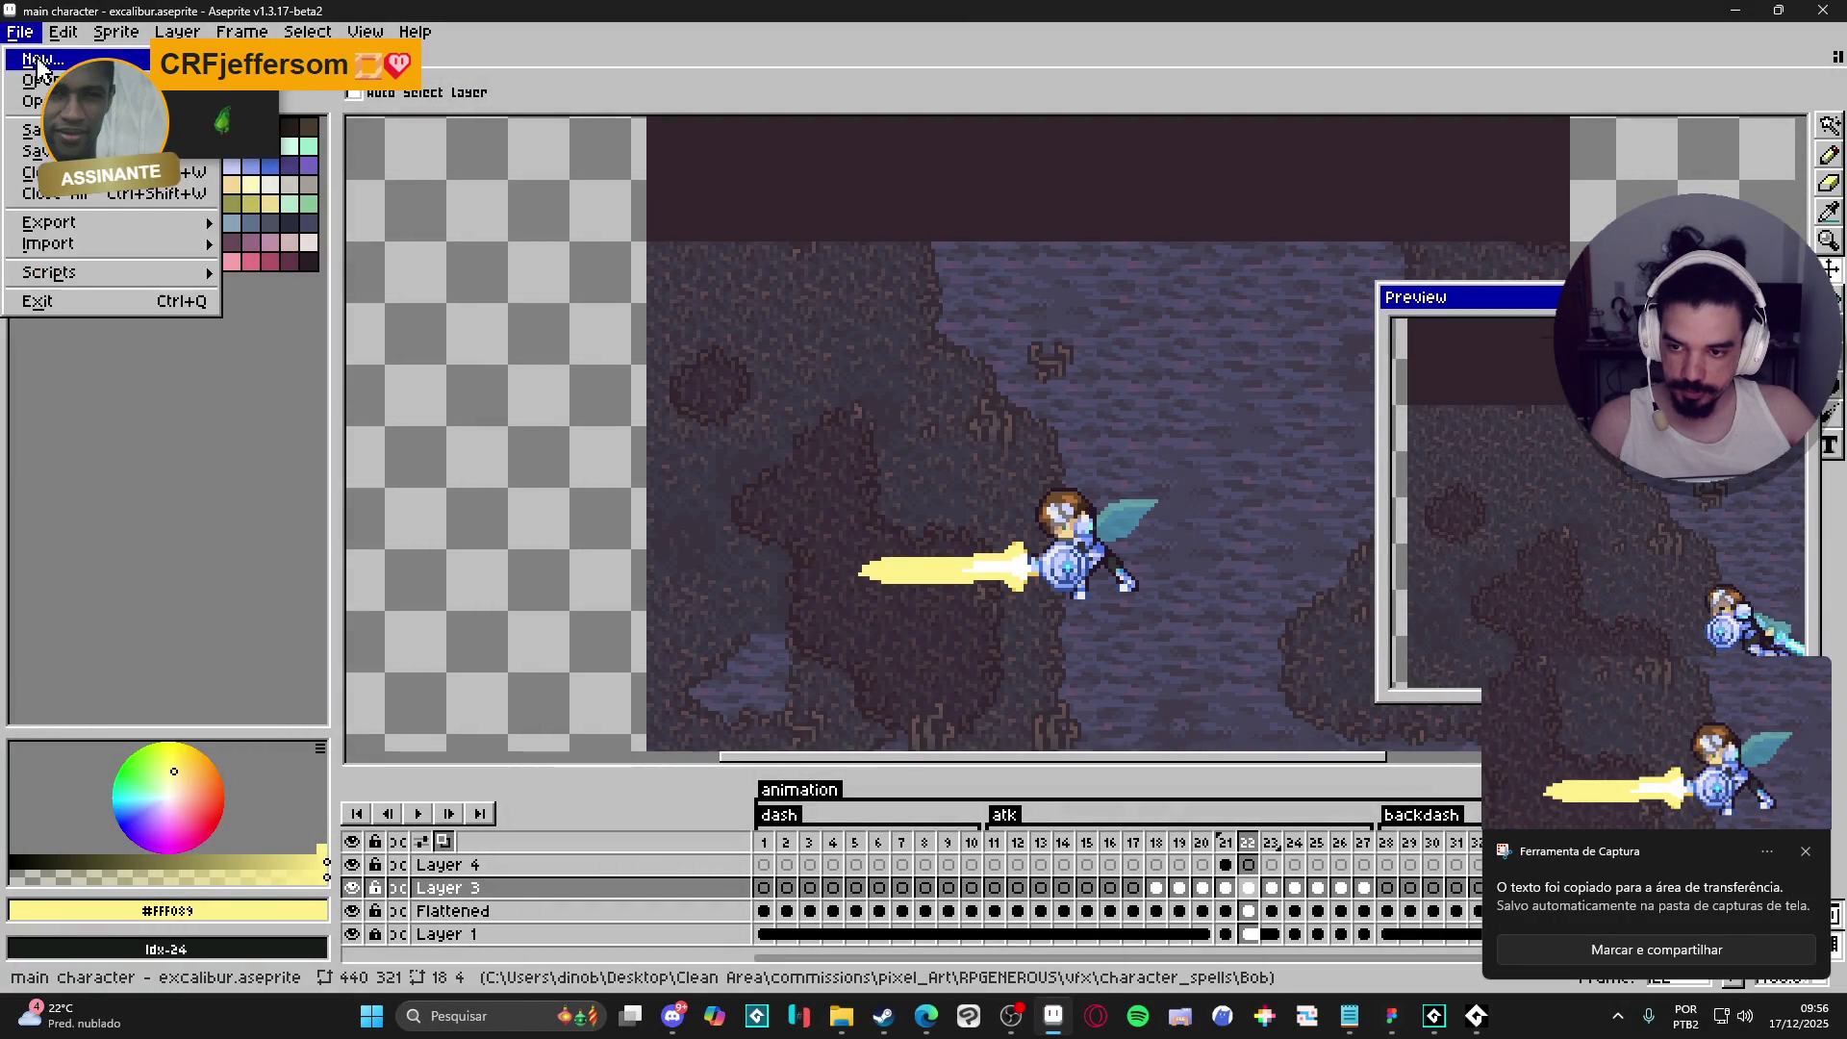
left_click(37, 60)
left_click(859, 722)
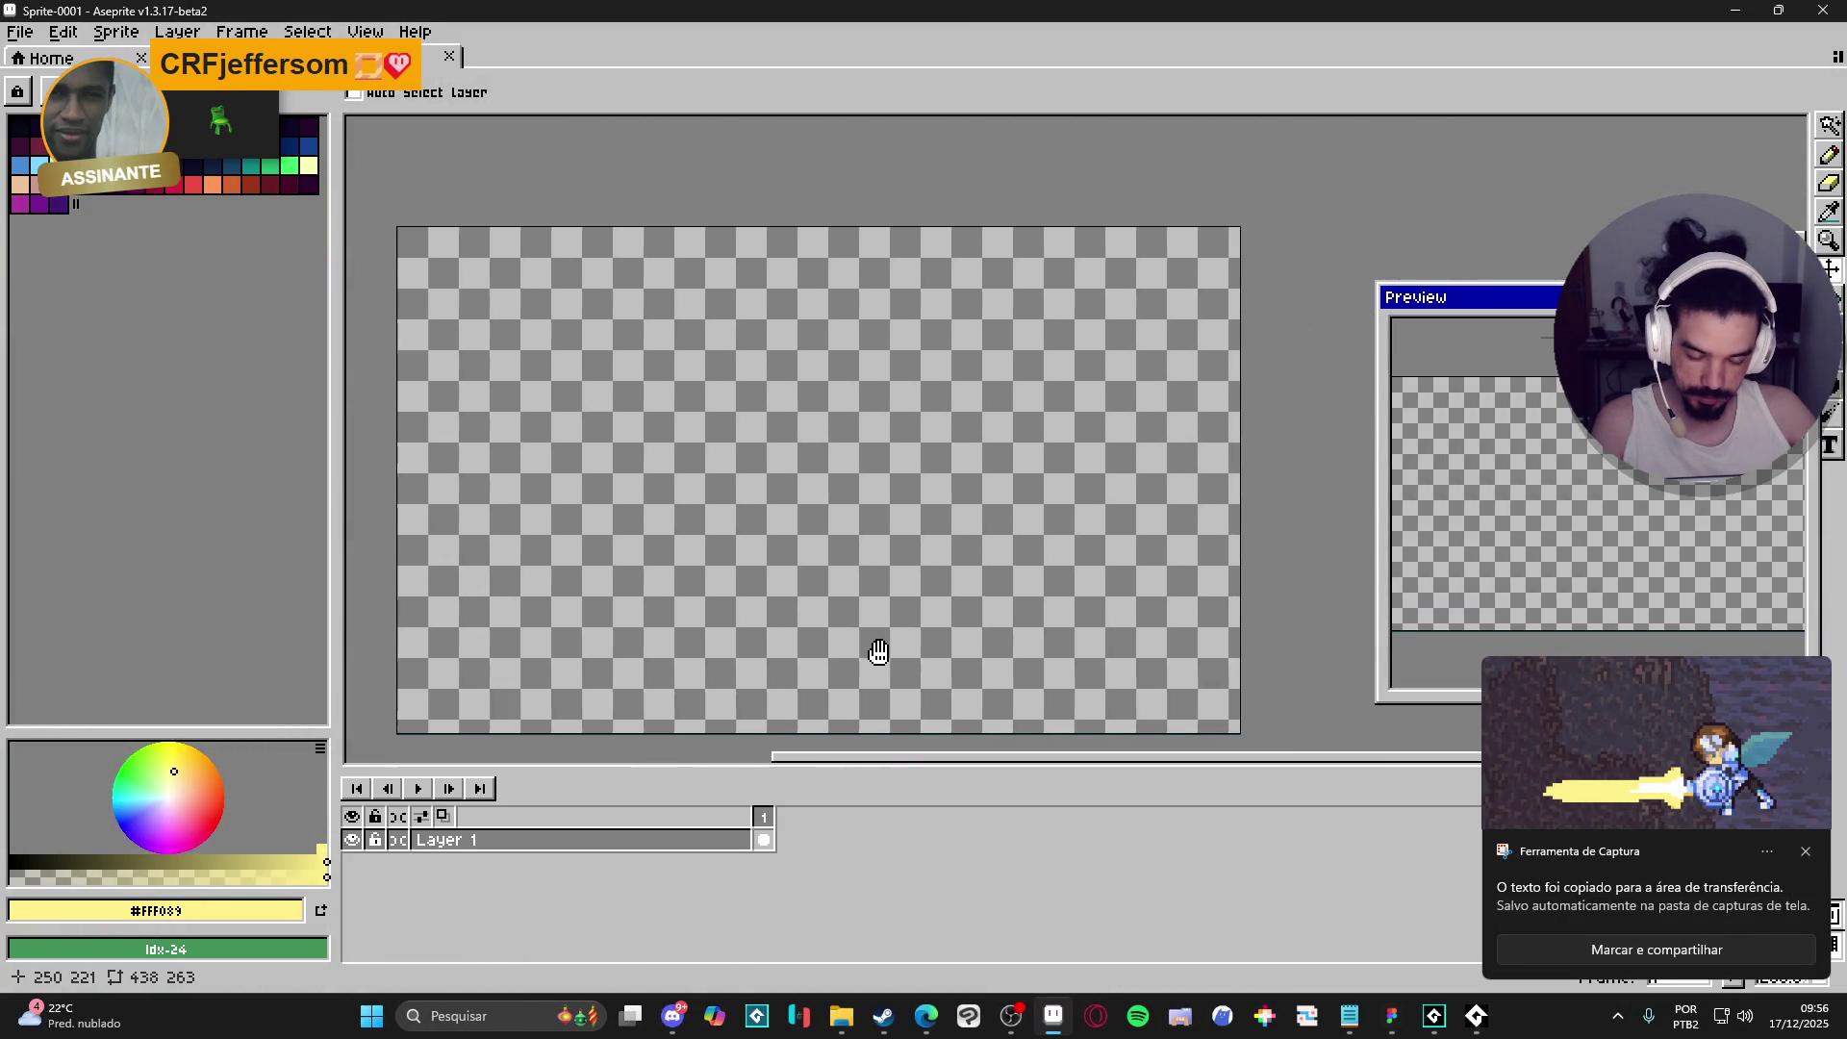
key("ctrl+v")
- Enlarge the canvas 212 px upward and widen it equally on both sides
scroll(957, 582, "down", 2)
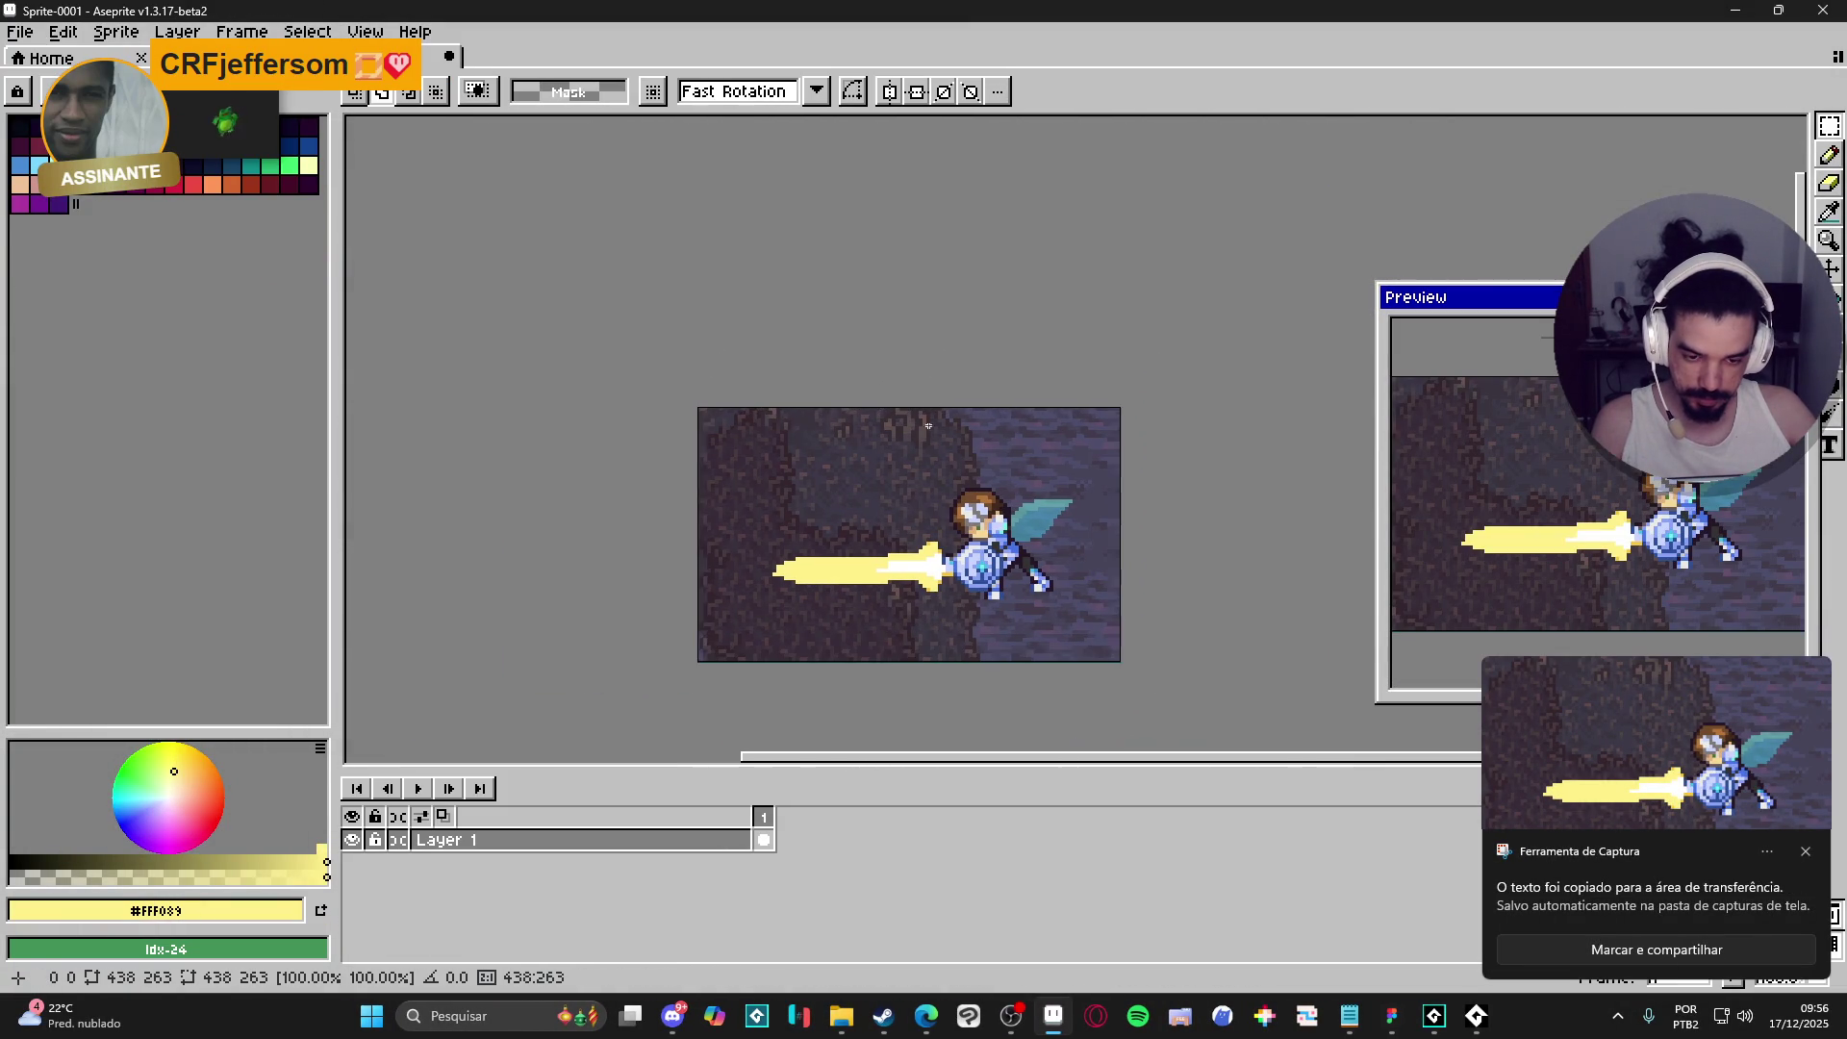
key("ctrl+alt+c")
left_click_drag(932, 407, 932, 205)
left_click_drag(1123, 483, 1165, 483)
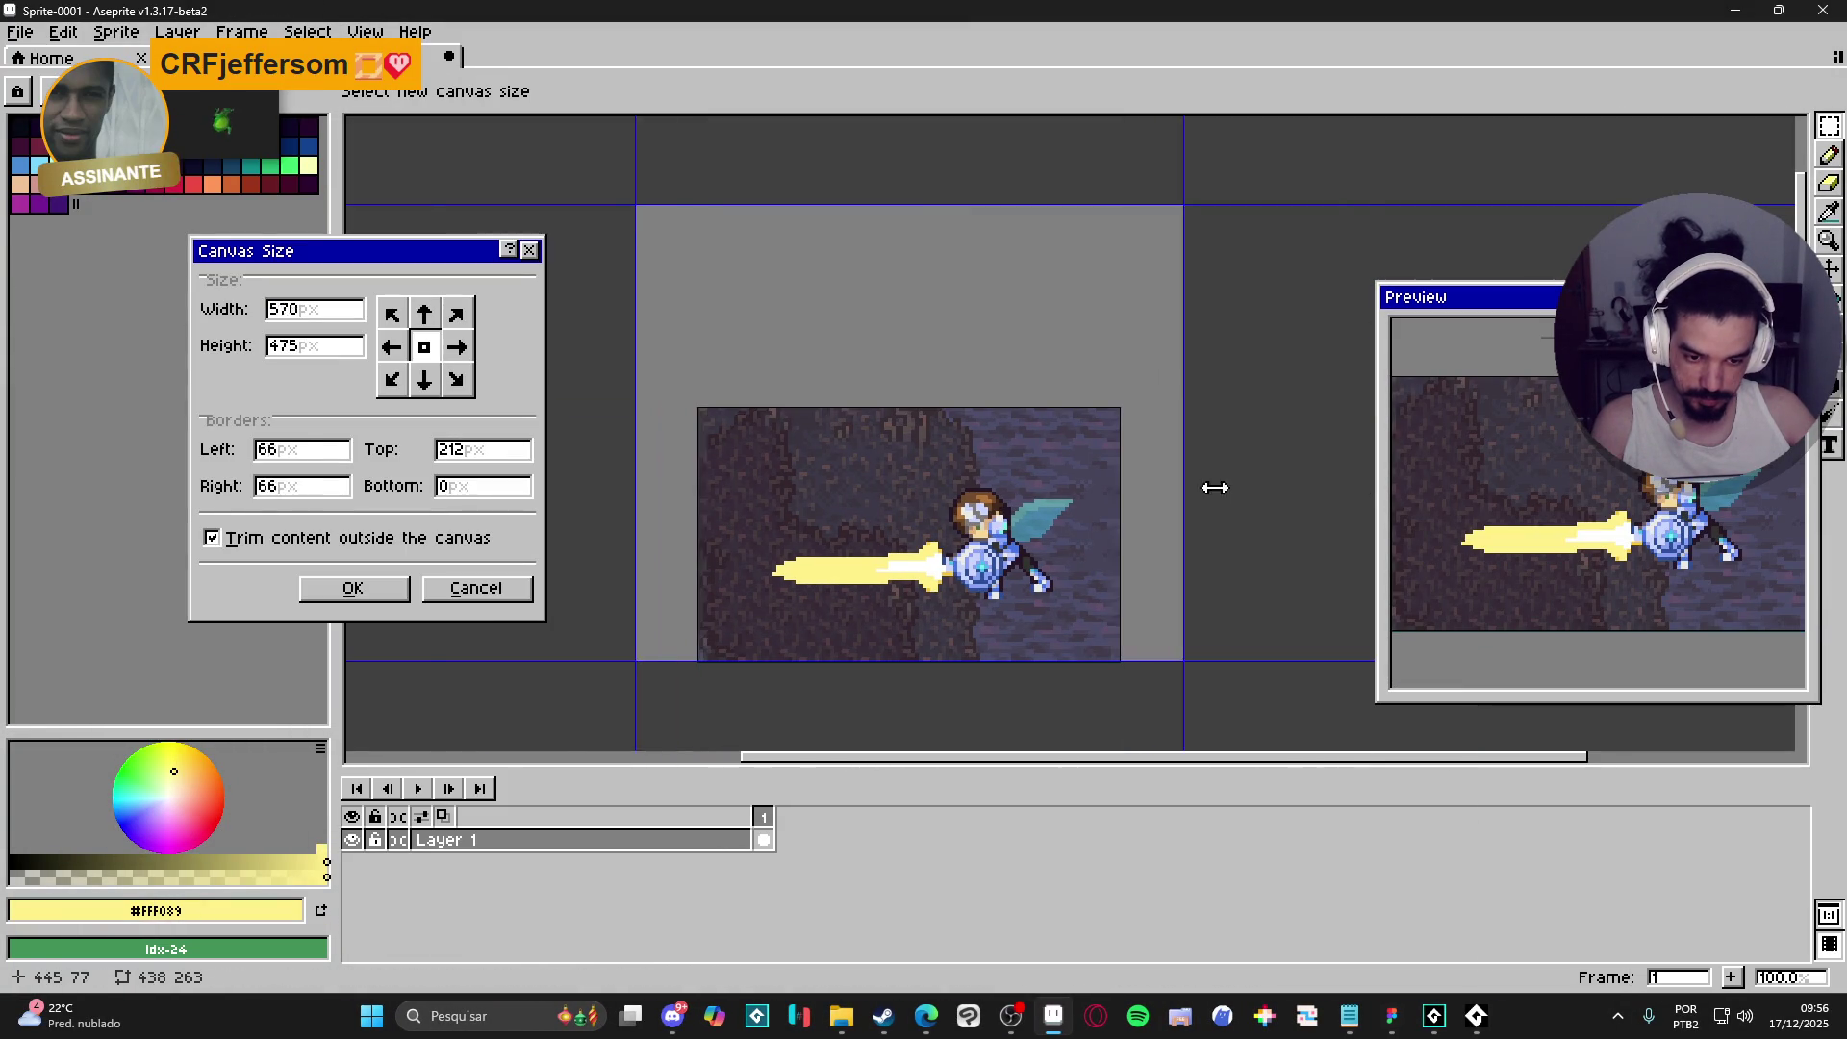
left_click(354, 588)
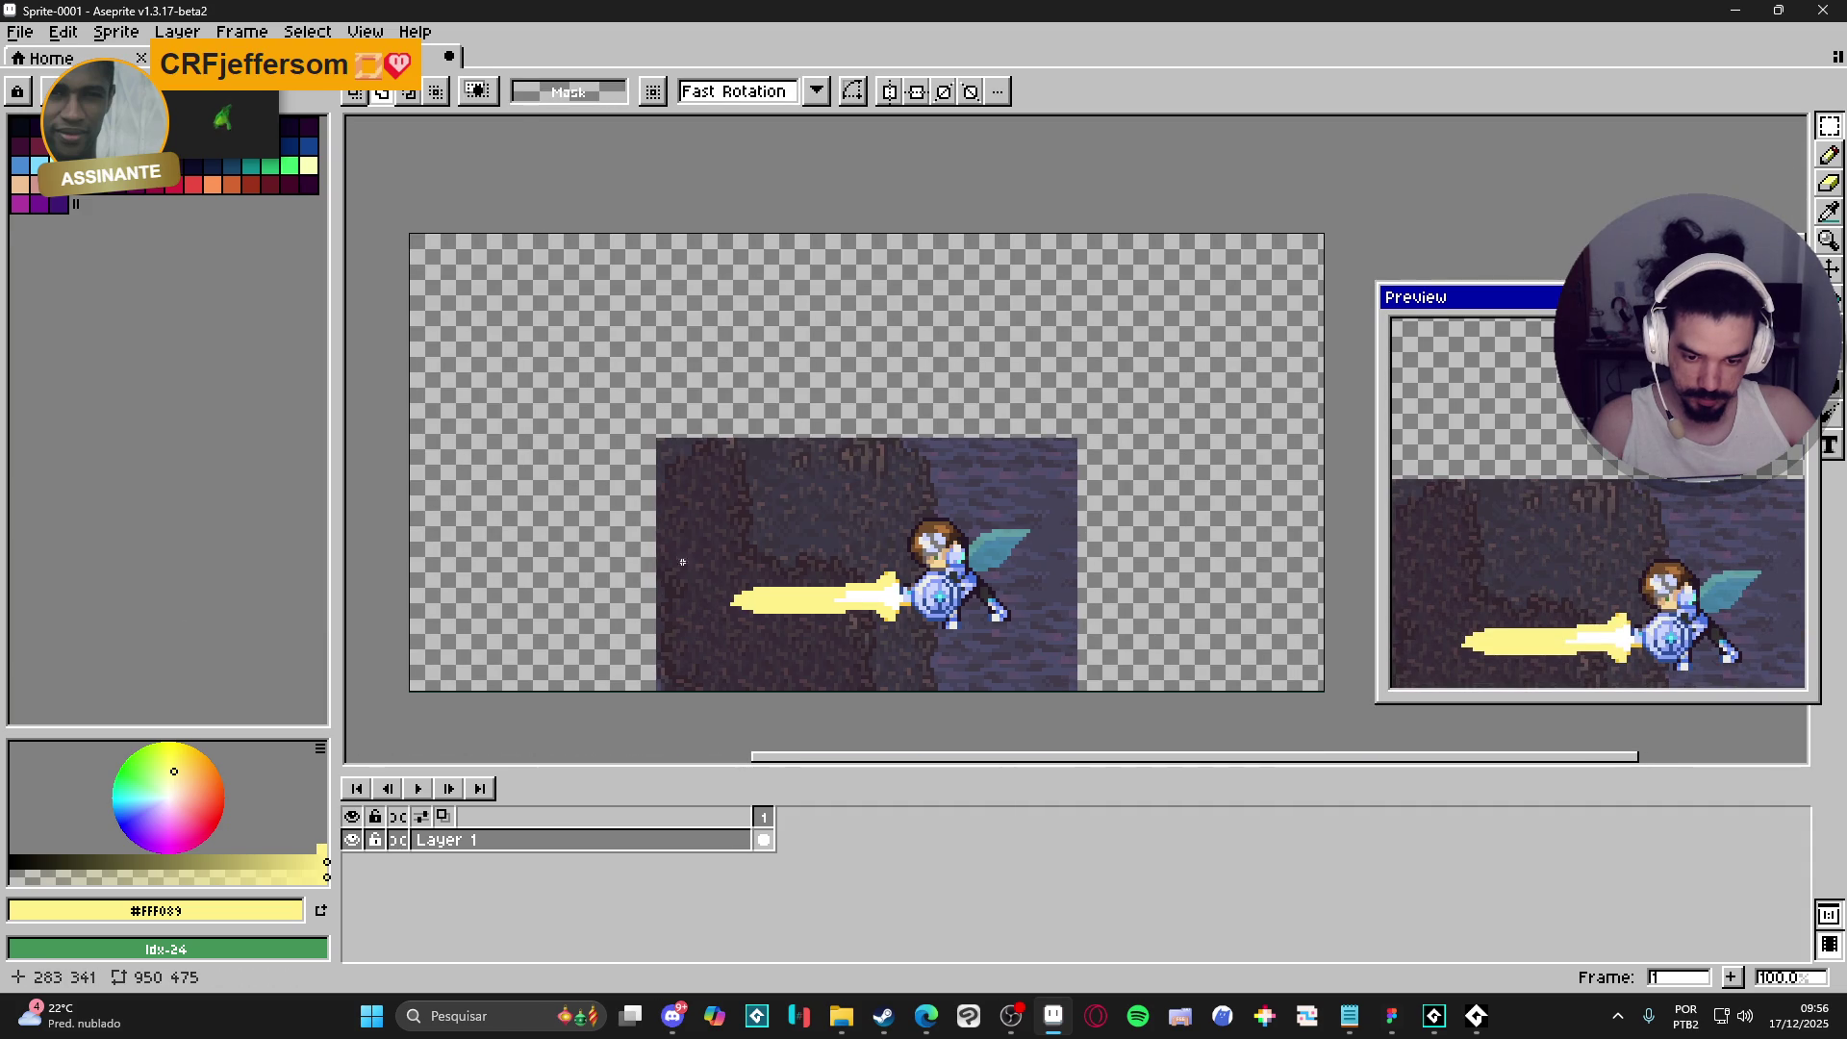
- Fill the empty canvas area with the dark slate colour and add Layer 2
left_click(763, 494, "alt")
key("g")
left_click(625, 673)
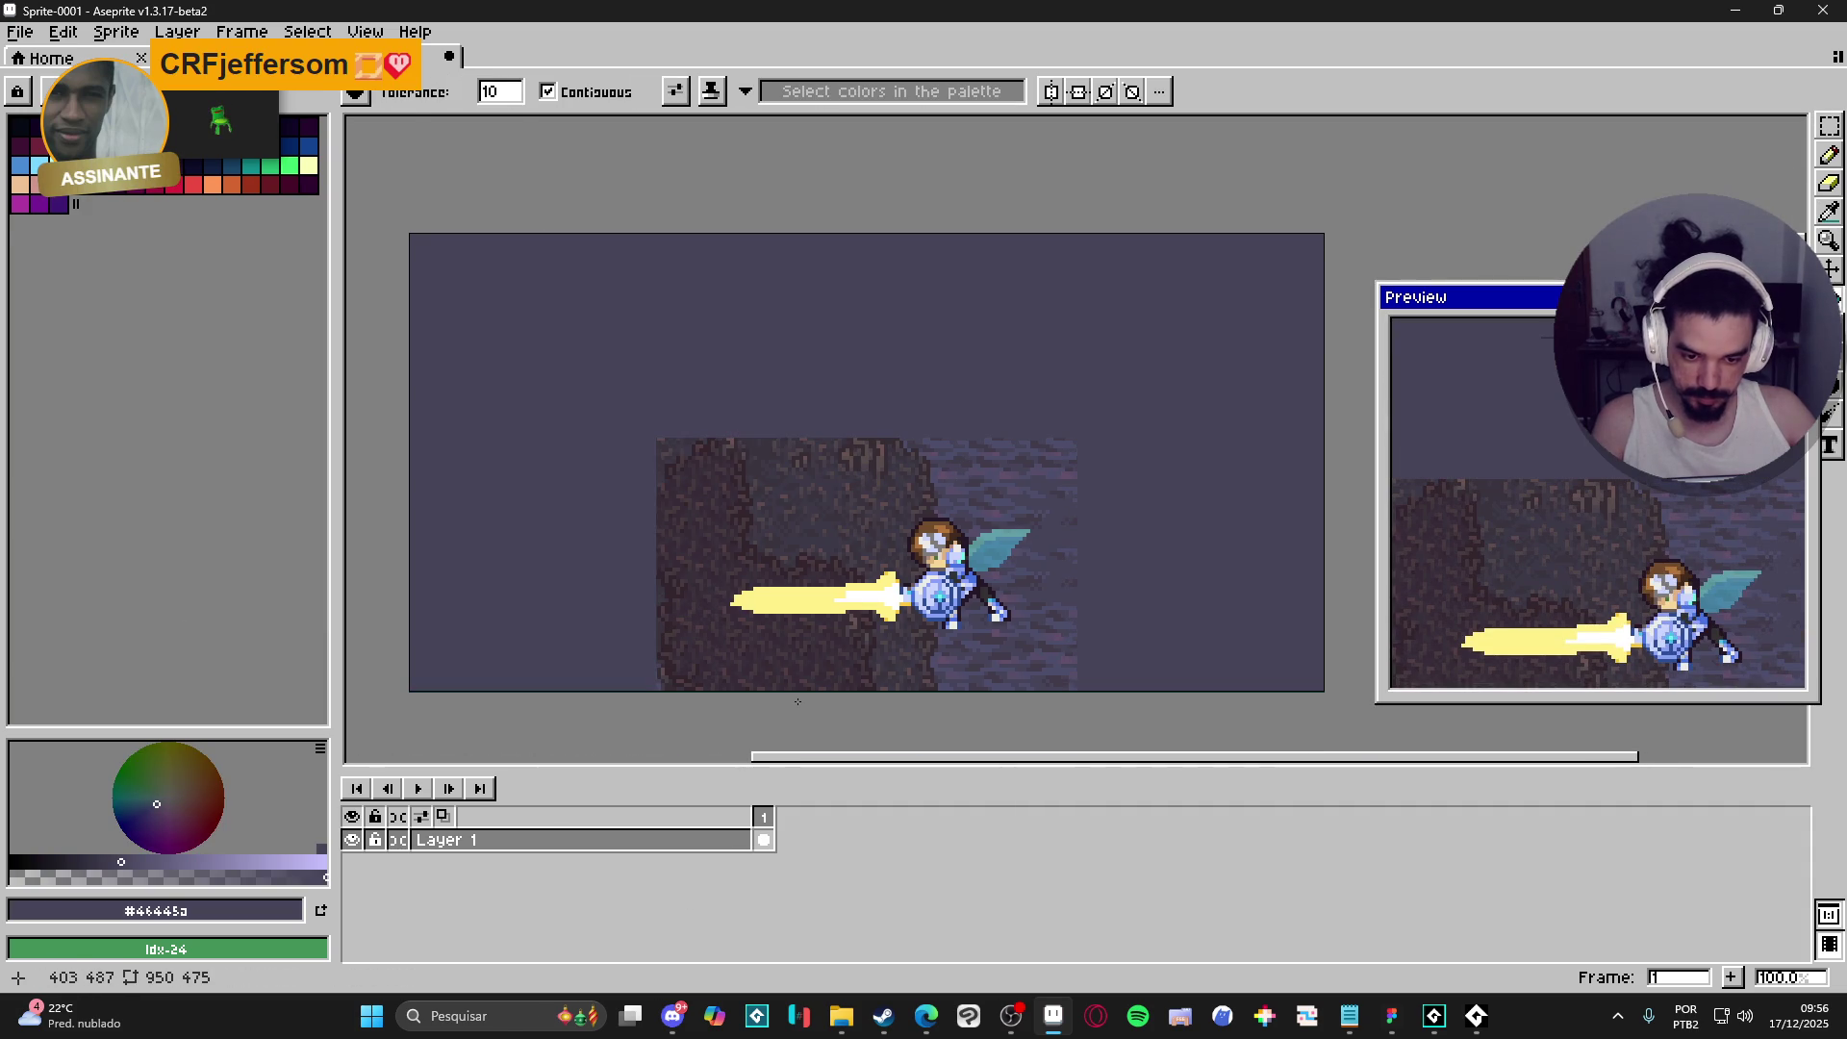
key("shift+n")
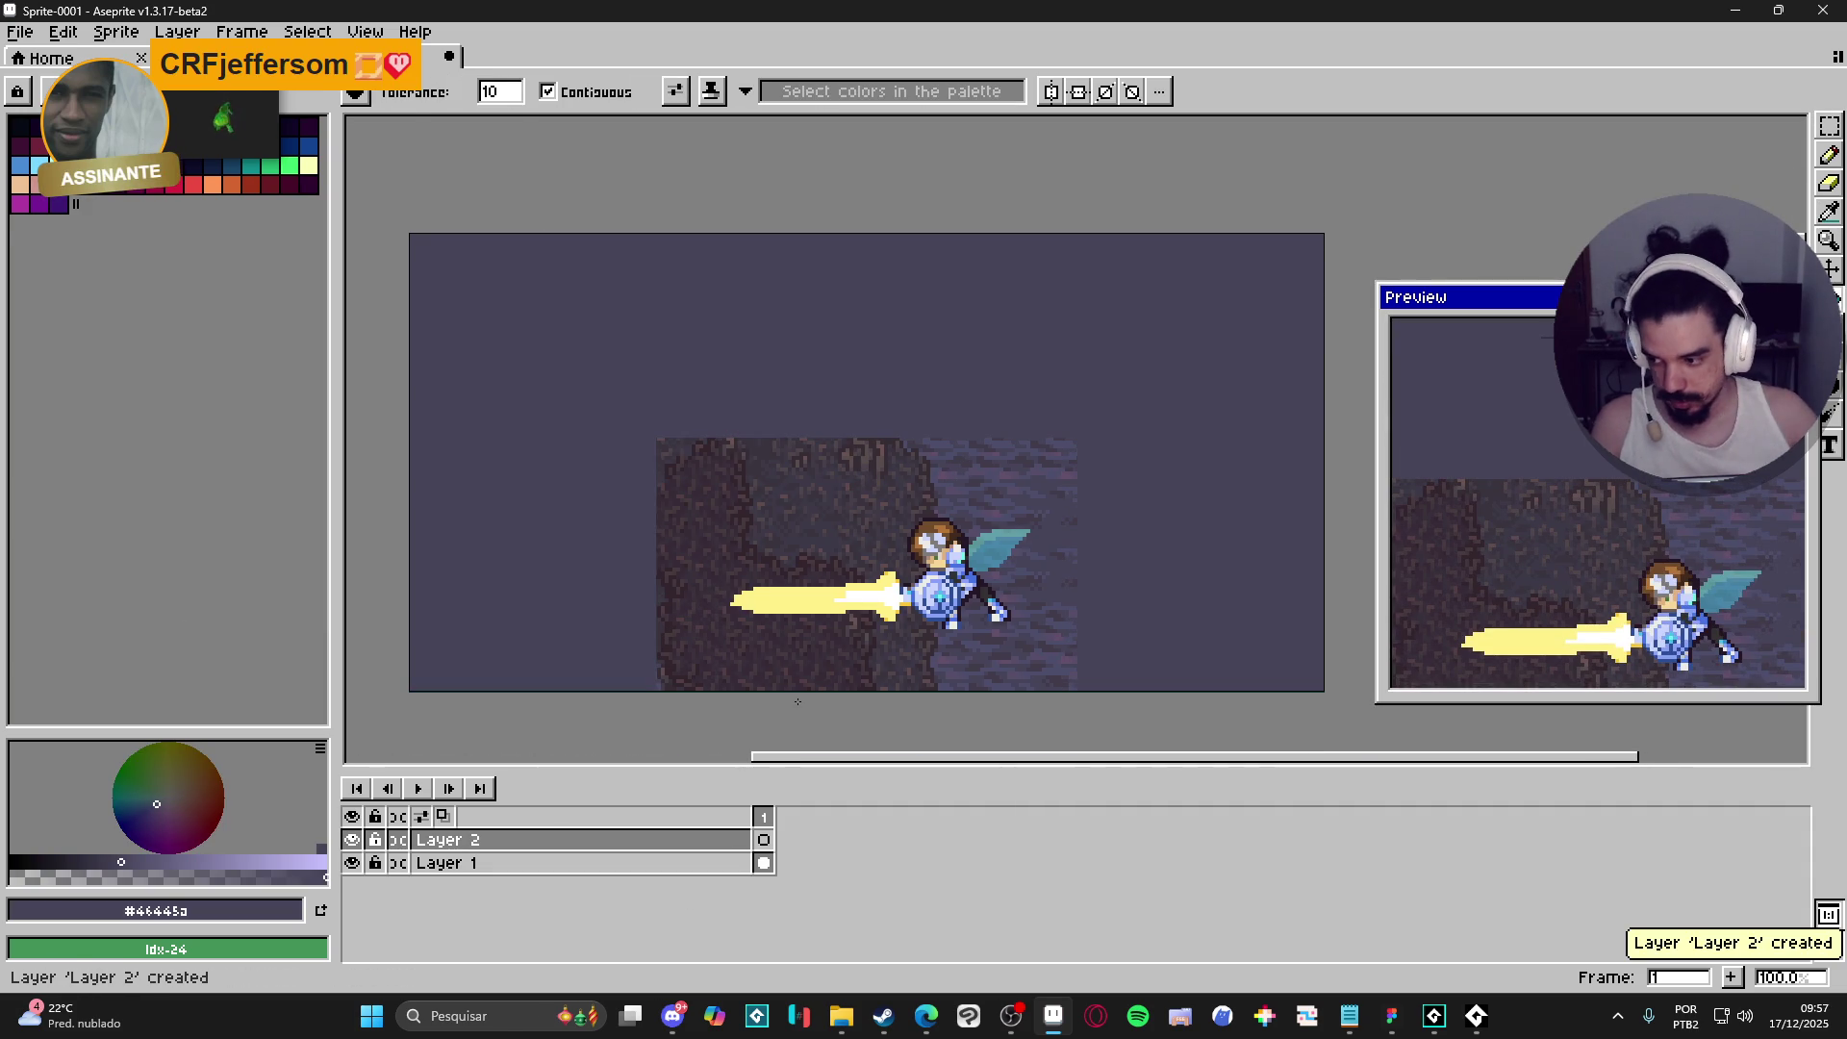
- Switch to the pencil and choose pink from the palette for sketching
key("b")
left_click(811, 605, "alt")
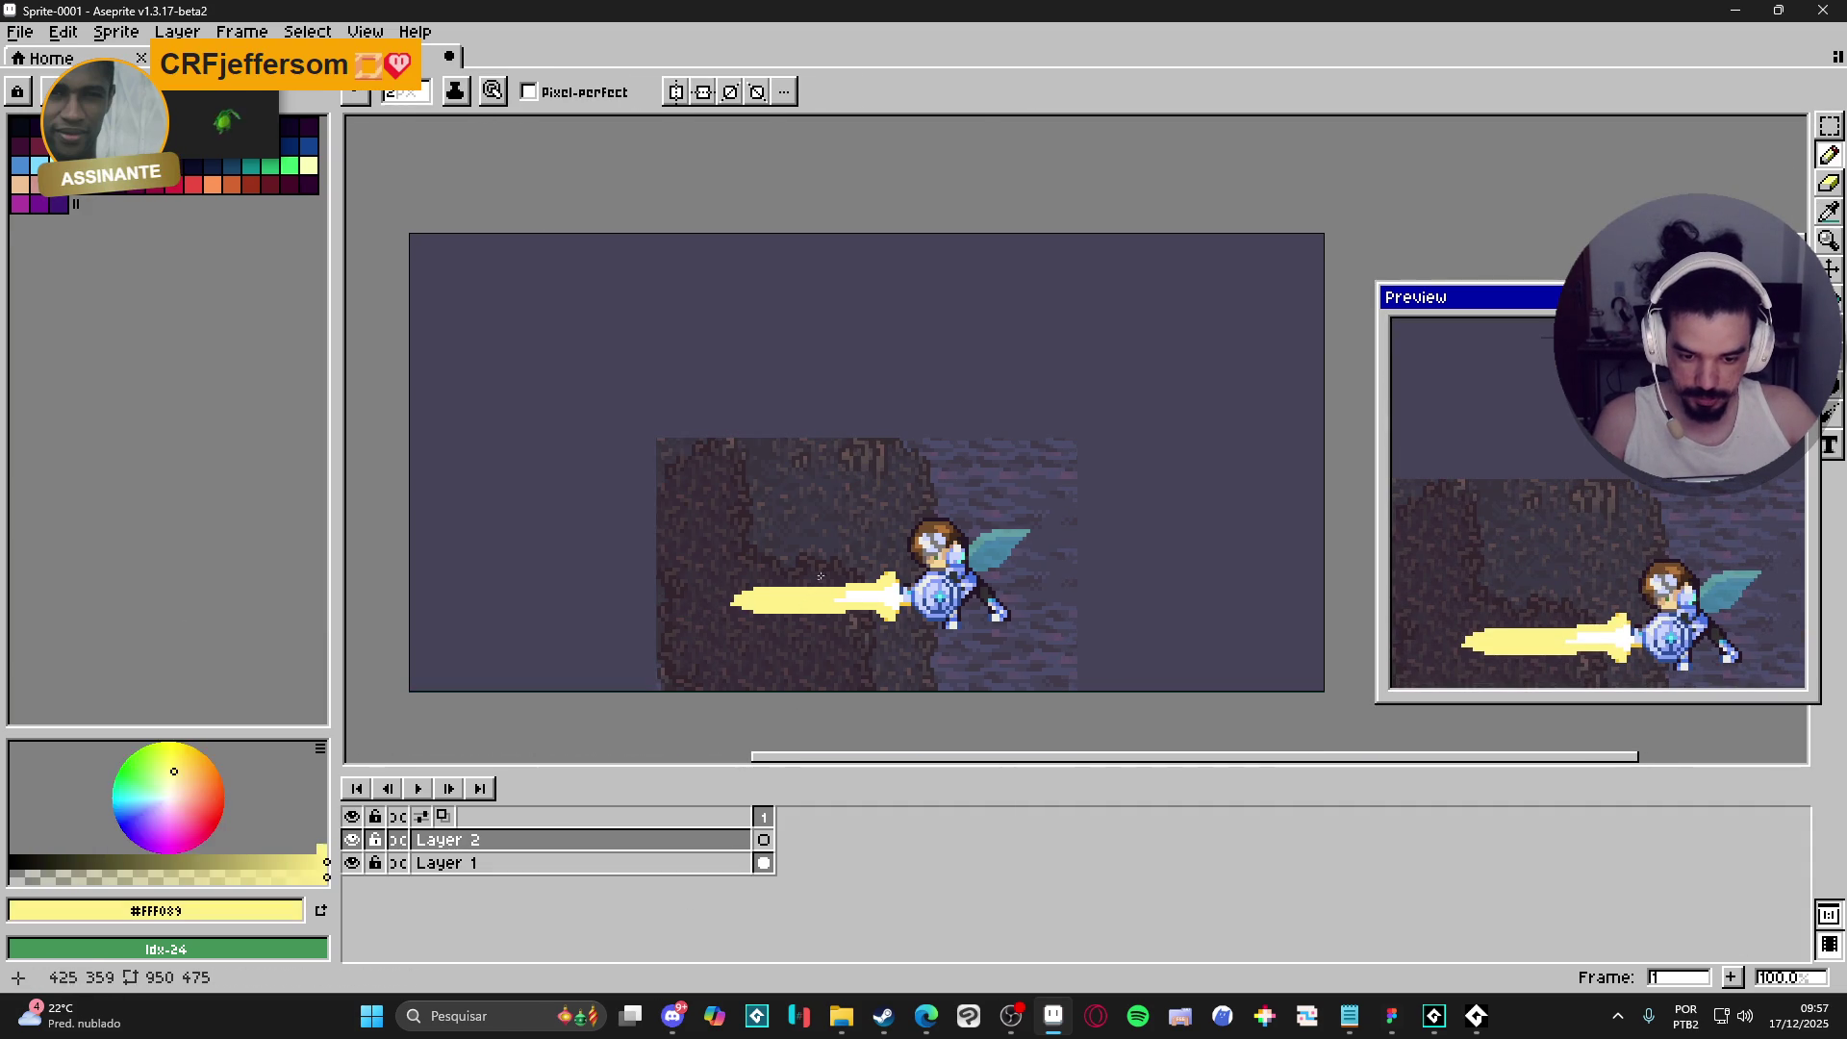
left_click(192, 125)
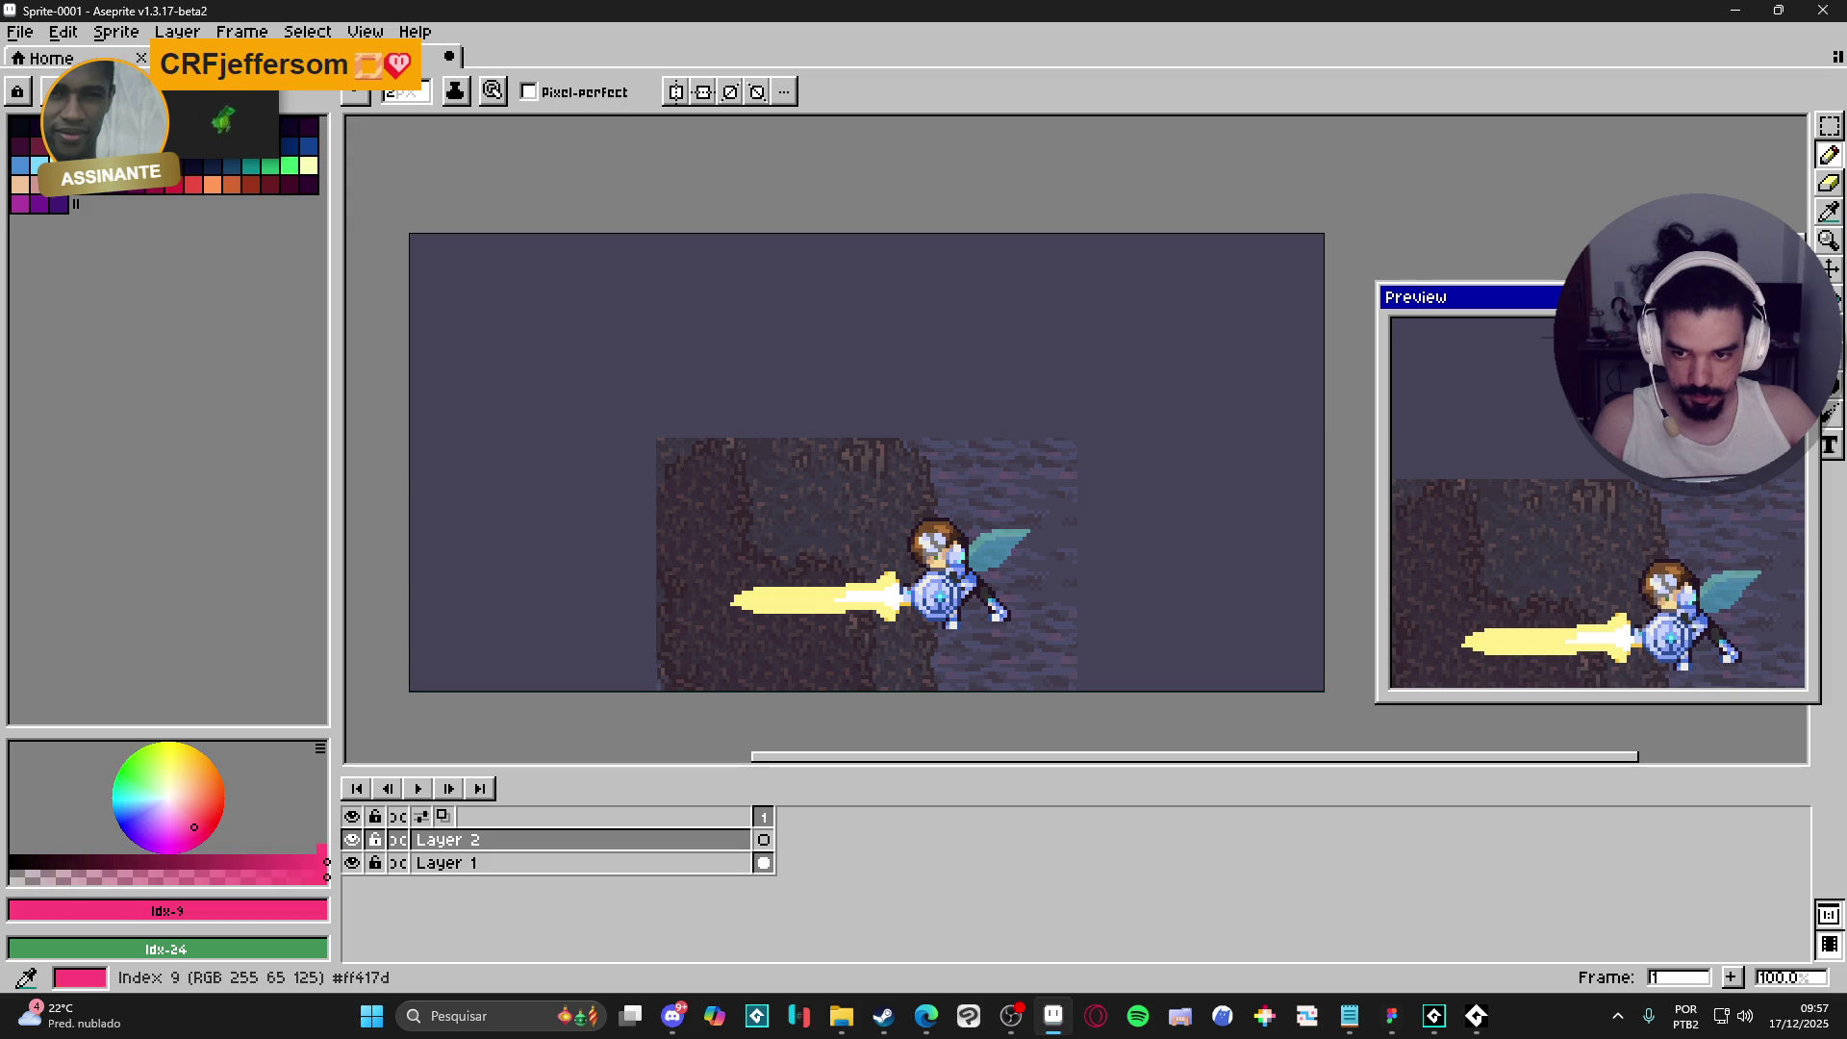
scroll(807, 506, "up", 1)
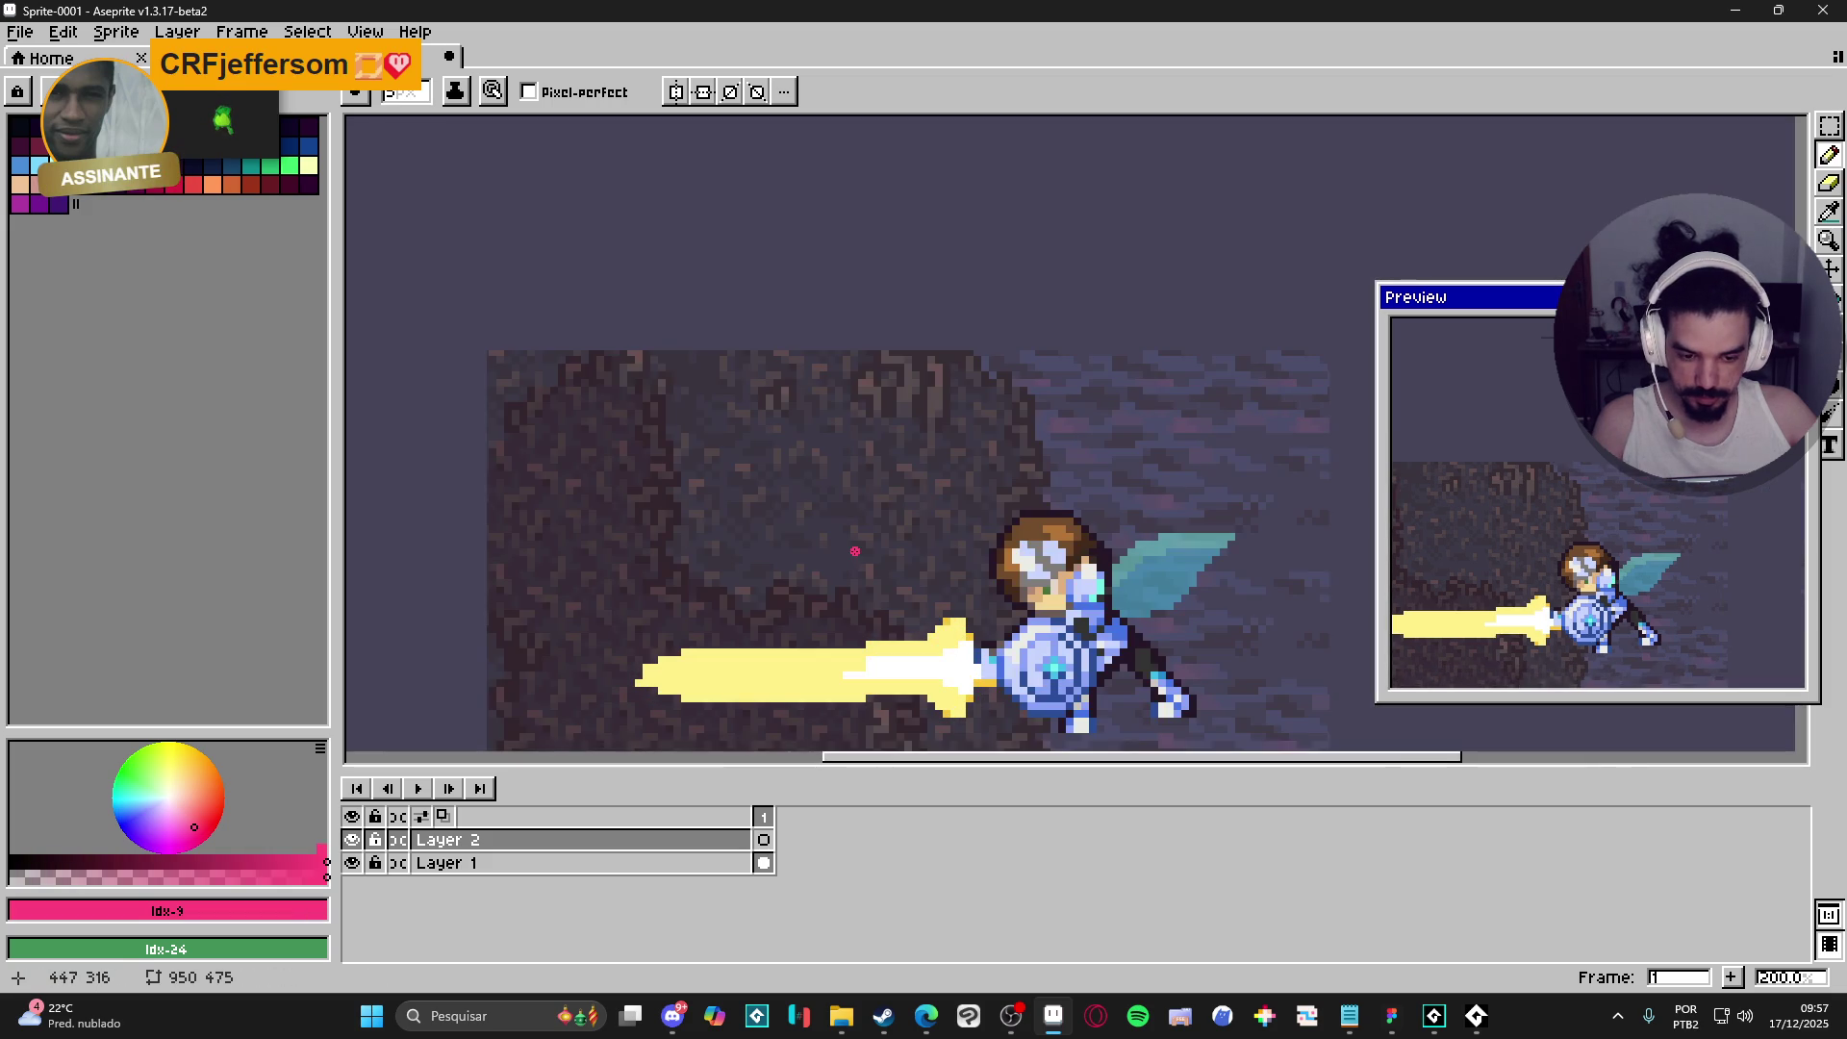
scroll(837, 525, "down", 1)
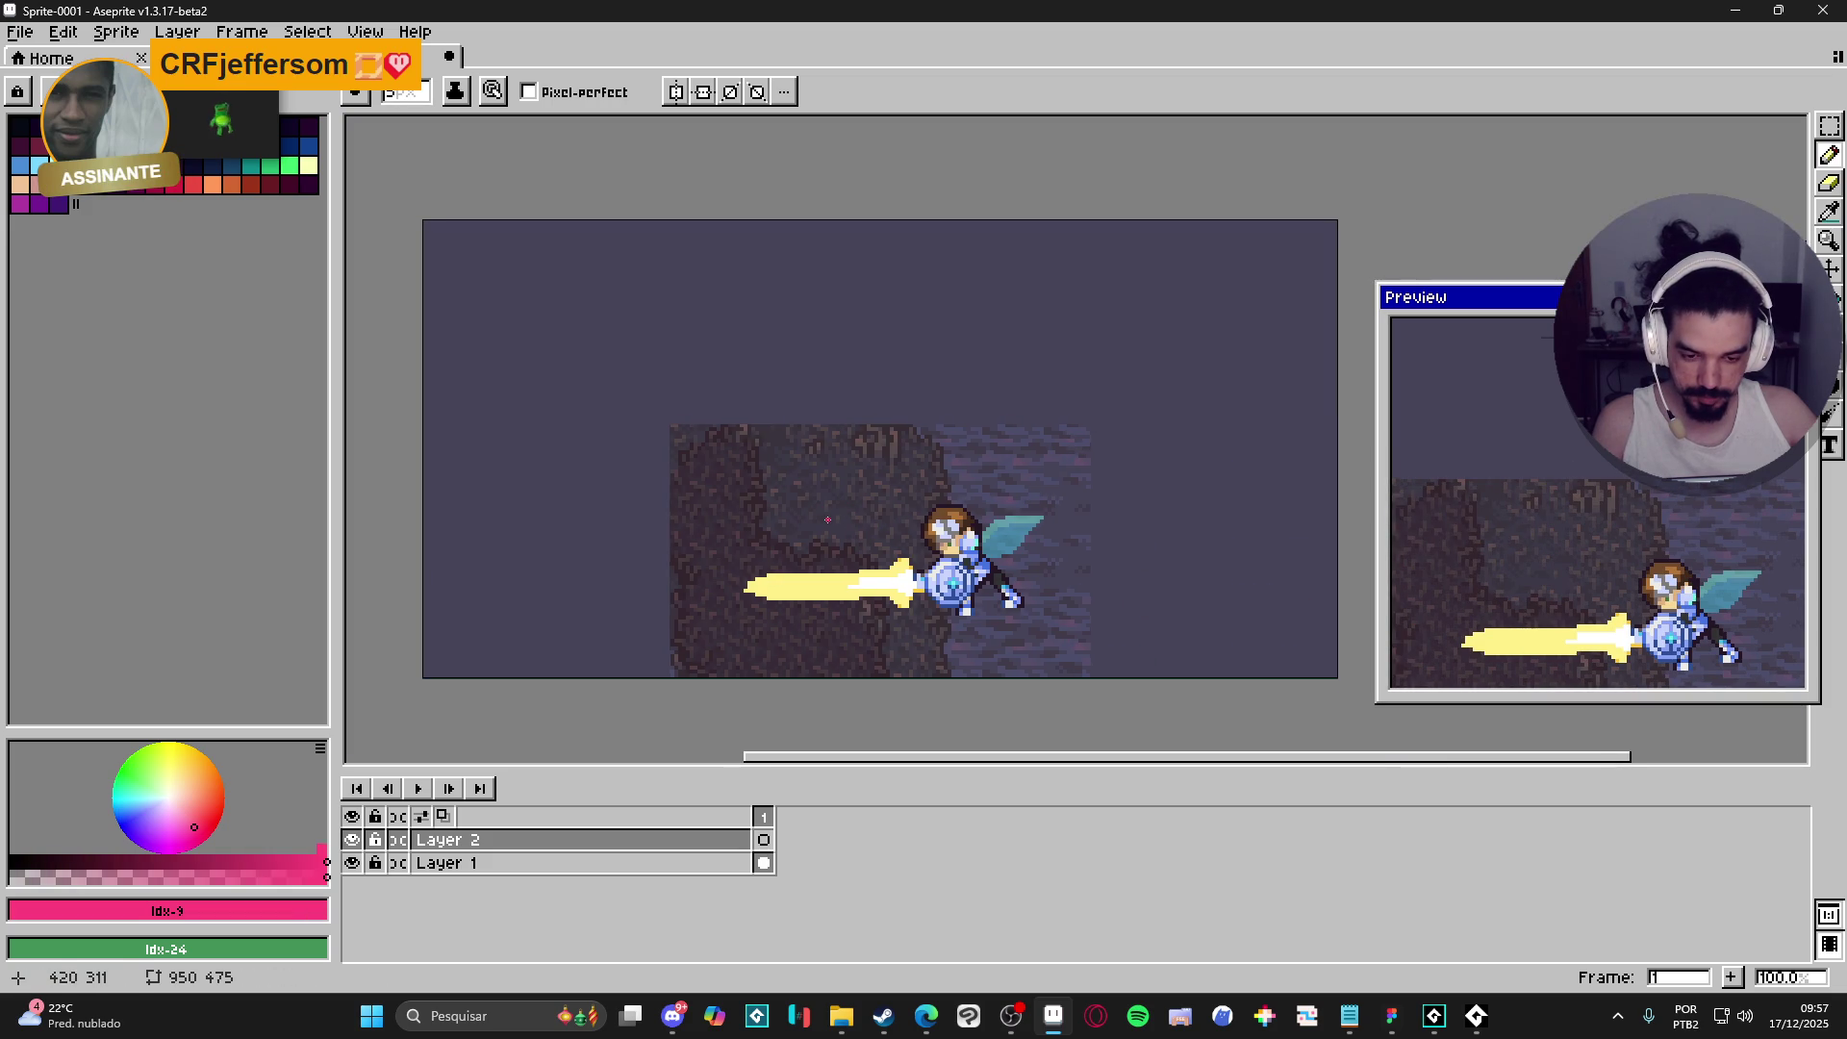
scroll(823, 523, "up", 1)
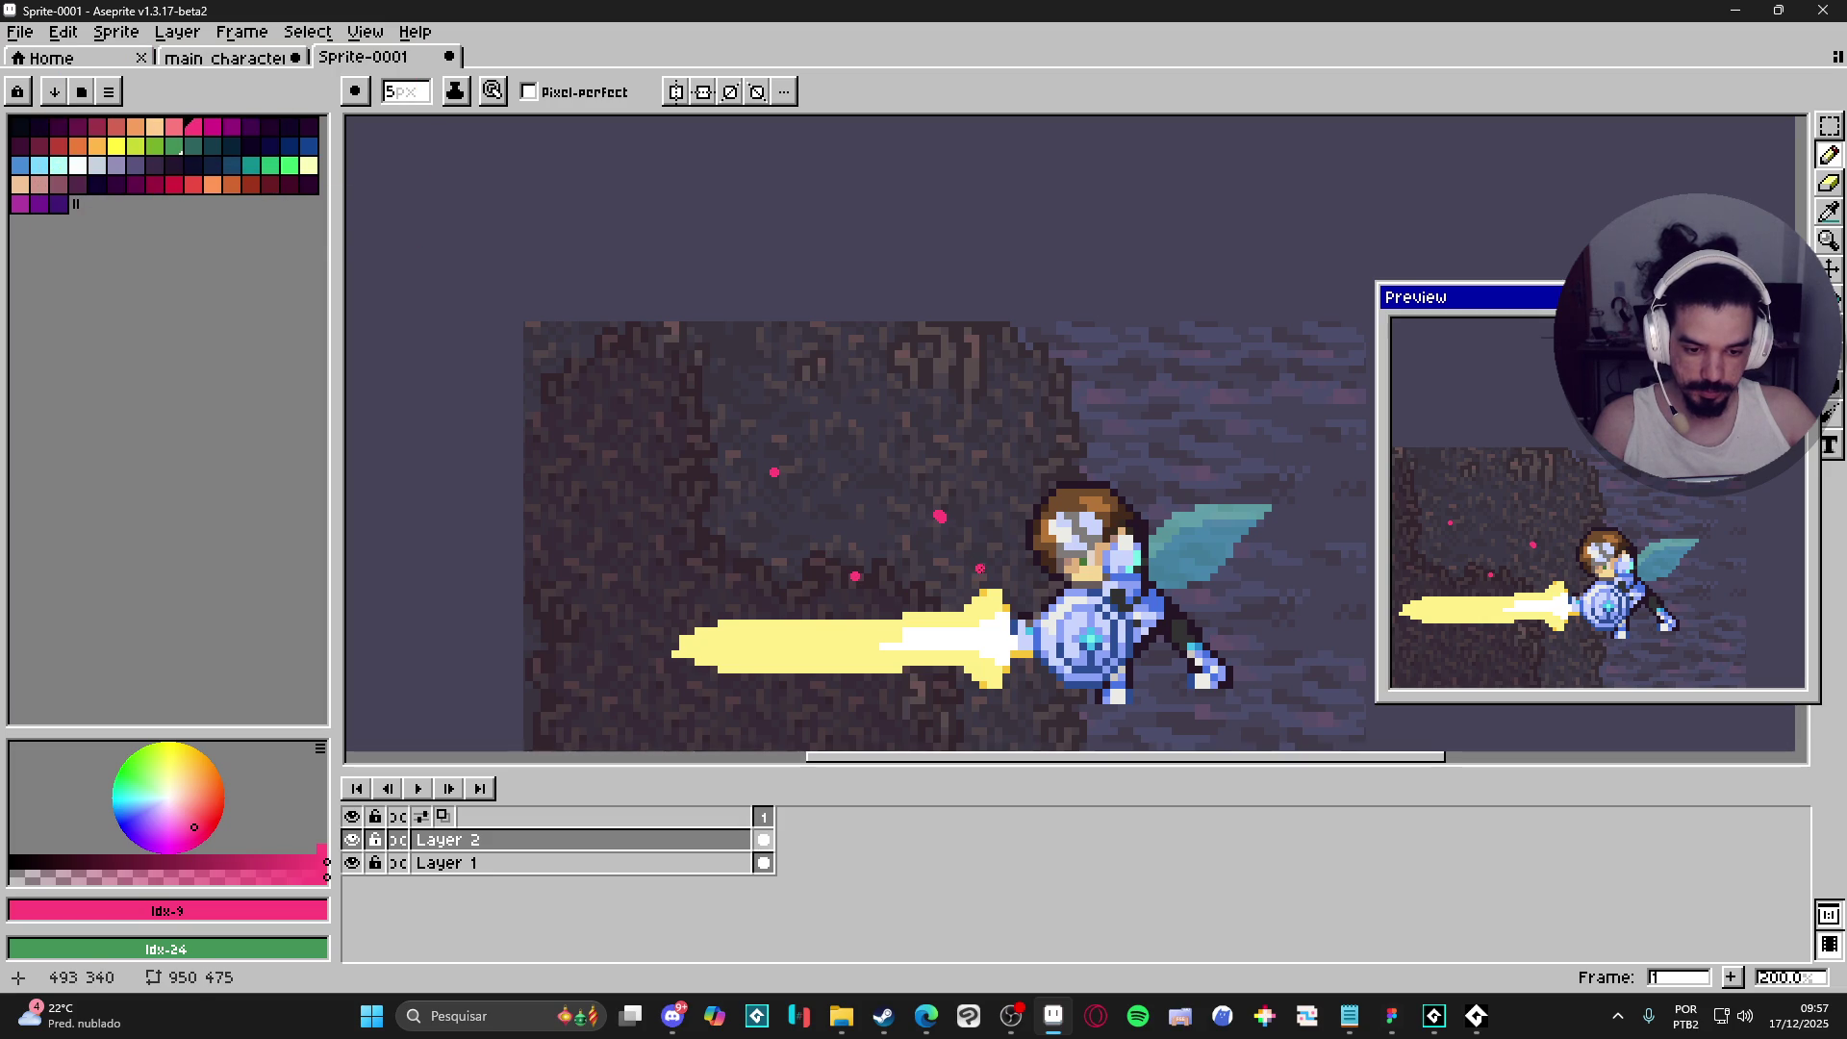
key("ctrl+z")
- Outline jagged mountain peaks over the sword with straight pink pencil lines
left_click(980, 596)
left_click(655, 557)
left_click(648, 579)
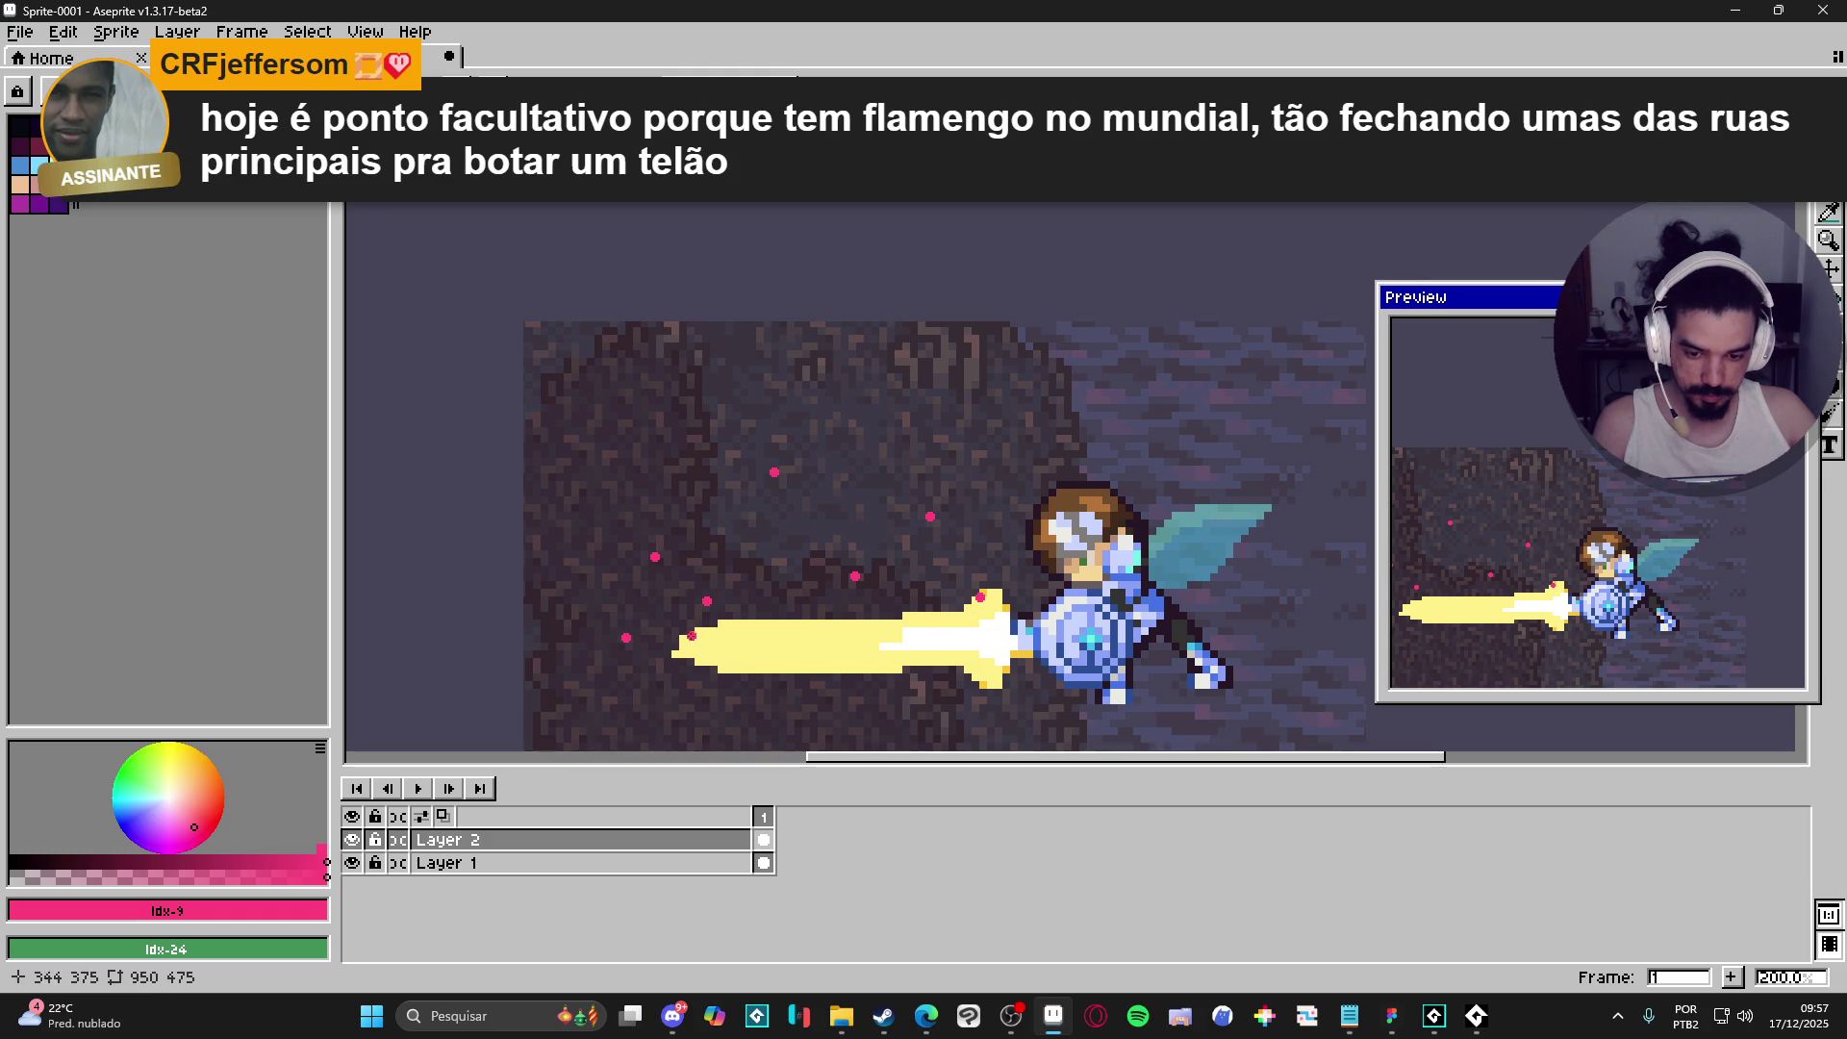
left_click(657, 551, "shift")
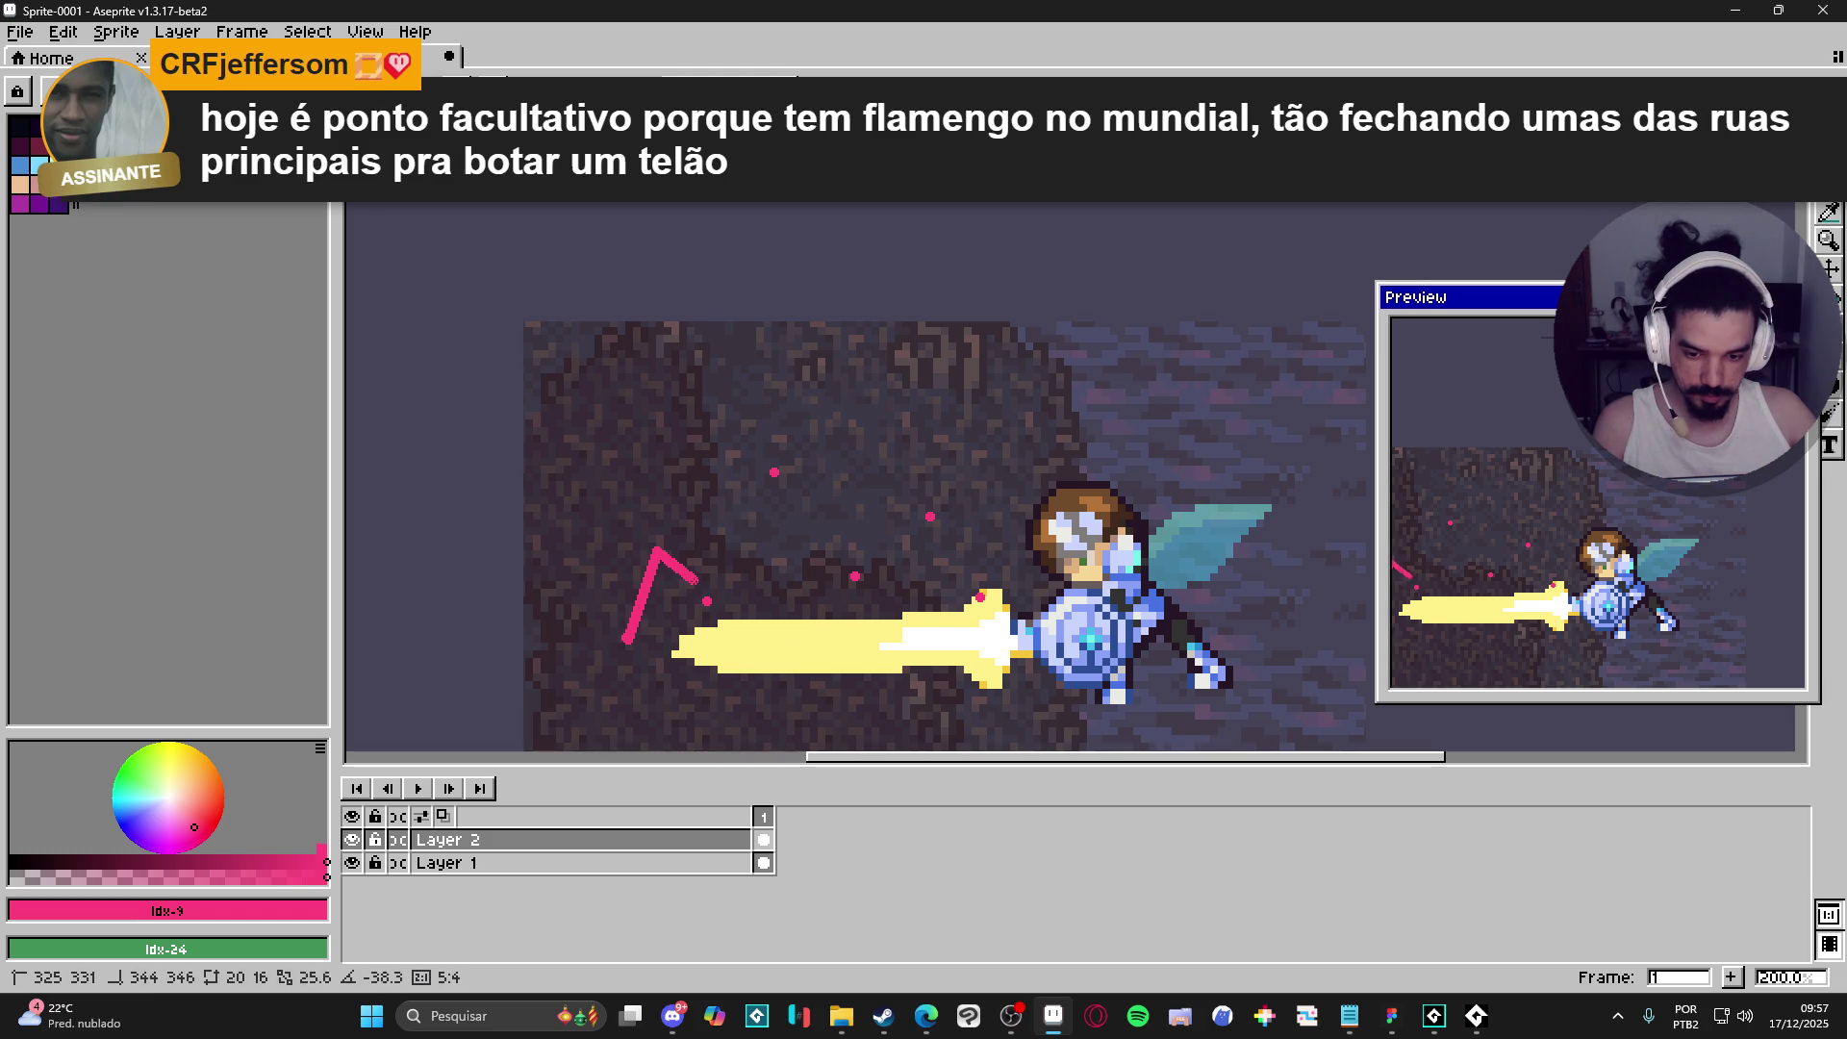
left_click(707, 604, "shift")
left_click(785, 456, "shift")
left_click(855, 576, "shift")
left_click(934, 512, "shift")
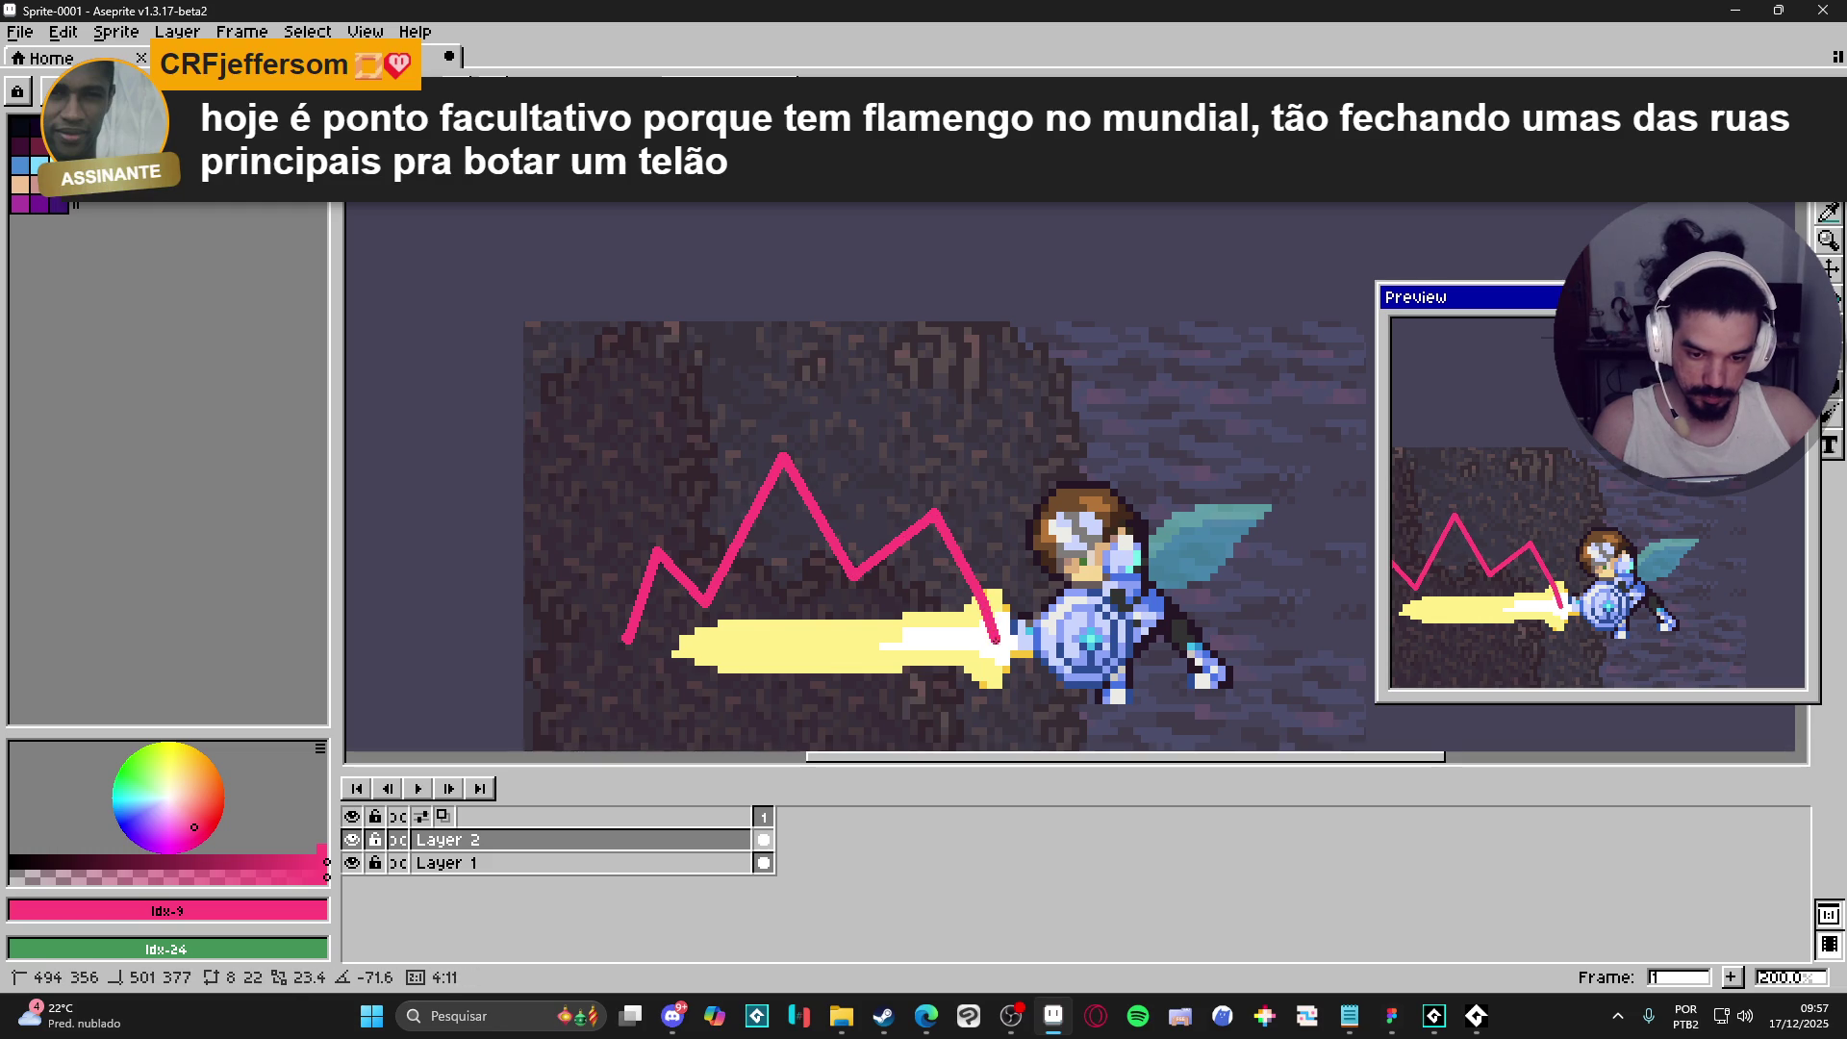
left_click(998, 650, "shift")
left_click(627, 648, "shift")
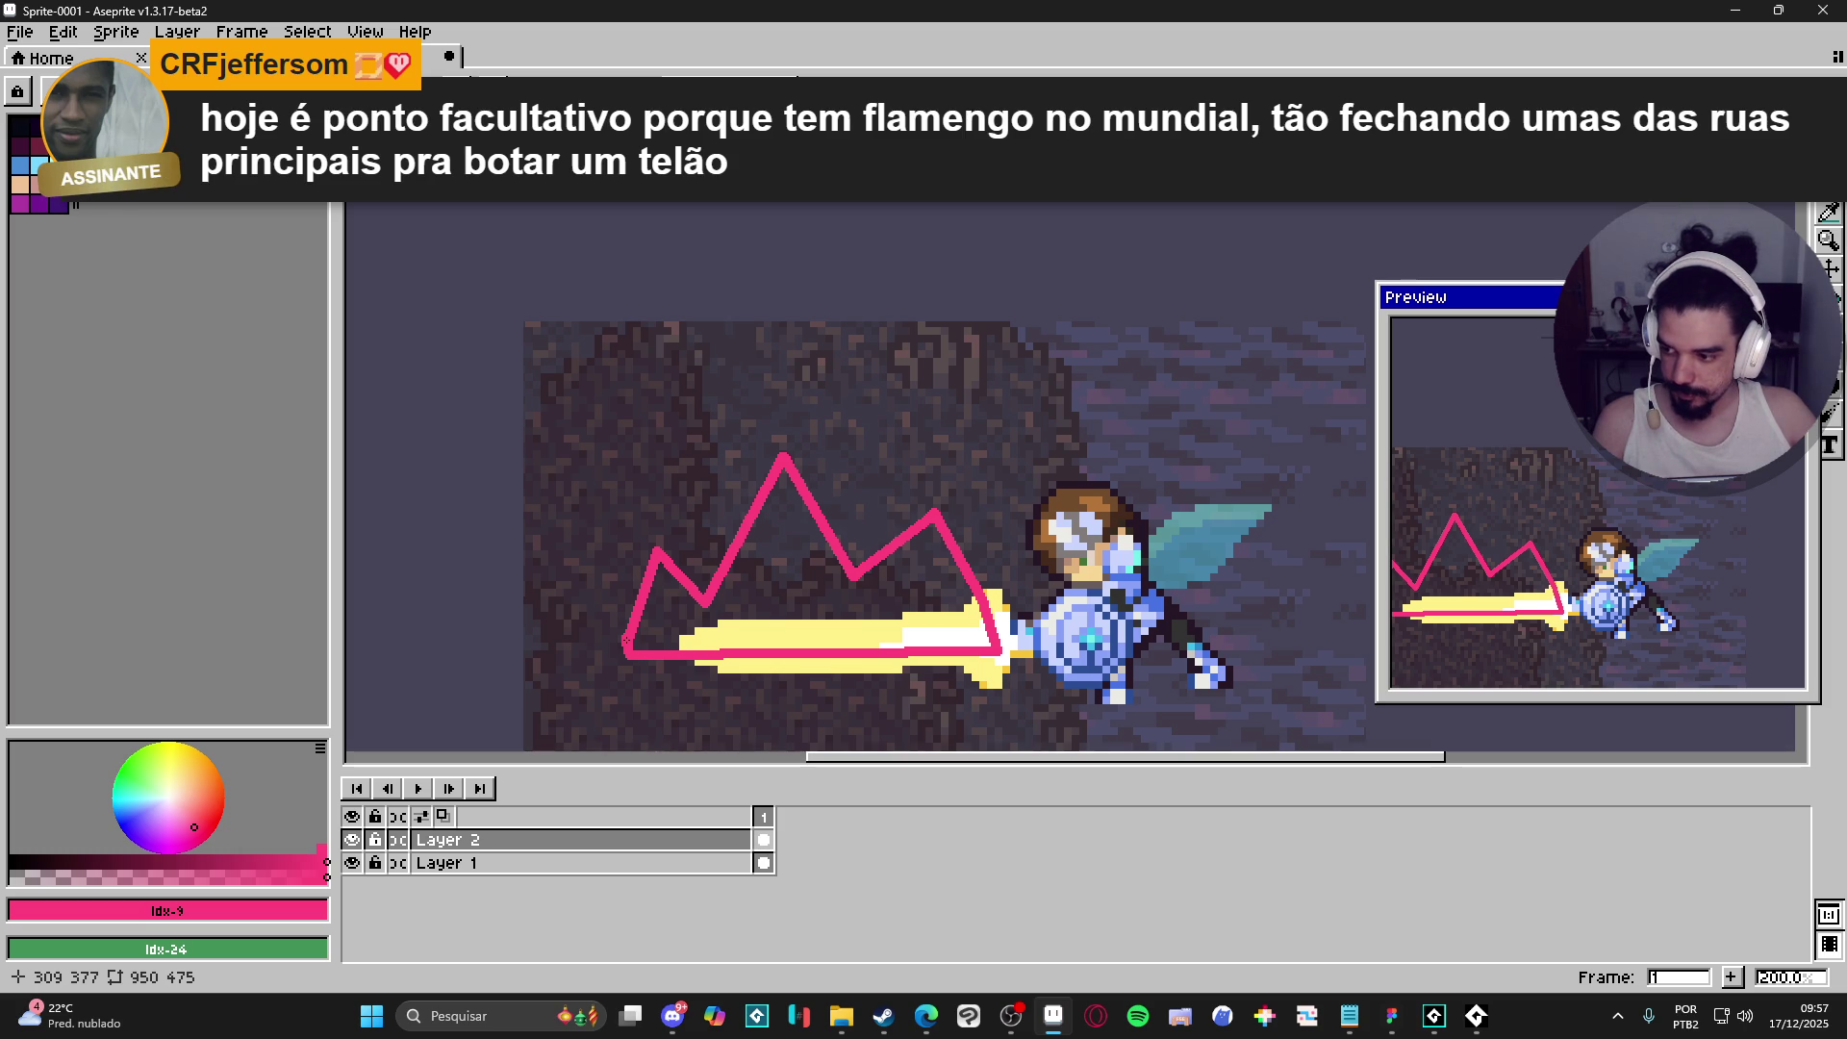
- Bucket-fill the outline solid pink and Magic Wand select the shape
key("g")
left_click(843, 564)
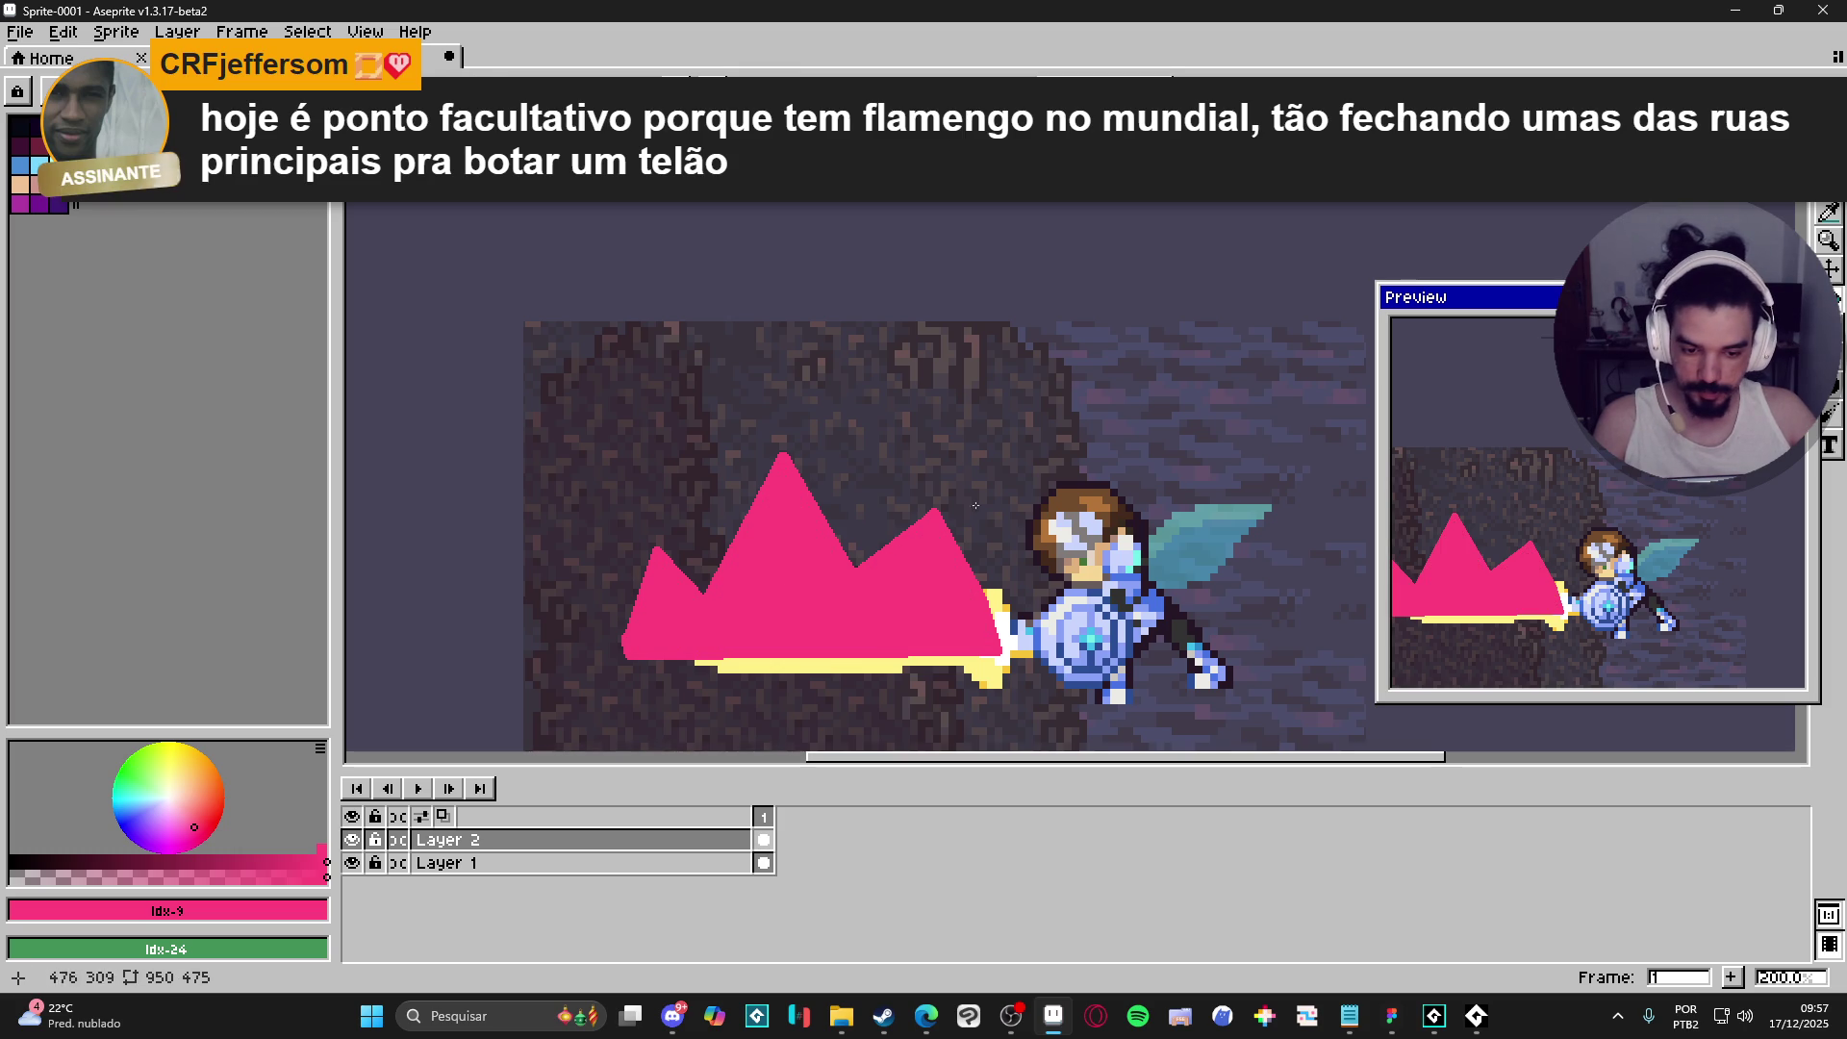
key("w")
left_click(809, 577)
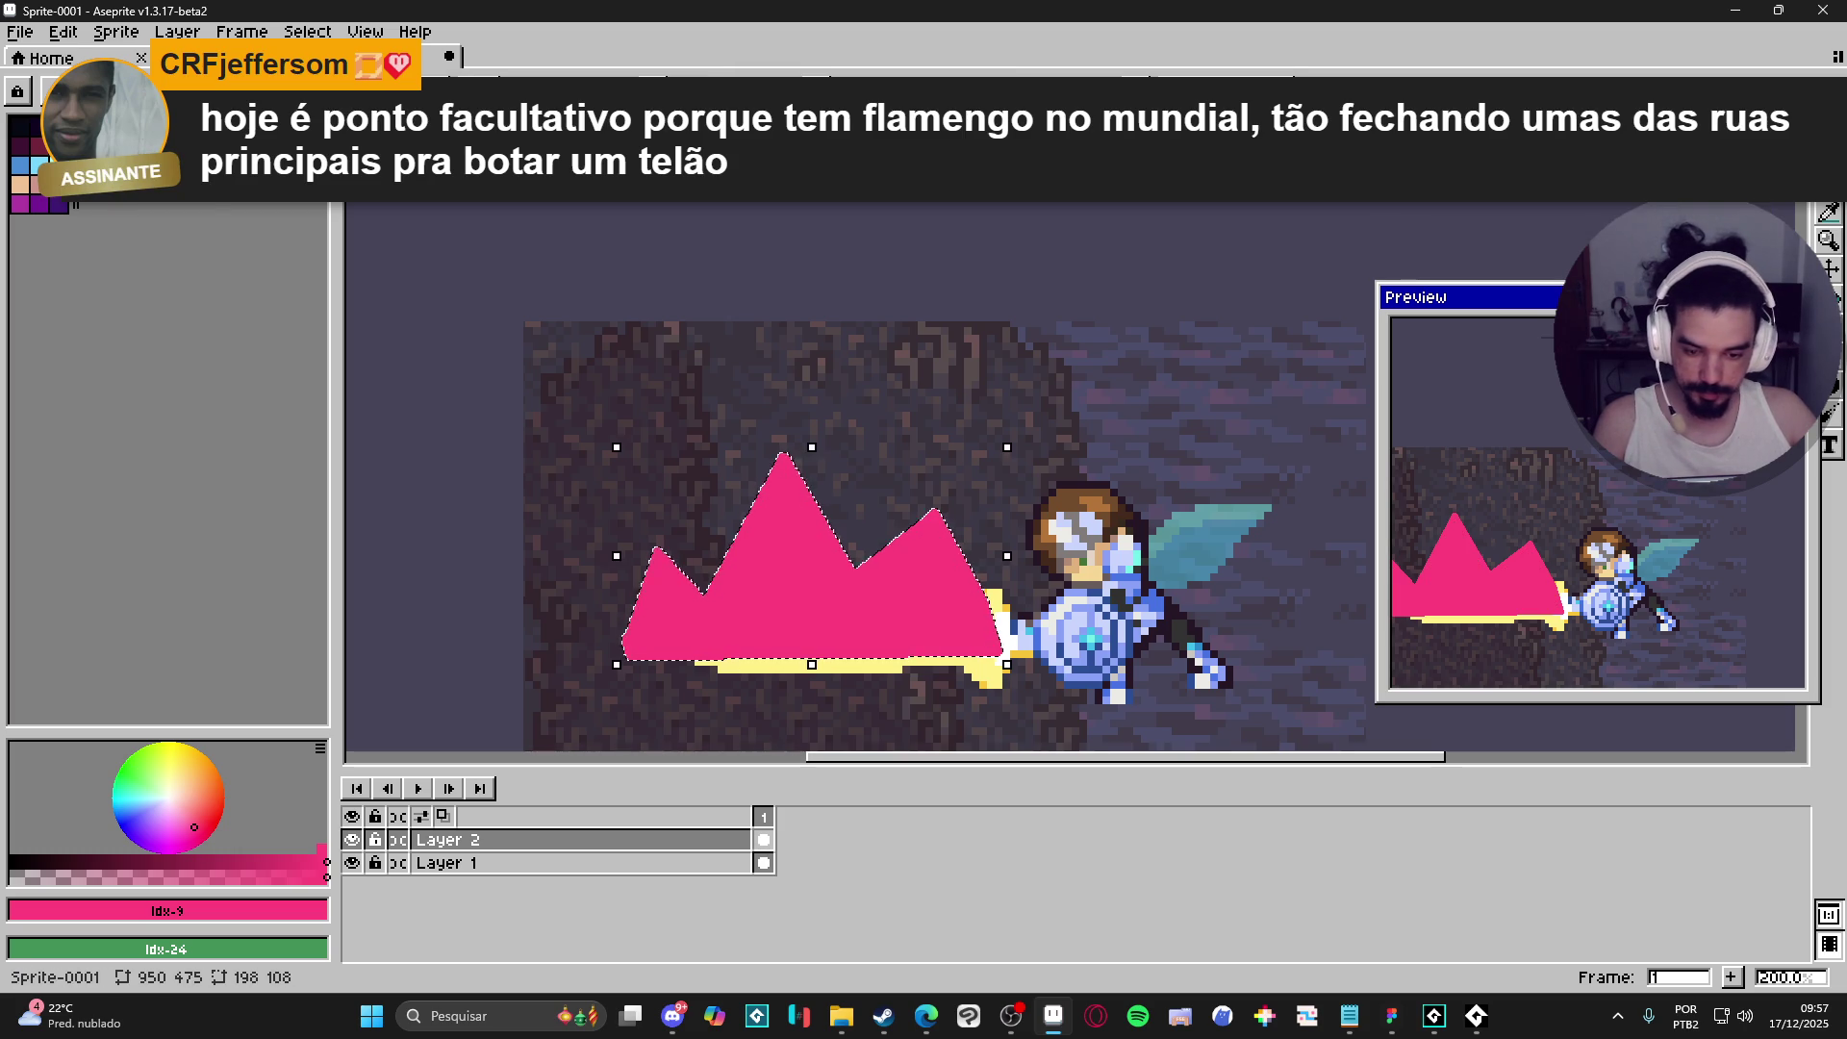
- Create a new 198×108 sprite and paste the pink mountain into it
left_click(20, 32)
left_click(39, 50)
left_click(862, 718)
key("ctrl+v")
scroll(1113, 460, "up", 1)
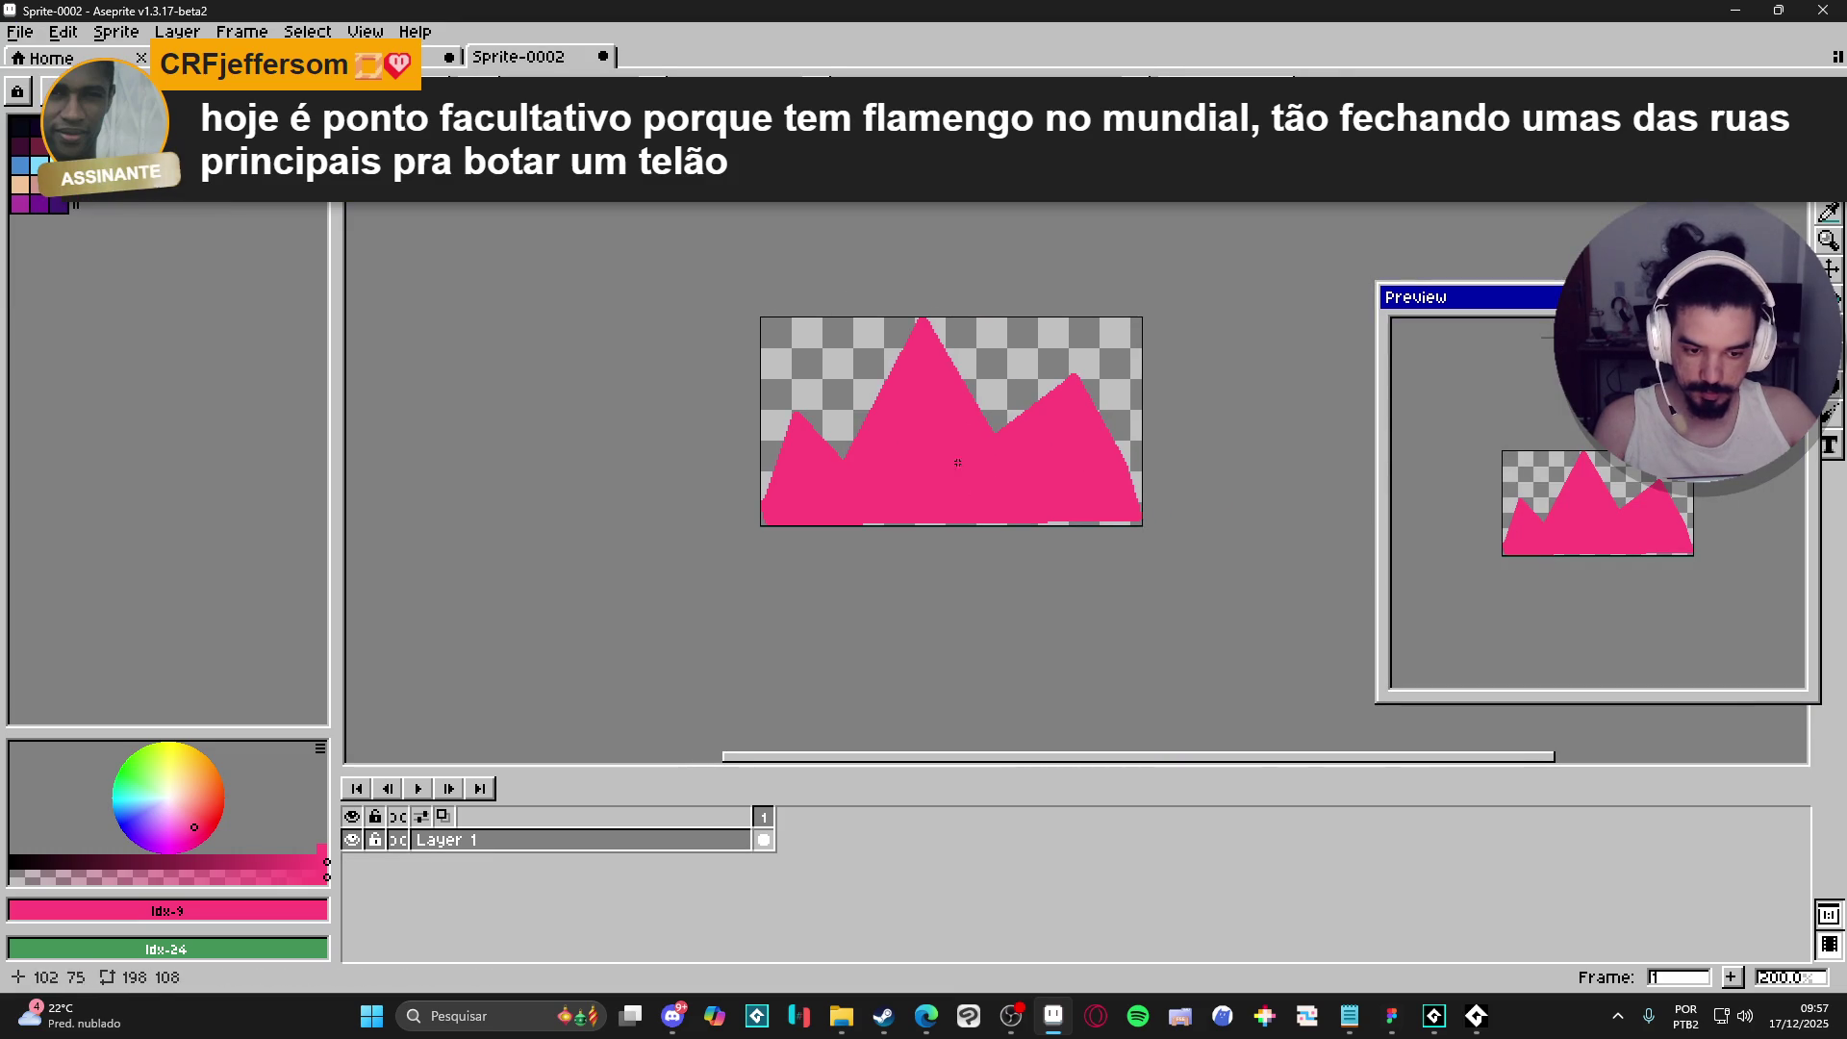
- Turn on Tiled Mode in the X axis so the strip repeats horizontally
left_click(308, 31)
mouse_move(366, 32)
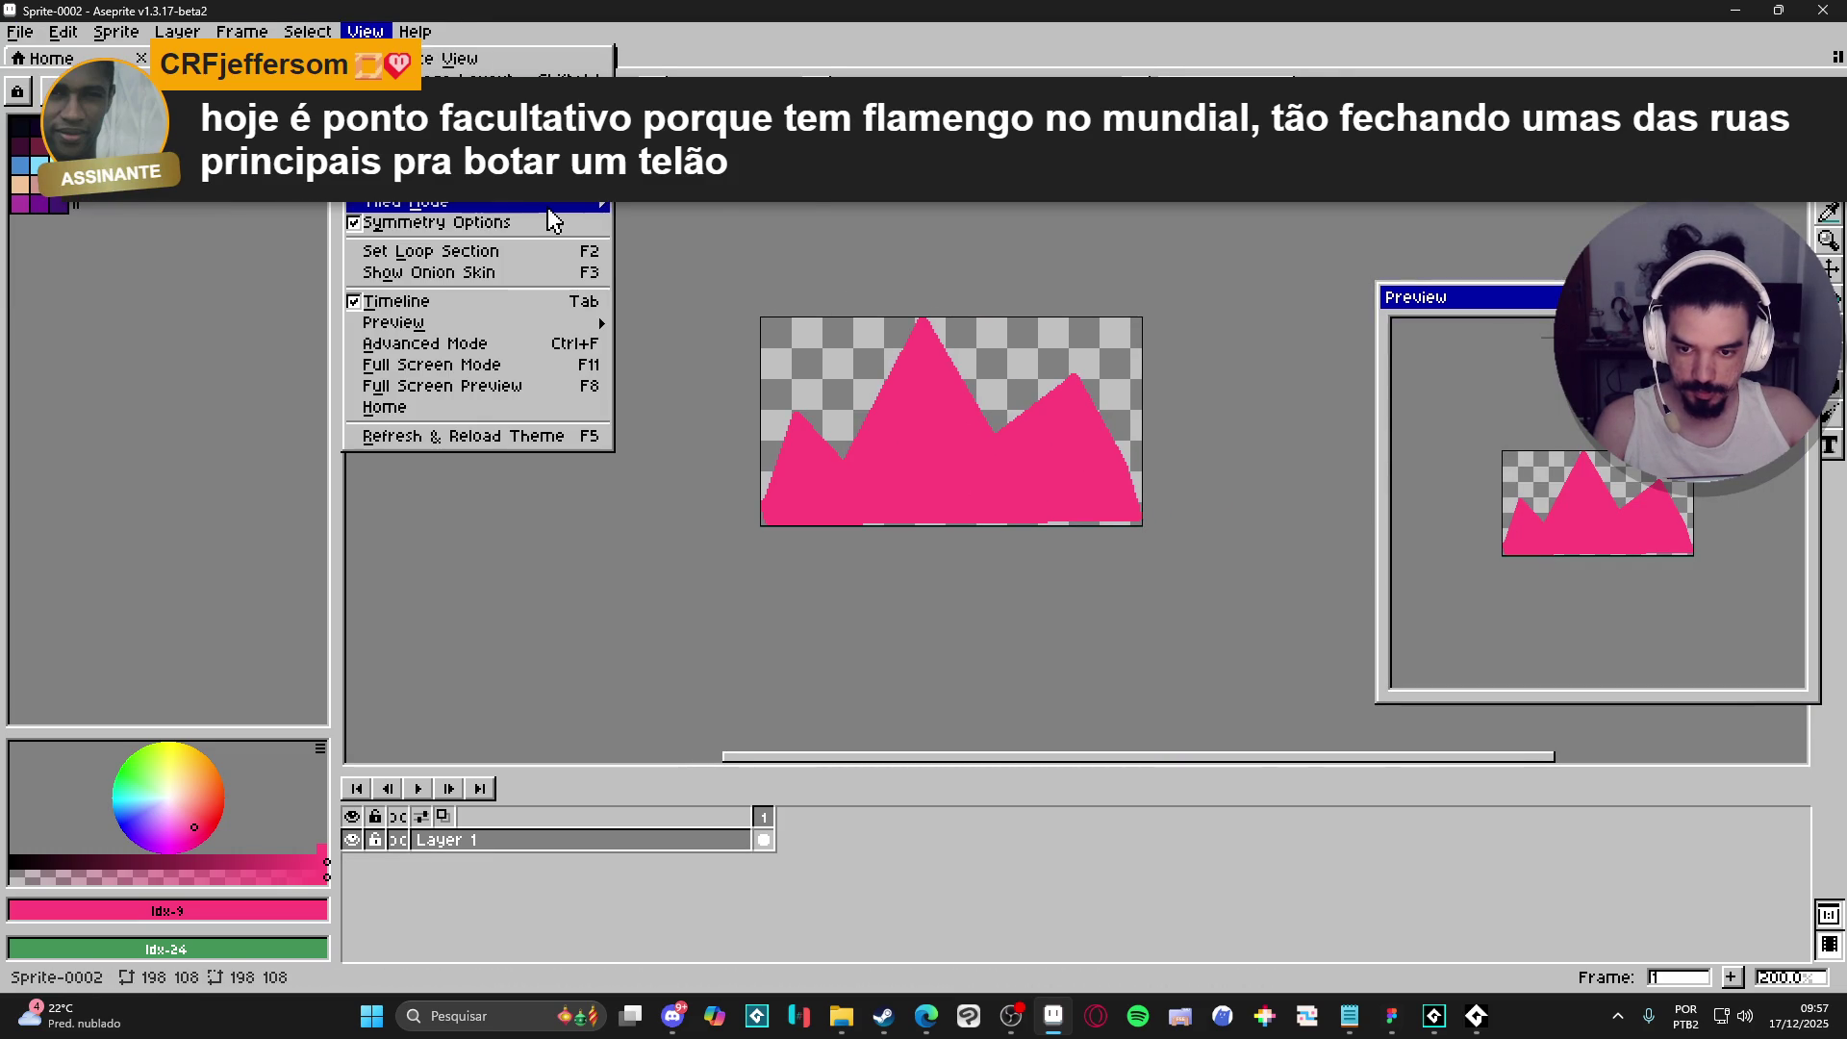
mouse_move(553, 204)
left_click(697, 246)
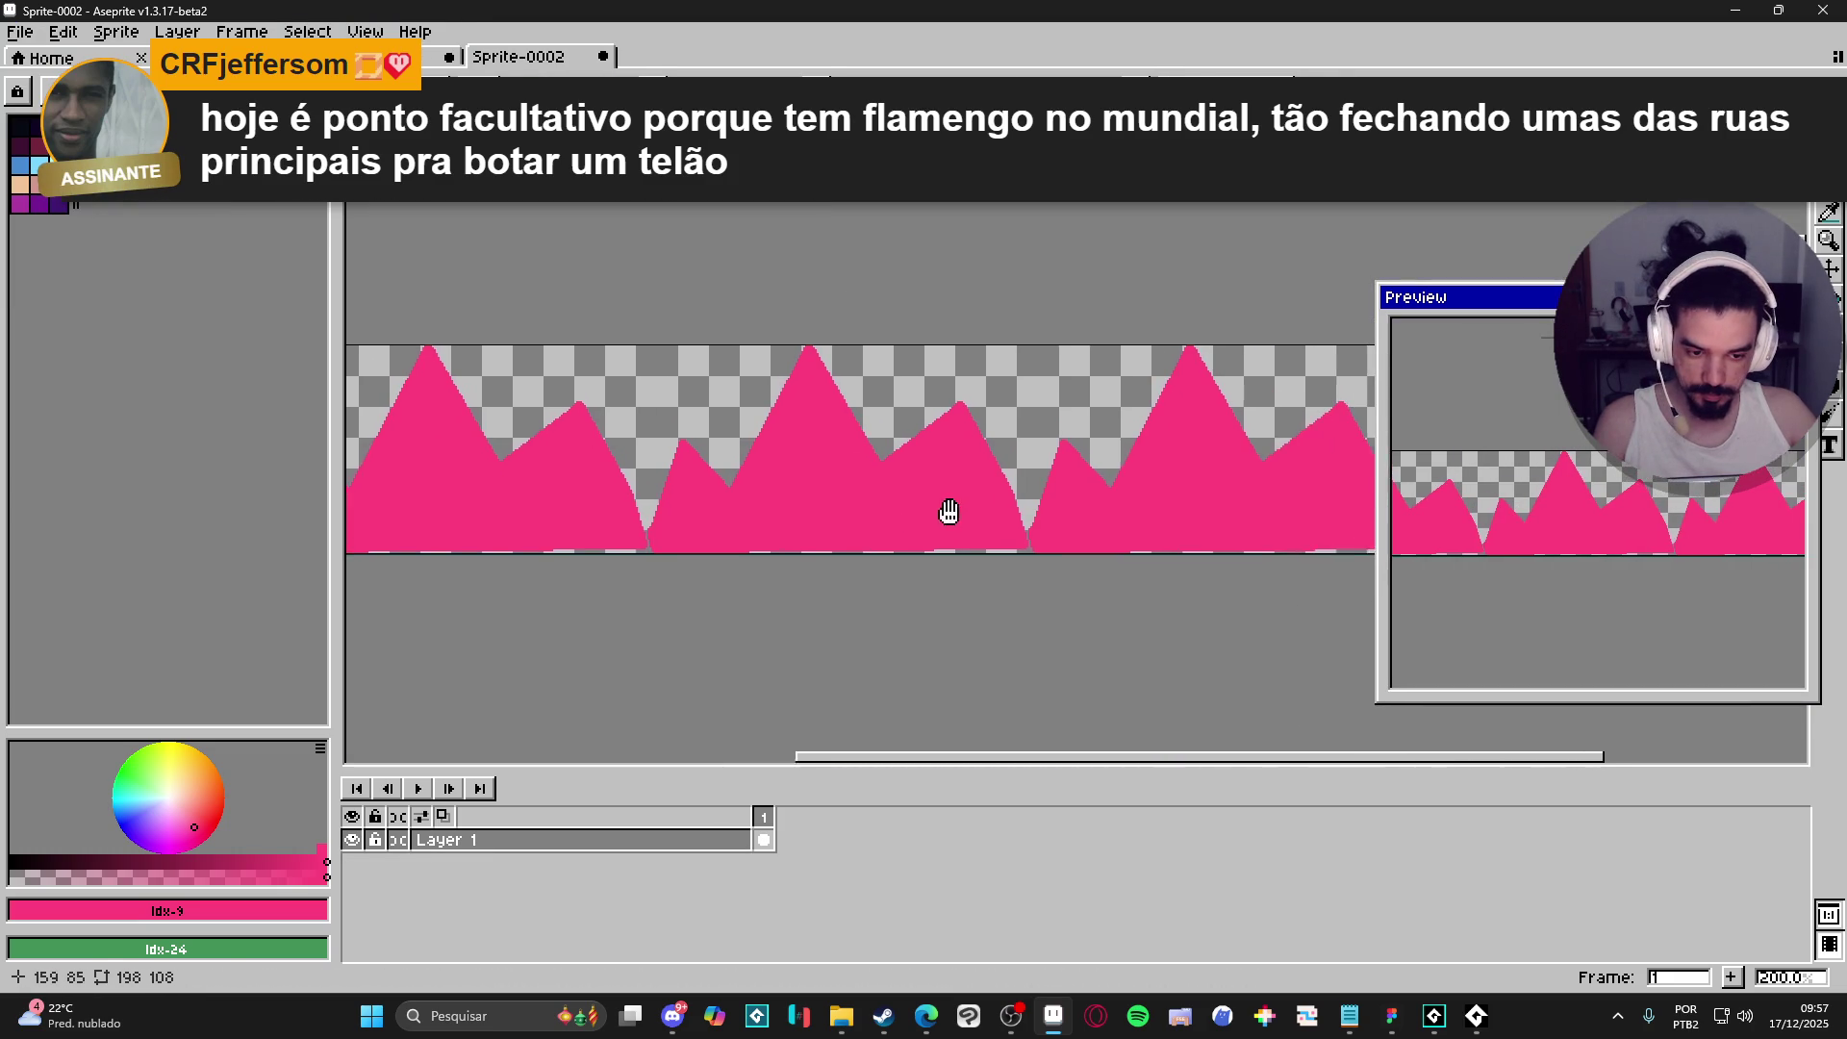
scroll(1031, 463, "up", 1)
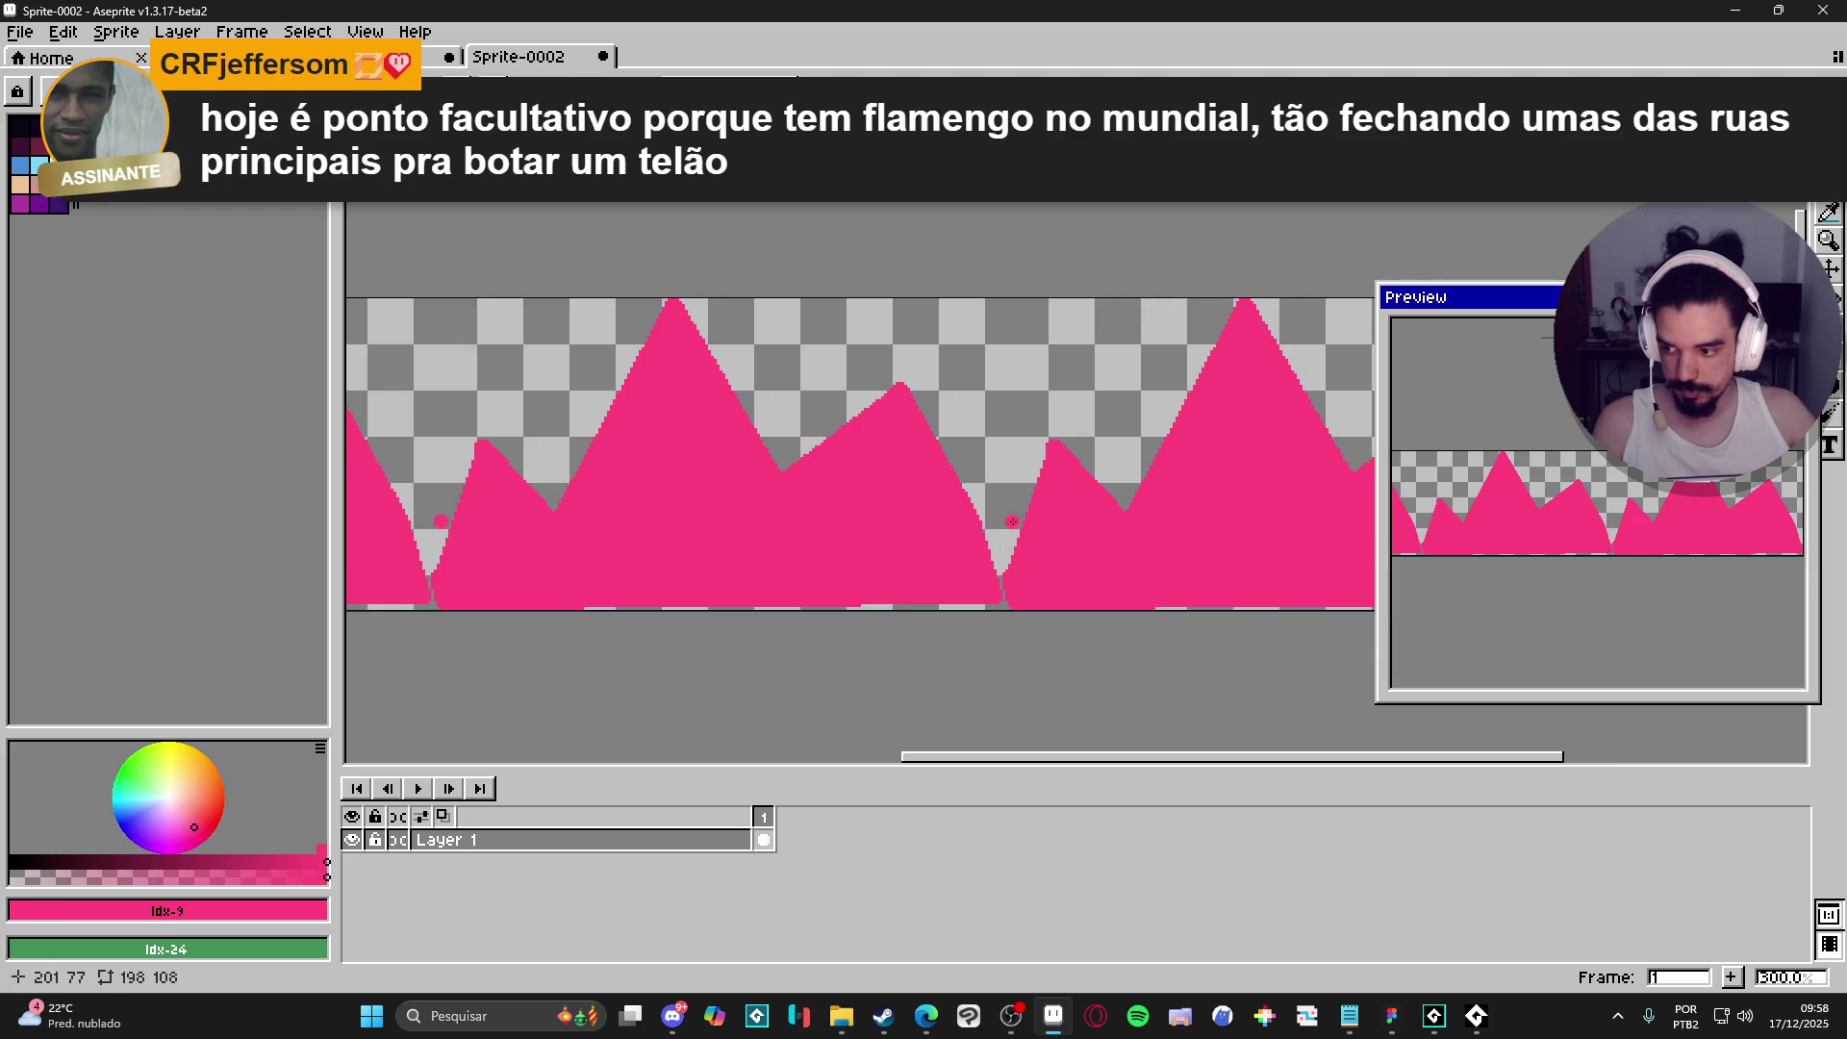
- Pencil pink into the valley gaps and bottom row so the tiles join seamlessly
left_click_drag(1002, 591, 1044, 452)
left_click(993, 607, "shift")
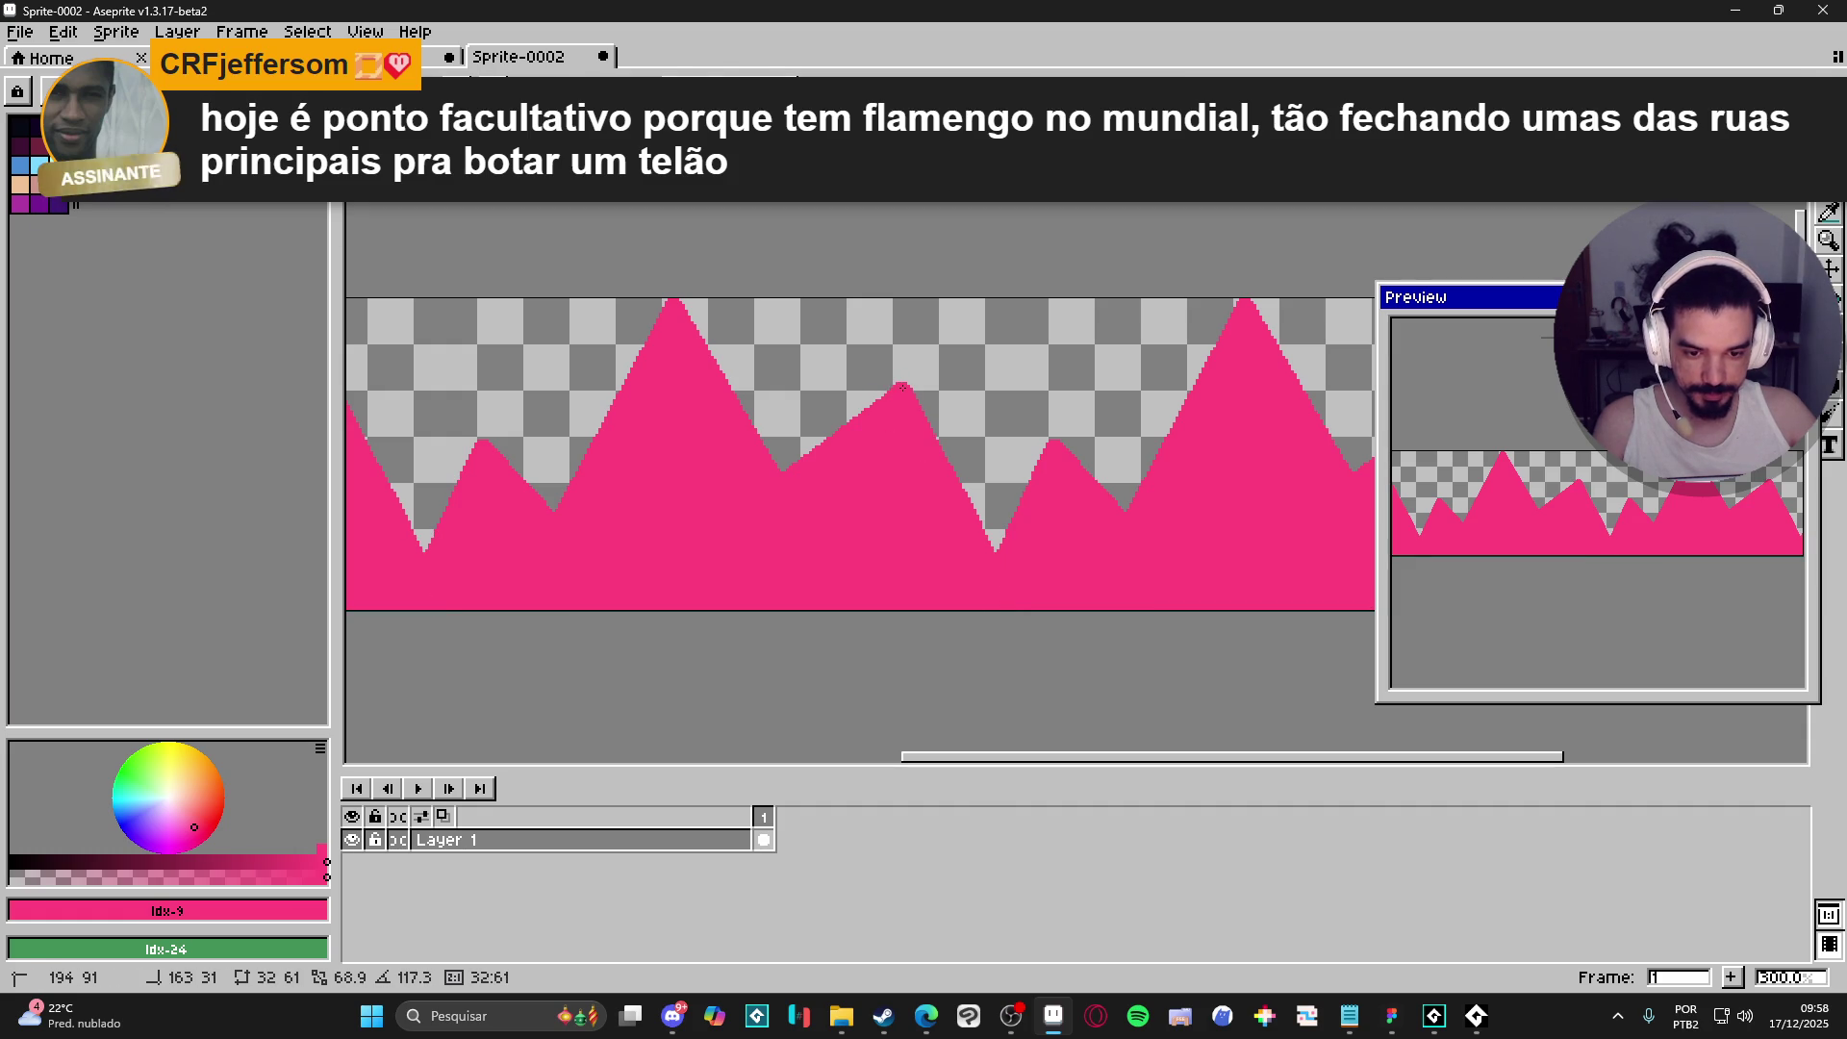
scroll(1004, 578, "down", 1)
scroll(1005, 578, "down", 2)
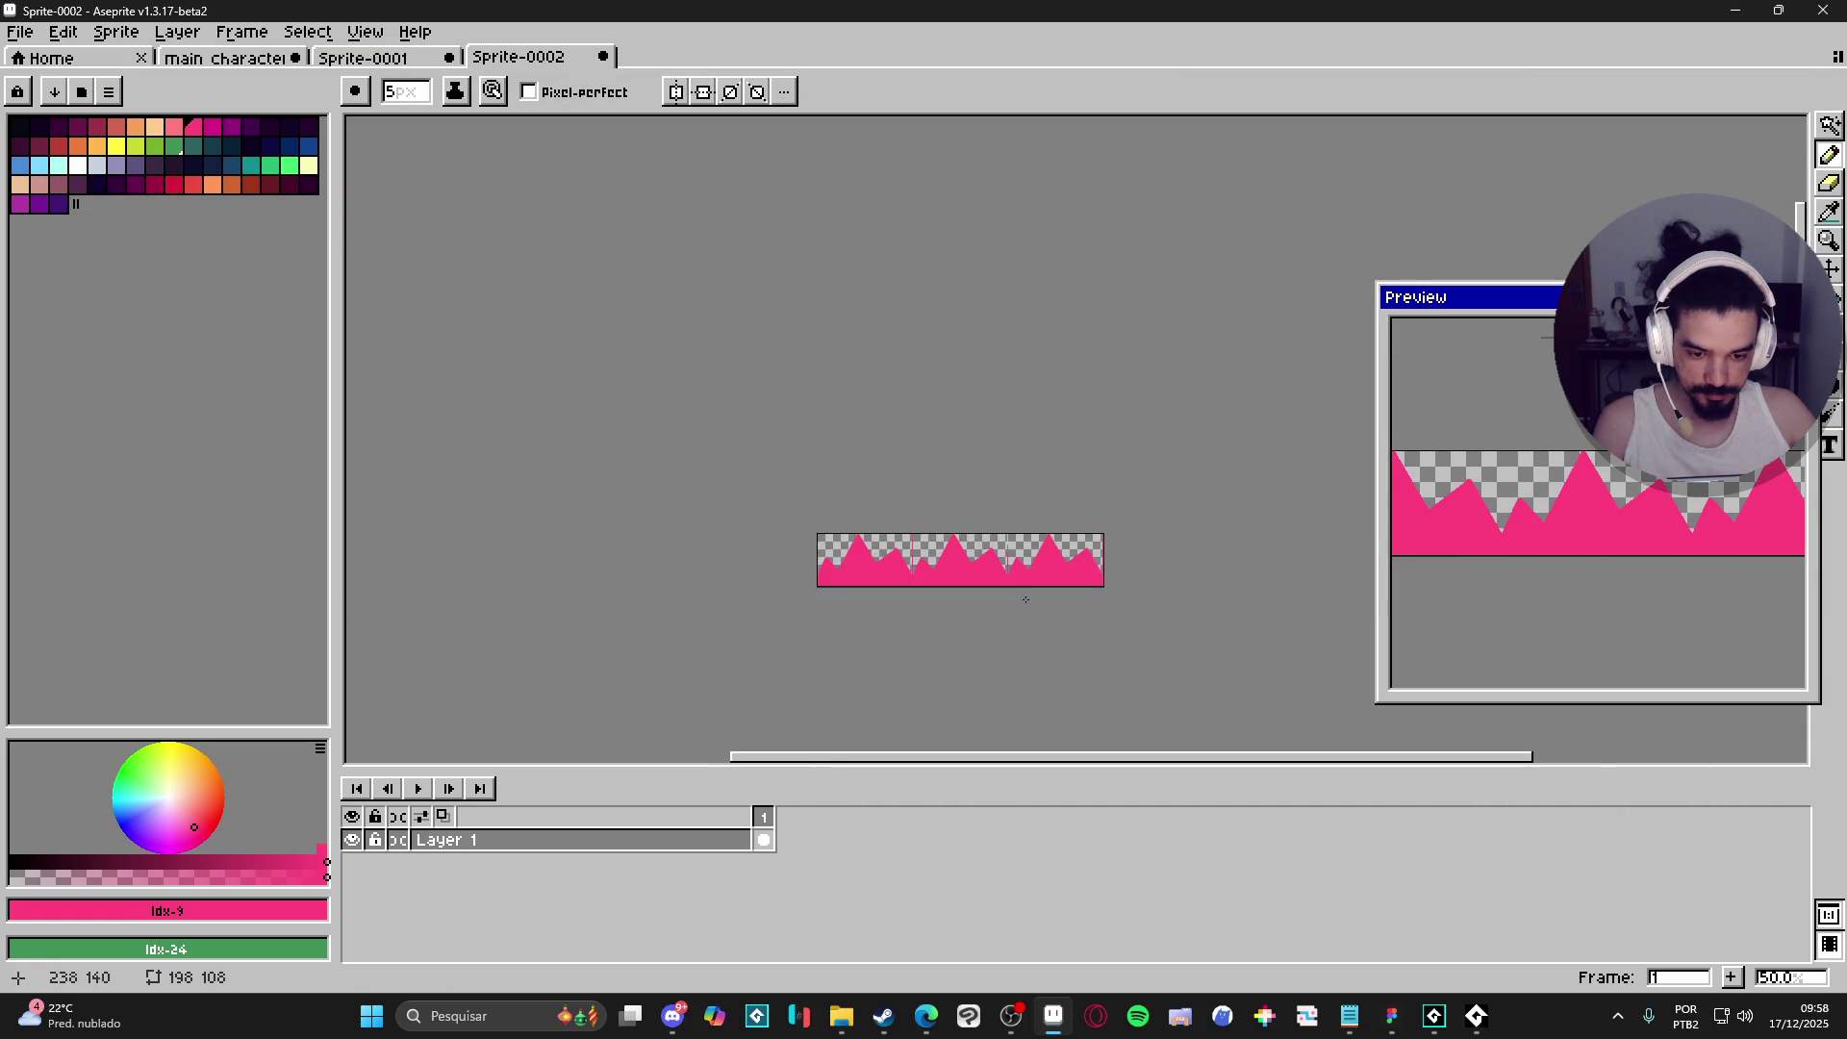
scroll(1004, 579, "up", 2)
scroll(822, 571, "down", 1)
scroll(837, 577, "up", 1)
scroll(906, 606, "down", 1)
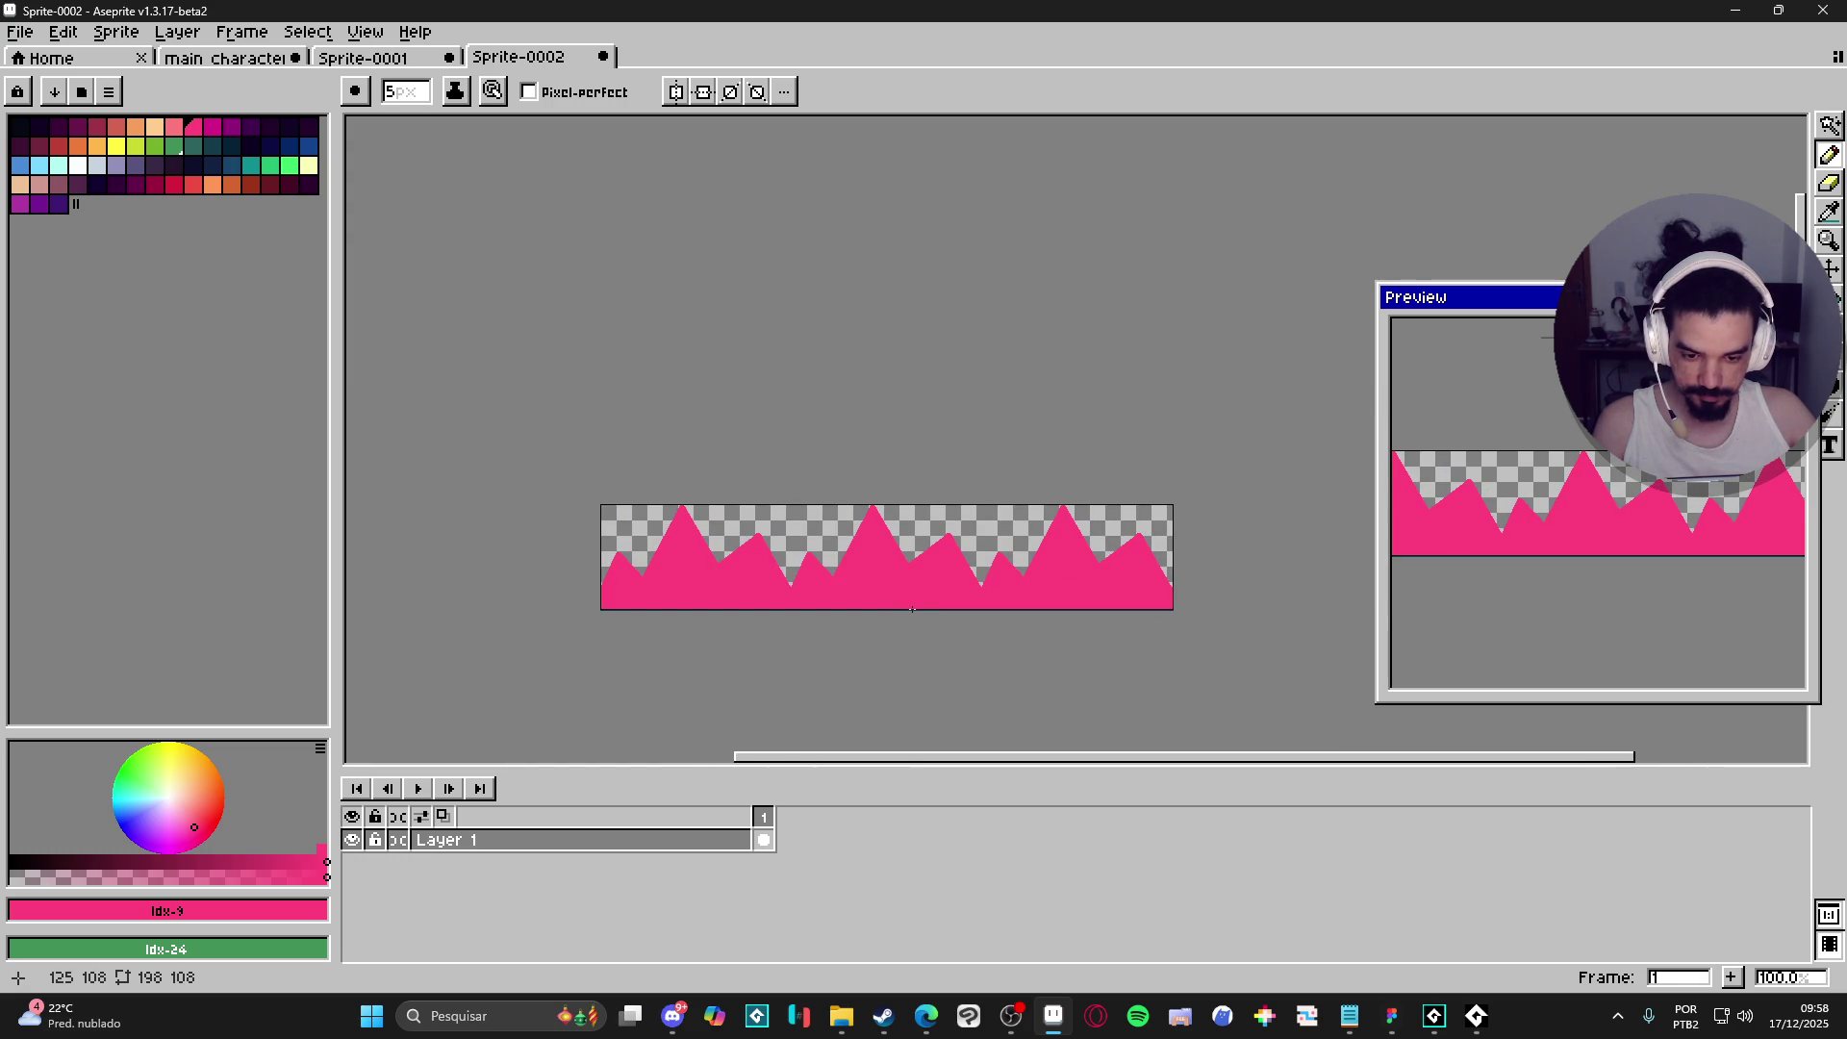
scroll(643, 553, "up", 1)
scroll(779, 551, "up", 1)
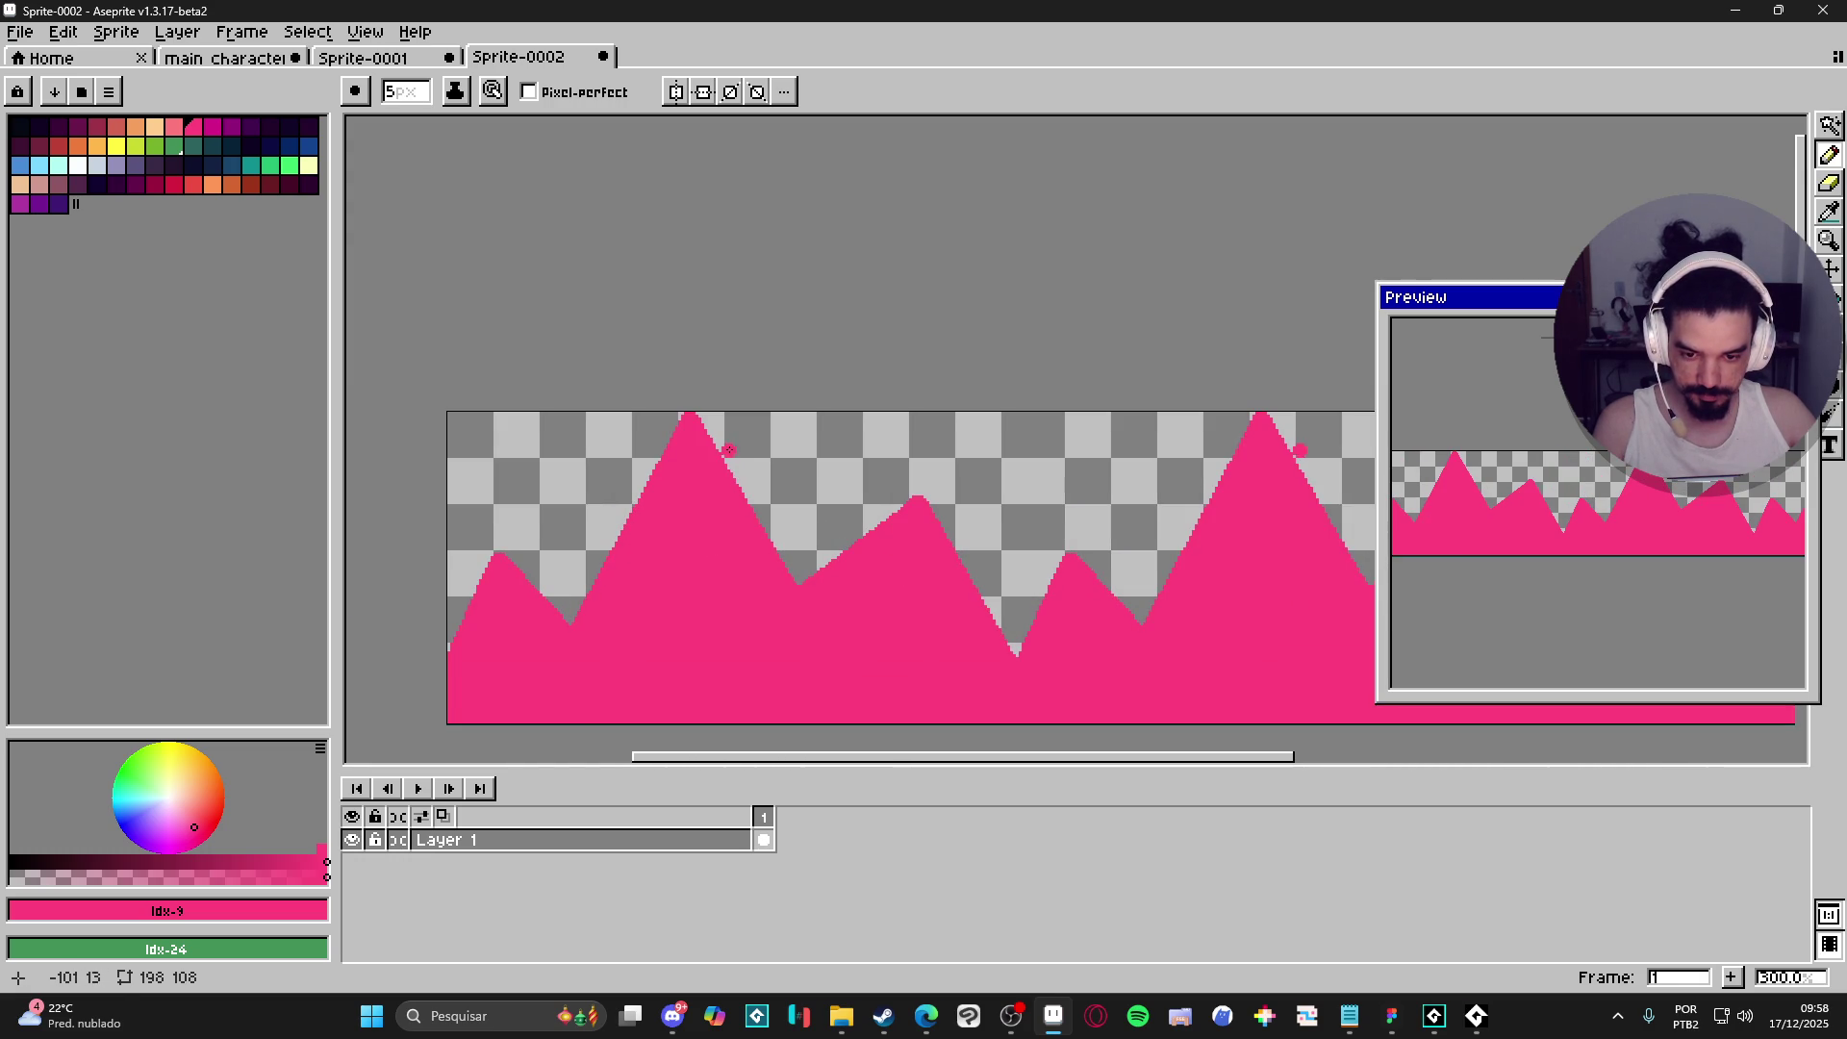
scroll(805, 539, "down", 1)
scroll(1004, 520, "up", 1)
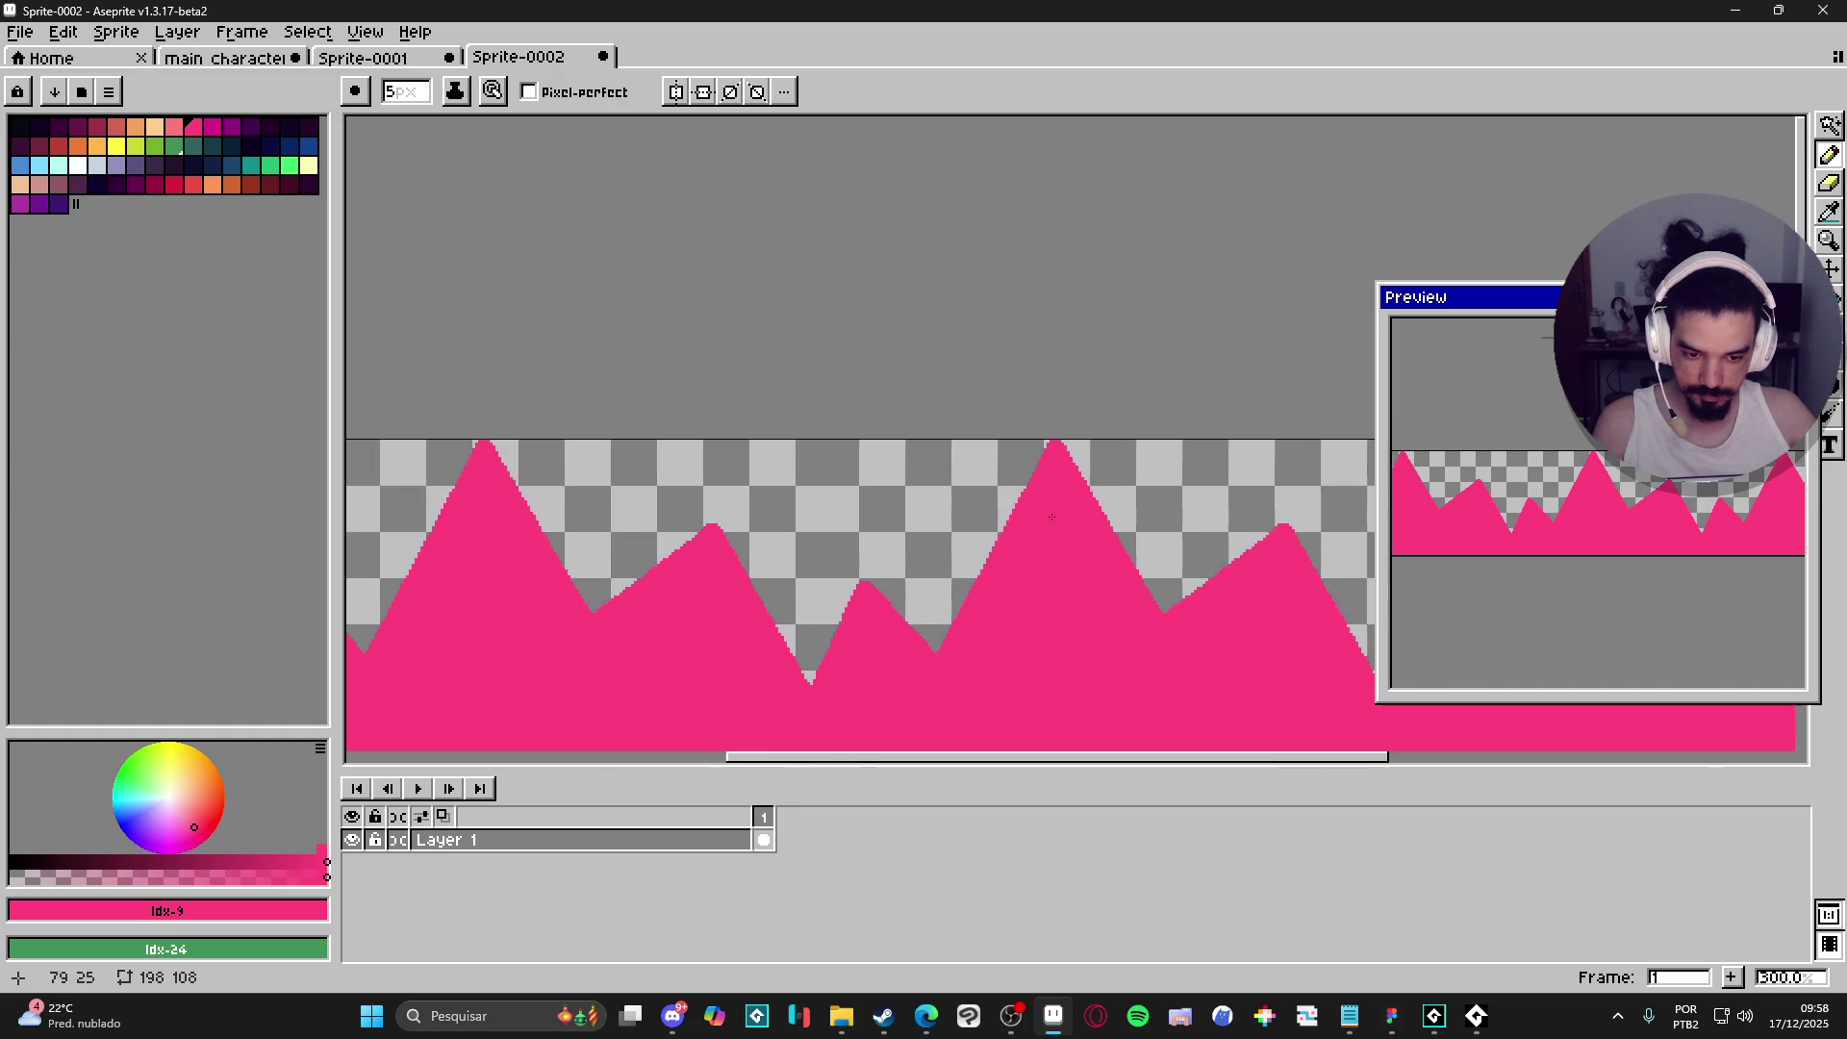
scroll(1010, 505, "down", 1)
scroll(866, 549, "up", 1)
key("e")
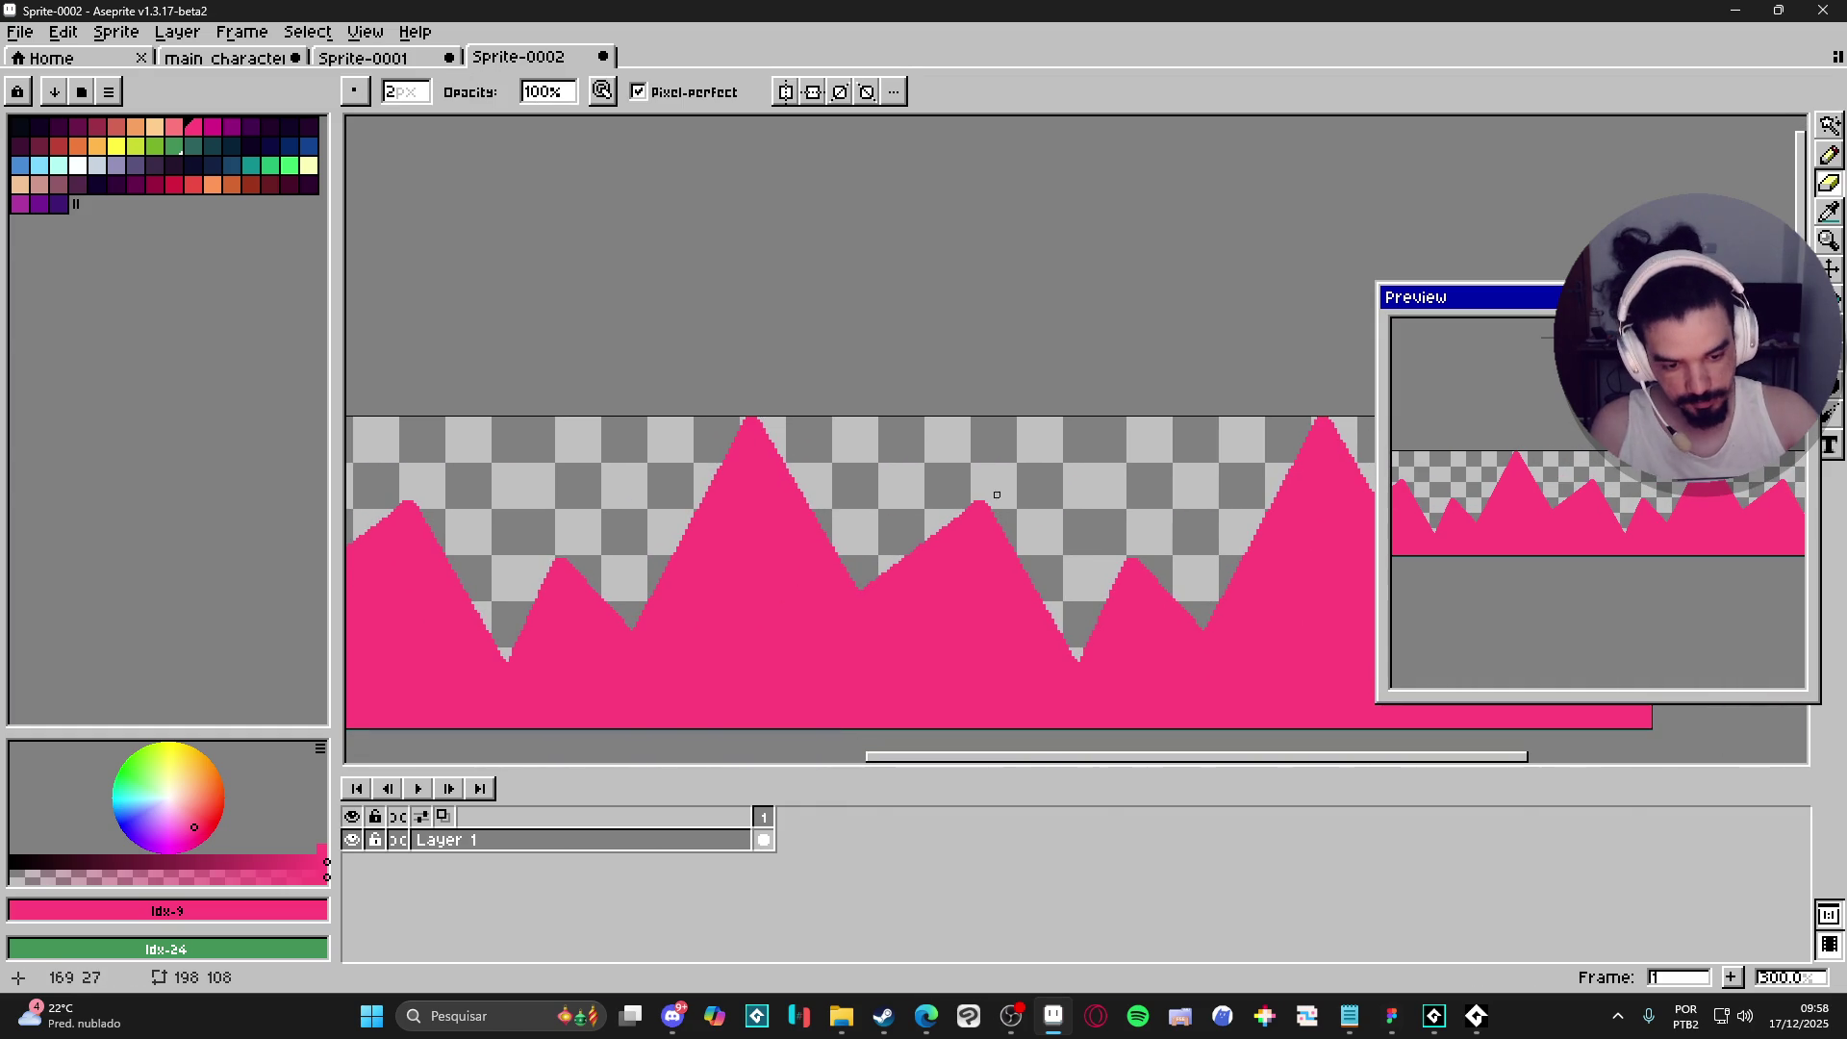
- Erase pixels to trim the ridge slopes and the central peak's tip and left slope
mouse_move(988, 498)
left_mouse_down()
mouse_move(1005, 572)
mouse_move(1075, 658)
mouse_move(994, 524)
mouse_move(1093, 680)
left_mouse_up()
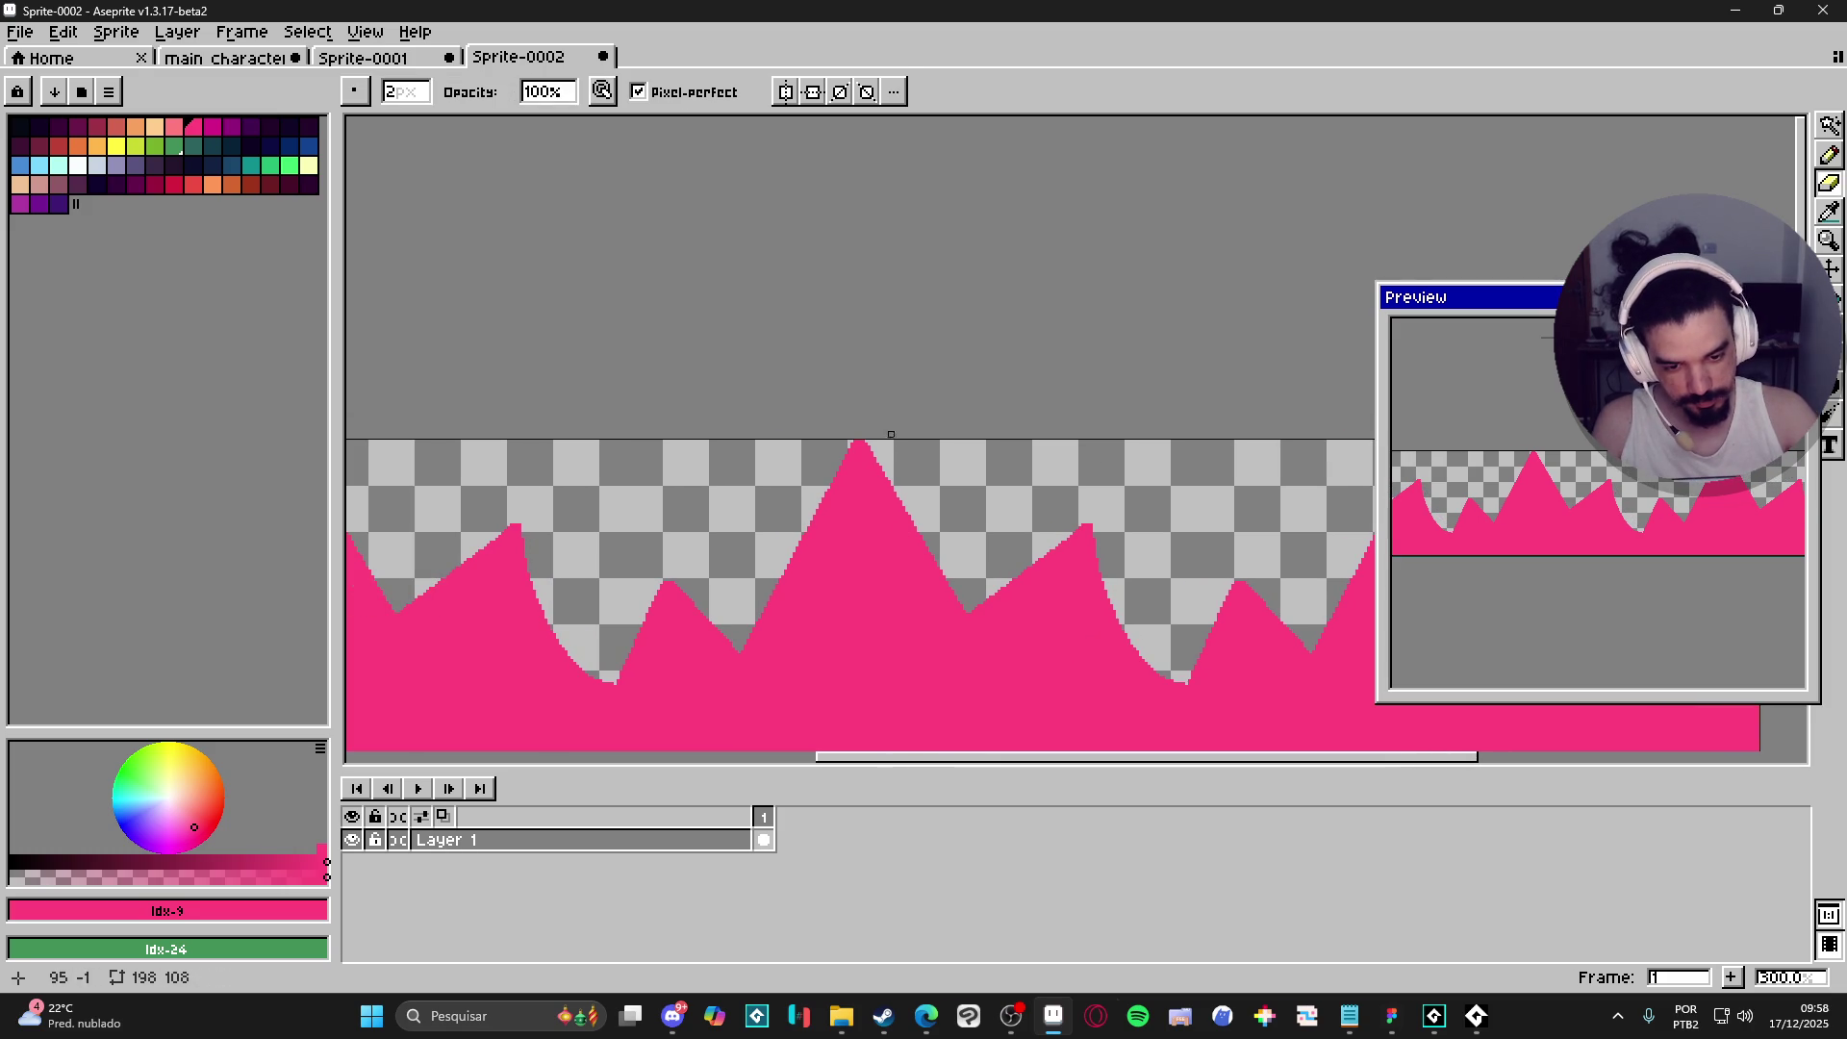
left_click_drag(833, 481, 859, 445)
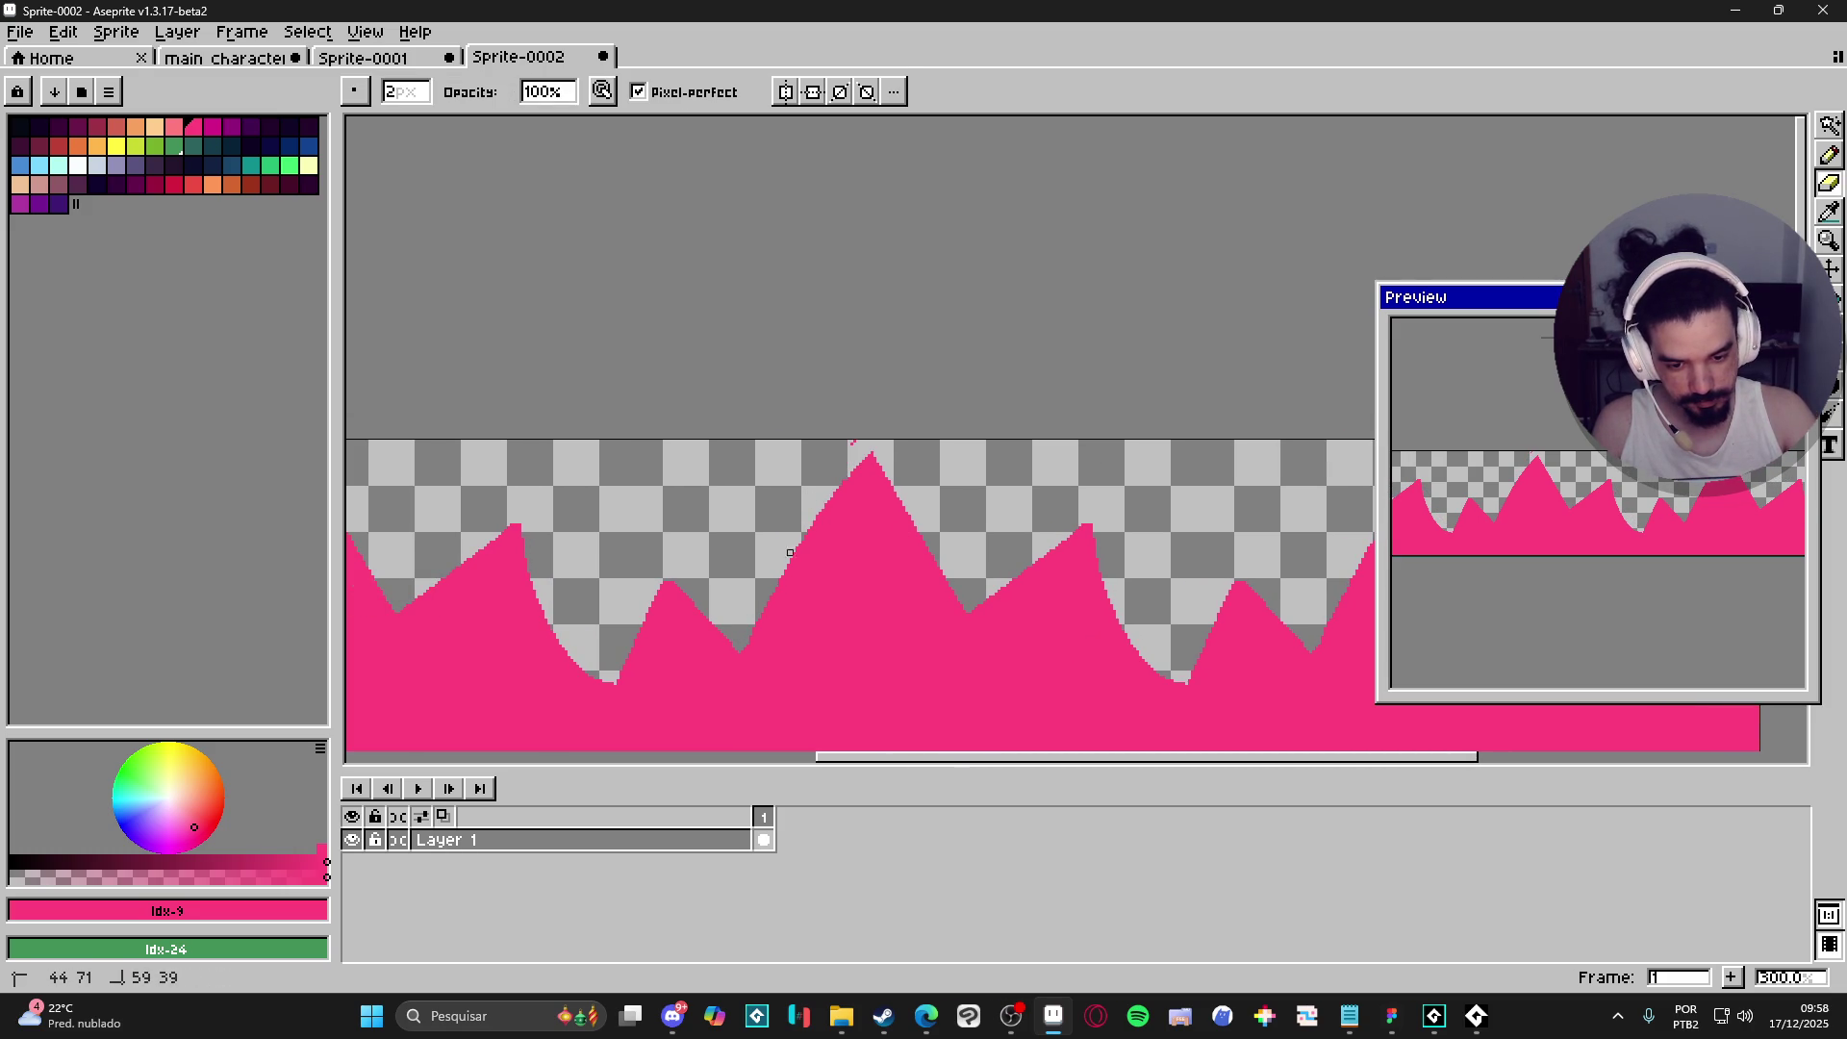
left_click_drag(813, 521, 756, 621)
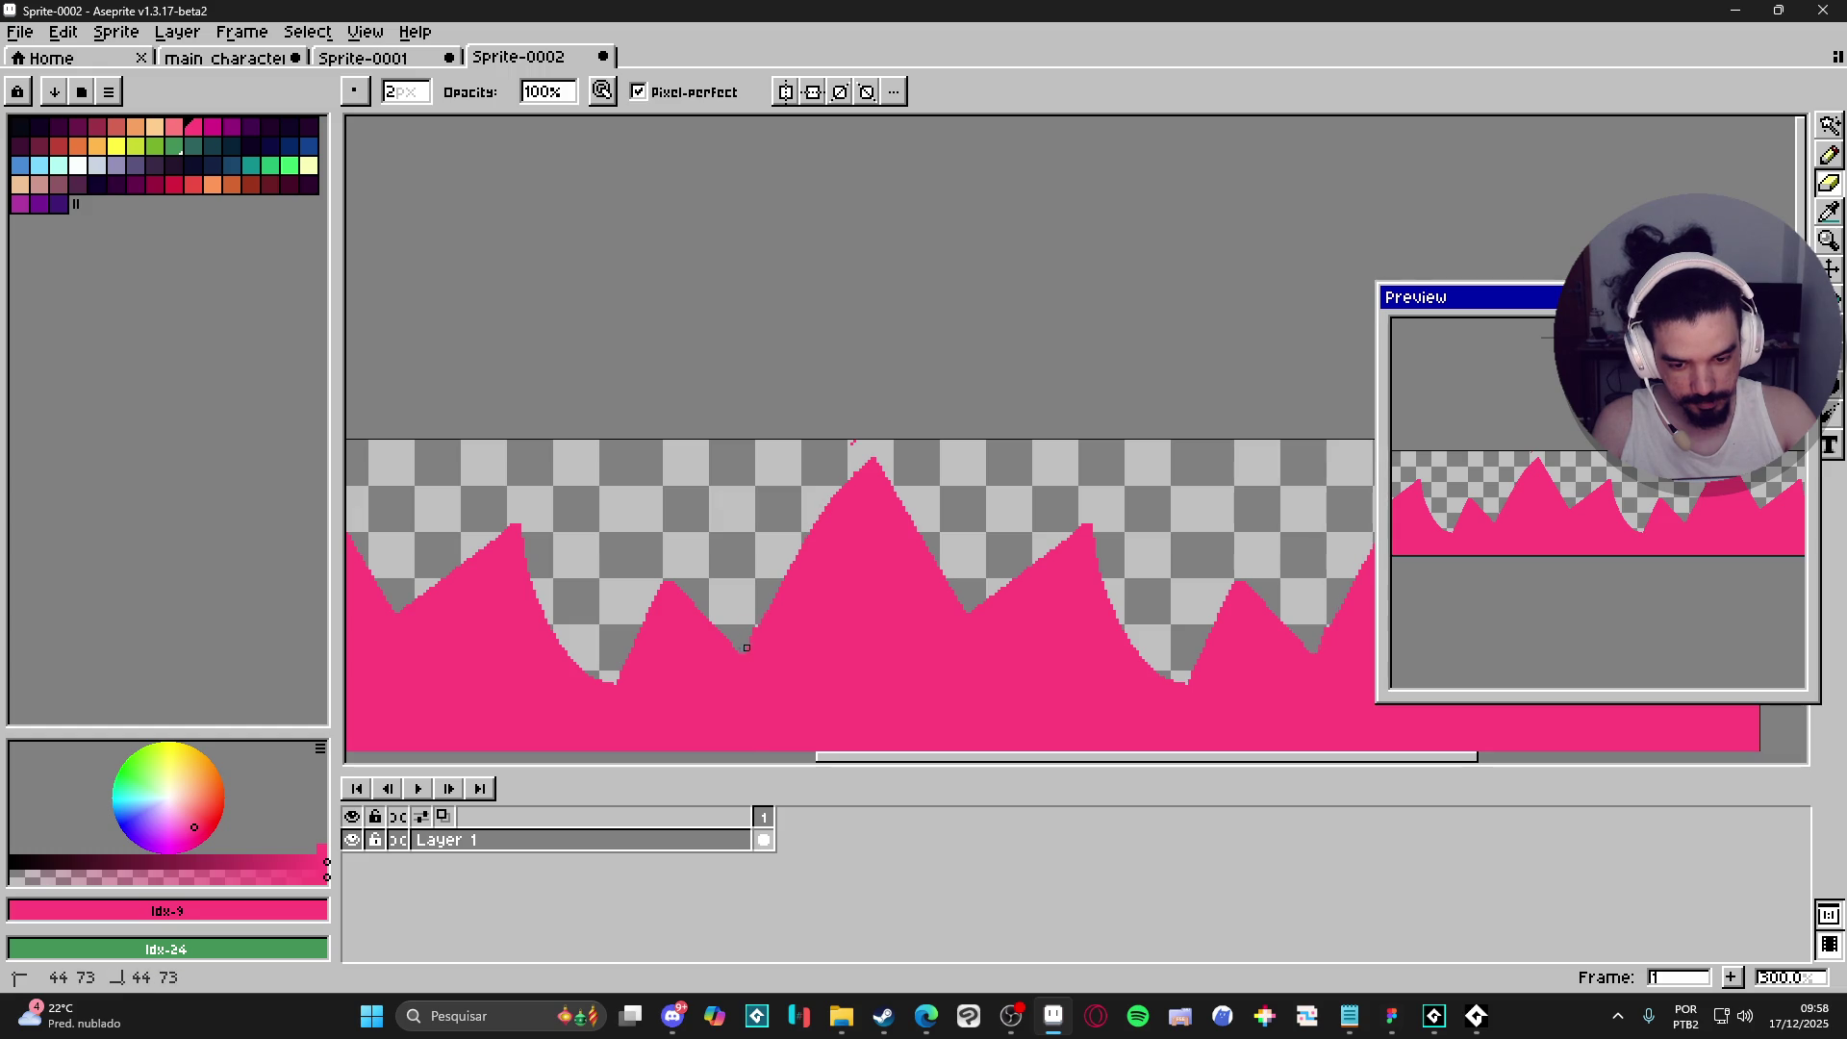
left_click_drag(827, 509, 843, 477)
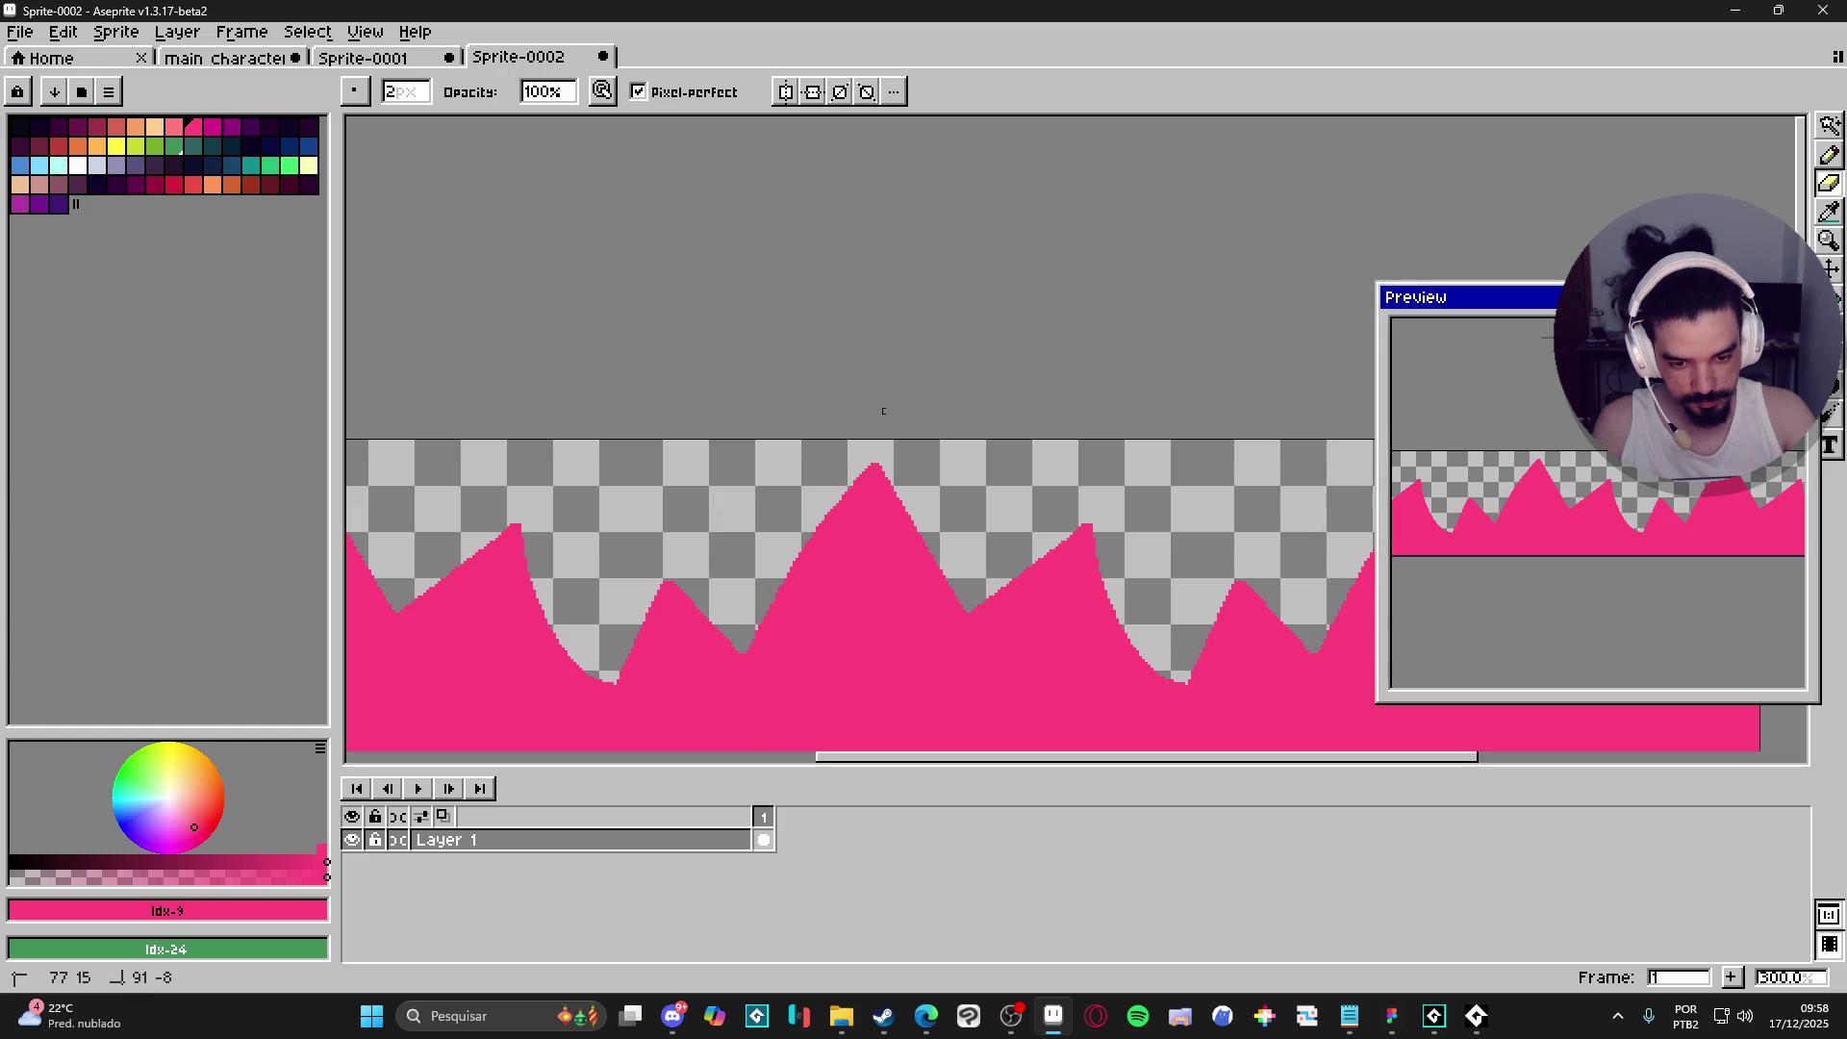
scroll(822, 535, "down", 2)
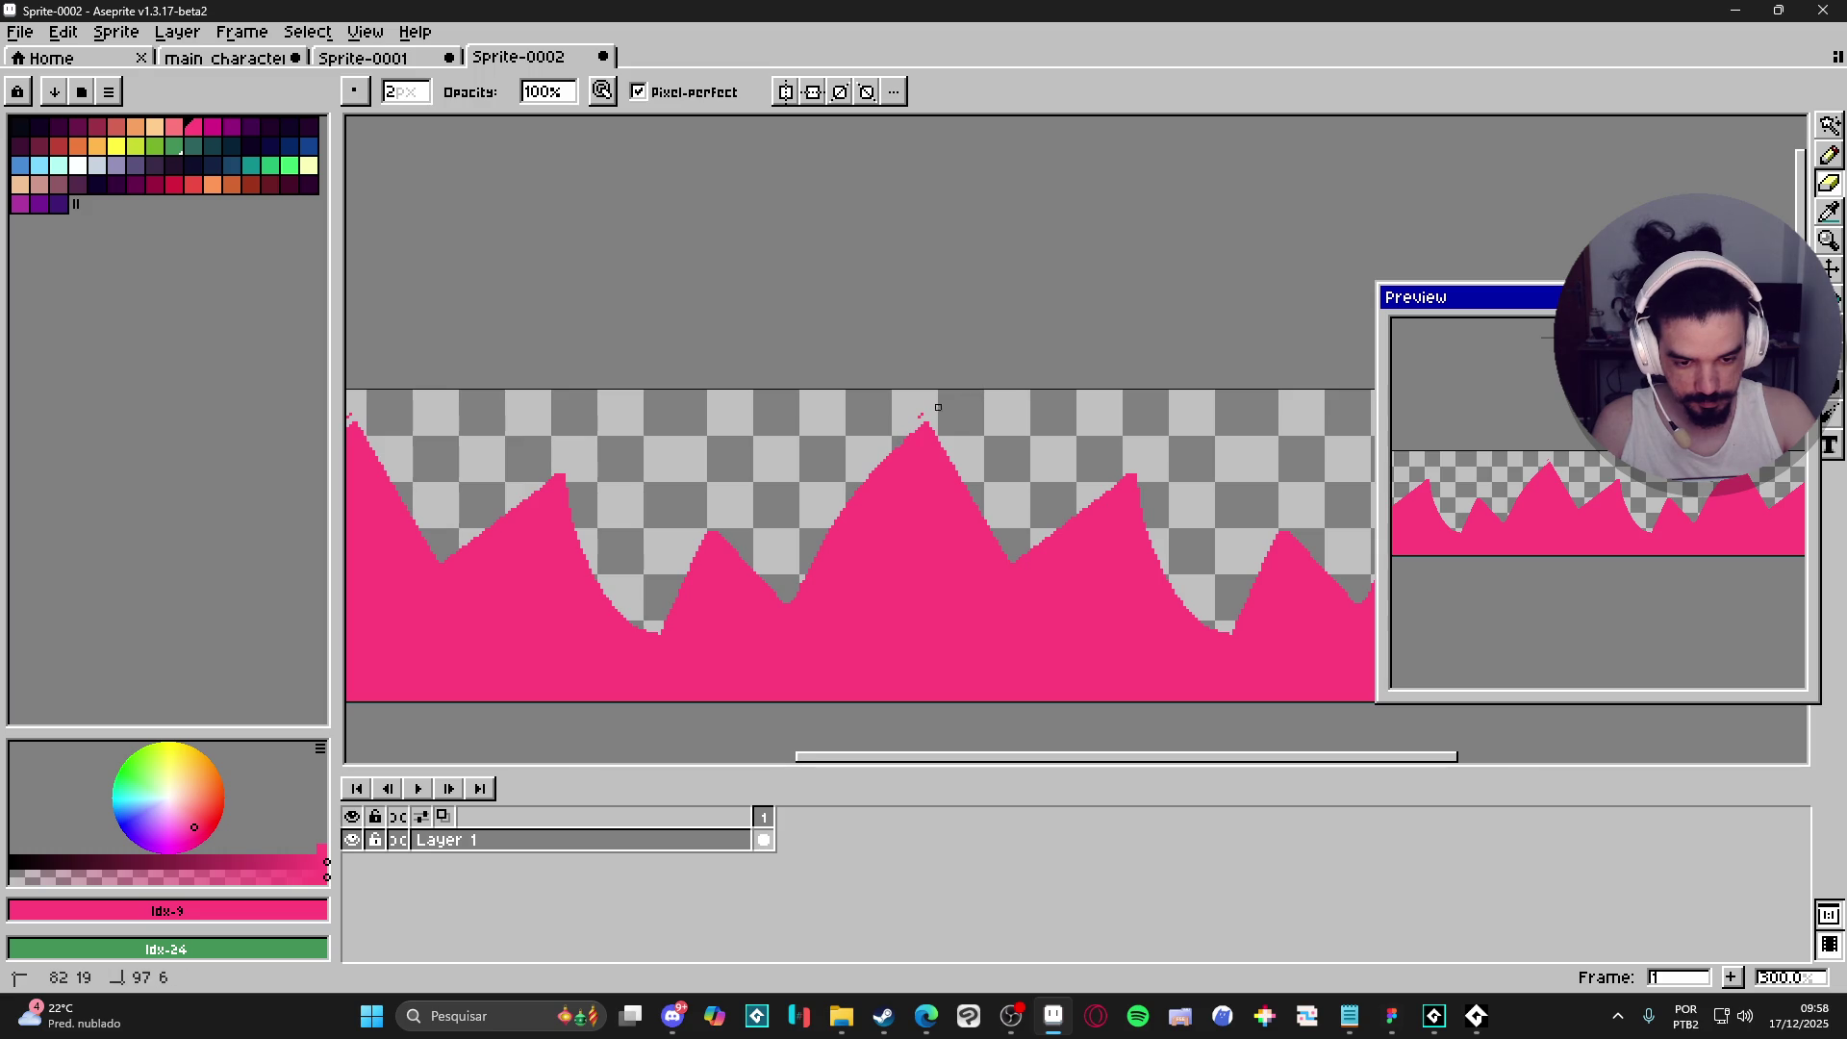
- Redraw the left slope toward the peak in pink and erase stray pixels on the right
key("b")
mouse_move(664, 632)
left_mouse_down()
mouse_move(739, 513)
mouse_move(755, 528)
mouse_move(719, 535)
mouse_move(764, 568)
left_mouse_up()
key("e")
key("b")
key("e")
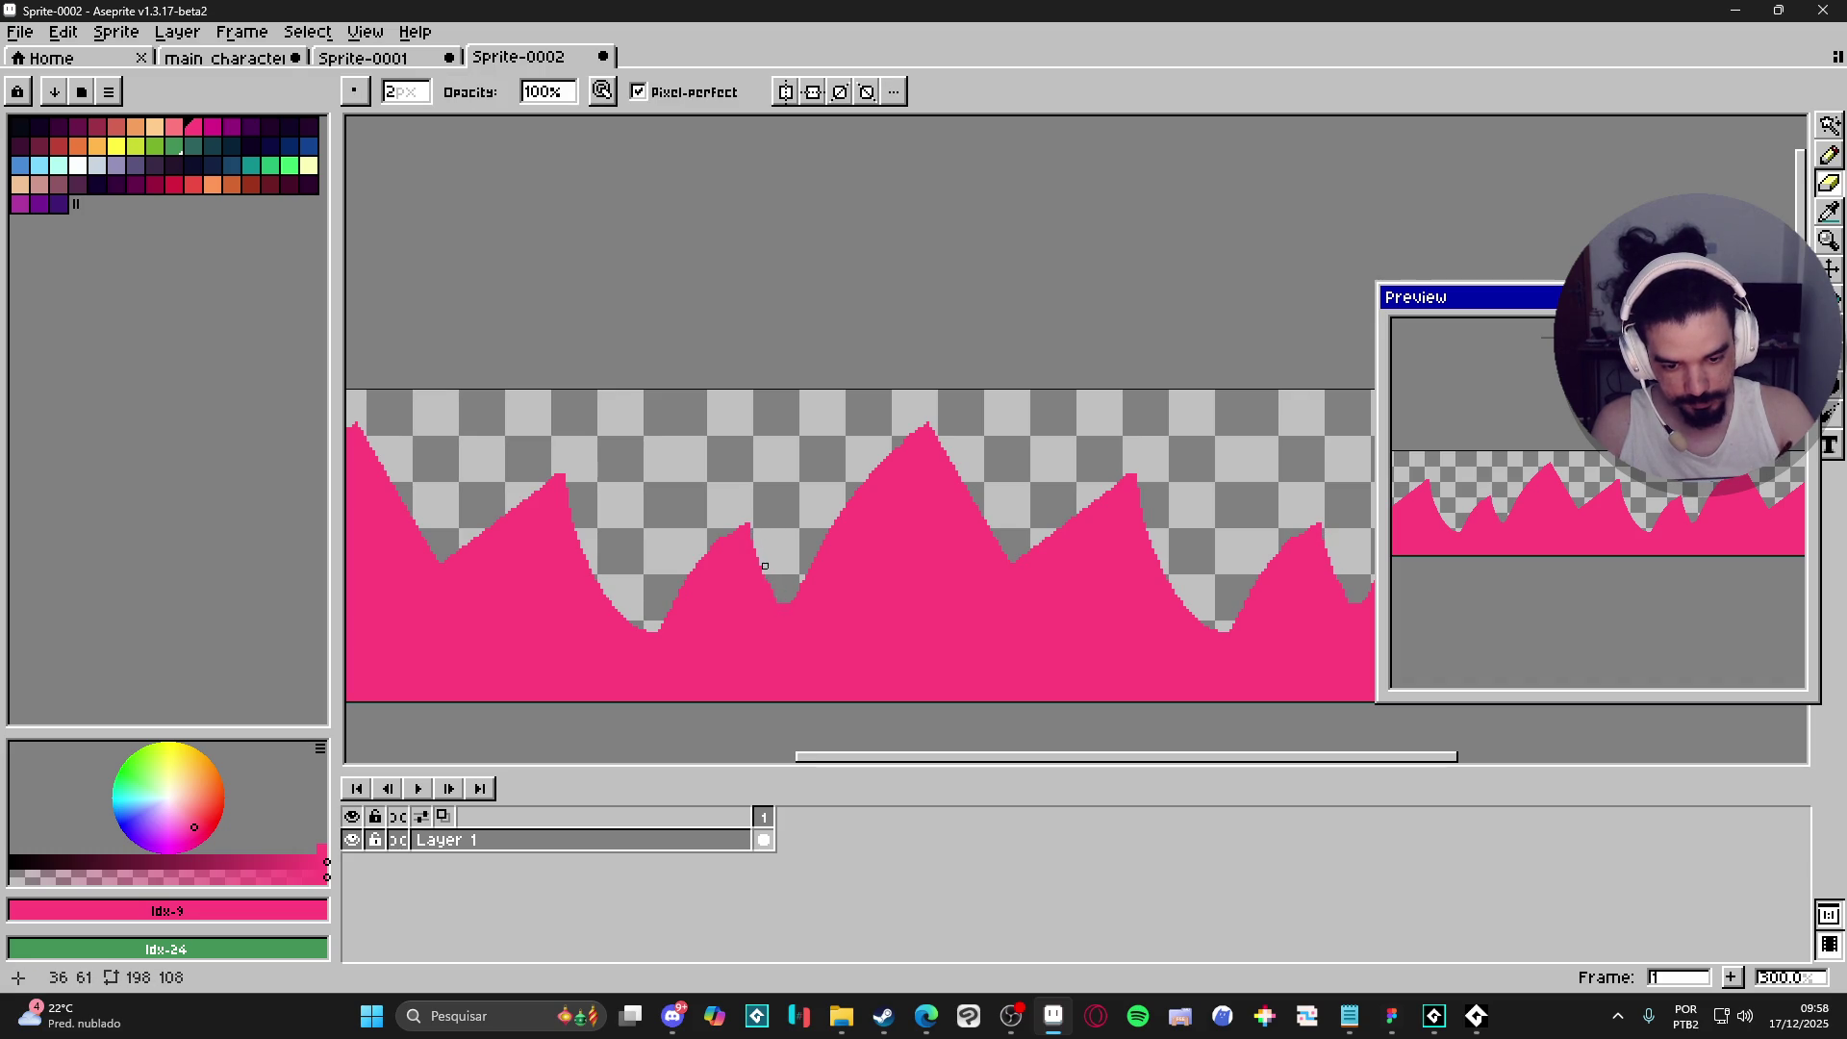
key("e")
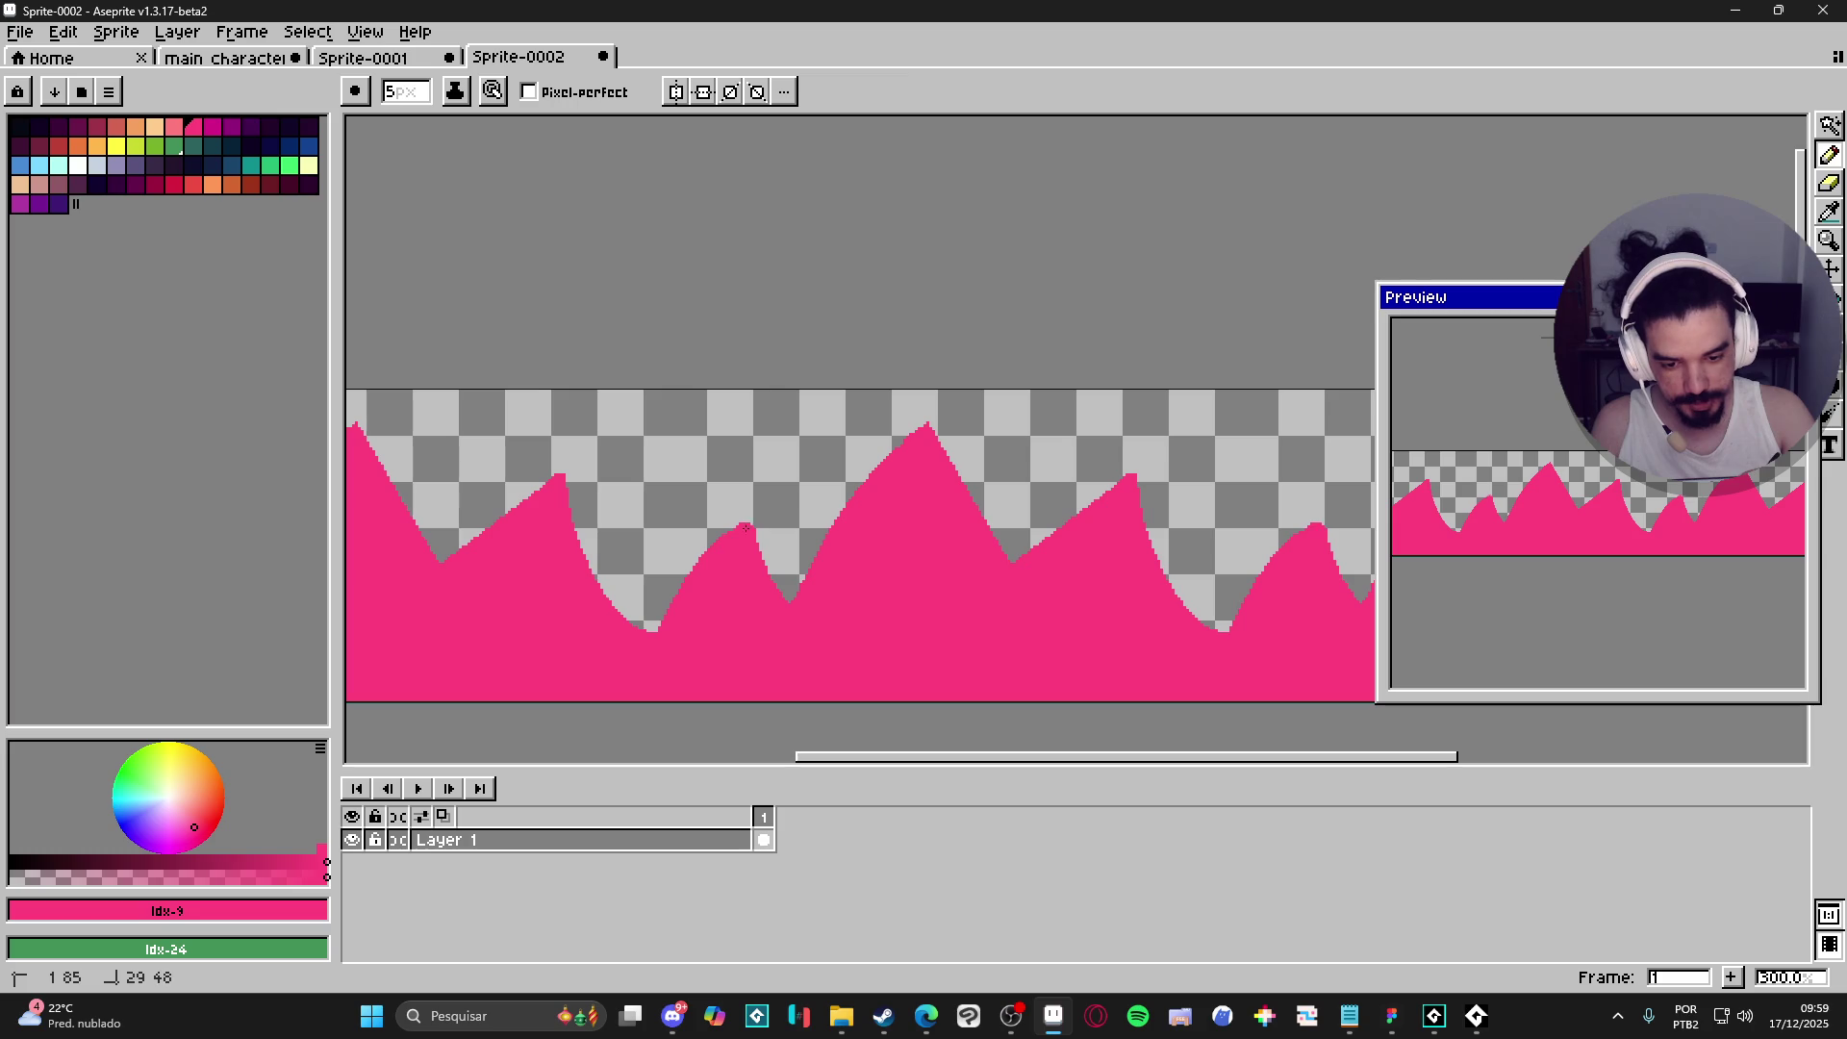
key("e")
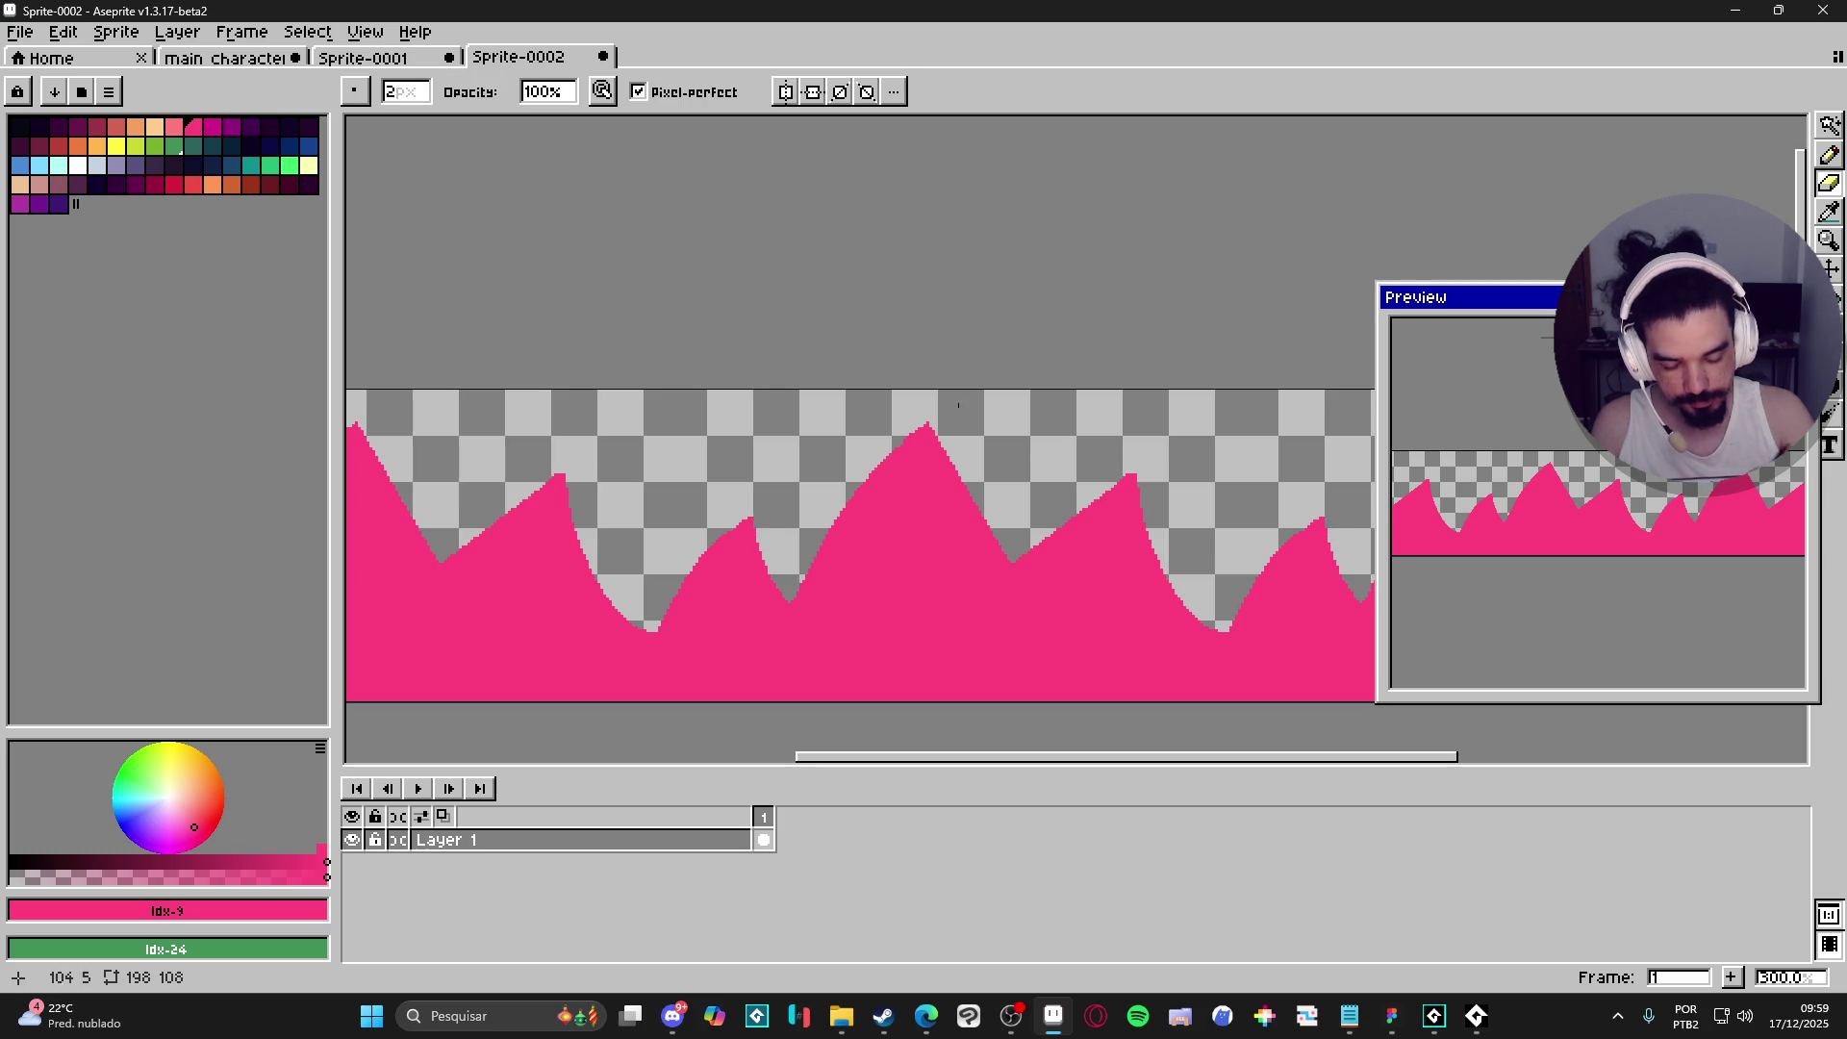
left_click_drag(1282, 616, 1234, 625)
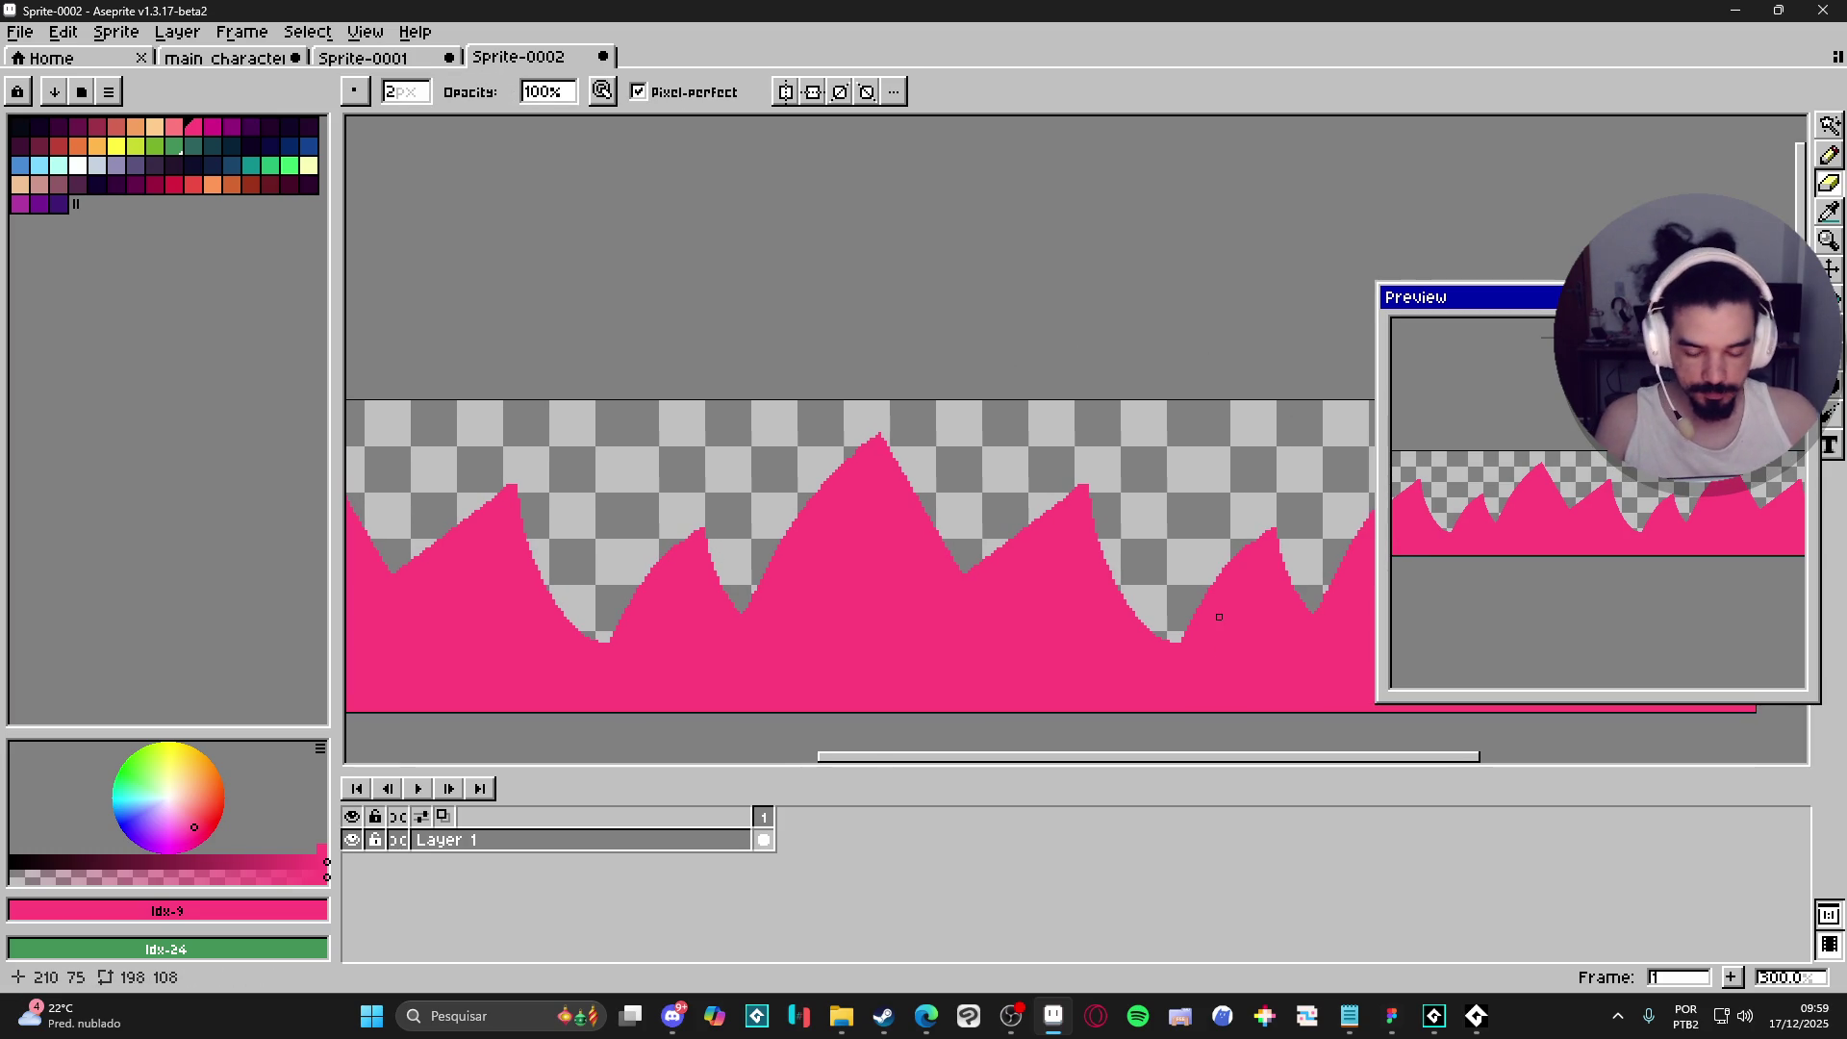
scroll(1121, 399, "up", 1)
- With a smaller pencil, draw a thin pink spike rising from a valley and fill its right edge
key("b")
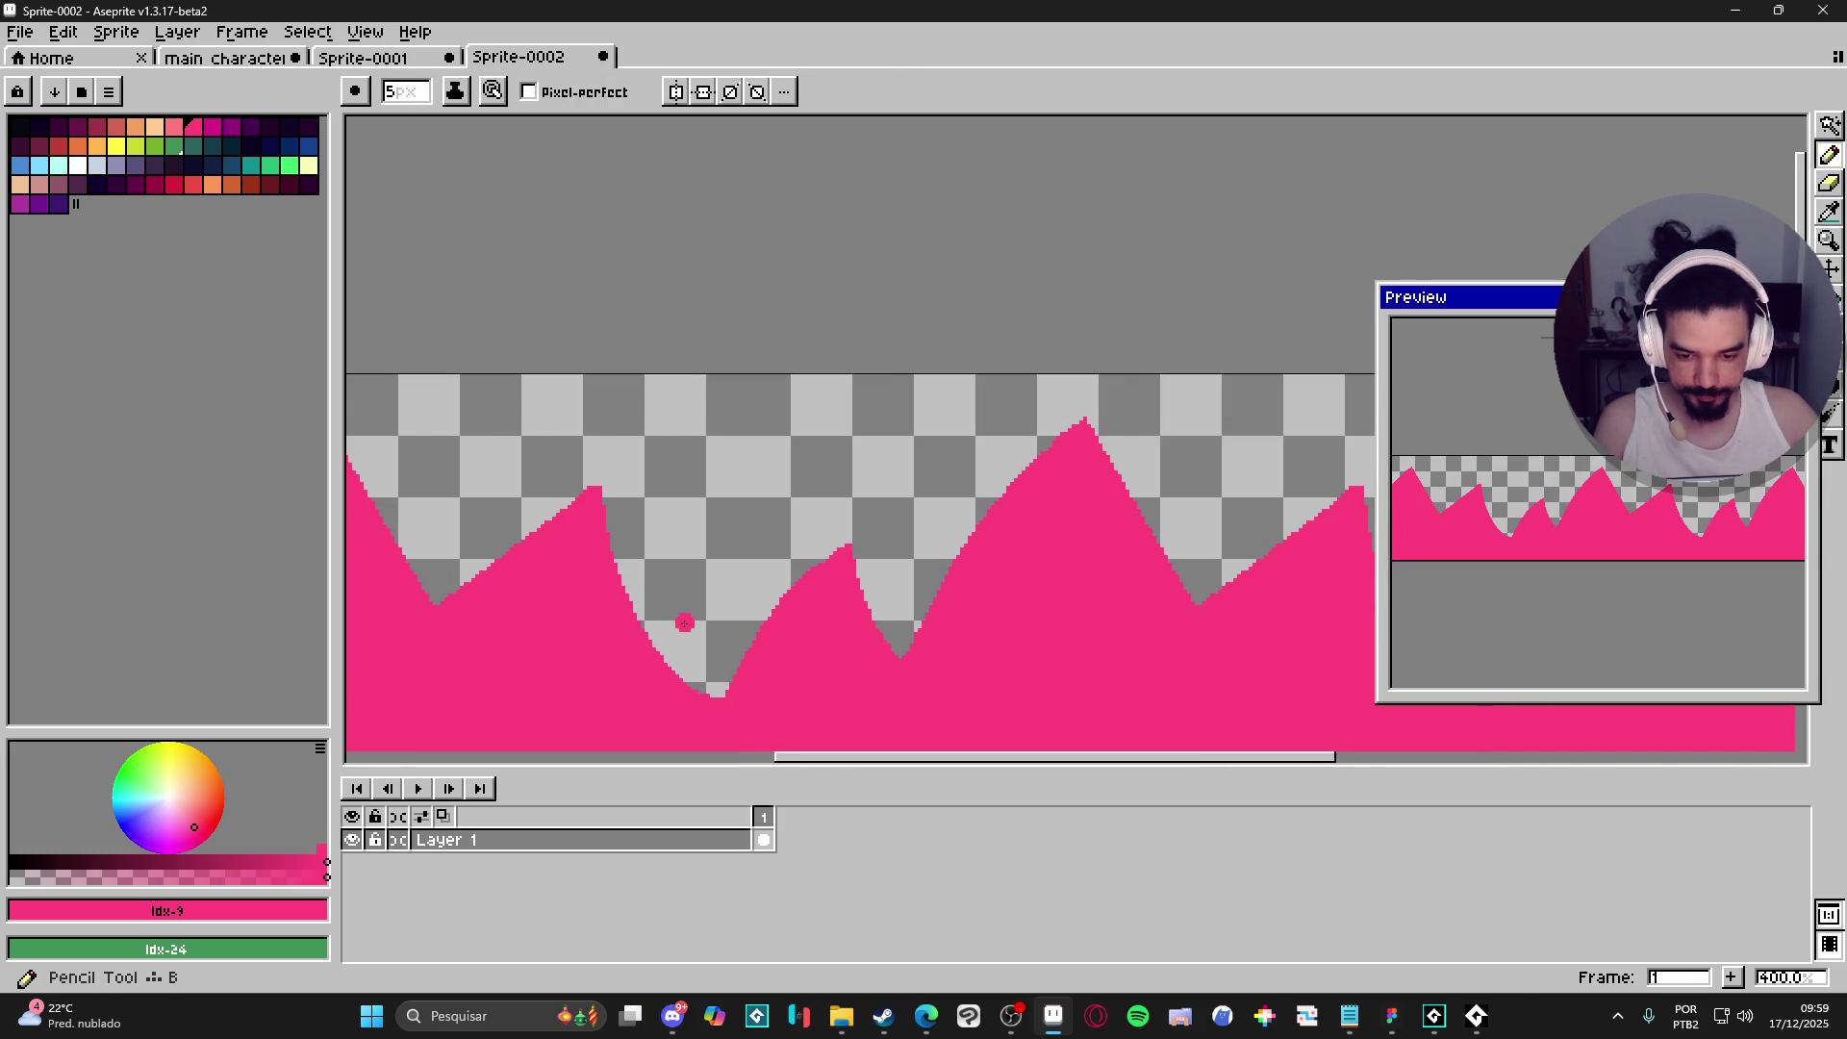
left_click_drag(684, 622, 812, 597)
key("minus")
key("minus")
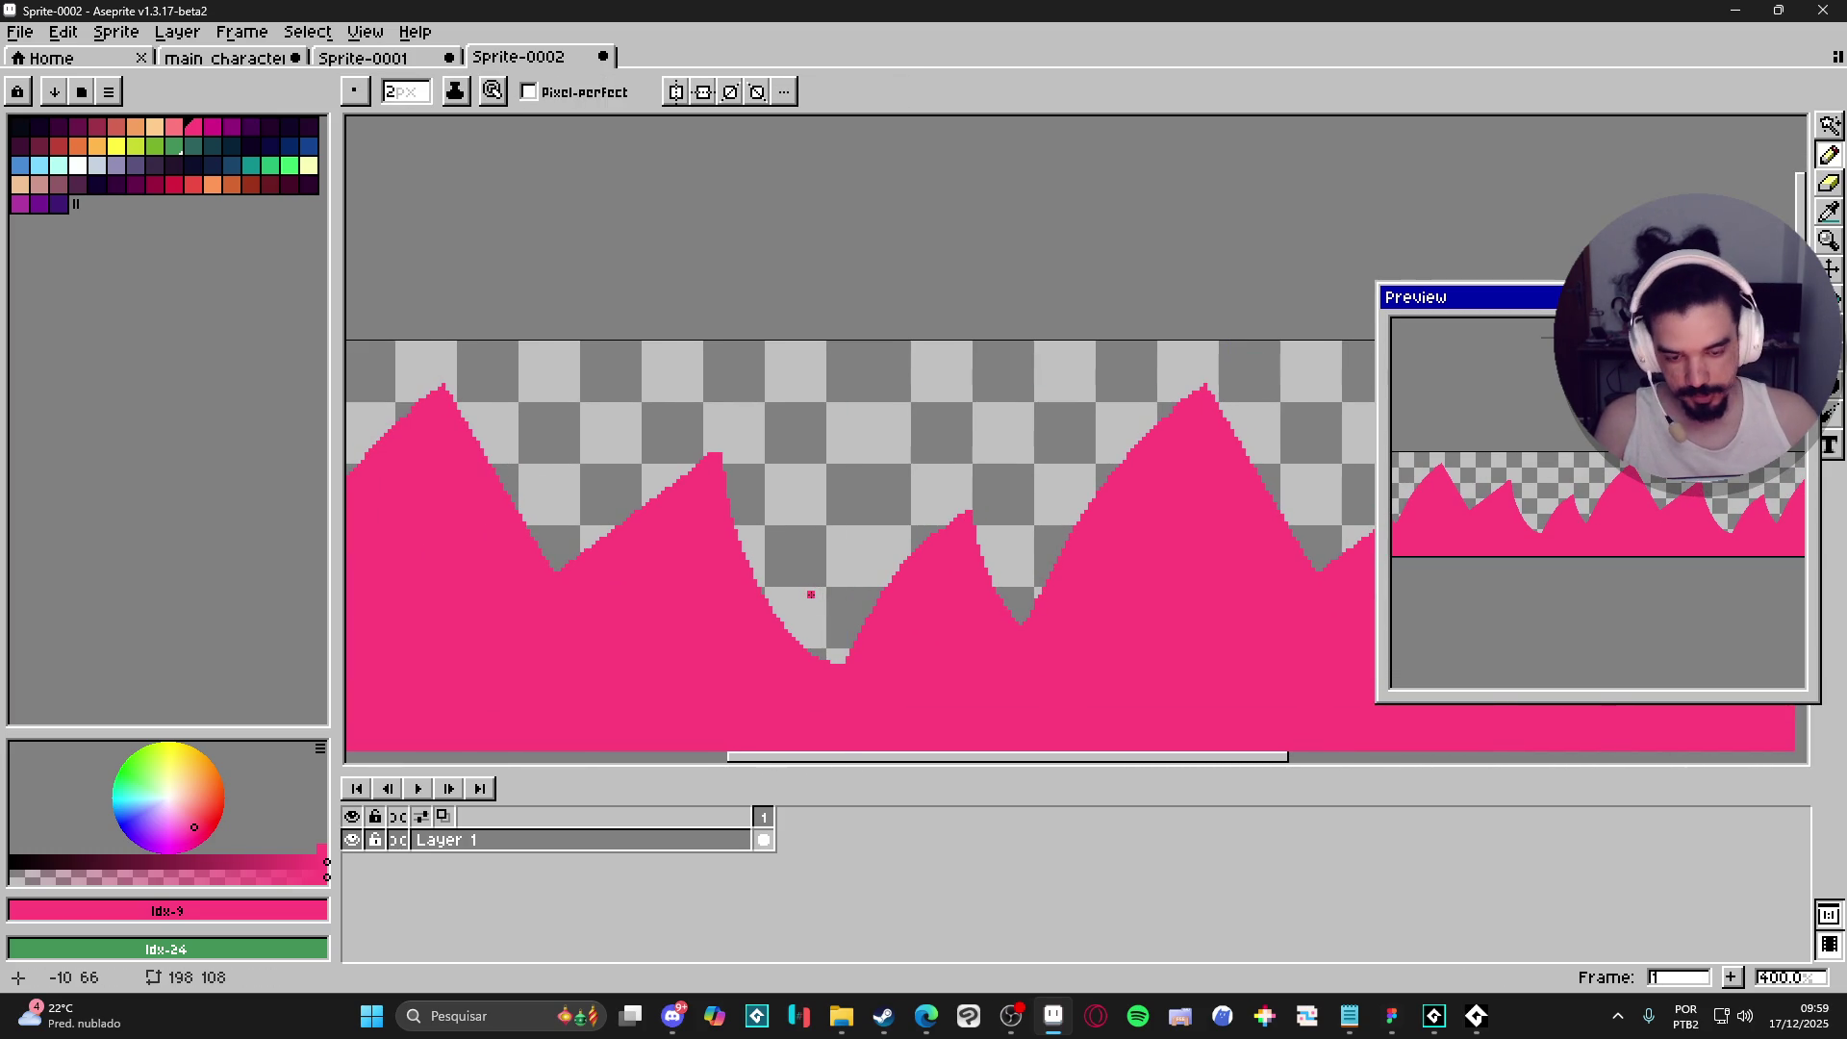
mouse_move(775, 601)
left_mouse_down()
mouse_move(787, 571)
mouse_move(791, 637)
left_mouse_up()
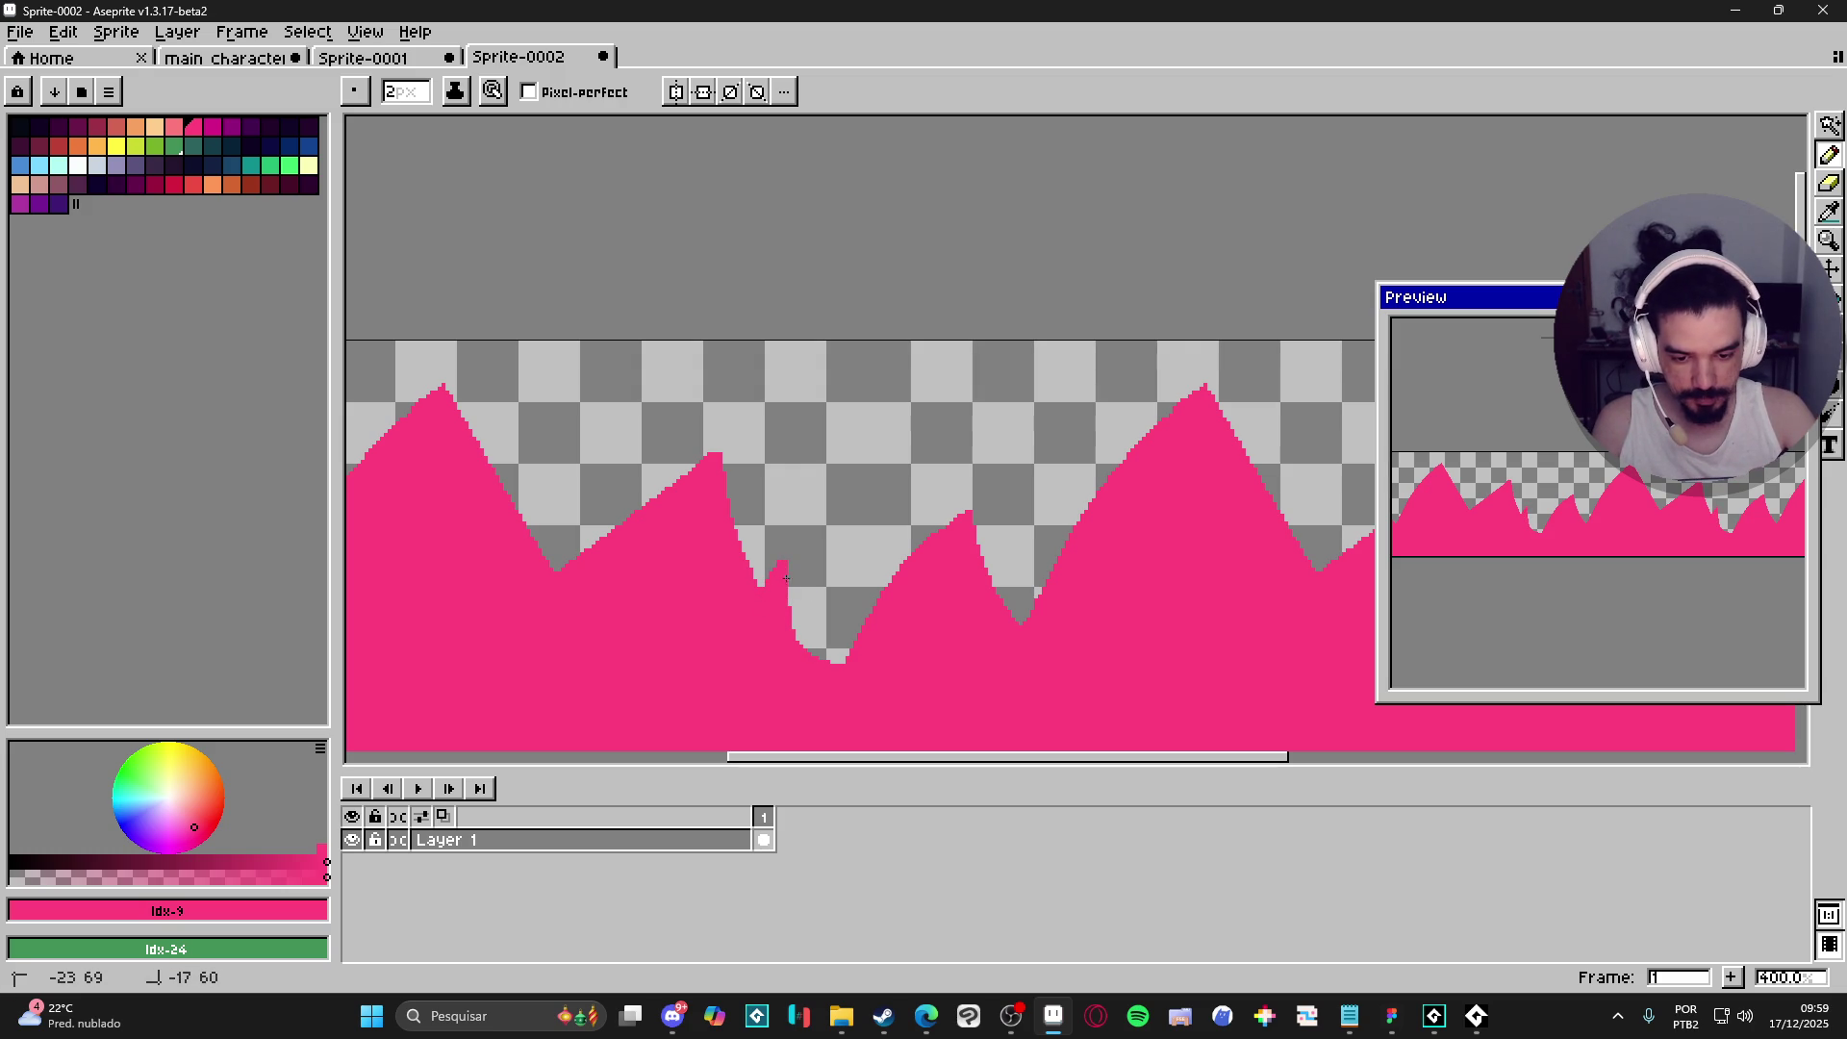
left_click_drag(811, 657, 787, 567)
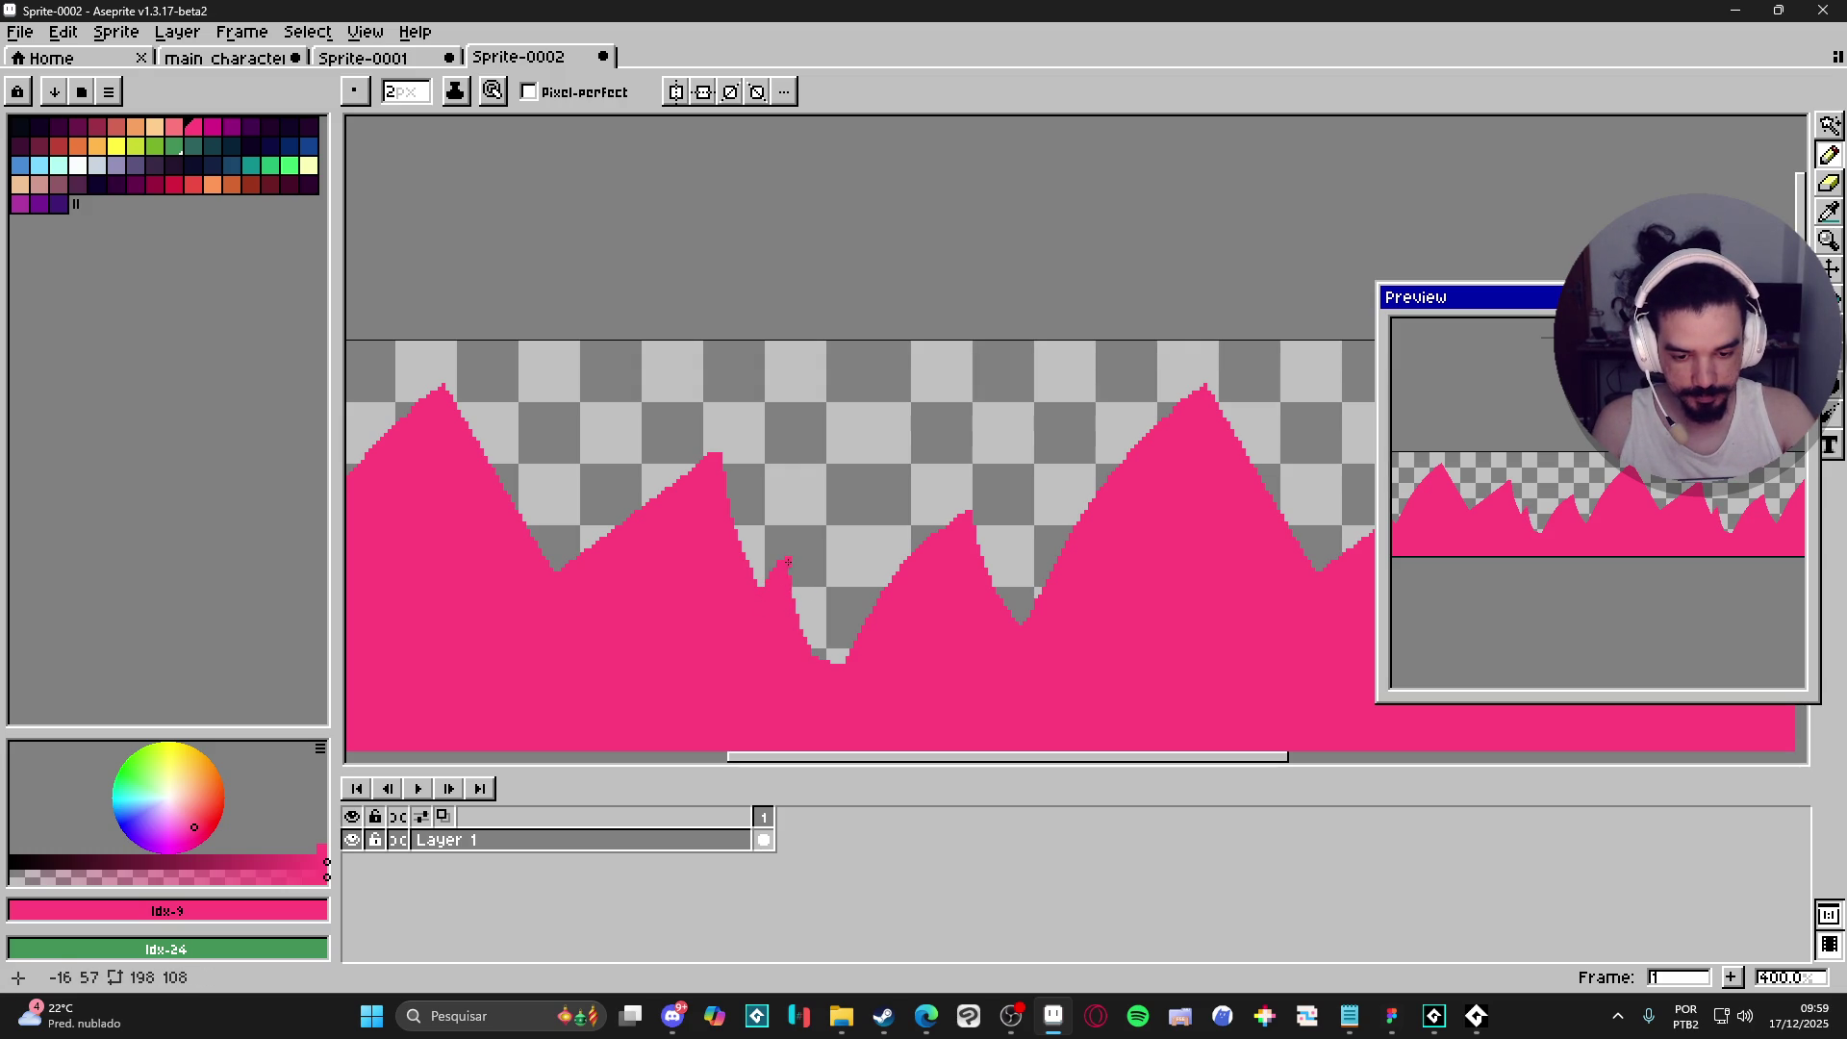
scroll(809, 539, "up", 1)
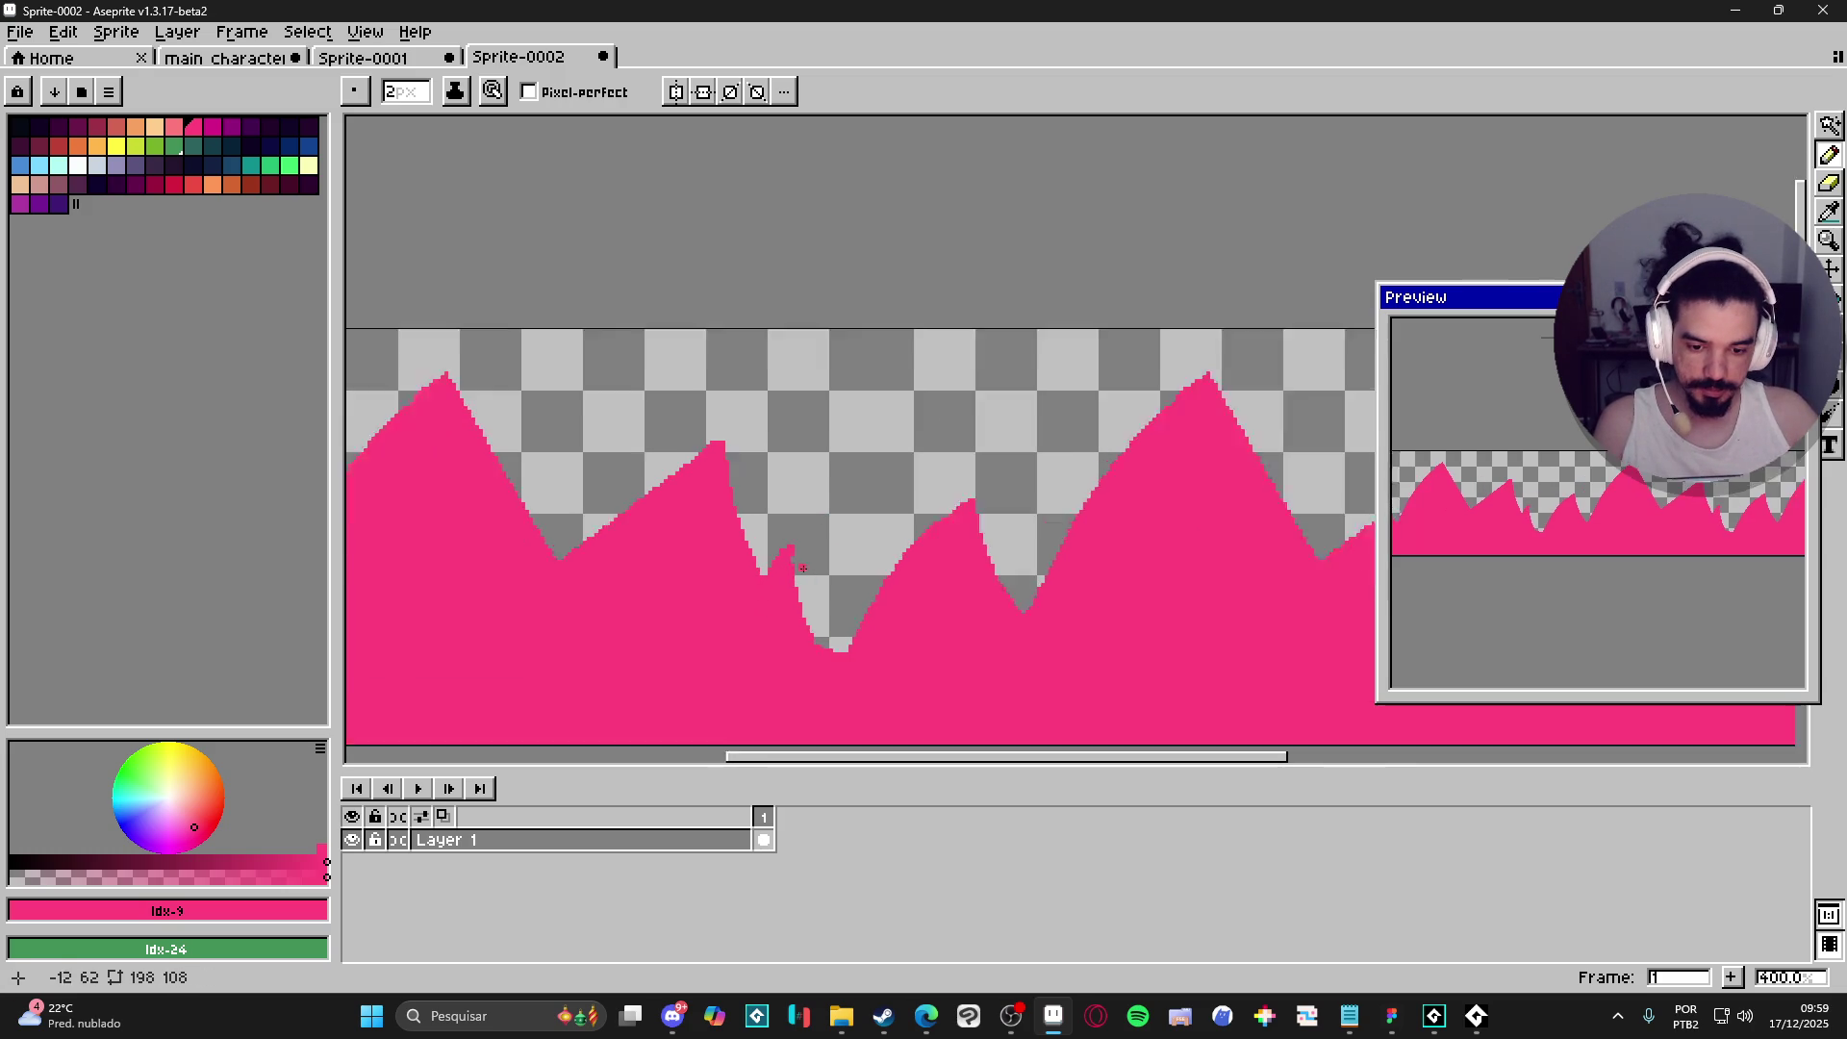
scroll(804, 546, "down", 2)
scroll(792, 557, "up", 1)
key("ctrl+c")
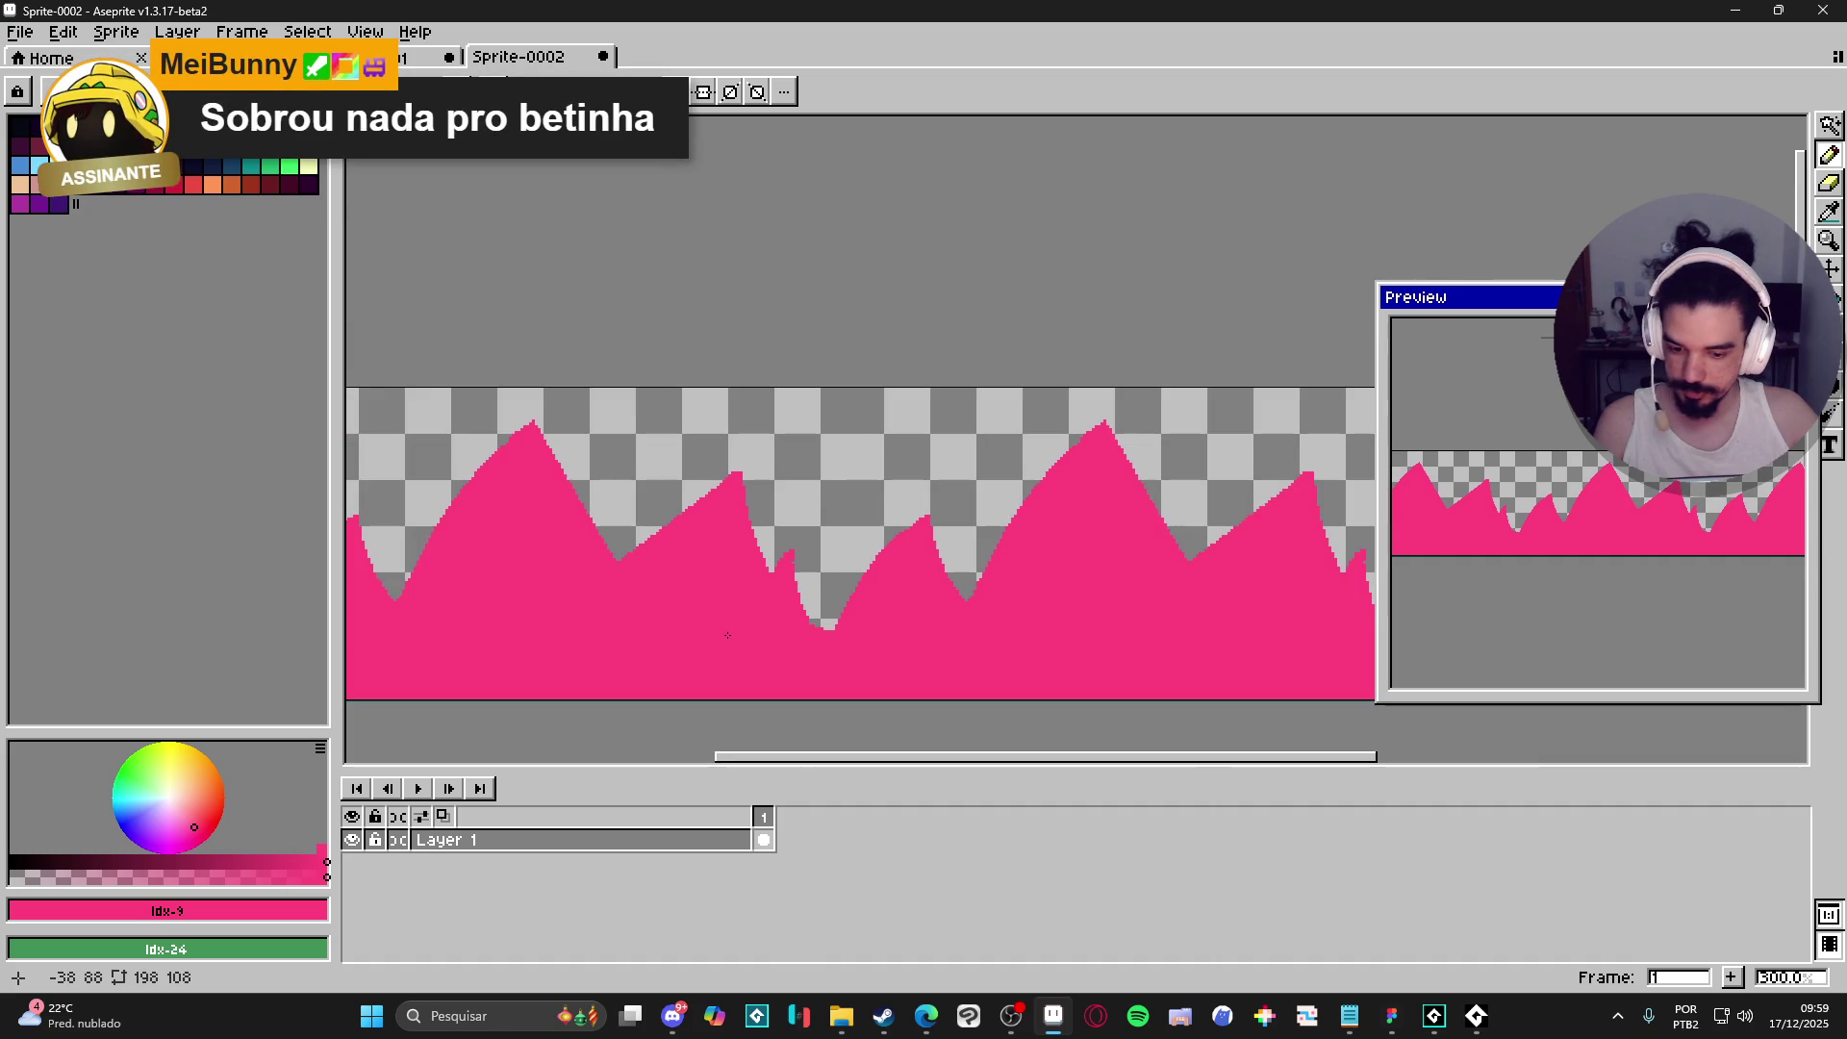
- Add Layer 2 beneath Layer 1, bucket-fill it dark slate #46445a, then reselect Layer 1
key("ctrl+Tab")
key("ctrl+v")
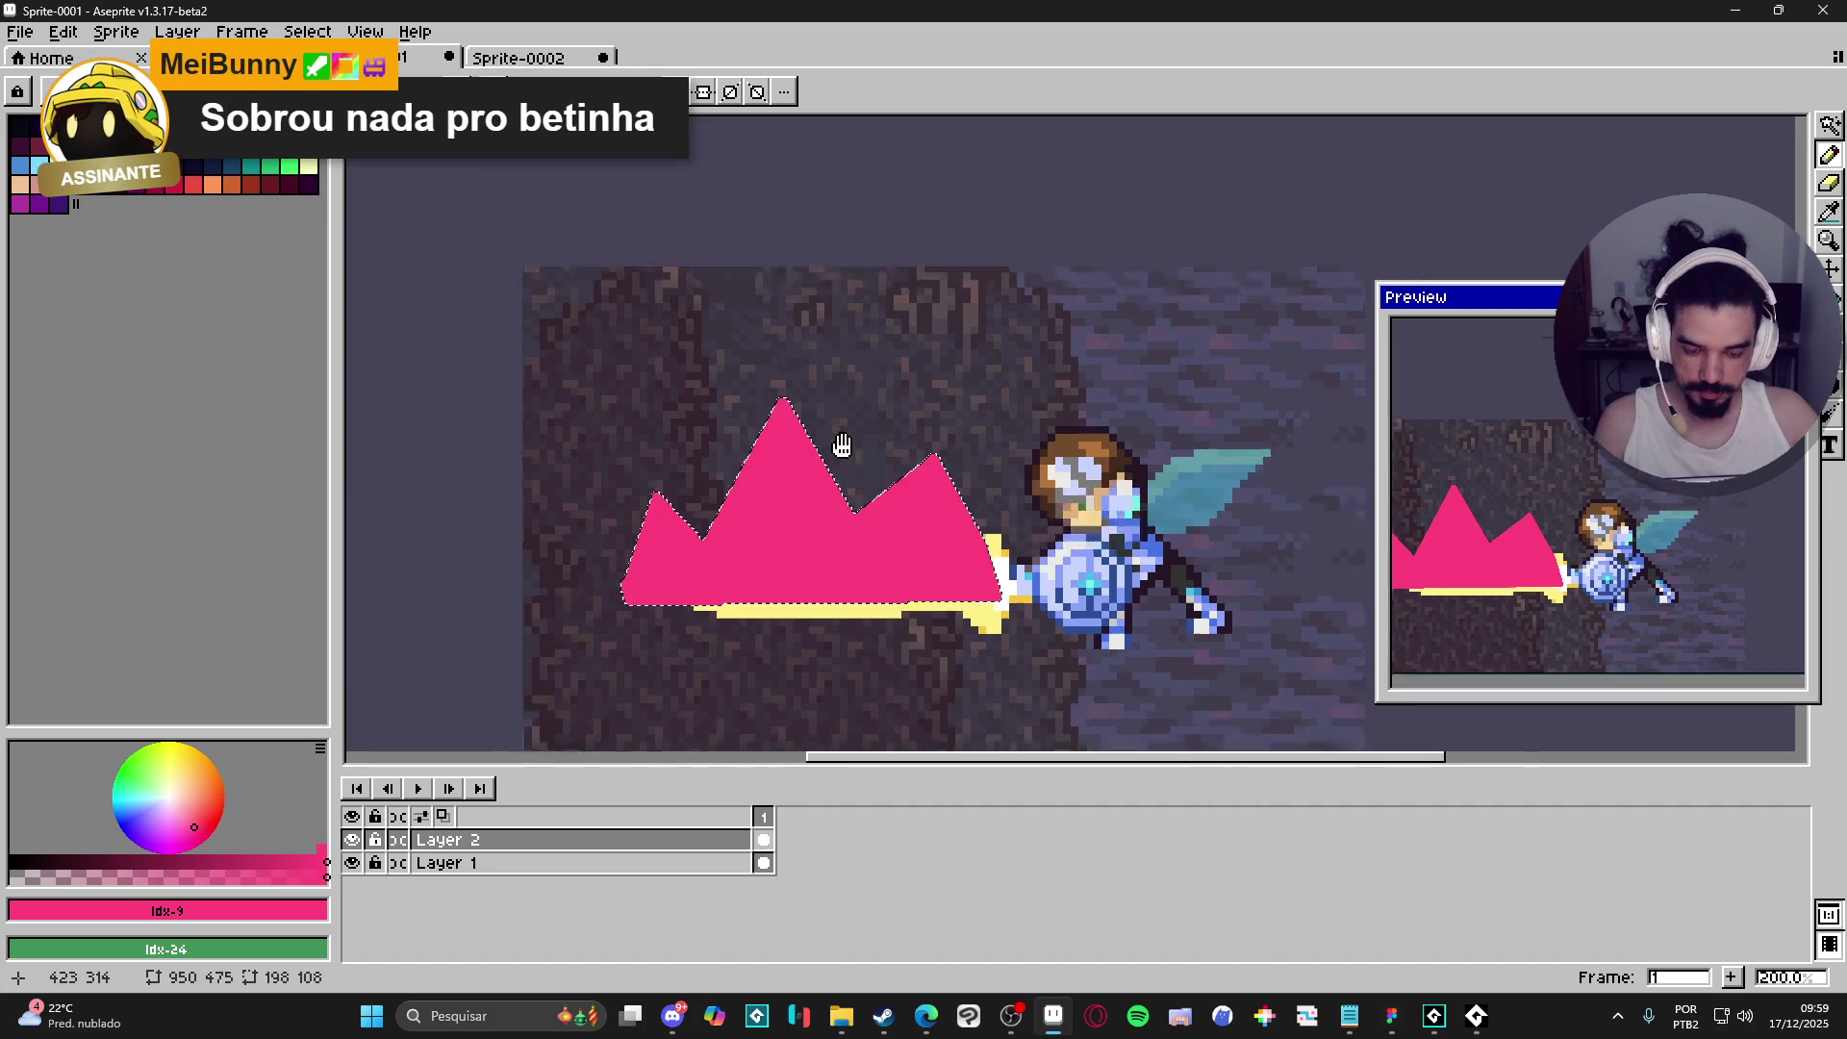
left_click(584, 55)
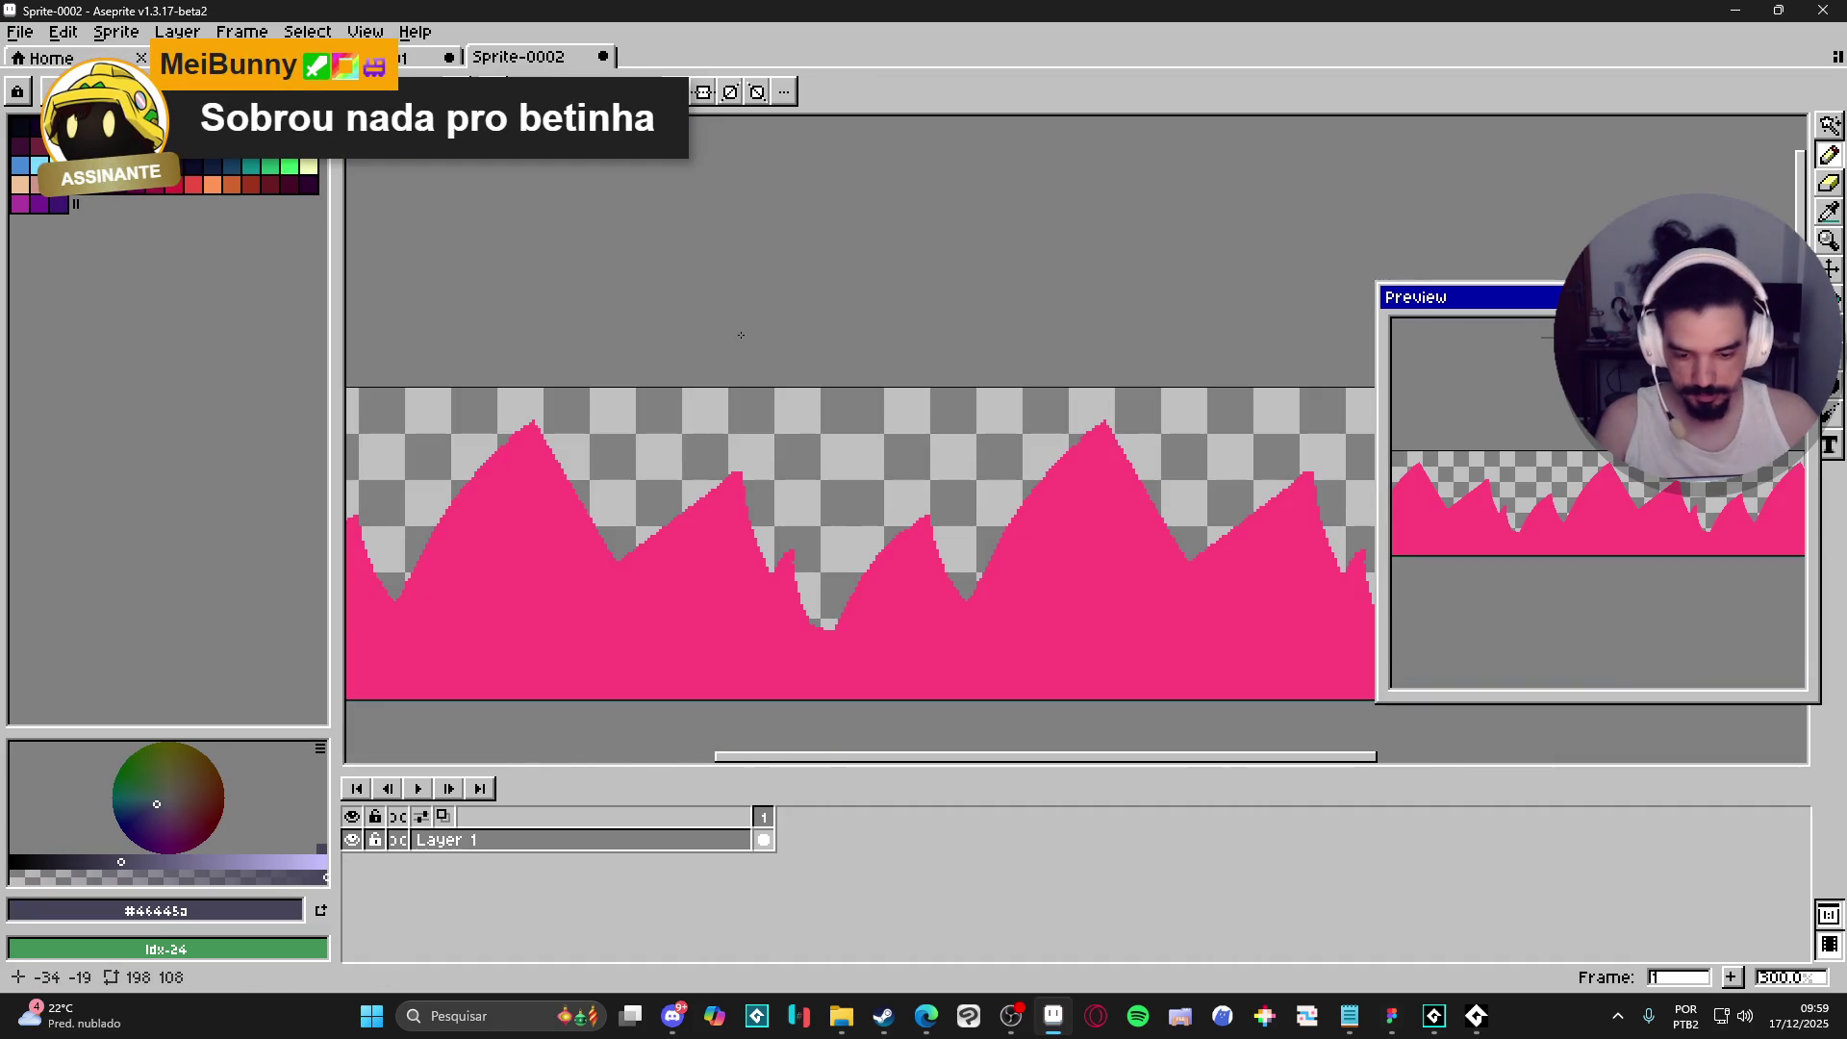
key("shift+n")
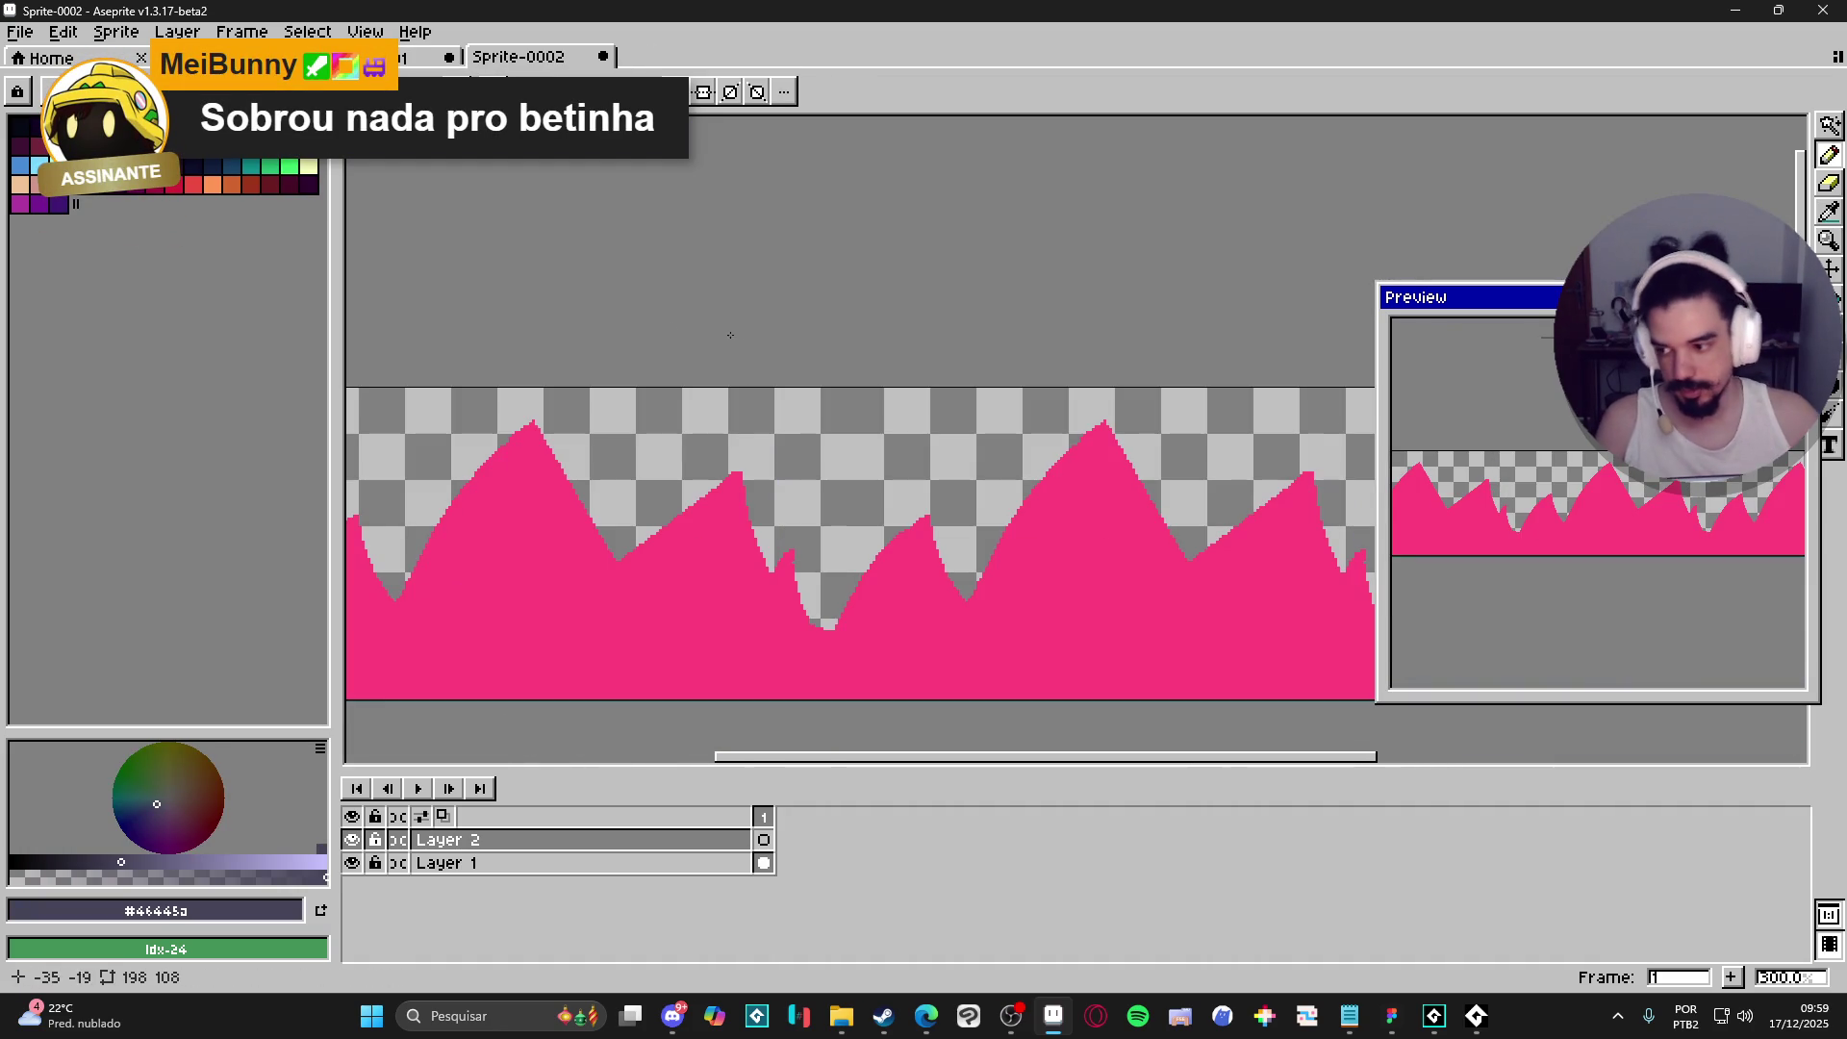
mouse_move(587, 864)
left_mouse_down()
mouse_move(619, 869)
mouse_move(621, 897)
left_mouse_up()
key("g")
left_click(874, 547)
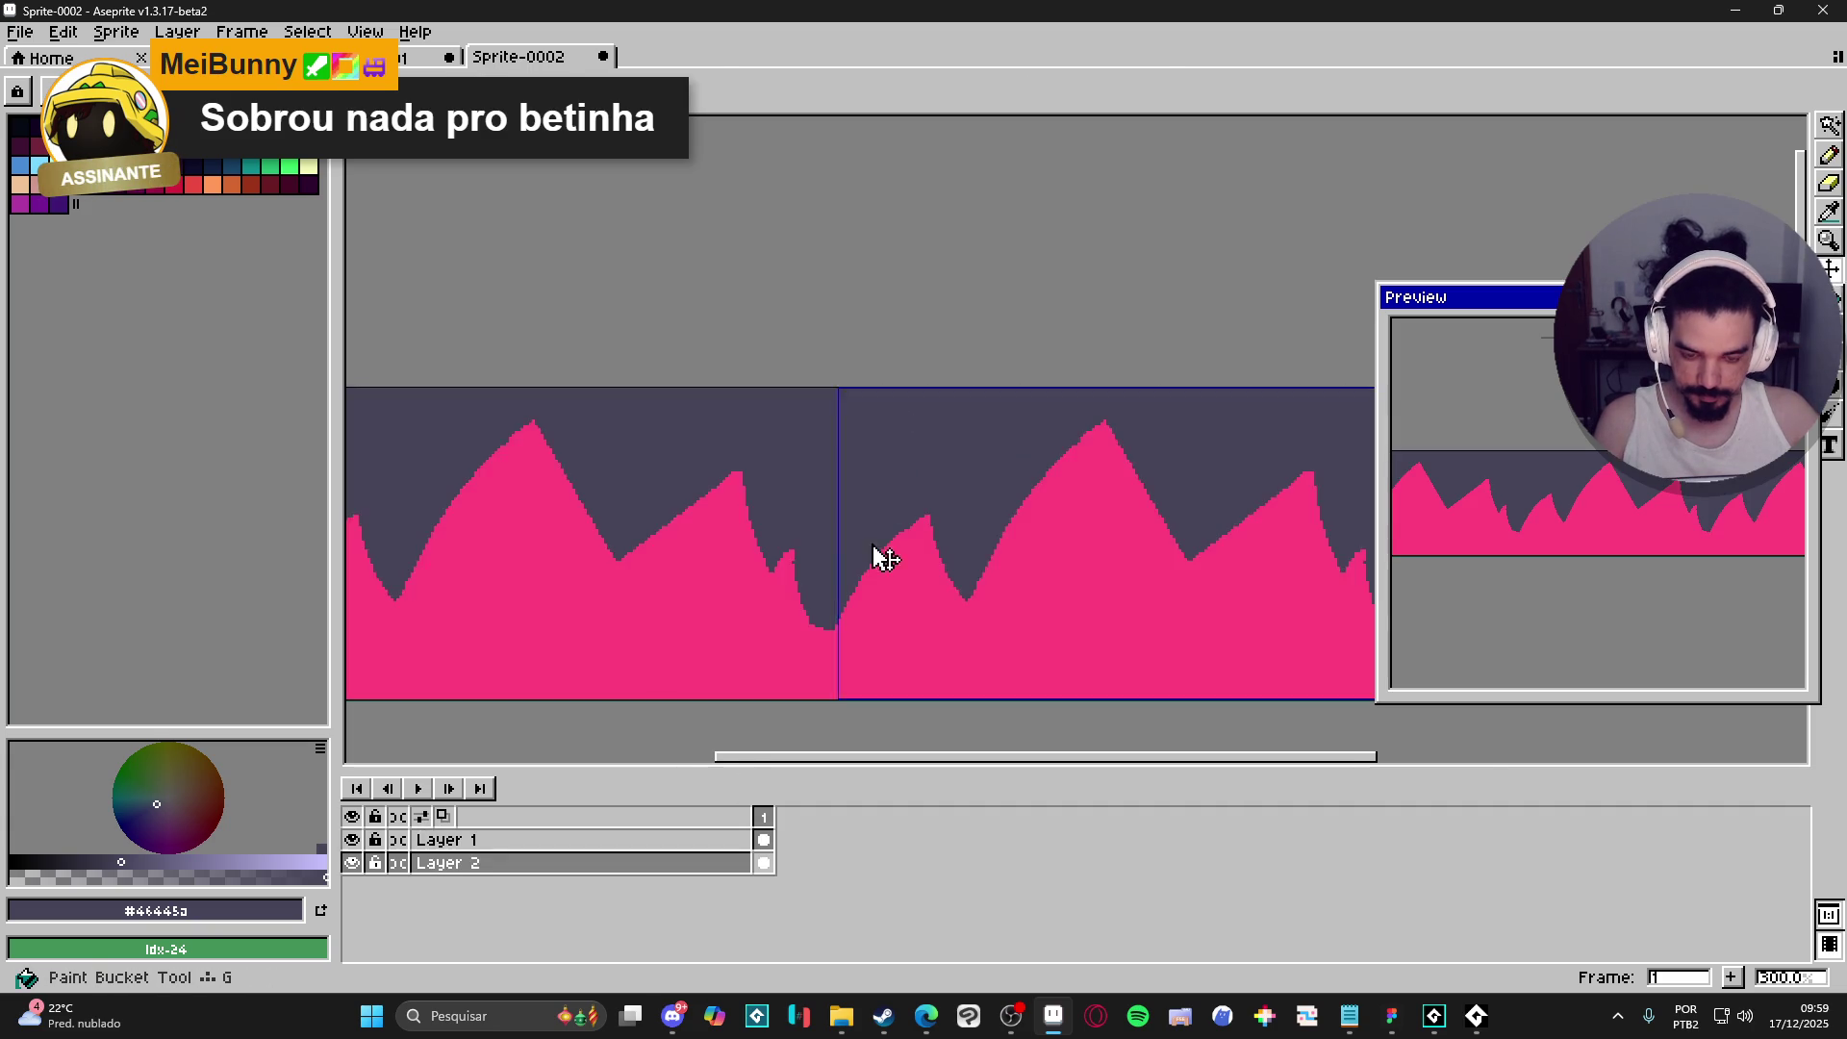
scroll(885, 556, "up", 1)
key("b")
scroll(900, 550, "up", 1)
left_click(900, 550, "alt")
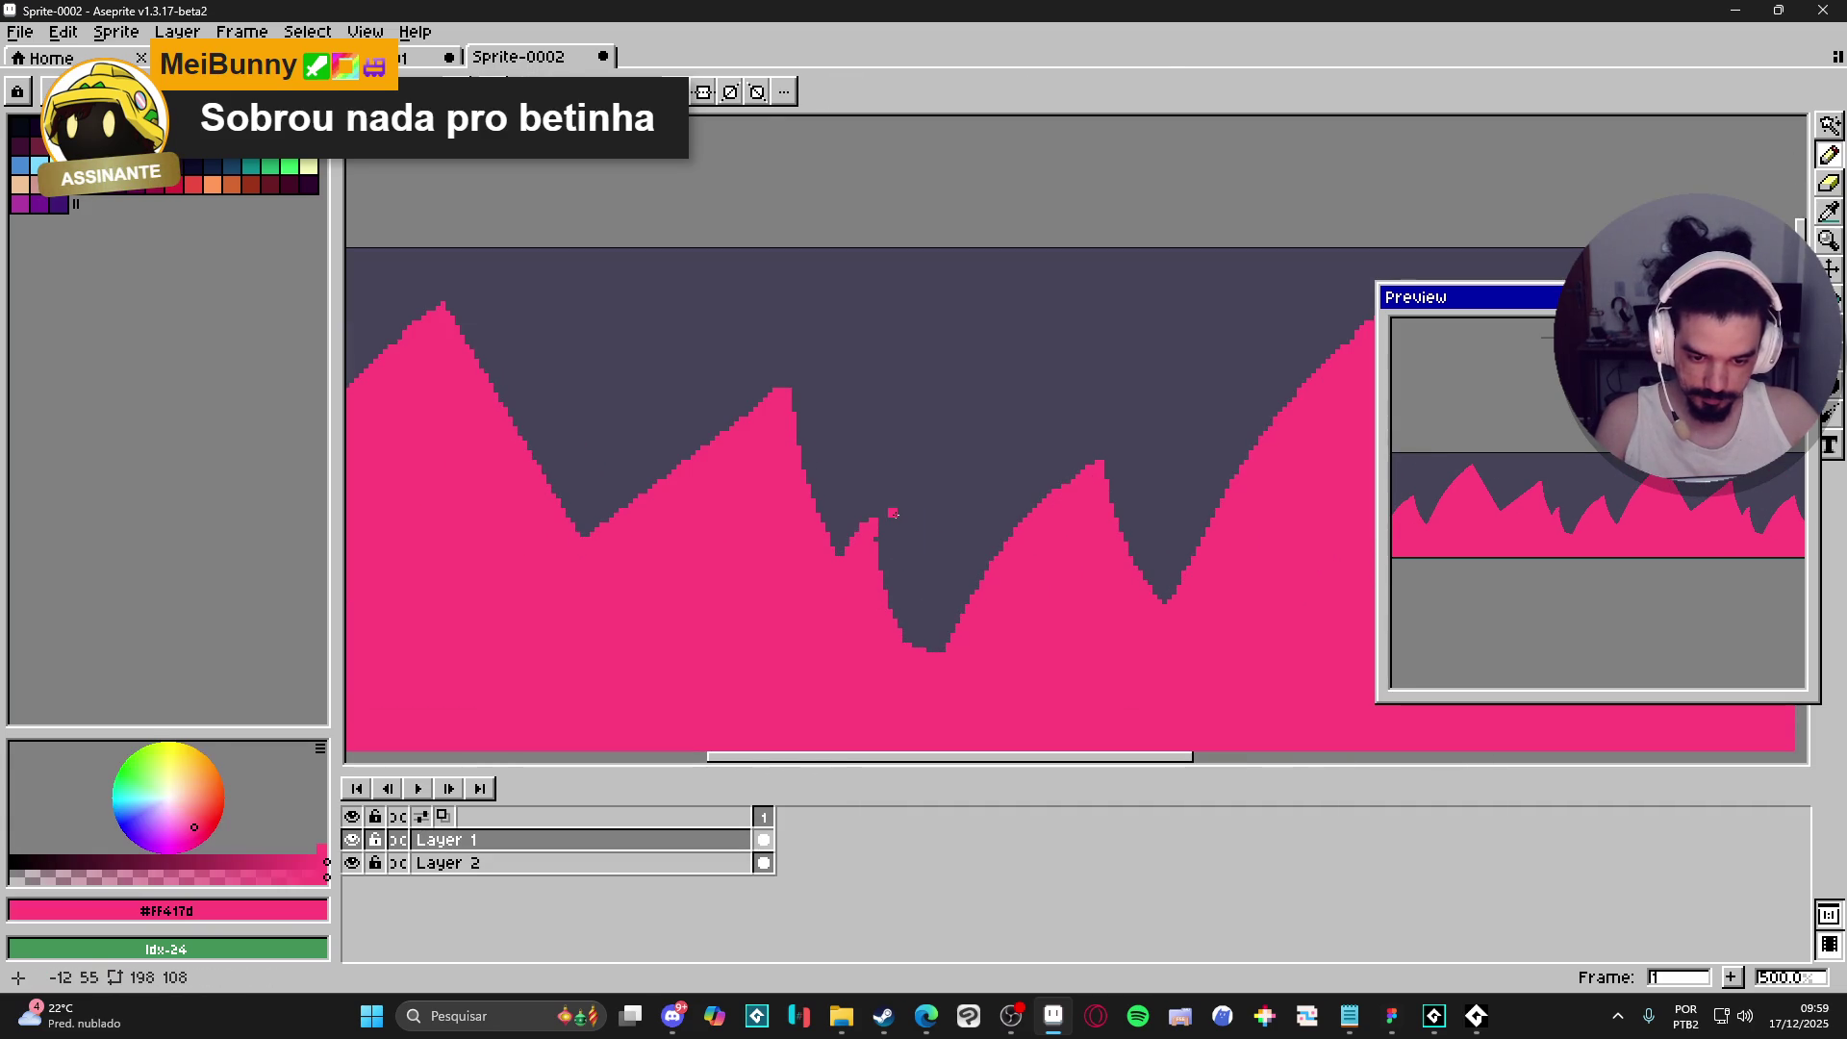
mouse_move(905, 508)
left_mouse_down()
mouse_move(864, 544)
mouse_move(898, 526)
mouse_move(910, 643)
left_mouse_up()
left_click_drag(895, 557, 921, 647)
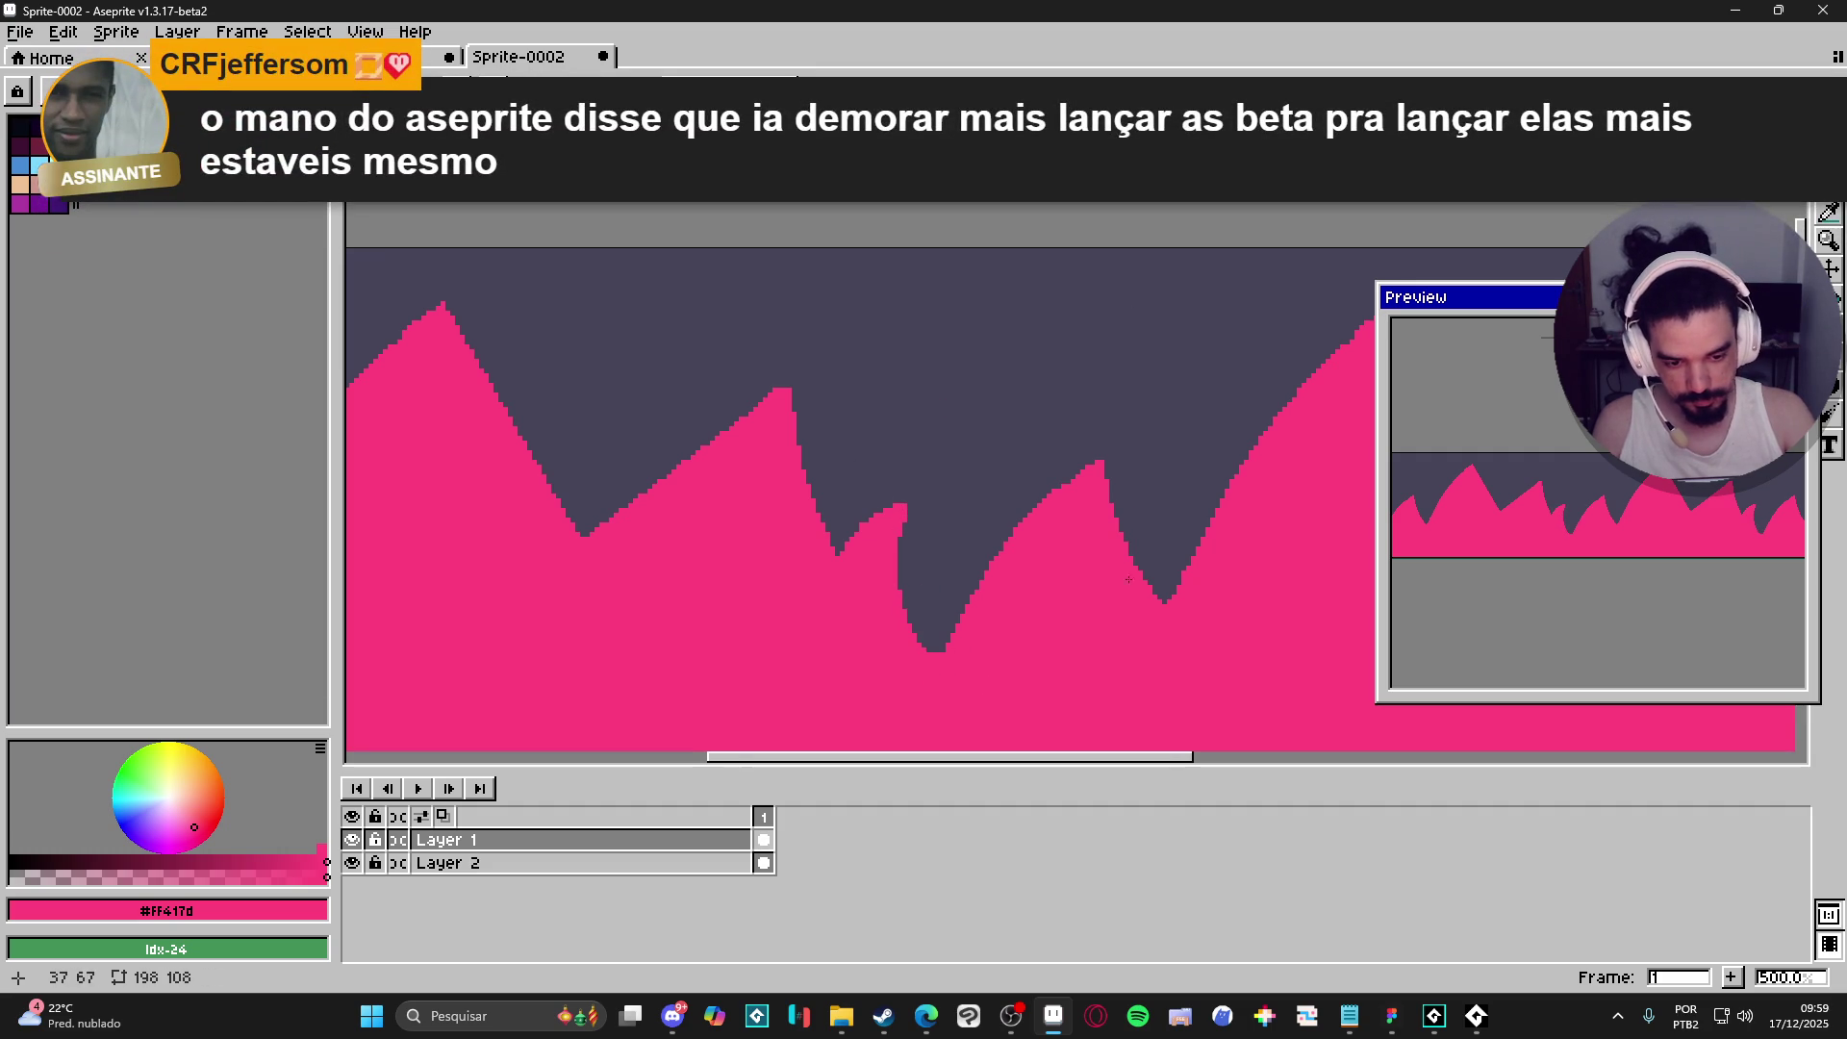
left_click_drag(1142, 610, 1058, 624)
scroll(1058, 624, "up", 1)
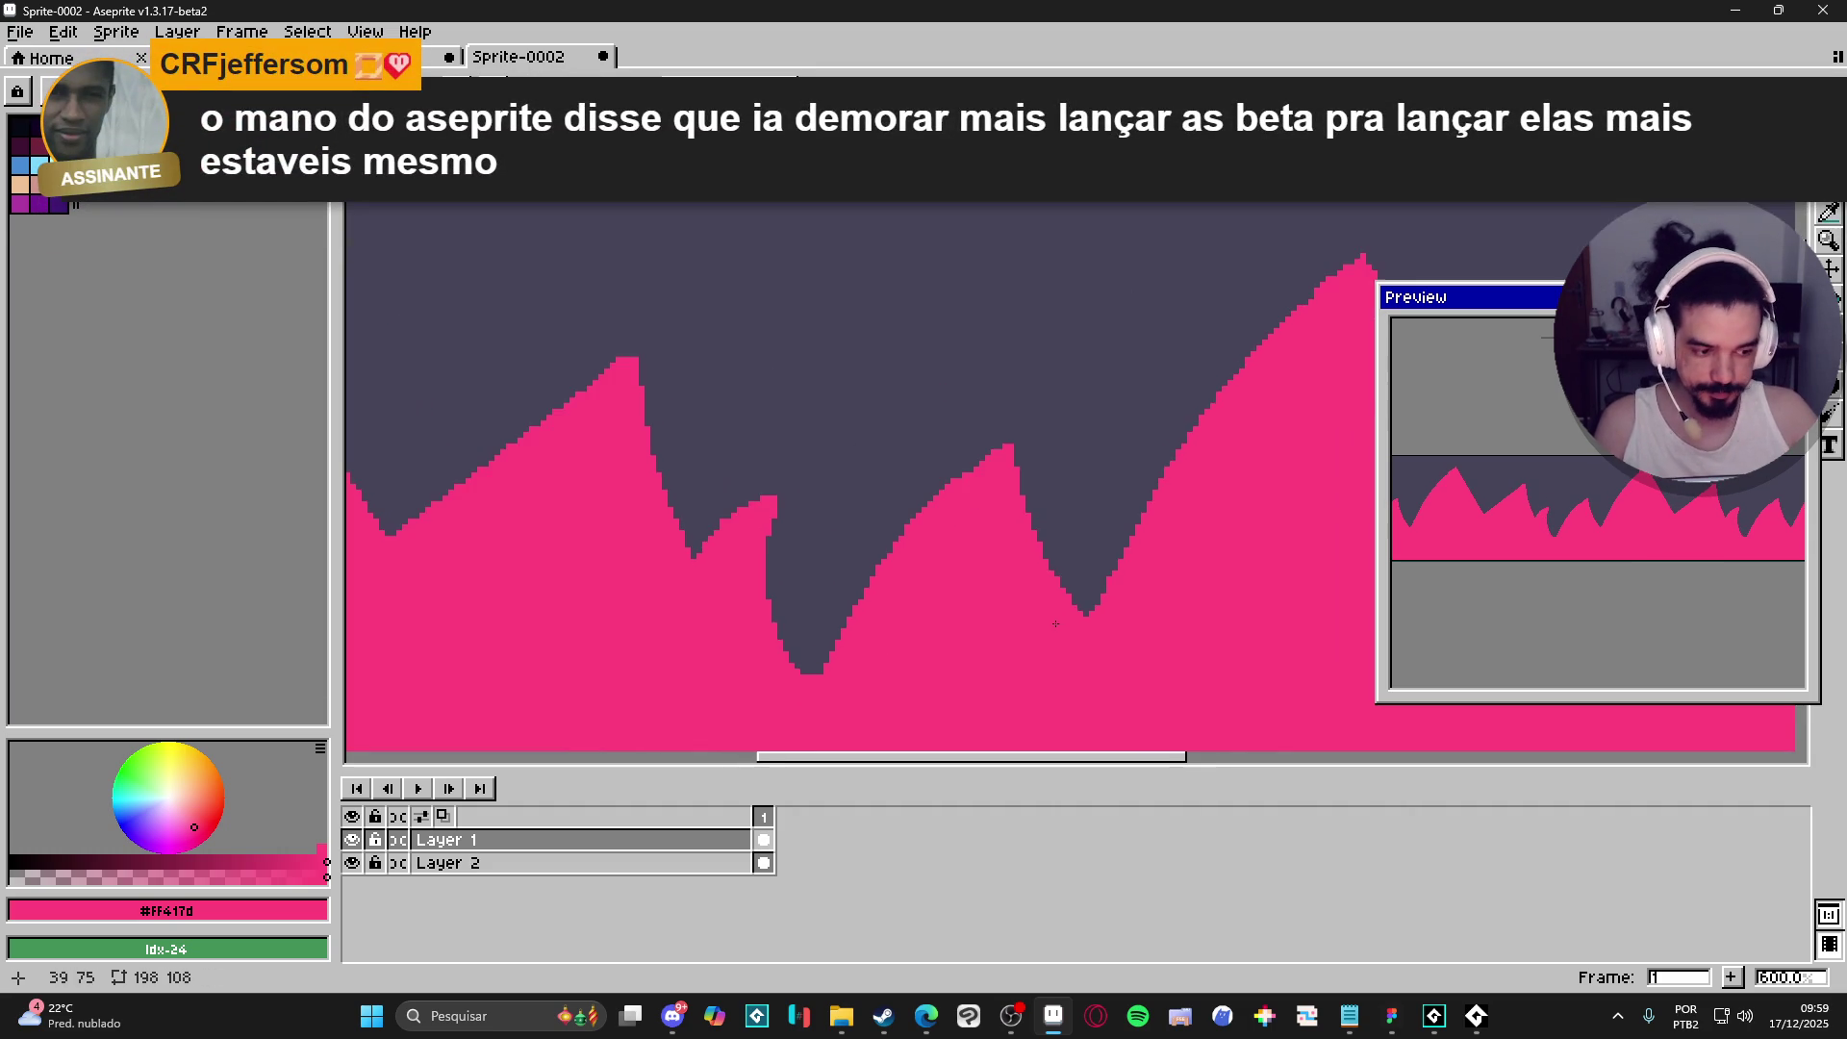
scroll(1040, 626, "down", 1)
mouse_move(794, 561)
left_mouse_down()
mouse_move(794, 515)
mouse_move(869, 597)
mouse_move(993, 610)
mouse_move(1019, 590)
mouse_move(1055, 645)
mouse_move(1116, 645)
mouse_move(1114, 624)
left_mouse_up()
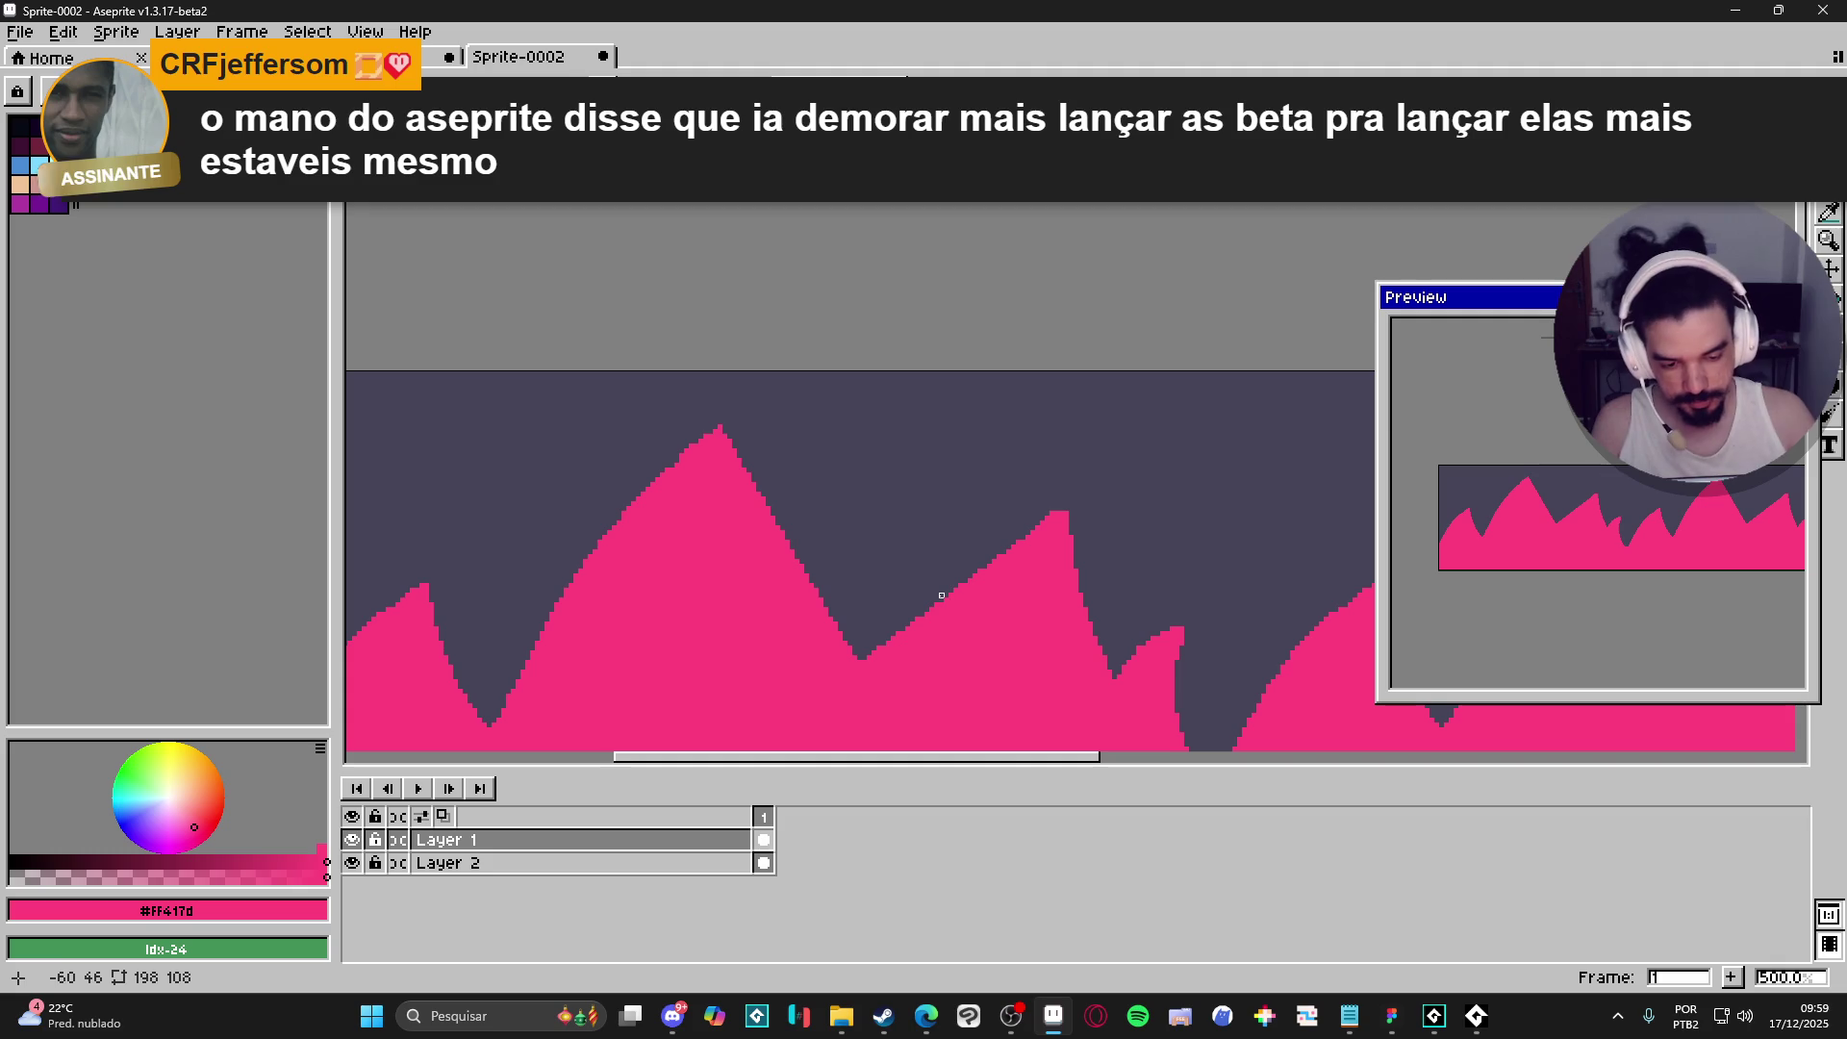
left_click_drag(1065, 513, 1106, 664)
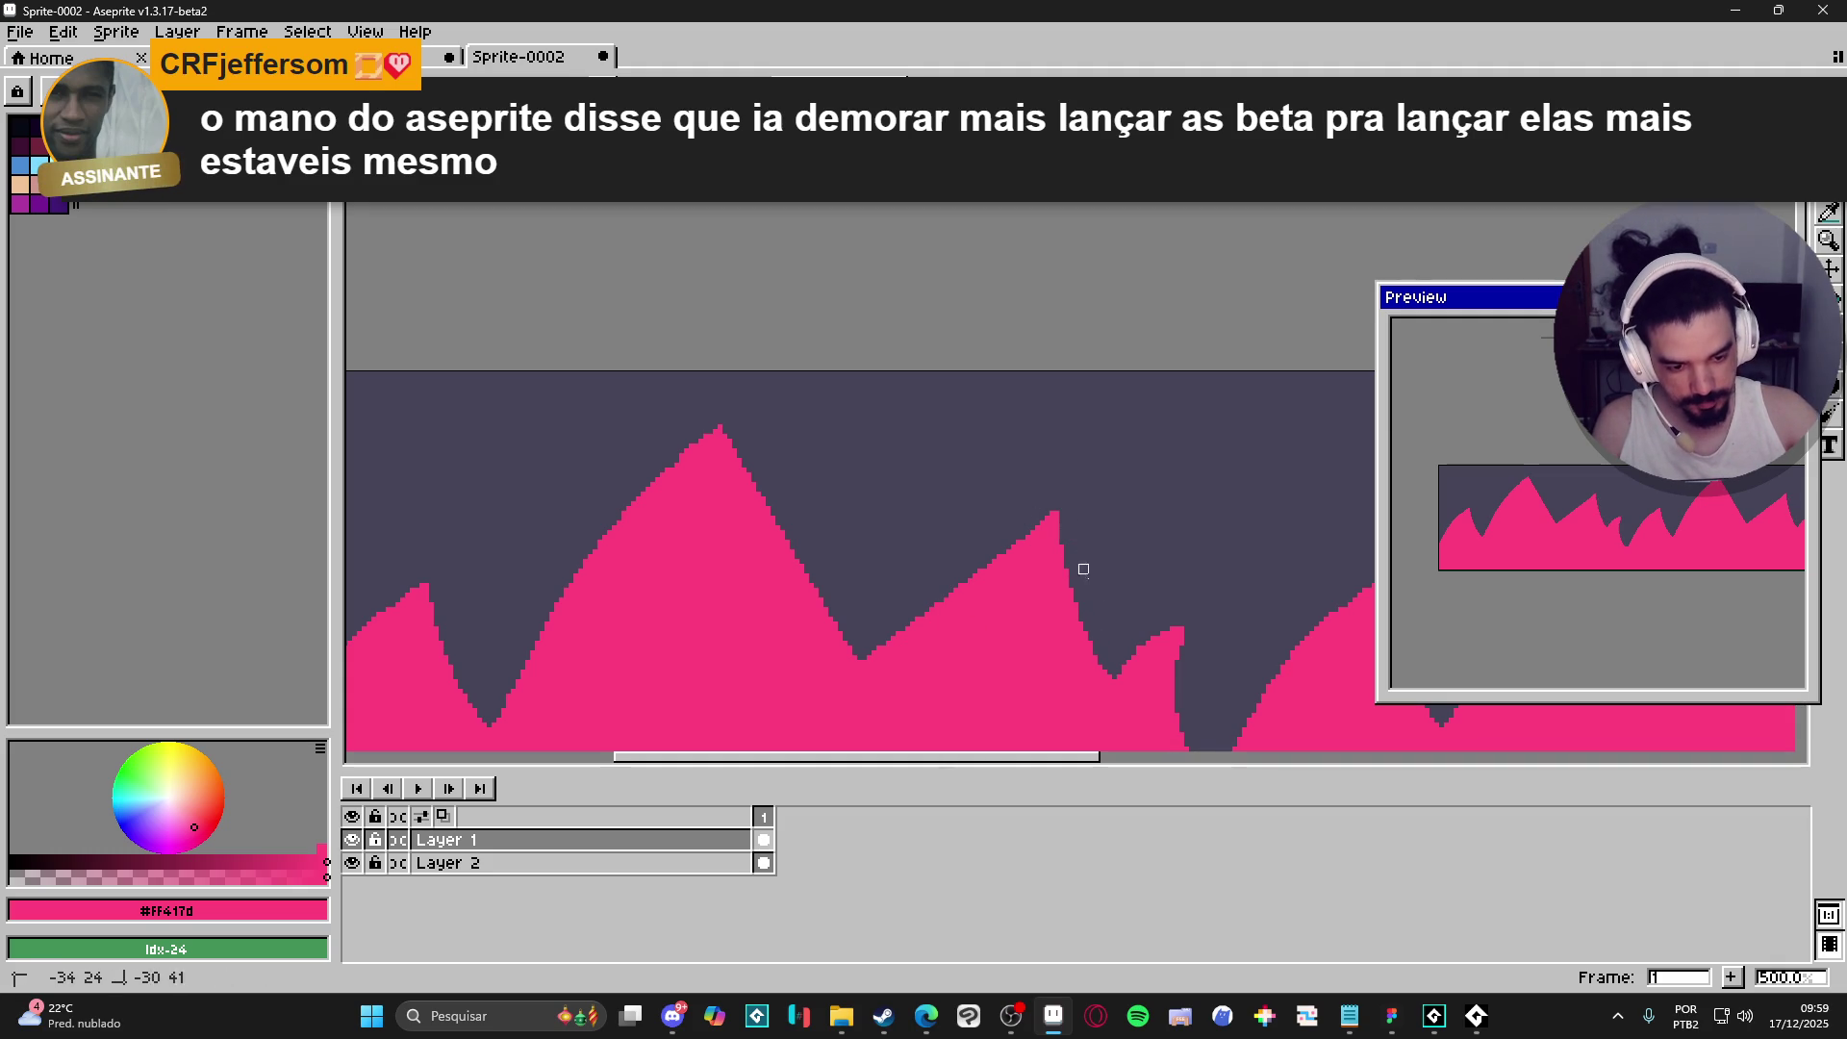
mouse_move(1187, 610)
left_mouse_down()
mouse_move(1200, 536)
mouse_move(1130, 604)
mouse_move(1176, 575)
mouse_move(1094, 489)
left_mouse_up()
key("e")
key("b")
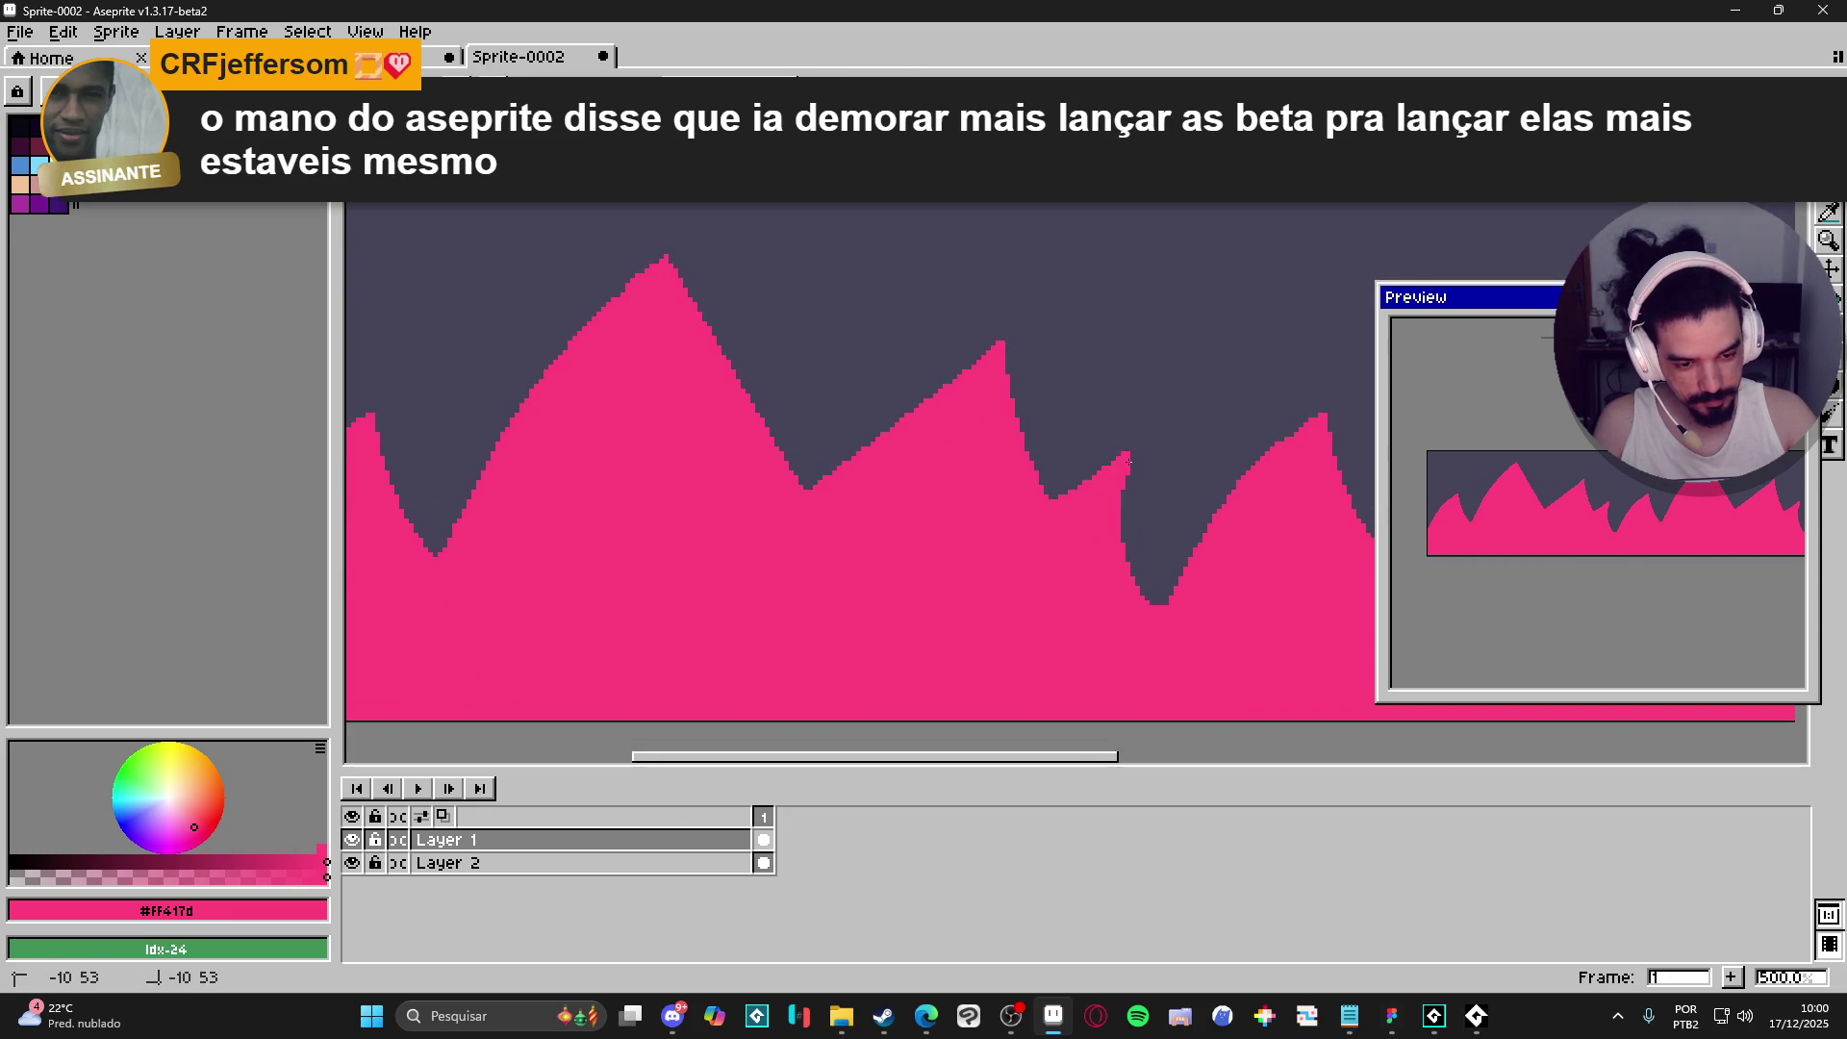
left_click_drag(1147, 601, 1127, 504)
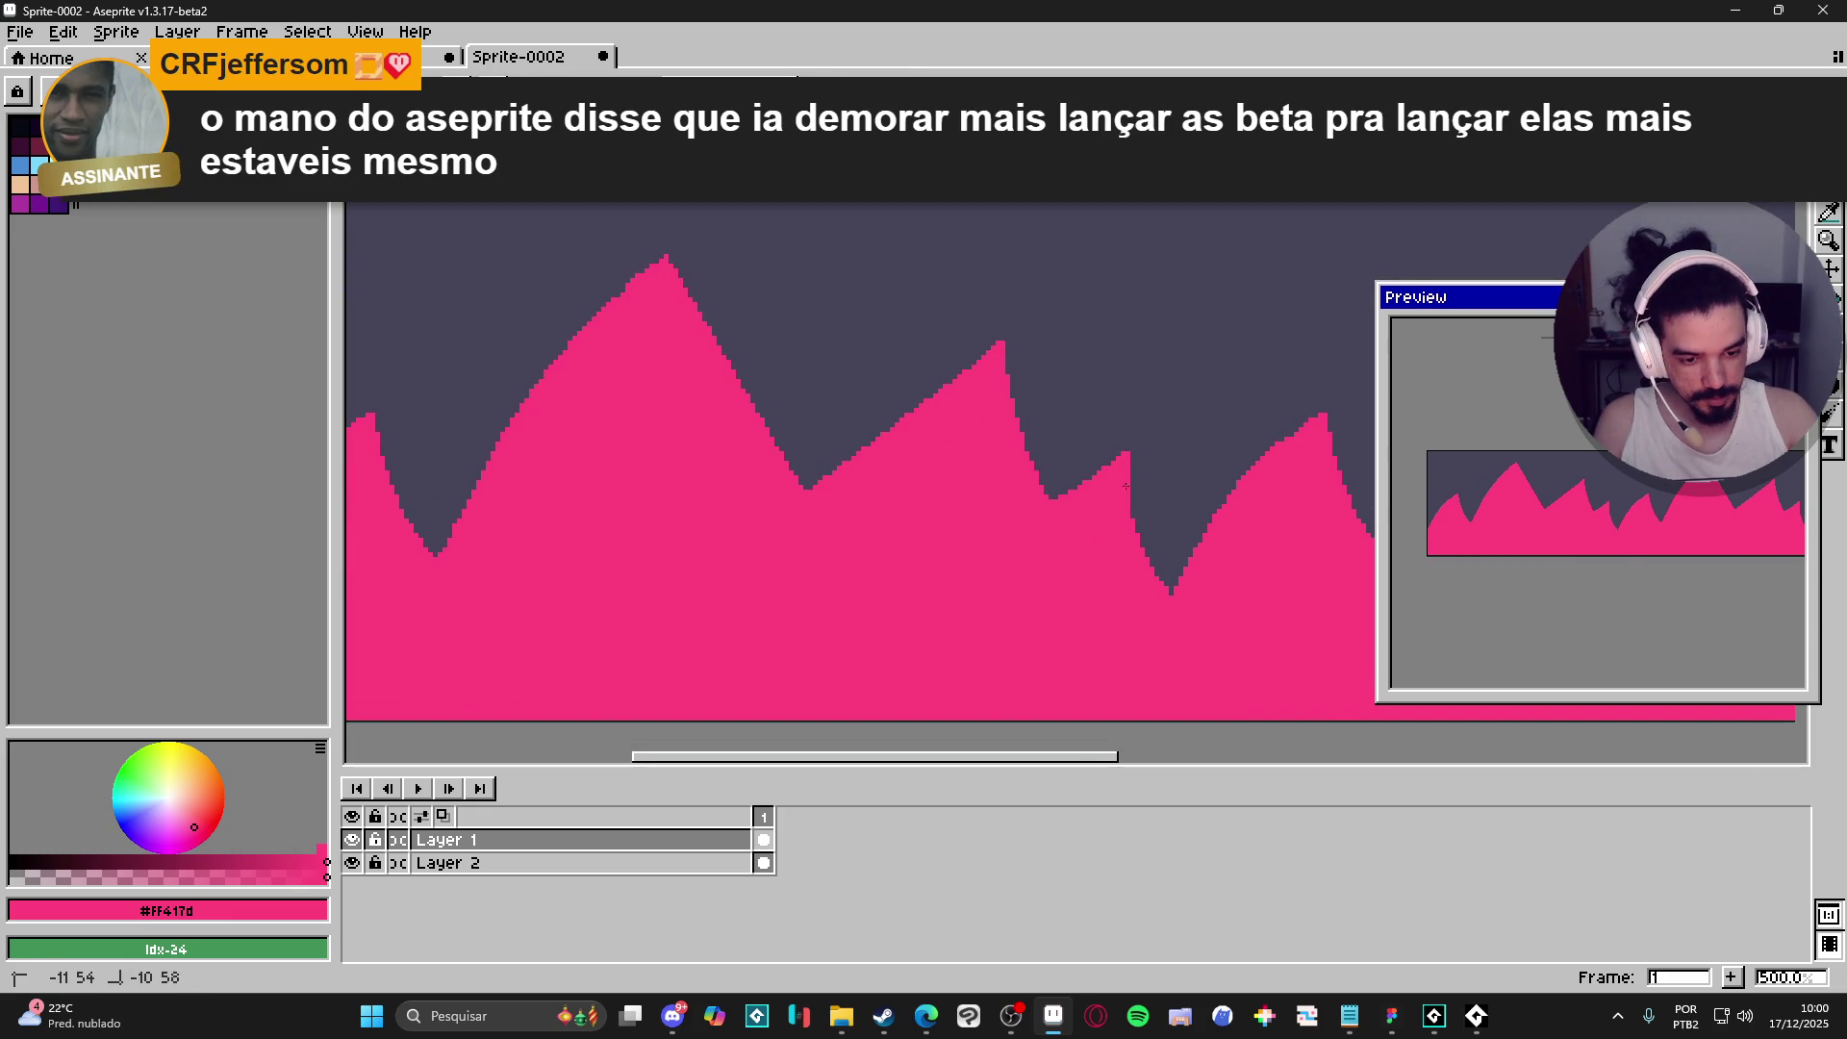
left_click_drag(1221, 602, 1141, 650)
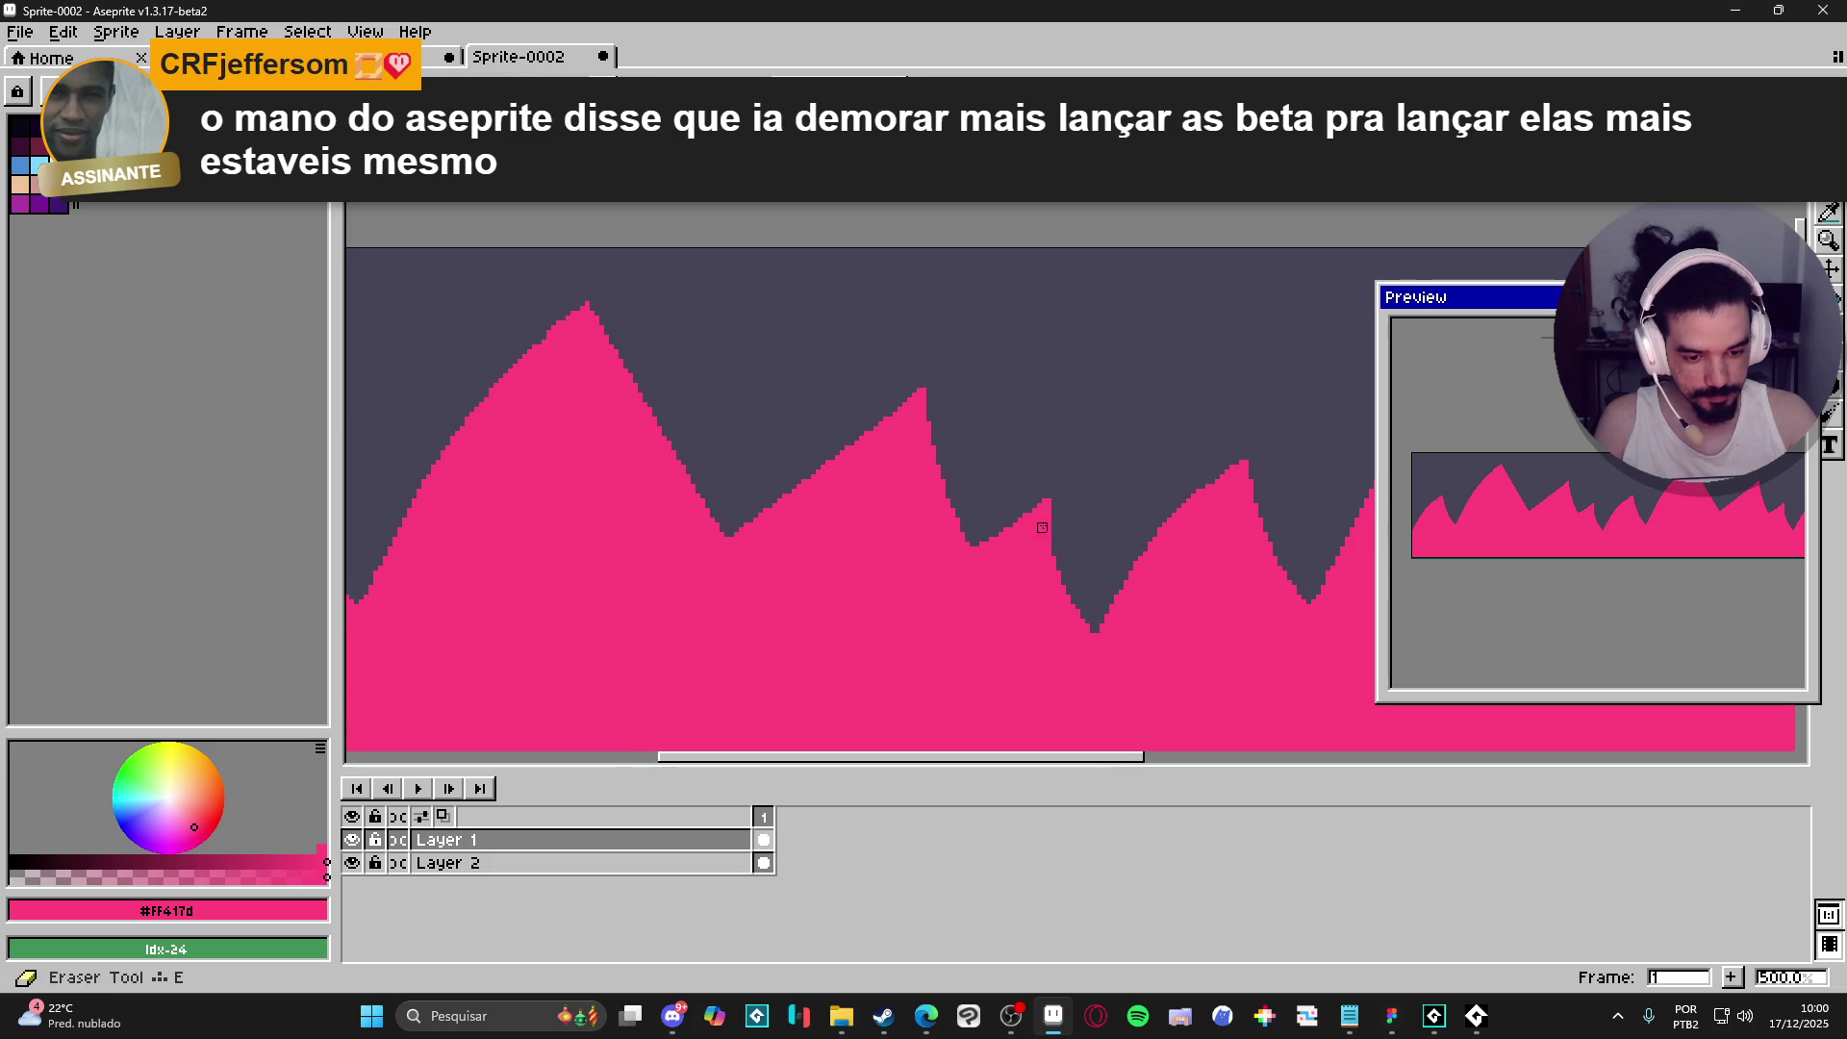
mouse_move(1050, 504)
left_mouse_down()
mouse_move(1099, 625)
mouse_move(1211, 480)
mouse_move(1091, 628)
left_mouse_up()
key("b")
key("e")
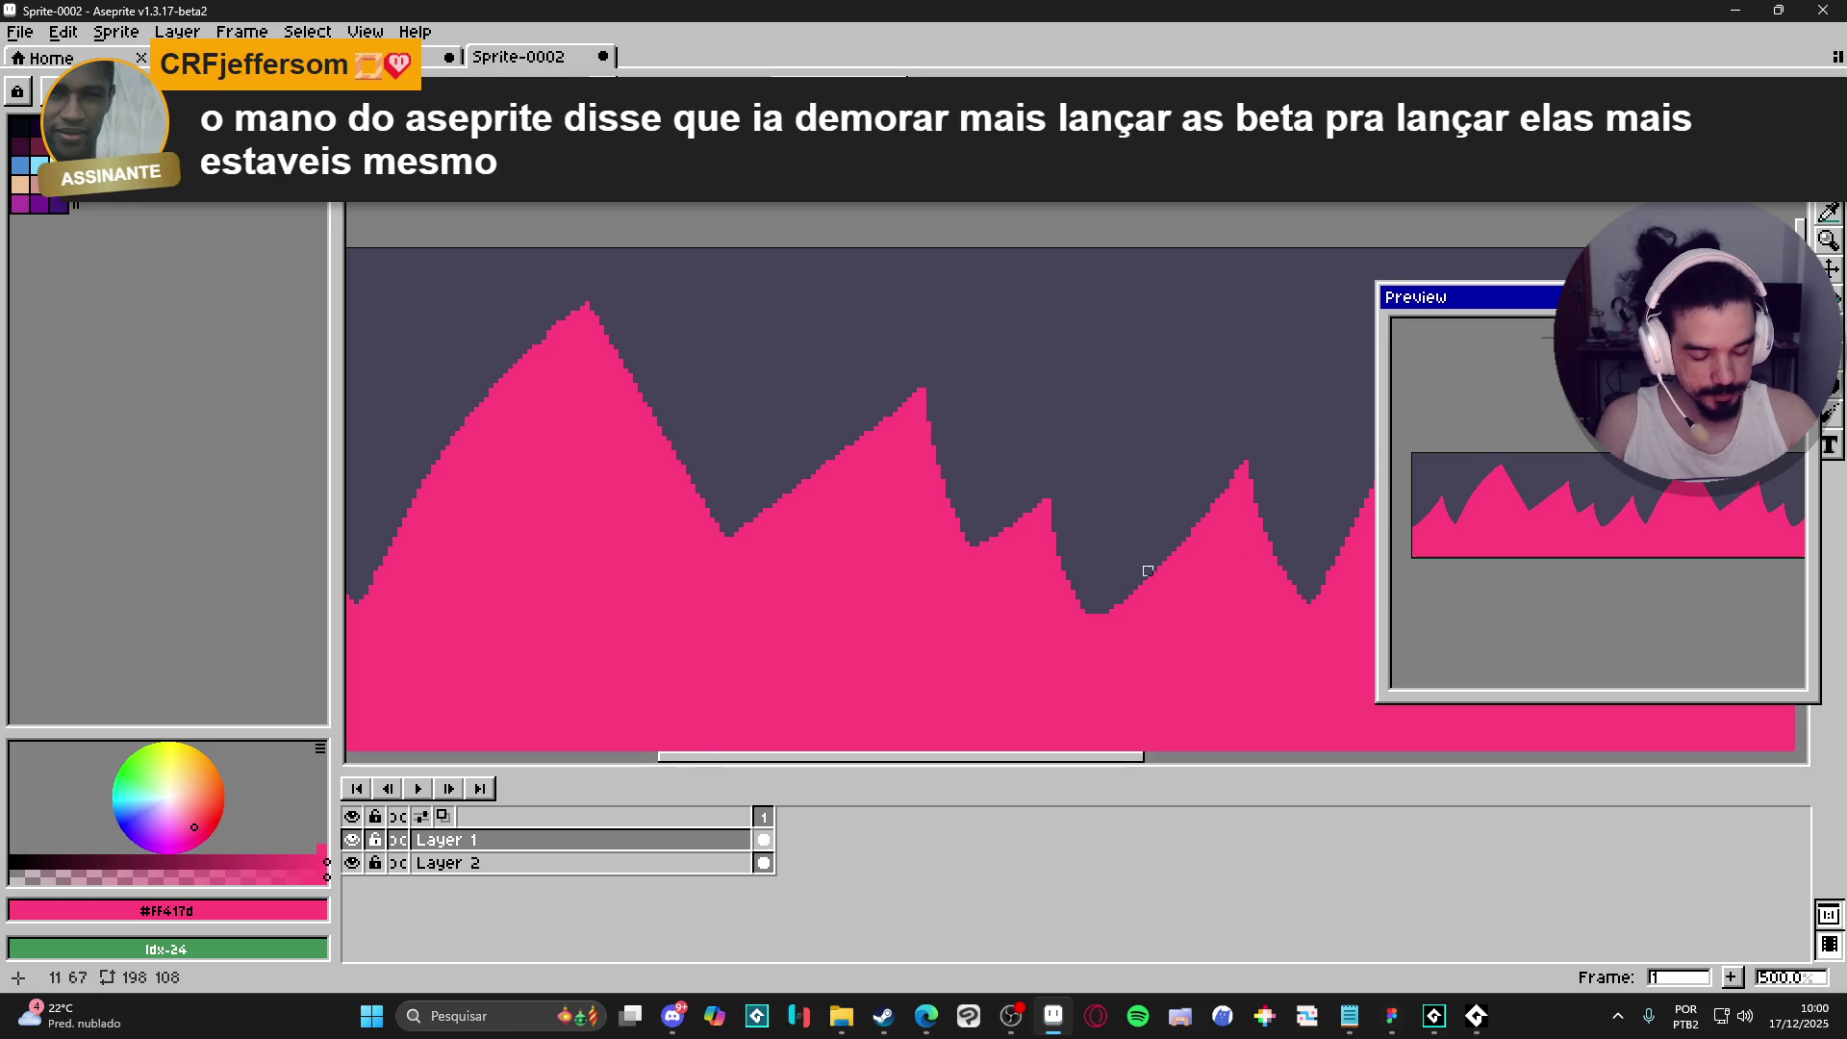
left_click_drag(1122, 590, 918, 622)
key("b")
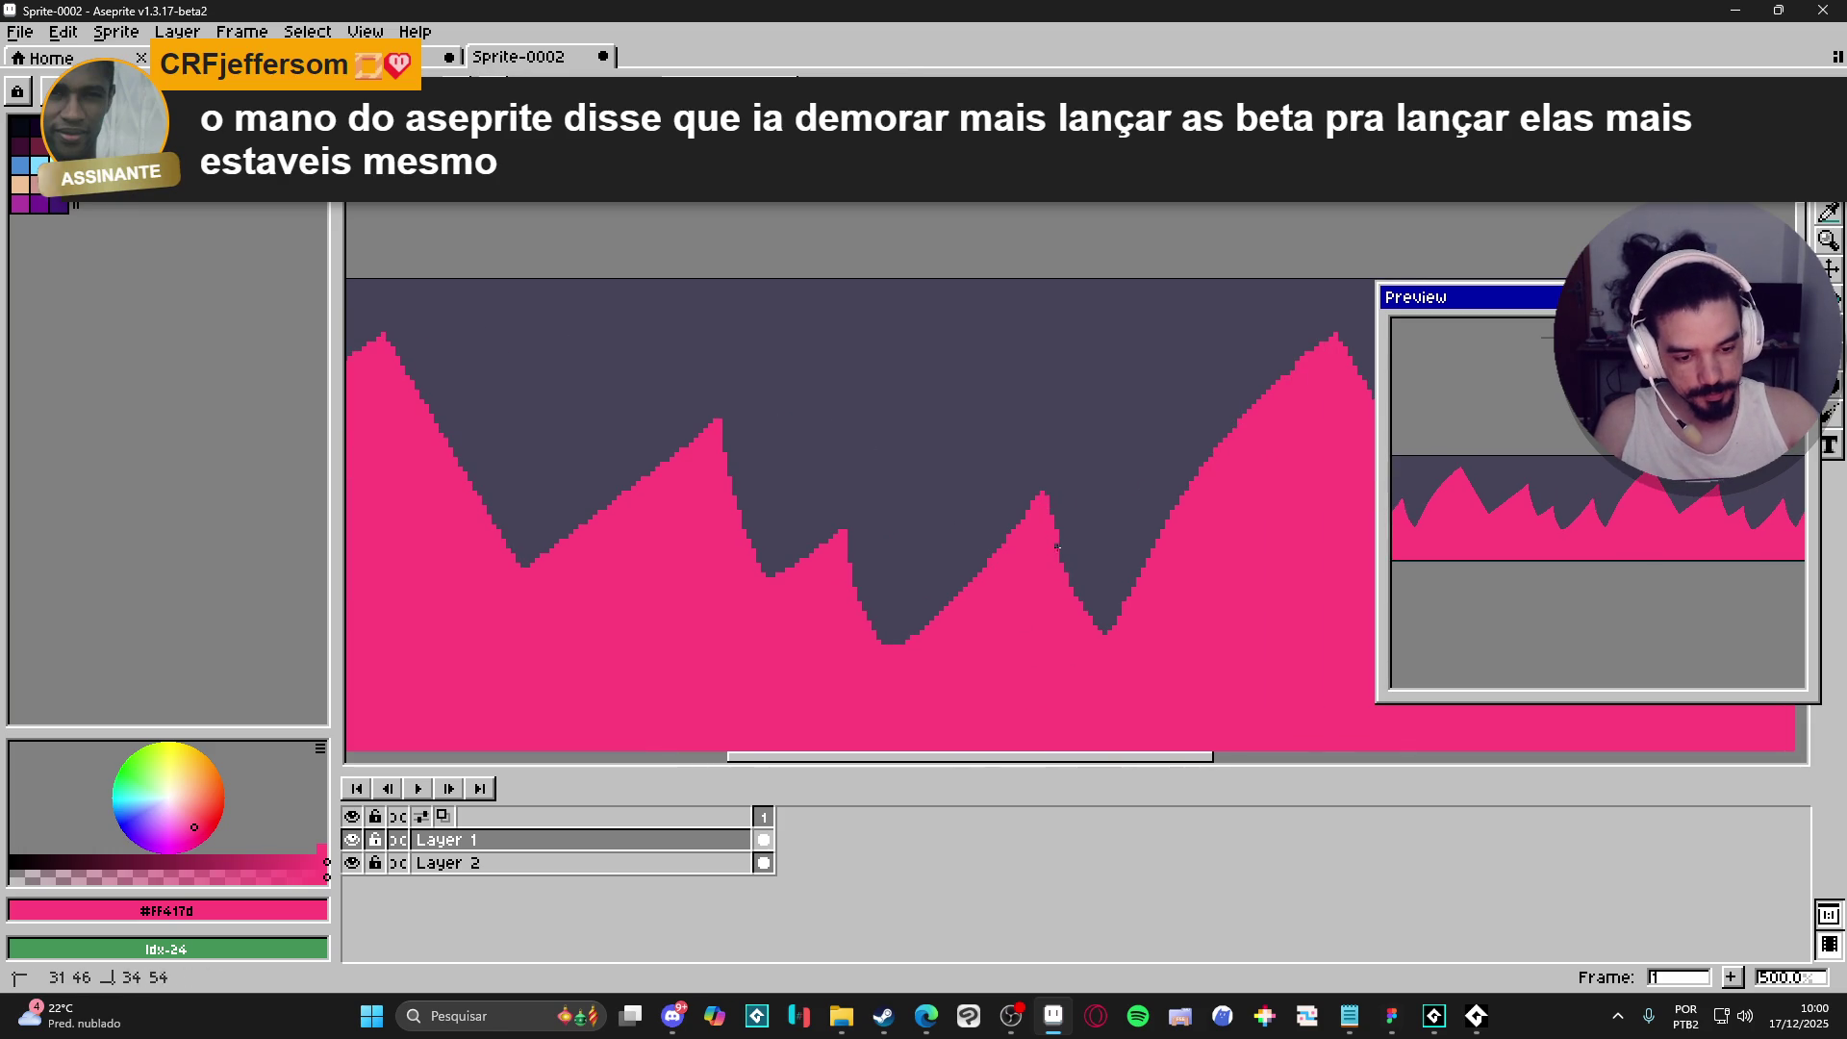
left_click_drag(1199, 639, 1090, 668)
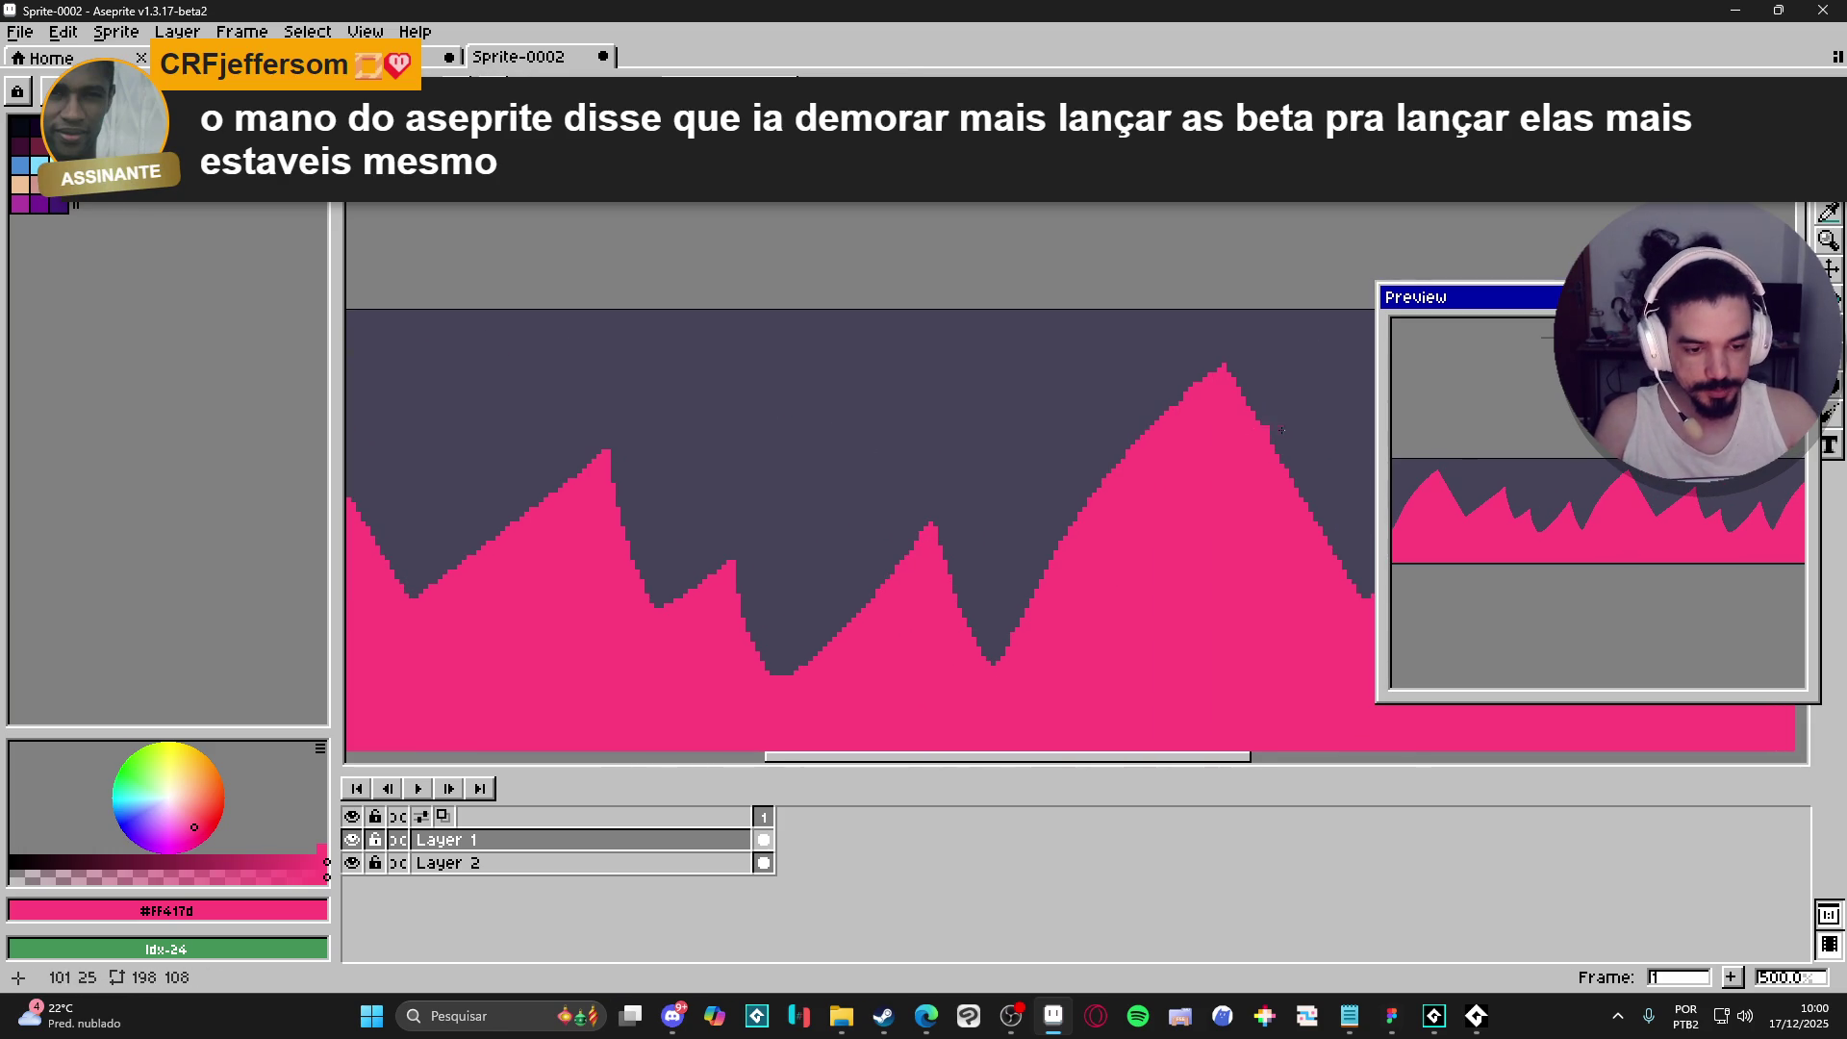
scroll(742, 565, "down", 3)
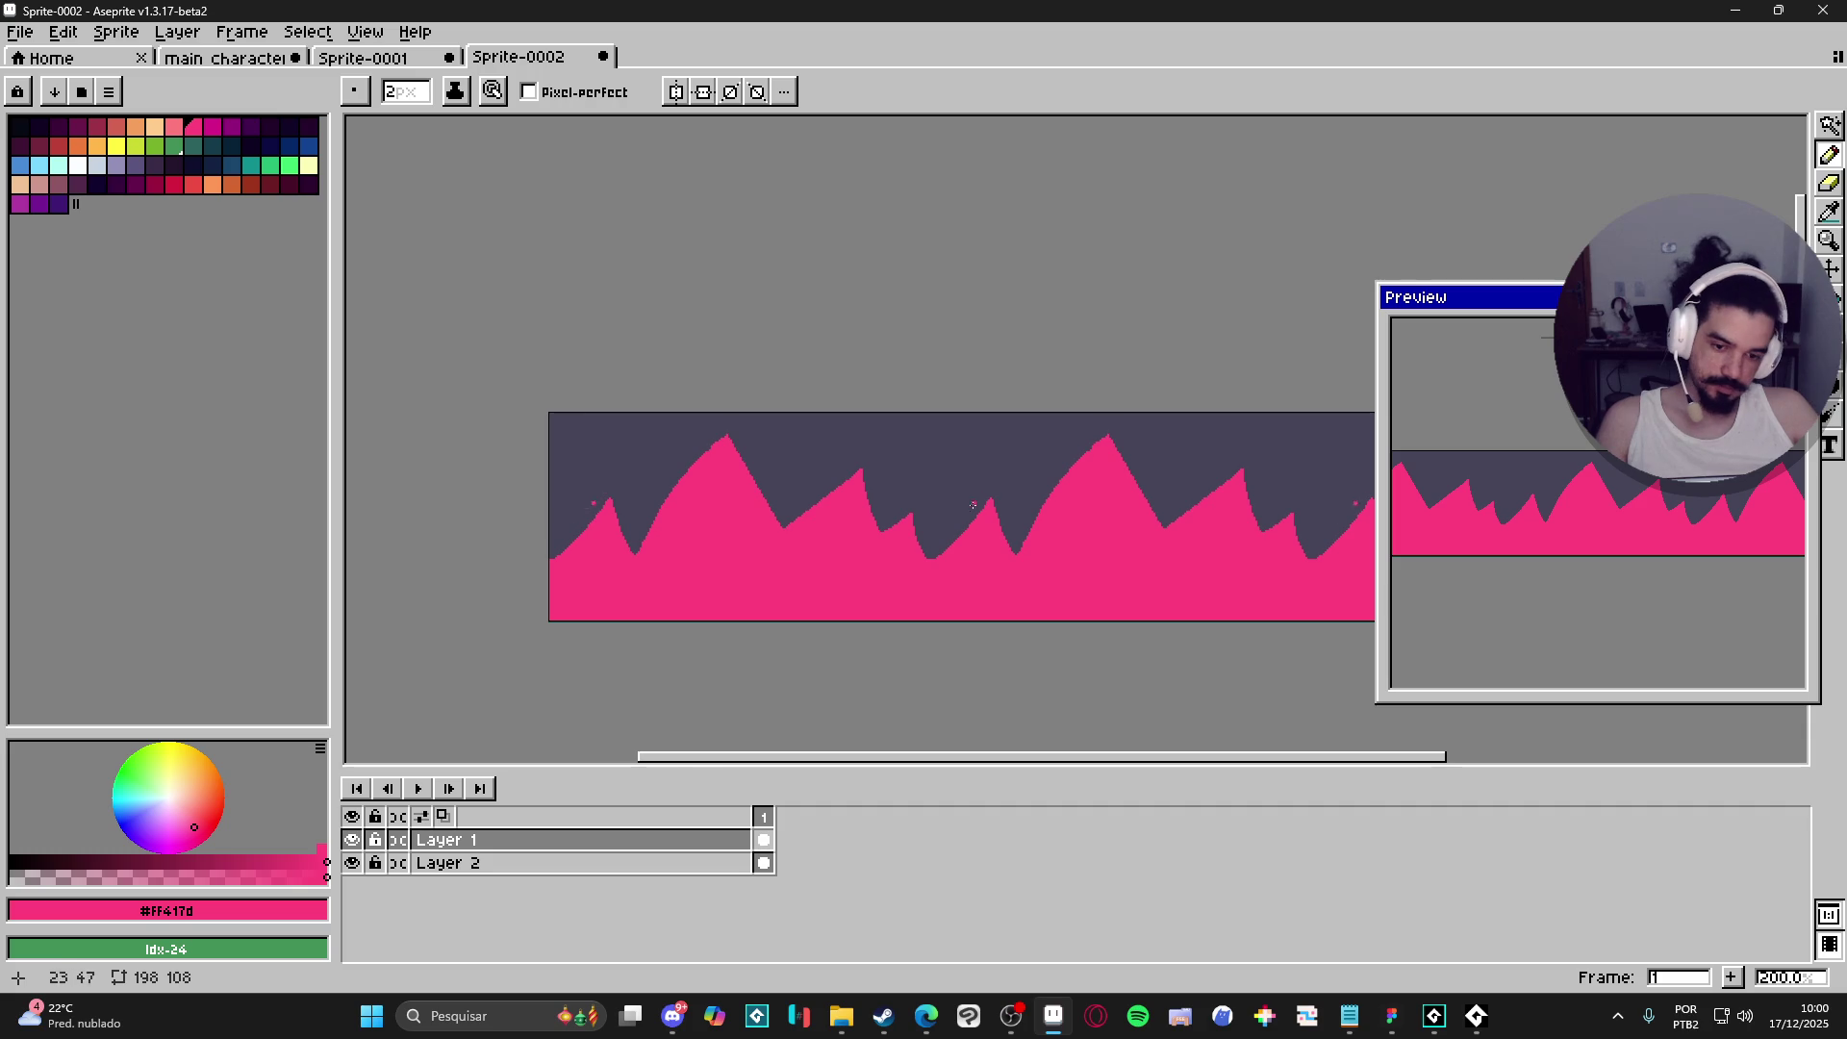
- Fill the dark notches on the slopes with pink and add a thin 1px pink spike
scroll(958, 523, "up", 2)
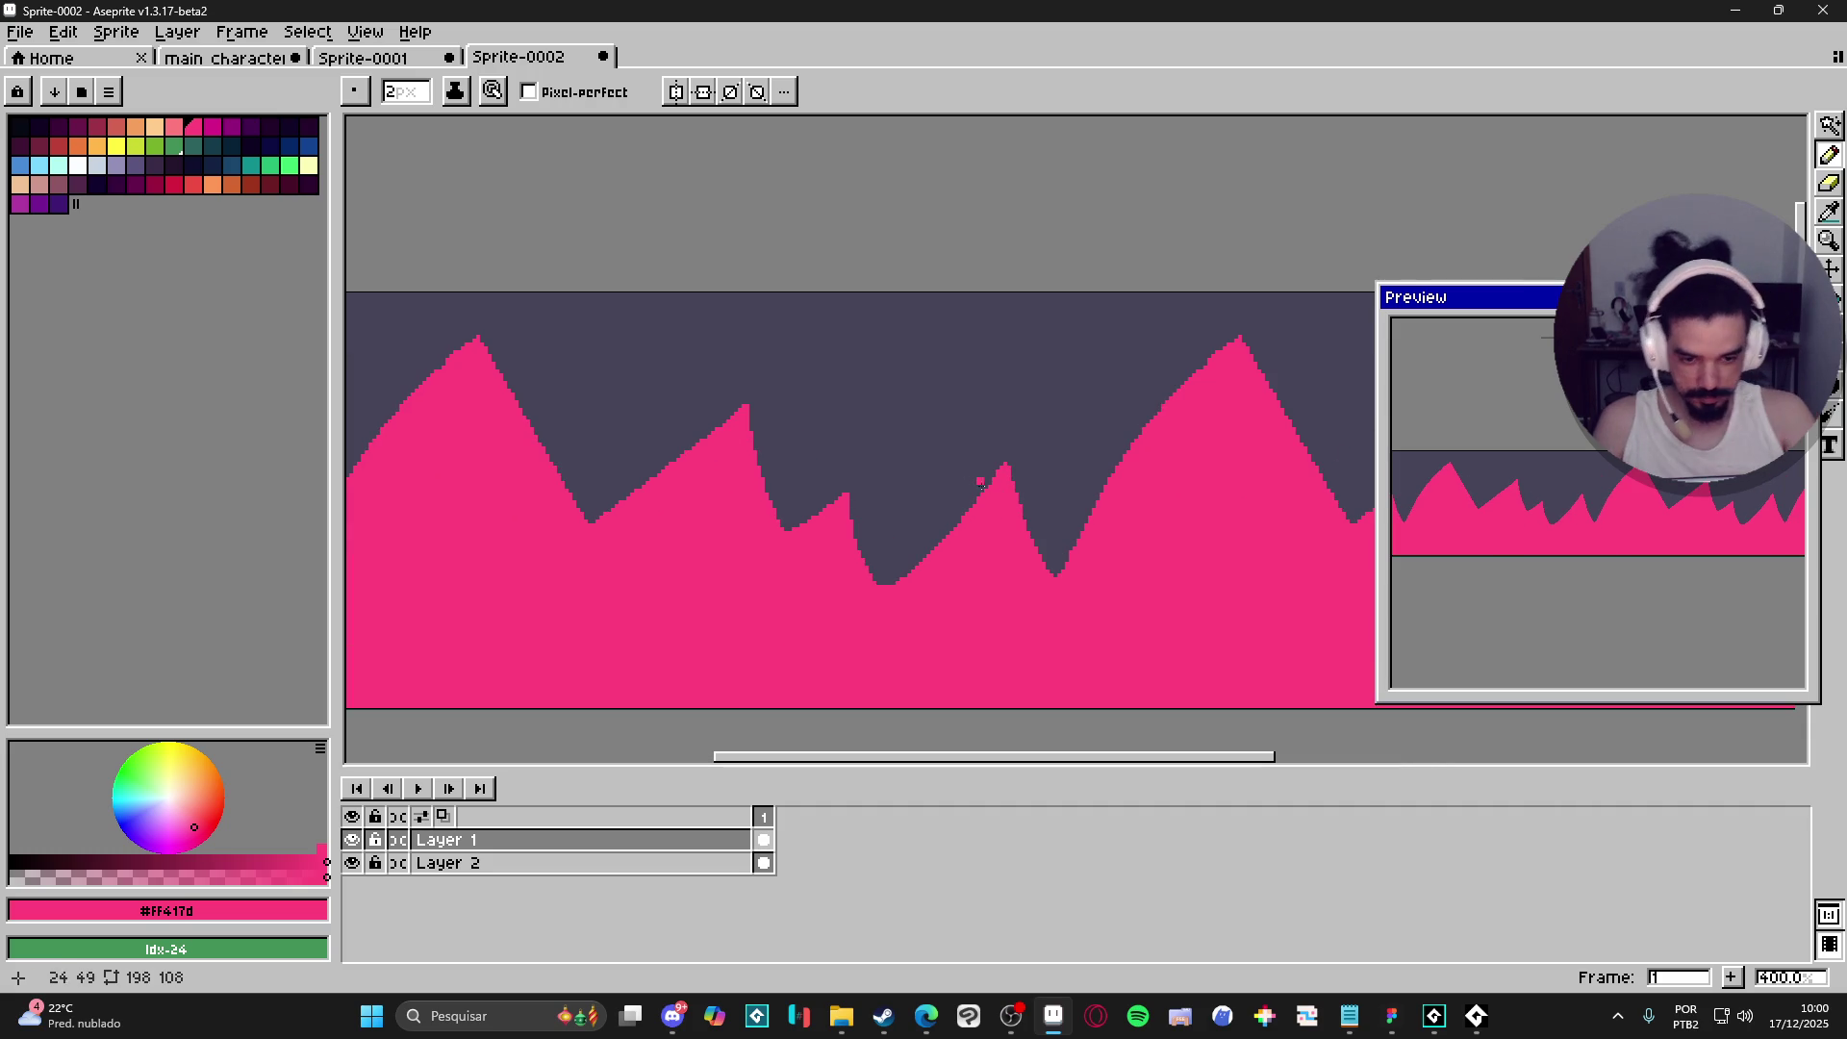
left_click_drag(991, 481, 887, 582)
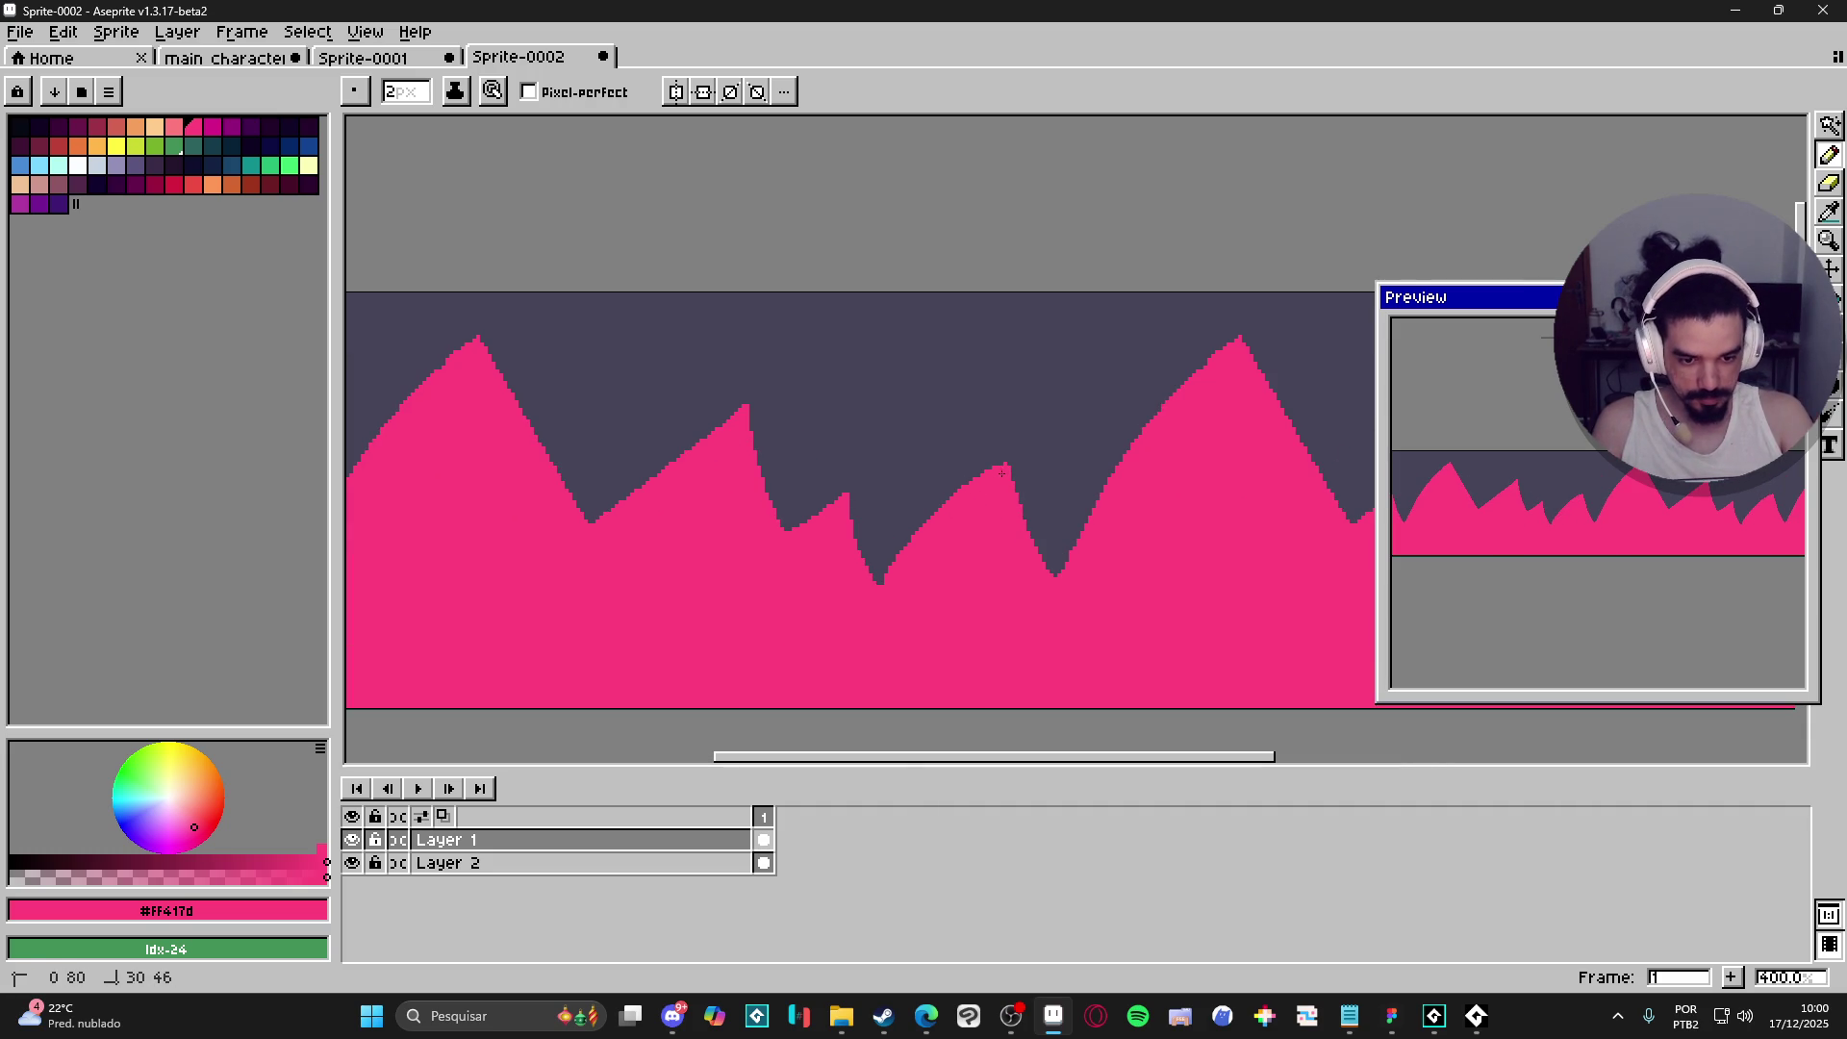
left_click_drag(780, 550, 838, 501)
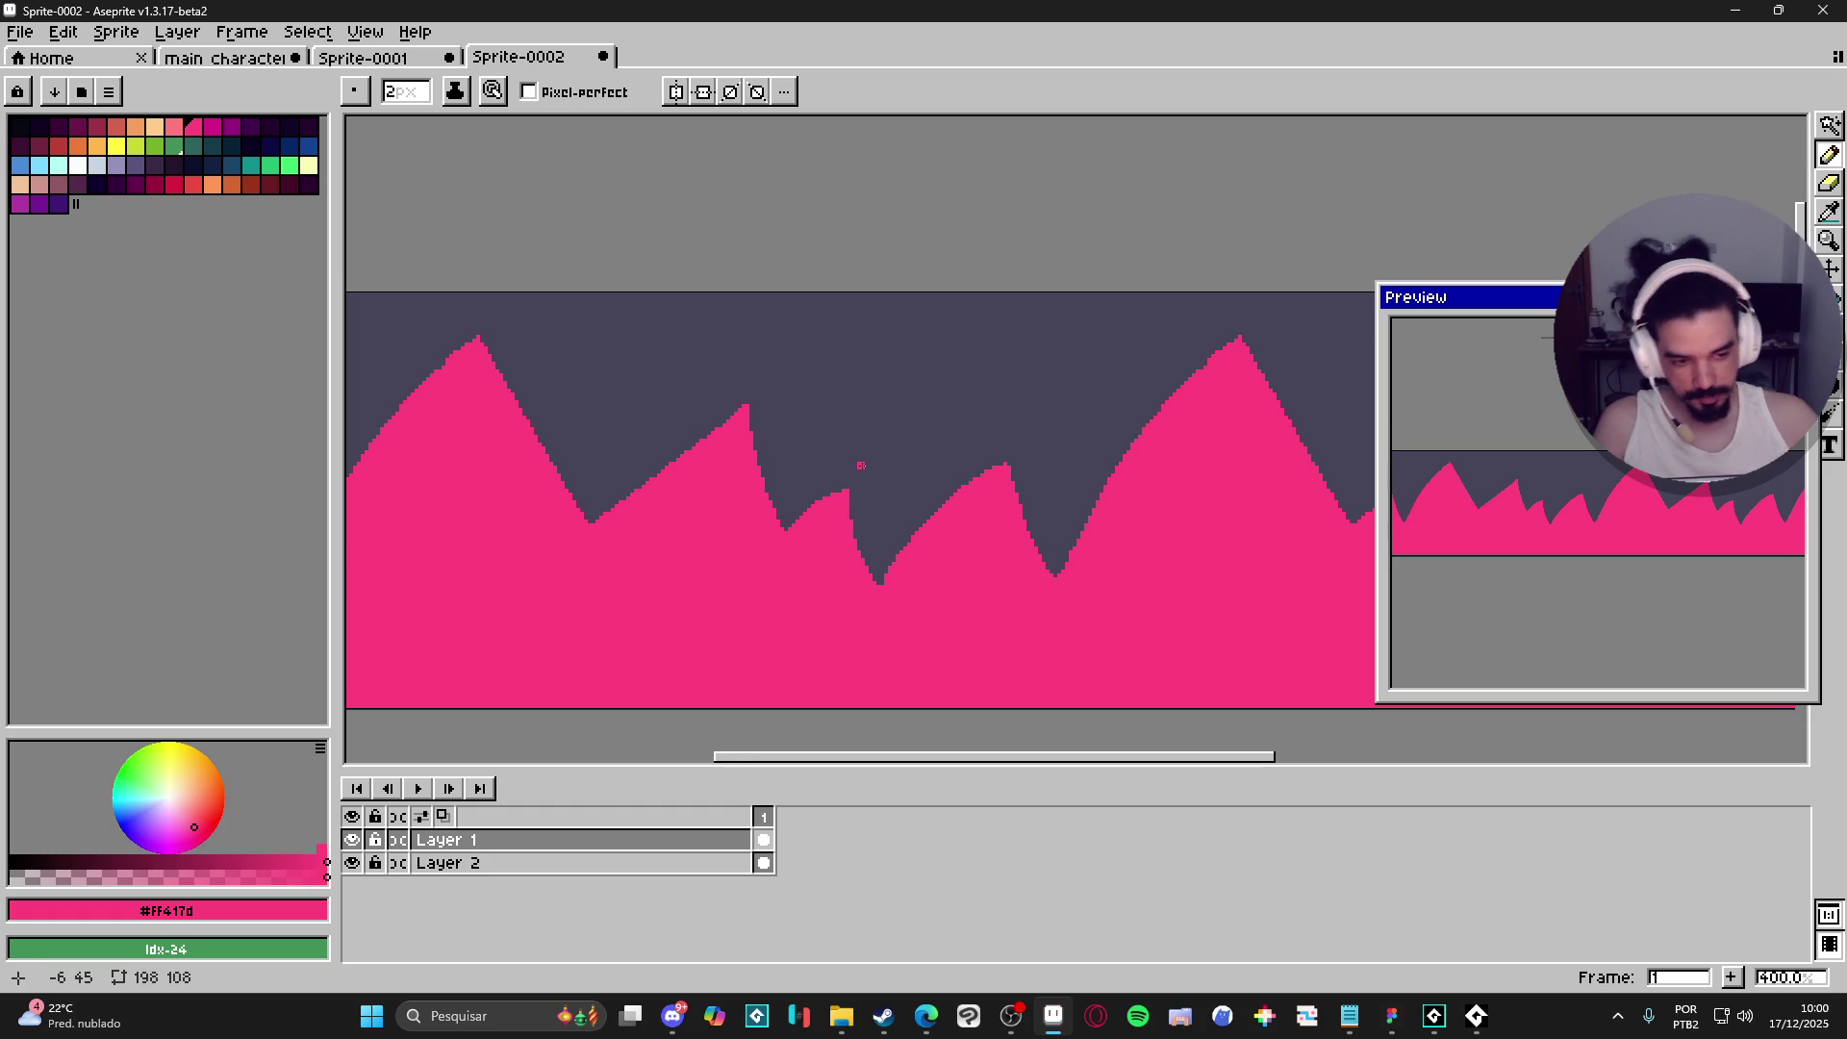
scroll(861, 466, "up", 1)
key("minus")
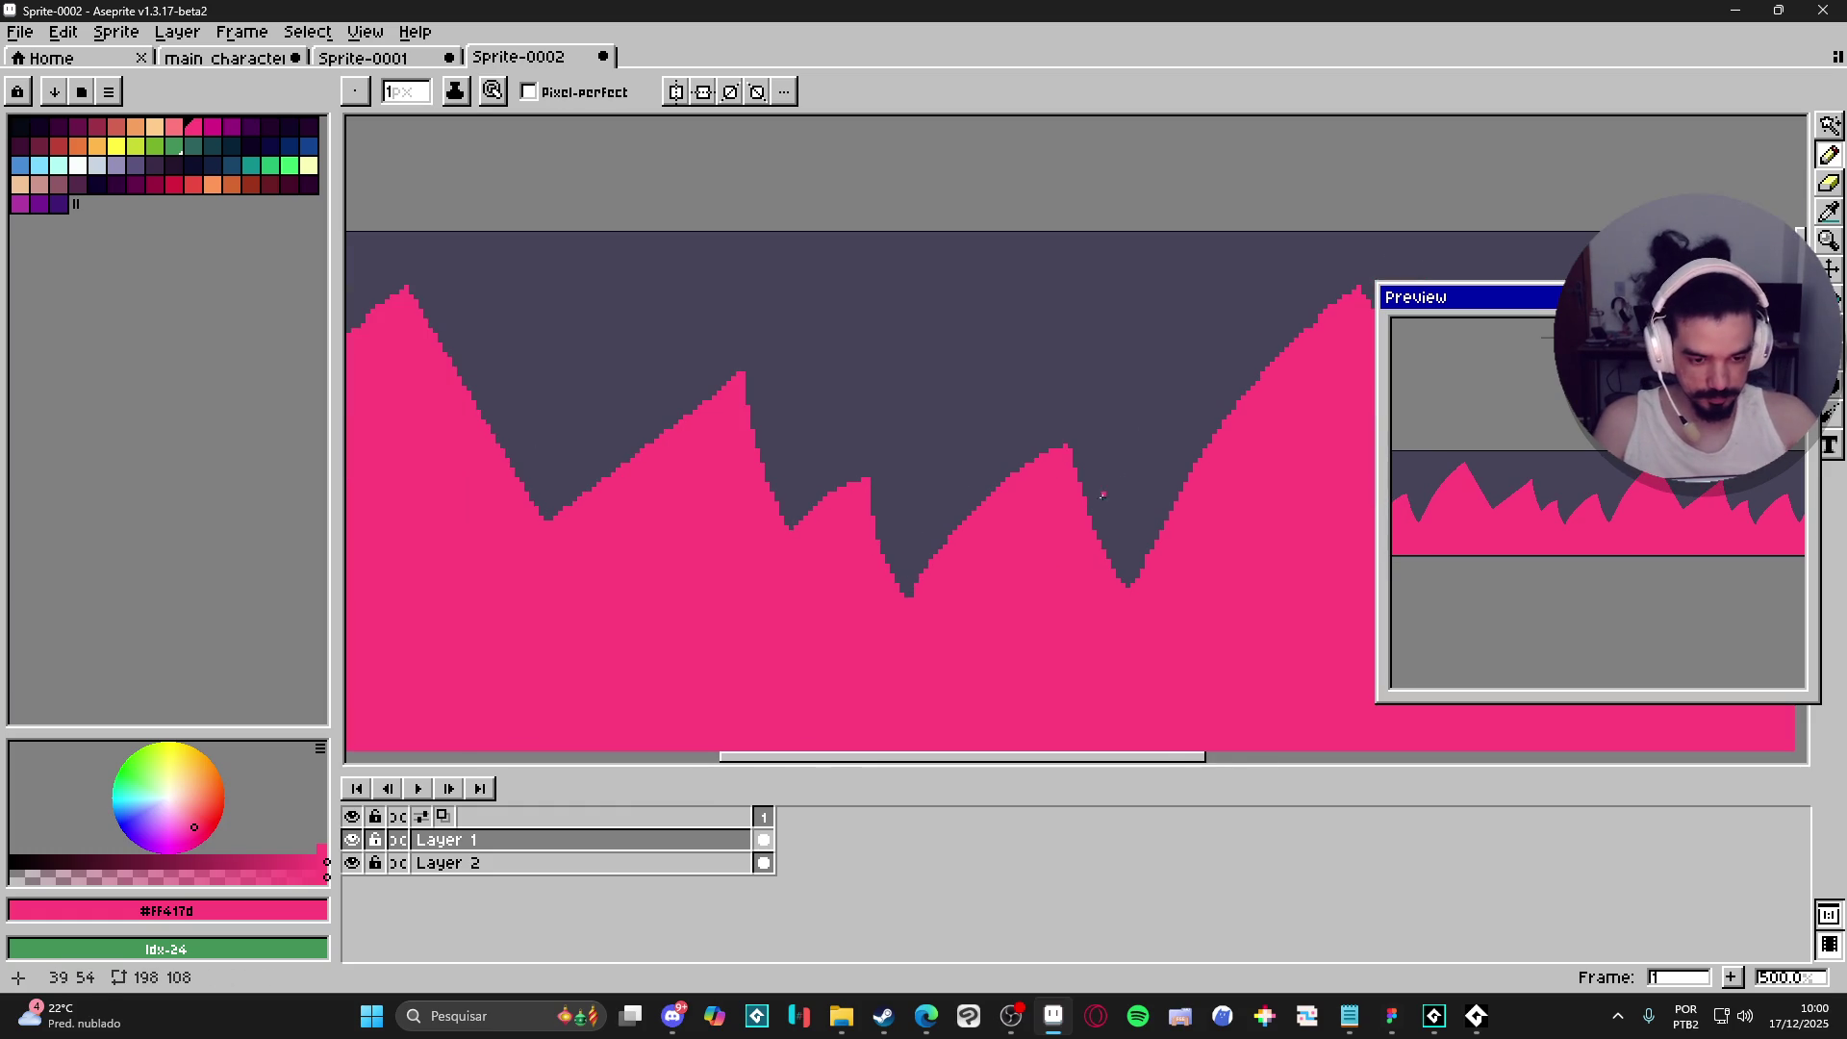
left_click_drag(1091, 554, 1118, 495)
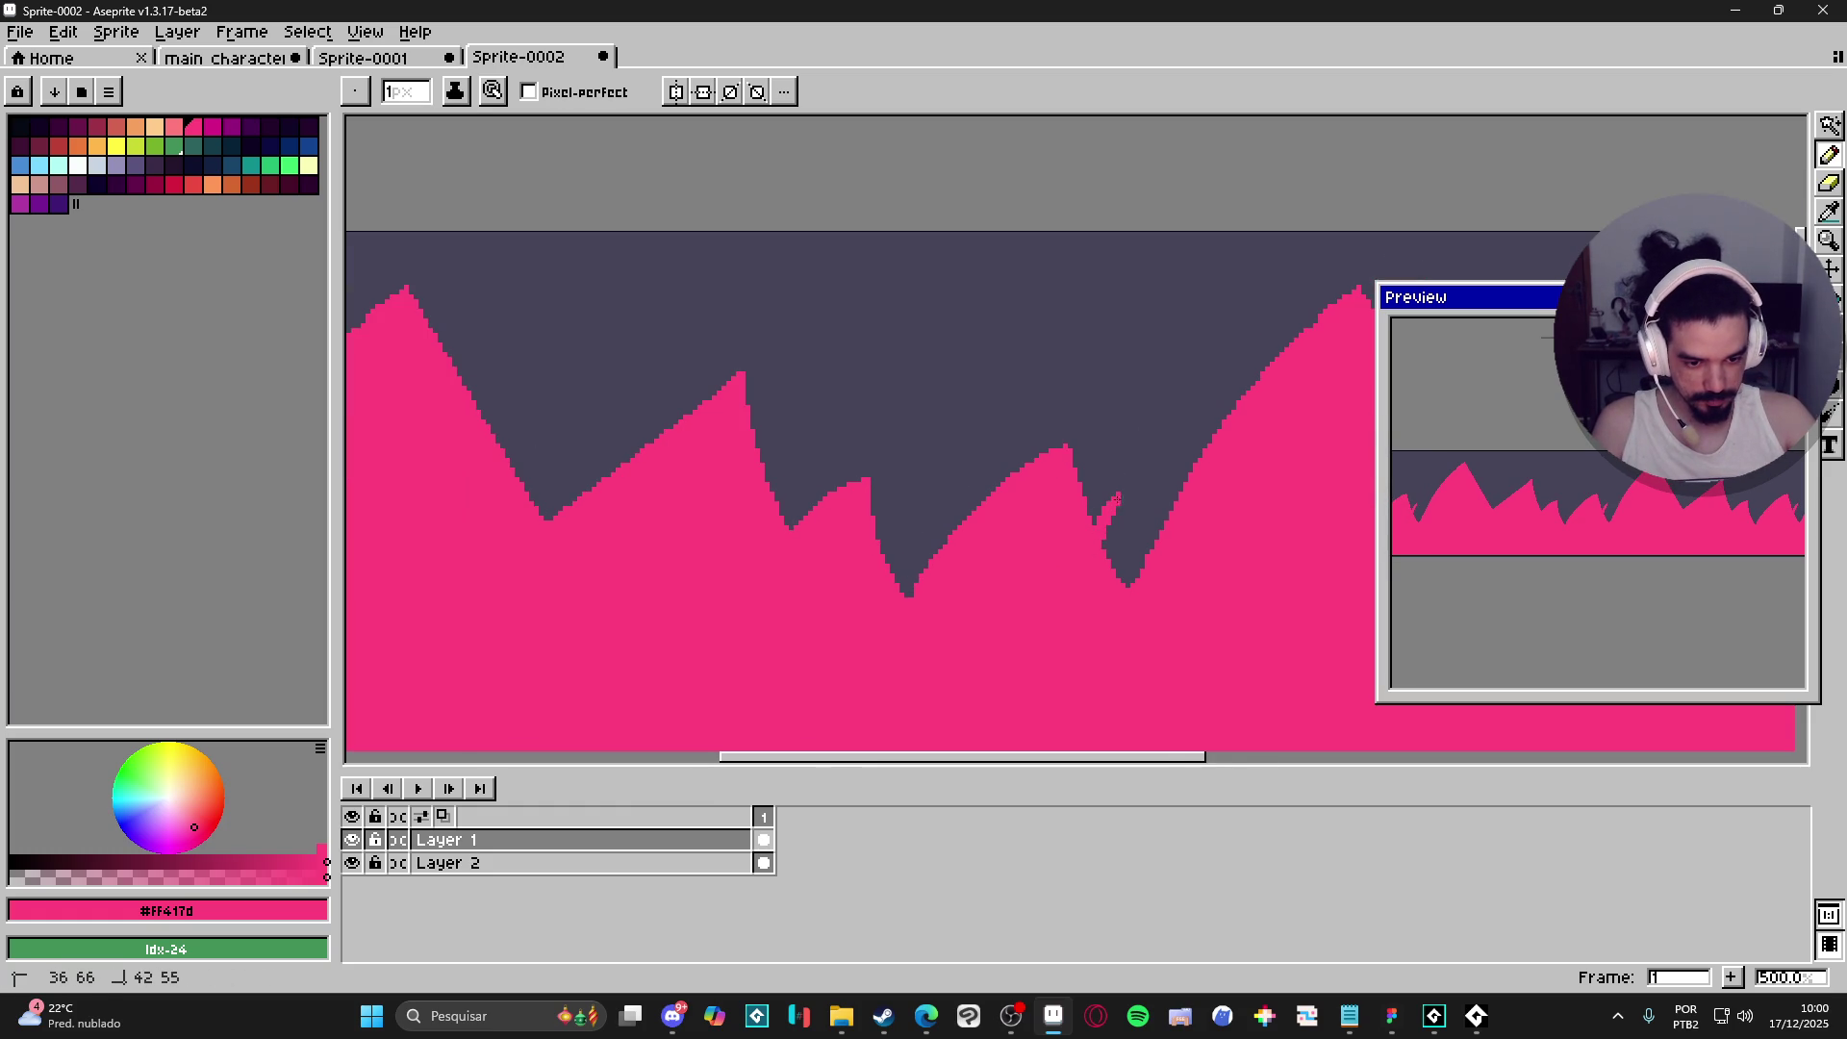
left_click(1121, 577, "shift")
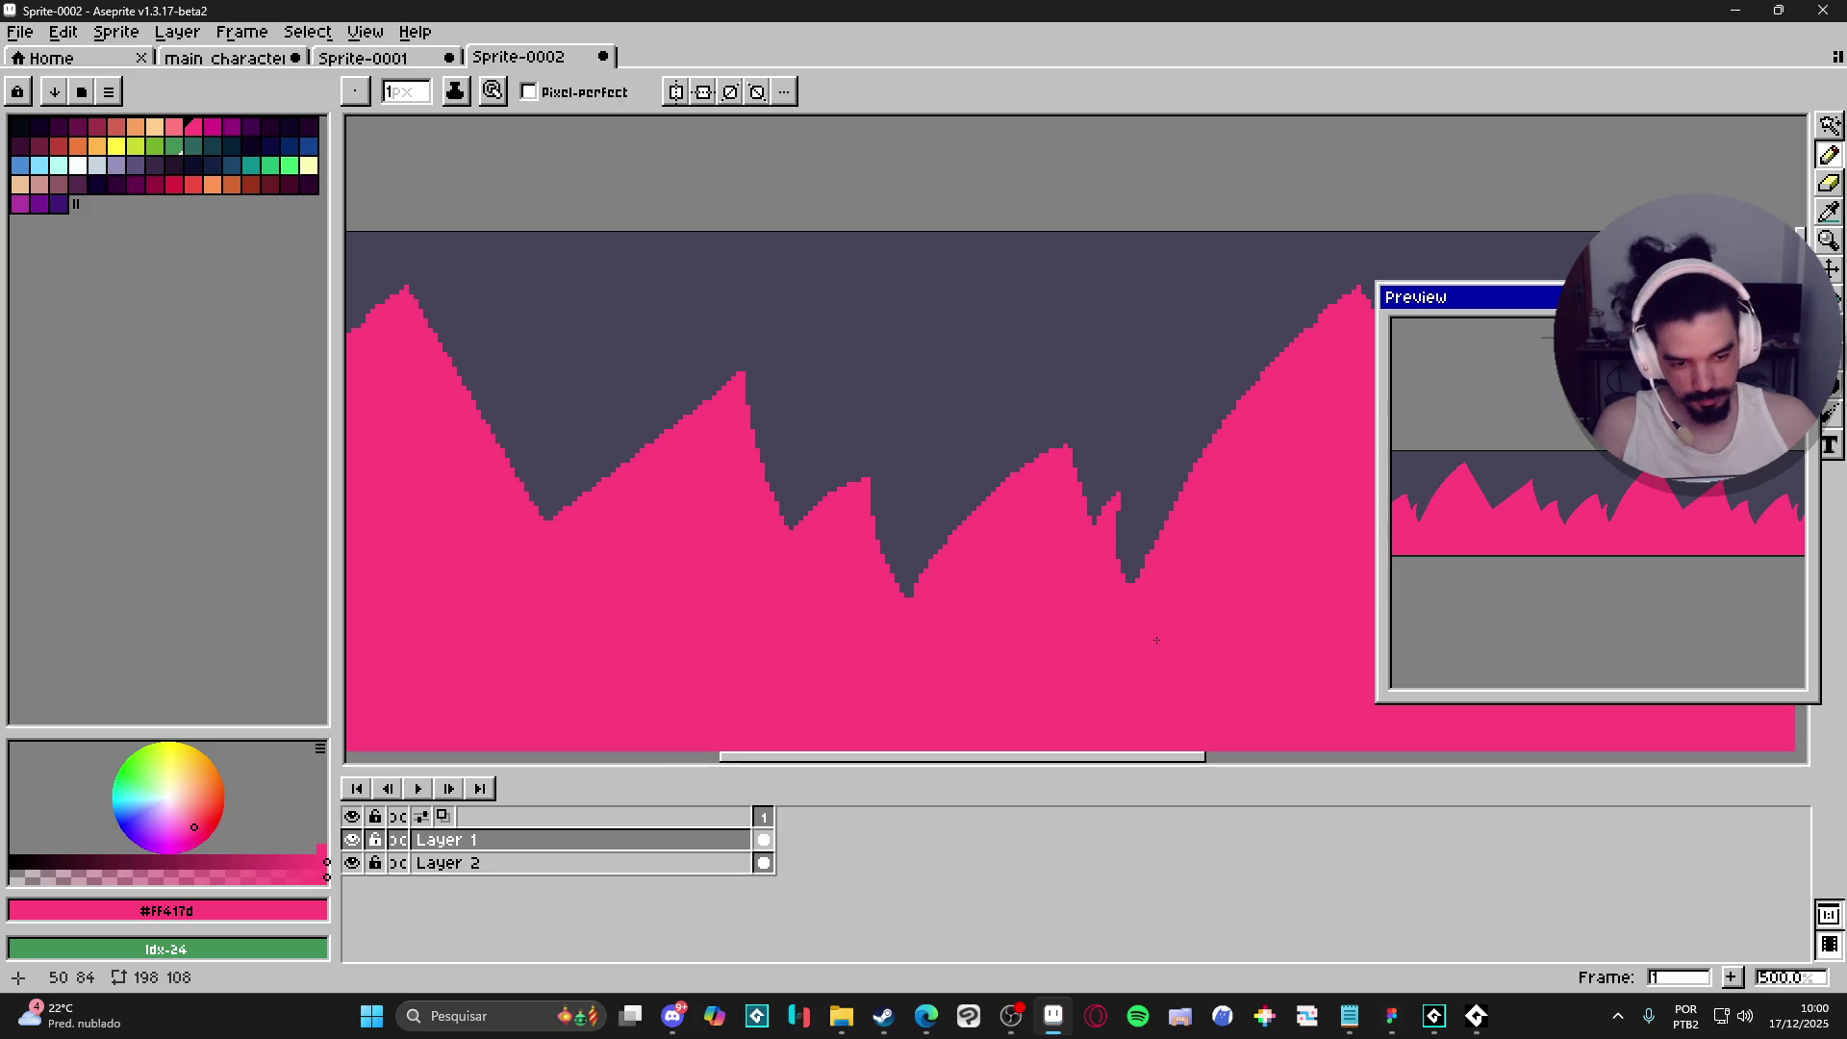
scroll(1157, 640, "down", 3)
scroll(888, 575, "up", 2)
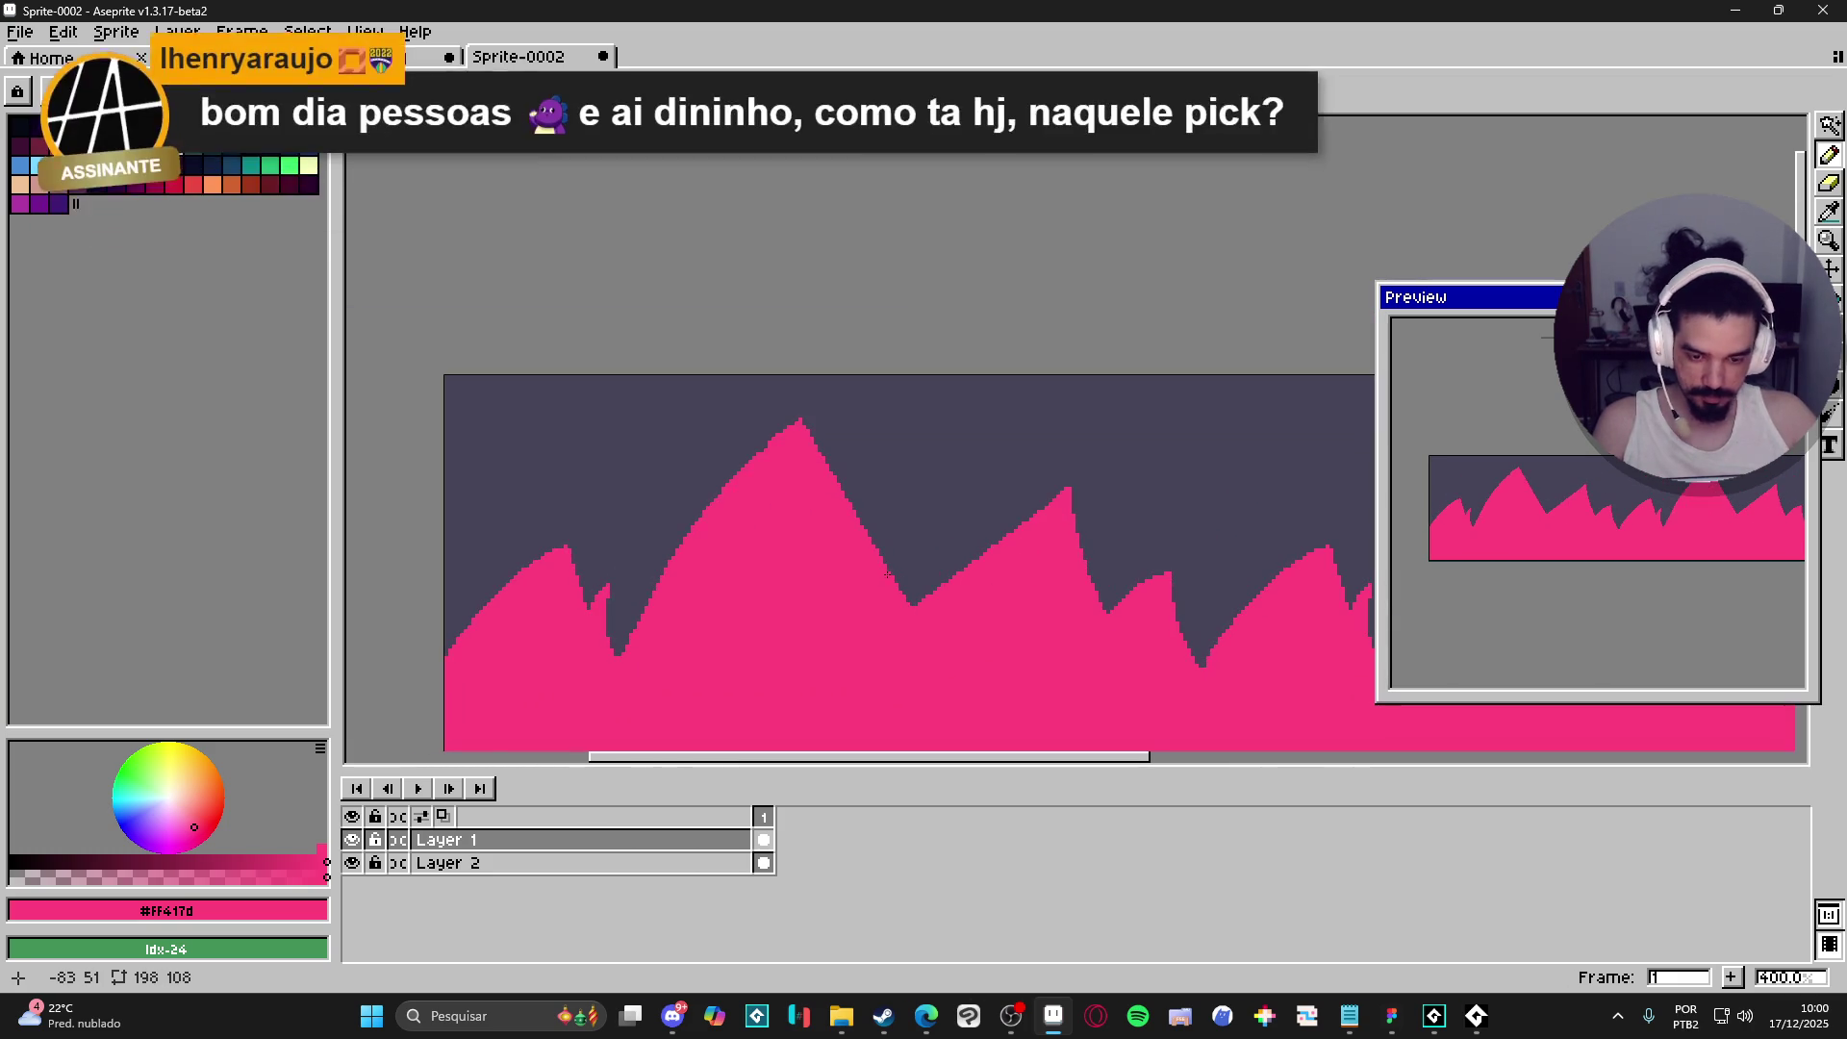
- Erase and repaint the tallest peak's right slope to give it a small extra jag
key("e")
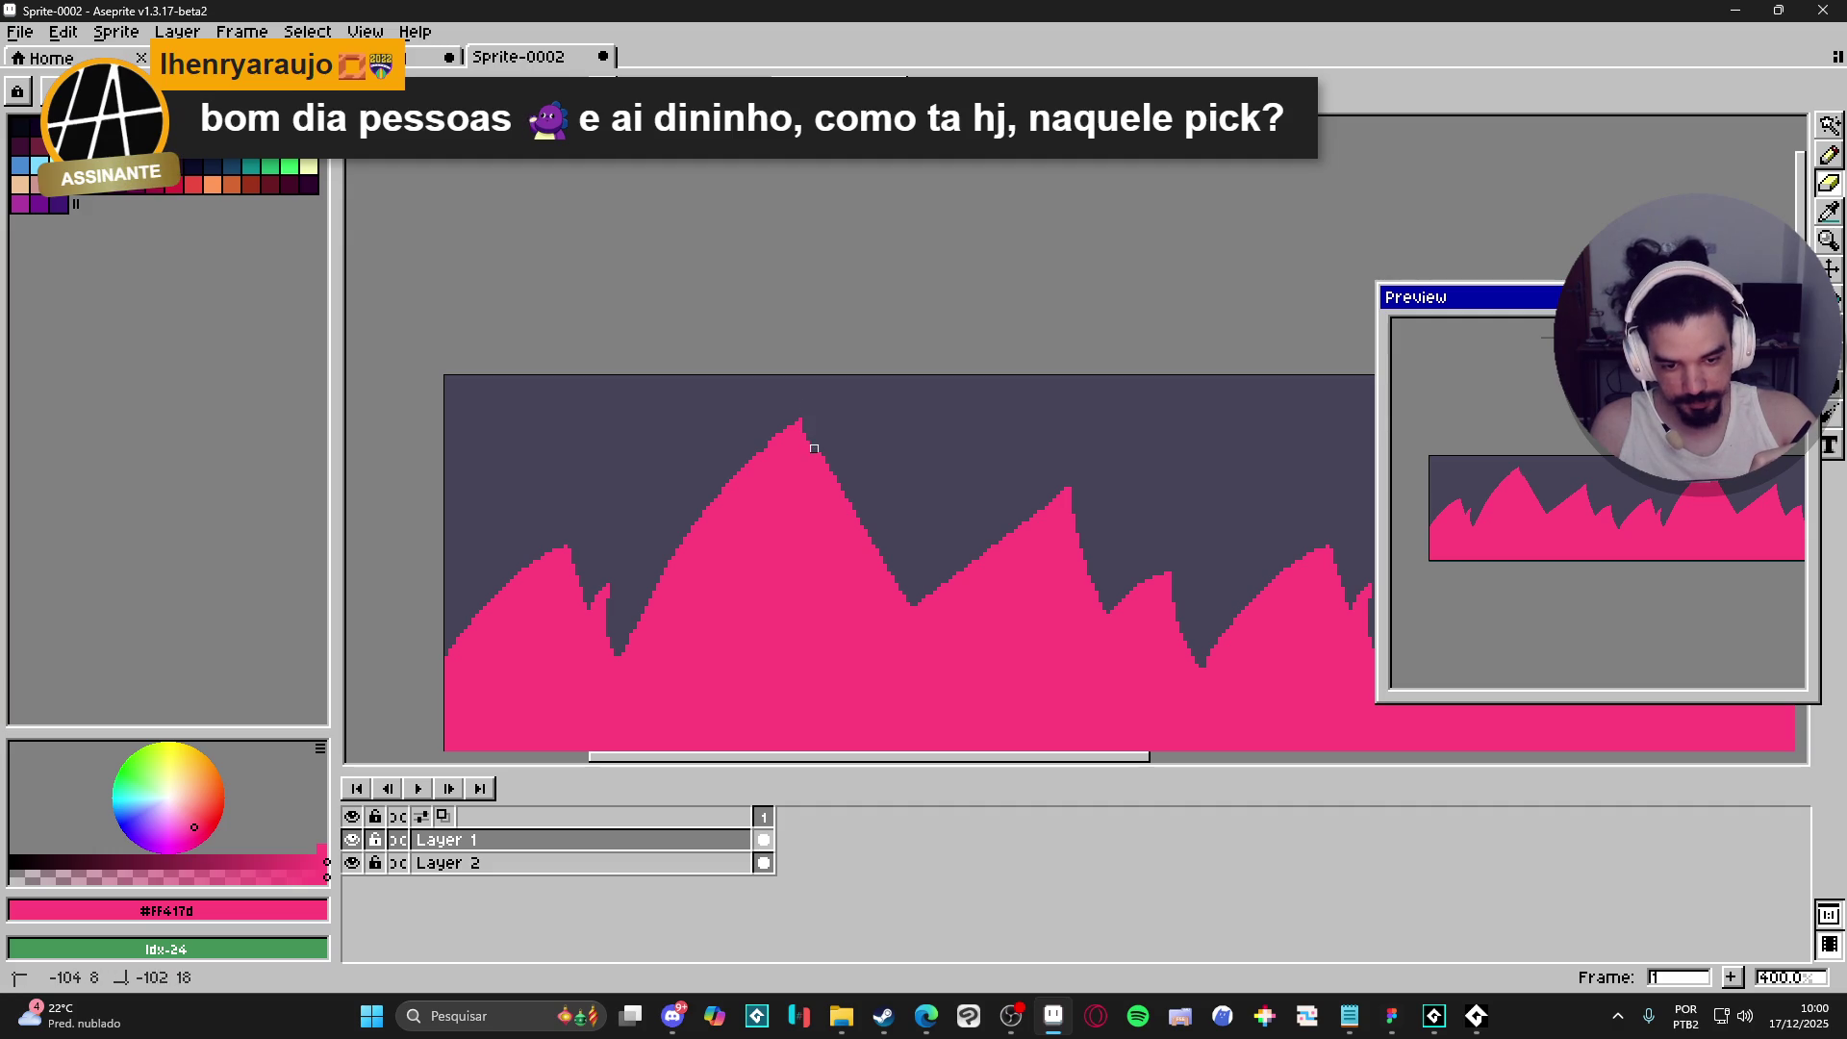
left_click_drag(848, 513, 881, 558)
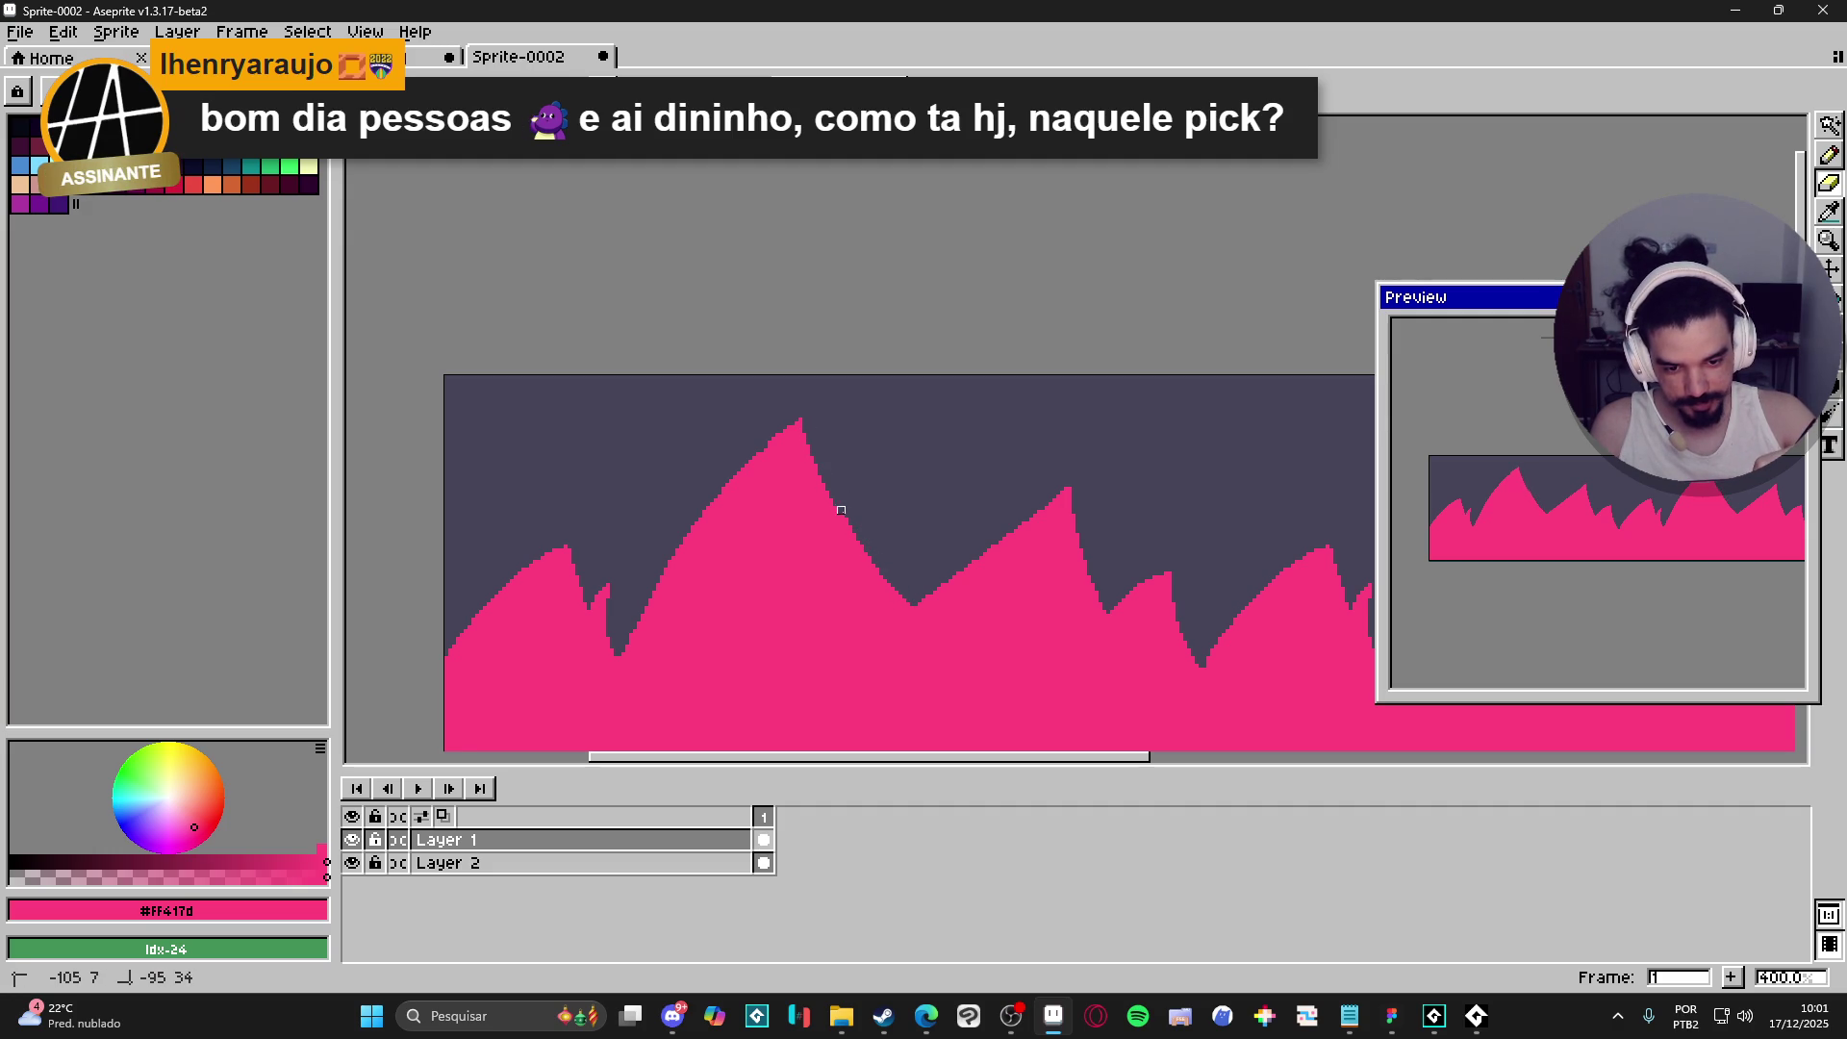
key("b")
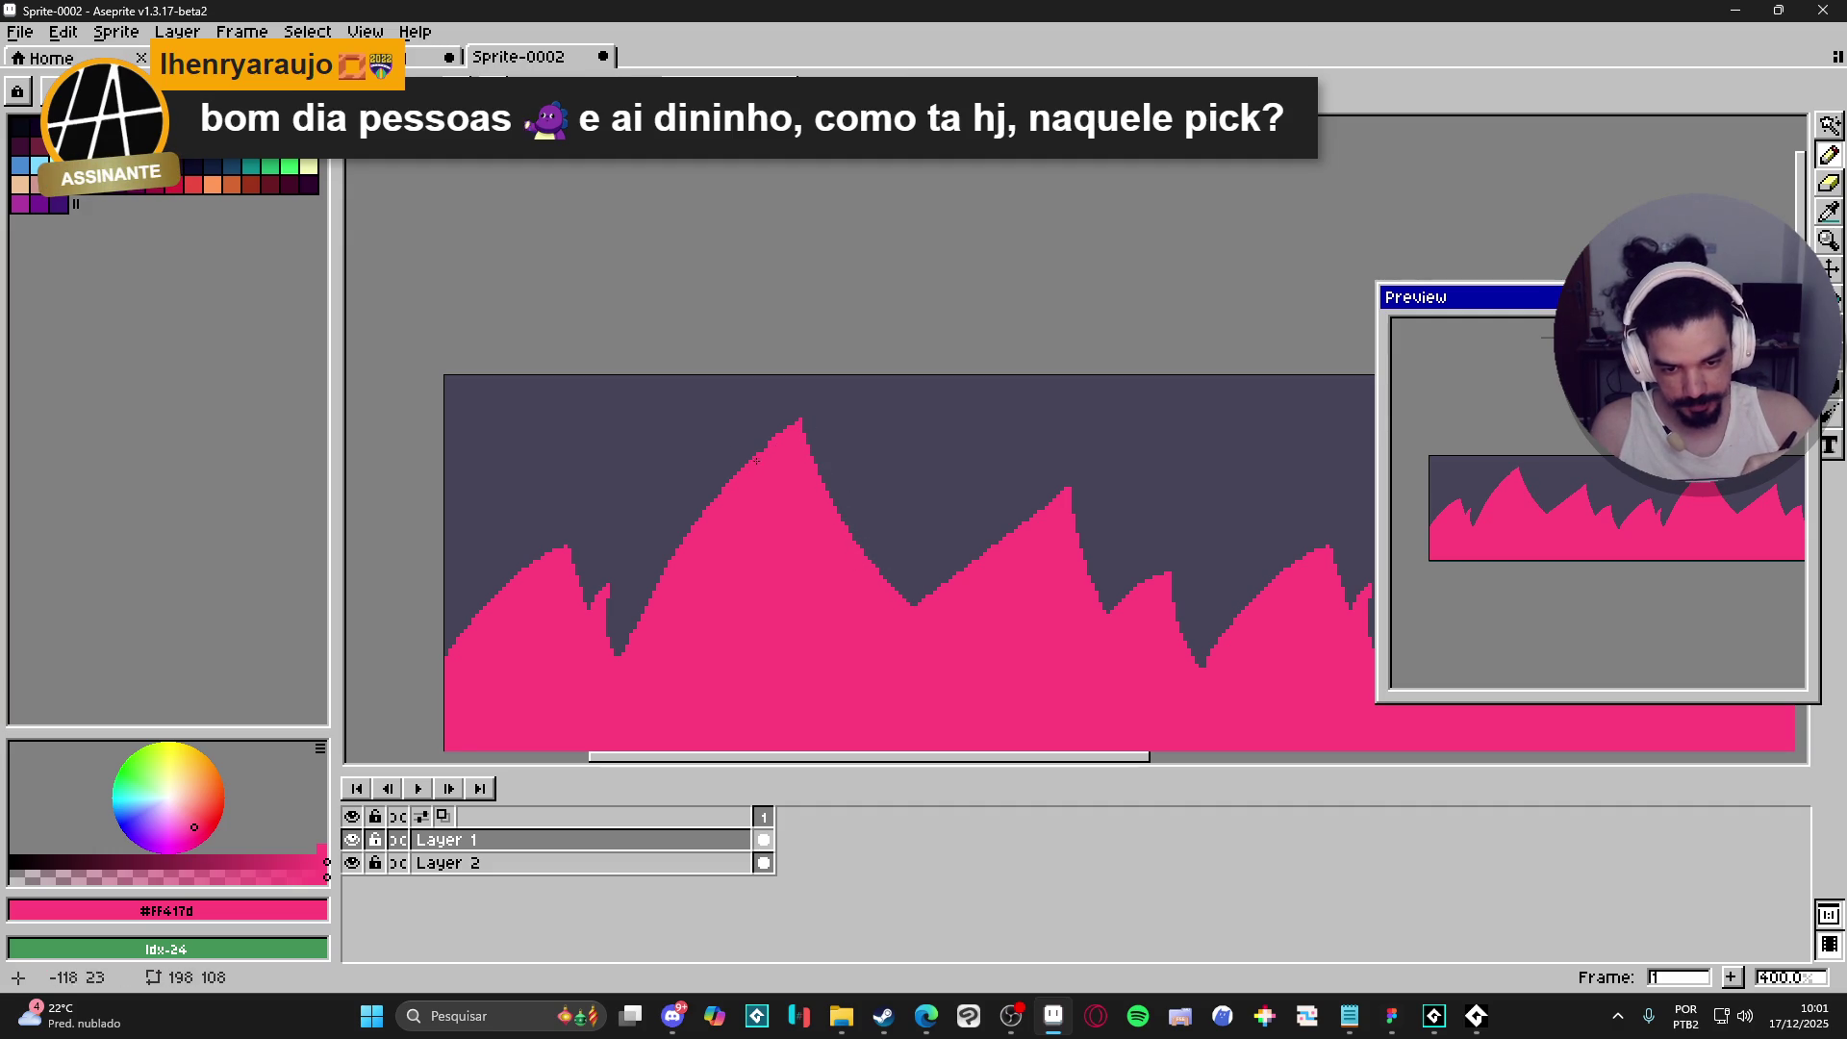
mouse_move(853, 525)
left_mouse_down()
mouse_move(854, 504)
mouse_move(870, 564)
left_mouse_up()
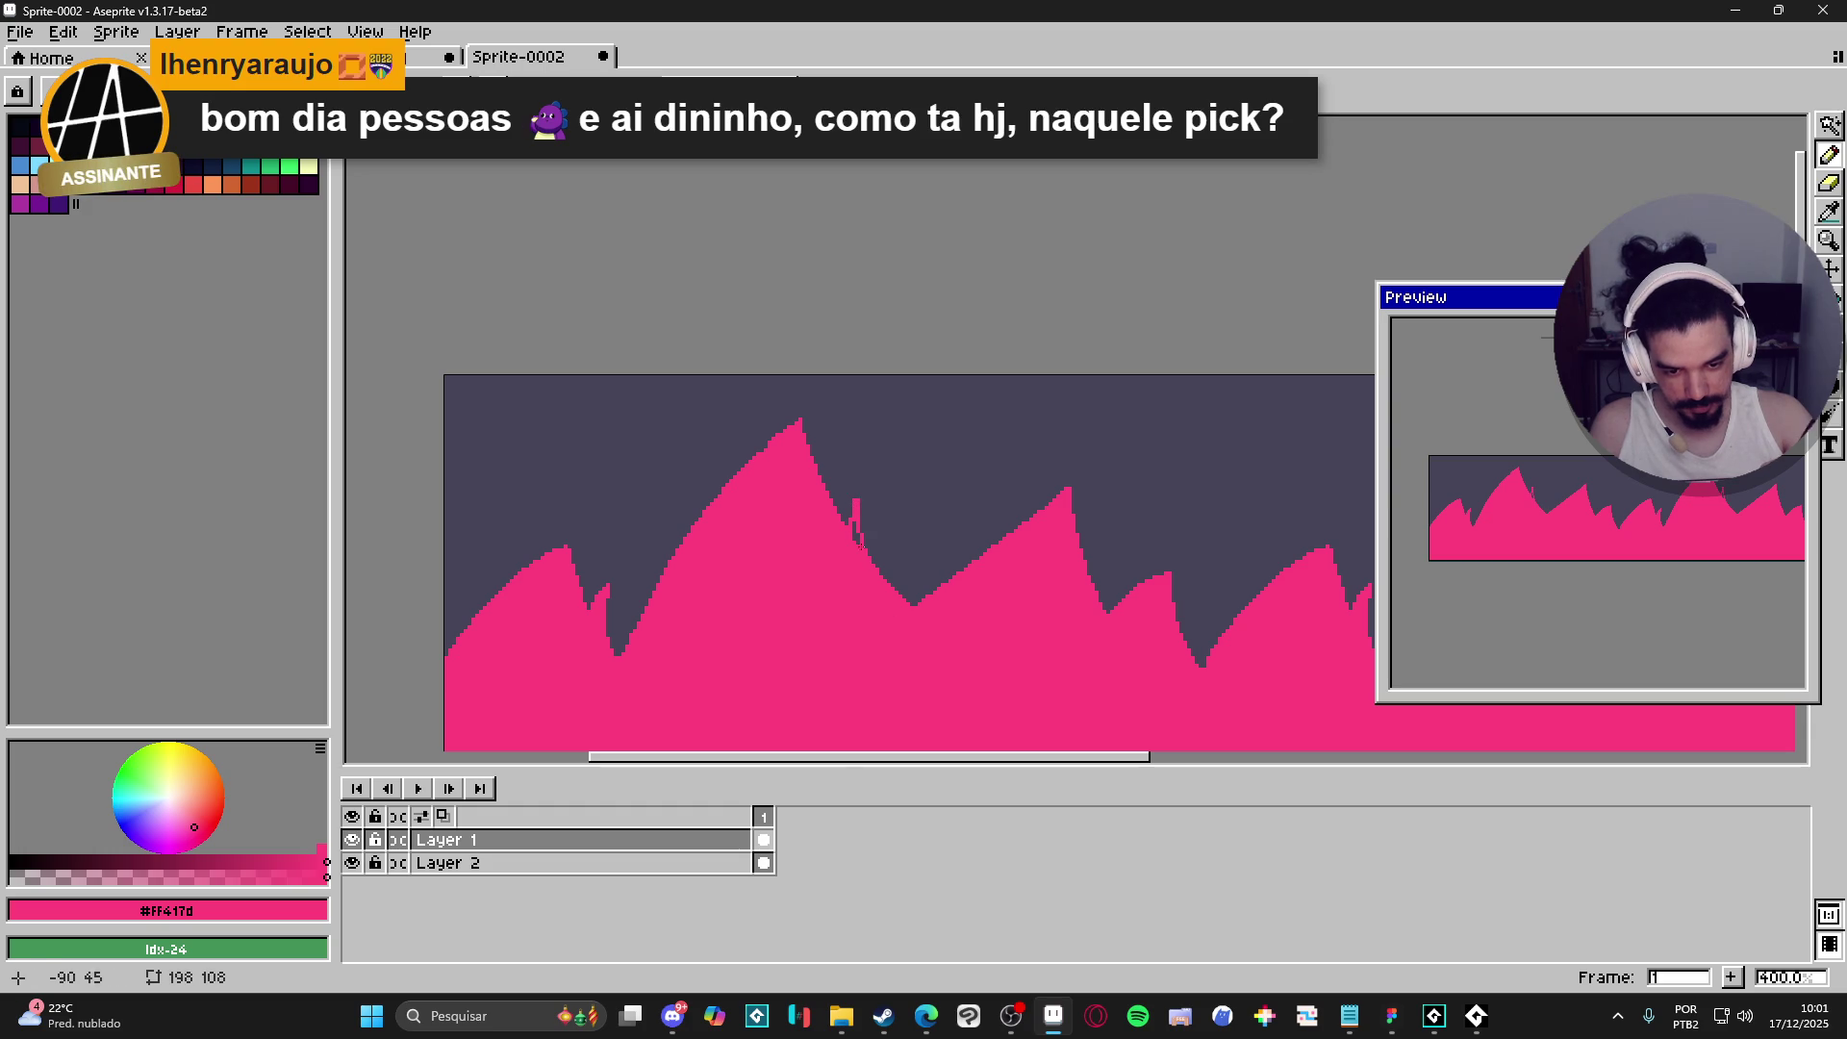
left_click_drag(862, 492, 861, 492)
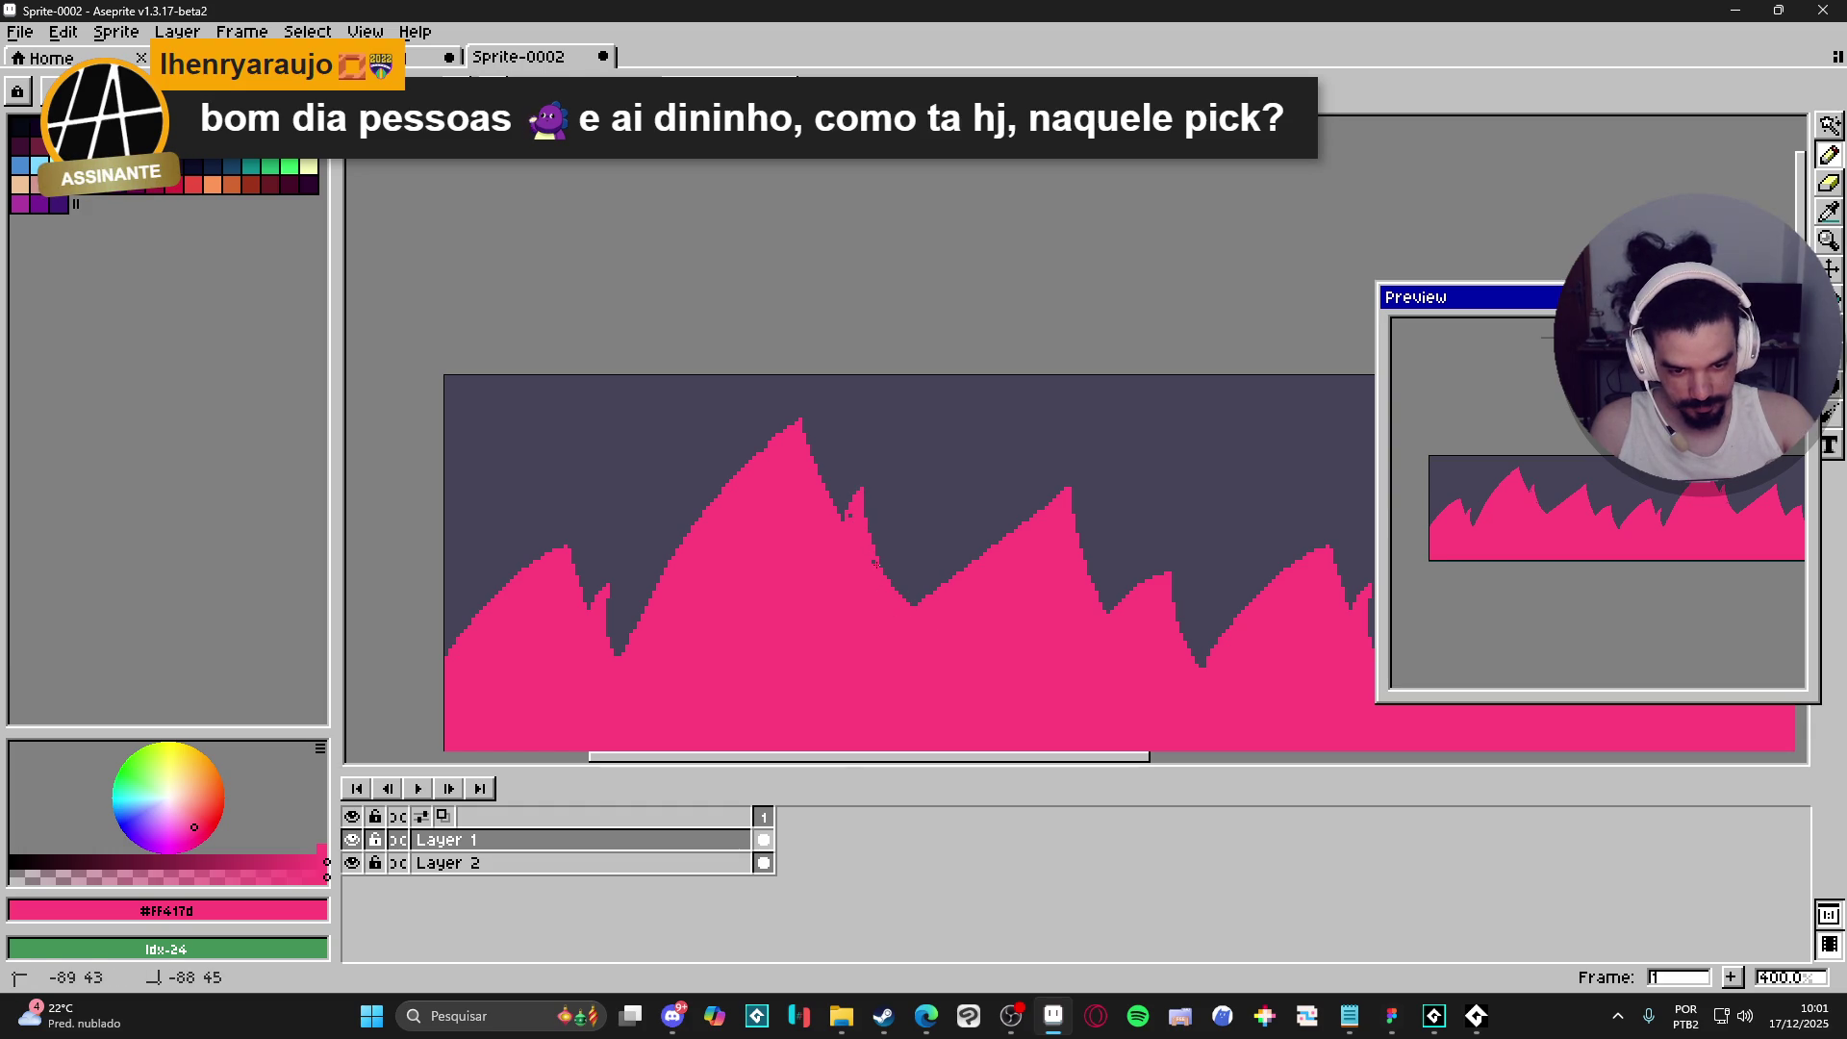
left_click_drag(850, 513, 847, 506)
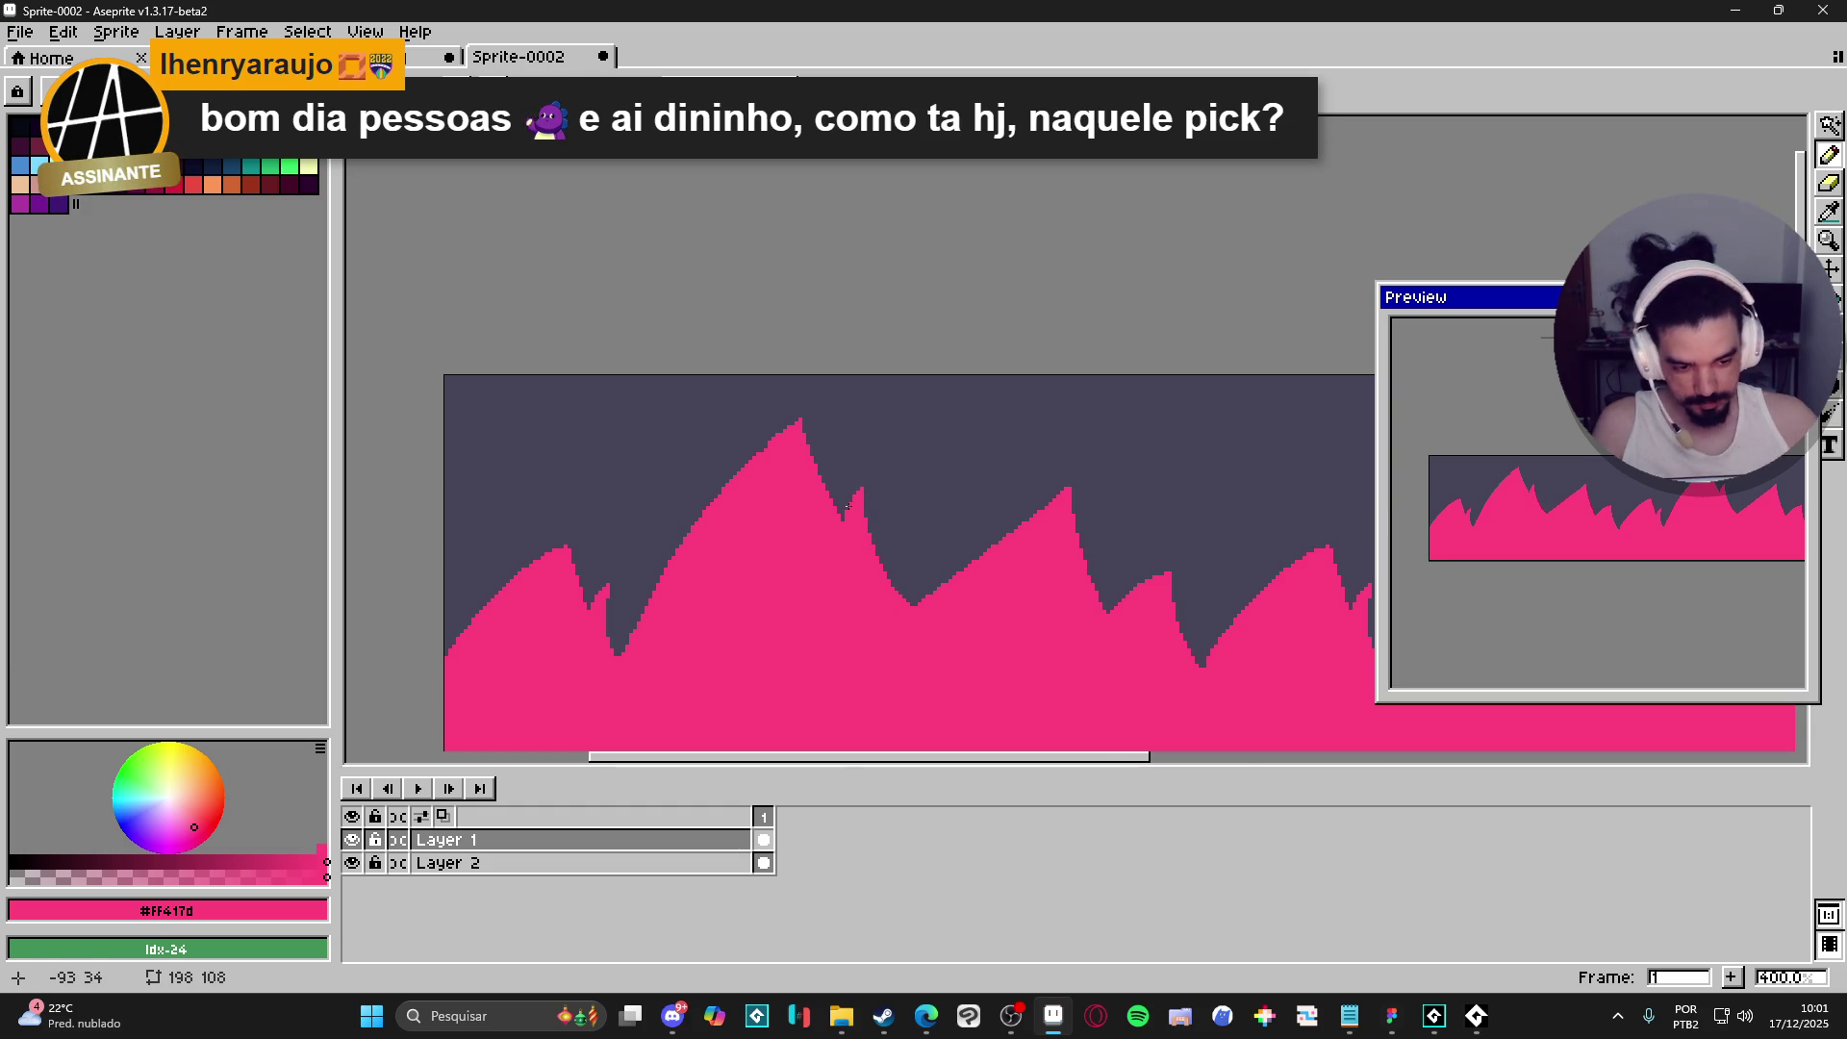
scroll(857, 520, "down", 3)
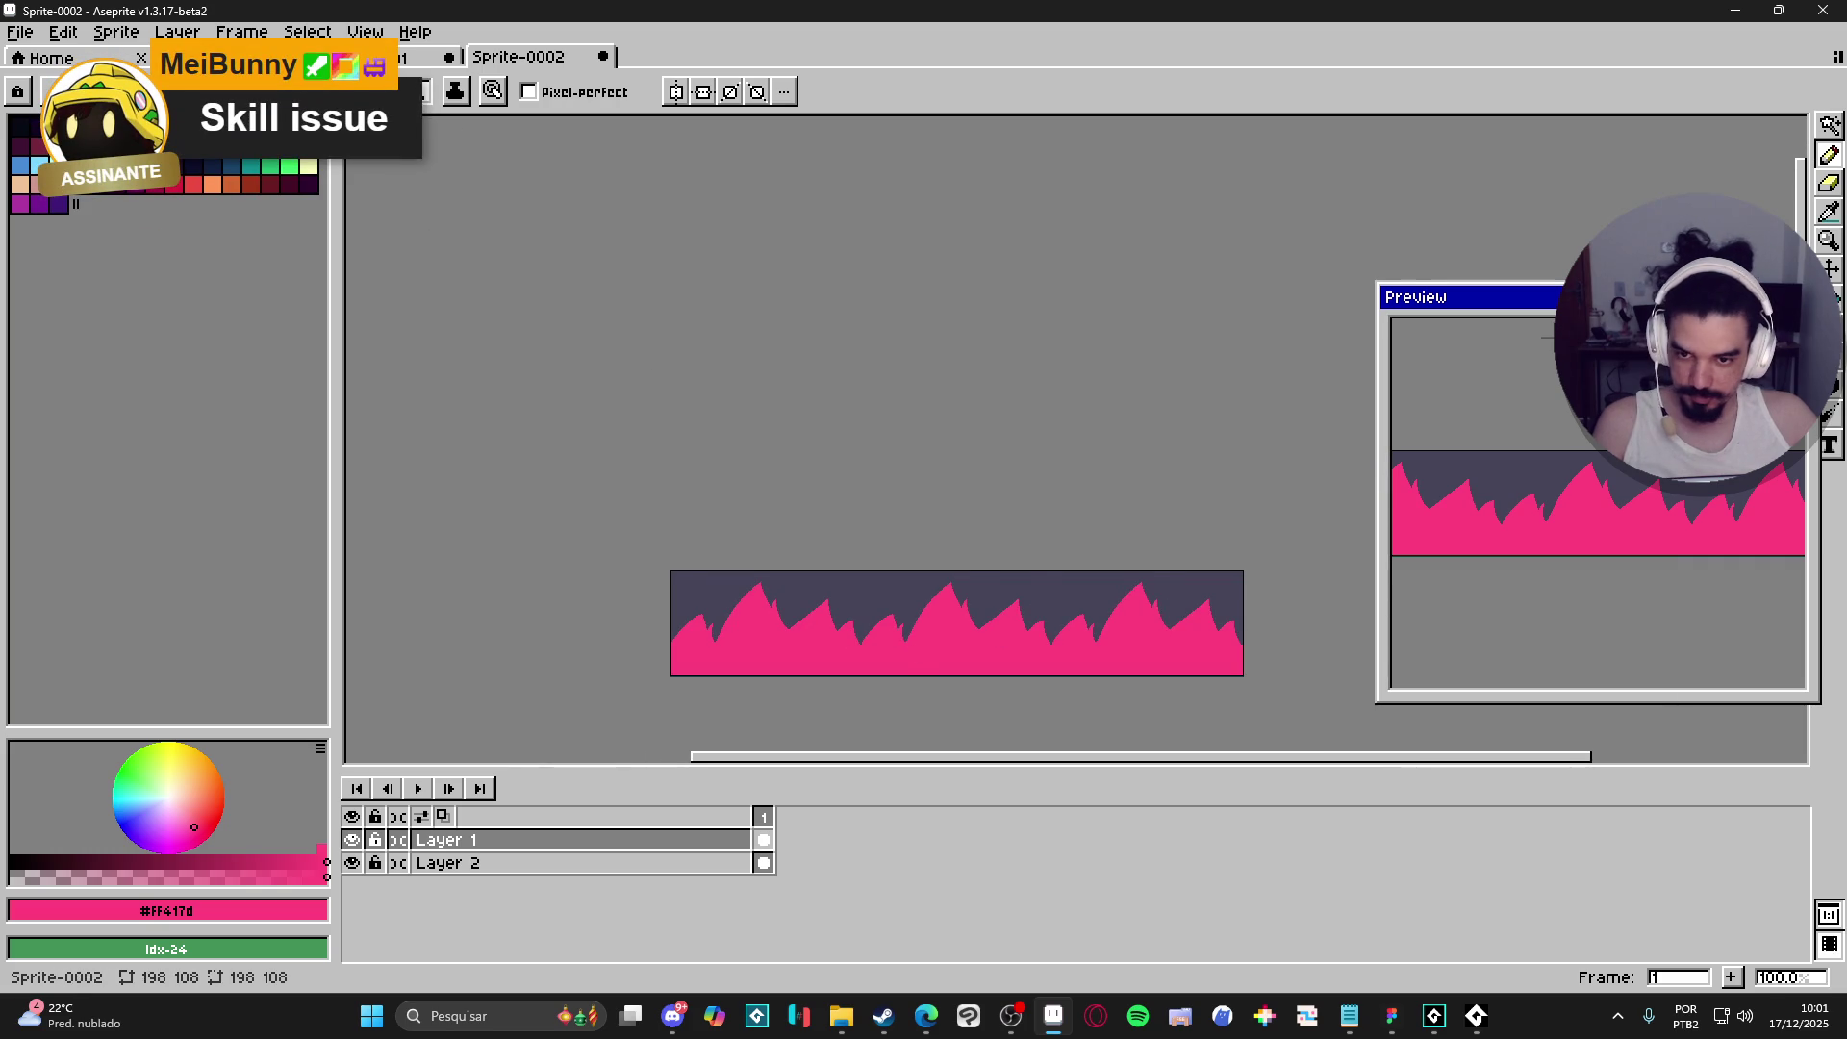
- Eyedrop the sword's pale yellow #FFF089 and bucket-fill the pink ridge with it
left_click(385, 58)
left_click(241, 58)
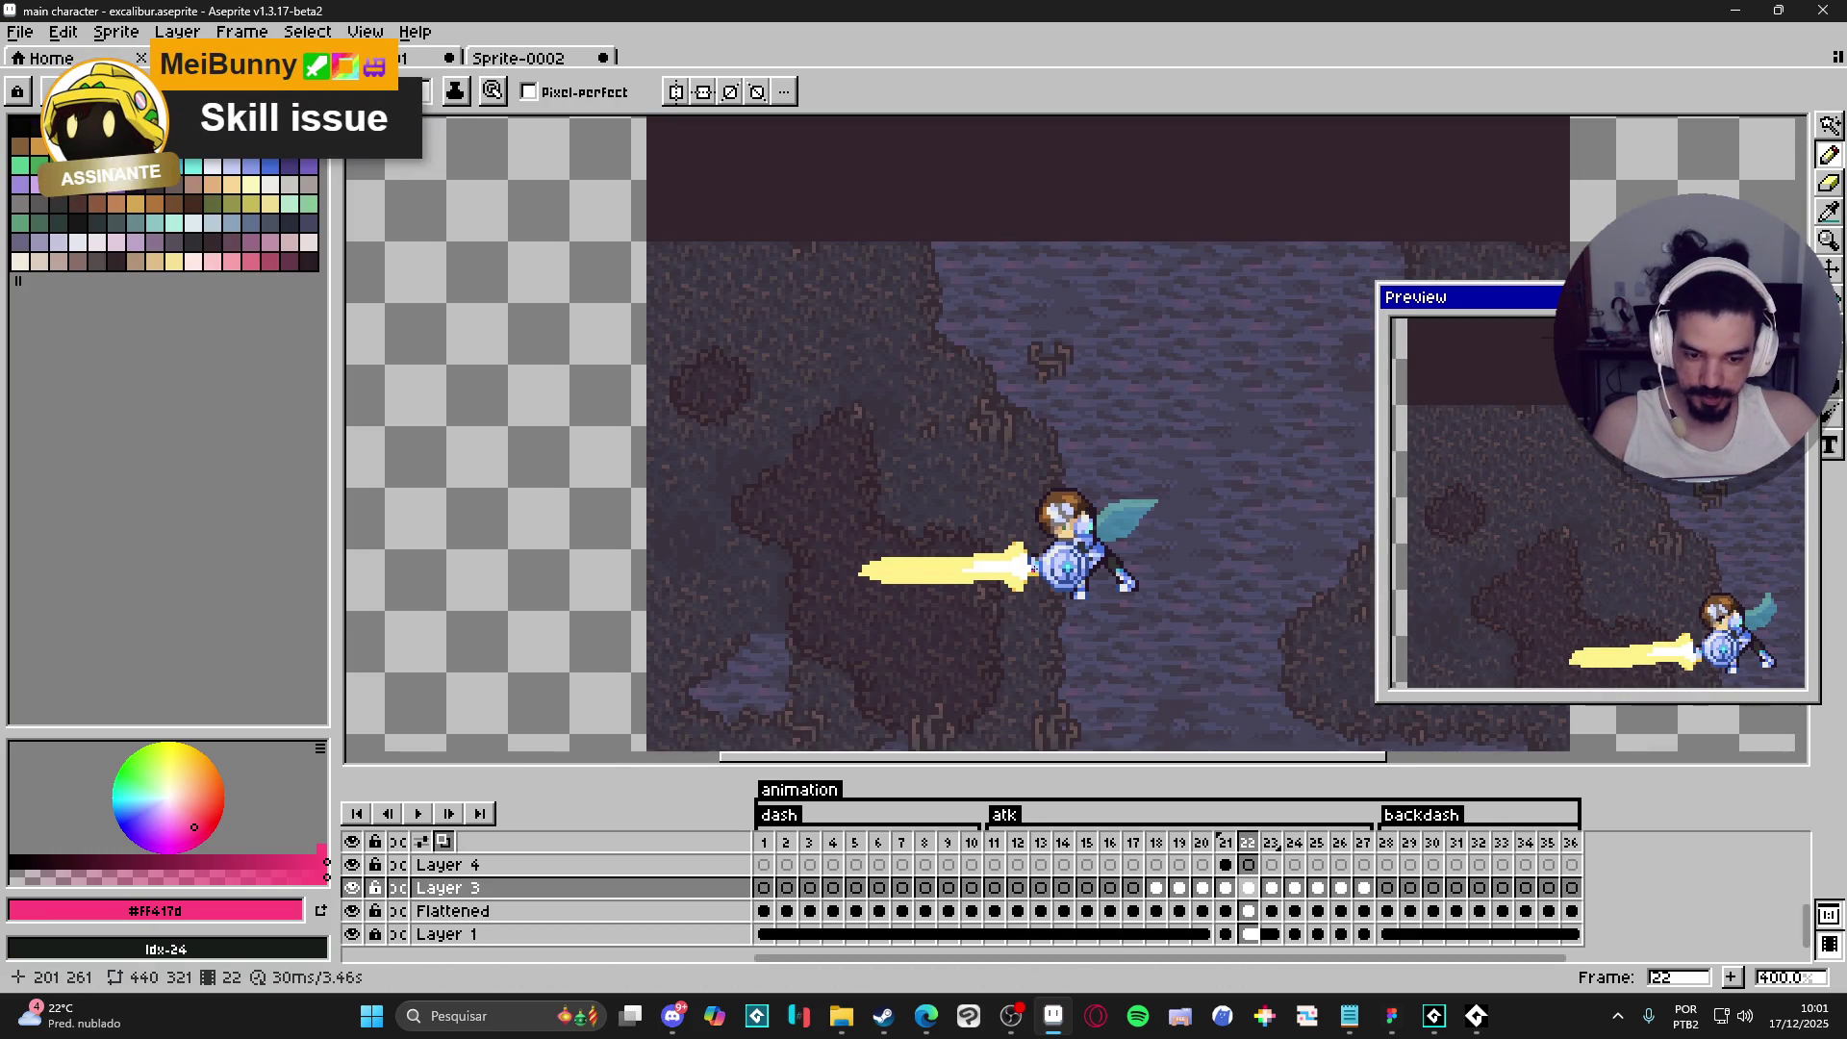
key("alt")
left_click(914, 556)
key("ctrl+Tab")
key("g")
left_click(920, 616)
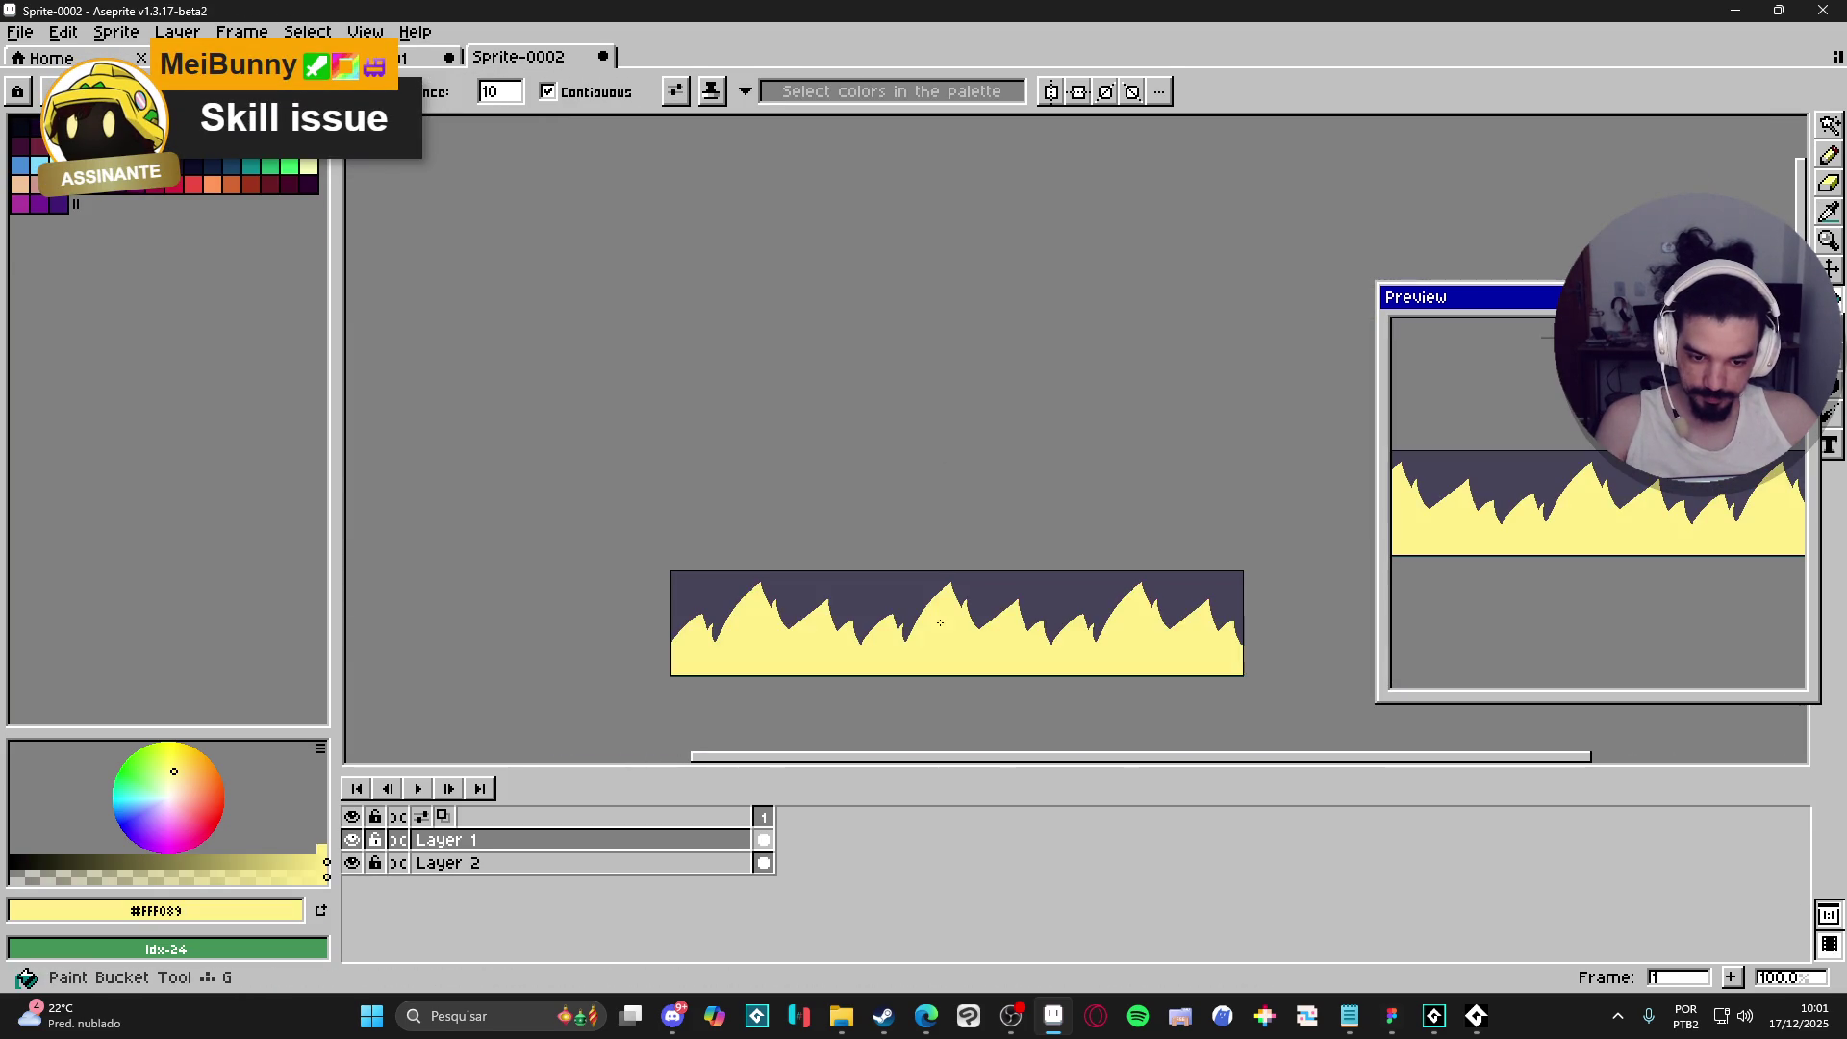
scroll(920, 608, "up", 1)
scroll(908, 619, "up", 1)
- Paint the dark V-notch yellow, then erase a narrower notch in its place
key("b")
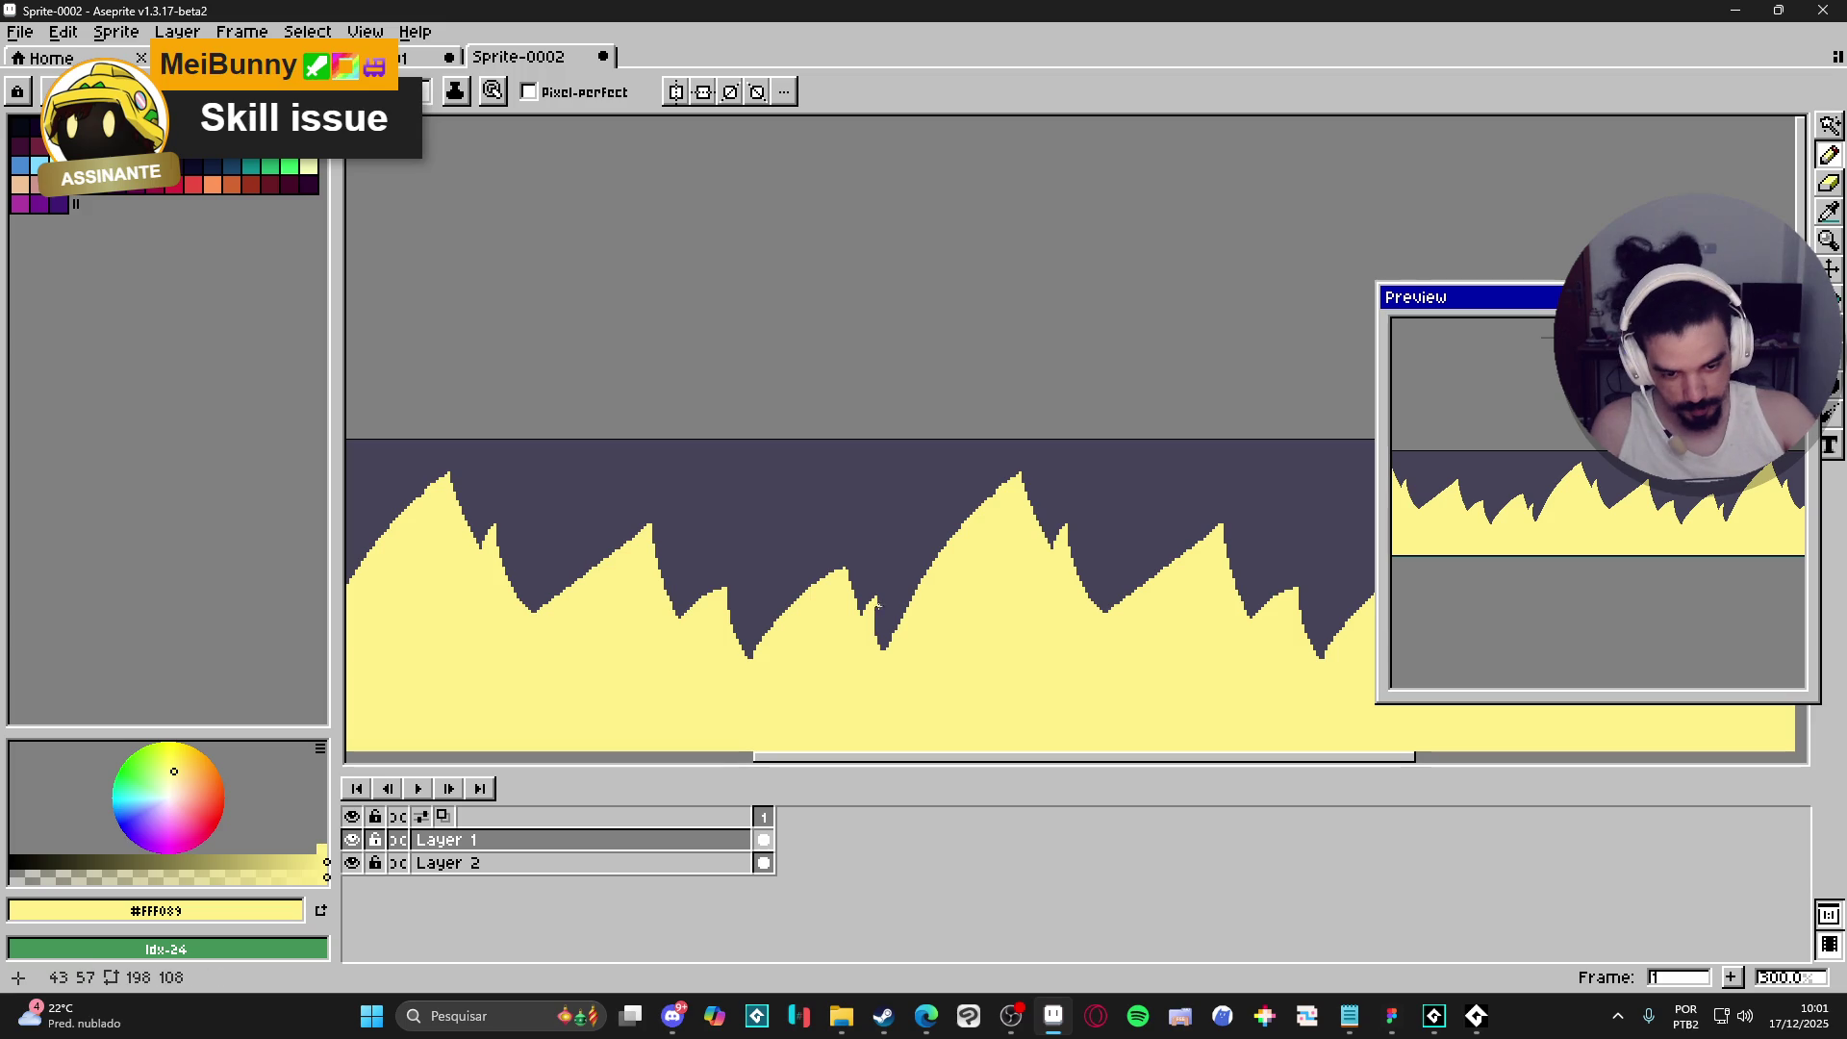
left_click(887, 652)
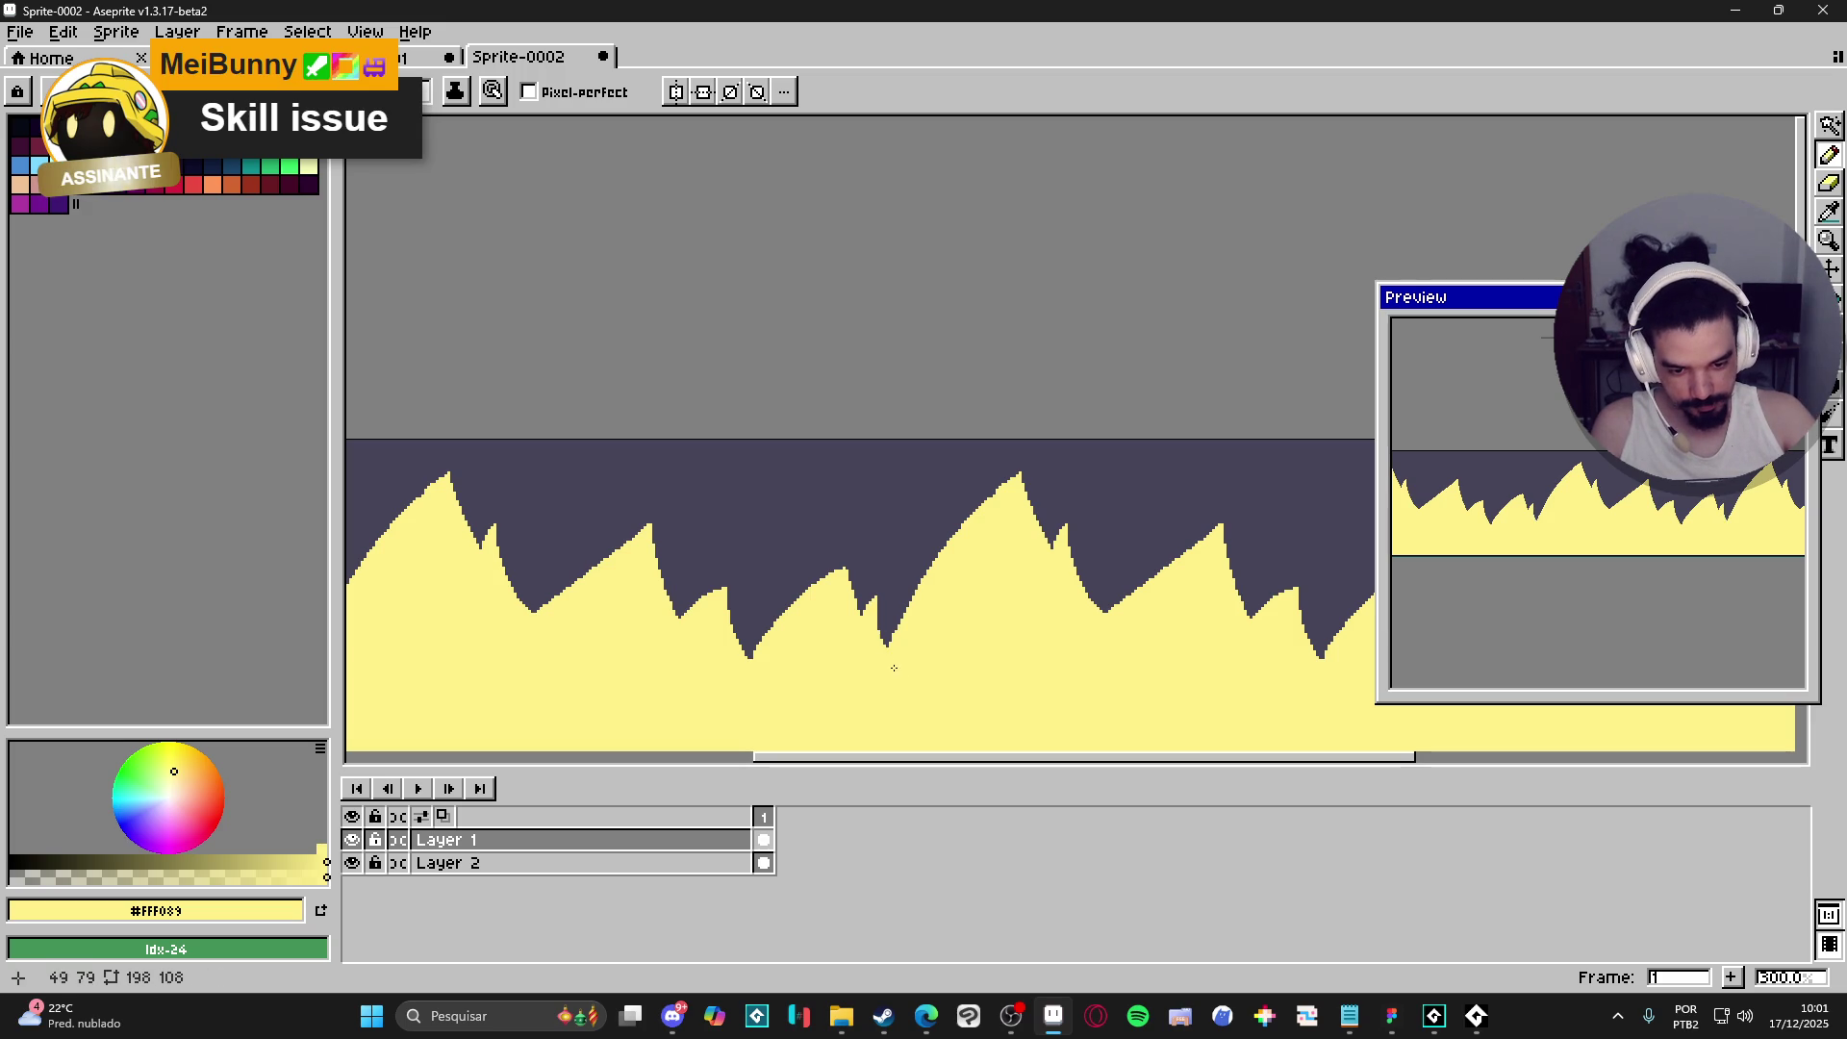
left_click_drag(885, 647, 880, 632)
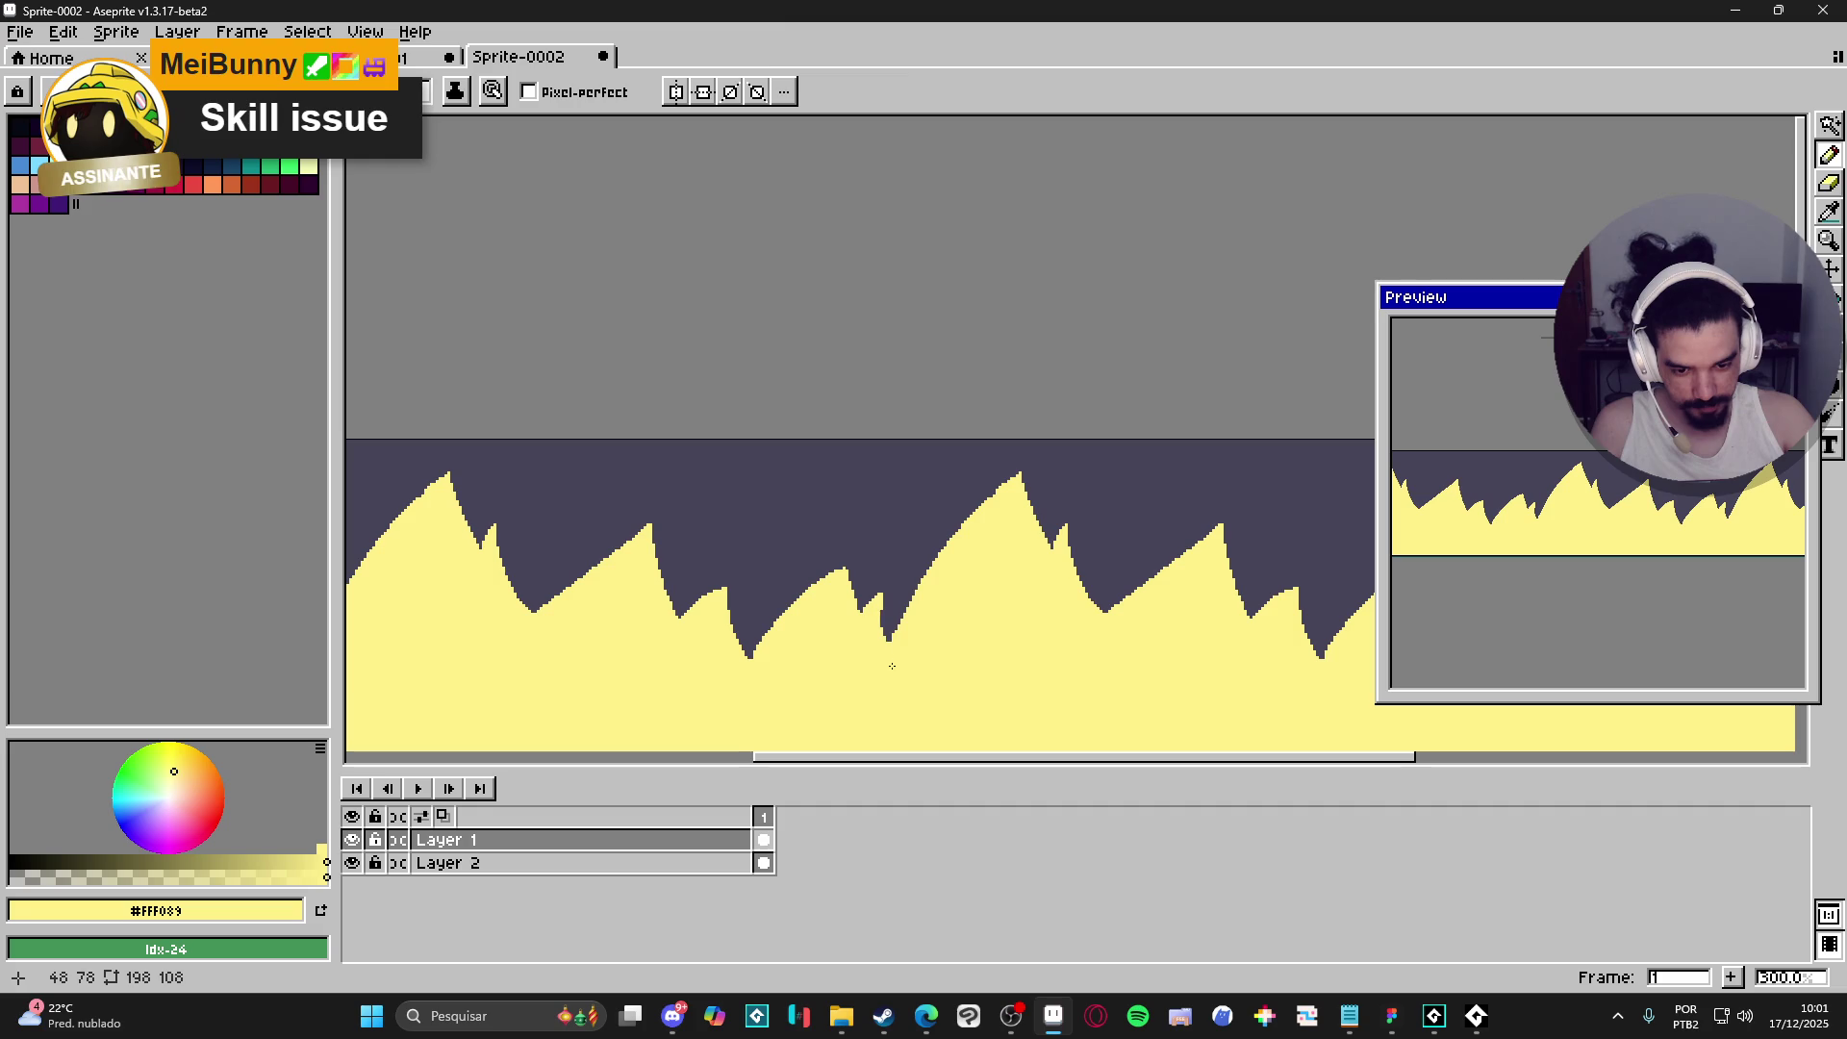
key("e")
left_click_drag(883, 601, 885, 637)
key("b")
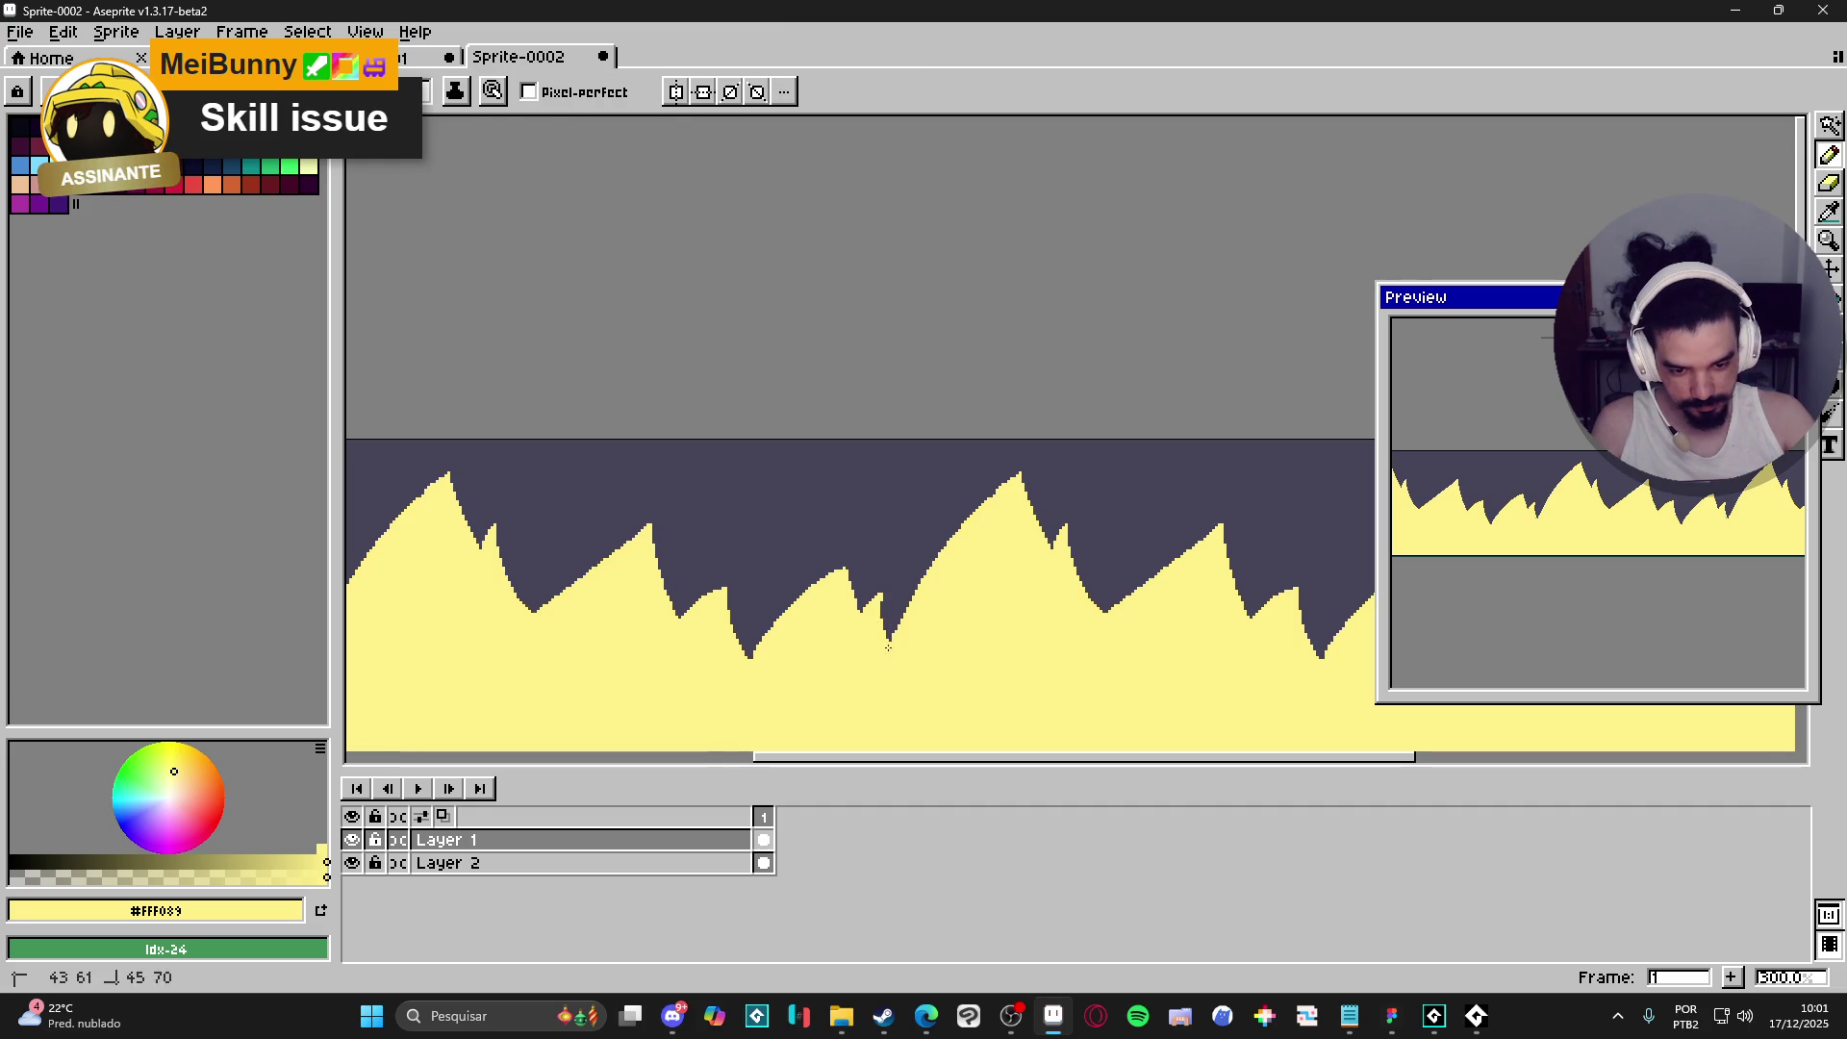
scroll(954, 706, "down", 3)
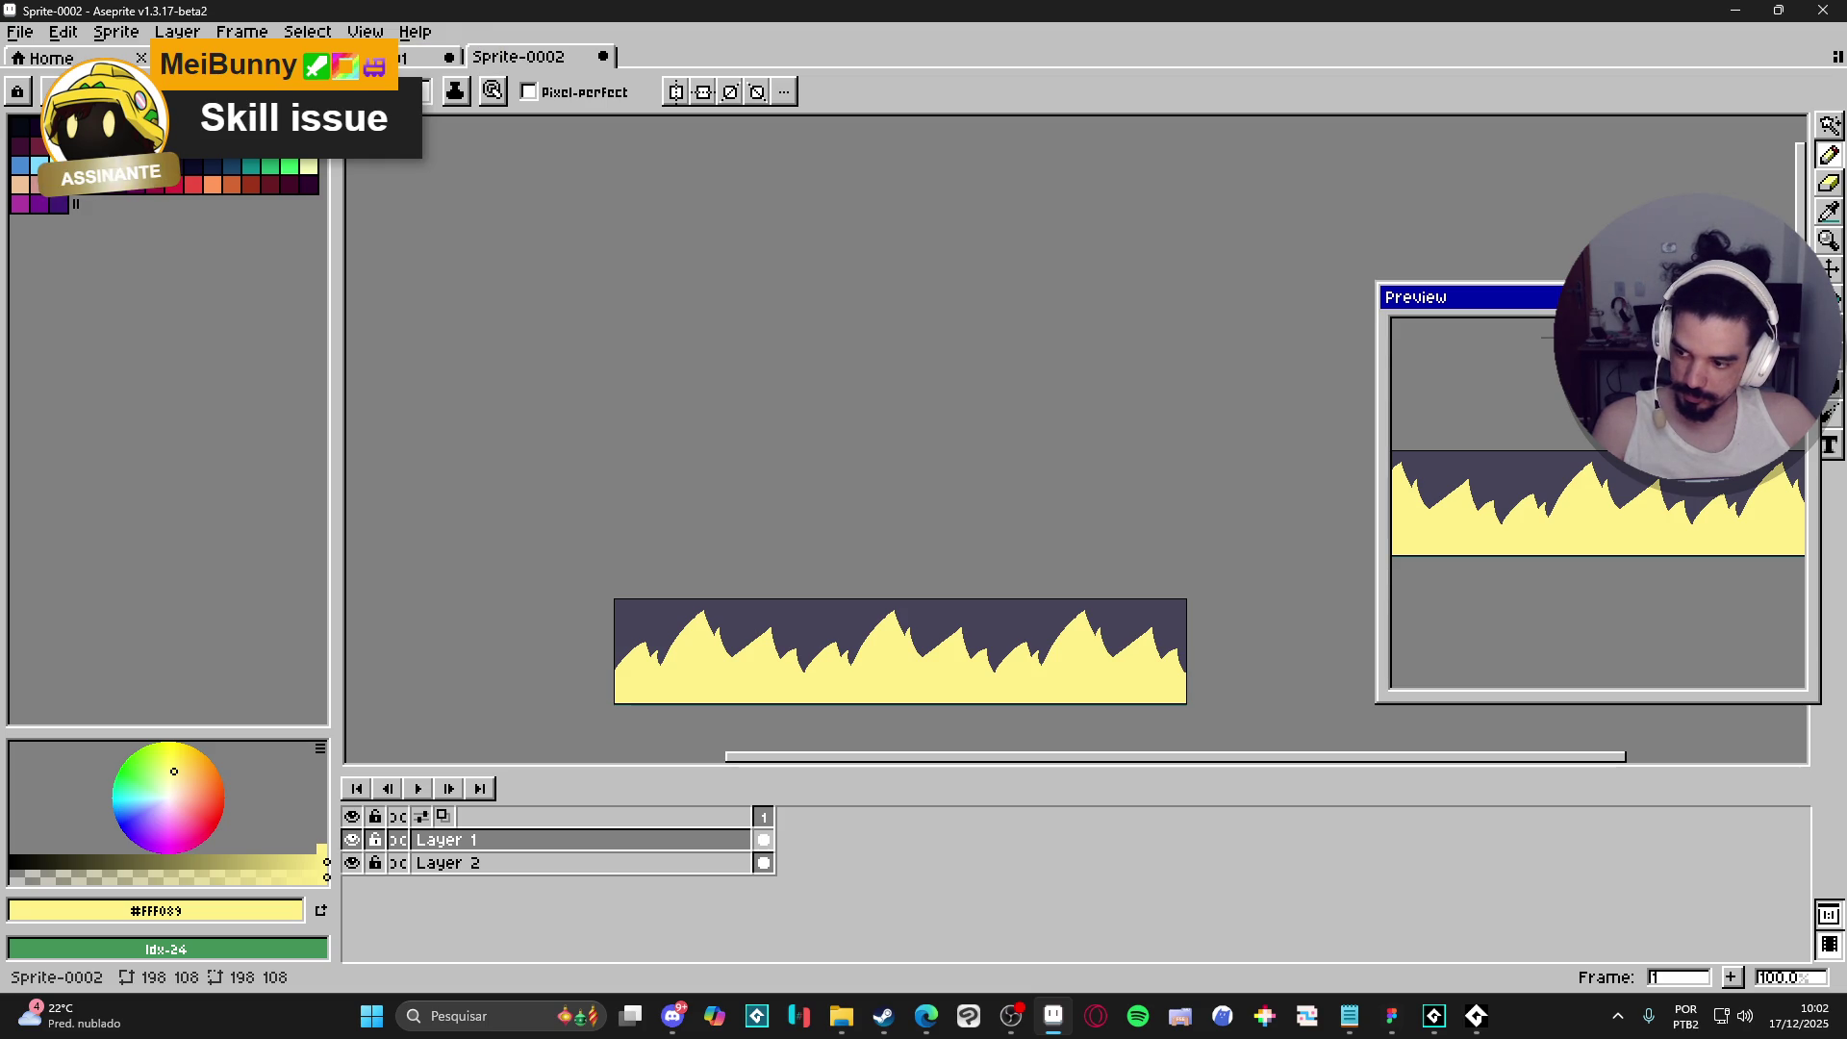
- Pick white from Sprite-0001 and draw white strokes just inside the yellow peaks
left_click(429, 58)
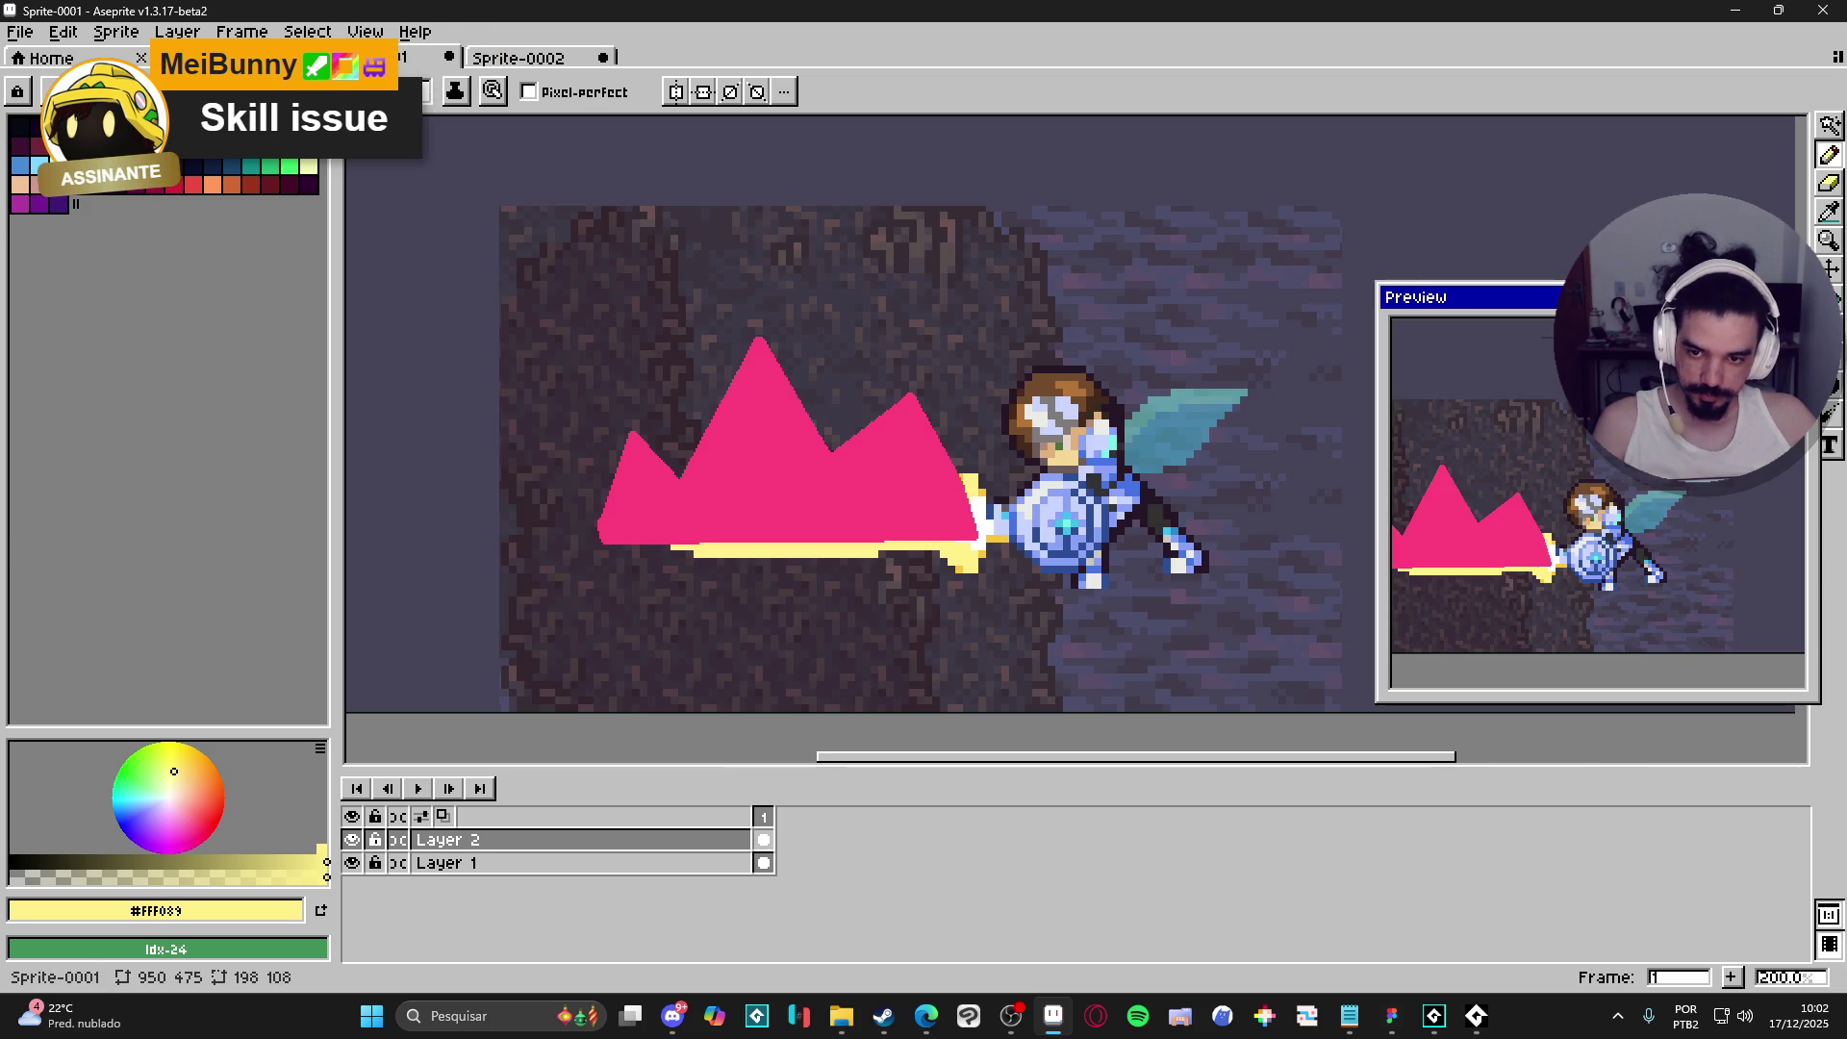
left_click(999, 530, "alt")
left_click(534, 60)
scroll(821, 653, "up", 1)
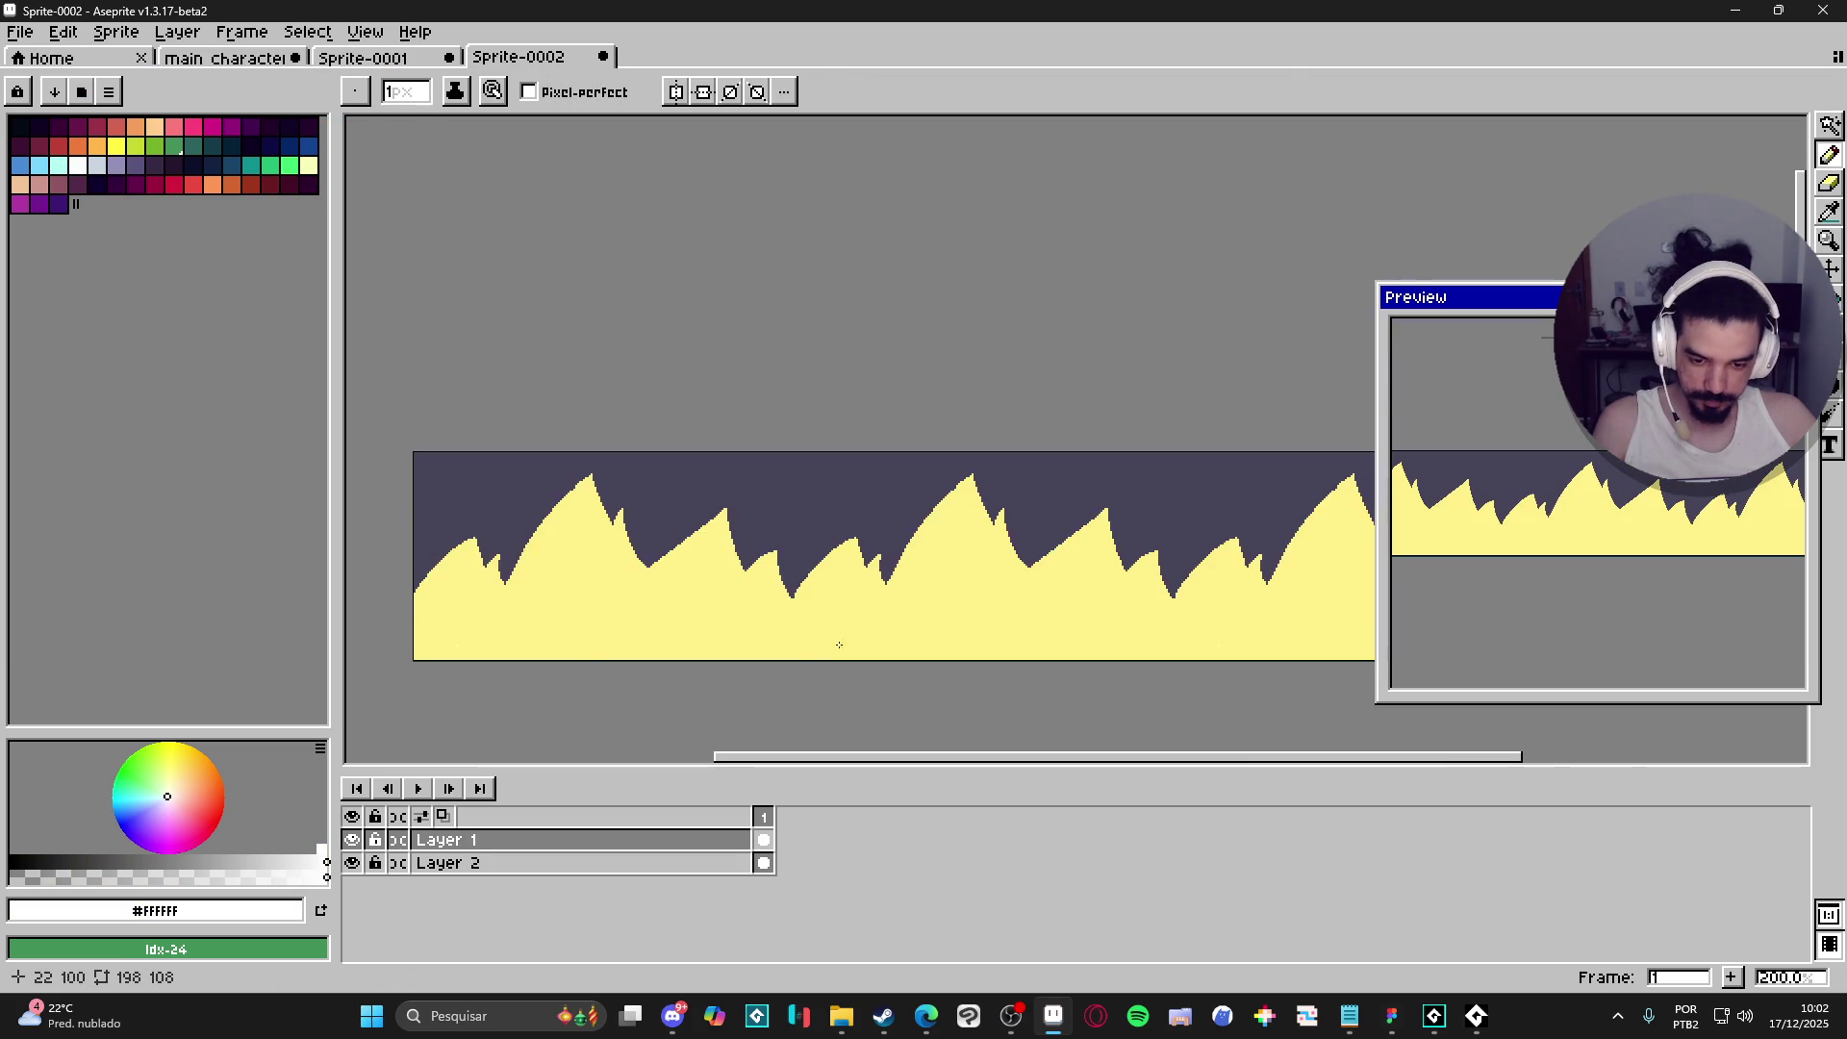
key("ctrl")
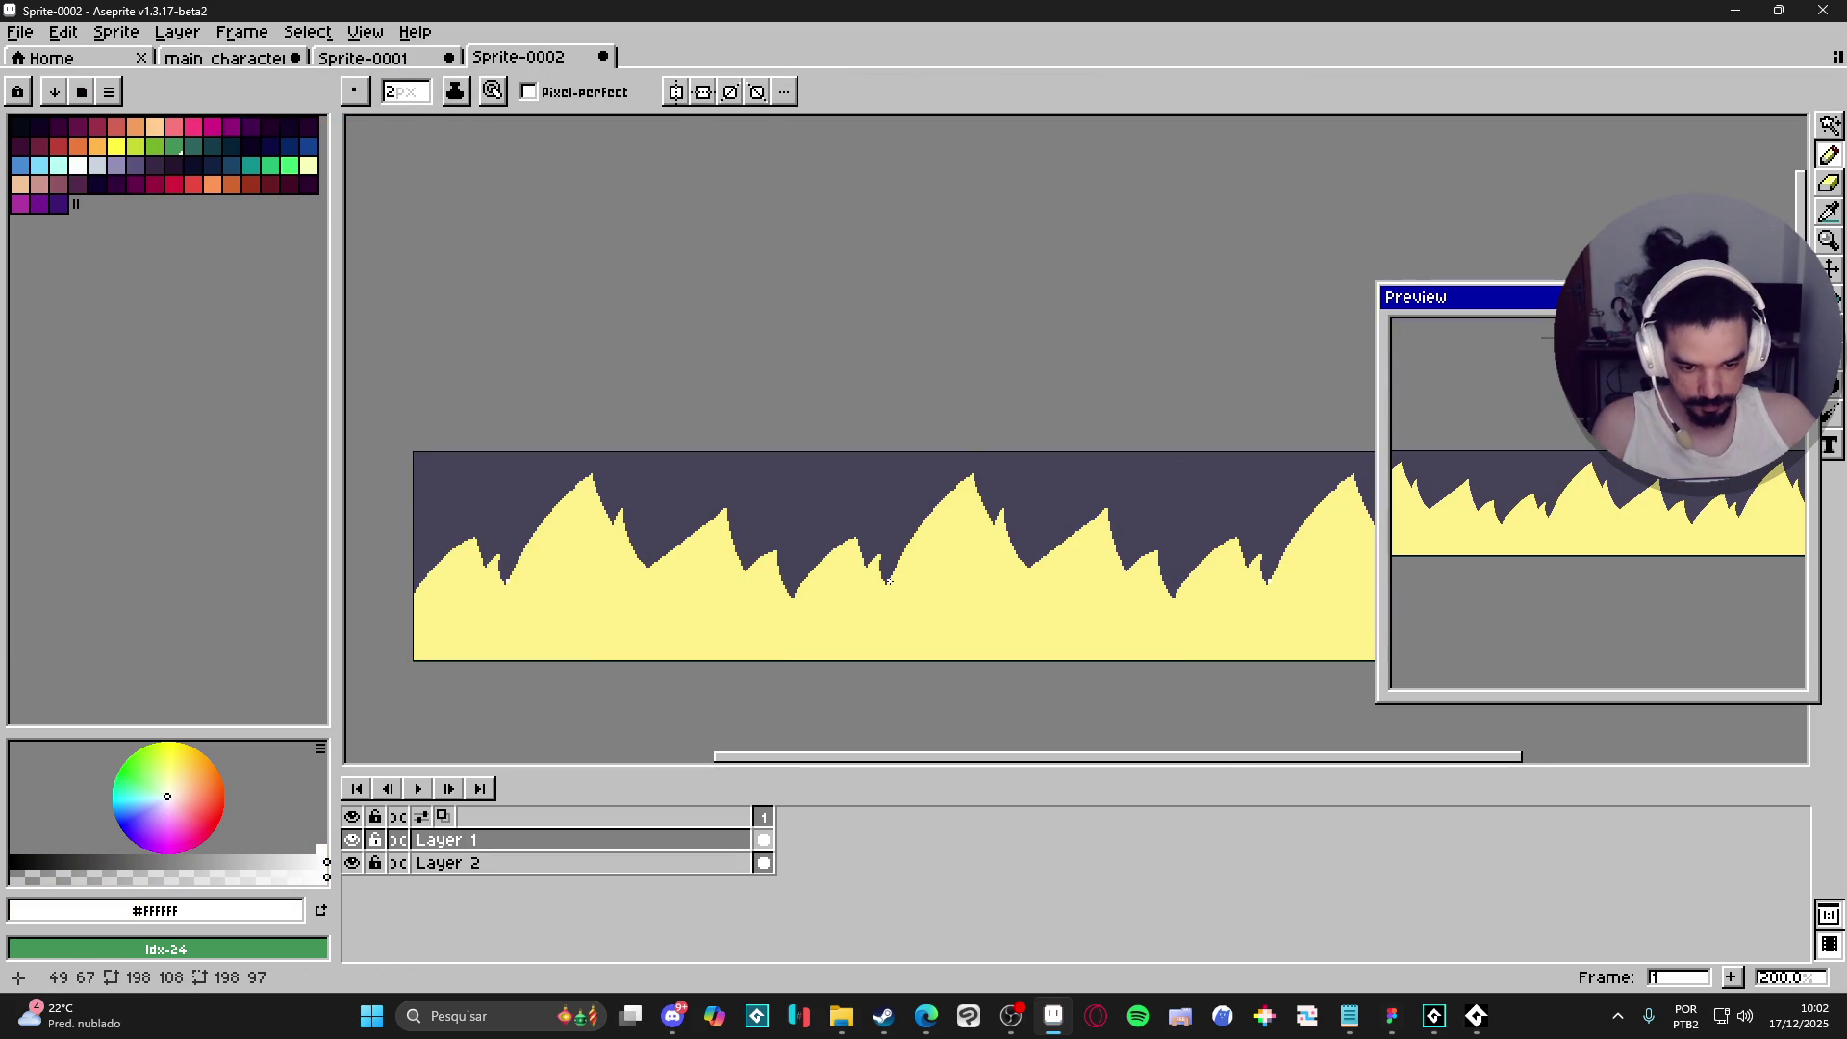
mouse_move(894, 619)
left_mouse_down()
mouse_move(944, 534)
mouse_move(981, 565)
left_mouse_up()
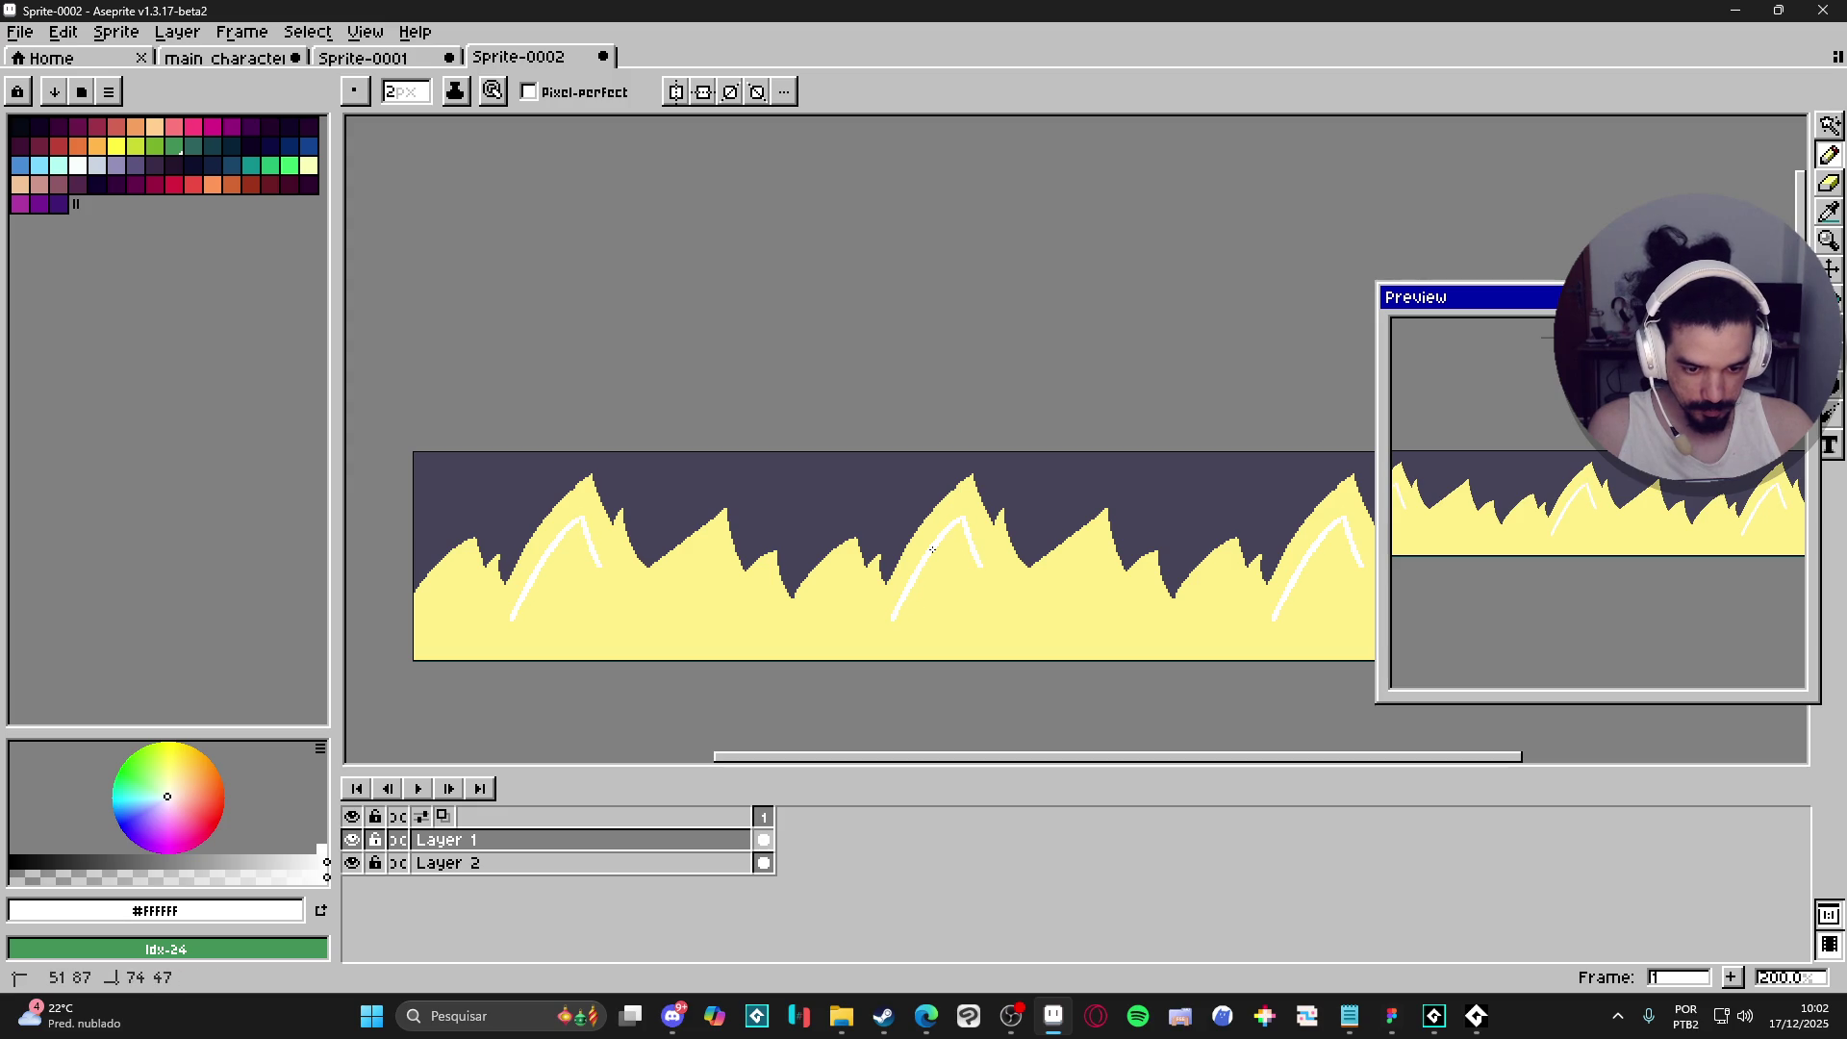
mouse_move(981, 567)
left_mouse_down()
mouse_move(995, 549)
mouse_move(1037, 600)
mouse_move(1082, 551)
mouse_move(1119, 610)
mouse_move(1146, 580)
mouse_move(1203, 594)
mouse_move(1222, 575)
mouse_move(1238, 606)
mouse_move(1253, 582)
mouse_move(1268, 616)
left_mouse_up()
- Bucket-fill the flame body below the line with white and paint white along the yellow edge
key("g")
left_click(1246, 633)
key("b")
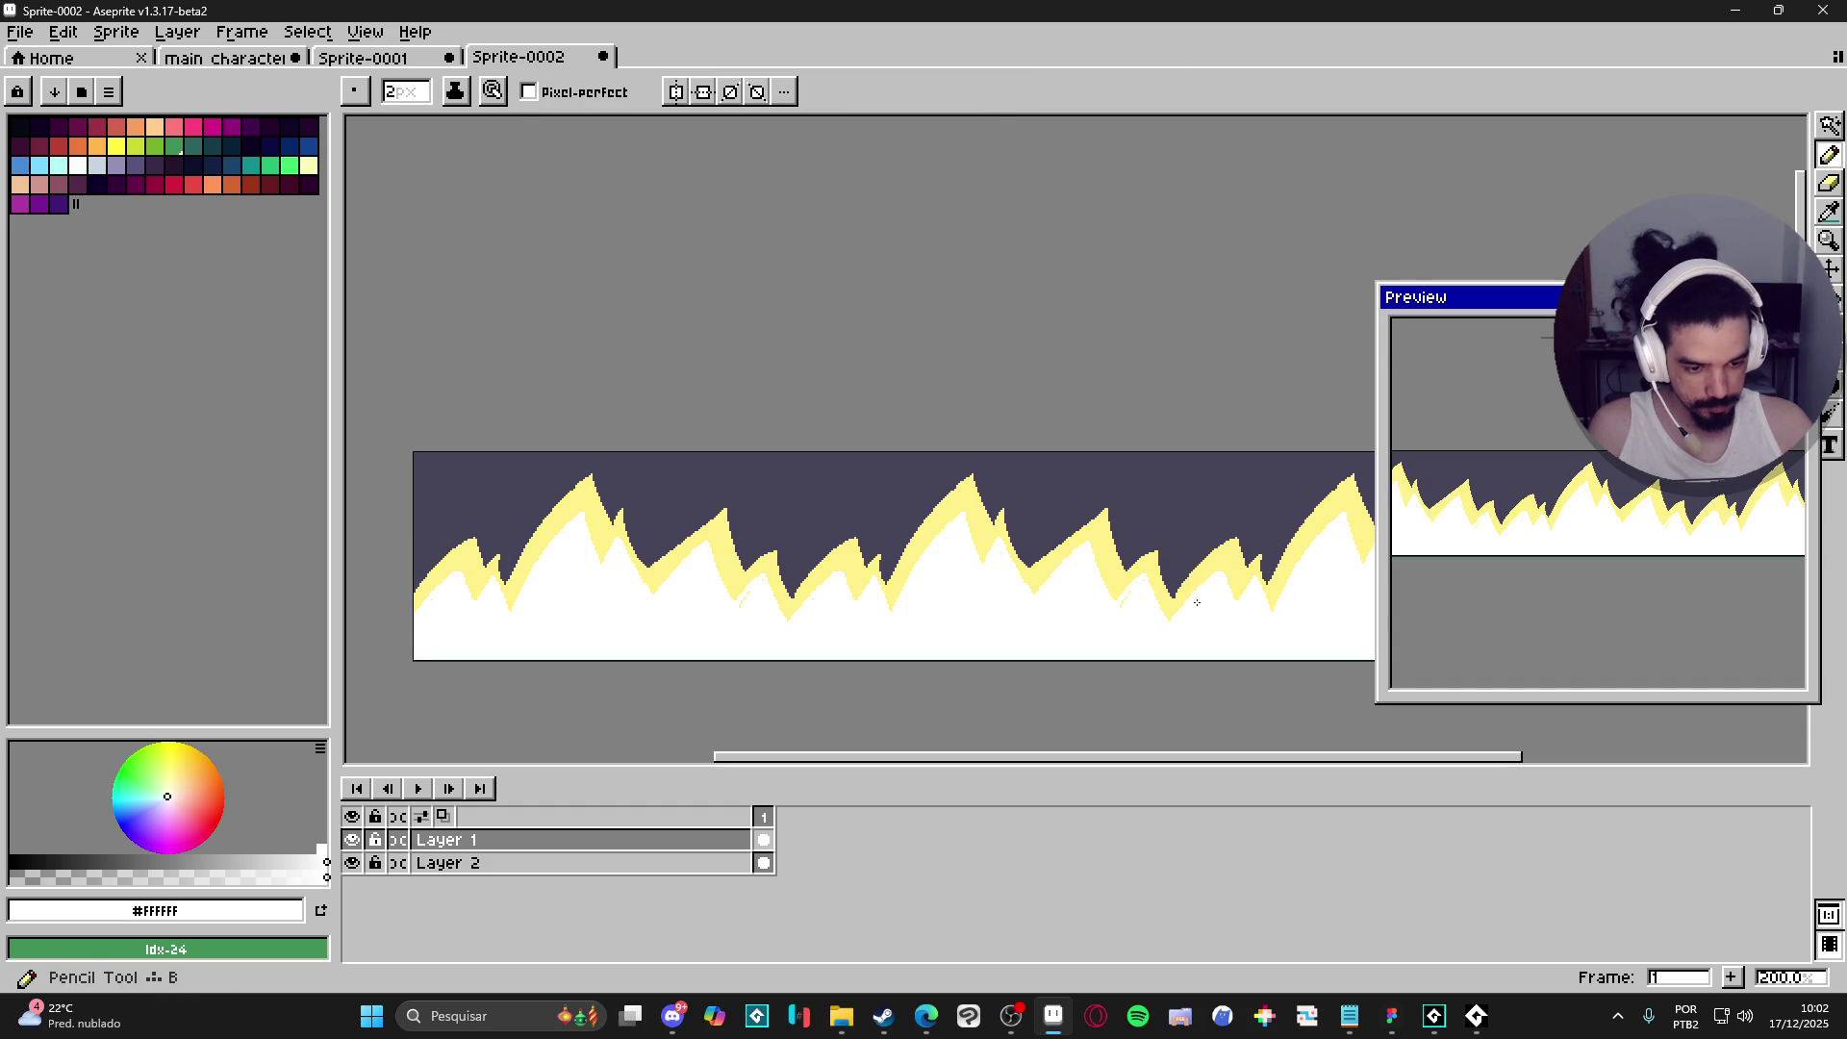
left_click(1229, 562, "alt")
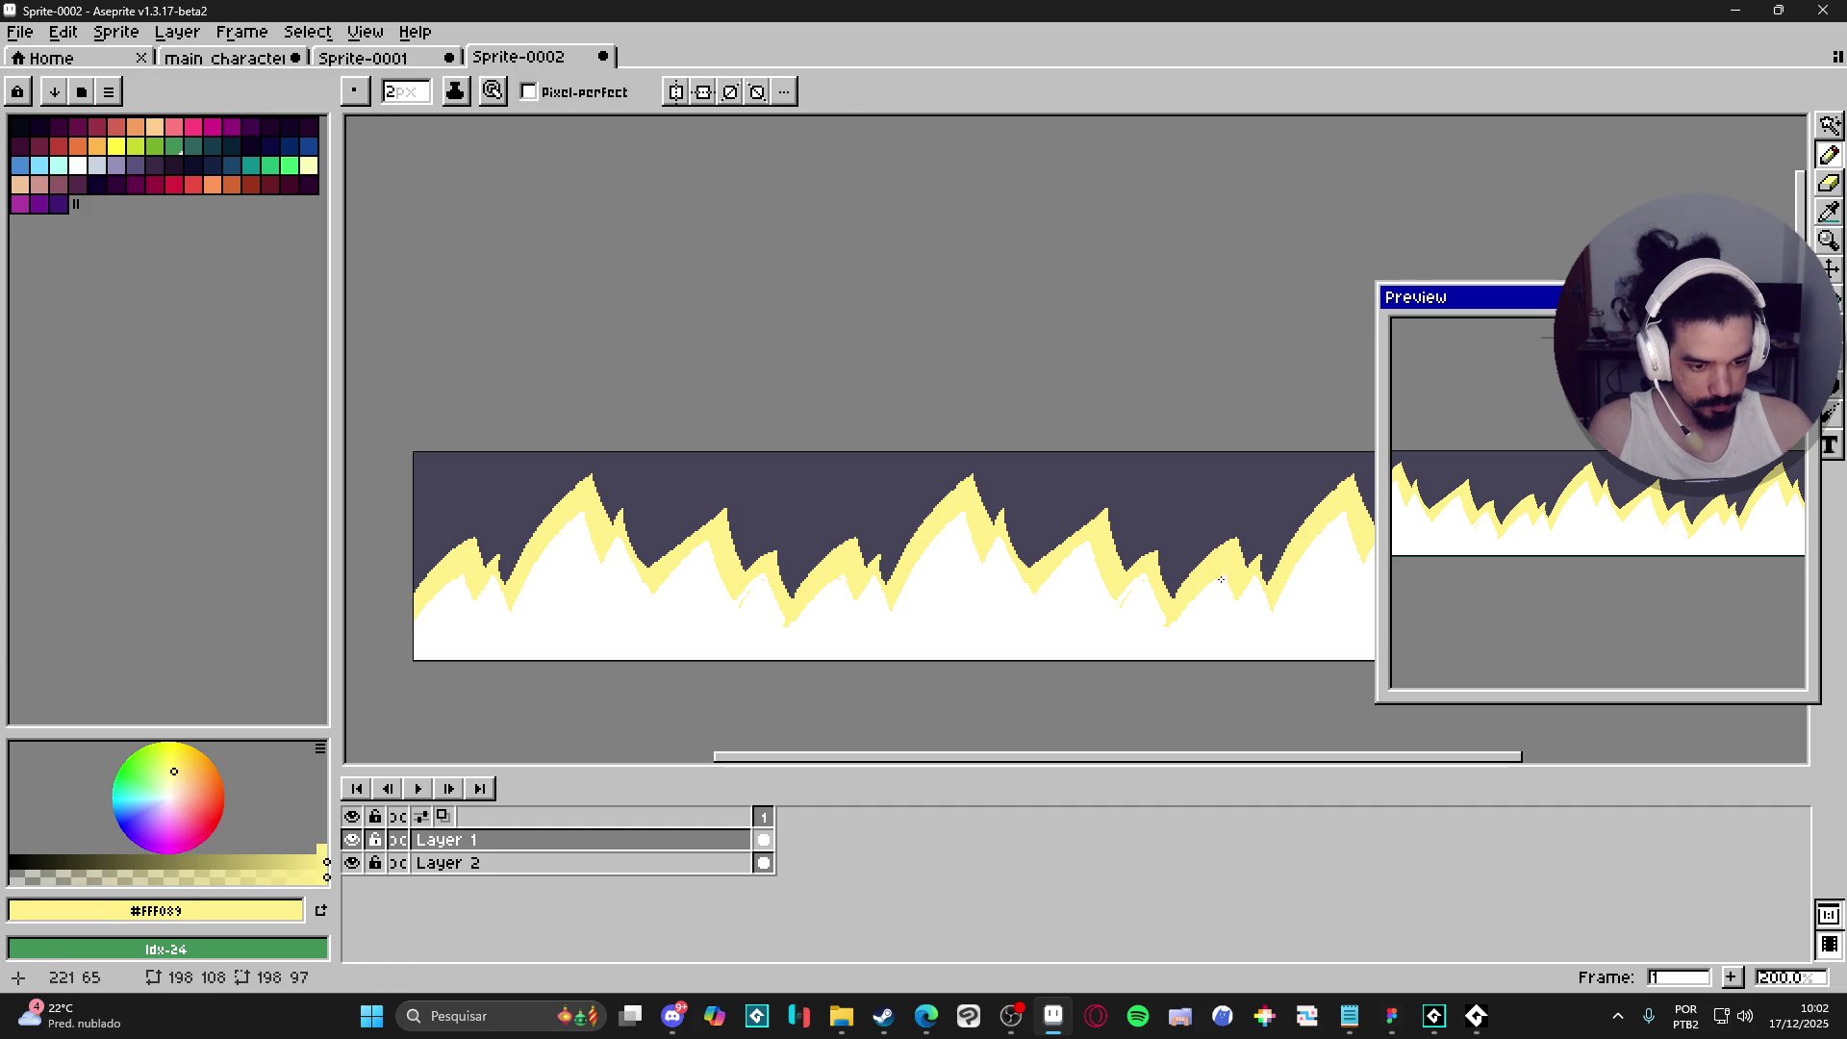
left_click(1146, 601, "alt")
left_click_drag(1146, 601, 1164, 614)
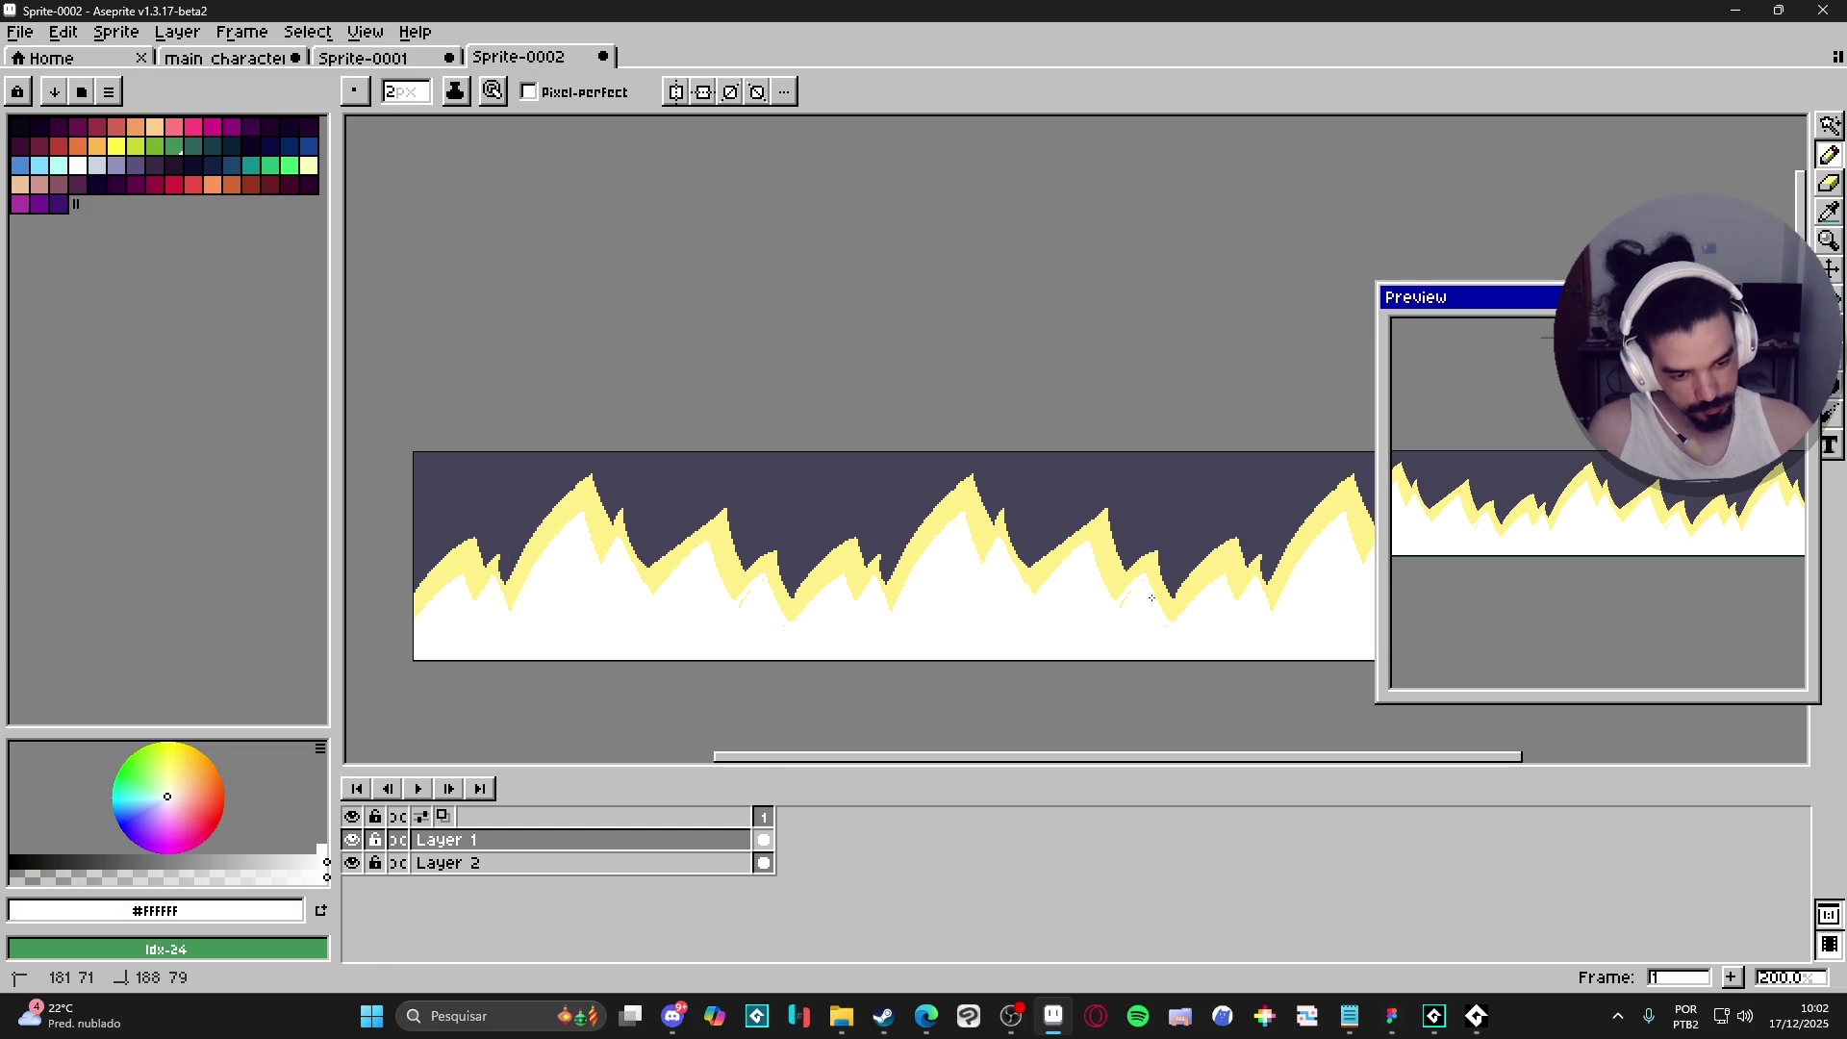
- Redraw the pale-yellow rim and white edges along the right-hand peaks and slopes
left_click(1151, 571, "alt")
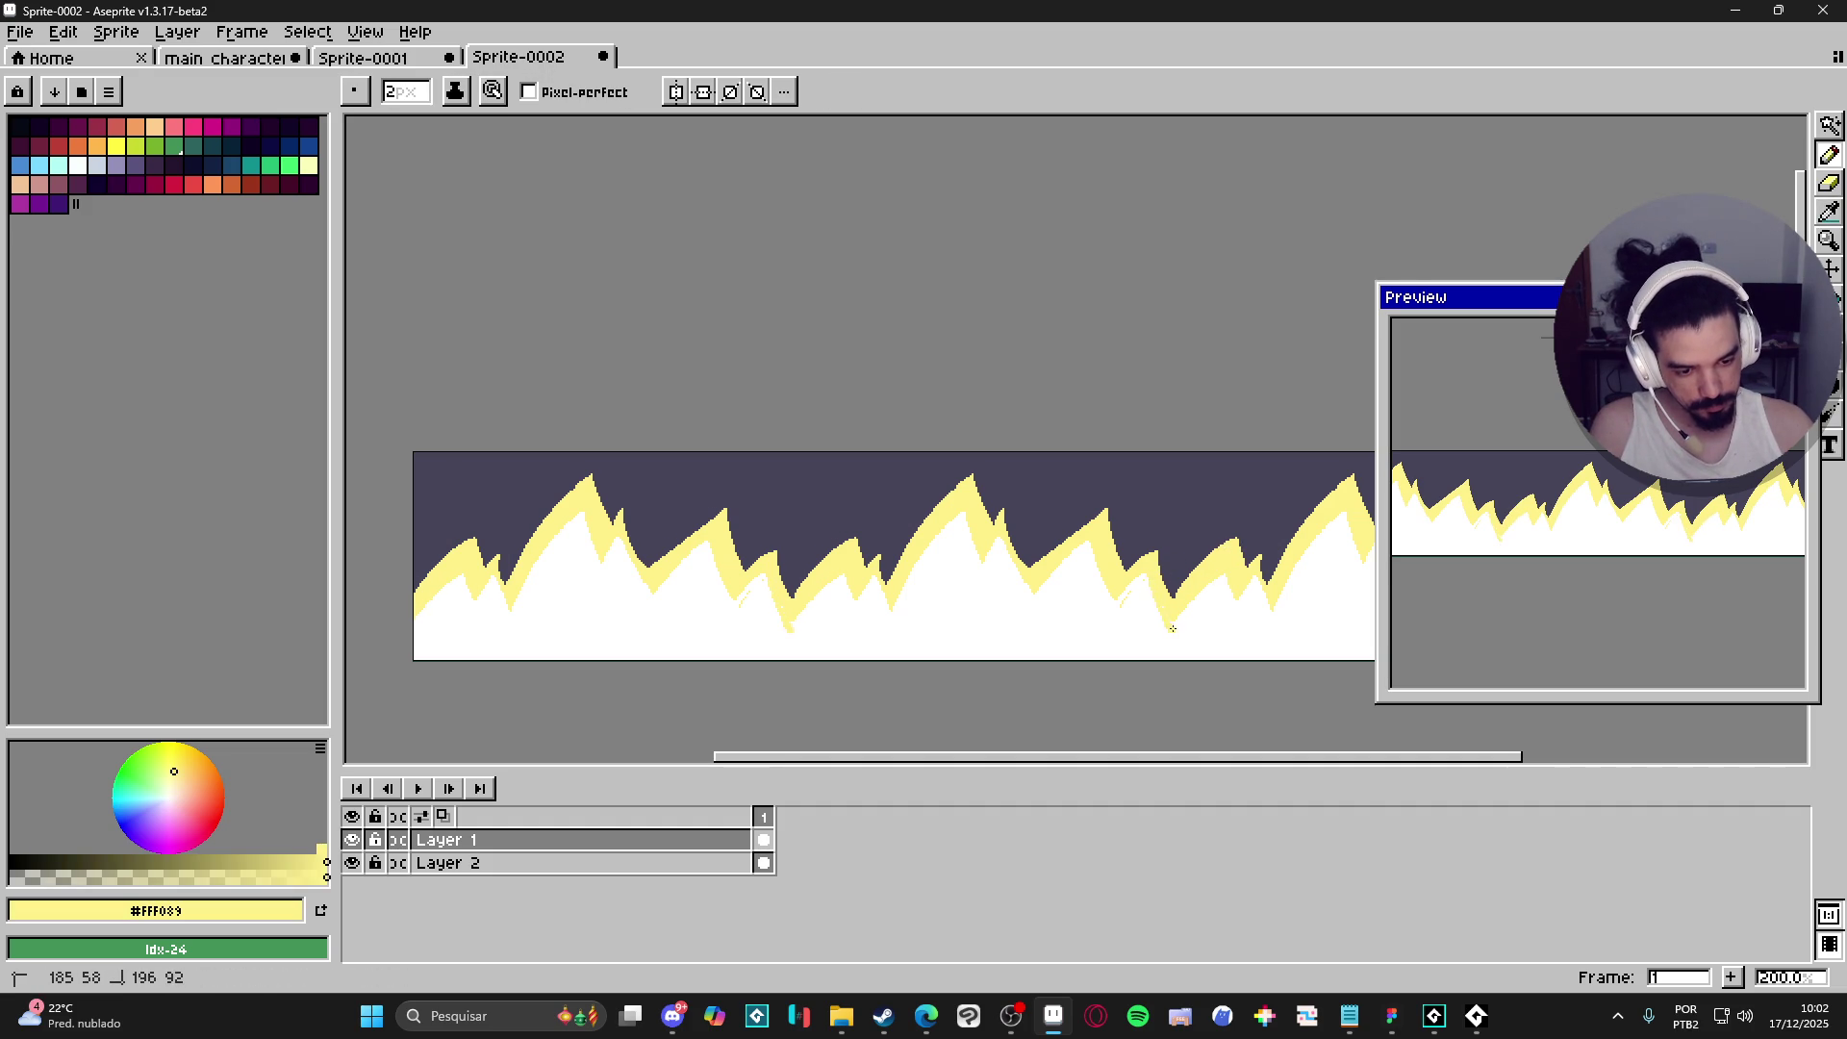
left_click_drag(1148, 577, 1116, 574)
left_click(1122, 615, "alt")
left_click(1116, 574)
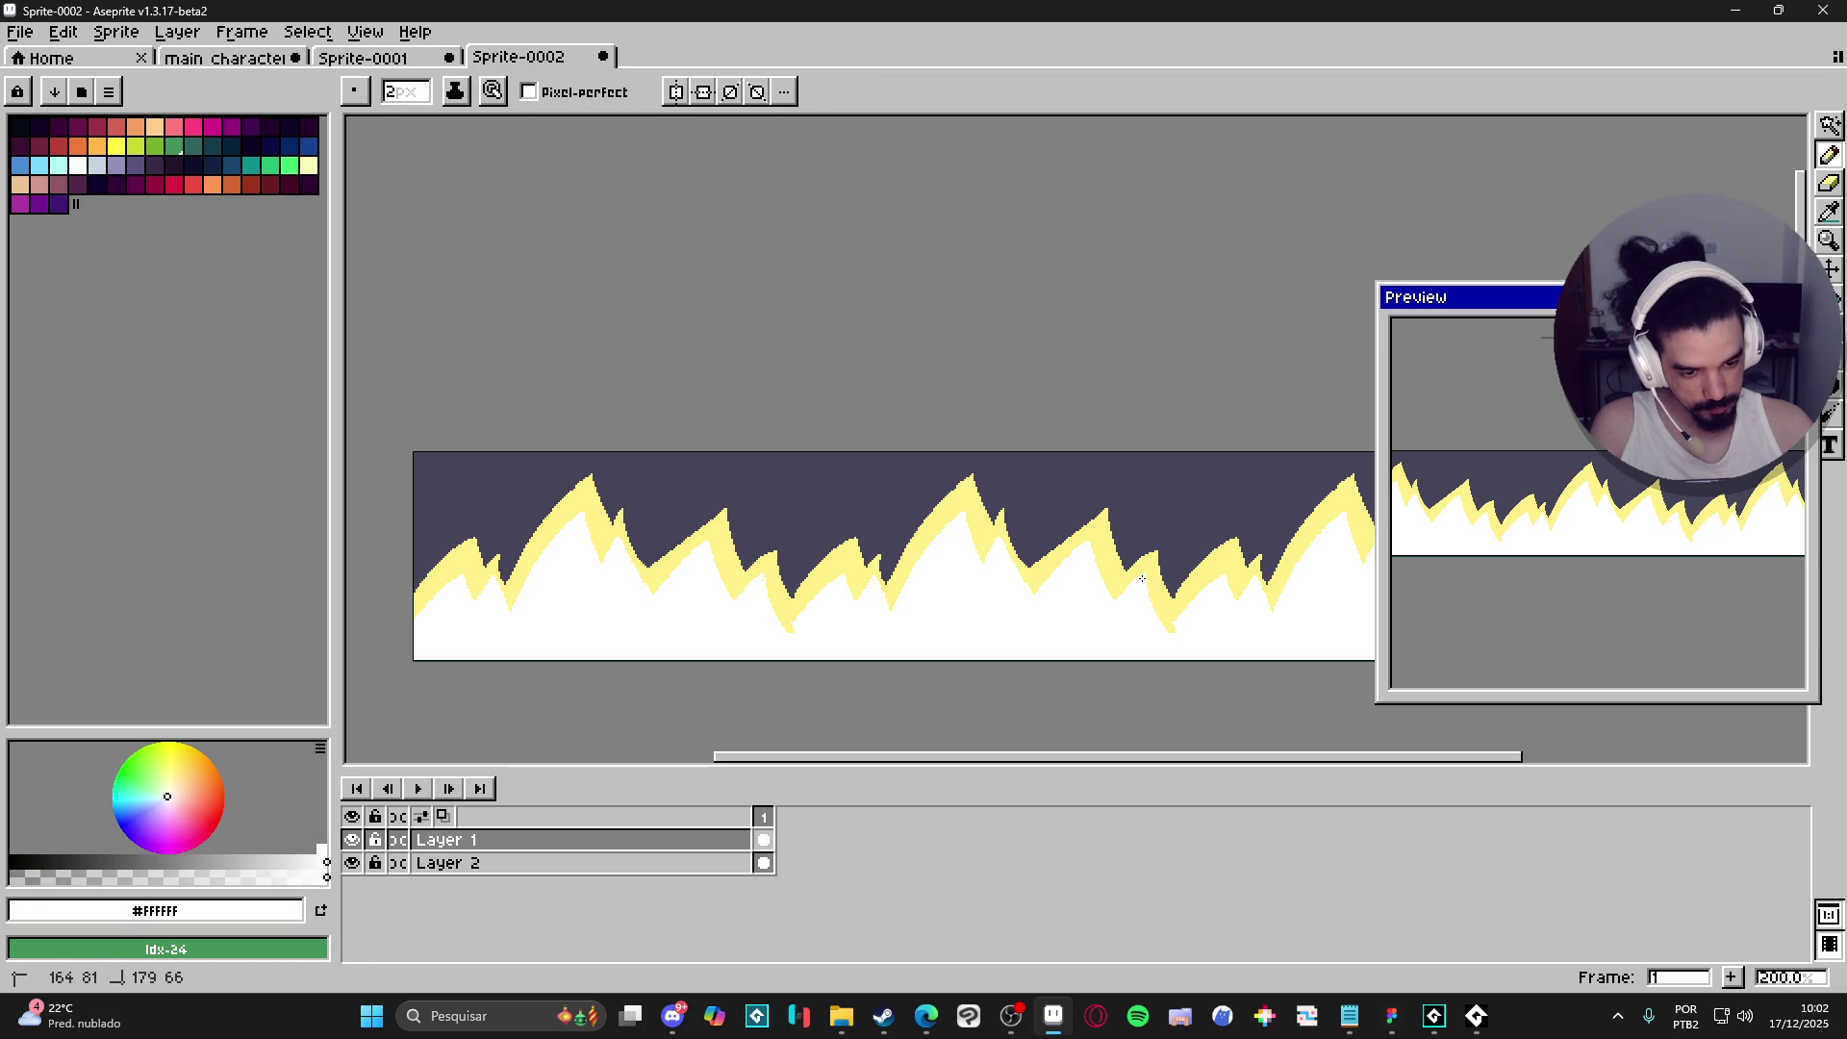
left_click(1060, 574, "alt")
left_click_drag(1099, 538, 1068, 558)
left_click(1083, 568, "alt")
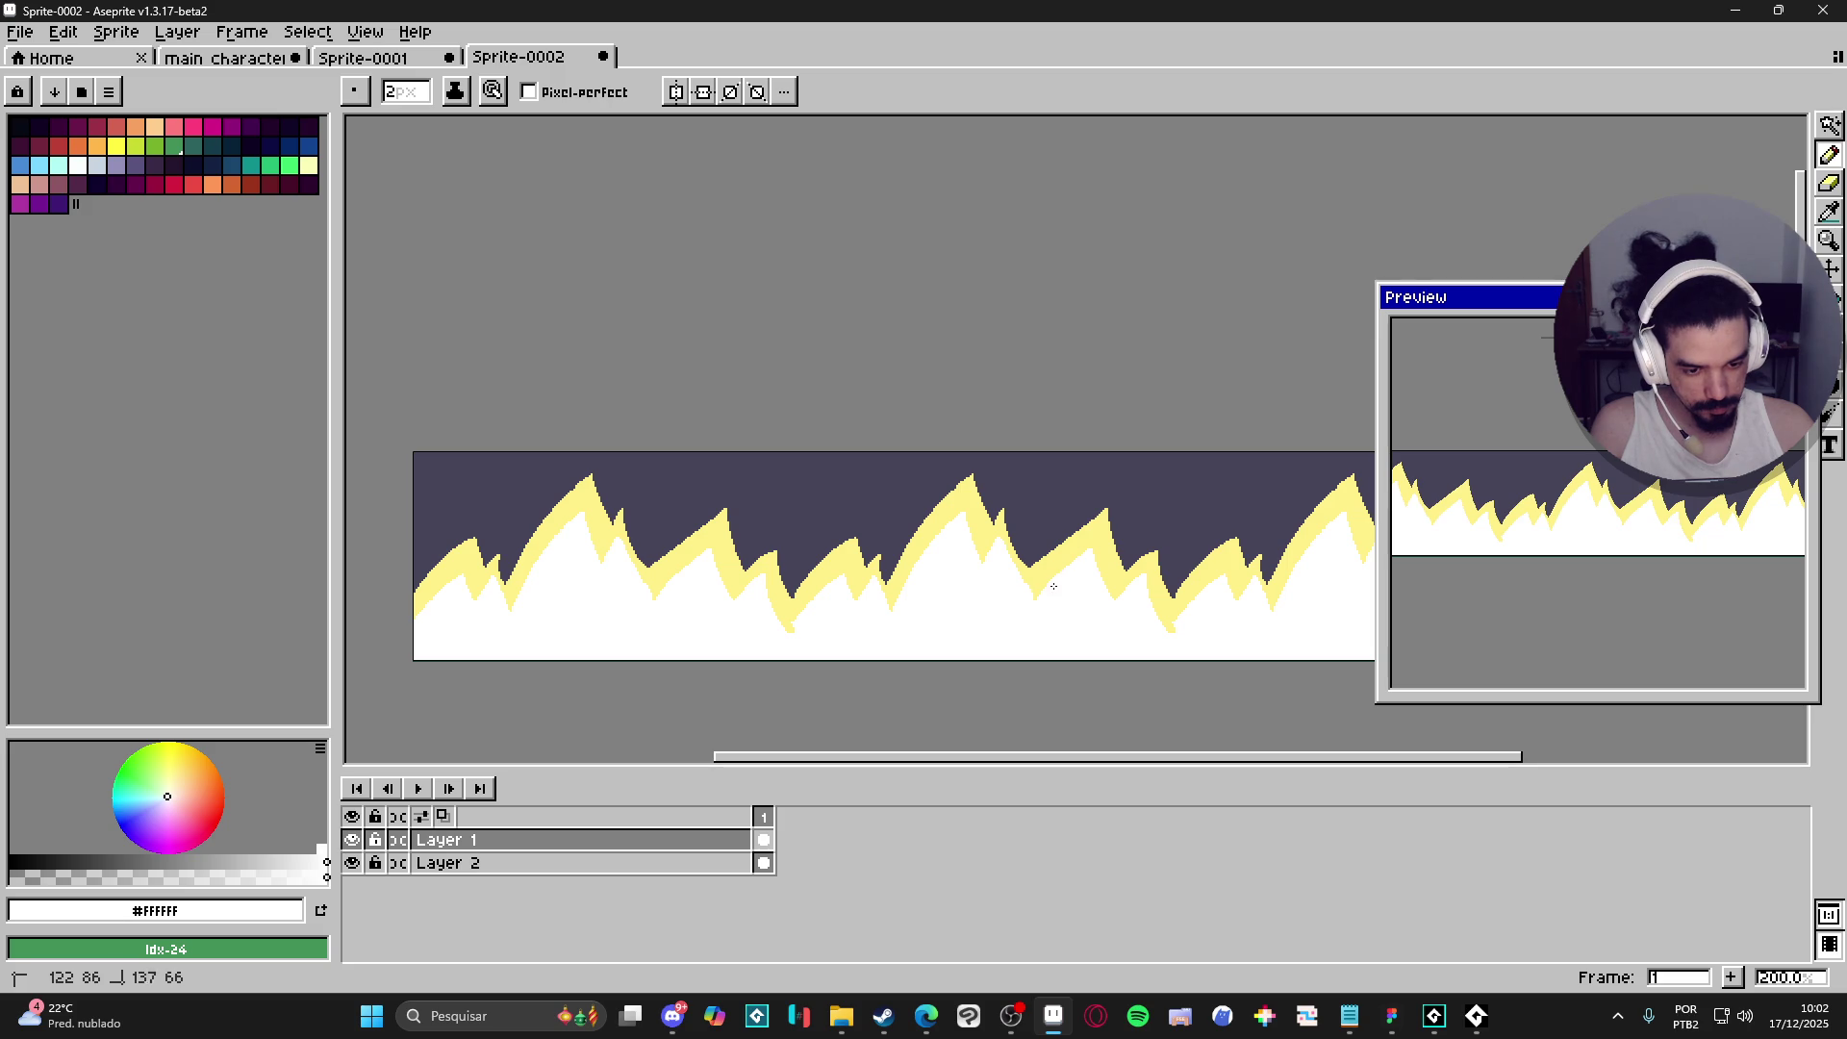
left_click(1000, 530, "alt")
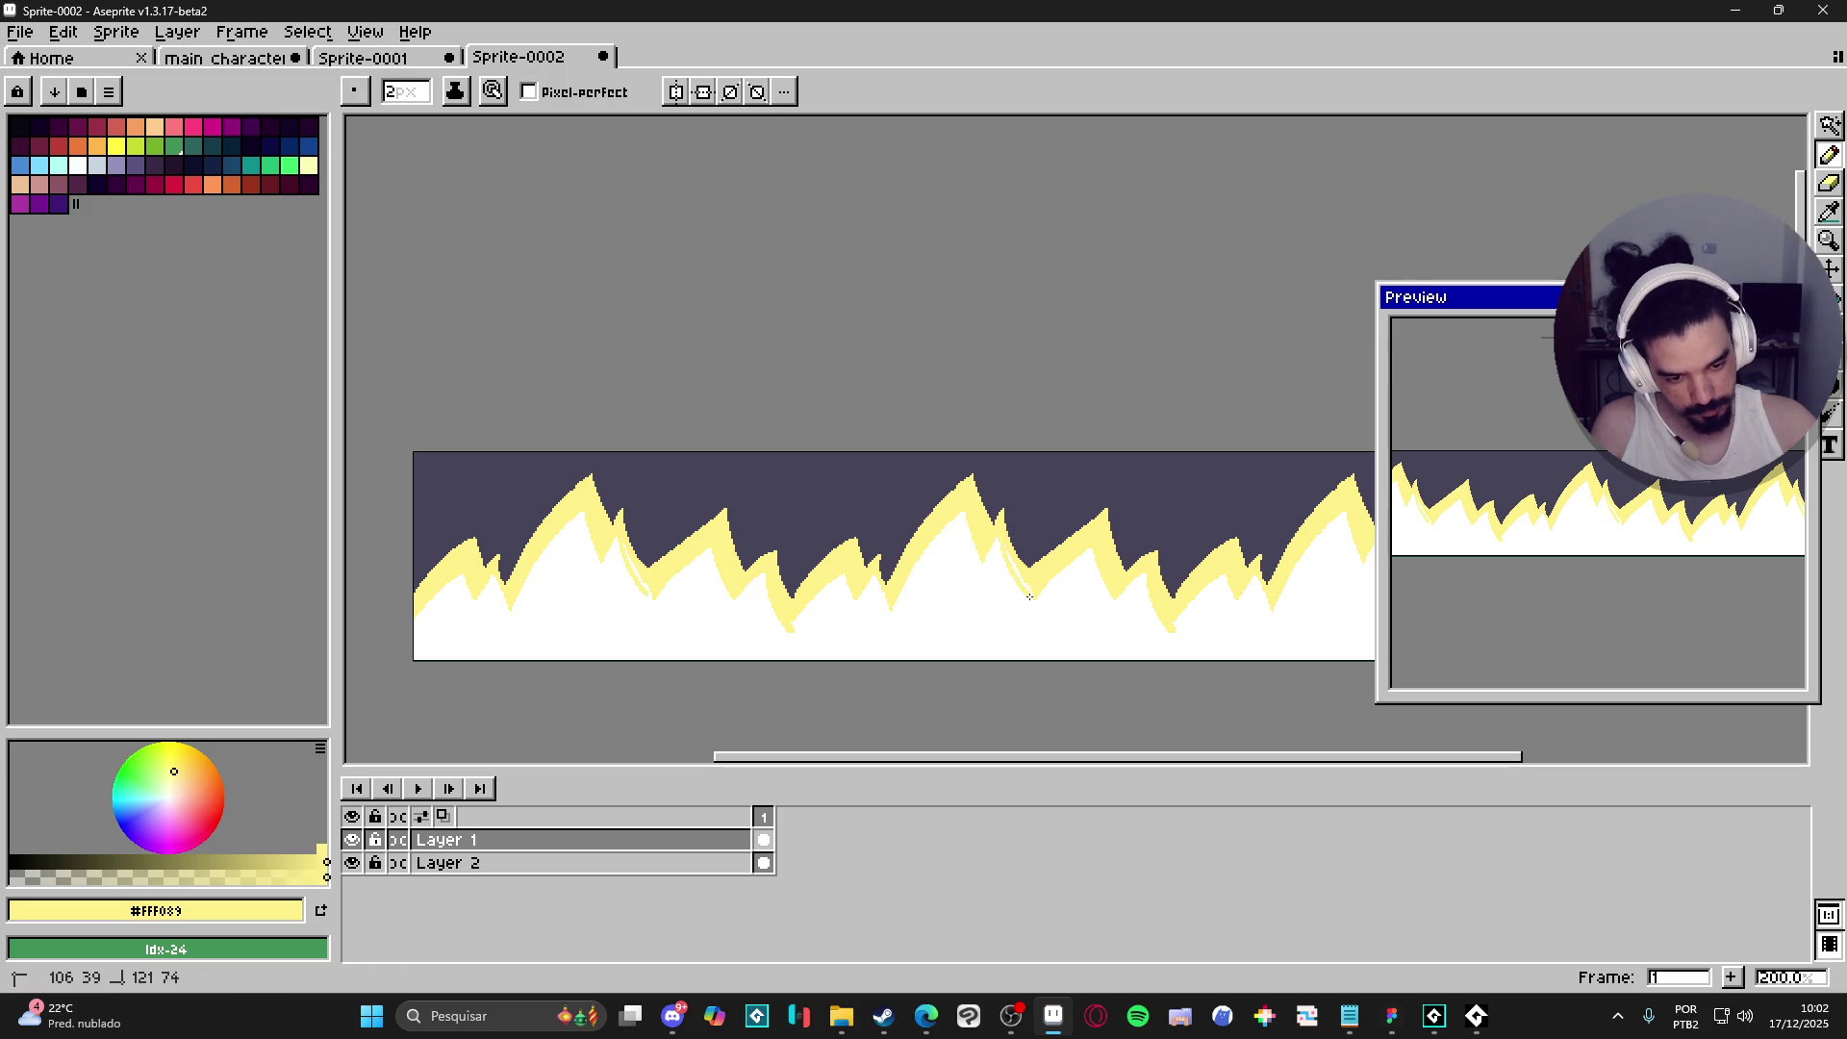
left_click(981, 526, "alt")
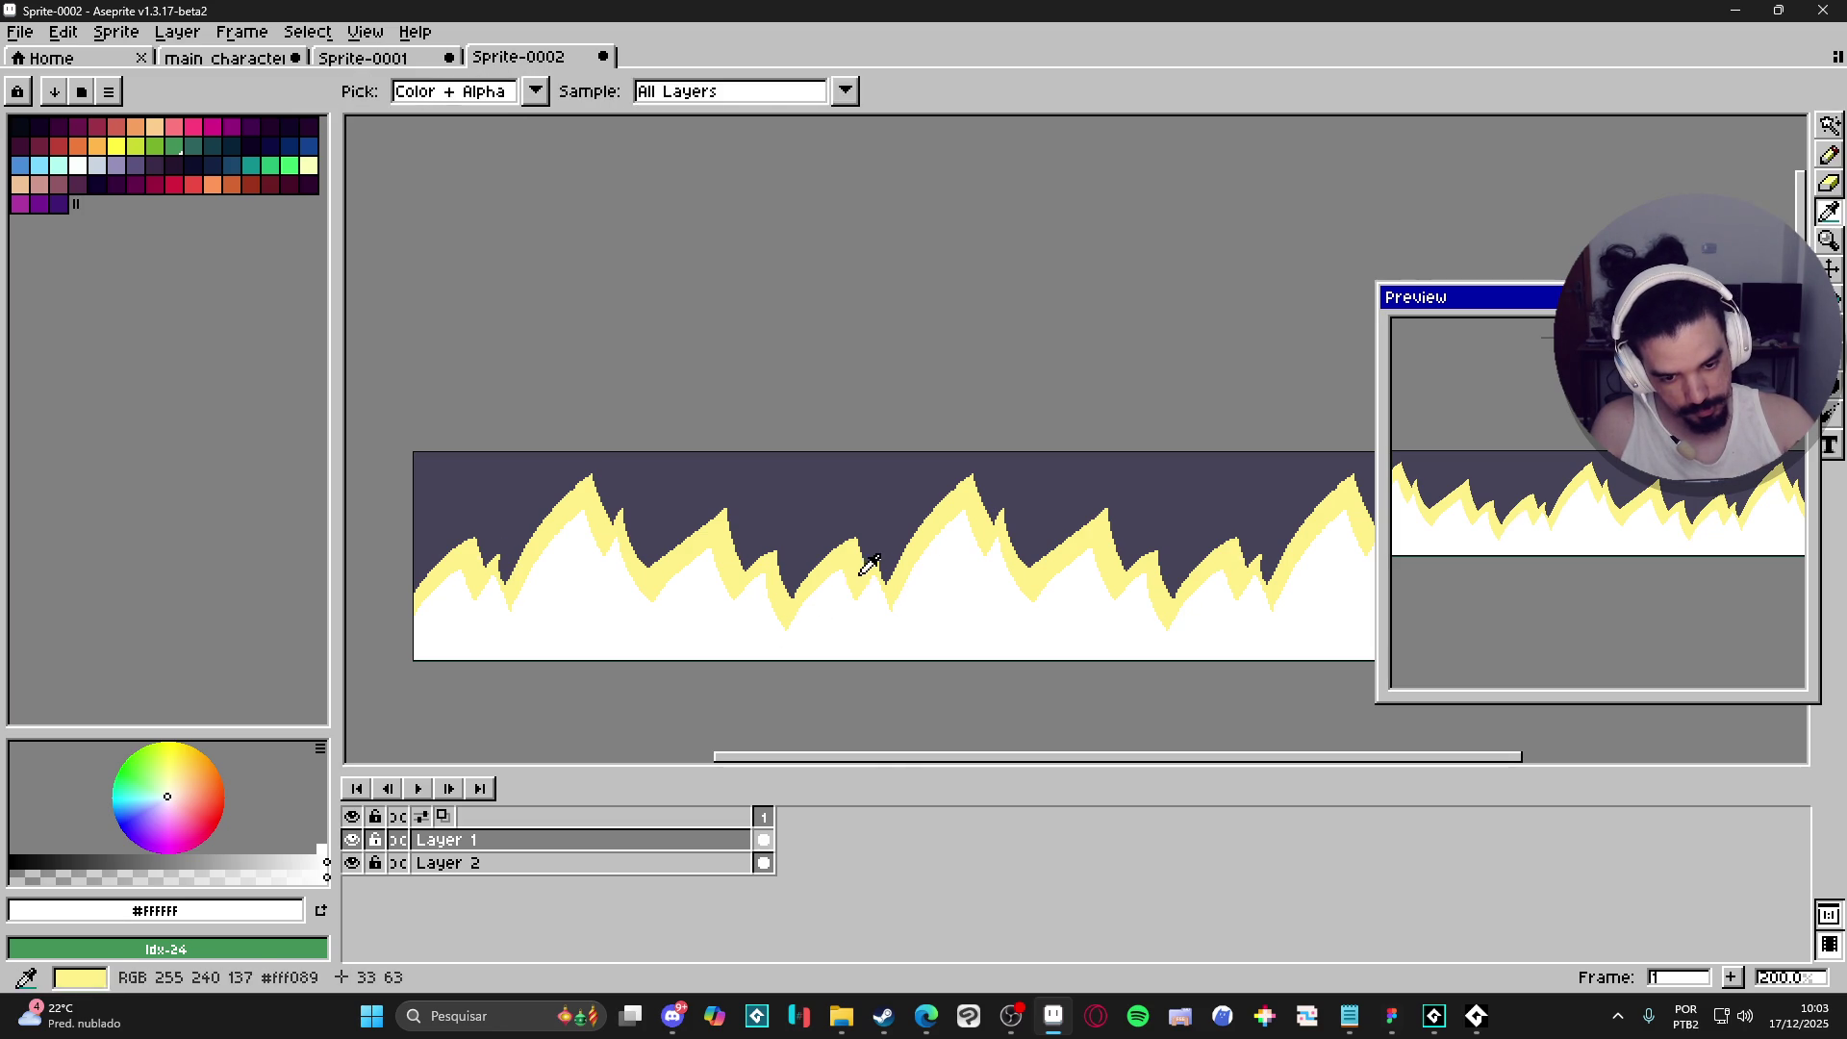
- Touch up the yellow rim and white body edges on the left-hand peaks
left_click(844, 559, "alt")
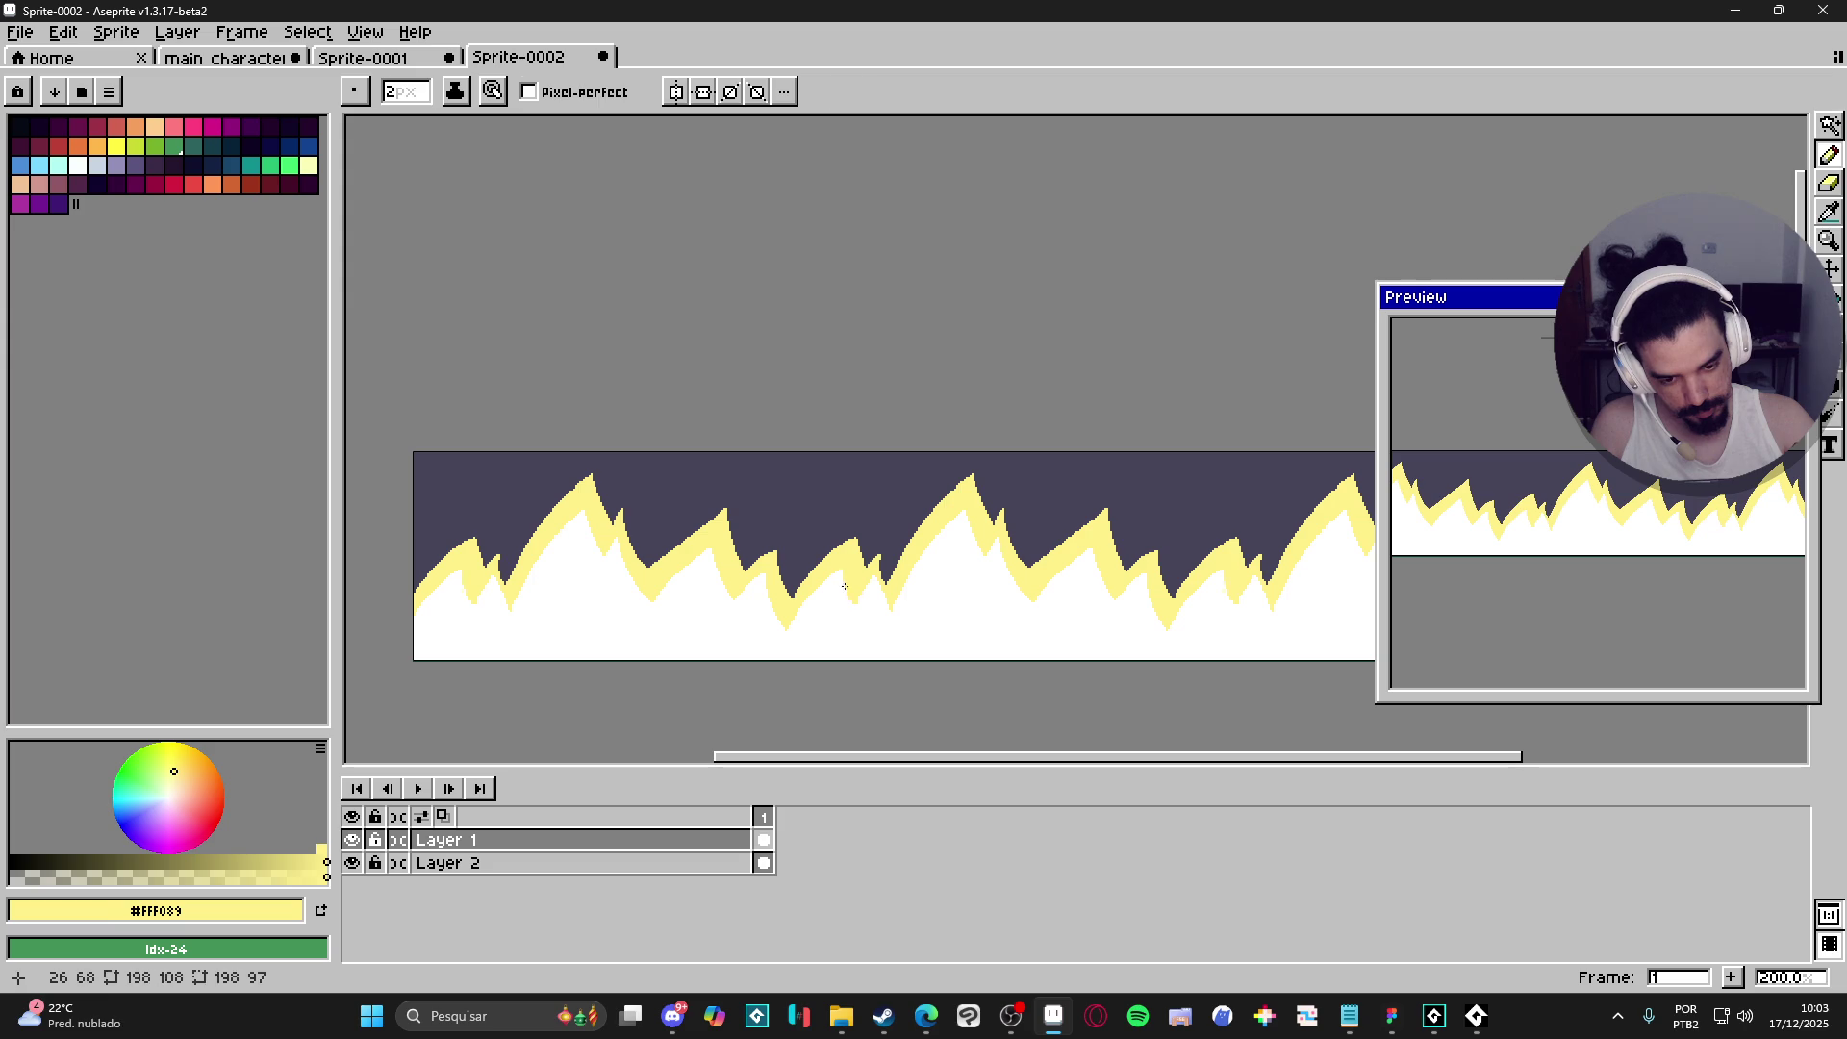
left_click(858, 613, "alt")
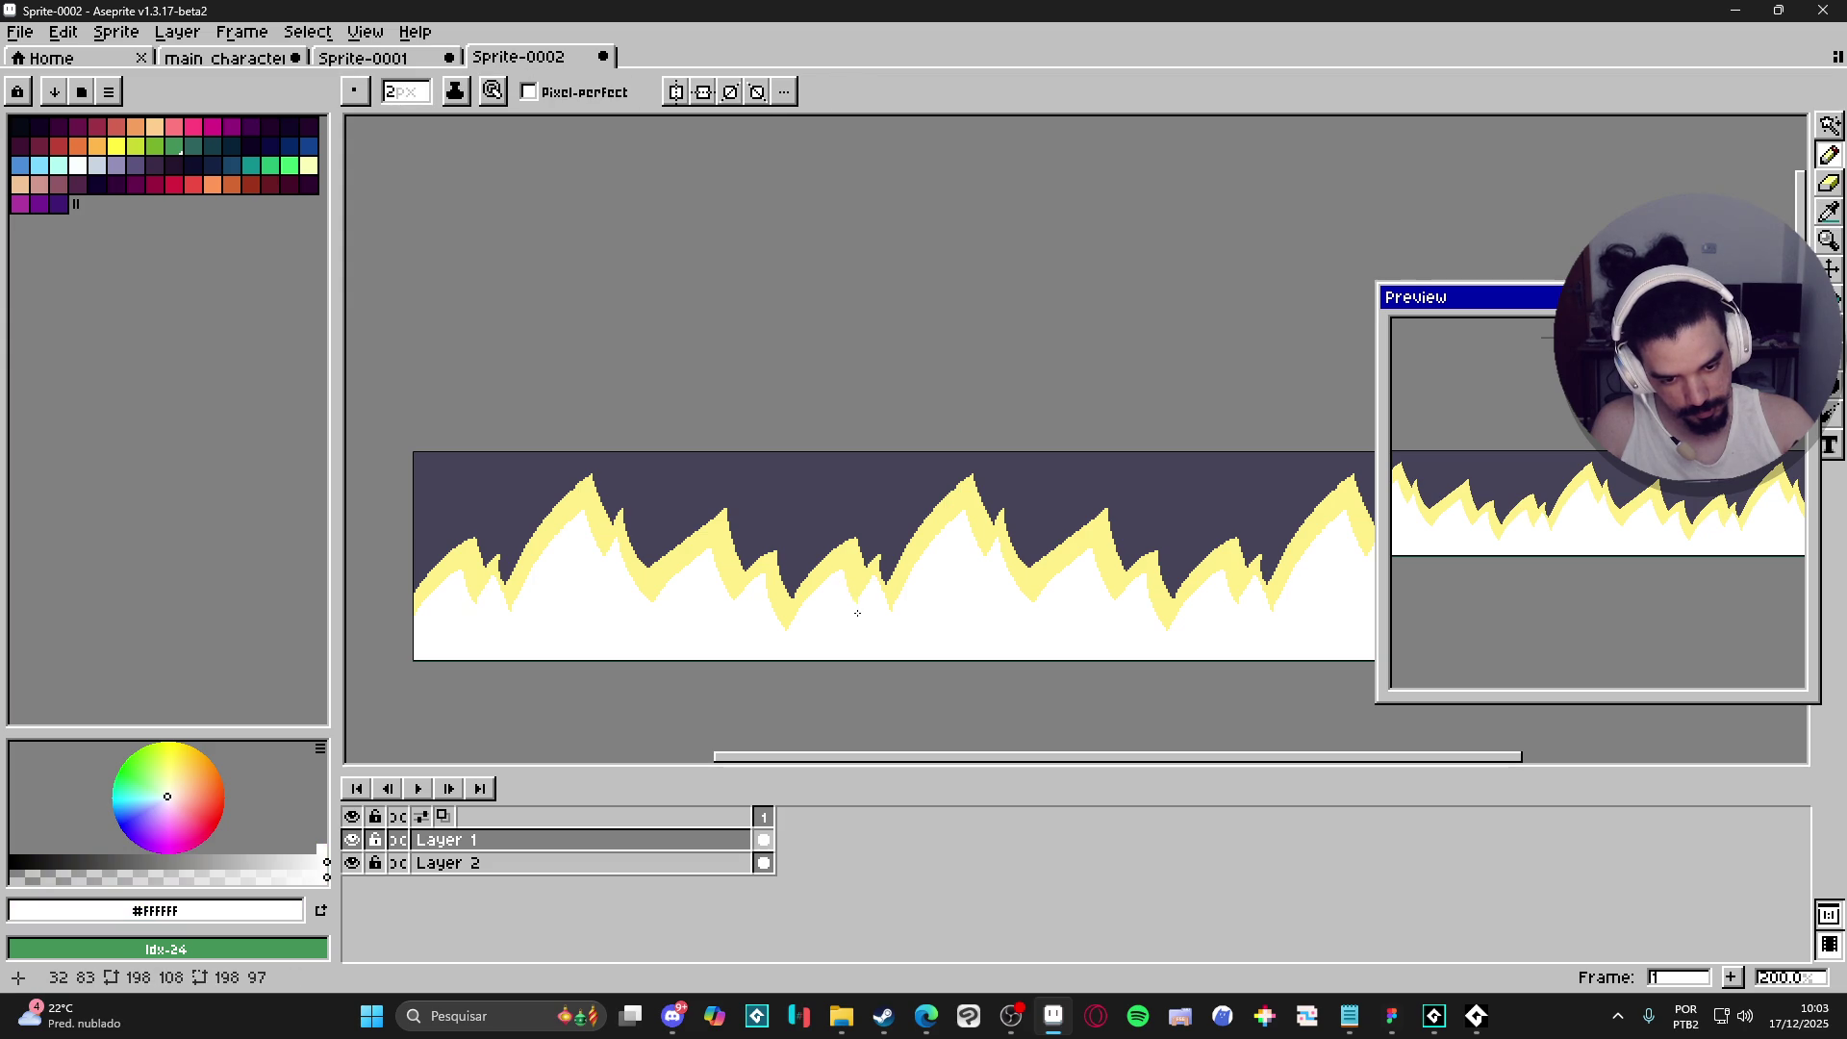
left_click(873, 566, "alt")
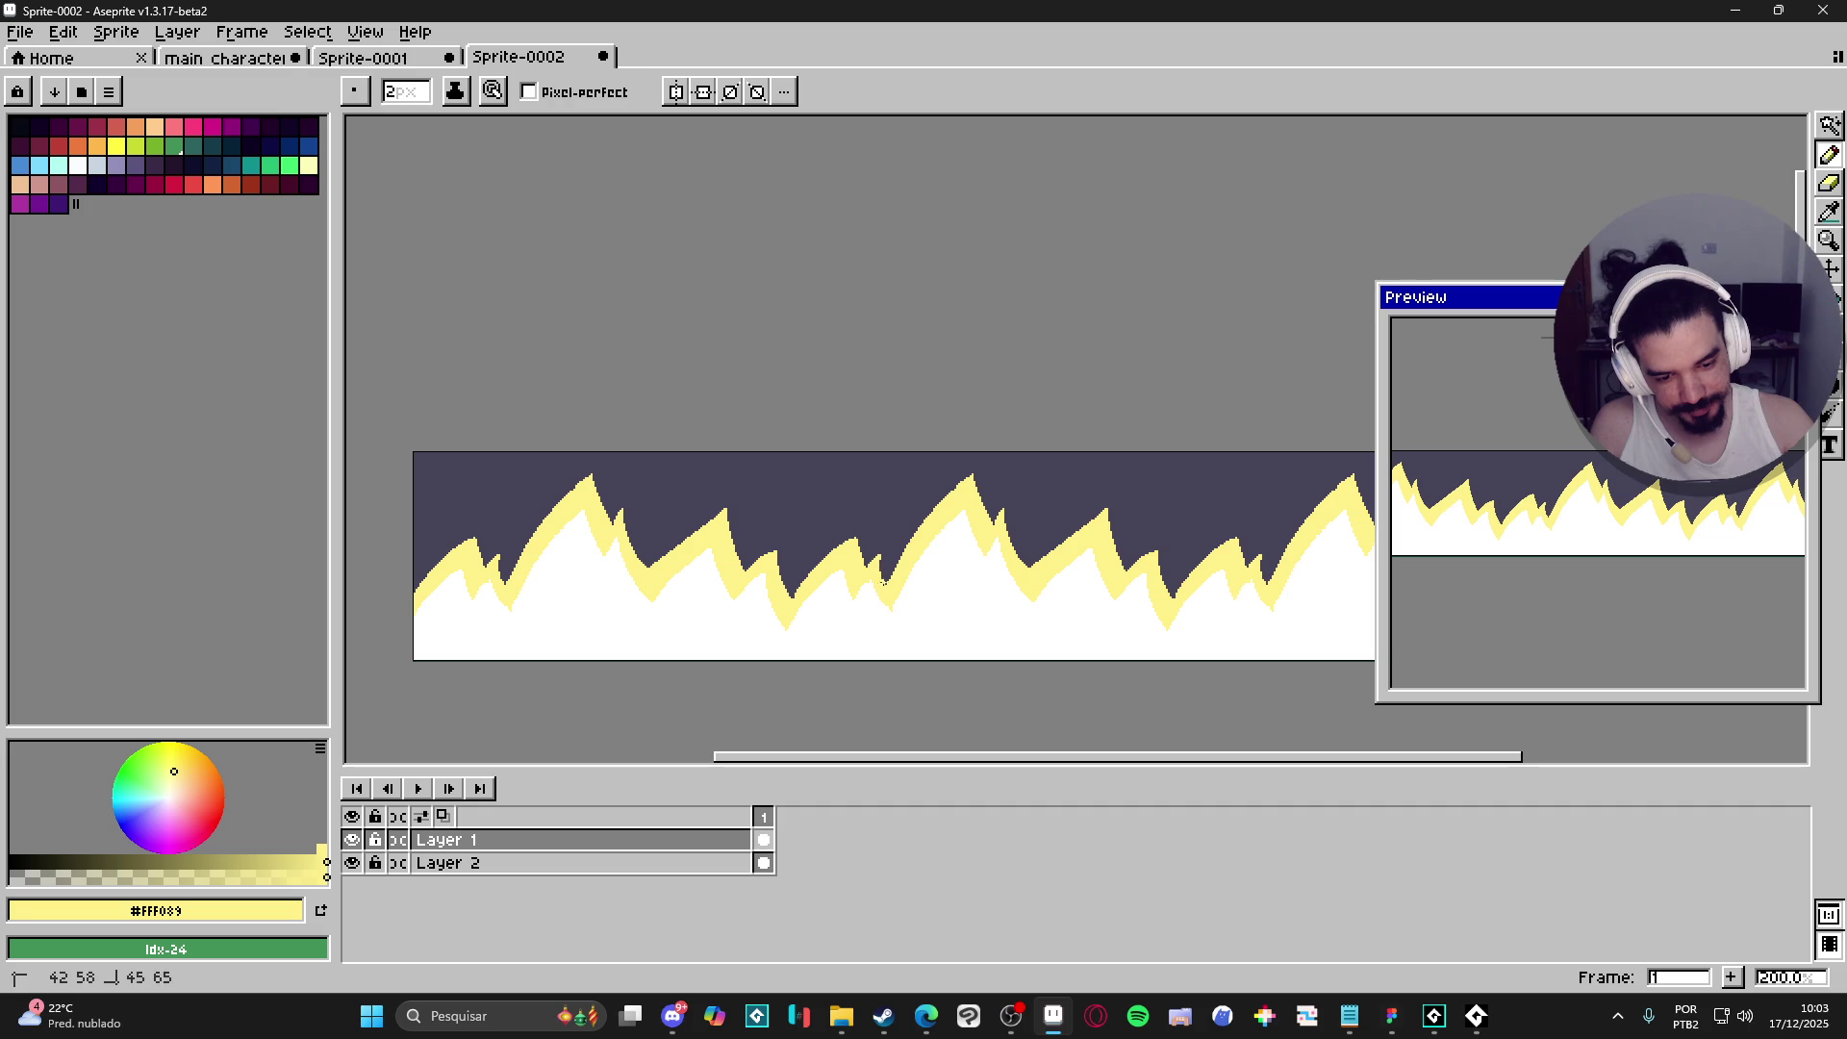
left_click(856, 601, "alt")
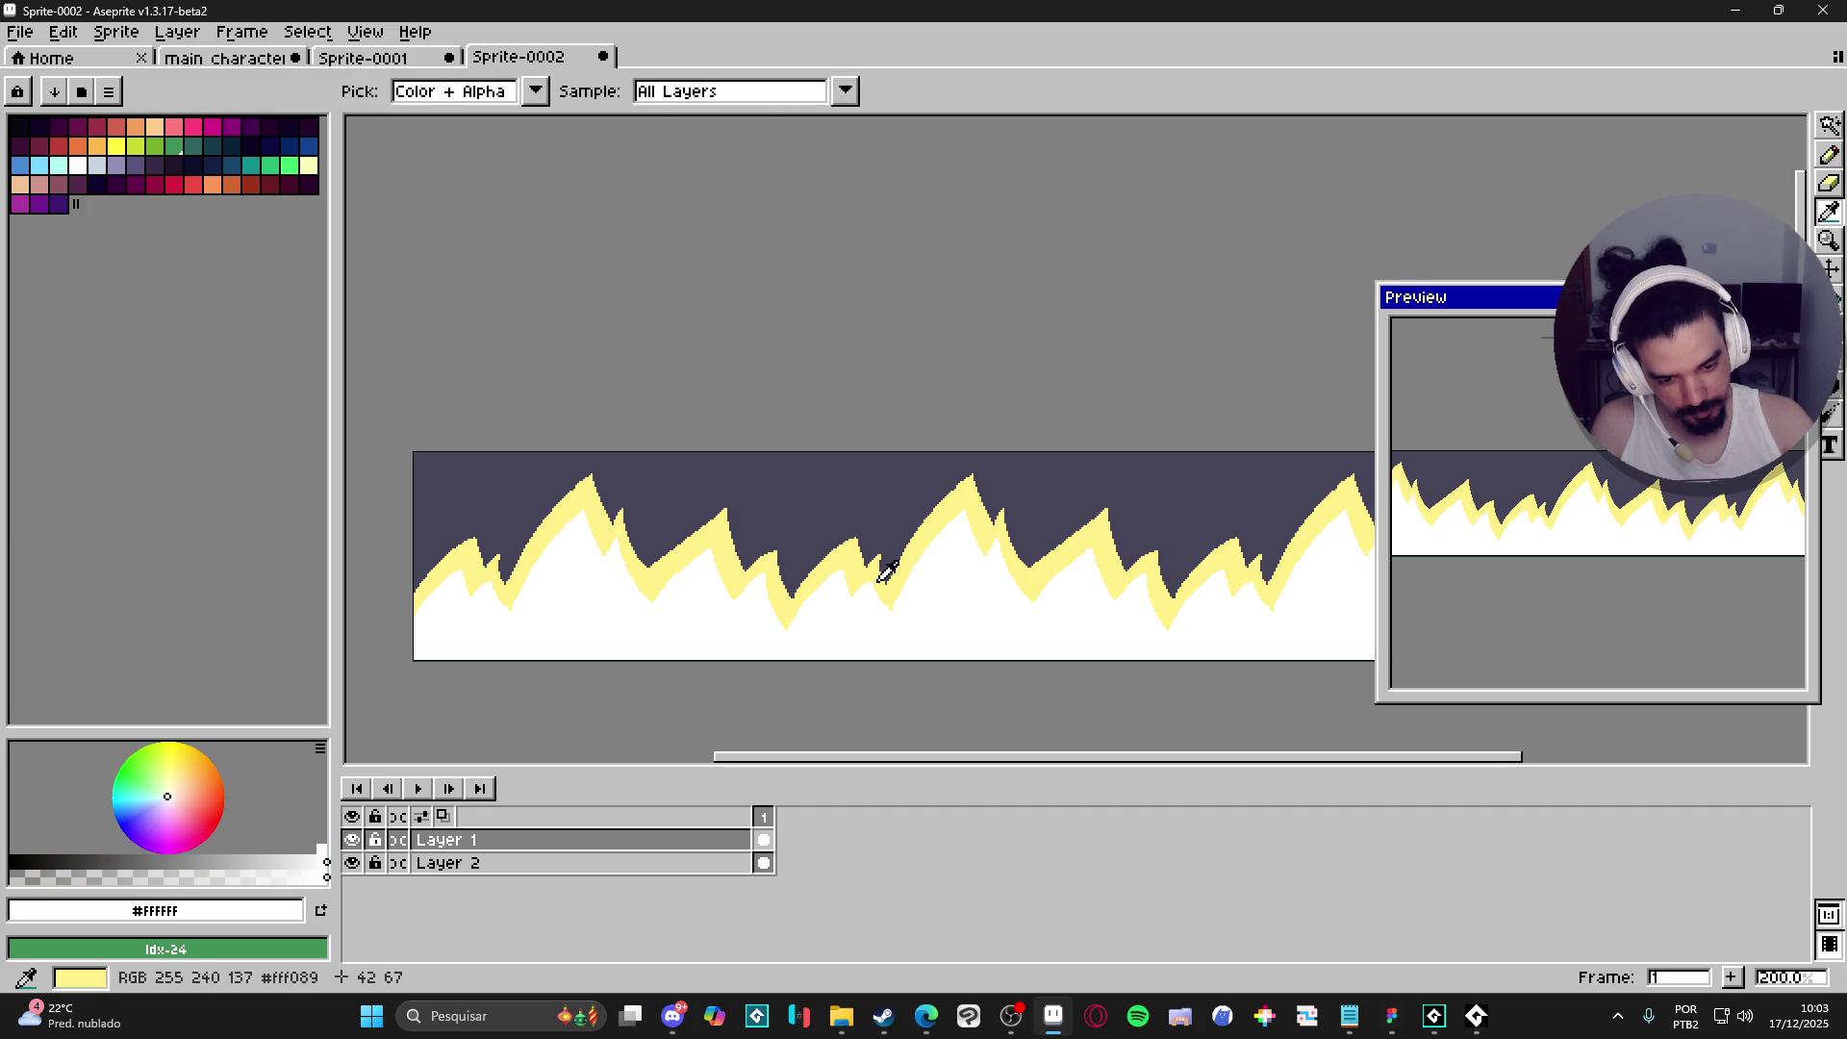
left_click(875, 565, "alt")
left_click(905, 611, "alt")
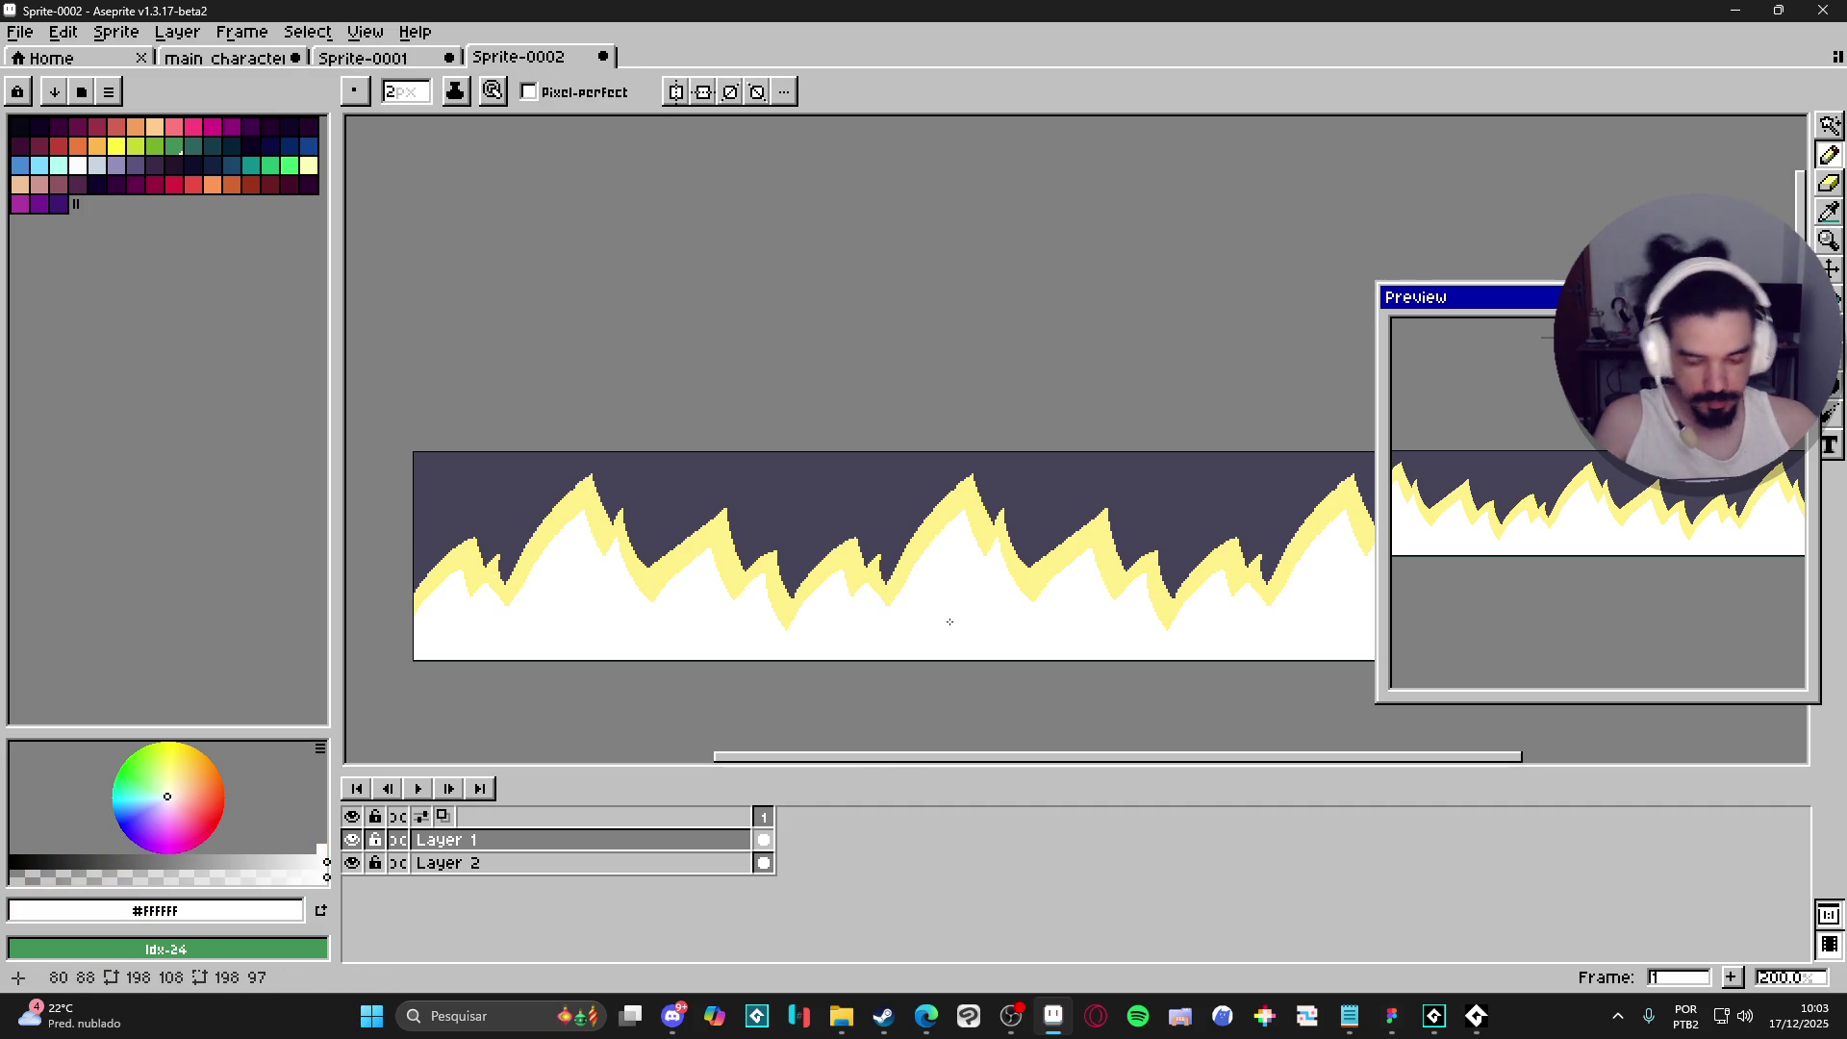
scroll(890, 682, "down", 1)
key("ctrl+alt+c")
- Extend the canvas upward to a height of 205 px
mouse_move(920, 548)
left_mouse_down()
mouse_move(936, 481)
mouse_move(657, 440)
left_mouse_up()
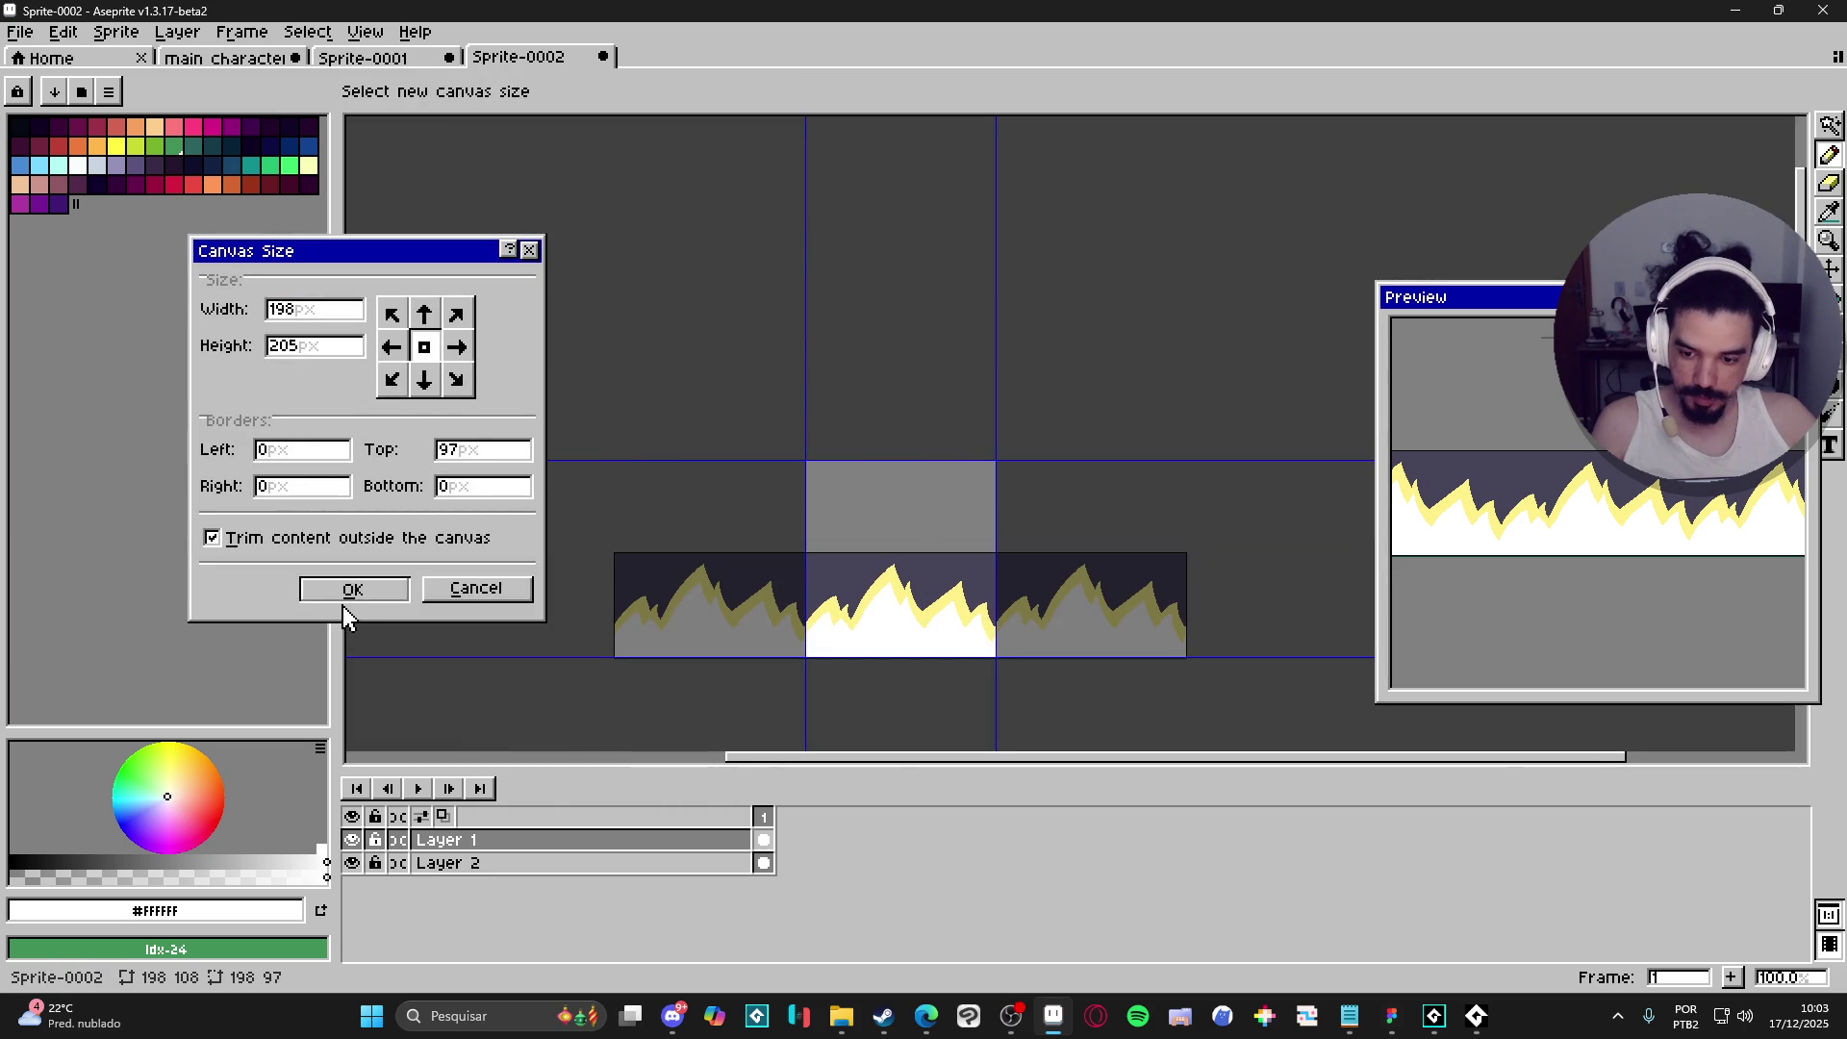
left_click(353, 588)
scroll(1038, 576, "up", 1)
- On Layer 2, bucket-fill the new empty top area with dark slate
left_click(1037, 576, "ctrl")
left_click(1037, 576, "alt")
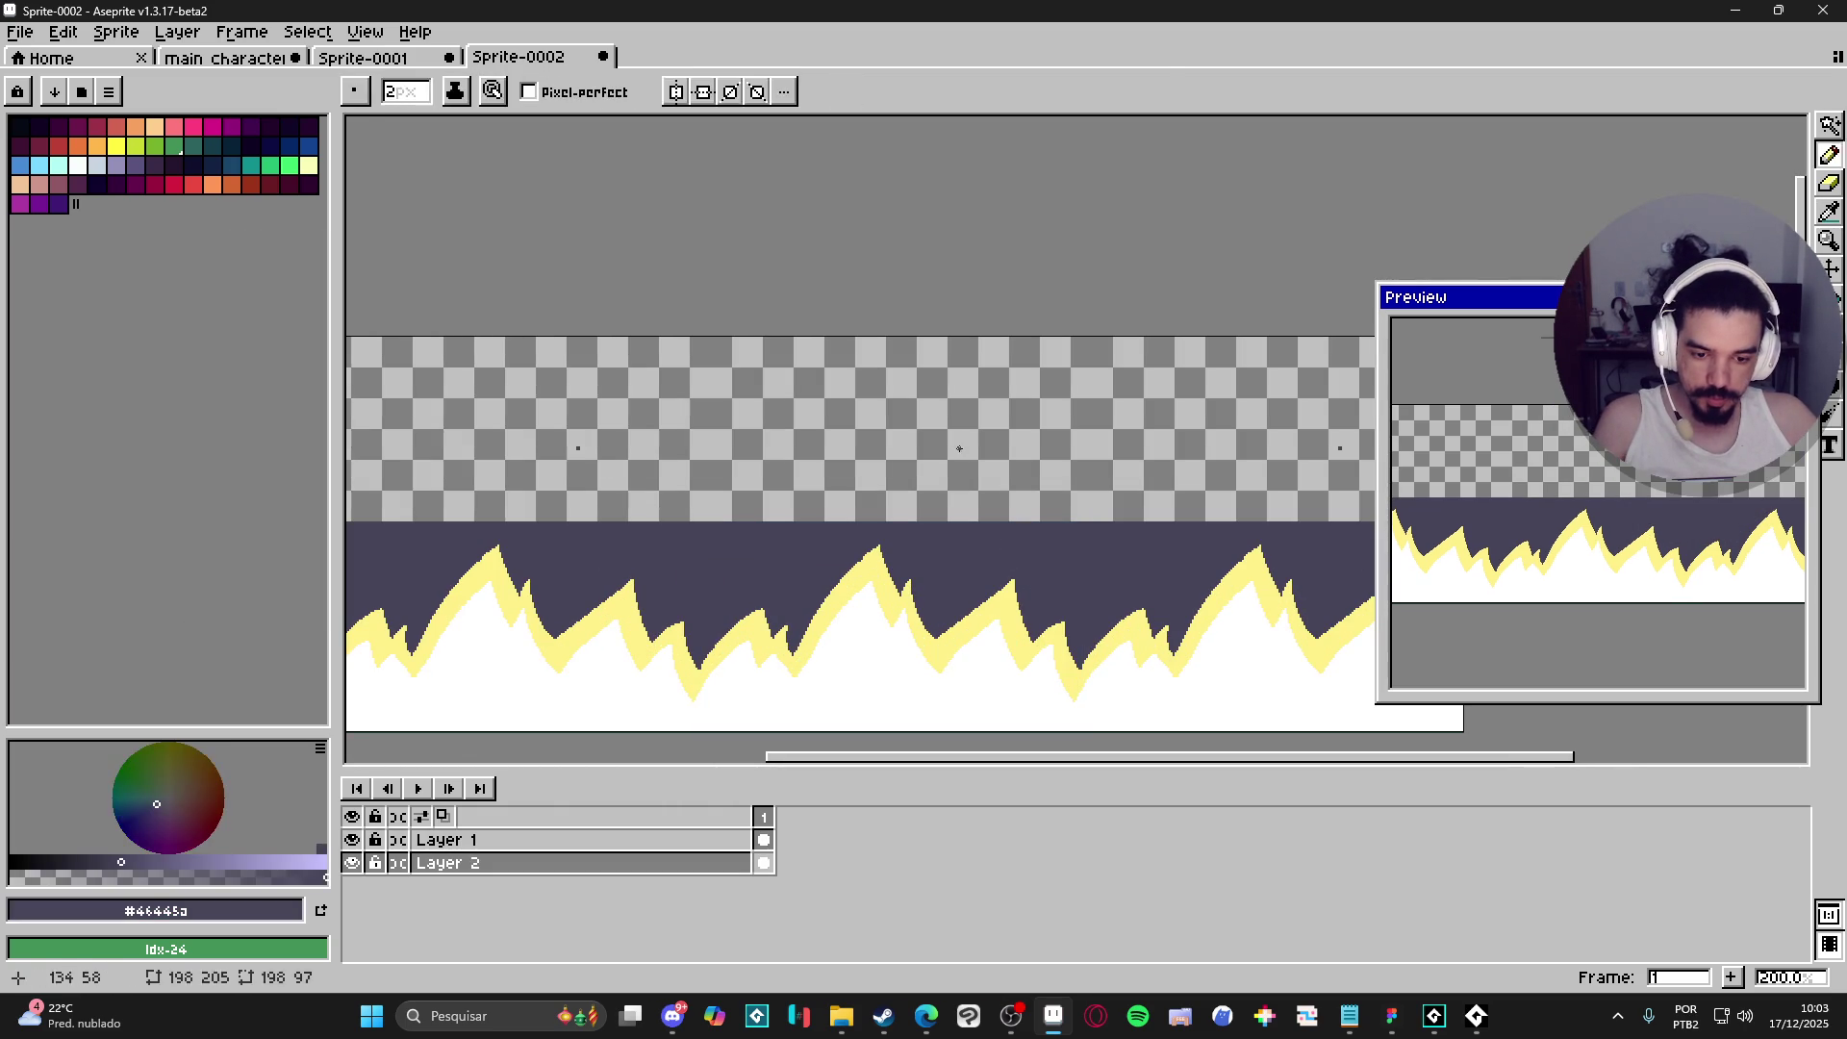
key("g")
left_click(955, 503)
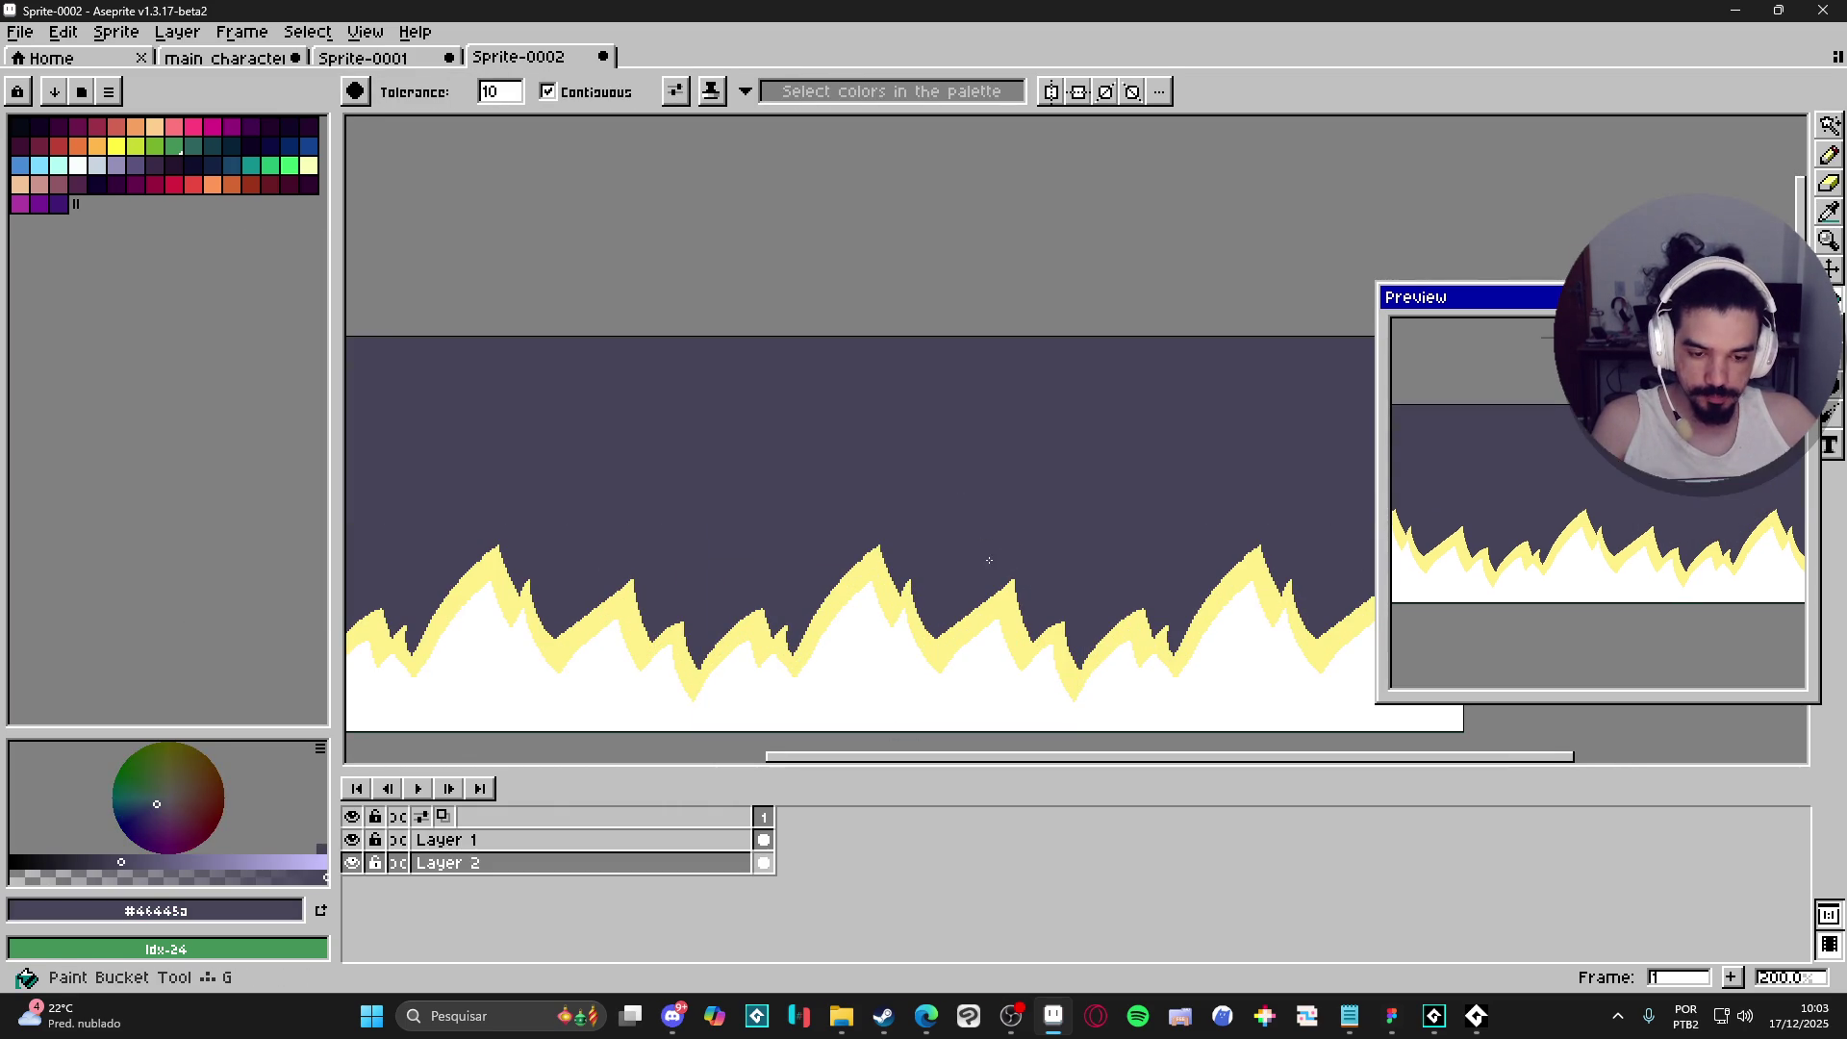
scroll(969, 610, "down", 1)
key("v")
scroll(972, 610, "up", 1)
- Return to Layer 1 with the Pencil and the pale-yellow rim colour
left_click(982, 608, "ctrl")
scroll(972, 567, "down", 1)
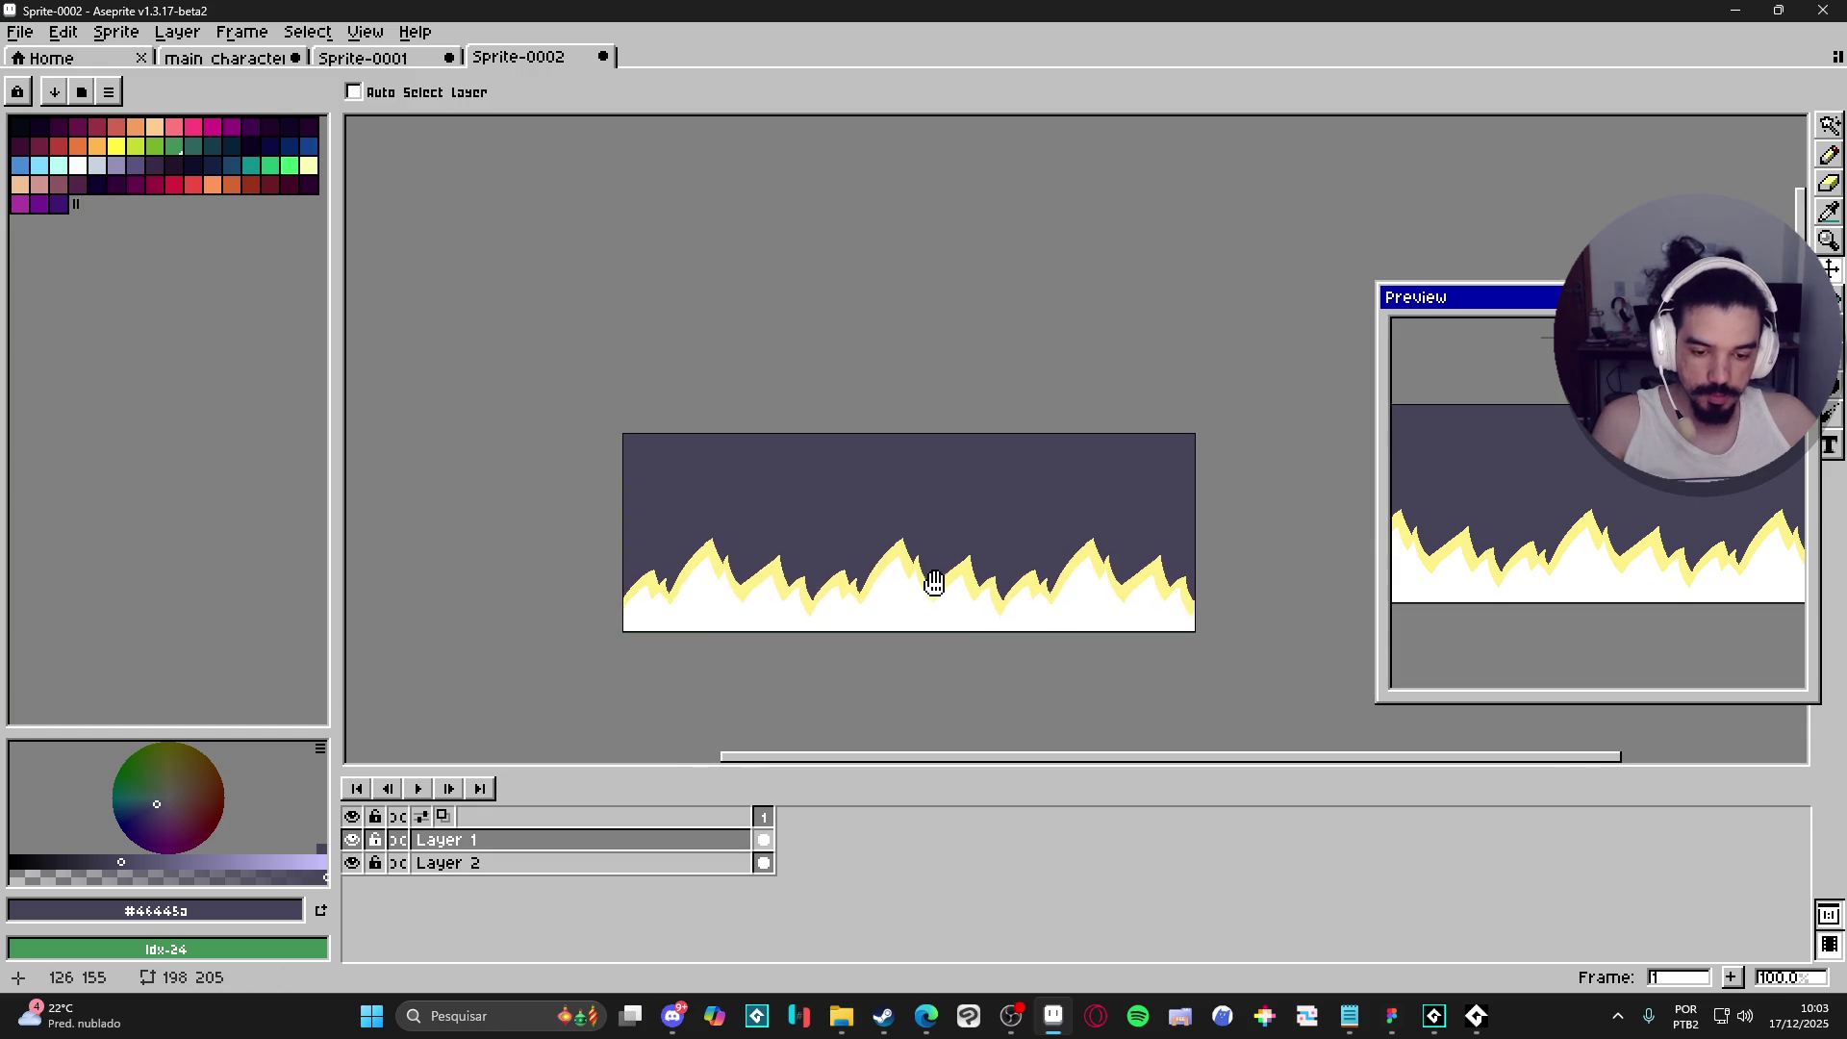
key("b")
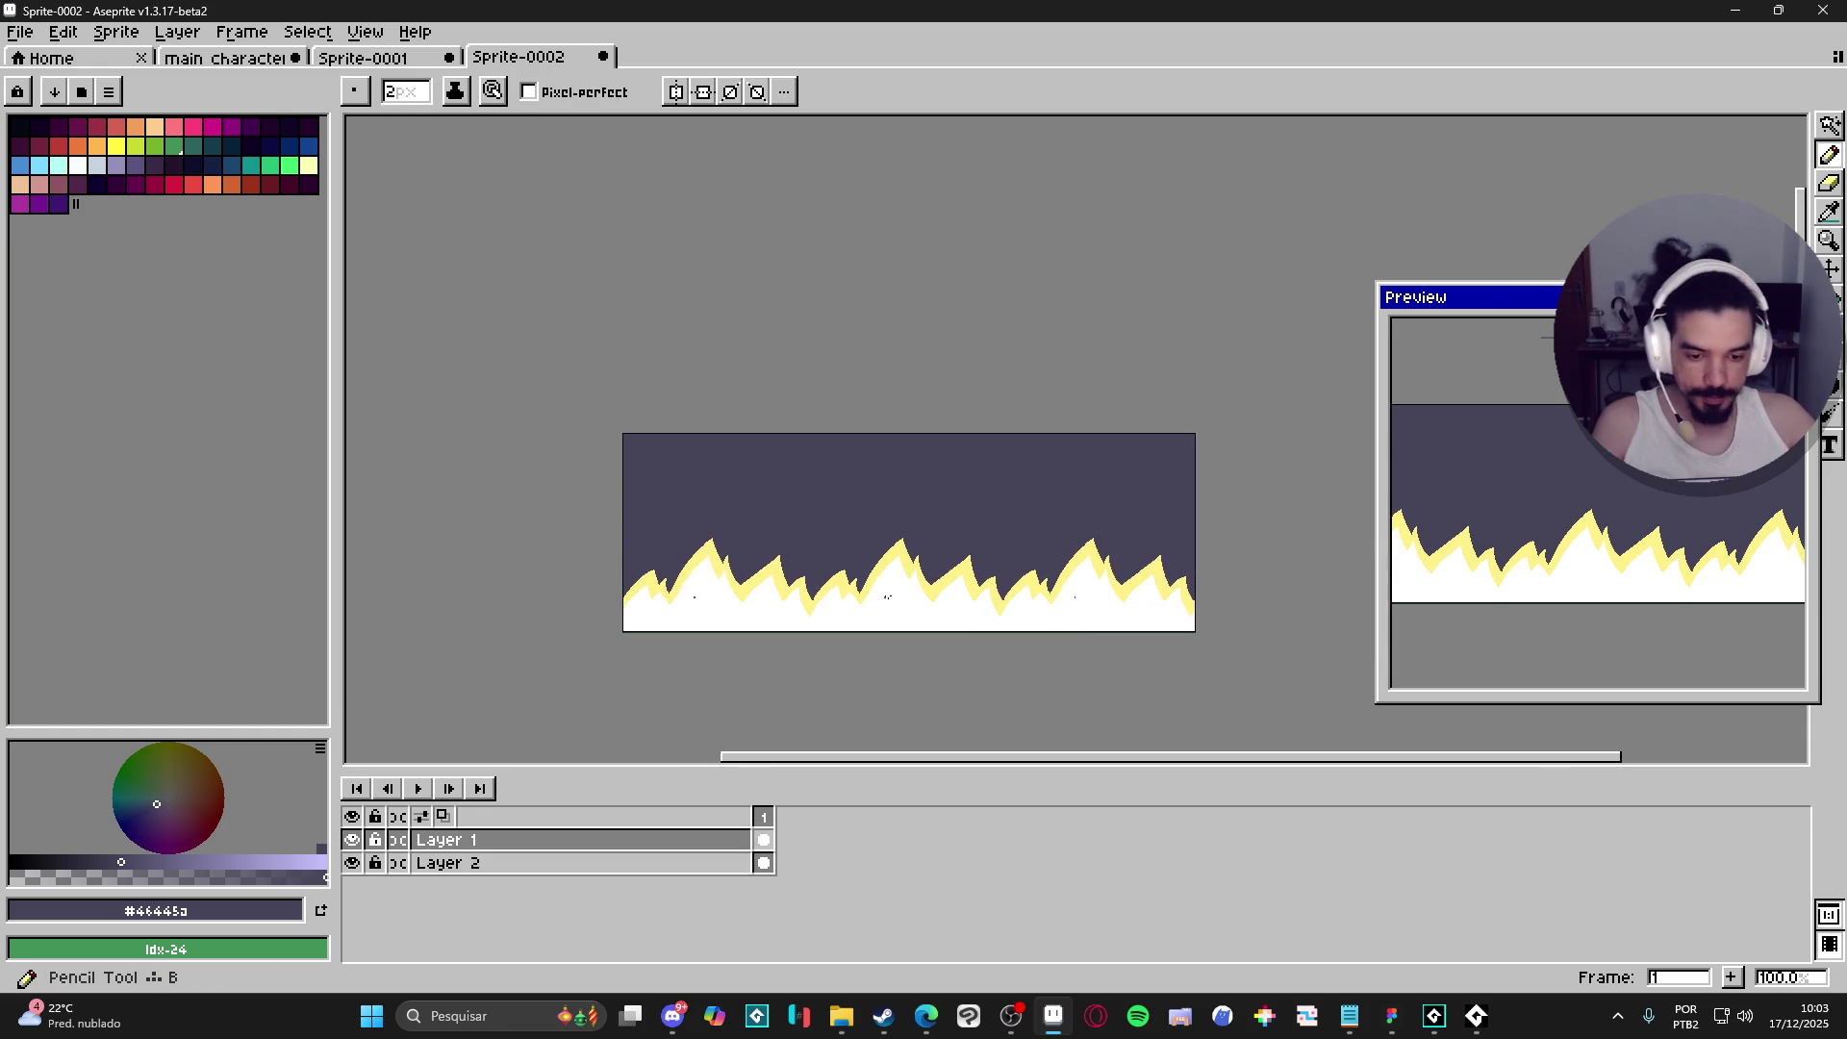
scroll(895, 589, "up", 1)
left_click(960, 571, "alt")
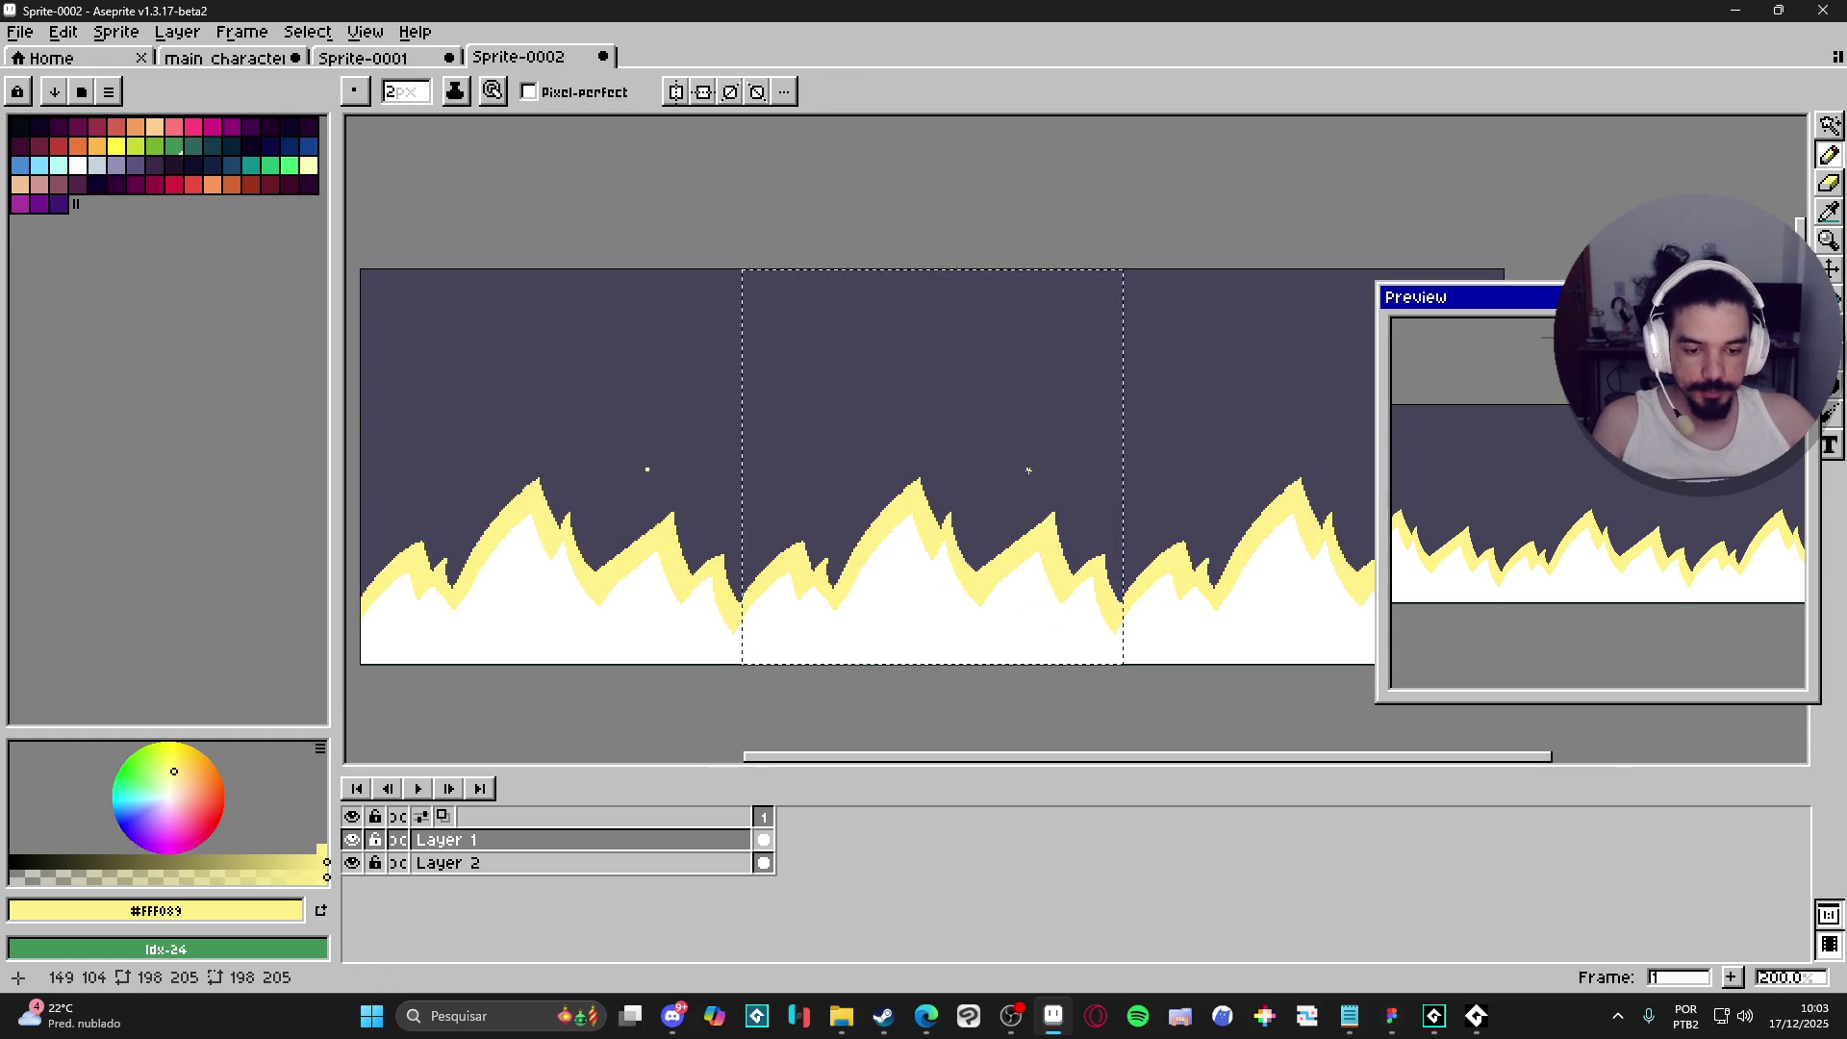
- Undo the stray yellow line, cancel the Outline dialog twice, and close the tiled preview
left_click_drag(849, 440, 1030, 470)
key("ctrl+z")
key("shift+o")
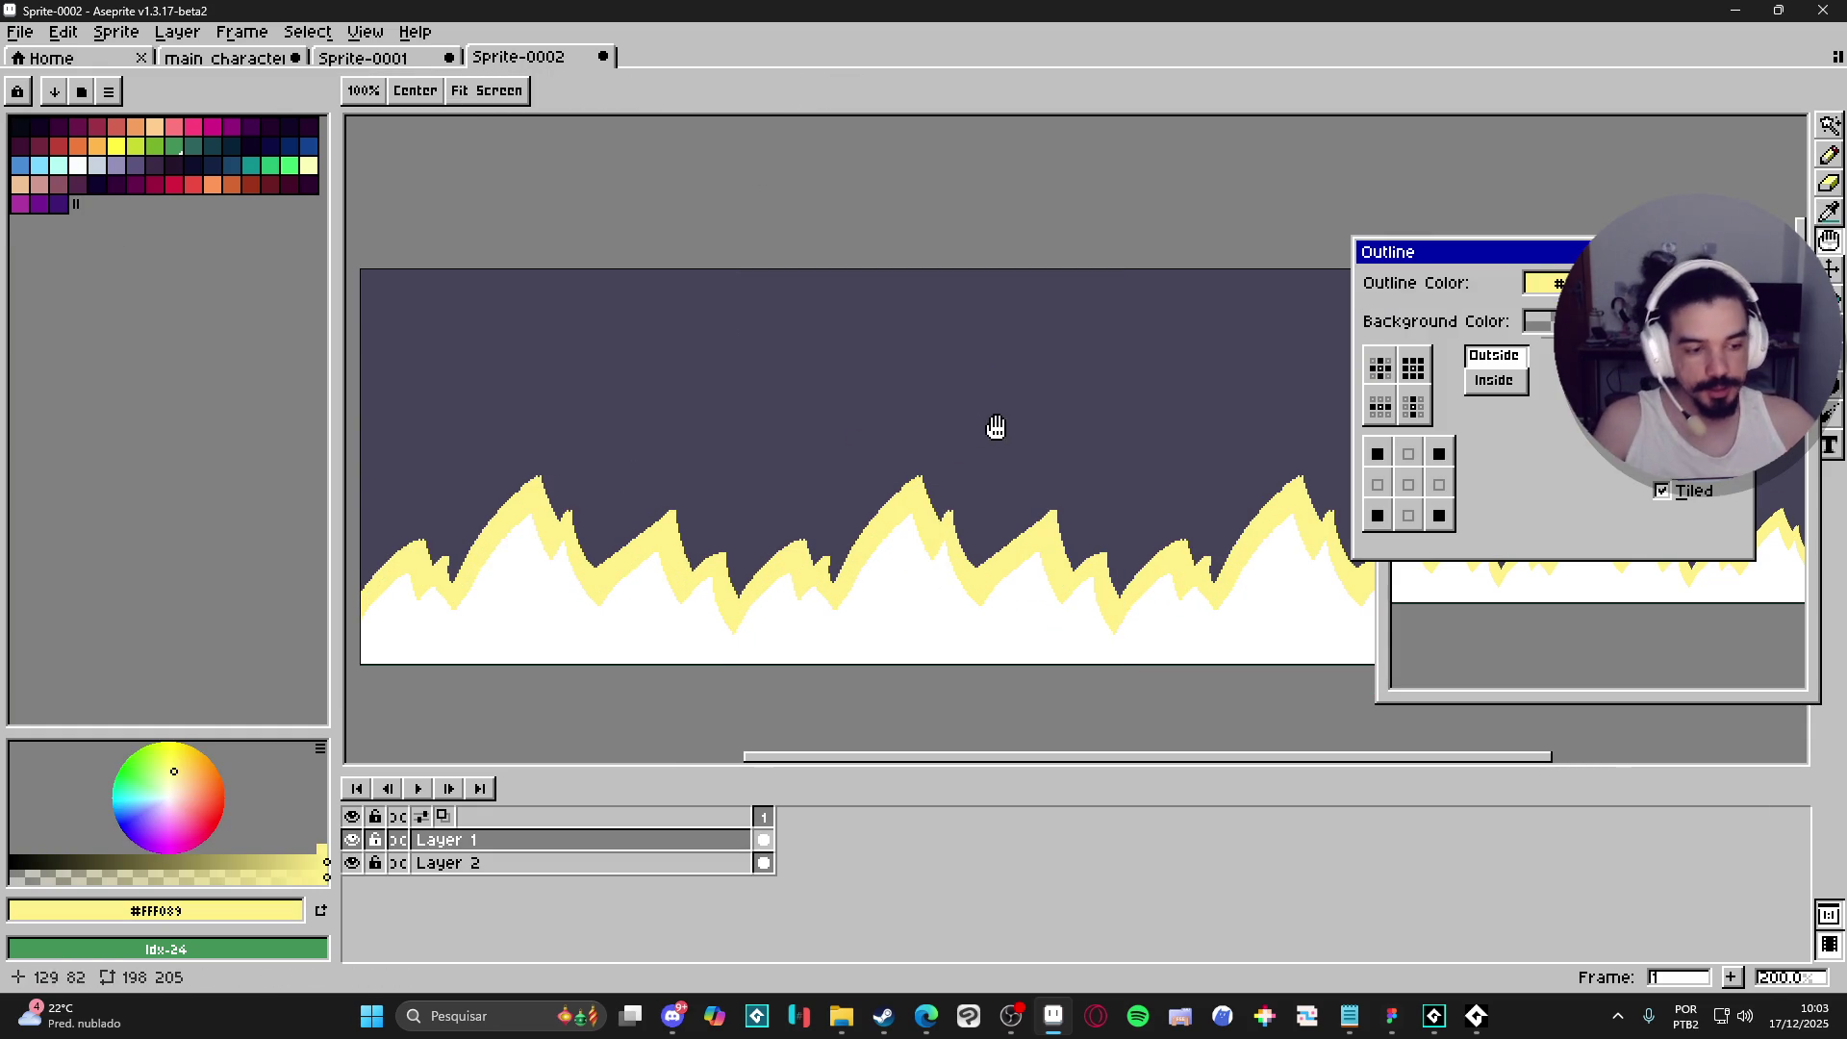
key("Escape")
key("space")
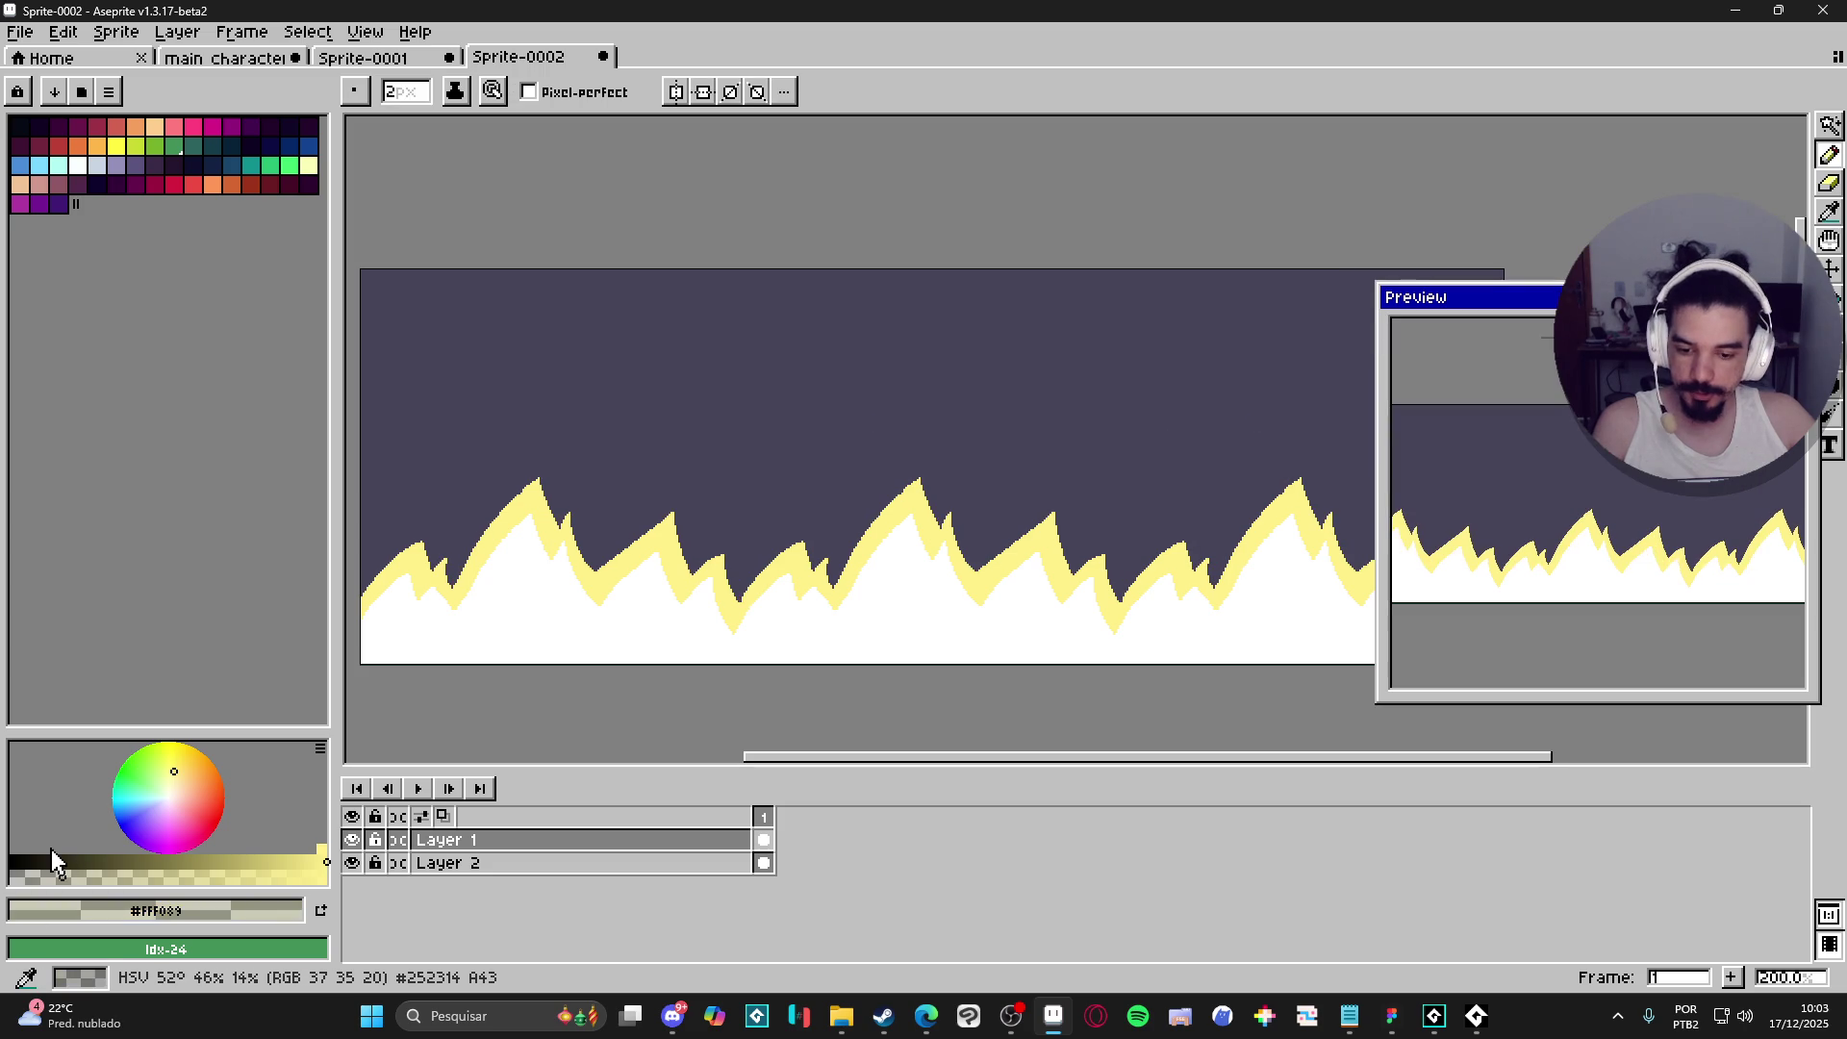
key("shift+o")
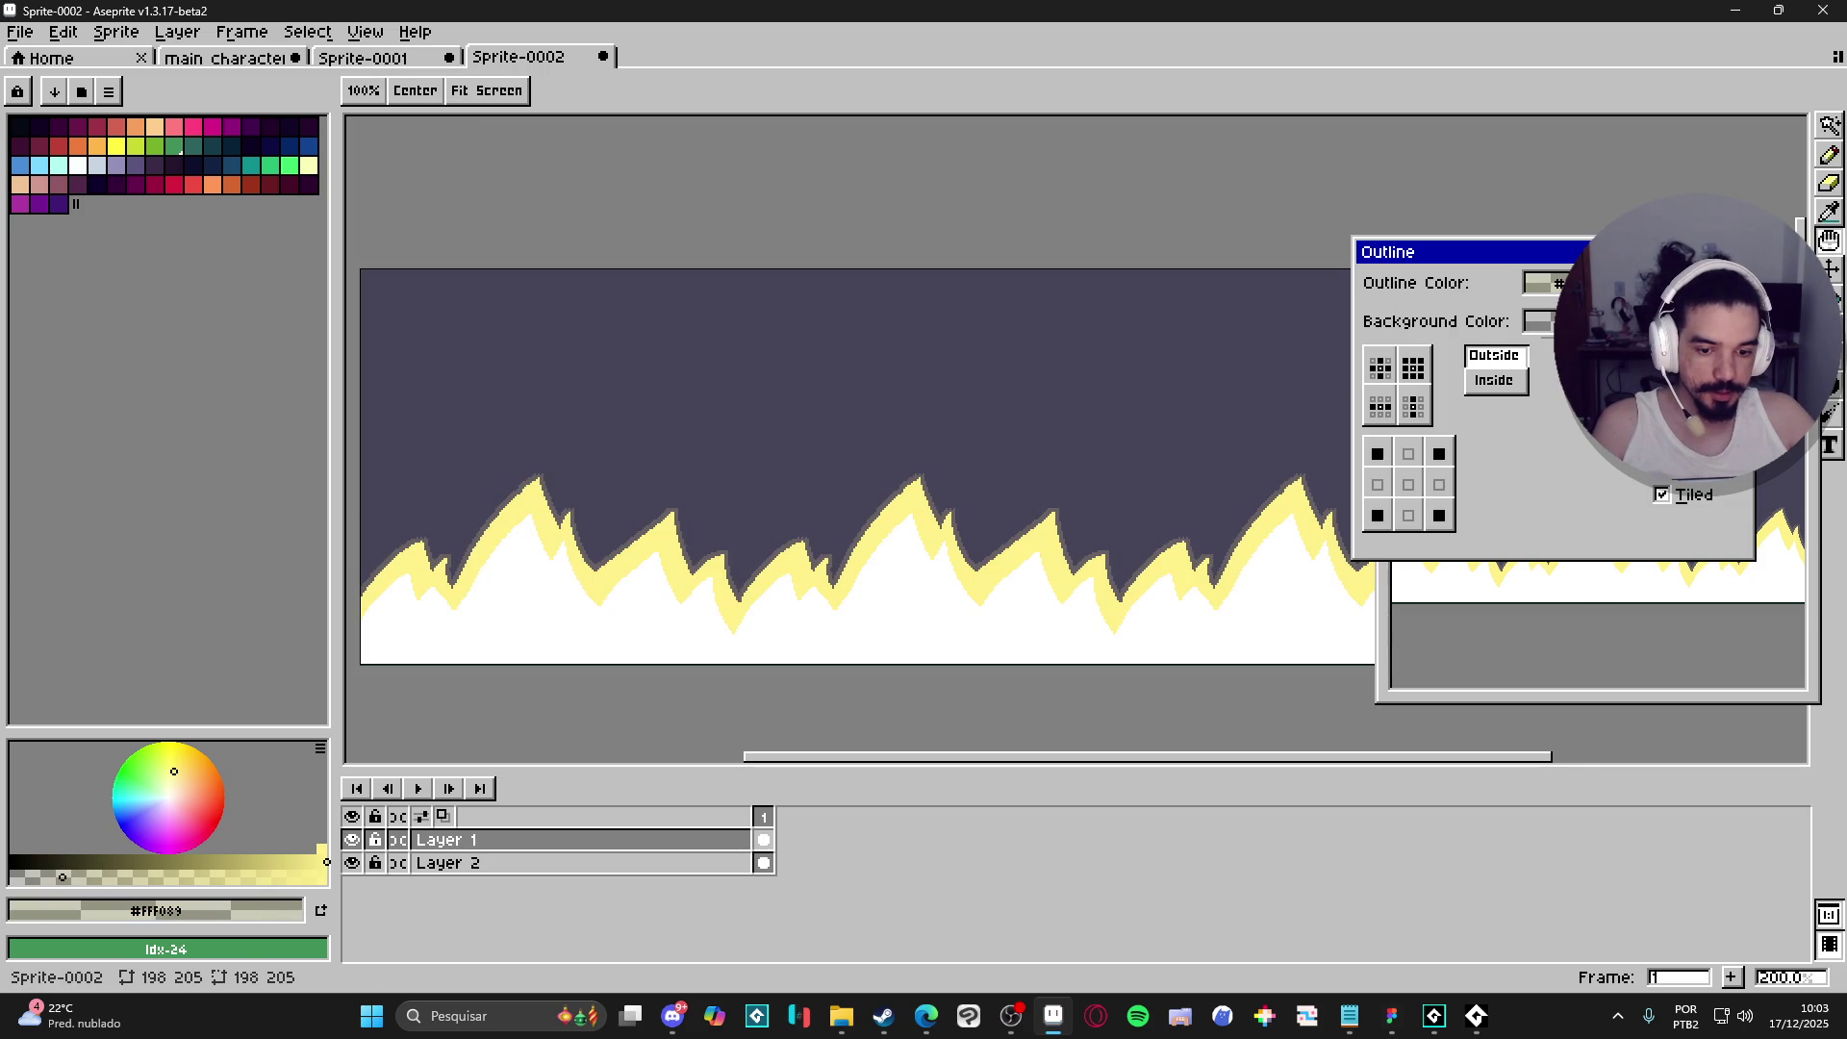
key("Escape")
key("b")
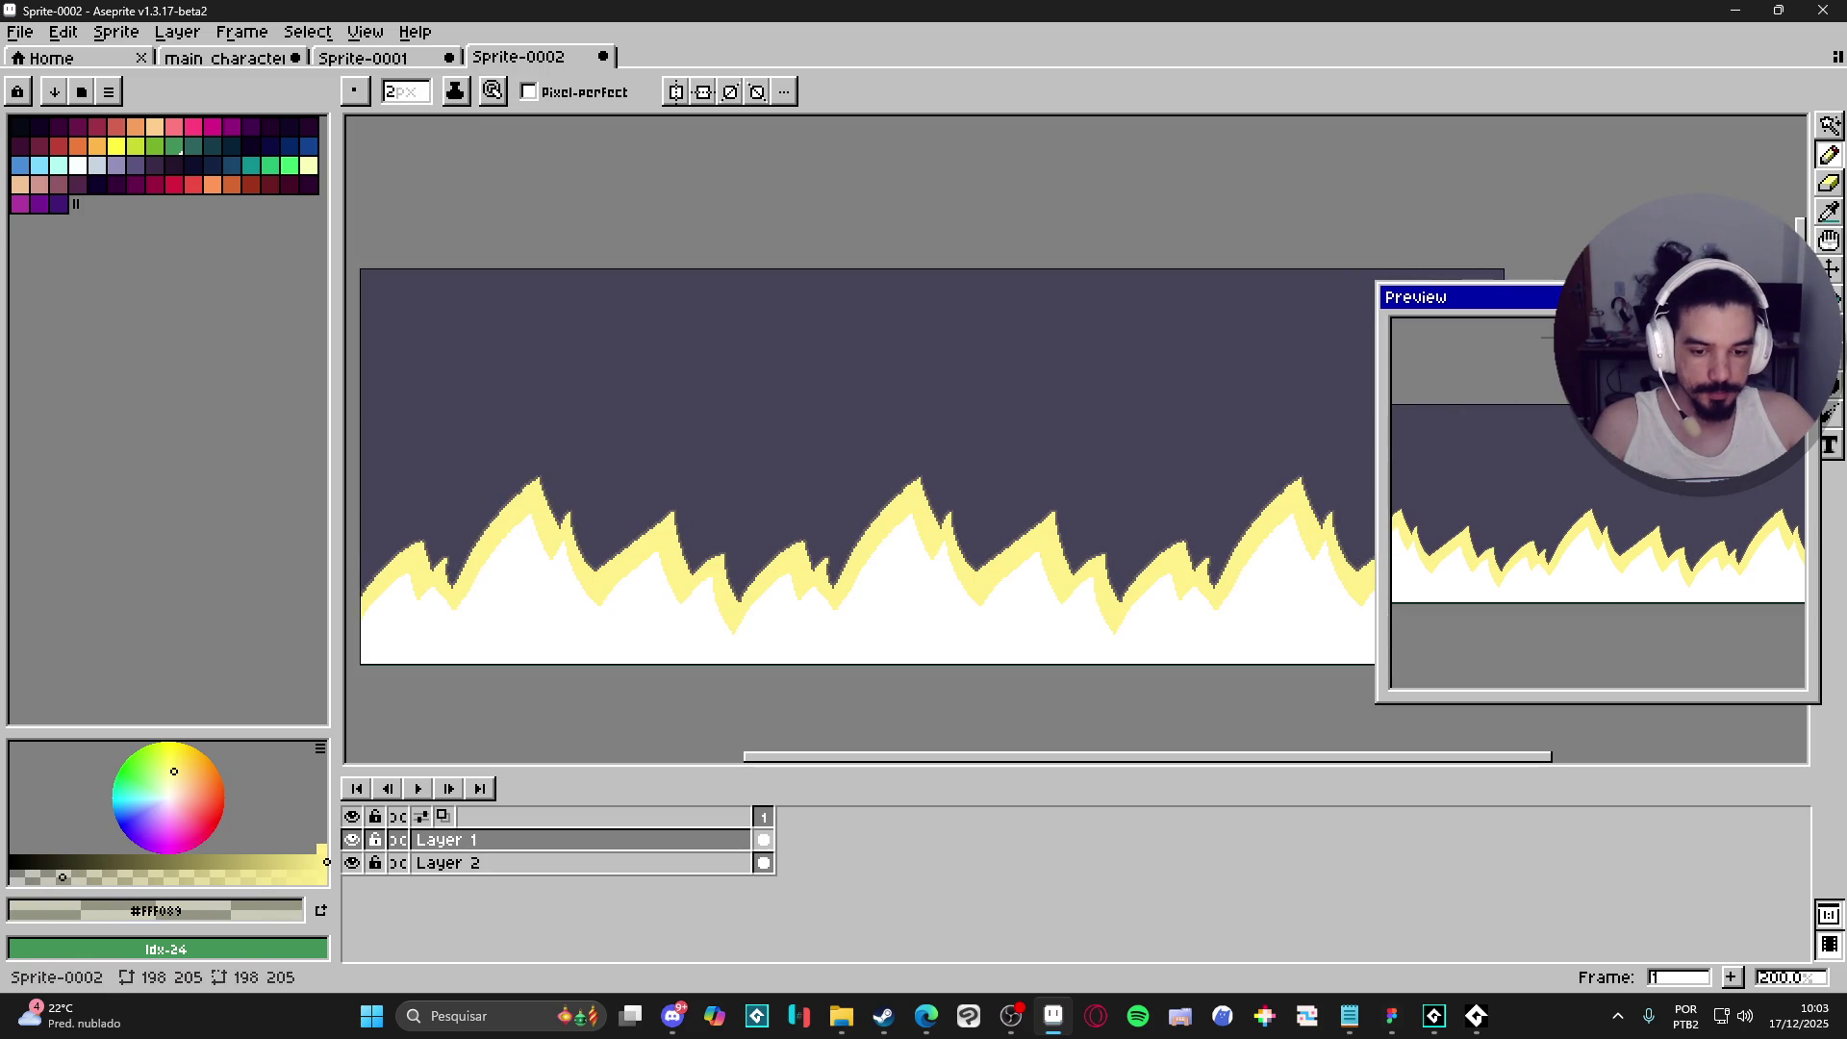
key("F7")
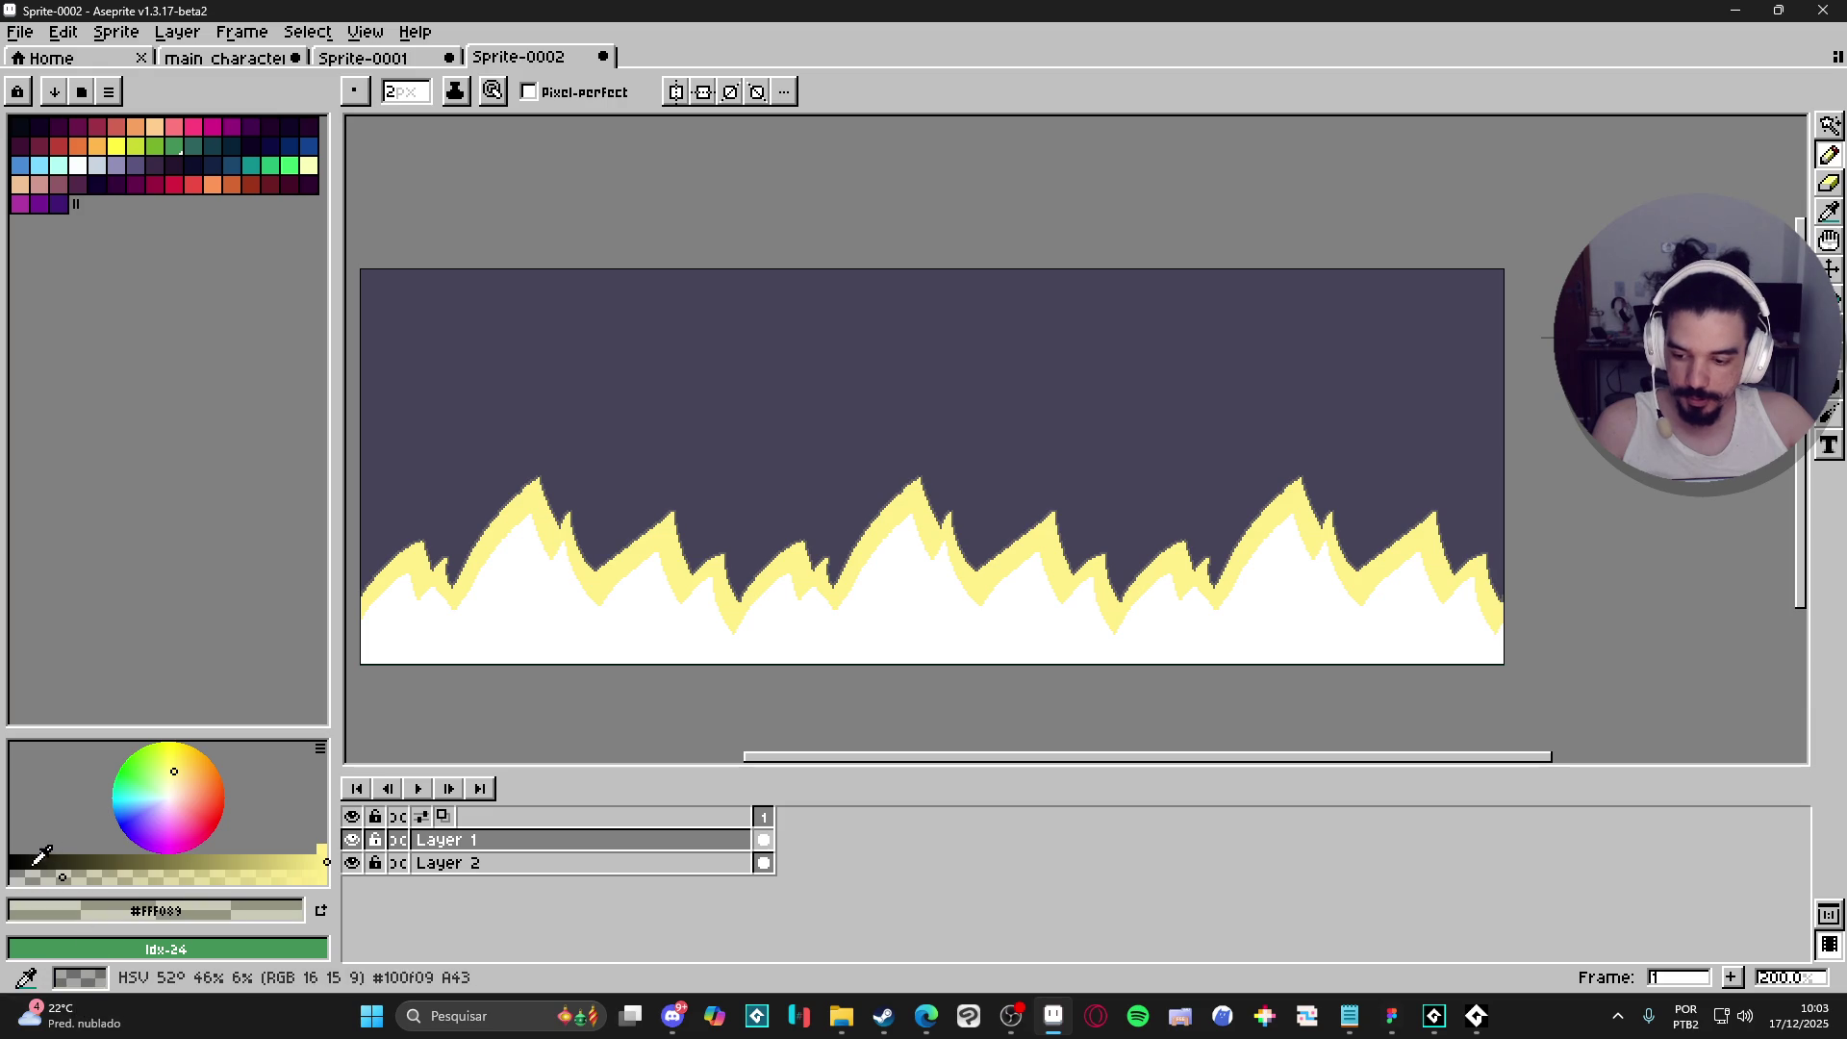
- Apply the tiled Outline effect to the flame strip
key("shift+o")
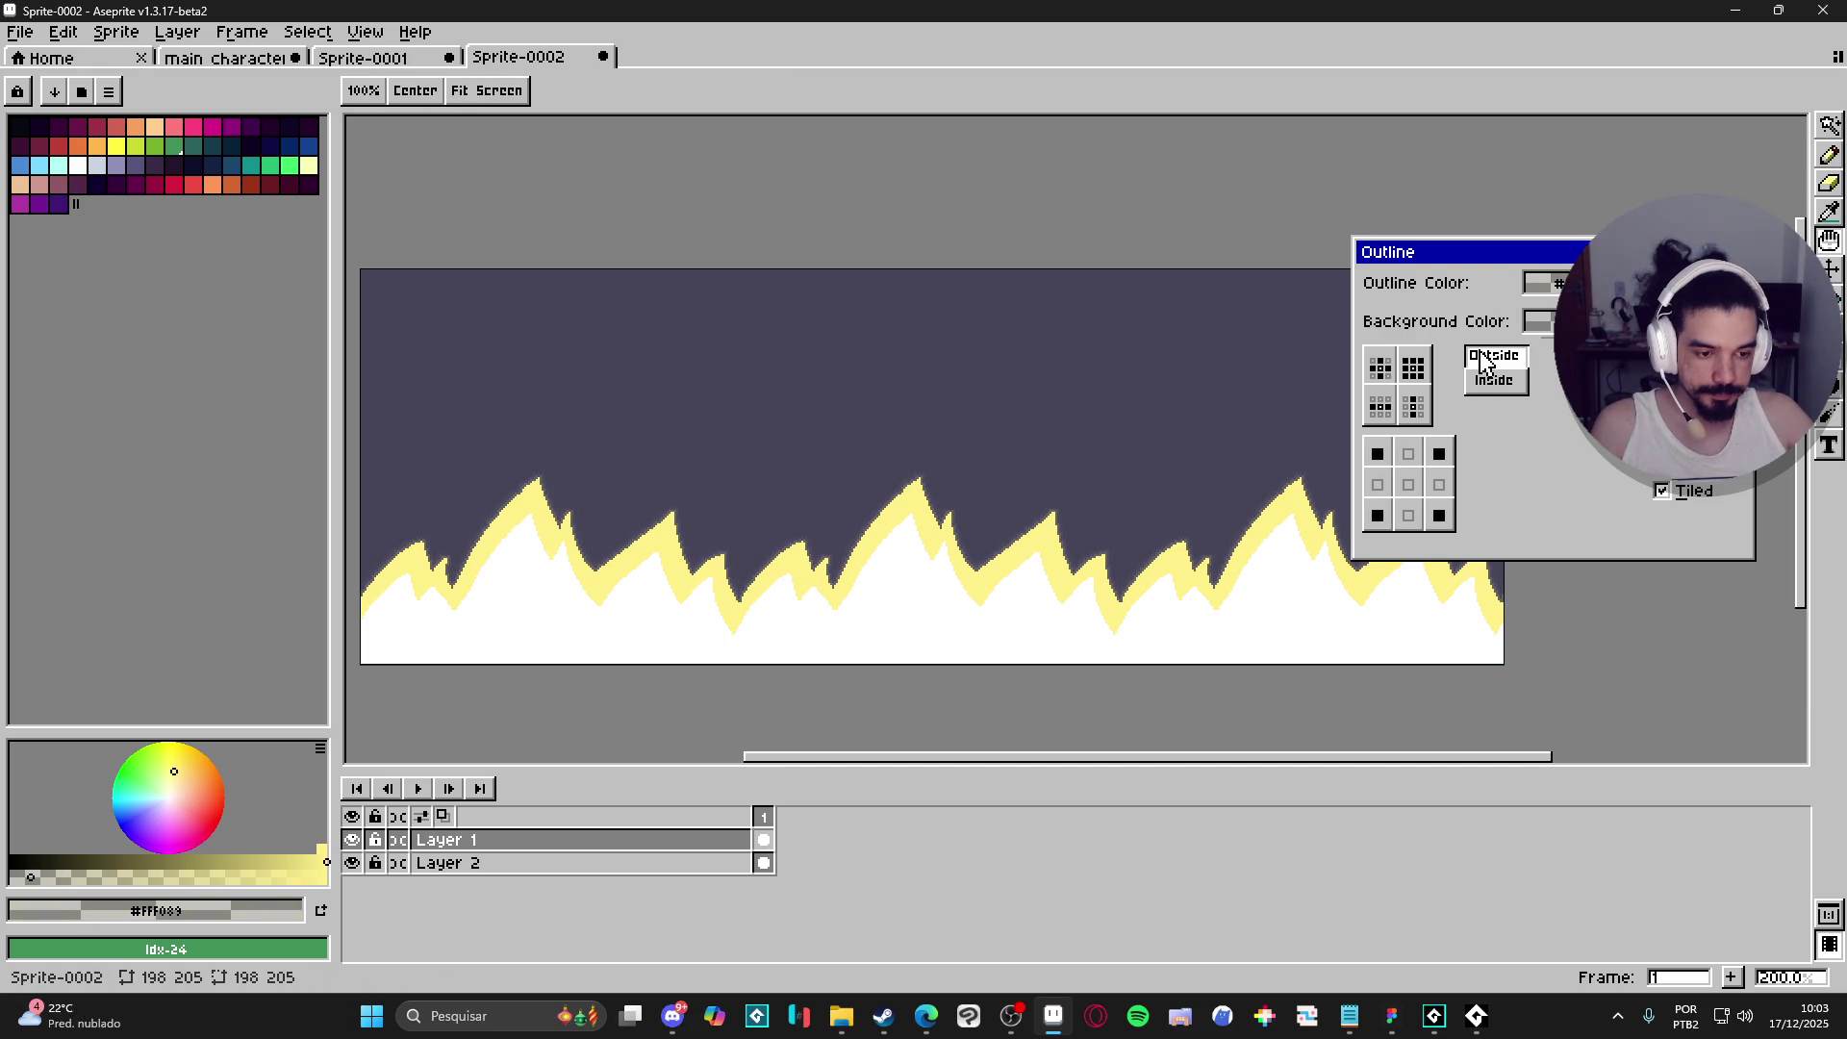
left_click(1657, 358)
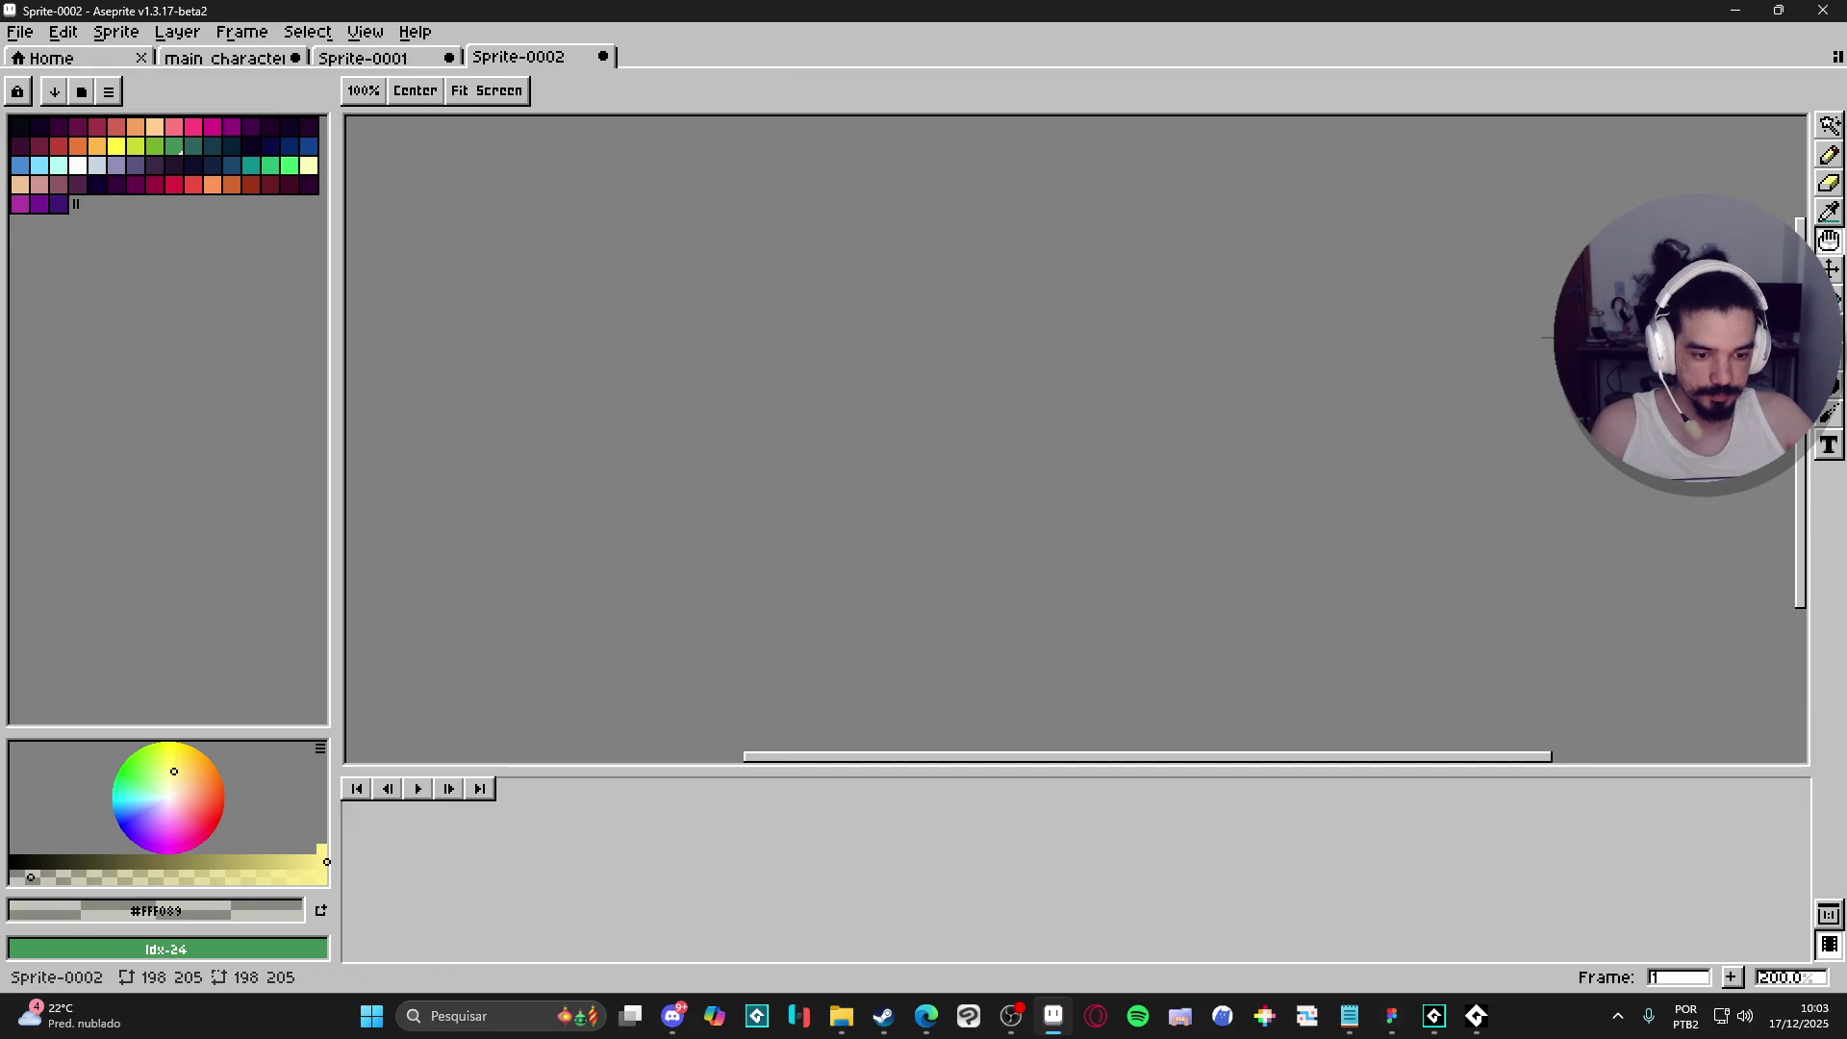
scroll(1130, 482, "down", 1)
scroll(1031, 518, "up", 1)
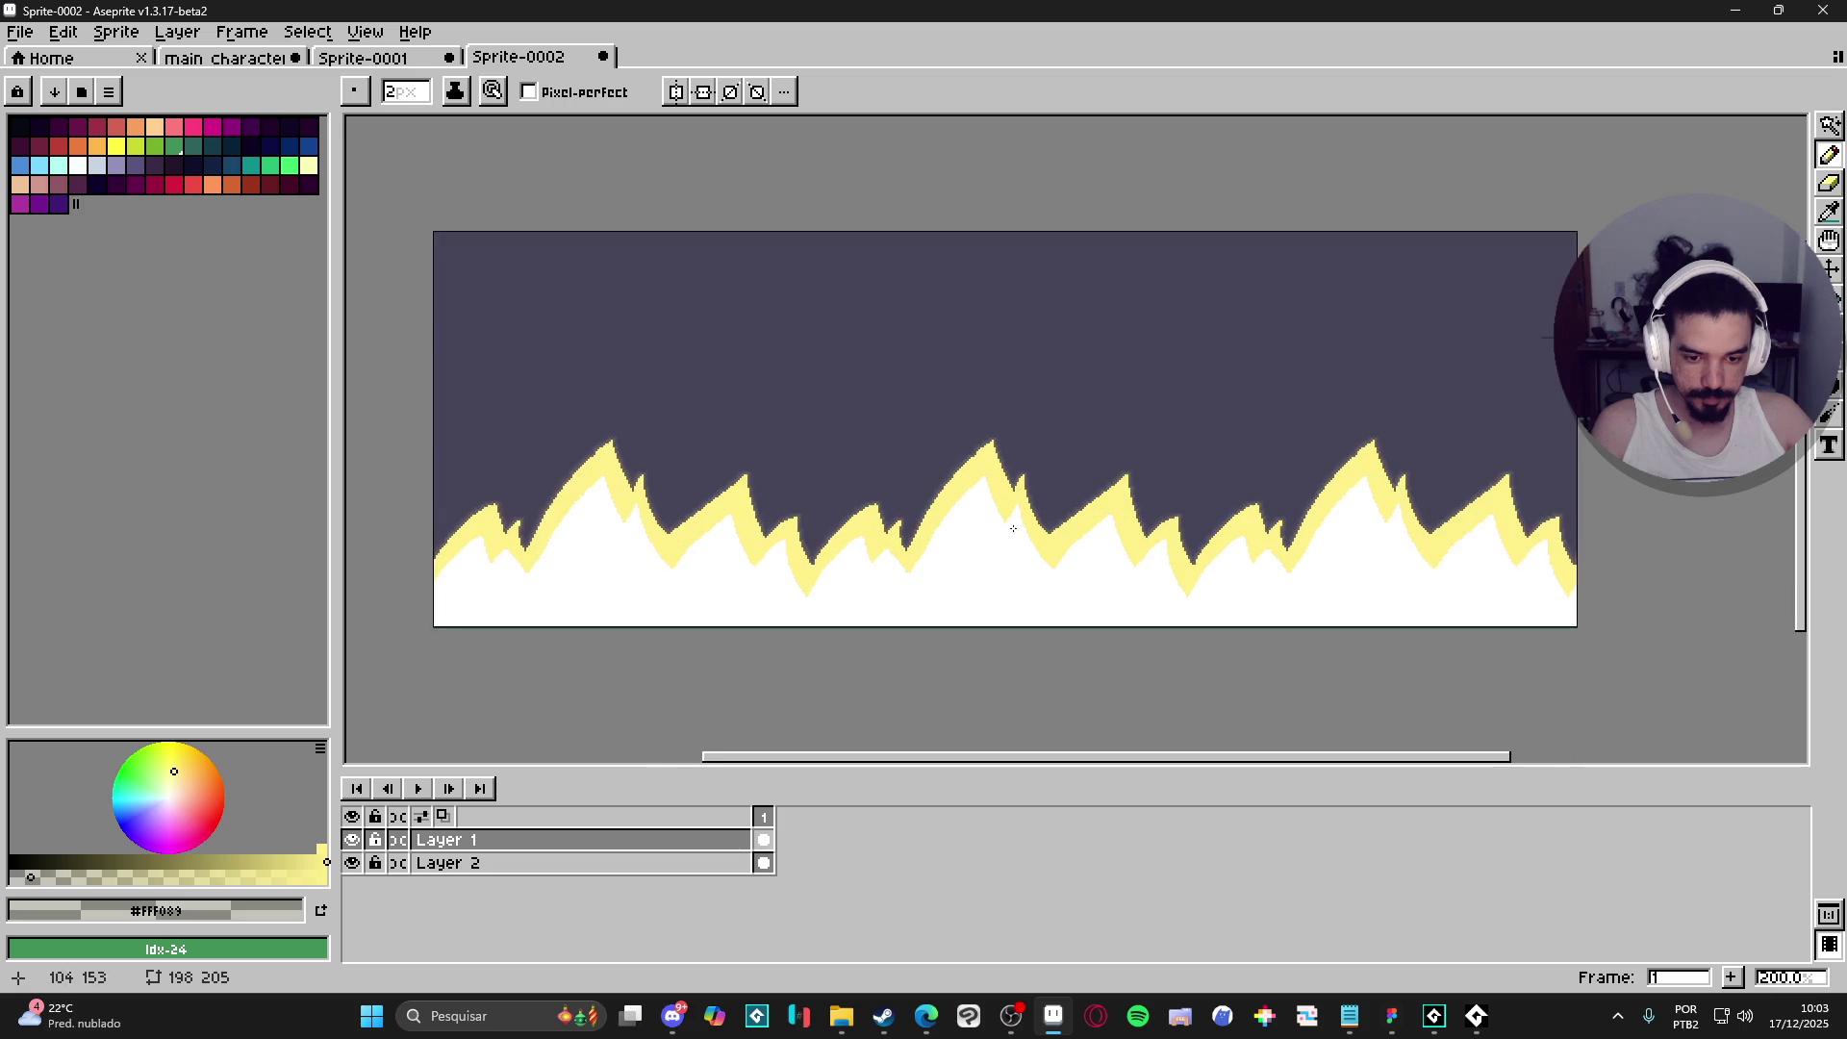
left_click_drag(975, 539, 964, 548)
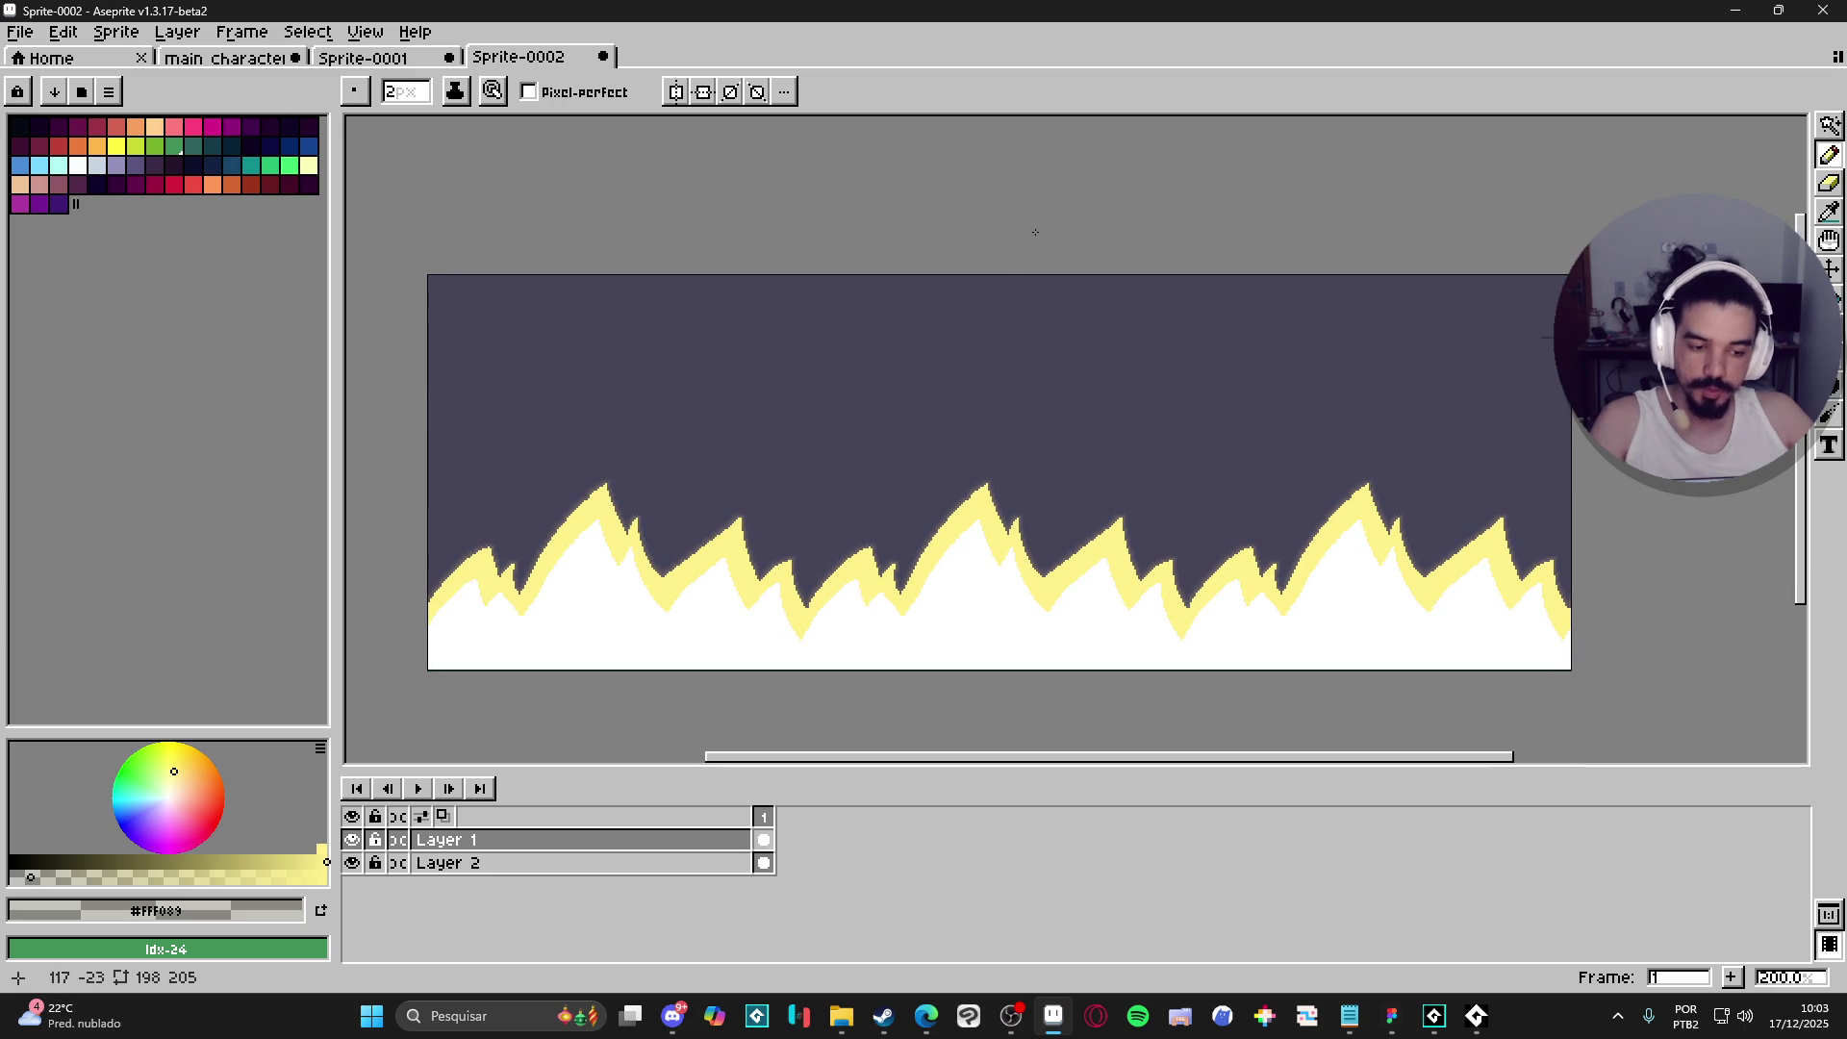
- Reopen the tiled preview window and position it beside the canvas
key("F11")
key("F11")
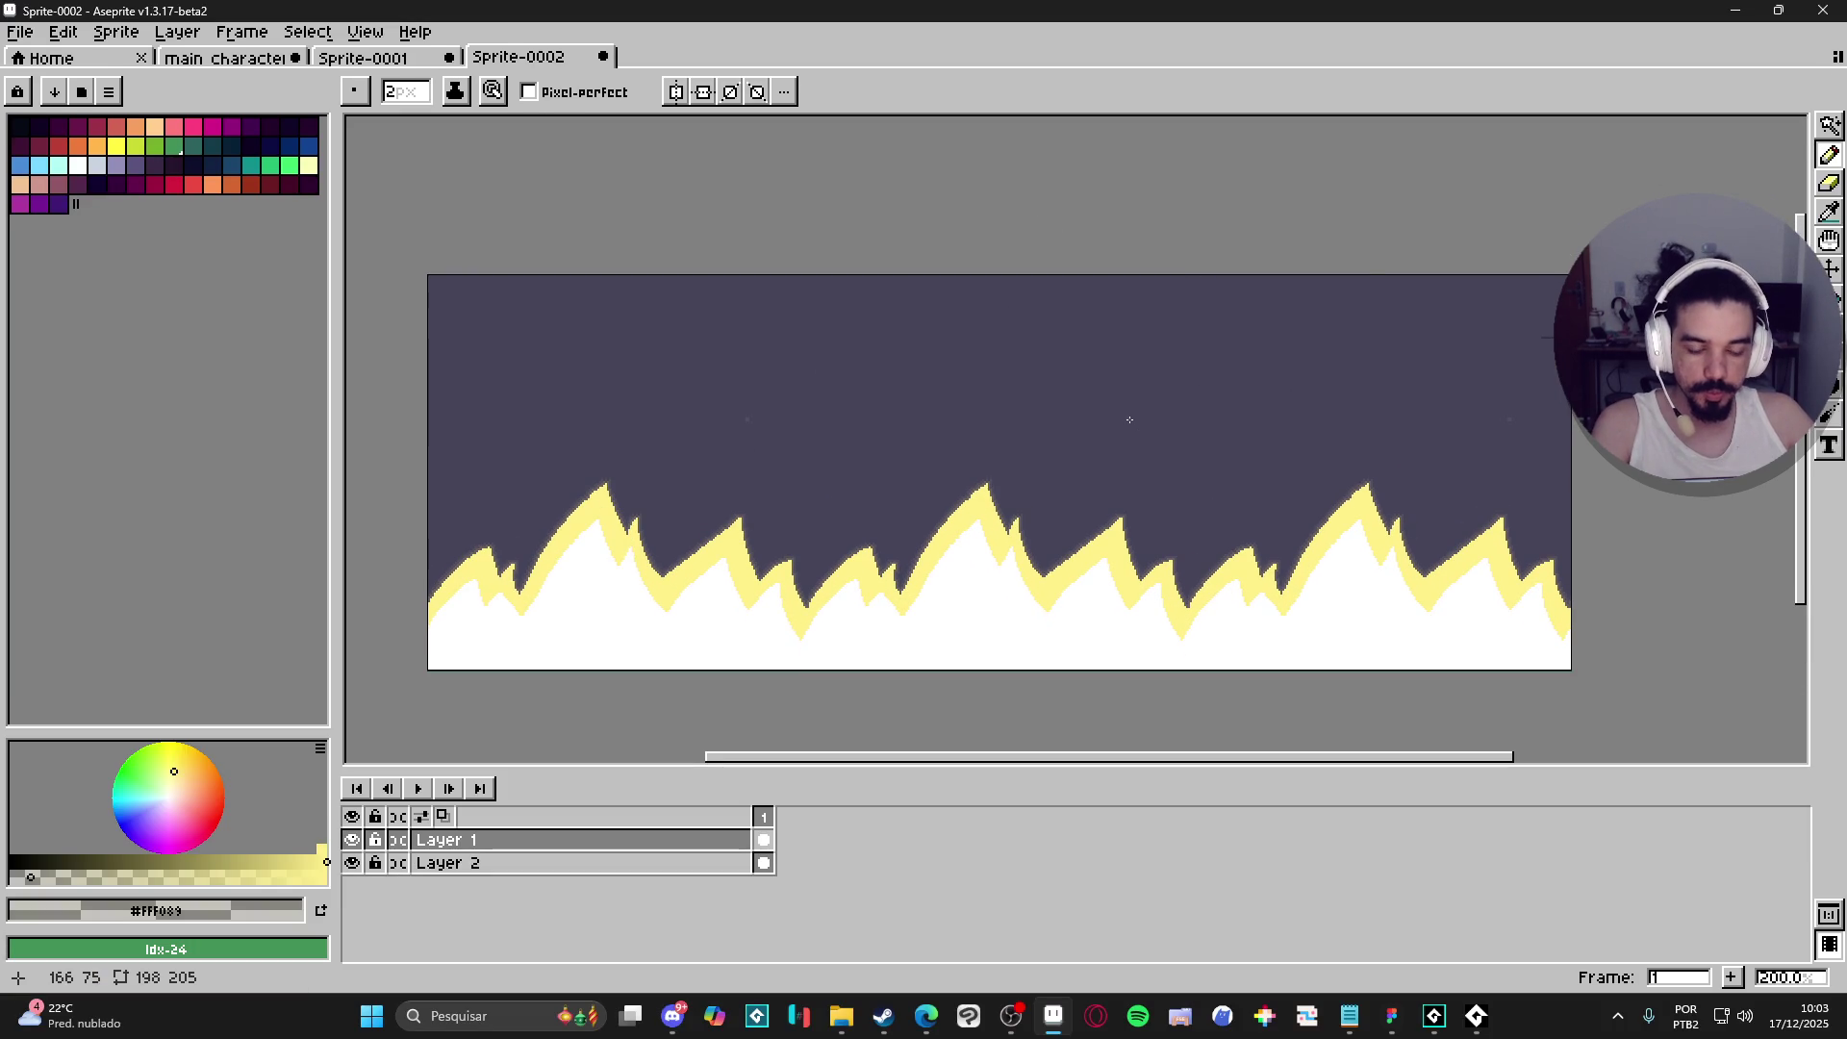
key("F7")
mouse_move(1238, 487)
left_mouse_down()
mouse_move(1146, 314)
mouse_move(1106, 425)
mouse_move(1004, 571)
mouse_move(1138, 564)
mouse_move(1105, 592)
left_mouse_up()
scroll(1101, 477, "down", 1)
scroll(1004, 571, "up", 1)
left_click_drag(1507, 475, 1490, 390)
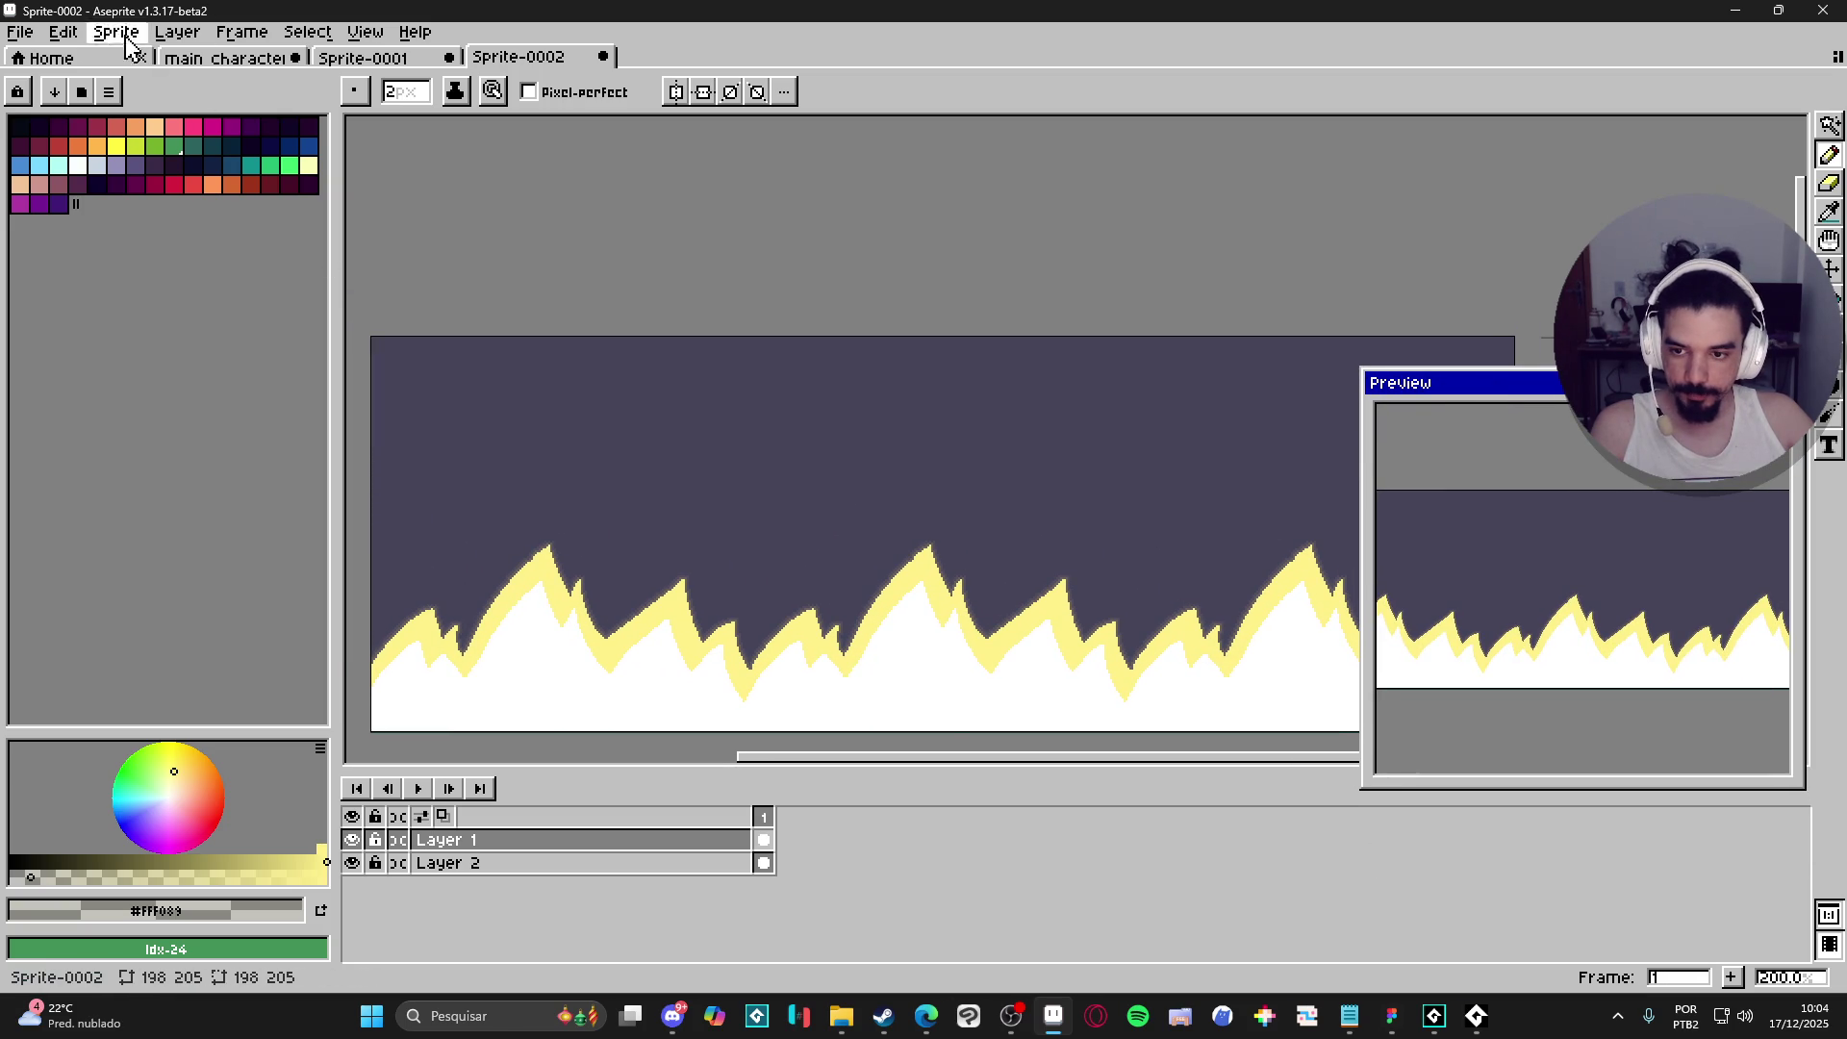
- Show the File > Scripts submenu listing the picotron_exporter script
left_click(20, 31)
mouse_move(205, 253)
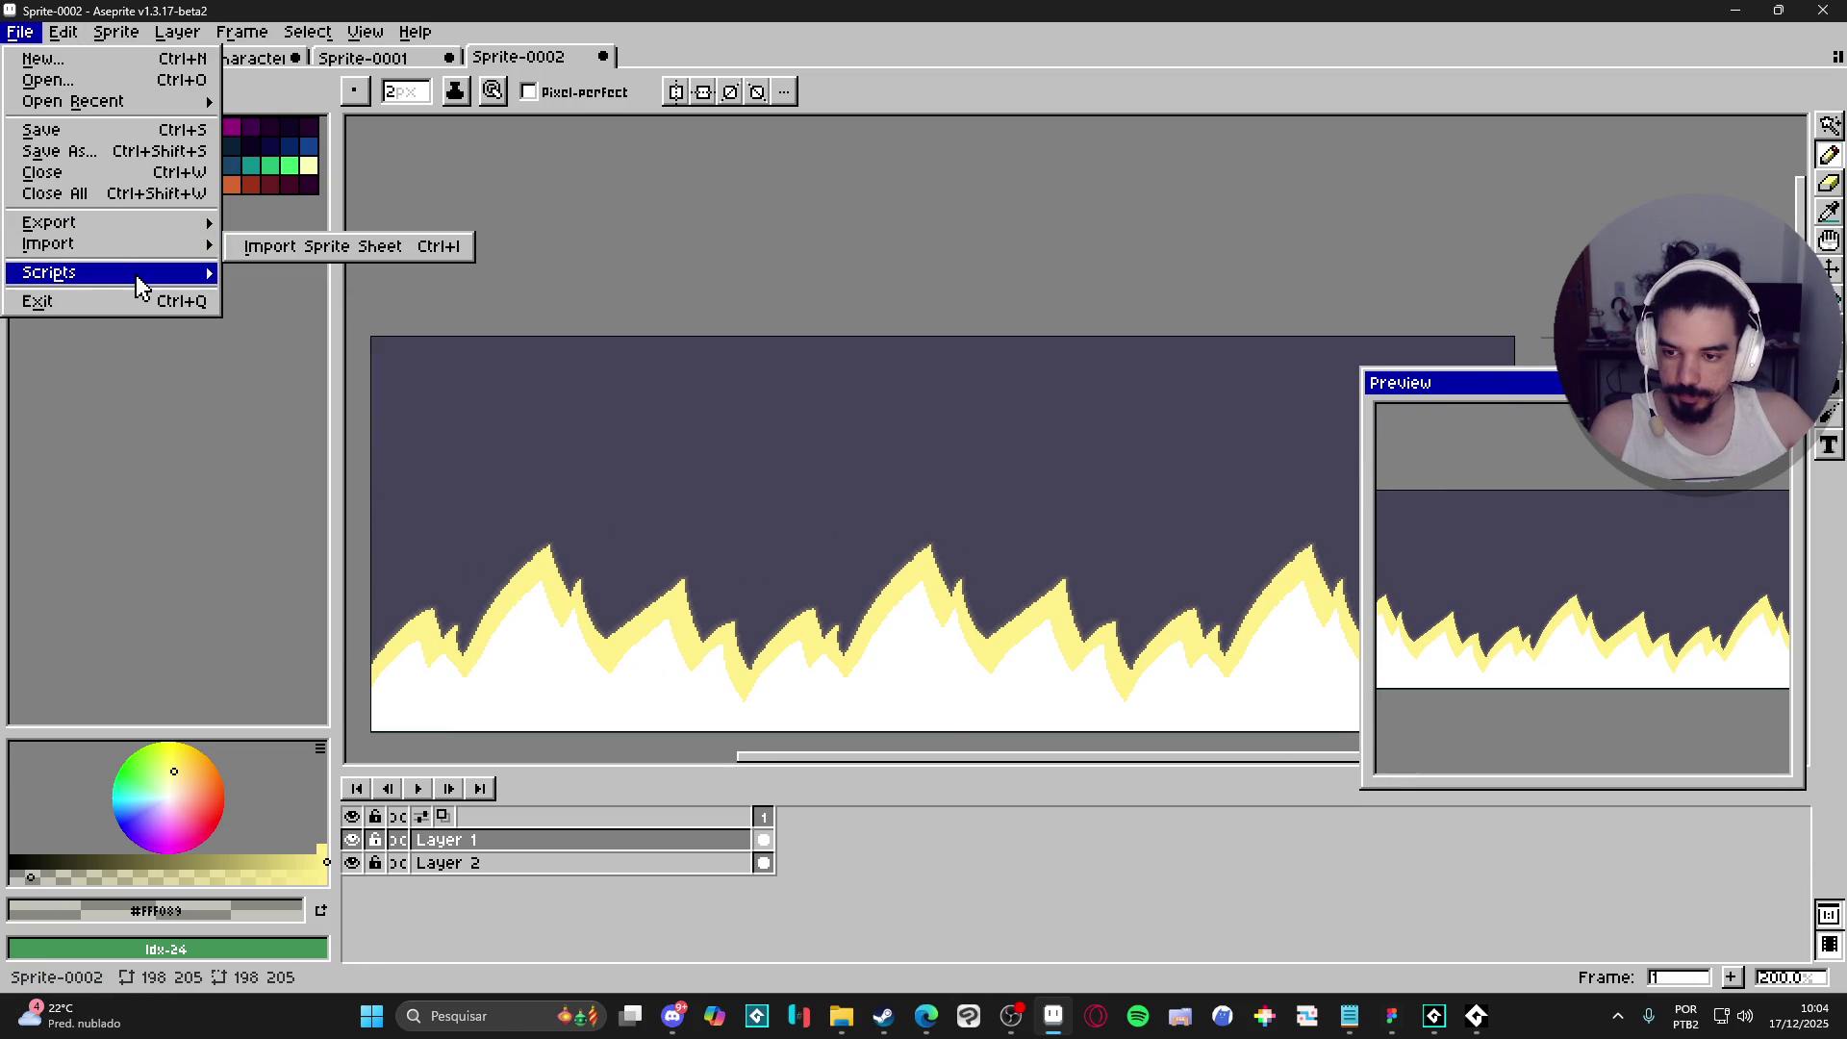
mouse_move(142, 277)
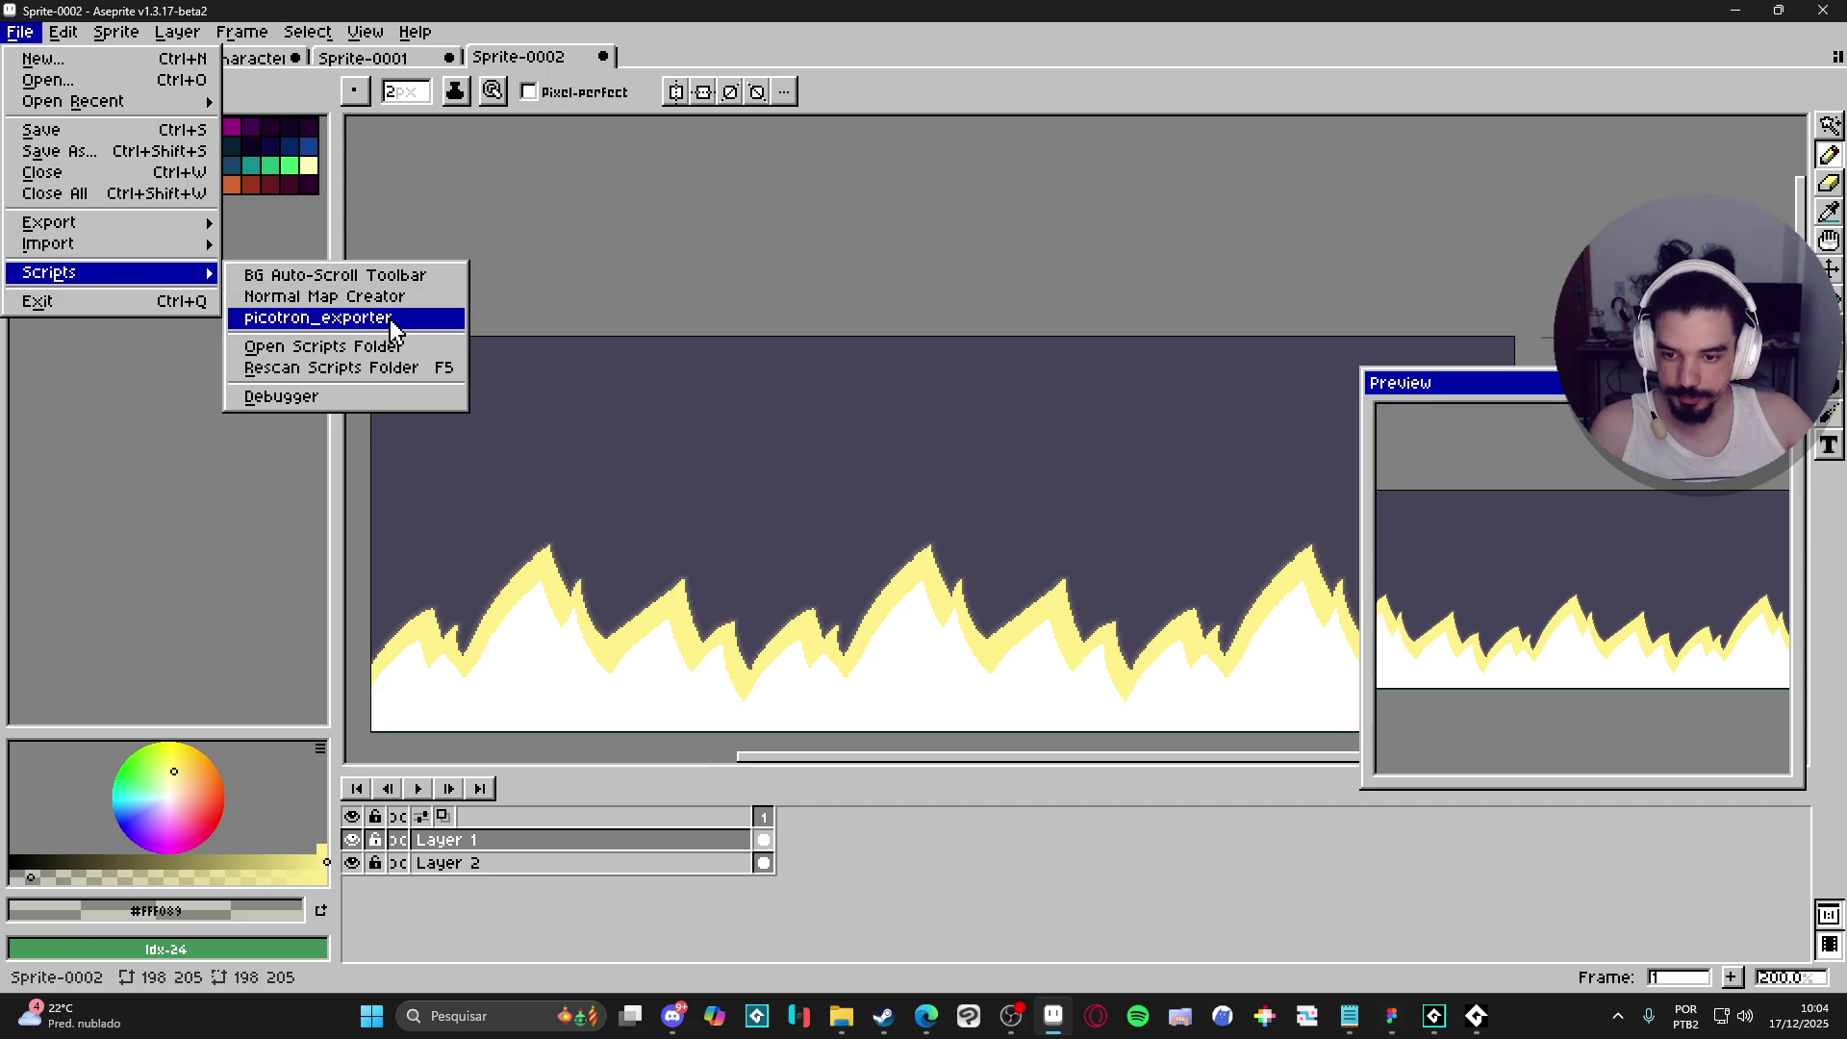
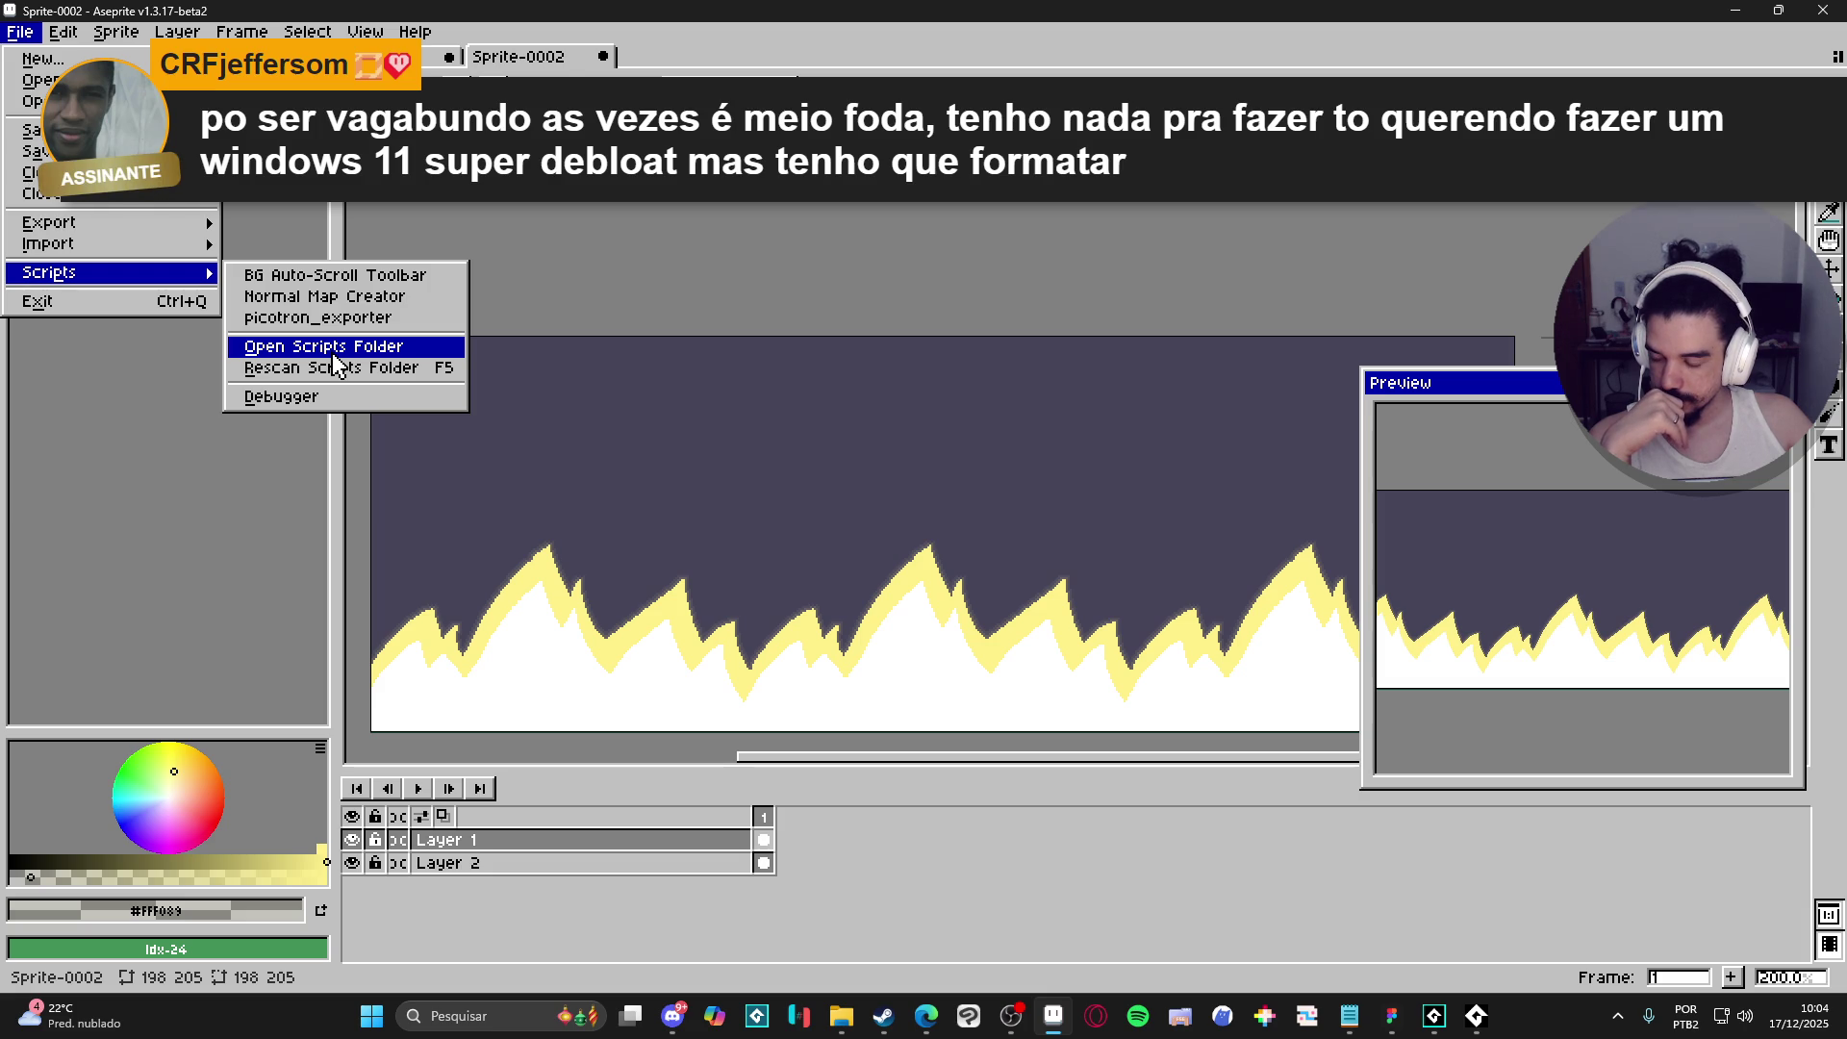
- Link Layer 2's cels so the dark purple background spans all five frames 1–5
left_click(322, 349)
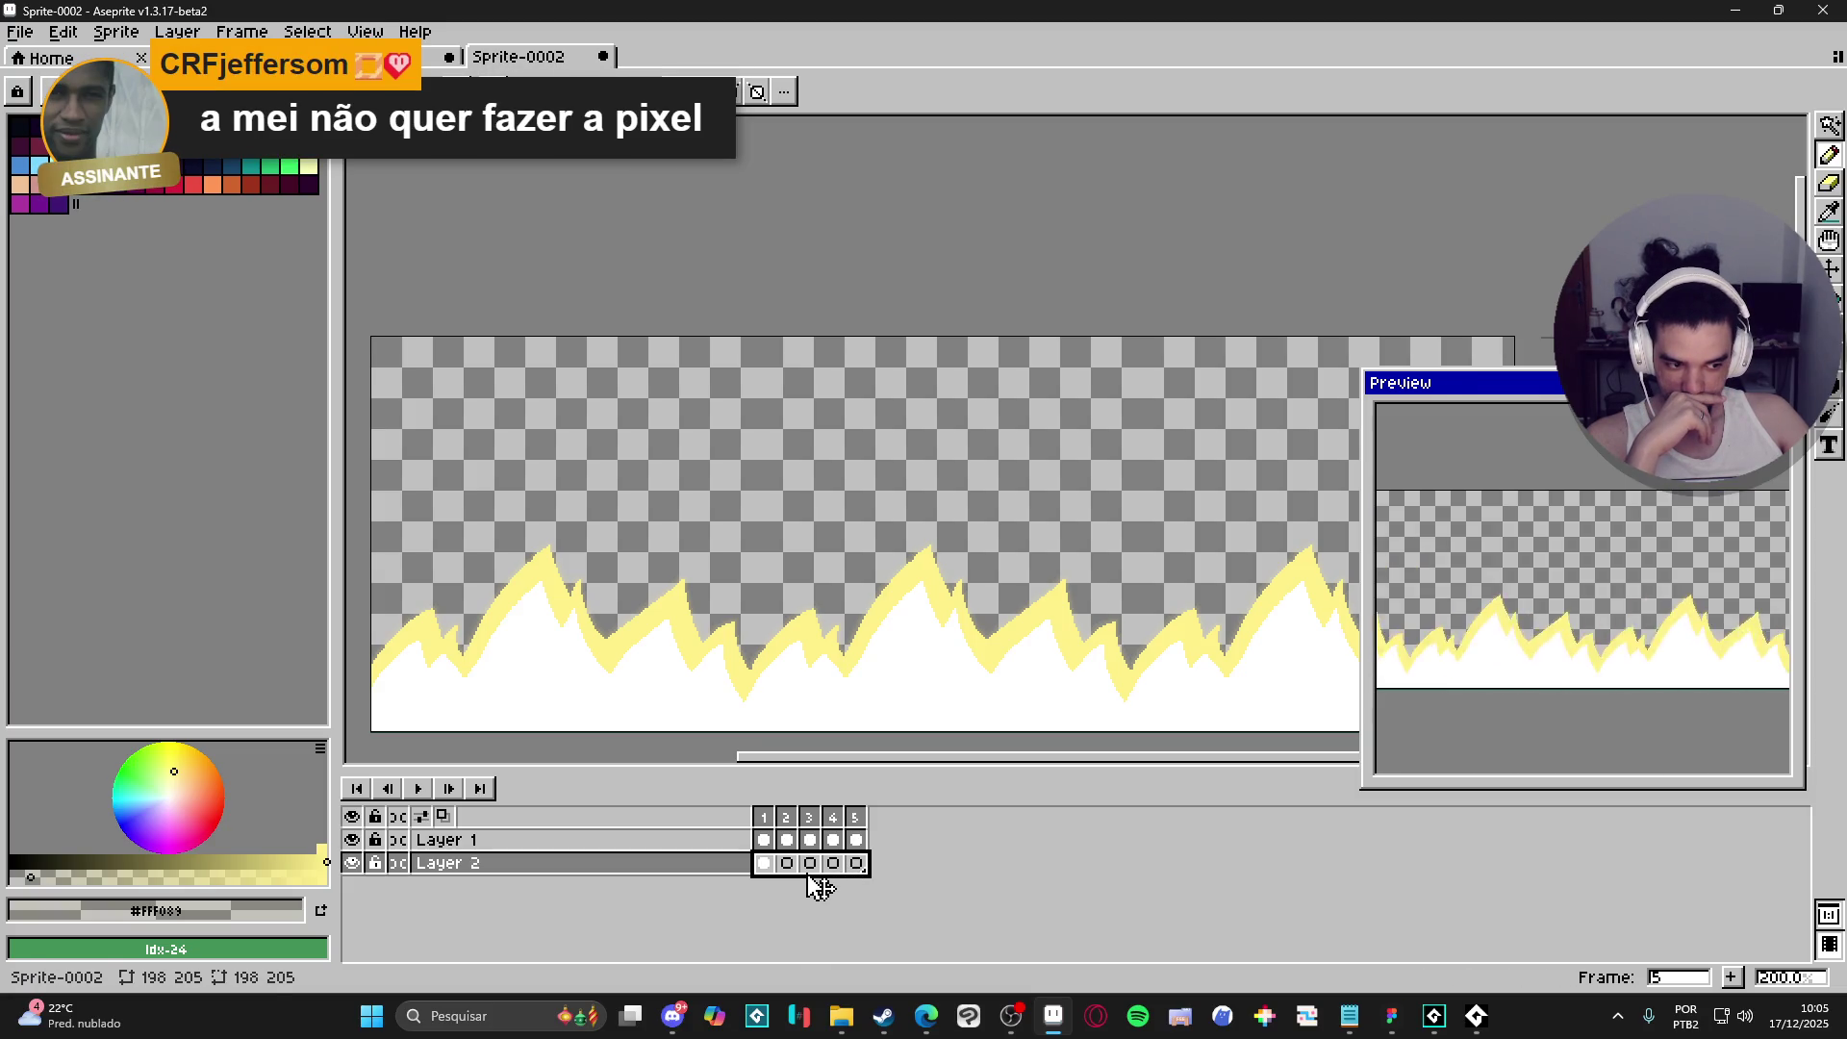
right_click(816, 878)
left_click(823, 914)
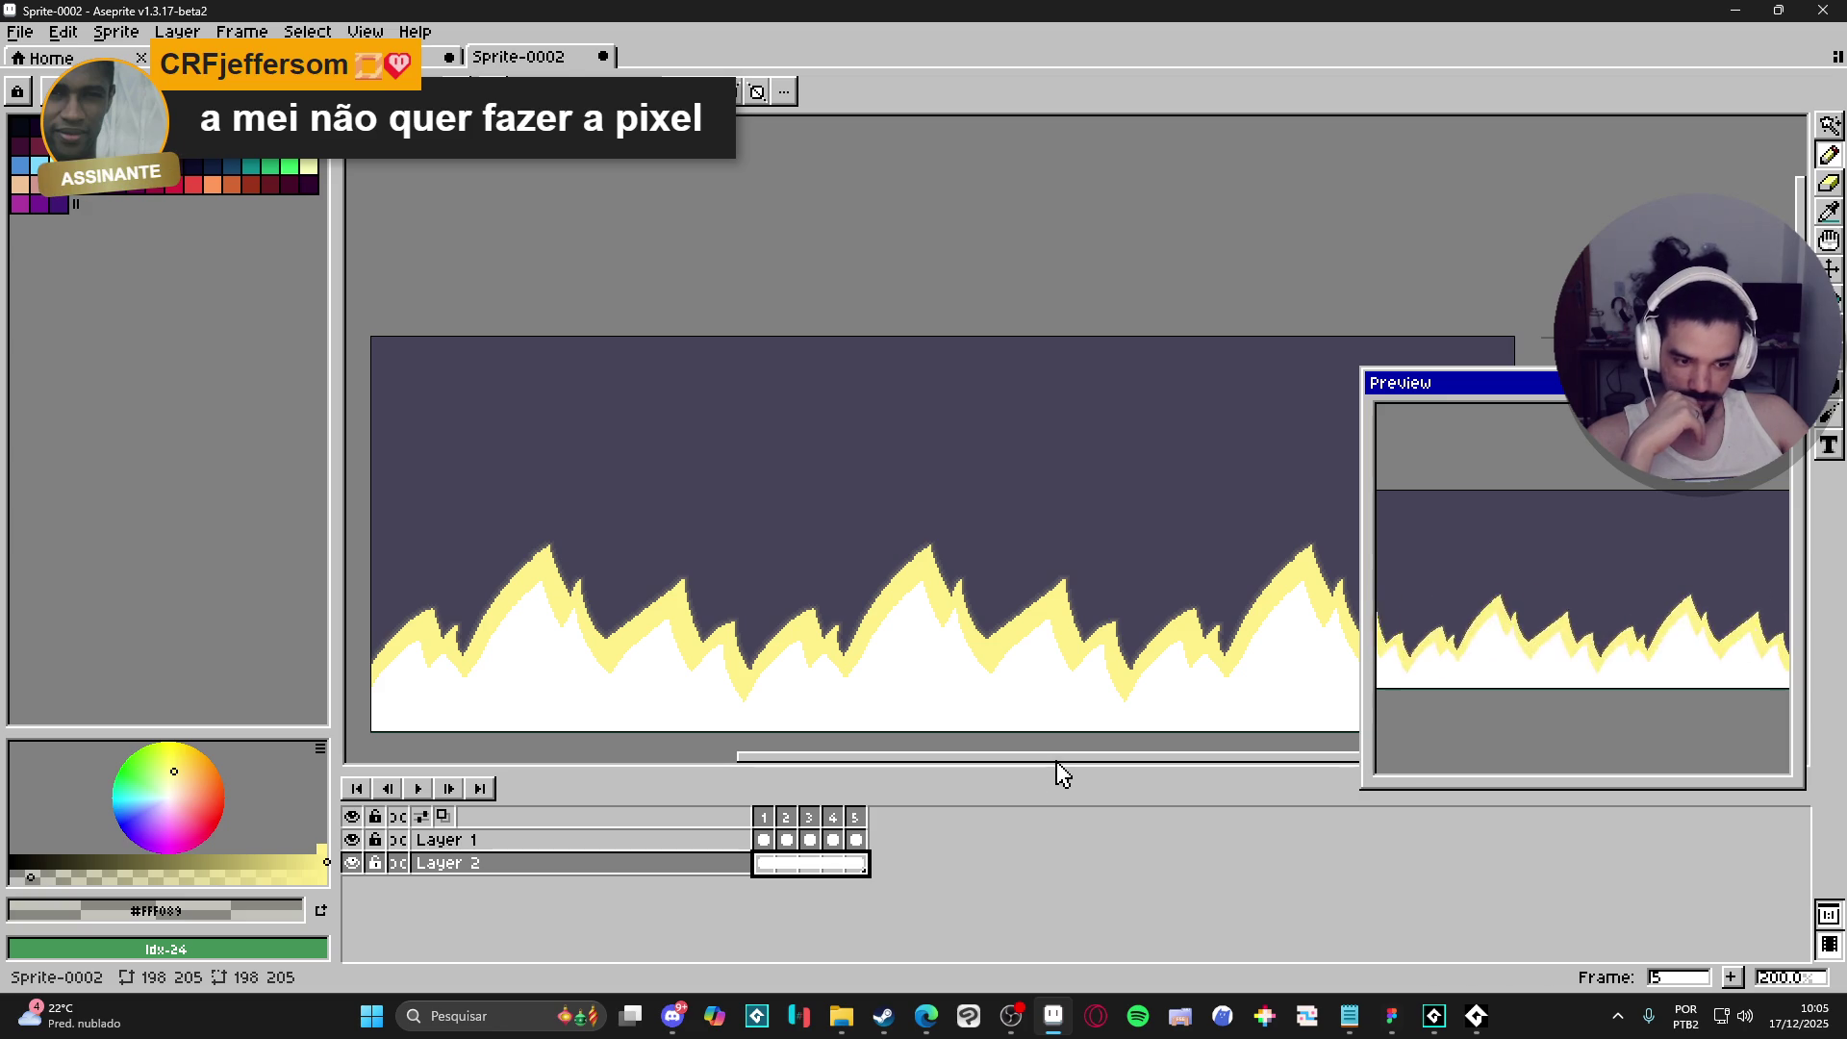
mouse_move(1039, 655)
left_mouse_down()
mouse_move(915, 619)
mouse_move(855, 671)
left_mouse_up()
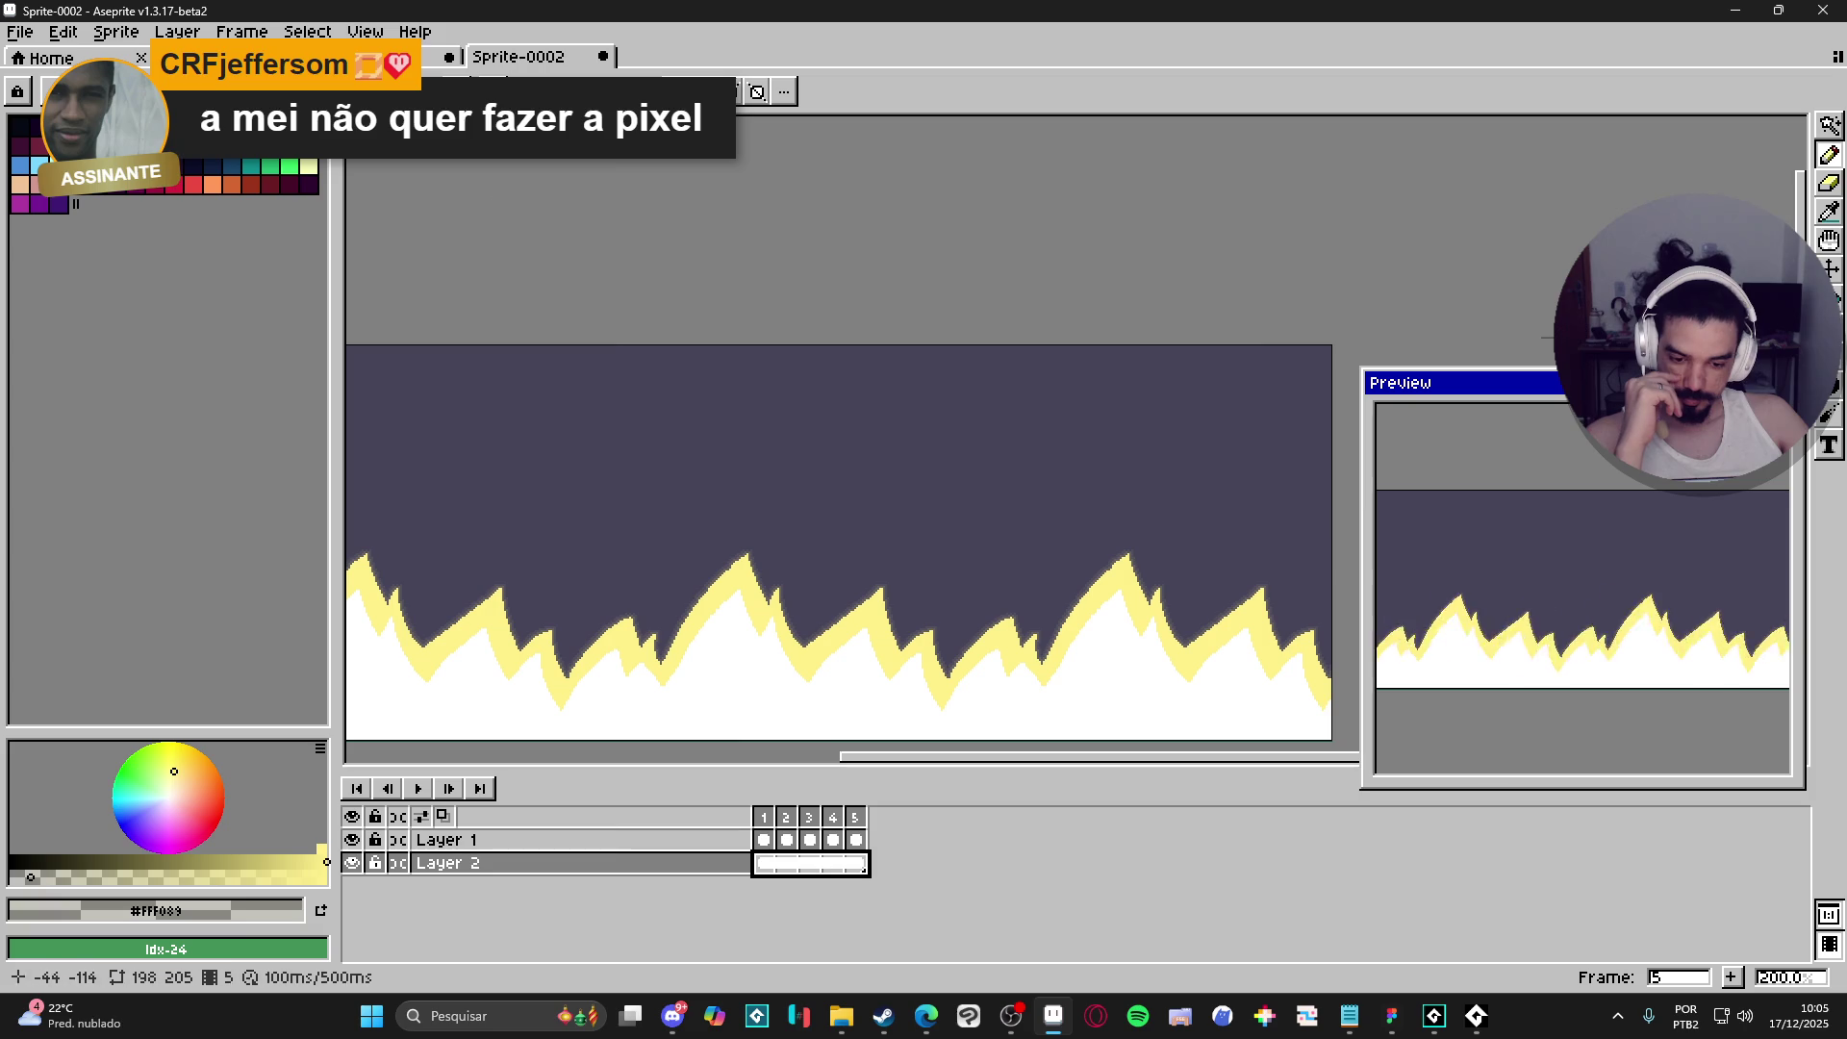
- Set Tiled Mode to None, preview the spike animation, select Layer 1 frames 1–5, and switch to Sprite-0001
left_click(365, 30)
left_click(656, 204)
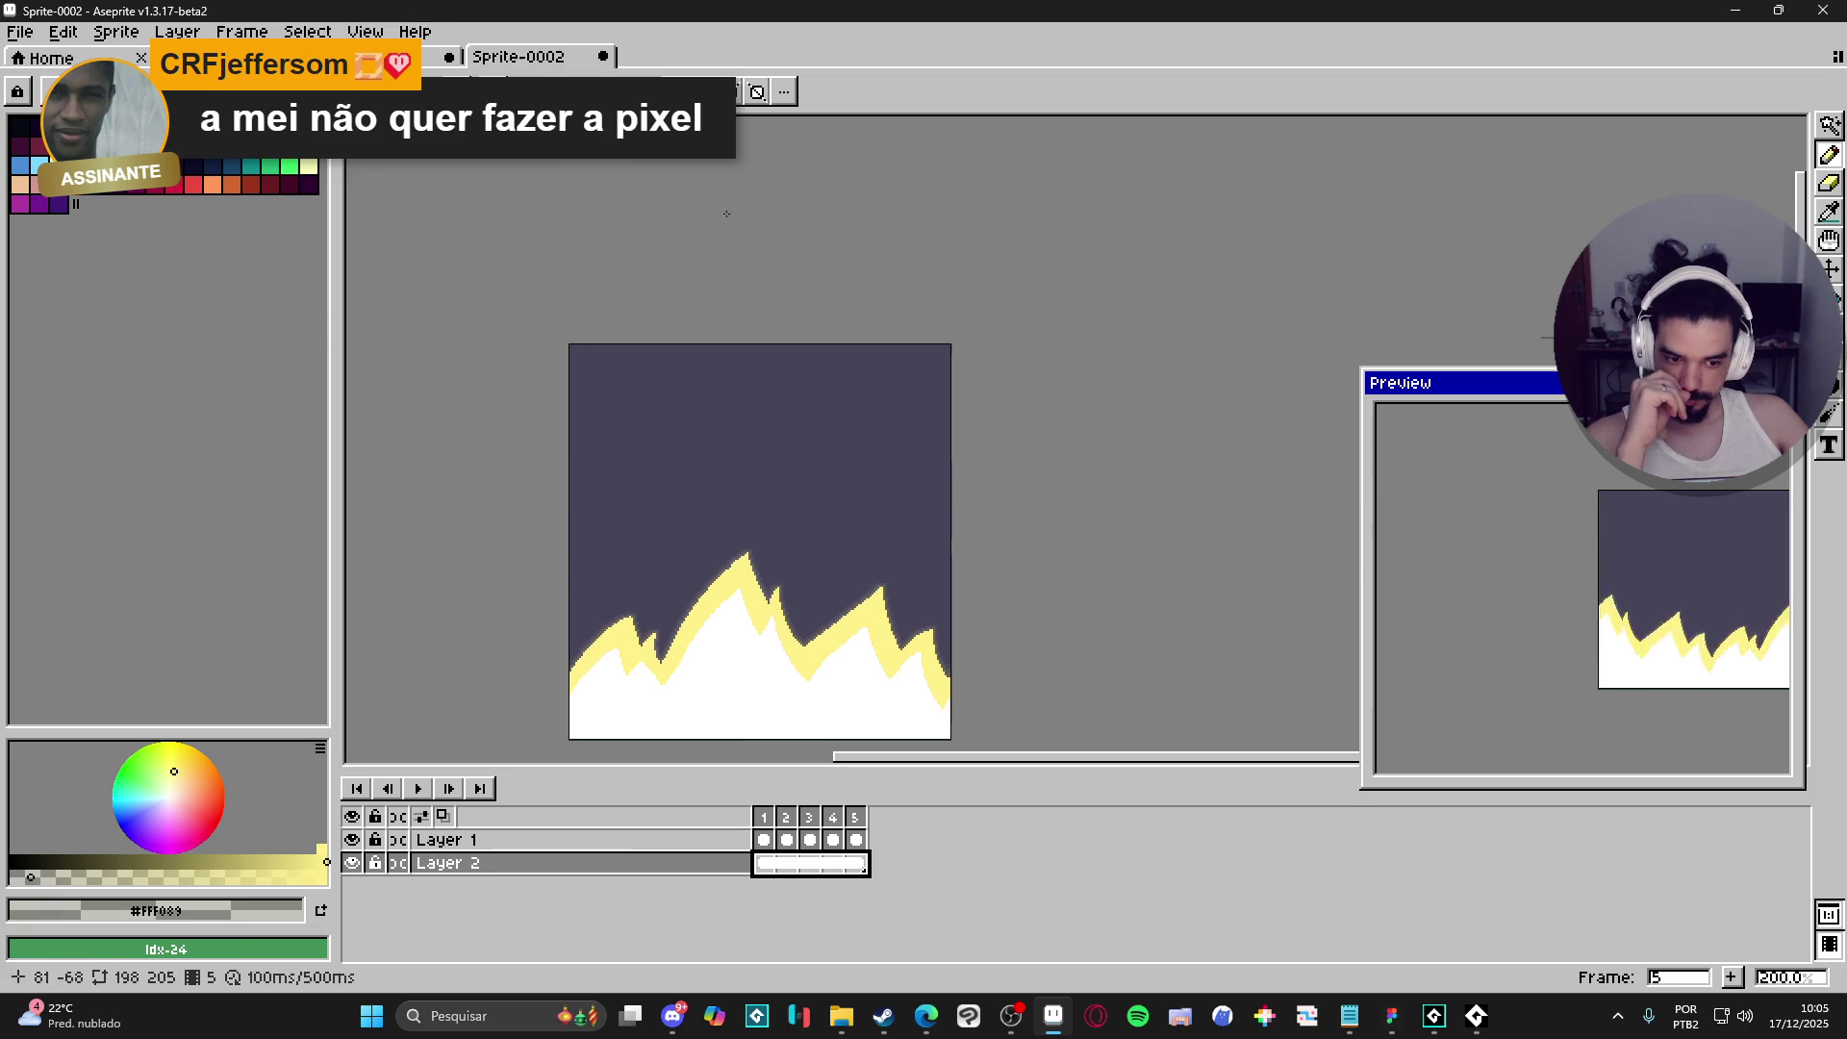
left_click(417, 789)
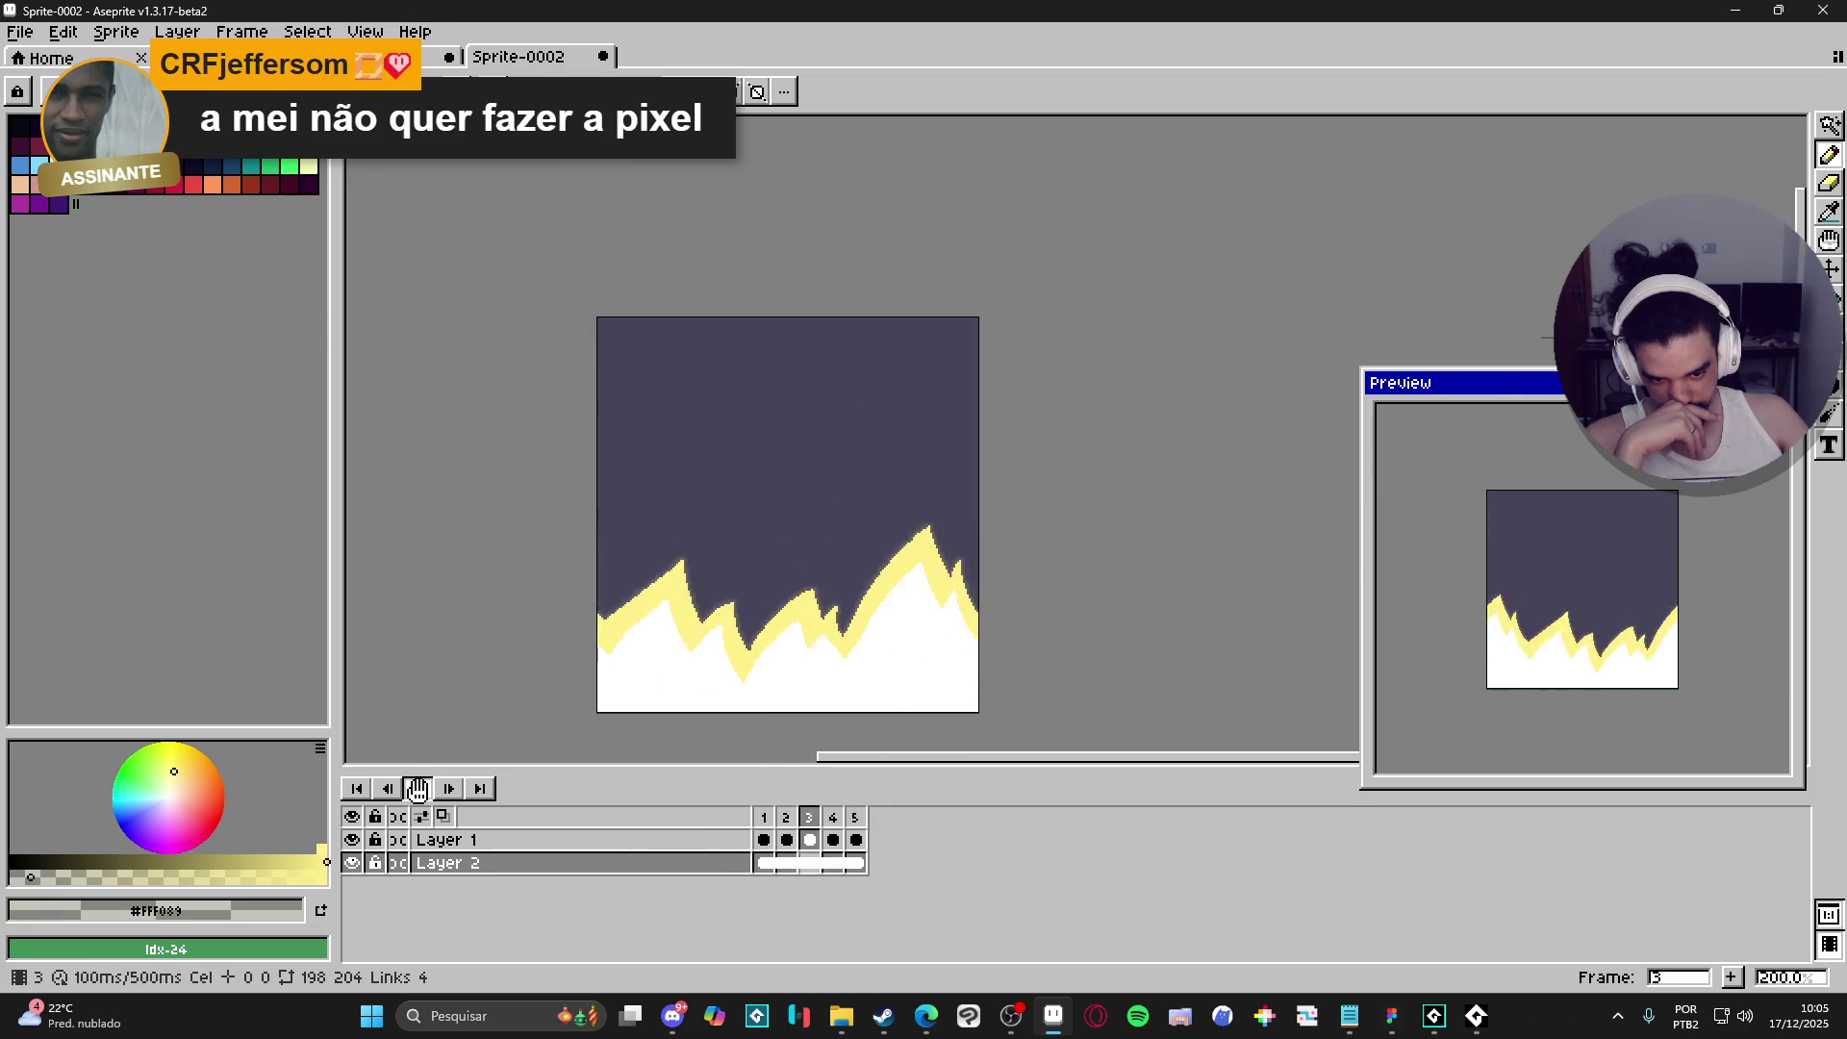
left_click(417, 789)
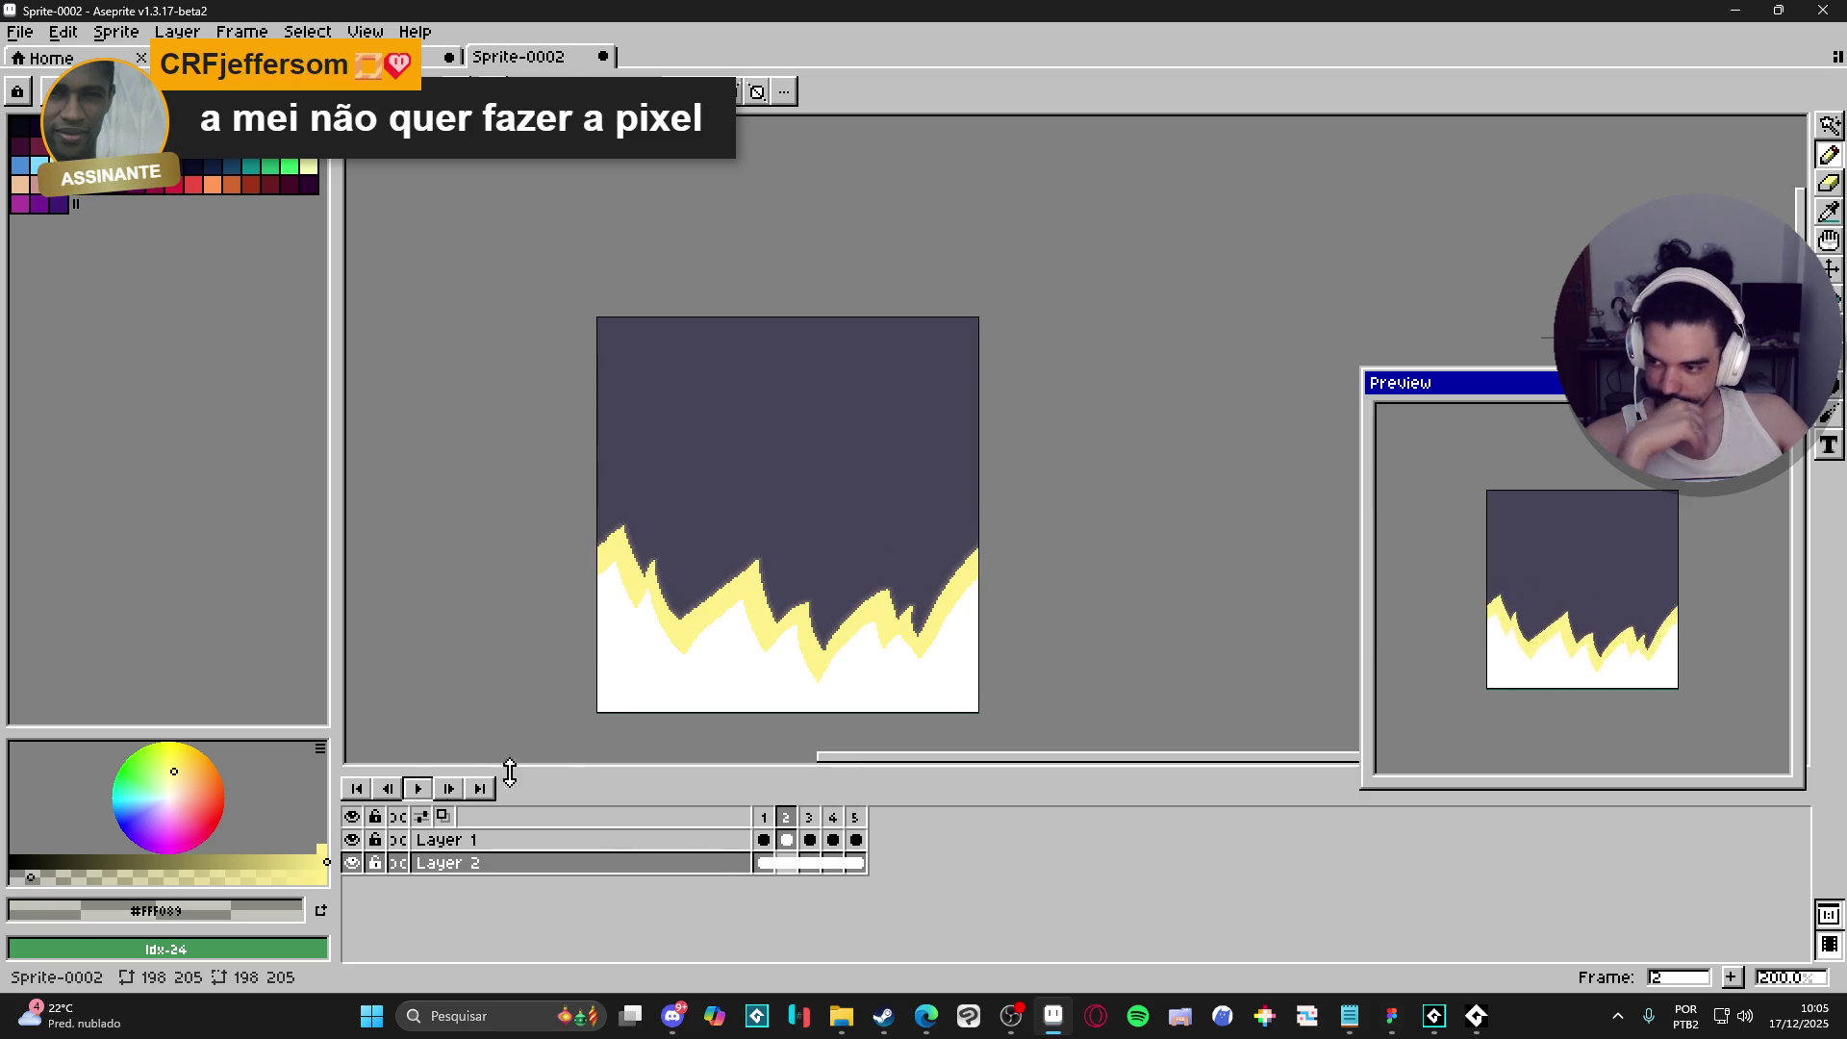
left_click_drag(764, 840, 856, 840)
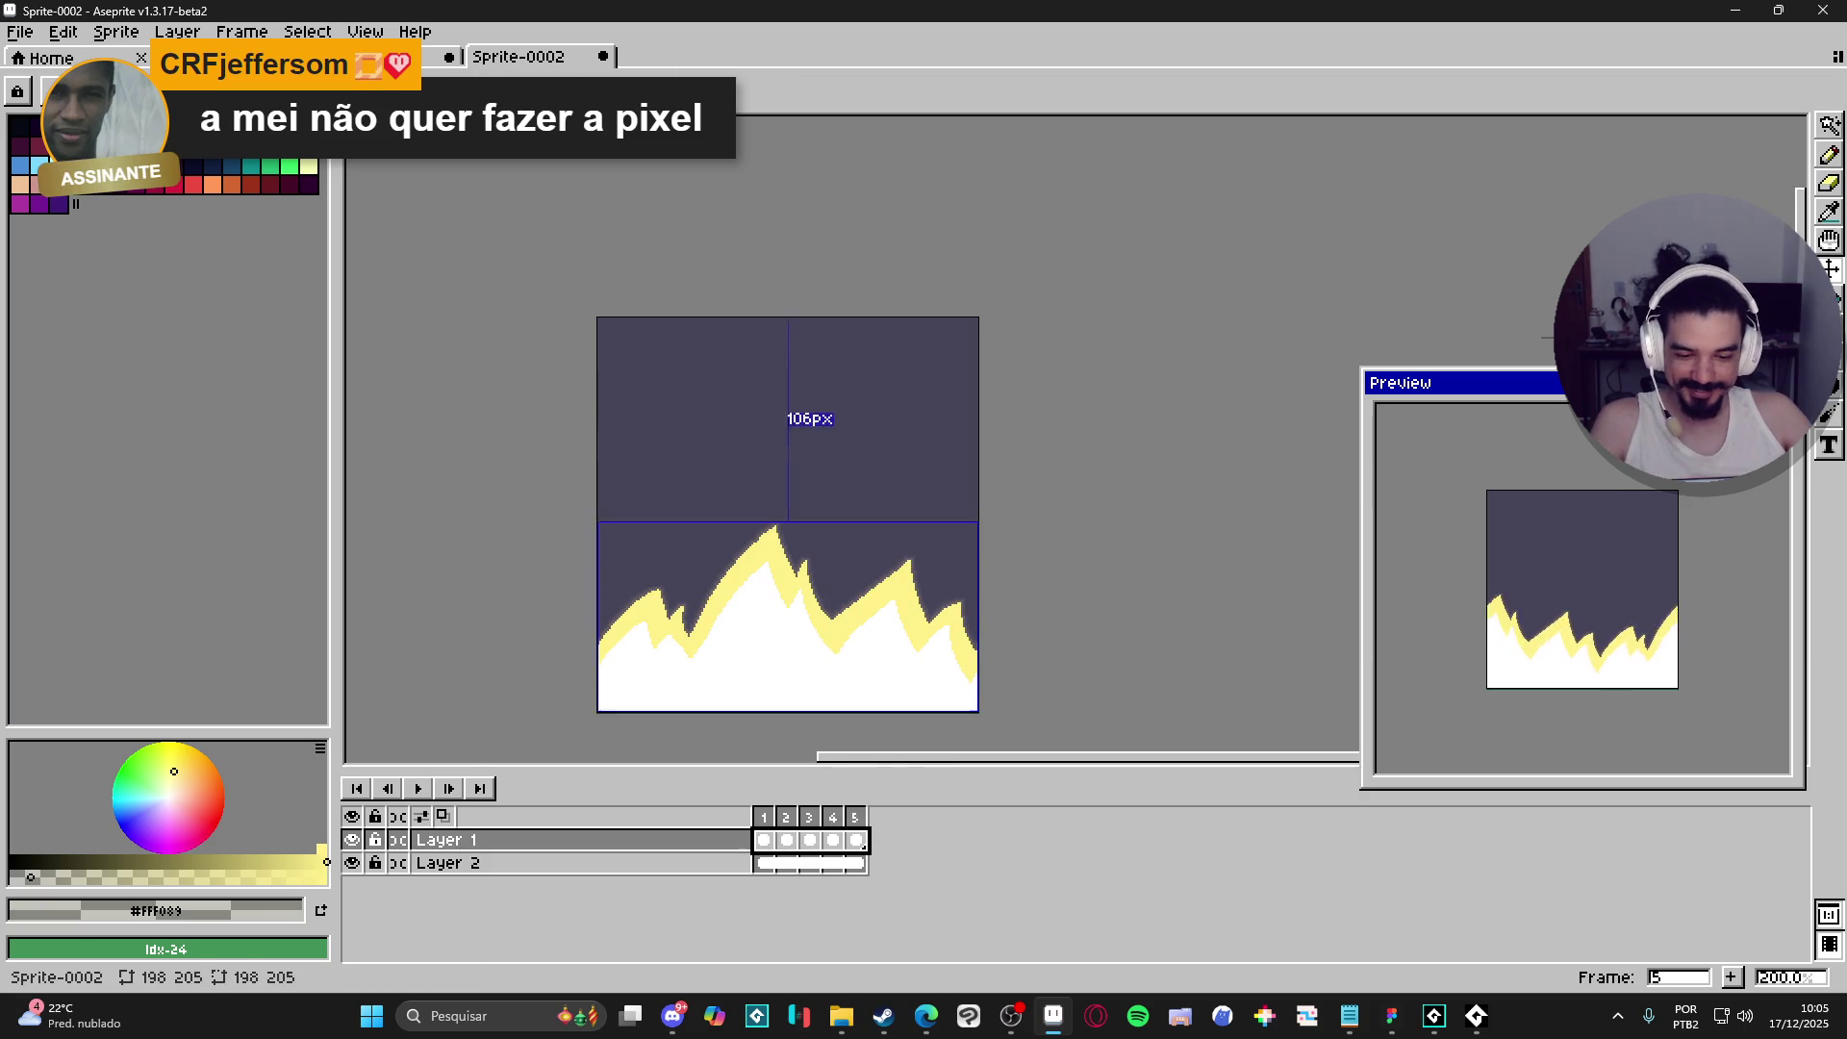
left_click(328, 58)
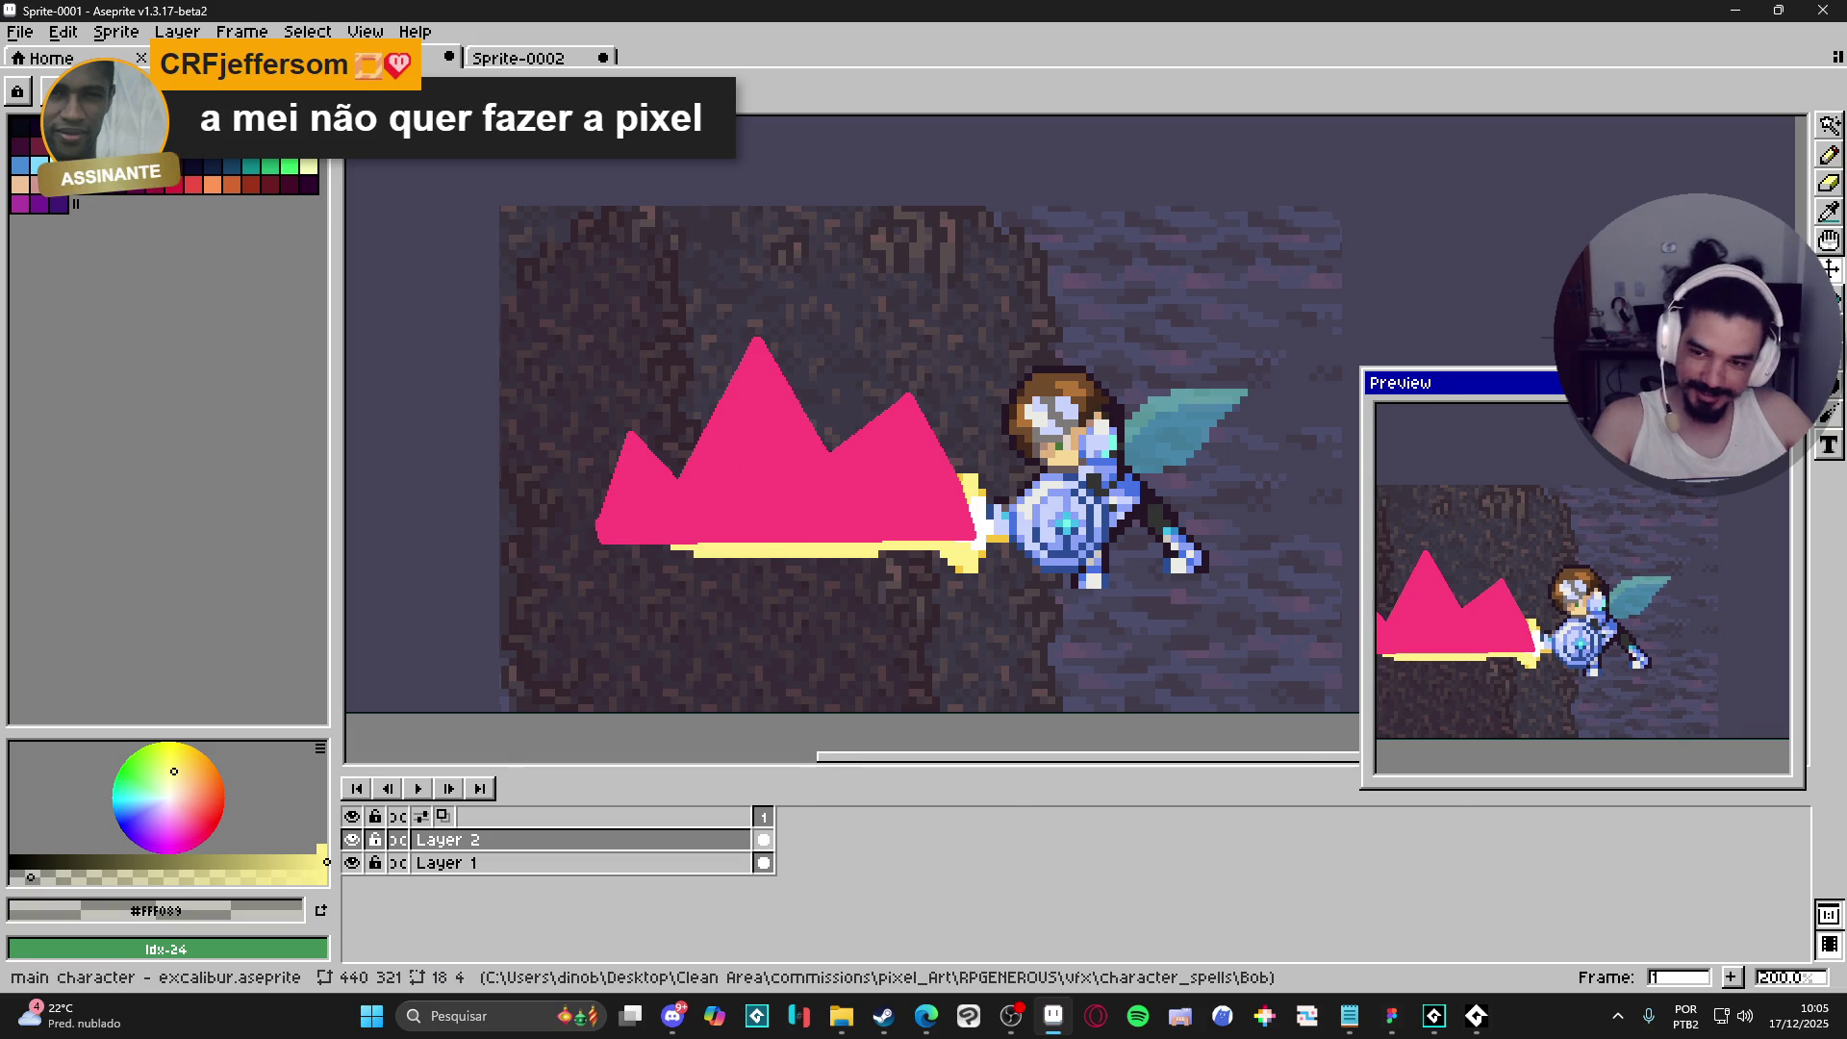
- In the excalibur document, paste the spikes into Layer 4 frames 22–26
left_click(241, 58)
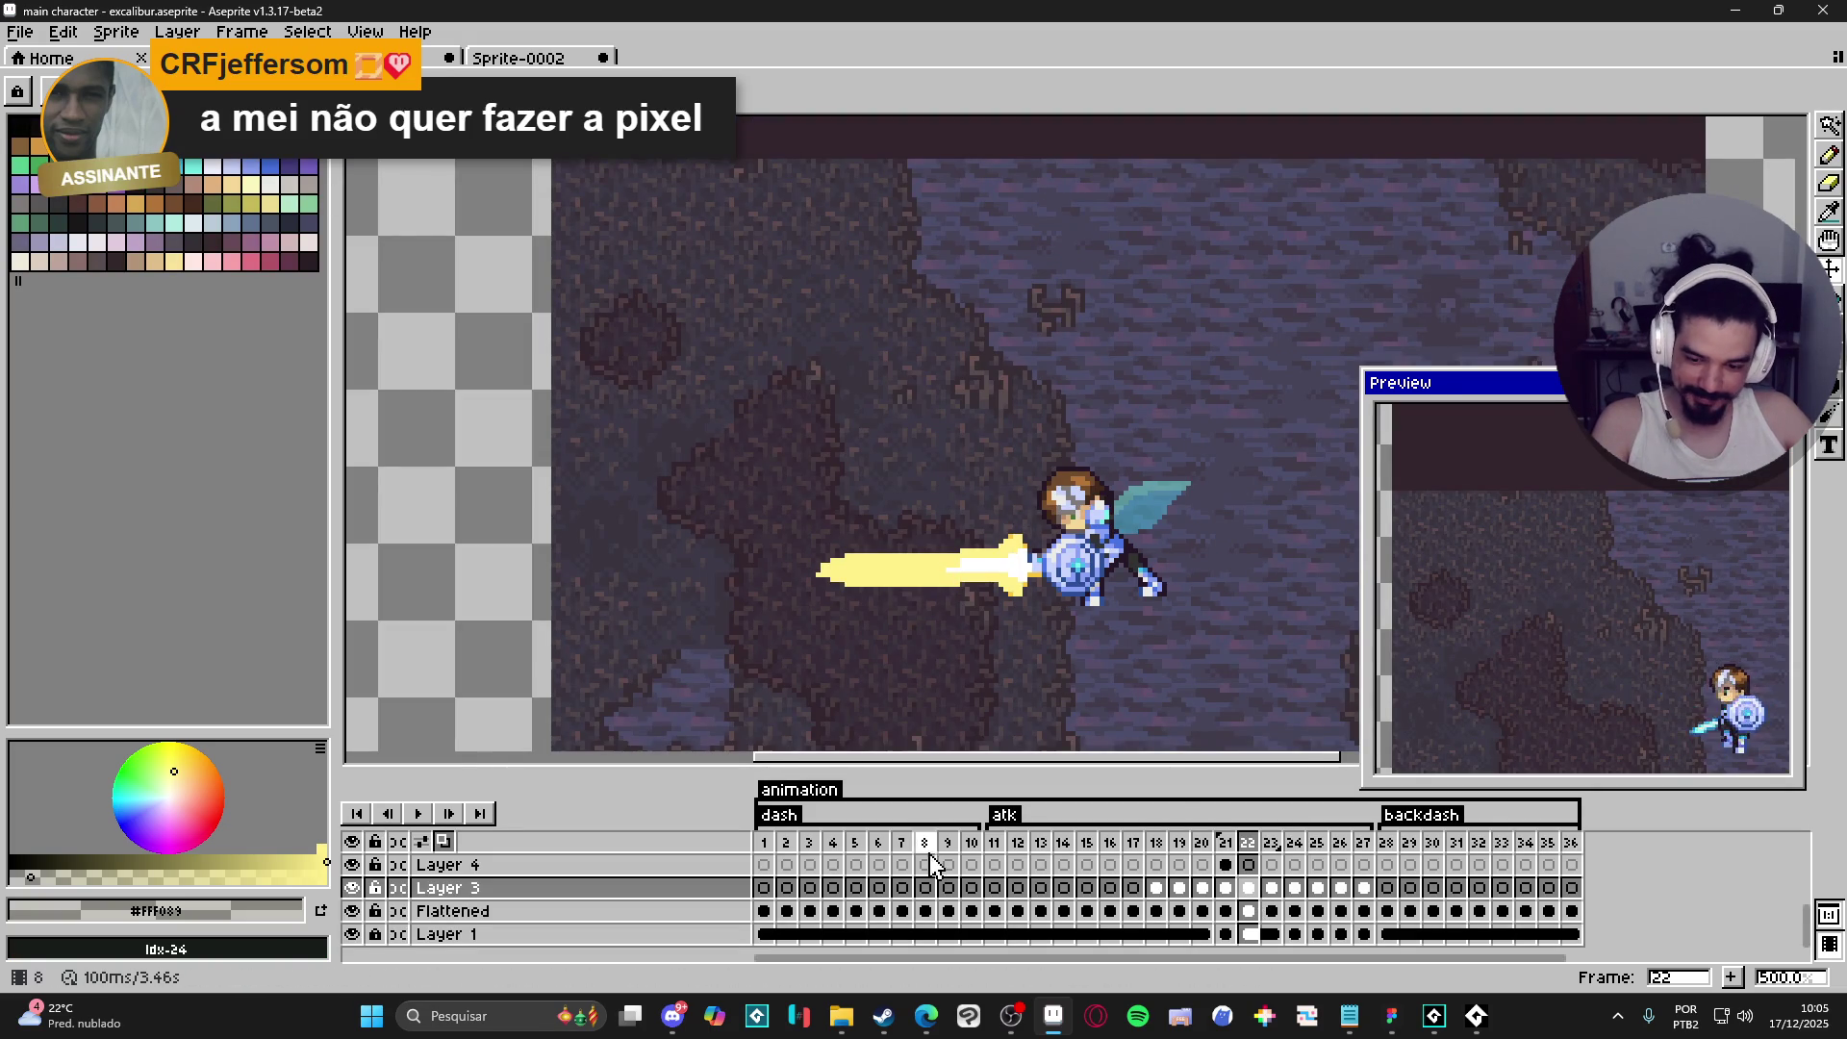
left_click(1295, 888)
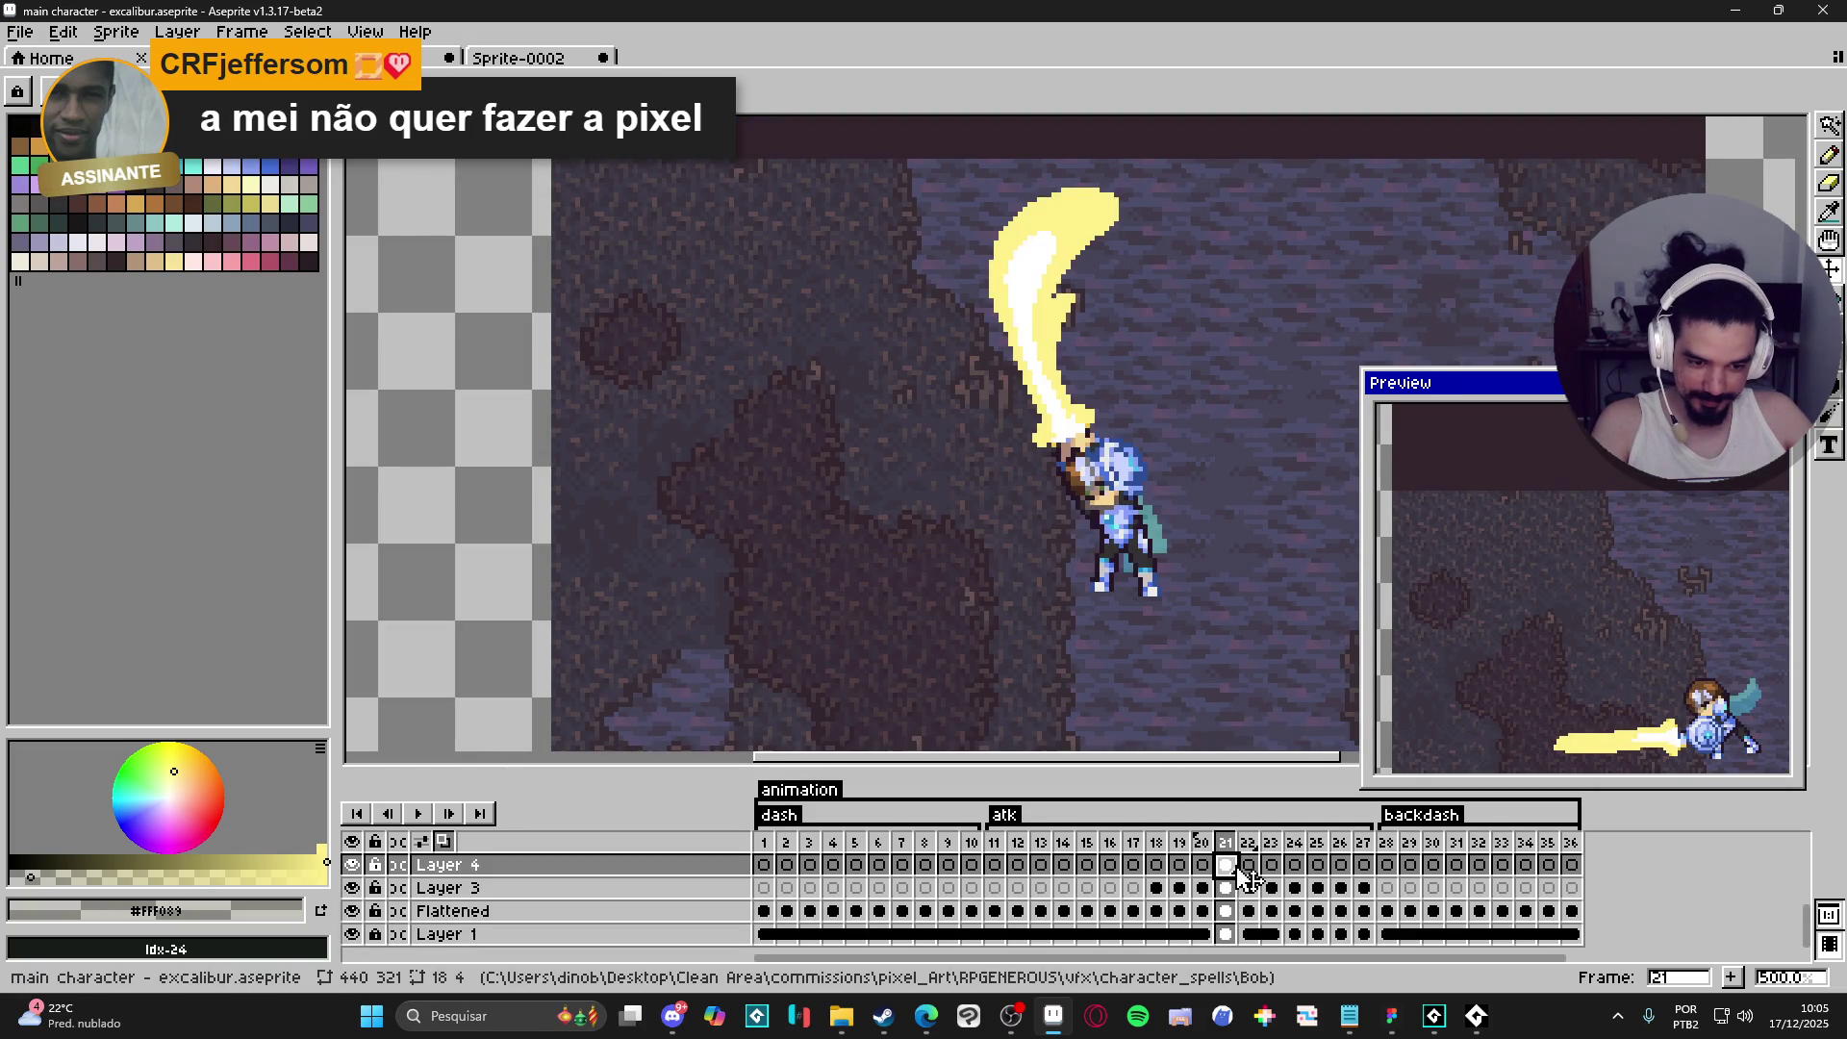
left_click(1248, 864)
left_click_drag(1248, 864, 1340, 864)
key("ctrl+v")
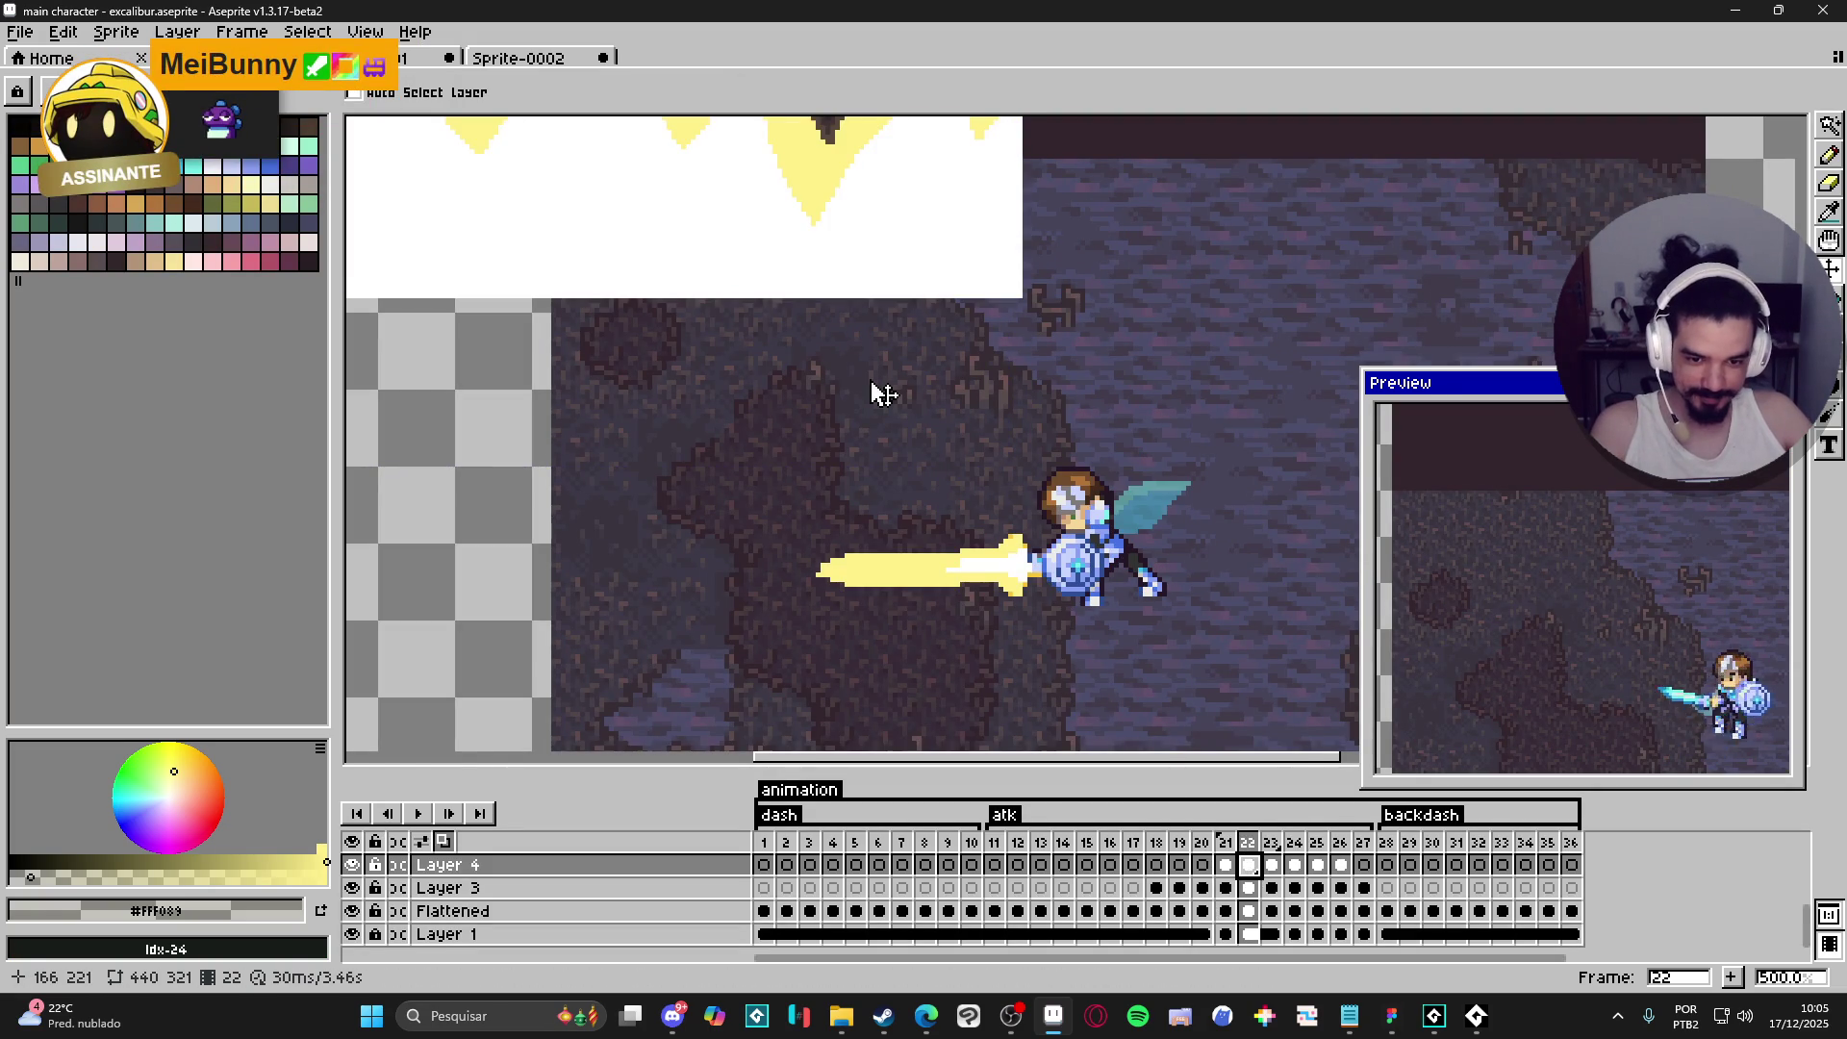
- Move the pasted spikes down toward the sword and check them on frame 25
scroll(948, 491, "down", 2)
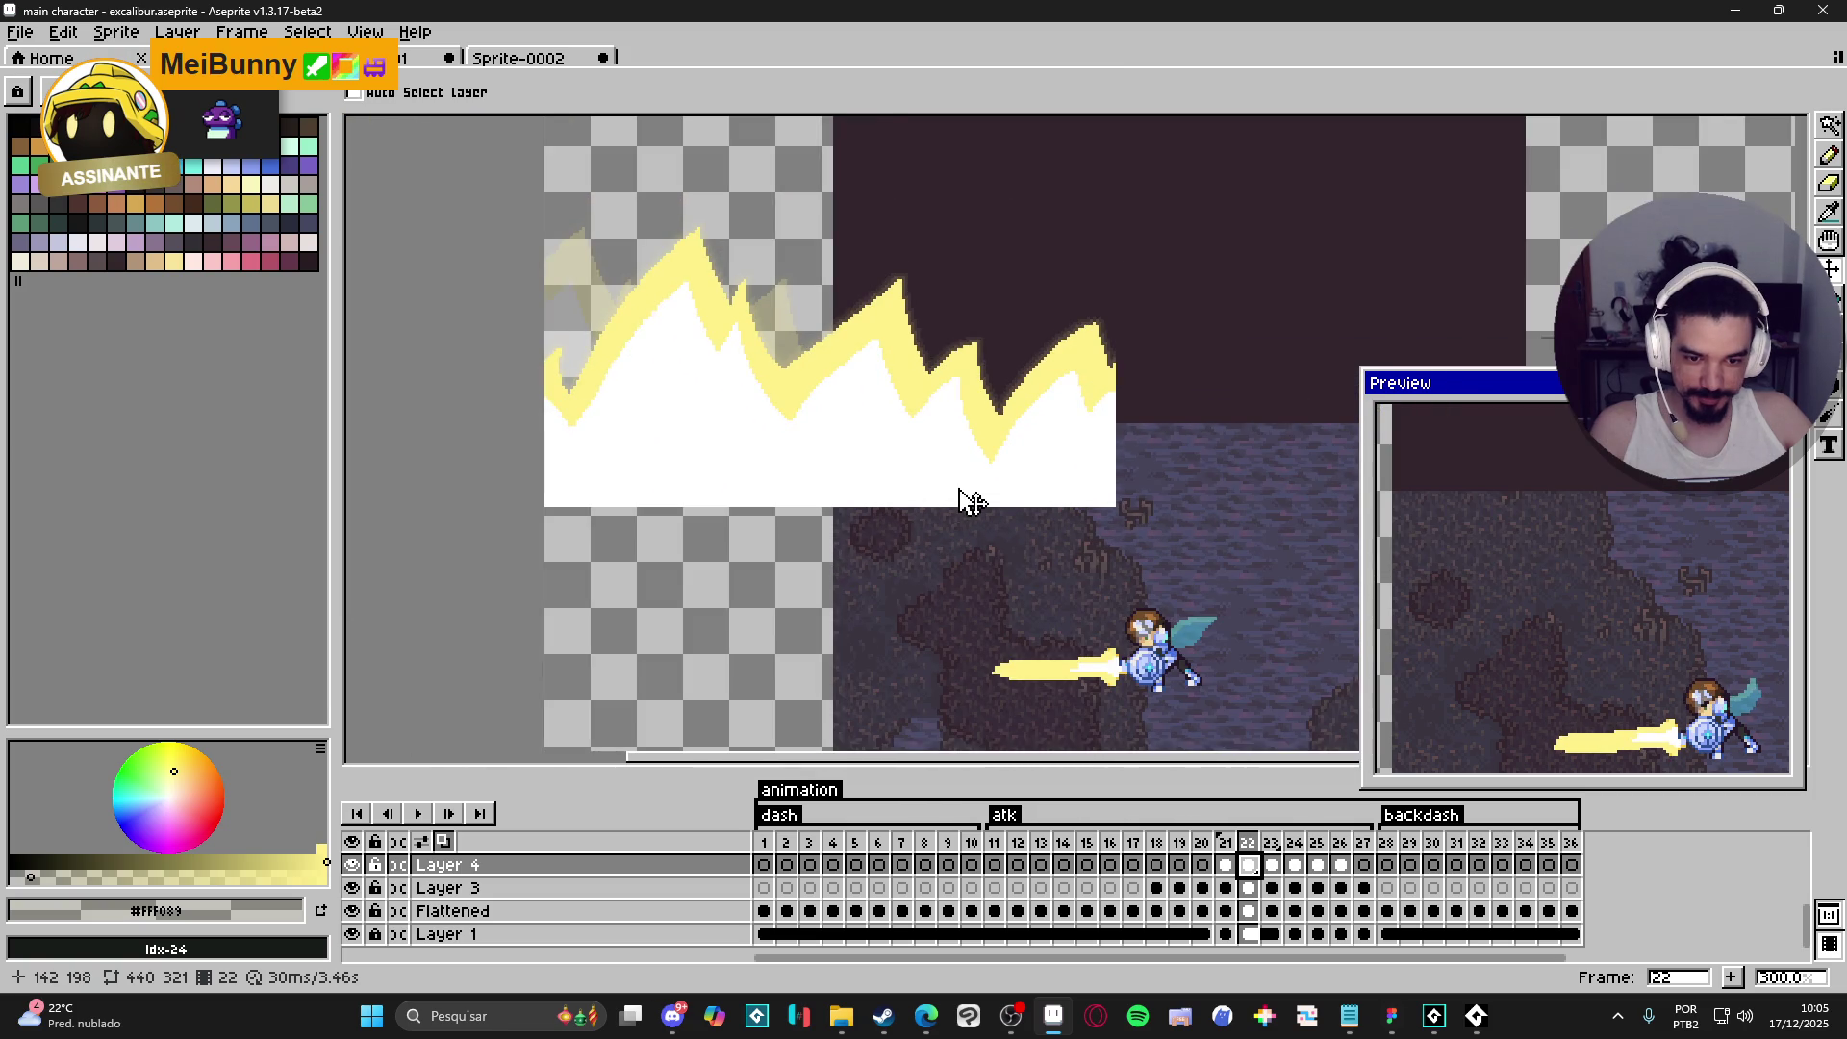
mouse_move(1047, 449)
left_mouse_down()
mouse_move(1167, 619)
mouse_move(1051, 622)
left_mouse_up()
left_click_drag(1318, 864, 1340, 864)
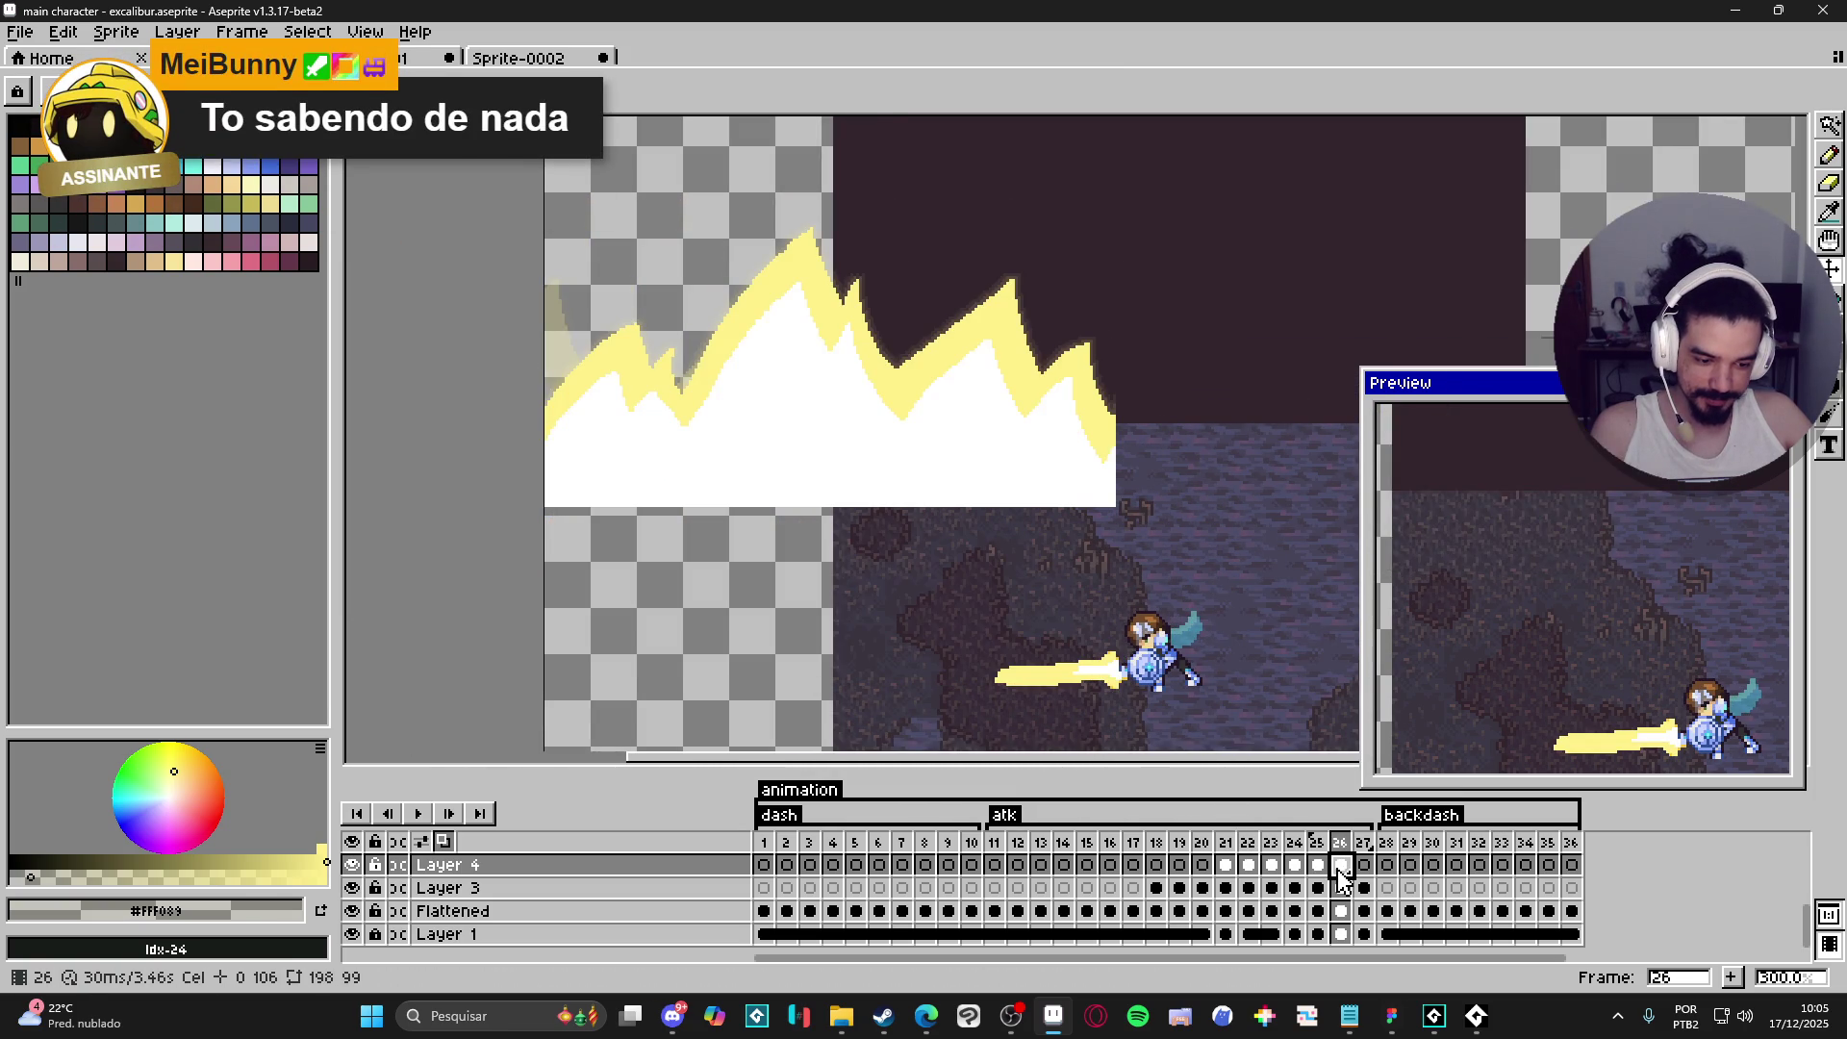
left_click(1249, 864, "shift")
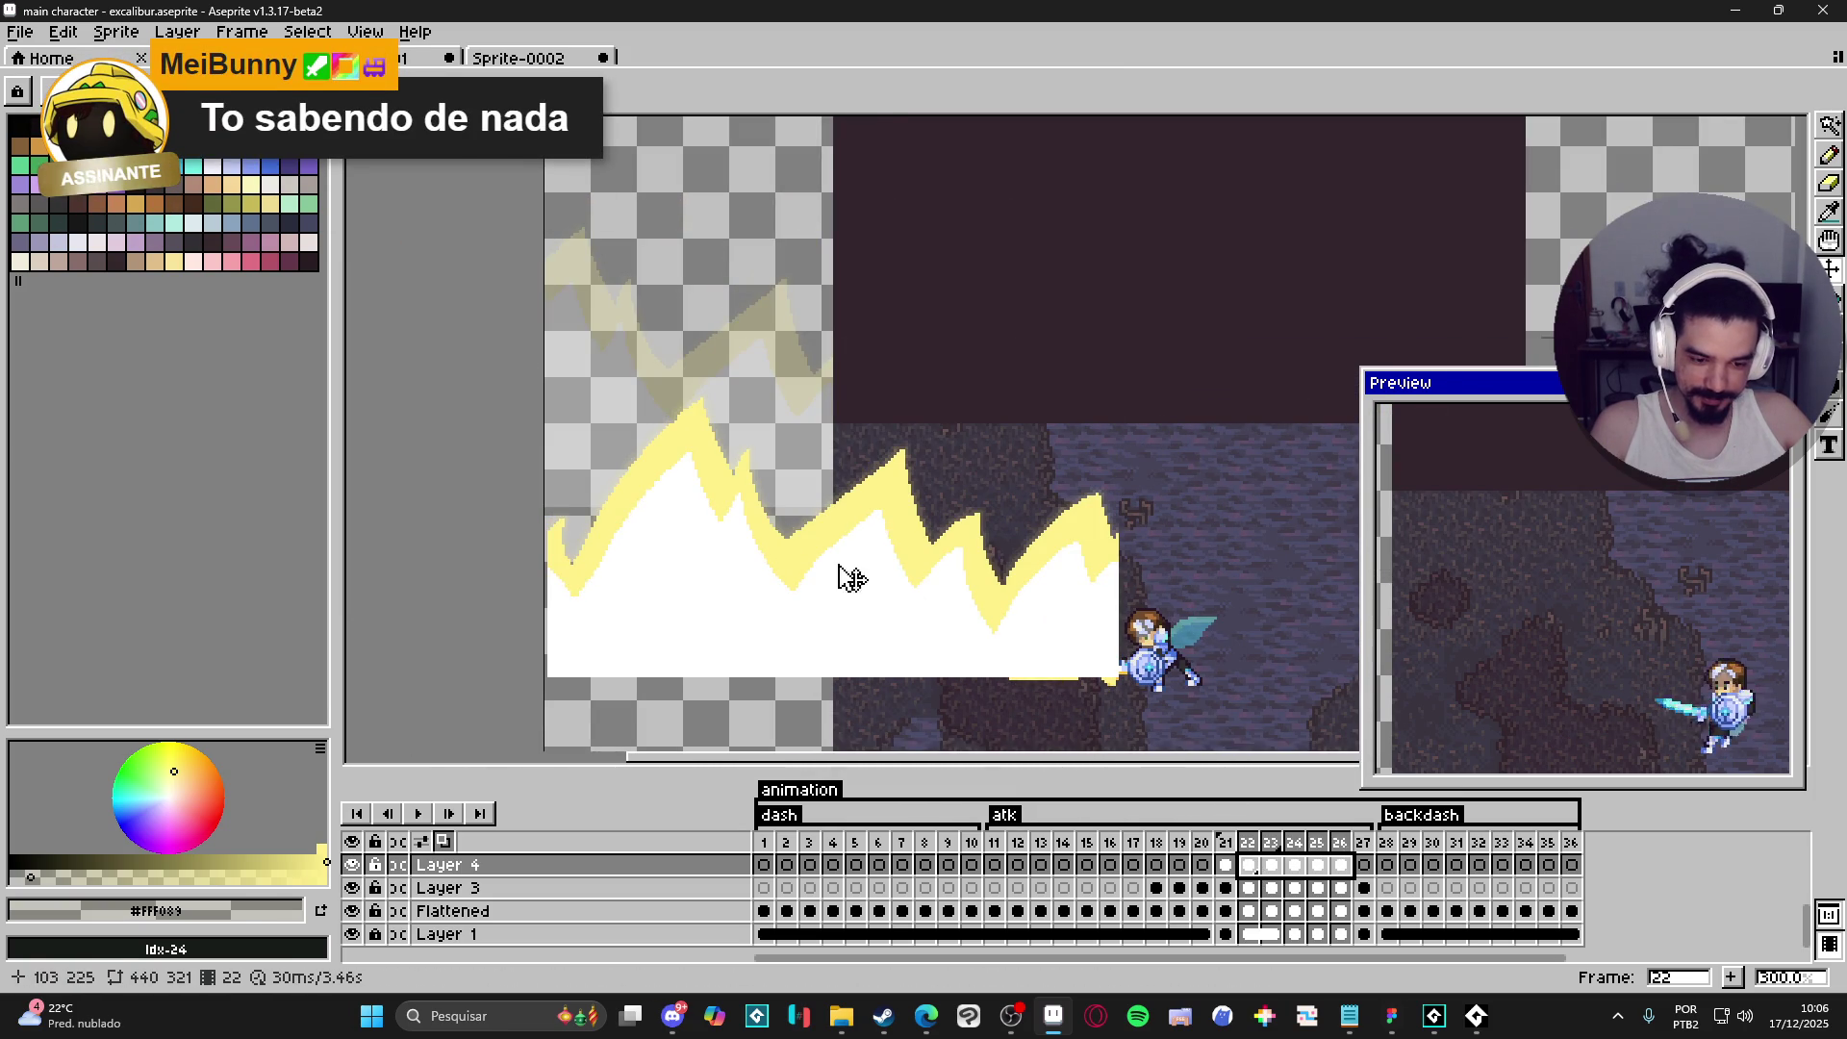
- Try shrinking the spikes to about 29%, then undo the resize and return to Sprite-0001
left_click(694, 495)
mouse_move(539, 387)
left_mouse_down()
mouse_move(664, 479)
mouse_move(958, 591)
left_mouse_up()
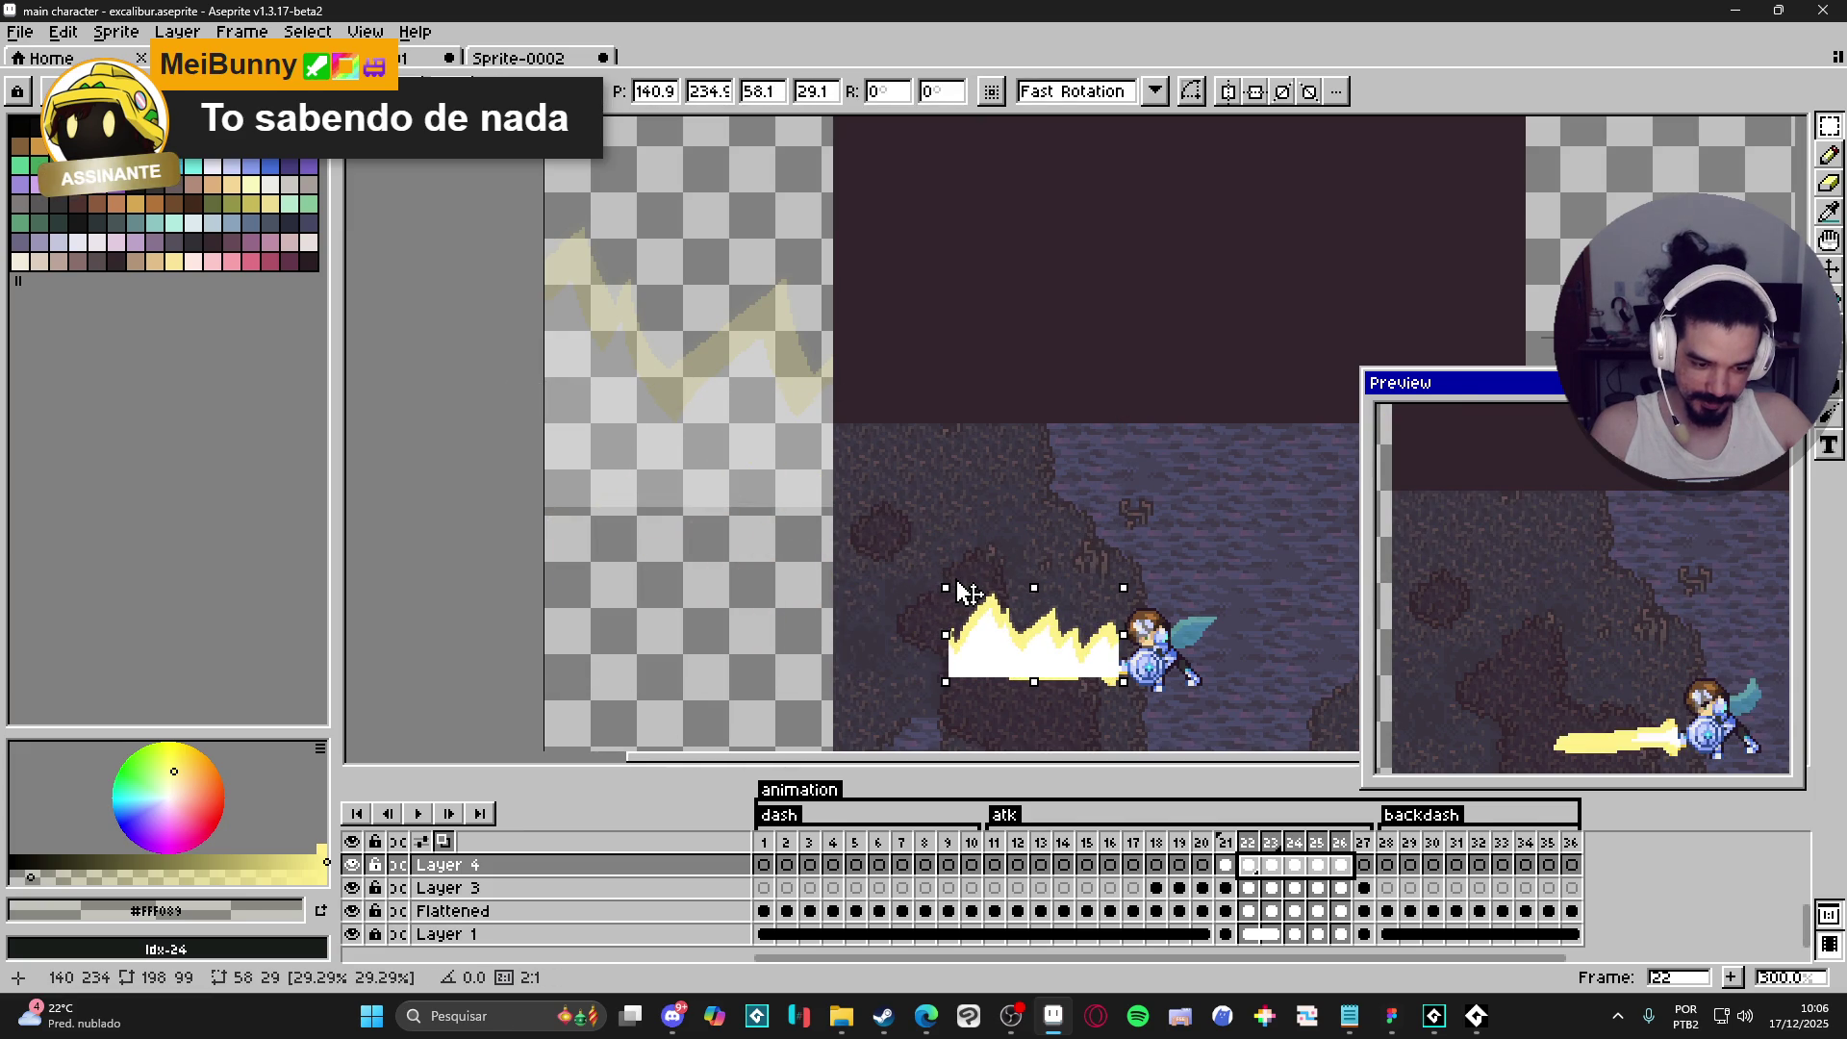
key("Return")
key("Right")
key("Right")
key("Right")
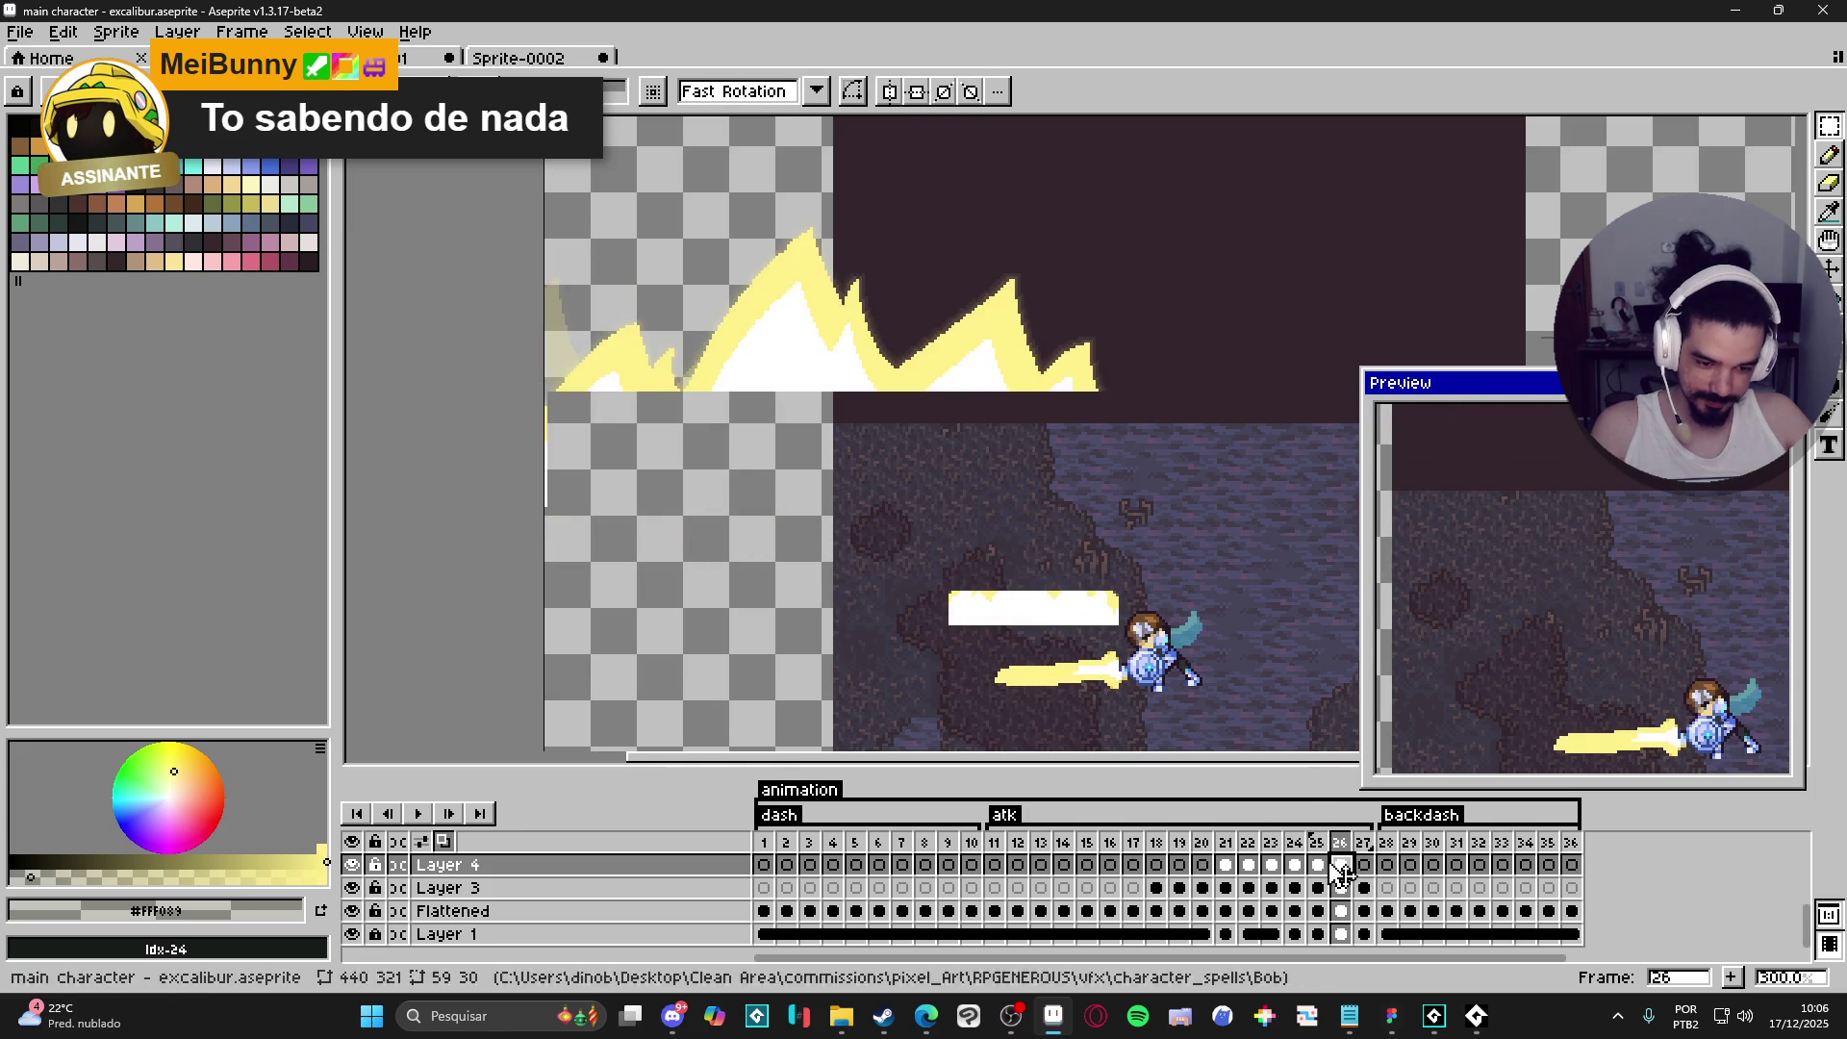
key("ctrl+z")
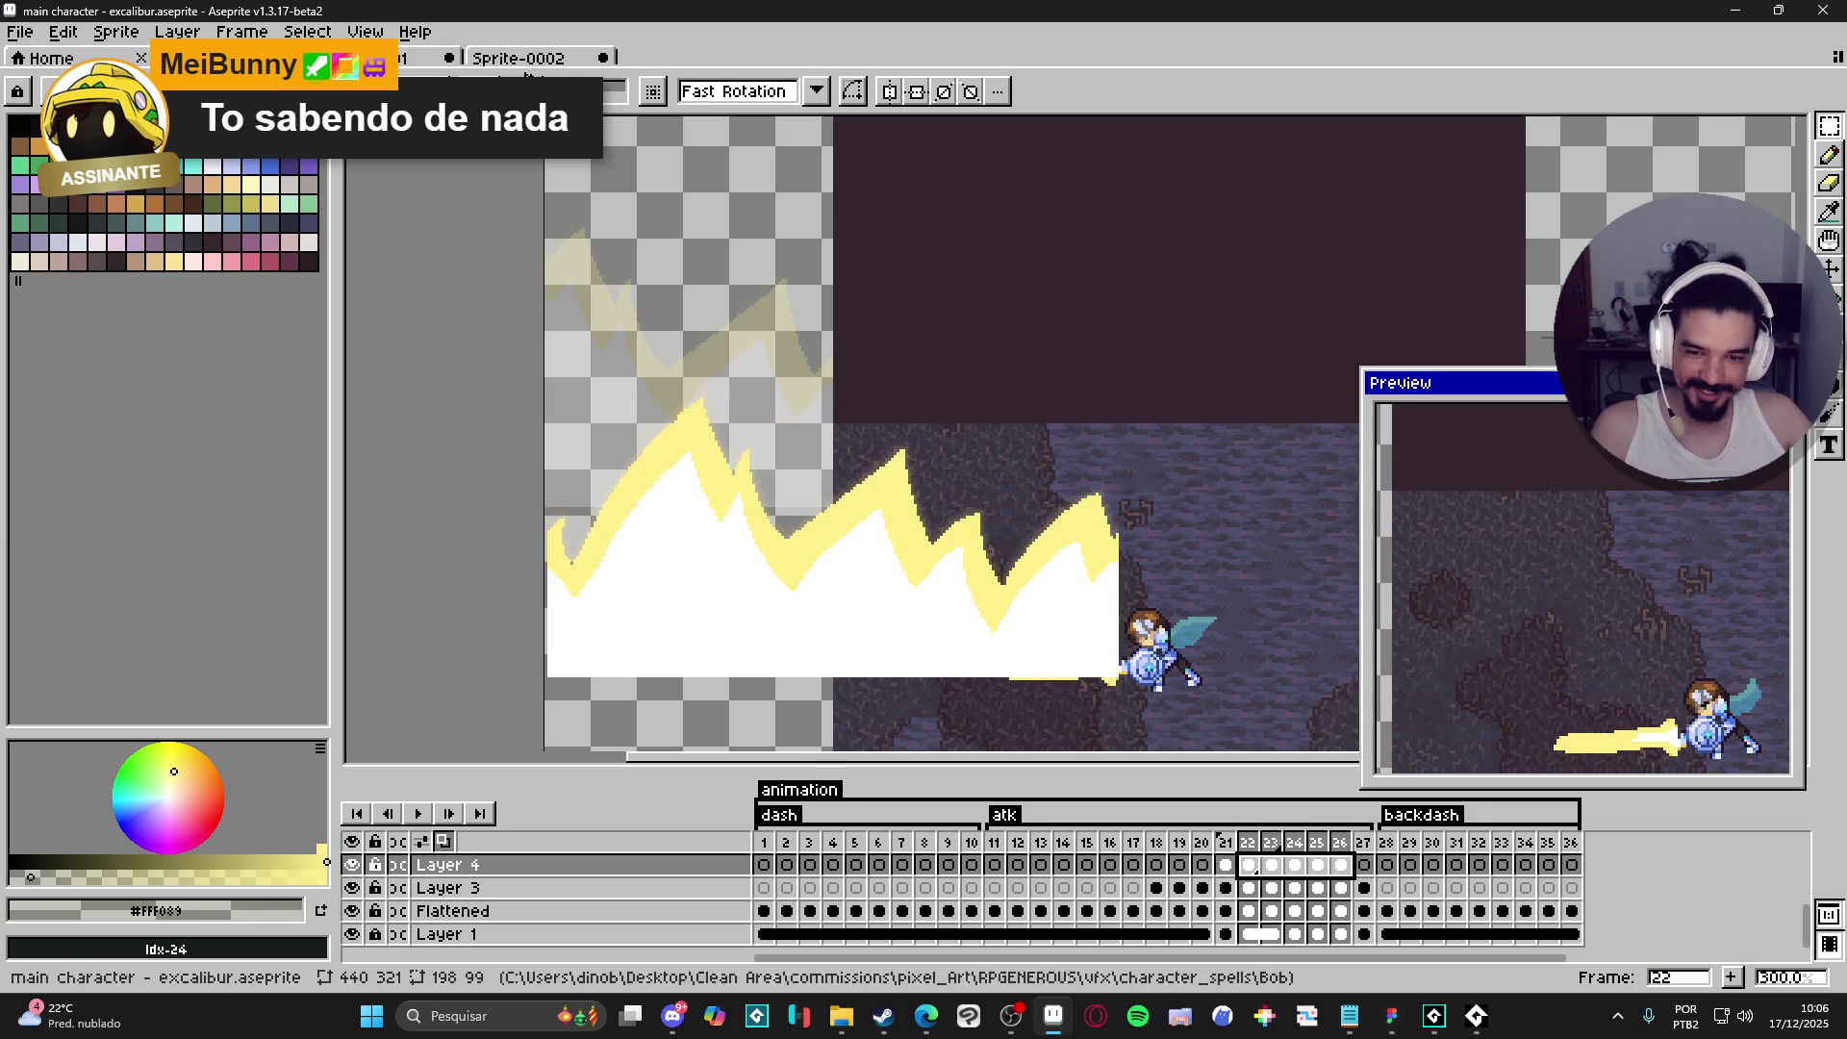
left_click(519, 57)
left_click(410, 63)
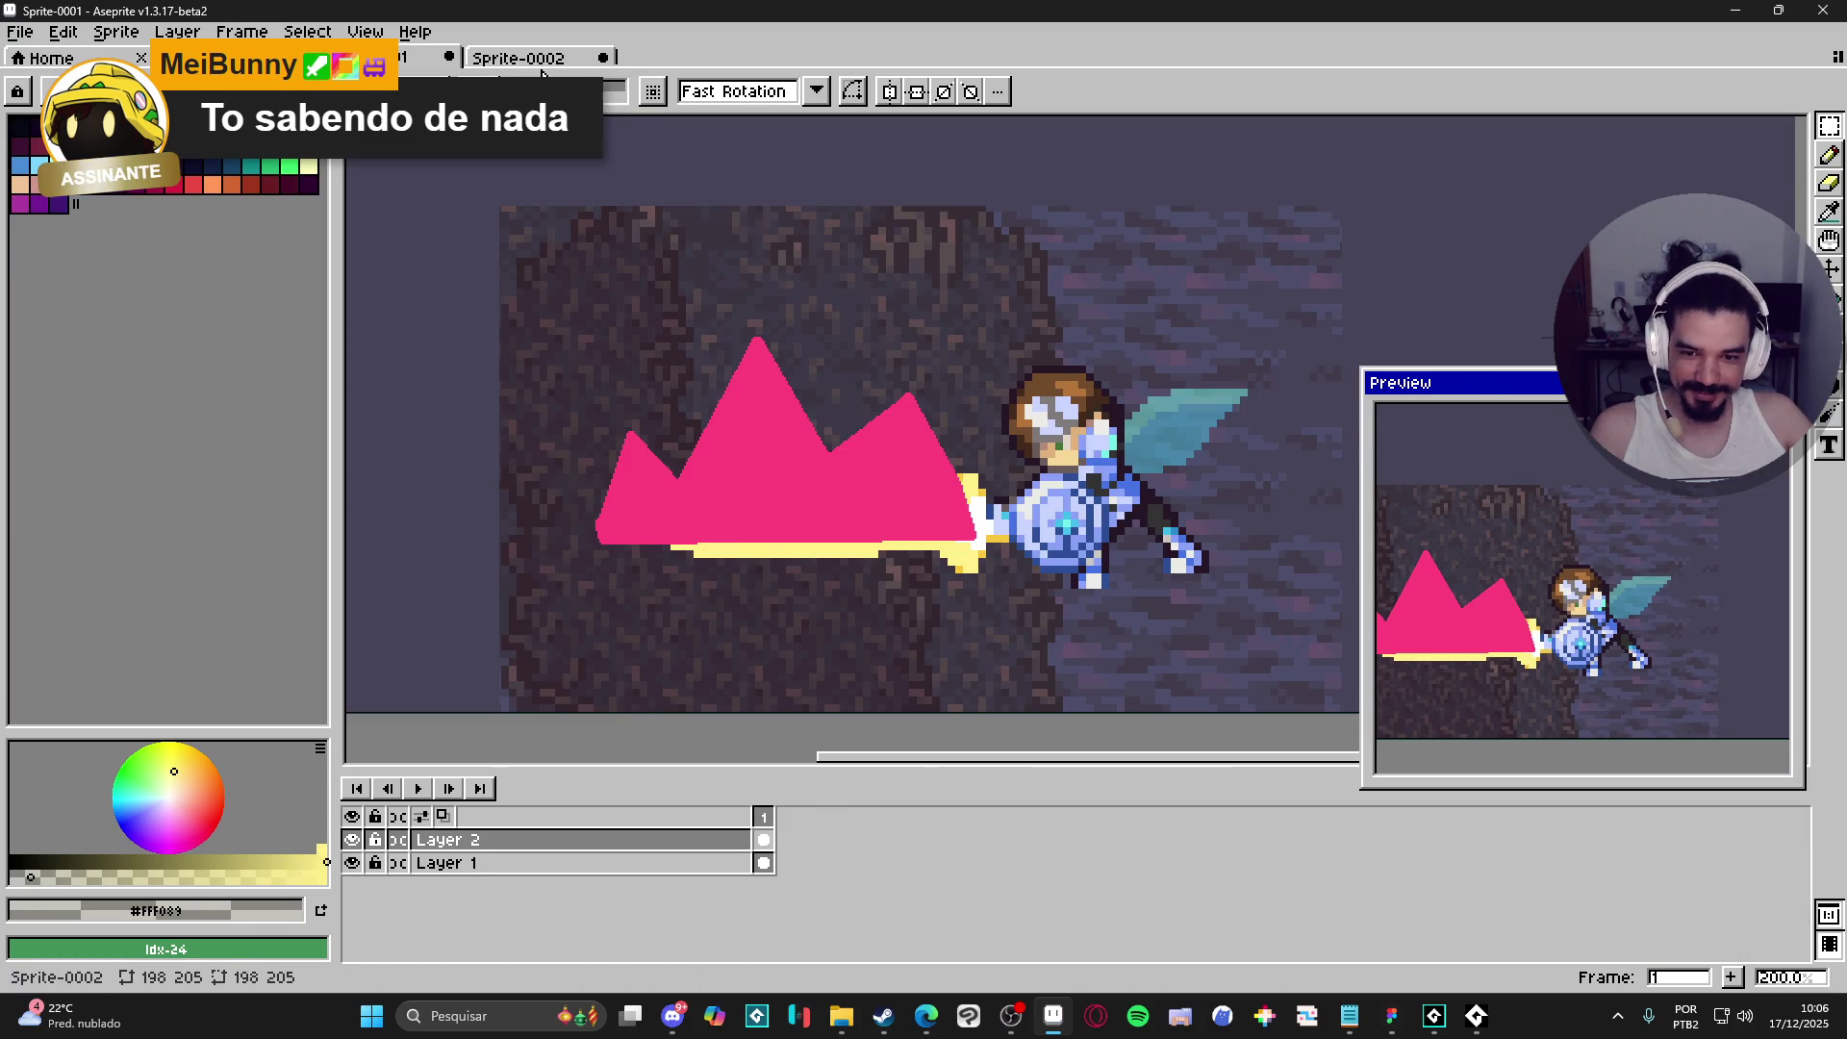
- Try pasting the spikes into Sprite-0001, then discard them and undo the accidental background cel move
left_click(520, 58)
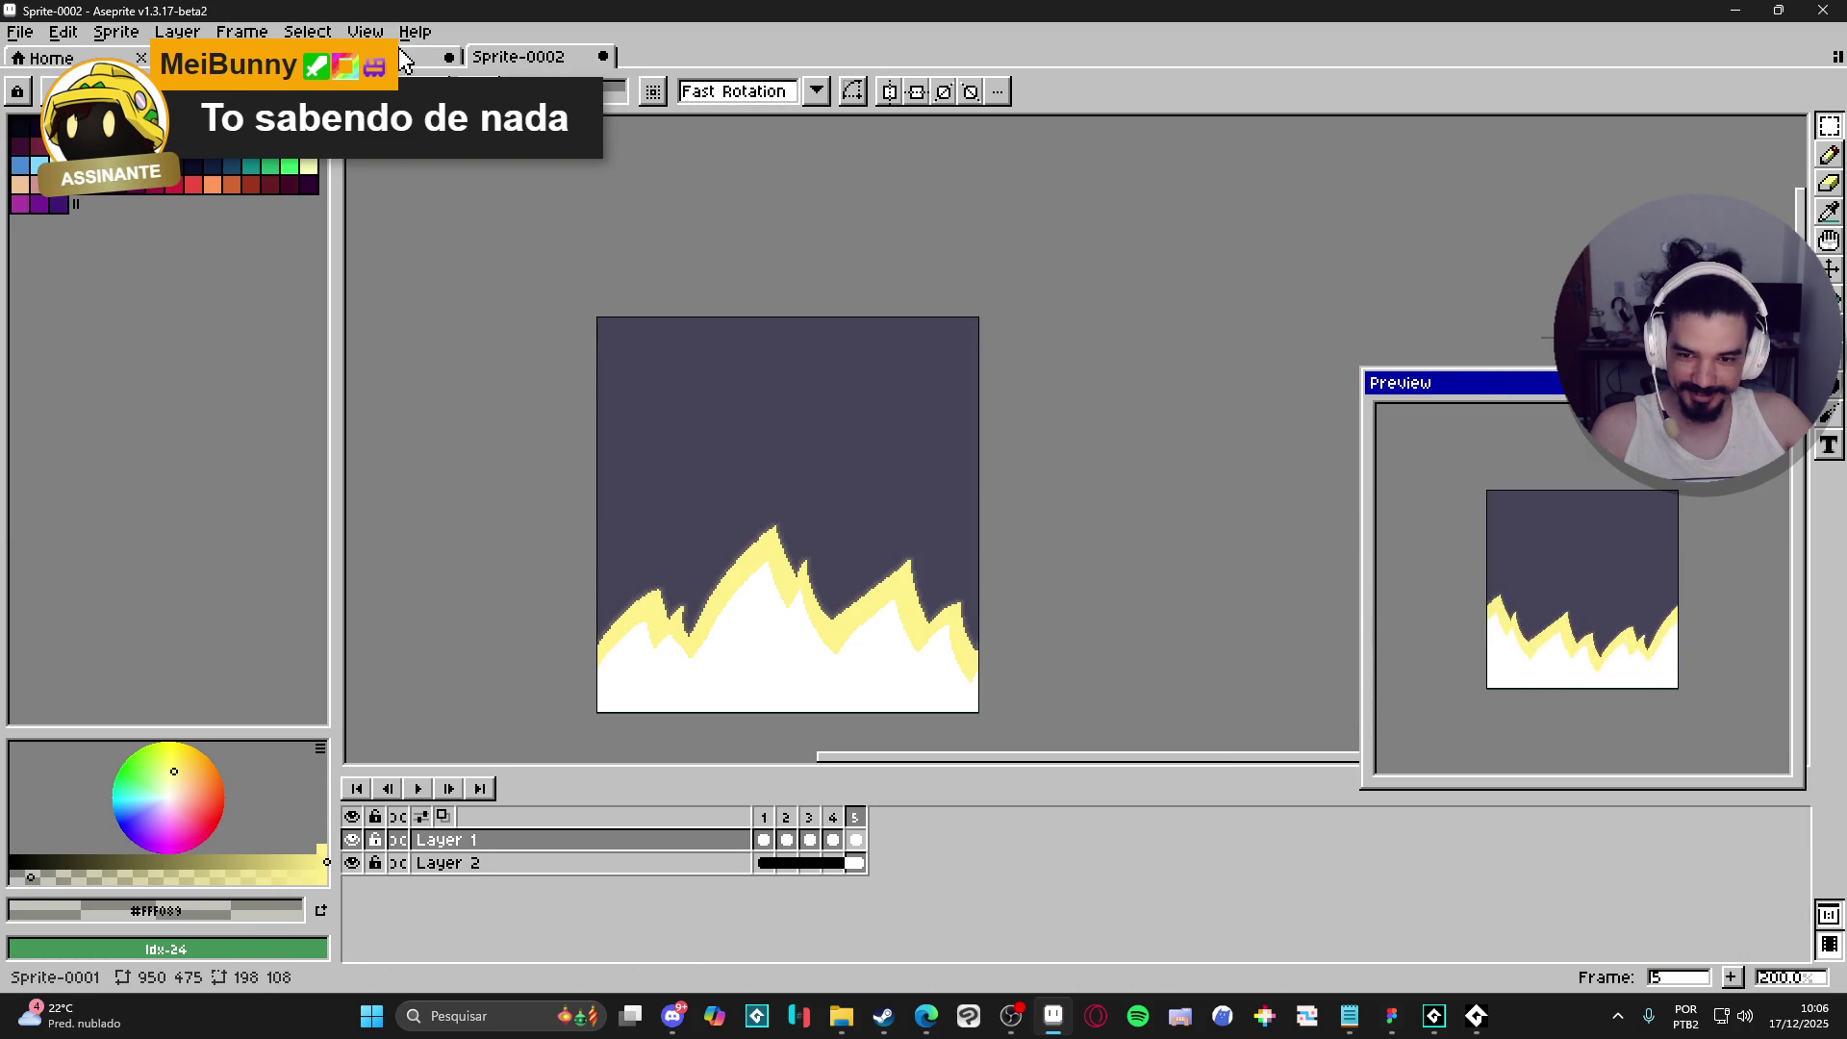
left_click(424, 59)
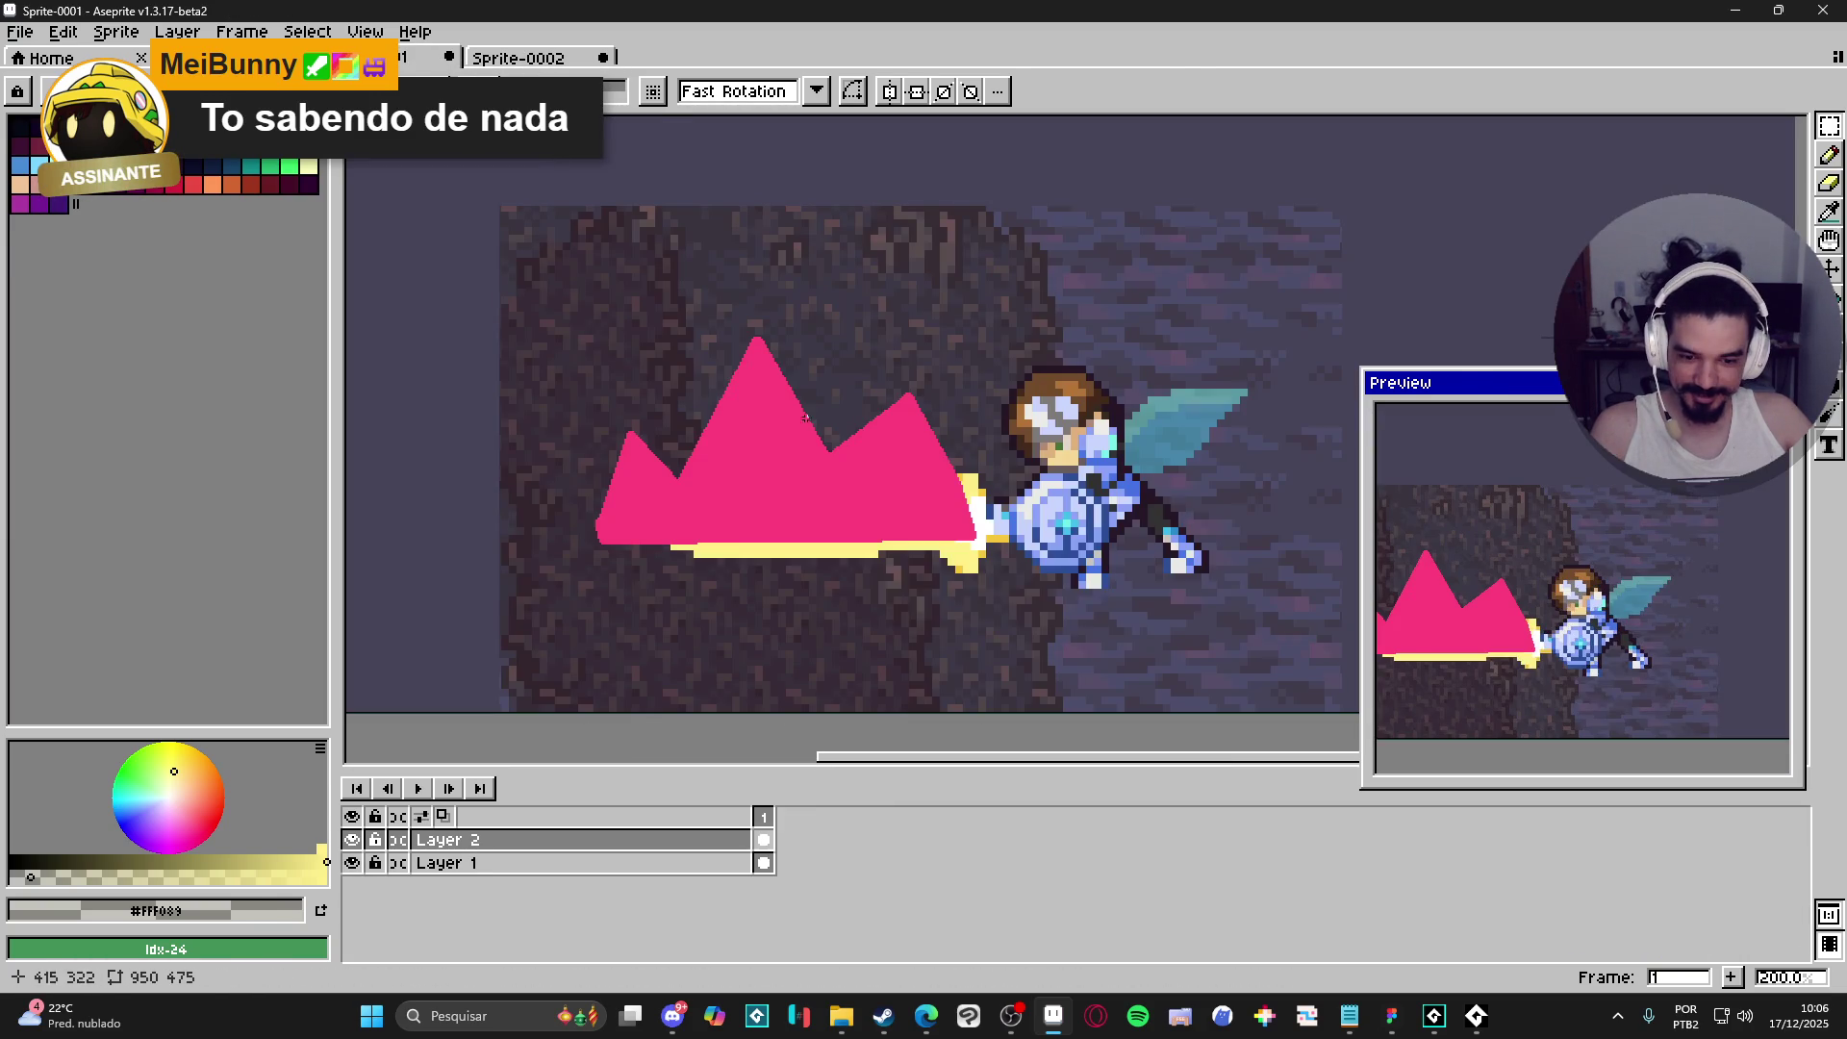
key("ctrl+v")
mouse_move(1092, 548)
left_mouse_down()
mouse_move(989, 462)
mouse_move(774, 400)
left_mouse_up()
key("Escape")
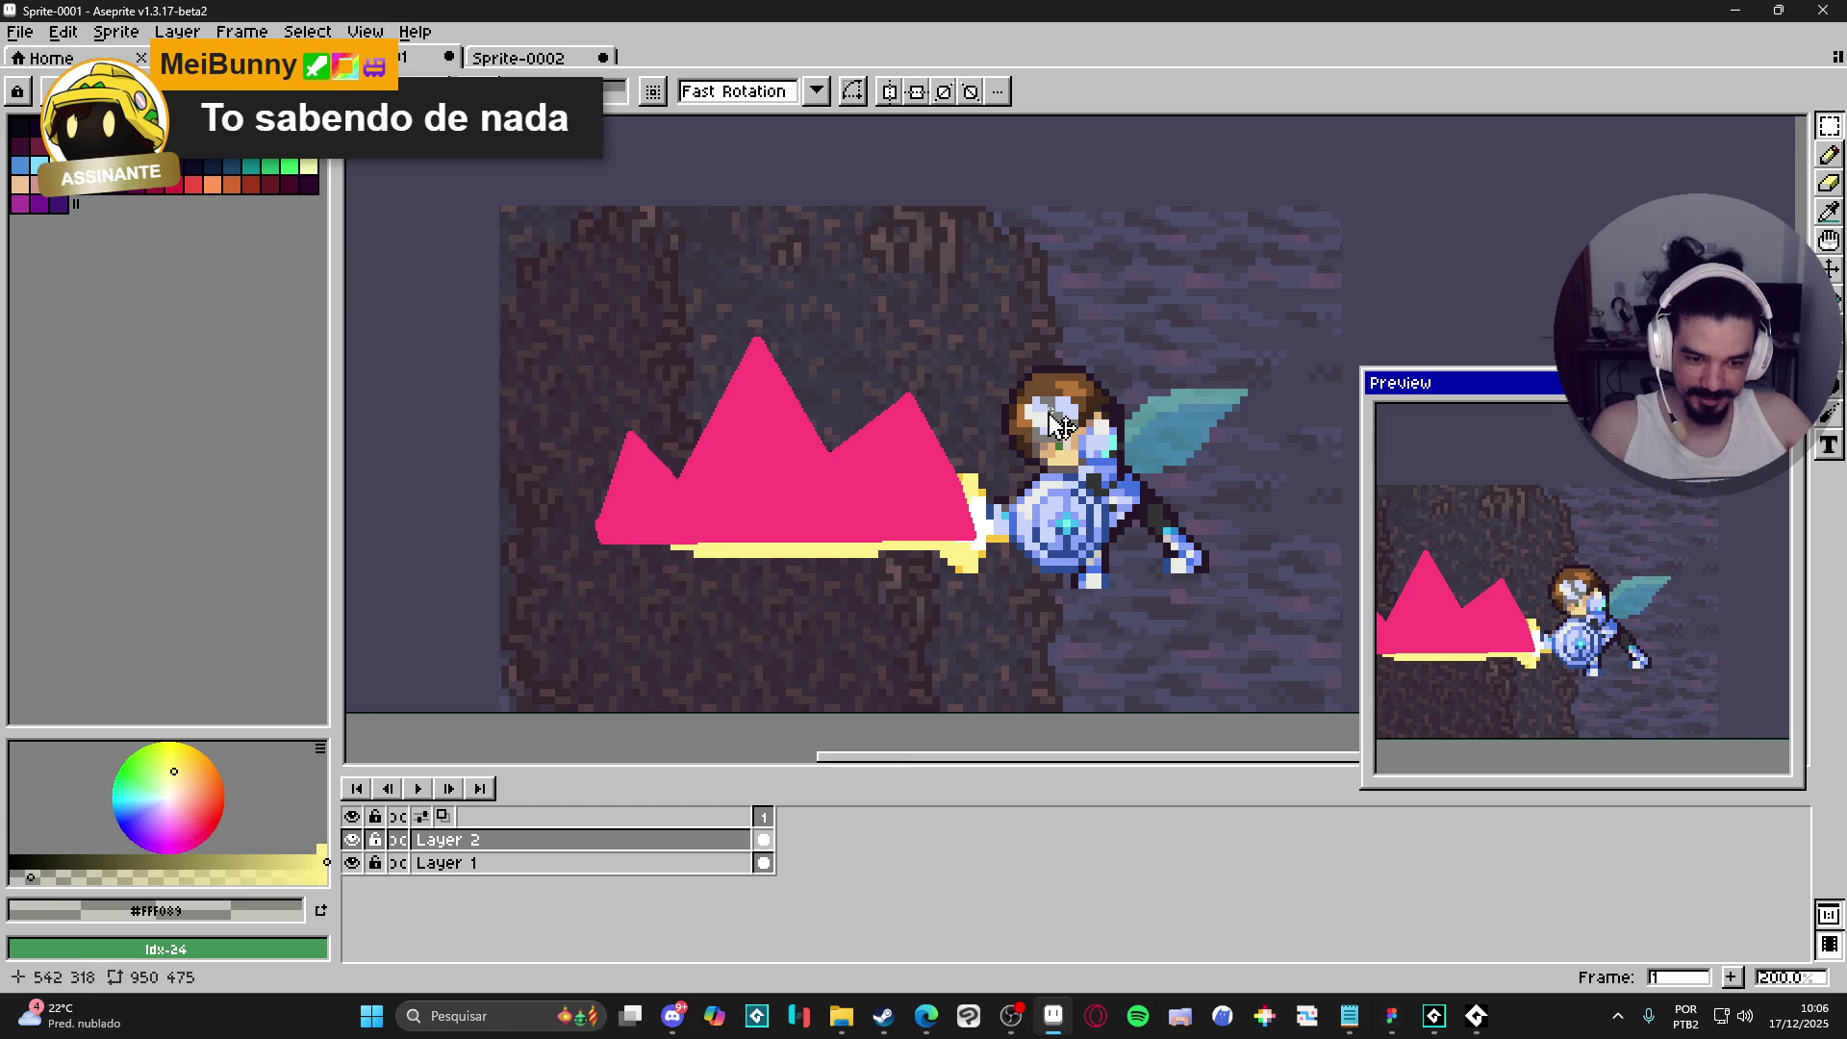
left_click(442, 862)
scroll(1039, 332, "up", 1)
key("ctrl+z")
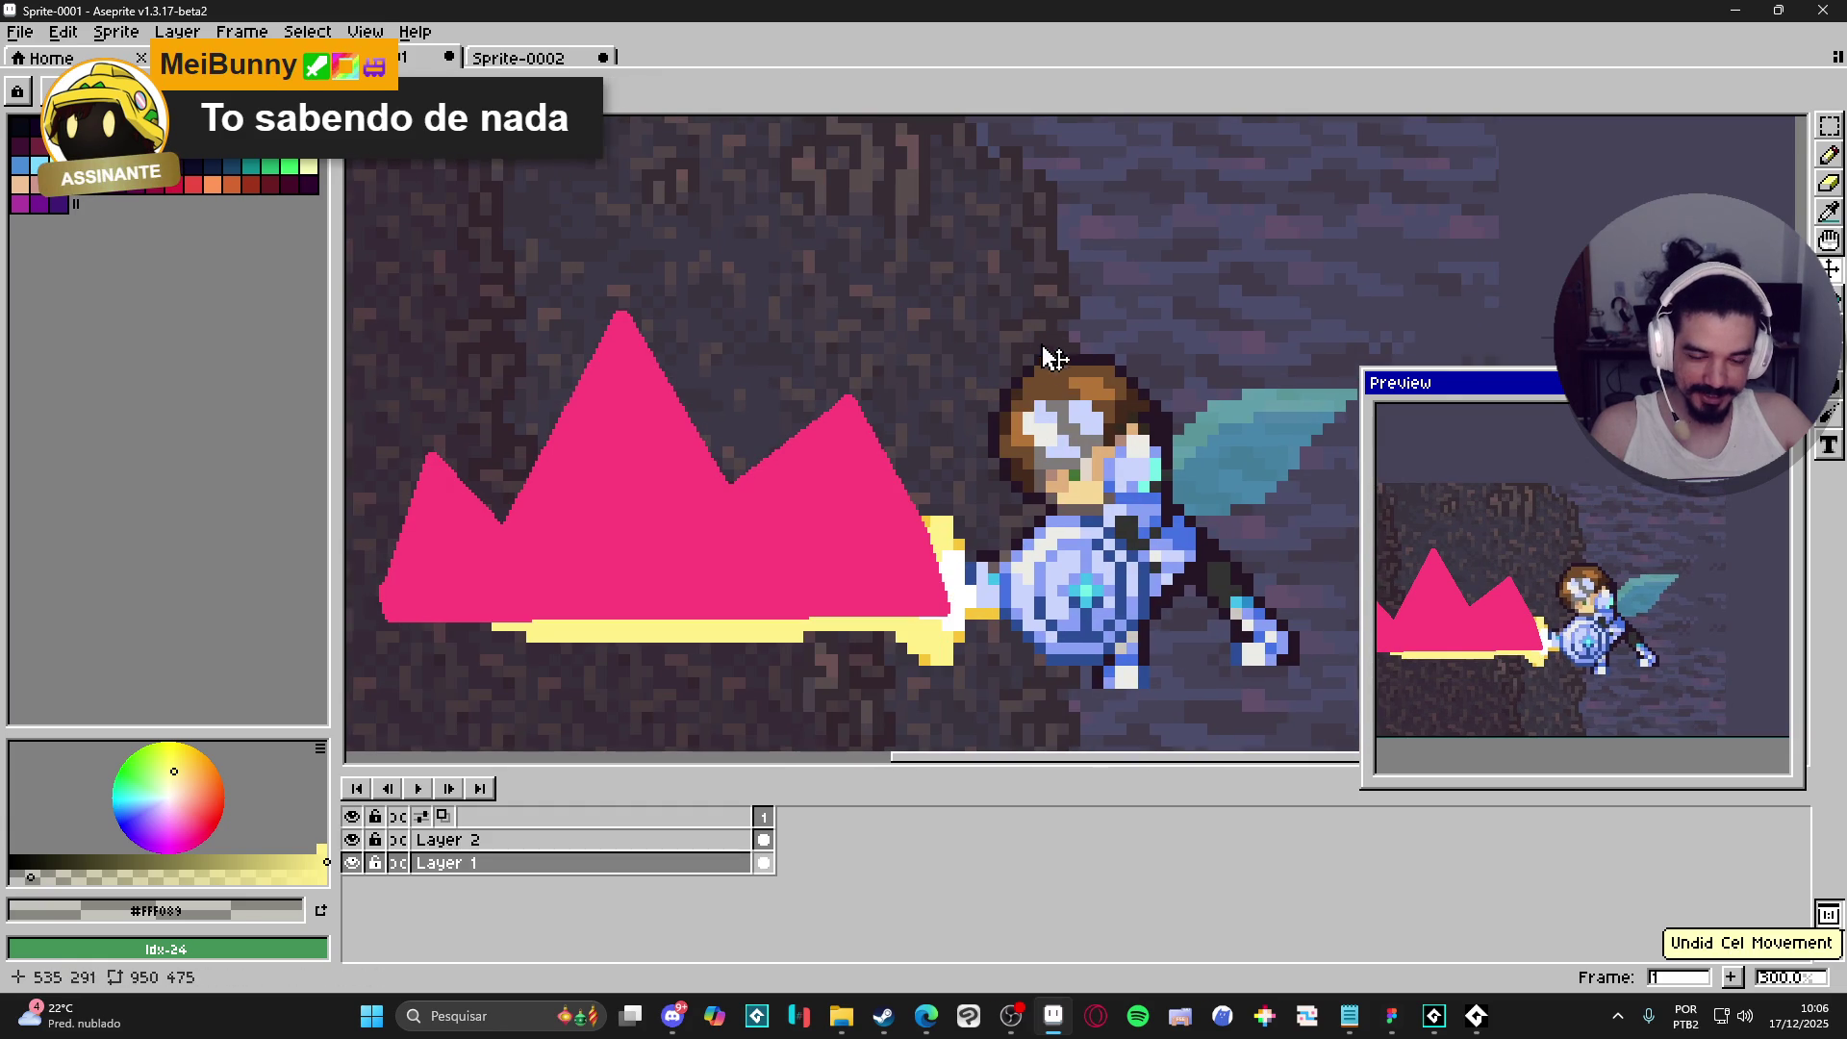
scroll(980, 570, "up", 6)
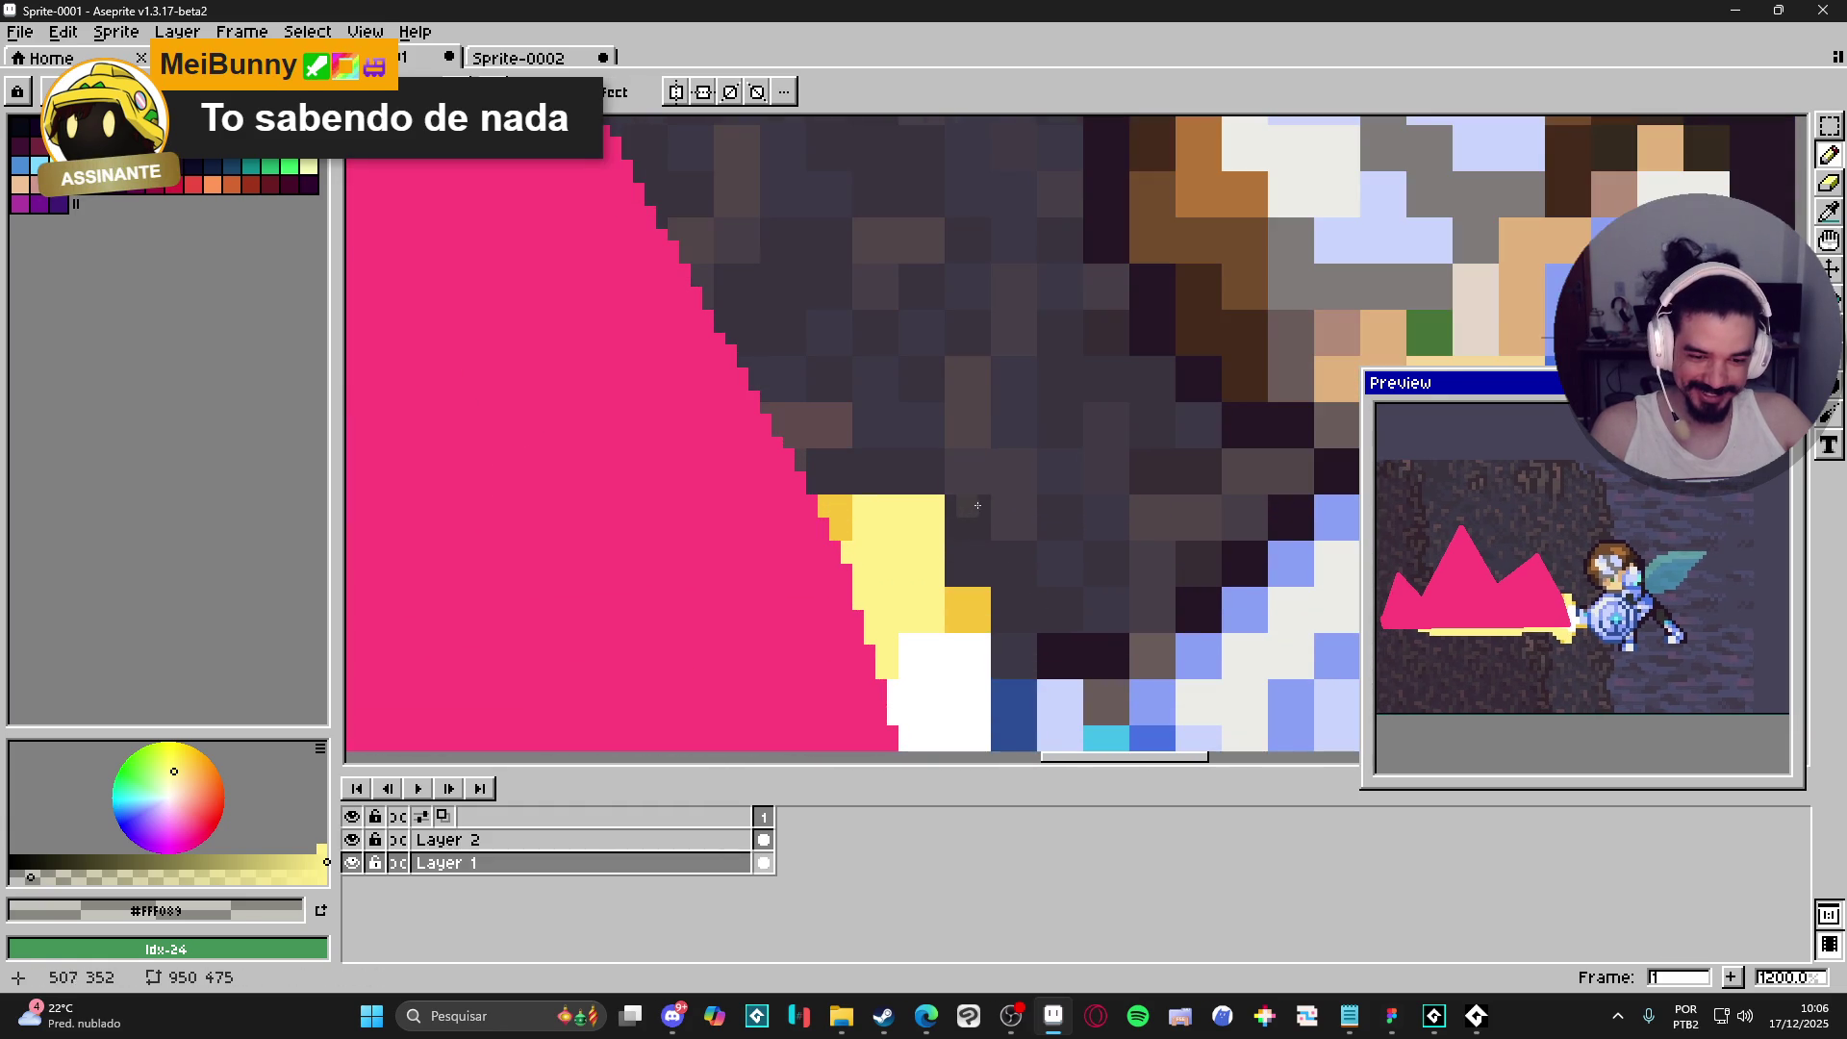
scroll(964, 498, "up", 1)
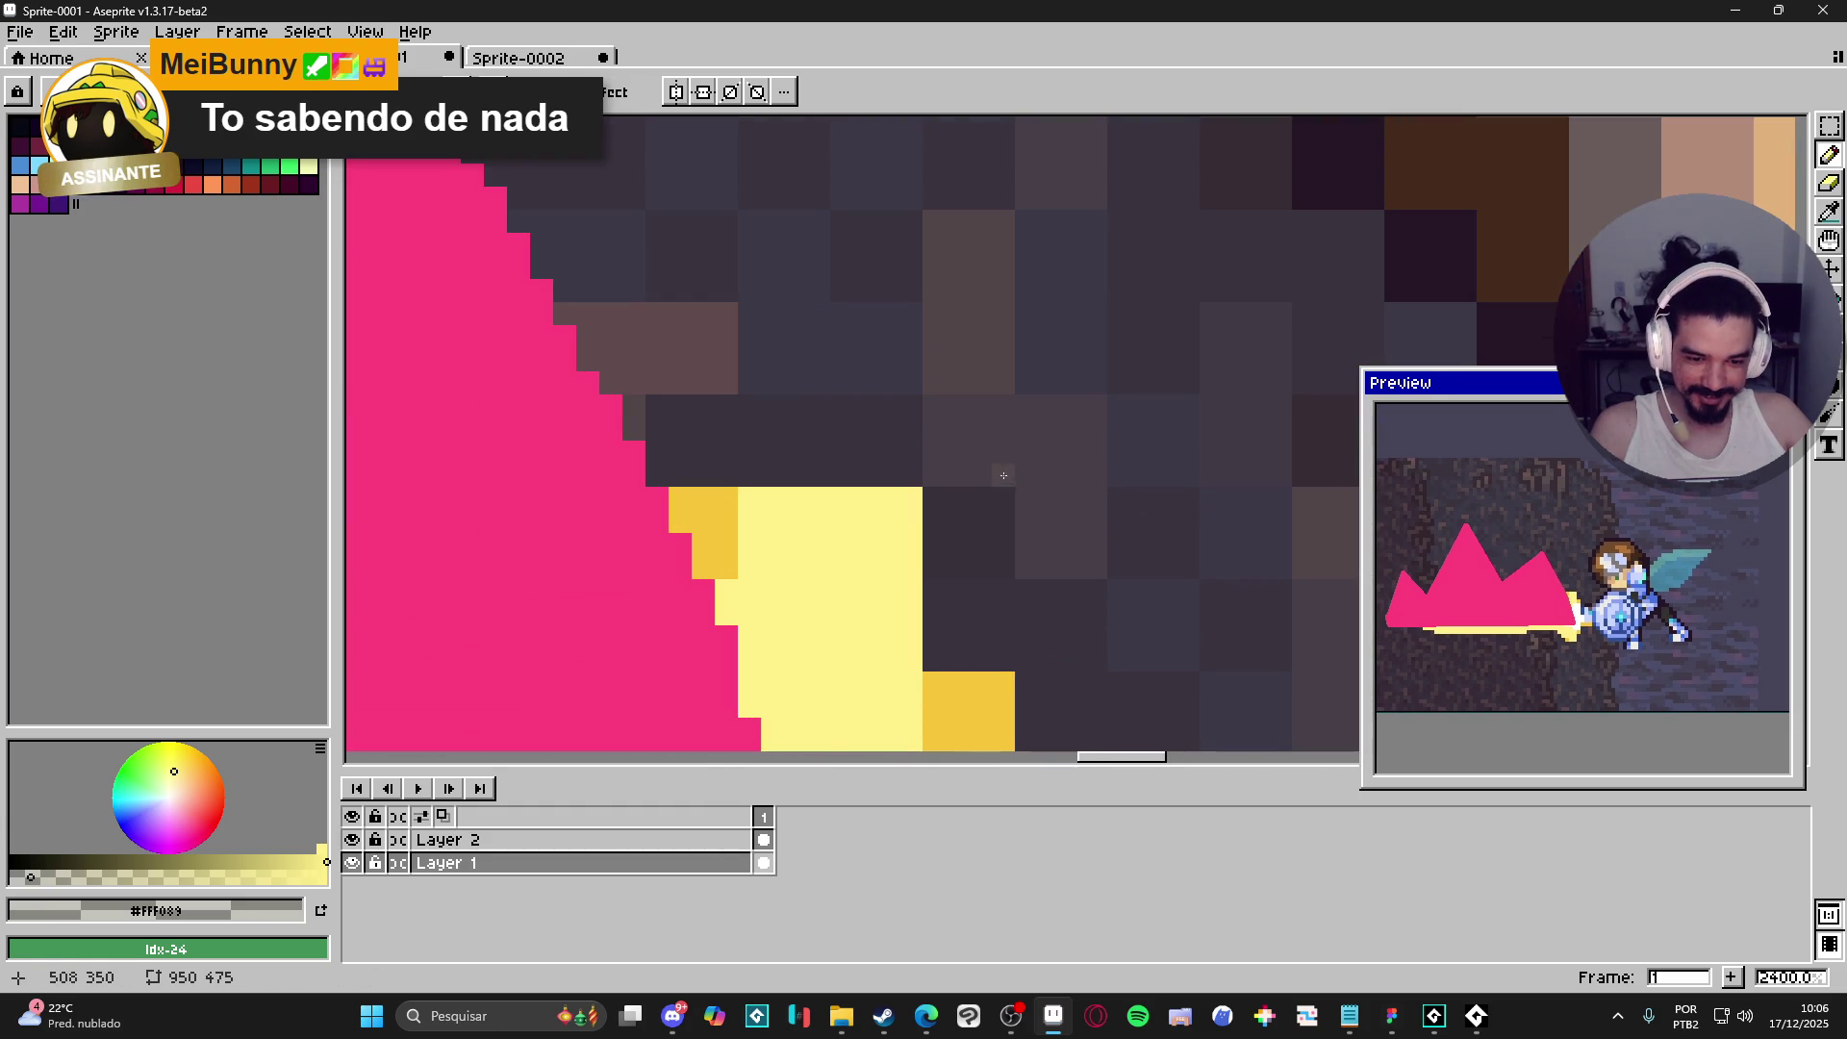
- Resize the spike sprite to 25% (49×51 px) via Sprite Size, then return to the excalibur document
key("ctrl+Tab")
key("alt+s")
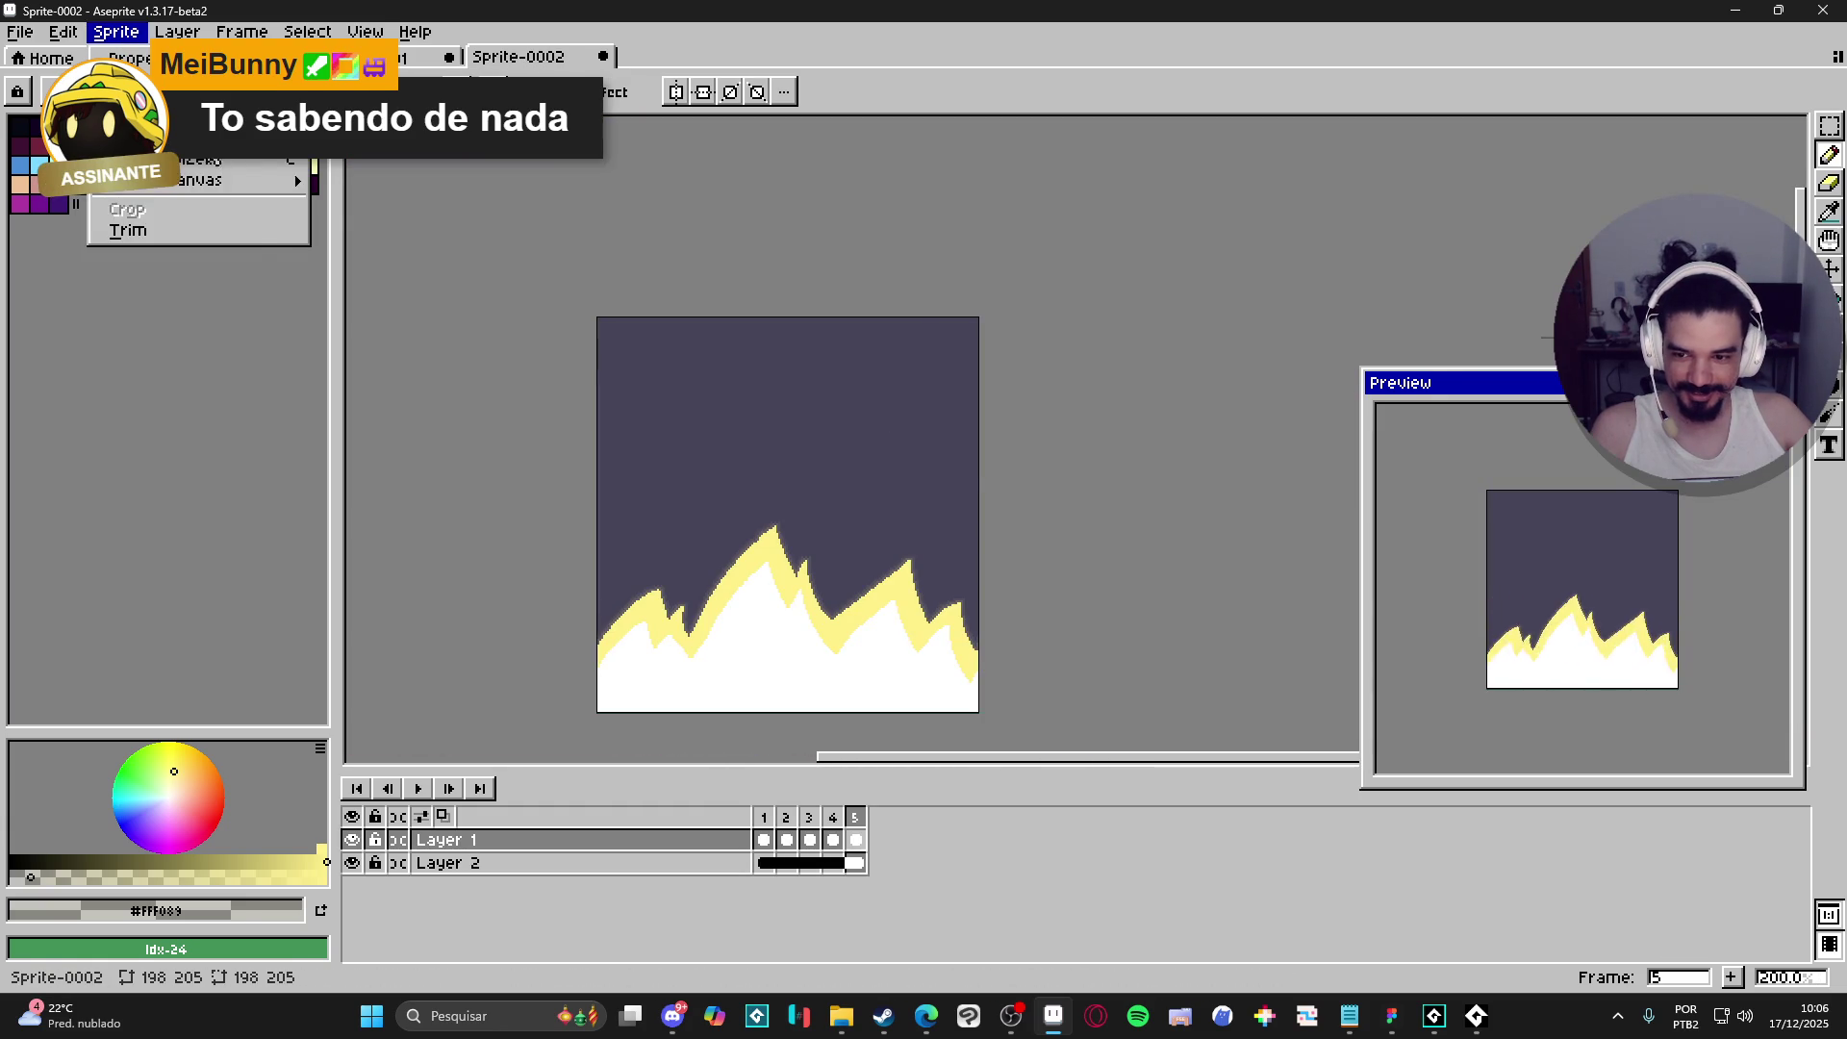
key("s")
left_click(1006, 382)
type("25")
key("Return")
scroll(977, 634, "up", 2)
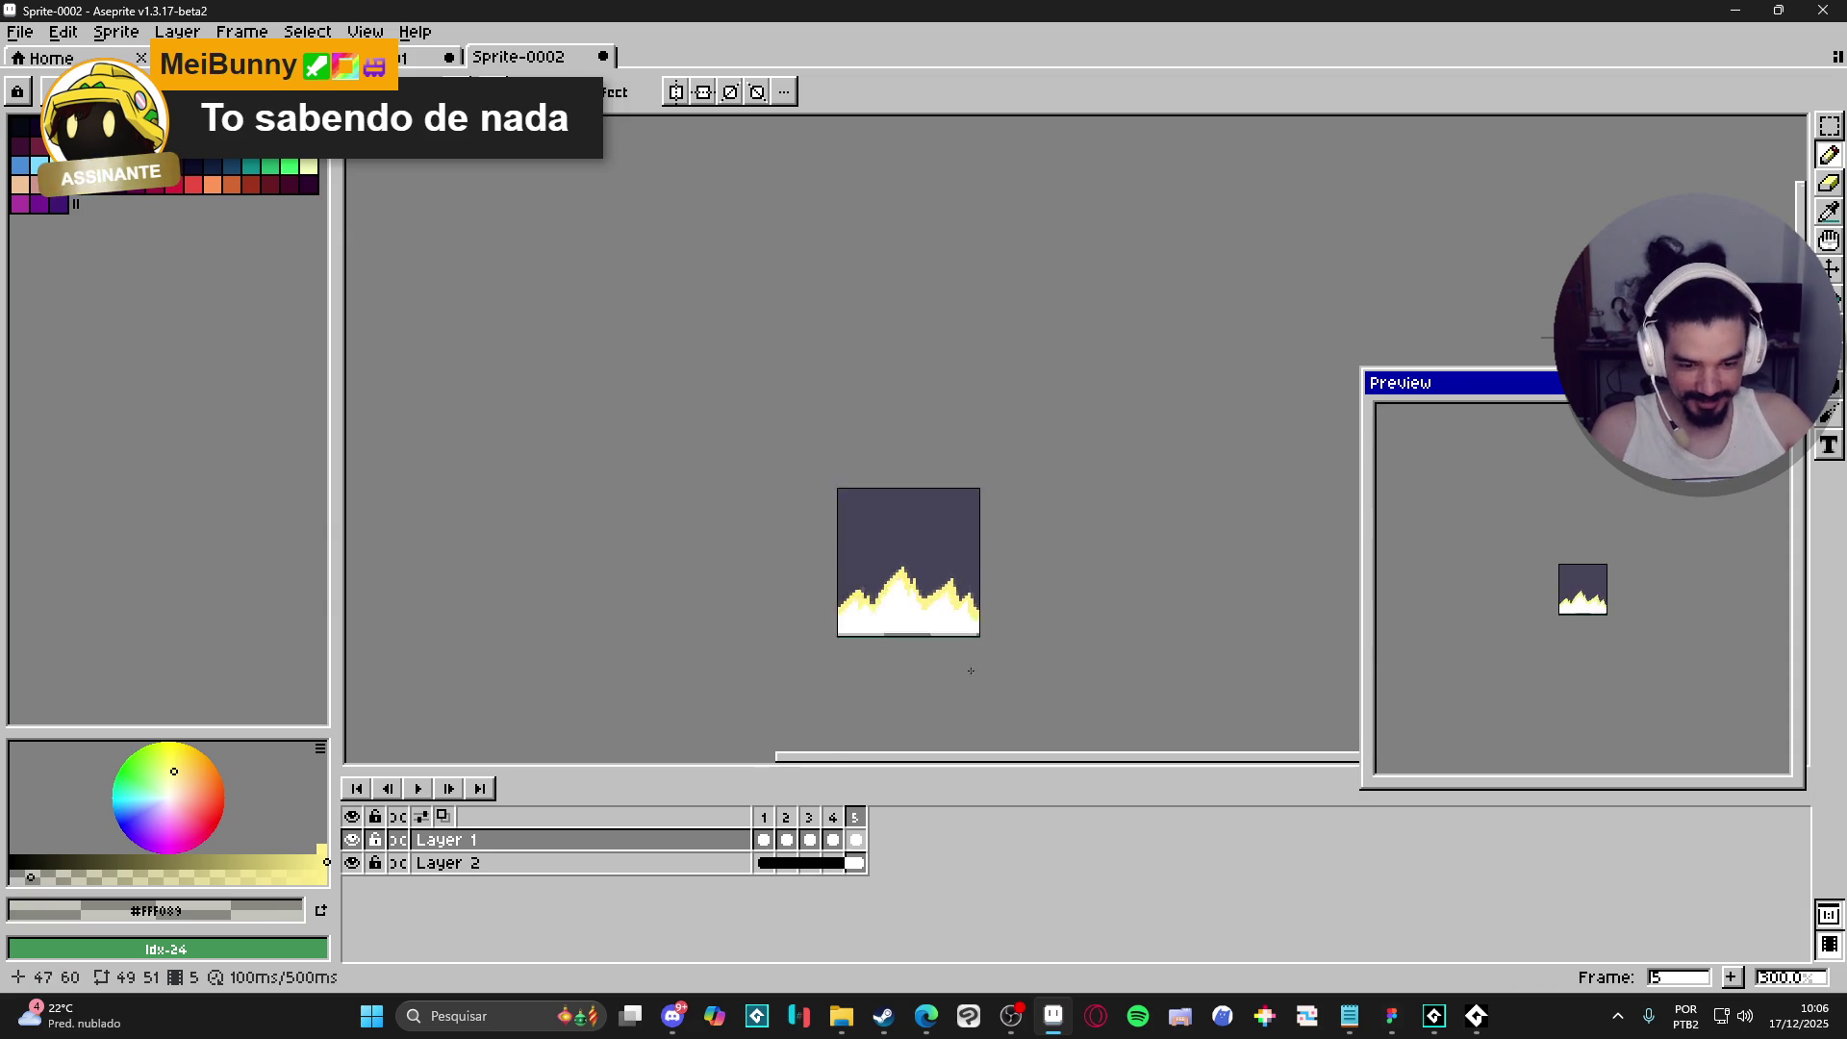
left_click(763, 841)
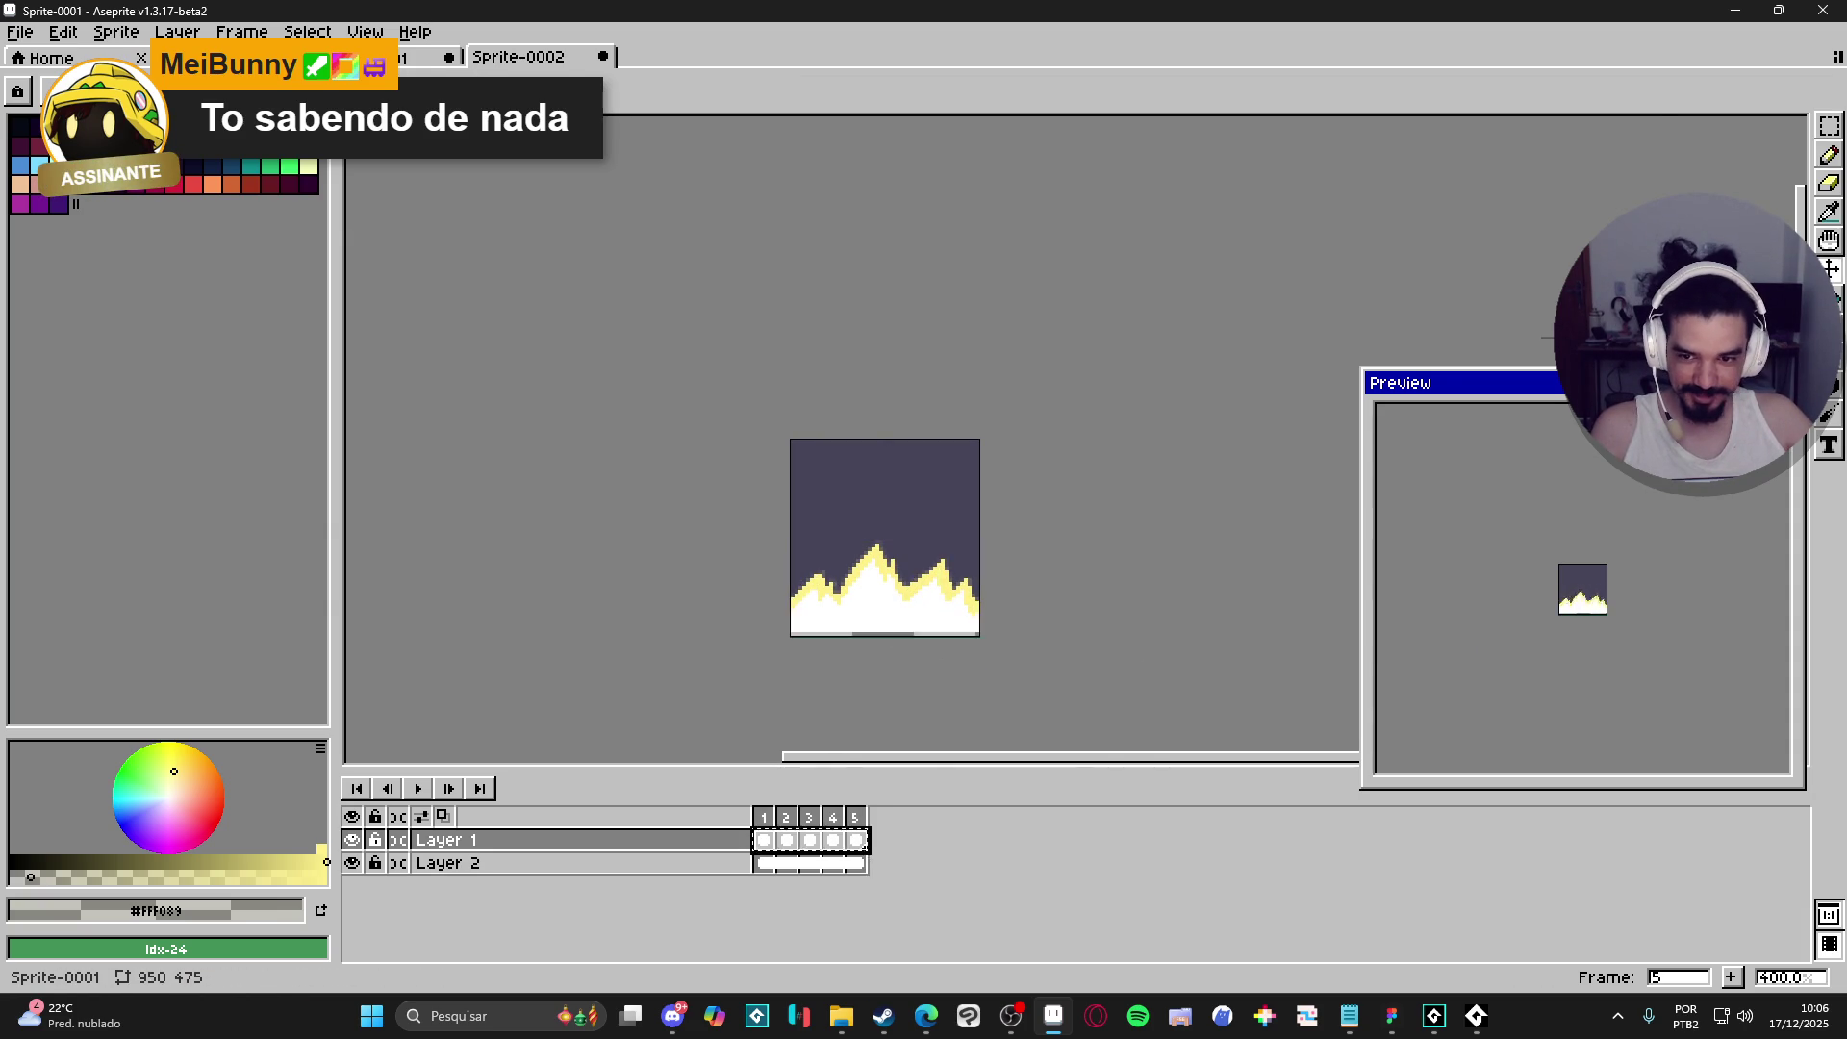
left_click(423, 58)
left_click(240, 57)
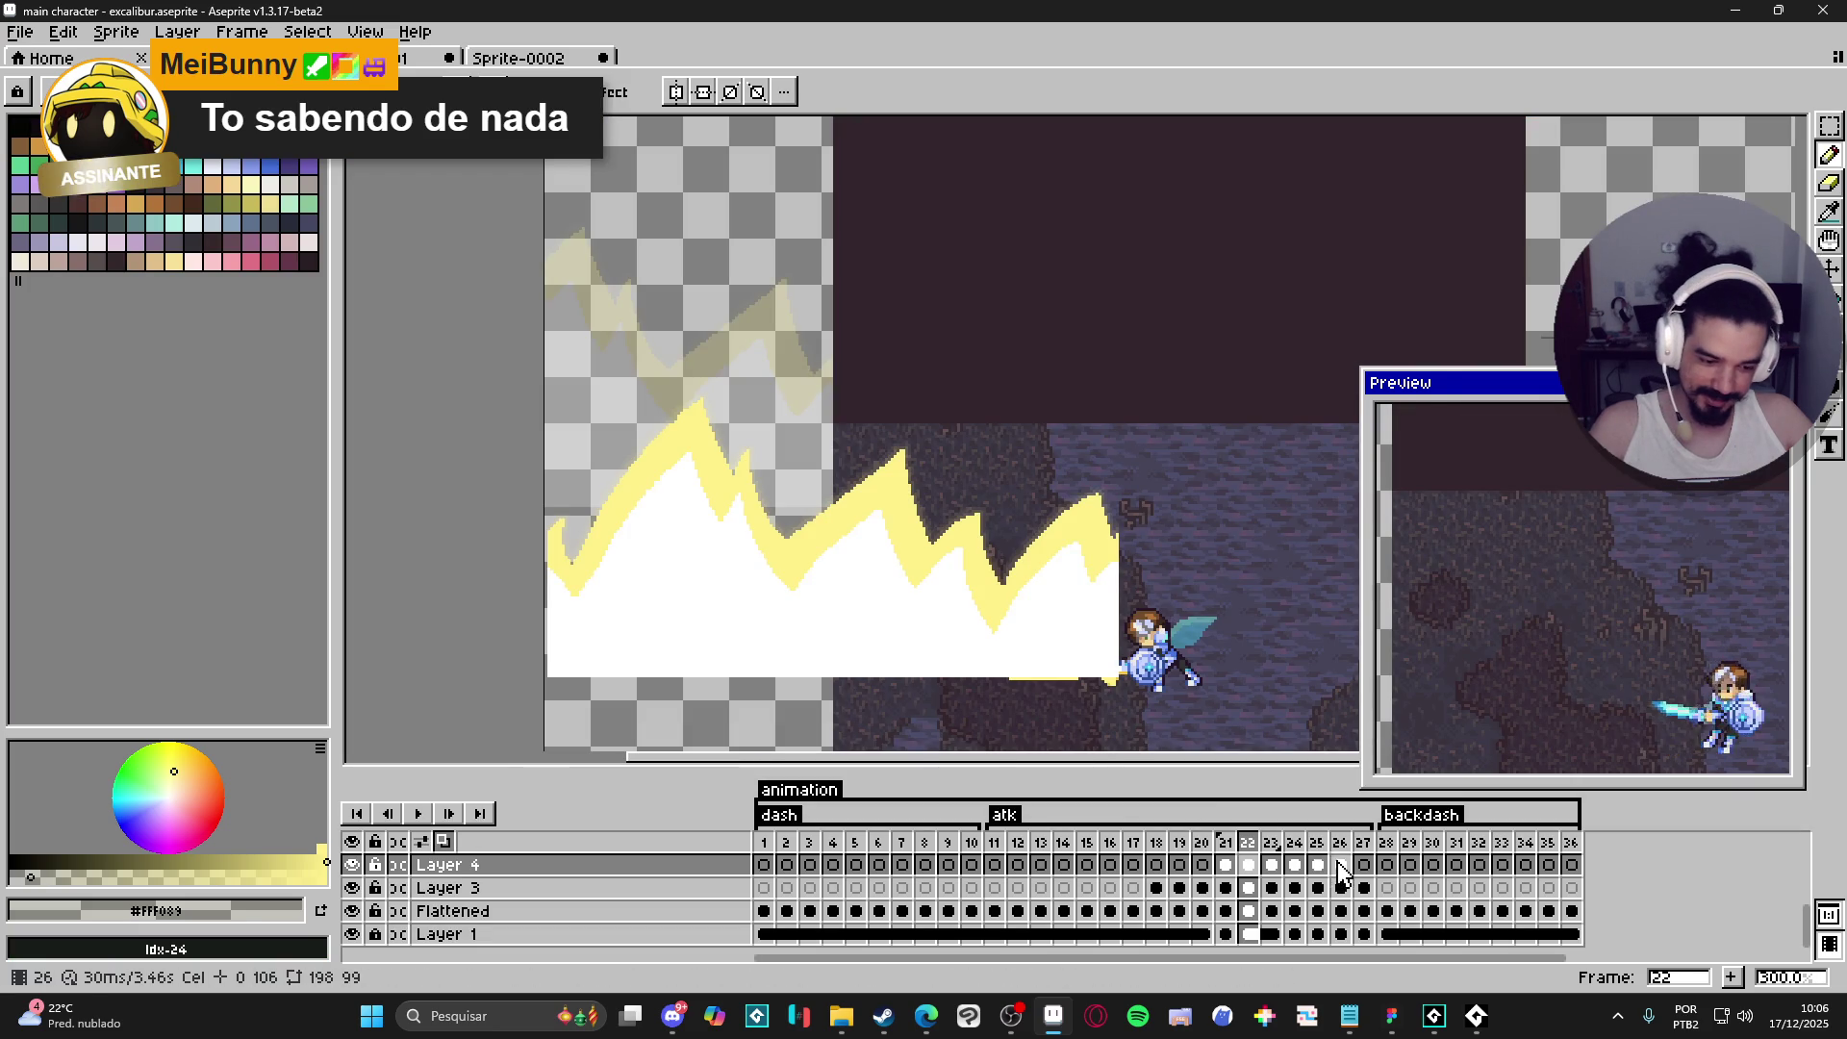
- Select frames 22–26 across all layers and nudge the blast down one pixel
left_click(1254, 873)
left_click(1254, 872)
left_click(1225, 865)
left_click(1248, 865)
left_click(1248, 865)
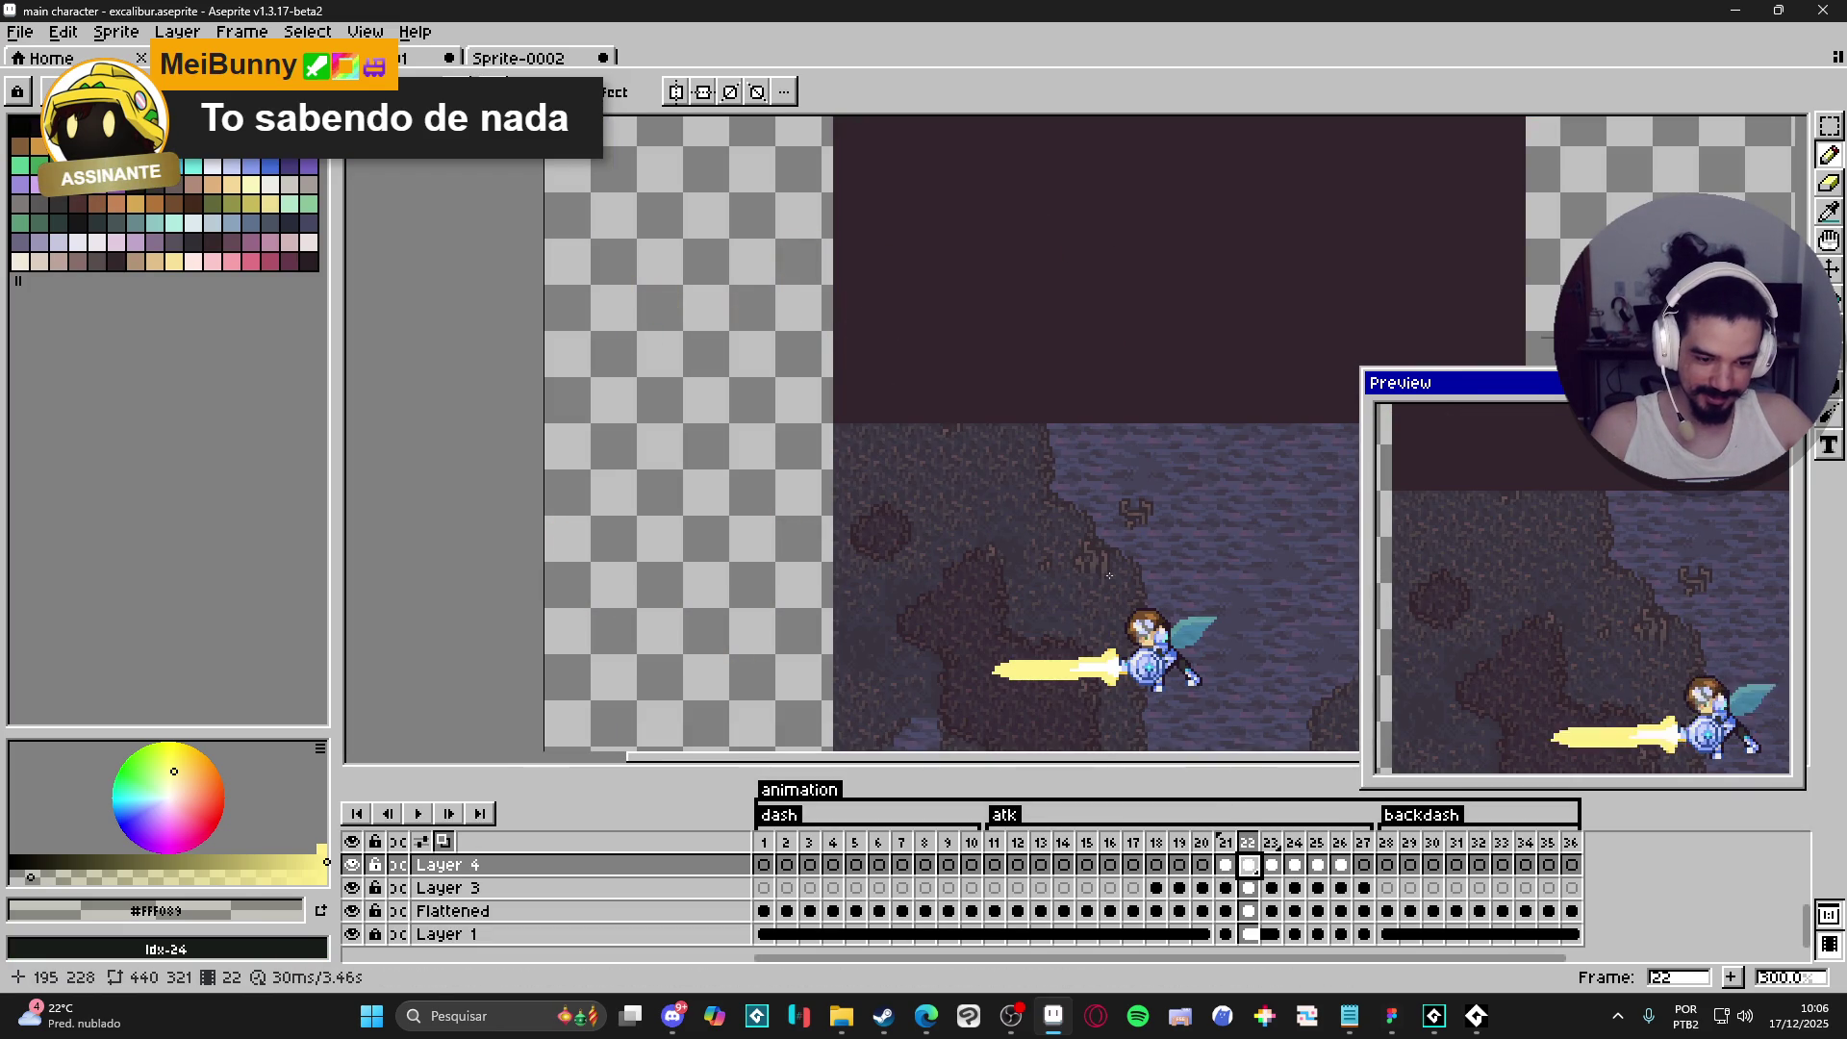
scroll(1144, 633, "down", 2)
left_click(1343, 885, "shift")
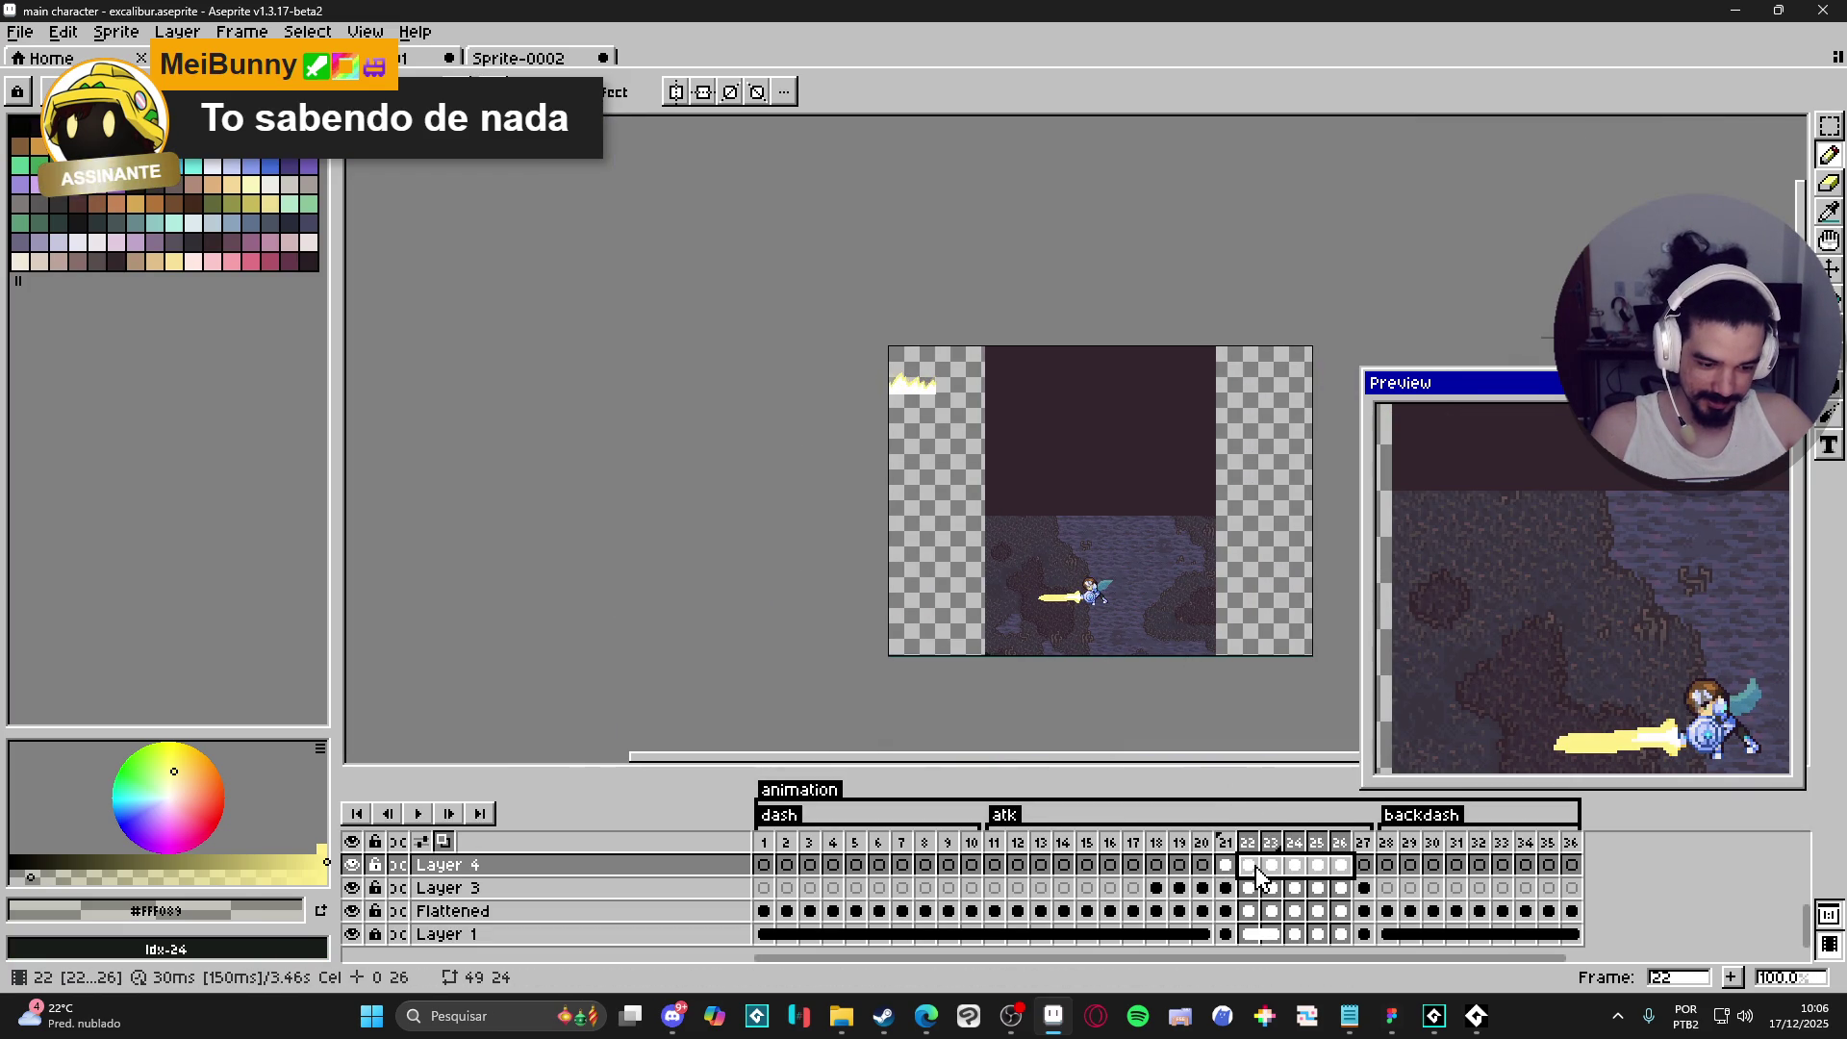
scroll(962, 471, "up", 2)
left_click_drag(1018, 482, 750, 170)
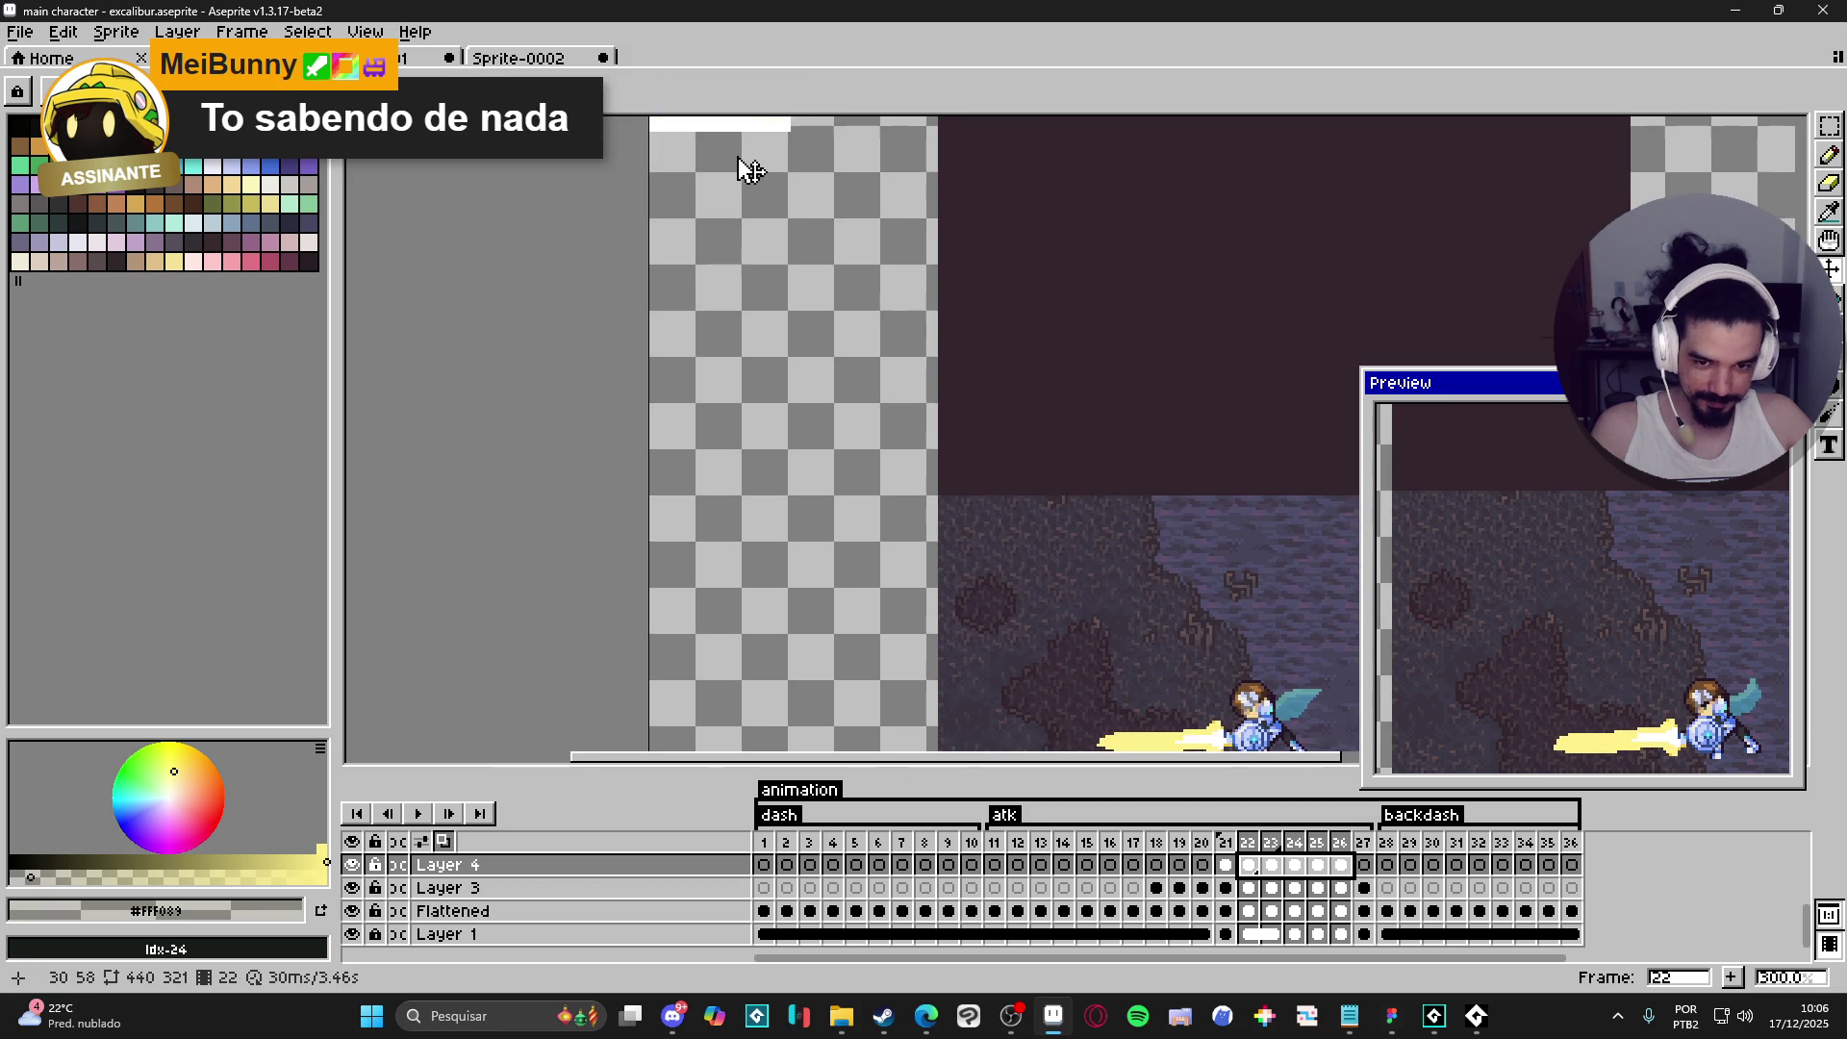
scroll(768, 168, "down", 1)
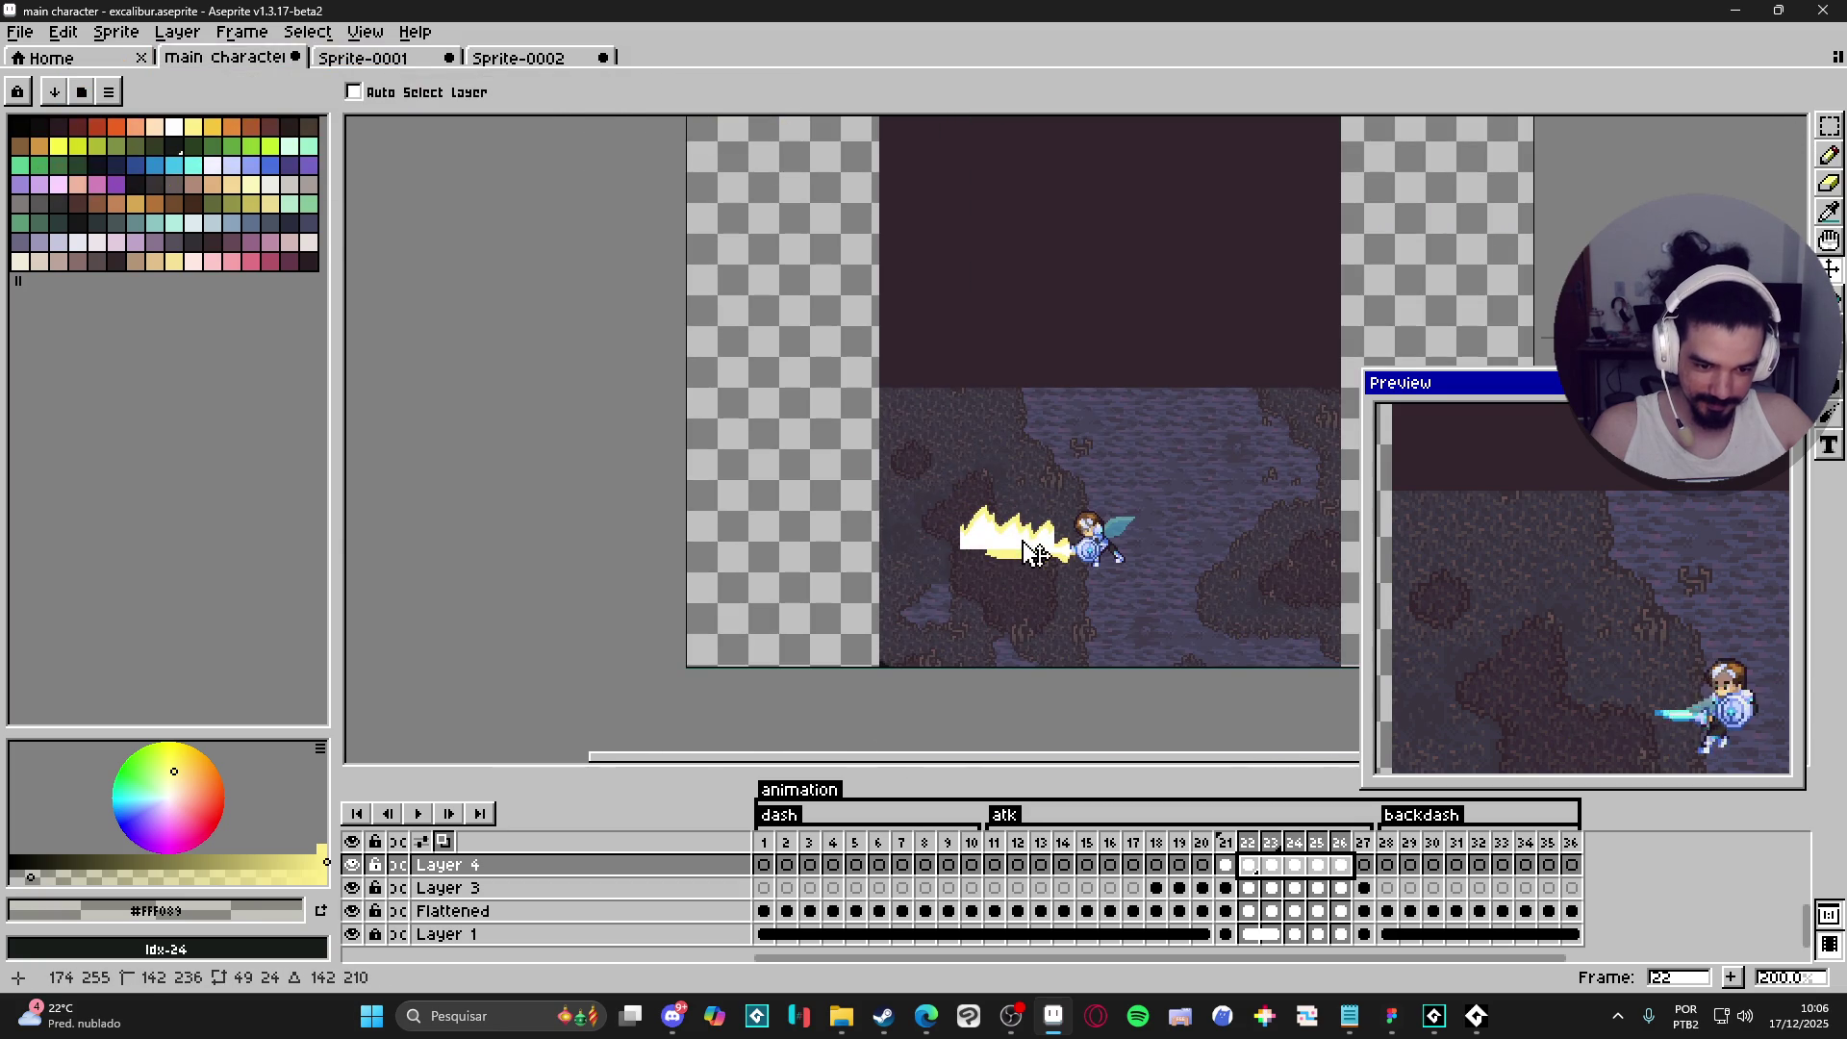
scroll(1034, 549, "up", 2)
scroll(1037, 556, "up", 1)
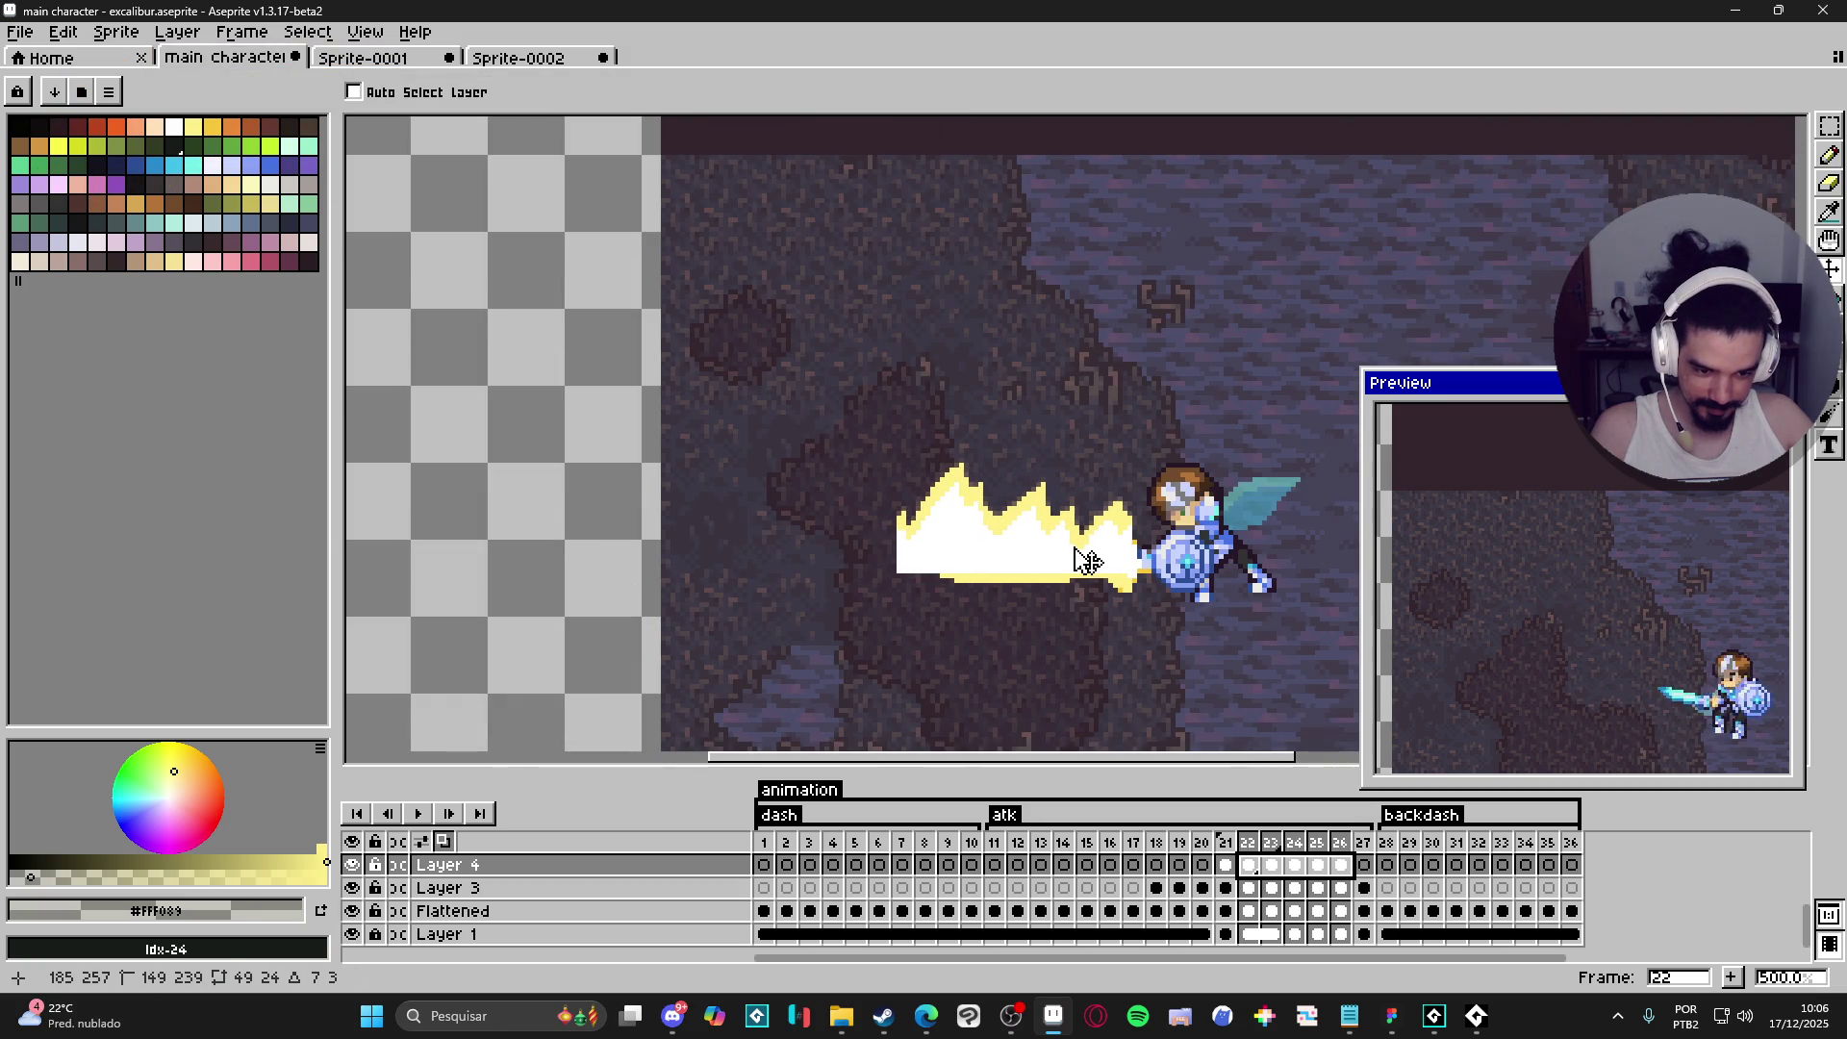
left_click_drag(1075, 548, 1075, 559)
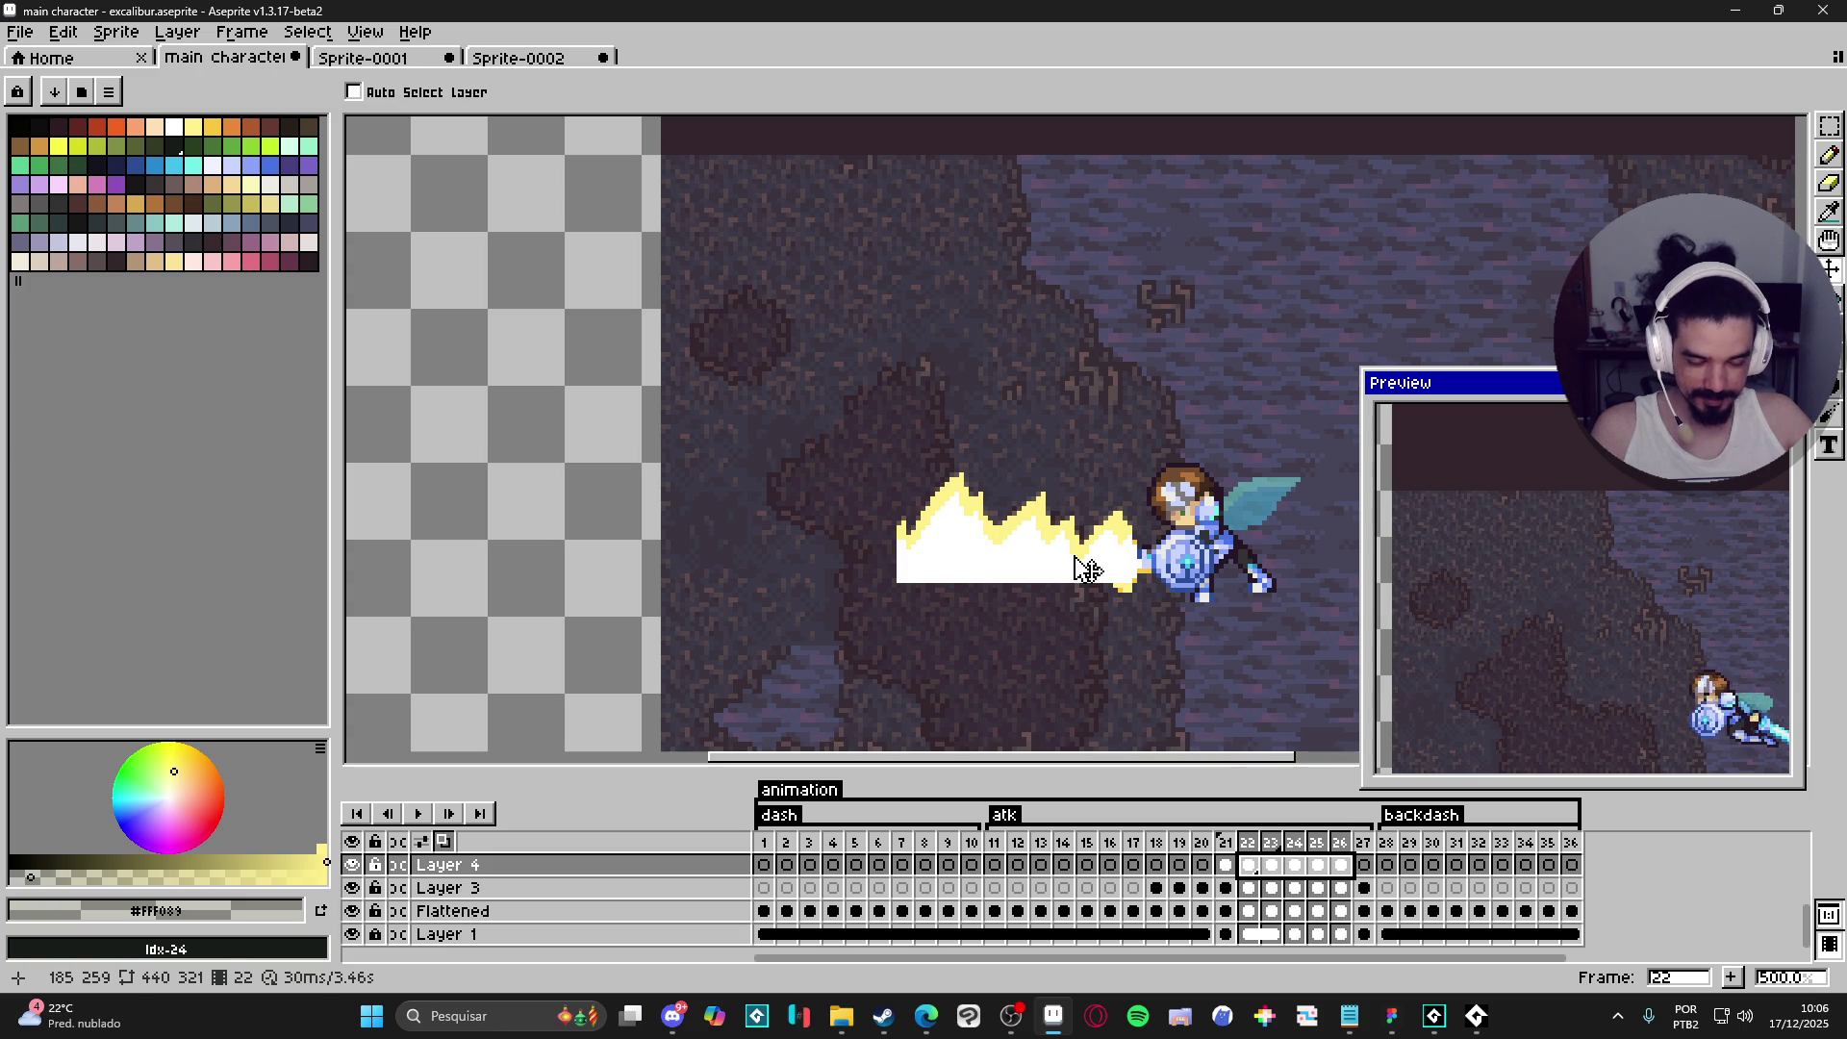
- Set the duration of frames 22–26 to 50 ms in Frame Properties
left_click(1249, 866)
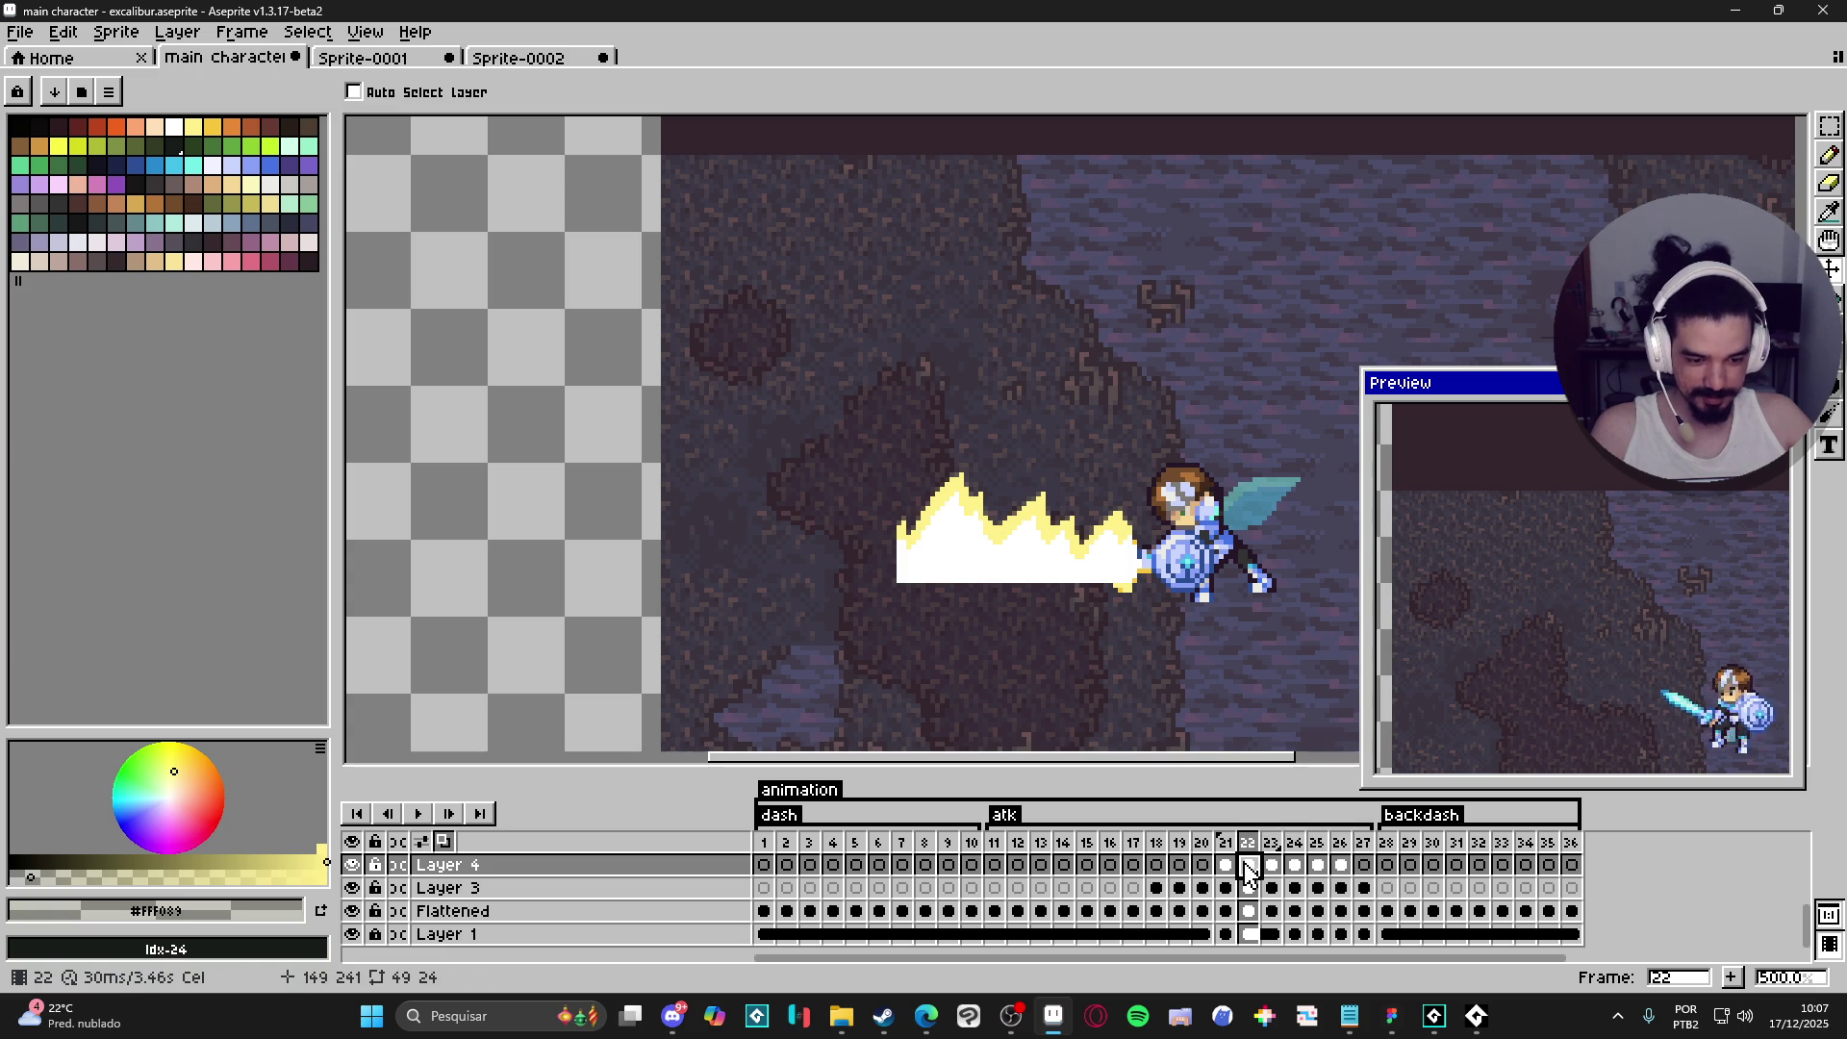
left_click_drag(1270, 850, 1342, 866)
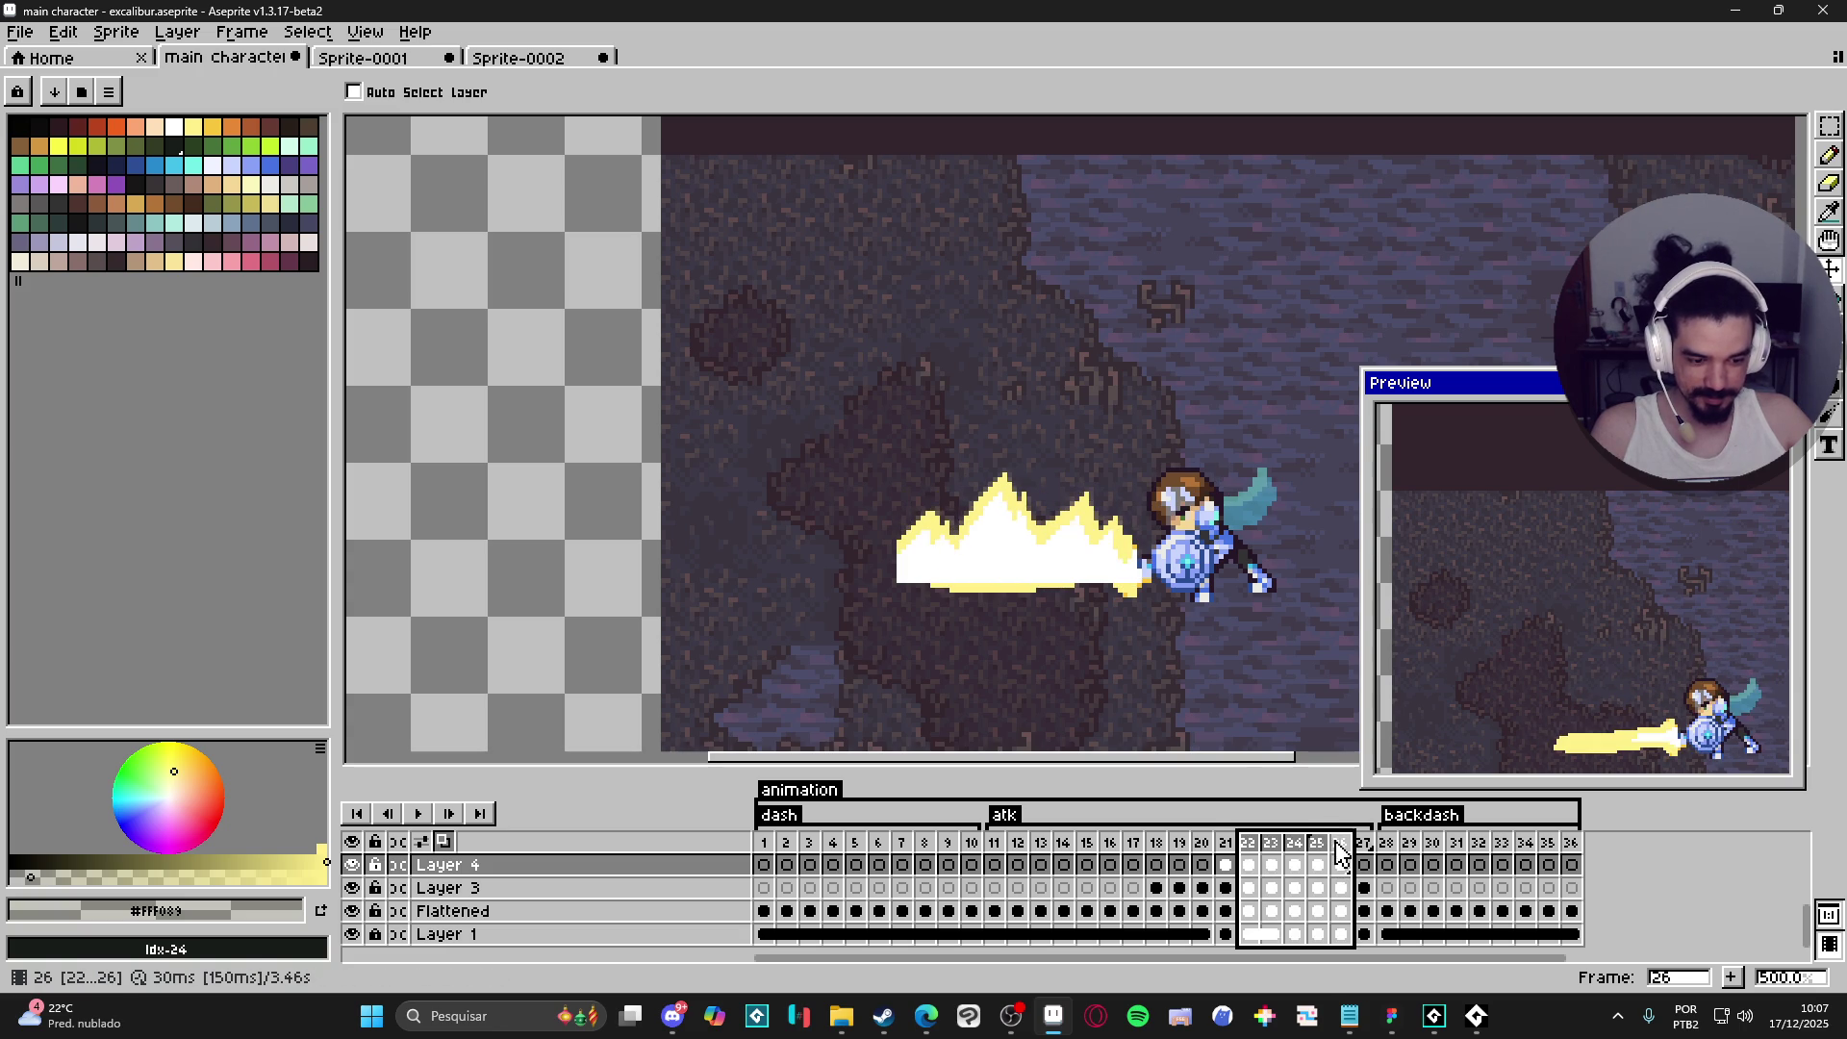
double_click(1341, 845)
left_click(1023, 568)
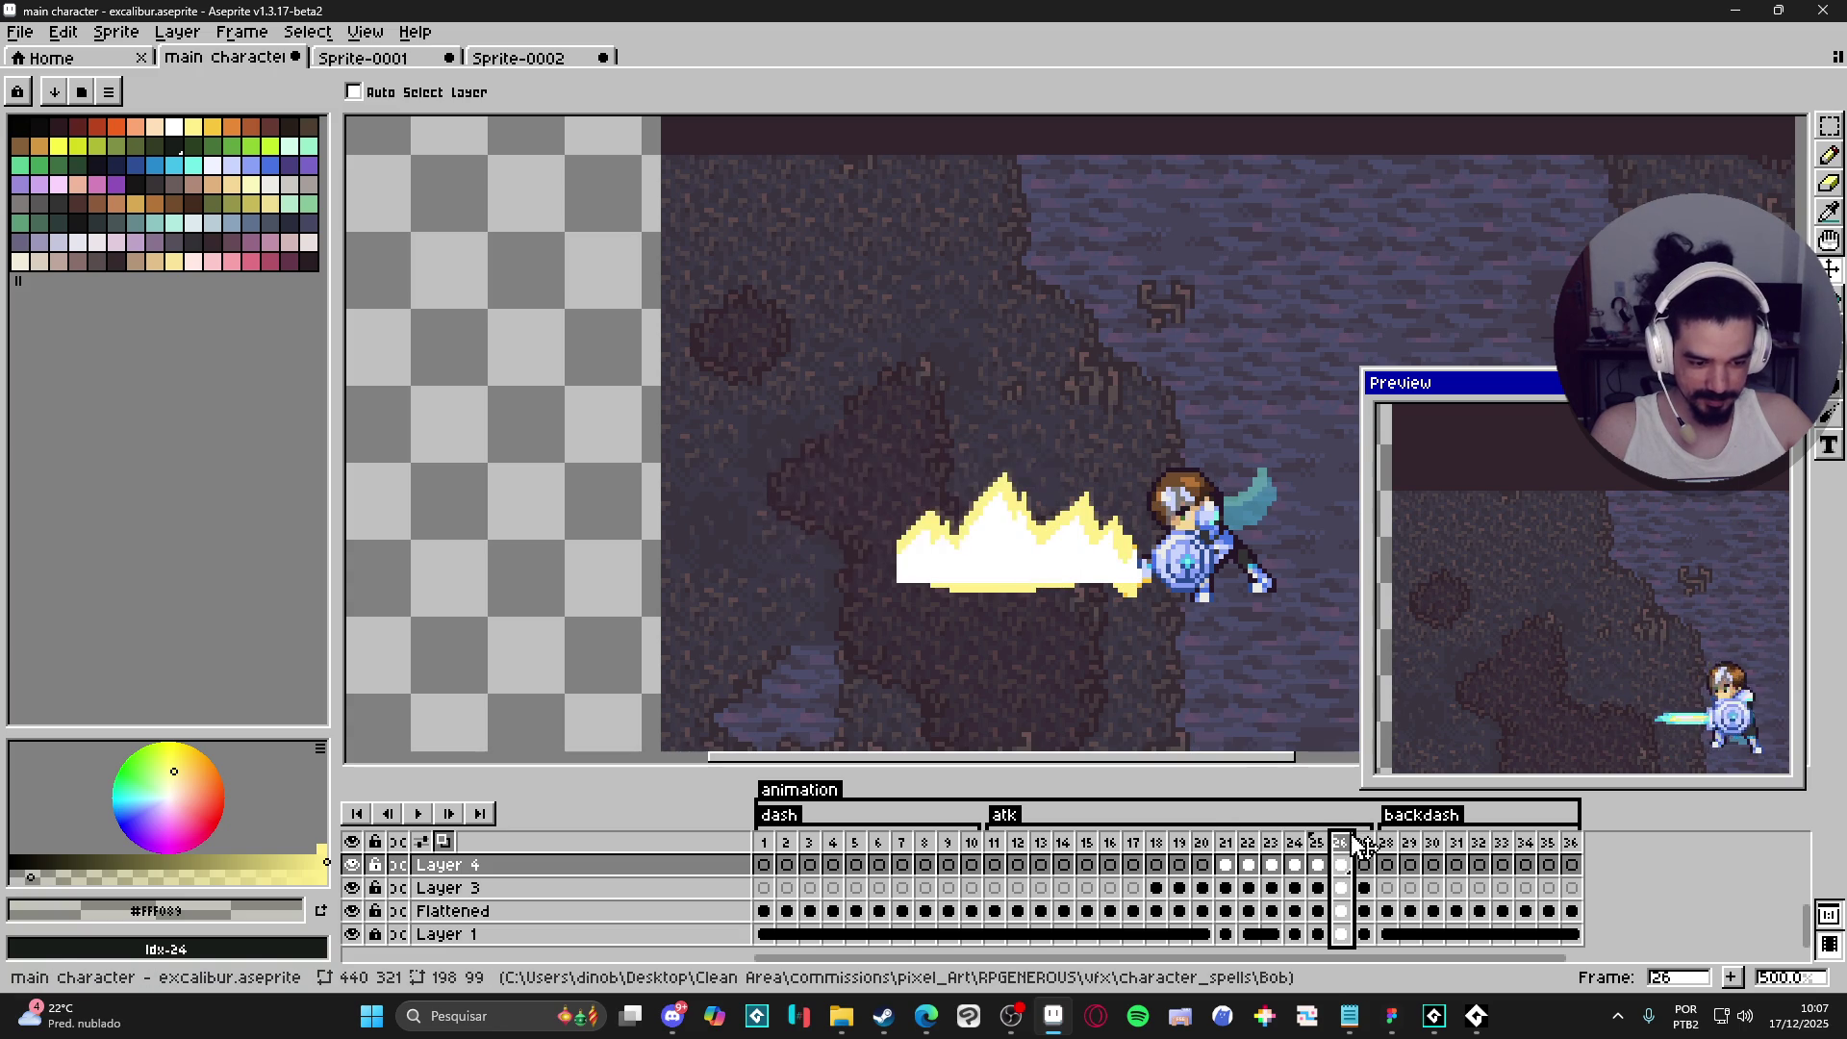
left_click_drag(1342, 844, 1247, 847)
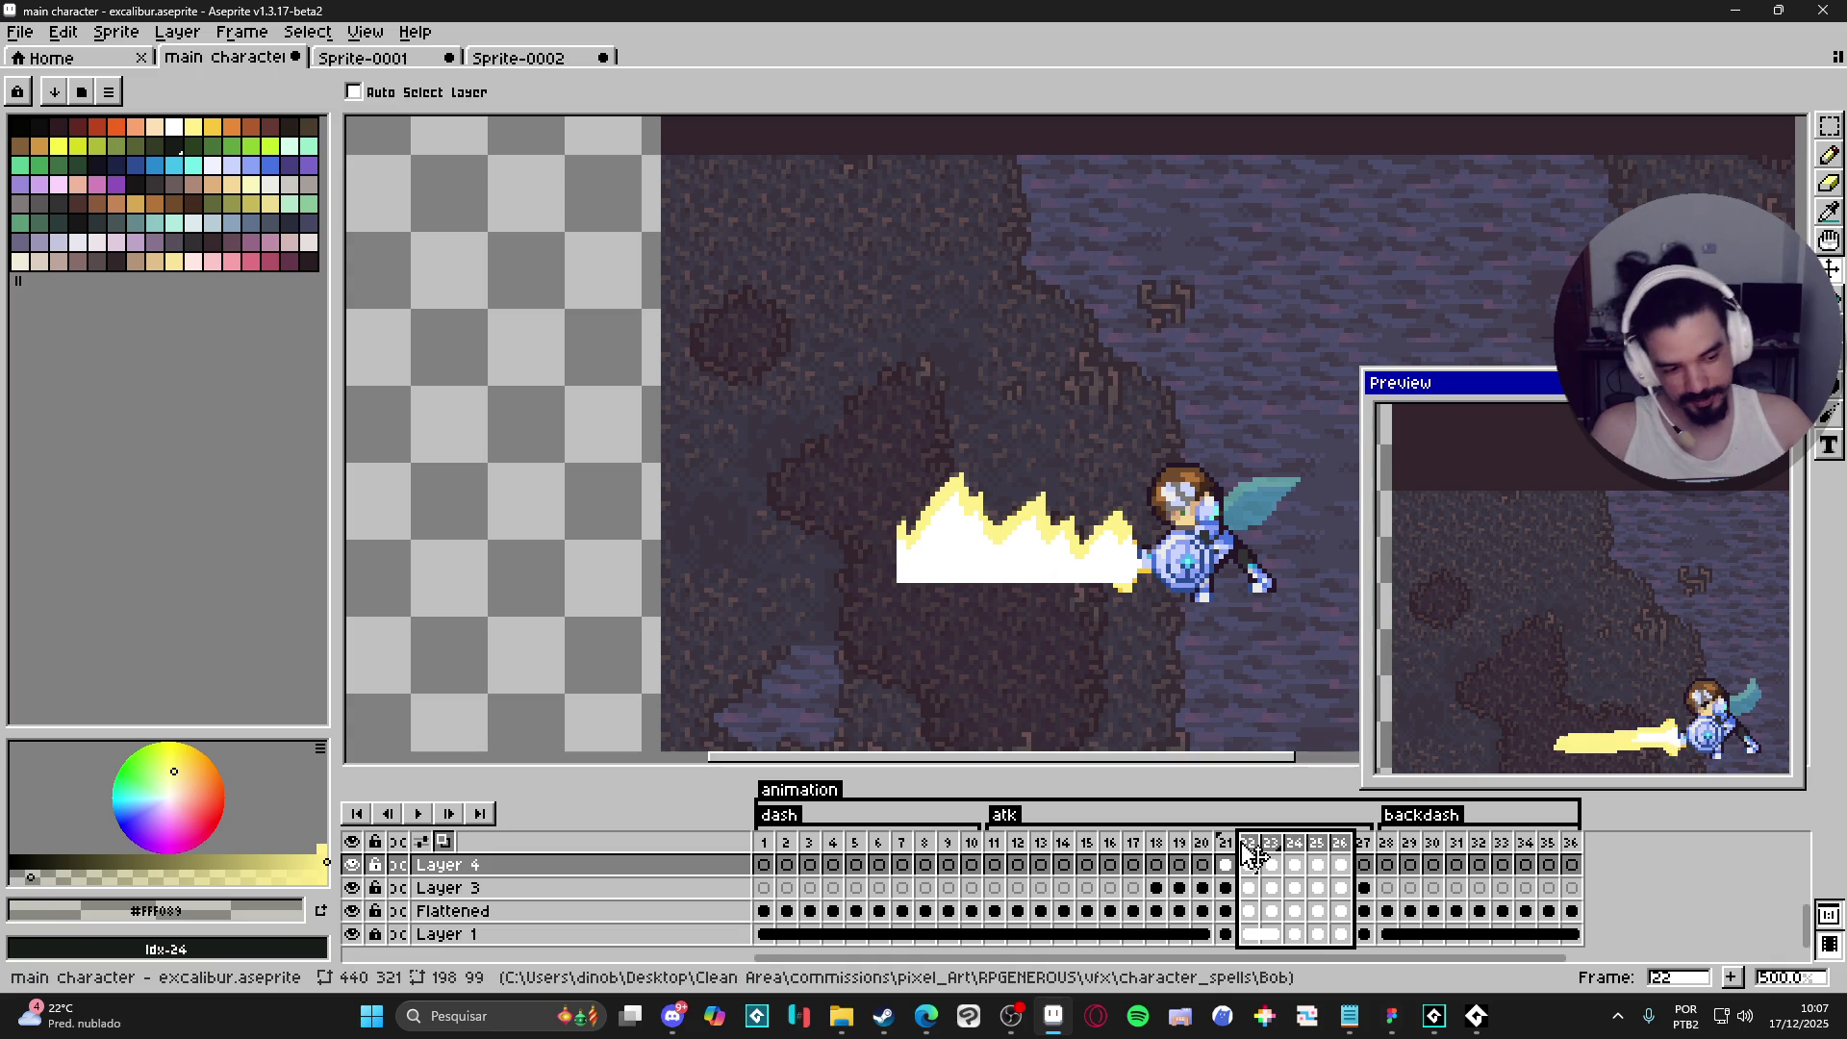
double_click(1248, 847)
key("Return")
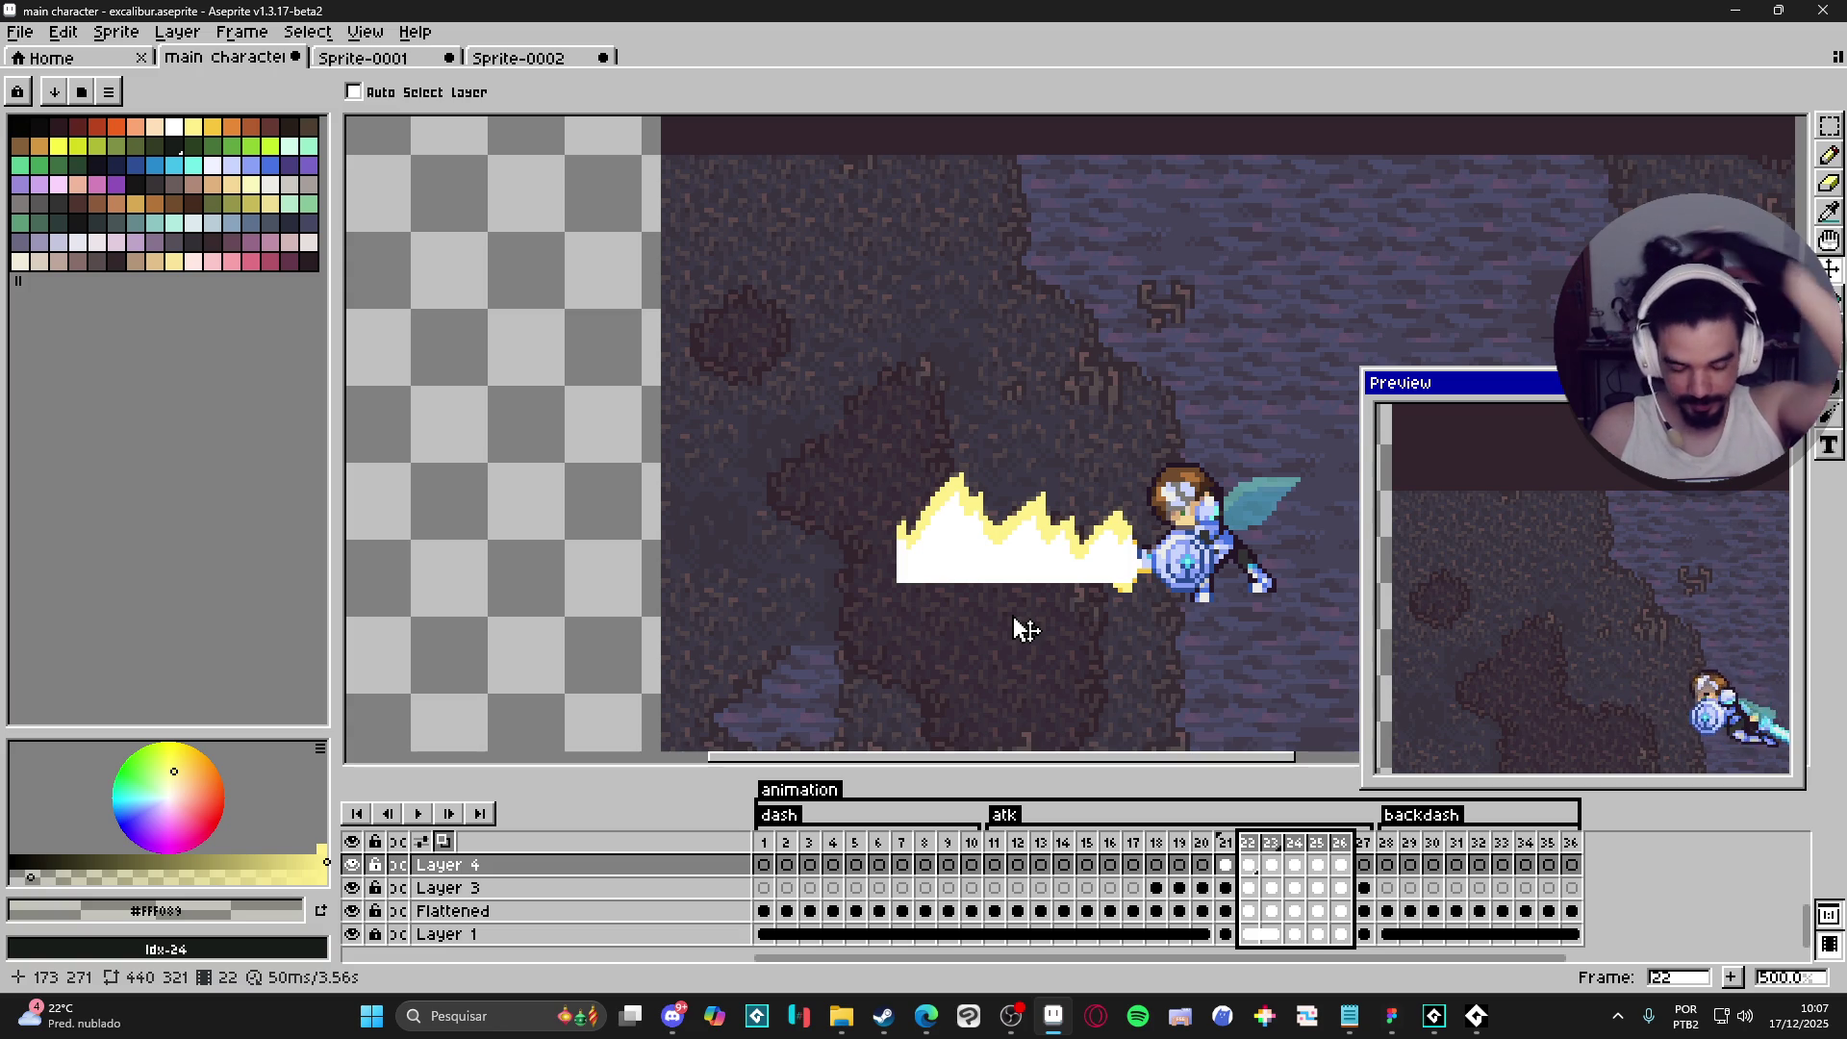
- Flip between frames 21, 22 and 23 to compare the blast against the sword-swing pose
left_click(1249, 866)
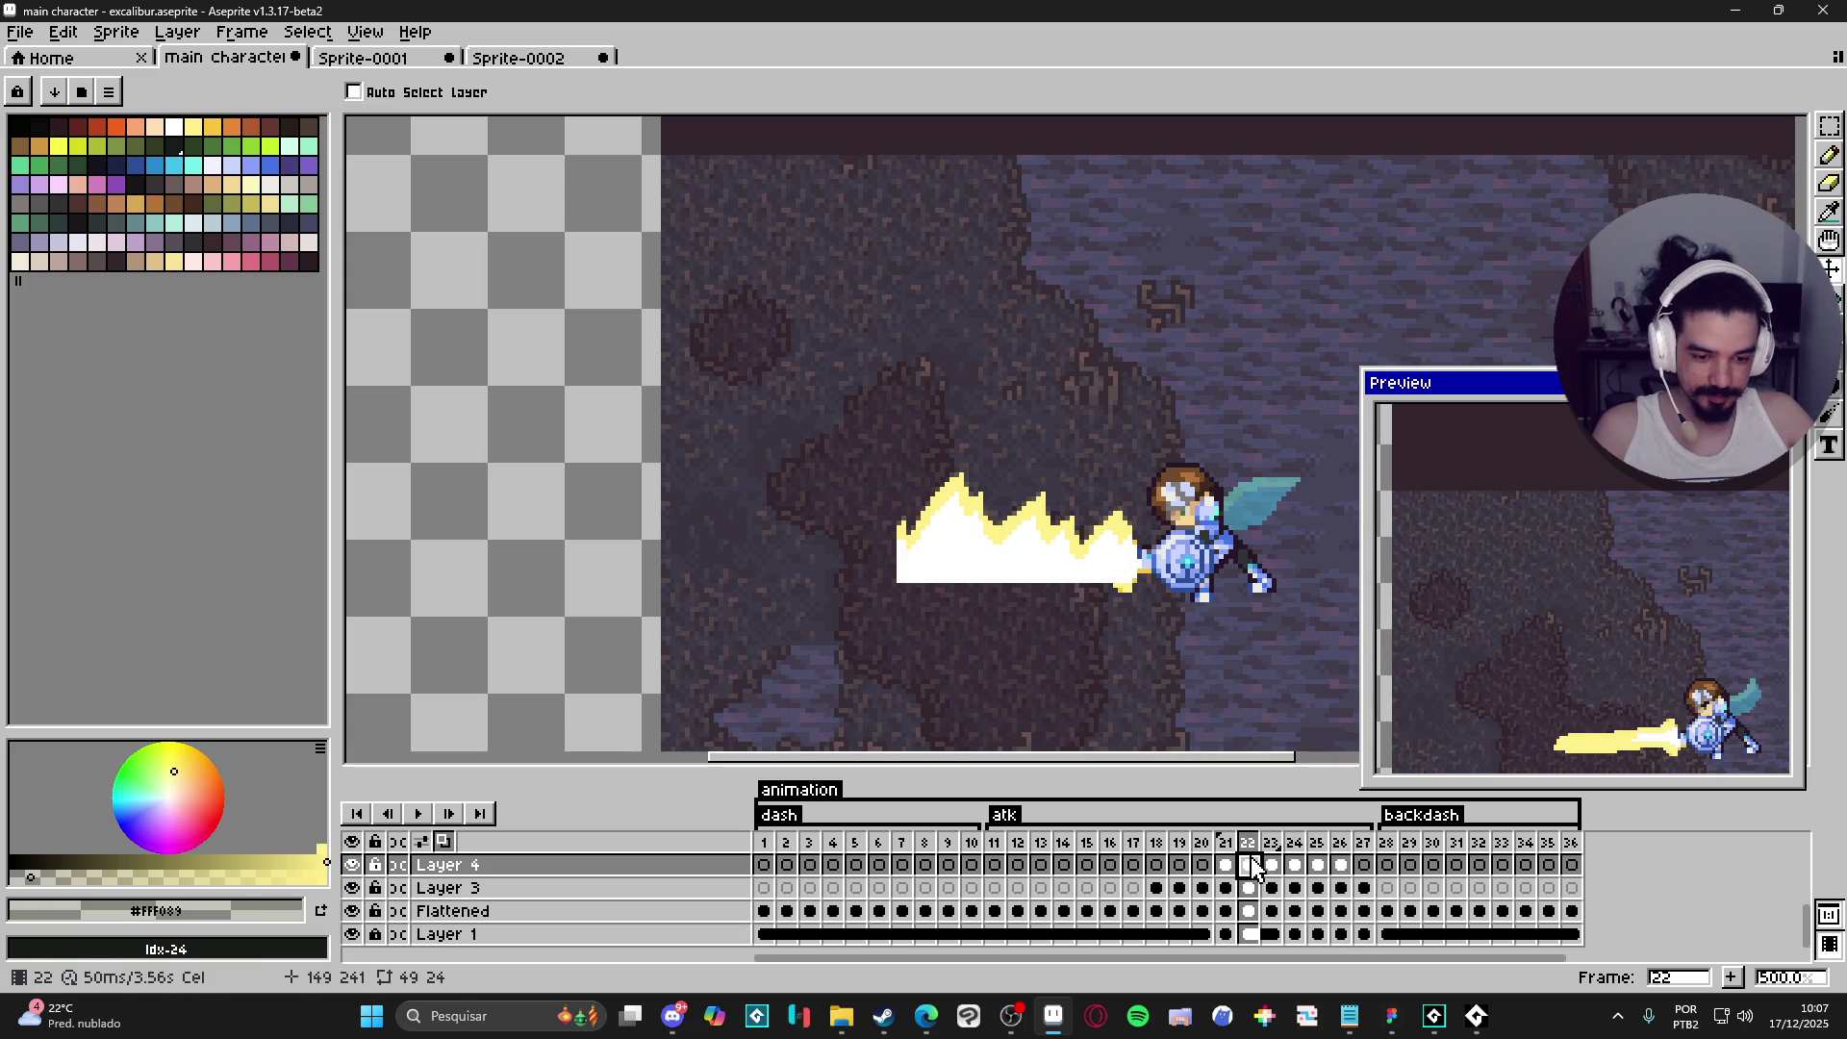
left_click(1269, 867)
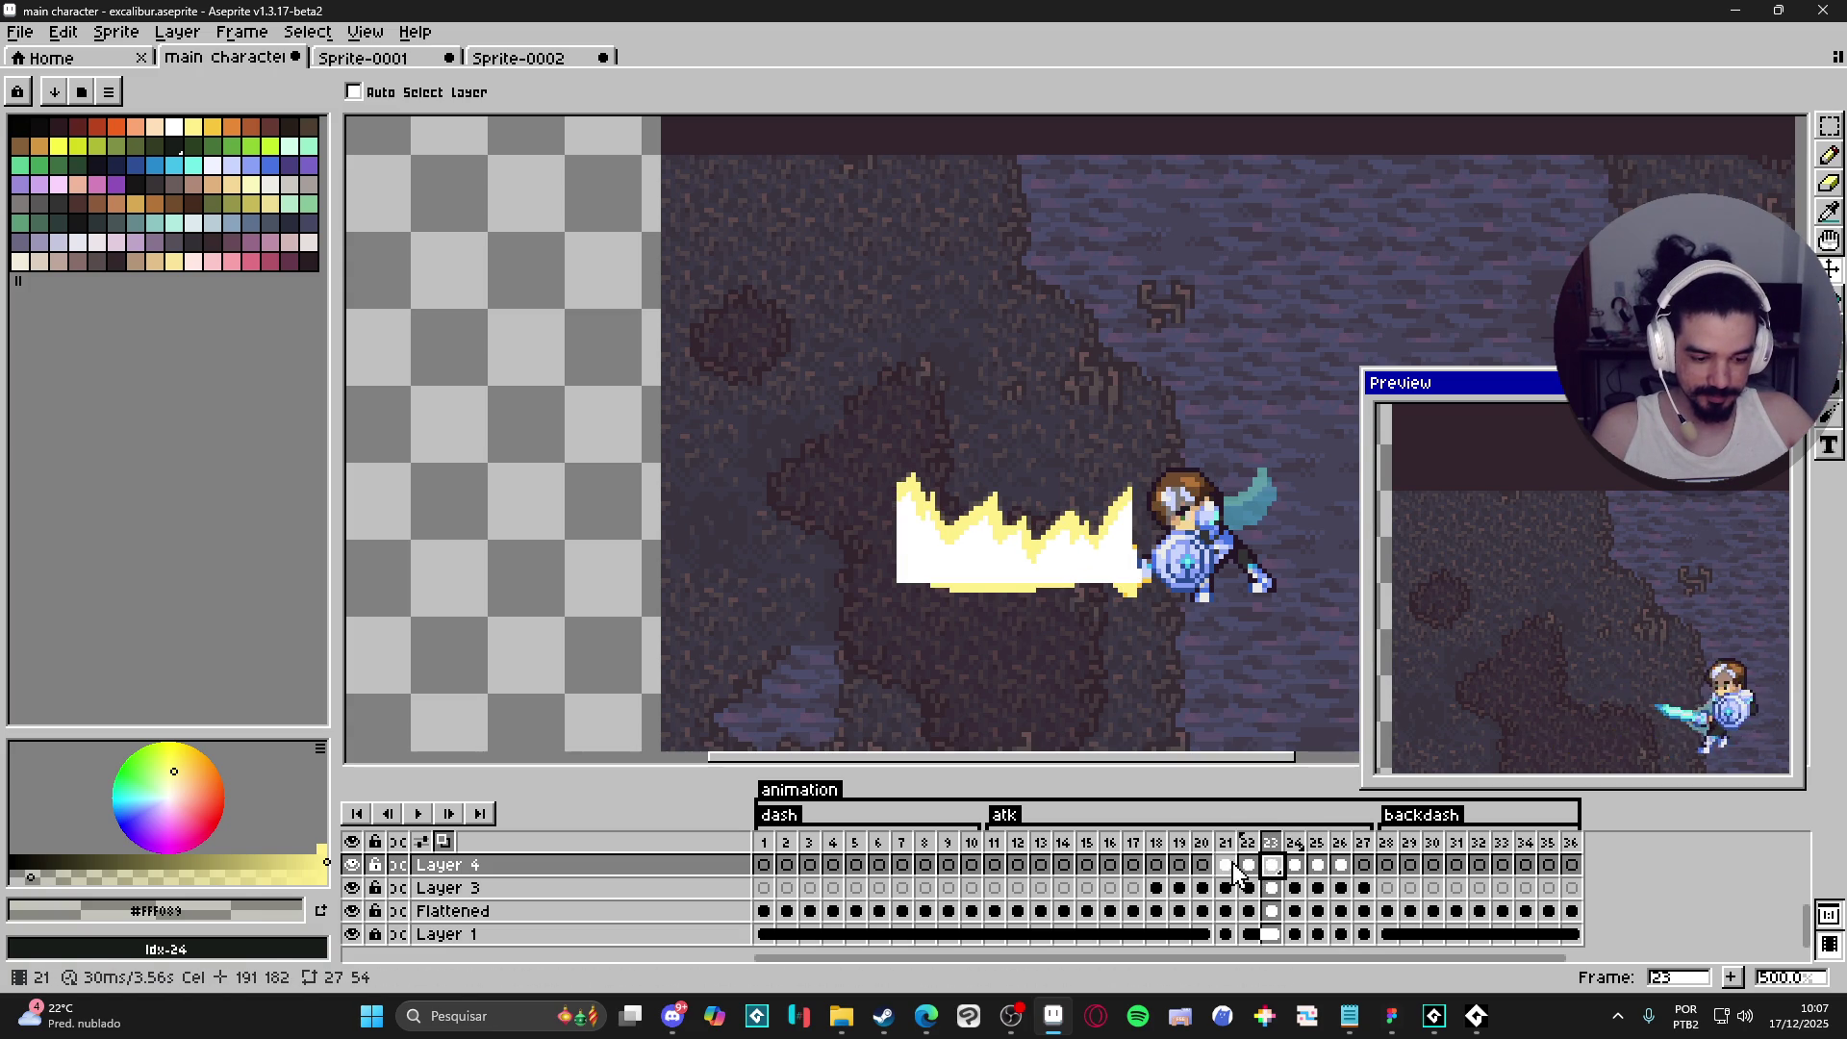
left_click(1226, 865)
left_click(1248, 866)
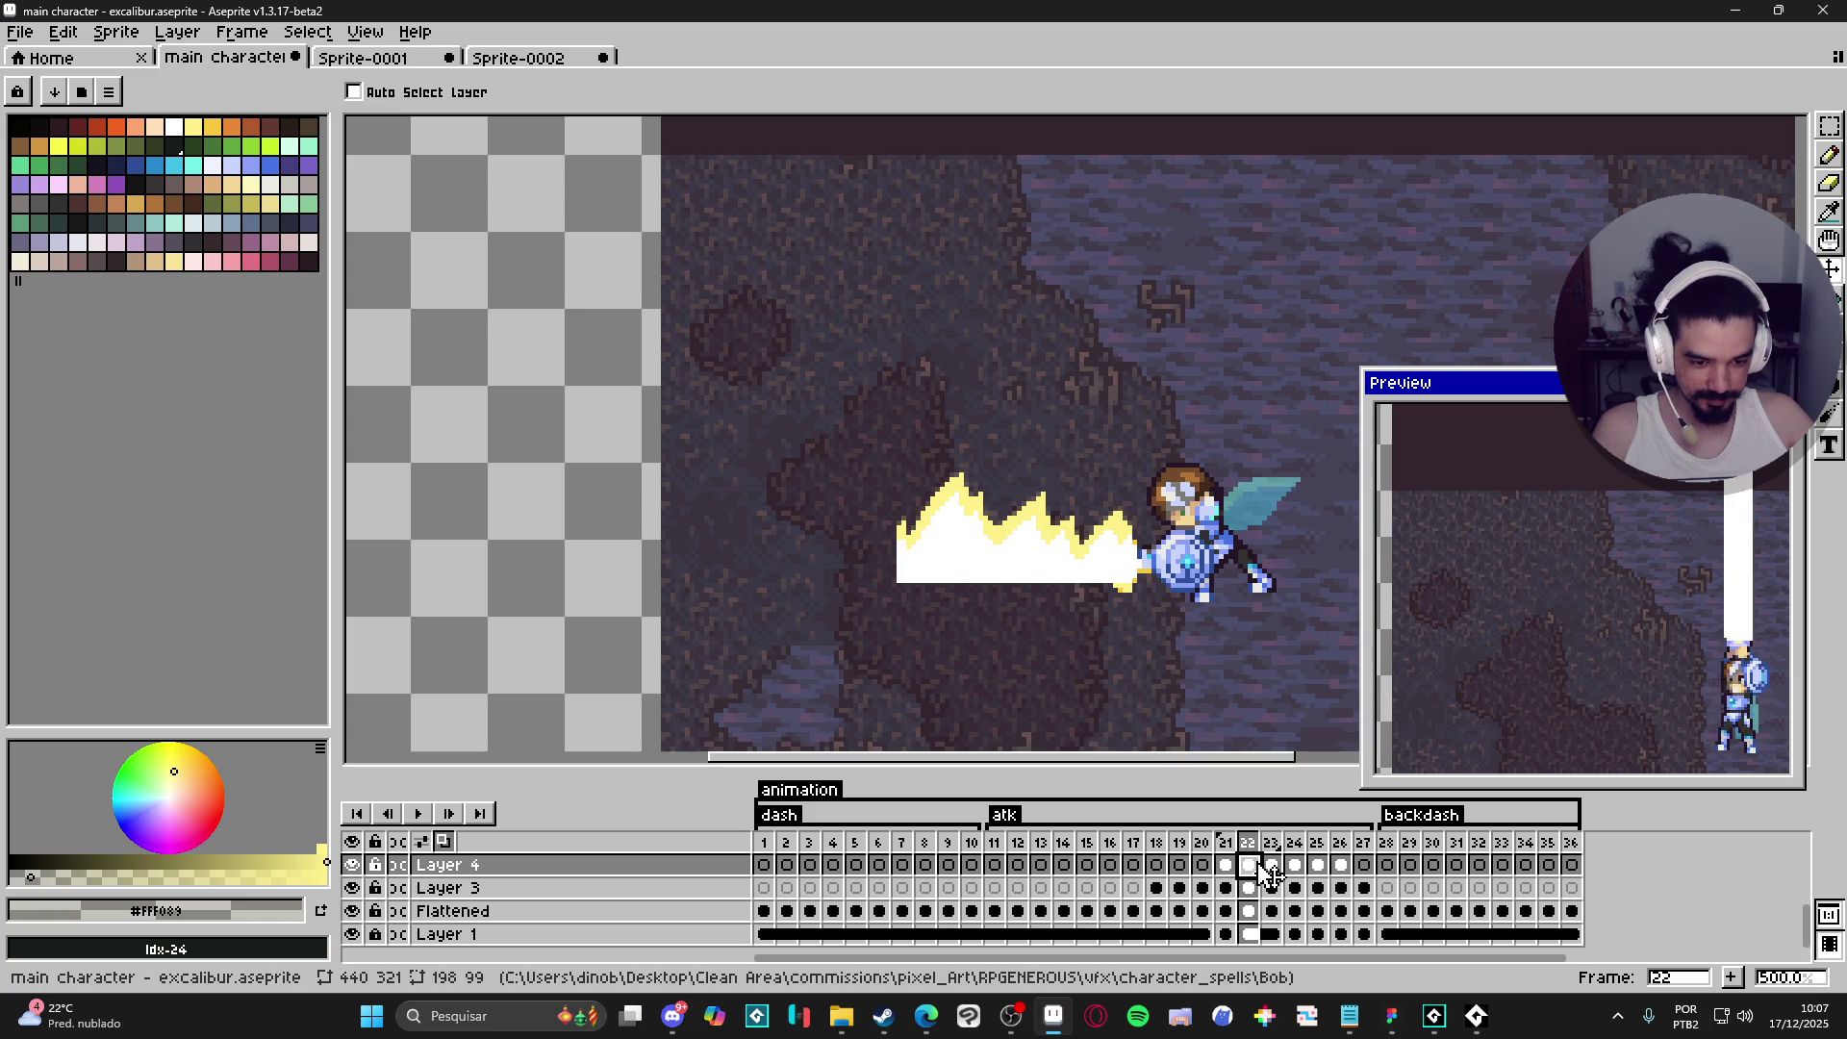
left_click(1226, 865)
left_click(1250, 865)
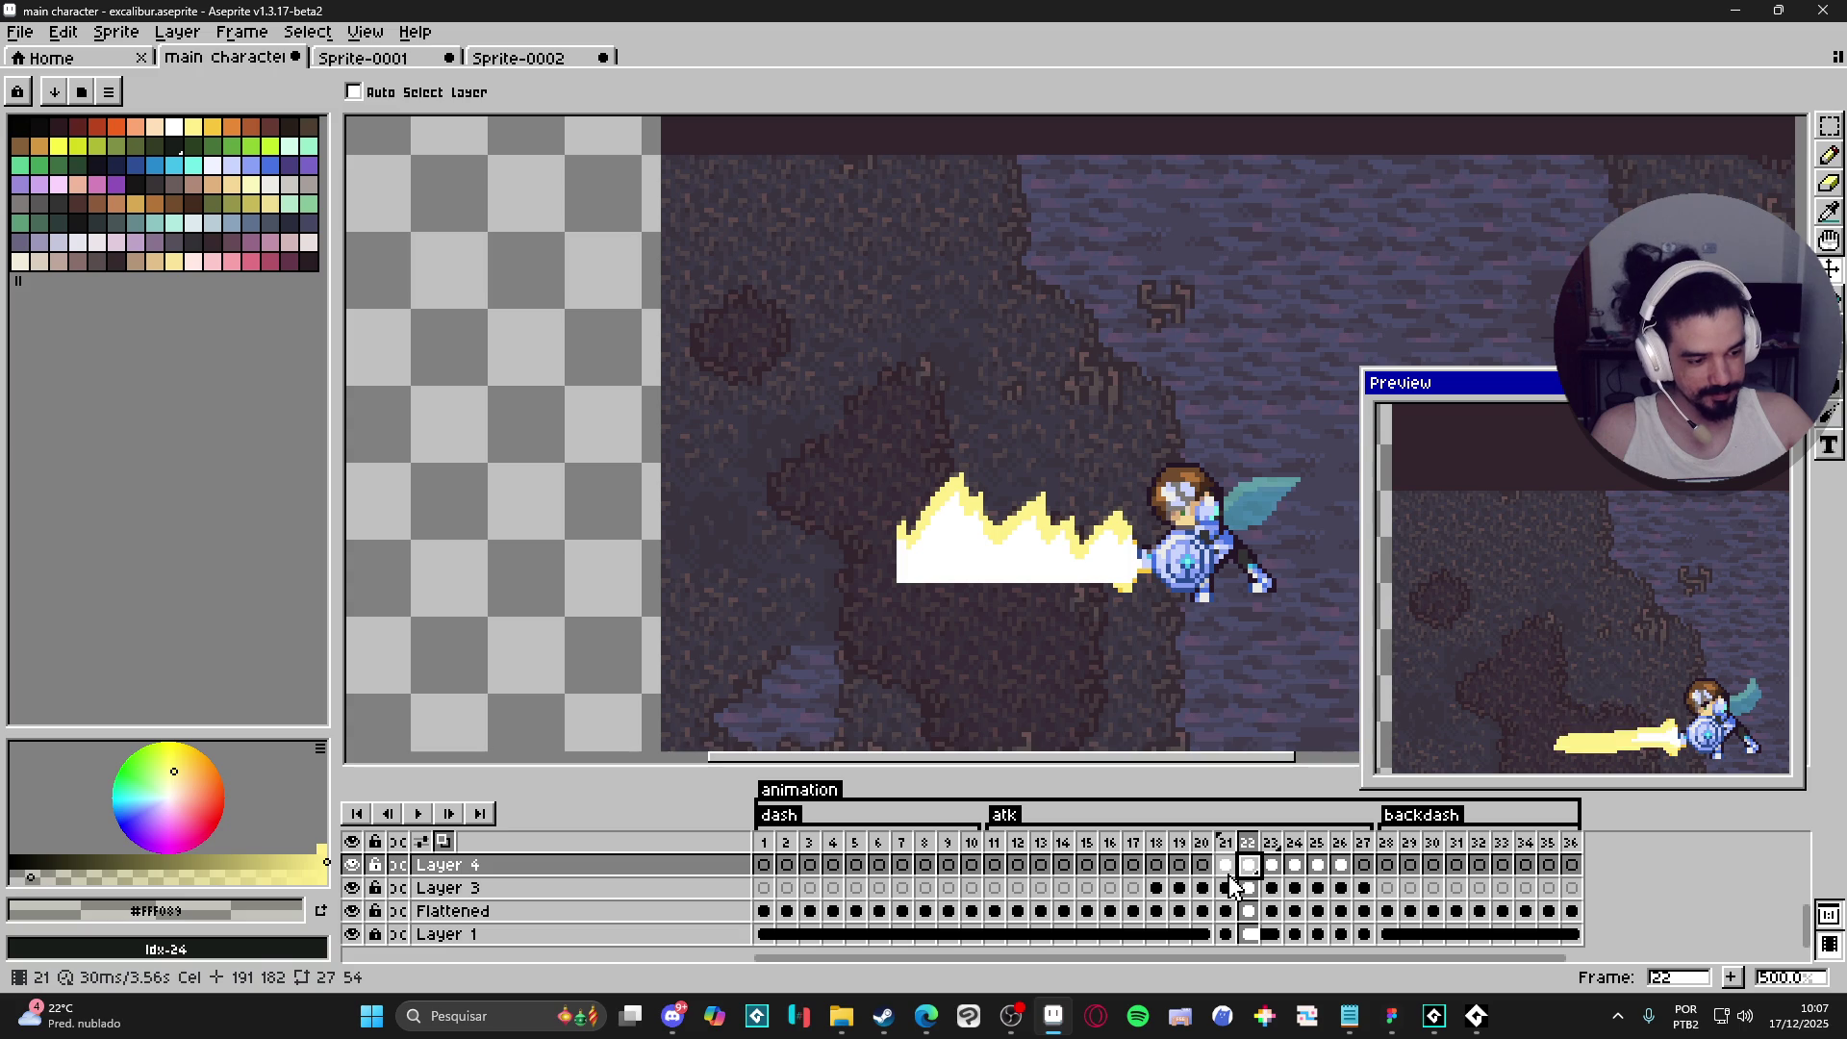
left_click(1228, 876)
left_click(1249, 872)
left_click(1271, 870)
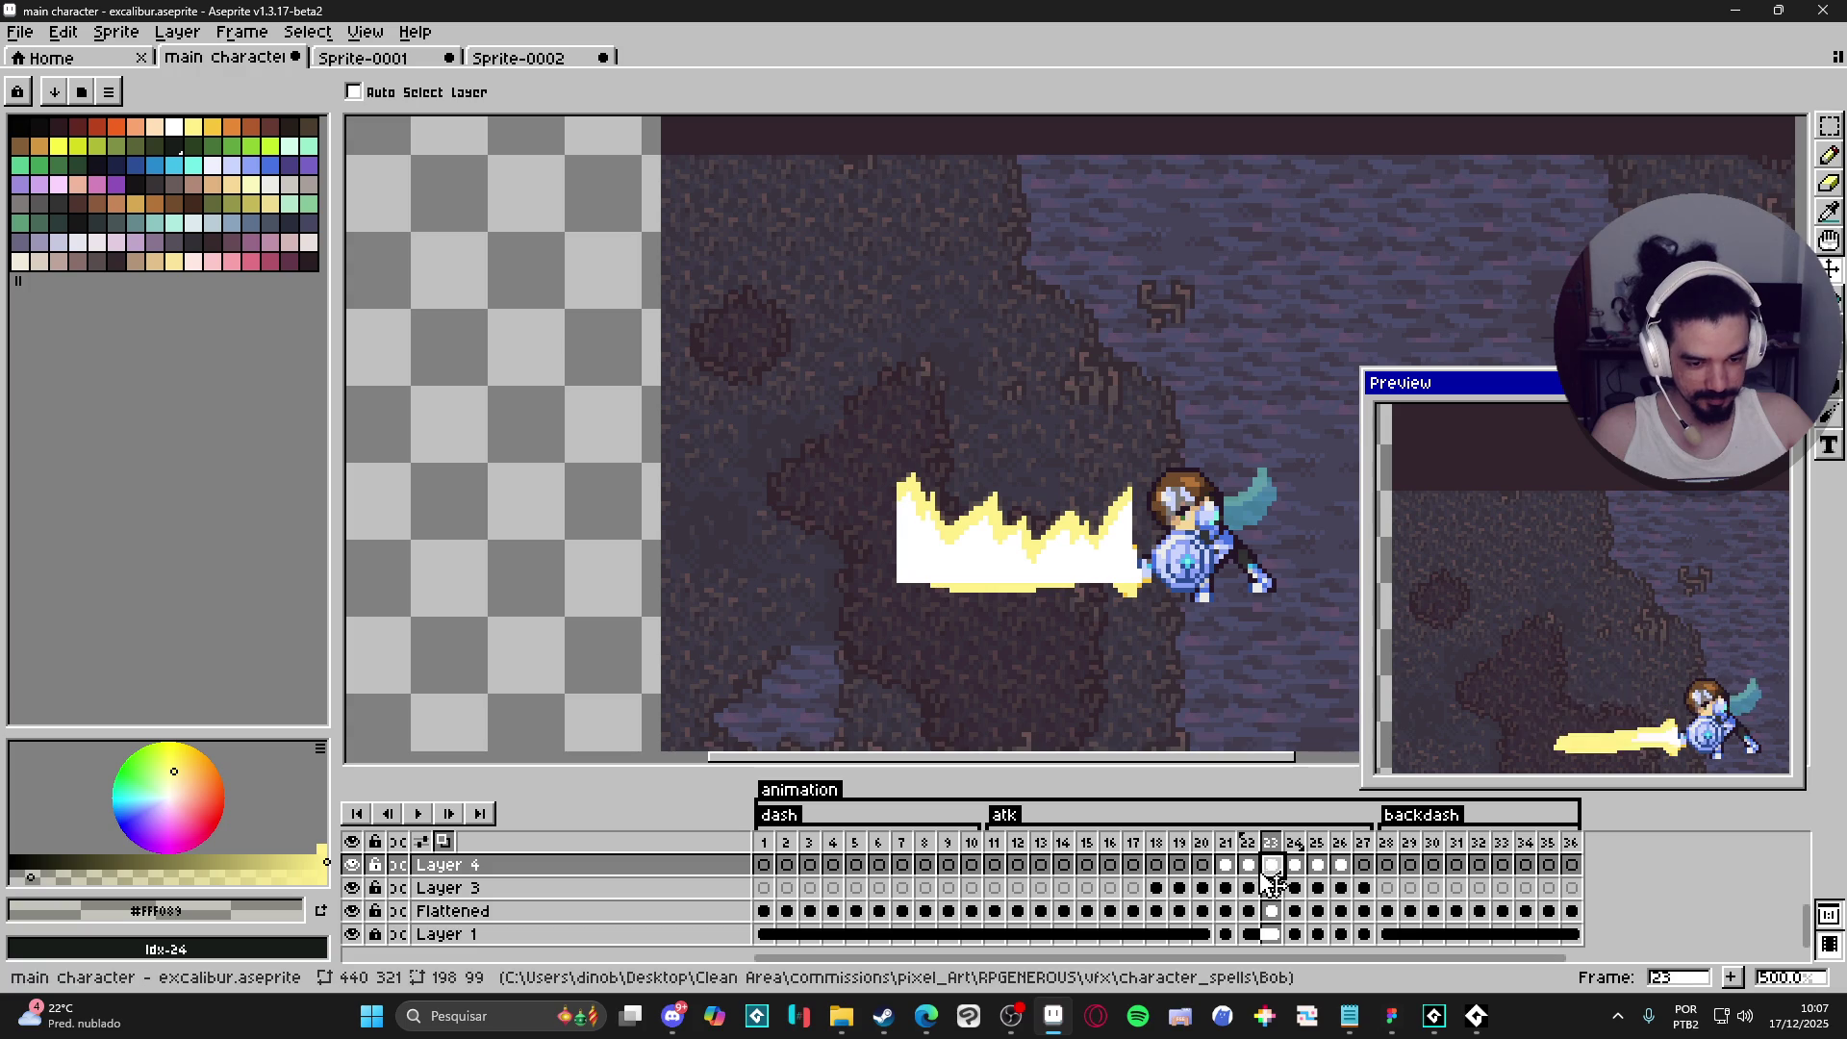
left_click(1227, 871)
left_click(1251, 870)
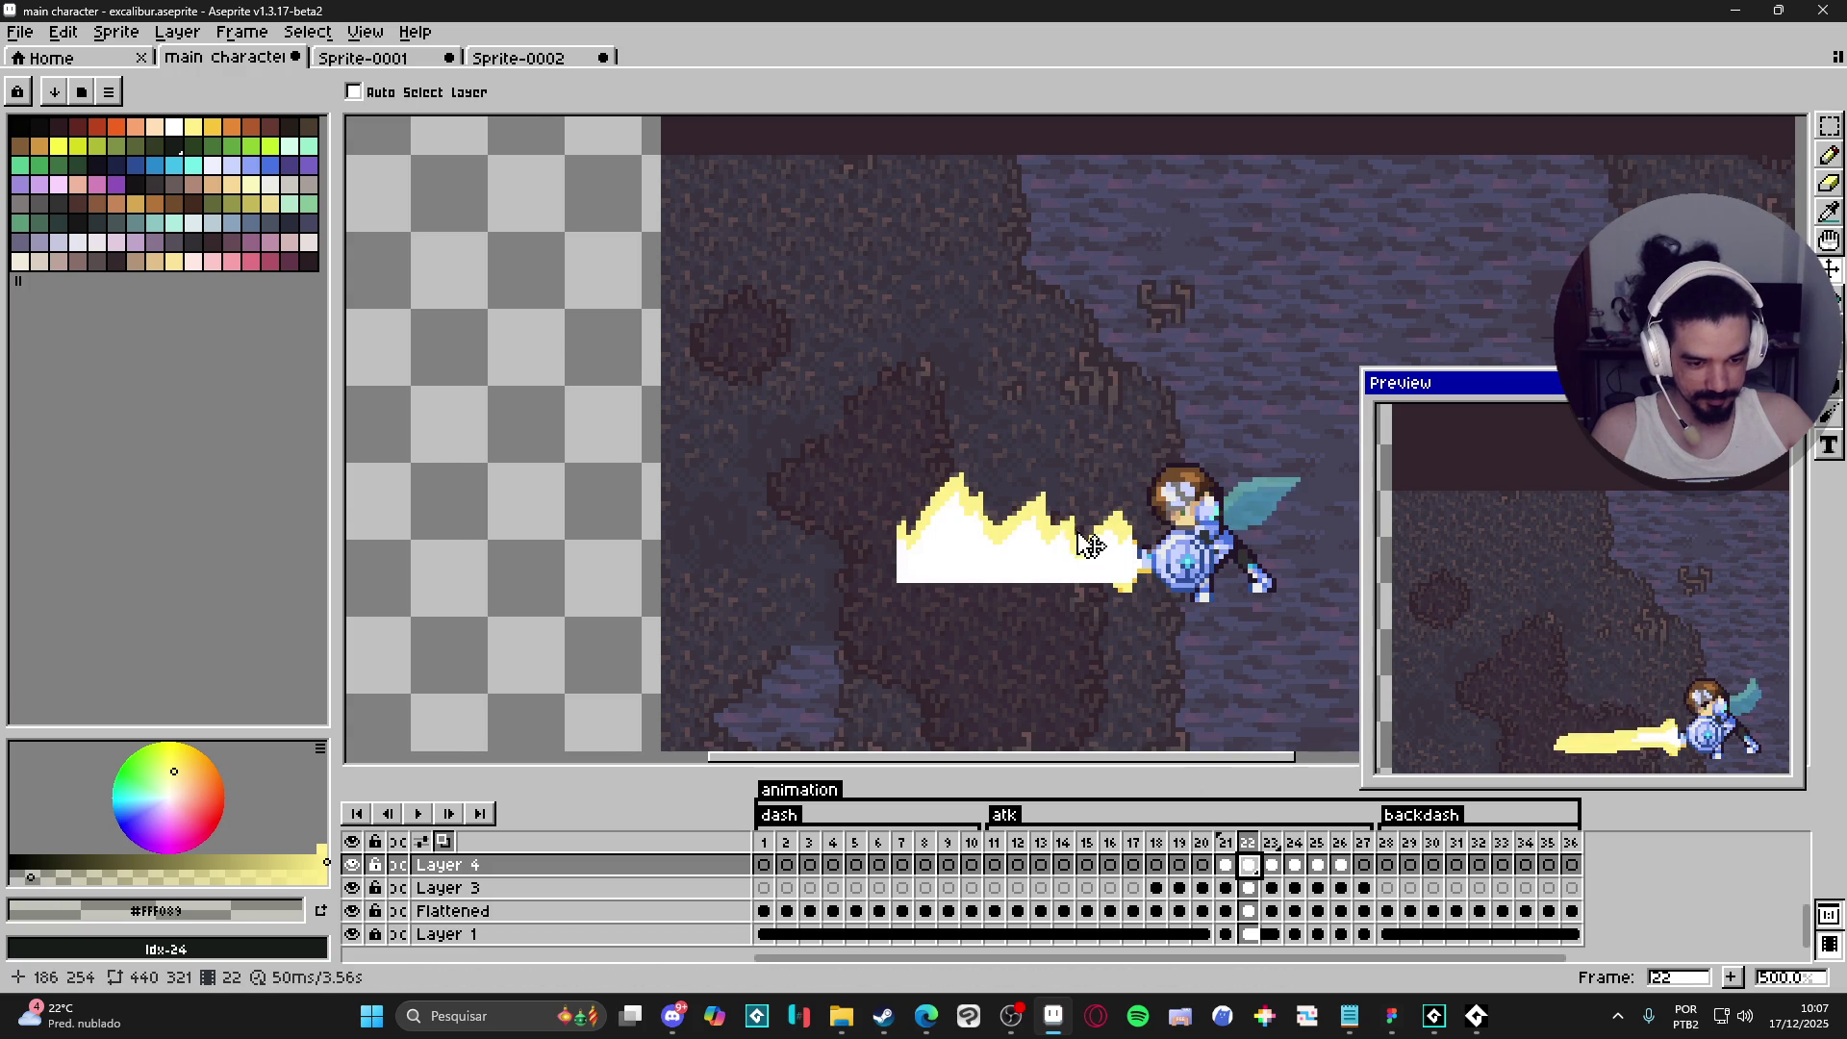
scroll(1044, 558, "up", 1)
key("e")
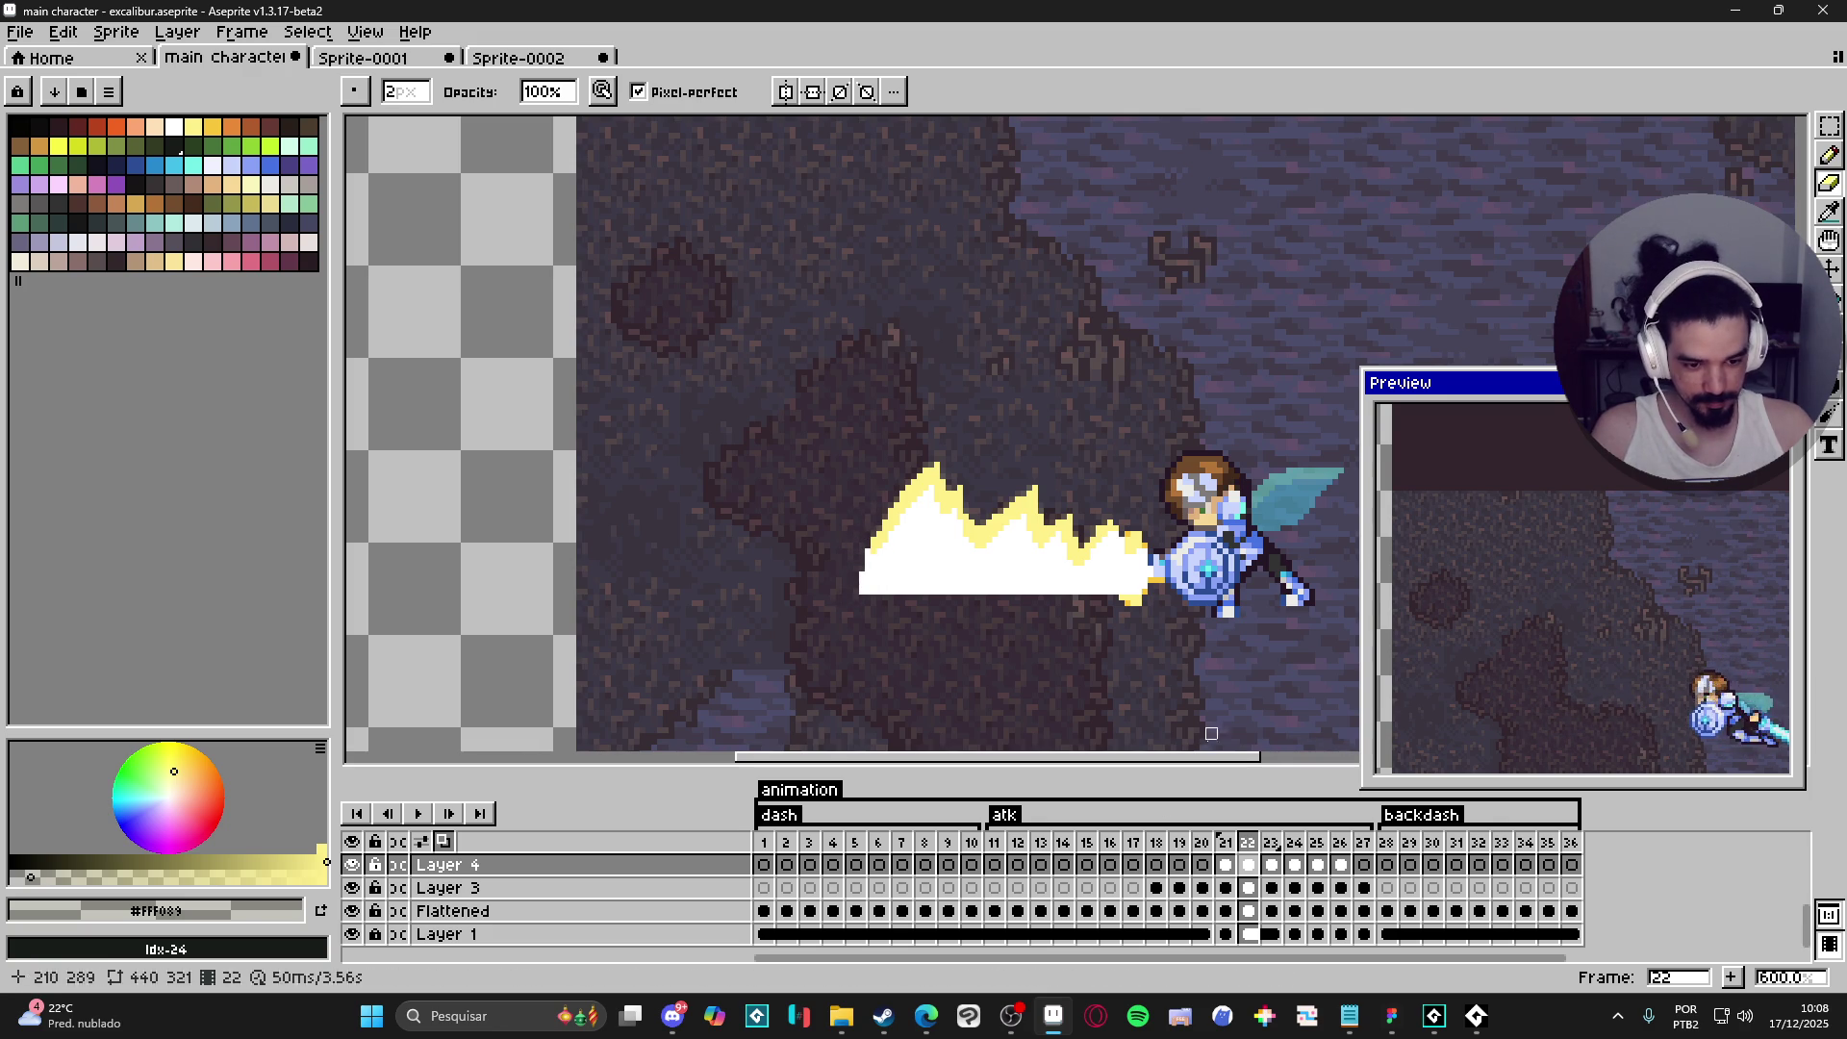
- Hide the cave background and erase the yellow spikes near the sword tip on frame 23
left_click(352, 934)
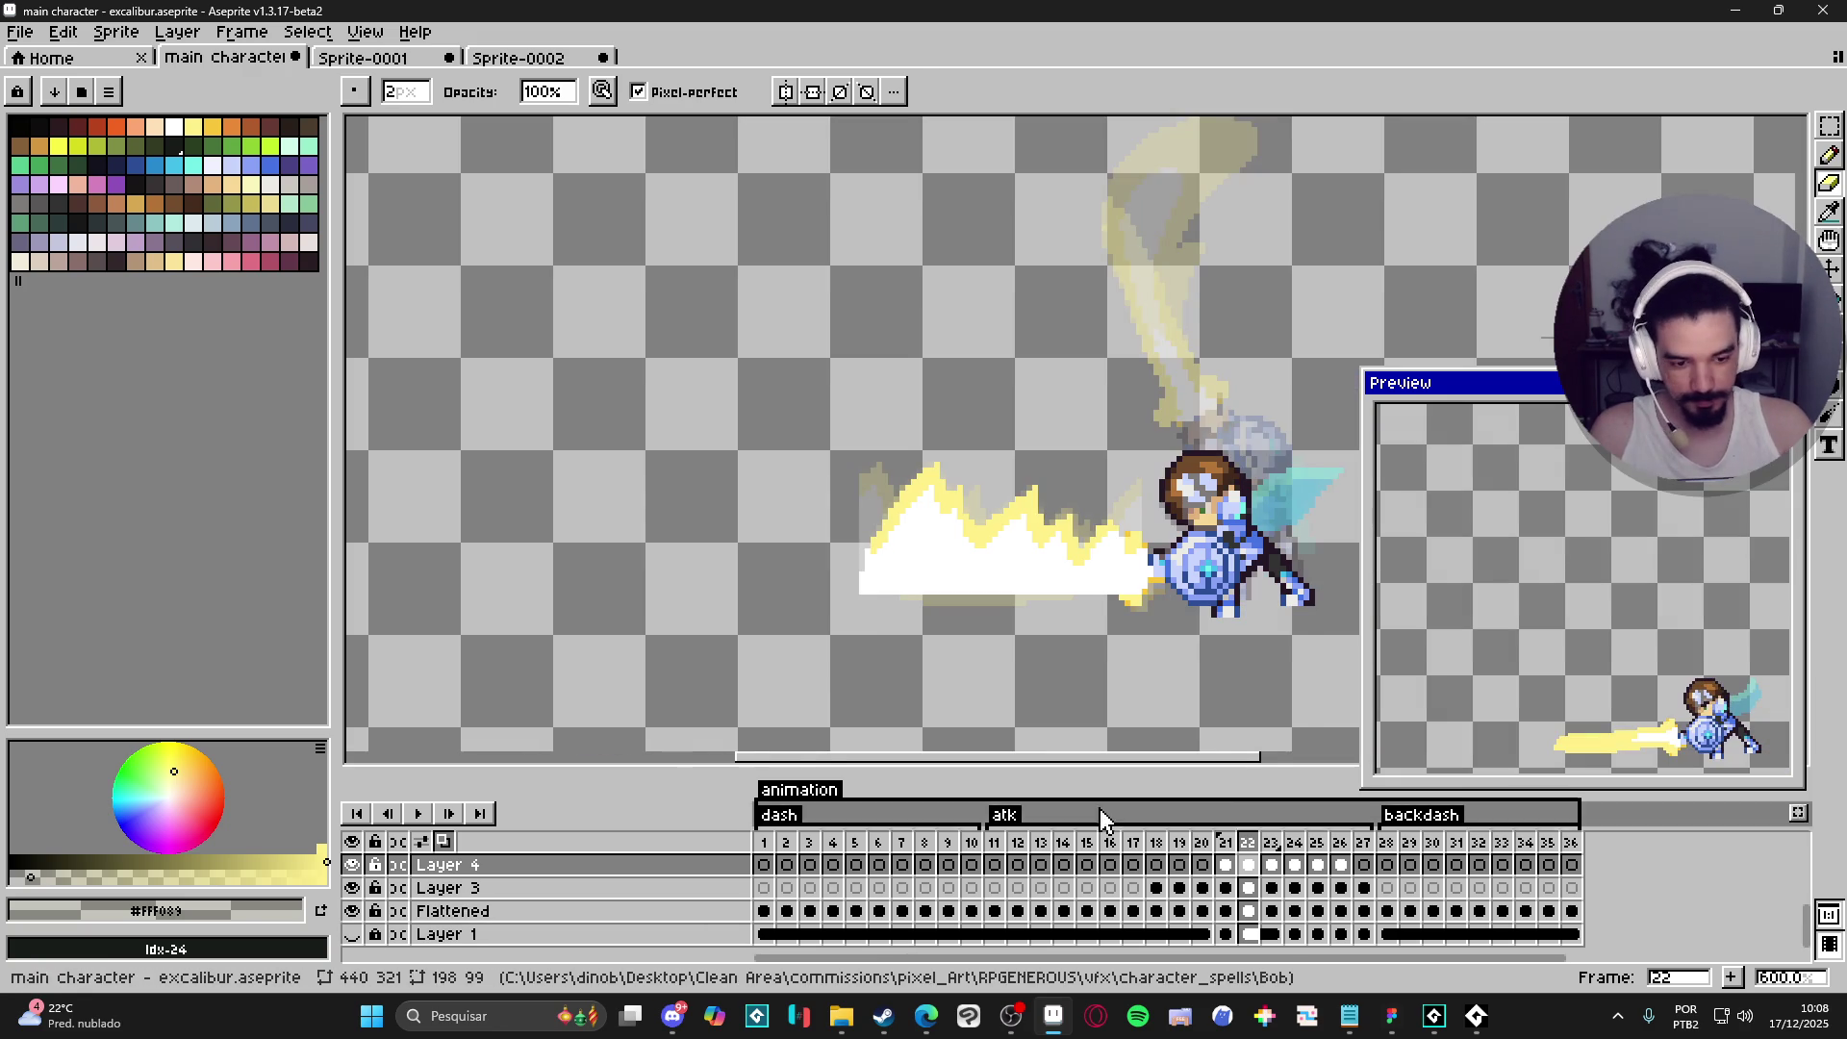
left_click(1274, 847)
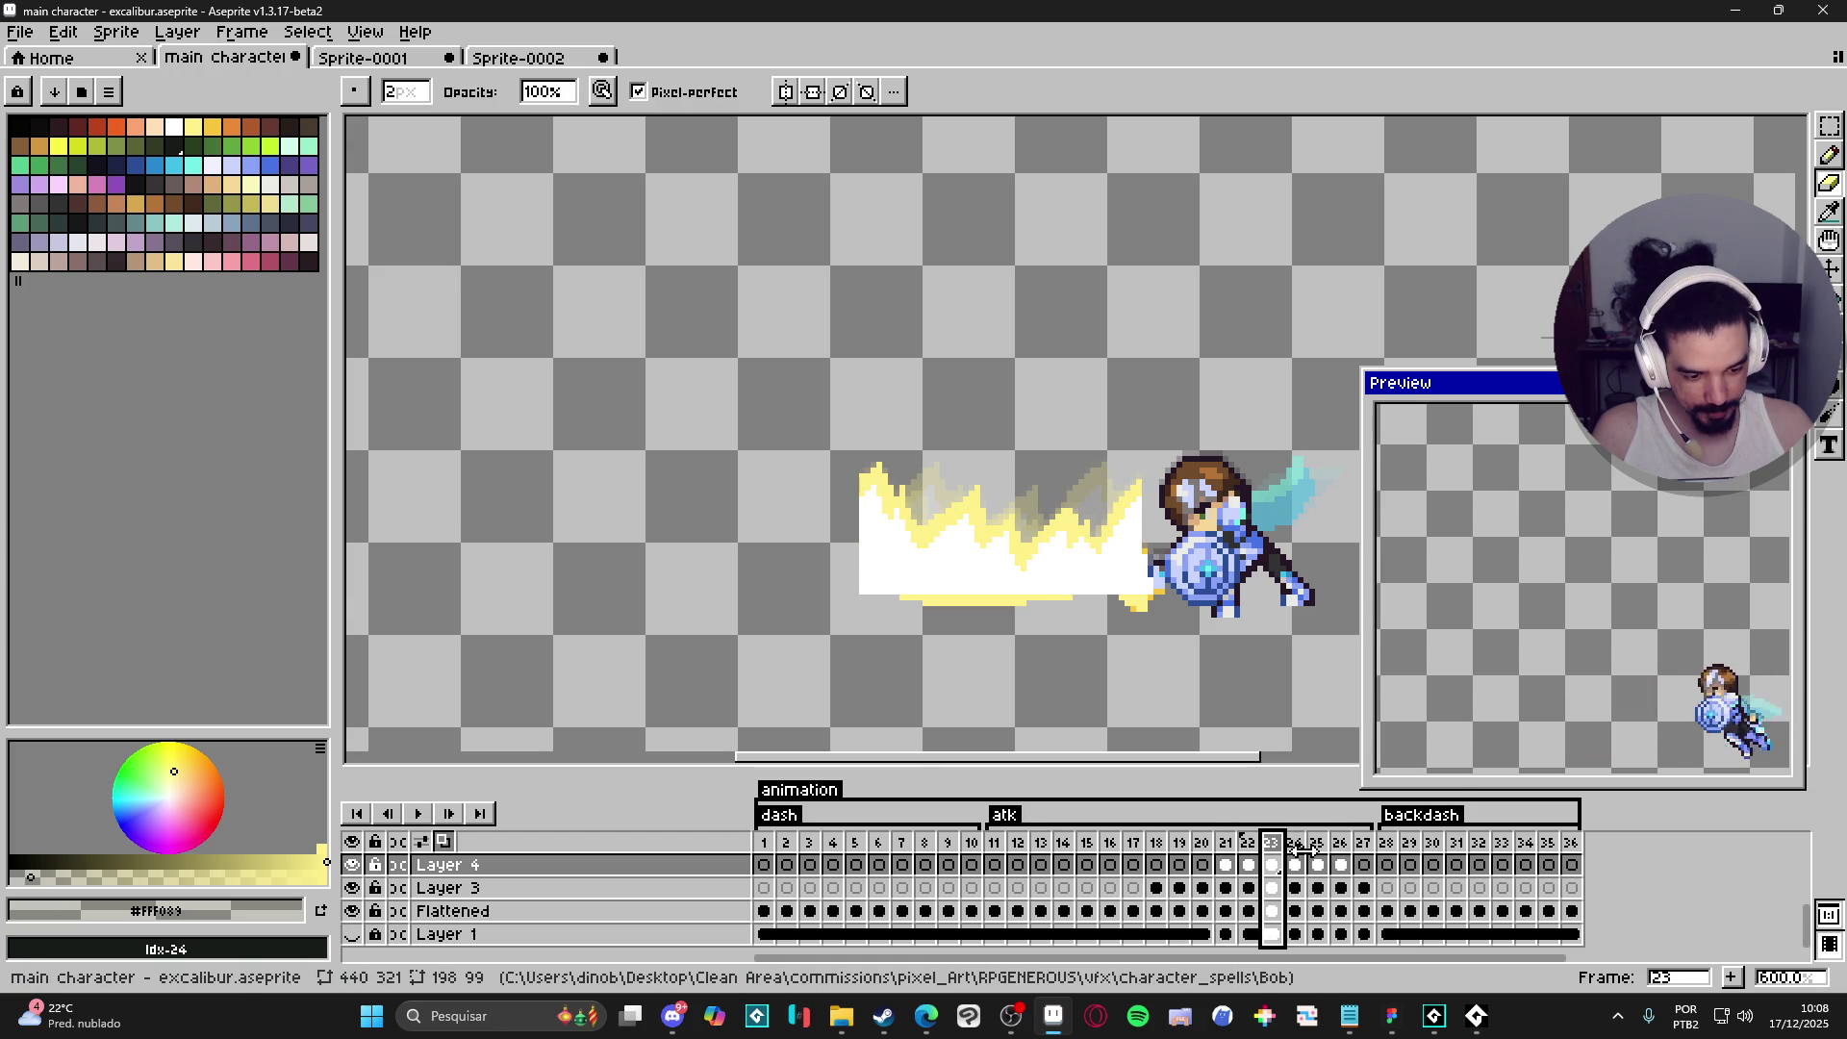
left_click(1248, 843)
left_click(1271, 843)
mouse_move(894, 520)
left_mouse_down()
mouse_move(923, 456)
mouse_move(862, 510)
left_mouse_up()
key("ctrl+z")
key("ctrl+z")
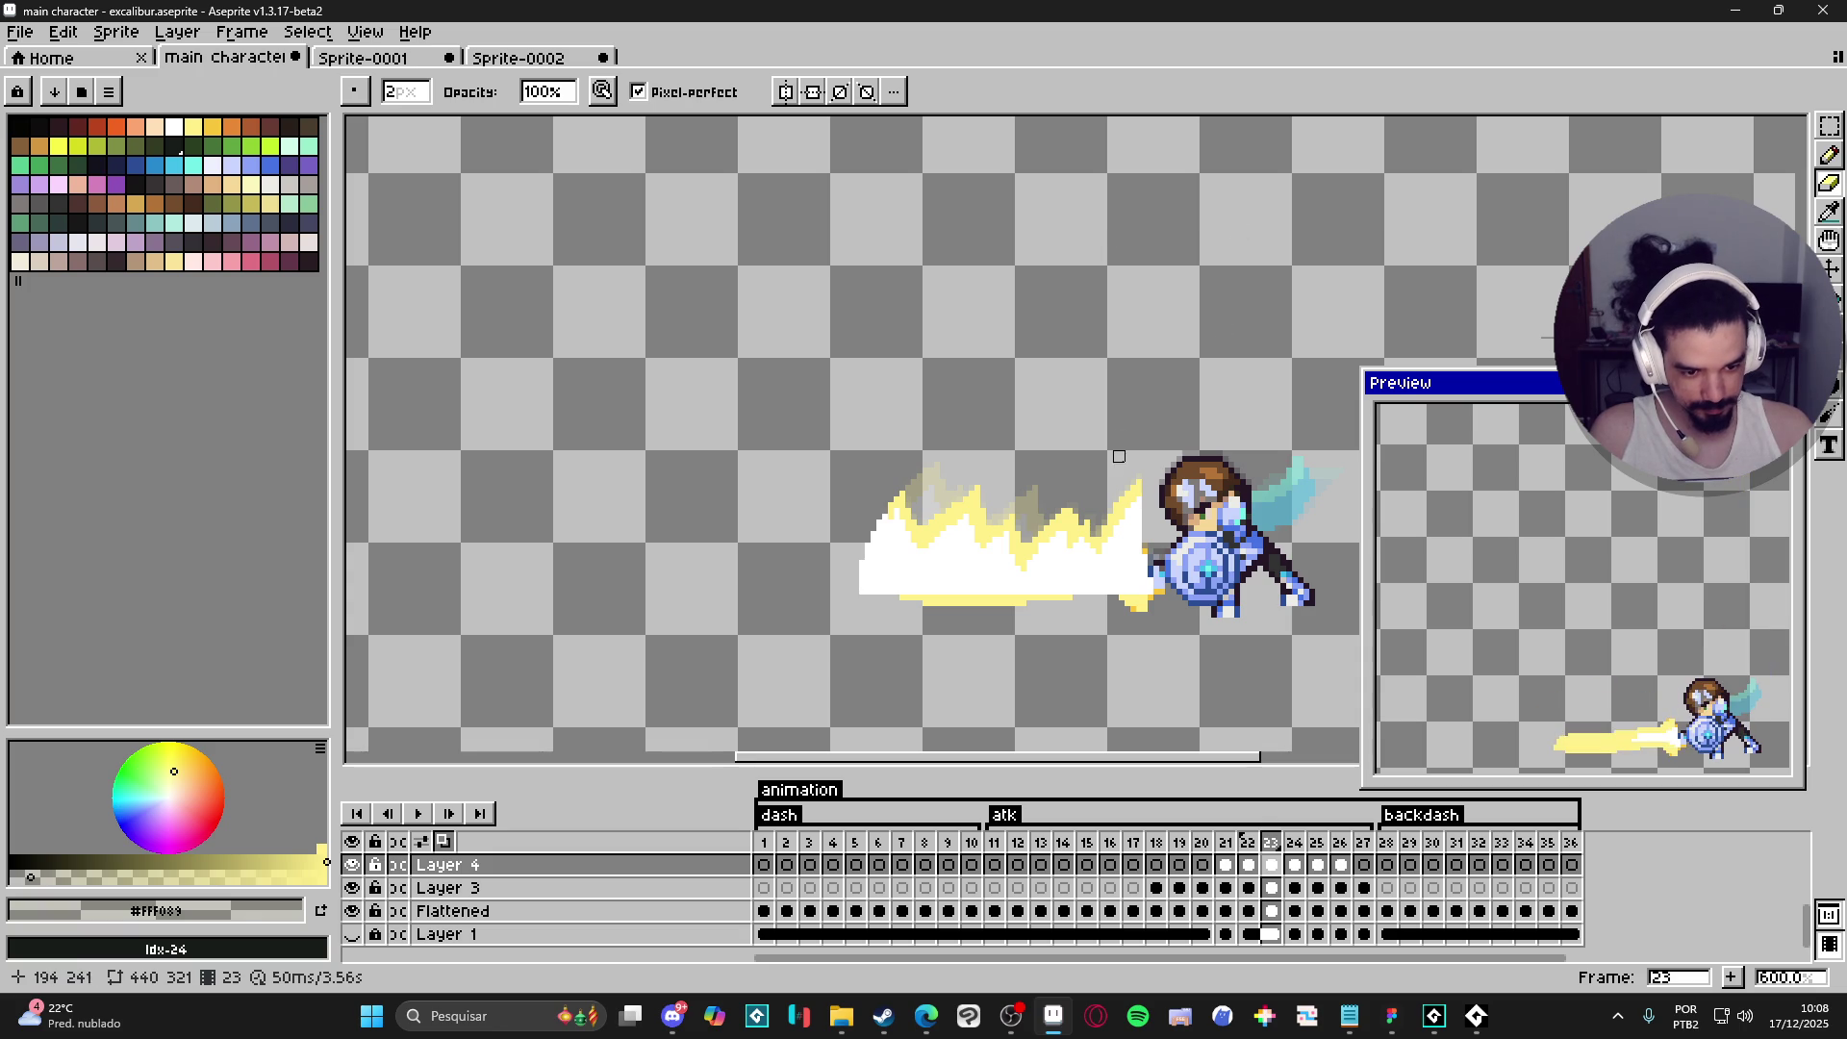
left_click_drag(1131, 503, 1131, 474)
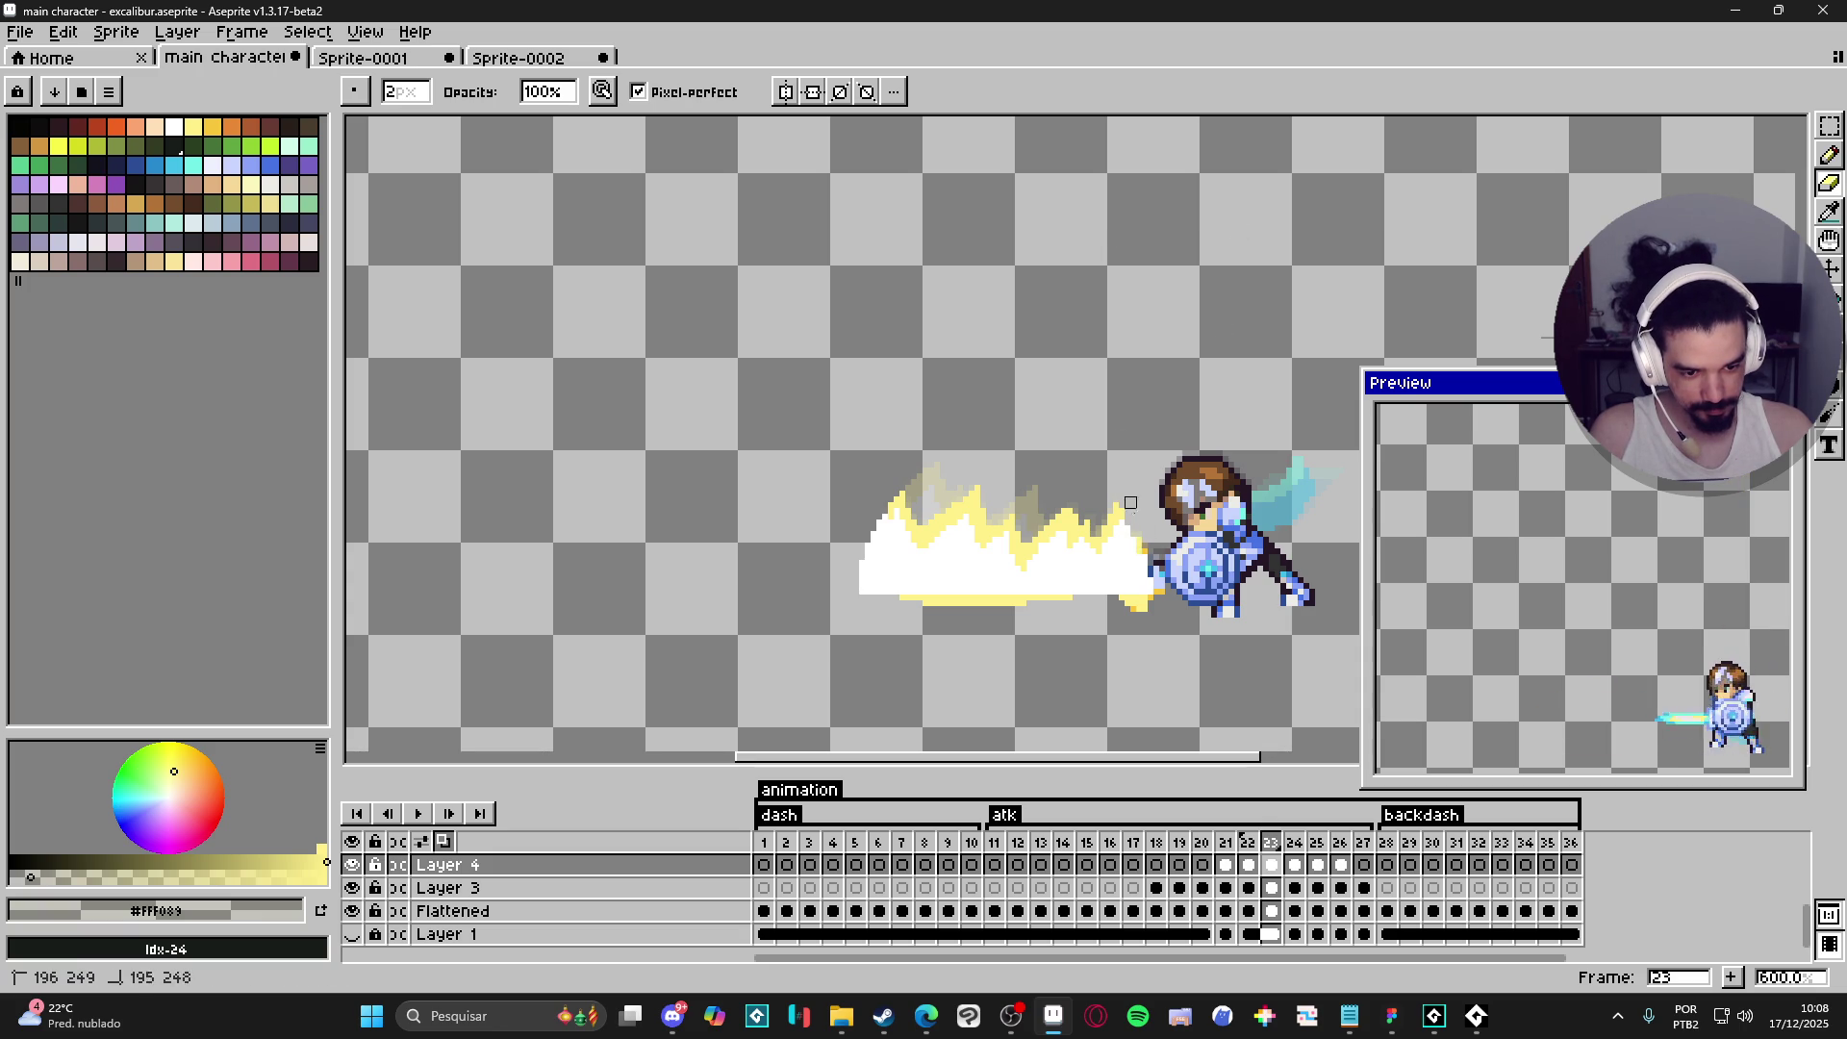
- On frame 24, erase stray pixels at the blast's left end and near the sword tip
key("Right")
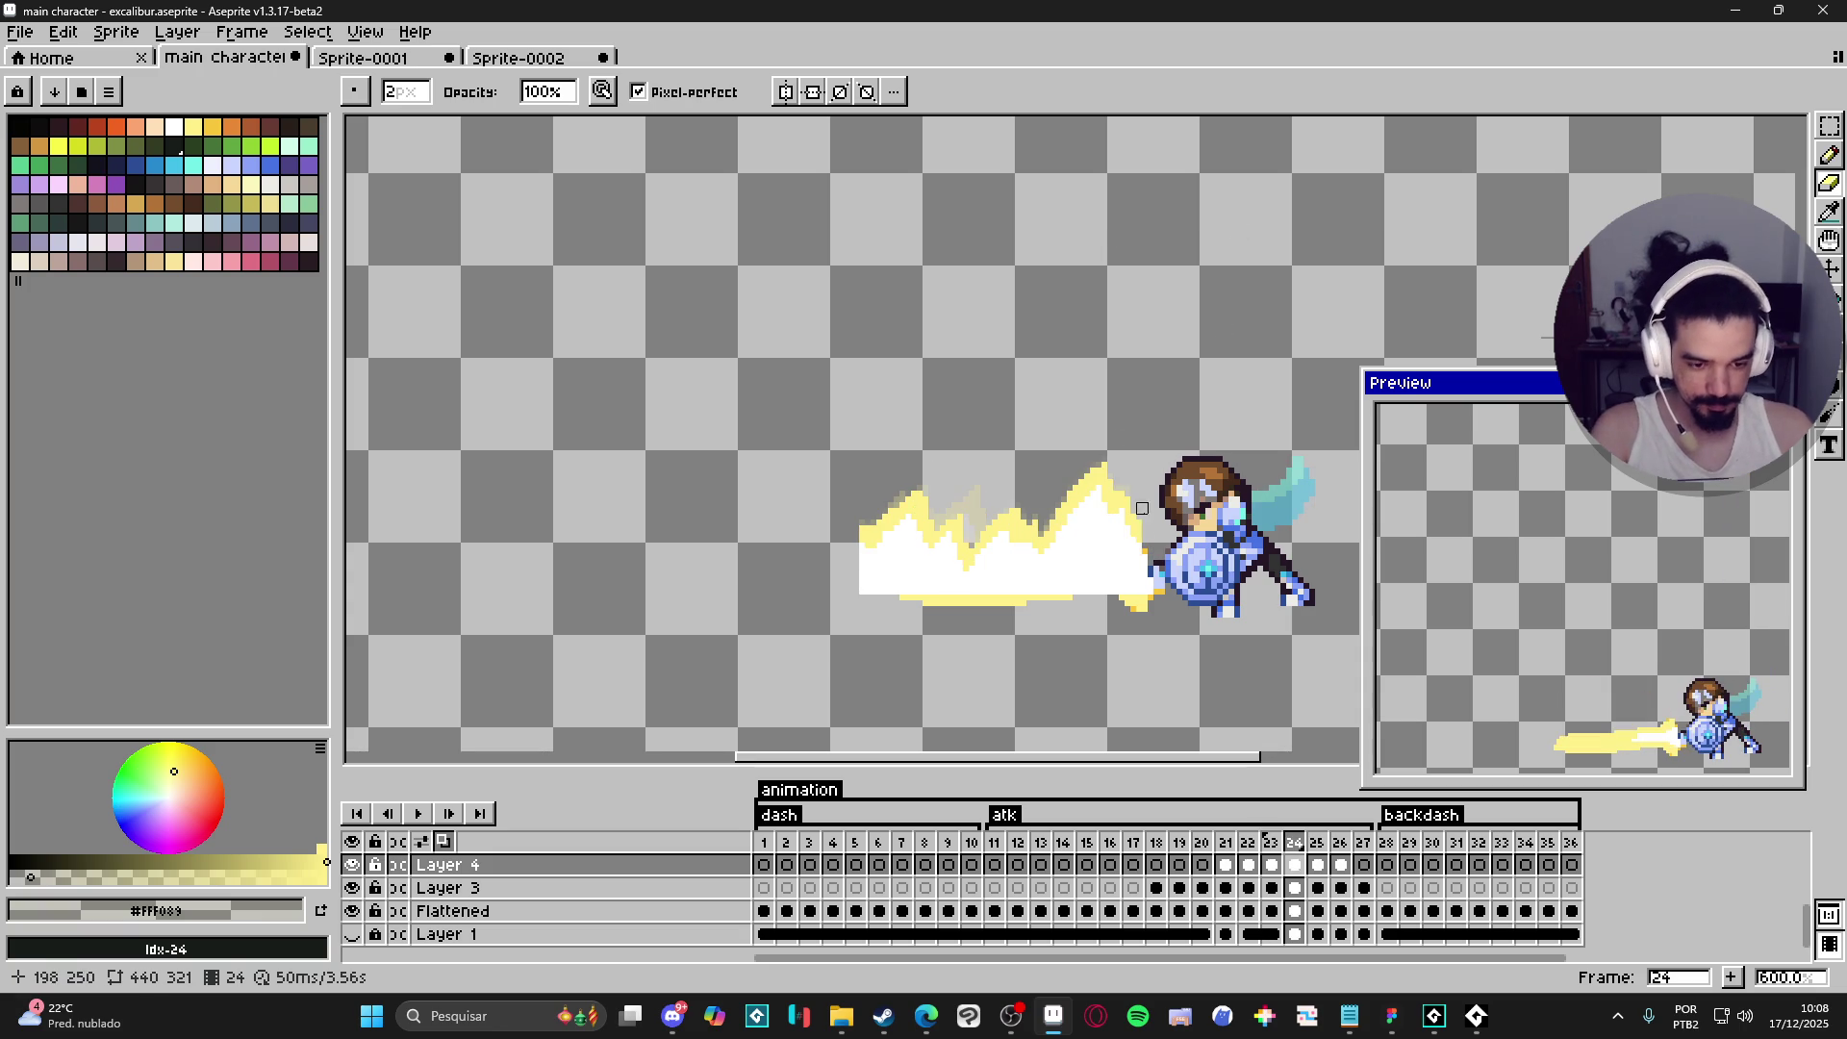
left_click_drag(854, 537, 888, 473)
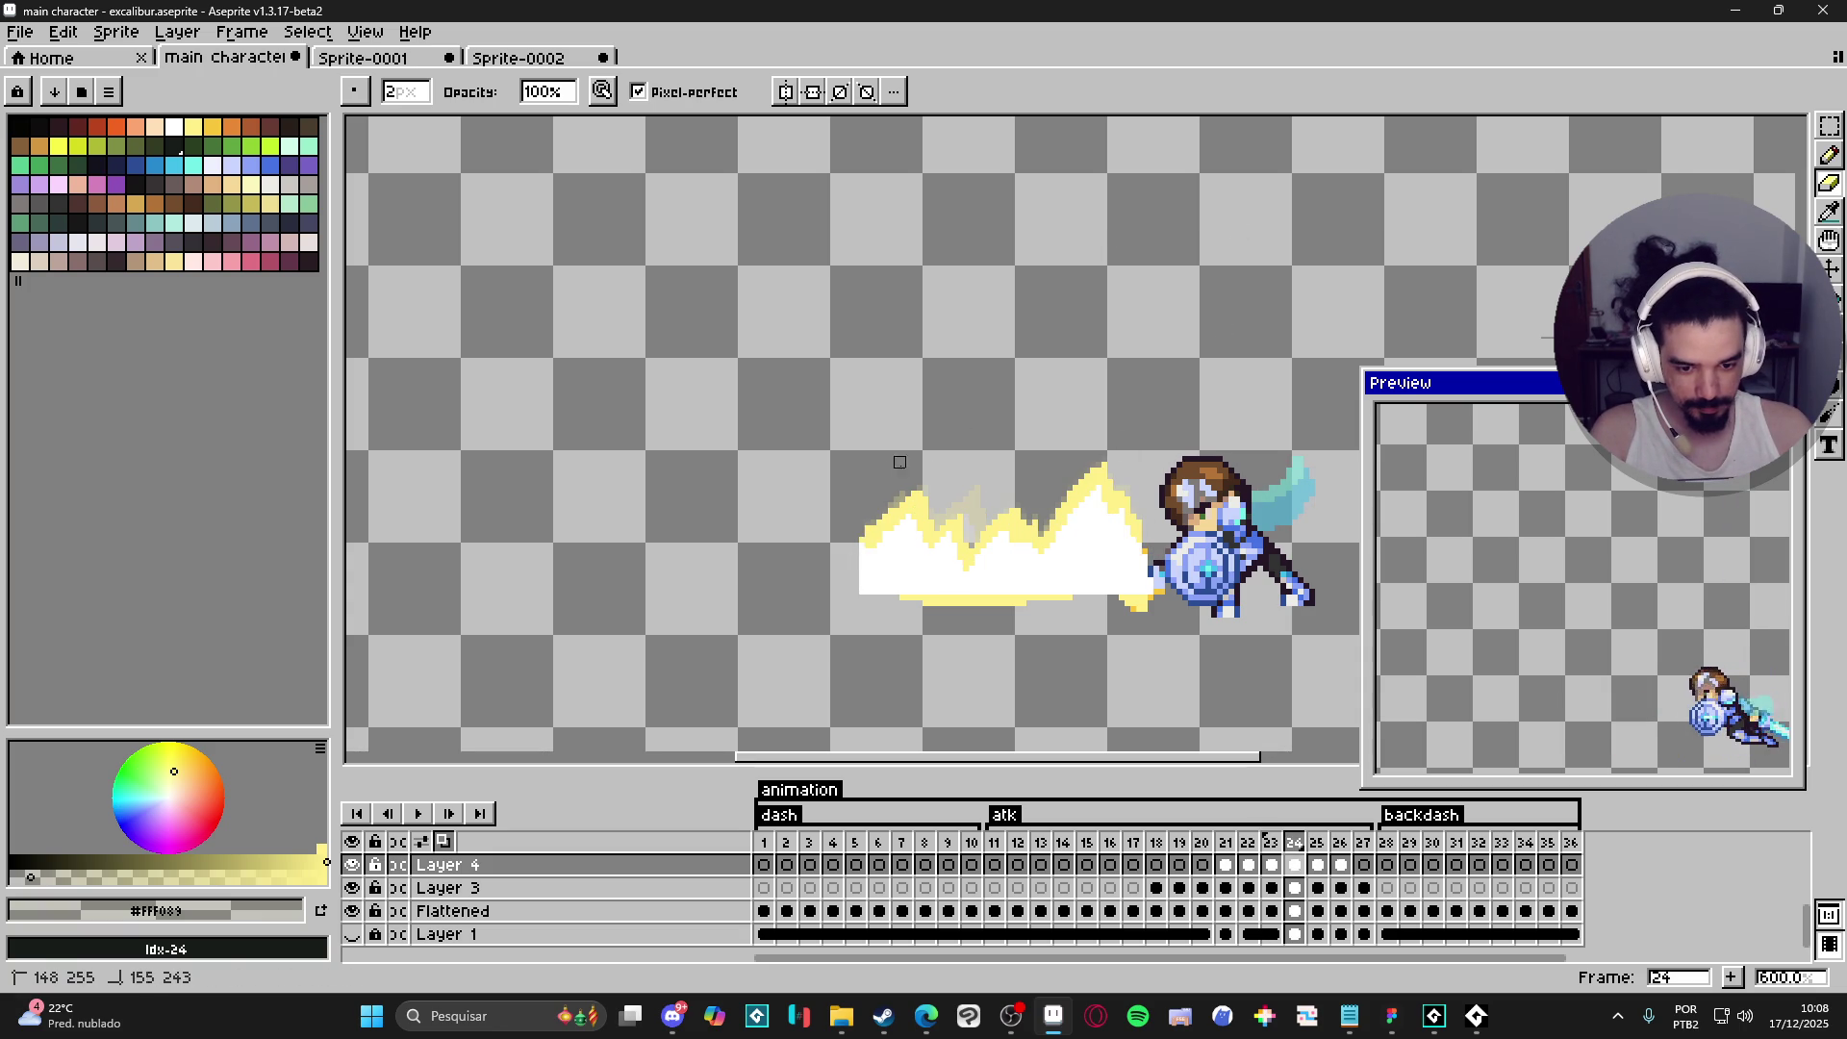
left_click_drag(853, 606, 888, 467)
left_click_drag(842, 618, 854, 583)
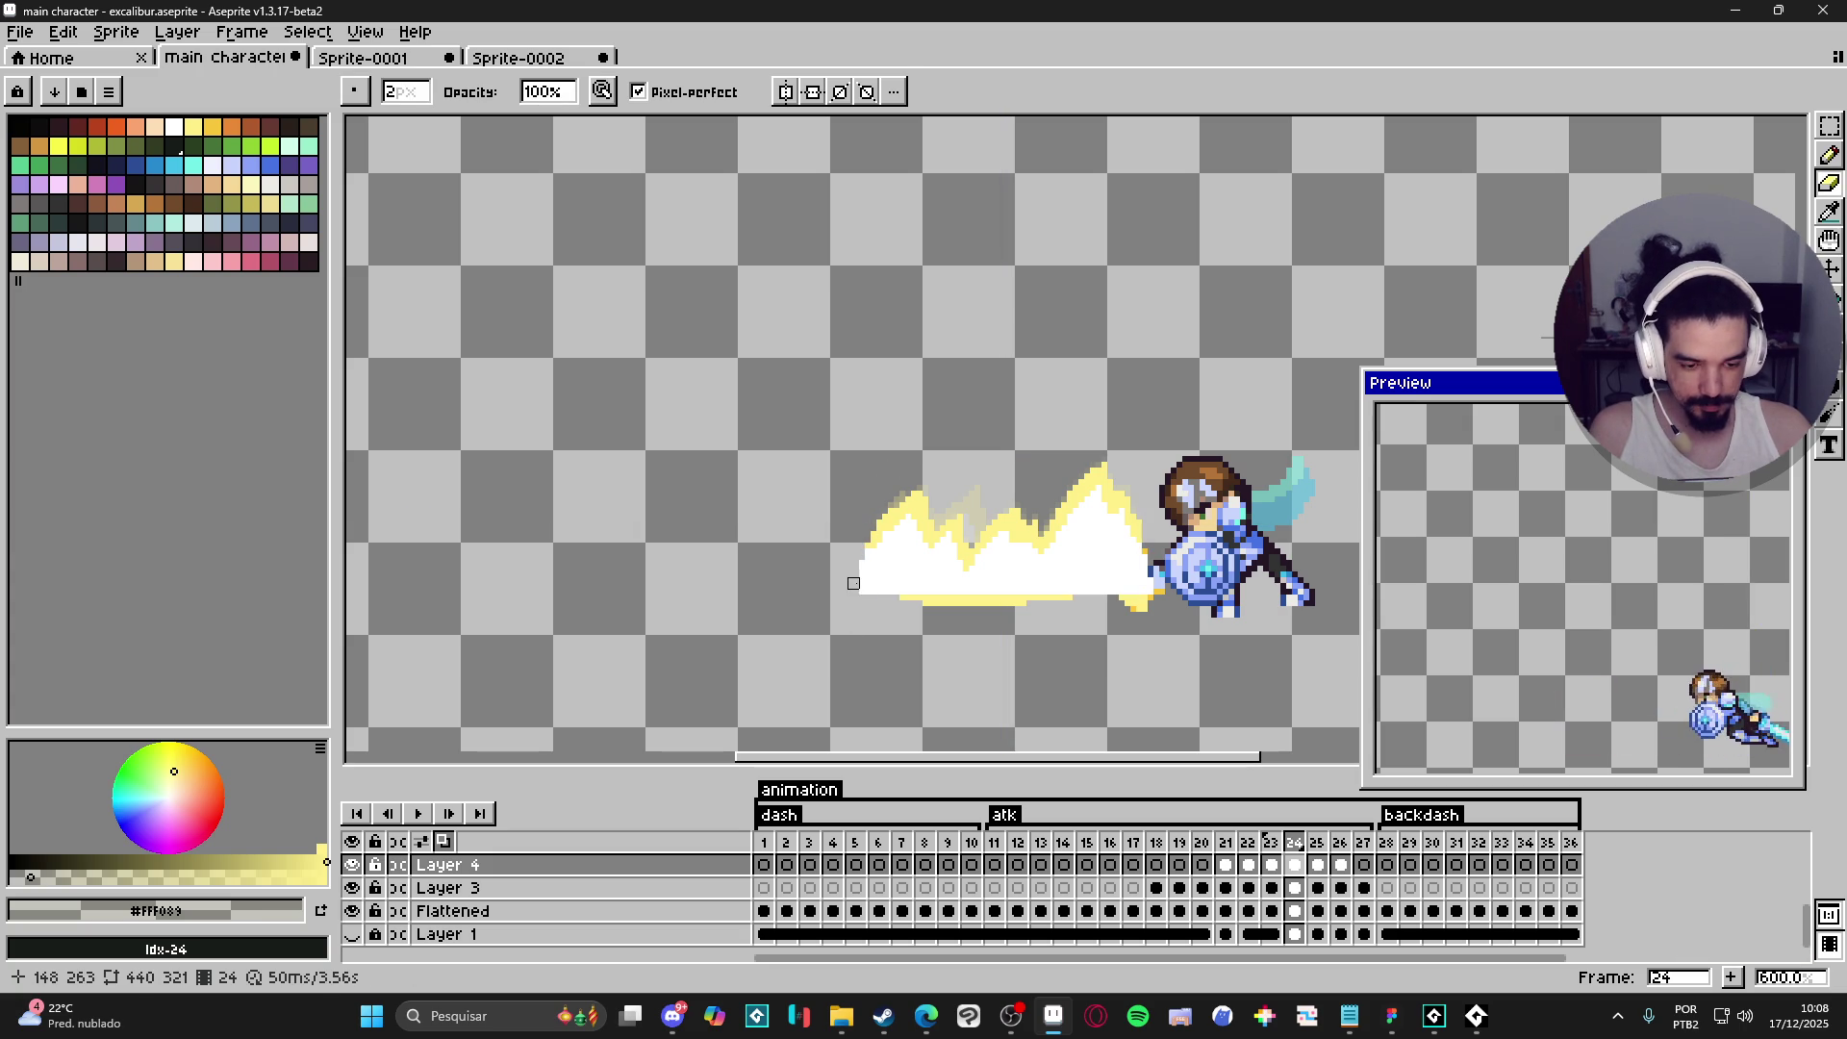
left_click_drag(1107, 456, 1102, 479)
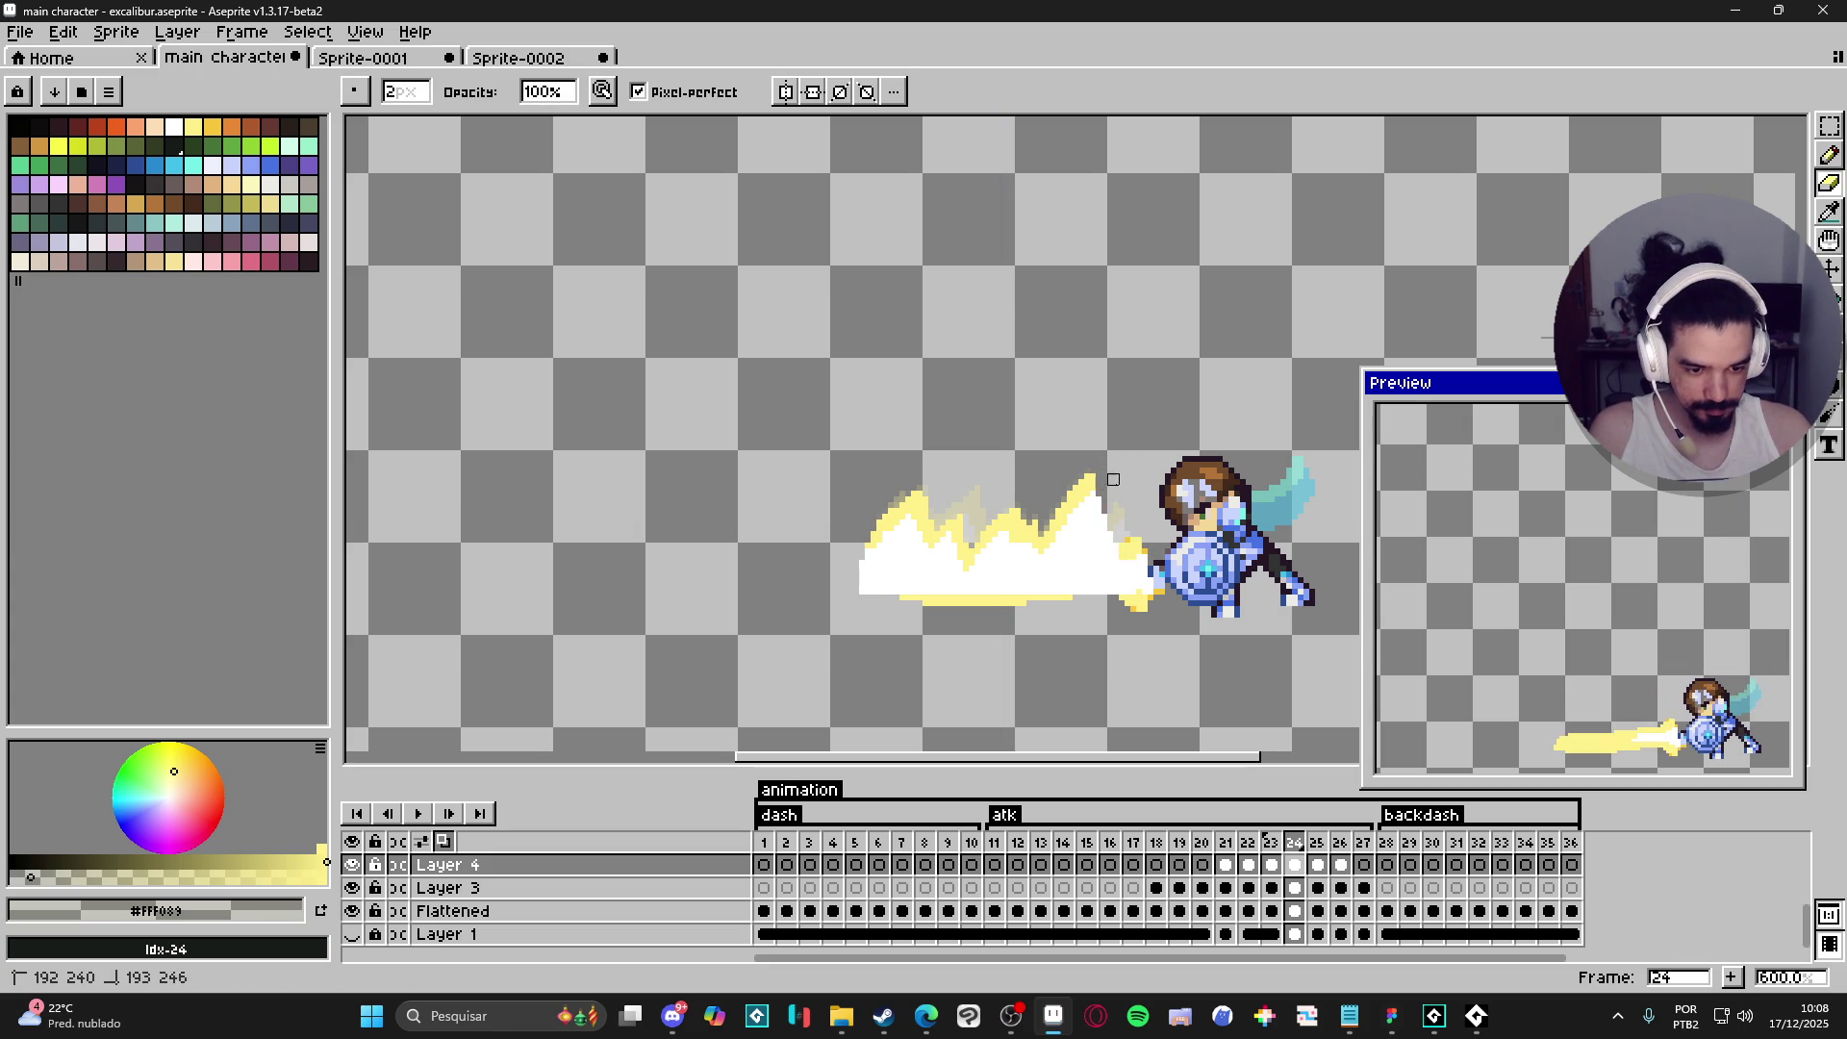
left_click_drag(1107, 548, 1107, 552)
key("ctrl+z")
left_click_drag(1112, 446, 1184, 642)
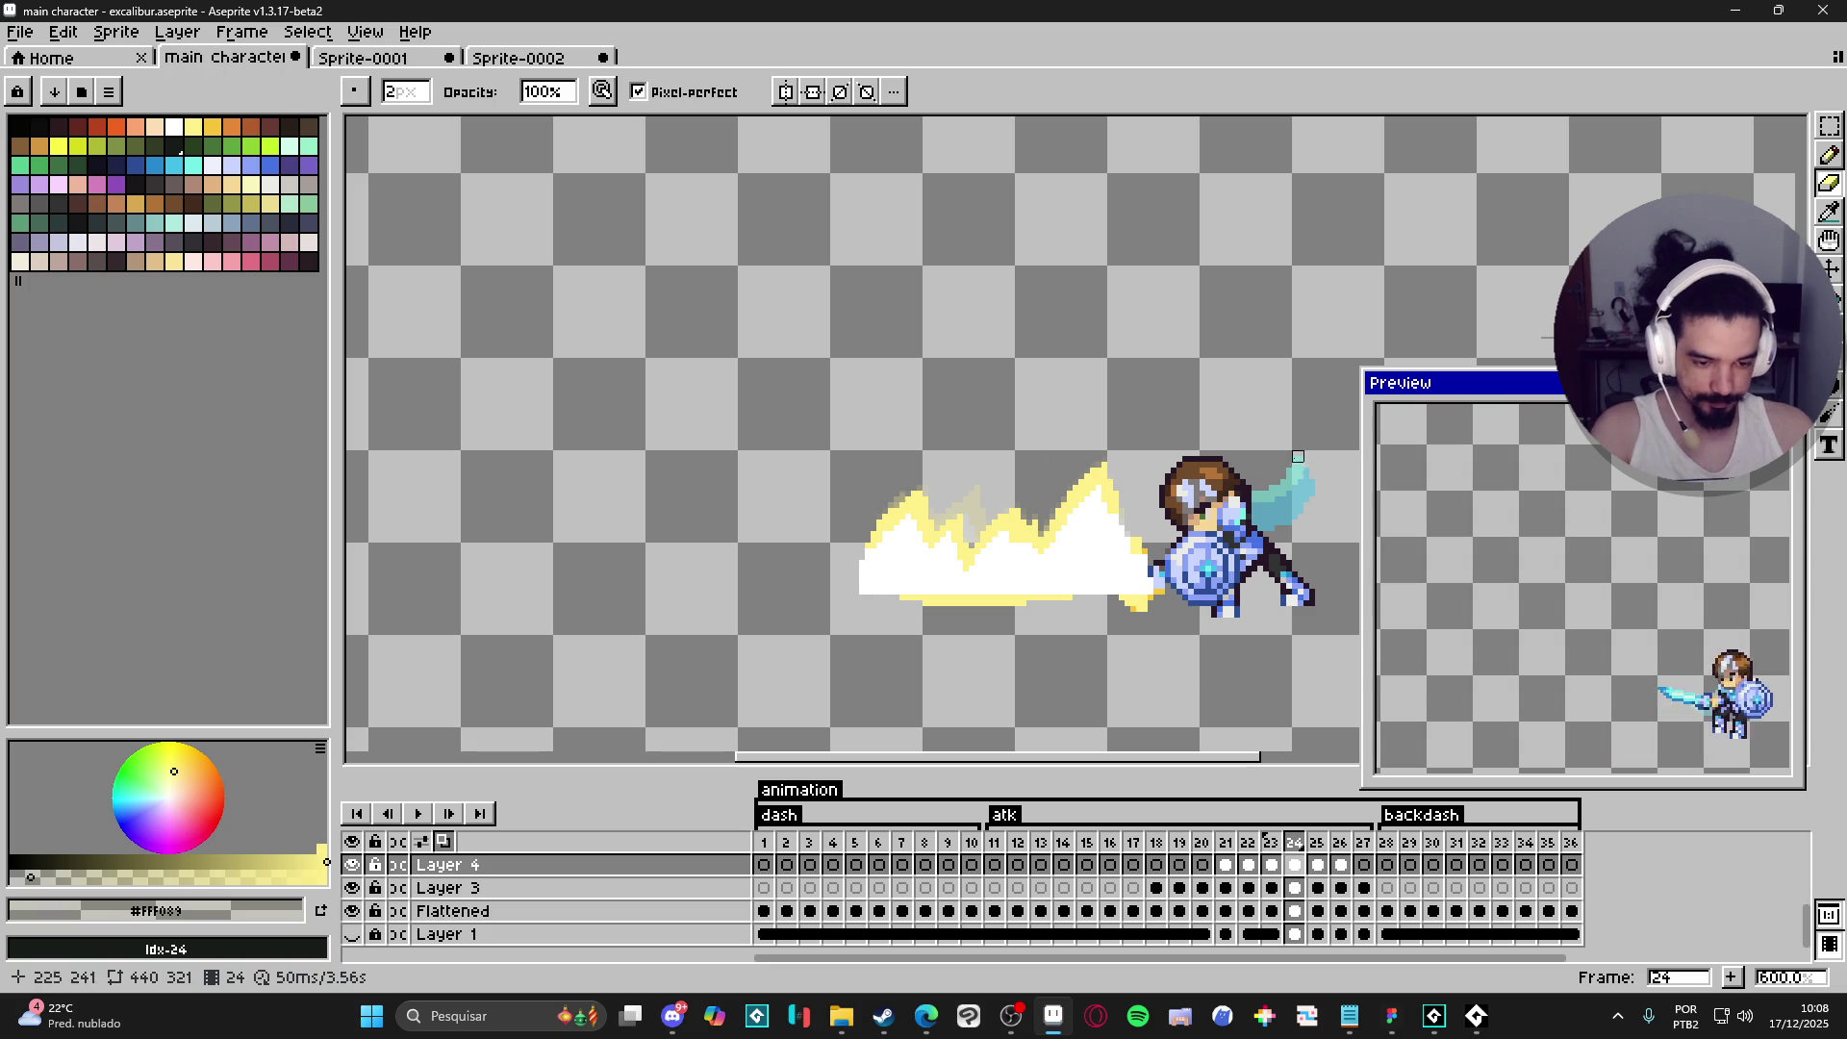
- Erase the leftmost yellow spike on frame 25, then show the cave background on frame 26
key("Right")
mouse_move(1164, 479)
left_mouse_down()
mouse_move(1140, 510)
mouse_move(1113, 438)
mouse_move(1121, 514)
left_mouse_up()
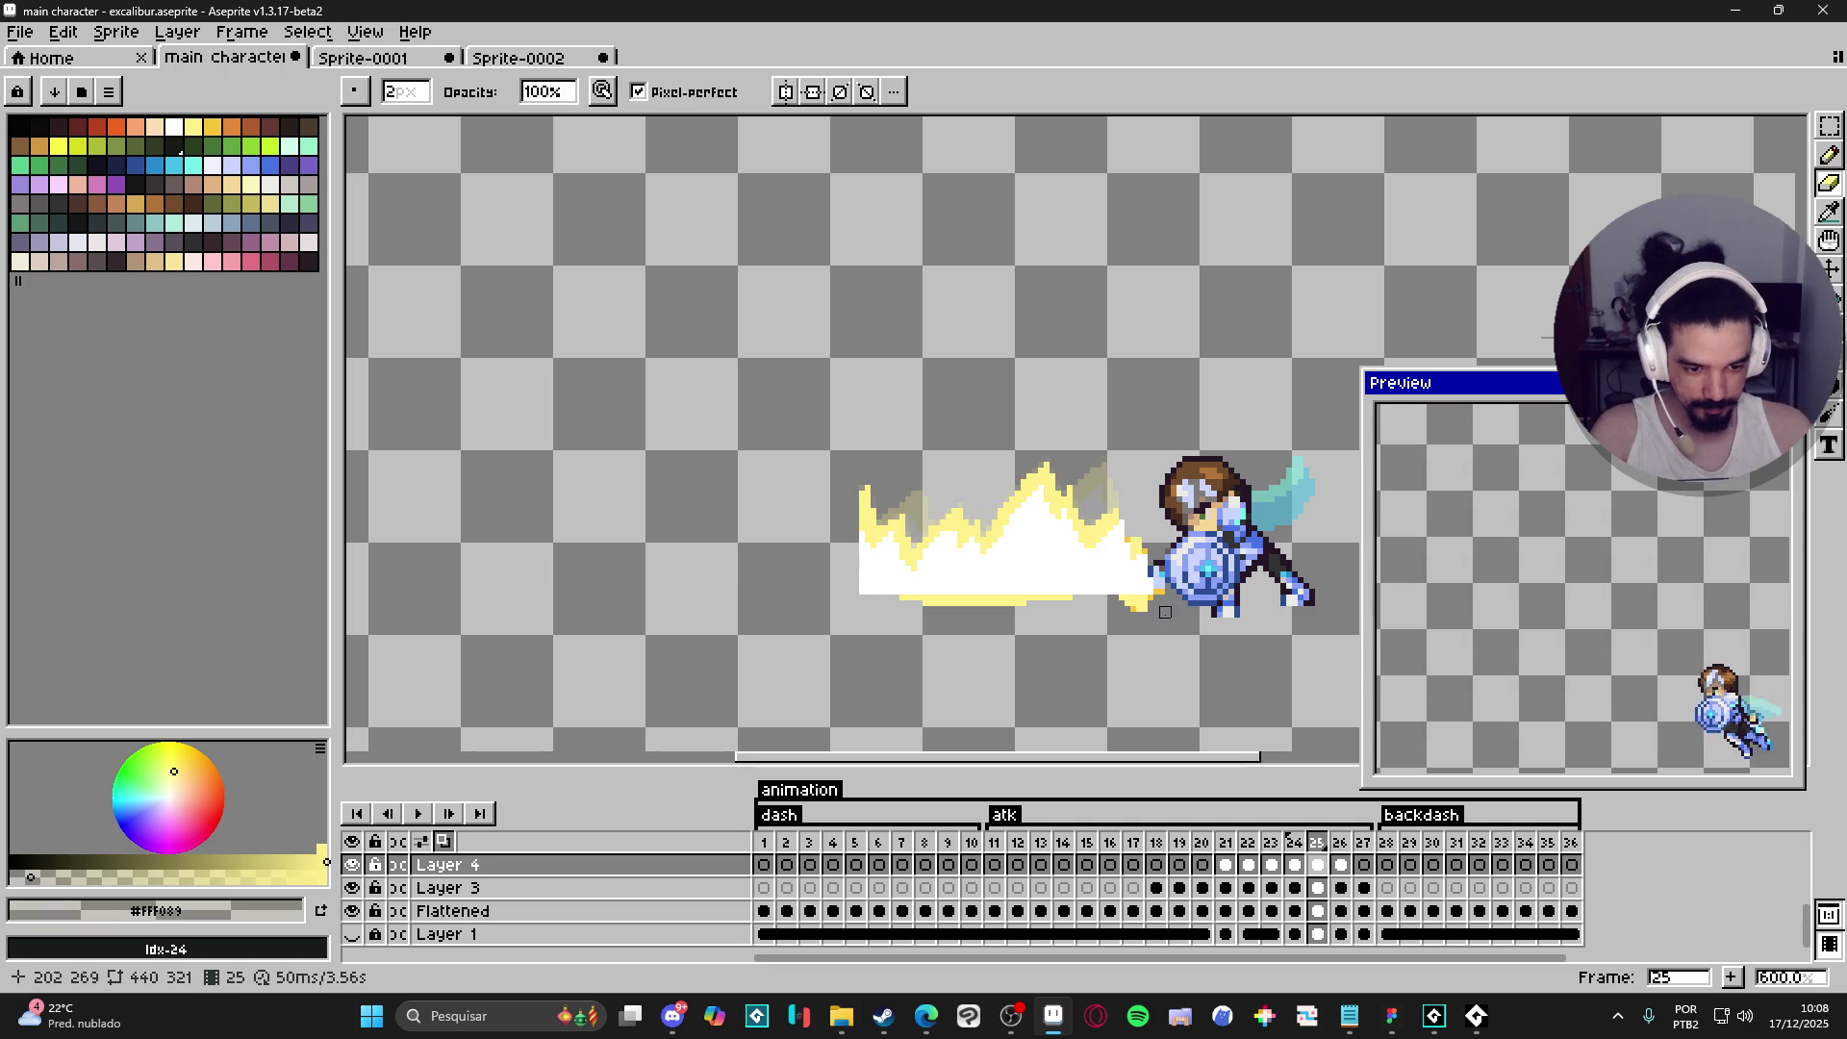
mouse_move(863, 484)
left_mouse_down()
mouse_move(871, 538)
mouse_move(836, 624)
left_mouse_up()
key("Right")
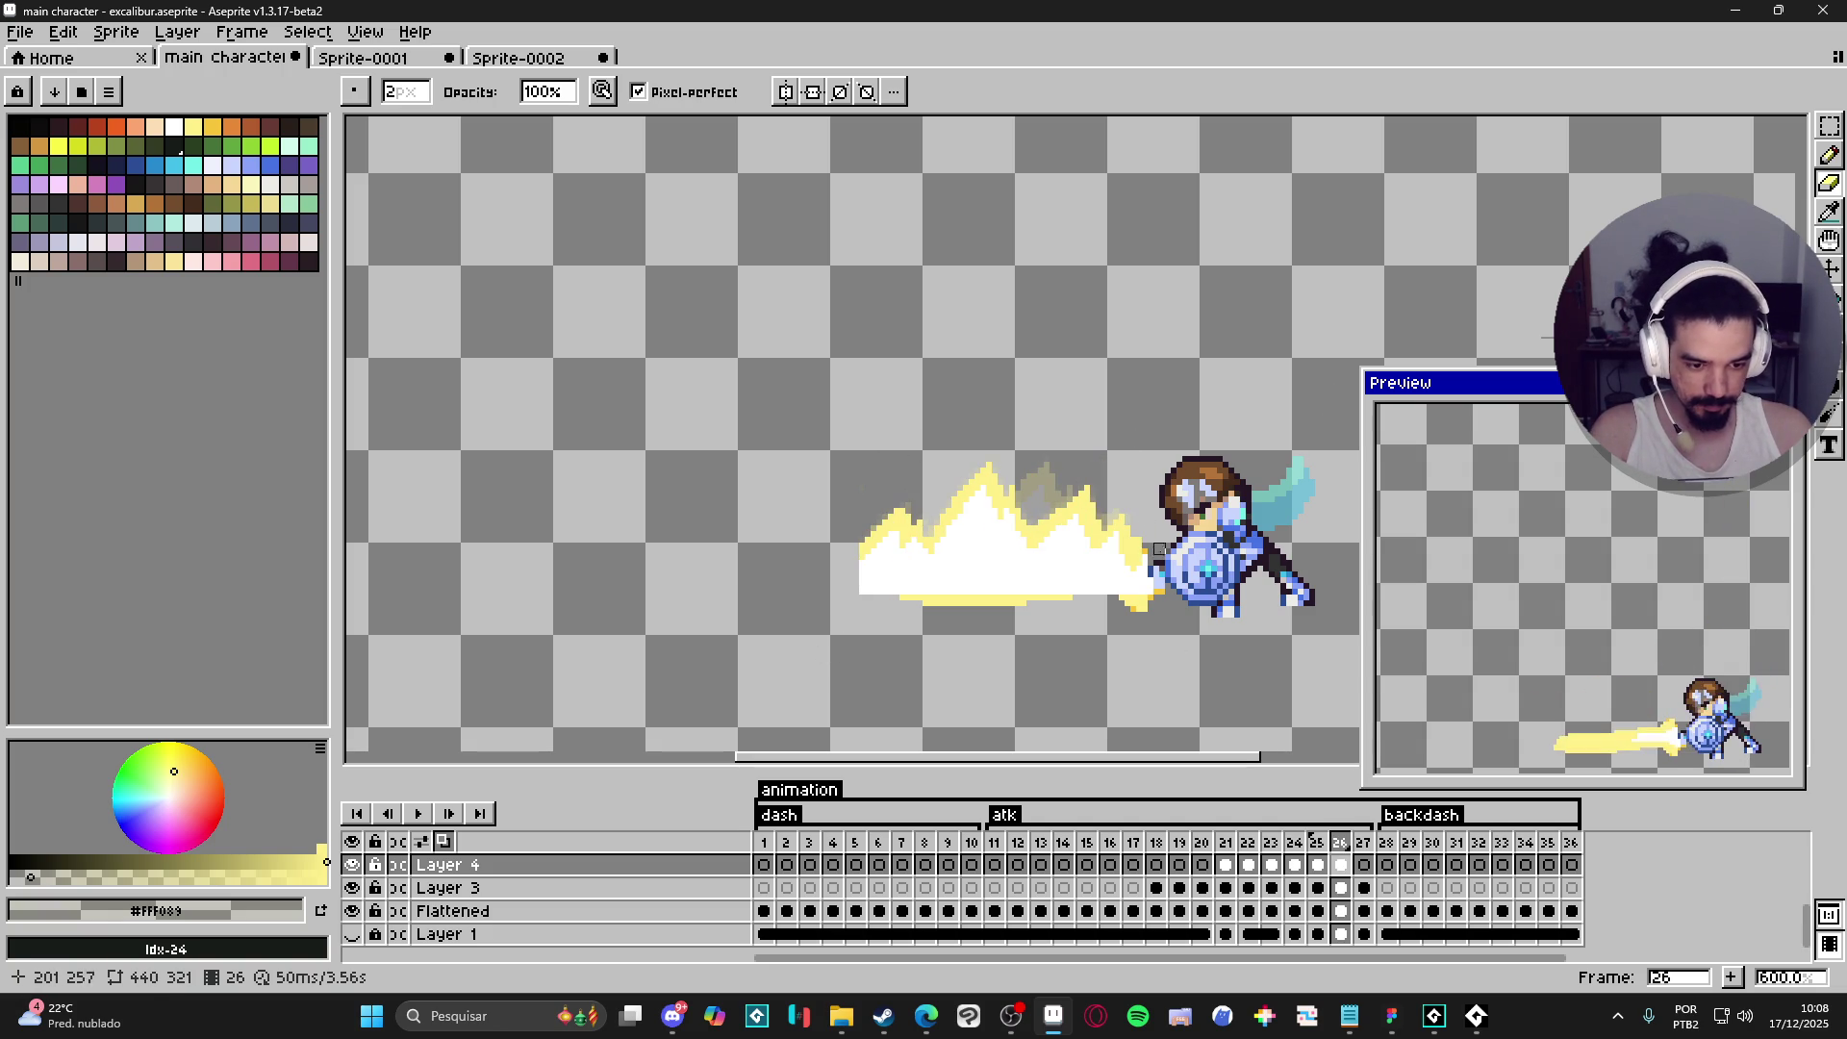
key("ctrl")
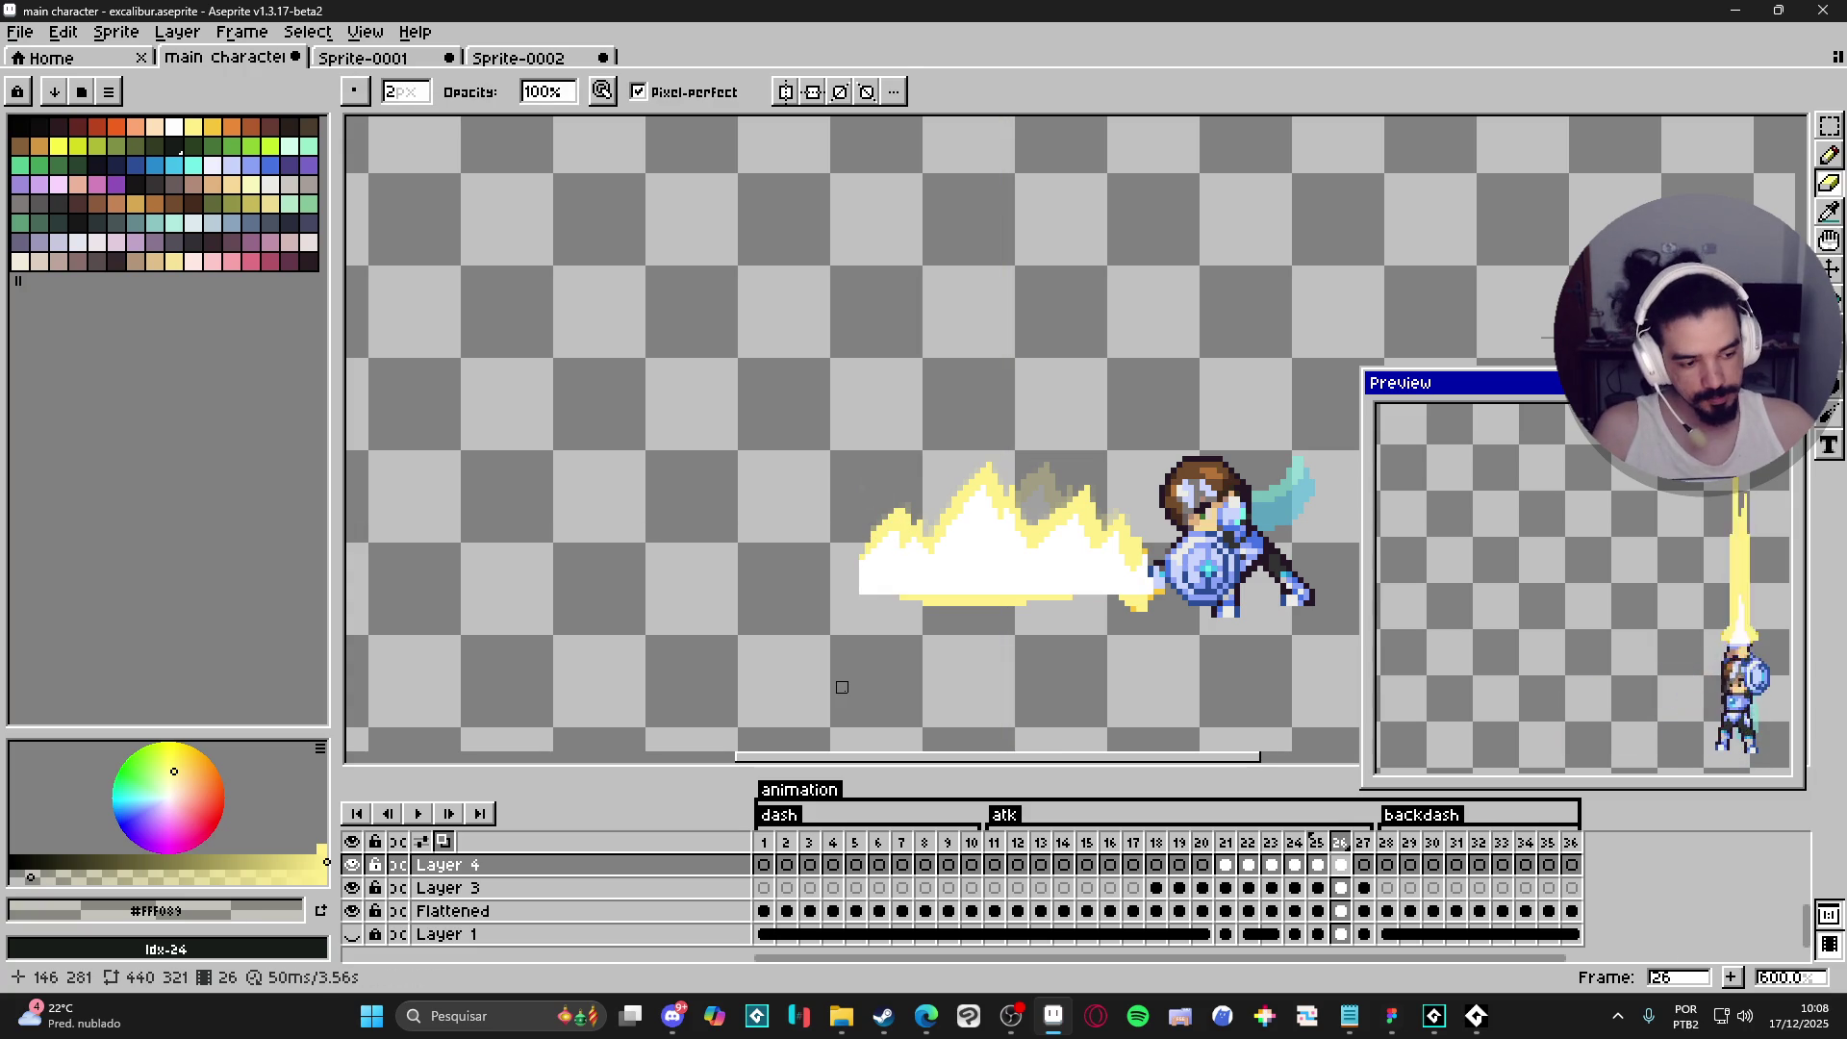
left_click(353, 934)
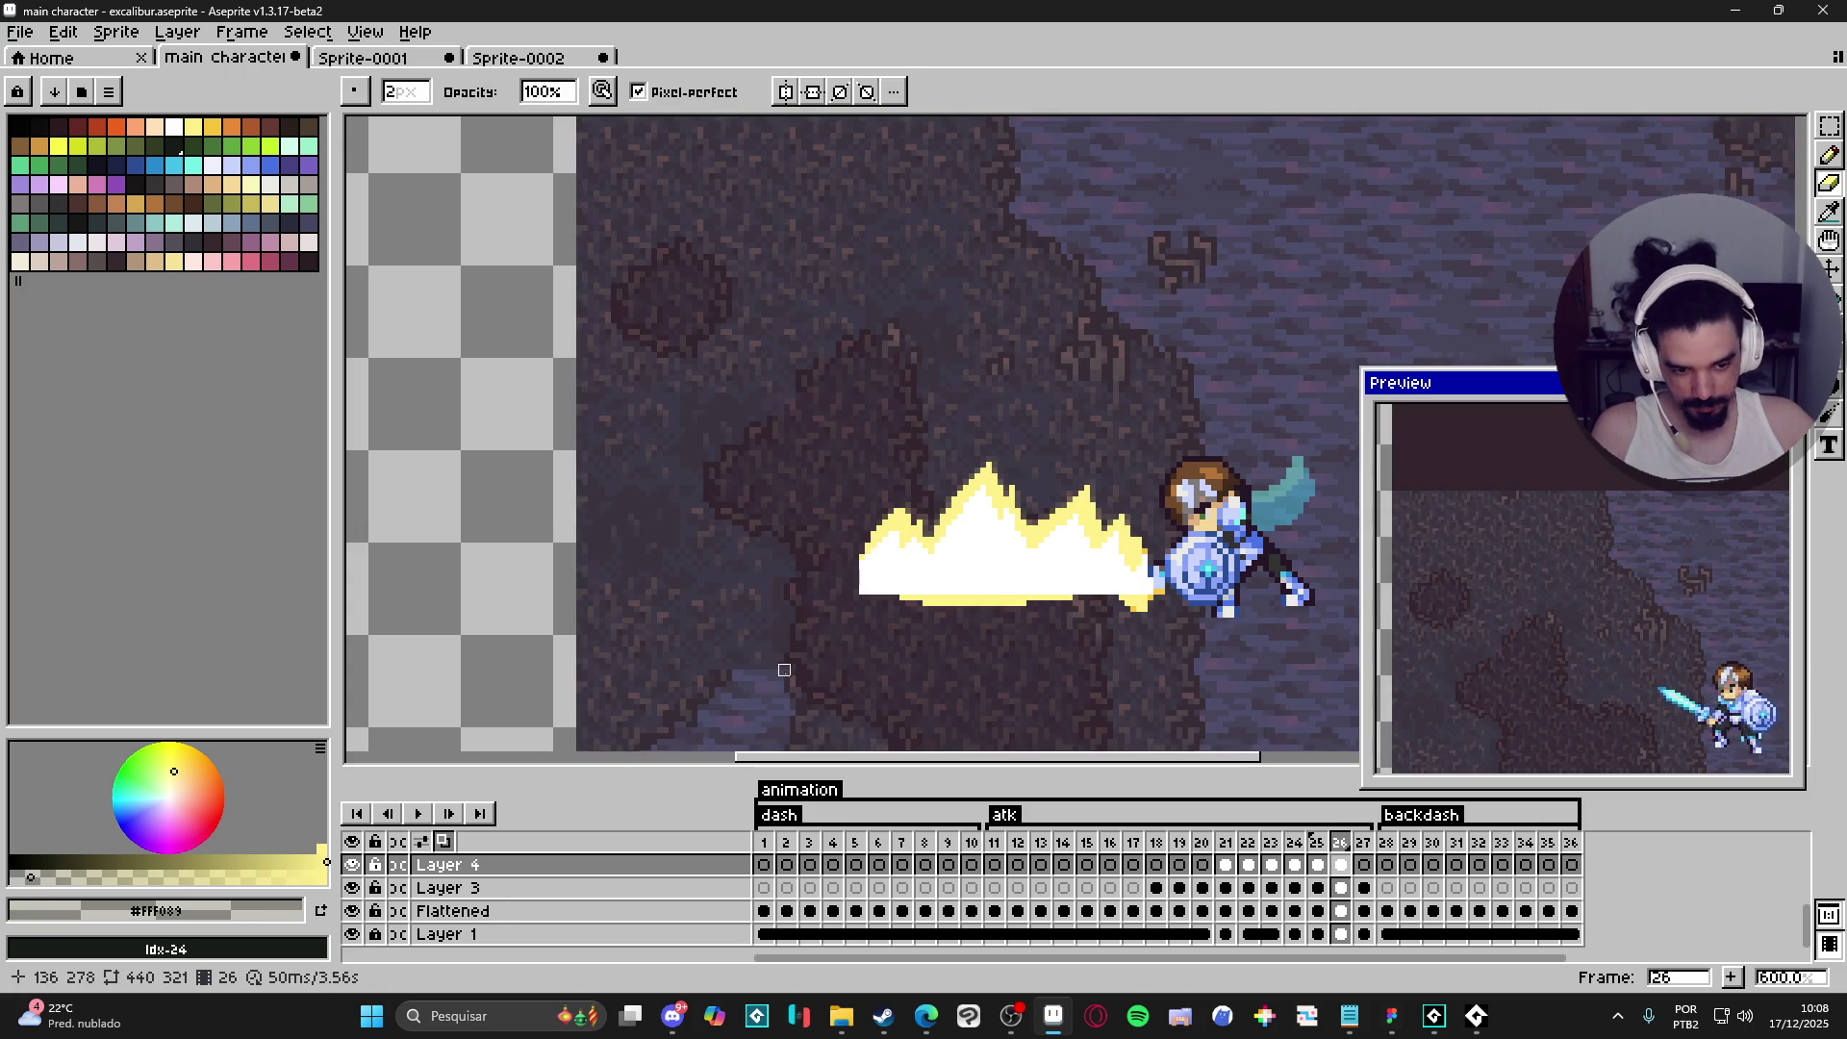
- Compare the sword poses on frames 21 and 22 before moving to frame 23
scroll(801, 664, "down", 2)
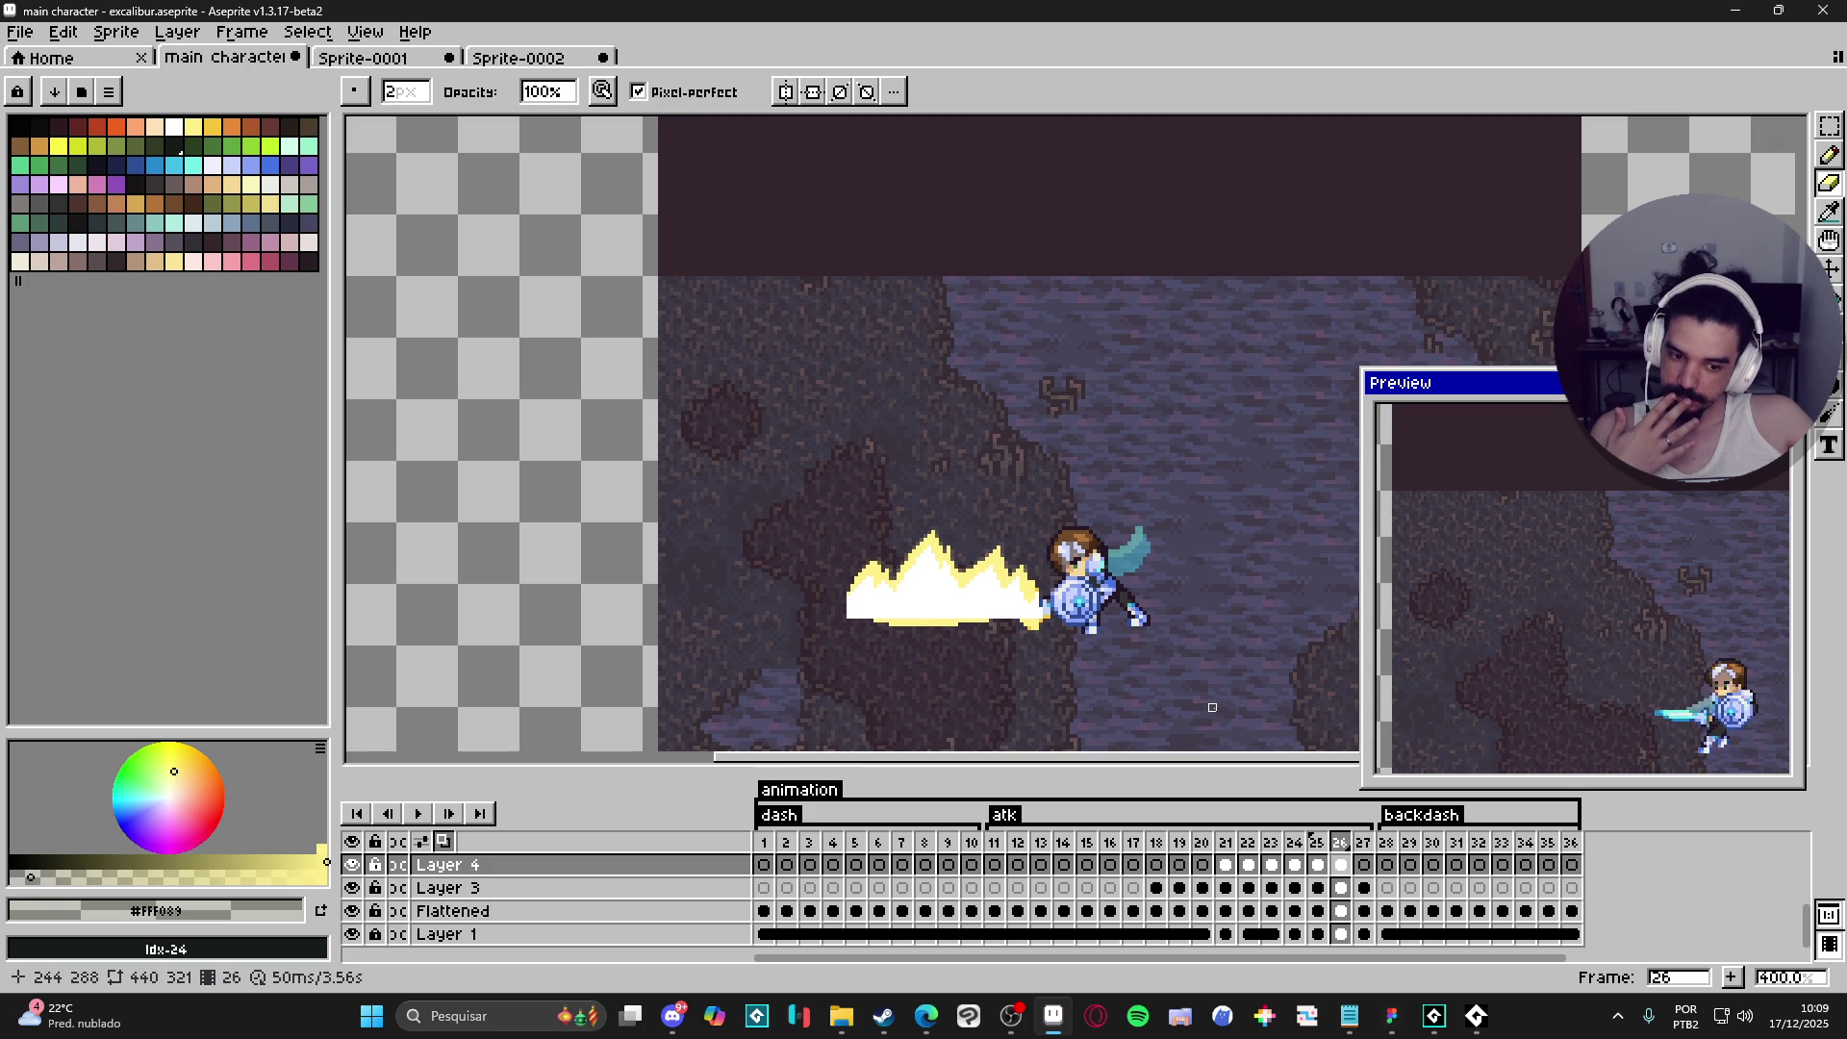
left_click(1223, 847)
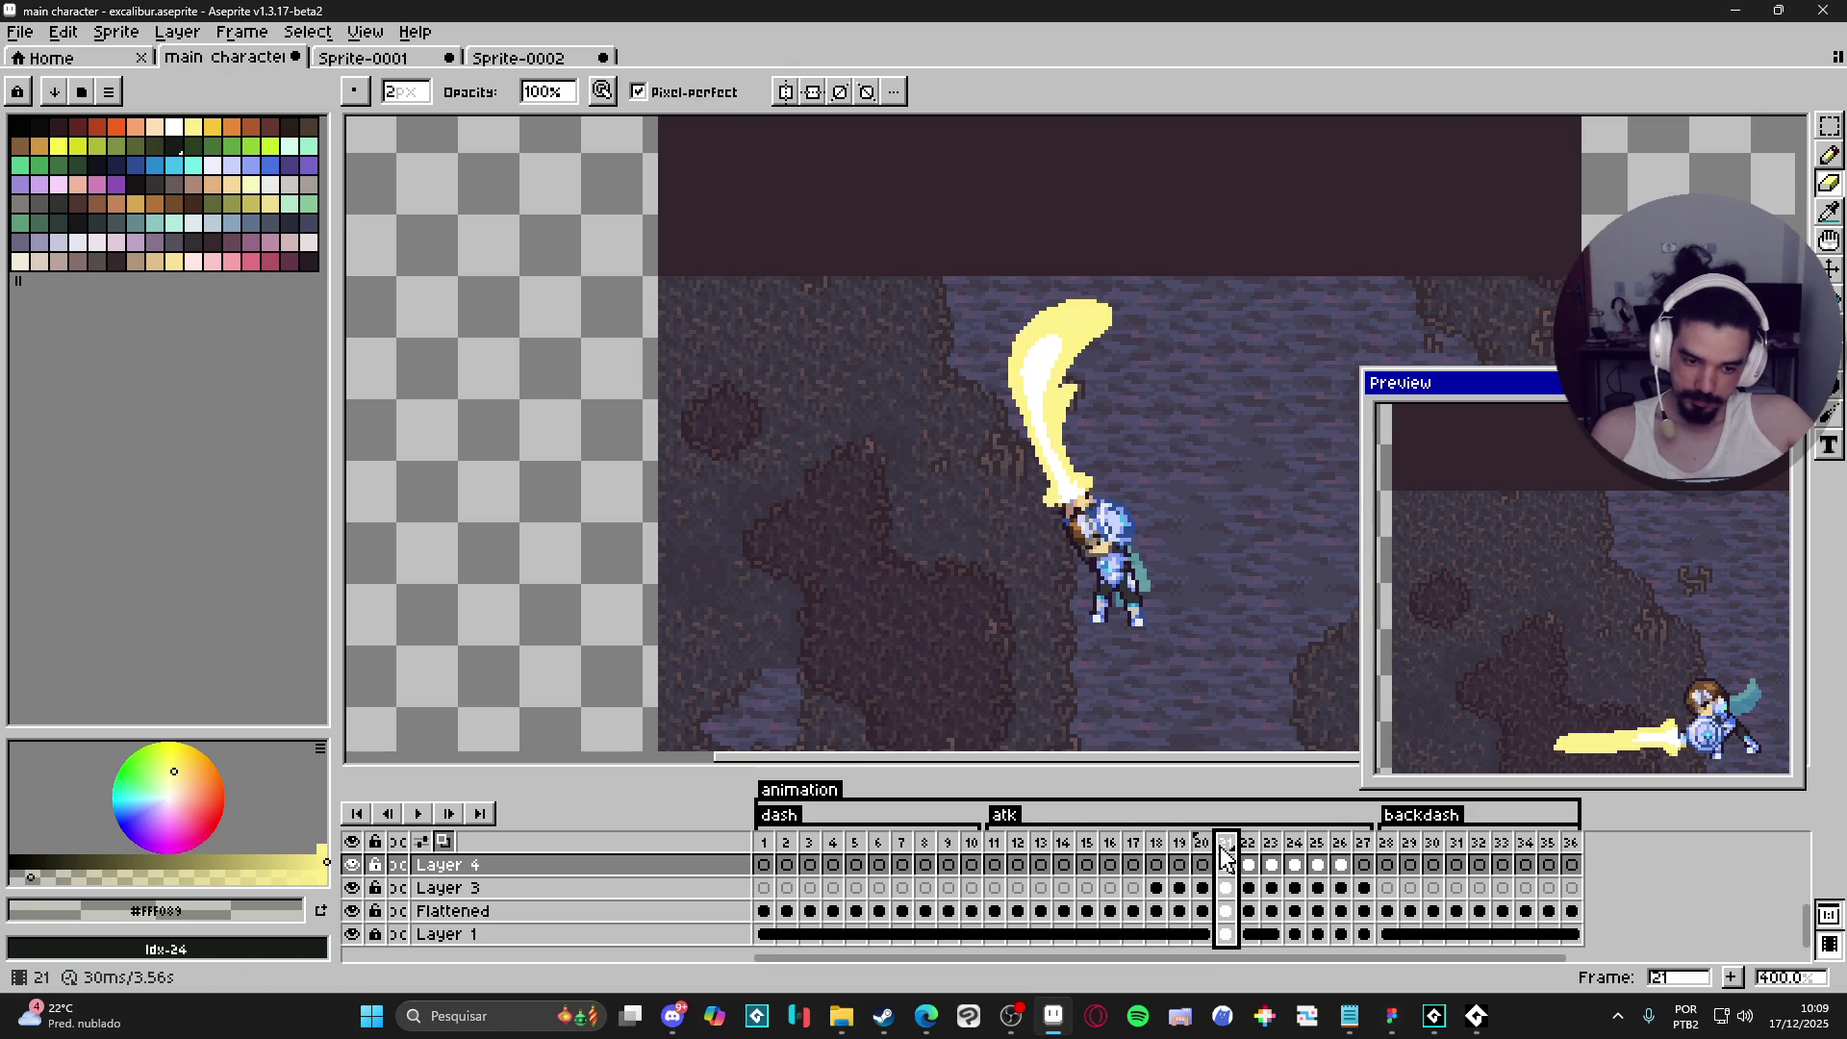
key("Right")
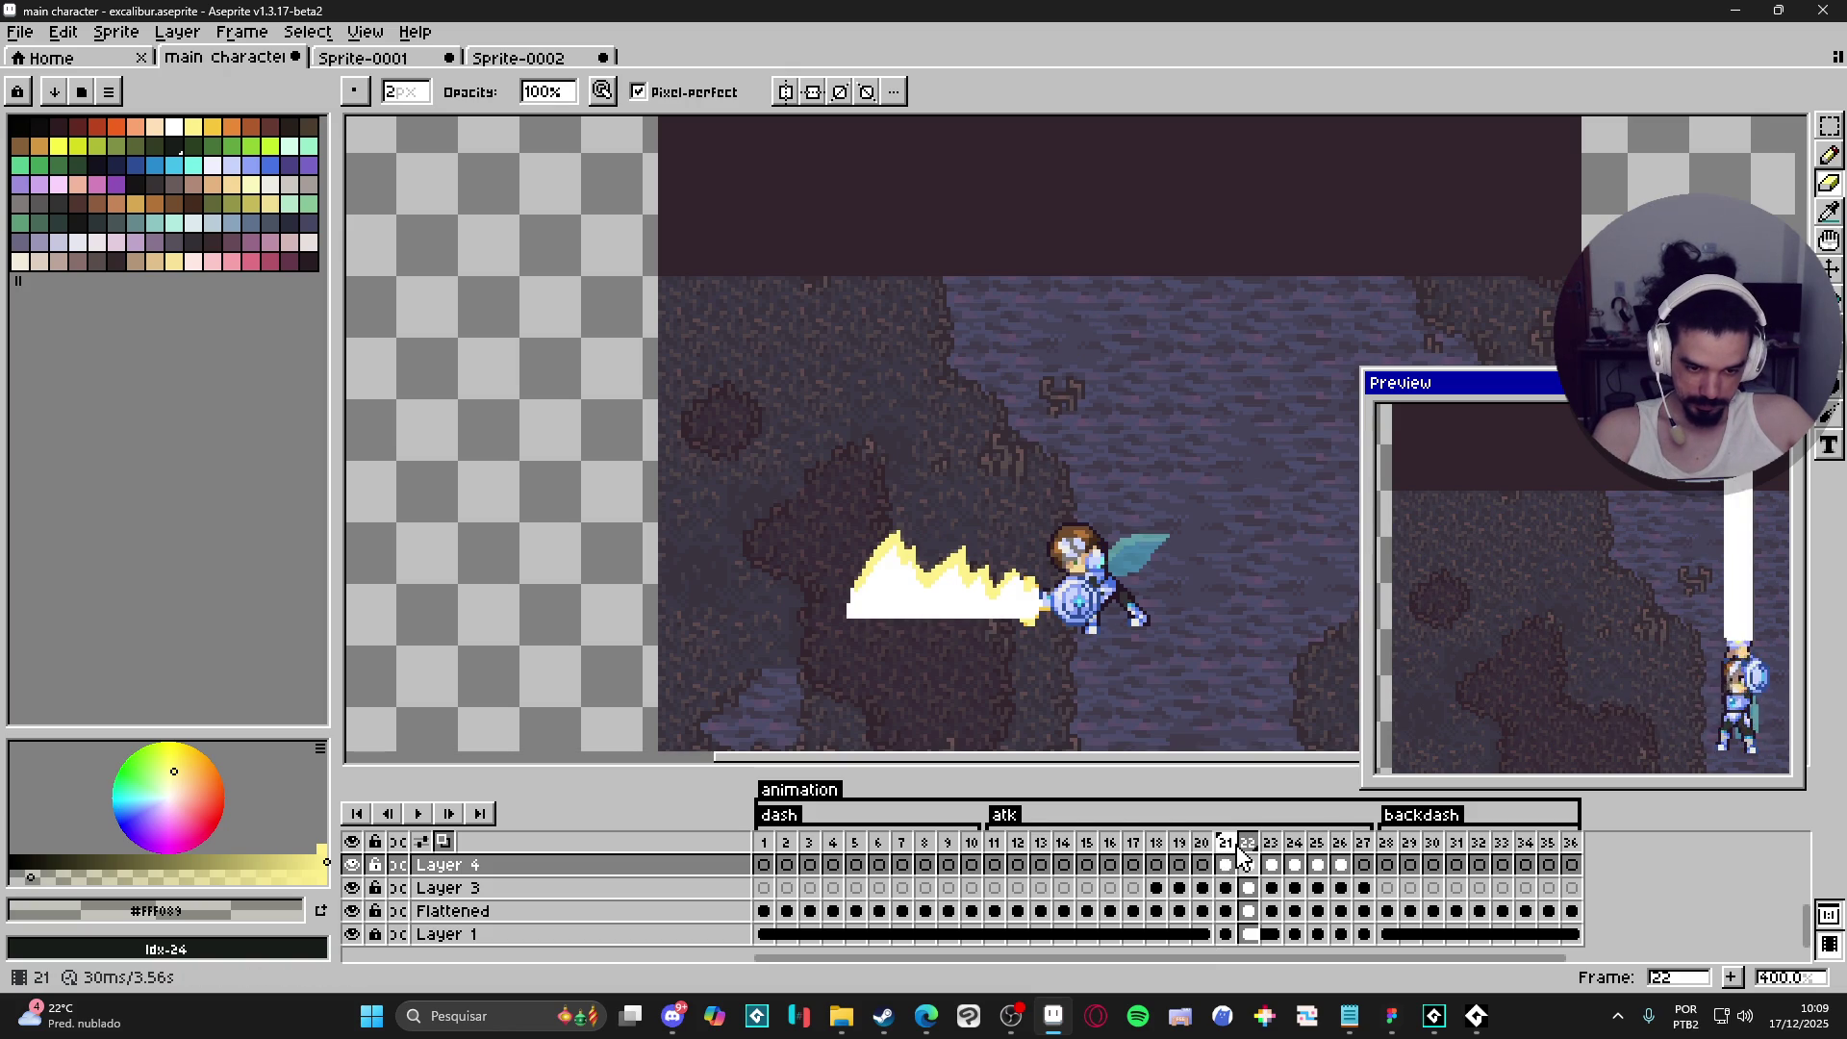
left_click(1226, 845)
left_click(1250, 845)
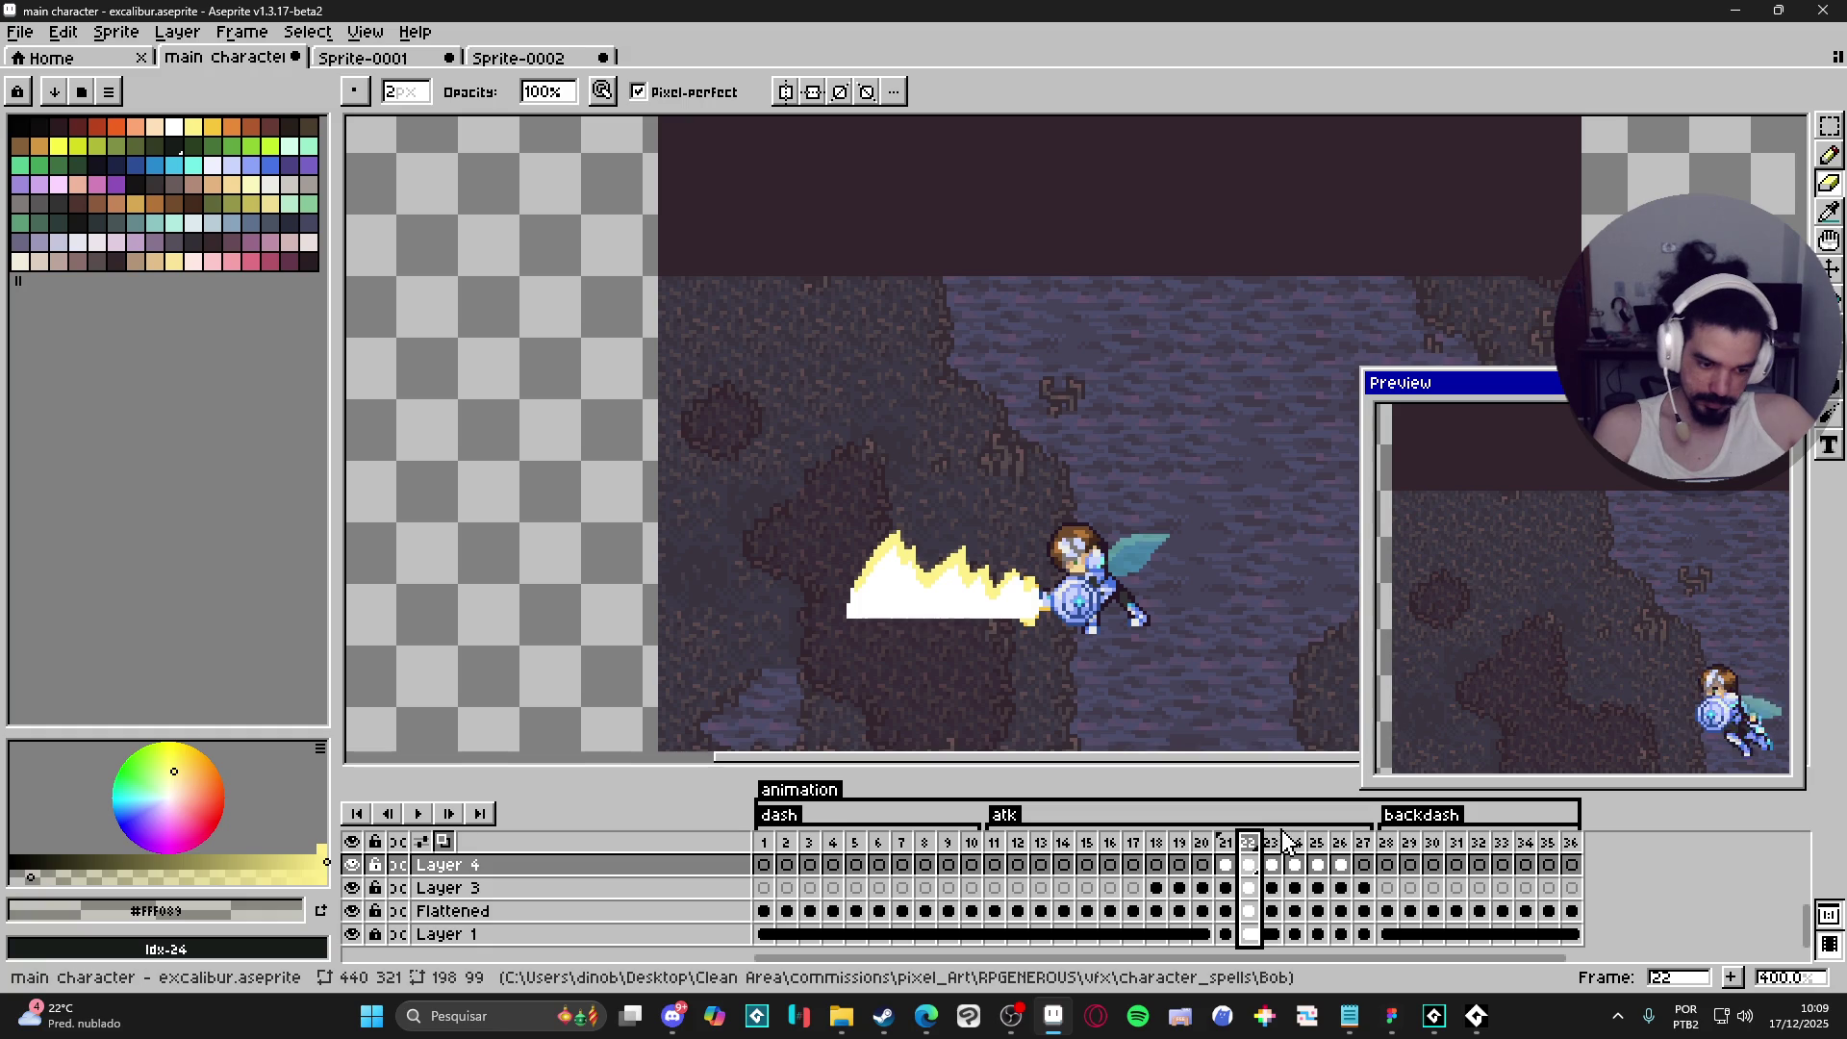
left_click(1271, 845)
- With the Move Tool, shift frame 23's slash left and frame 26's slash about 32 pixels left
key("v")
left_click_drag(950, 606, 808, 599)
left_click(1295, 865)
left_click(1318, 865)
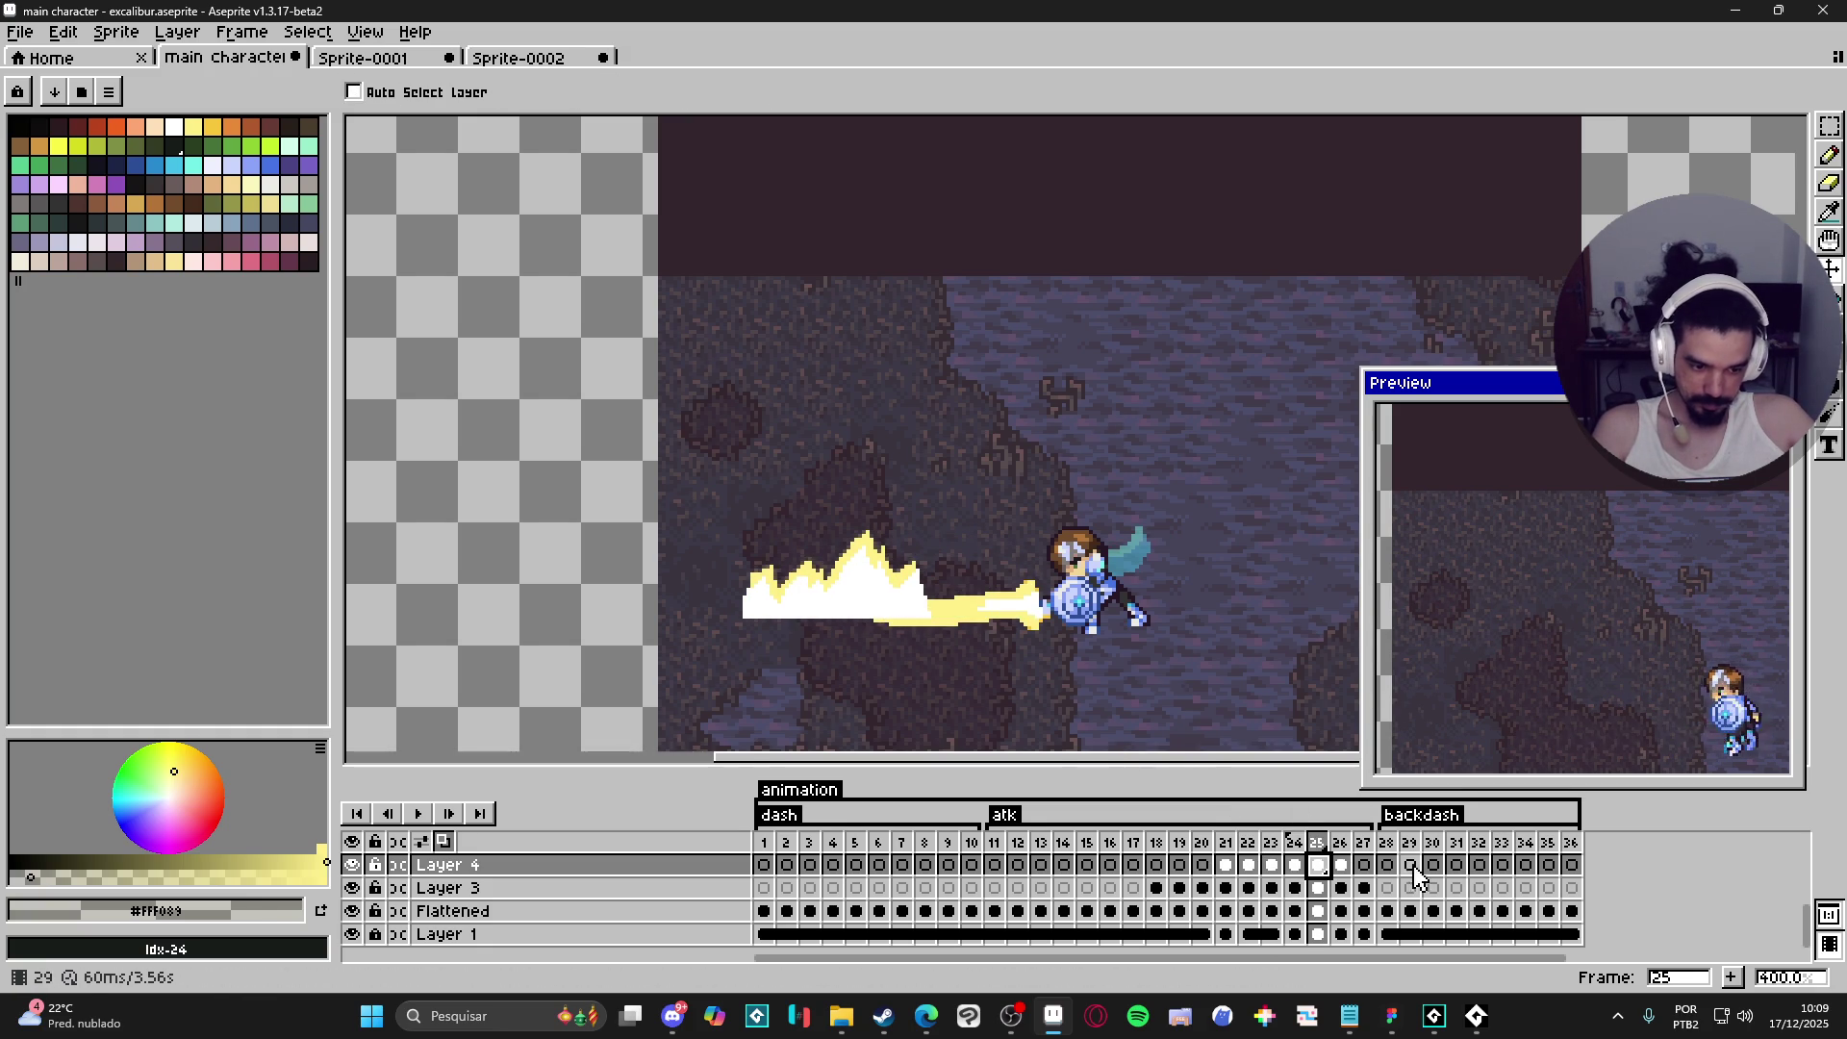
left_click(1342, 865)
left_click_drag(964, 592, 837, 590)
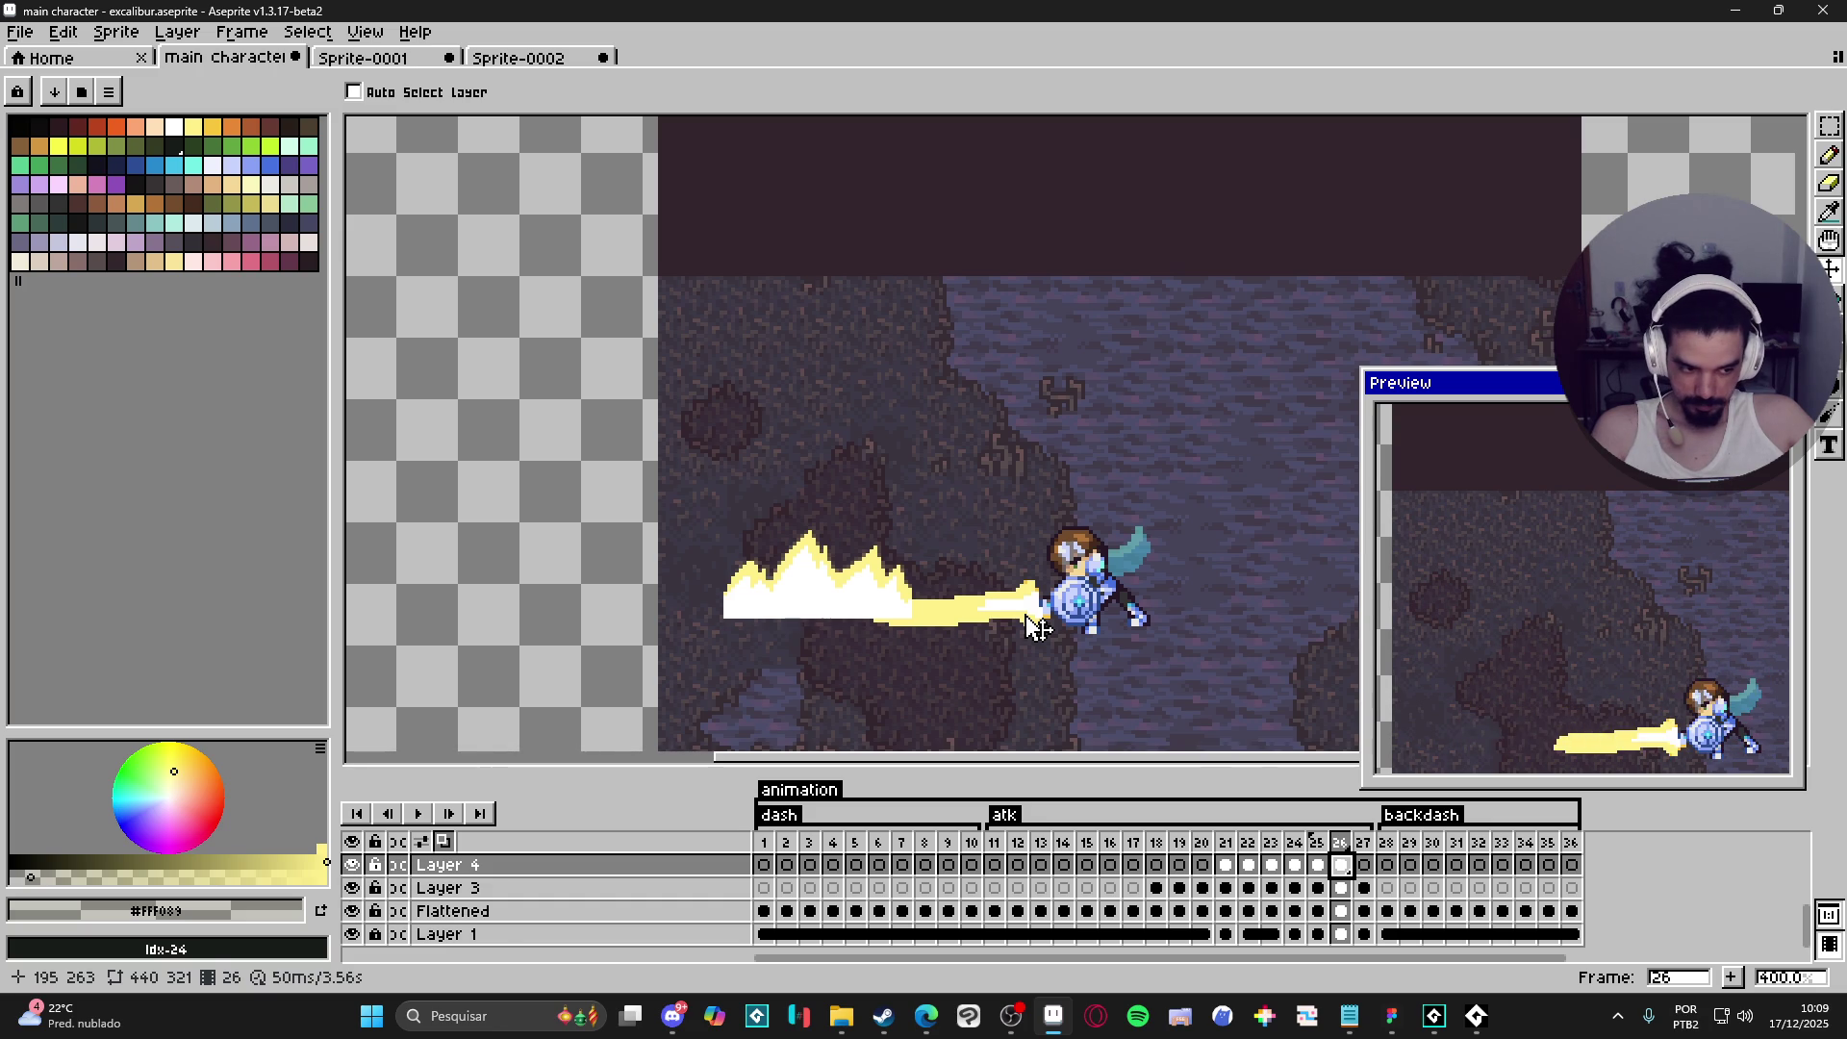
- Flip through frames 21–23 to compare the slash lengths
left_click(1227, 865)
left_click(1251, 869)
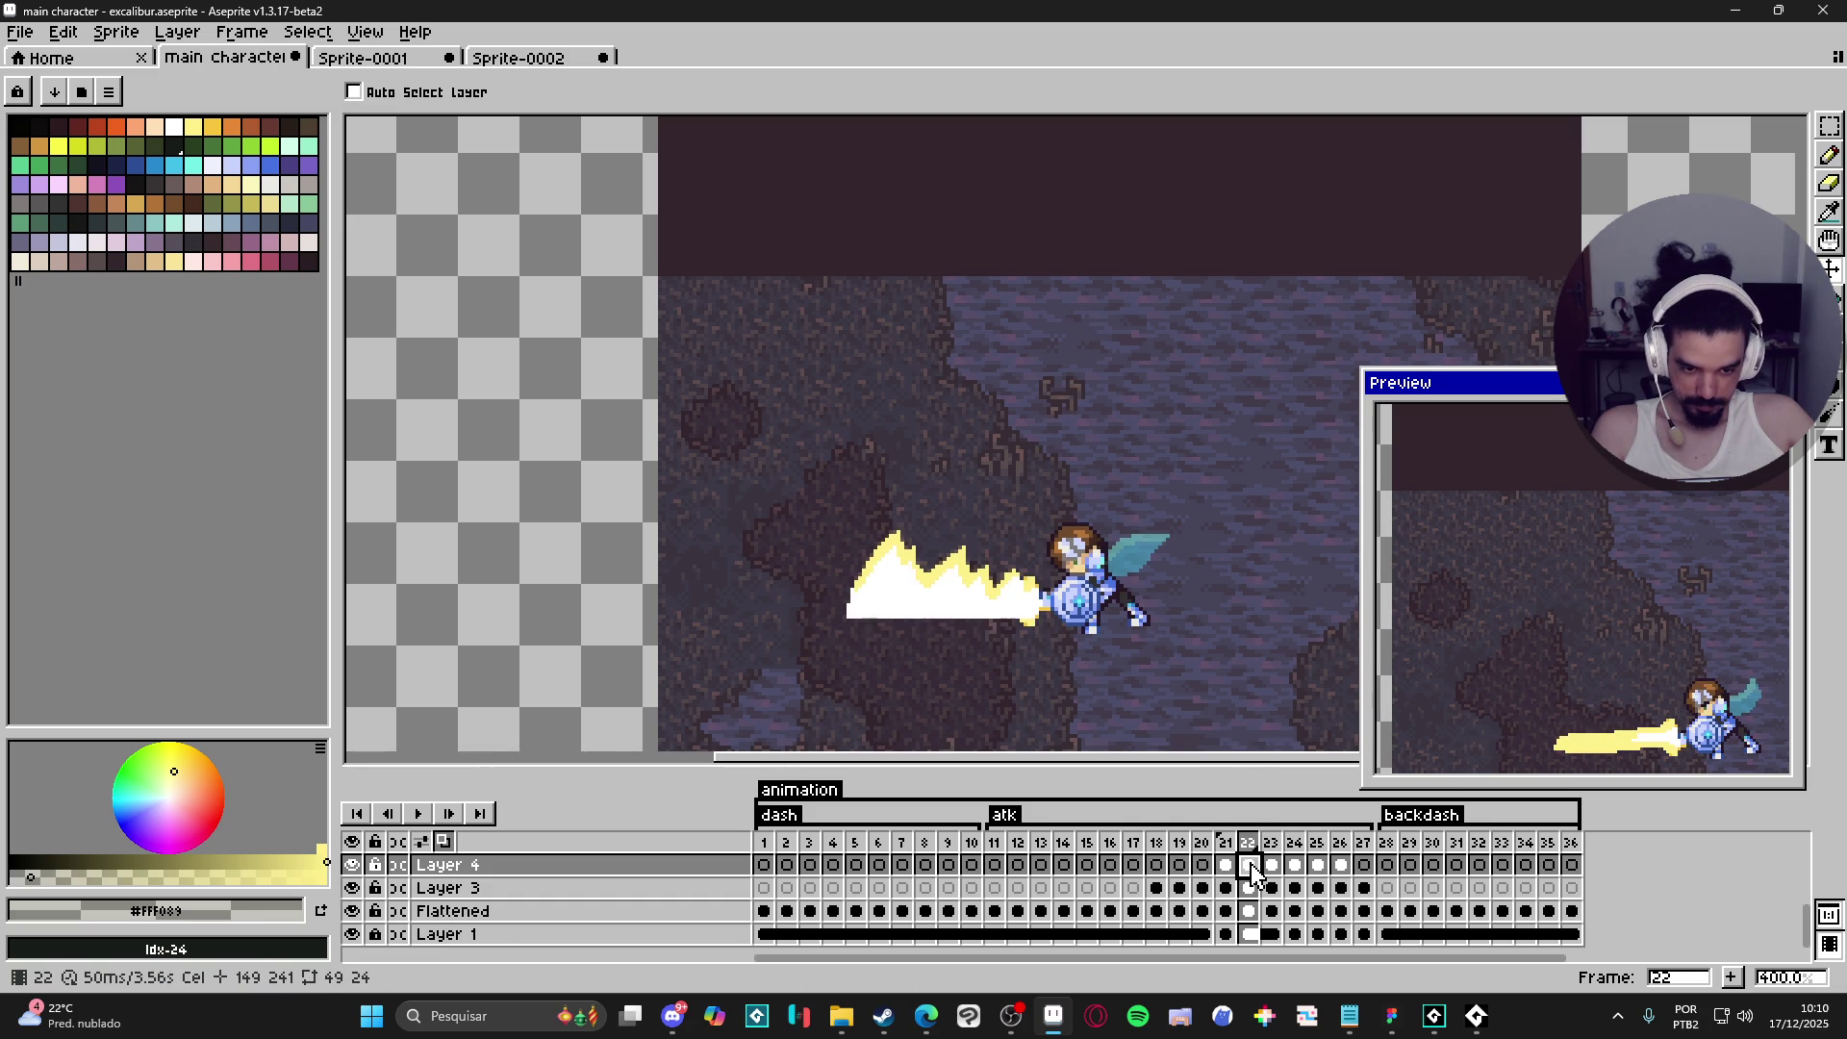
left_click(1272, 869)
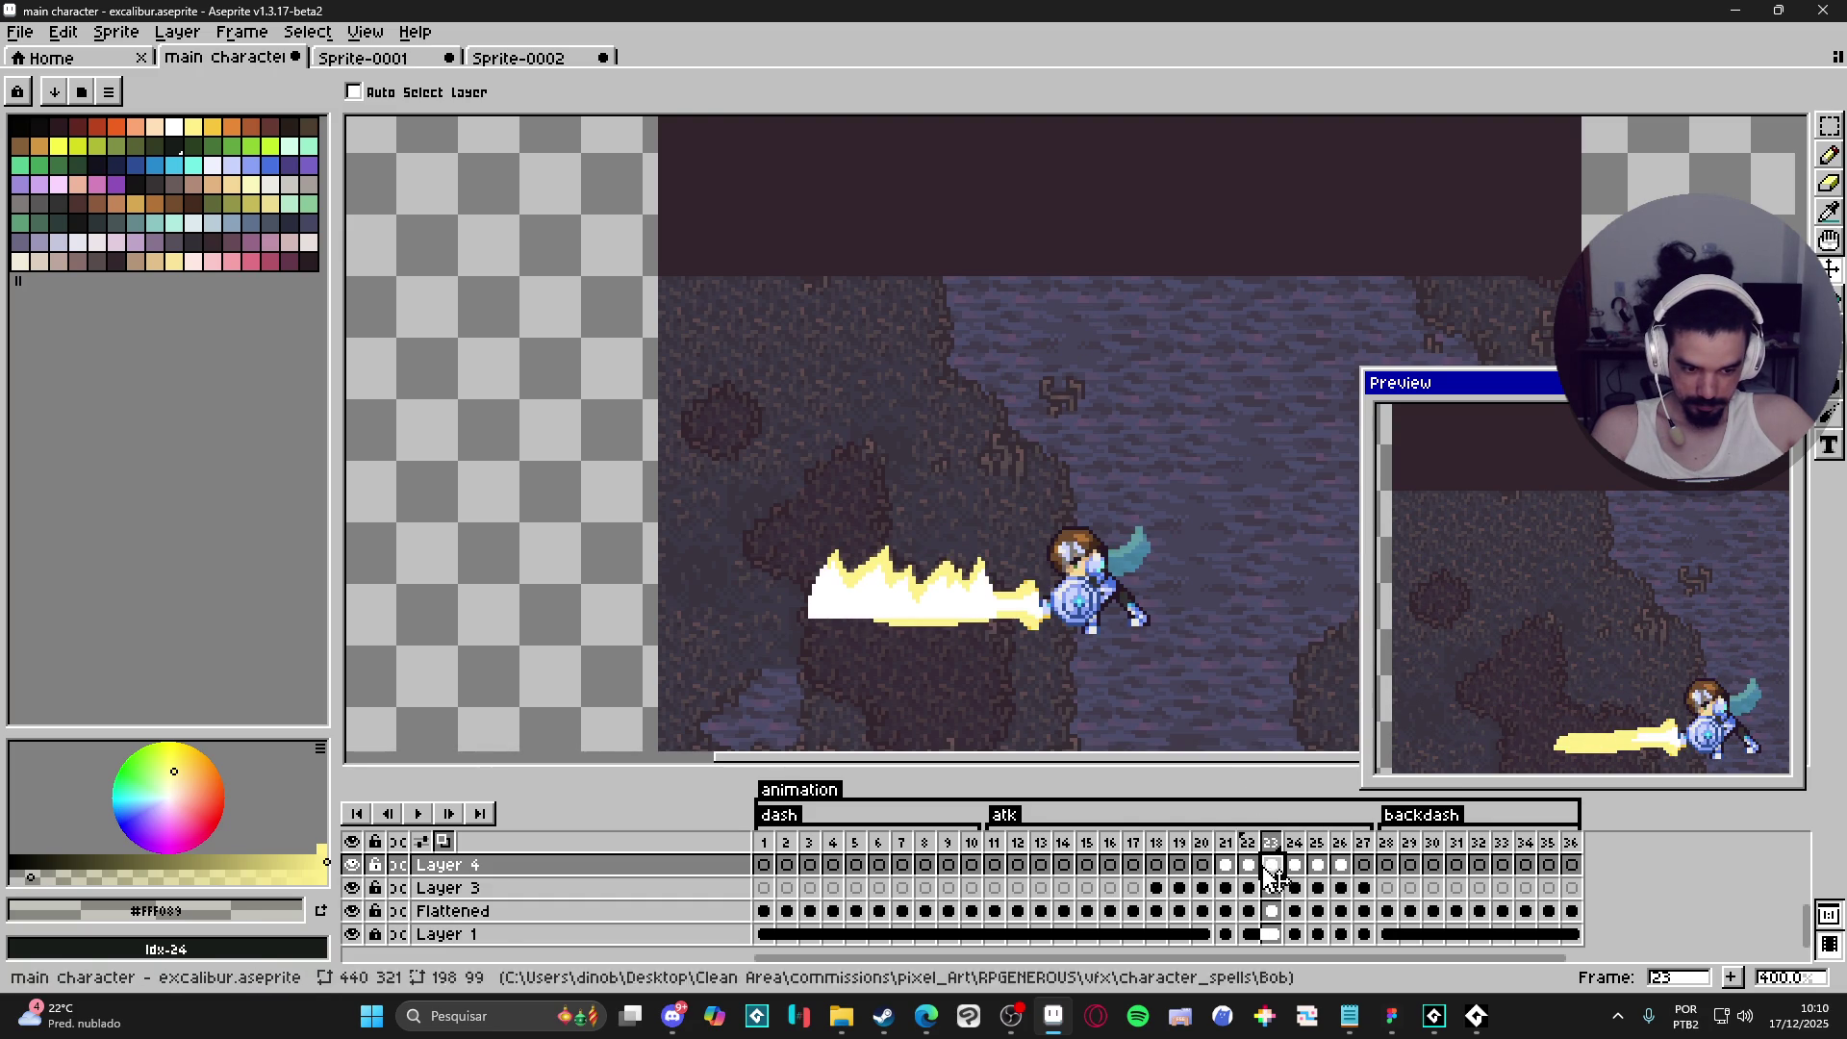
left_click(1226, 865)
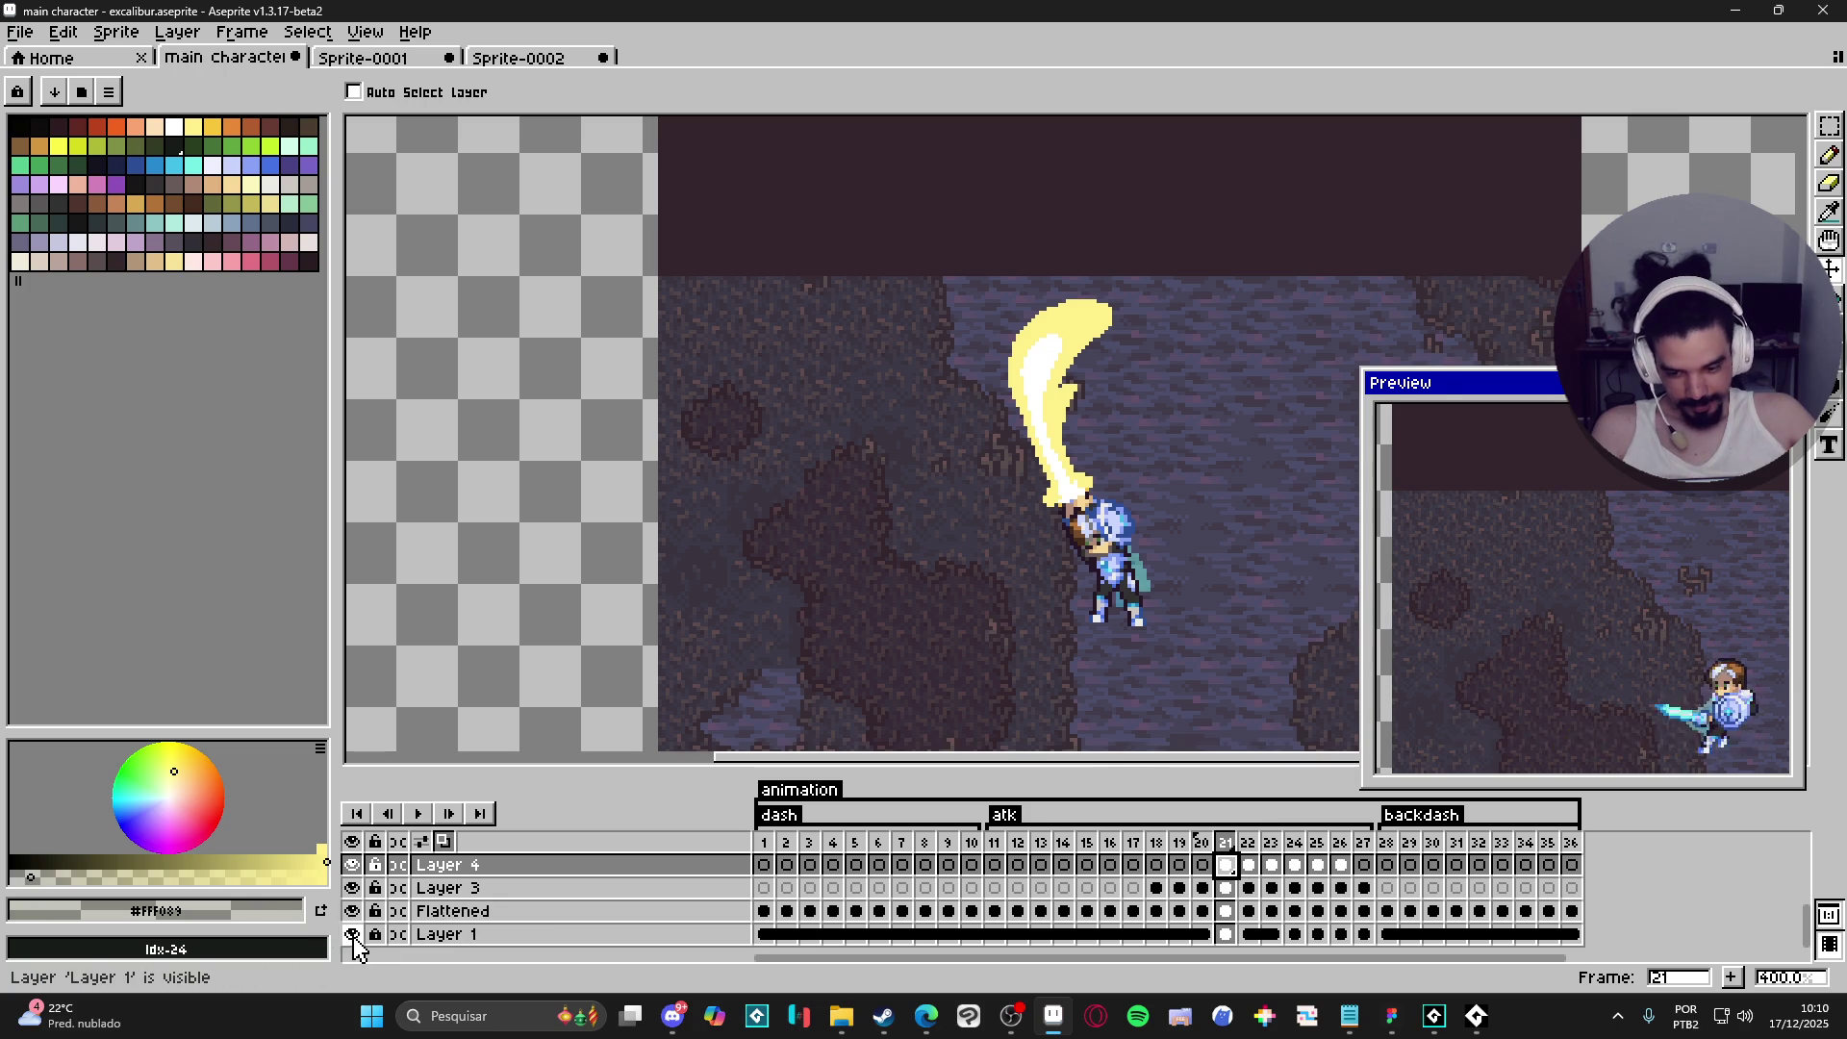
- Hide the cave background and remove frames 22–26 from the animation
left_click(352, 936)
left_click(1249, 865)
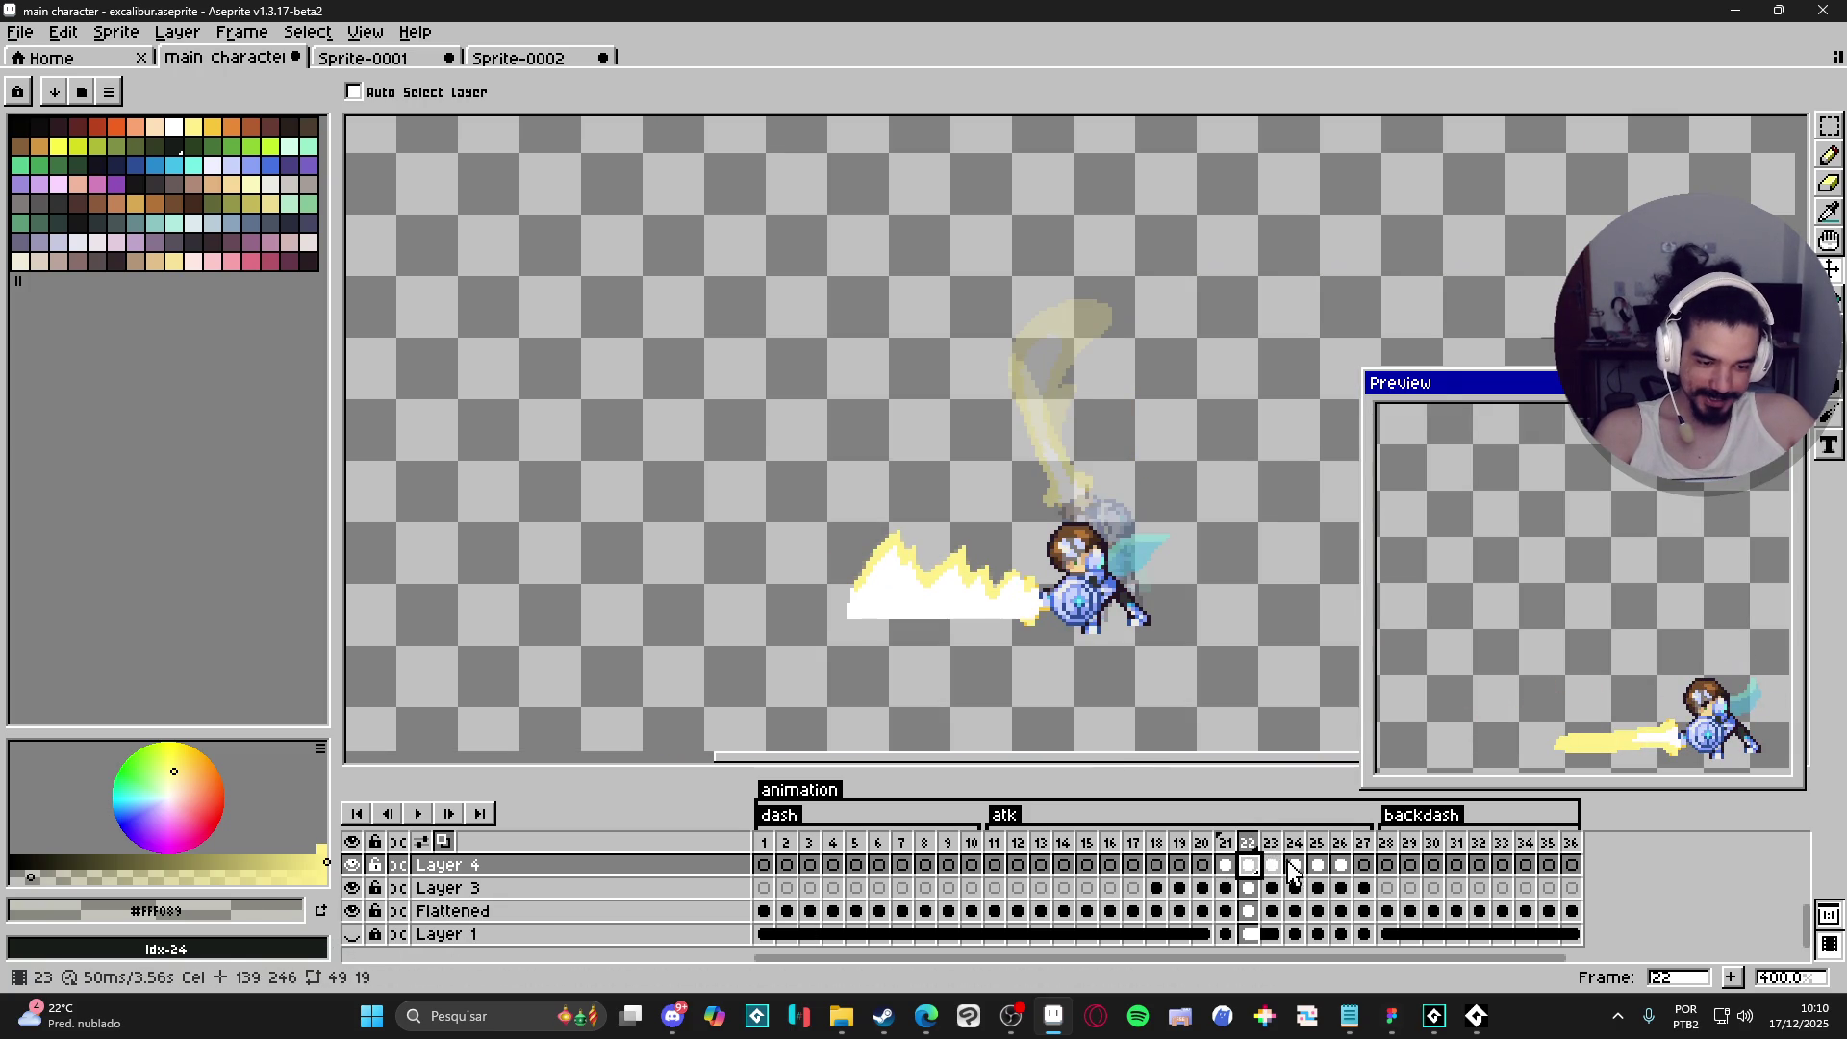
key("alt+c")
left_click(1226, 865)
left_click(1256, 870)
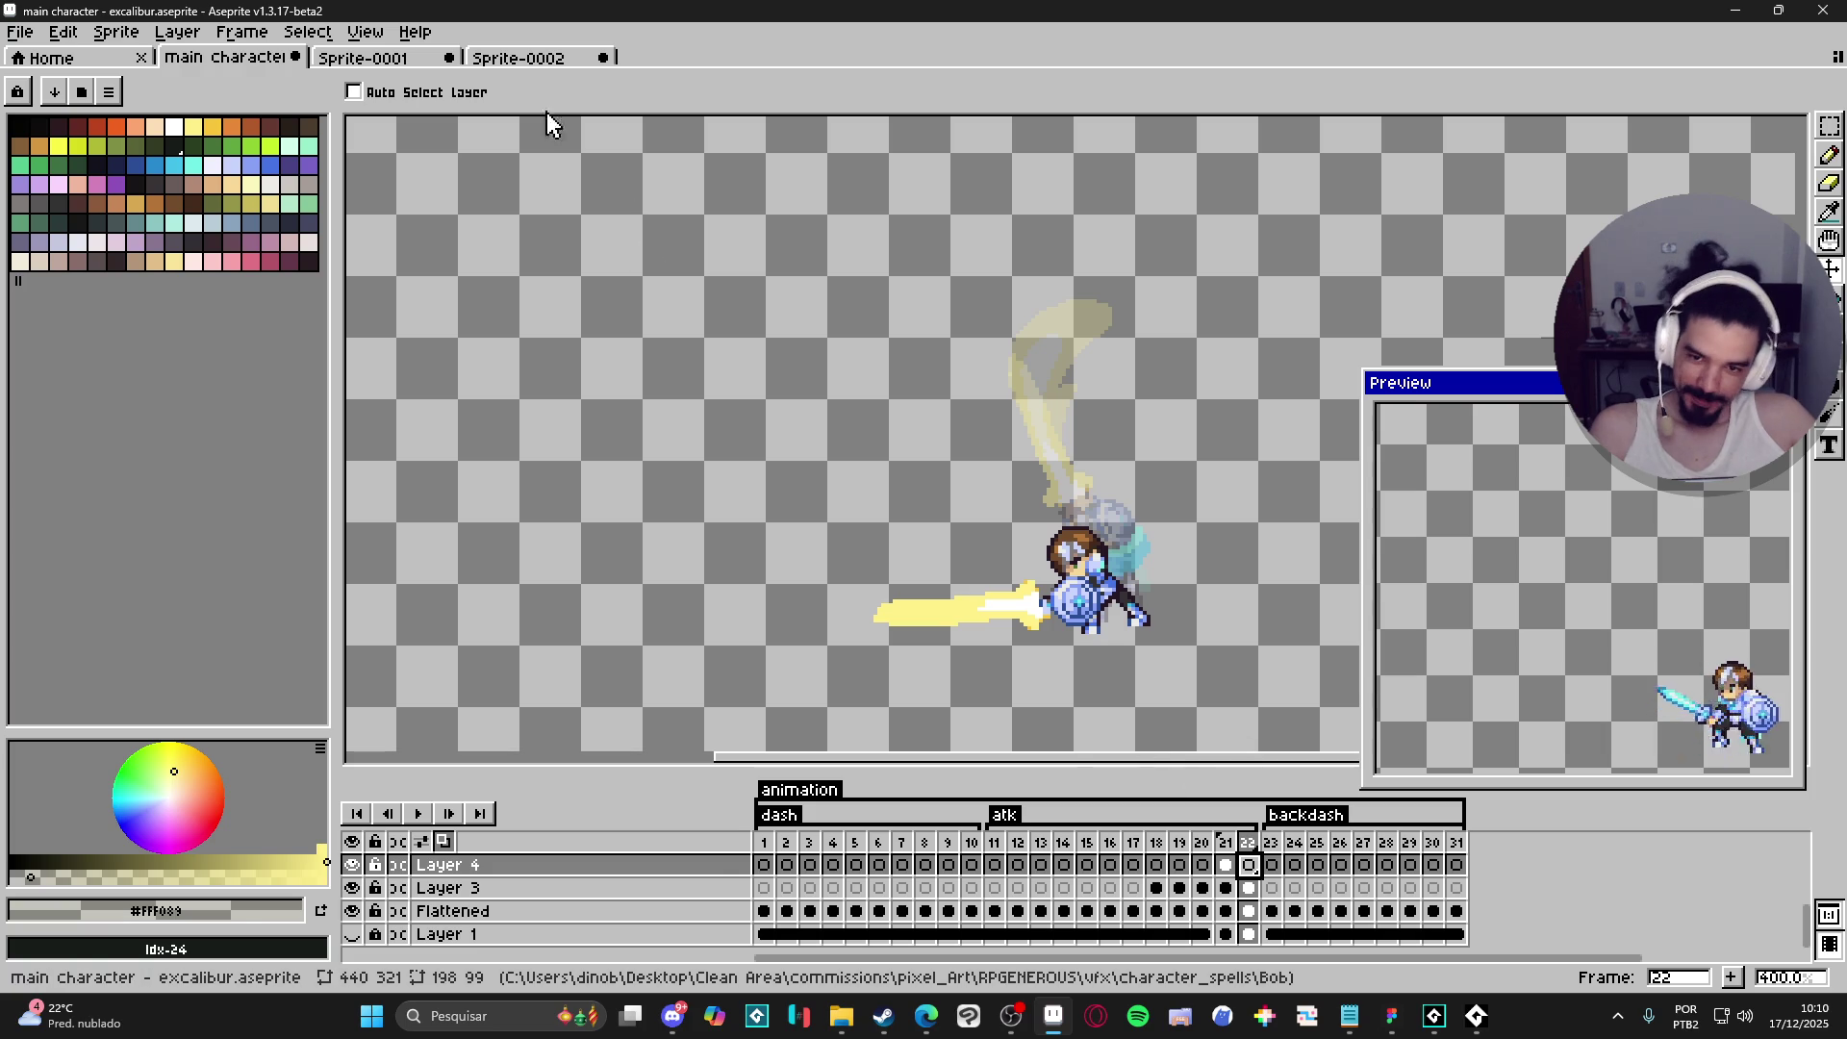
left_click(383, 60)
- Select the five blast frames 1–5 in Sprite-0002, then return to the character document
left_click(536, 59)
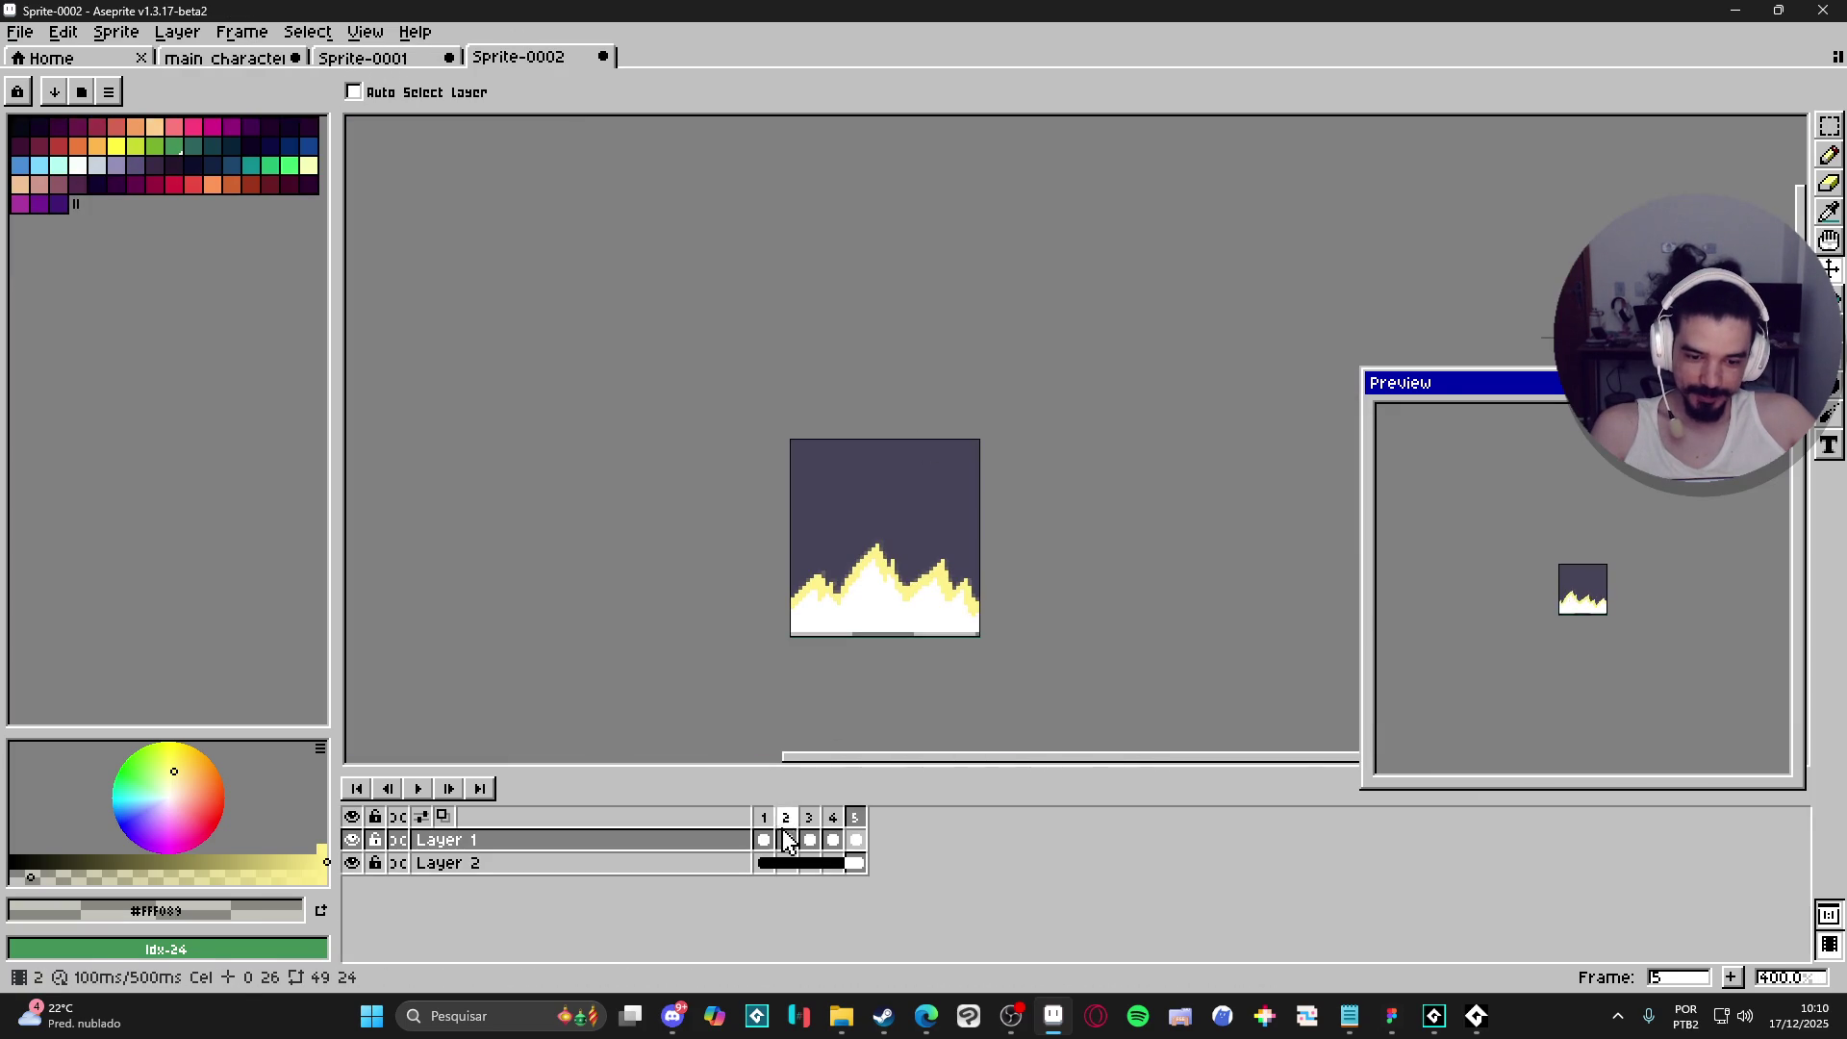
left_click_drag(857, 849, 763, 839)
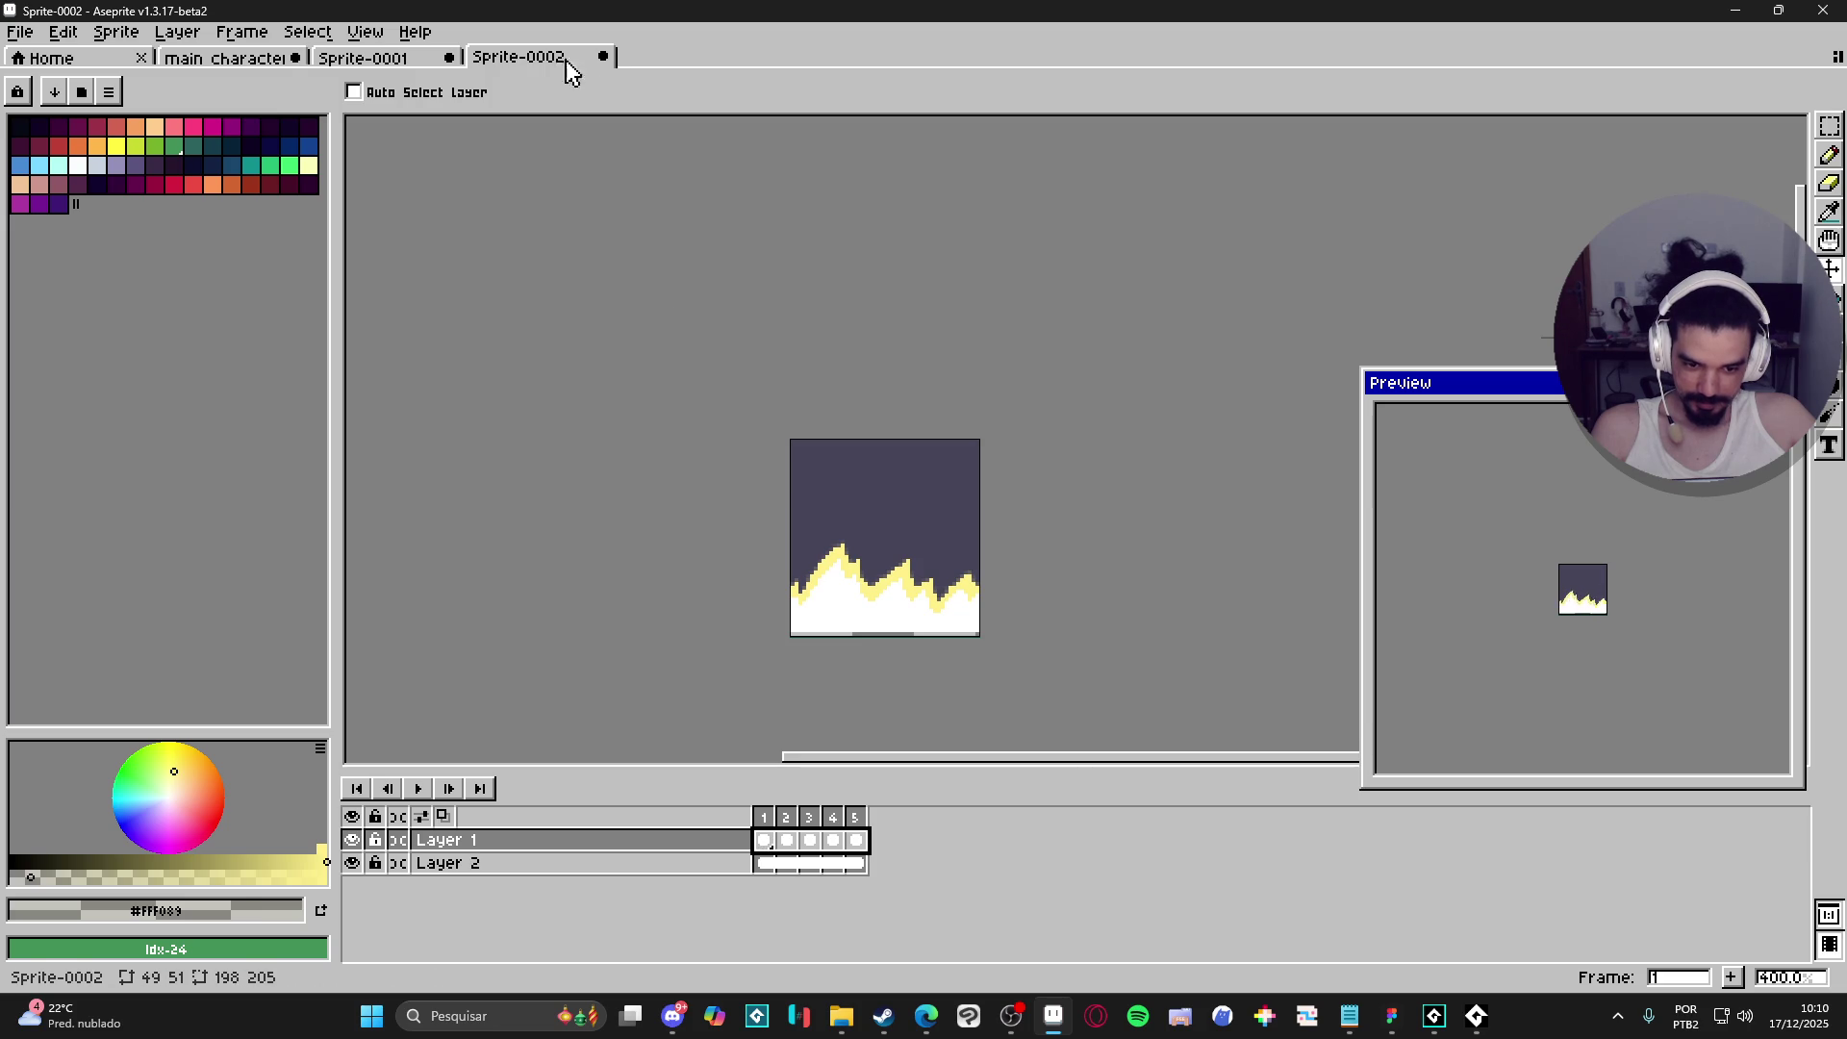
left_click(385, 57)
left_click(292, 60)
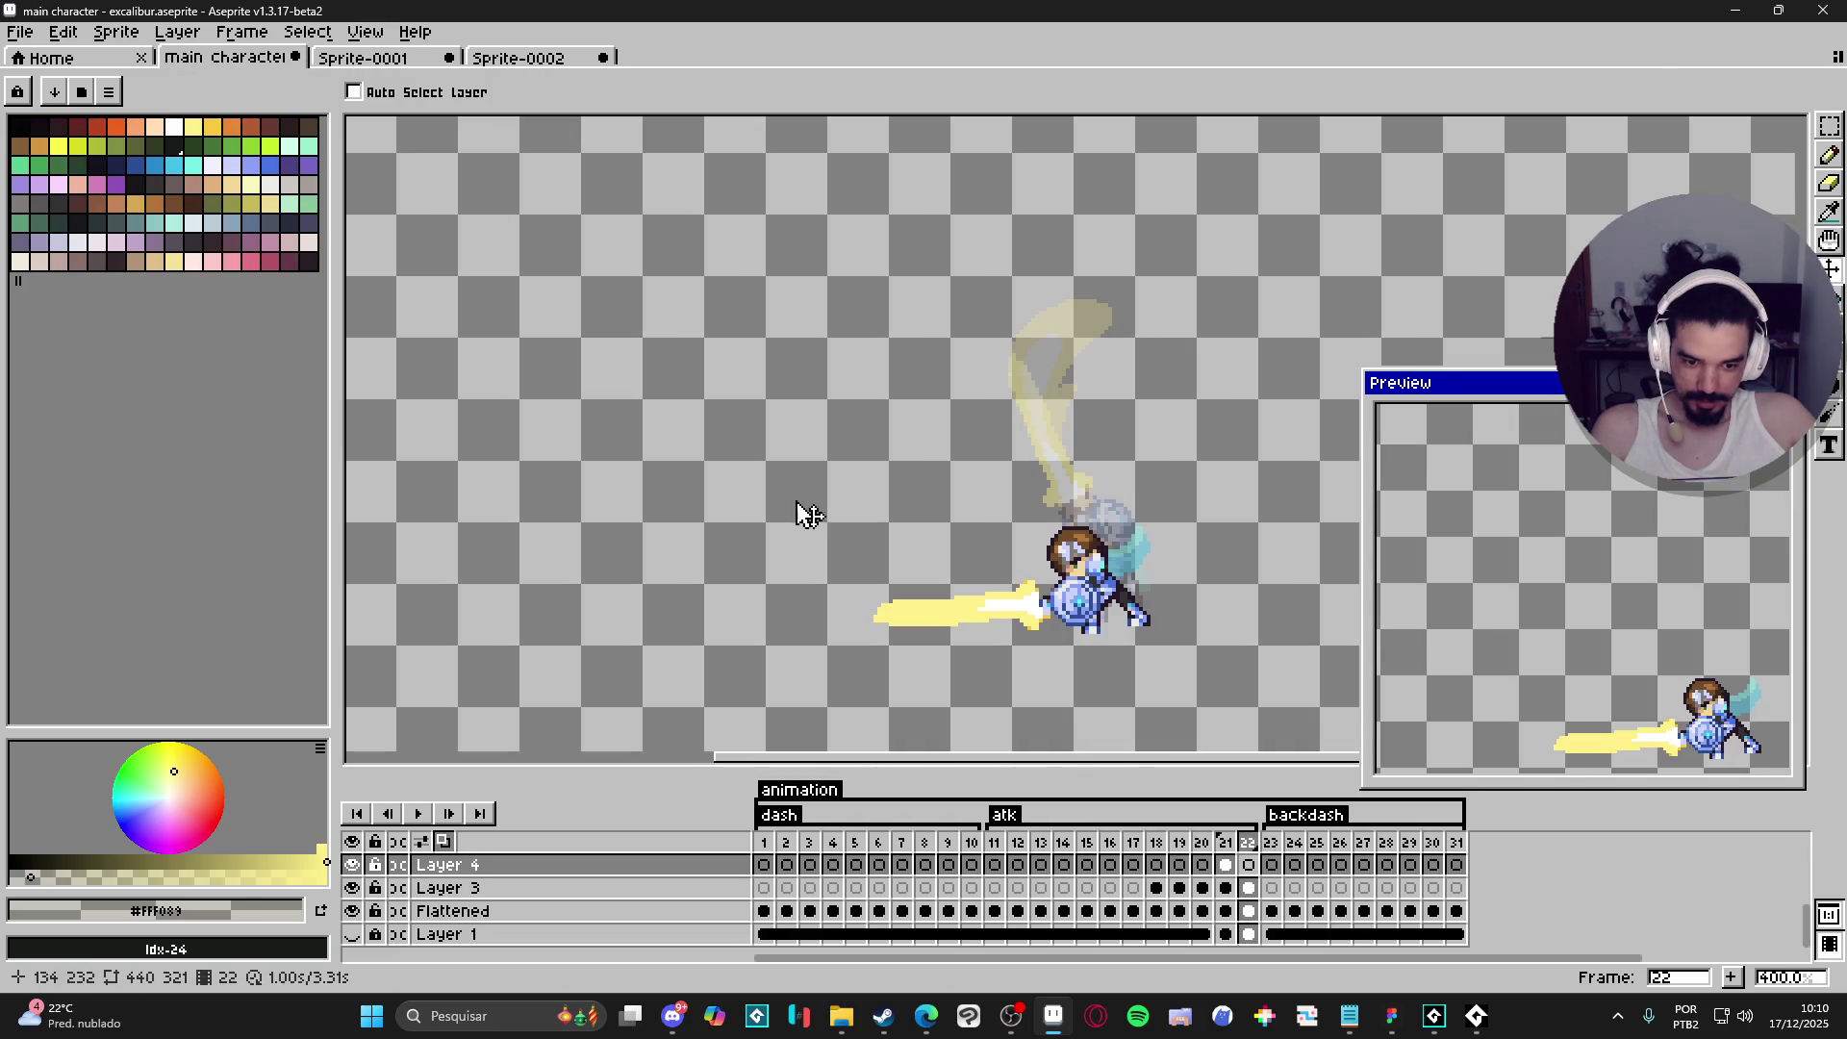
- Review the knight's sword poses across frames 17–26, settling on frame 22
left_click(1228, 865)
left_click(1249, 865)
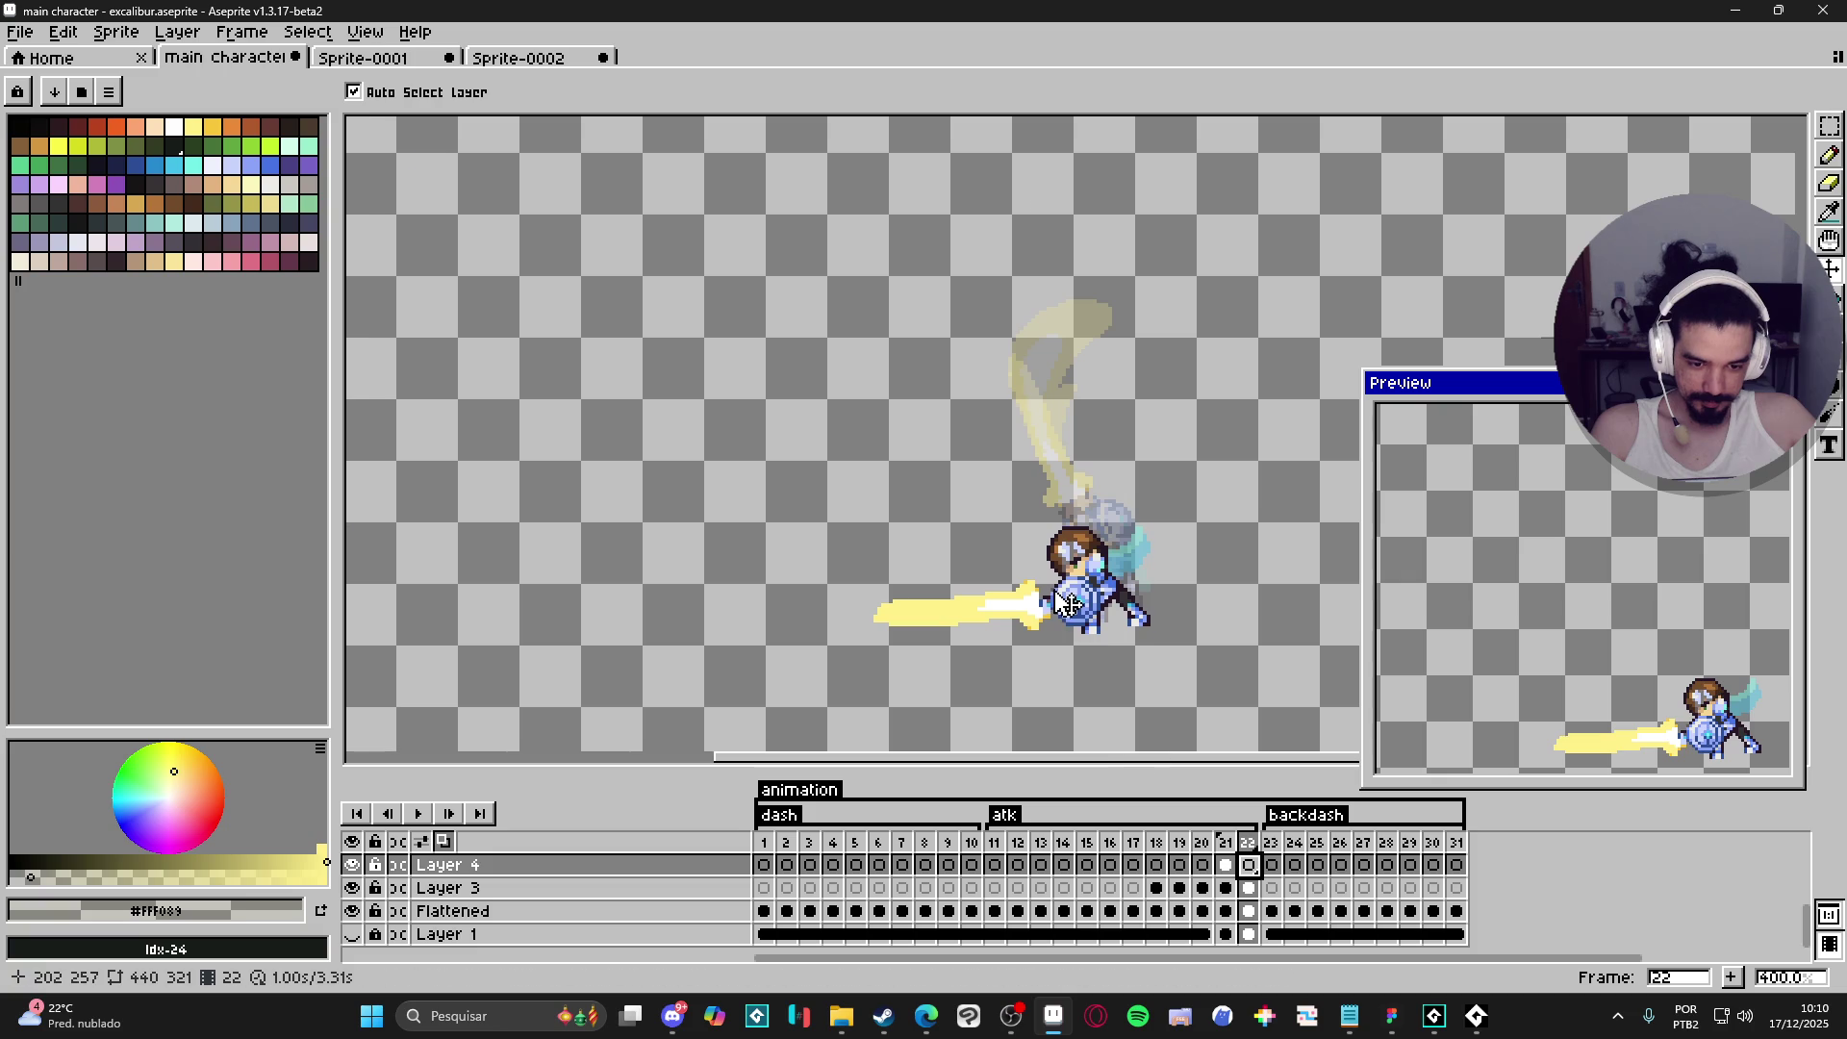
scroll(914, 549, "down", 2)
mouse_move(1342, 929)
left_mouse_down()
mouse_move(1340, 866)
mouse_move(1254, 866)
left_mouse_up()
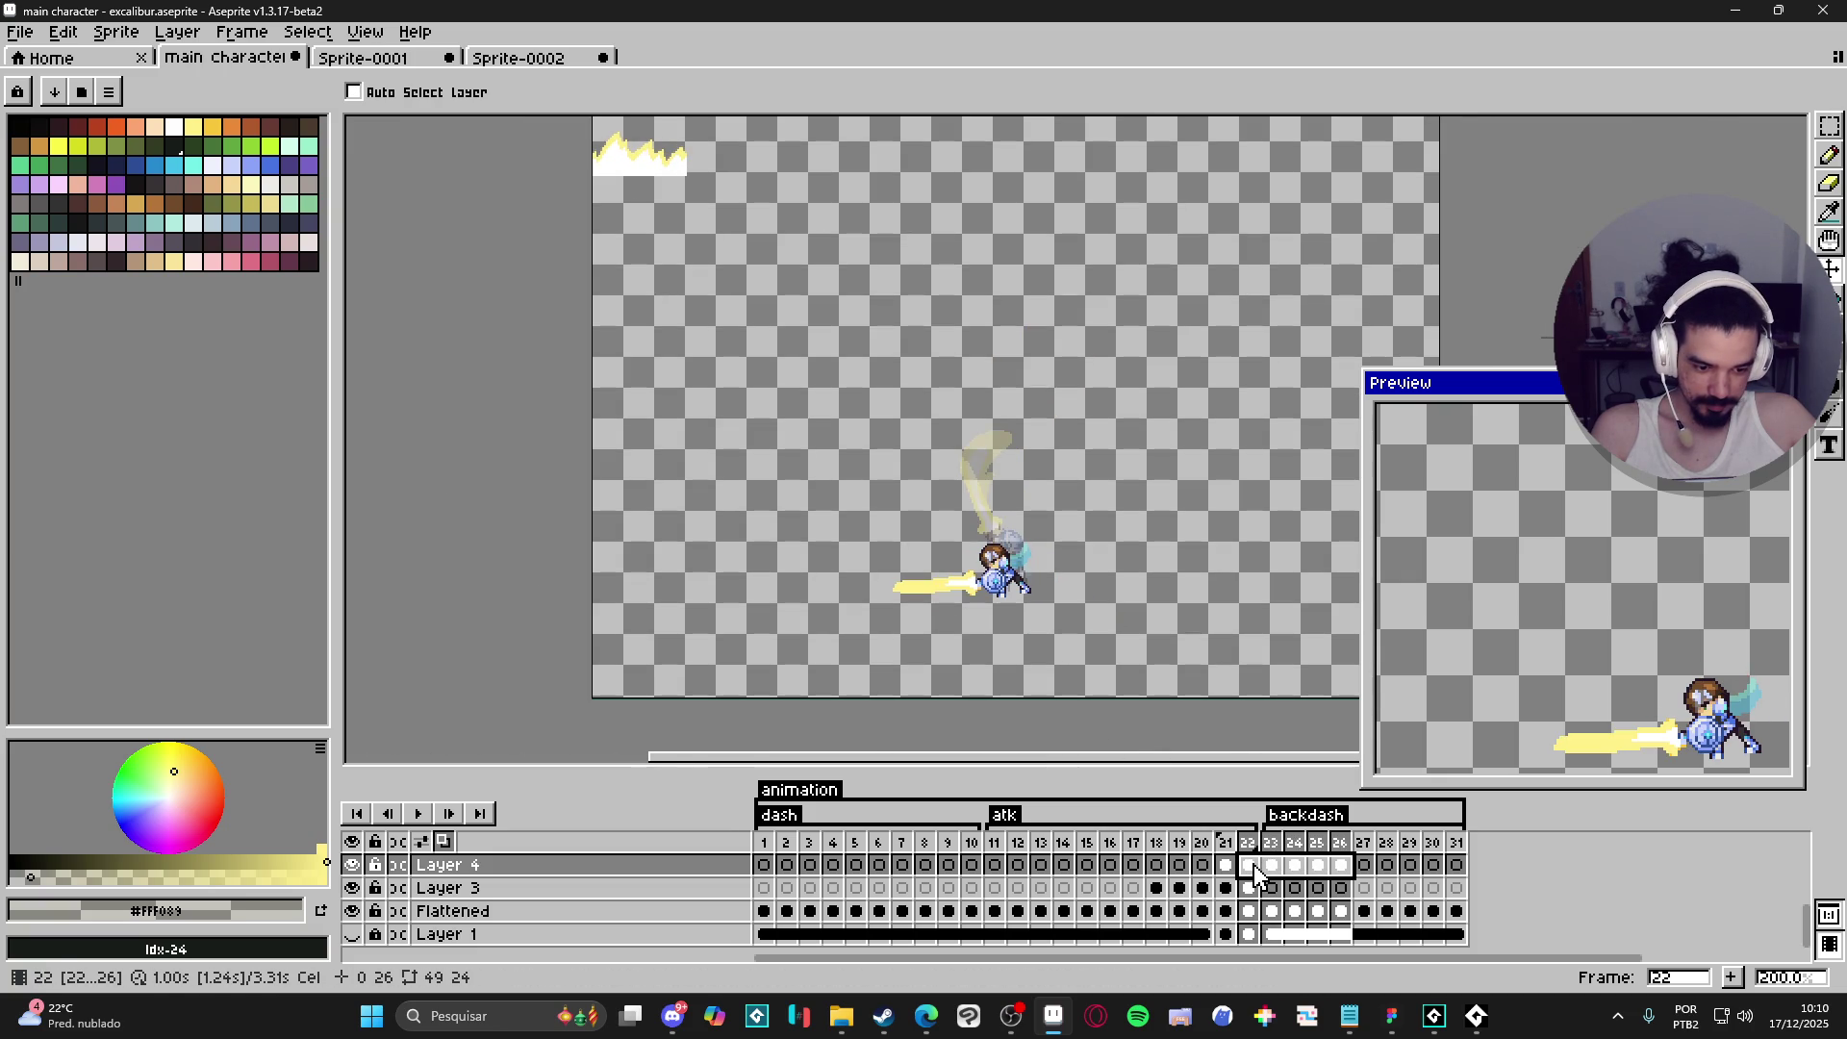
left_click(1226, 865)
left_click(1134, 865)
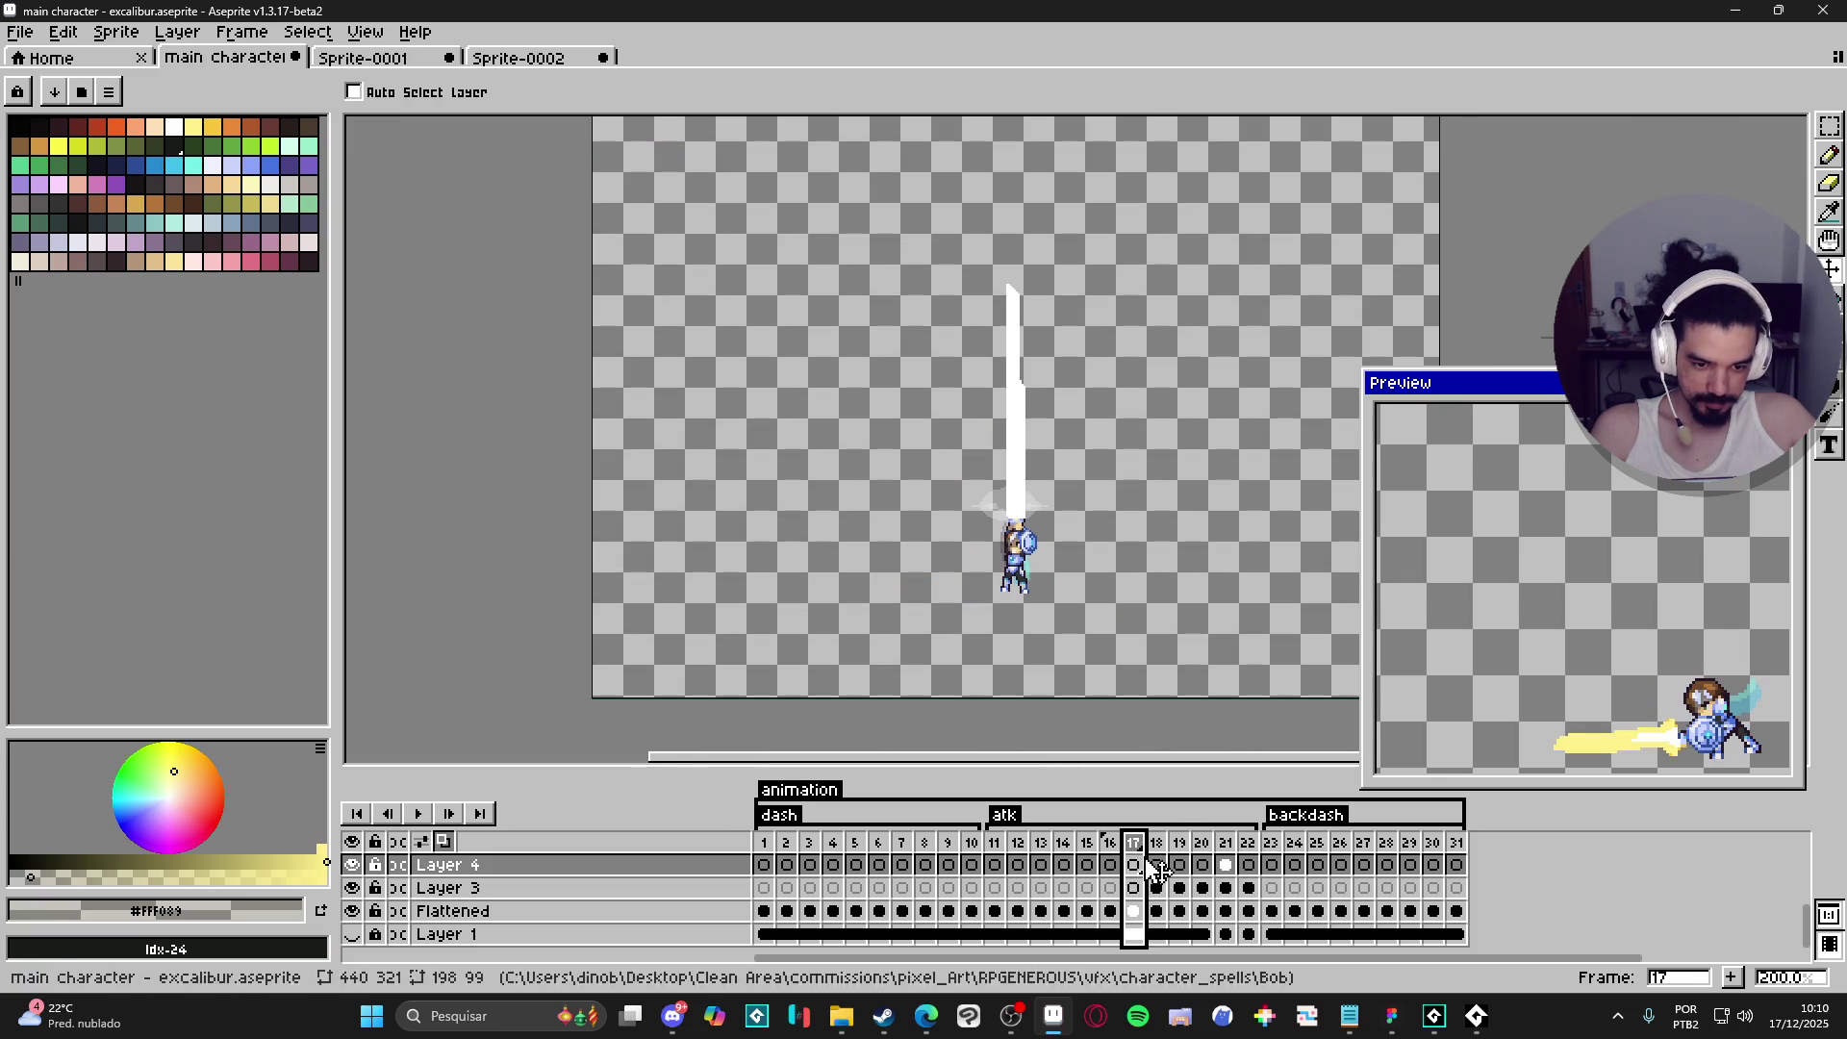
left_click(1180, 865)
left_click(1203, 865)
left_click(1226, 865)
left_click(1249, 865)
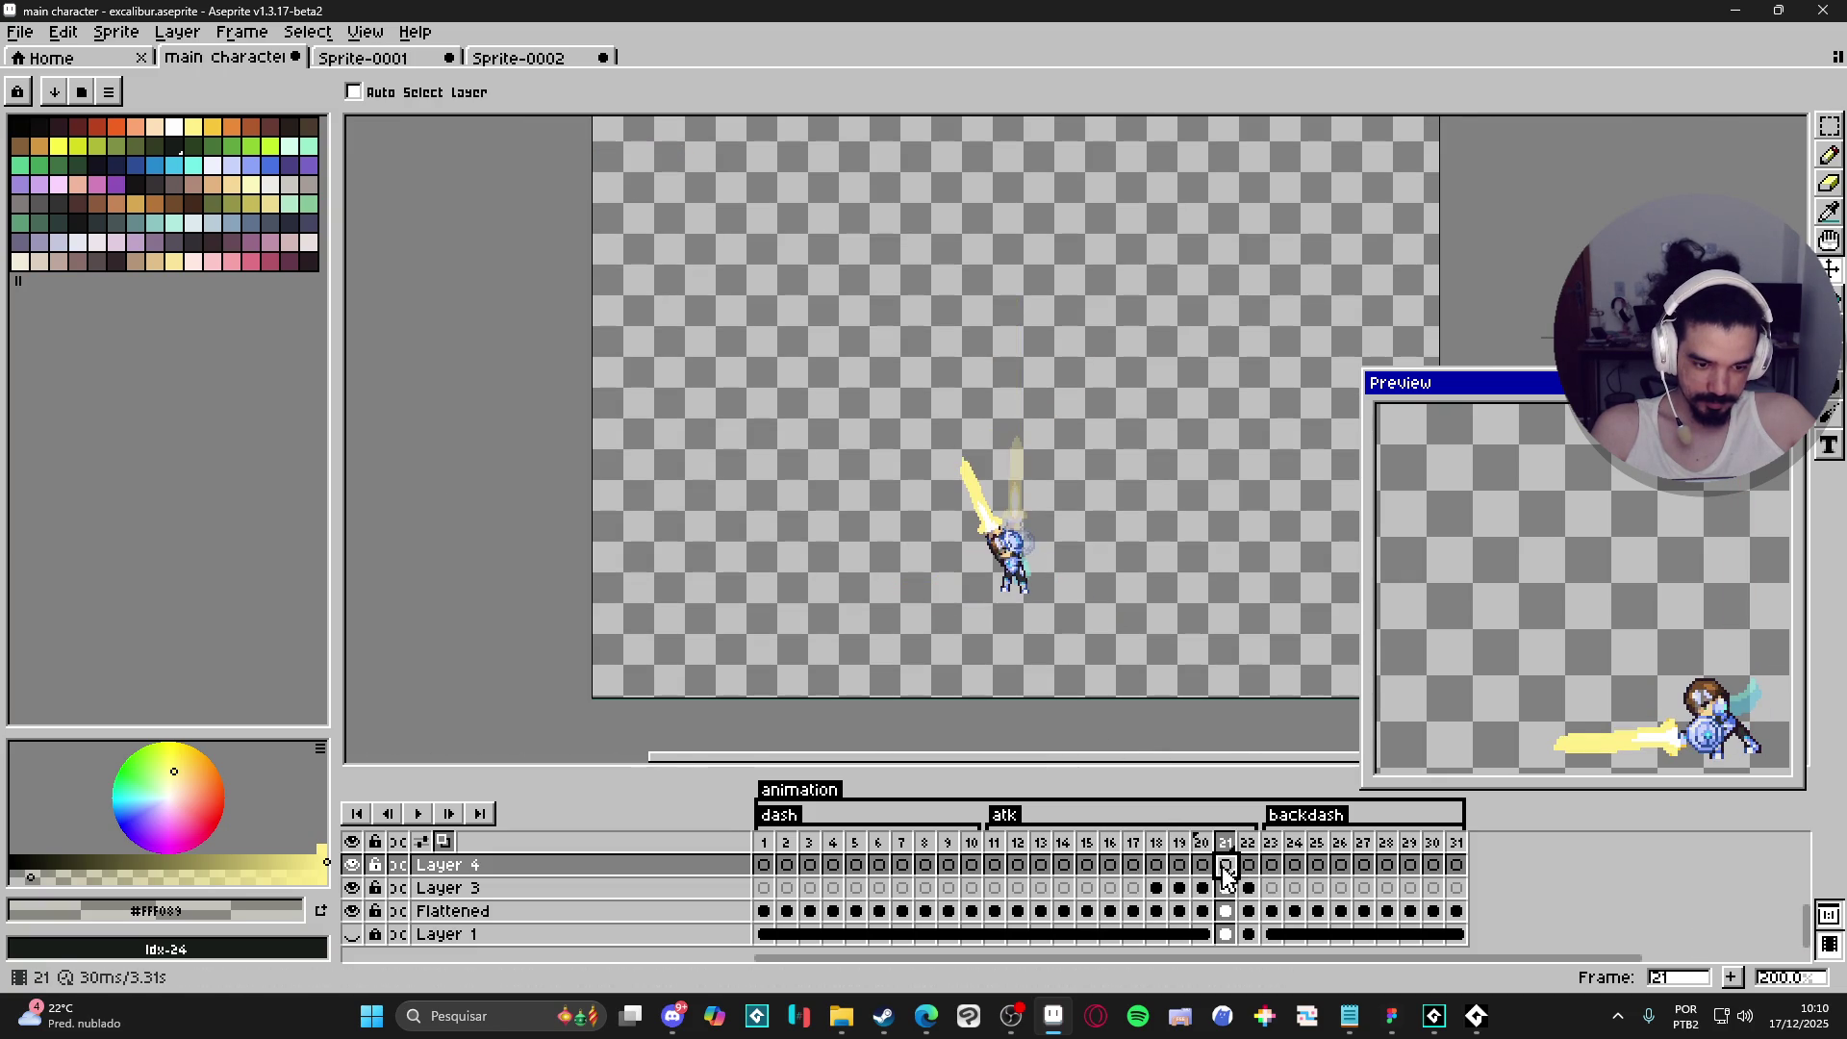
- Restore frames 22–26 and clear Layer 4's old blast from them
key("ctrl+z")
key("ctrl+z")
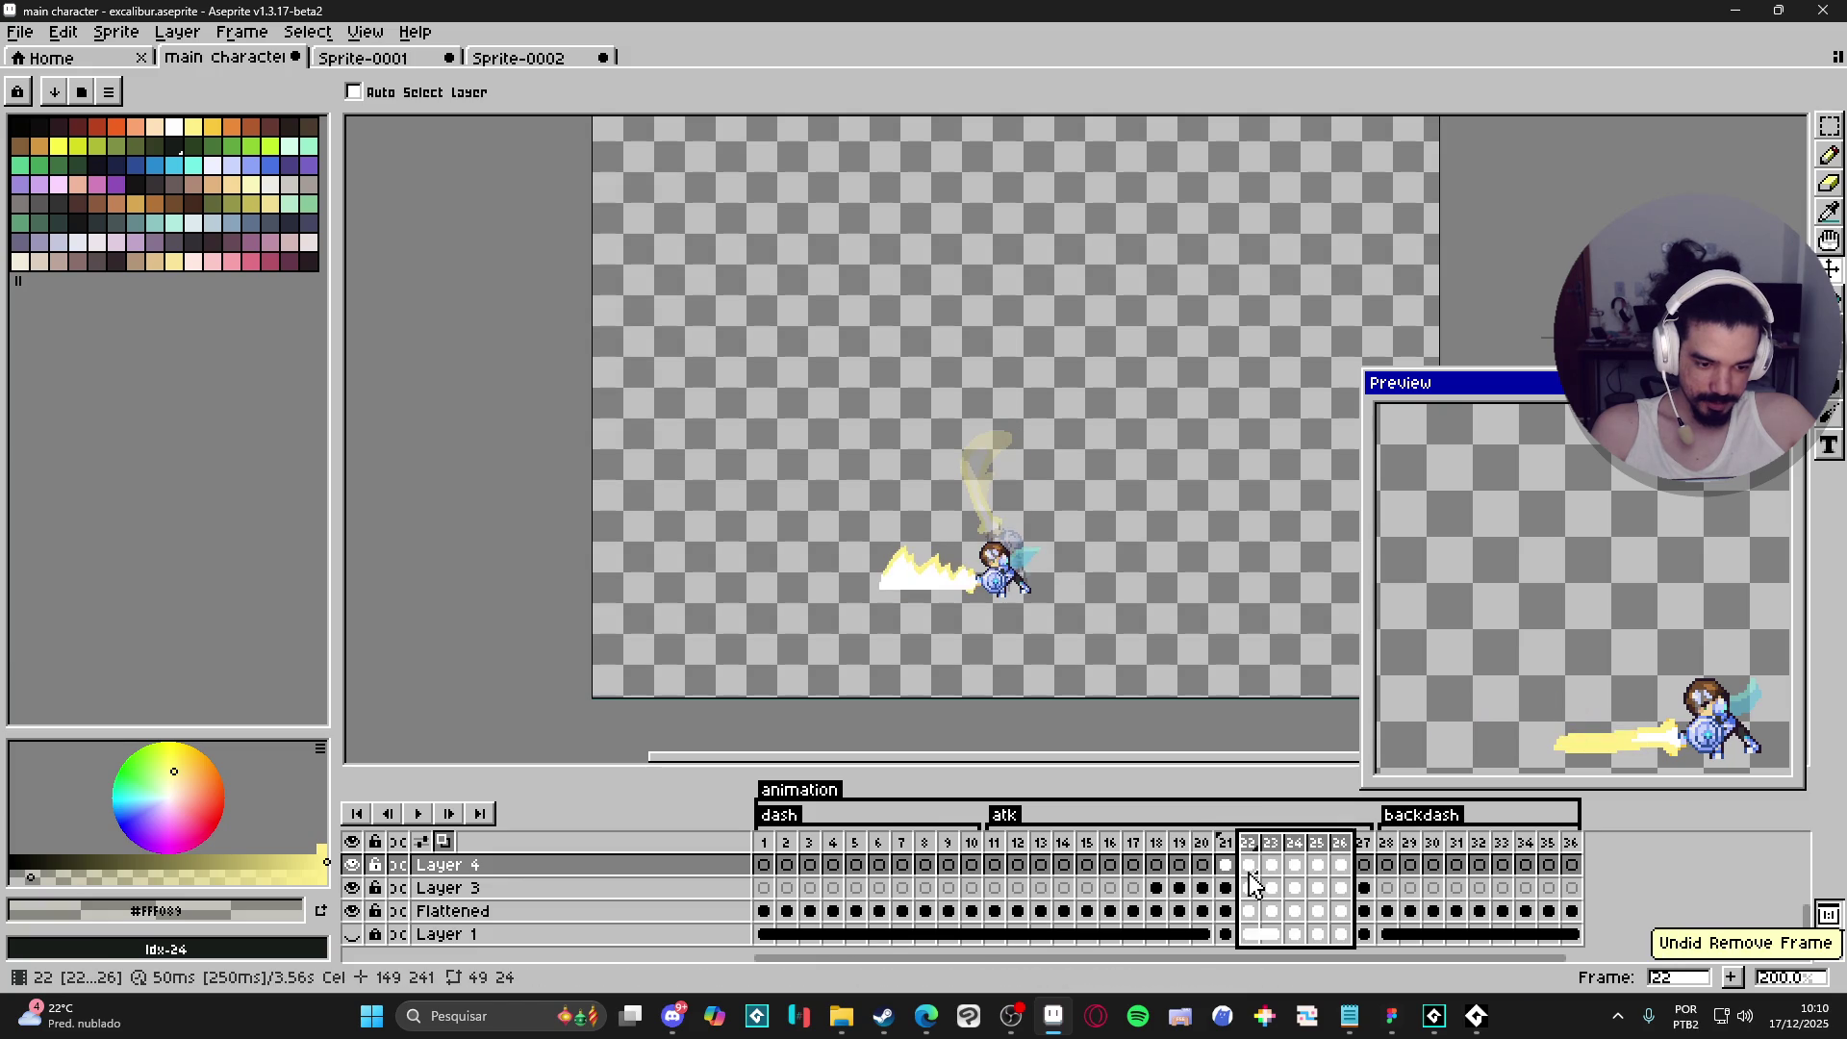
left_click(1342, 868)
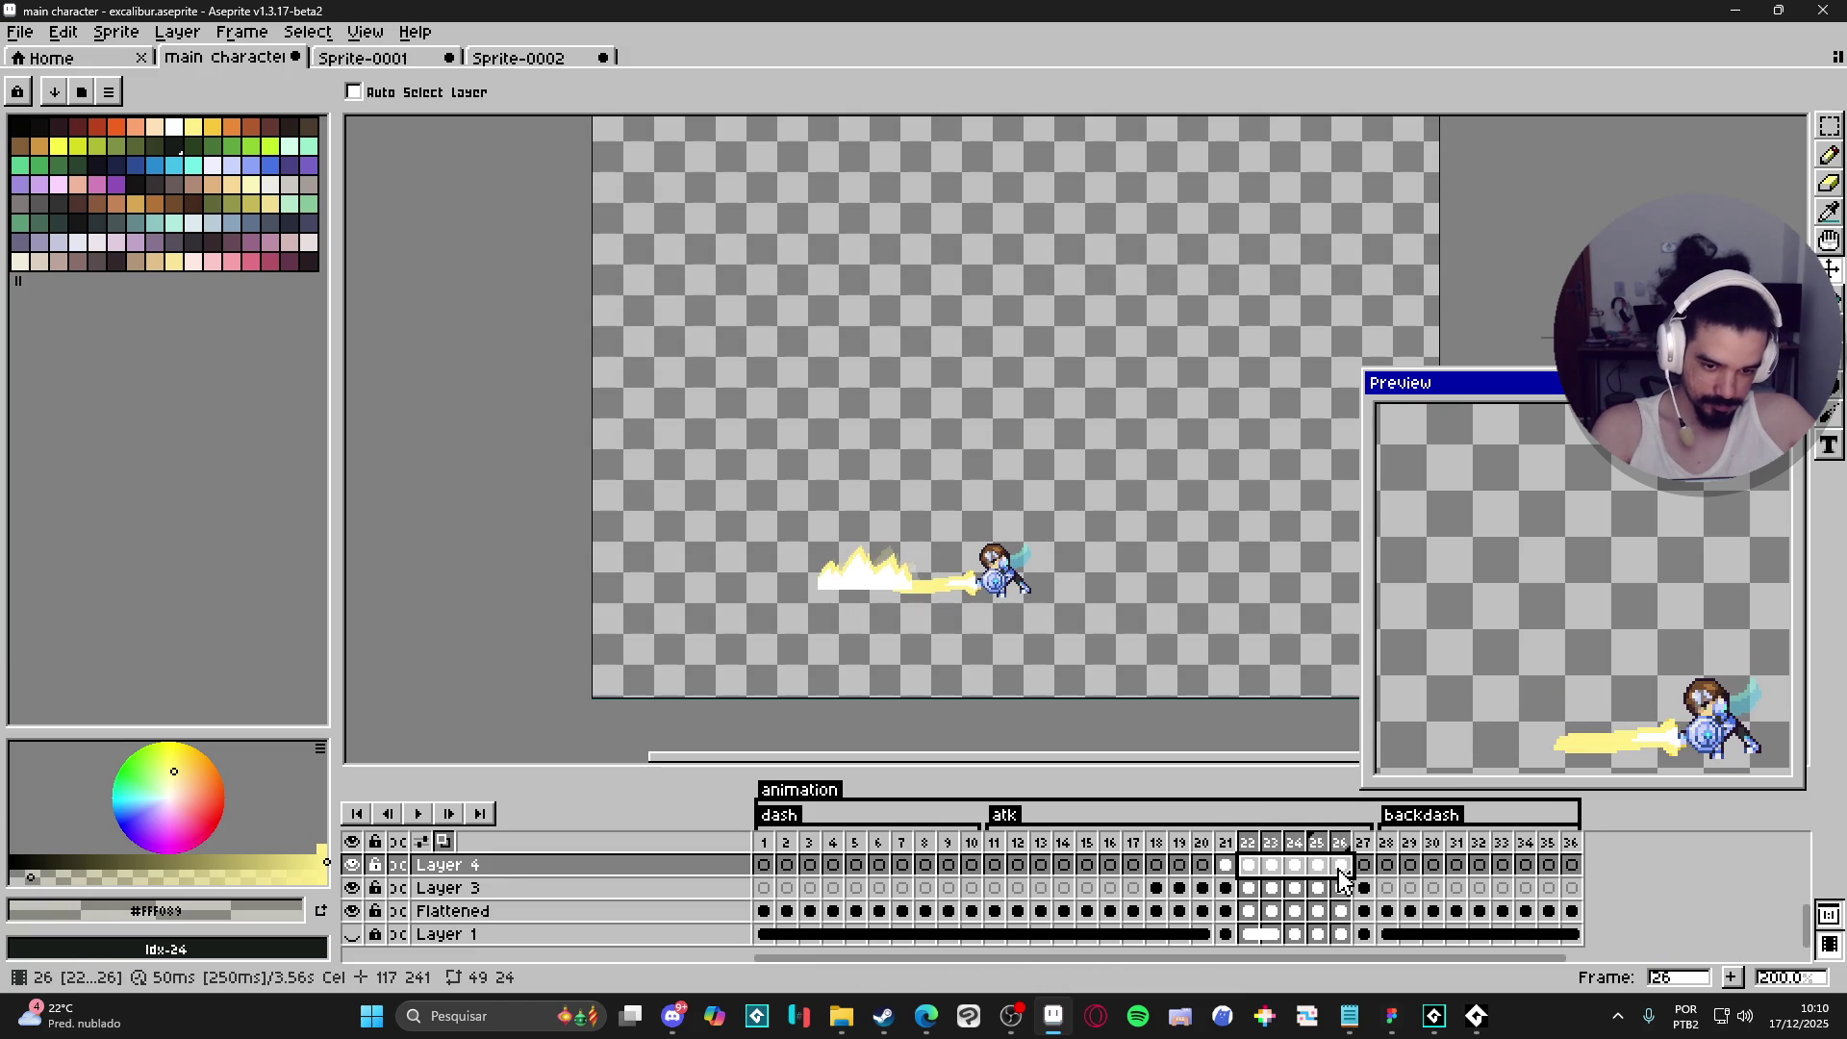
key("Delete")
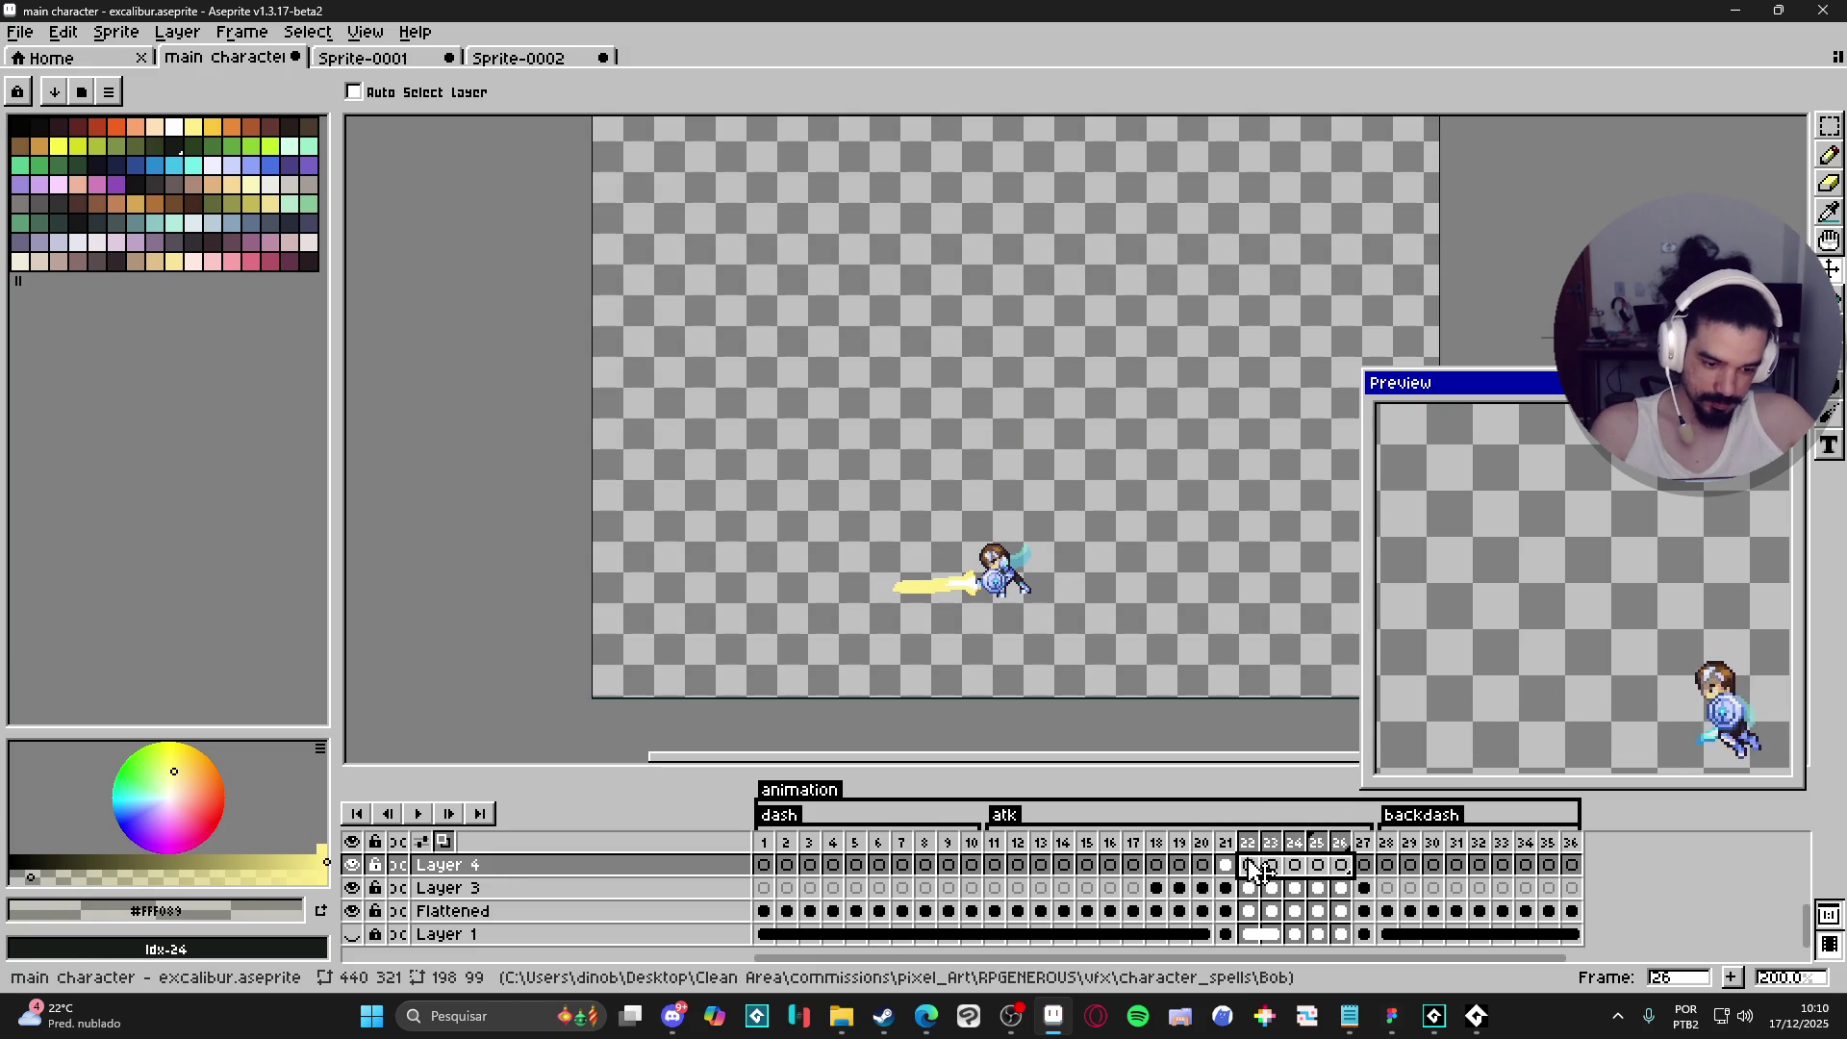
- Paste the Sprite-0002 blast frames into 22–26 and drag it beside the knight's sword tip
key("ctrl+z")
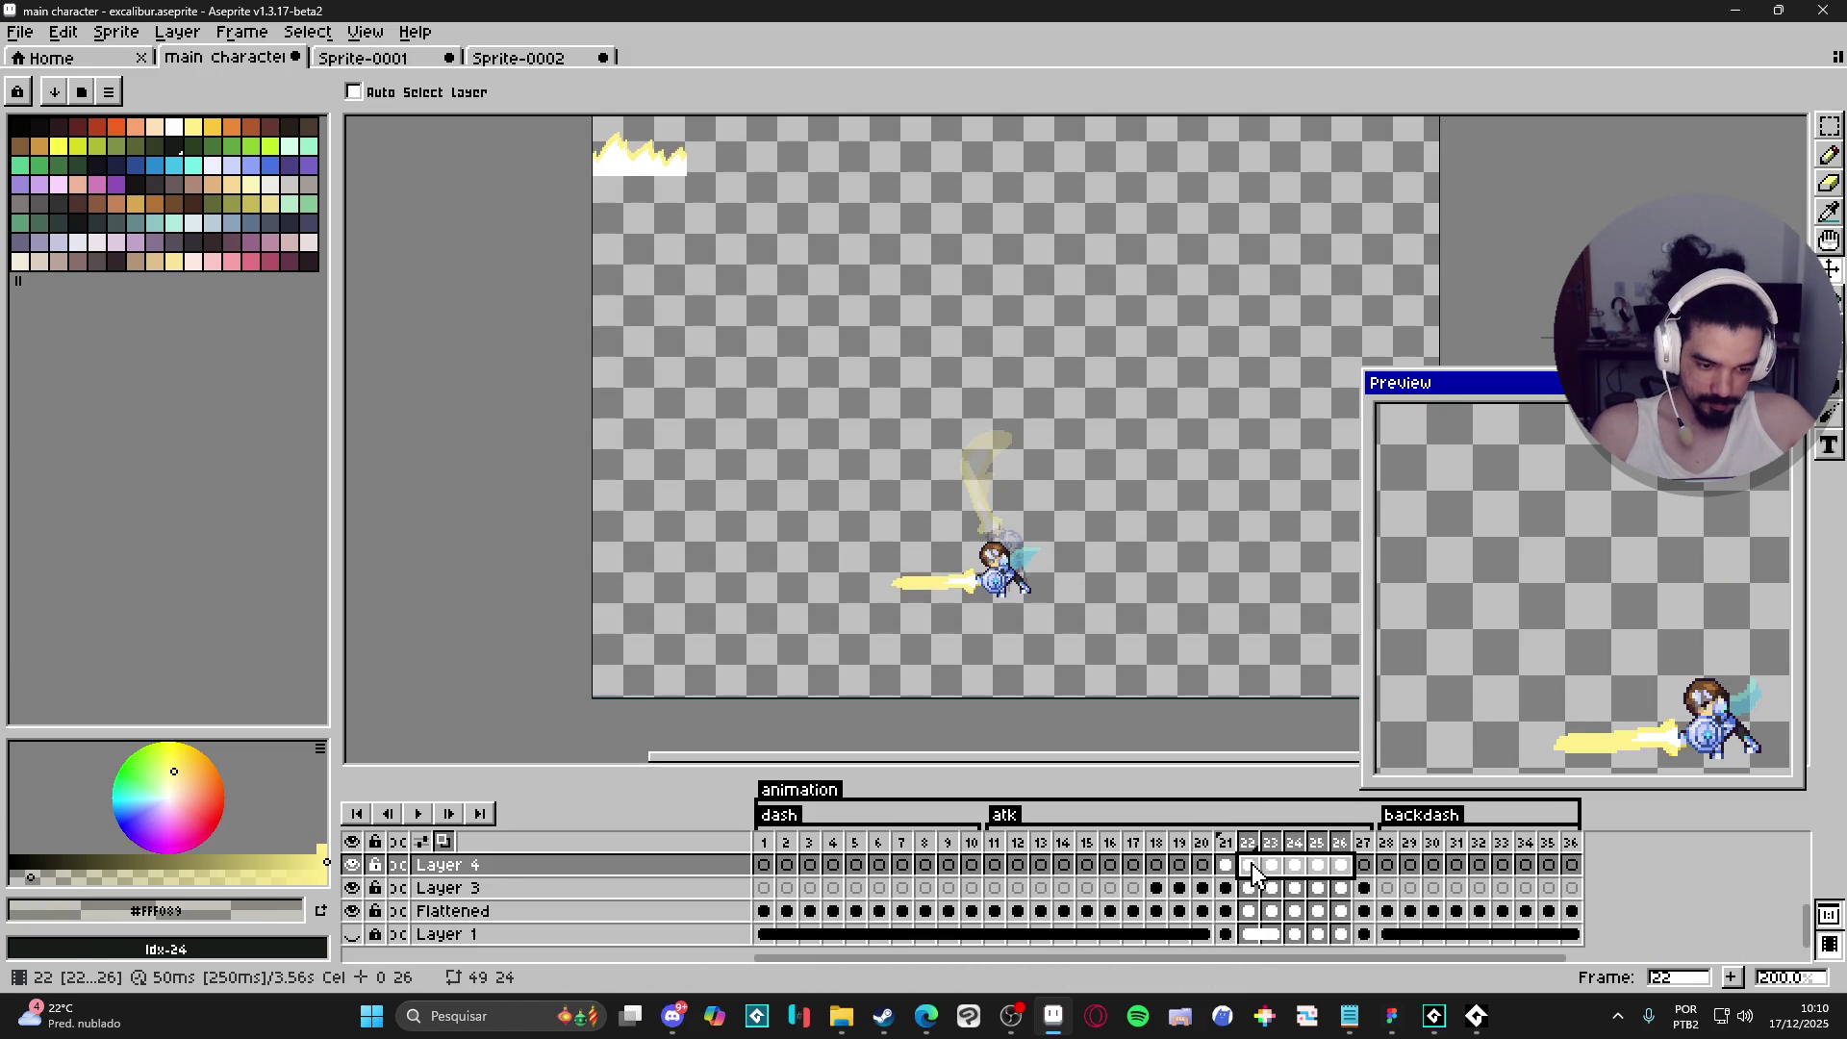
mouse_move(680, 157)
left_mouse_down()
mouse_move(959, 552)
mouse_move(959, 602)
mouse_move(1193, 628)
left_mouse_up()
scroll(967, 589, "up", 3)
scroll(967, 589, "up", 2)
scroll(955, 591, "down", 2)
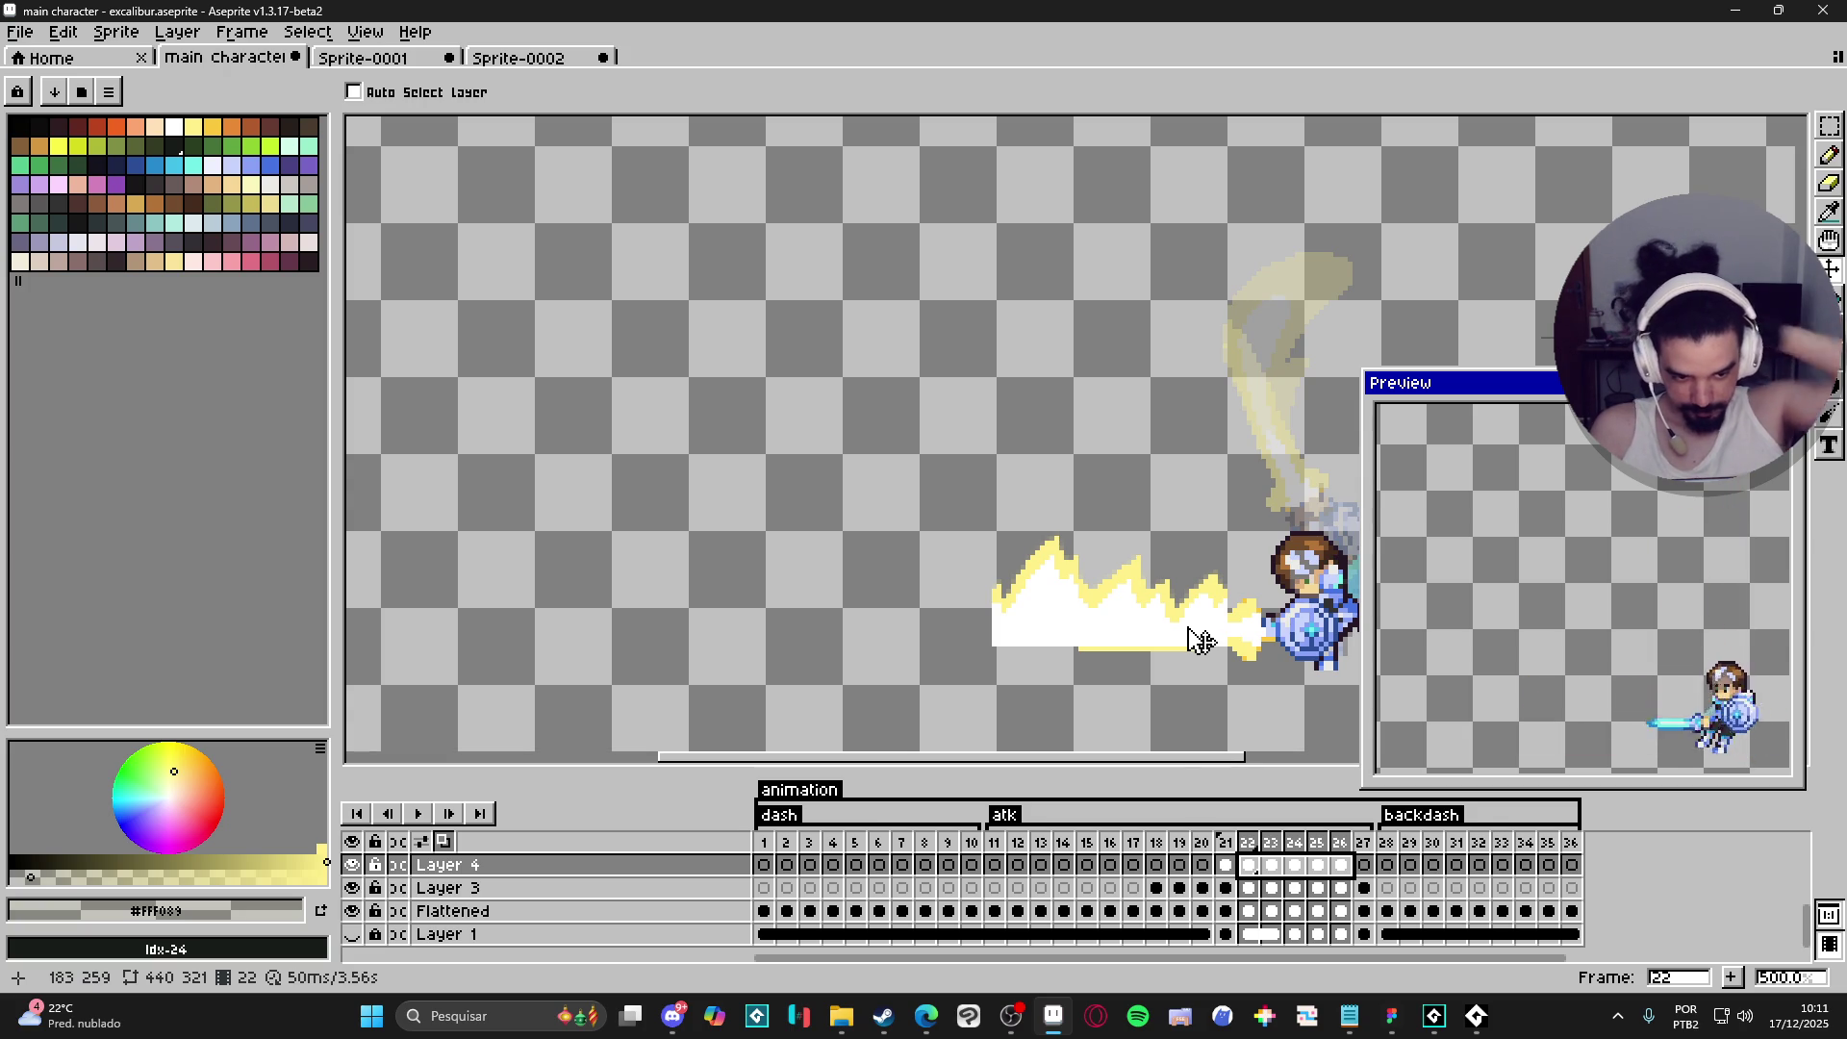
- Undo the pasted cels twice, return to frame 22, and pick the Rectangular Marquee tool
key("Escape")
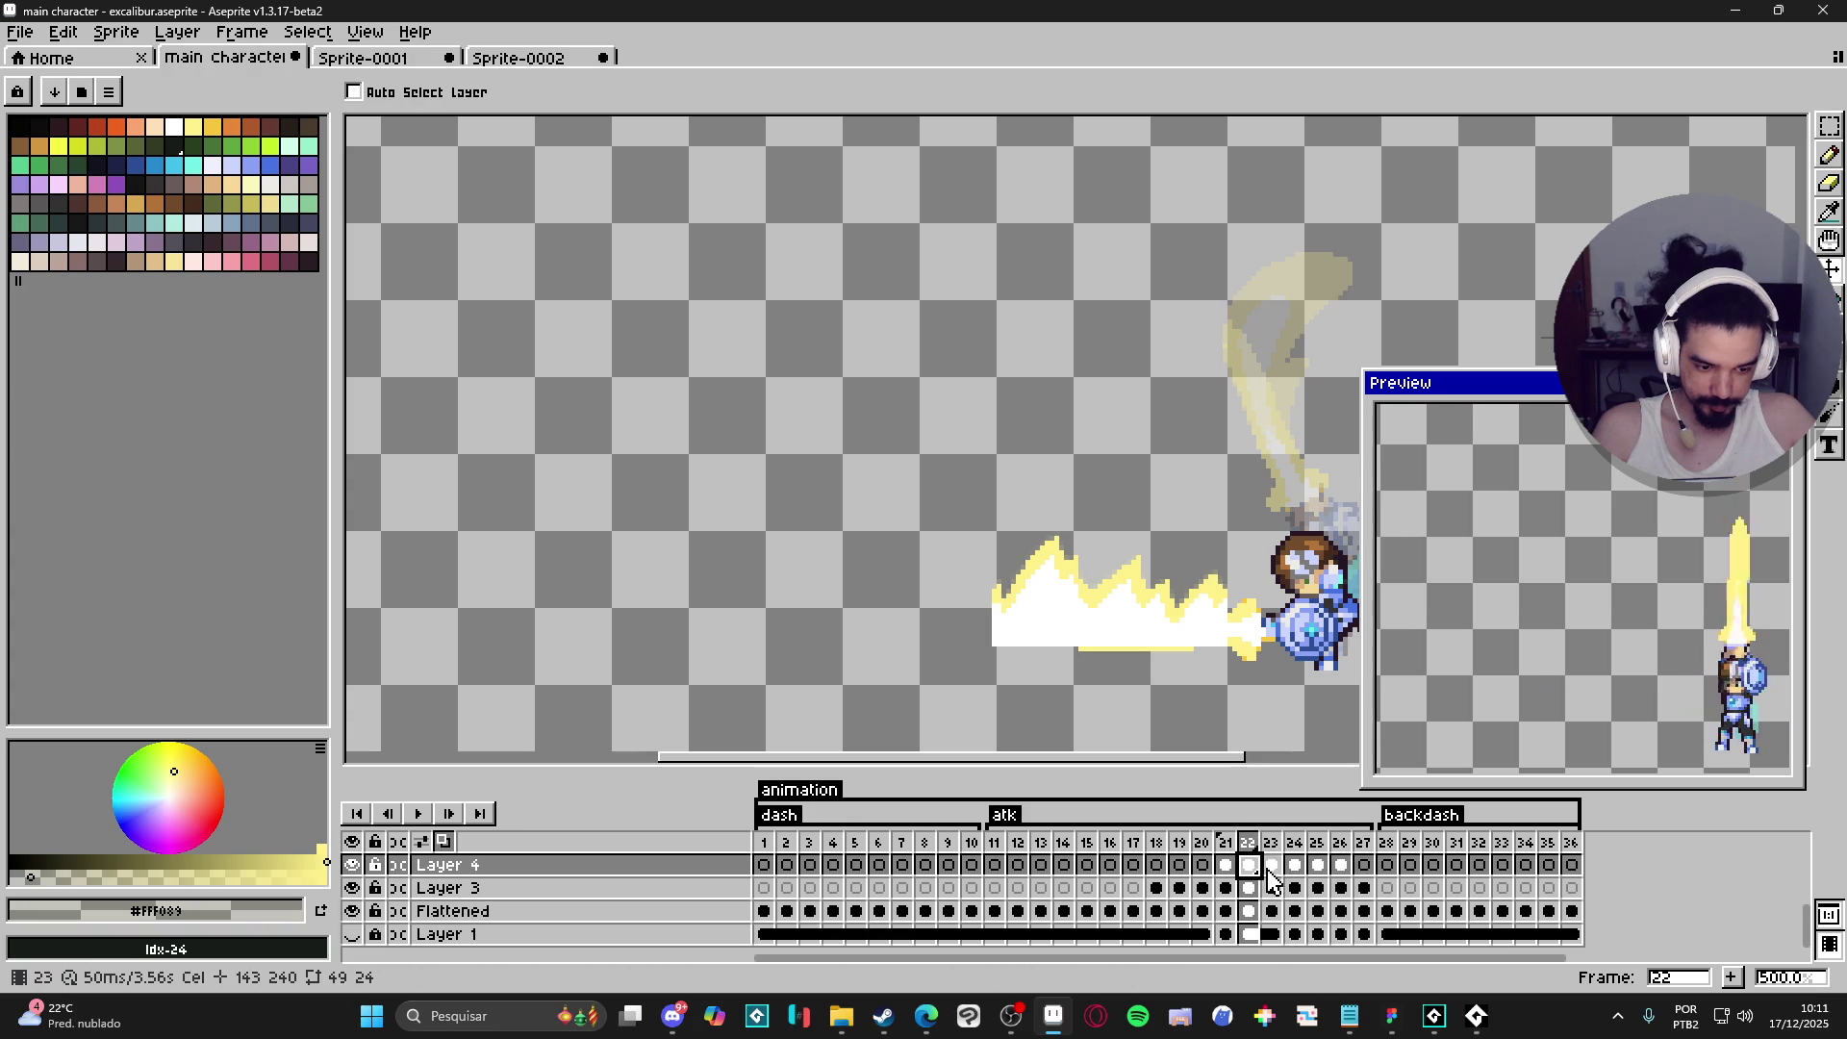
left_click(1271, 868)
key("ctrl+s")
key("ctrl+z")
key("ctrl+z")
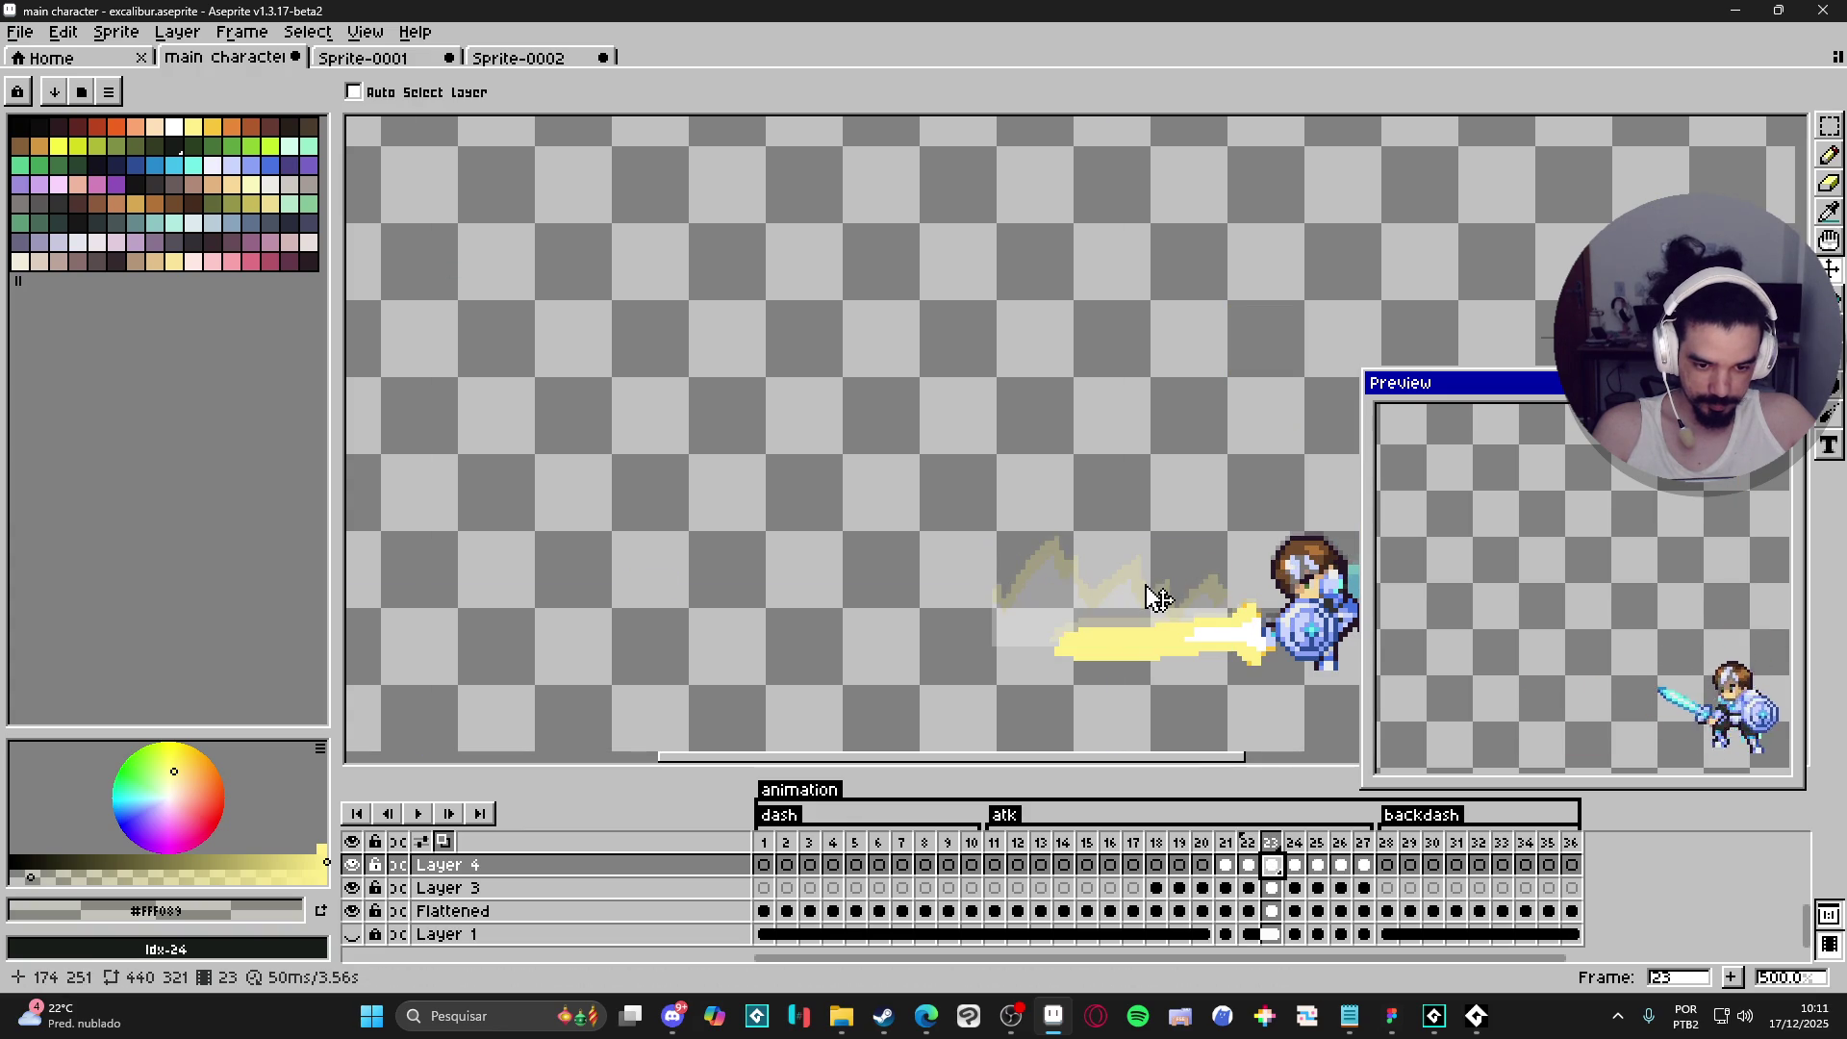
left_click(1248, 865)
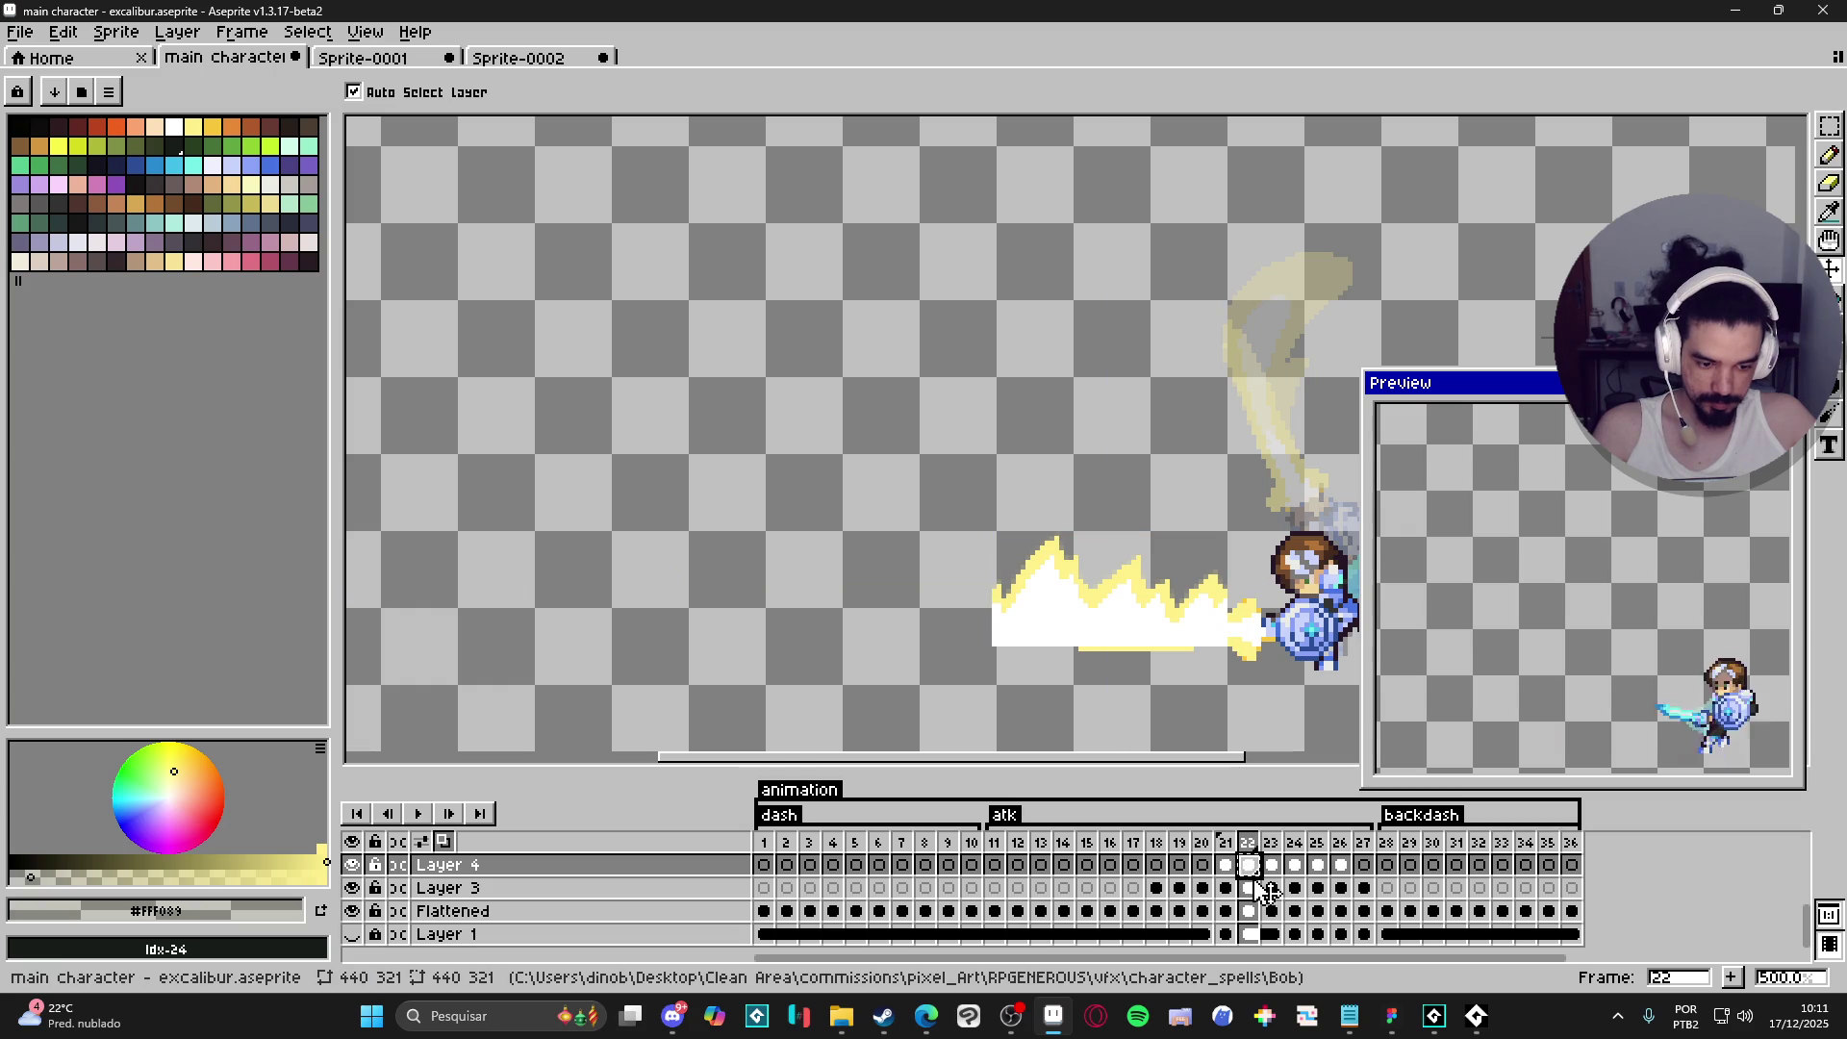
left_click(1831, 130)
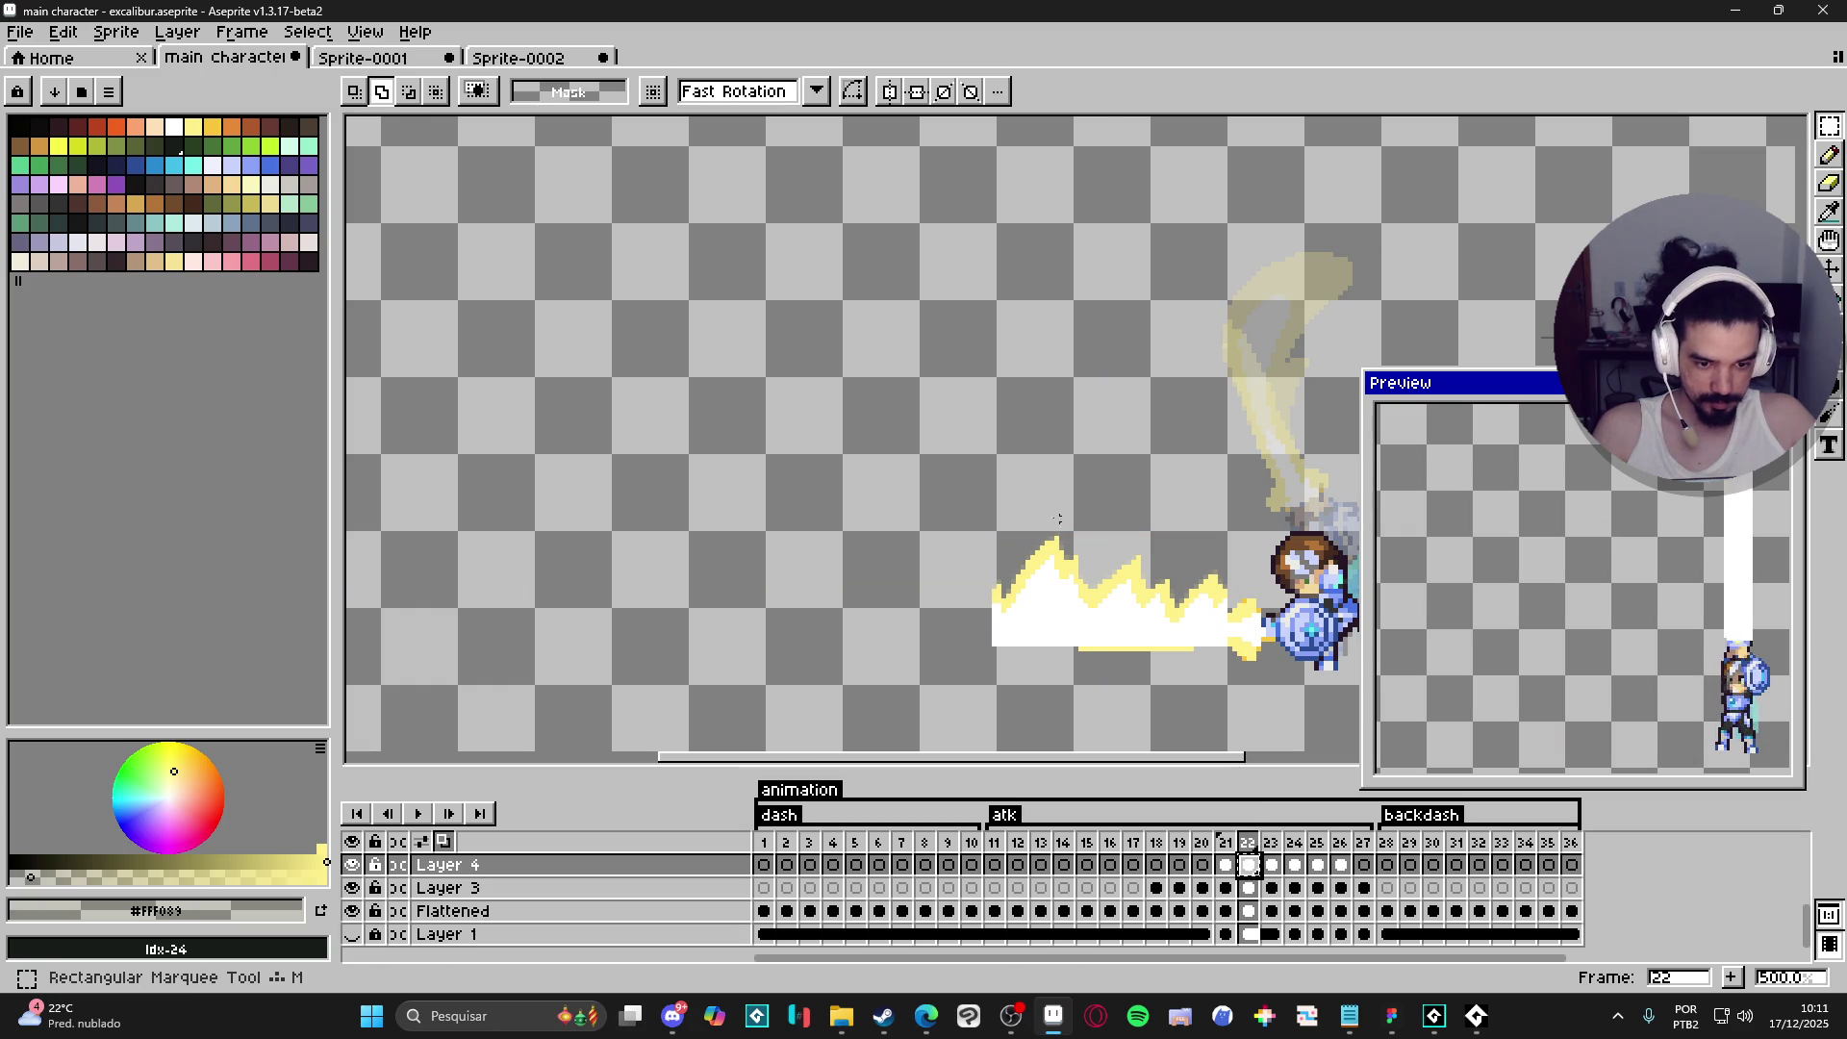
- Duplicate frame 22's white flash onto frame 23, offset up and to the left
left_click_drag(701, 280, 1246, 712)
key("ctrl+c")
left_click(1271, 843)
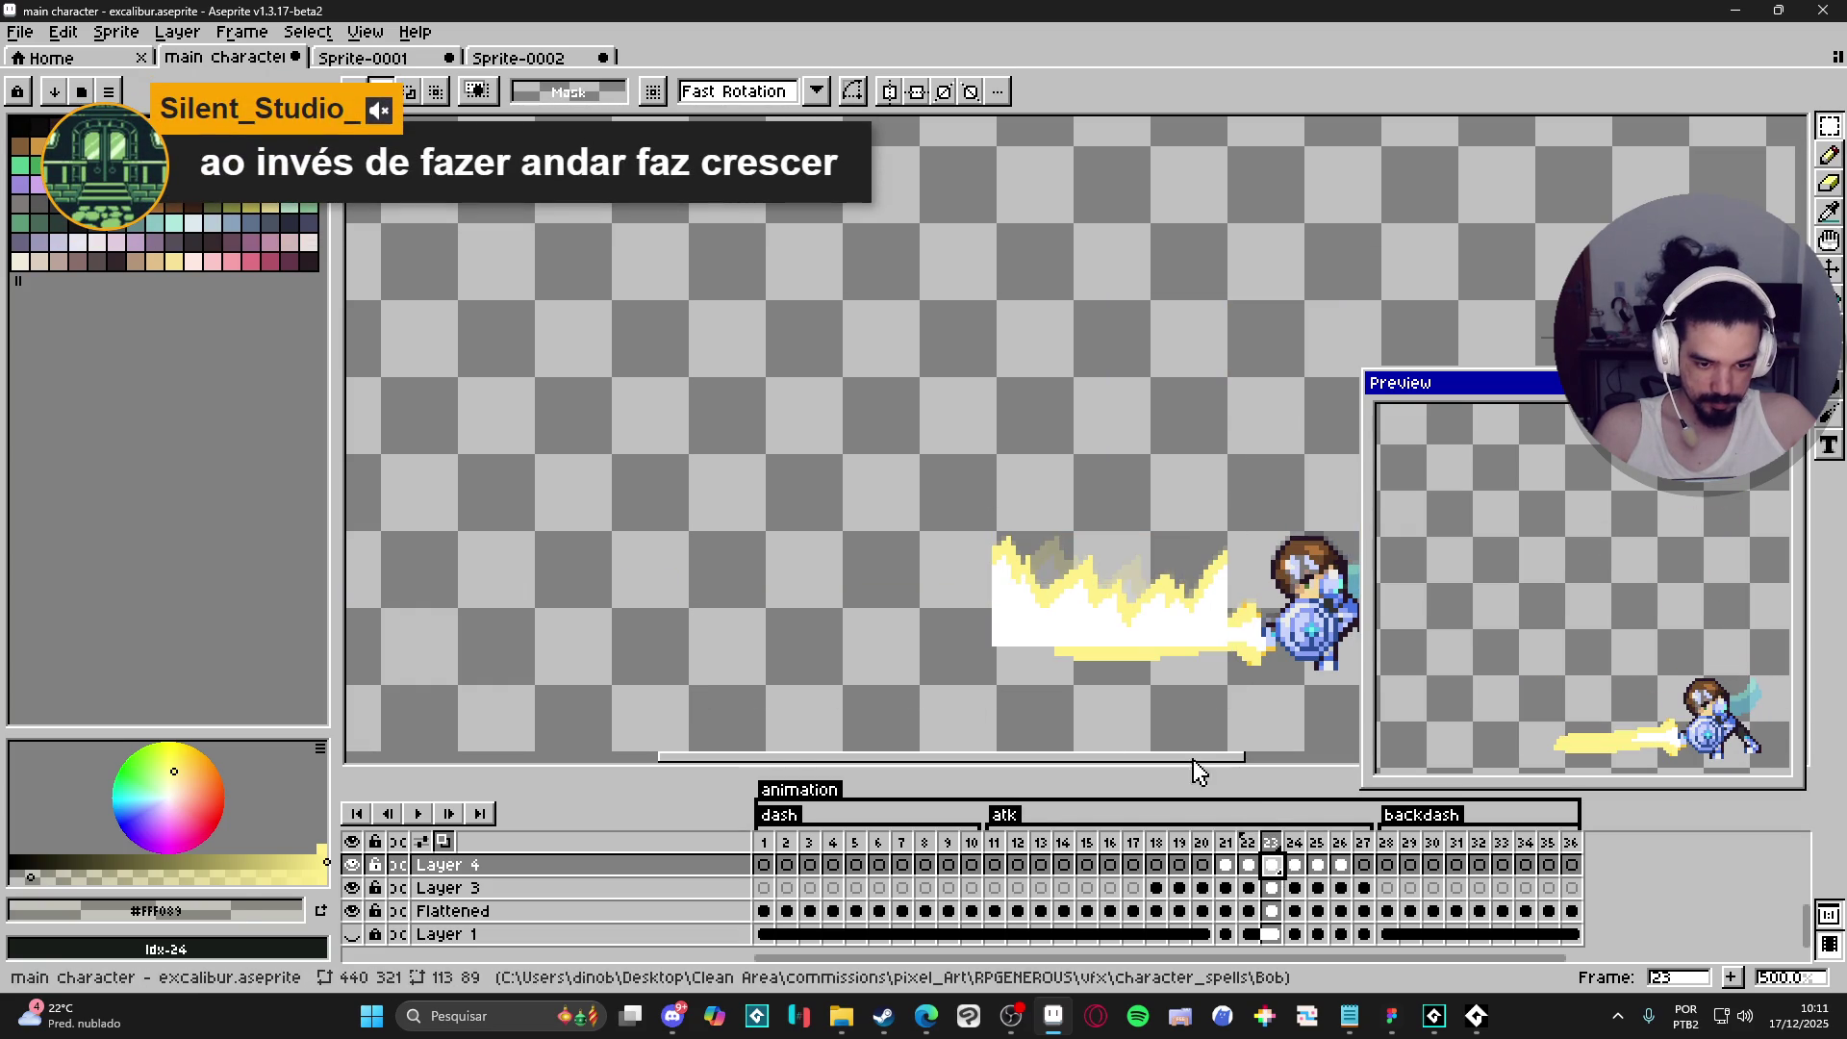
key("ctrl+v")
mouse_move(1101, 594)
left_mouse_down()
mouse_move(845, 608)
mouse_move(898, 573)
mouse_move(1002, 586)
mouse_move(998, 561)
mouse_move(1004, 588)
mouse_move(1090, 594)
mouse_move(847, 527)
mouse_move(813, 453)
left_mouse_up()
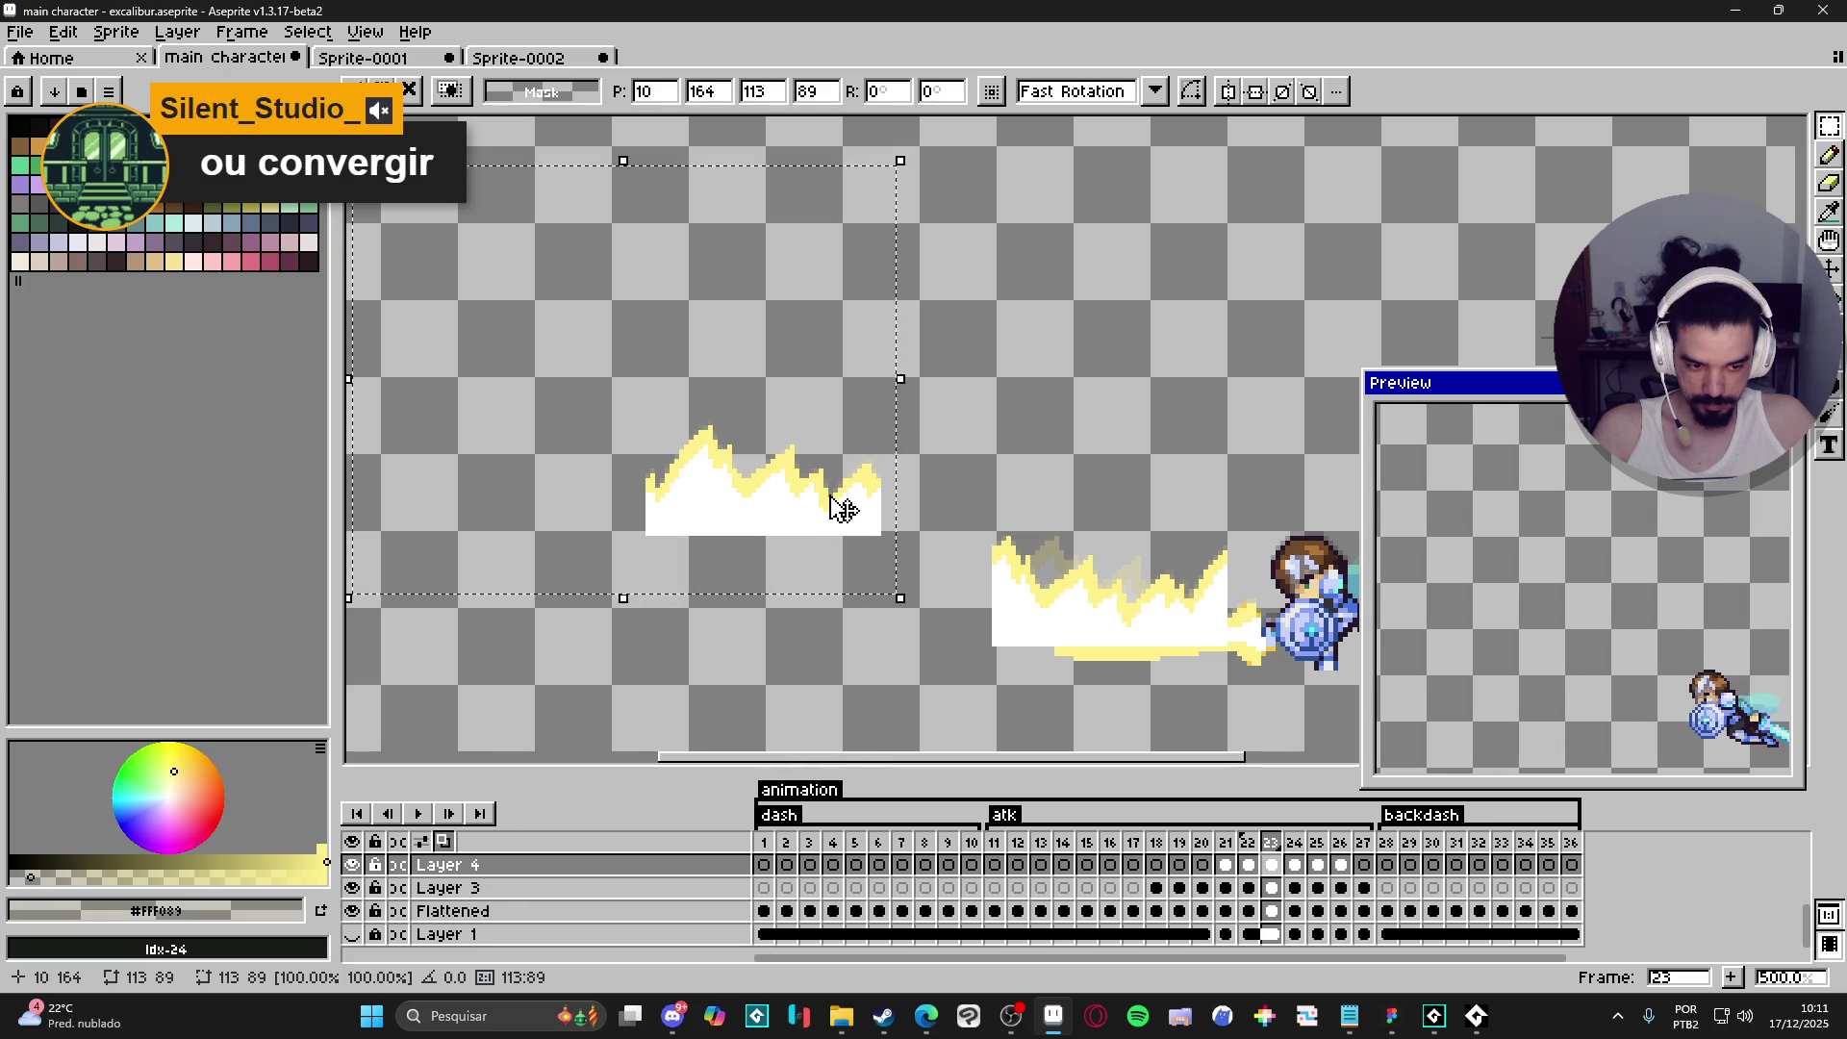
key("ctrl+d")
left_click(1248, 883)
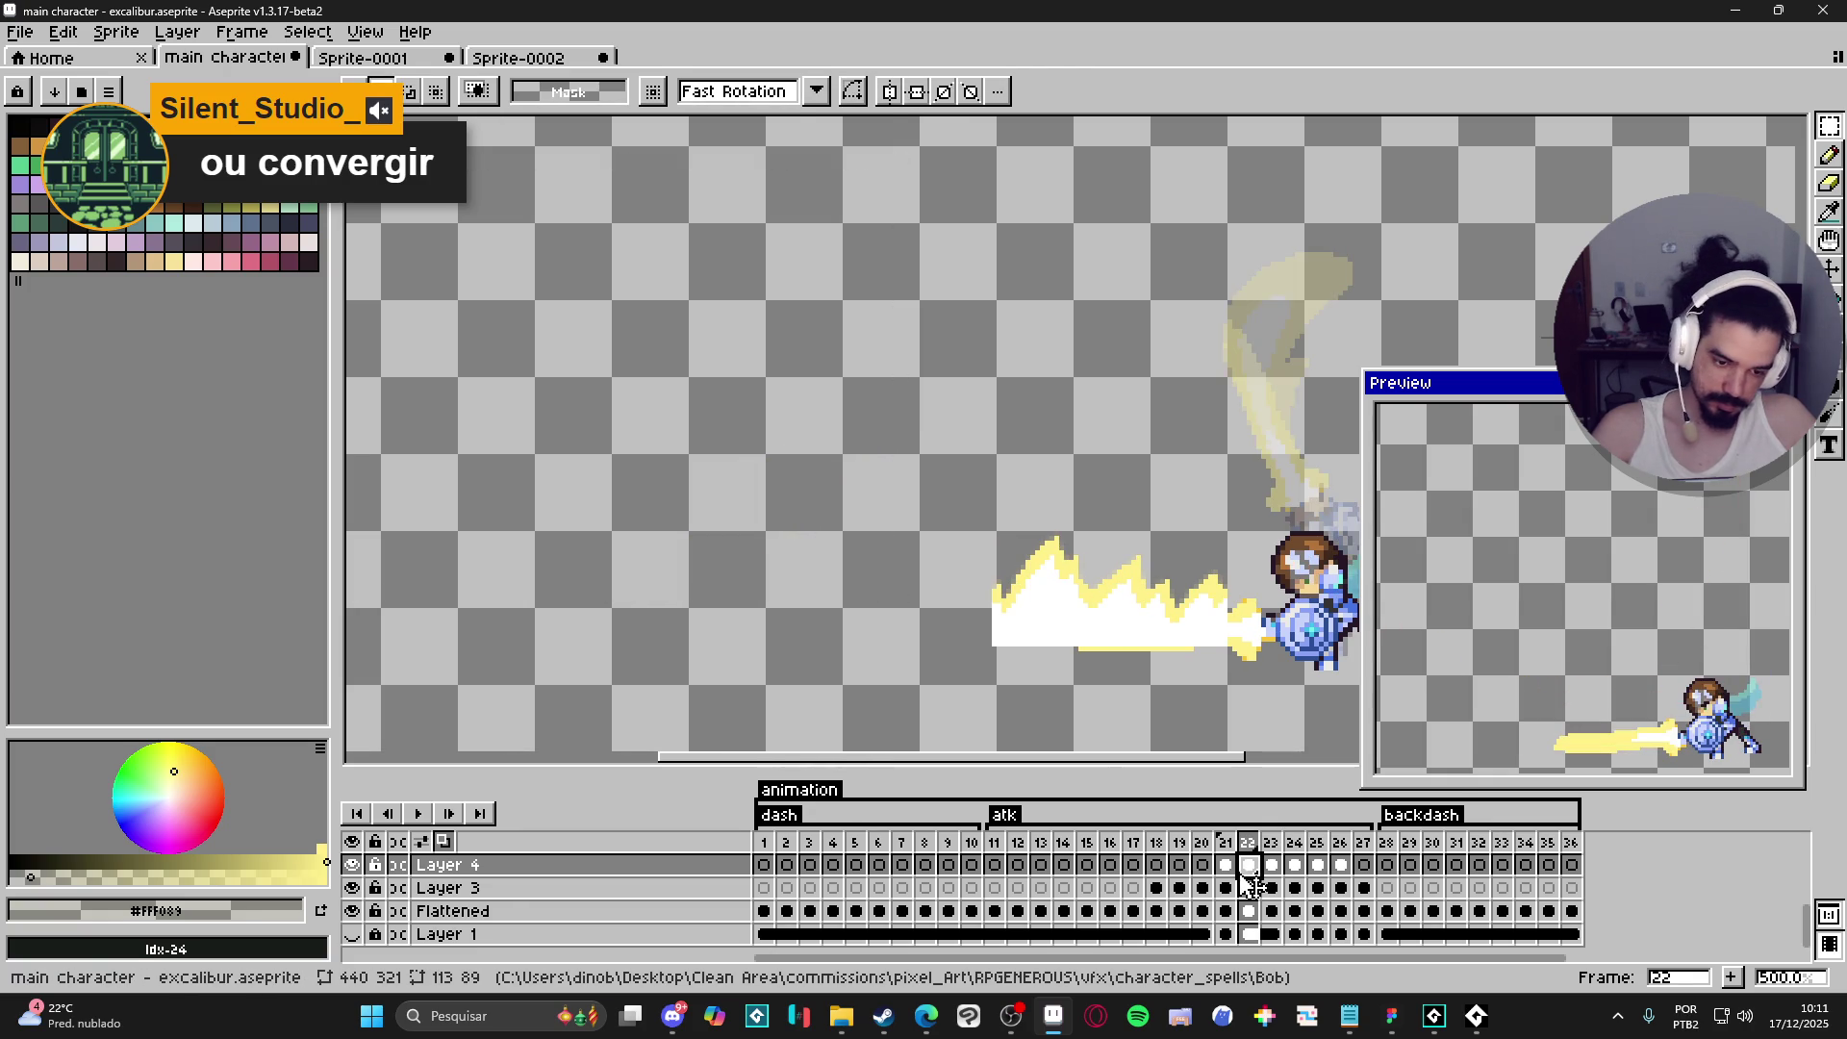
- On frame 22, shift the Layer 4 flash and erase the part covering the knight
left_click(1272, 865)
left_click(1318, 865)
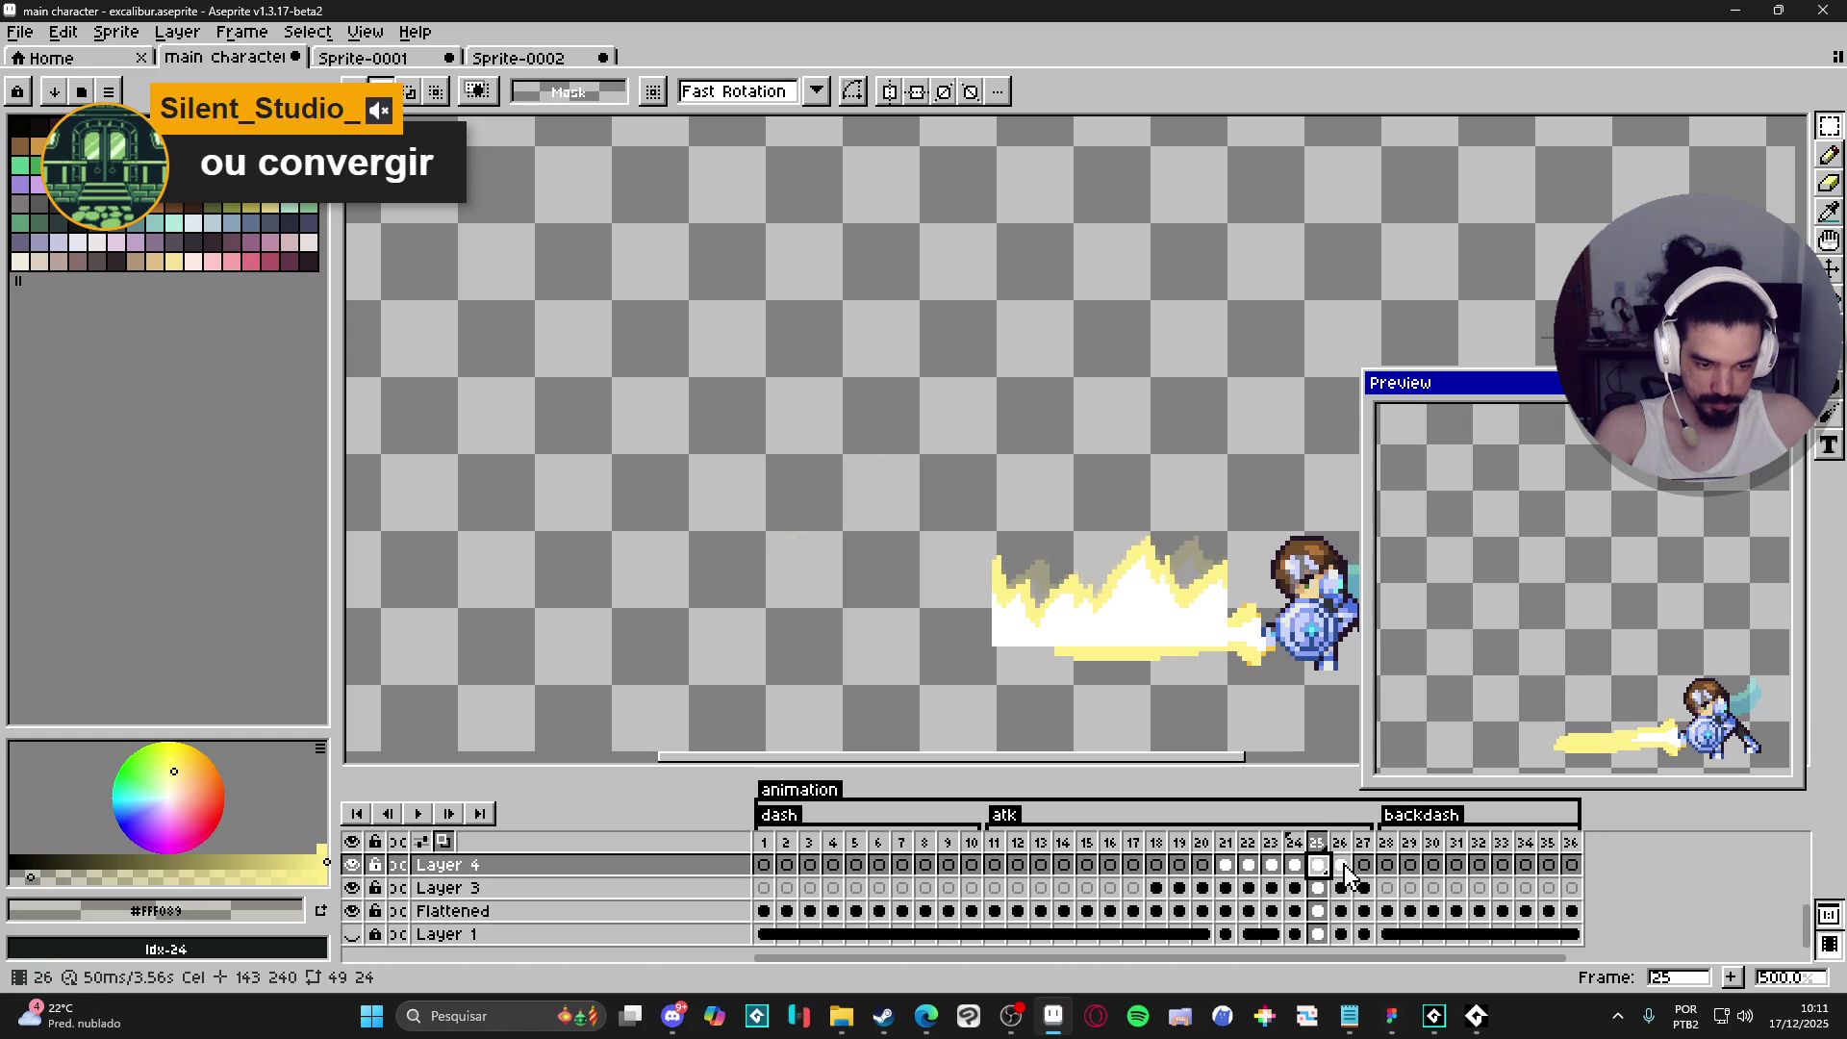
left_click(1341, 865)
left_click(1255, 879)
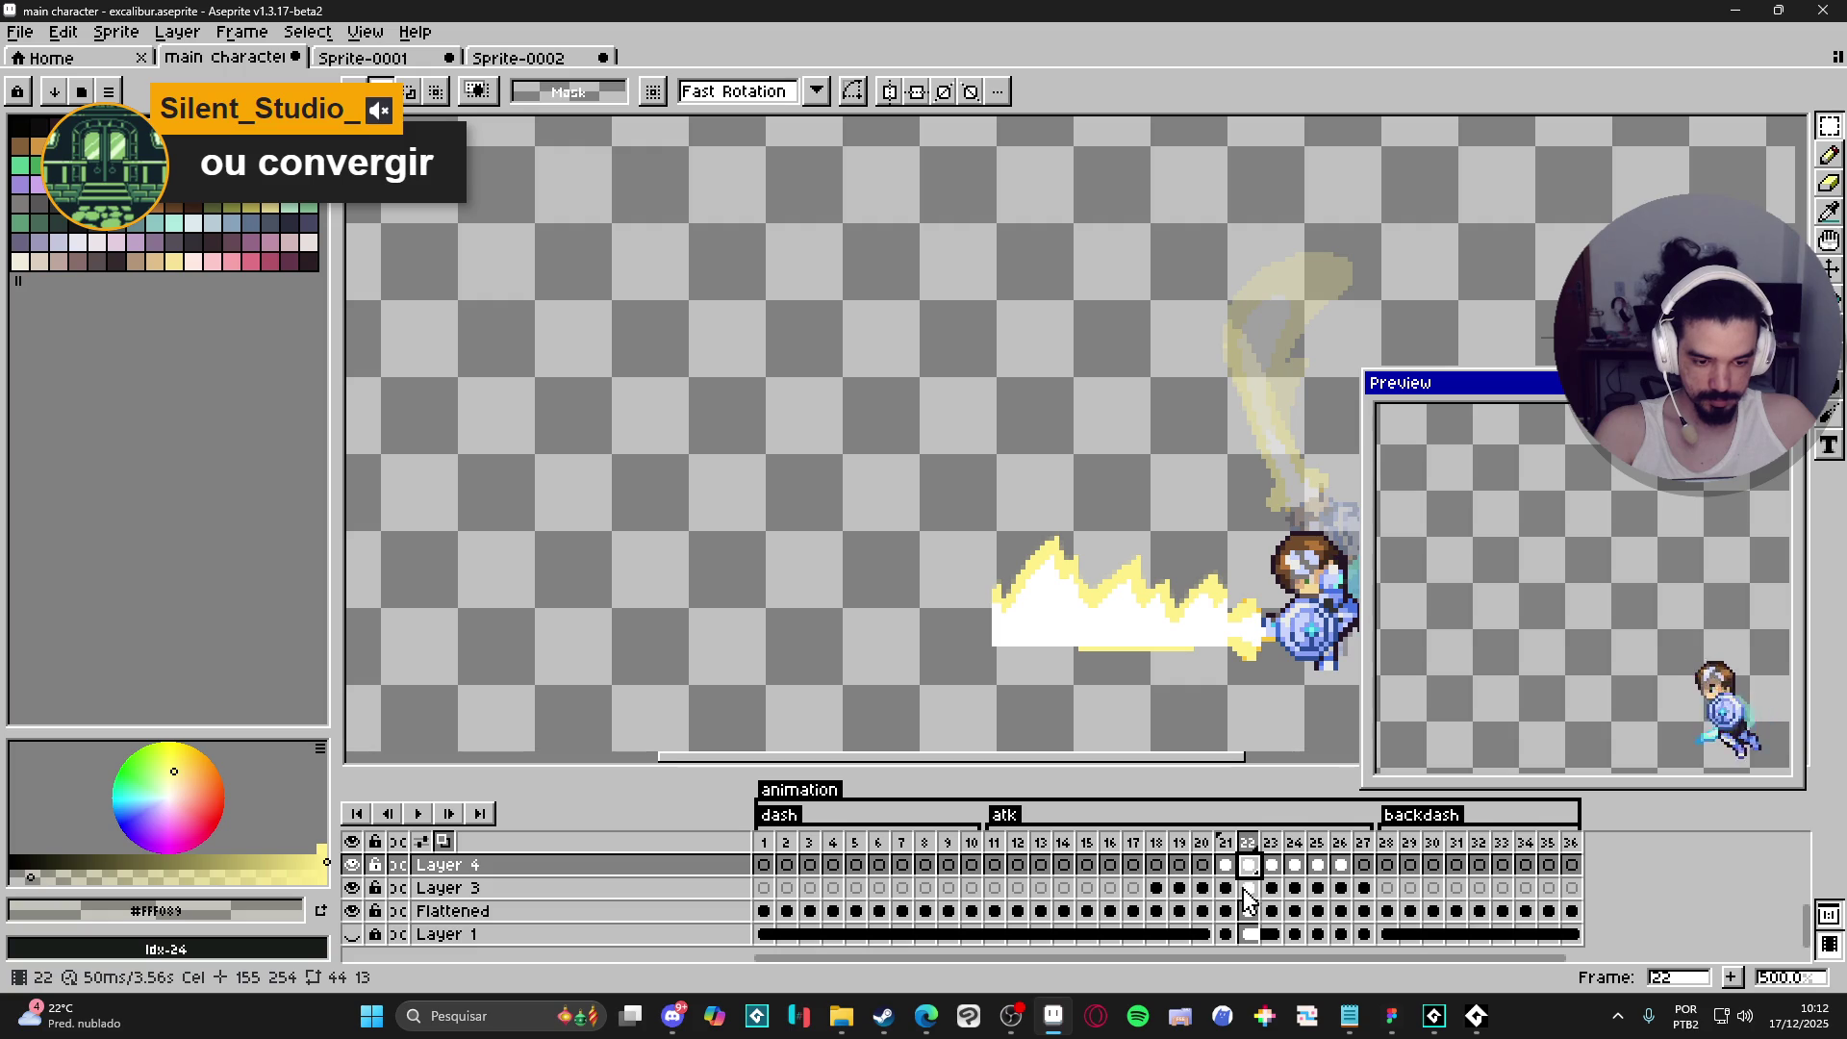
left_click(1225, 841)
left_click(1248, 842)
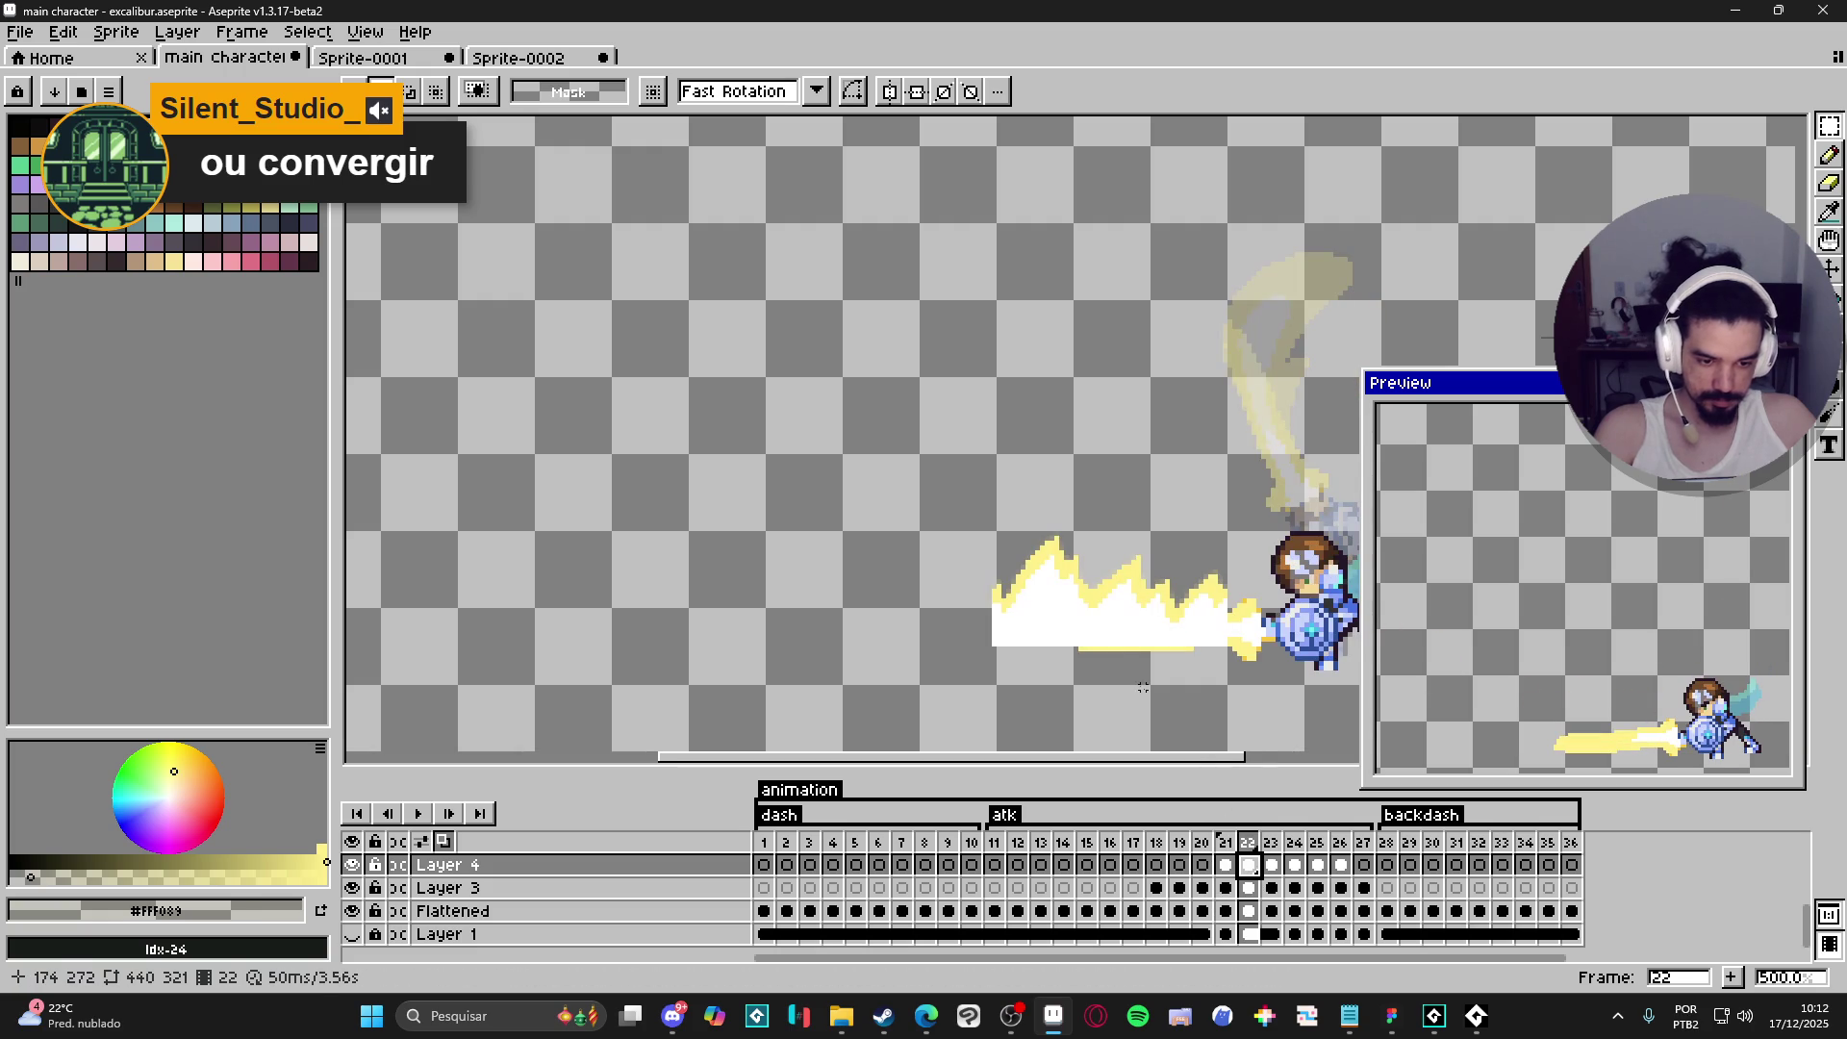
mouse_move(1090, 630)
left_mouse_down()
mouse_move(1277, 638)
mouse_move(1049, 626)
left_mouse_up()
key("e")
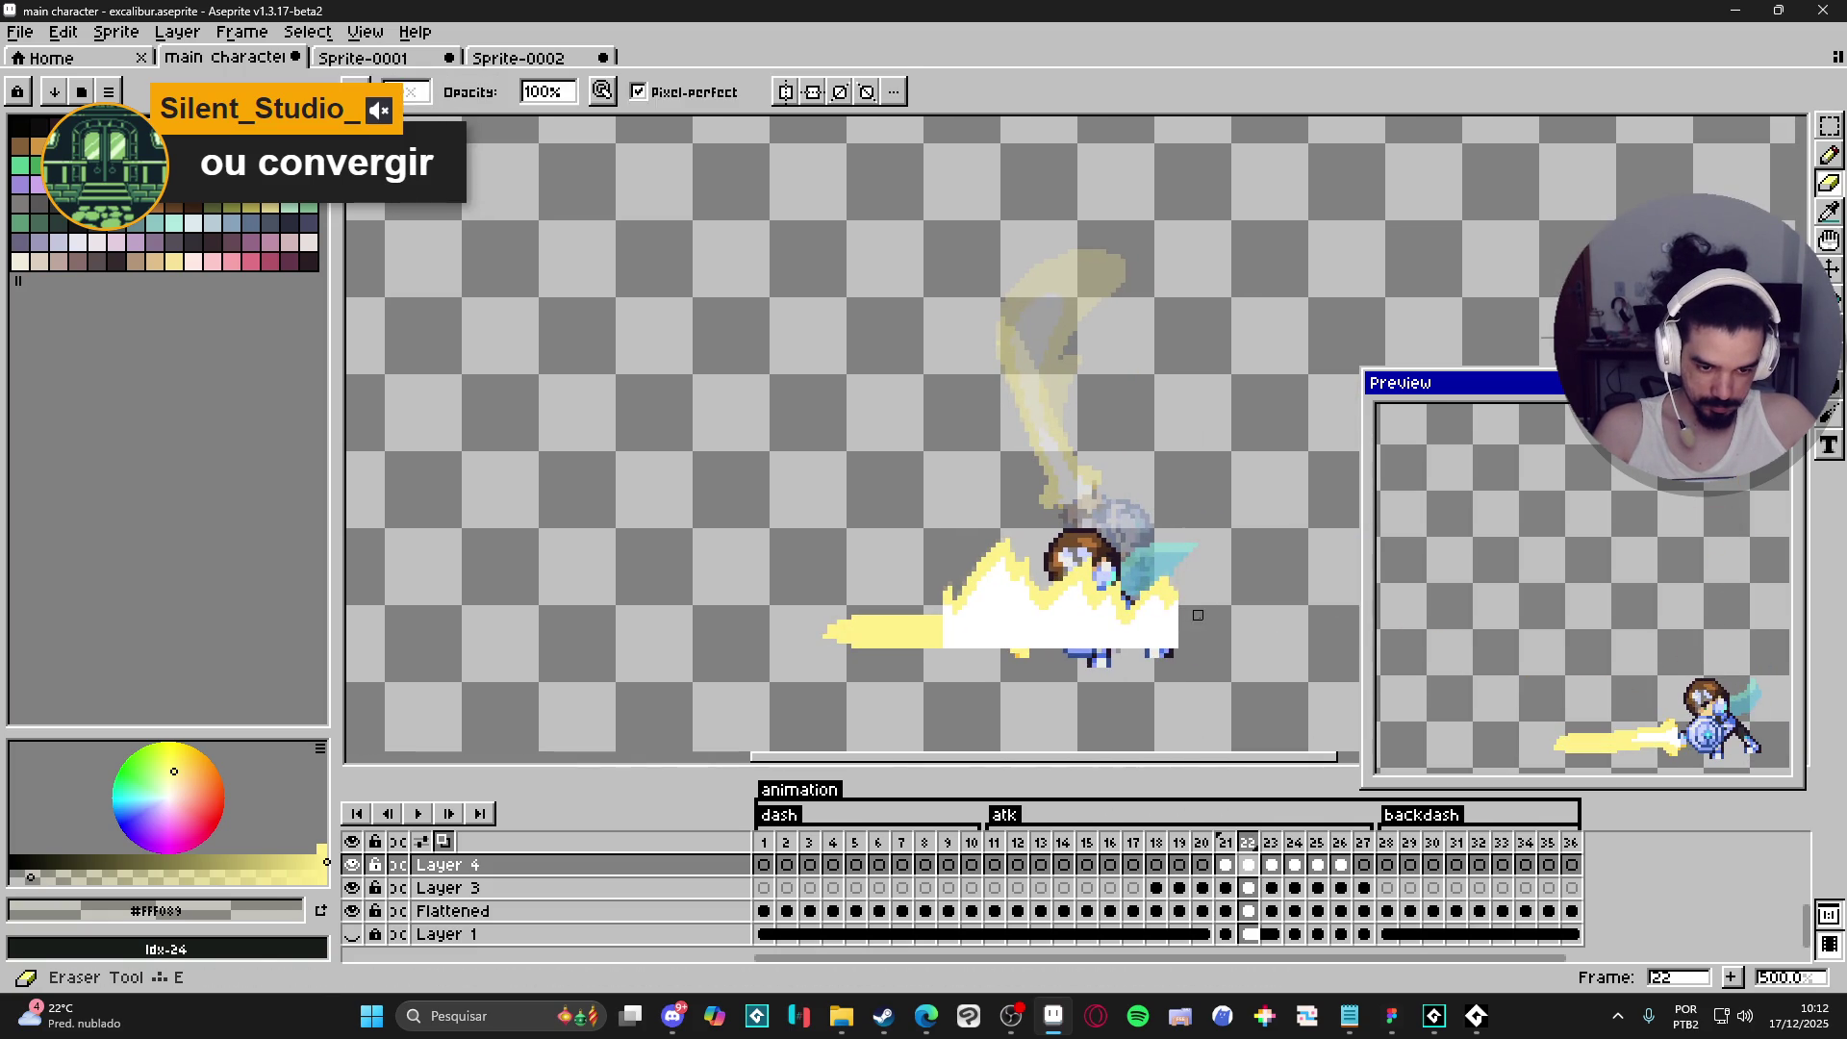
scroll(1154, 615, "up", 5)
left_click(1118, 601)
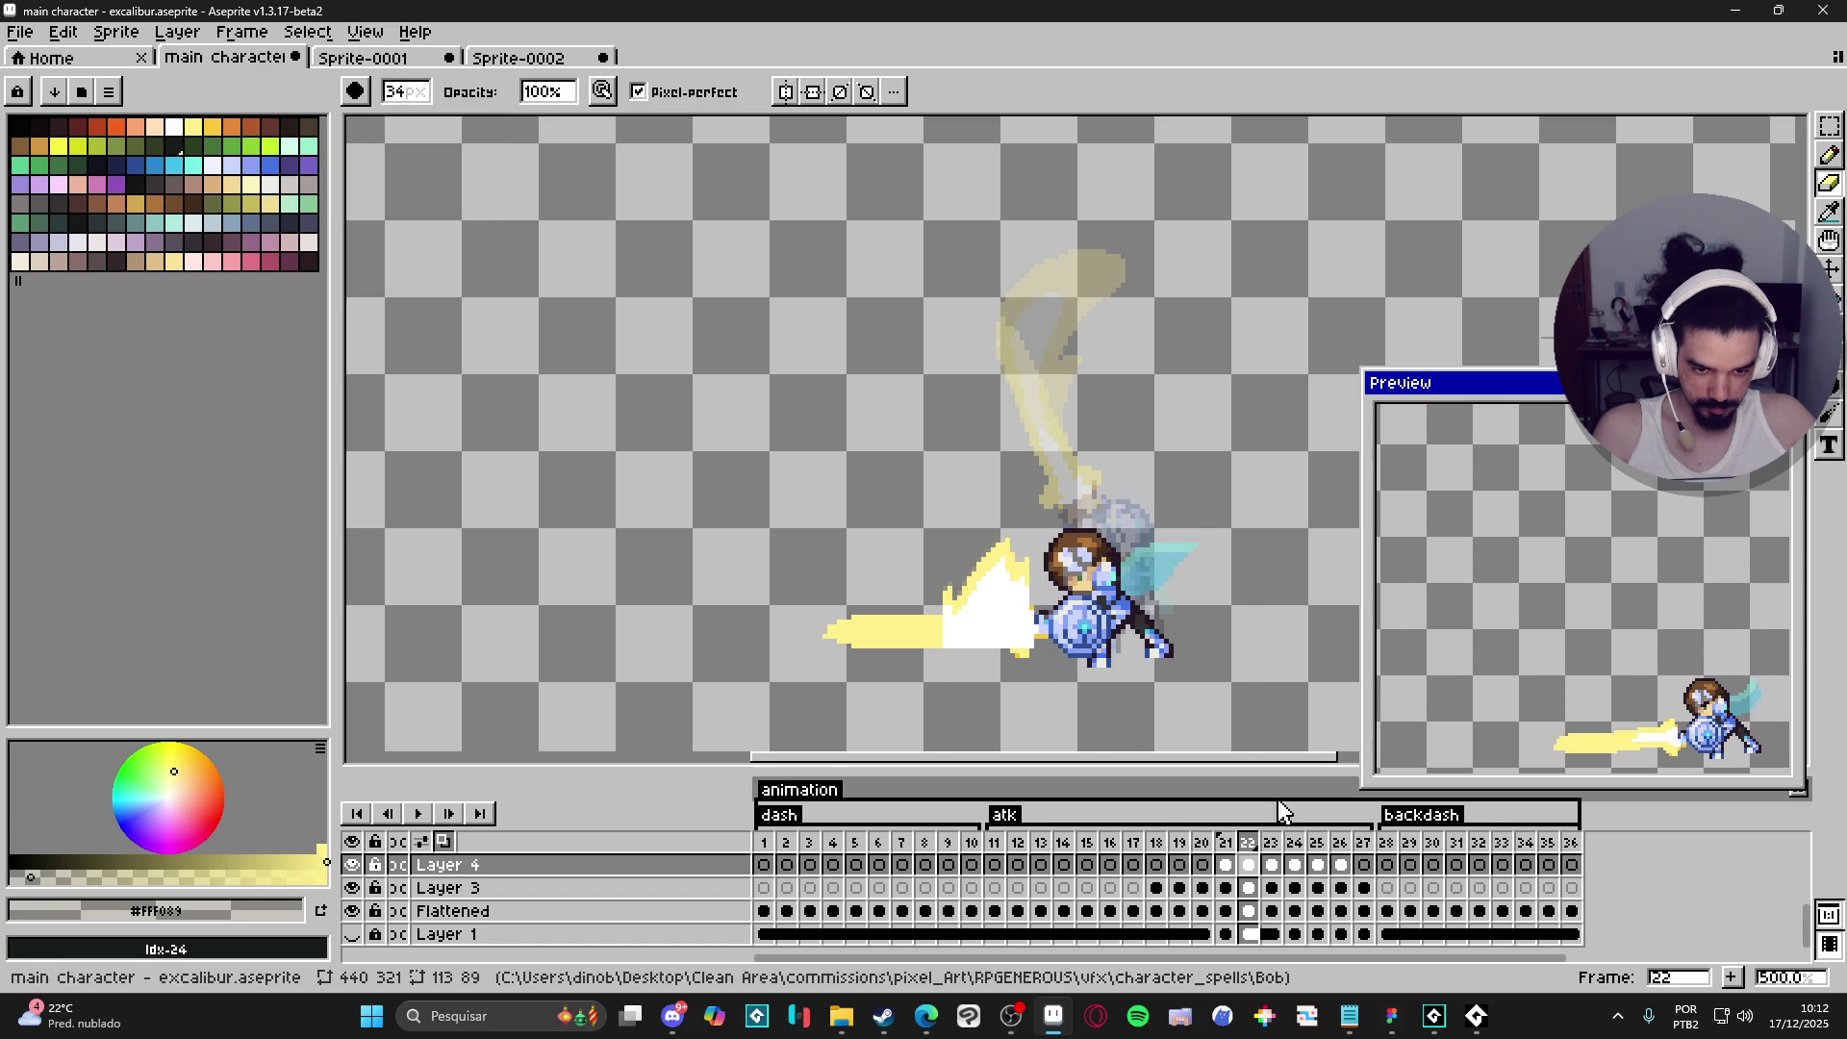
- On frame 23, erase the stray flash copy at the upper left
left_click(1271, 870)
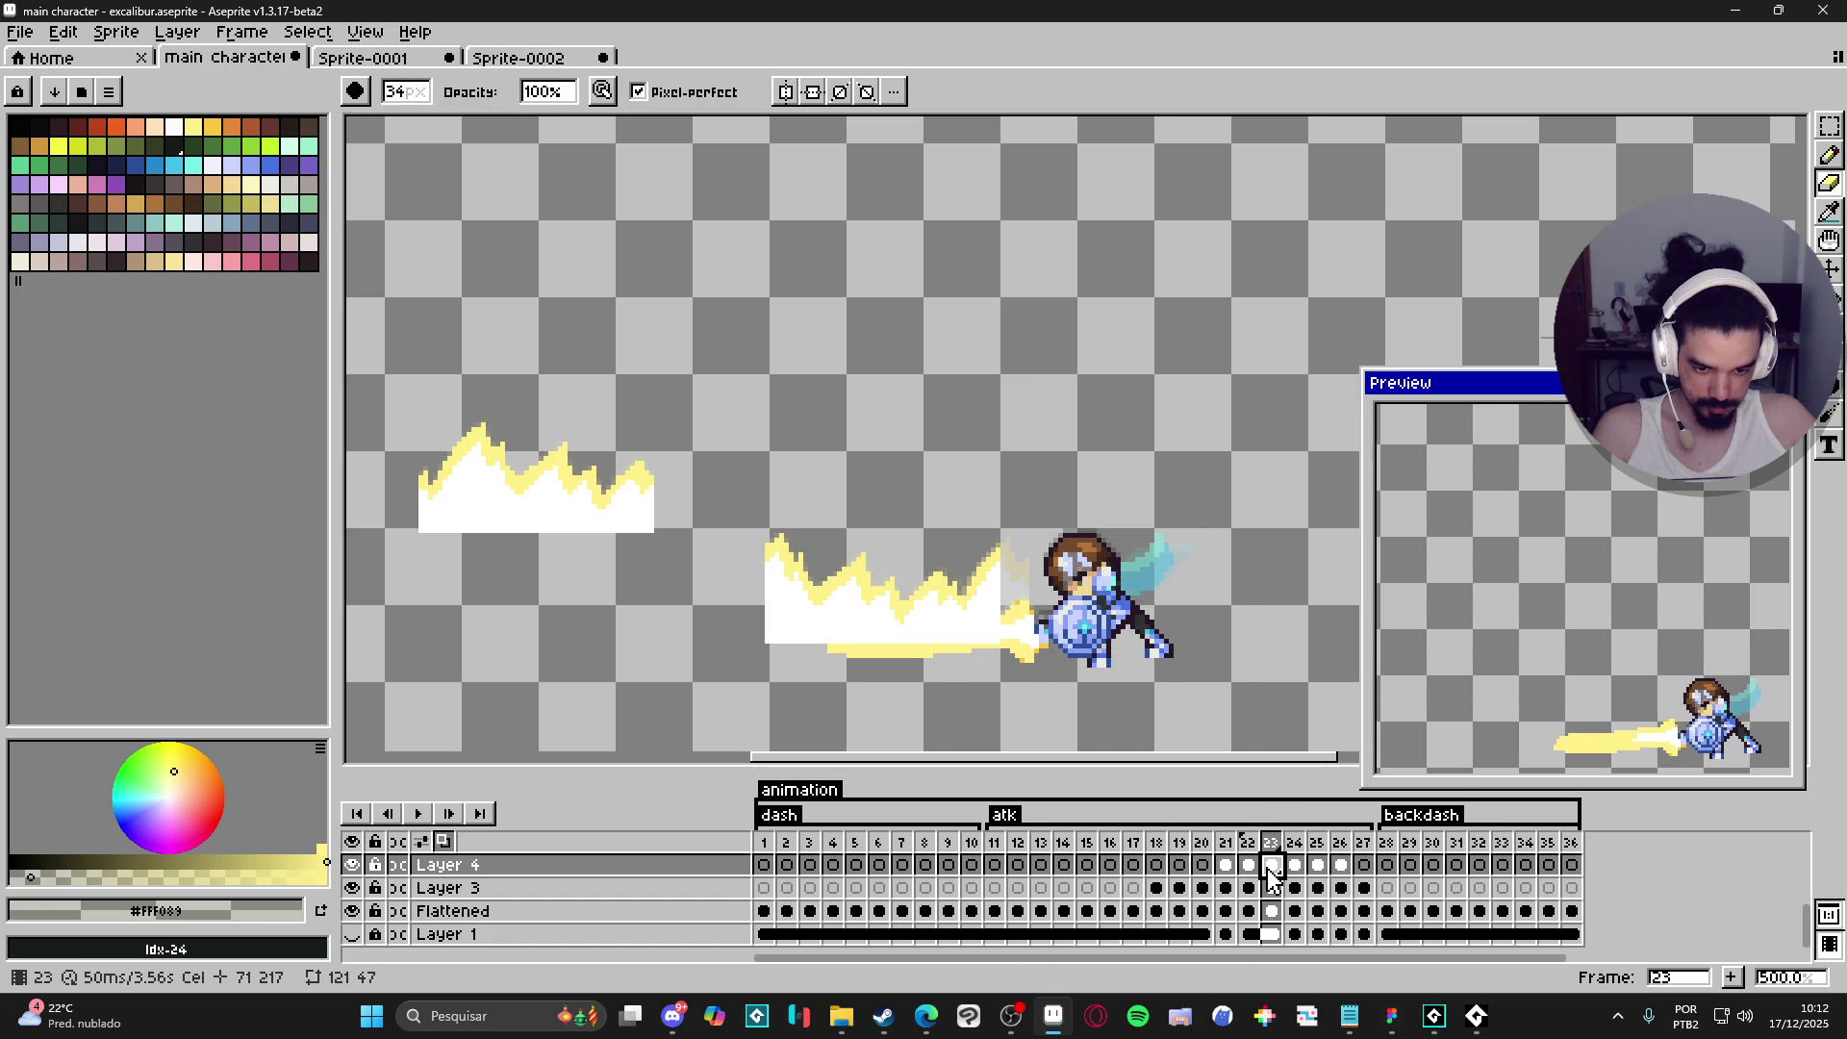
key("v")
key("e")
mouse_move(635, 481)
left_mouse_down()
mouse_move(602, 499)
mouse_move(660, 446)
left_mouse_up()
key("v")
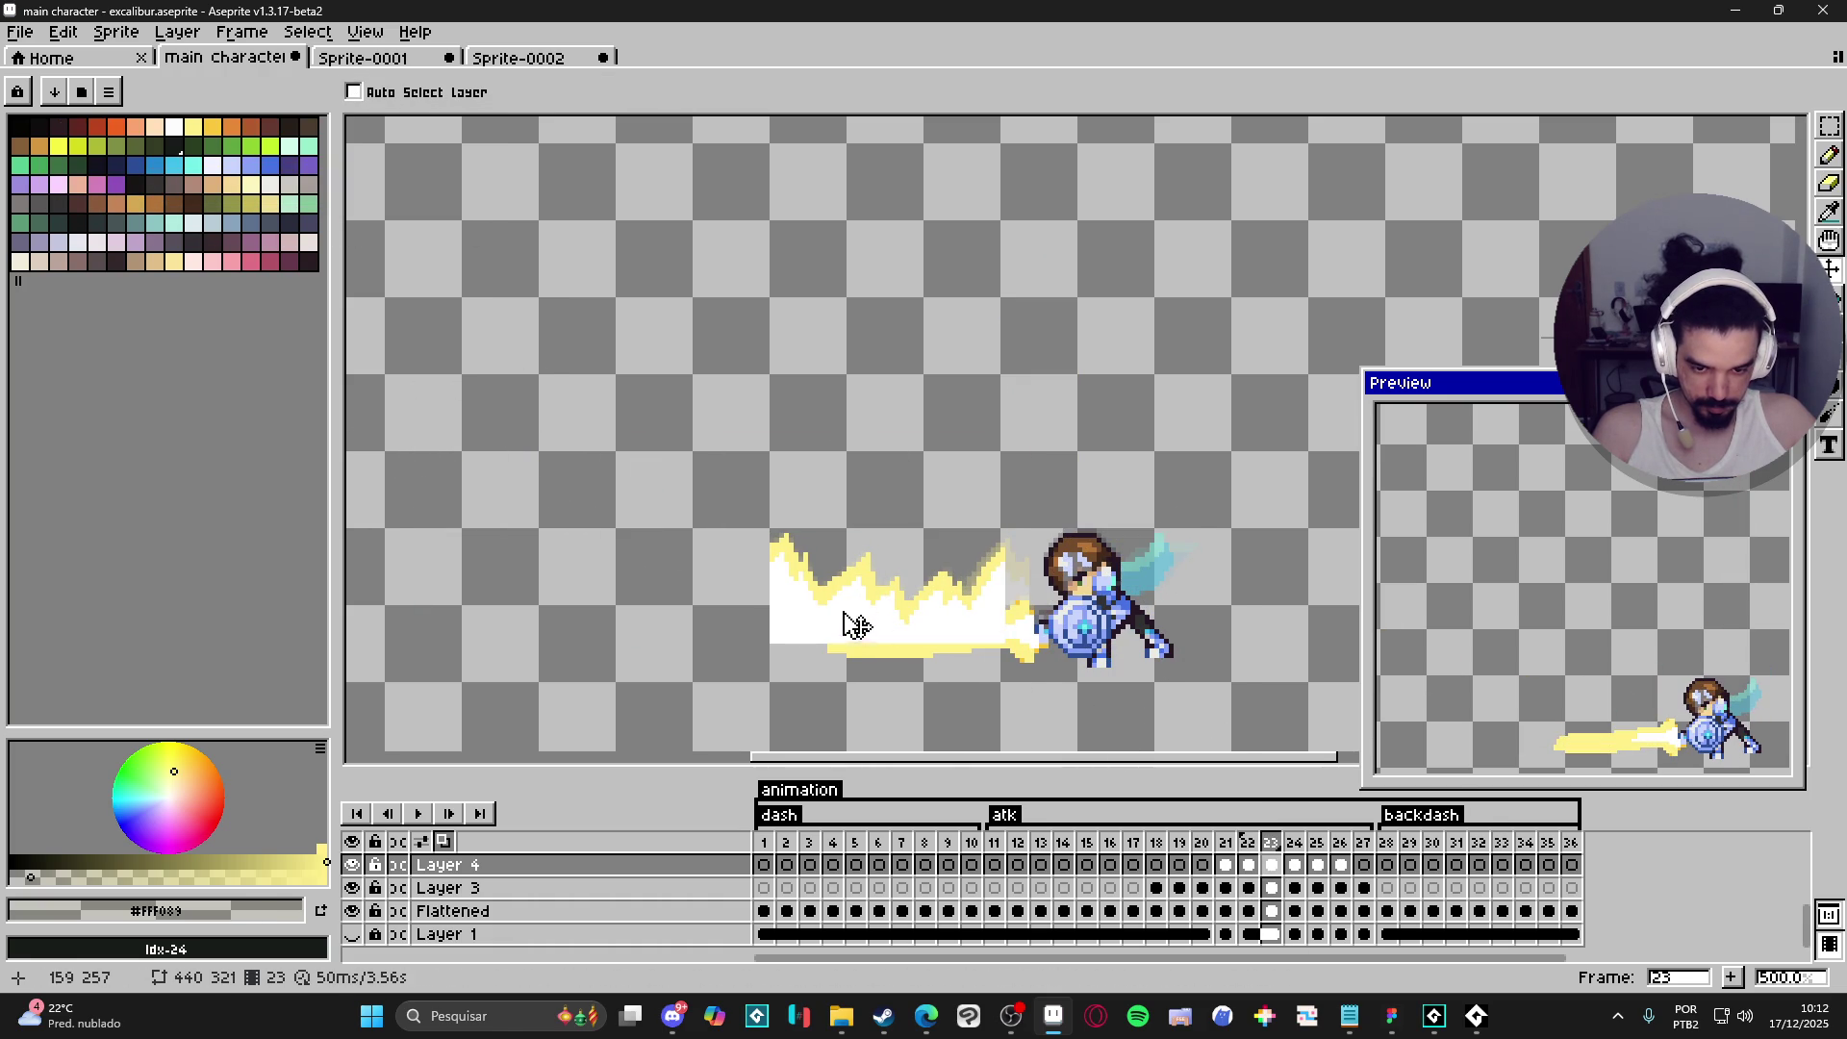
key("e")
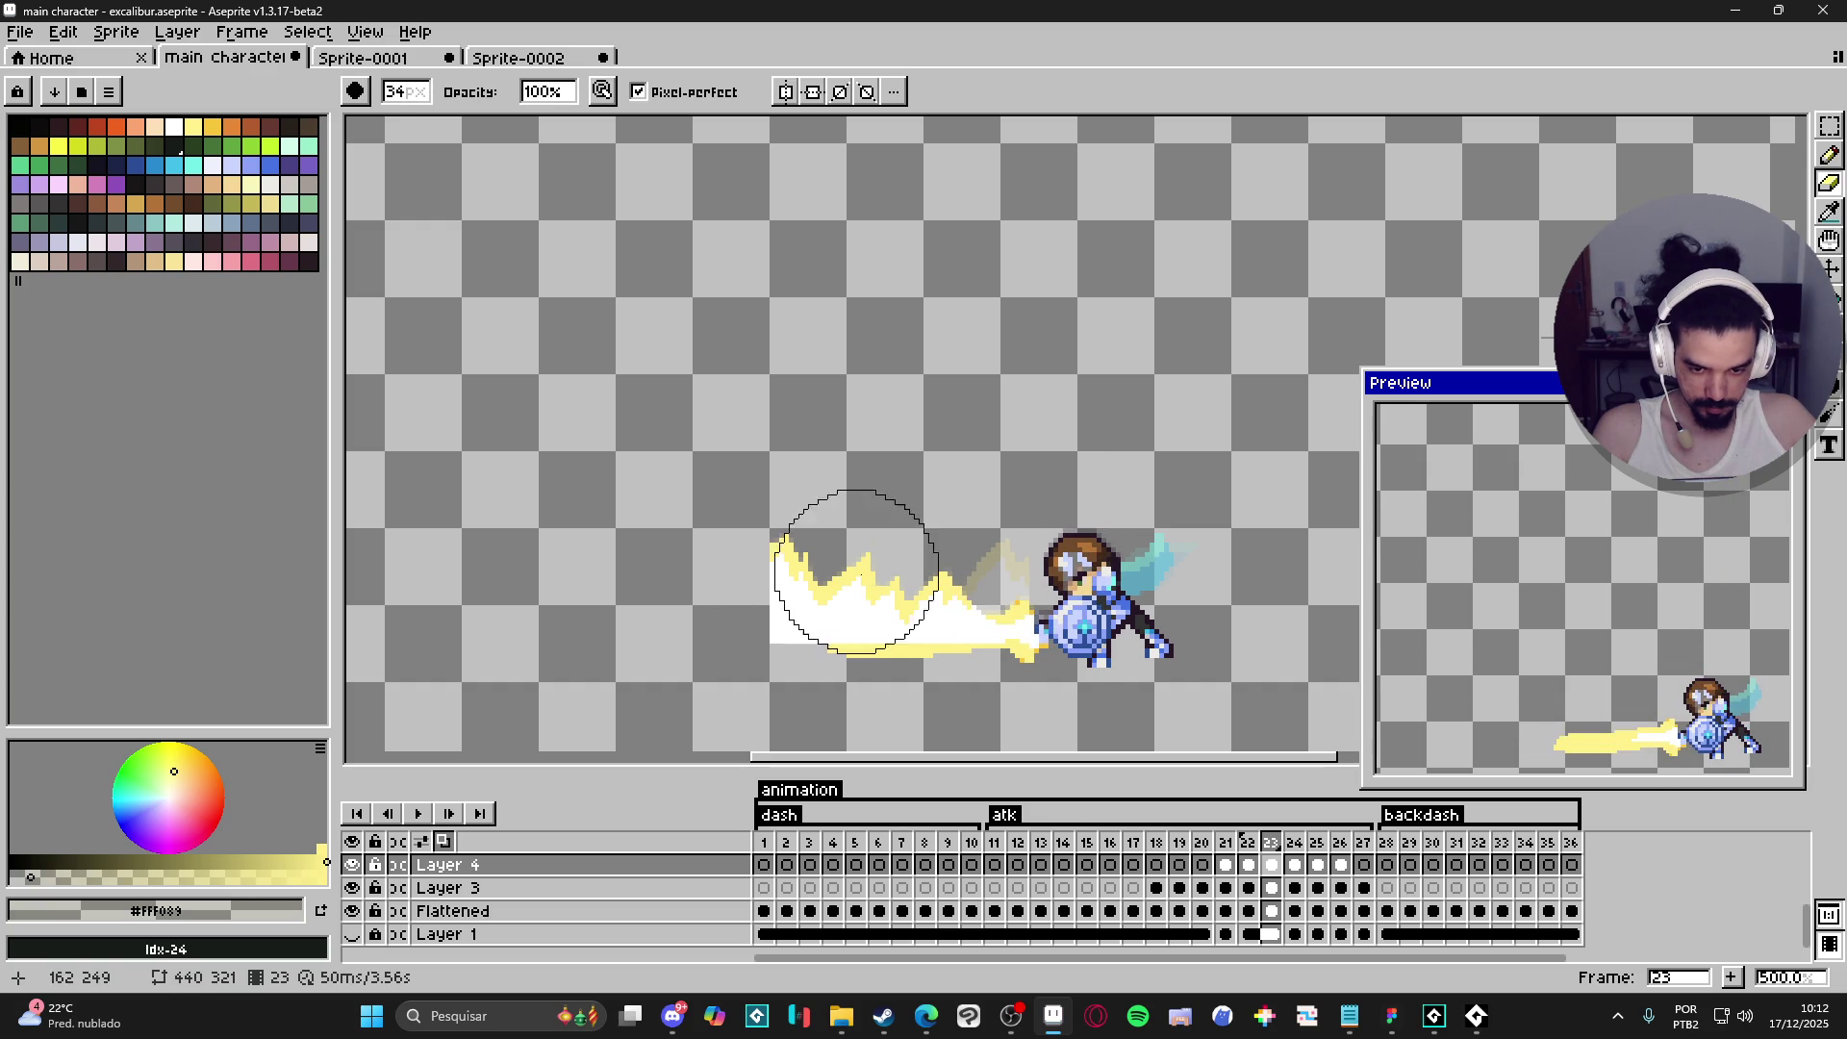
- Move frame 24's flash further to the left
left_click(1295, 865)
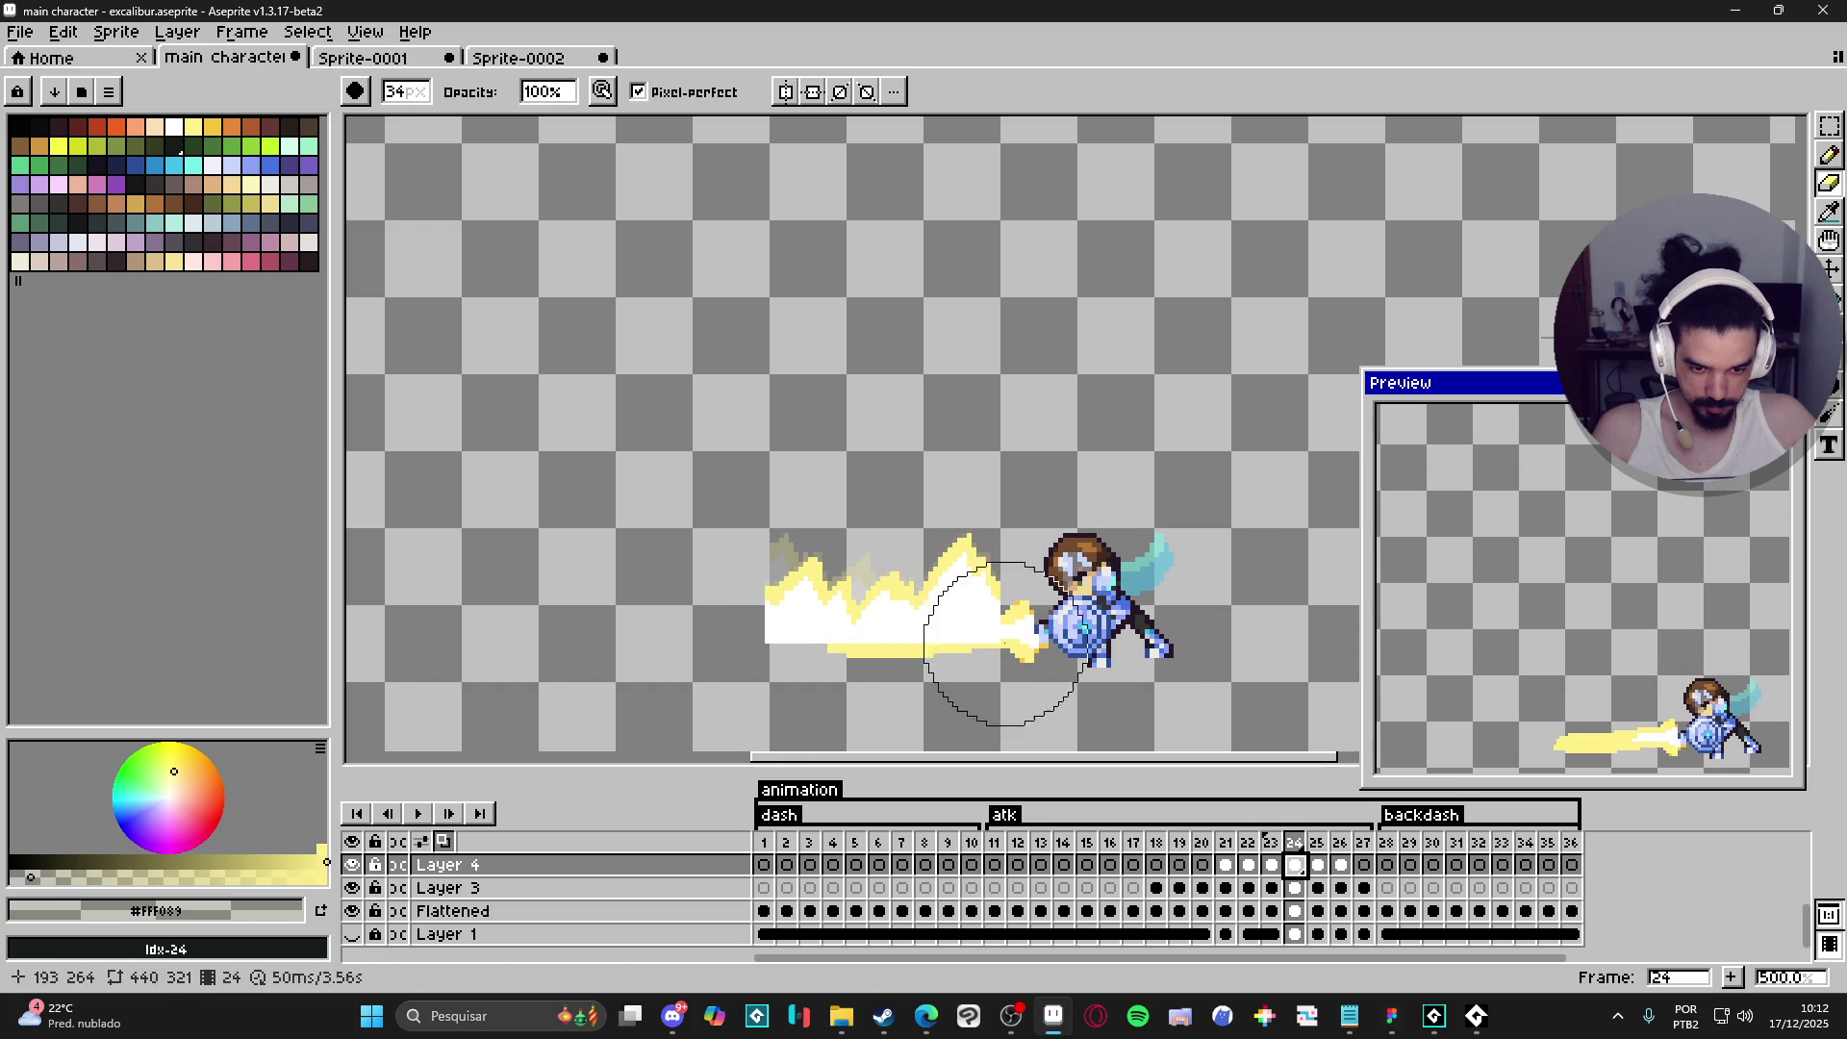
key("v")
mouse_move(978, 627)
left_mouse_down()
mouse_move(808, 626)
mouse_move(813, 644)
mouse_move(833, 632)
left_mouse_up()
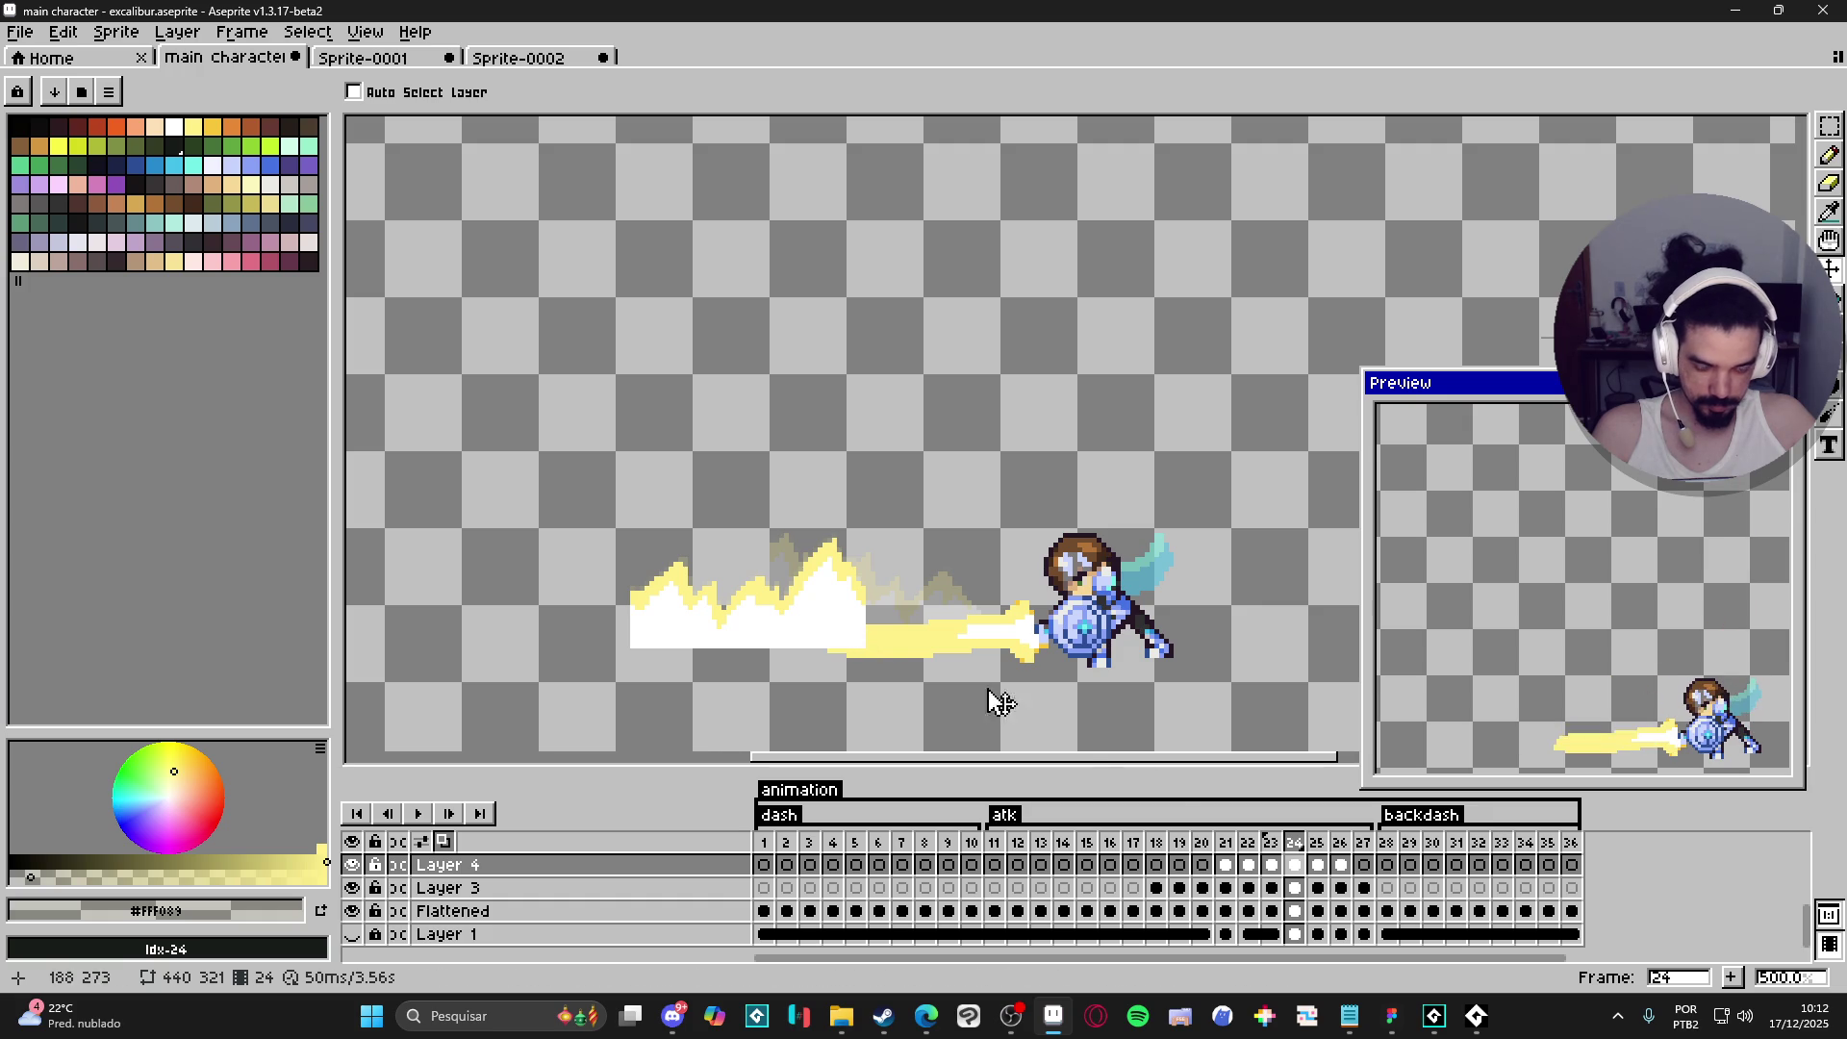
left_click(1249, 865)
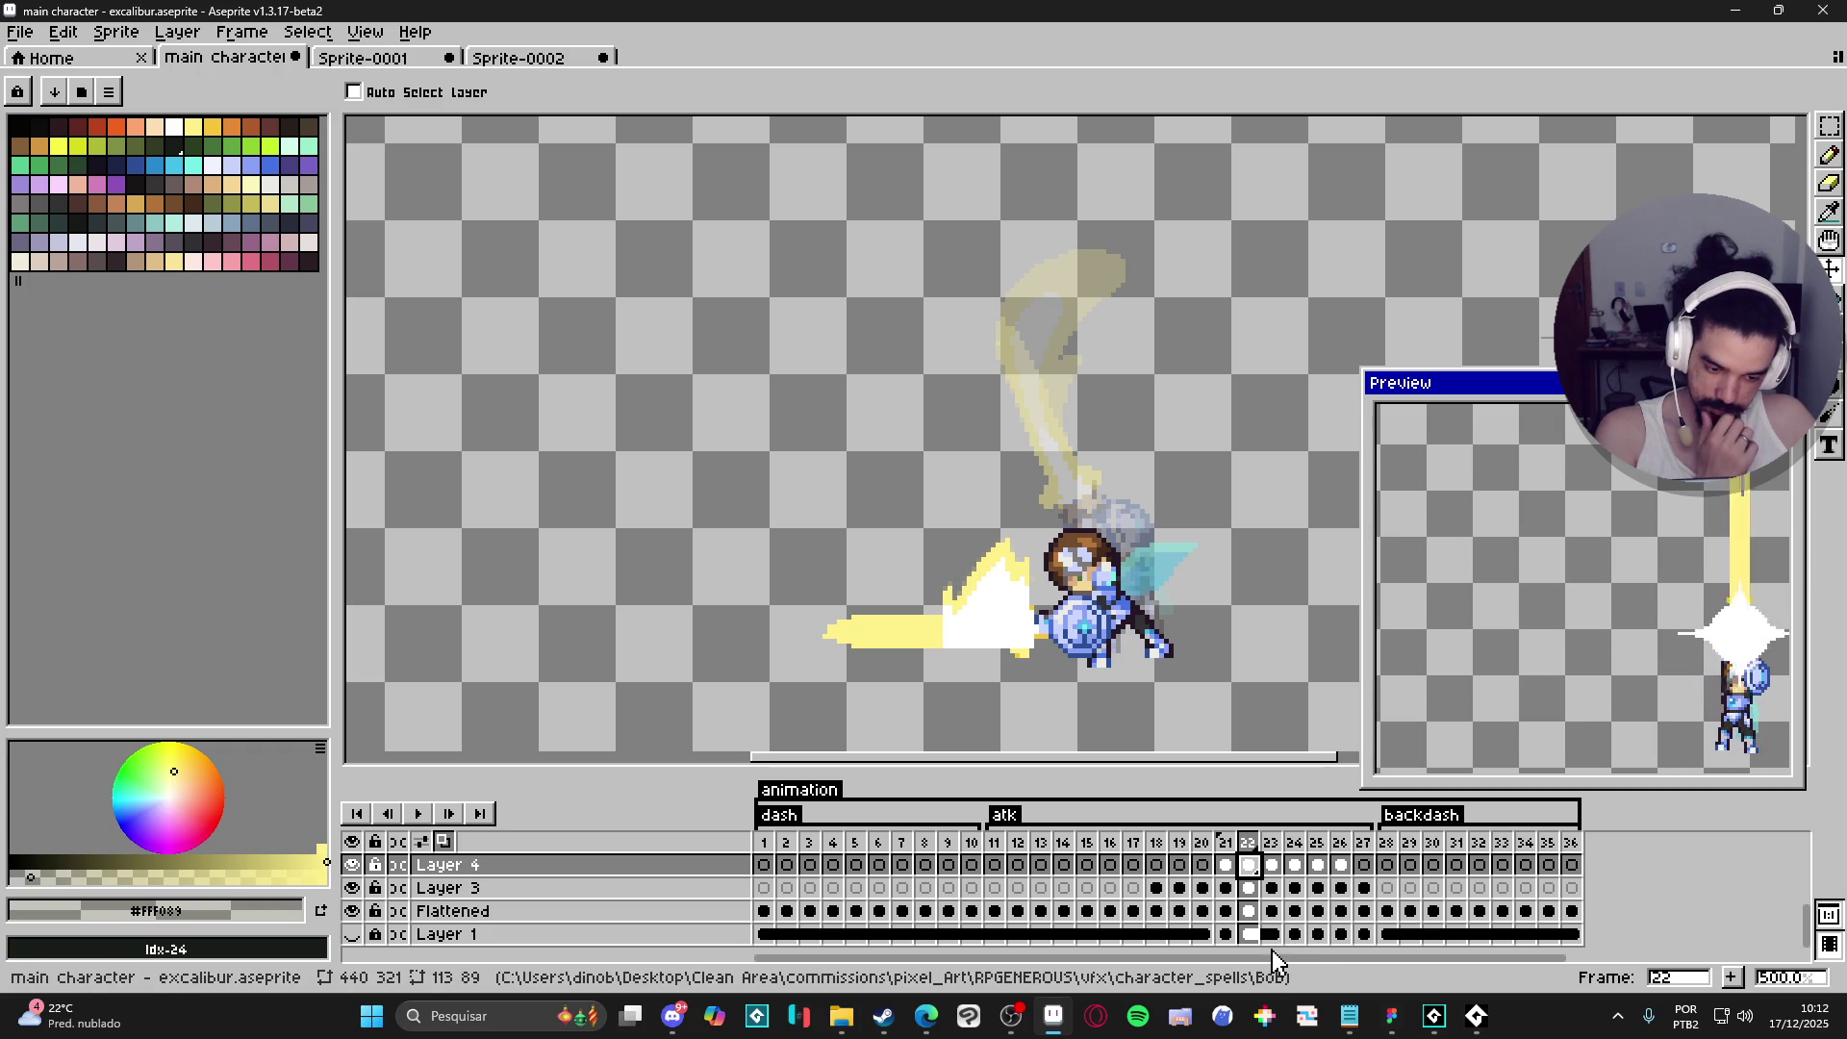
- Step through frames 21–25 and compare frame 21 with frame 22
left_click(1225, 865)
left_click(1248, 865)
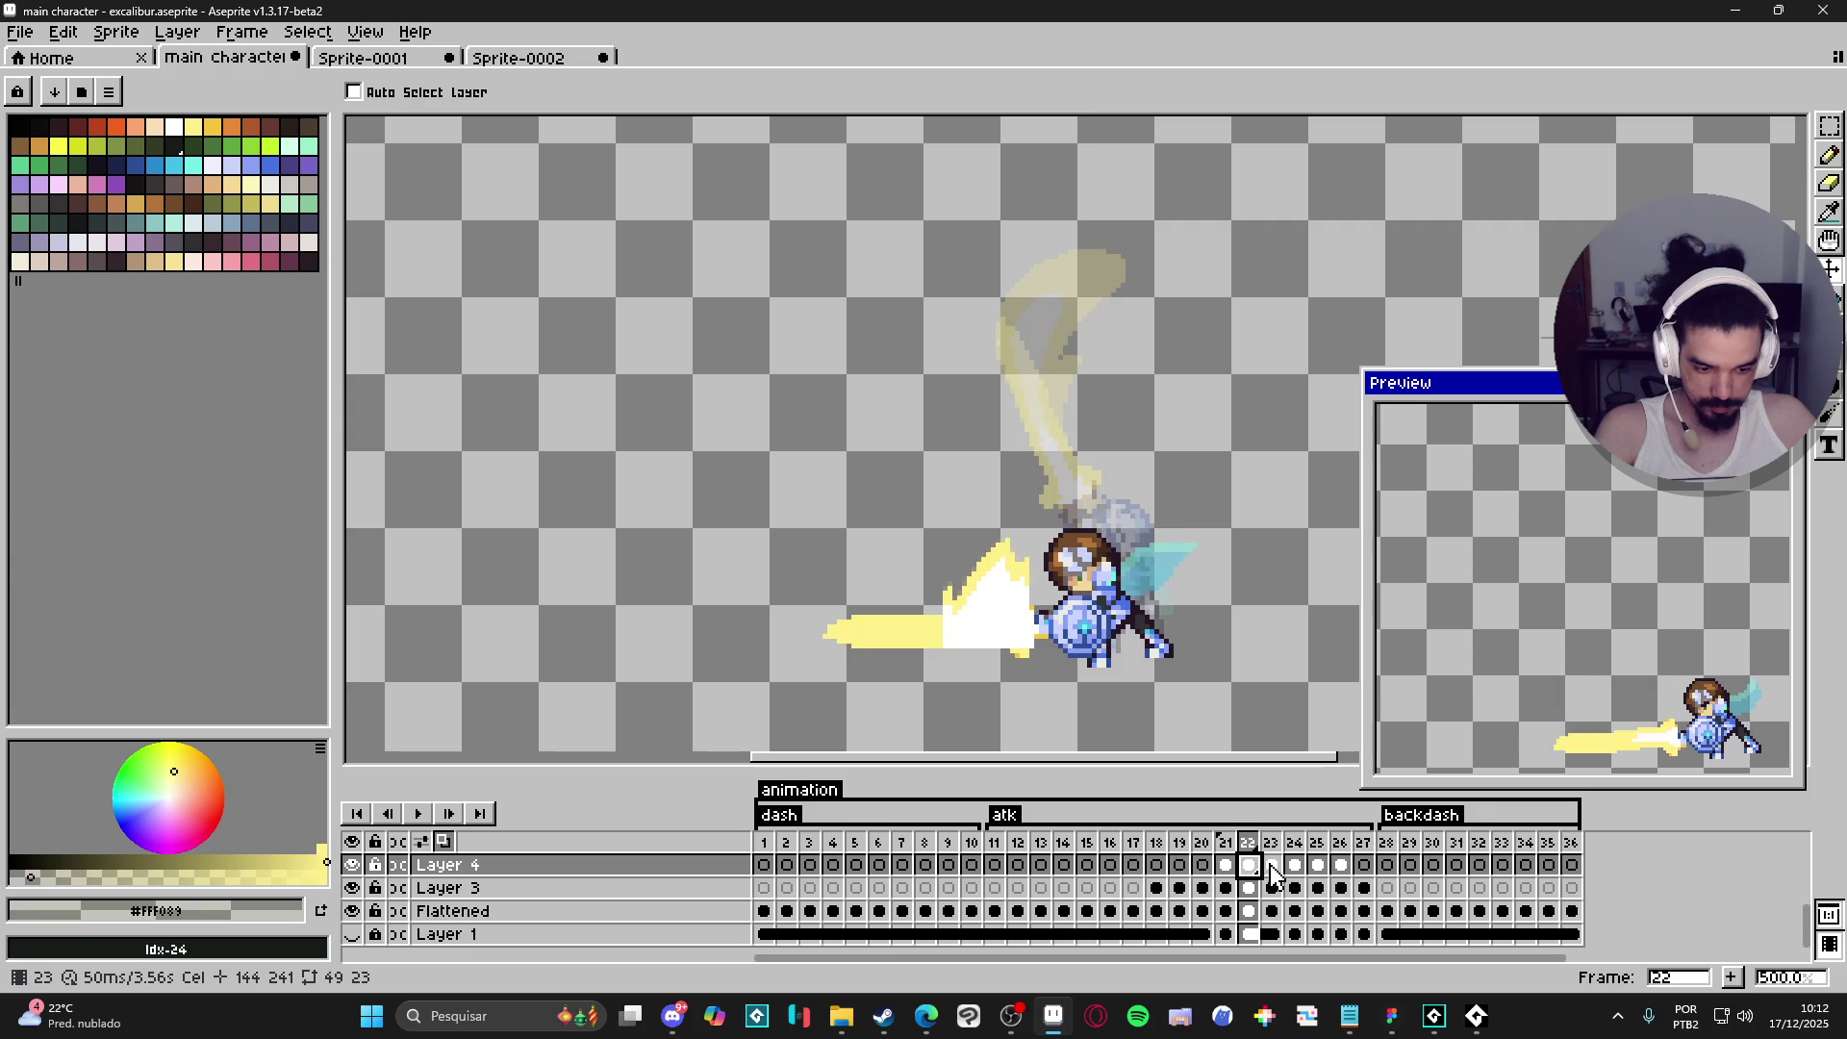
left_click(1271, 866)
left_click(1295, 870)
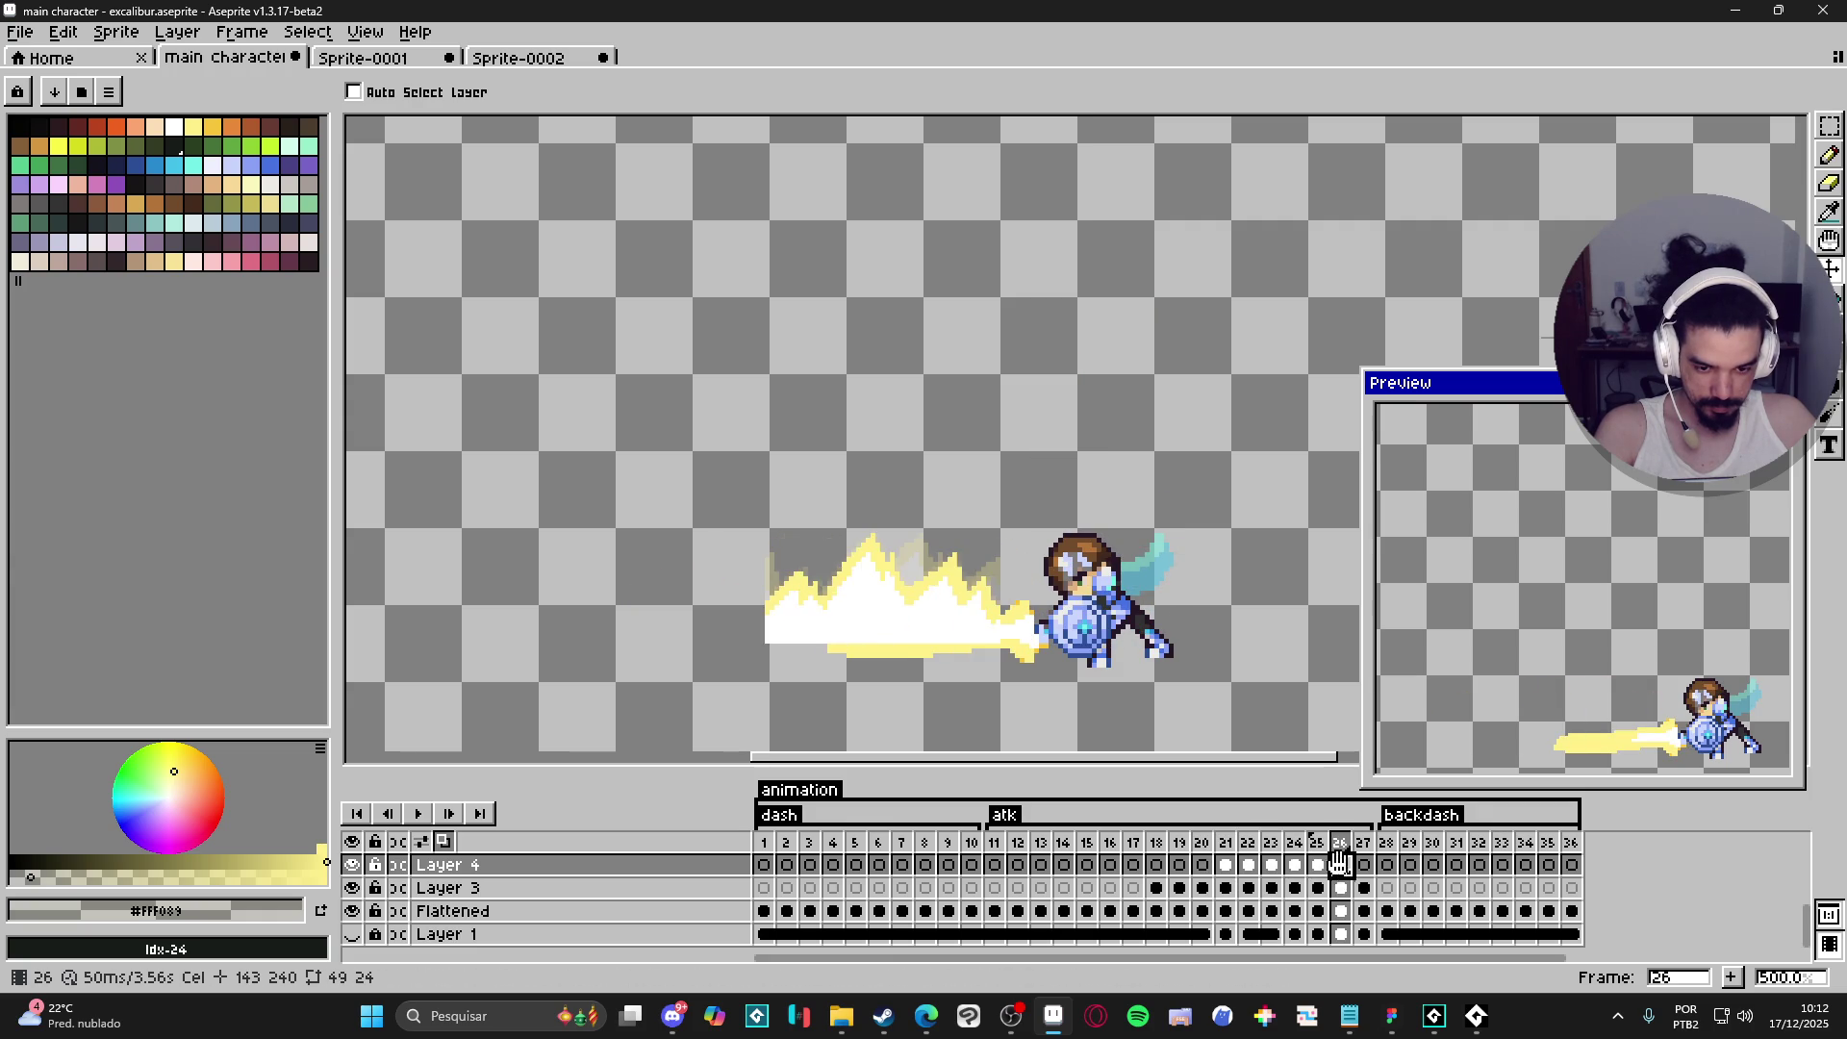
left_click(1316, 870)
left_click(1295, 874)
left_click(1271, 876)
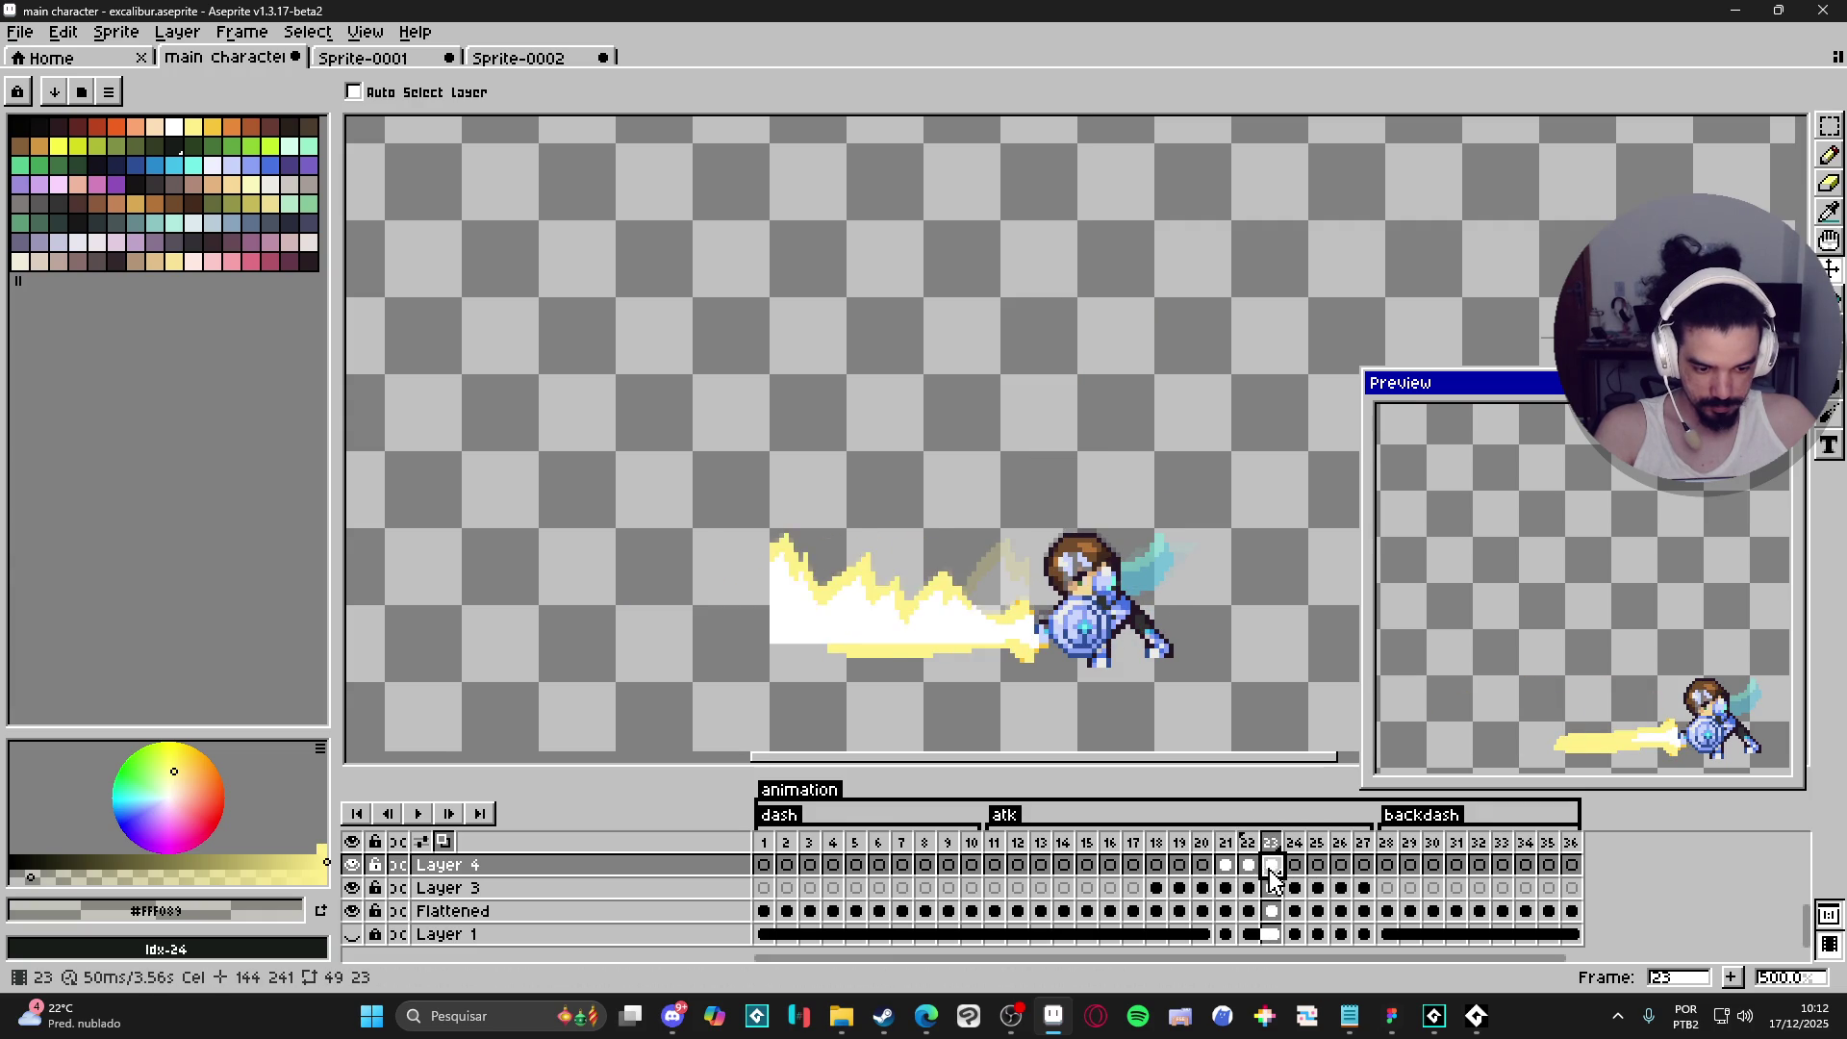
left_click(1251, 880)
left_click(1226, 871)
left_click(1249, 874)
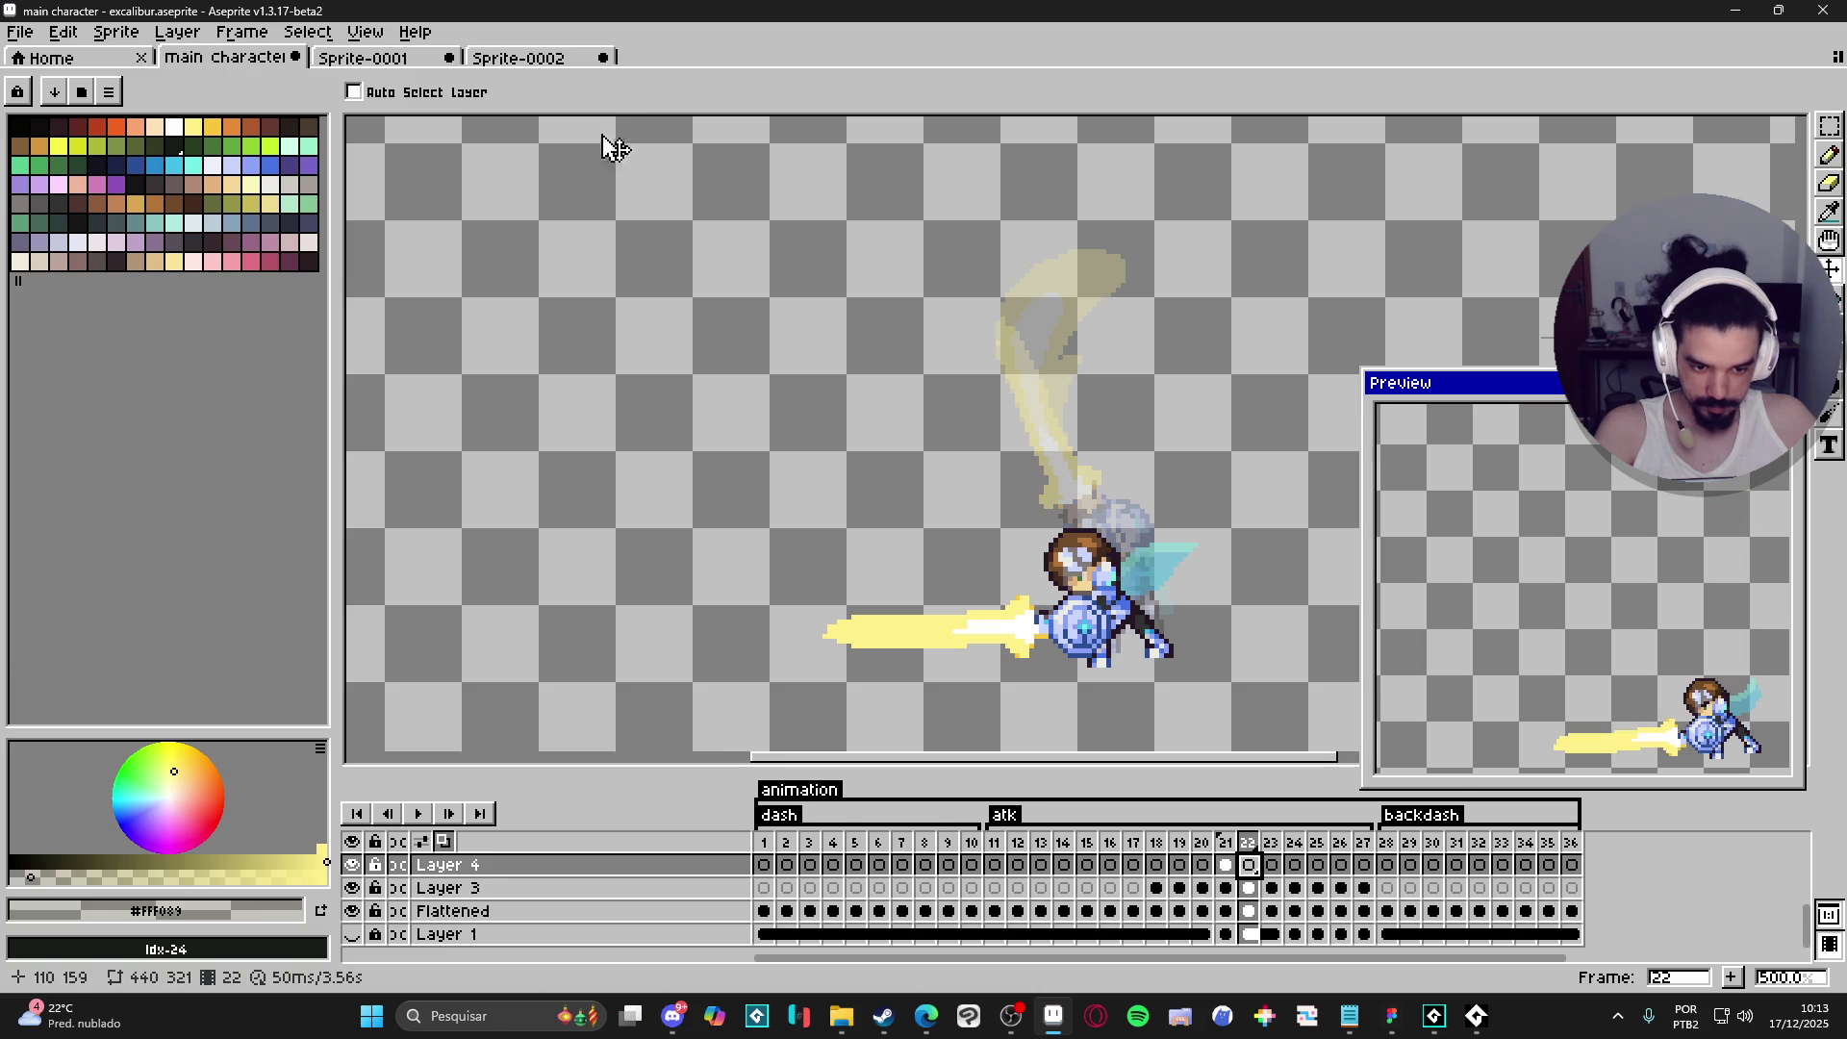
- Check the Sprite-0002 and Sprite-0001 documents, then review frames 20–22 of the main animation
left_click(481, 60)
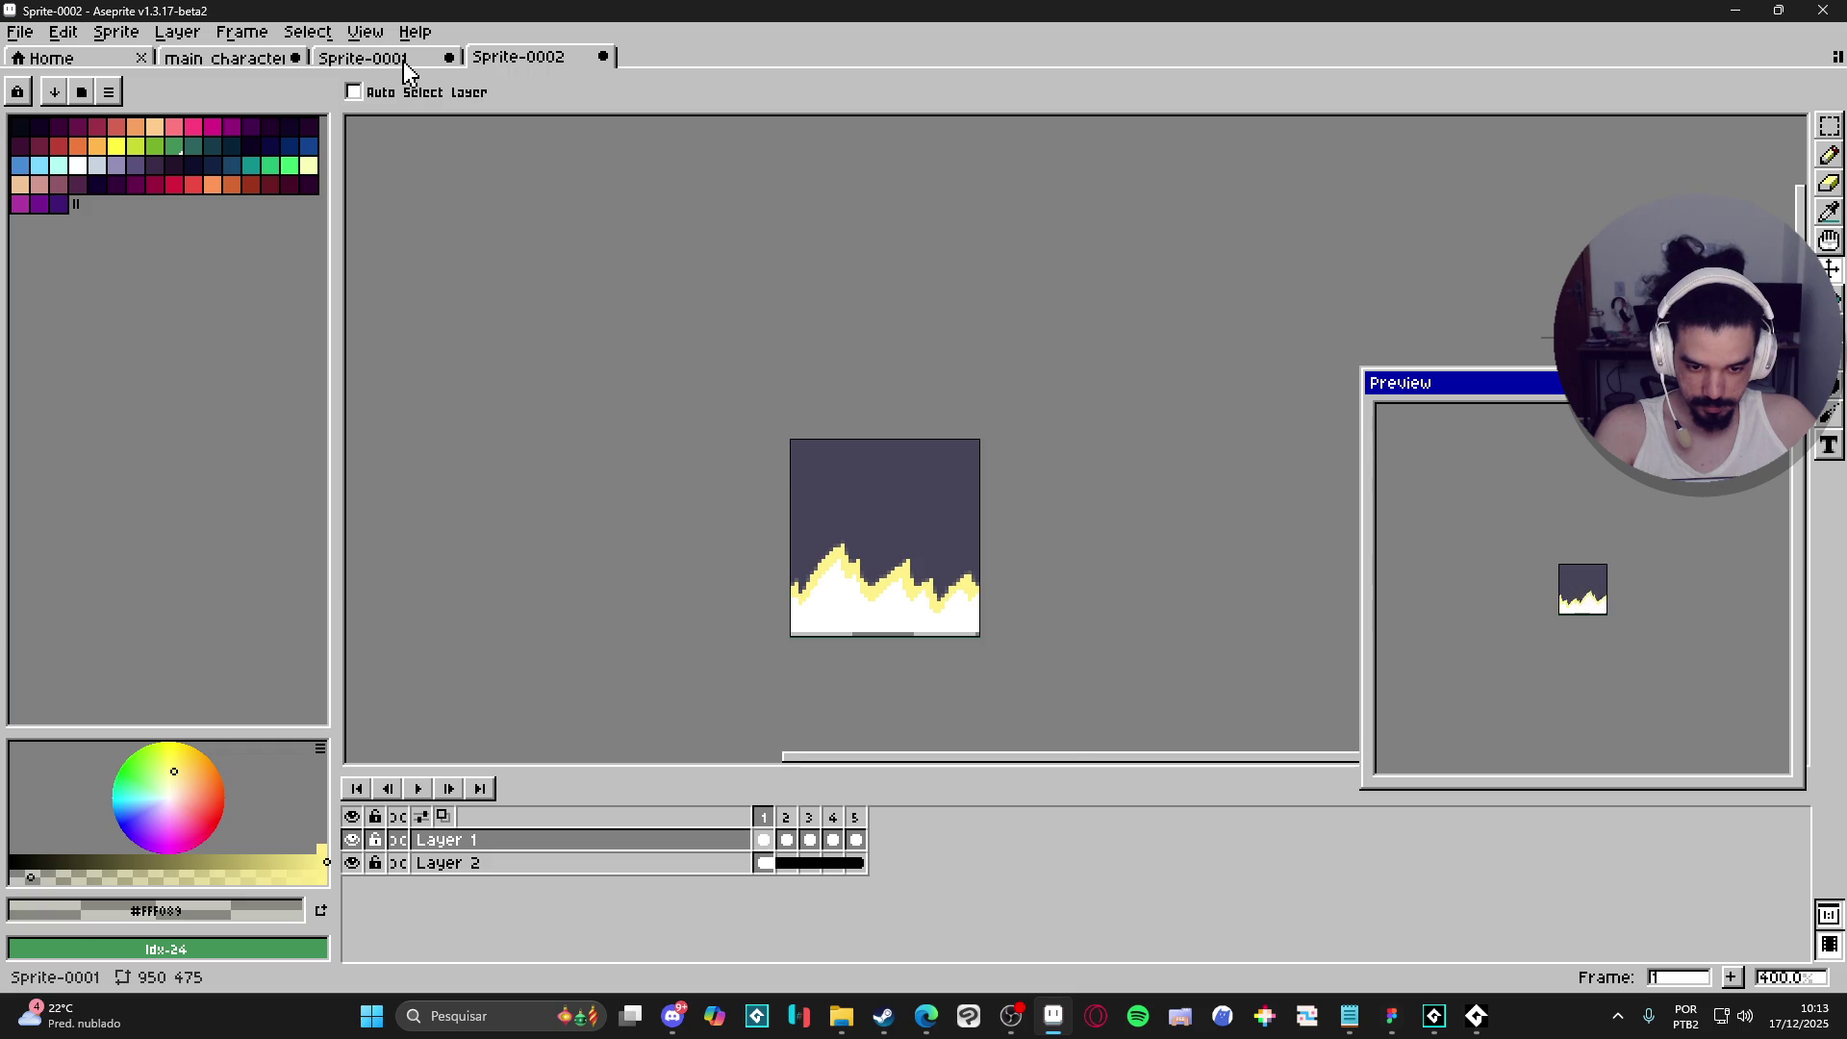
left_click(404, 61)
left_click(274, 60)
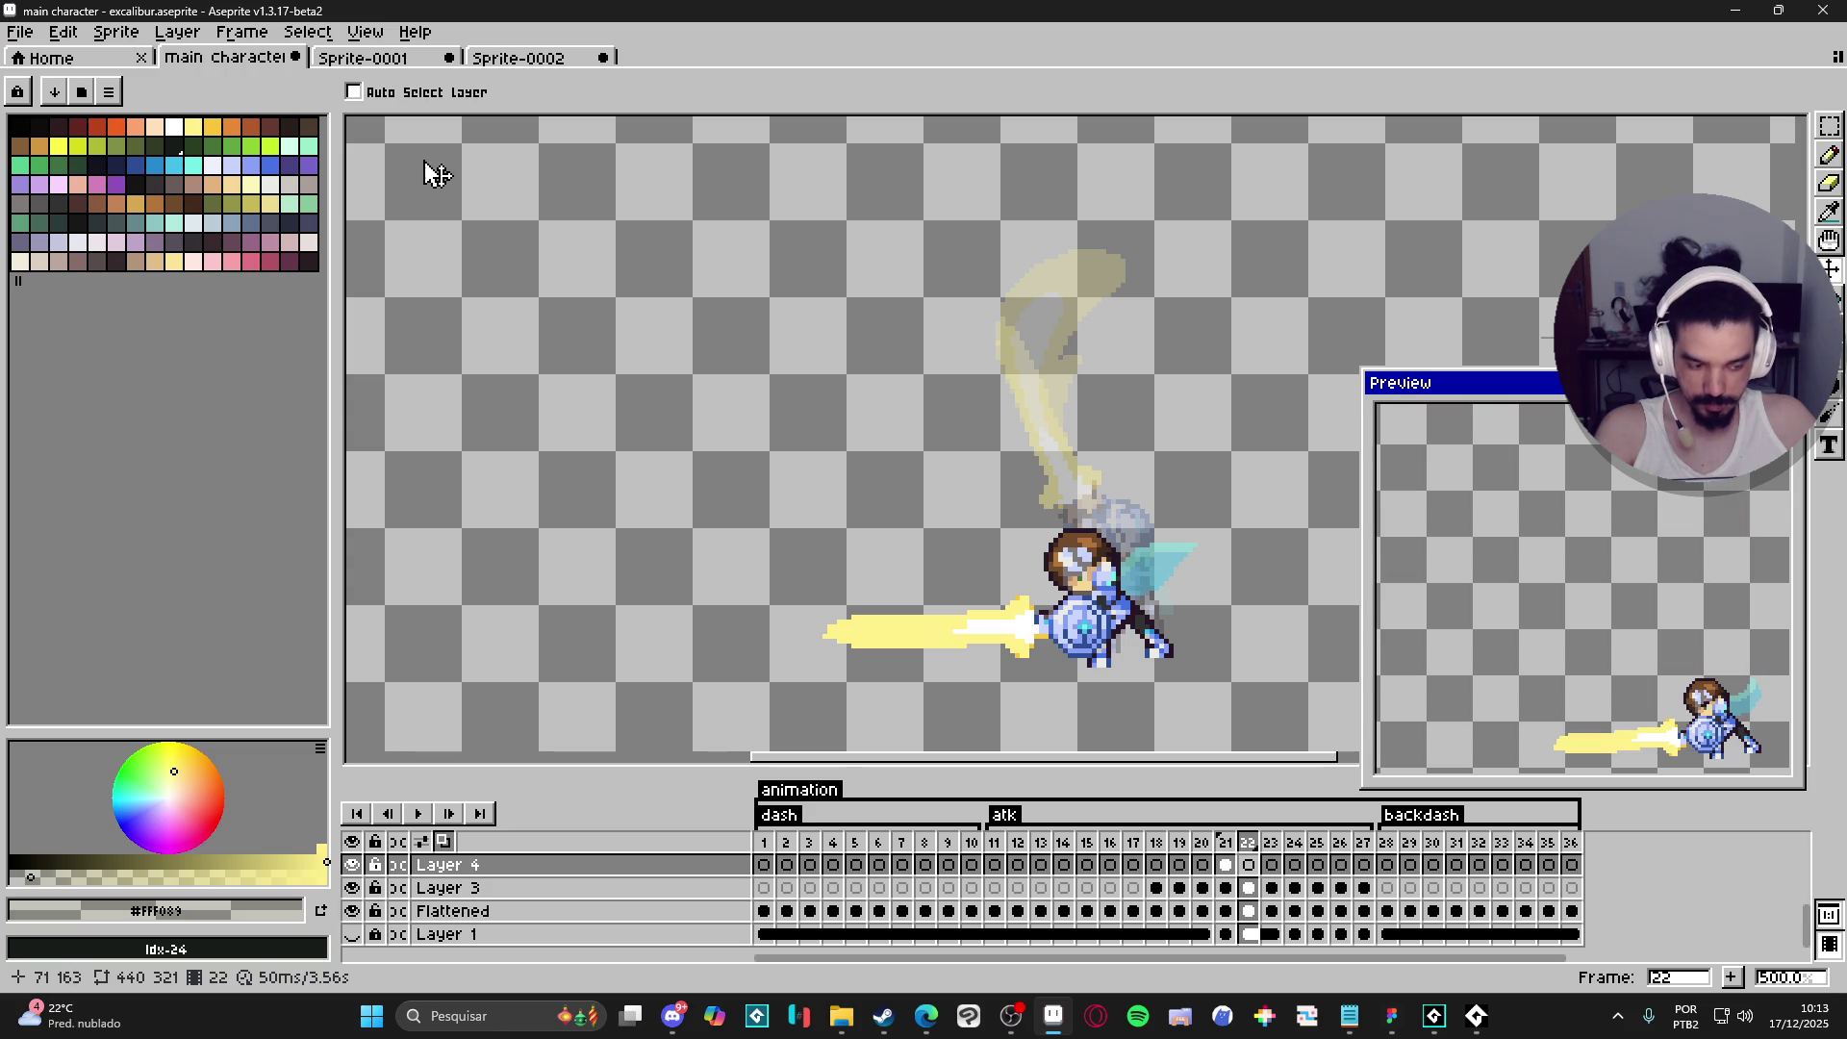
left_click(1205, 865)
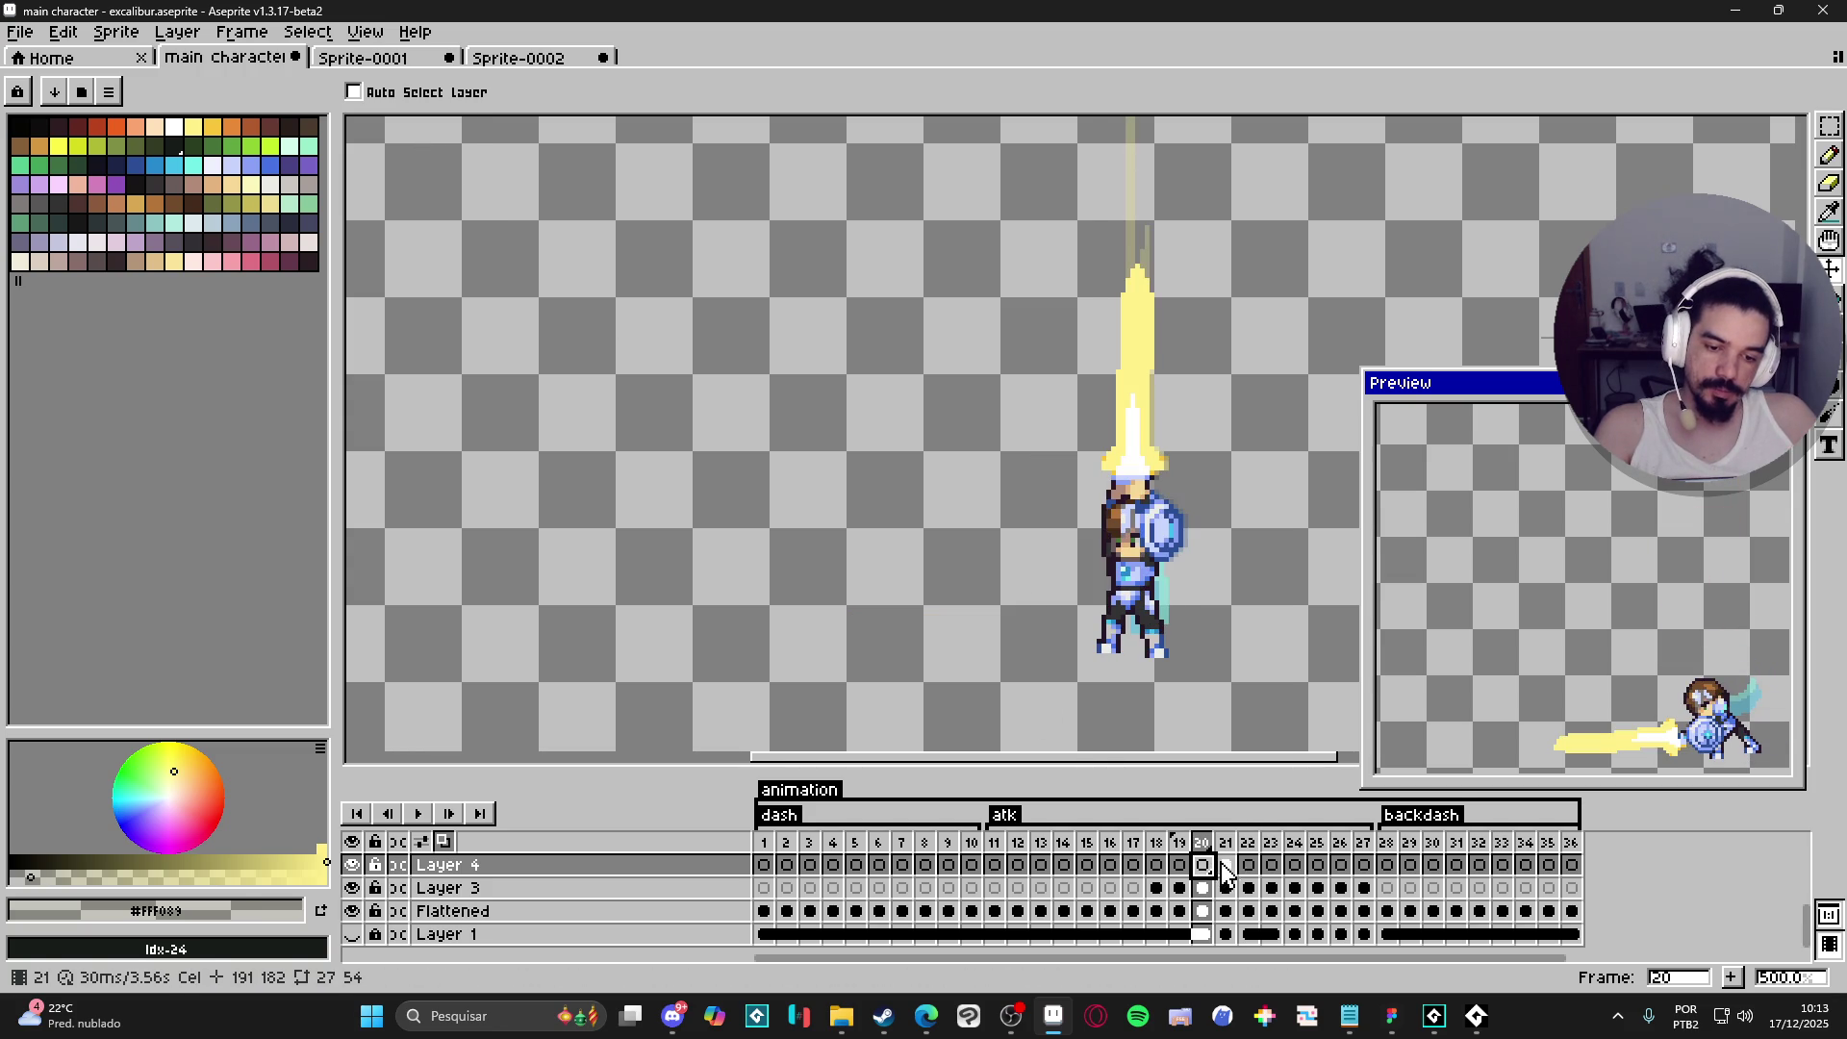
left_click(1229, 865)
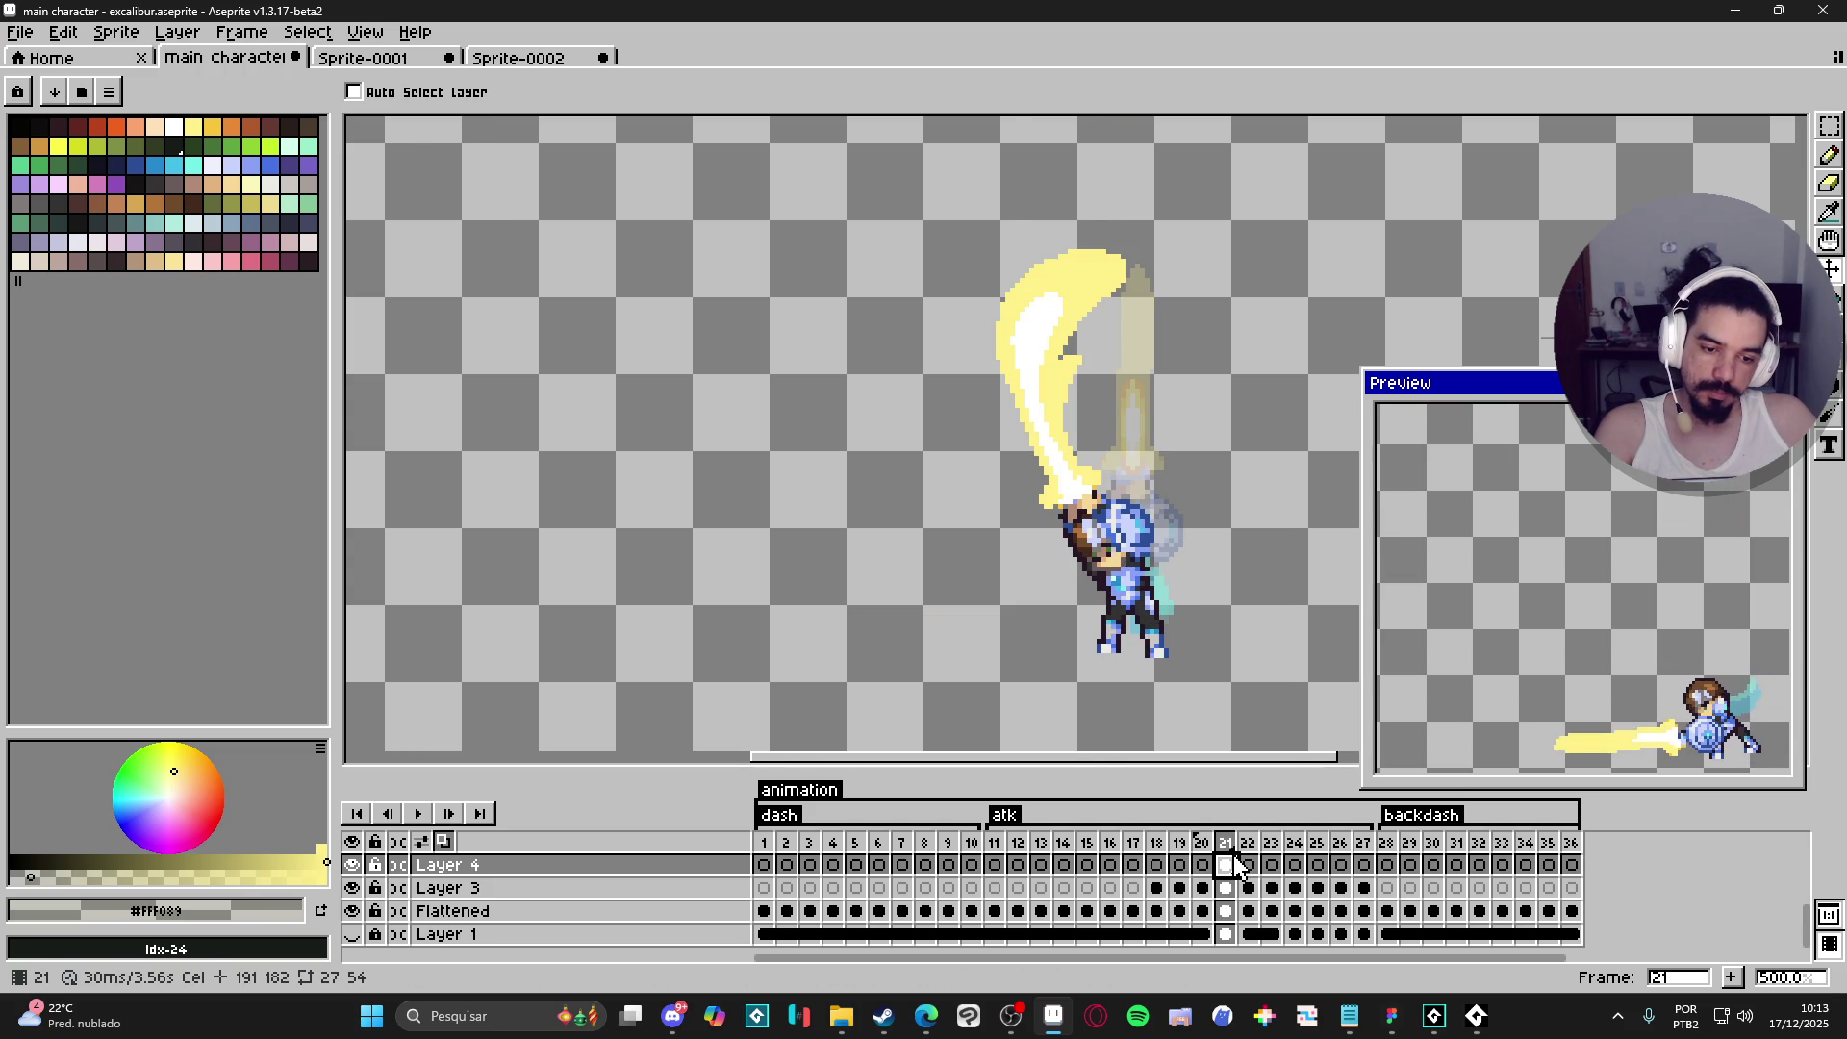
left_click(1250, 866)
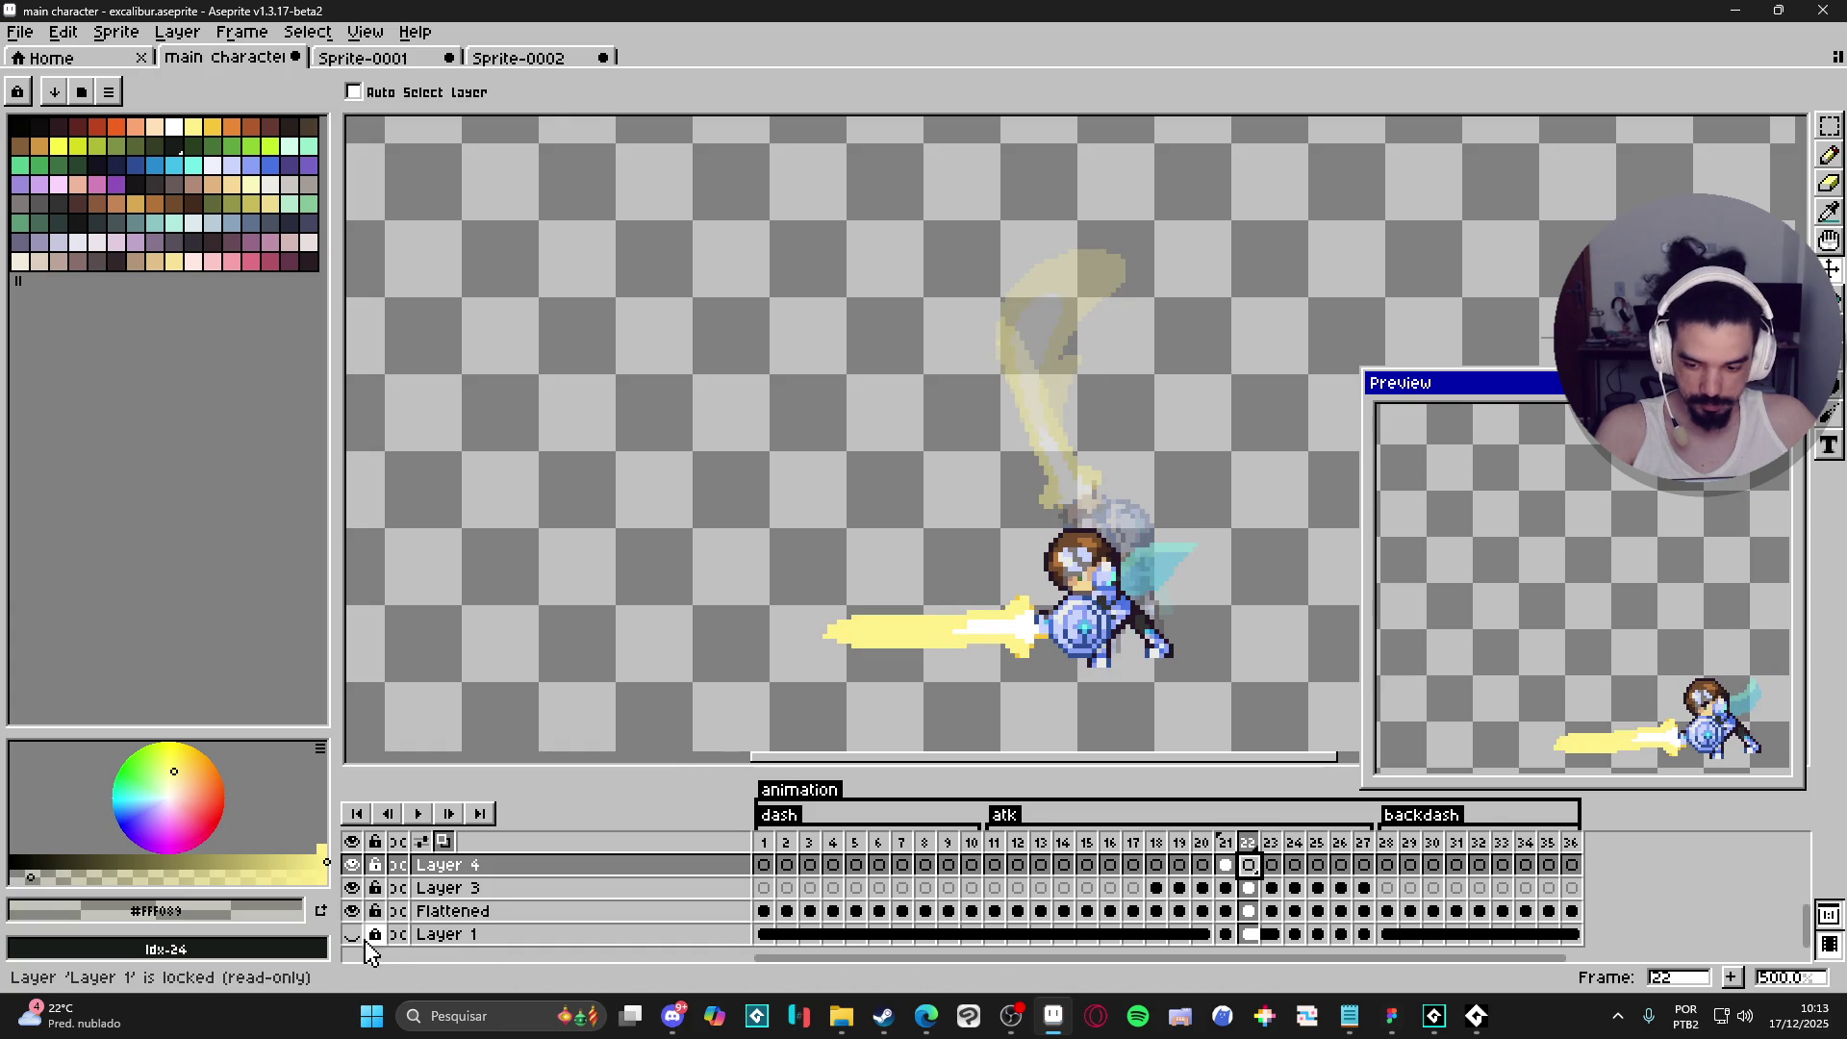
- Show the cave background layer and compare the sword poses on frames 19–21
left_click(352, 934)
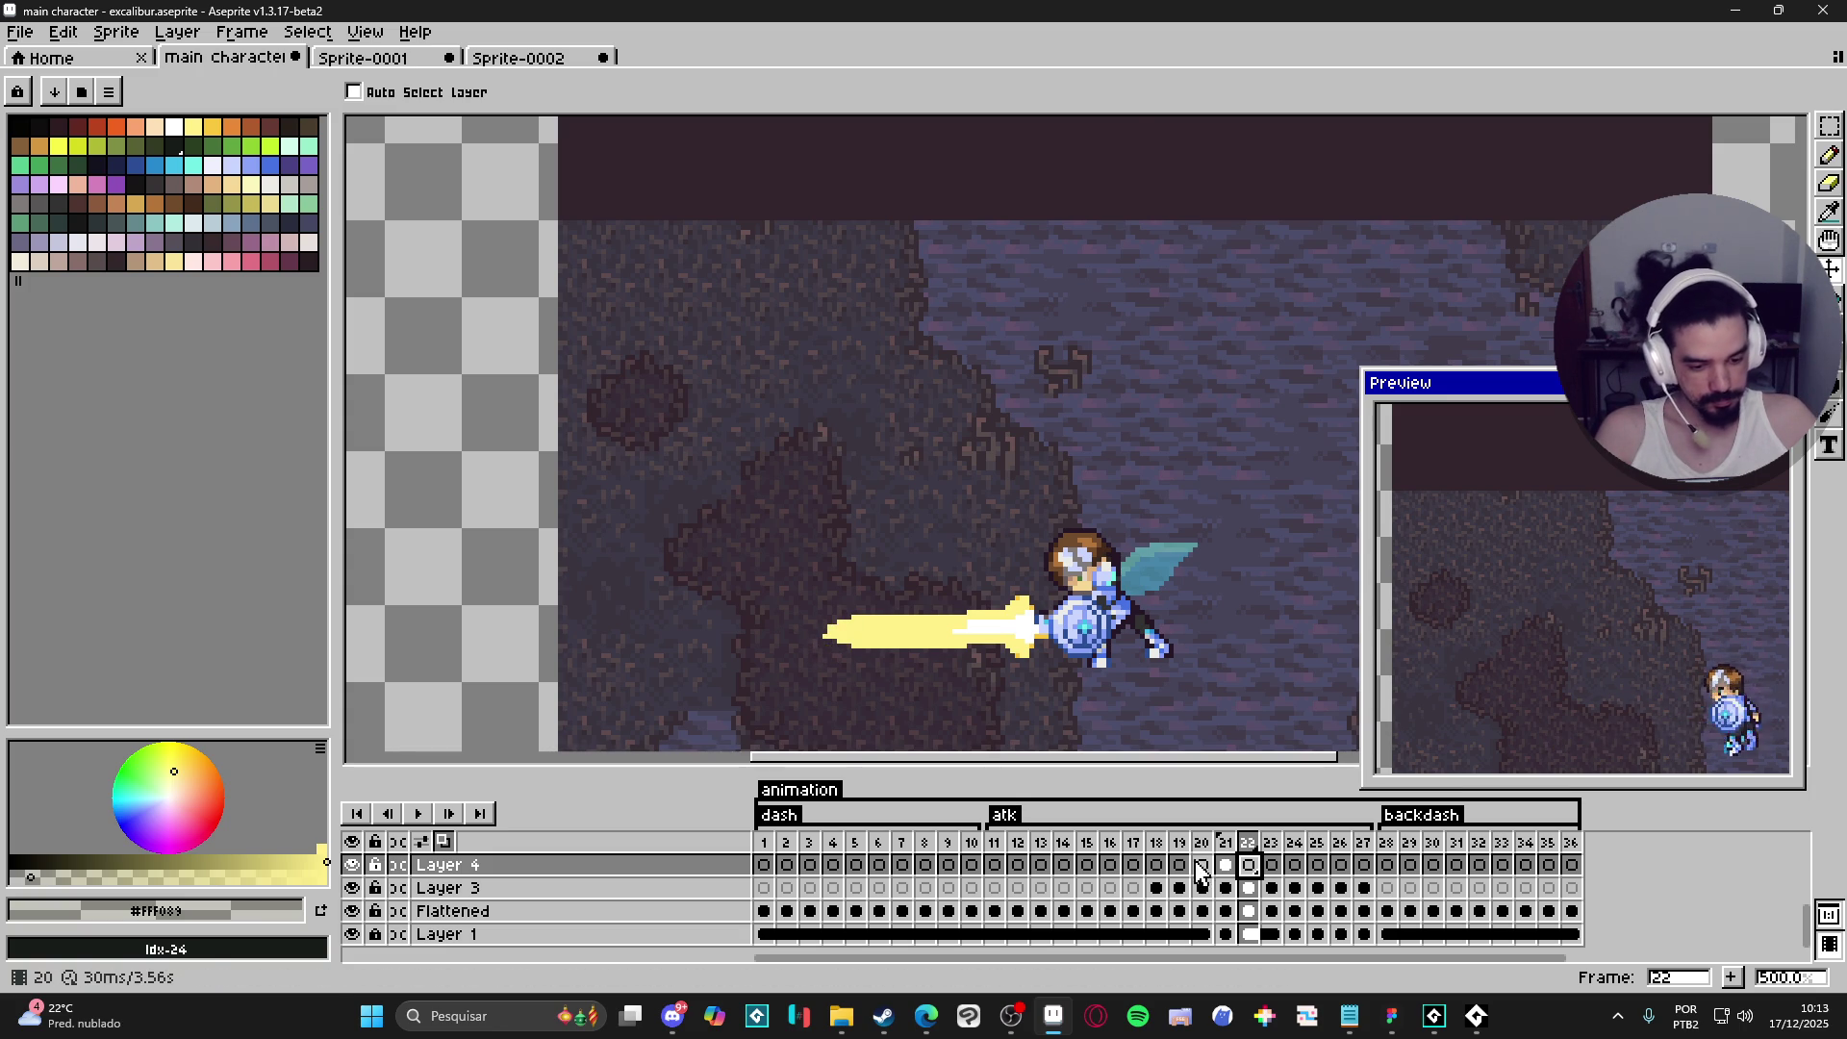
left_click(1158, 871)
left_click(1181, 879)
left_click(1203, 879)
left_click(1226, 879)
left_click(1202, 878)
left_click(1180, 878)
left_click(1207, 881)
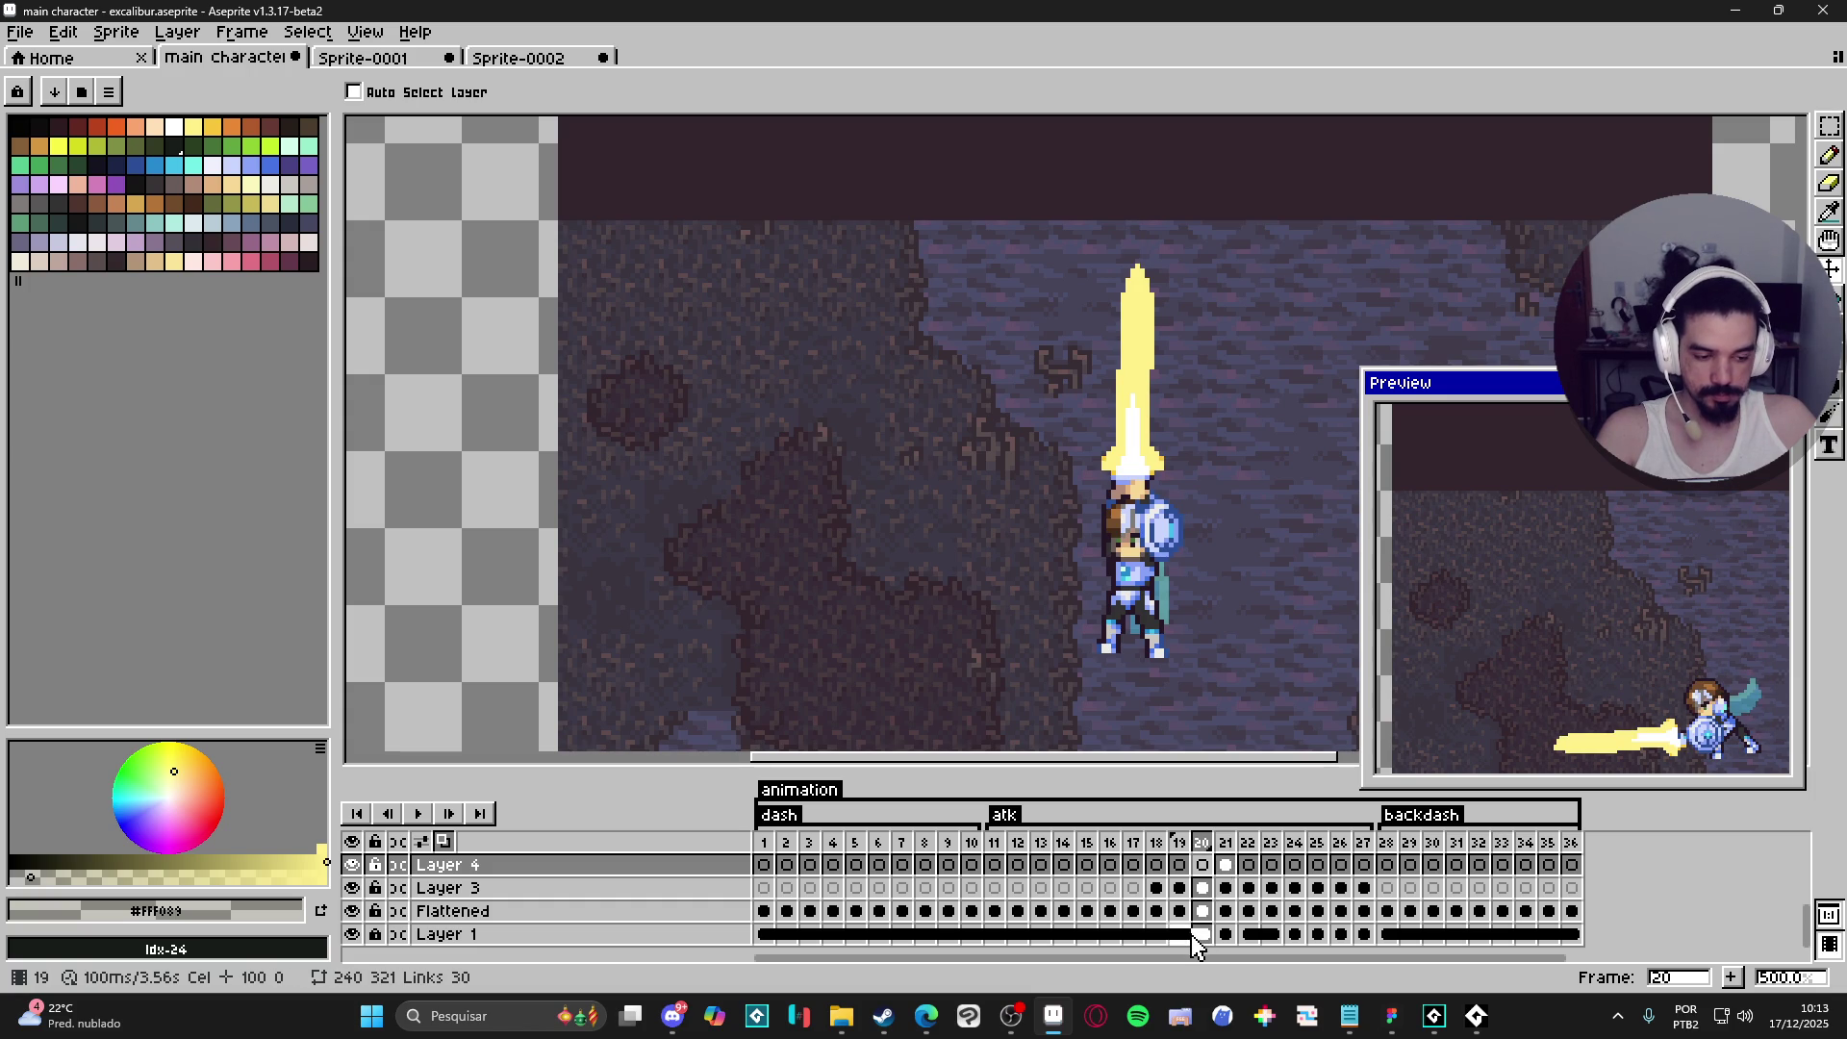
- Go to frame 22 with Layer 3 active and the canvas panned to the knight
left_click(1225, 865)
left_click(1249, 865)
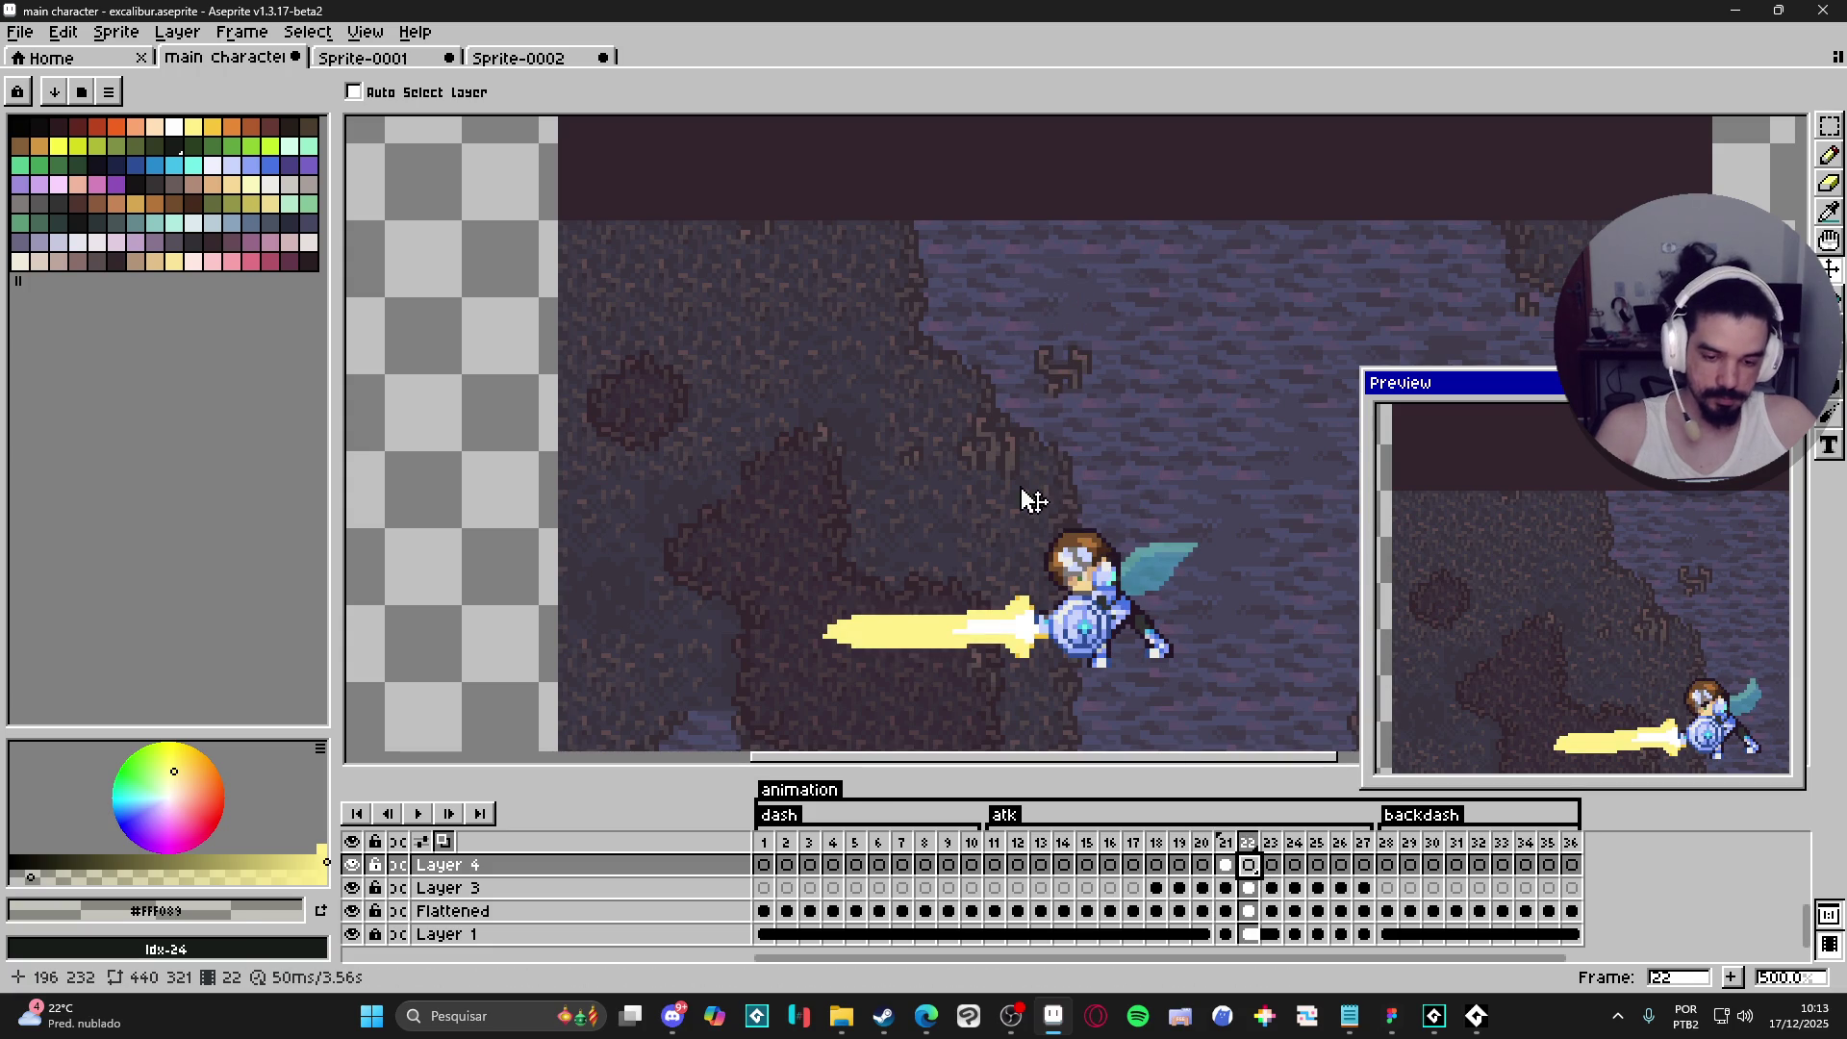
left_click(874, 616, "ctrl")
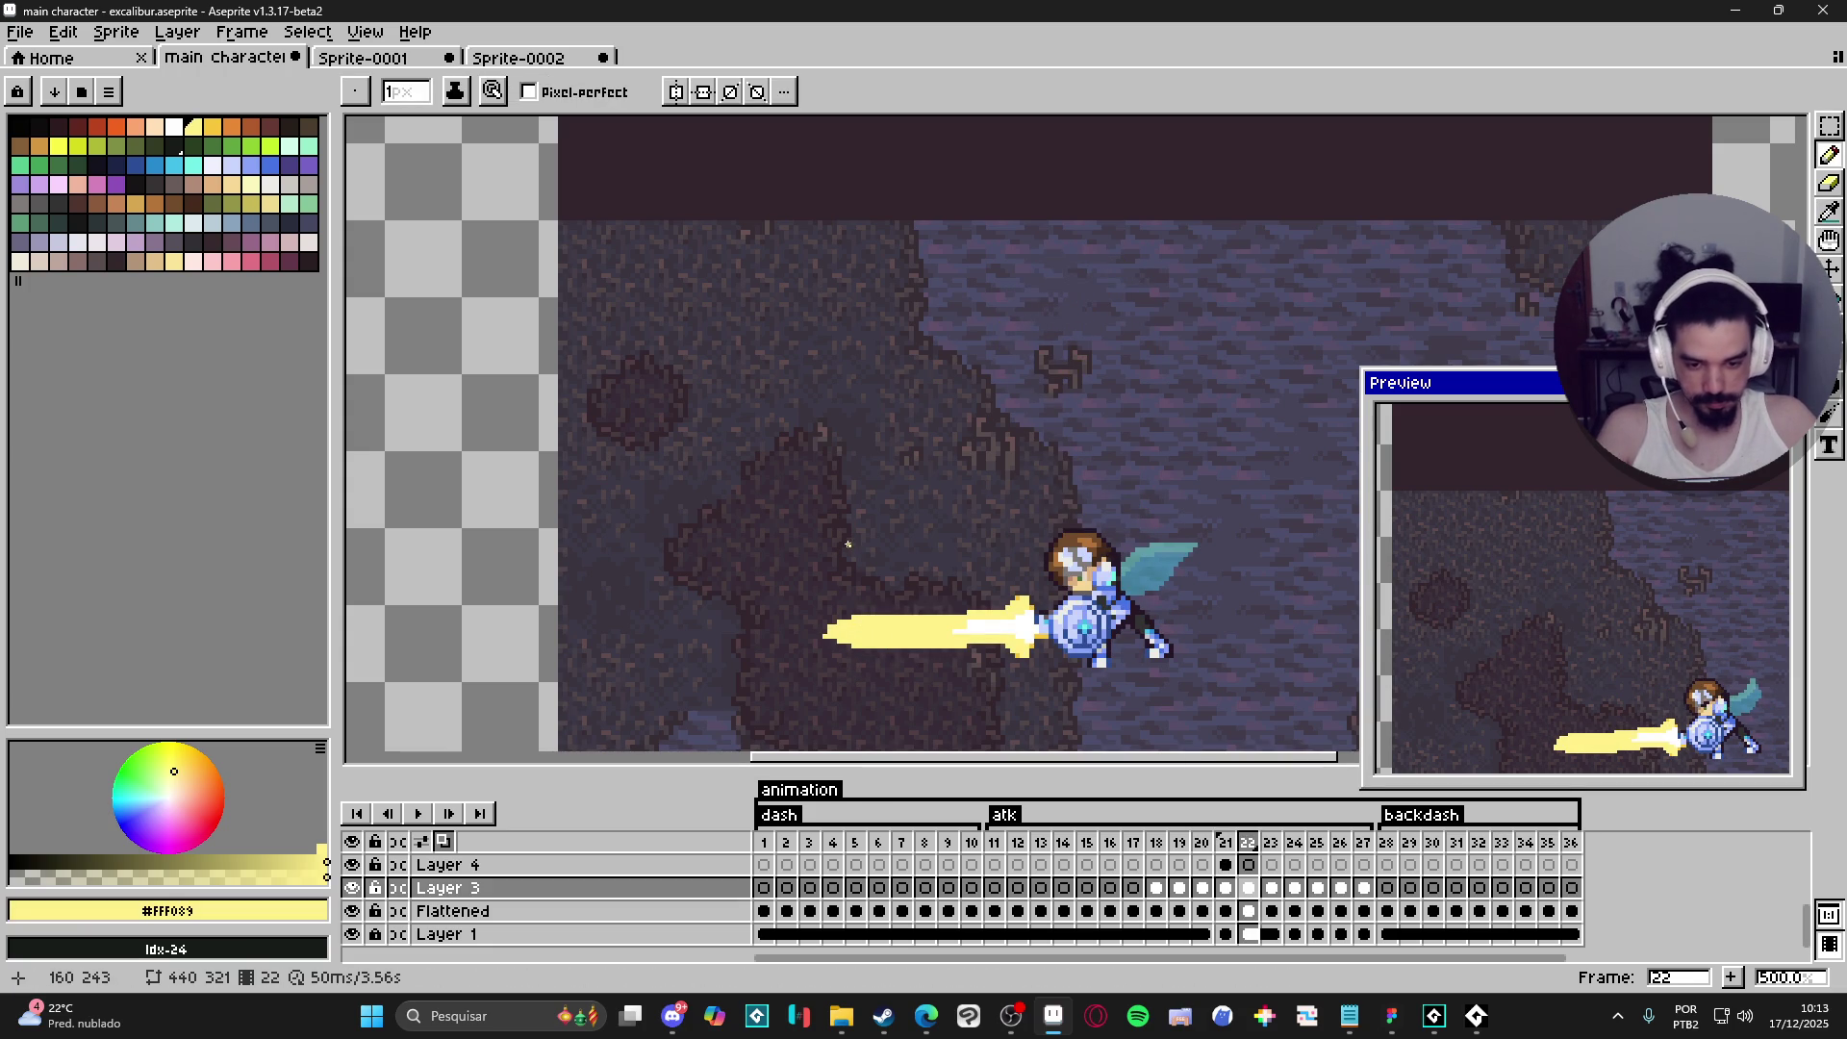
scroll(847, 525, "left", 3)
scroll(847, 524, "up", 2)
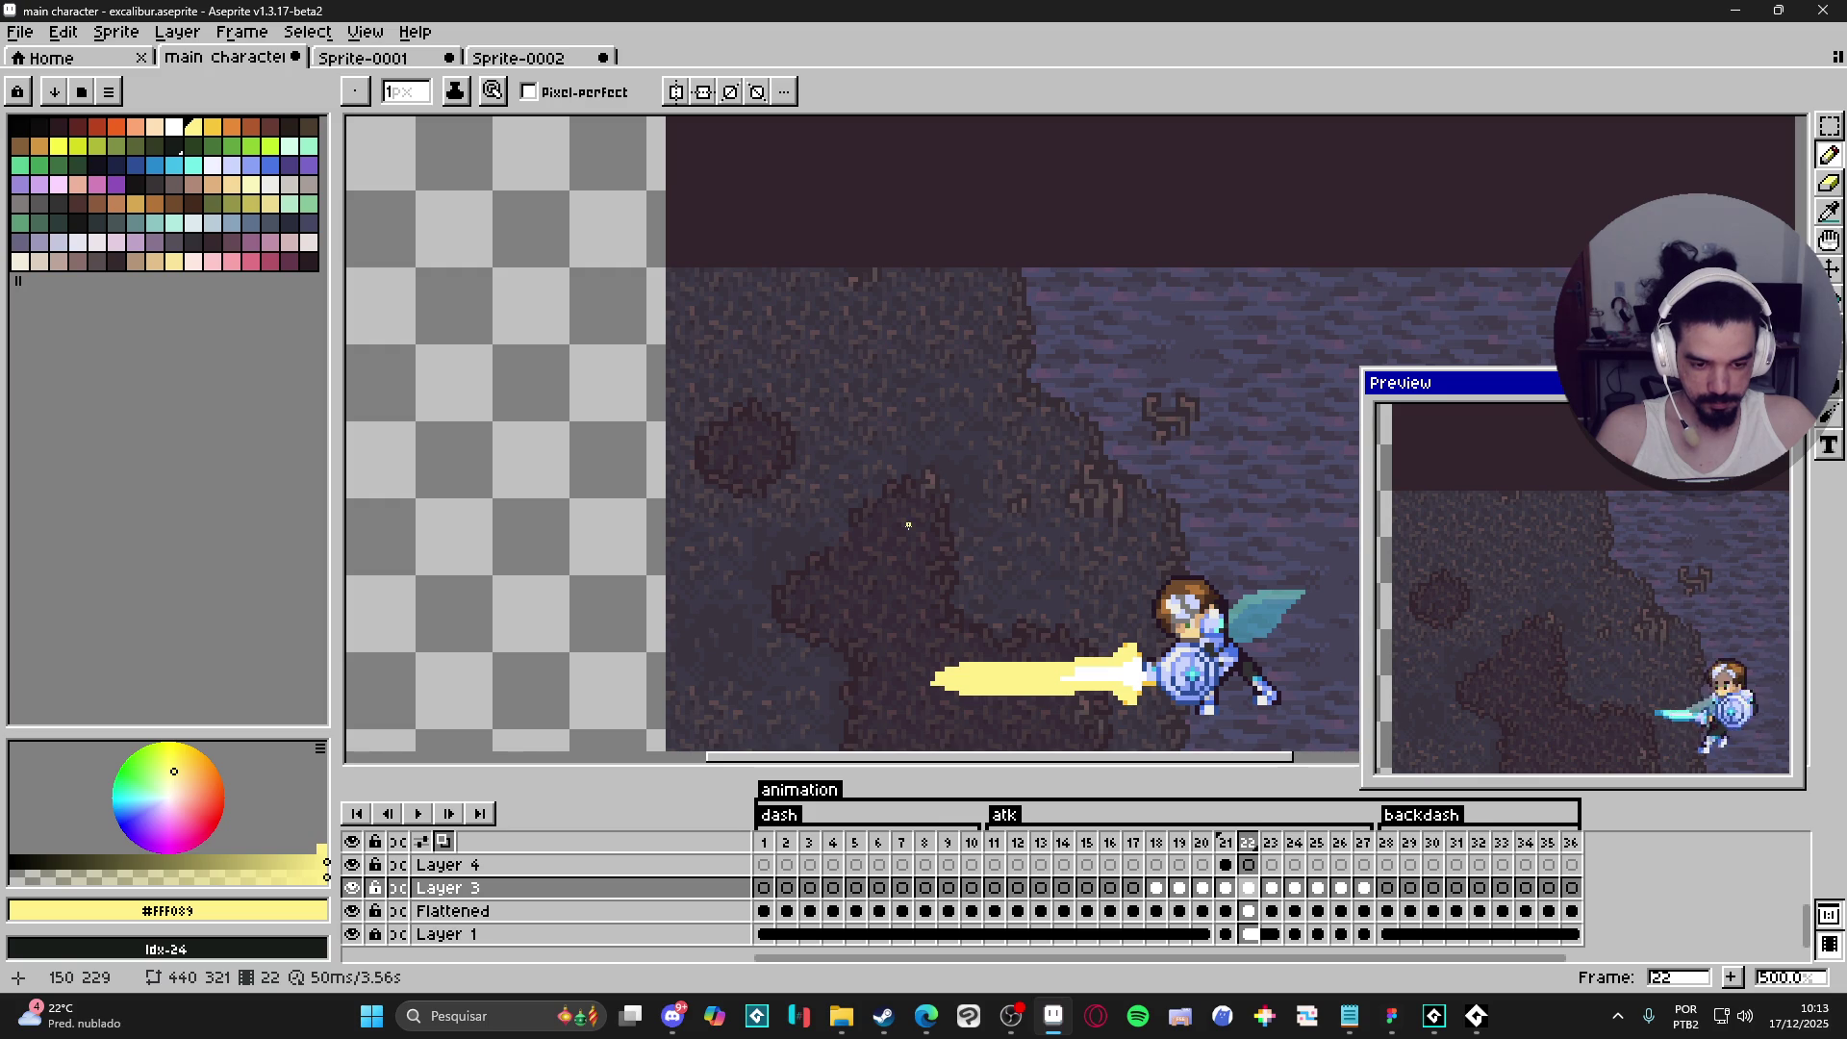
- Outline a spiky #FFF089 blast with a tall spike at the sword tip and bucket-fill it
left_click(889, 429)
left_click_drag(922, 529, 1023, 548)
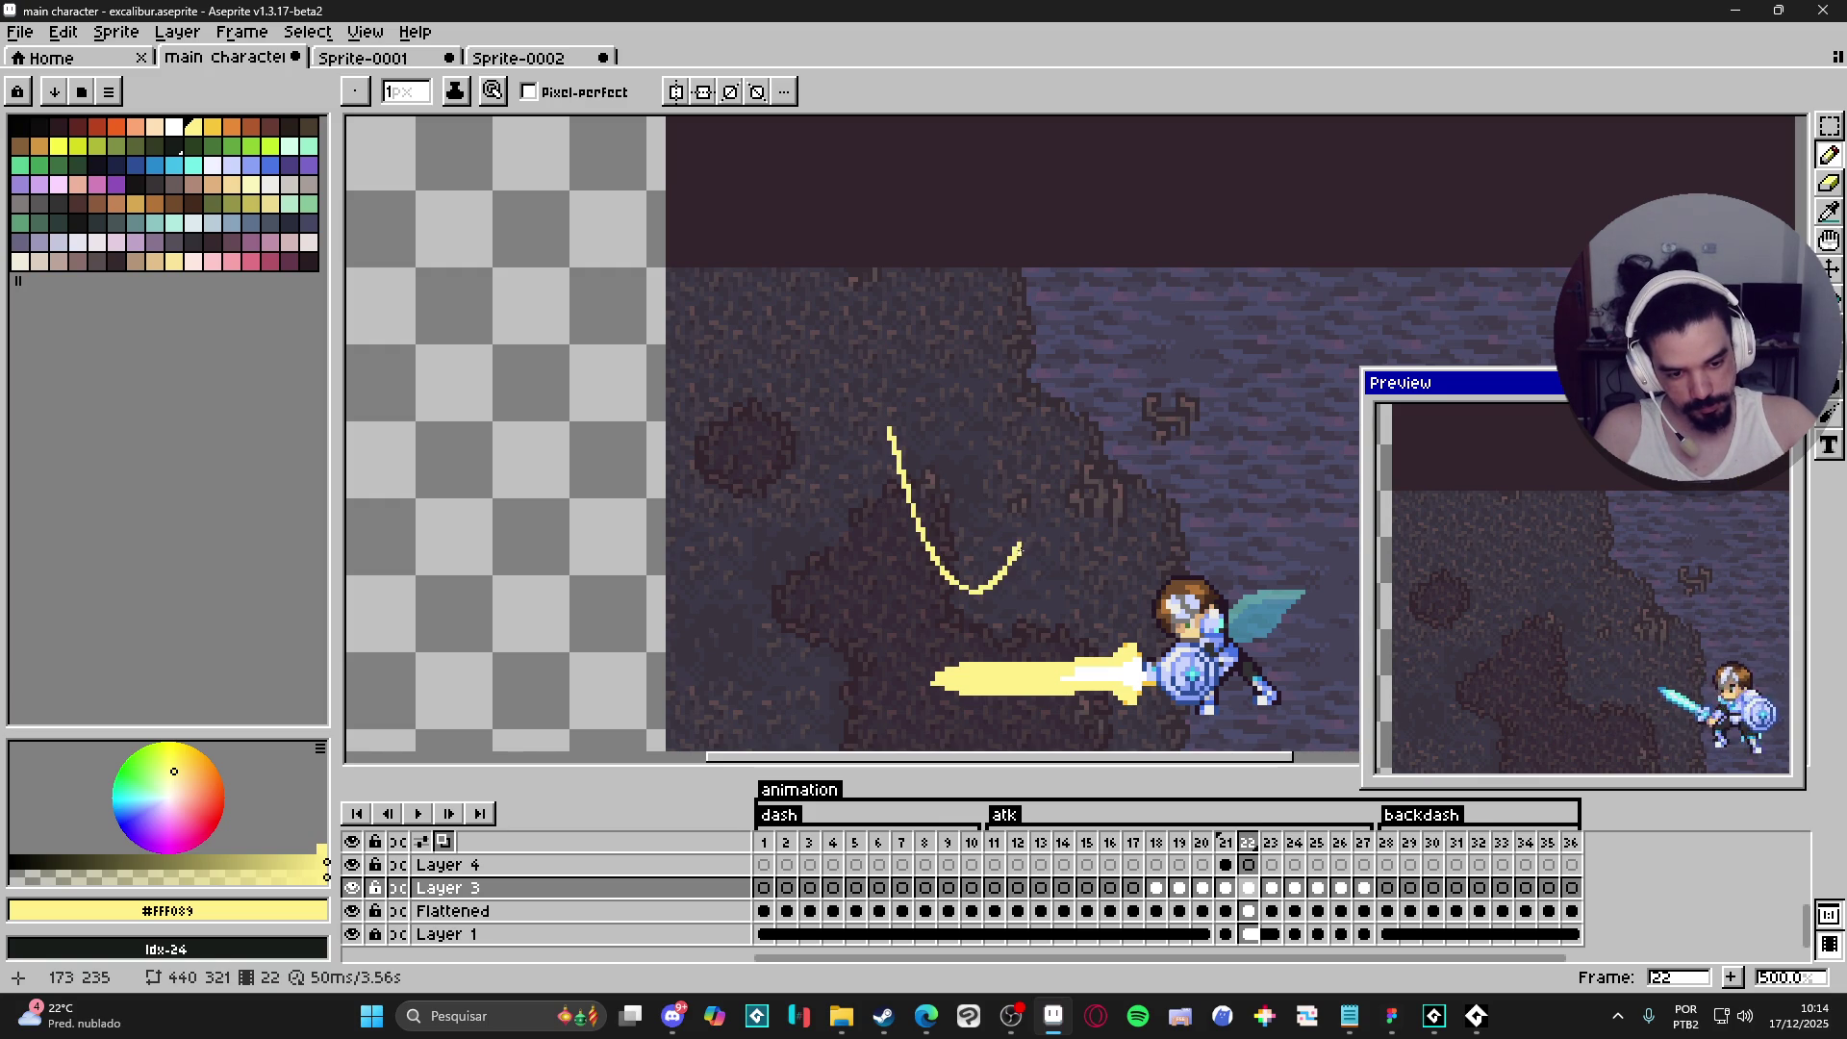
left_click_drag(1049, 635, 1078, 625)
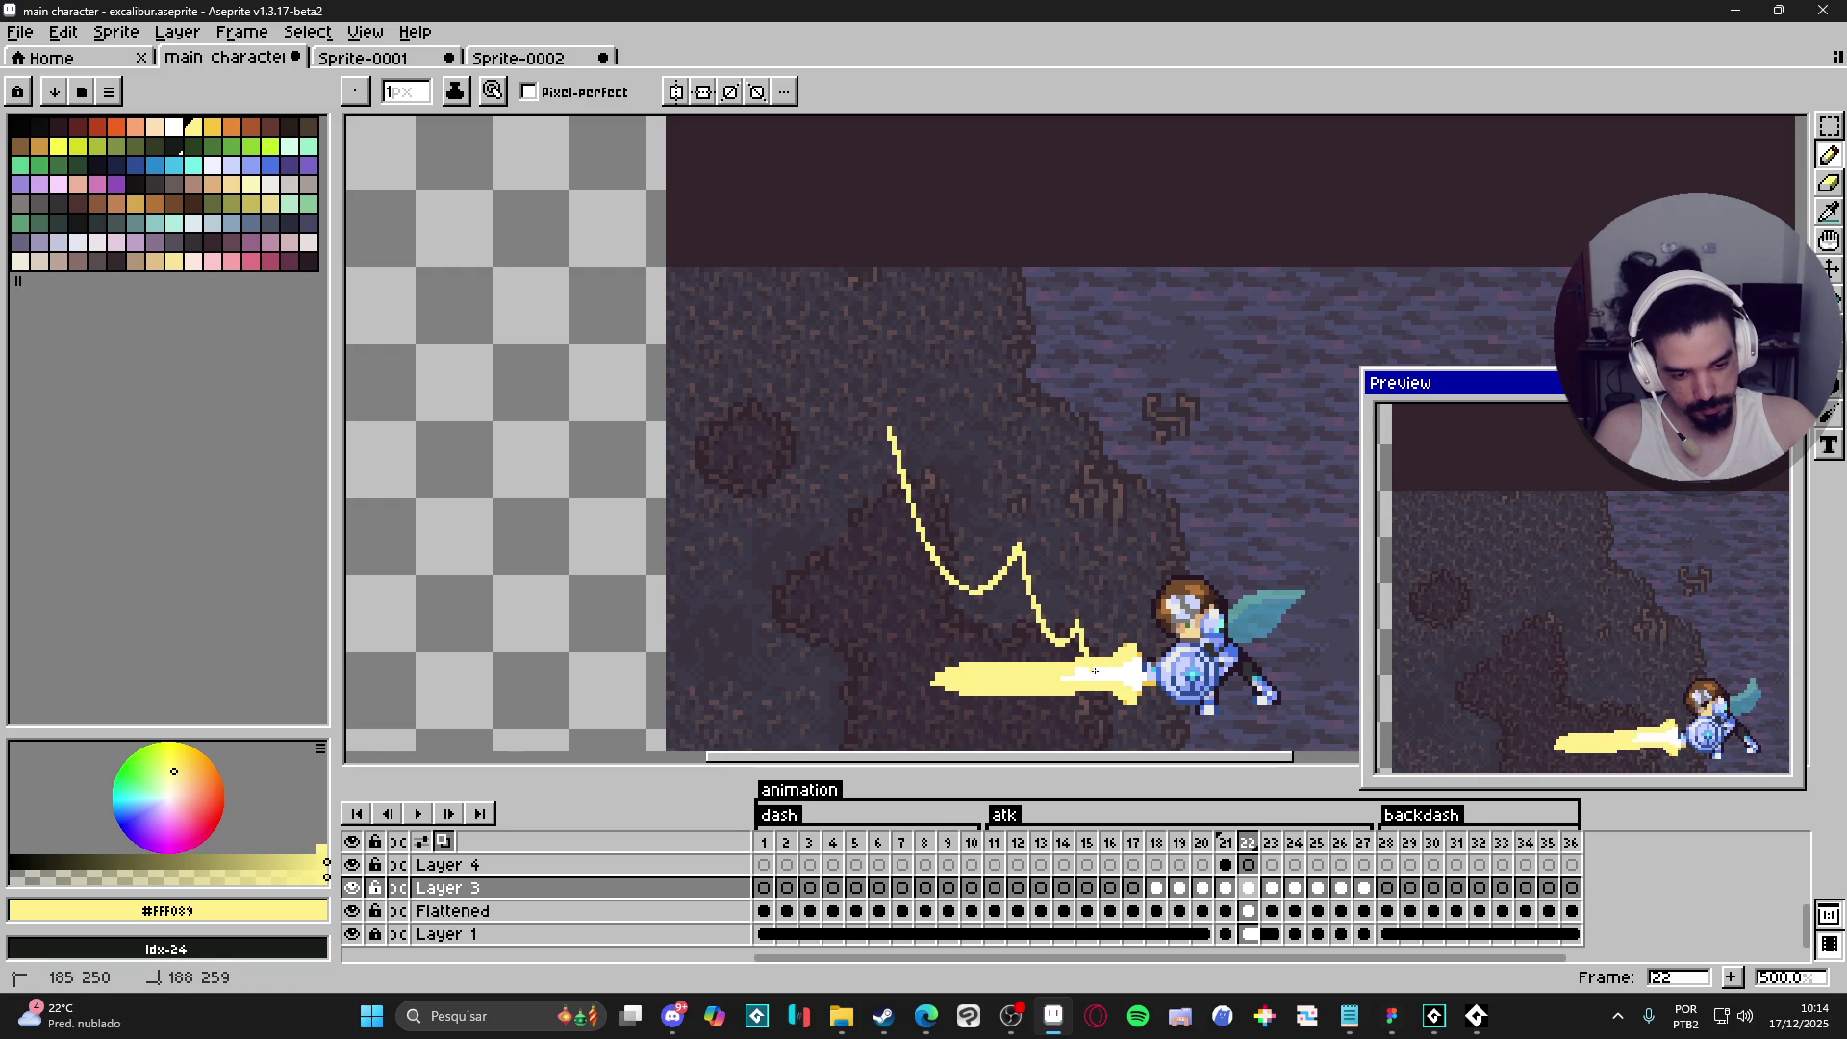
left_click_drag(1034, 549, 1212, 520)
mouse_move(1068, 404)
left_mouse_down()
mouse_move(1072, 578)
mouse_move(995, 575)
mouse_move(1020, 588)
mouse_move(1015, 657)
left_mouse_up()
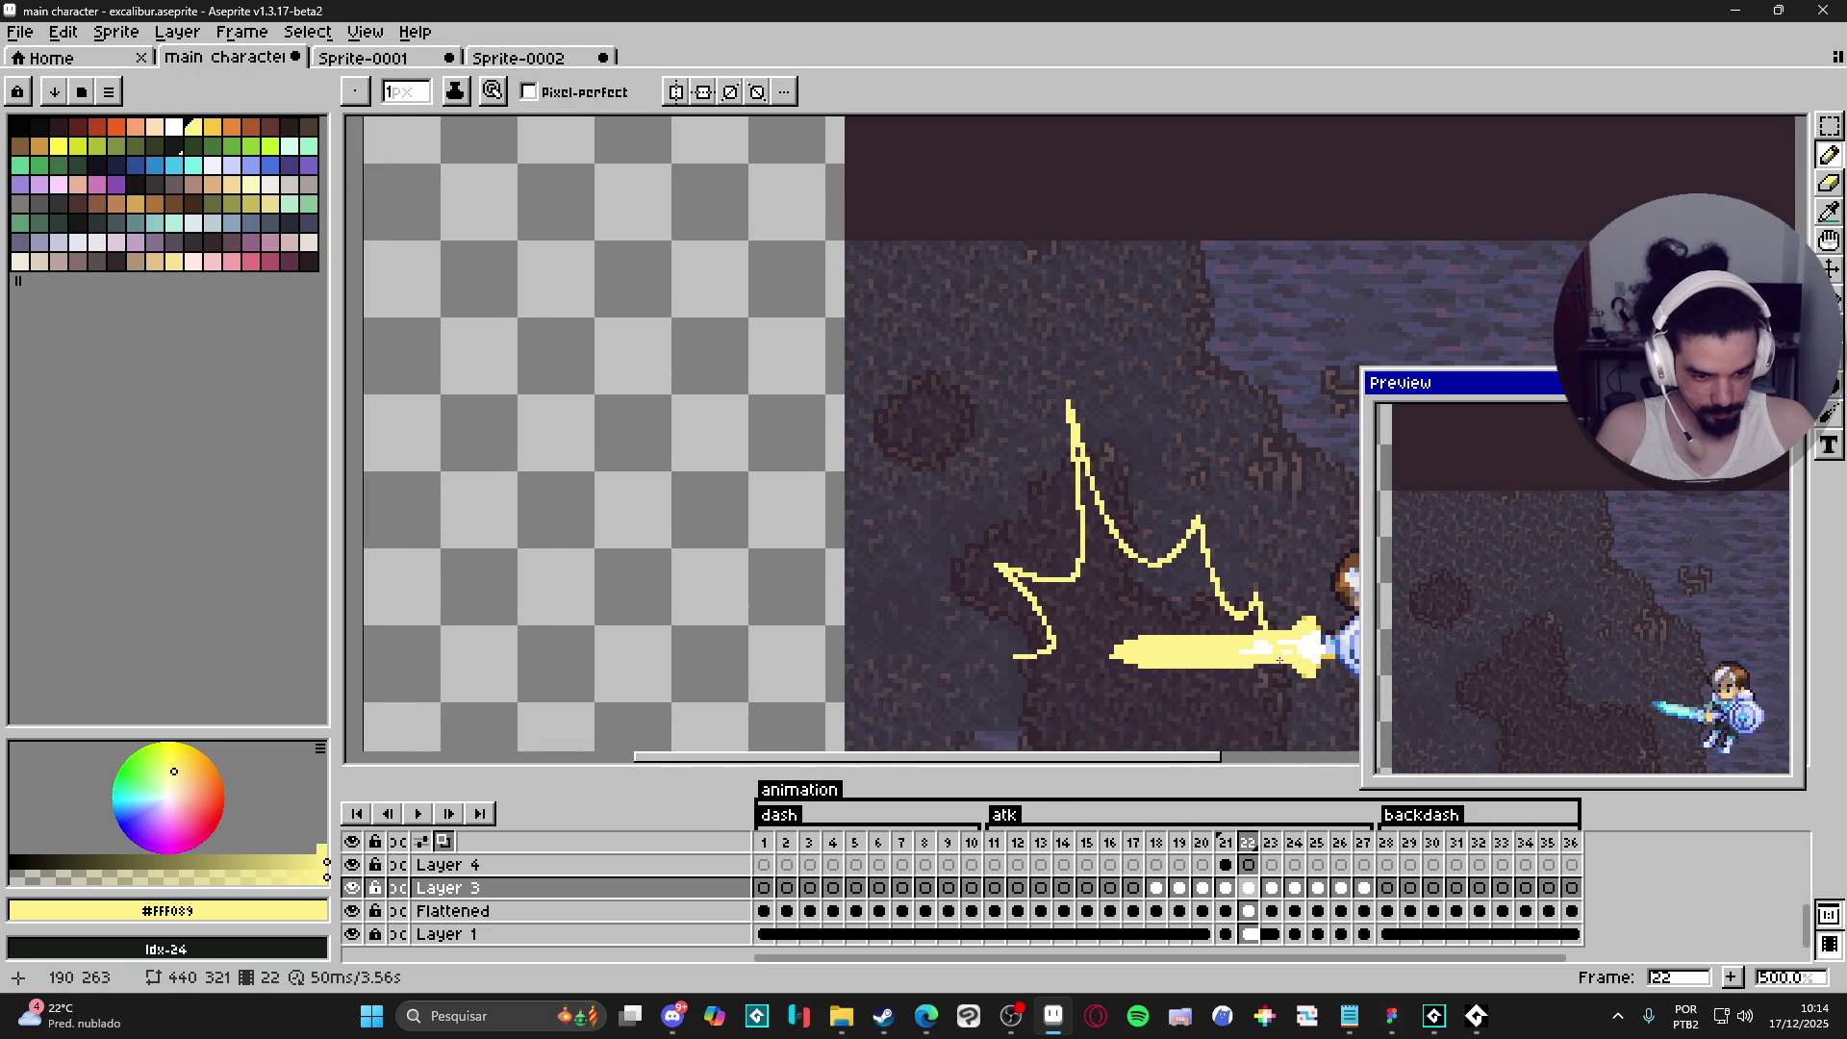
left_click(1020, 660, "shift")
key("g")
left_click(1246, 602)
- Add a white highlight along the spike and fill the blast's interior white
key("b")
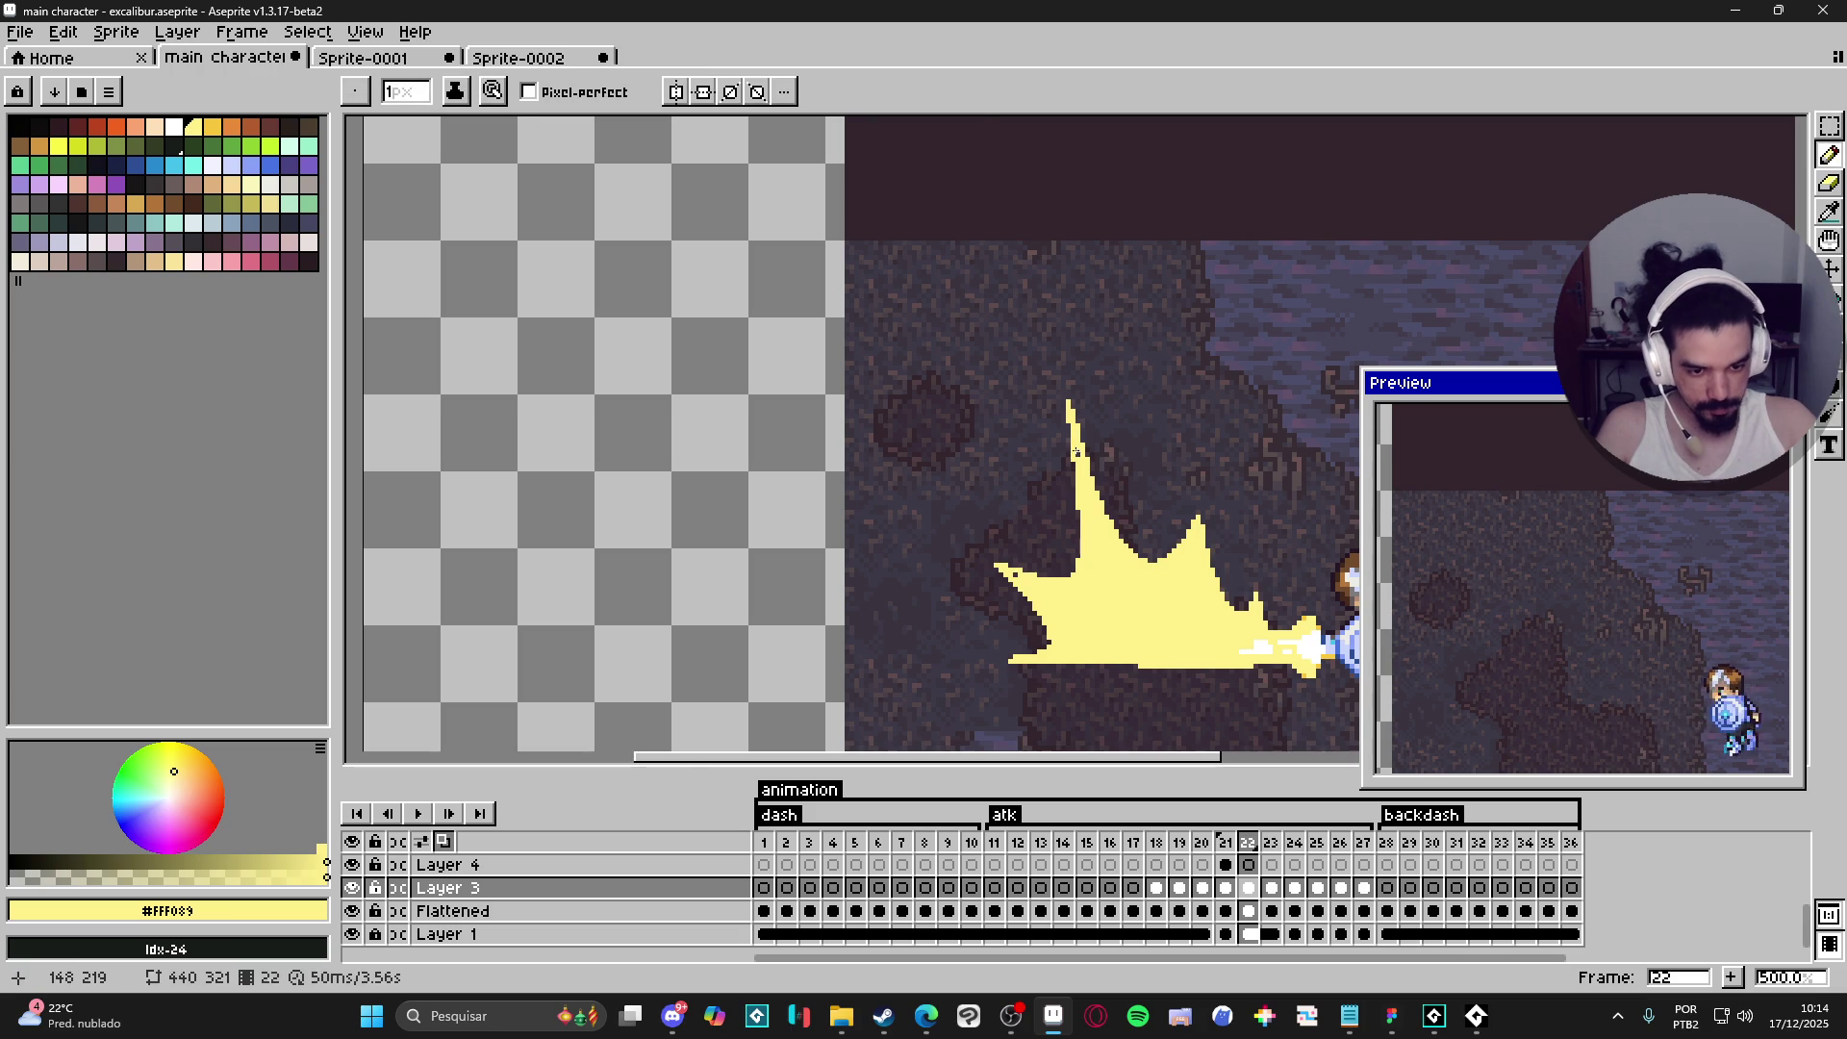
mouse_move(1241, 626)
left_mouse_down()
mouse_move(1072, 626)
mouse_move(1051, 607)
left_mouse_up()
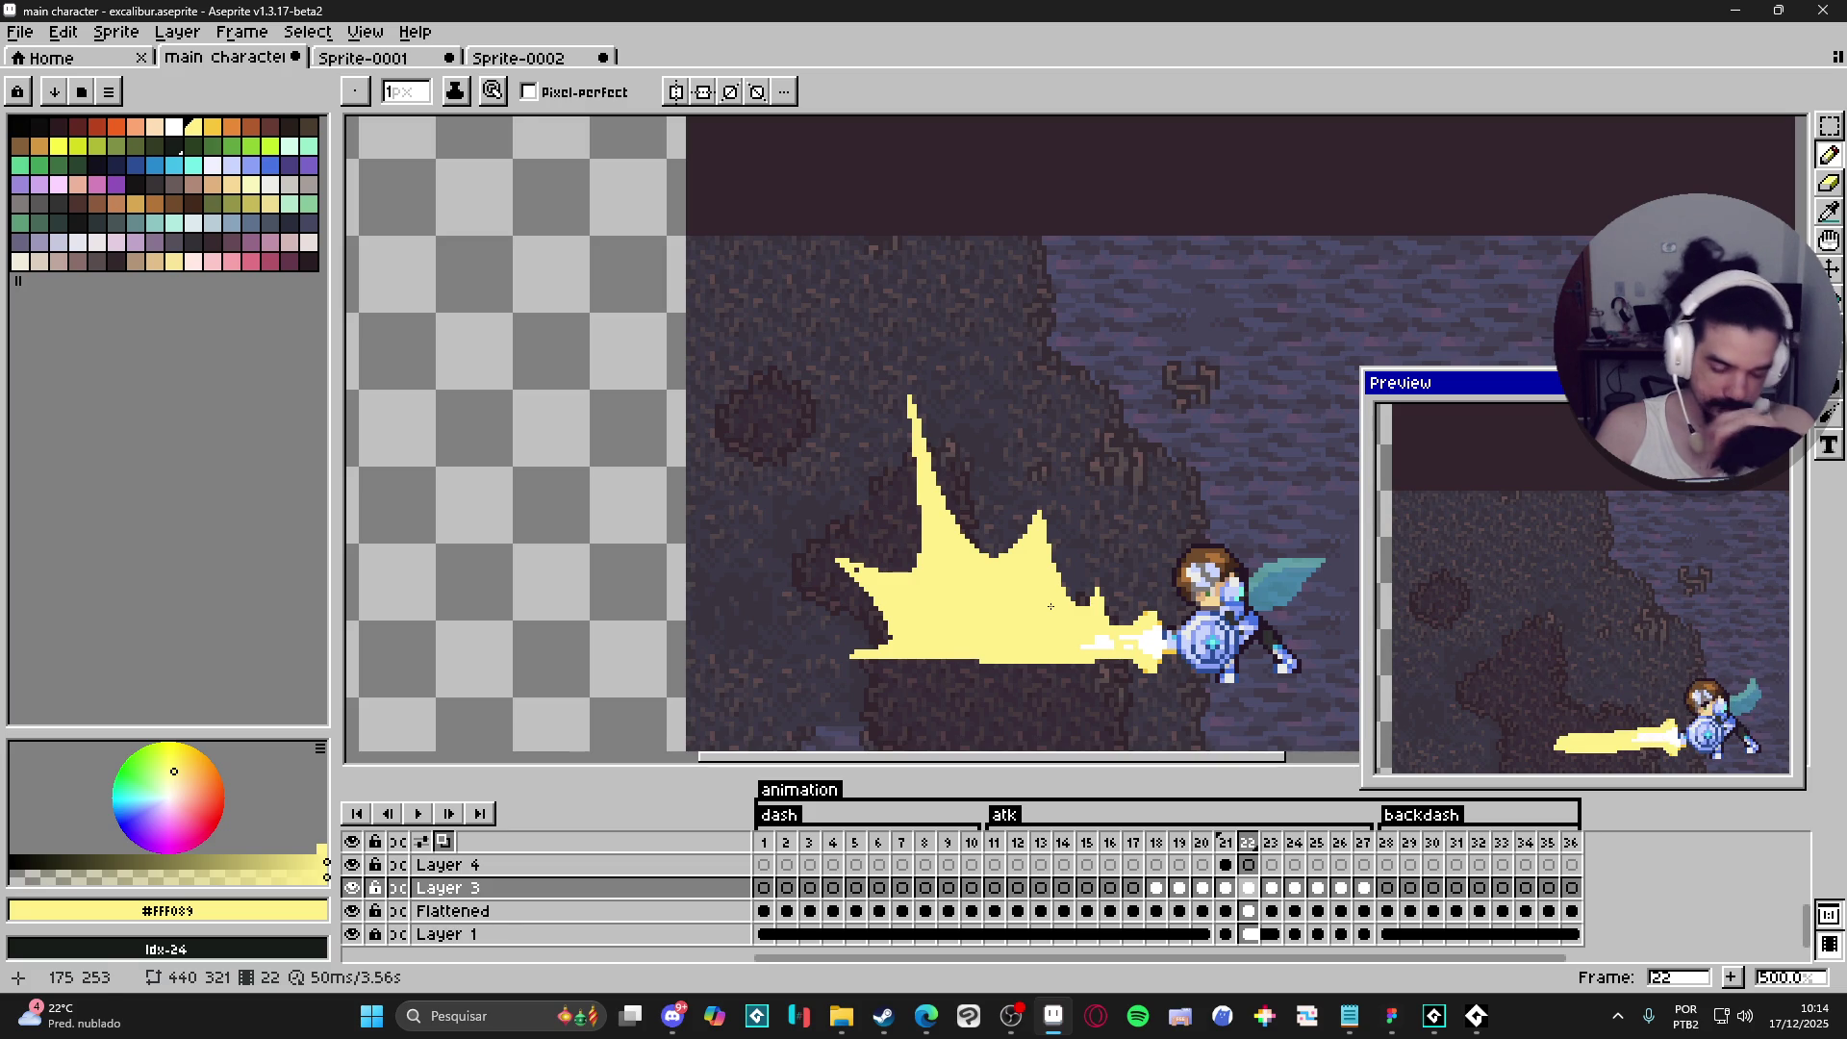
left_click(1134, 627, "alt")
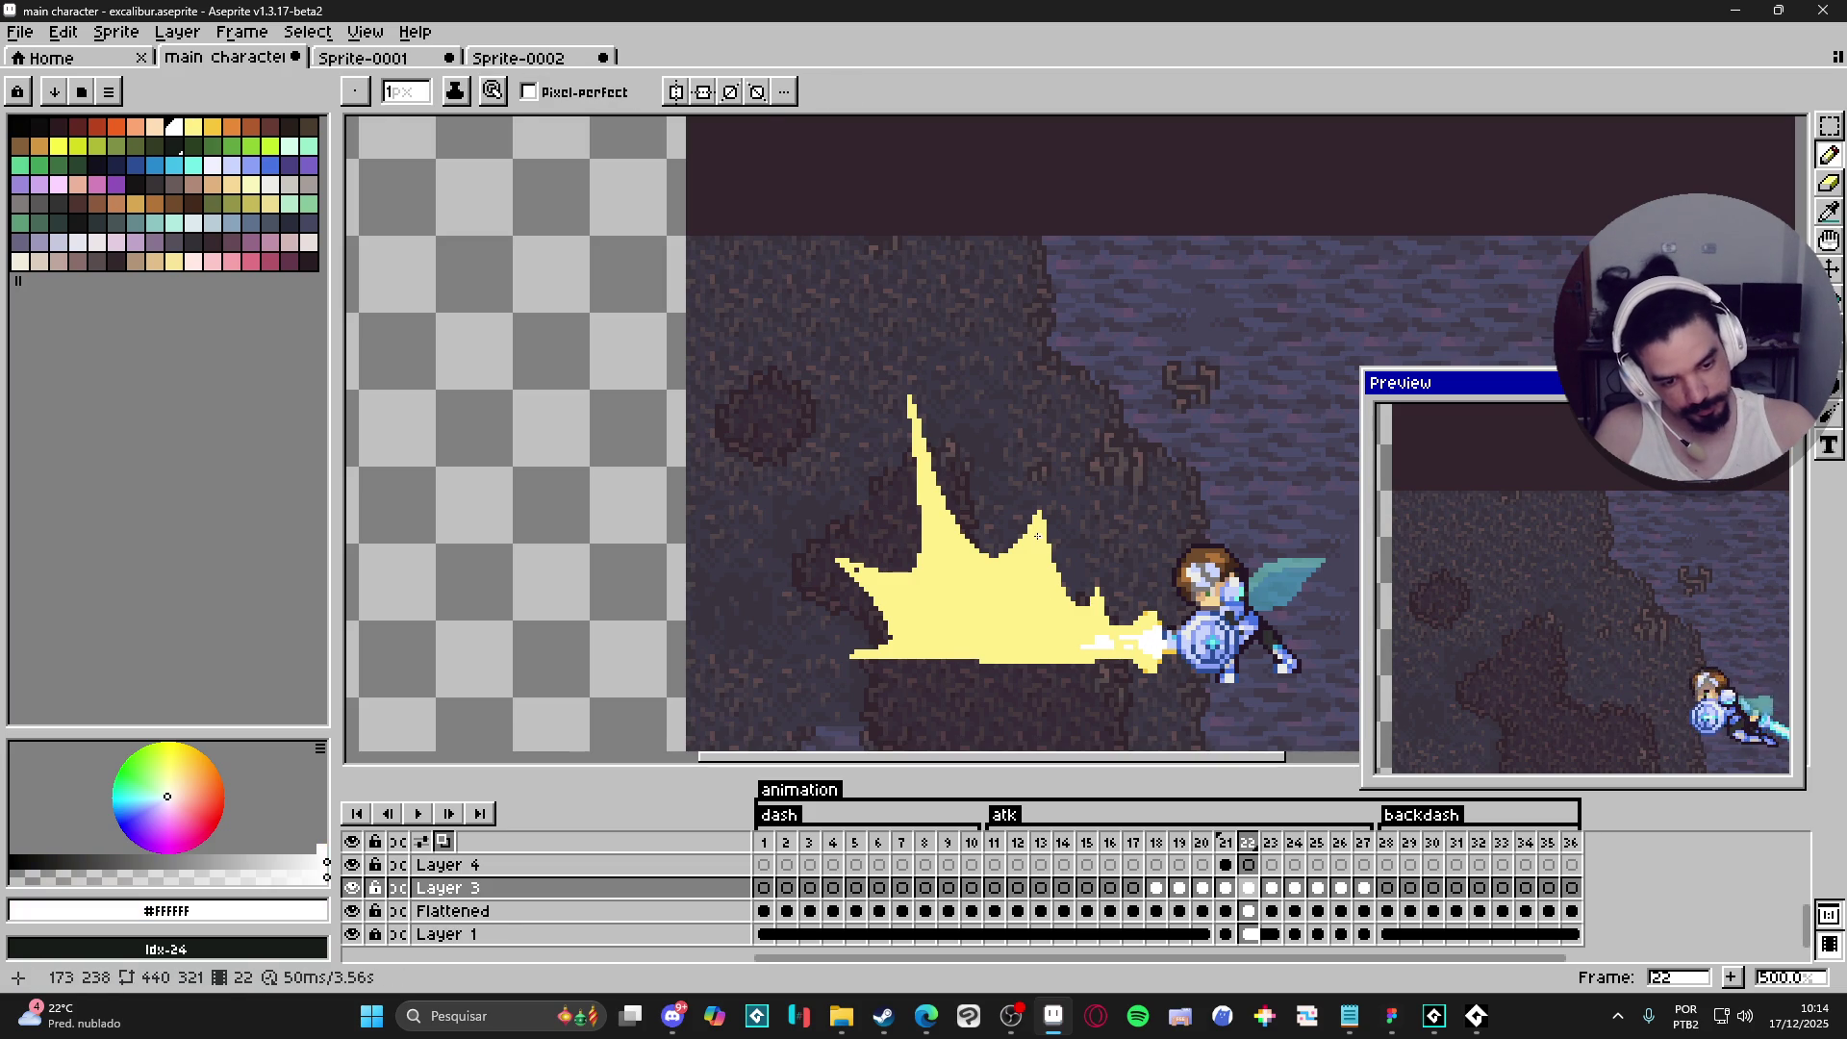
left_click_drag(1039, 538, 1105, 645)
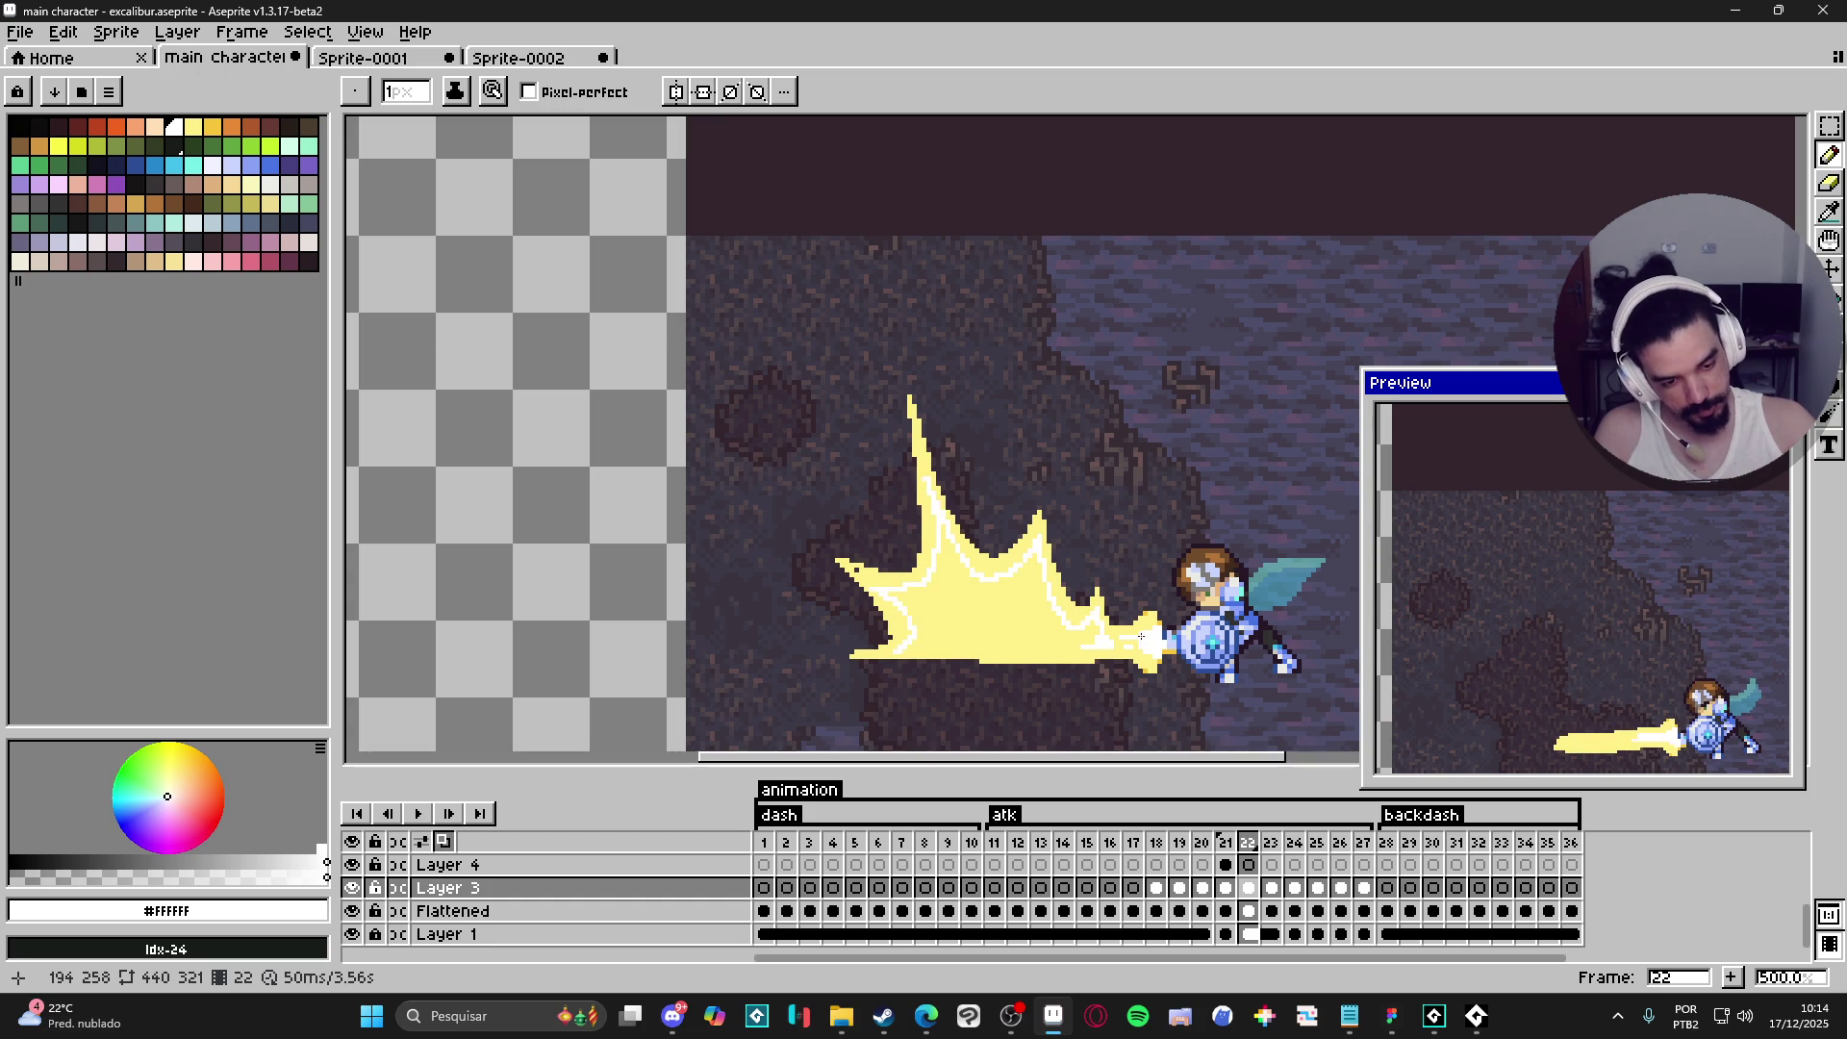
key("g")
left_click(952, 568)
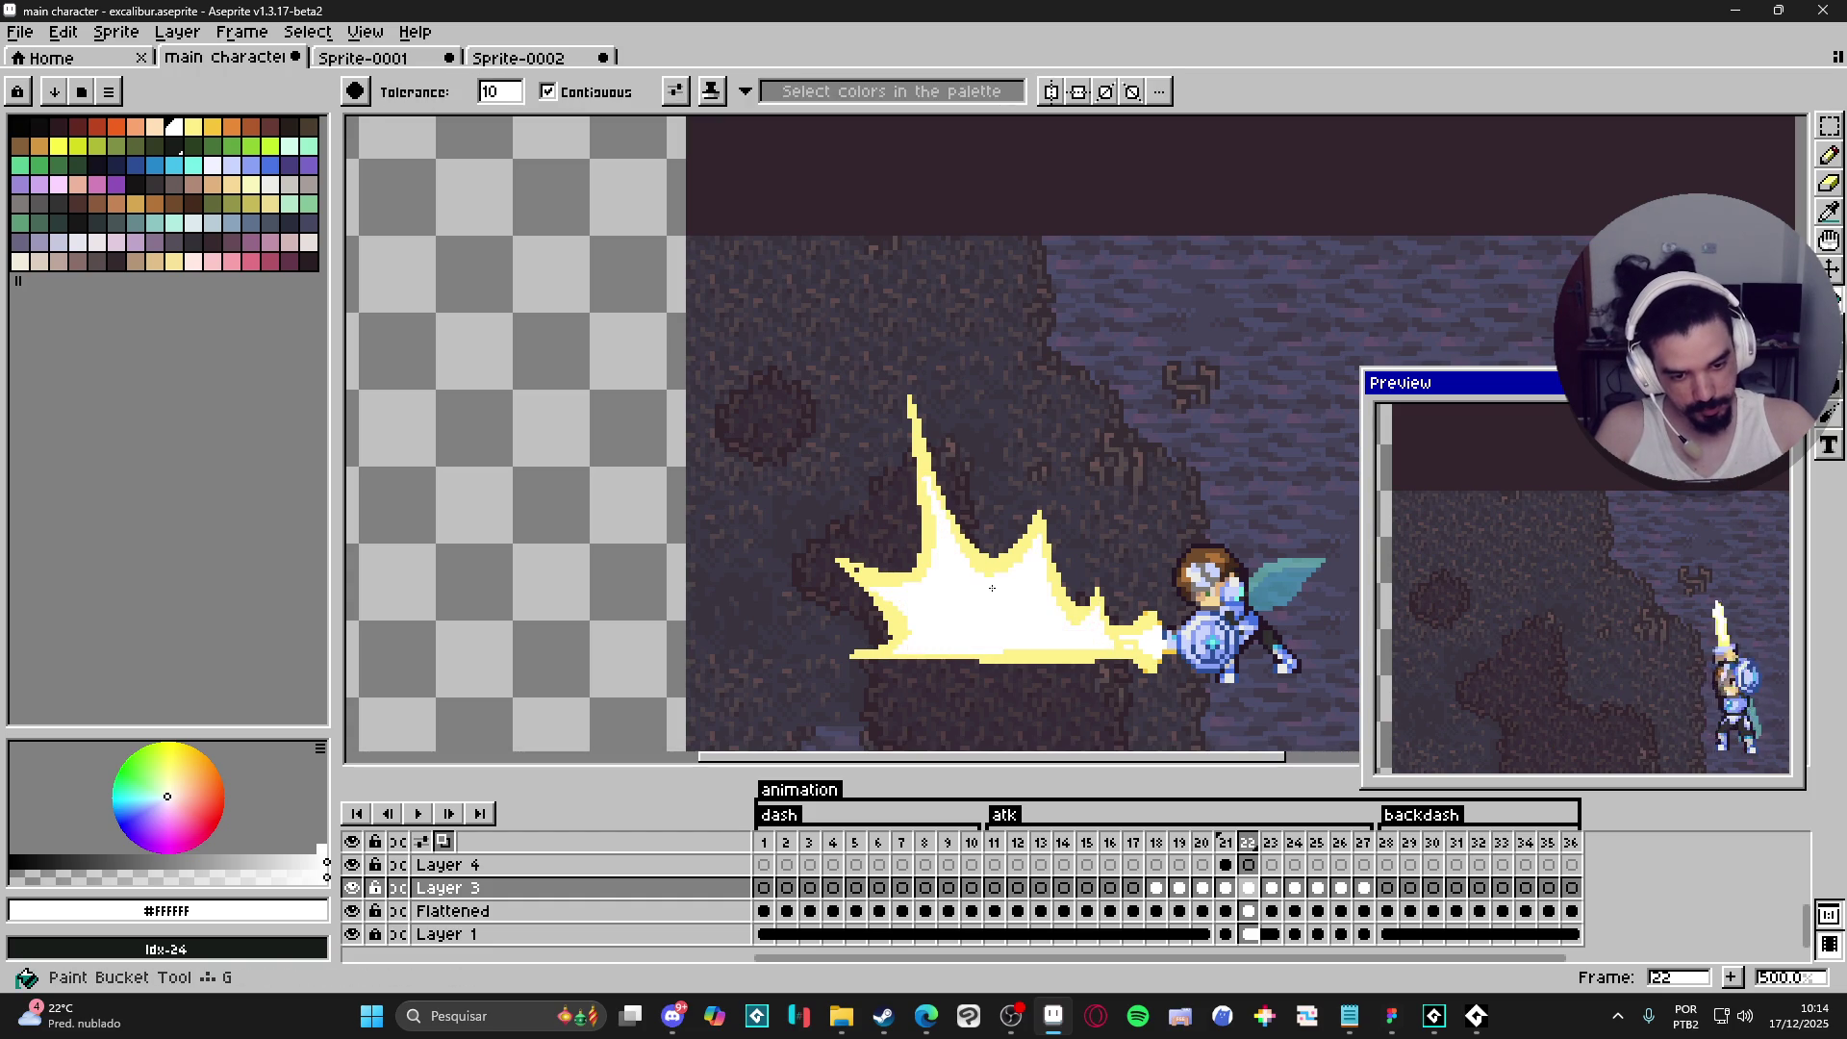
- Add a bigger pale-yellow spike on the blast's left side and fill its gaps yellow
key("i")
left_click(937, 537)
key("b")
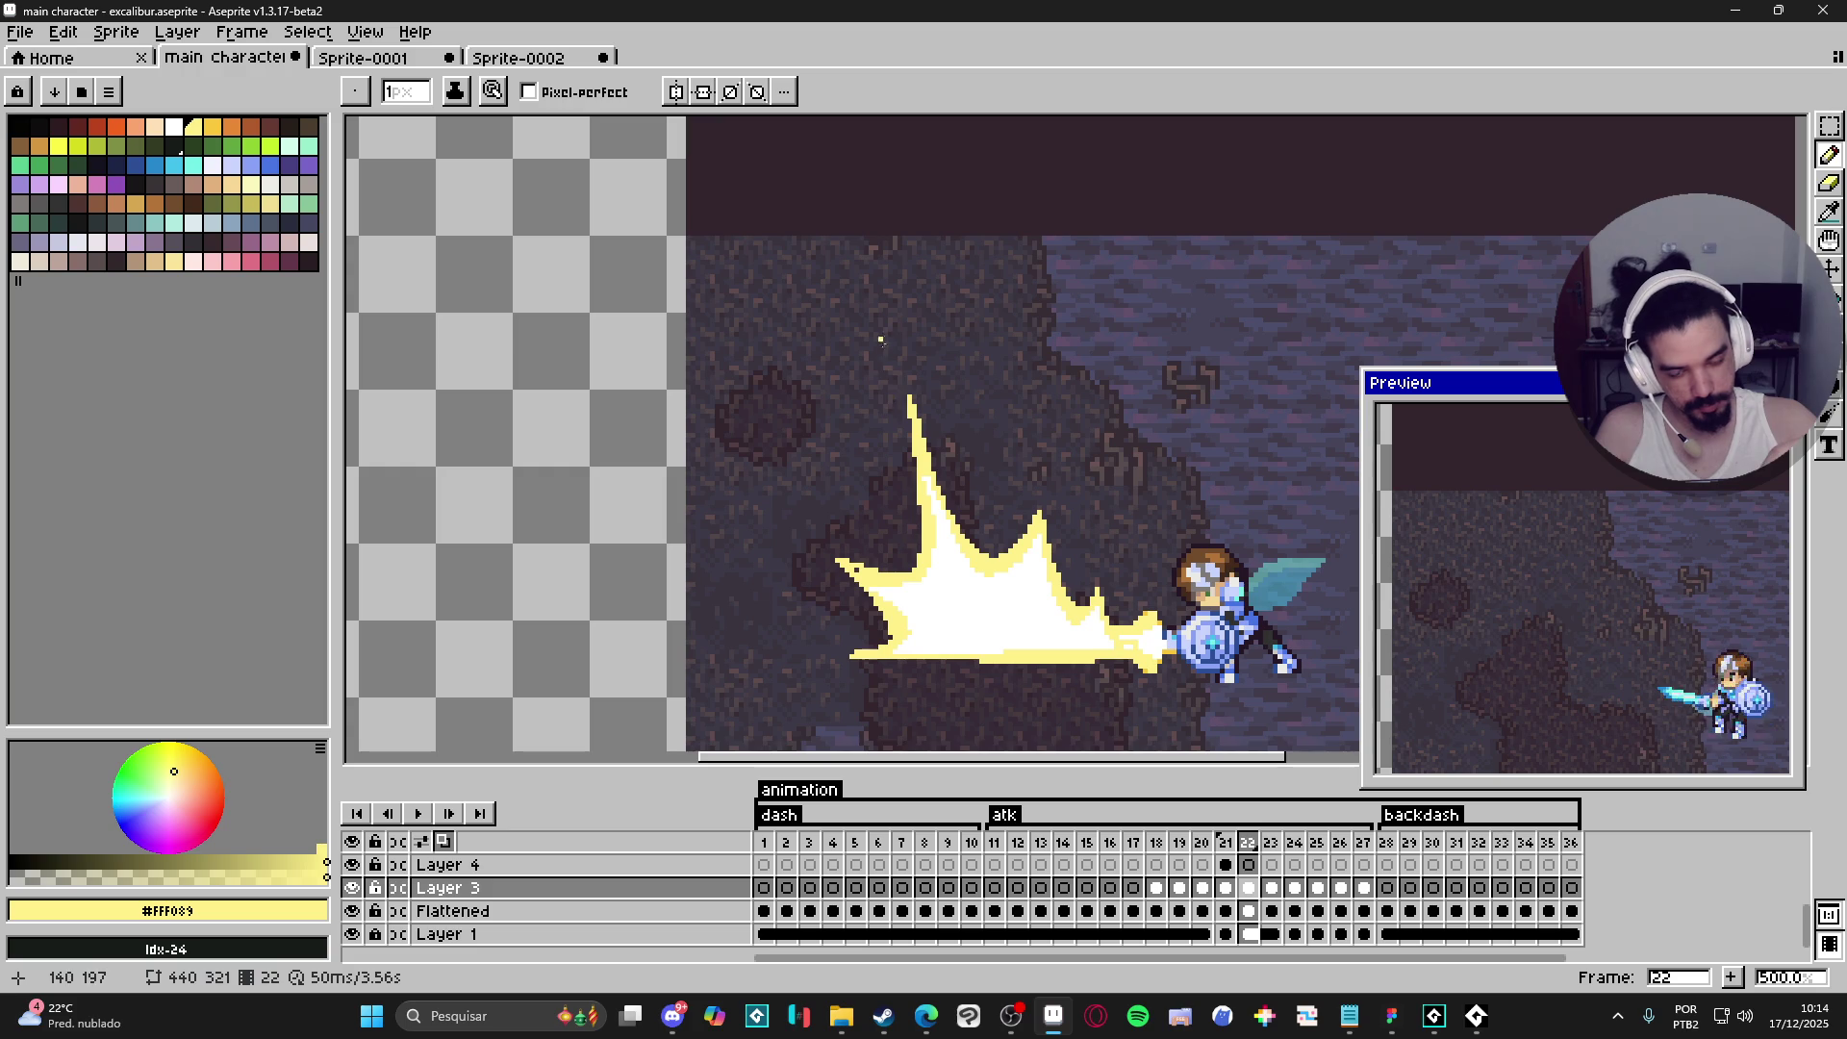
key("shift")
mouse_move(962, 532)
left_mouse_down()
mouse_move(1006, 517)
mouse_move(1109, 554)
mouse_move(1124, 614)
left_mouse_up()
mouse_move(886, 346)
left_mouse_down()
mouse_move(909, 553)
mouse_move(789, 541)
left_mouse_up()
left_click_drag(842, 651, 808, 660)
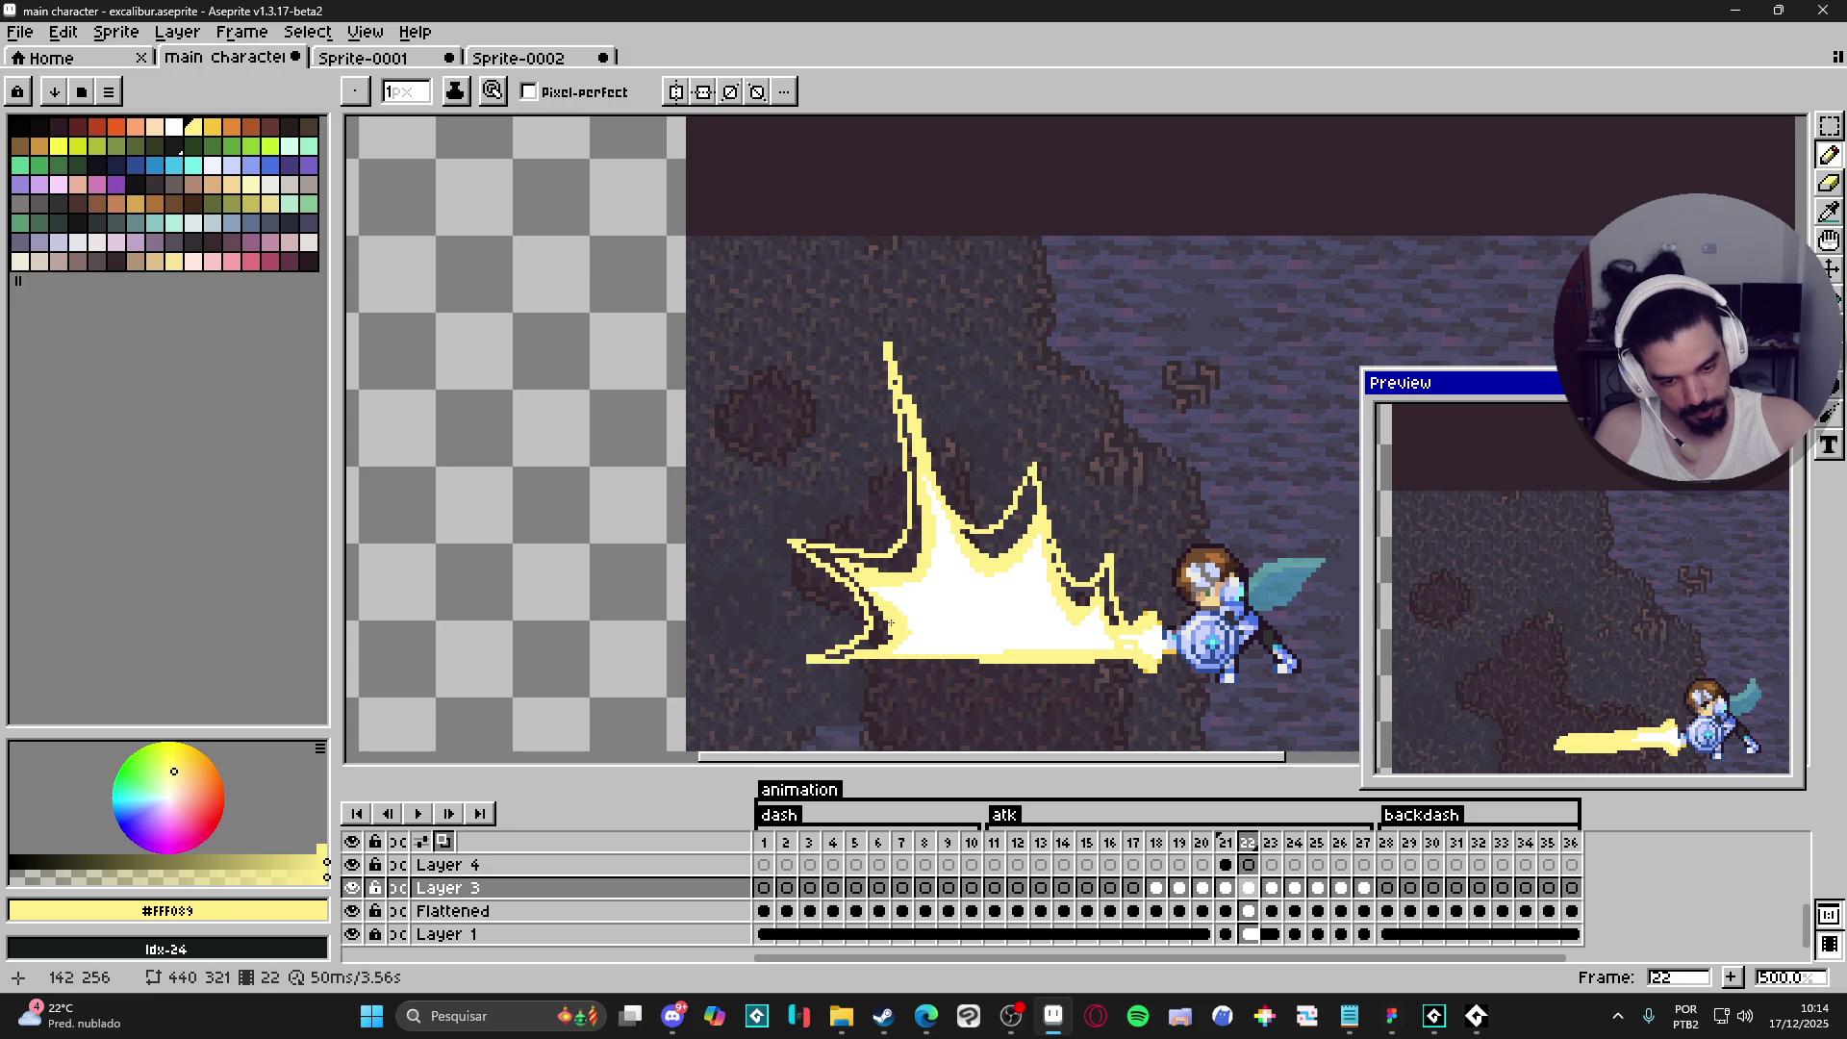
key("g")
left_click(915, 546)
left_click(1013, 525)
left_click(1077, 591)
key("b")
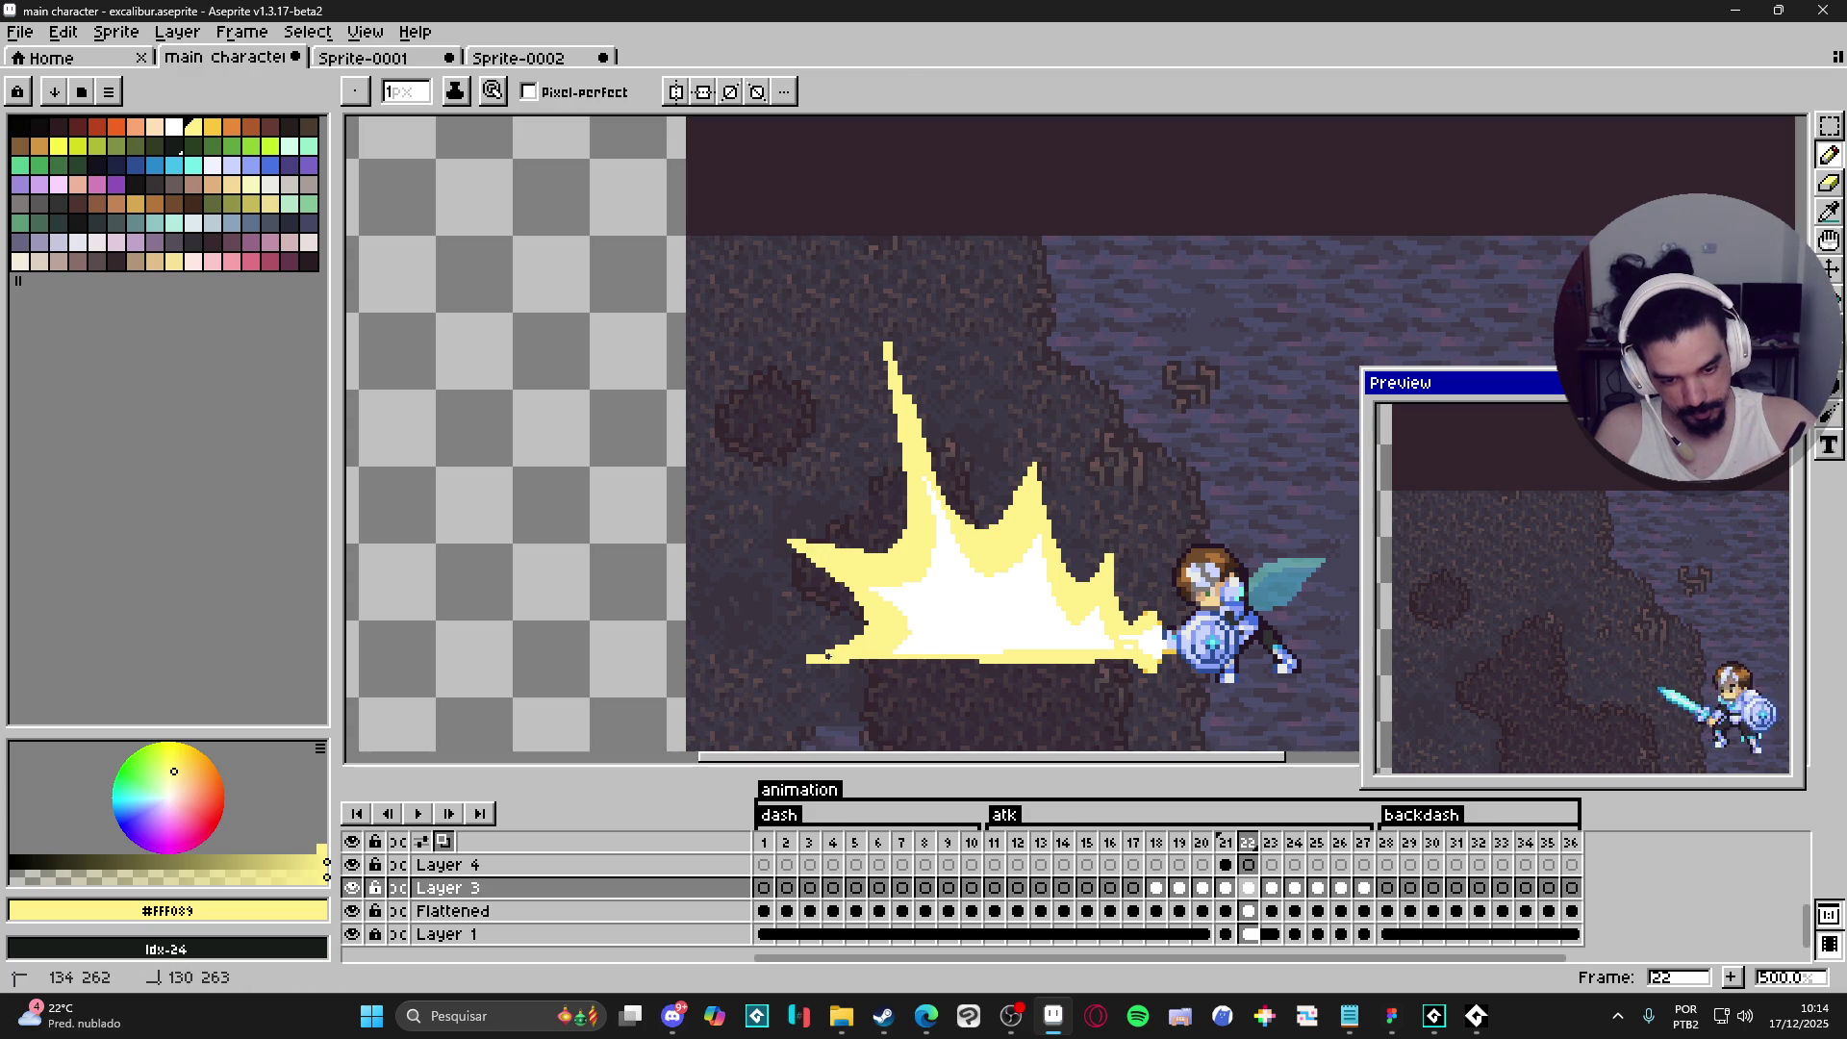
- Extend the top spike upward and refine its edge with short yellow lines
key("e")
key("v")
key("e")
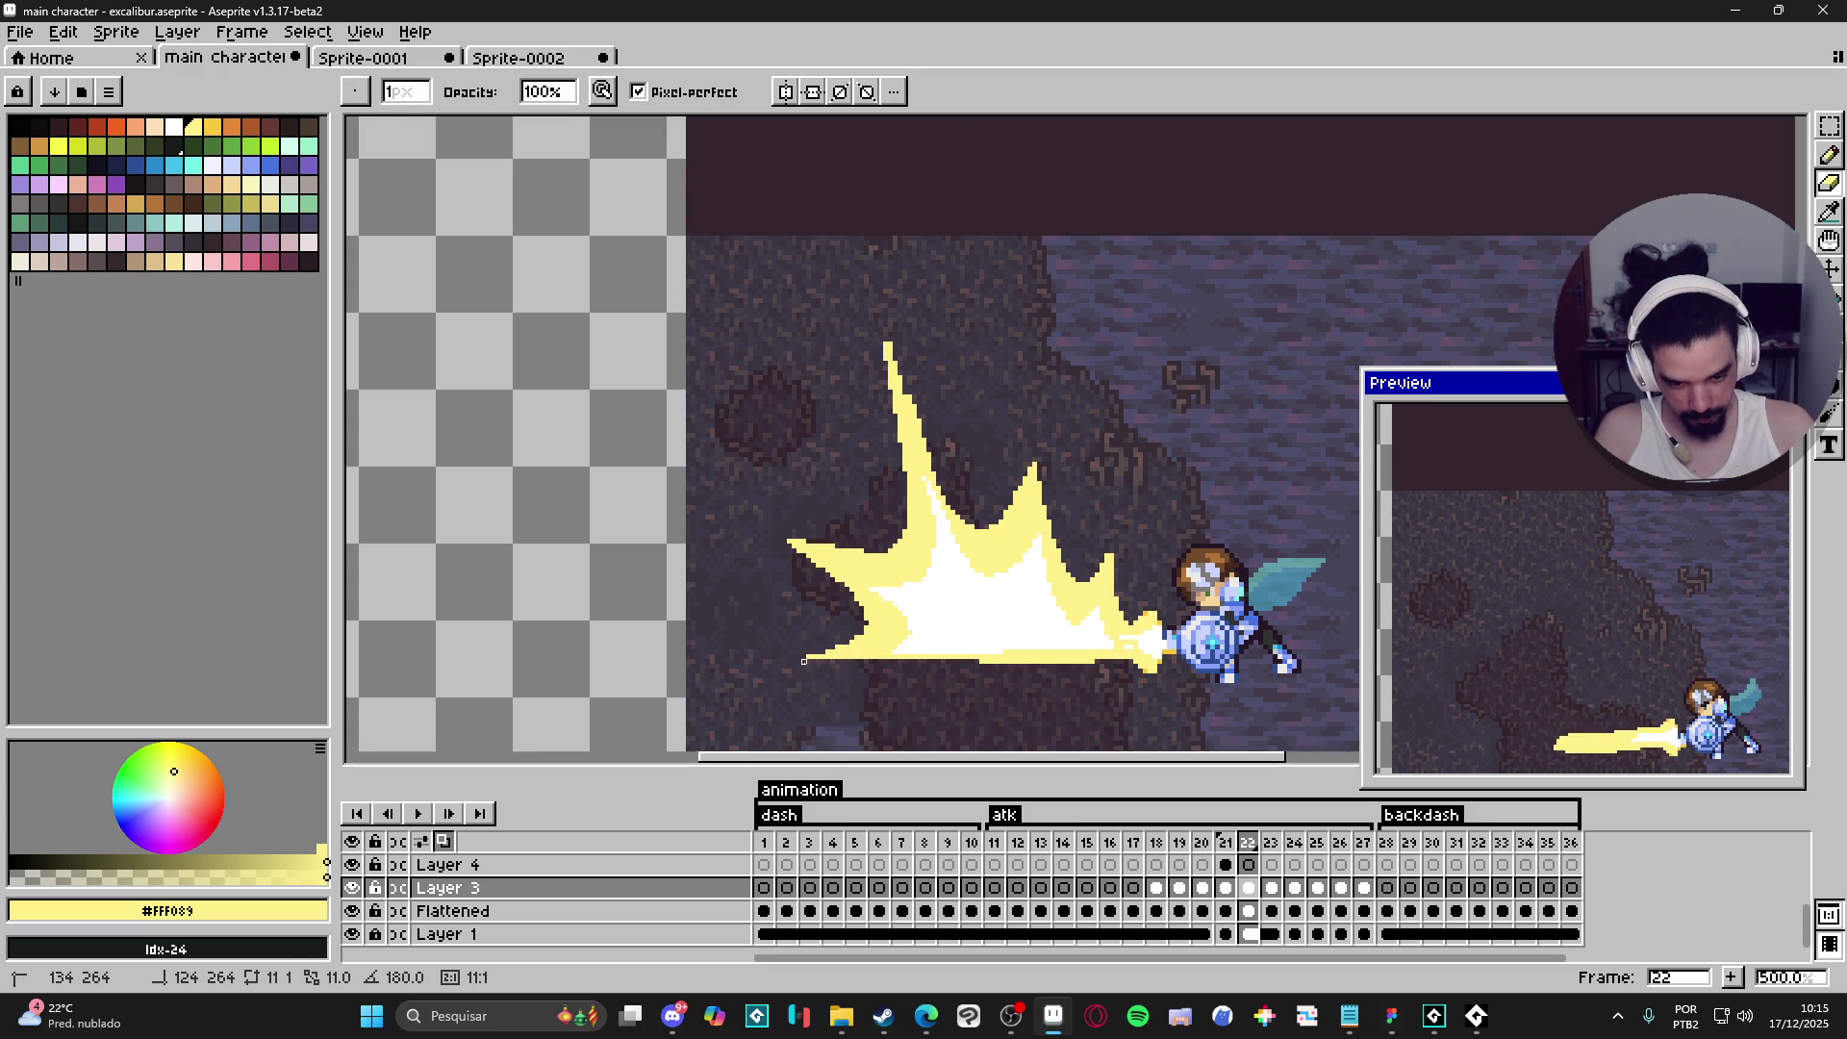
key("l")
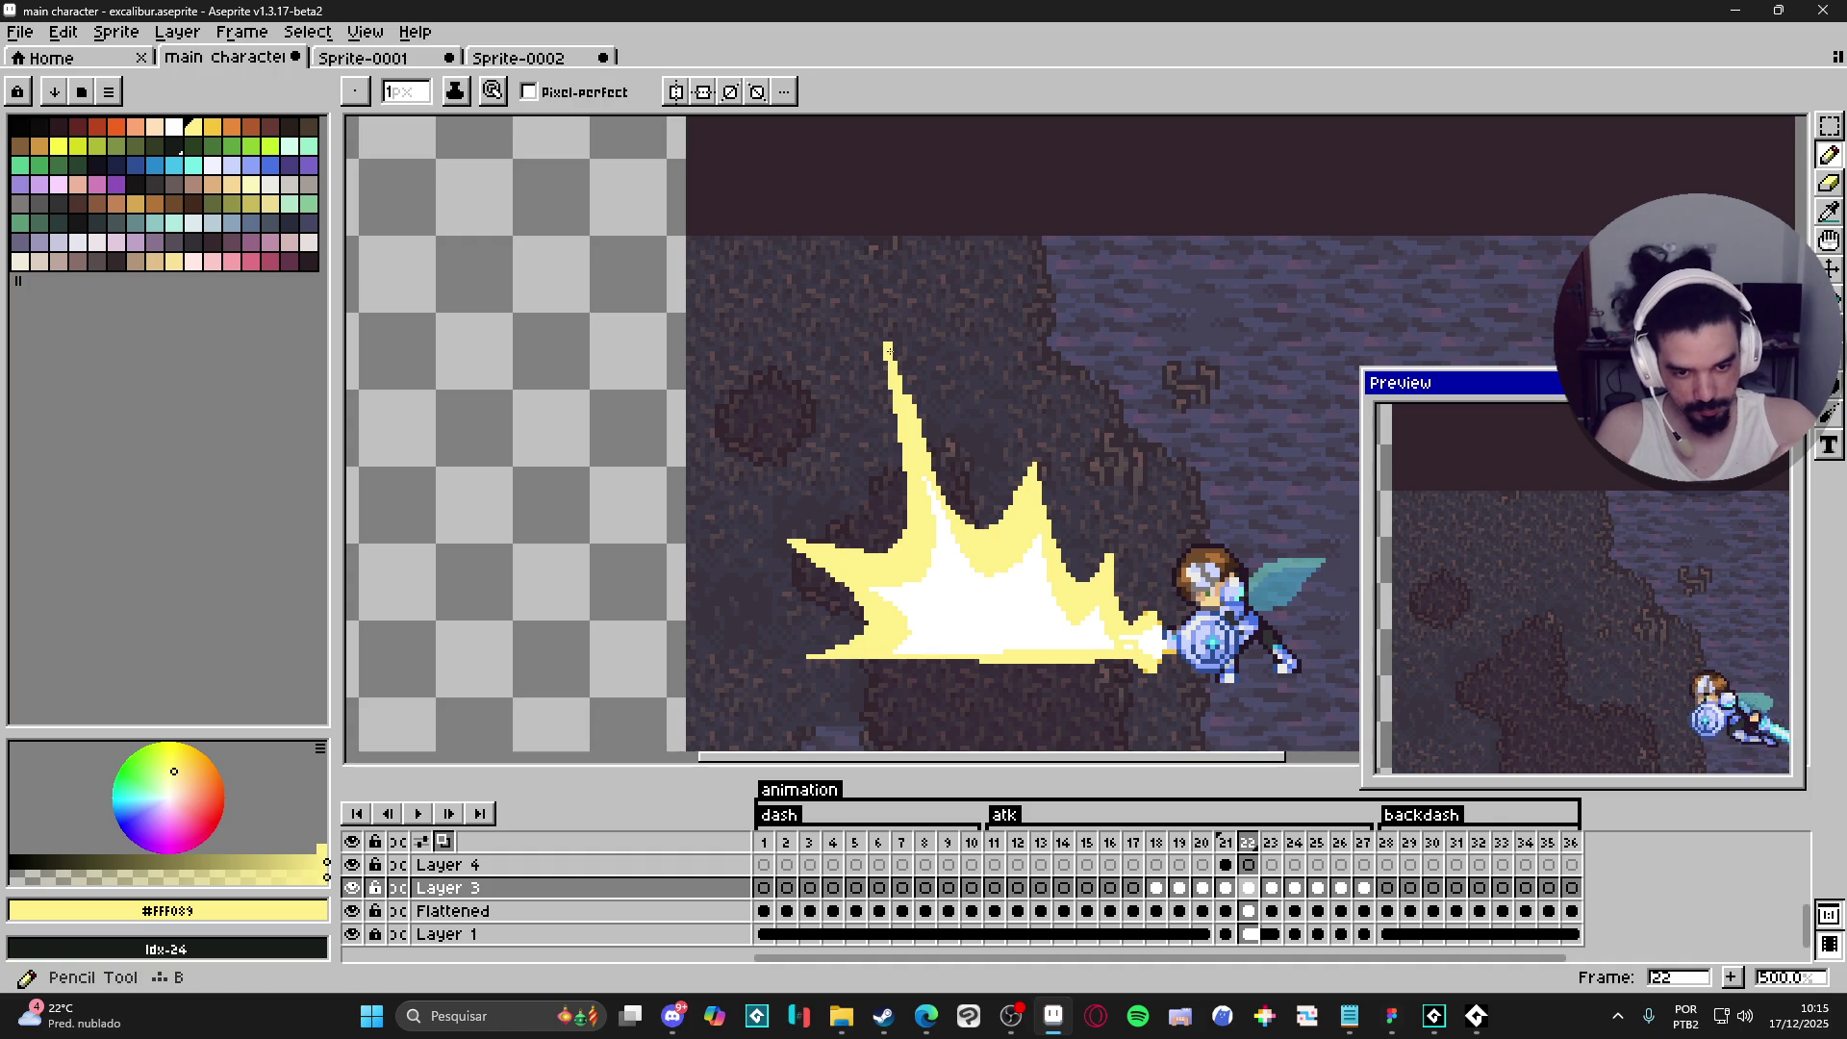
left_click_drag(880, 328, 887, 352)
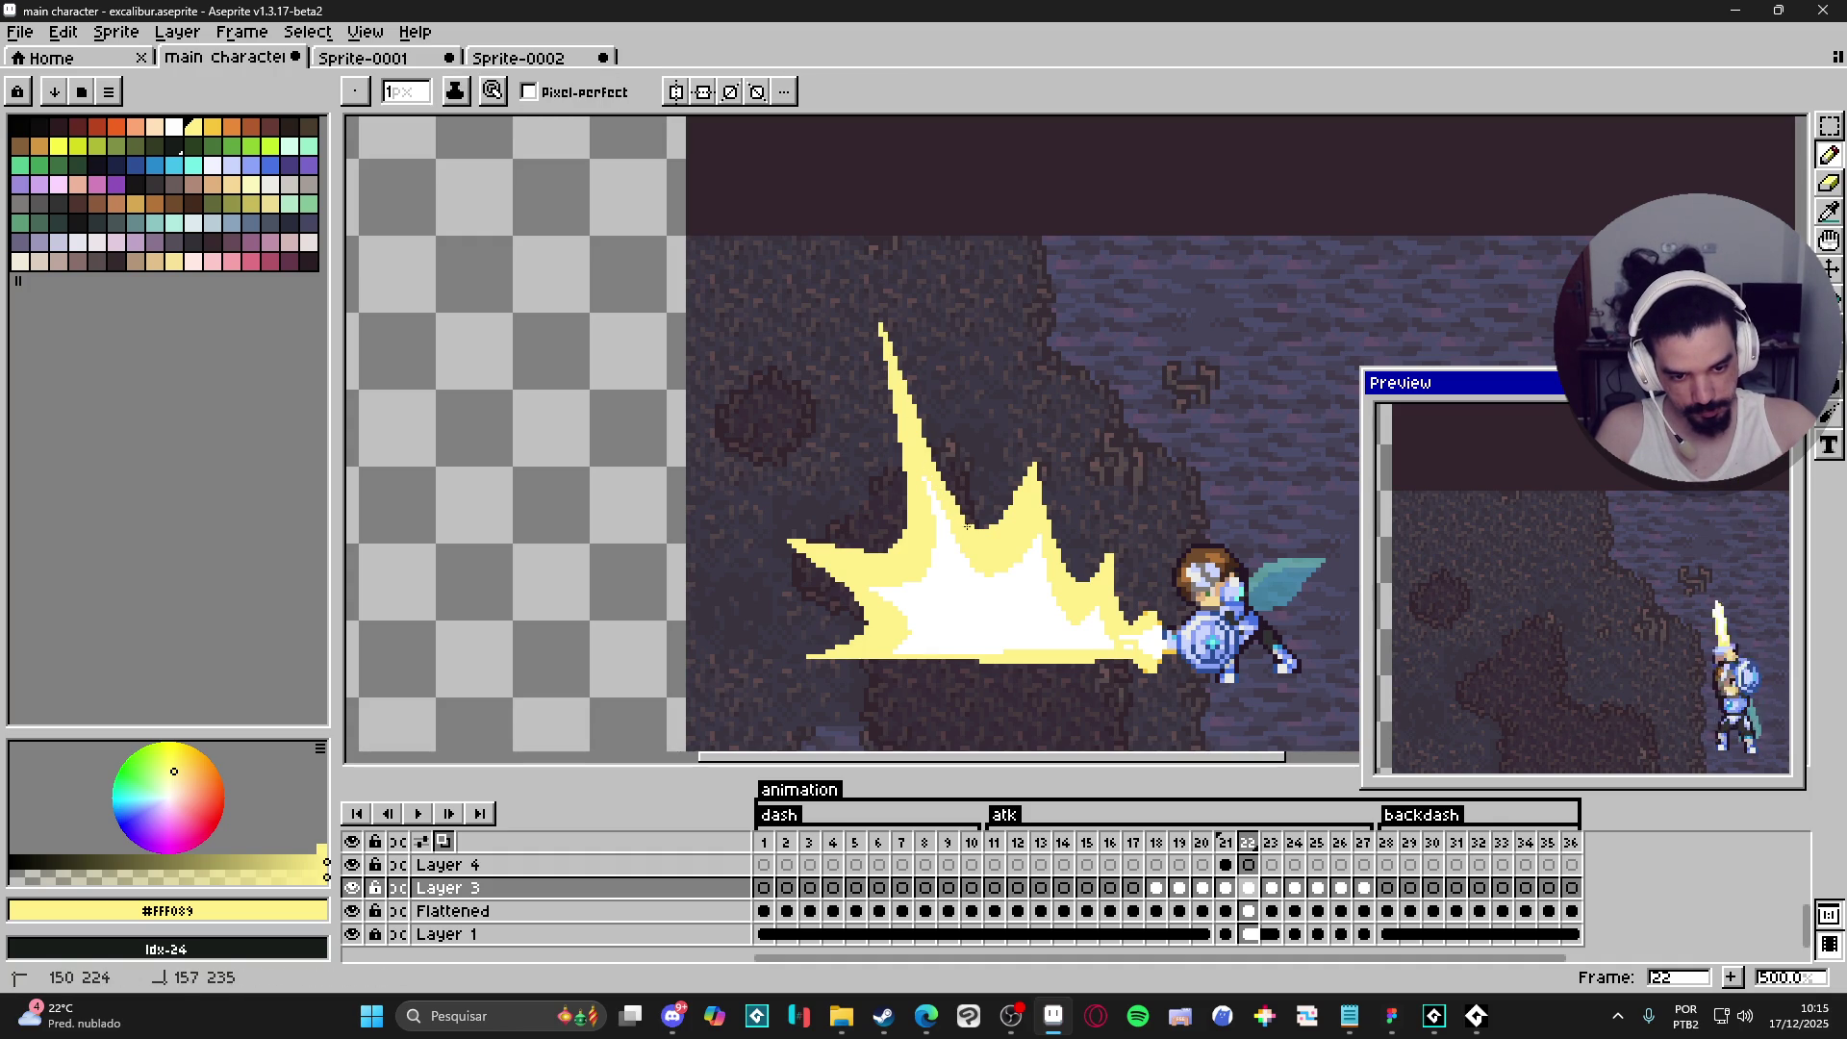
left_click_drag(945, 493, 965, 516)
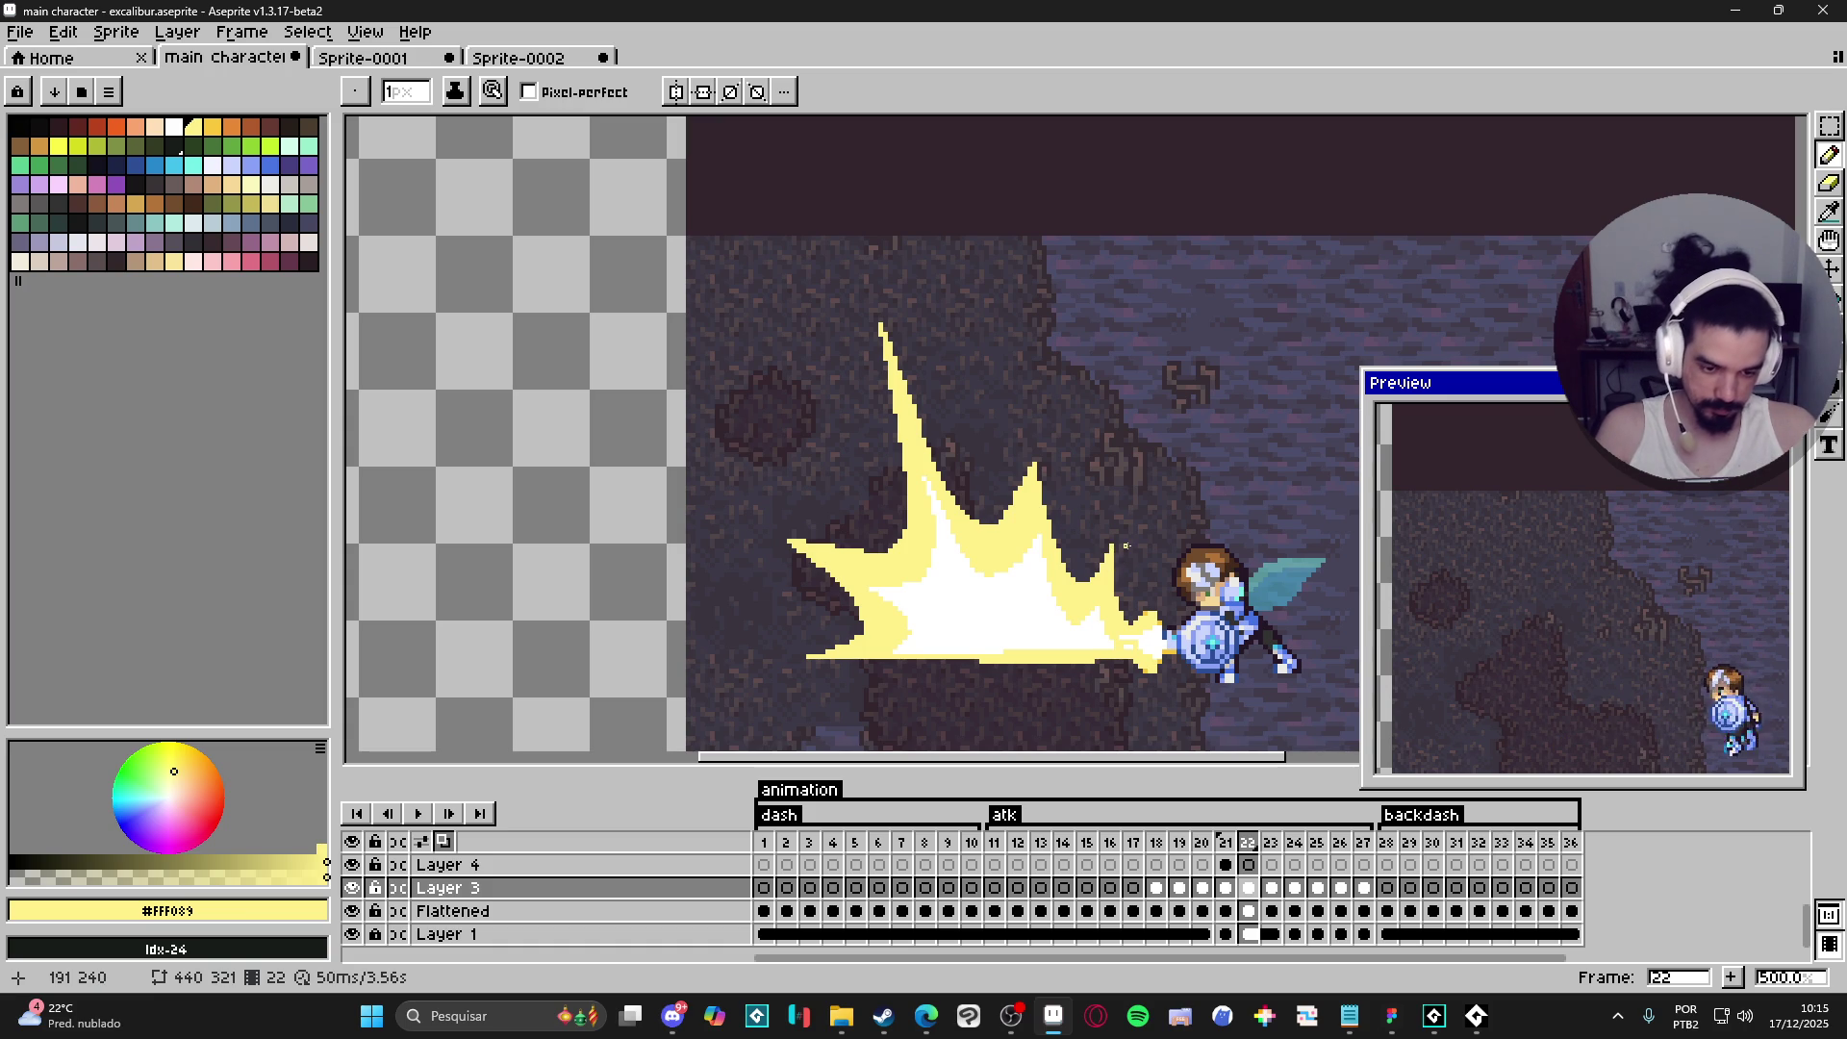
- Sample white and add white pixels across the inside of the yellow blast
left_click(1112, 631, "alt")
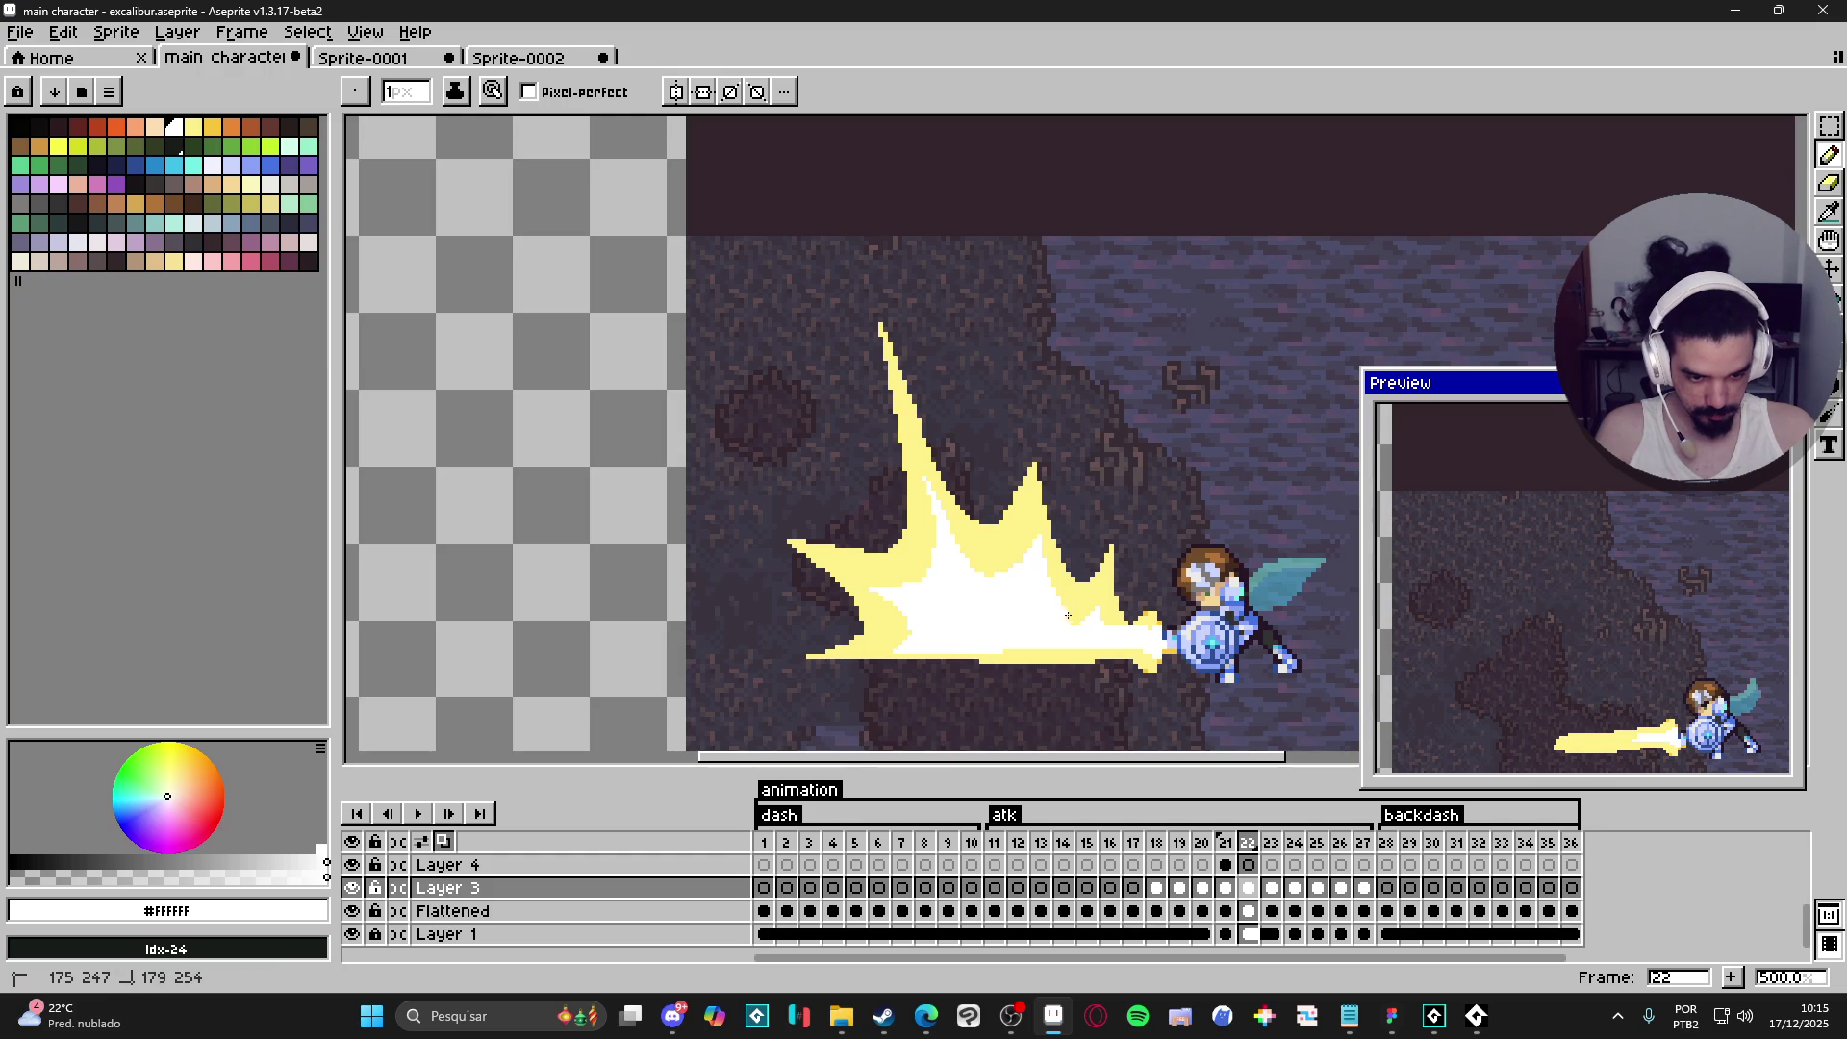
left_click_drag(1066, 614, 1100, 594)
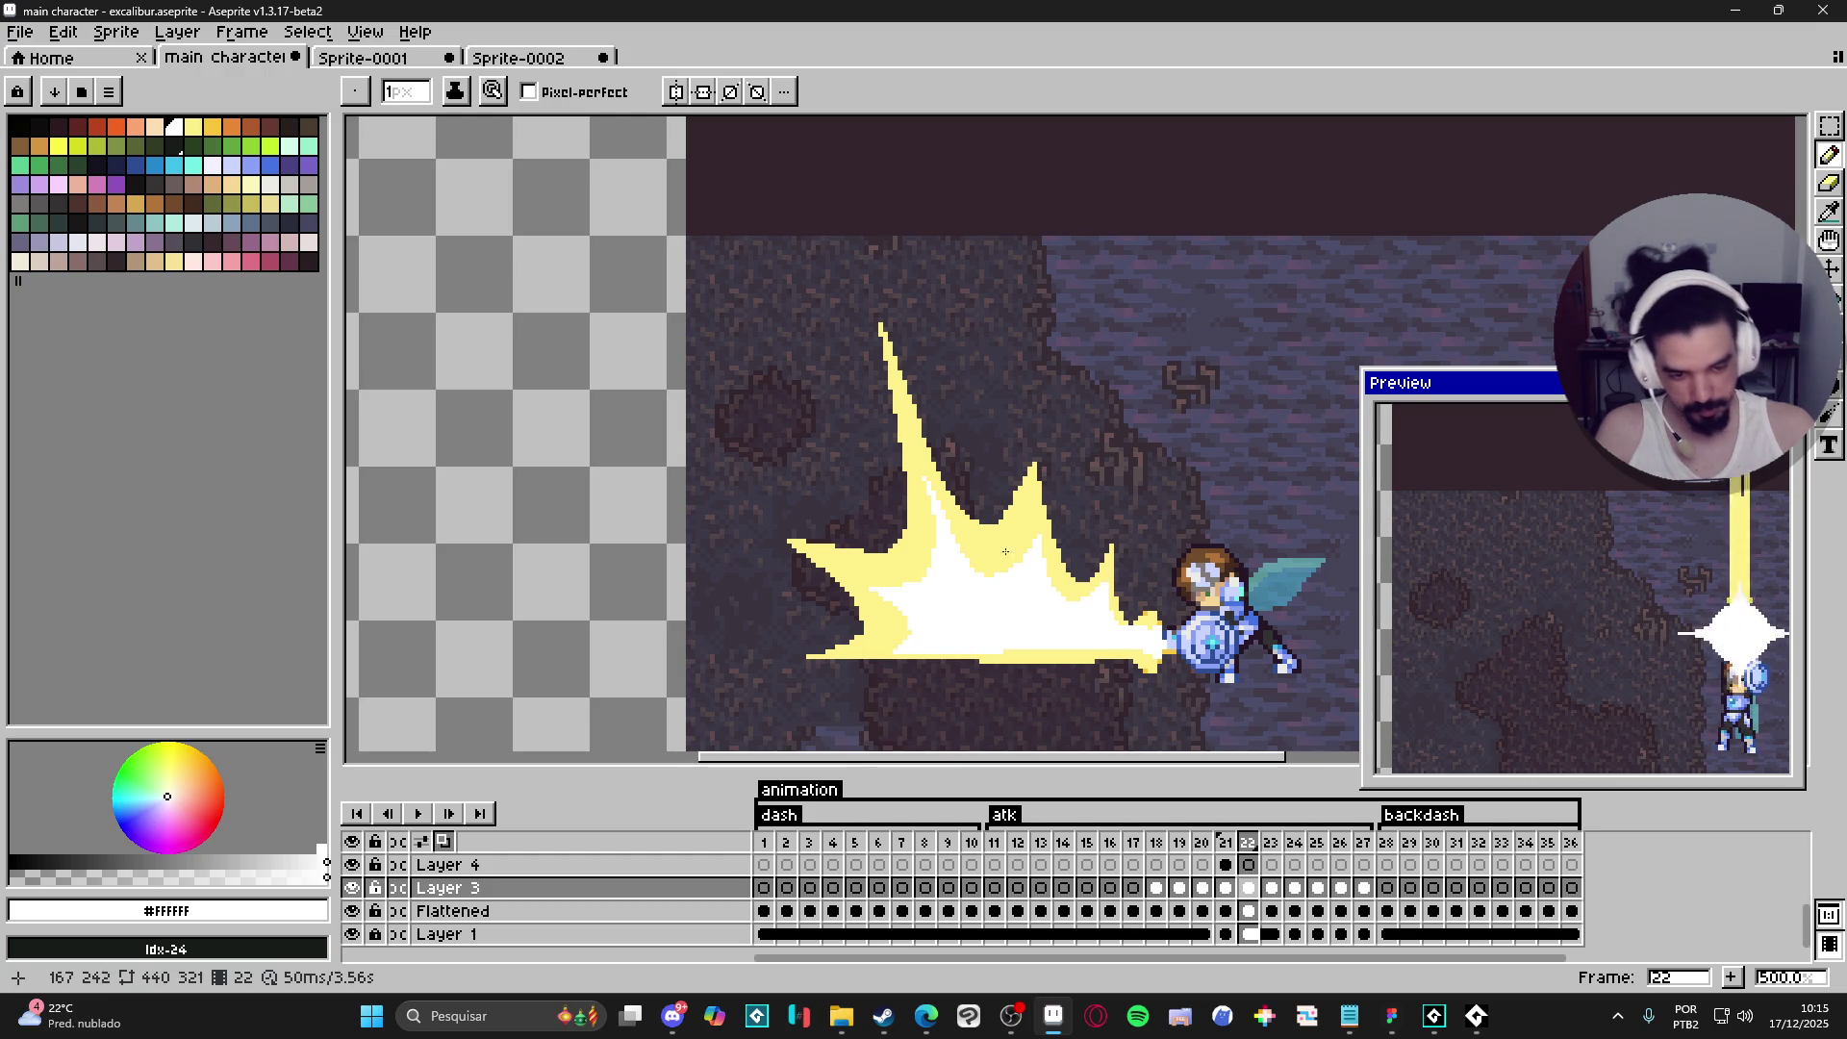
mouse_move(929, 568)
left_mouse_down()
mouse_move(865, 578)
mouse_move(916, 561)
mouse_move(914, 471)
left_mouse_up()
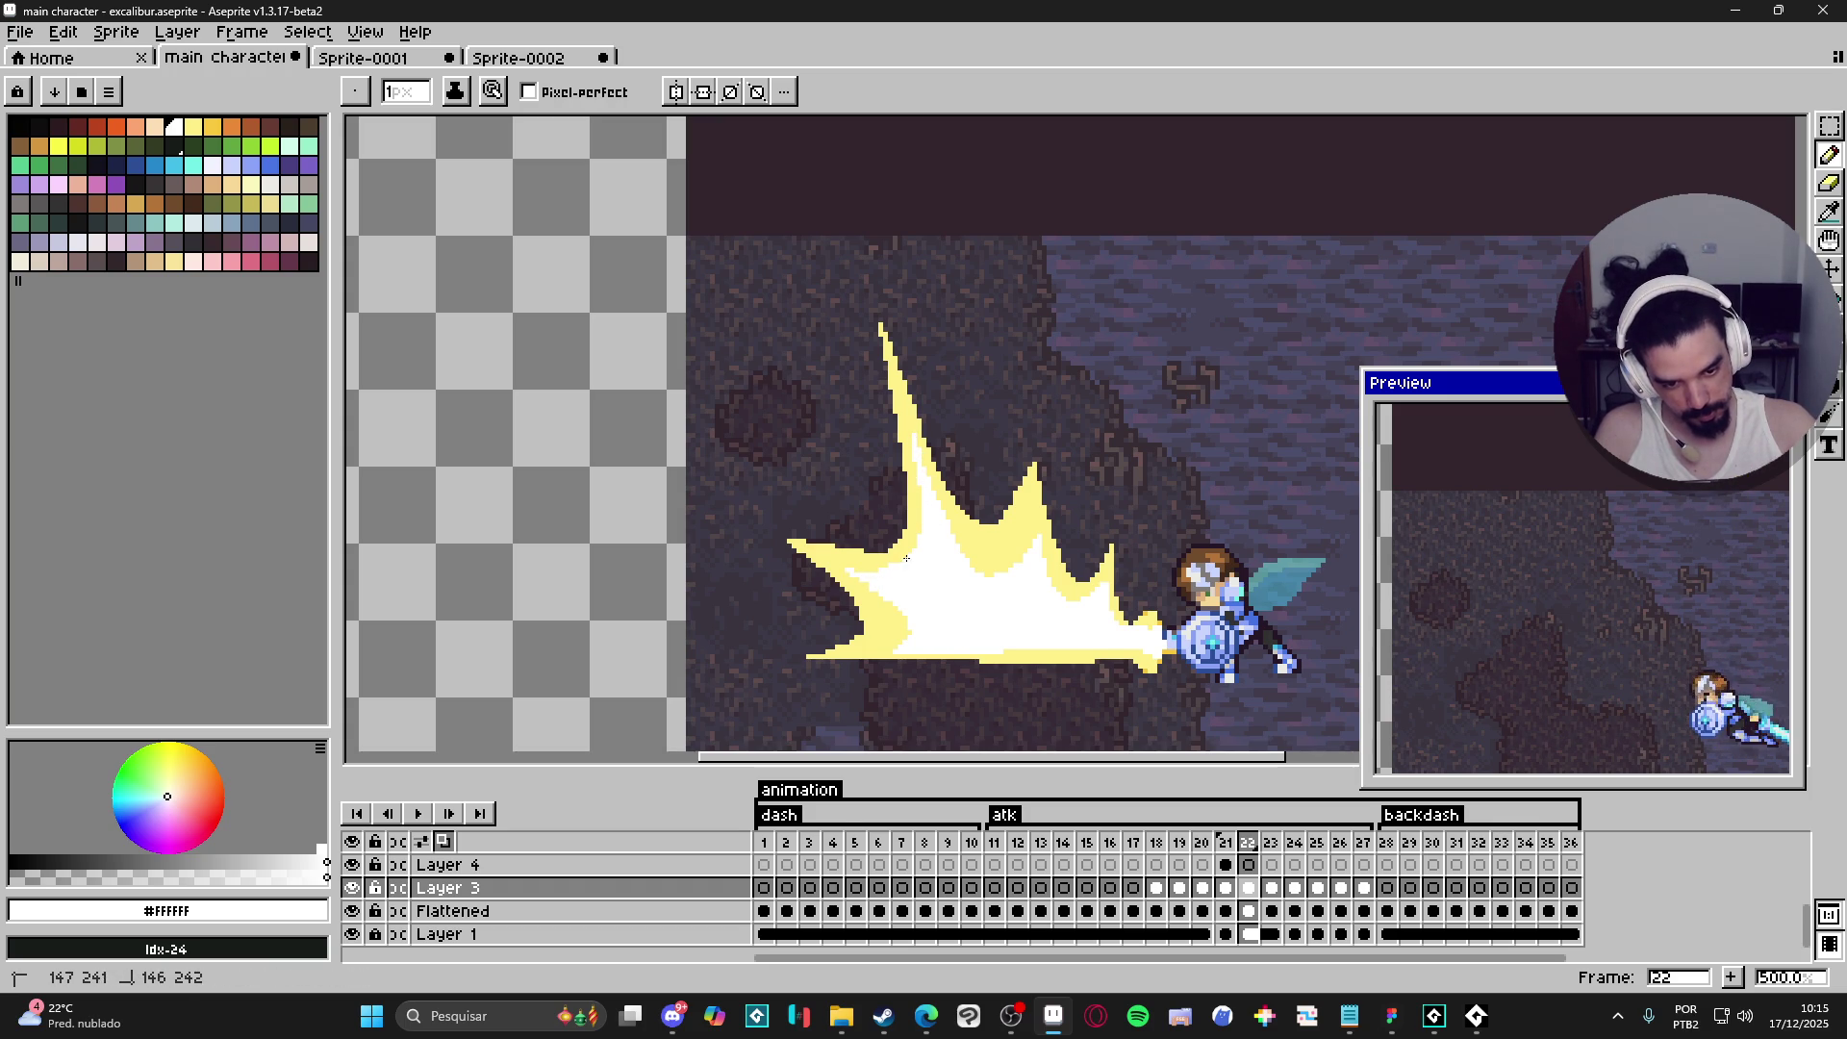
left_click_drag(849, 570, 912, 611)
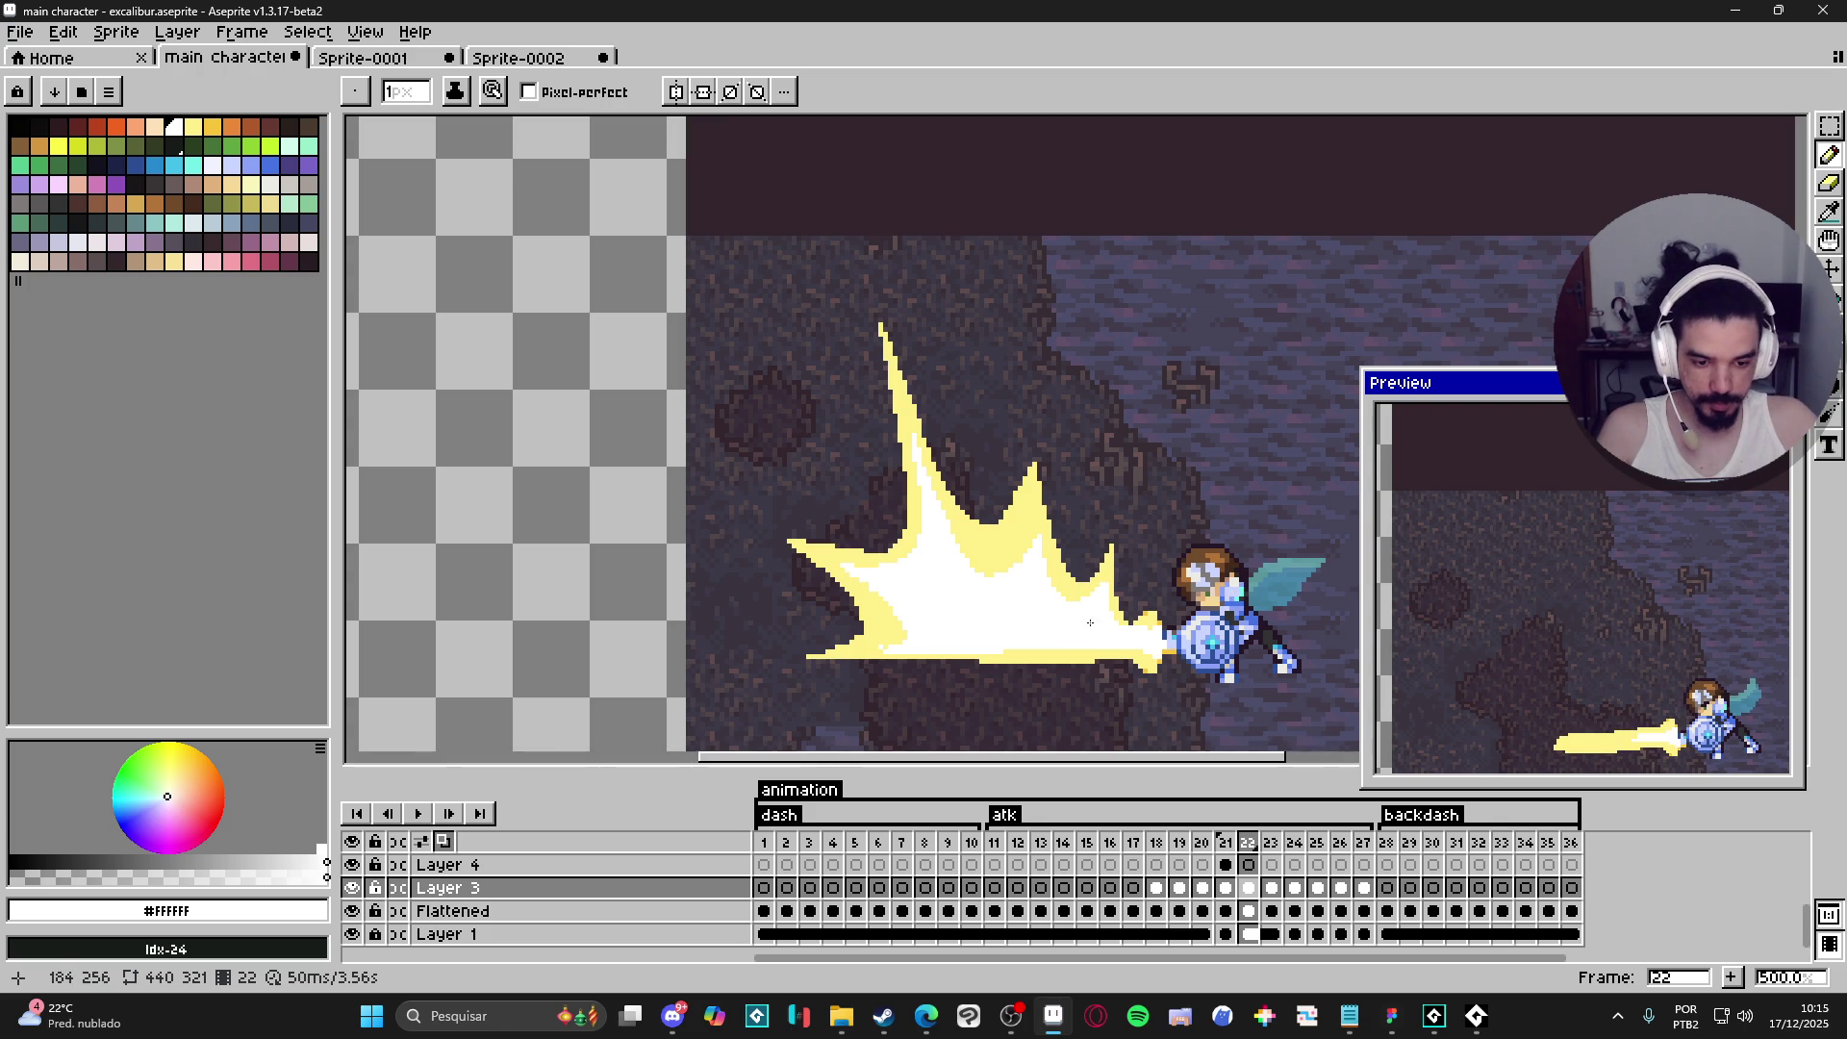
- Zoom in and draw a white line along the blast's lower edge
scroll(1002, 589, "up", 1)
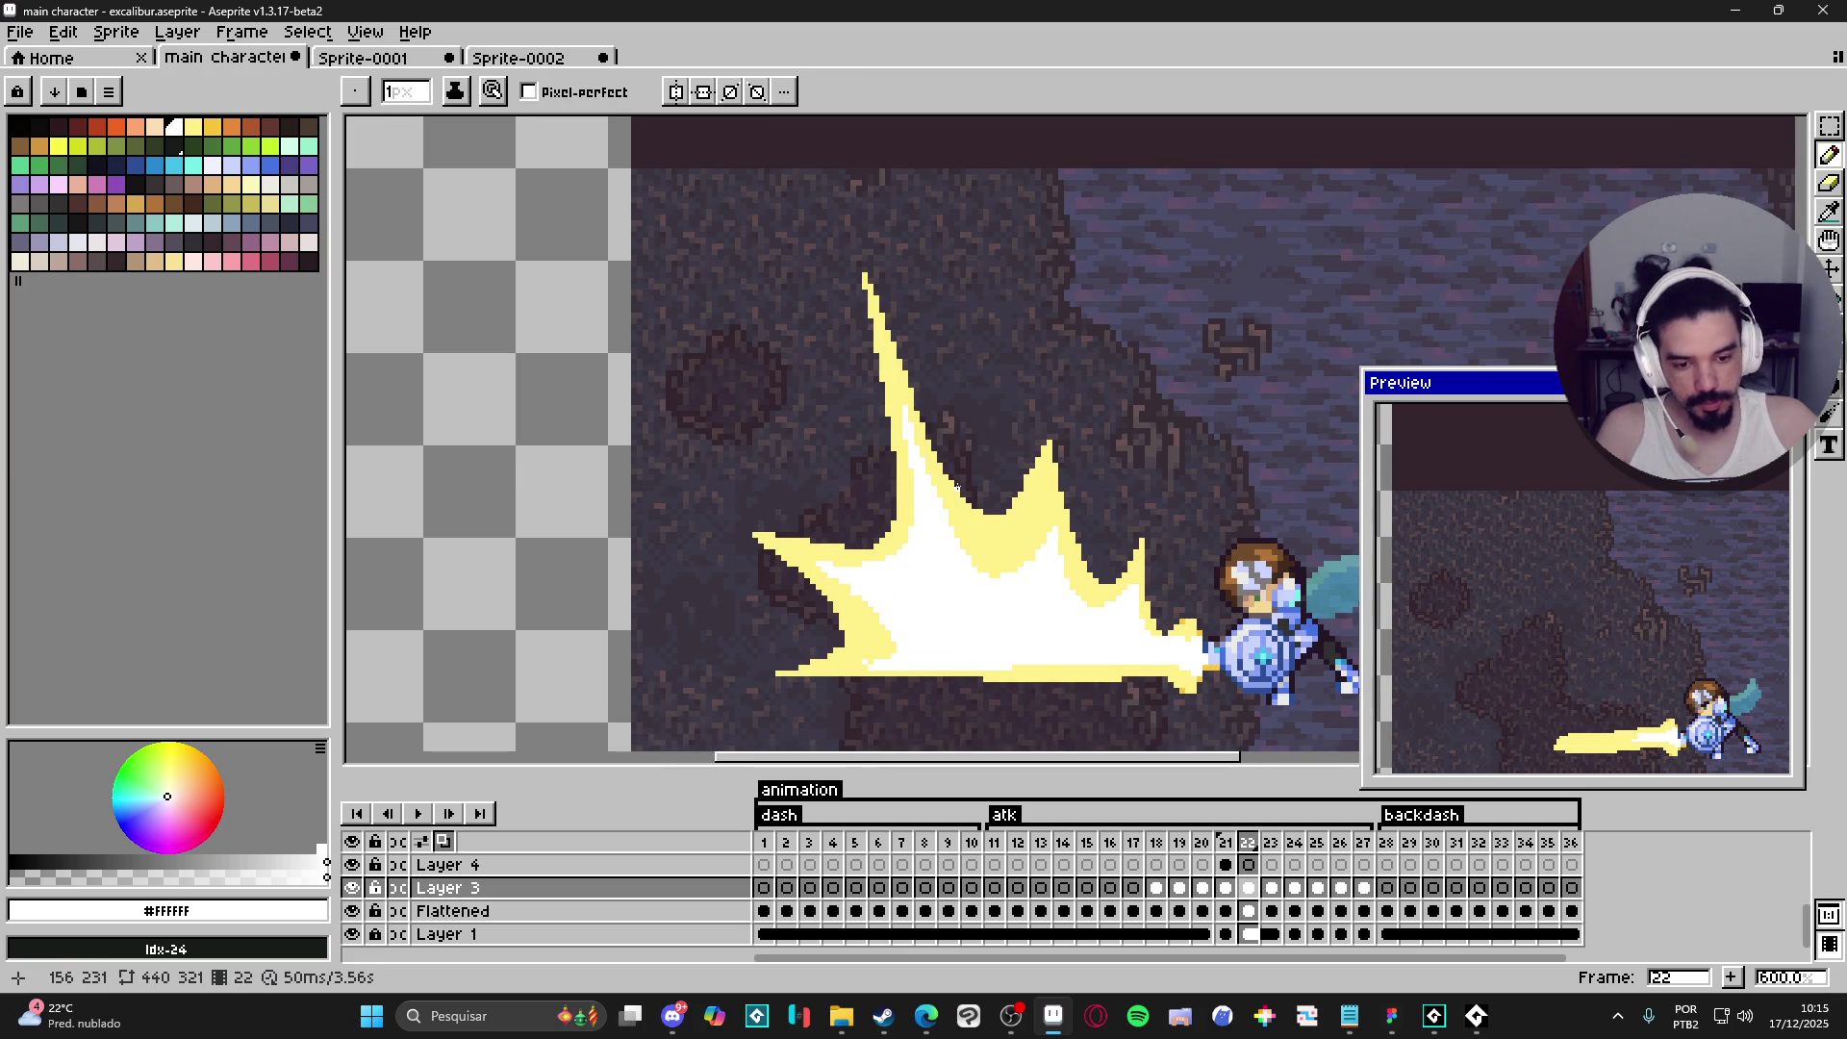
scroll(934, 577, "down", 1)
scroll(916, 652, "up", 4)
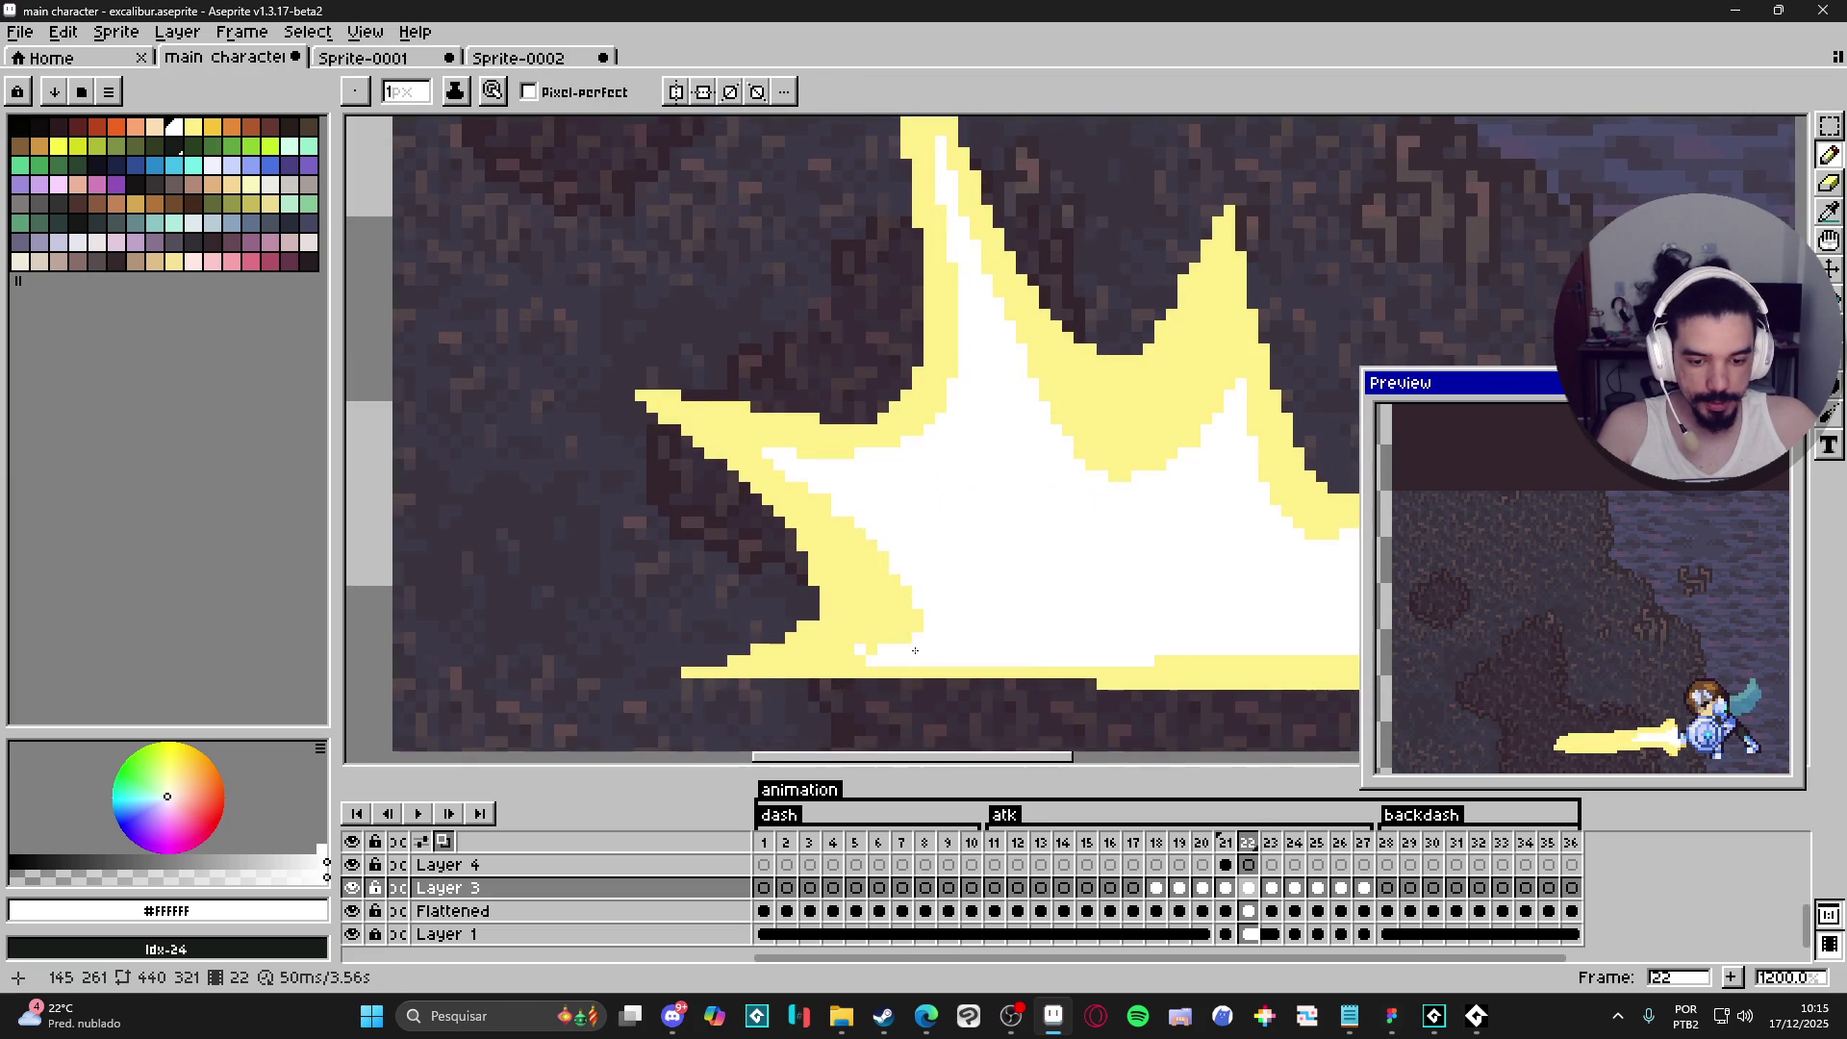
left_click(955, 656, "shift")
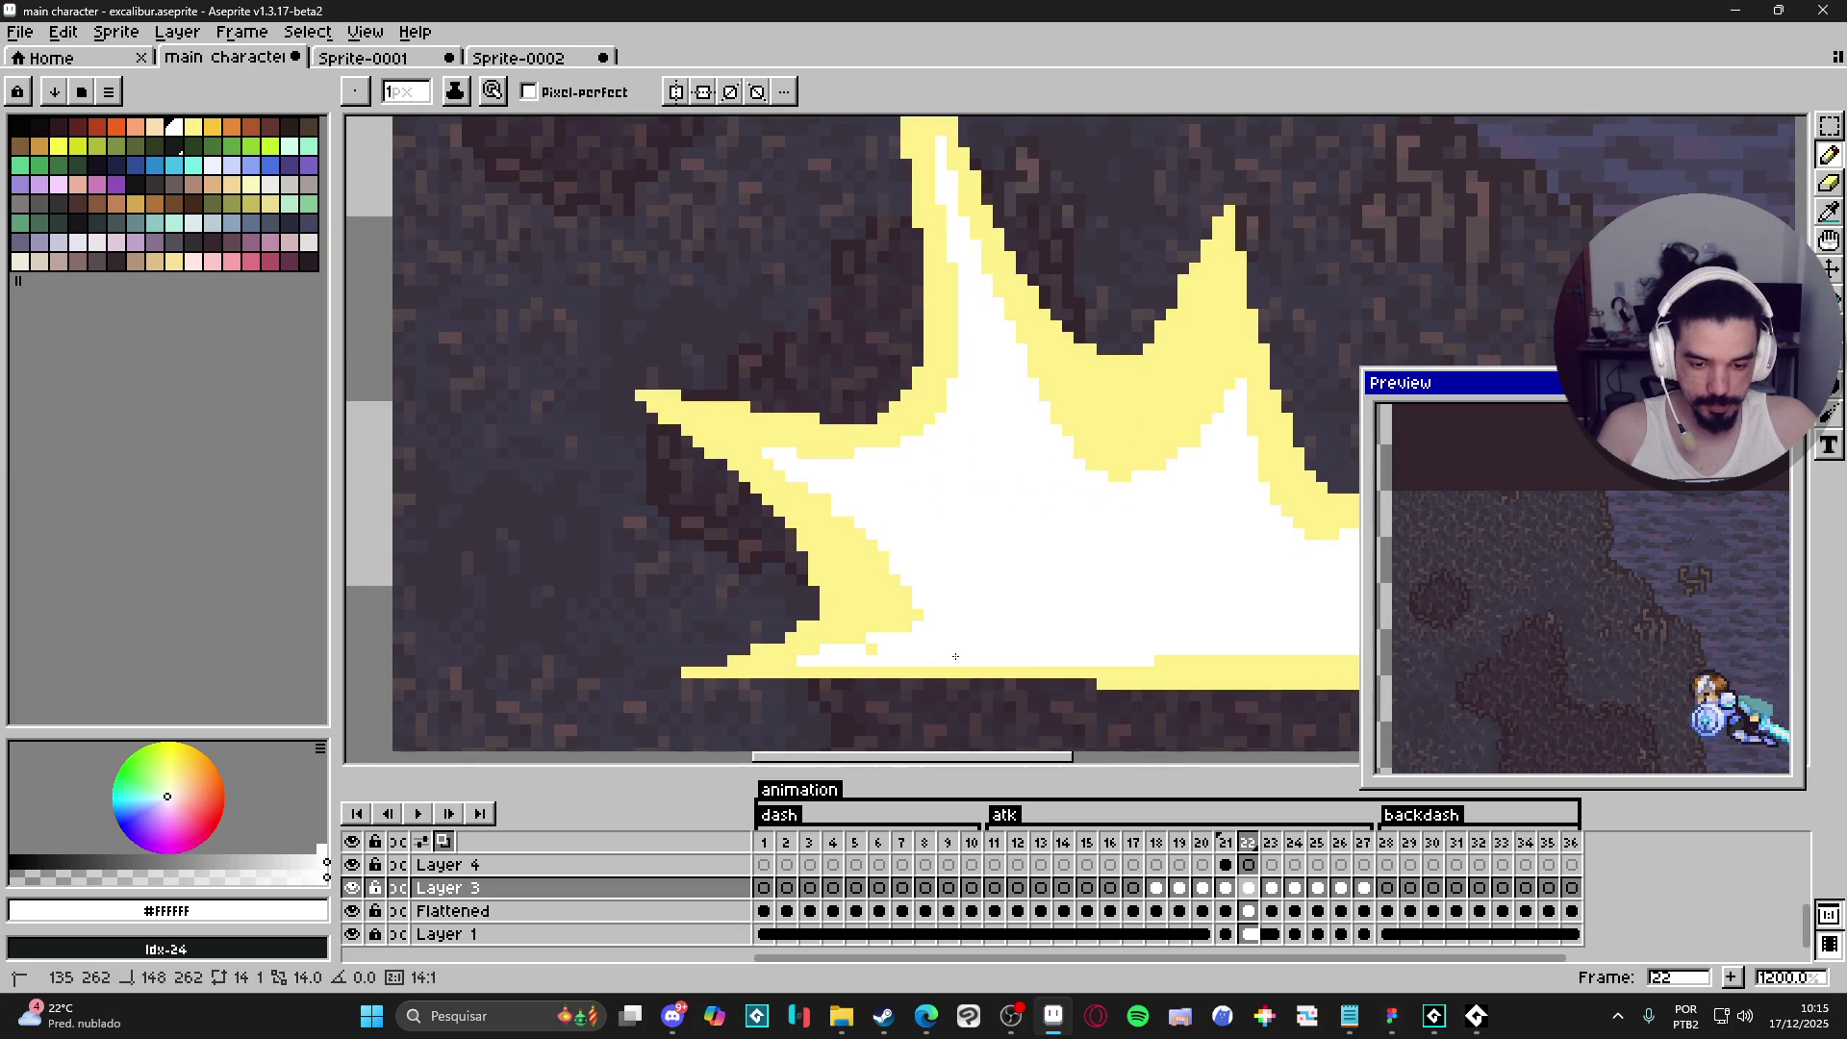
scroll(956, 656, "down", 2)
scroll(882, 647, "up", 2)
scroll(882, 647, "down", 5)
key("alt")
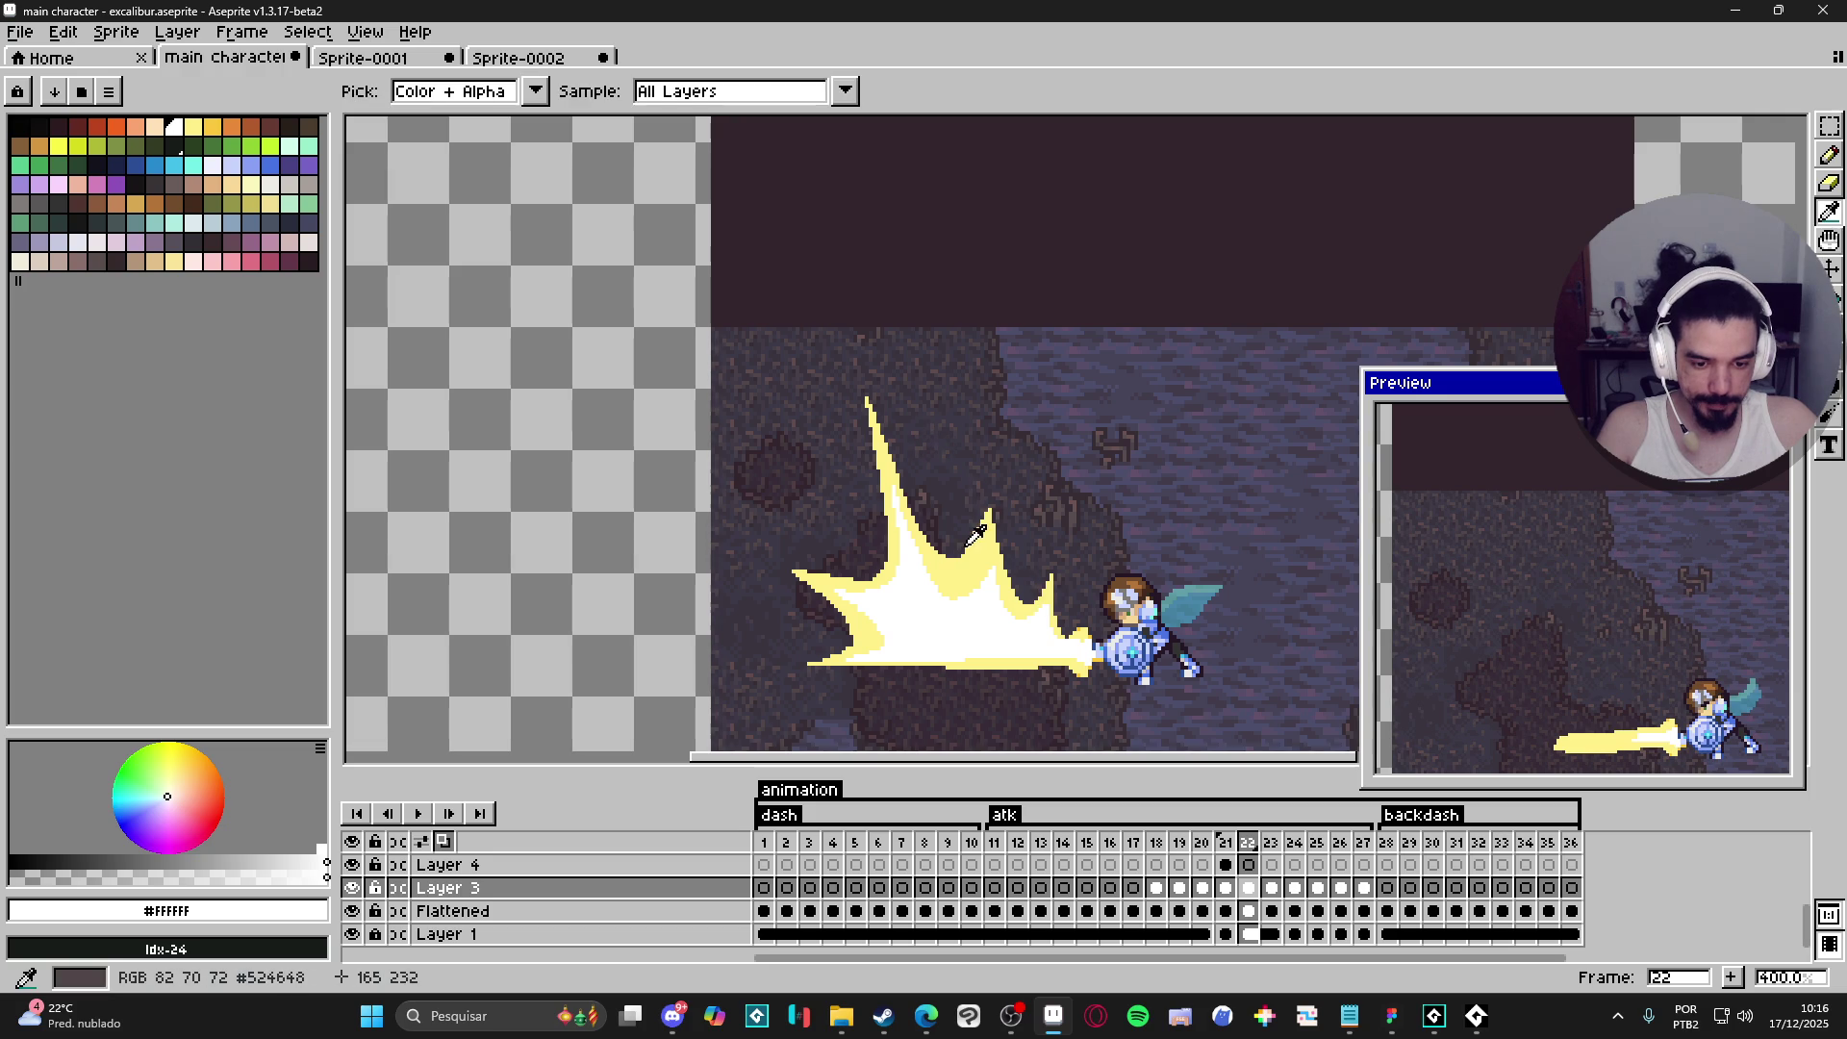
- Pick the blast's pale yellow and lower its alpha to make it semi-transparent
left_click(968, 544)
left_click(1830, 126)
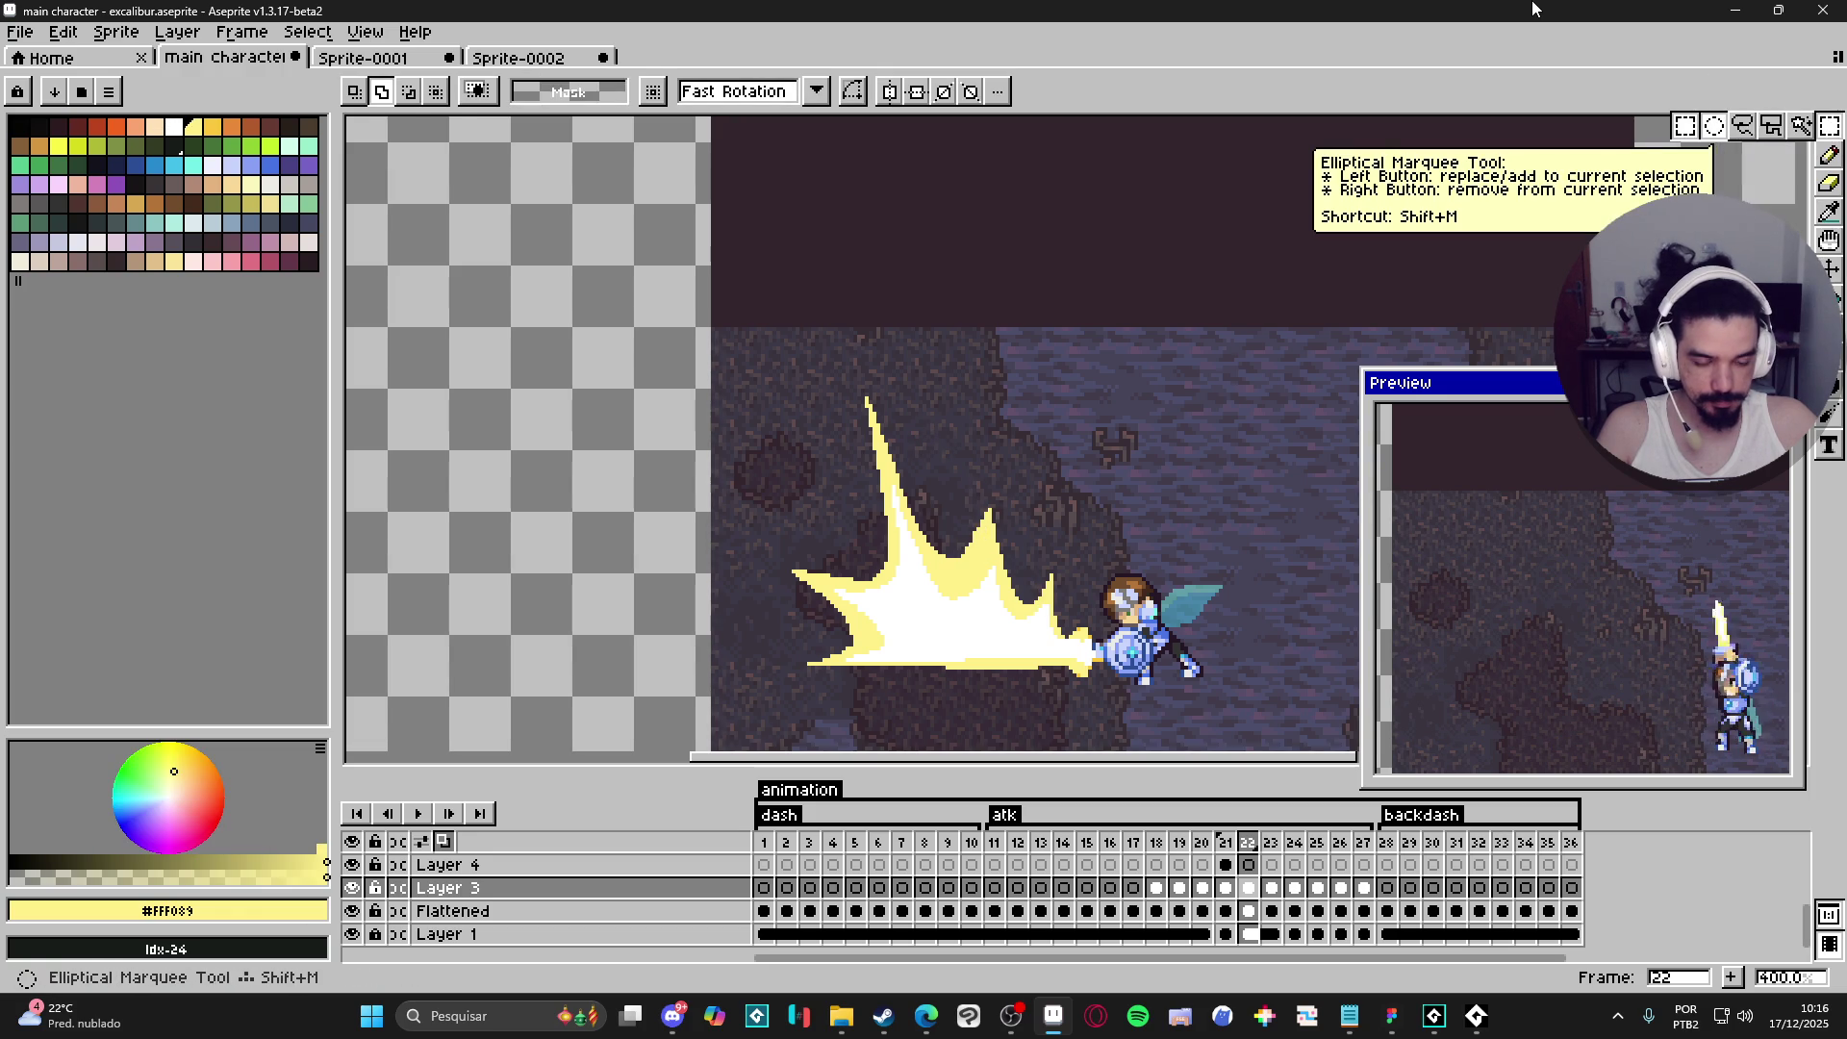
key("shift+o")
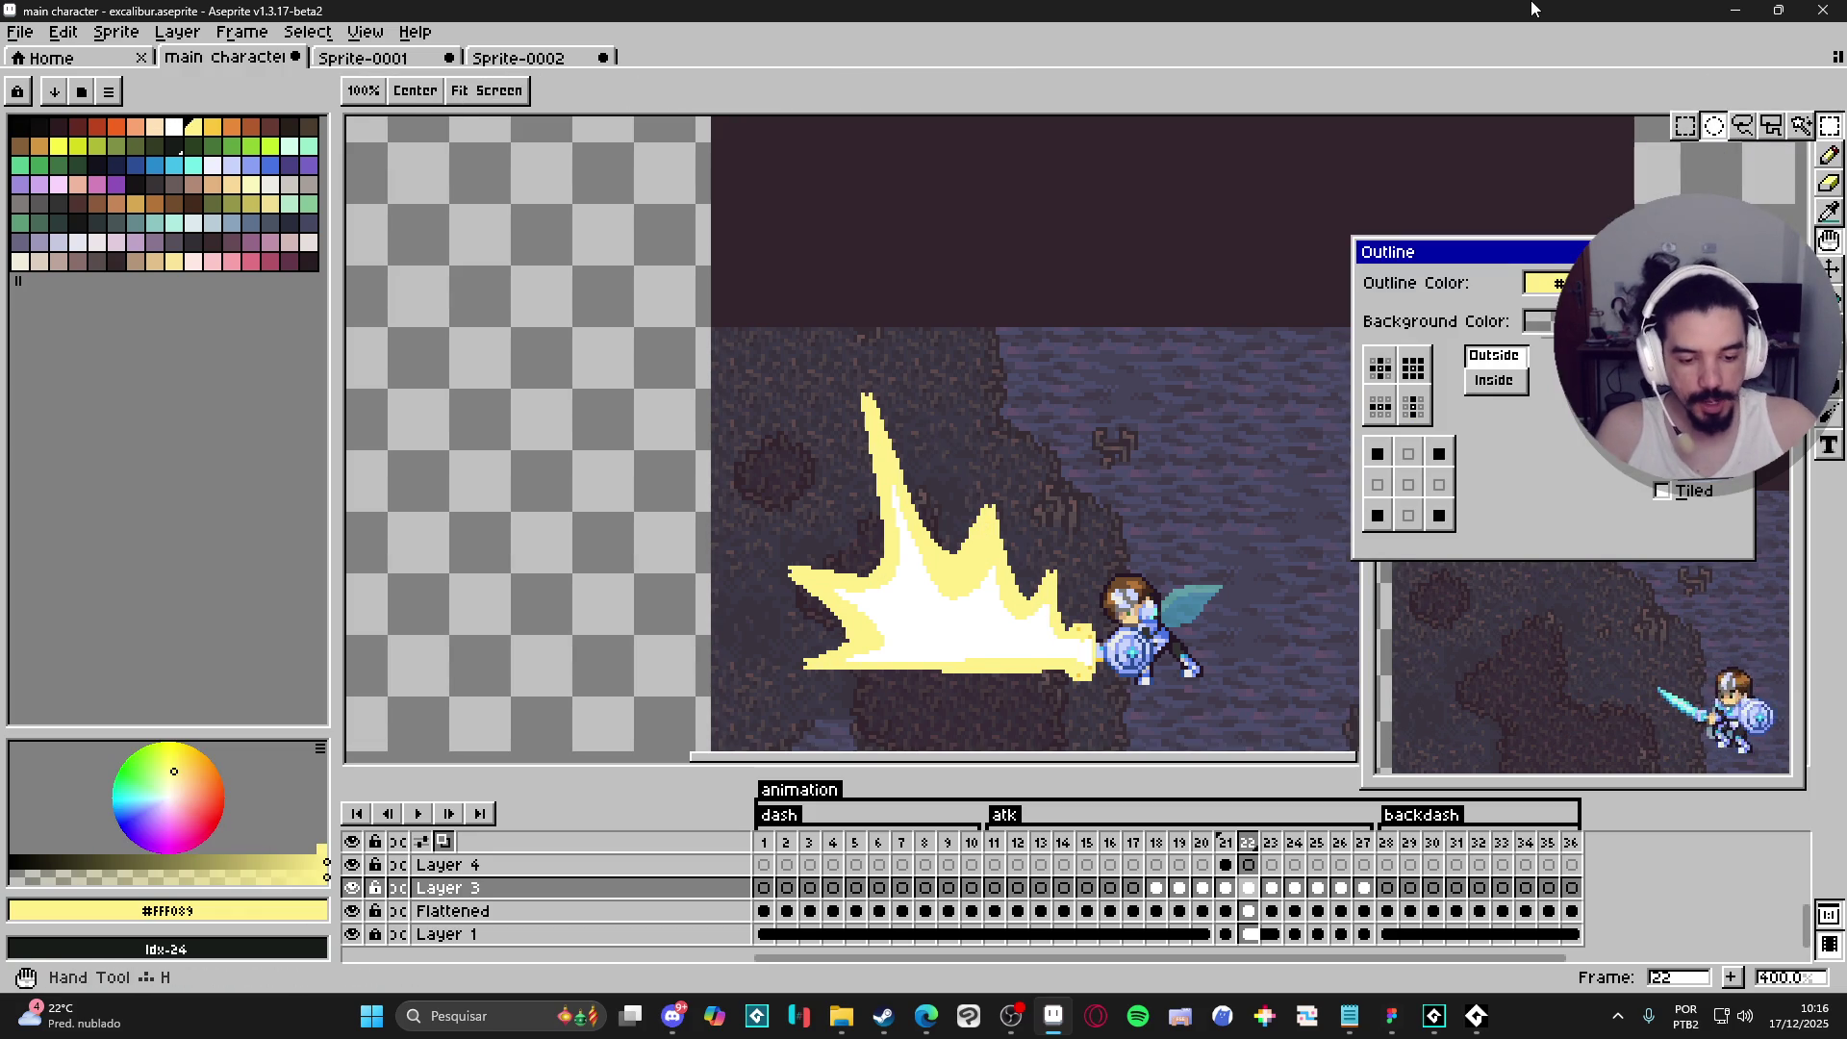
key("Escape")
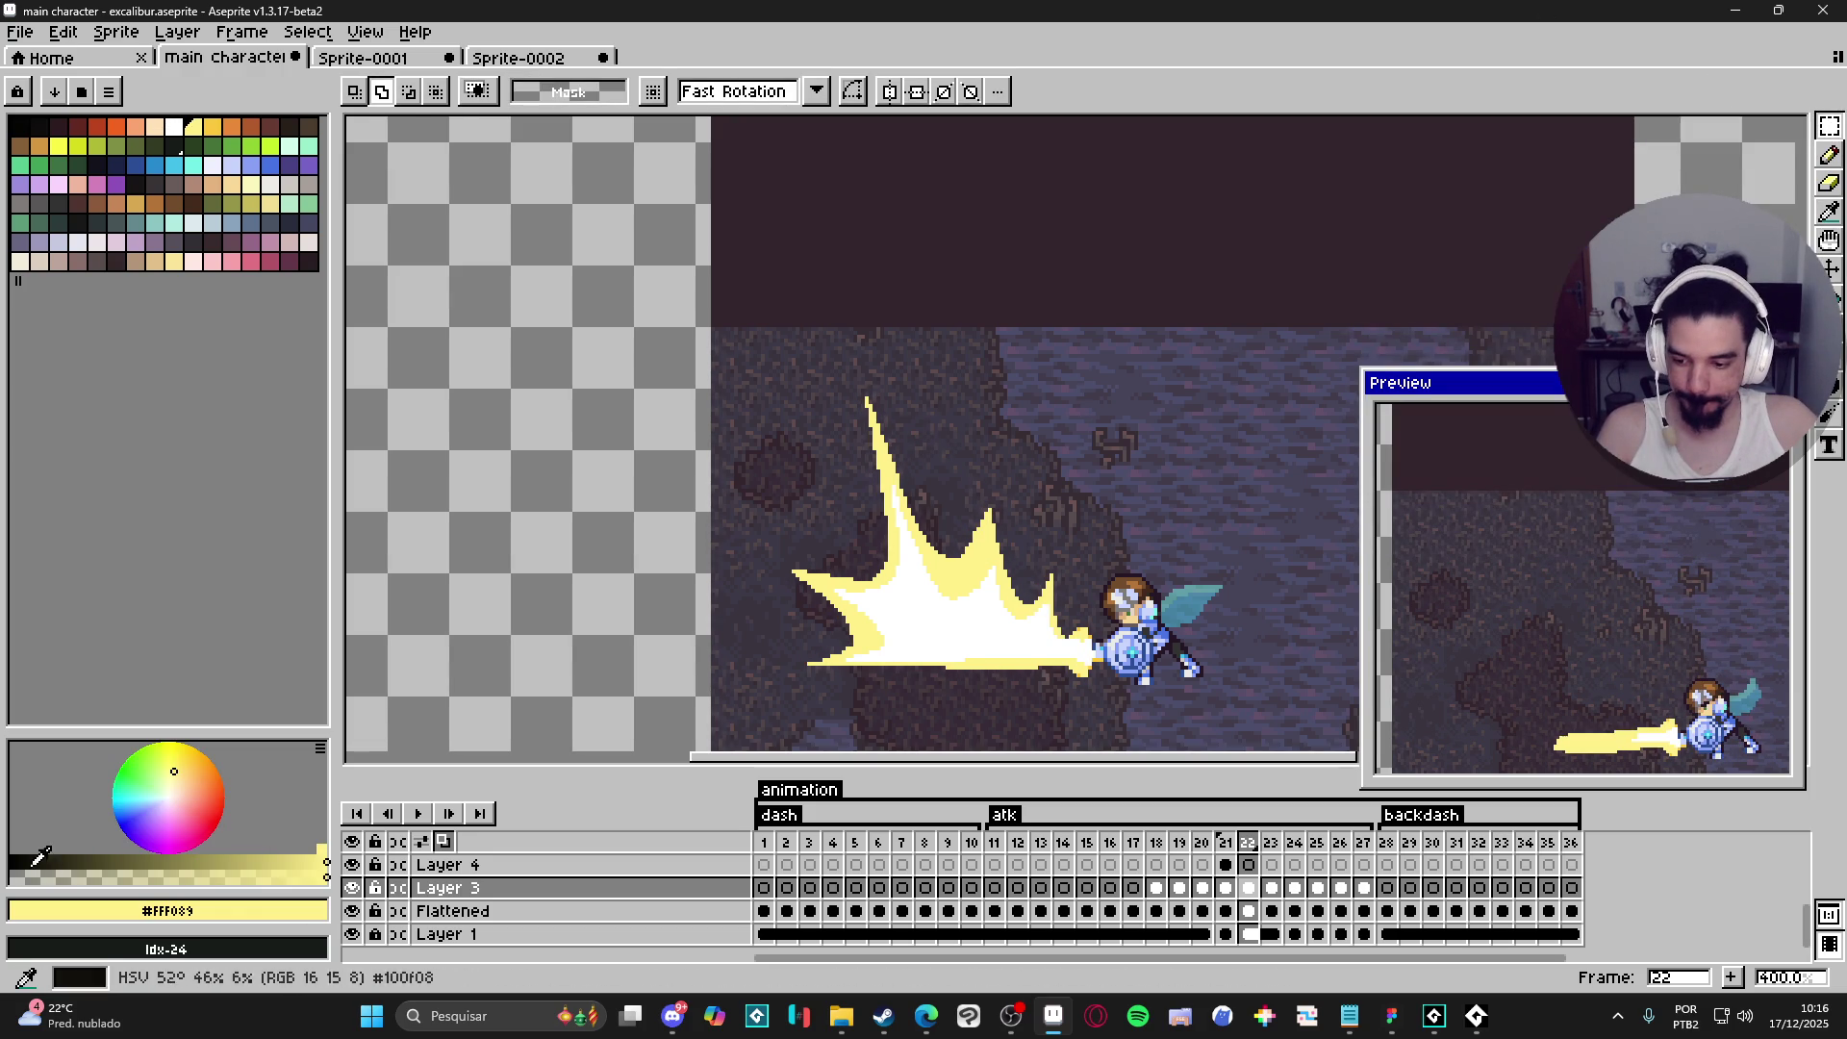
left_click(53, 877)
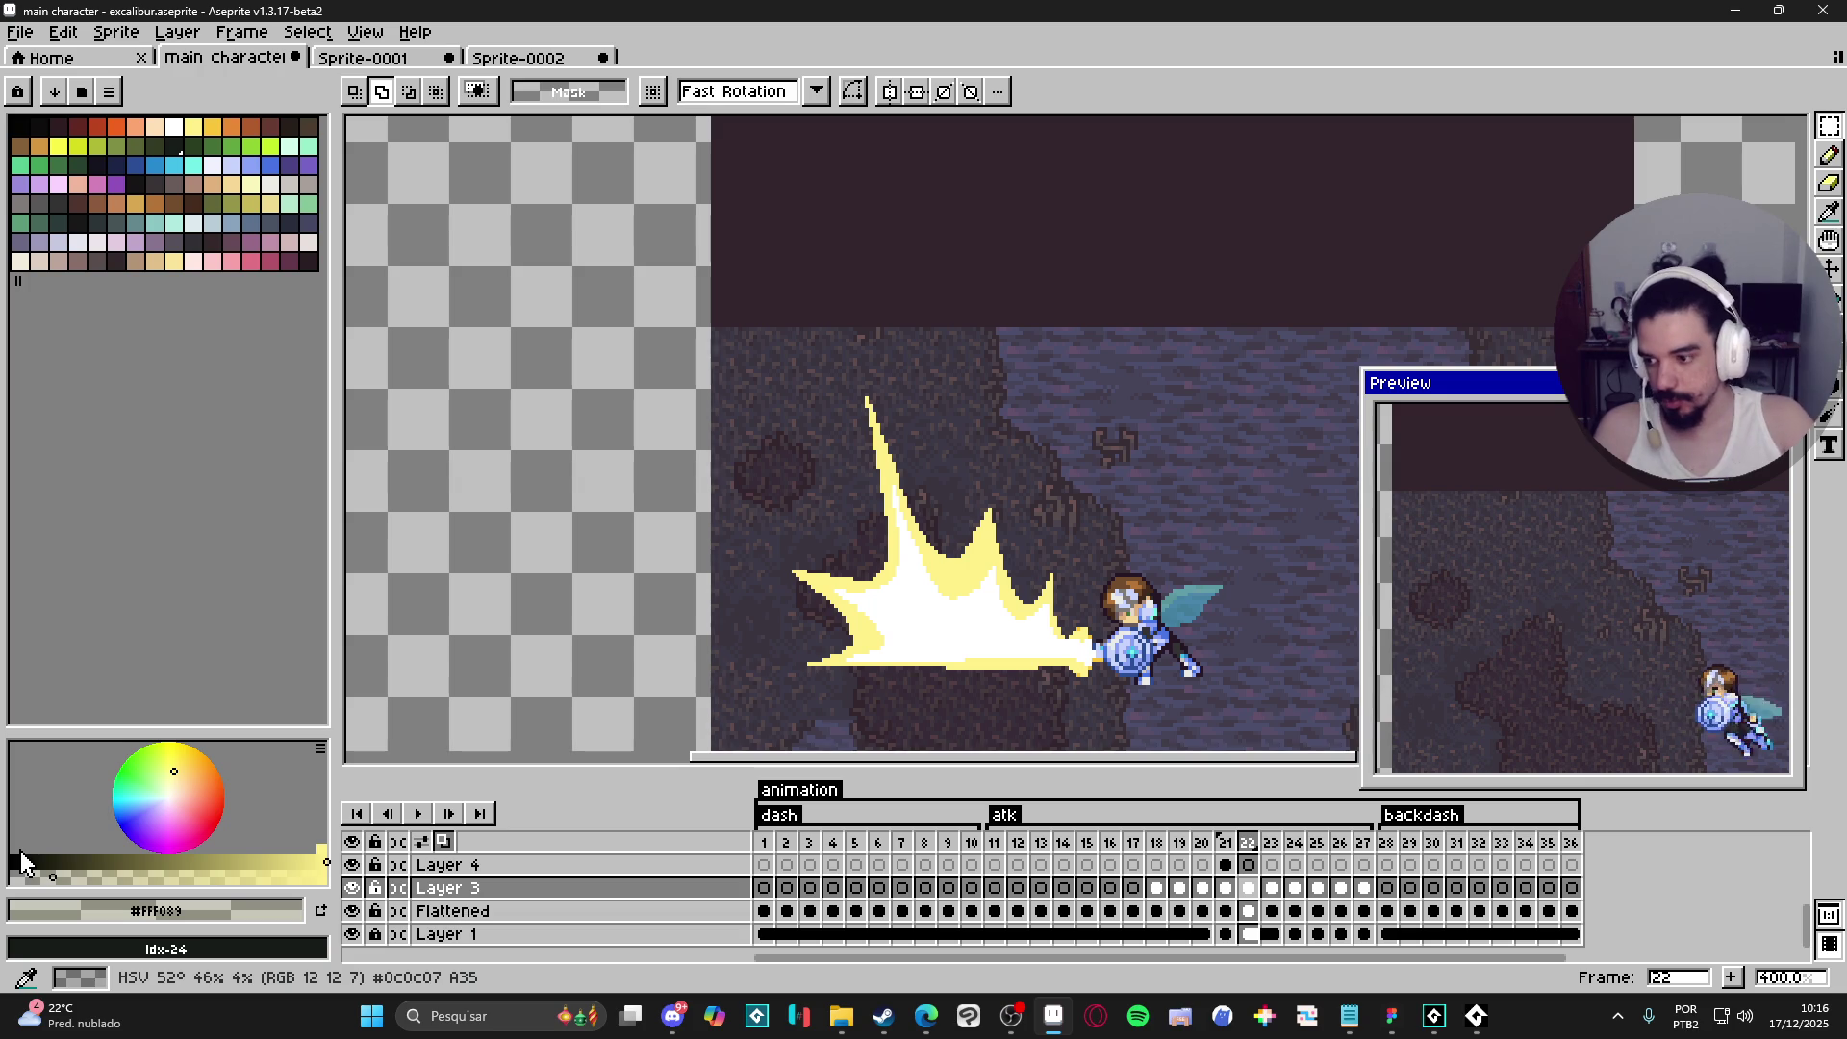
- Preview an Outline effect using the cross matrix without its bottom cell
key("shift+o")
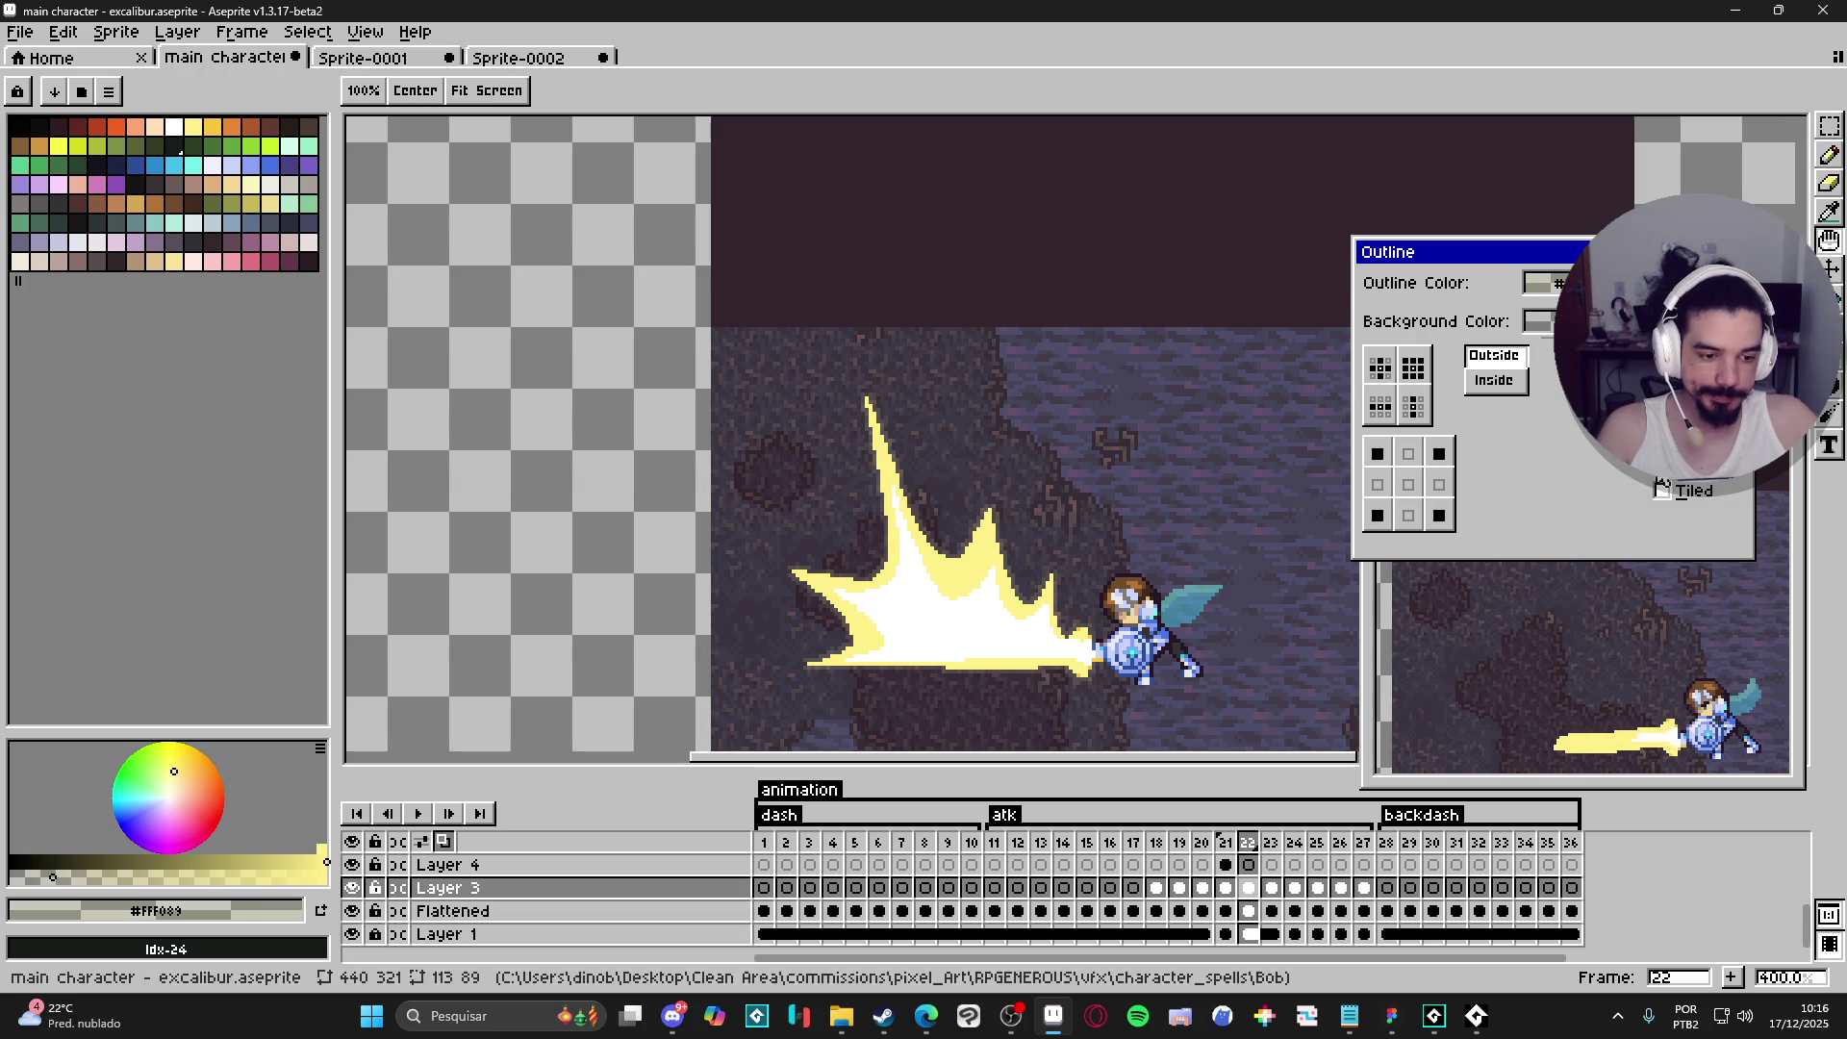
left_click(1382, 371)
left_click(1409, 516)
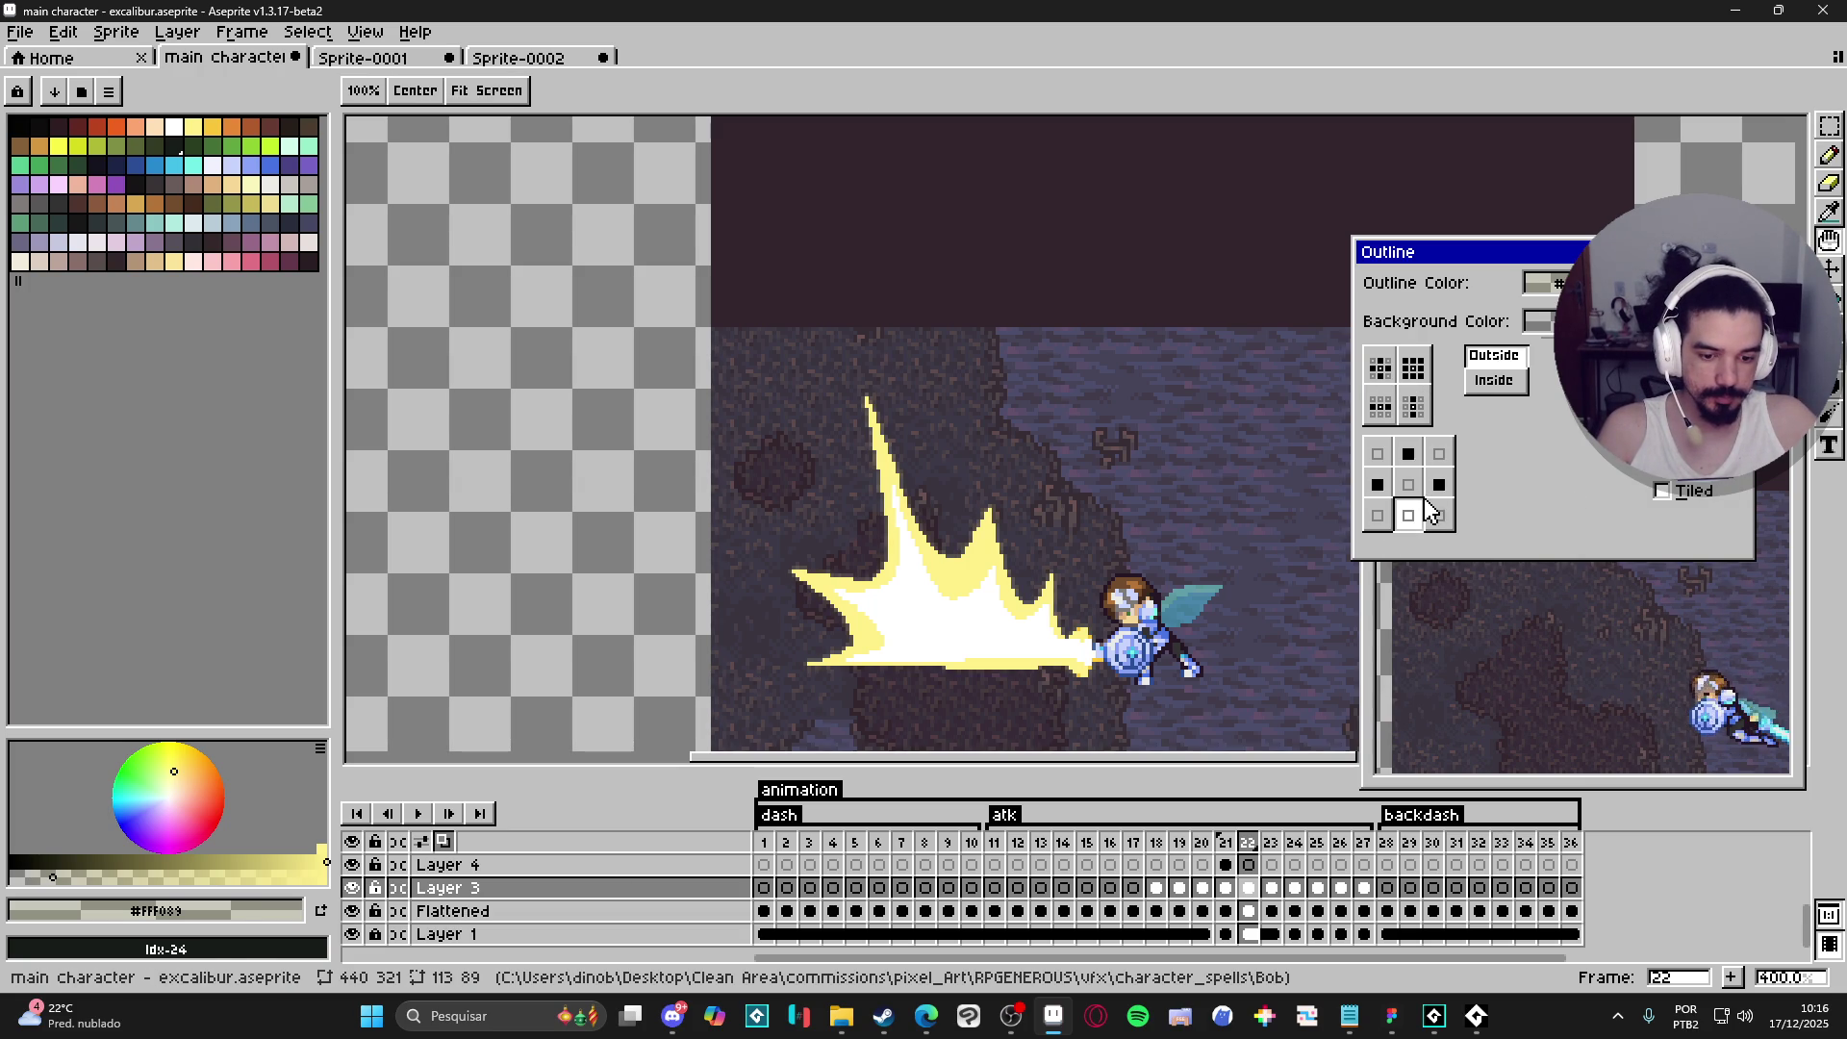
key("Return")
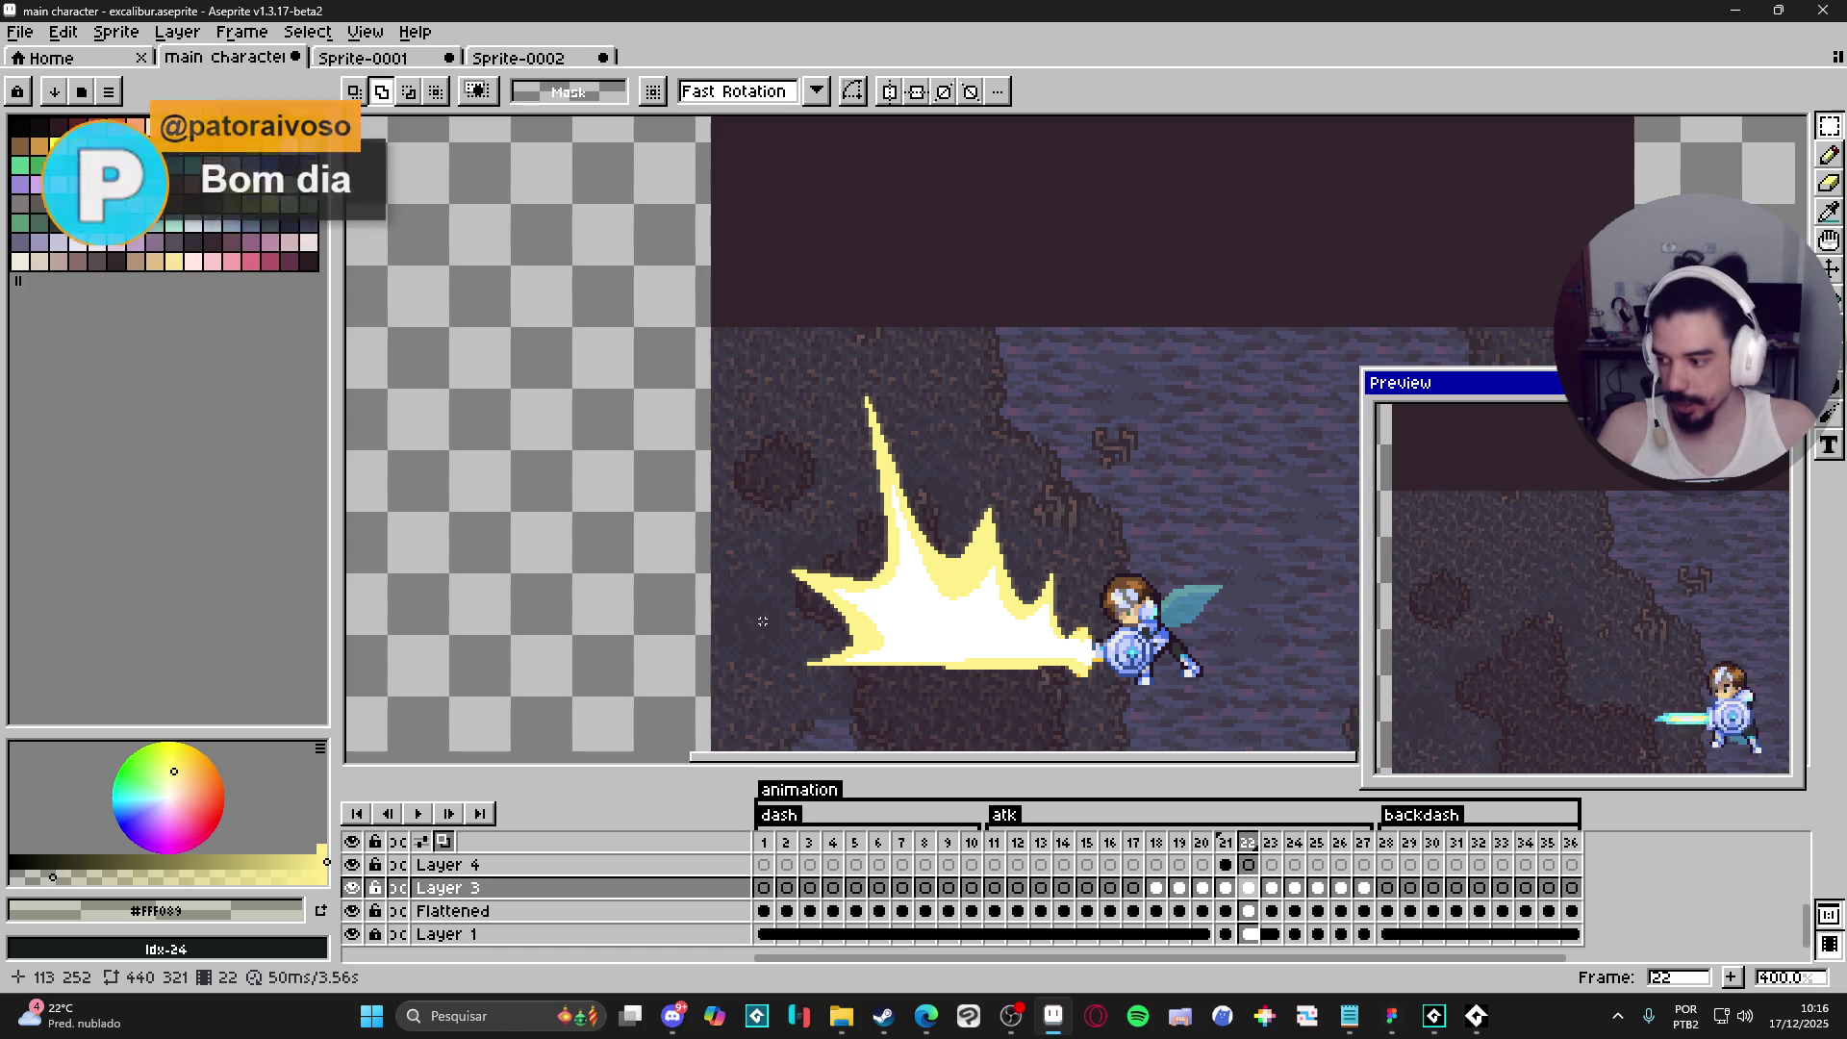
key("shift+o")
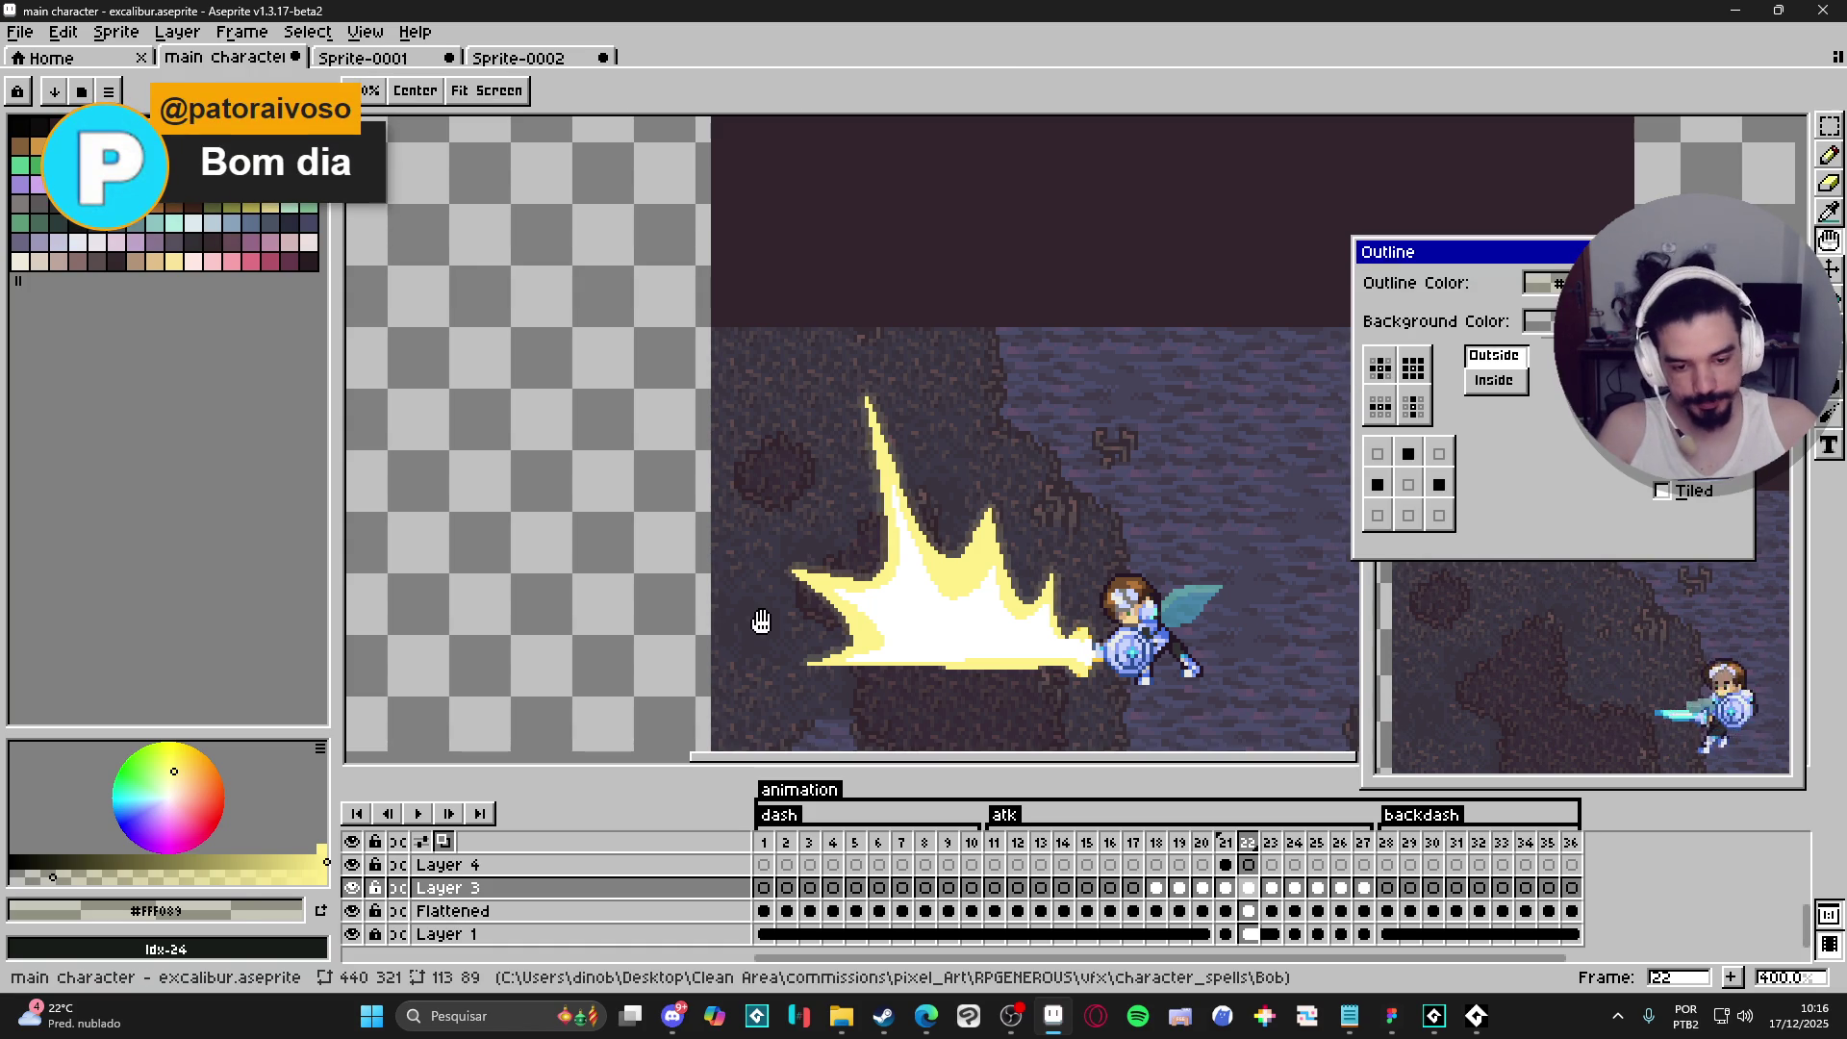
key("Escape")
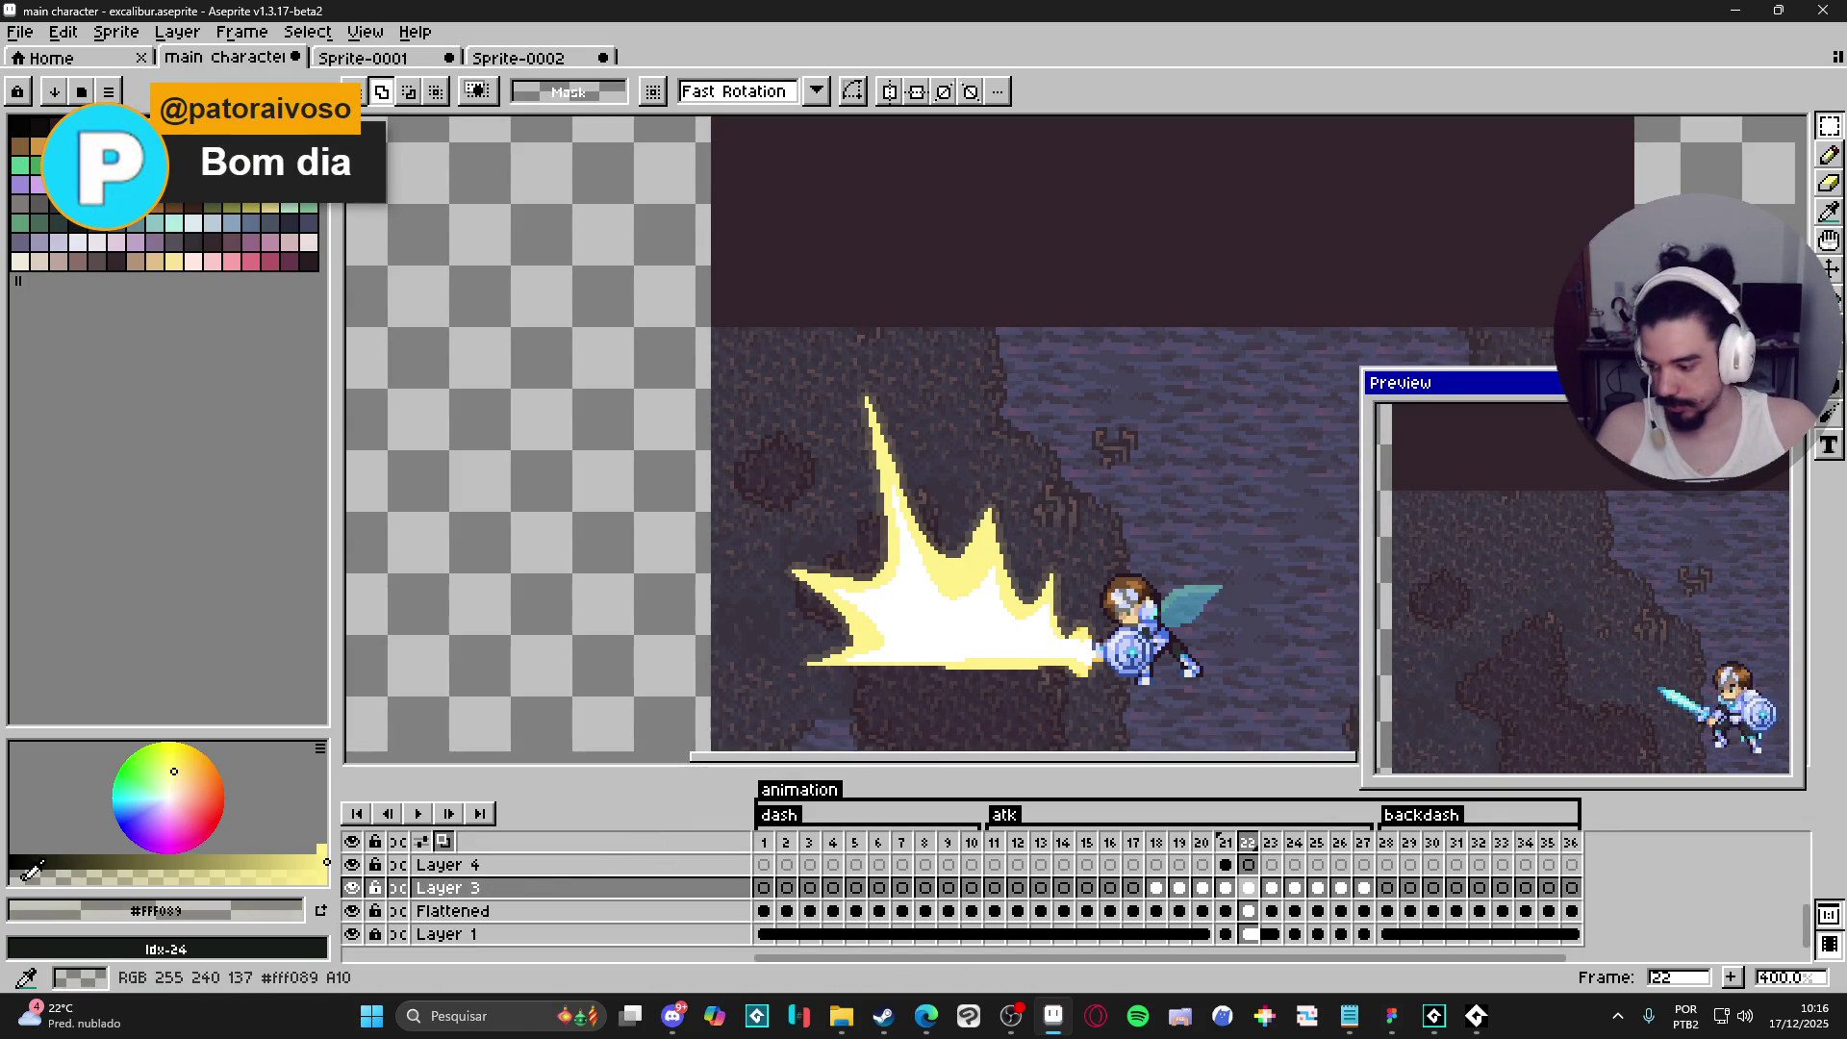
key("shift+o")
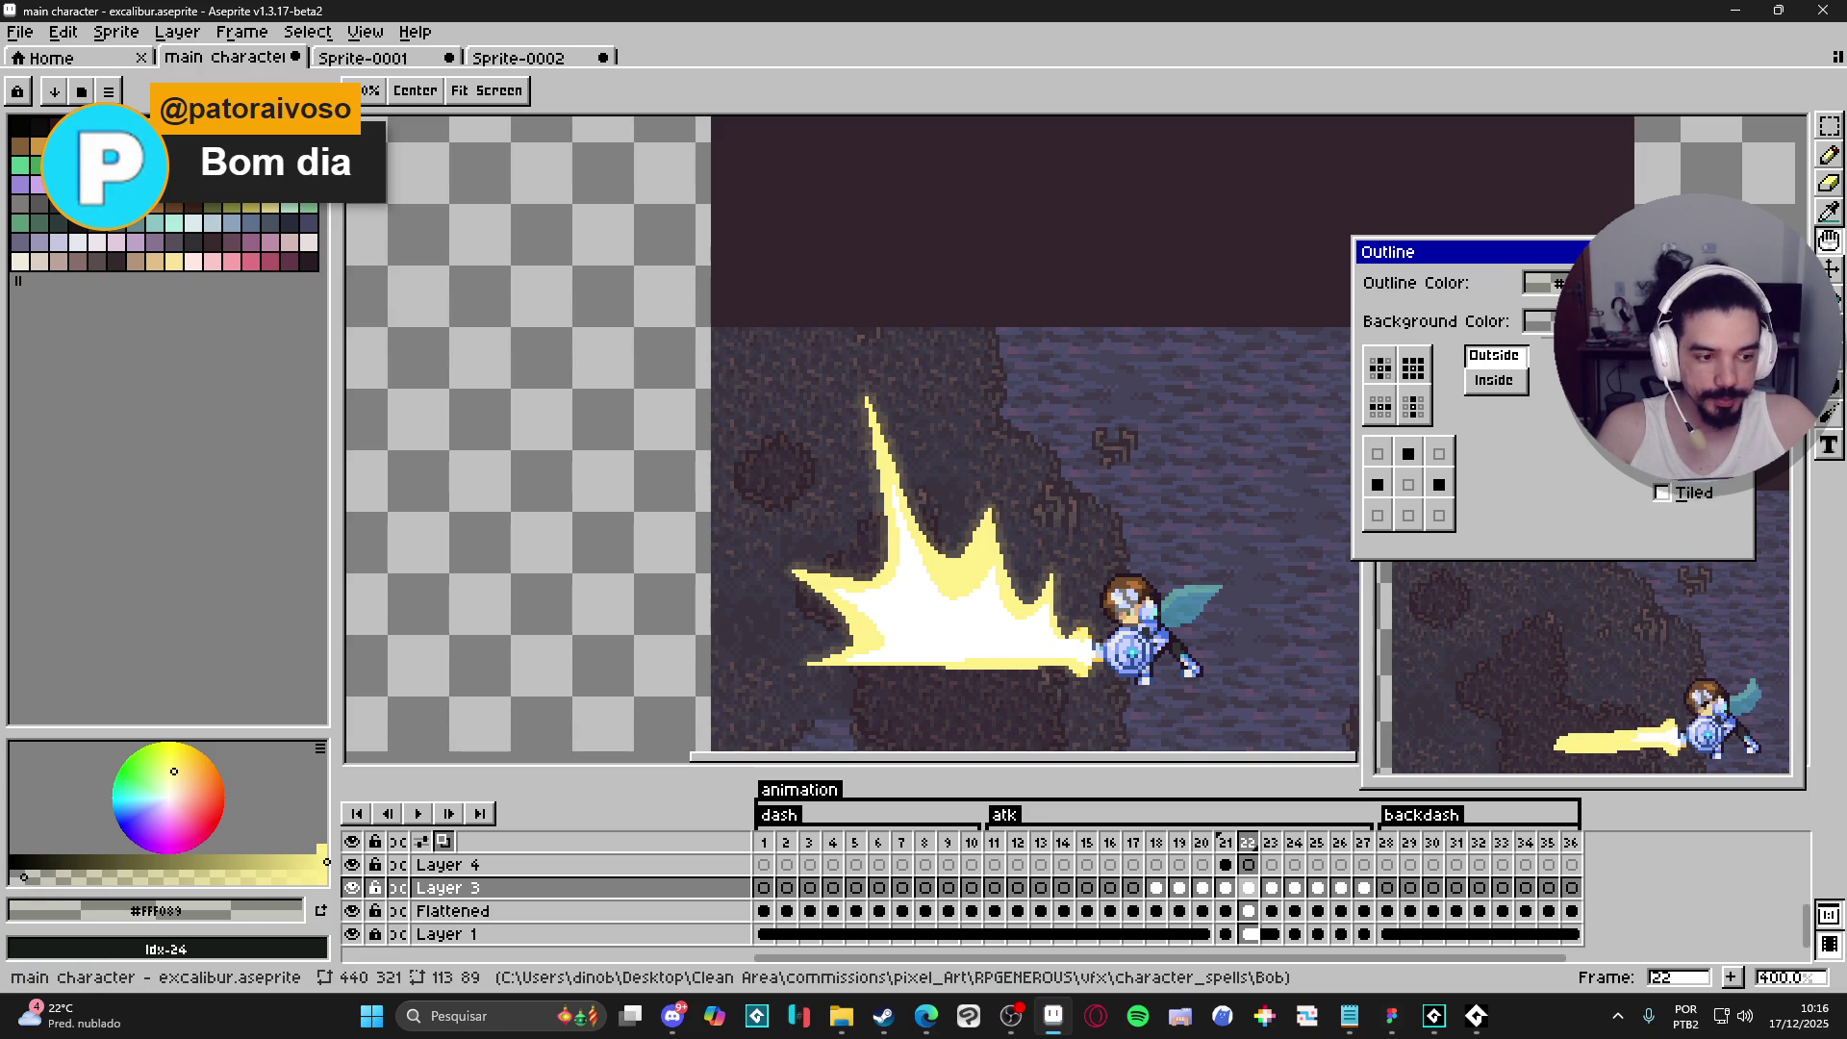
key("Escape")
- Undo the first outline, switch to the pencil, and reapply the outline to the blast
key("ctrl+z")
scroll(1001, 597, "up", 2)
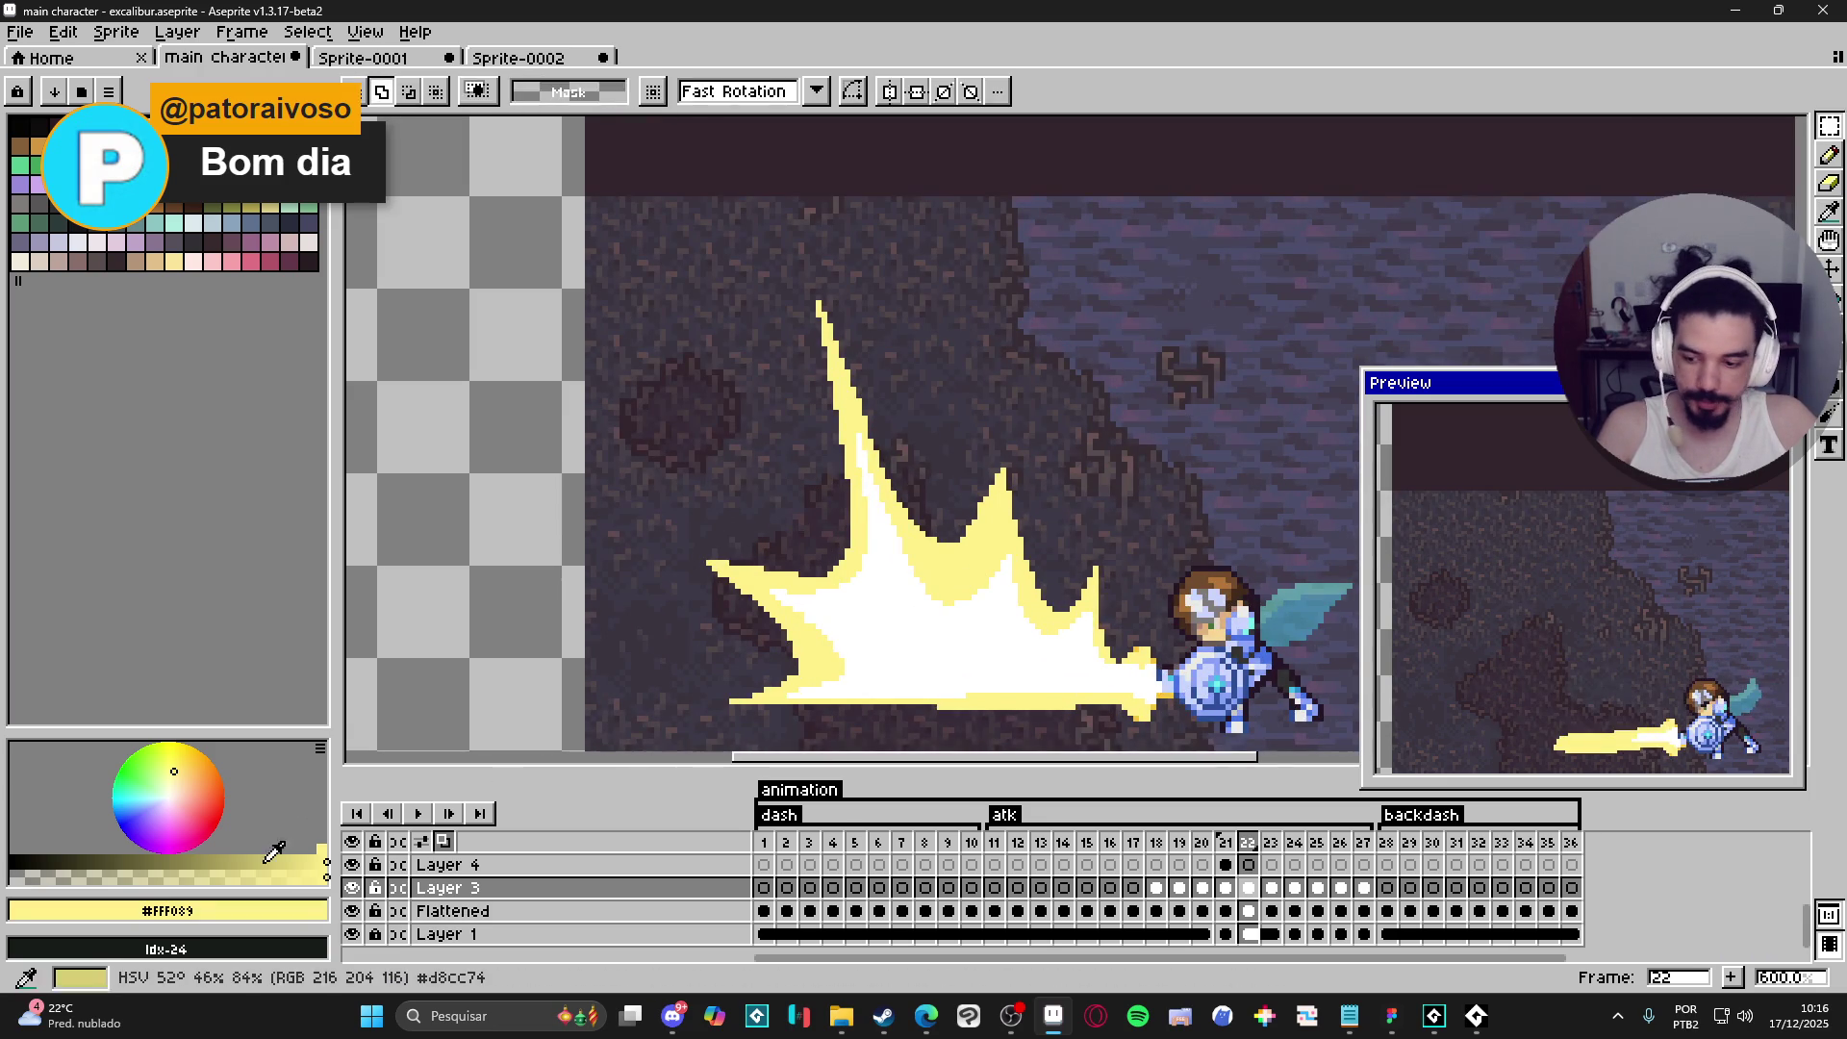
key("b")
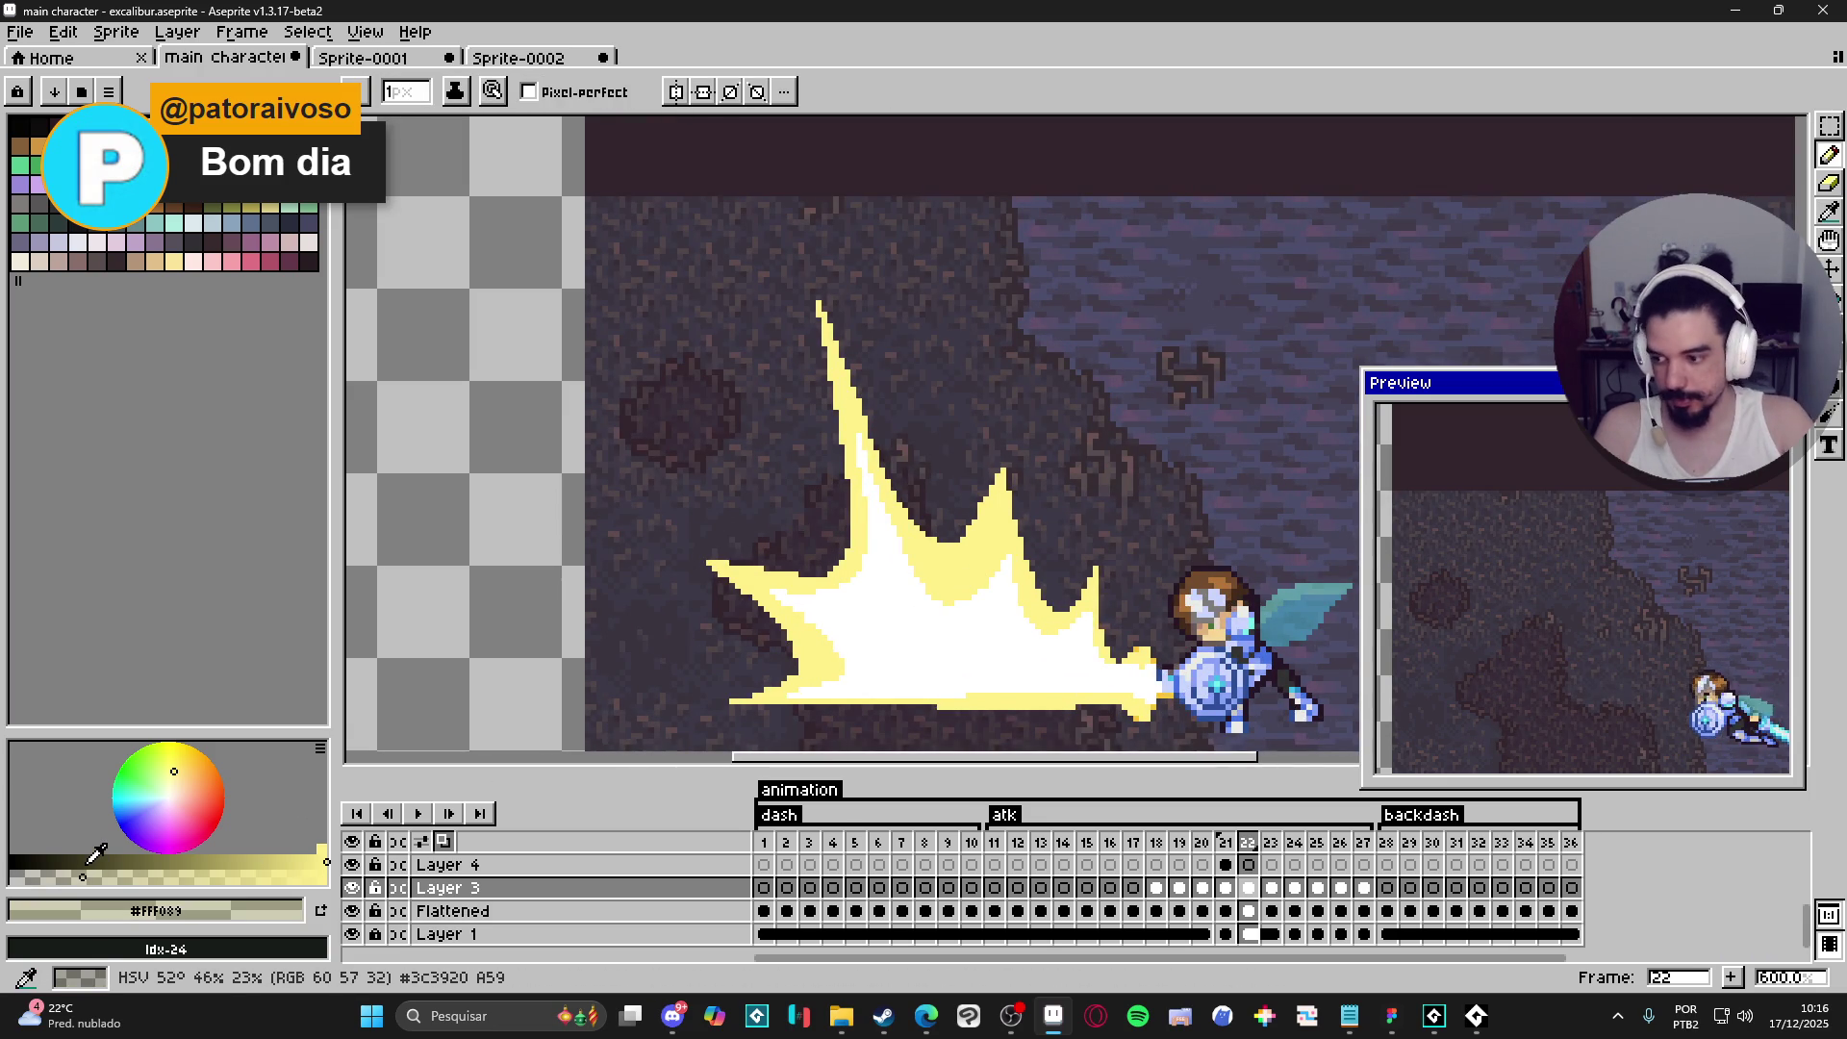
key("shift+o")
scroll(1024, 527, "down", 1)
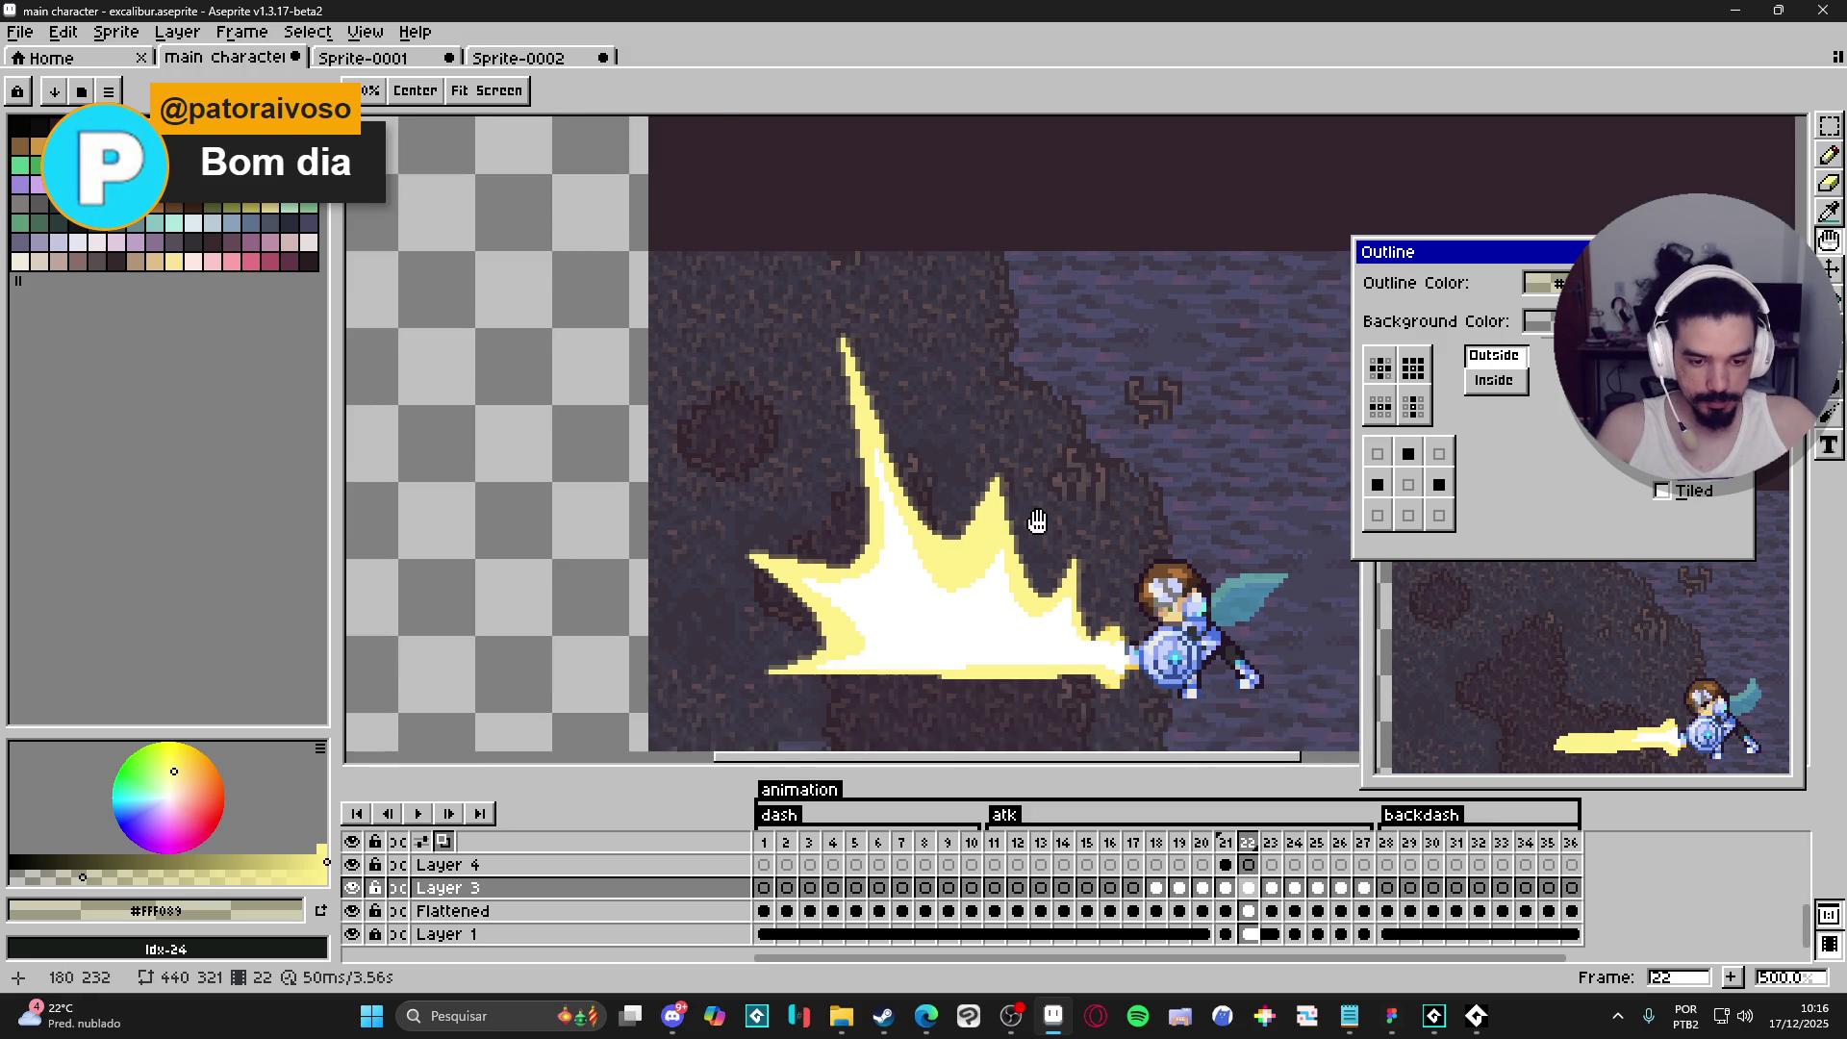
scroll(1025, 527, "down", 1)
key("Return")
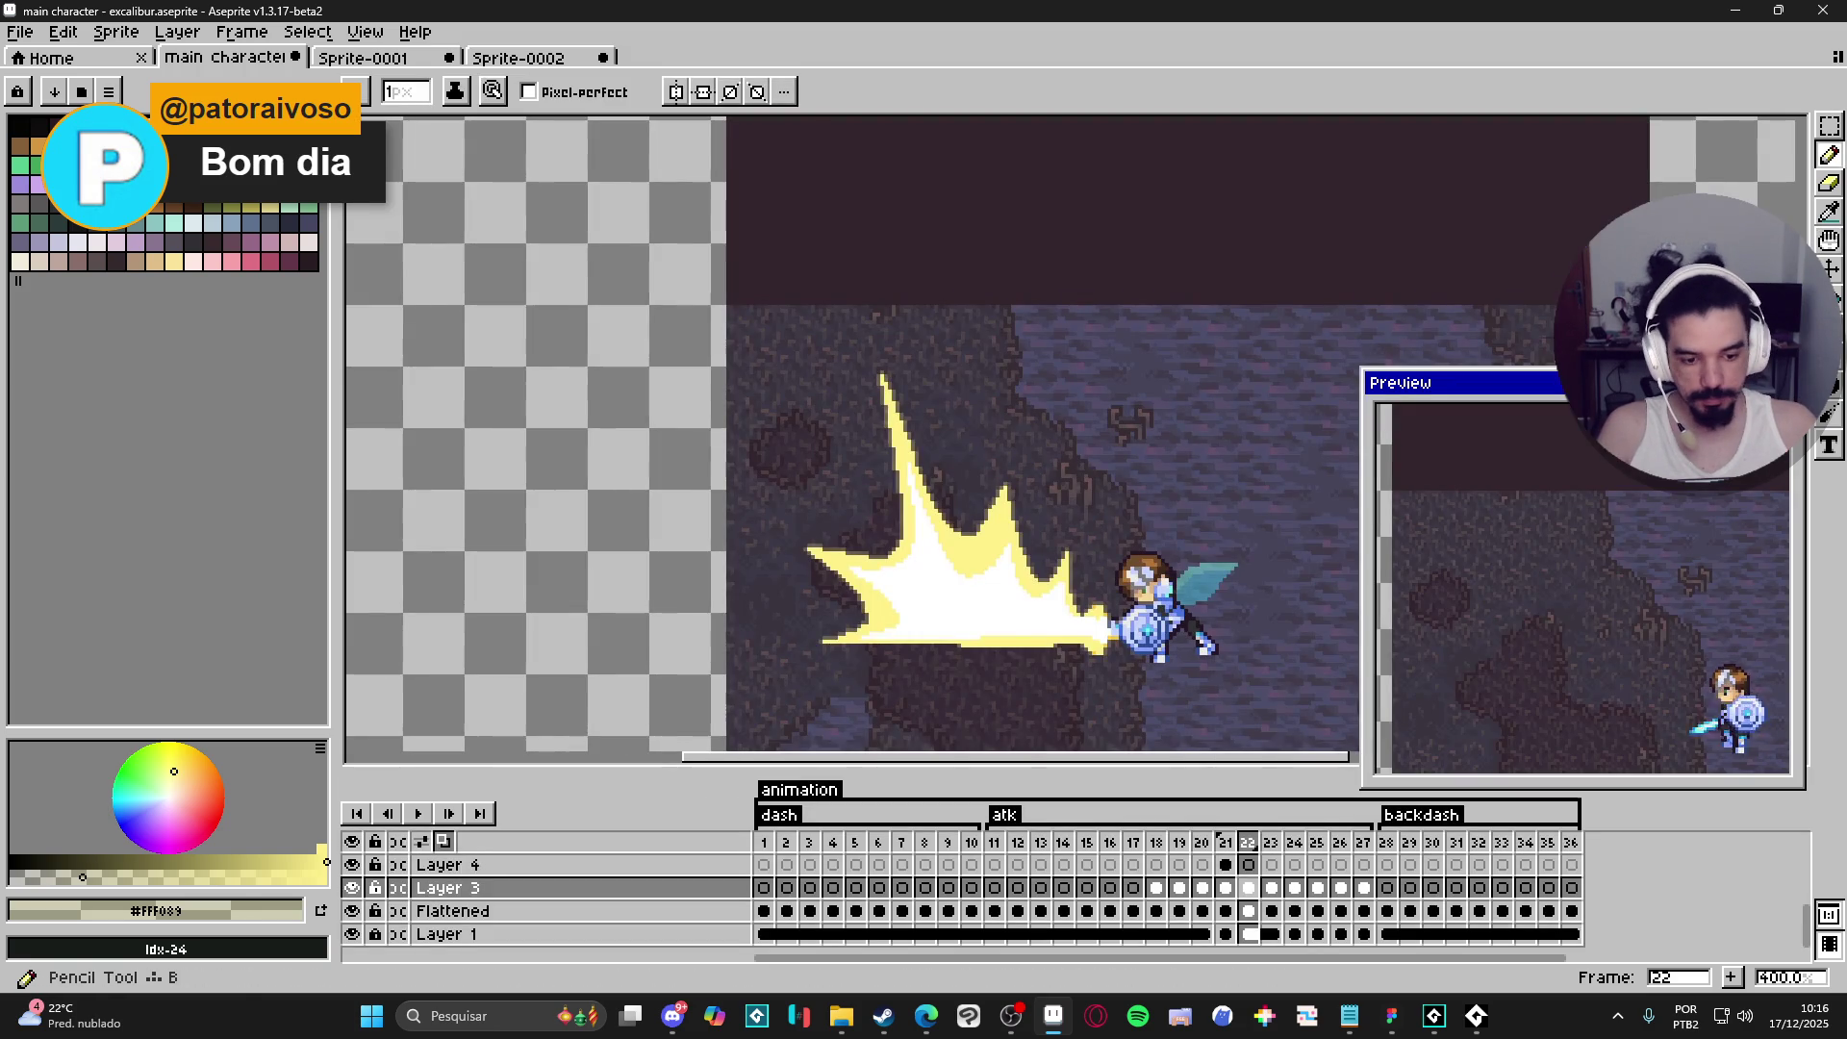
- Apply the final faint outline to the blast, then return to frame 21
key("shift+o")
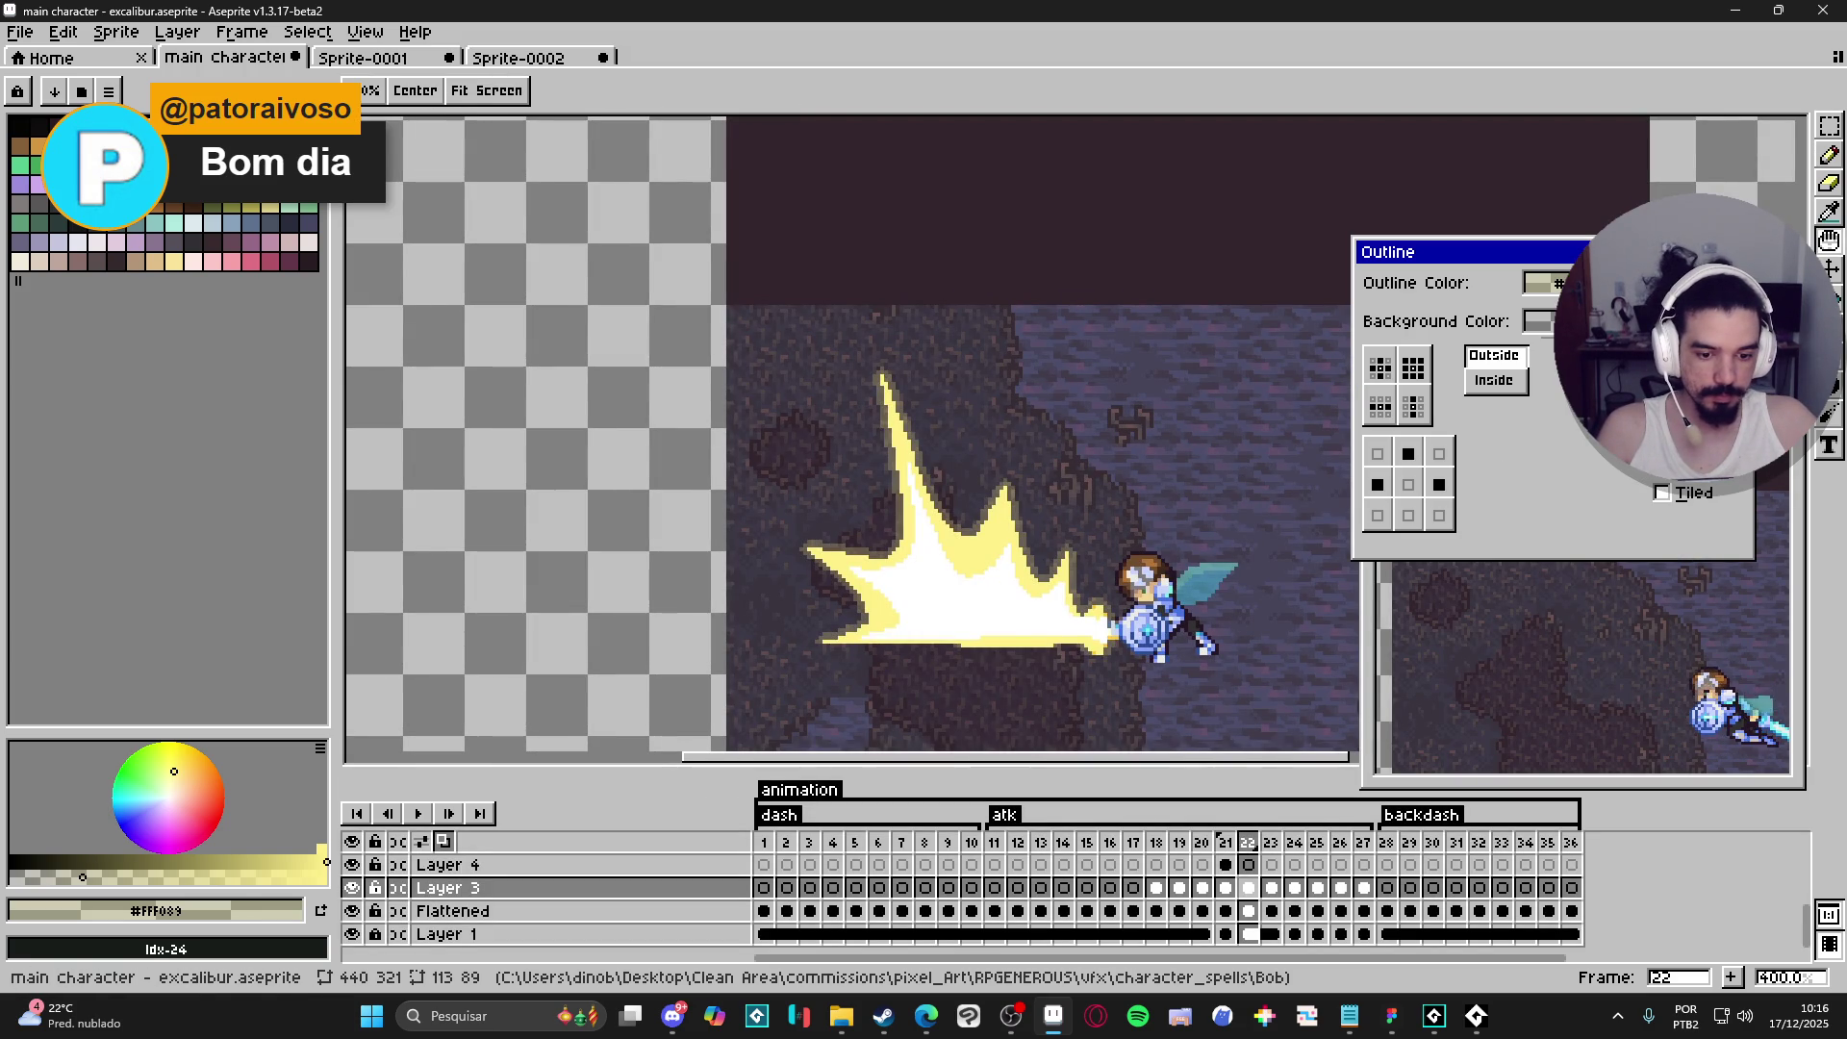
key("Escape")
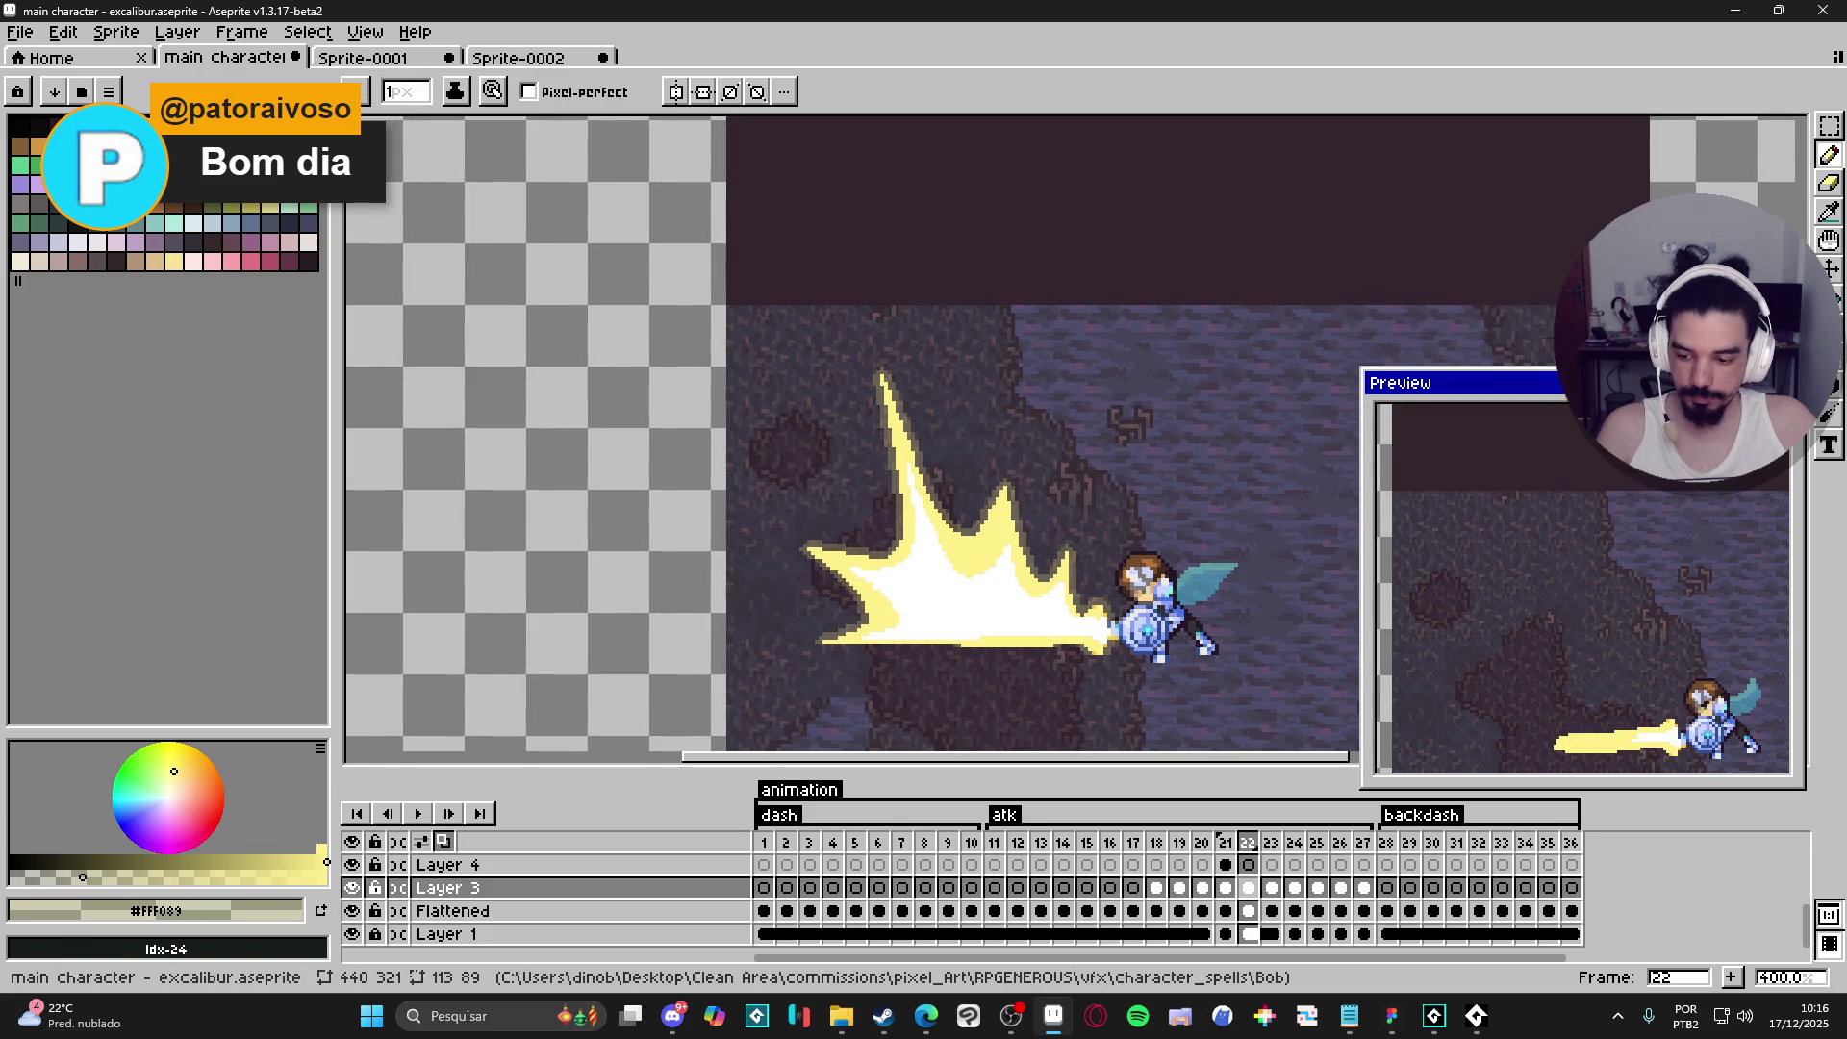
key("shift+o")
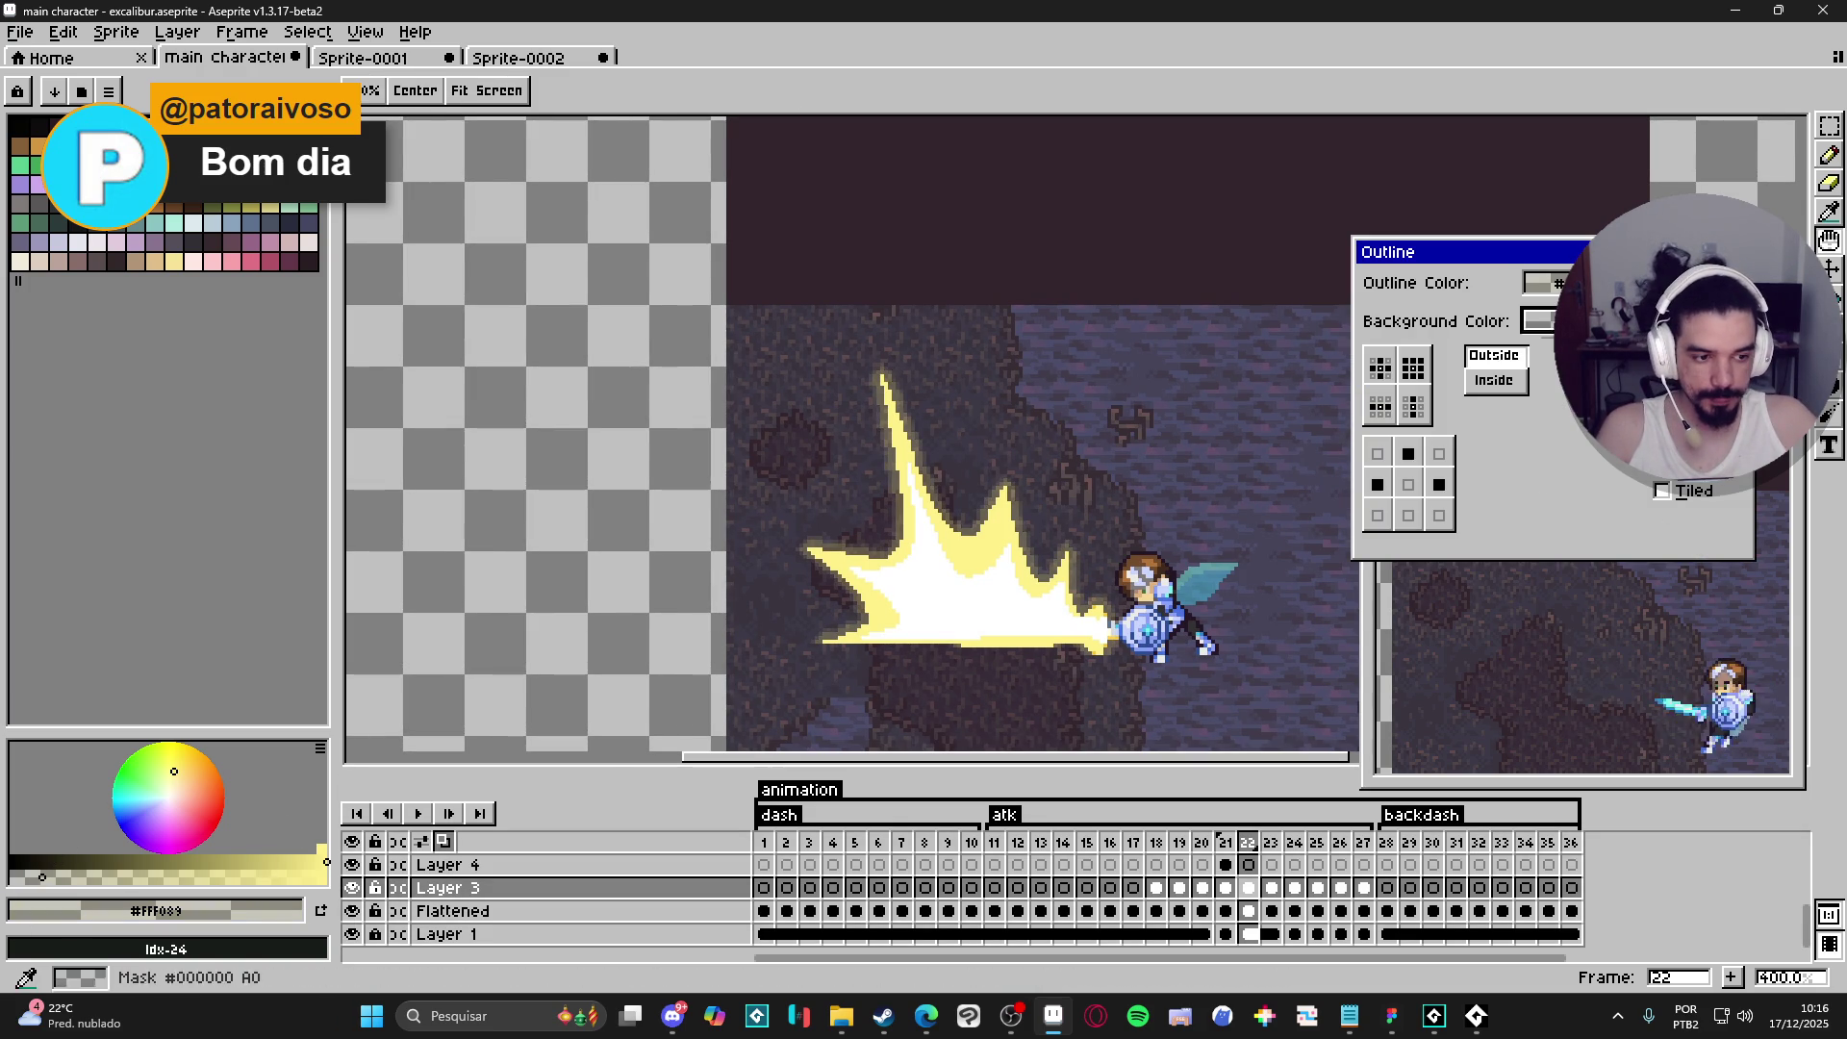
key("Return")
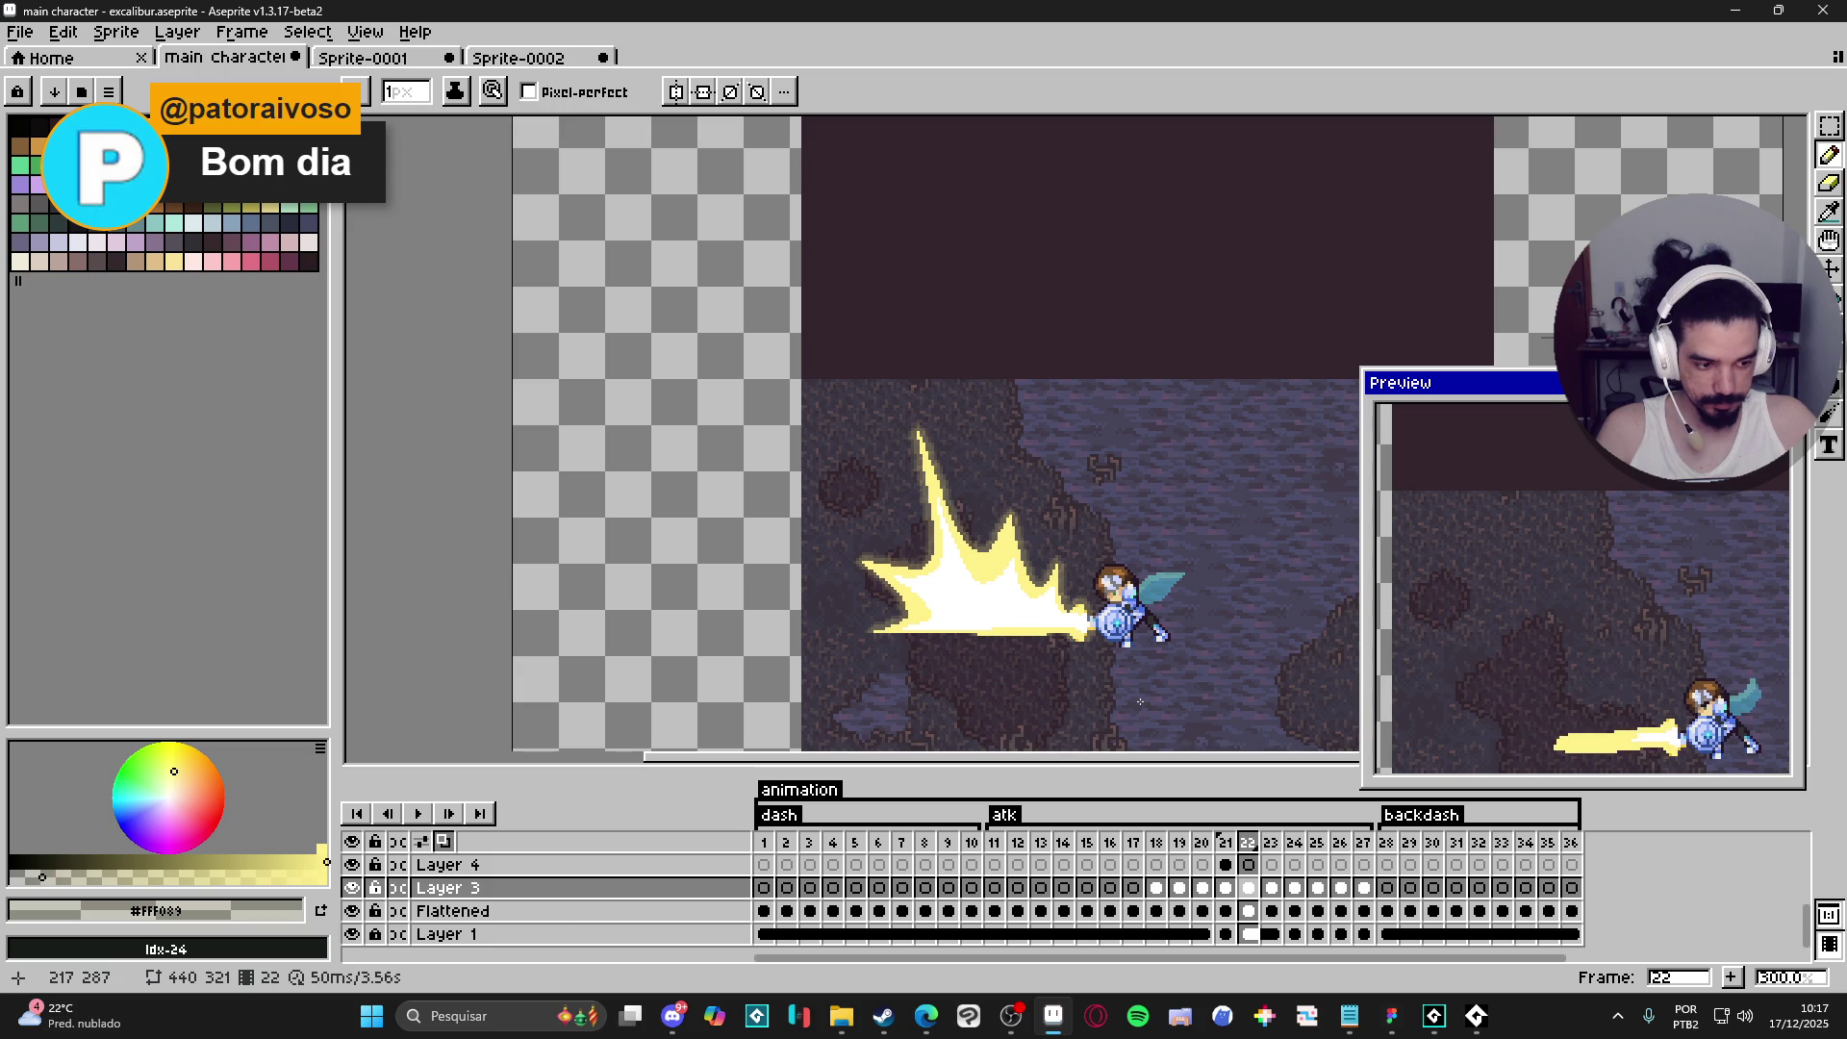
left_click(1227, 842)
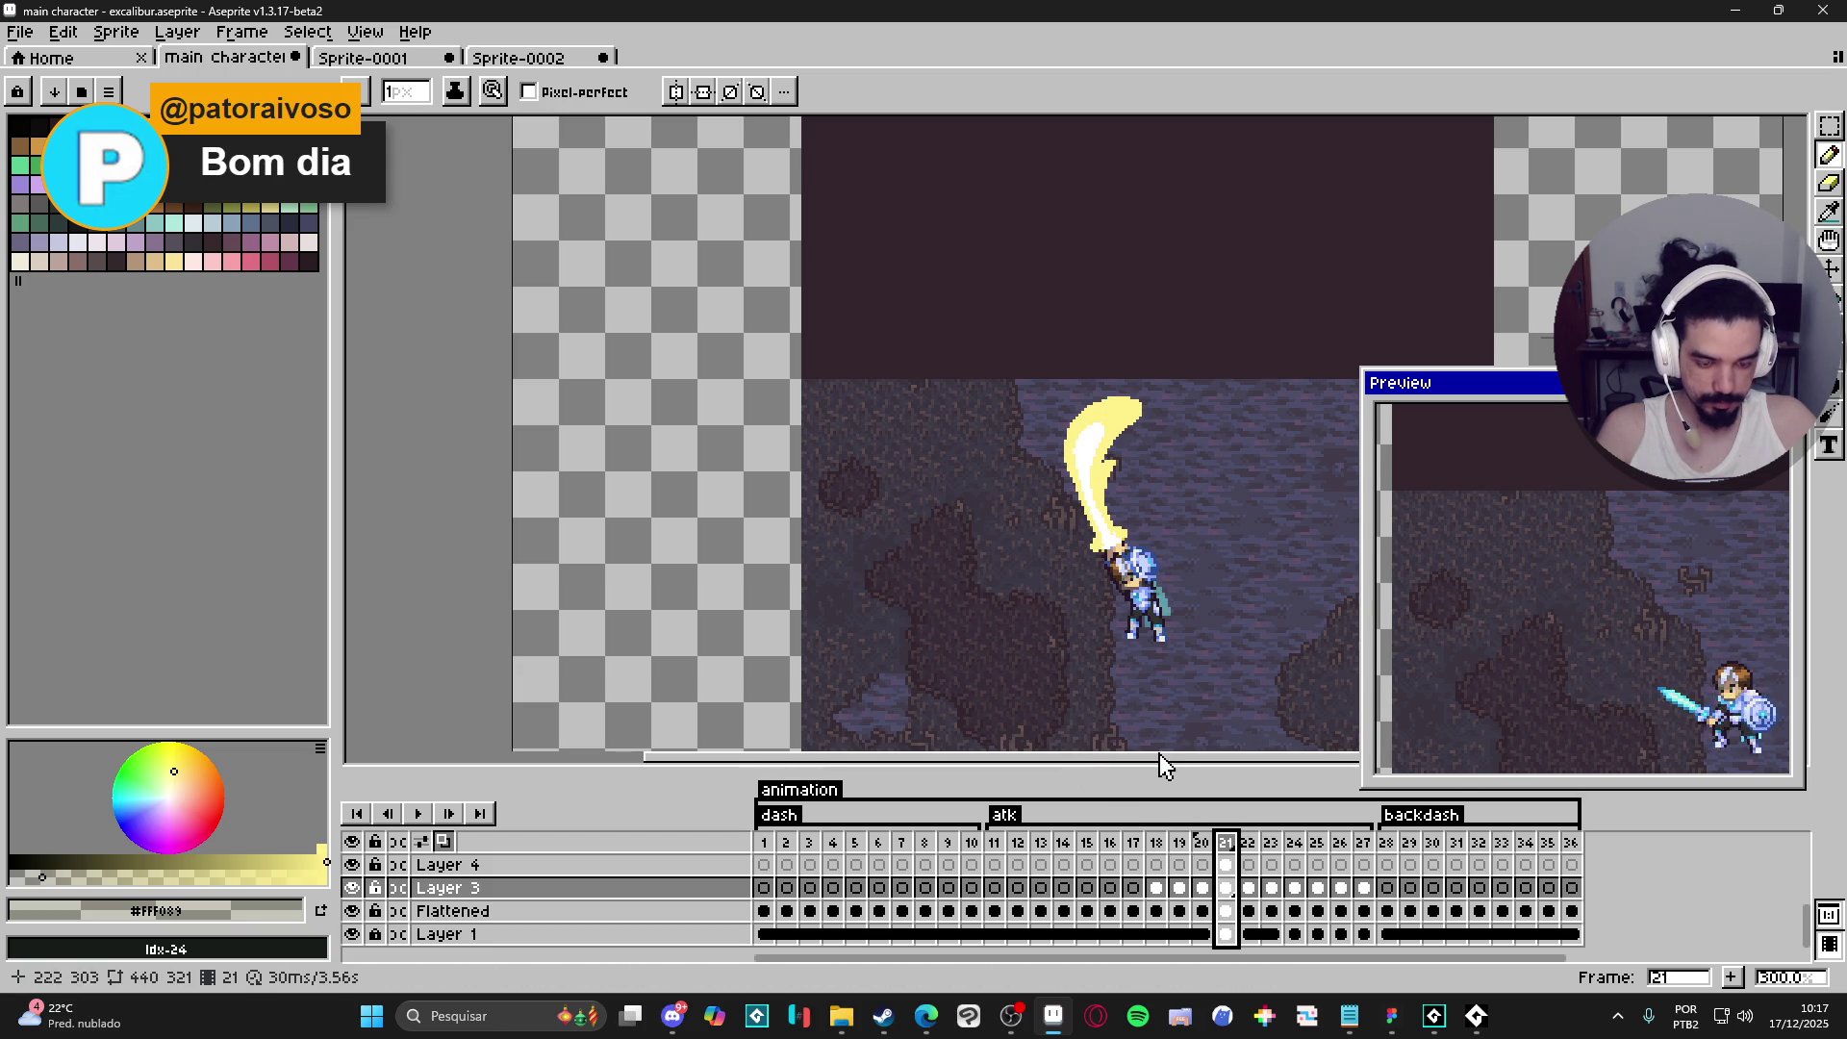
- Step through attack frames 20, 21 and 22, then move on to frame 23
left_click(1203, 843)
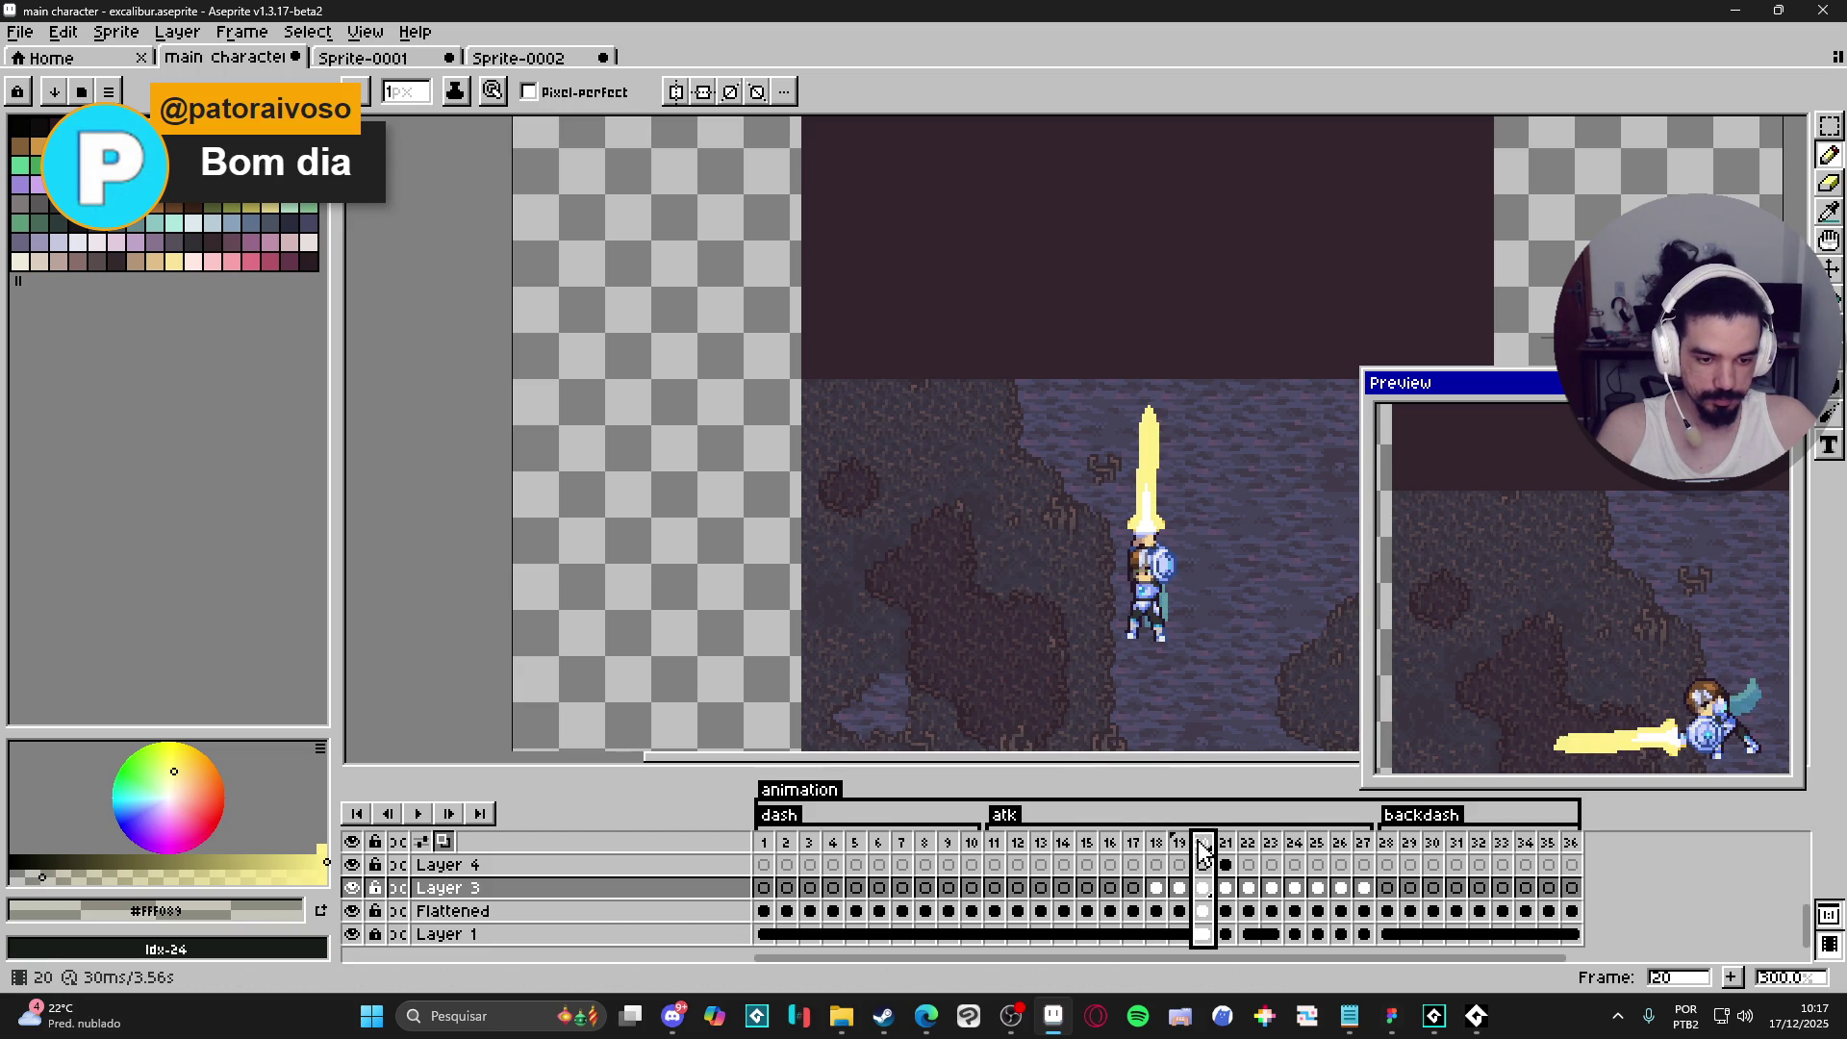
left_click(1226, 843)
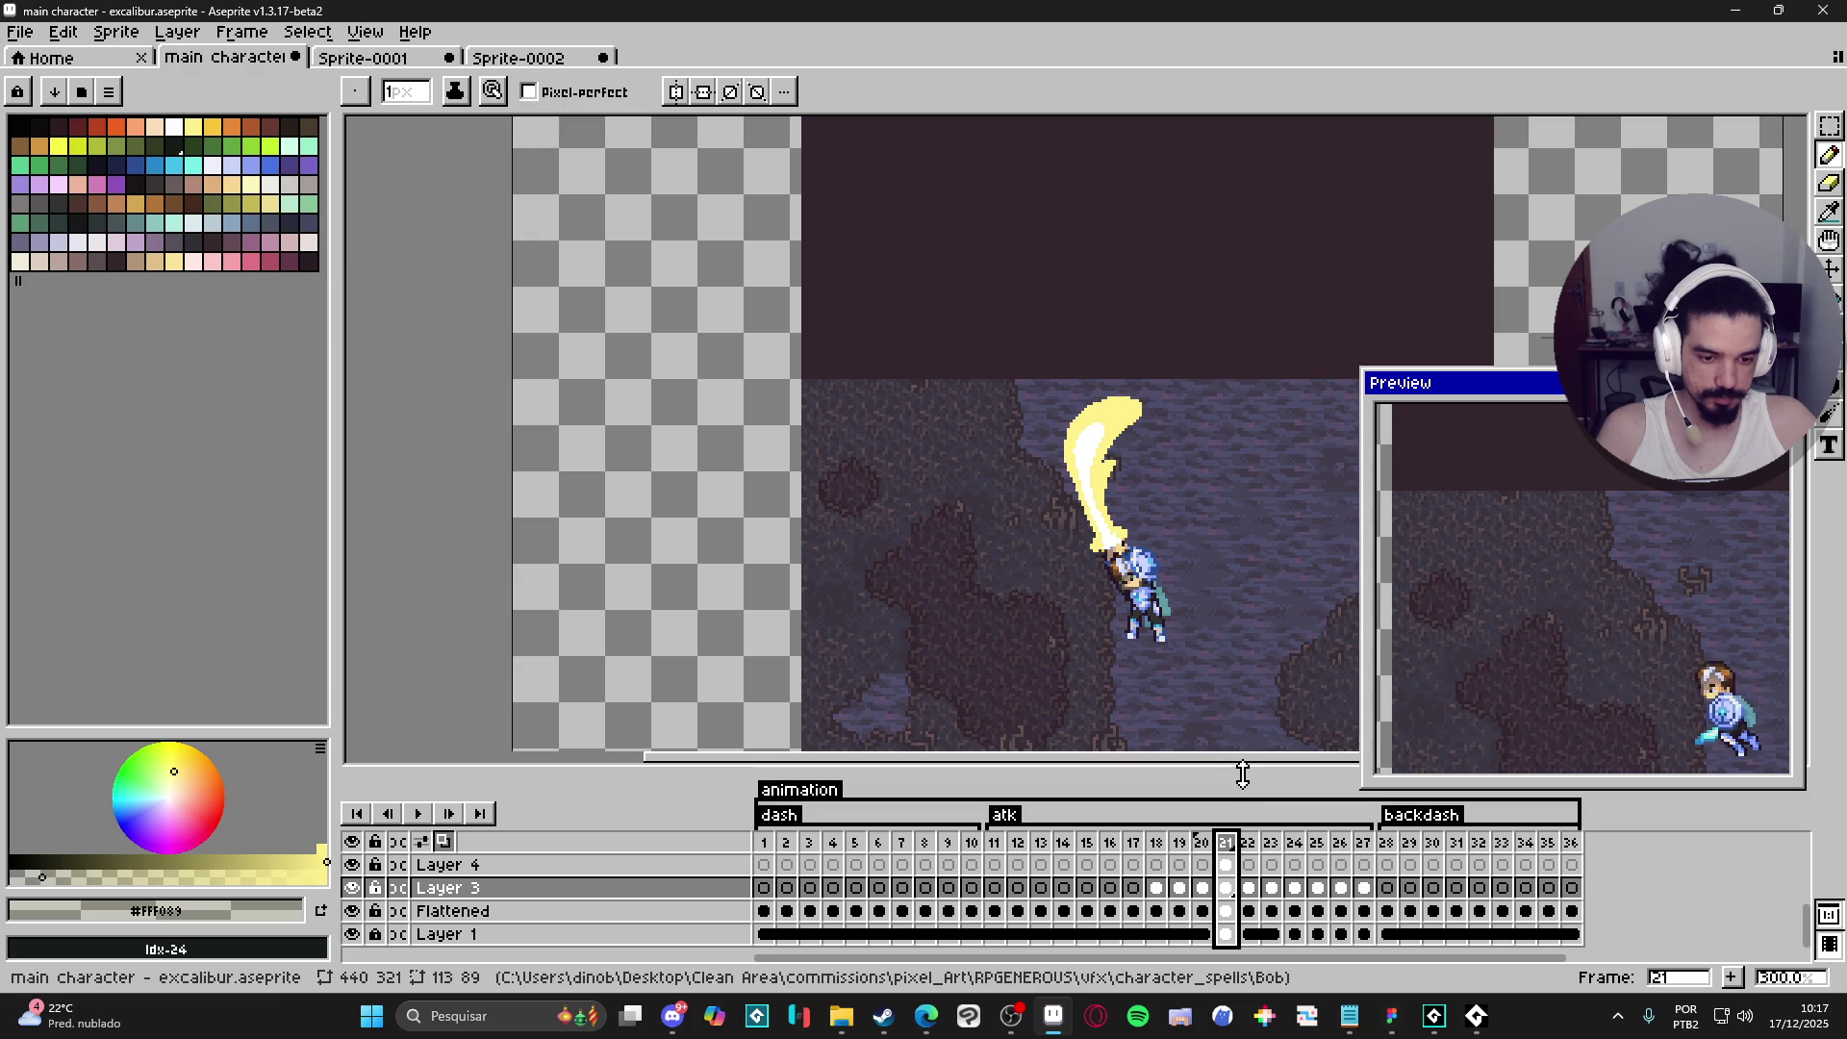
left_click(1249, 844)
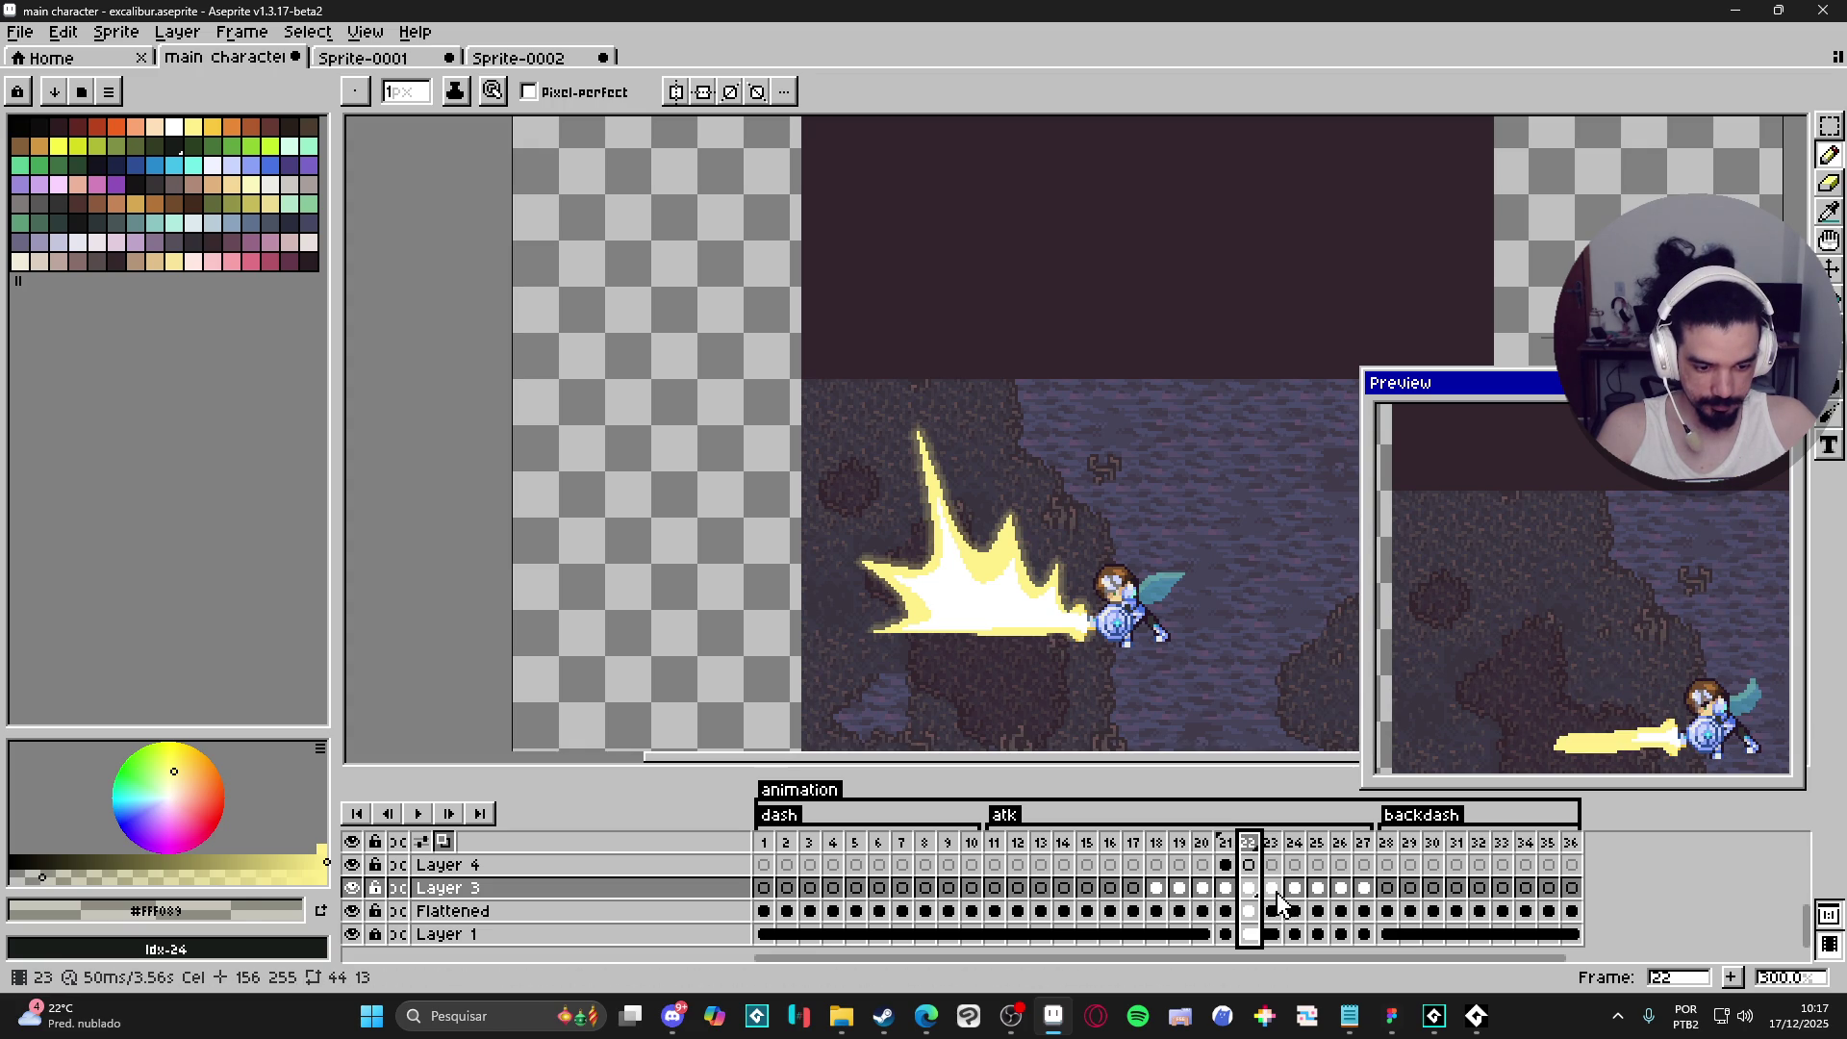
left_click(1273, 889)
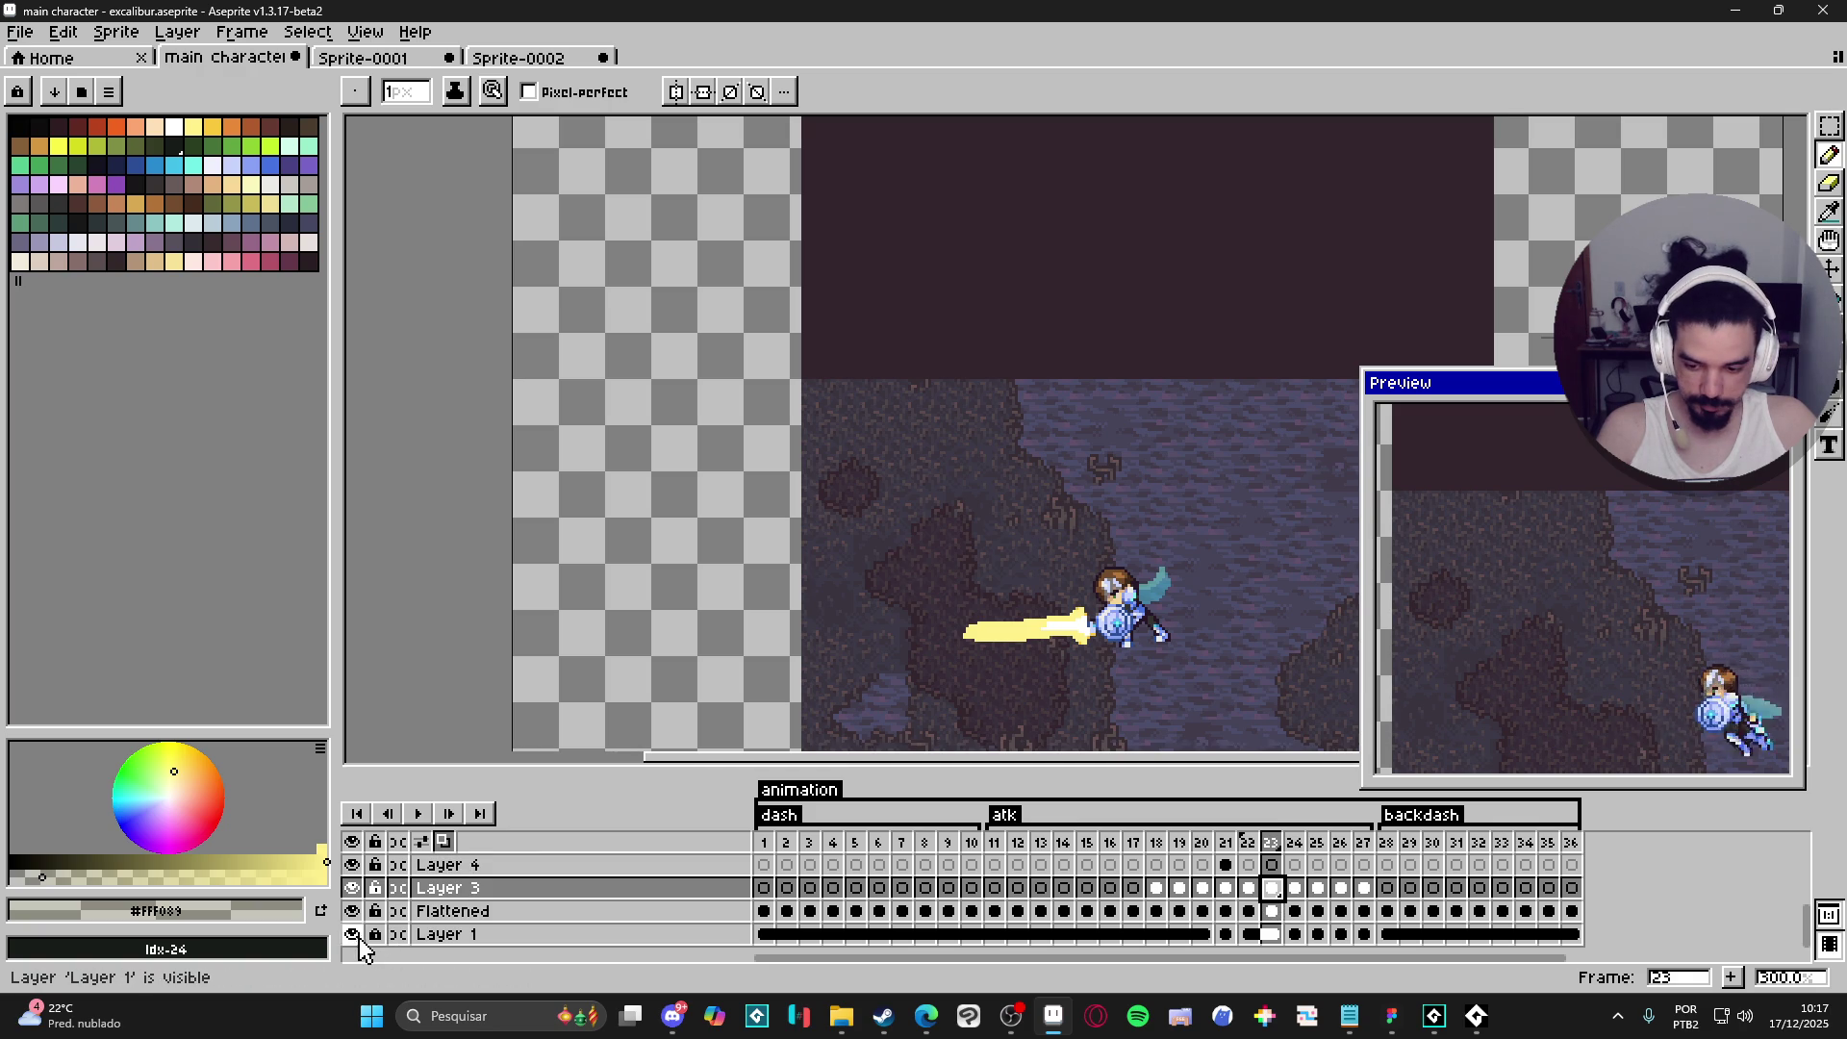
- Hide the Layer 1 cave background, zoom in, and draw a thin yellow diagonal stroke above the sword
left_click(352, 934)
scroll(1066, 472, "up", 2)
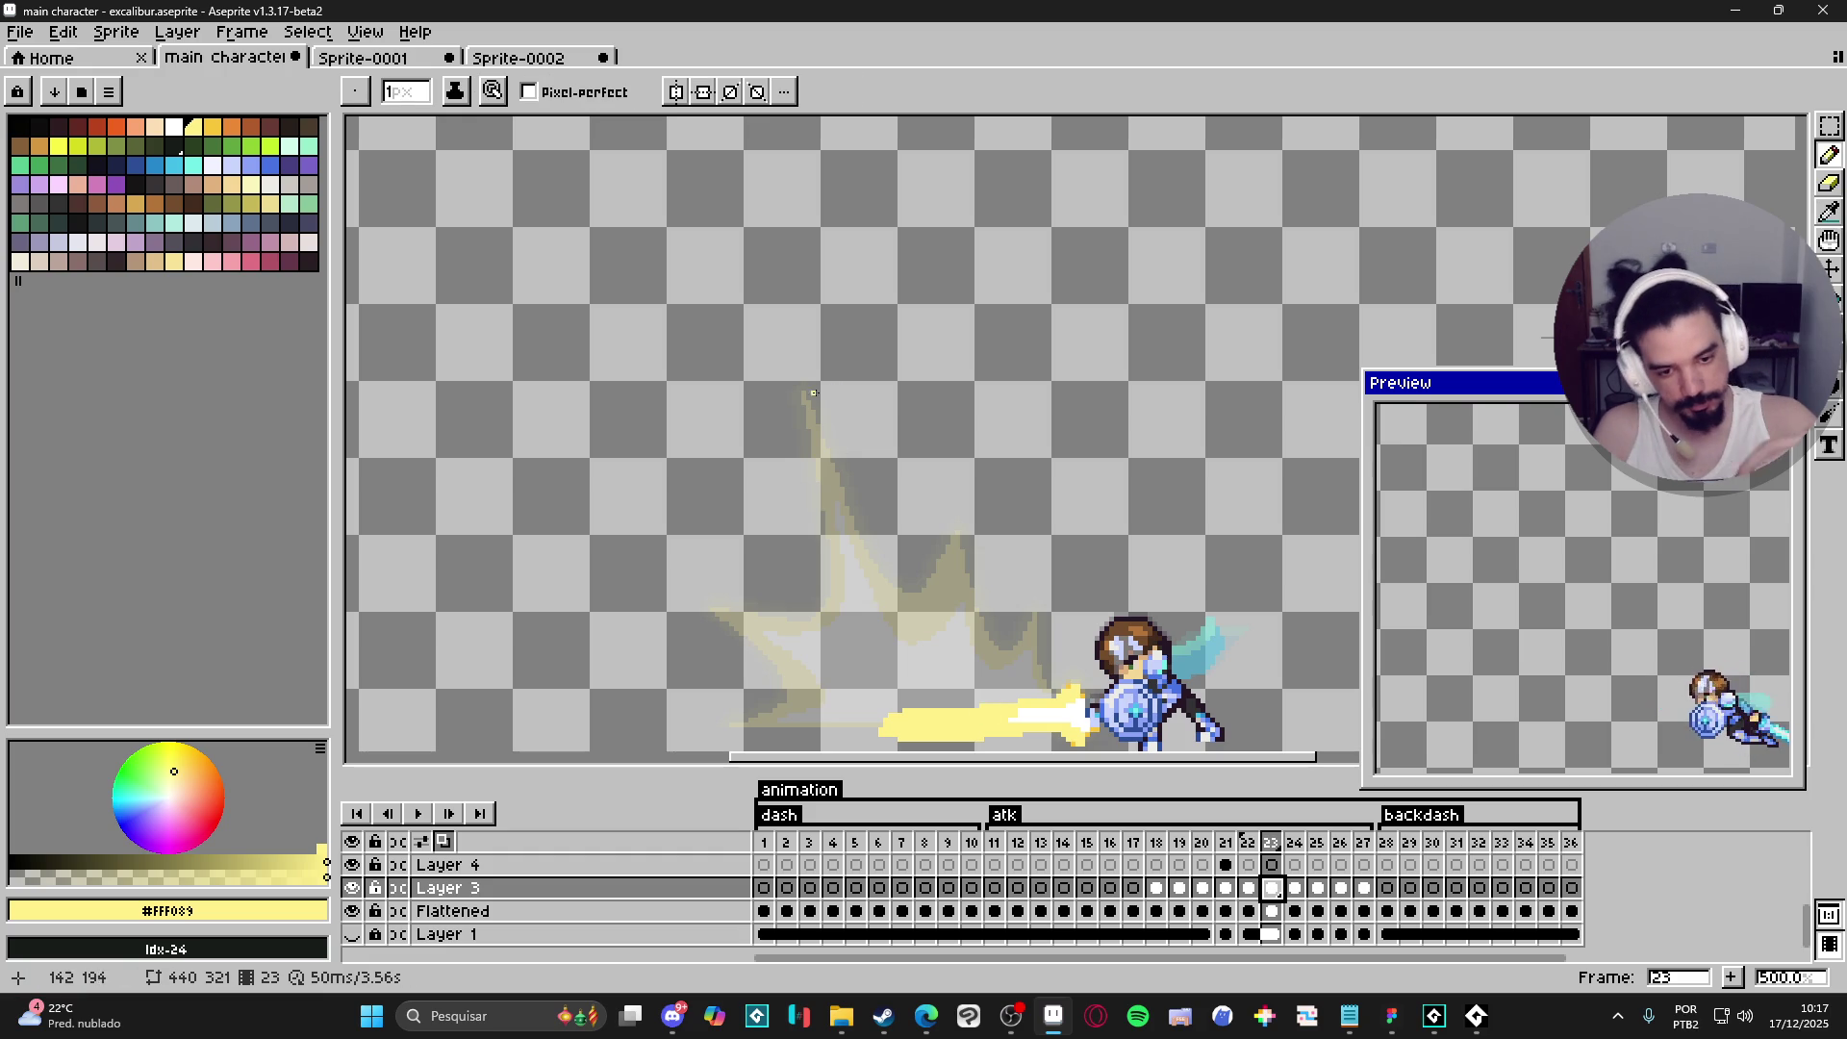
left_click_drag(798, 359, 814, 407)
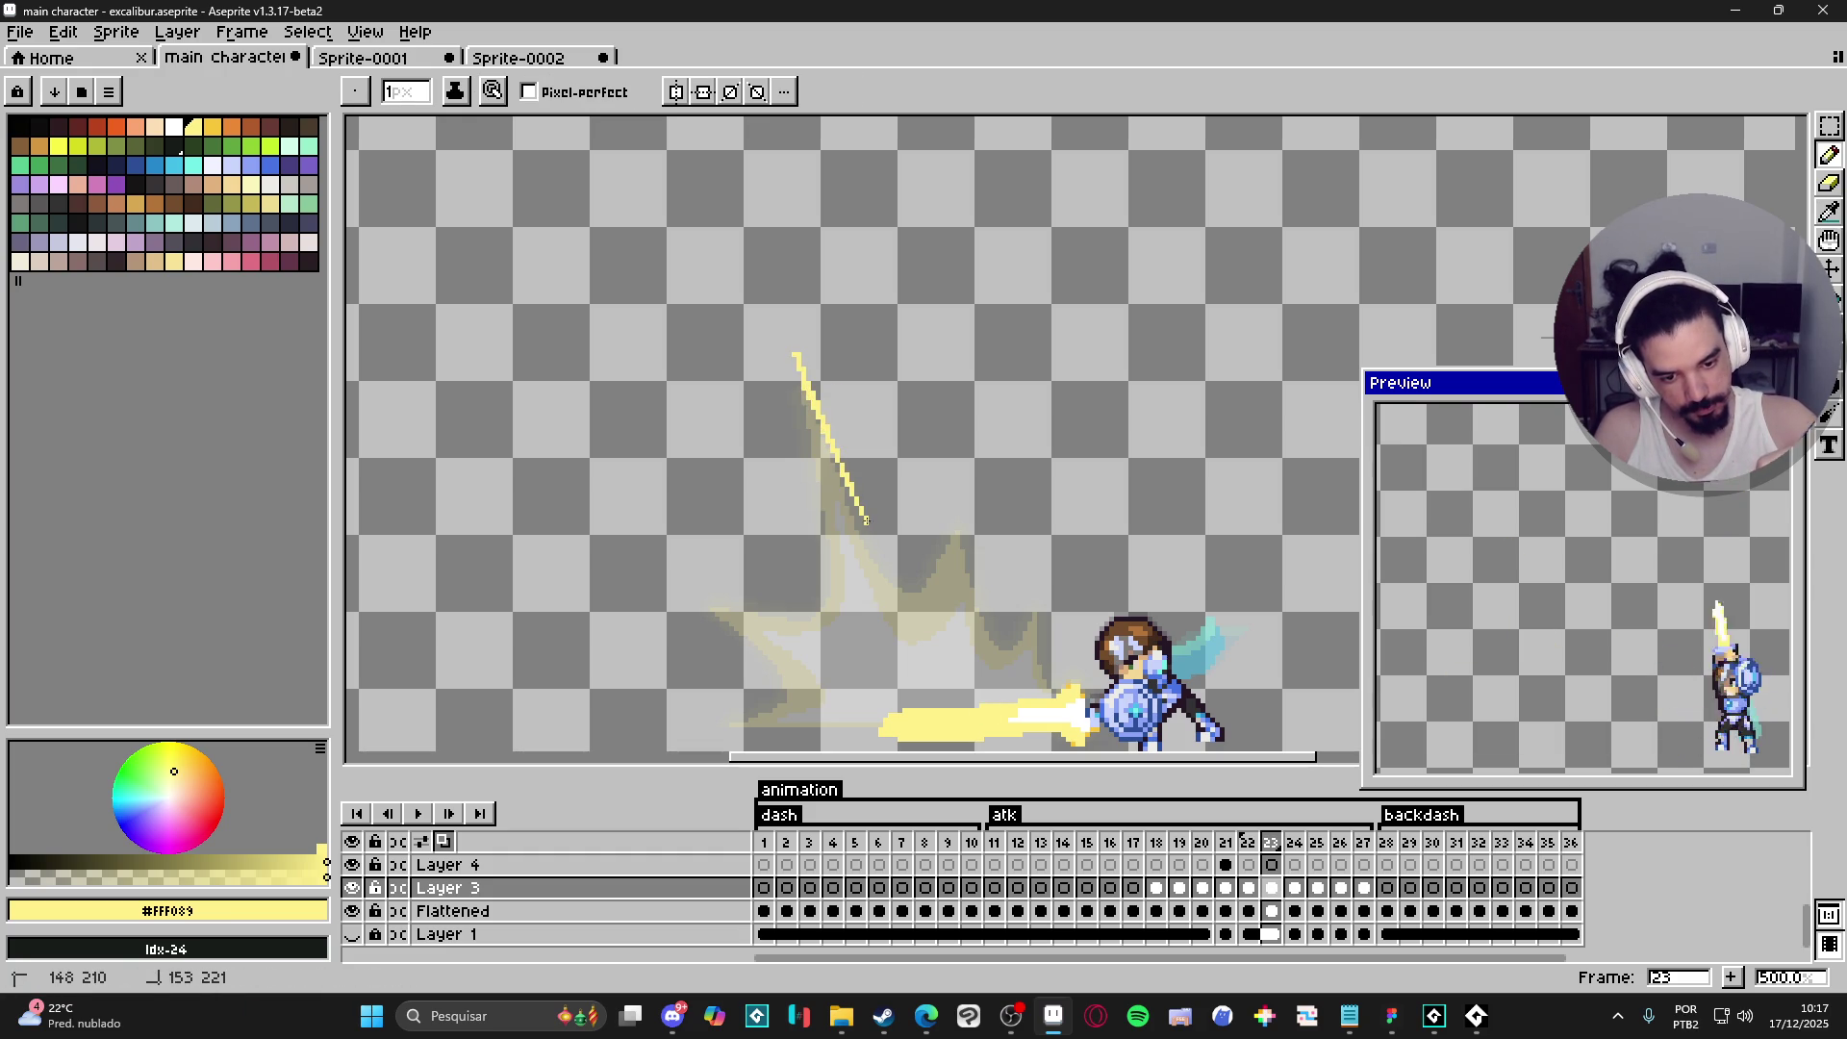